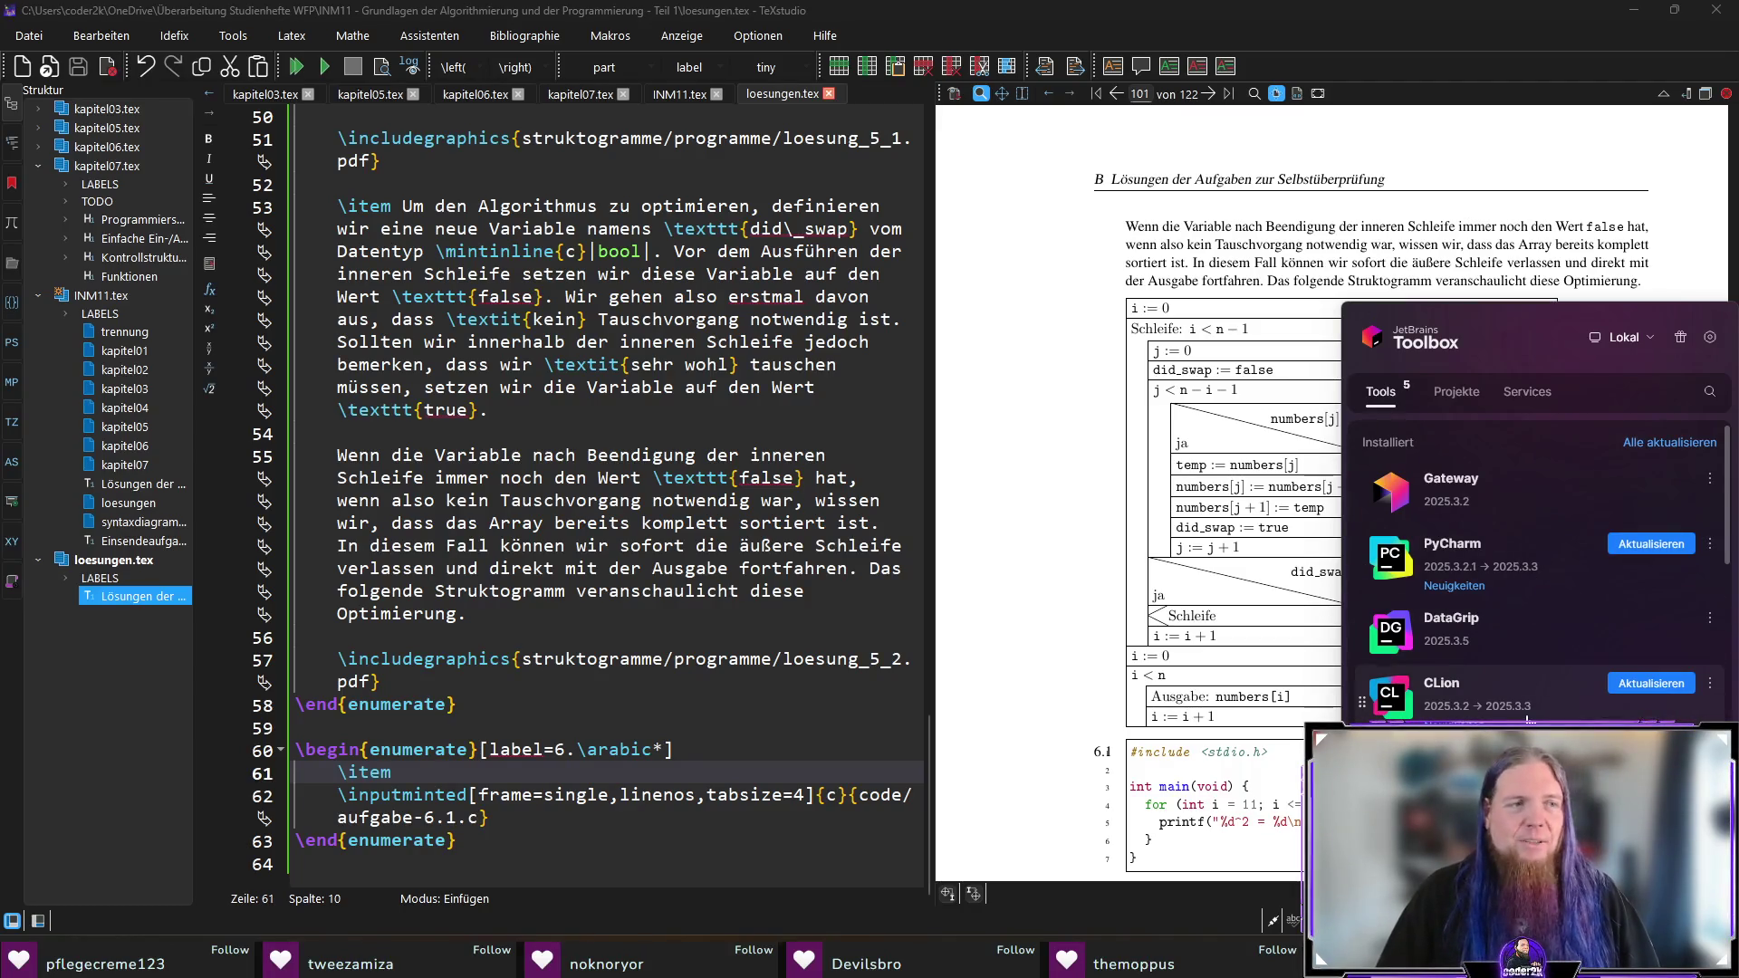
Step: Start installing IntelliJ IDEA from the Toolbox's Verfügbare Tools list
scroll(1536, 637, "down", 5)
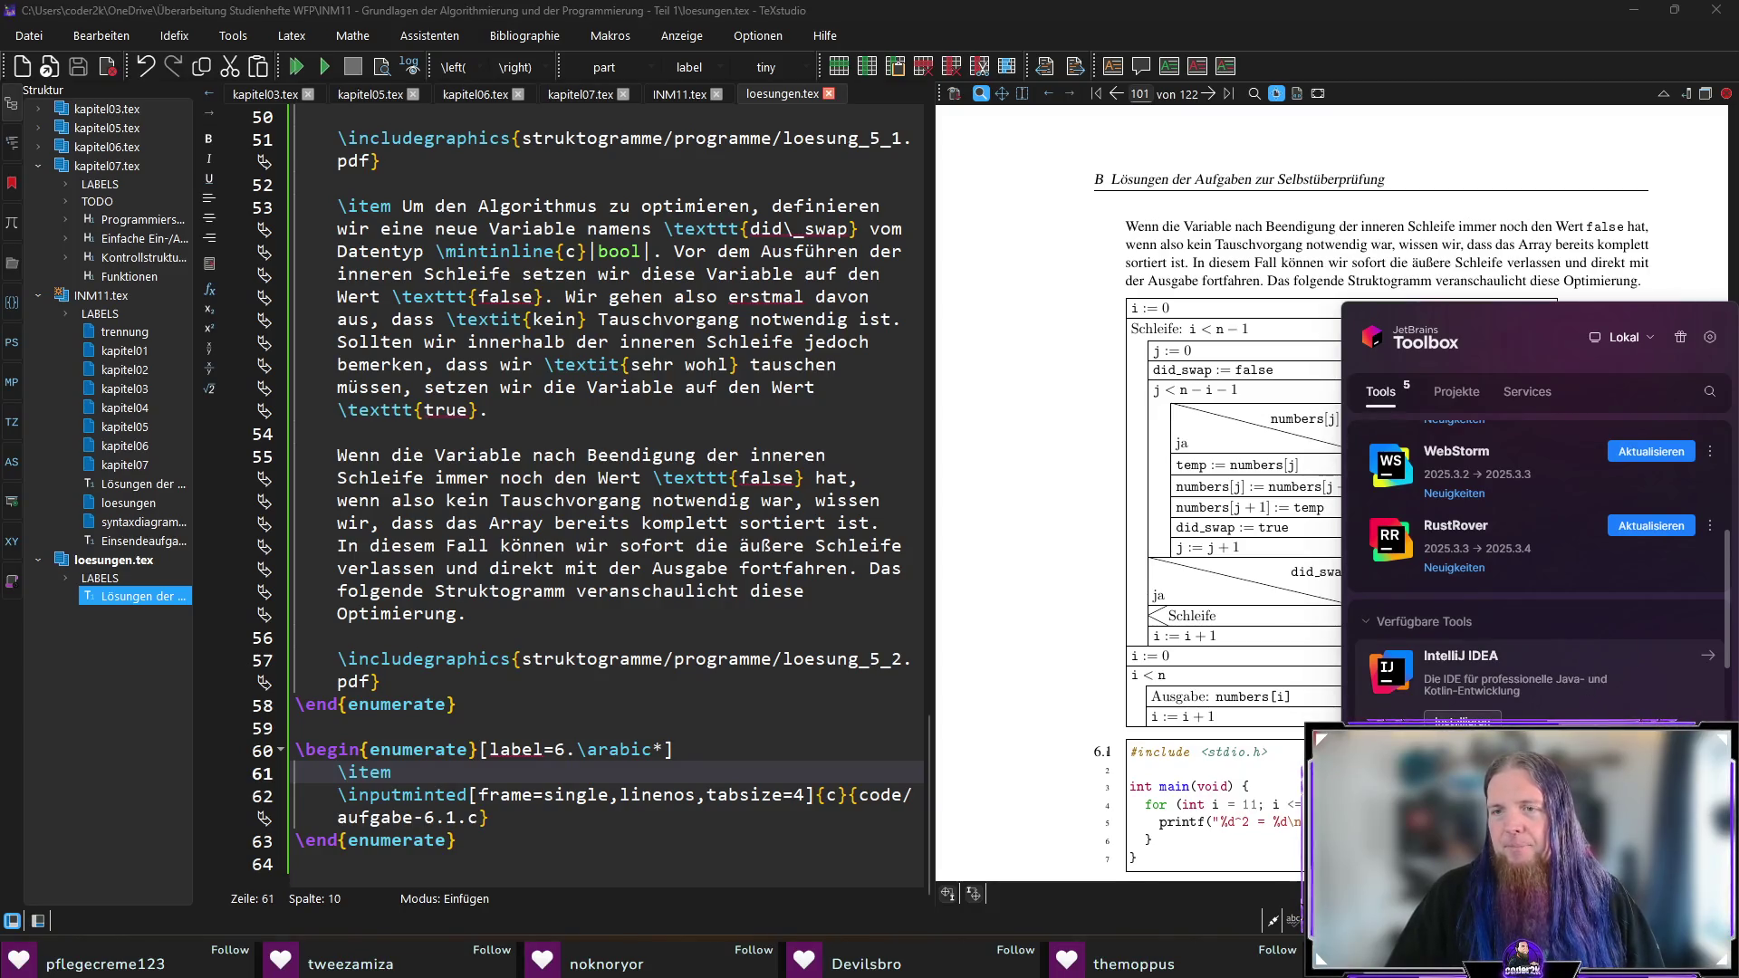
left_click(1462, 720)
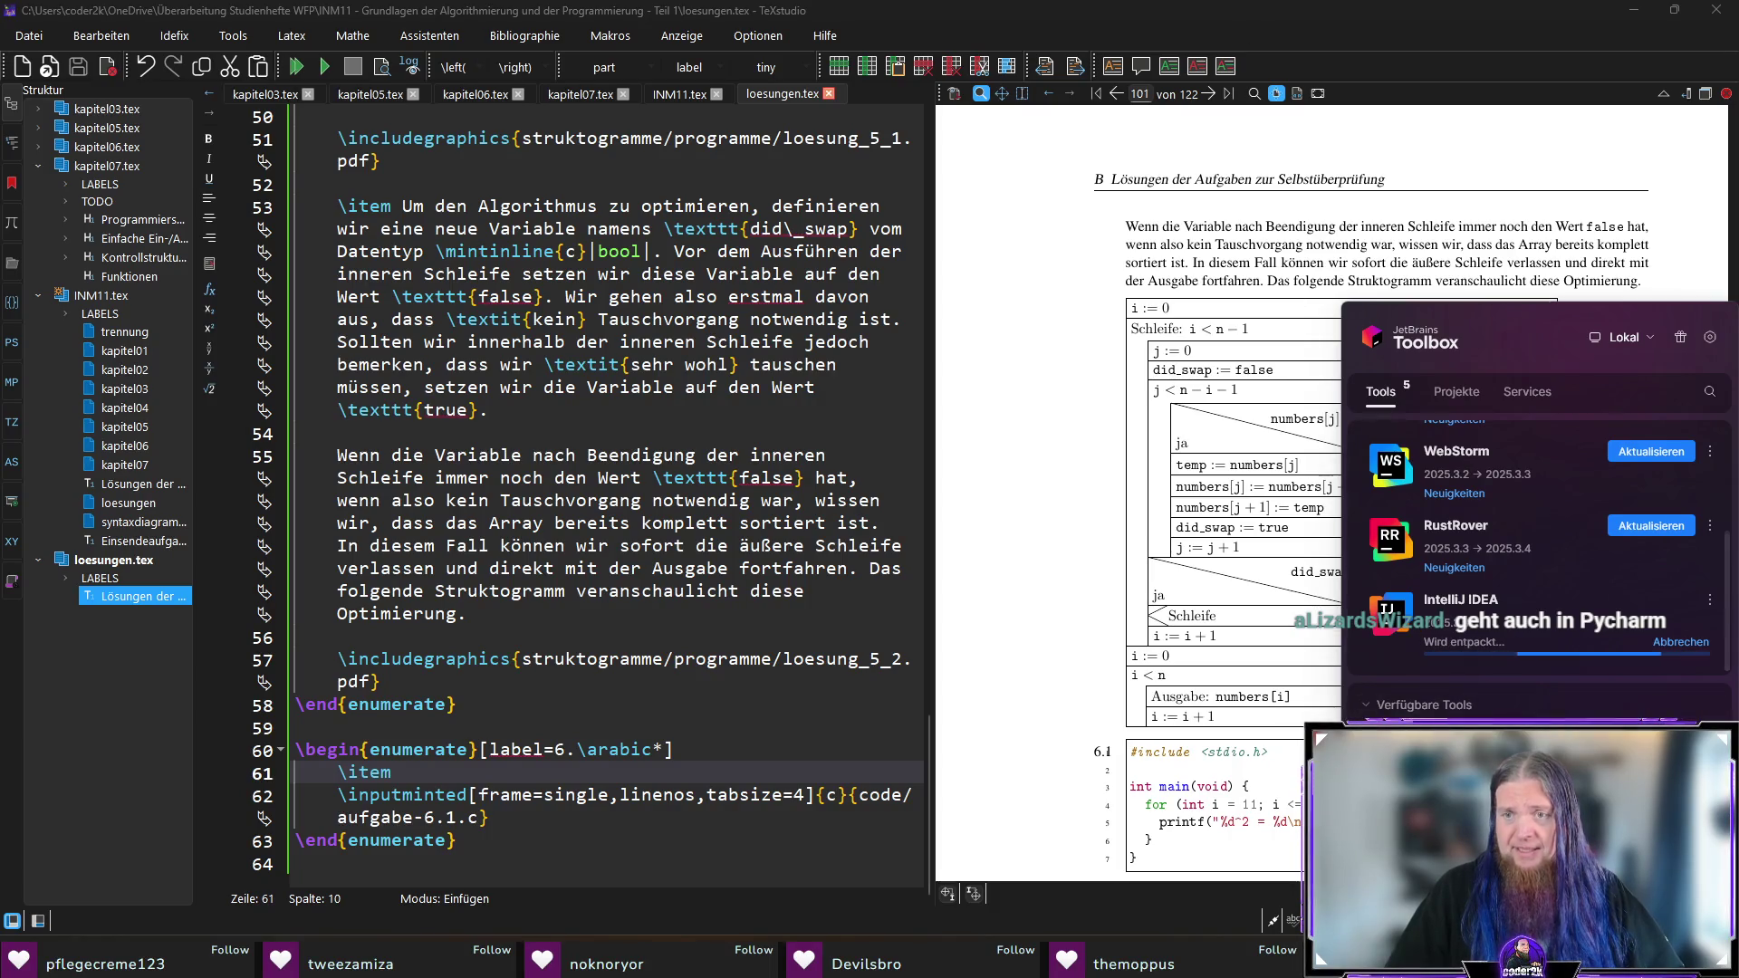
scroll(1510, 598, "up", 5)
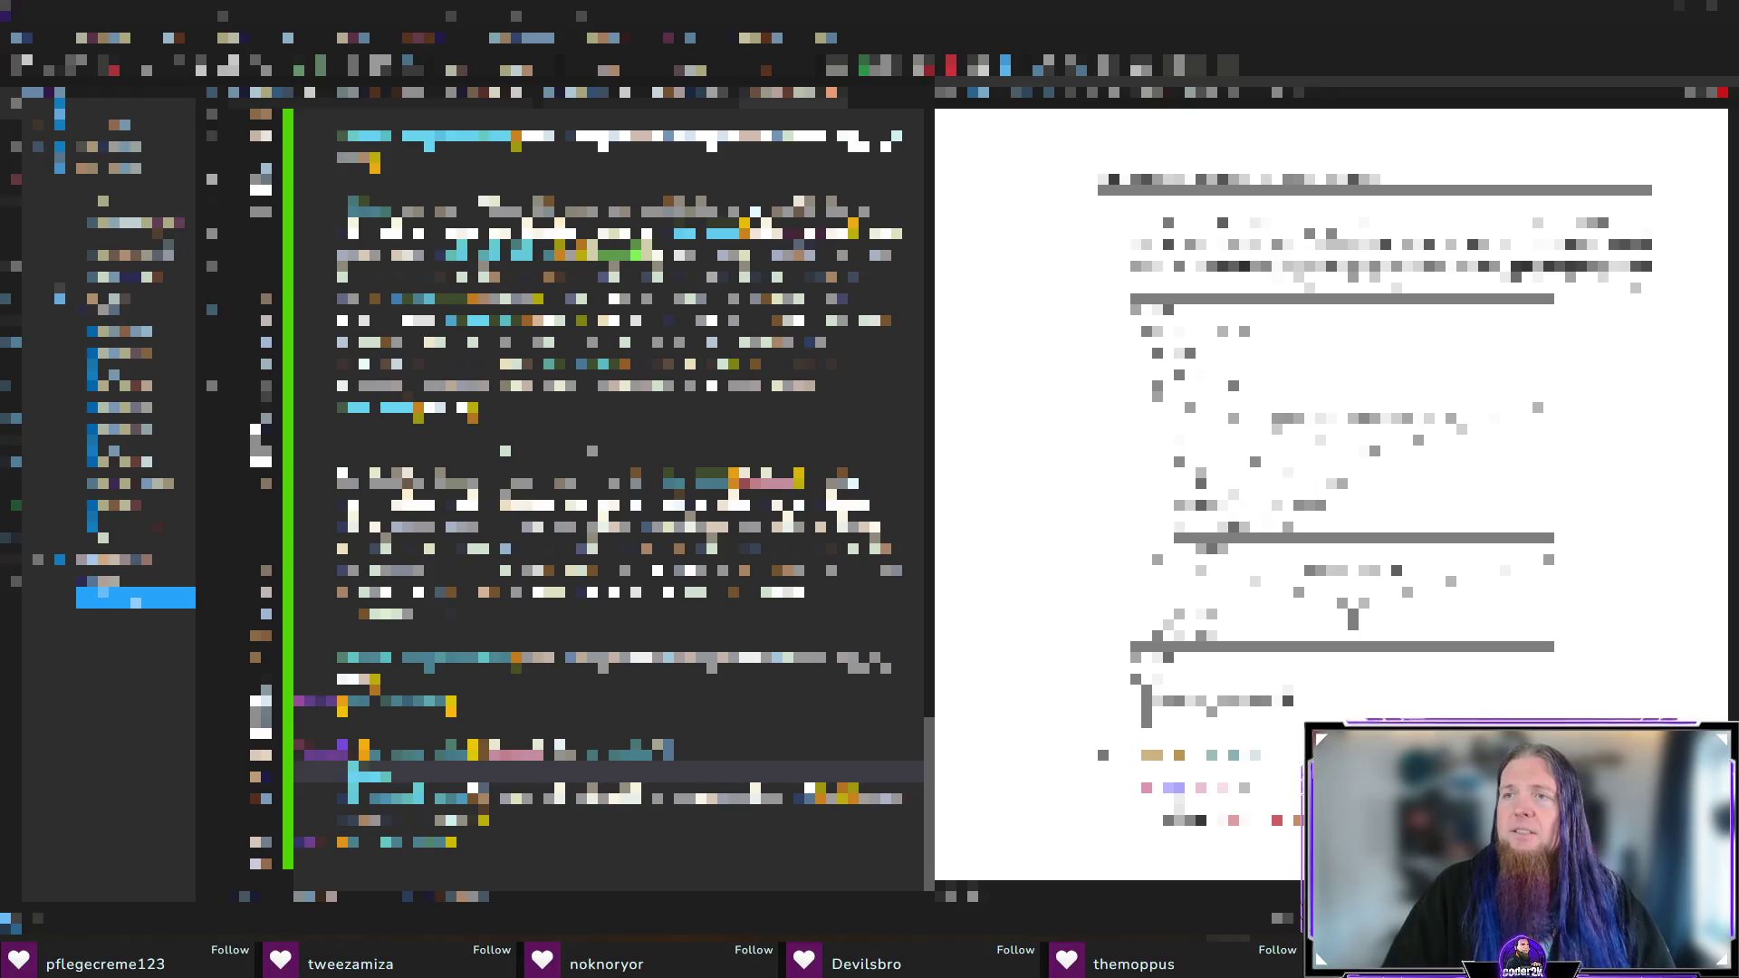
Step: Search the PyCharm plugin Marketplace for 'texify'
key("alt+Tab")
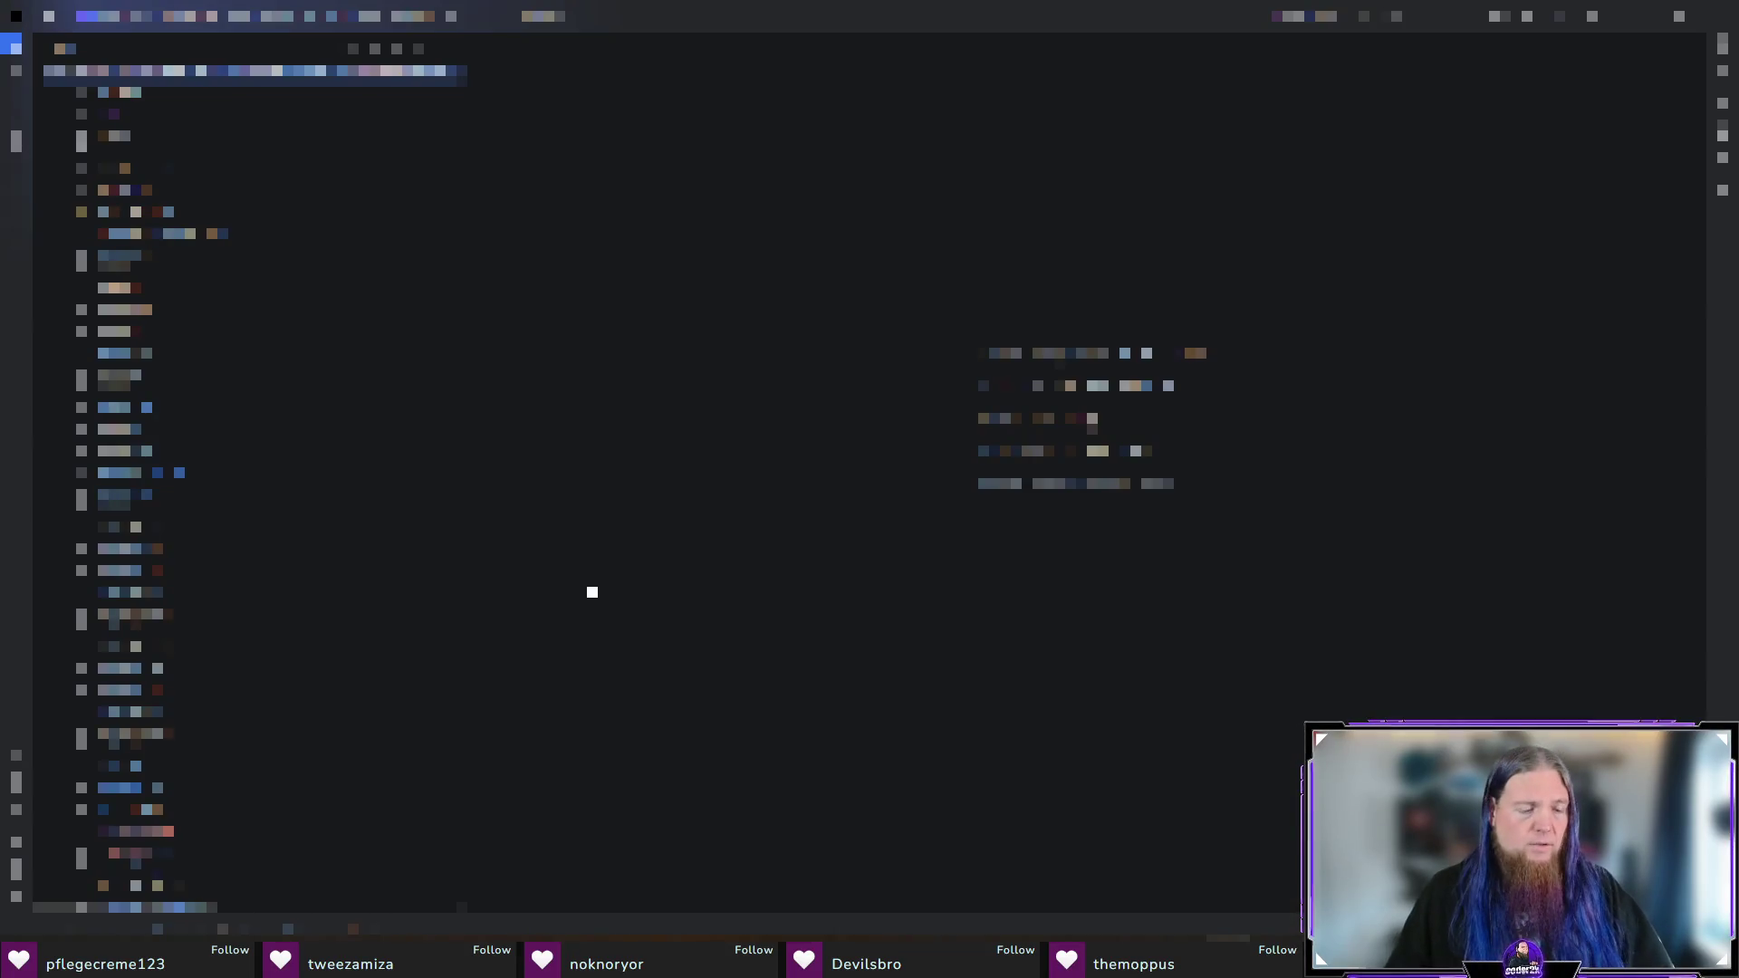
key("ctrl+alt+s")
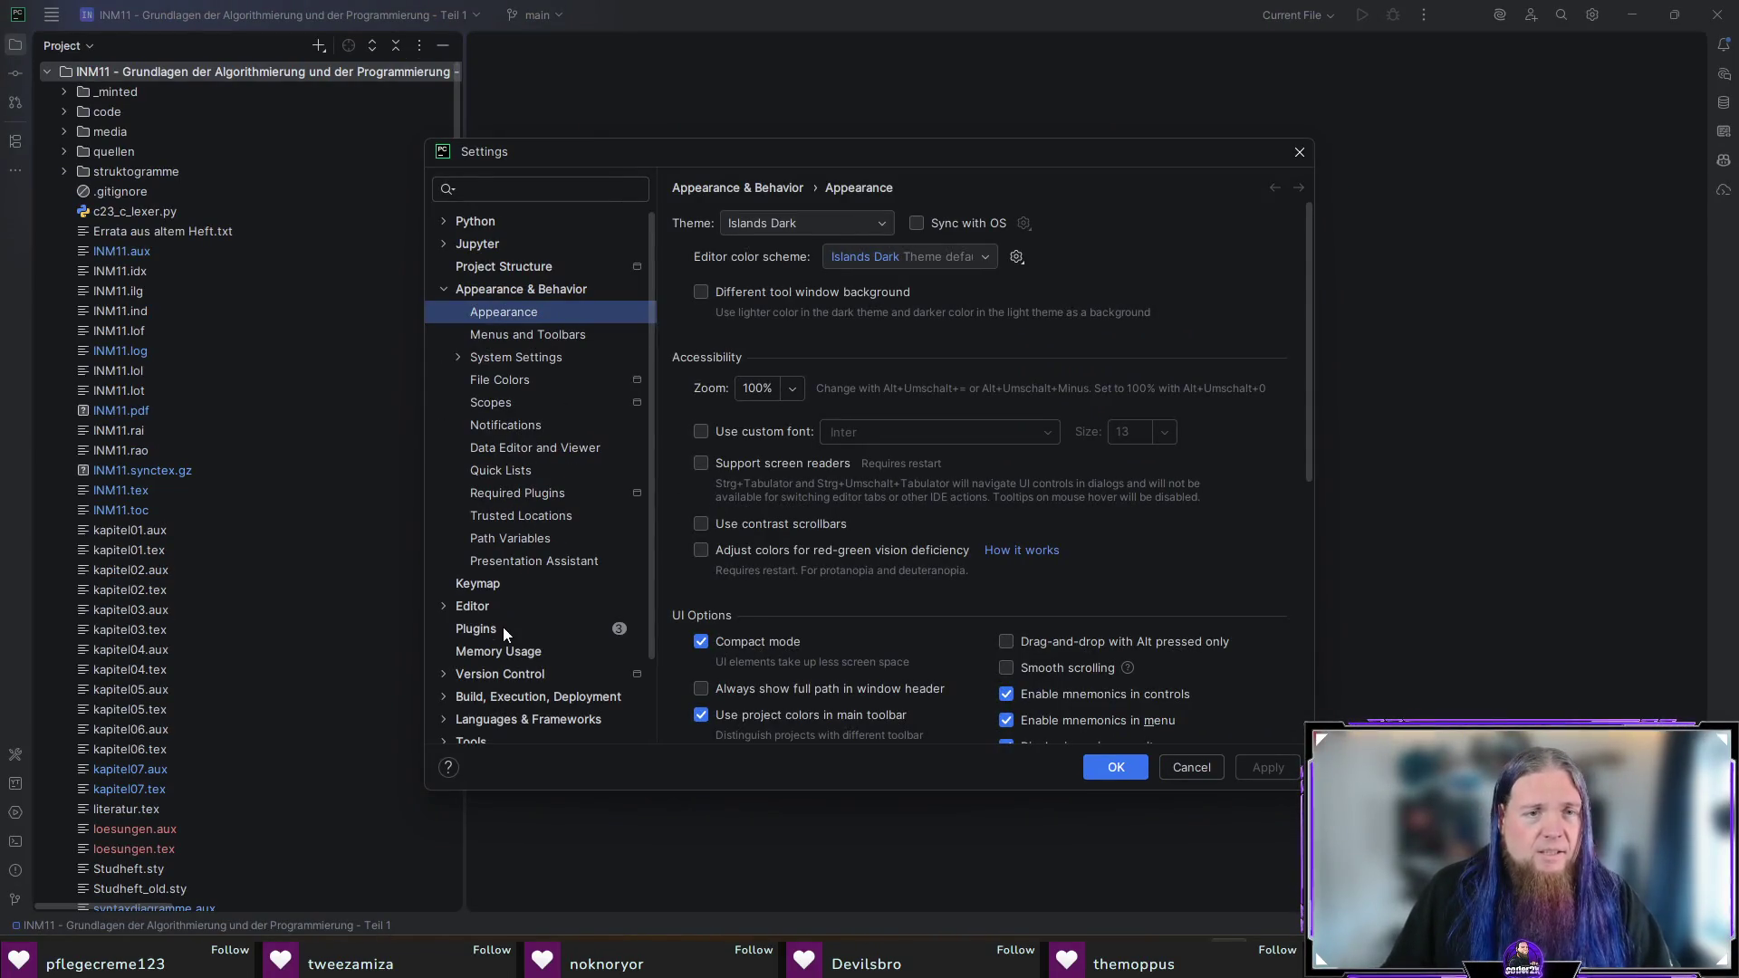
left_click(503, 627)
type("texify")
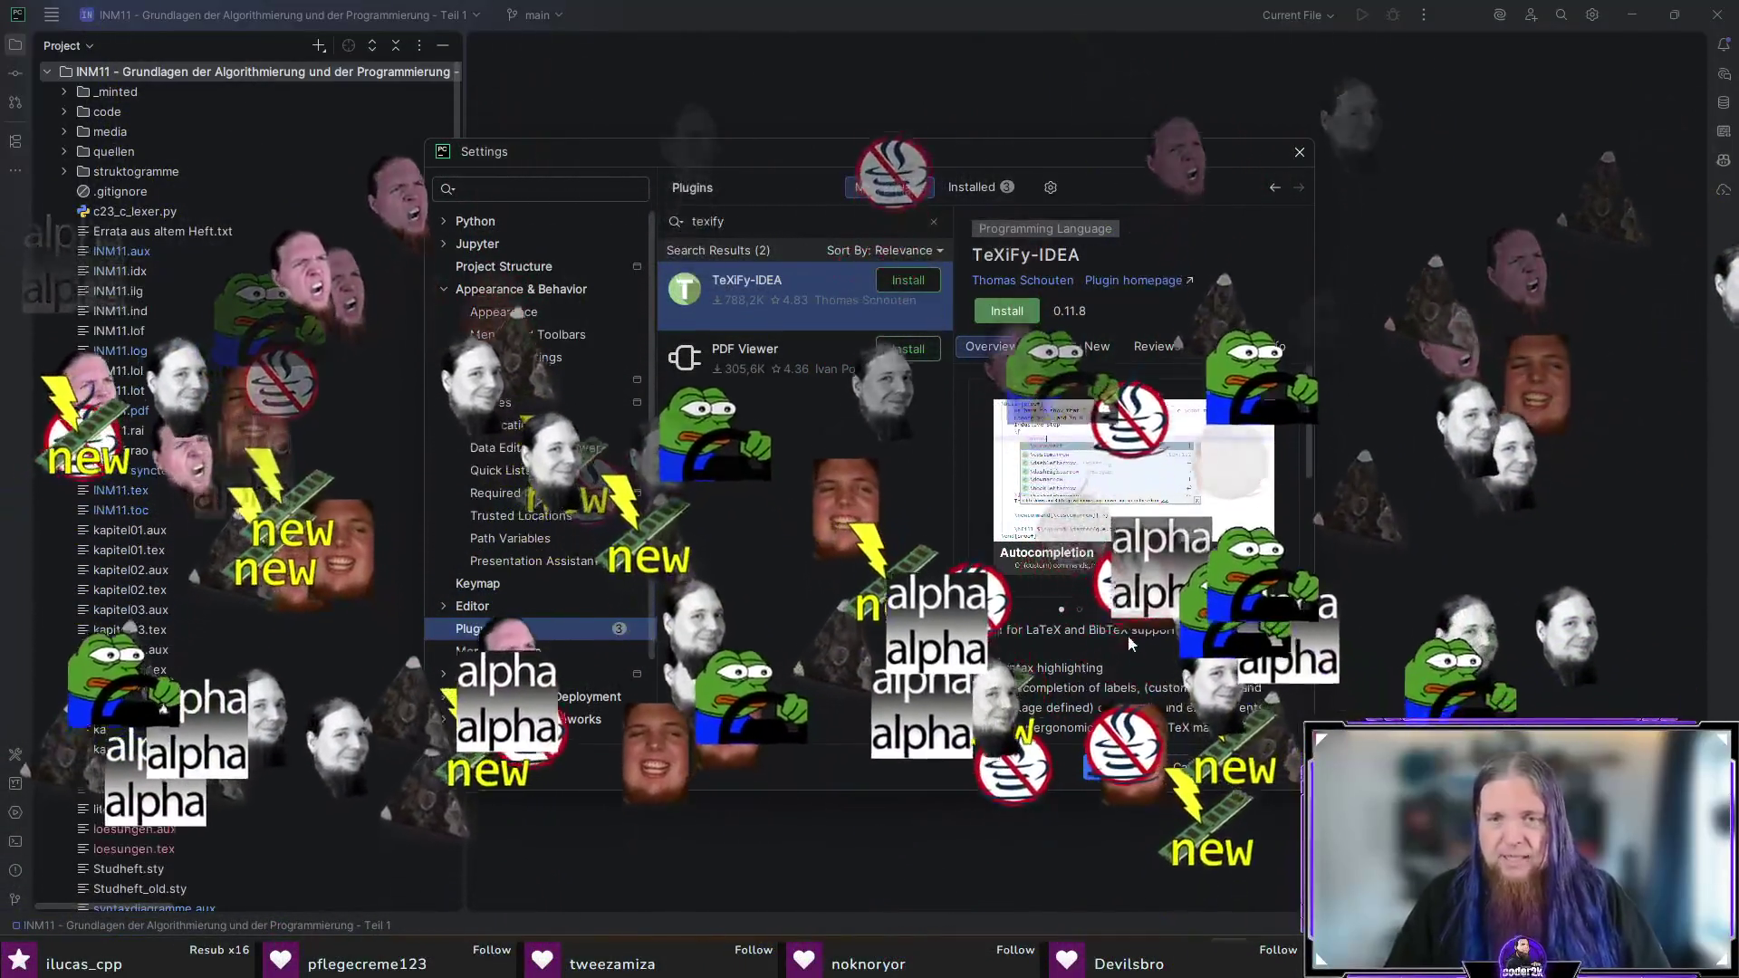
Step: Install the TeXiFy-IDEA and PDF Viewer plugins and restart PyCharm
scroll(1164, 547, "down", 2)
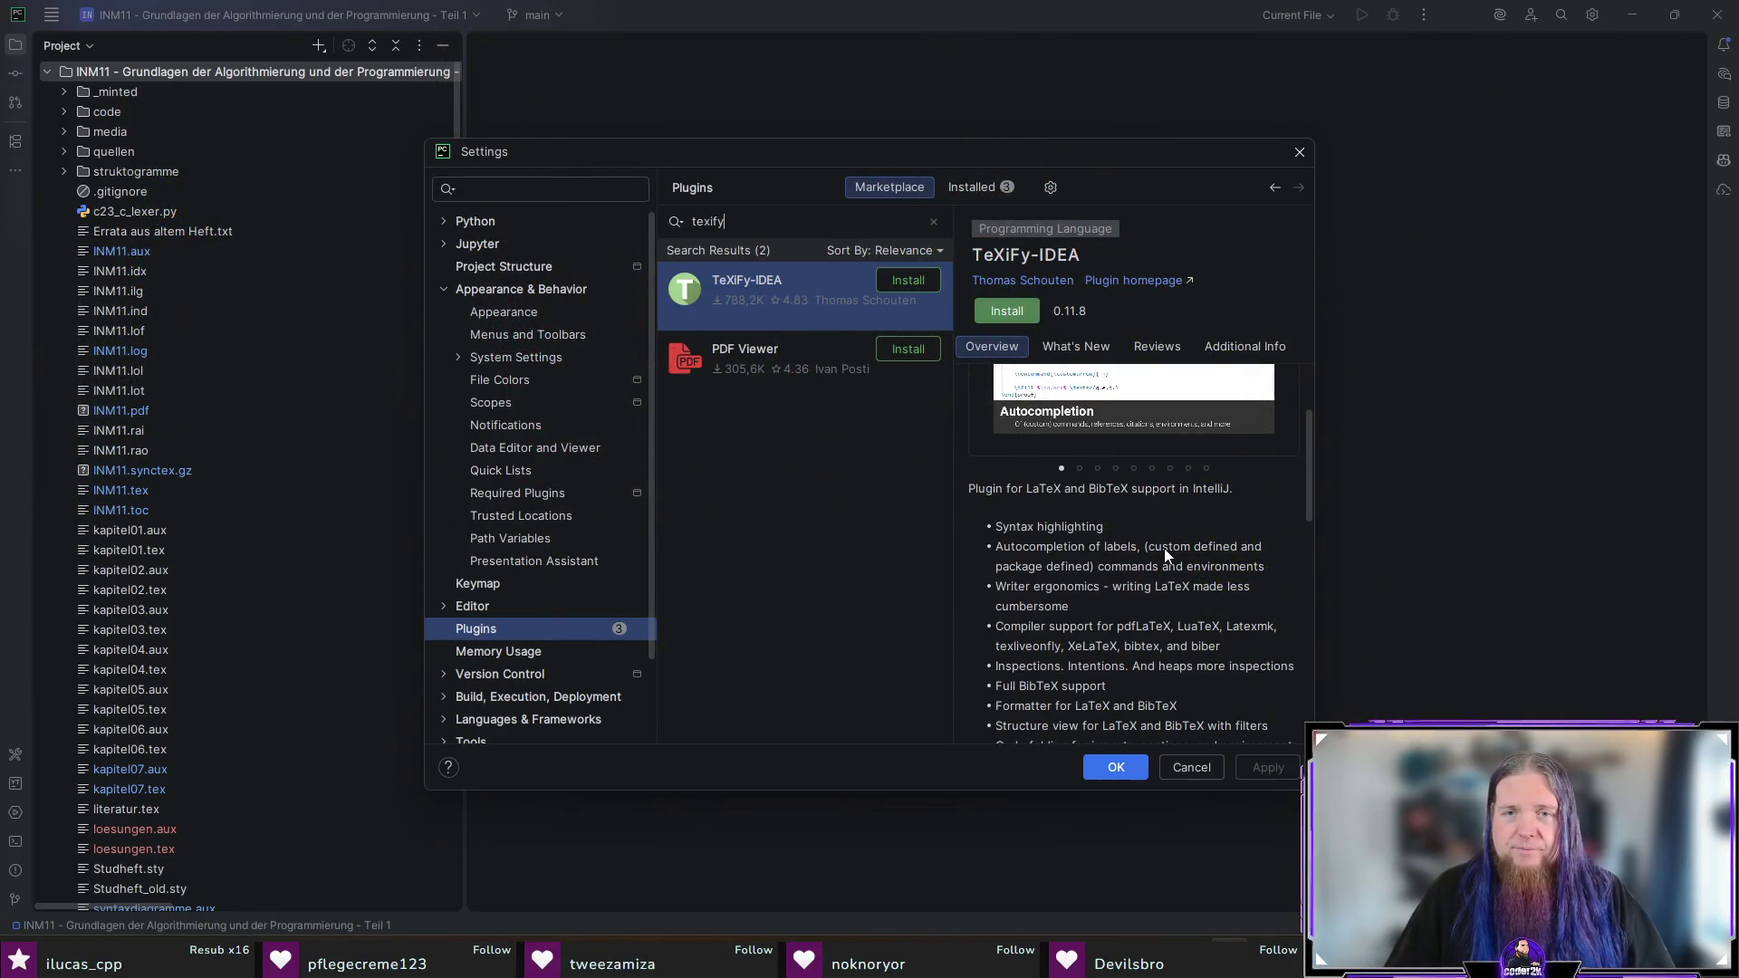
scroll(1127, 587, "down", 1)
left_click(908, 286)
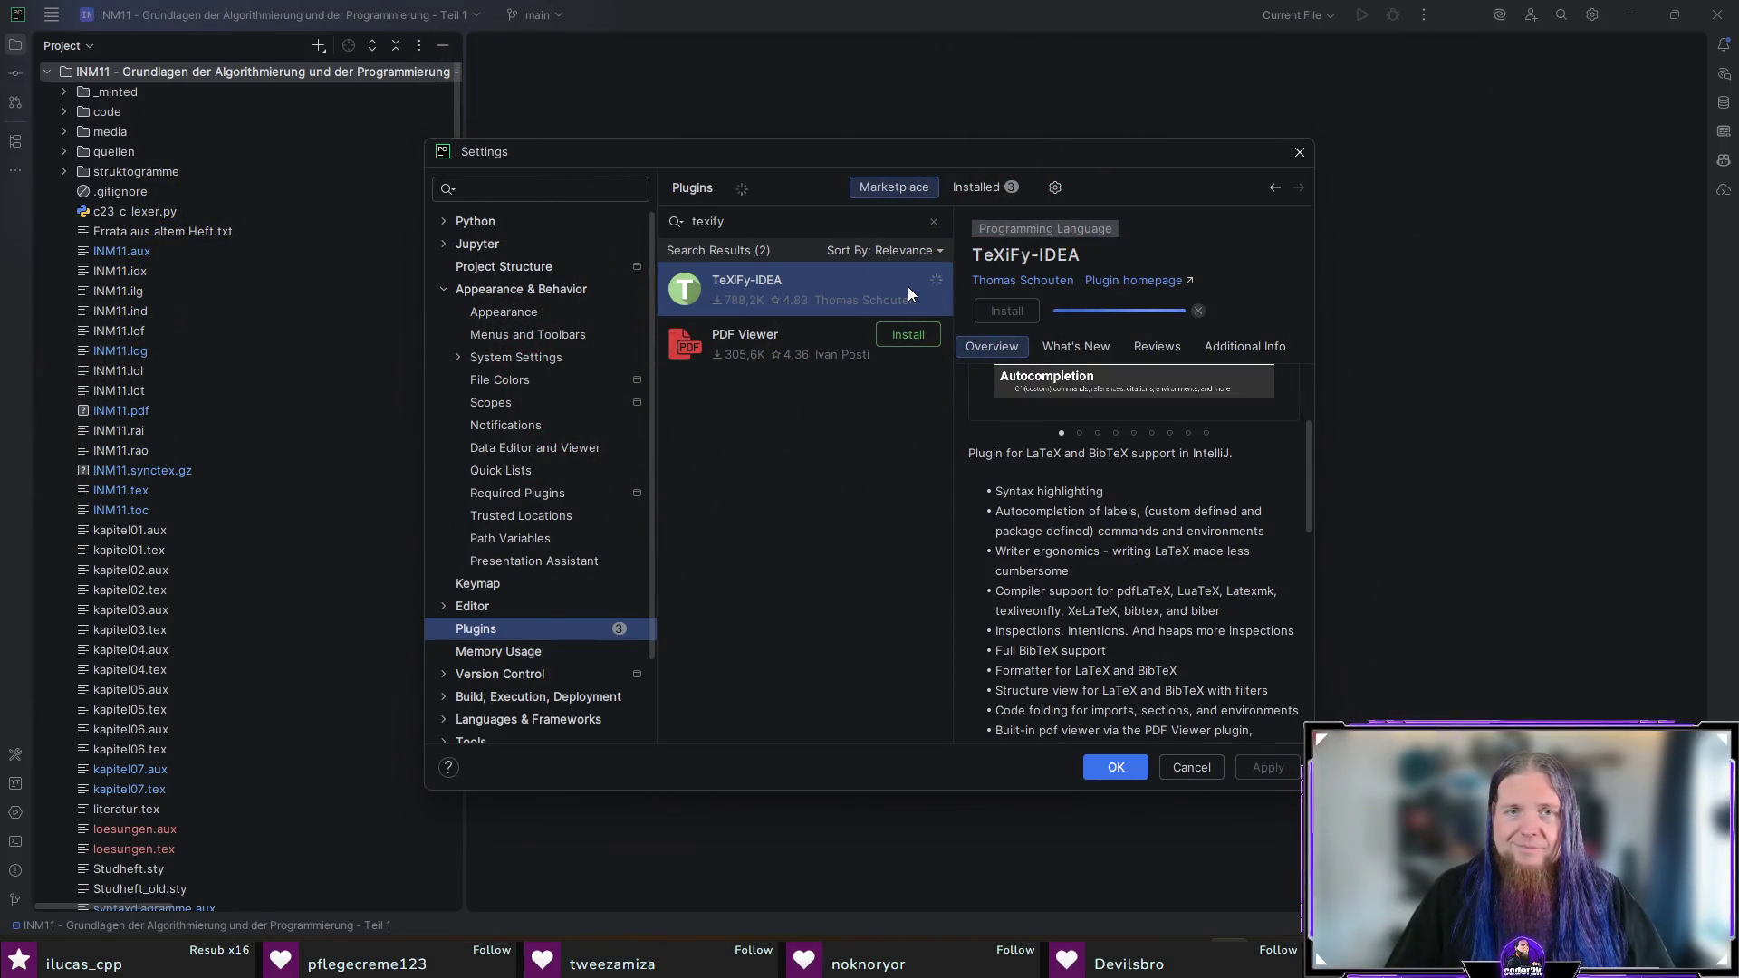
left_click(904, 349)
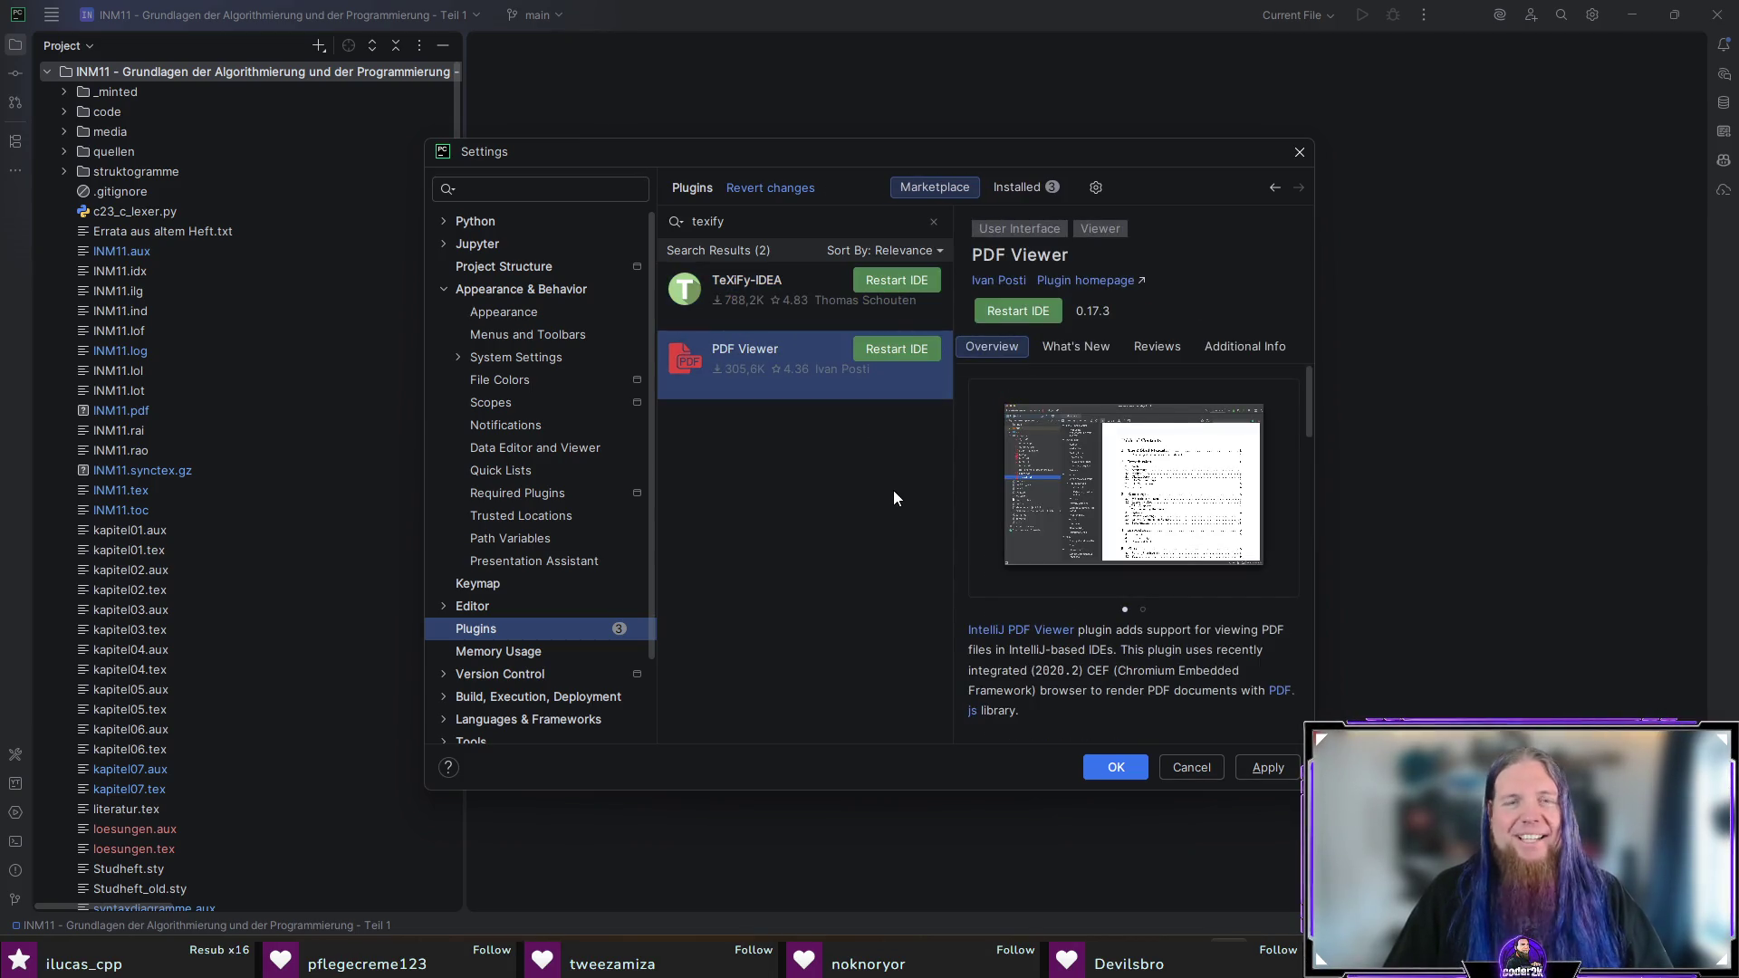
left_click(1007, 312)
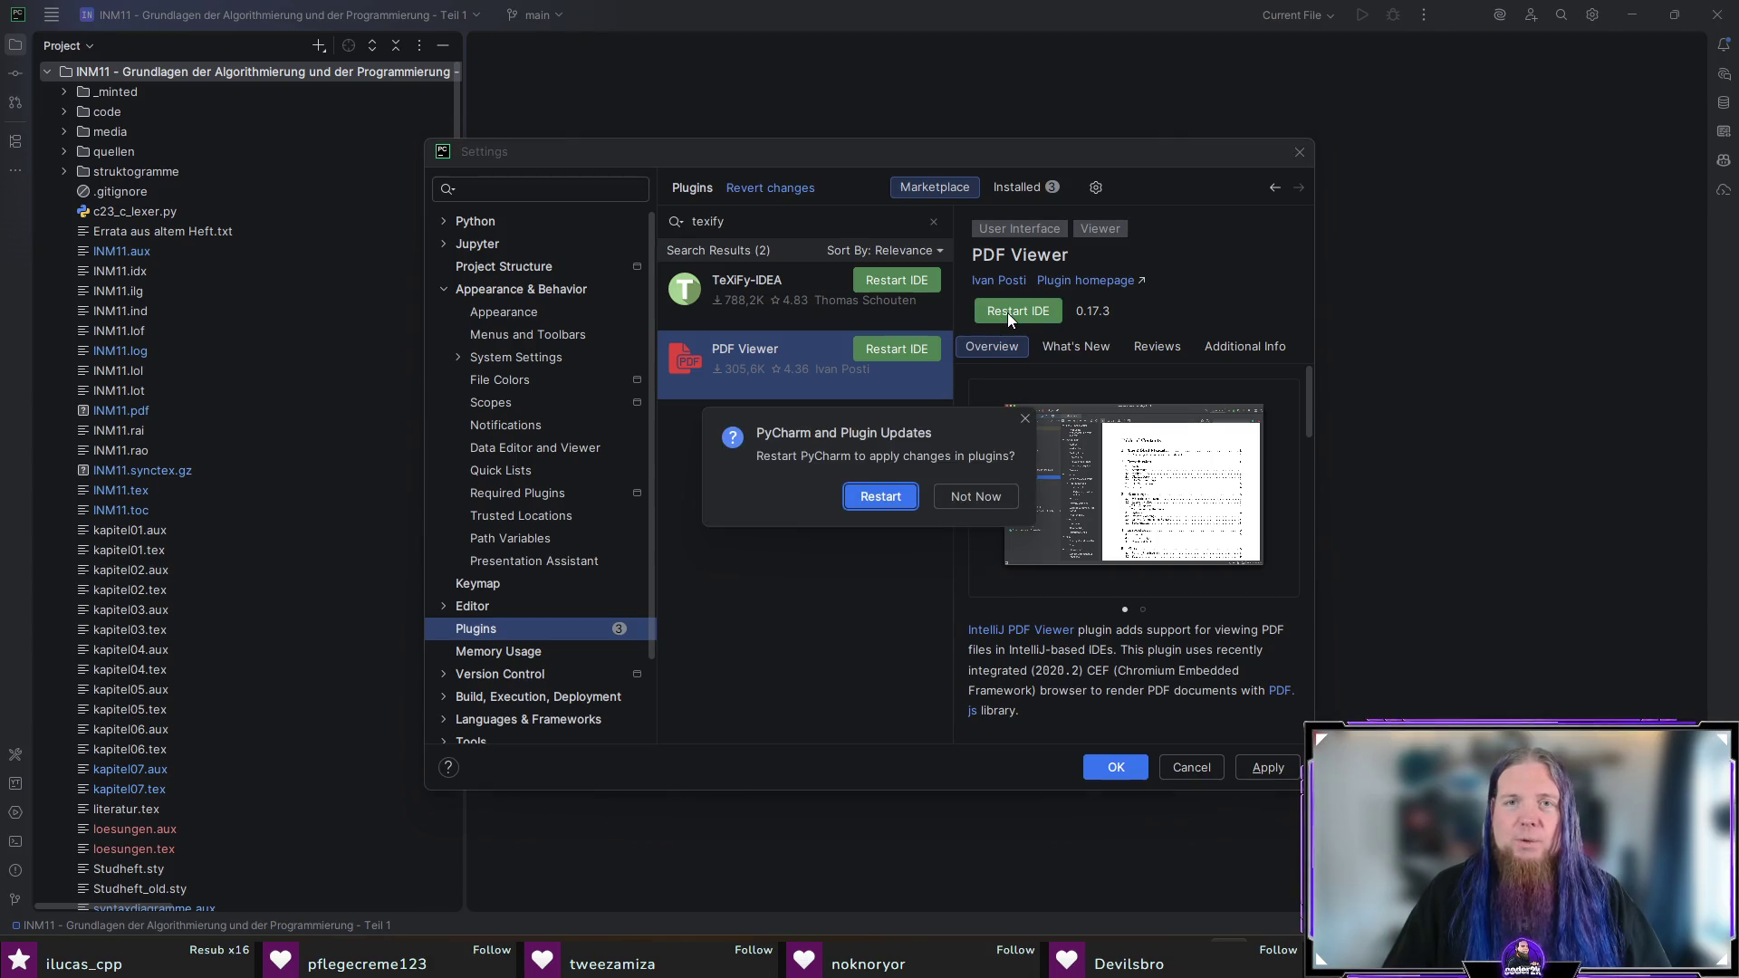
left_click(877, 497)
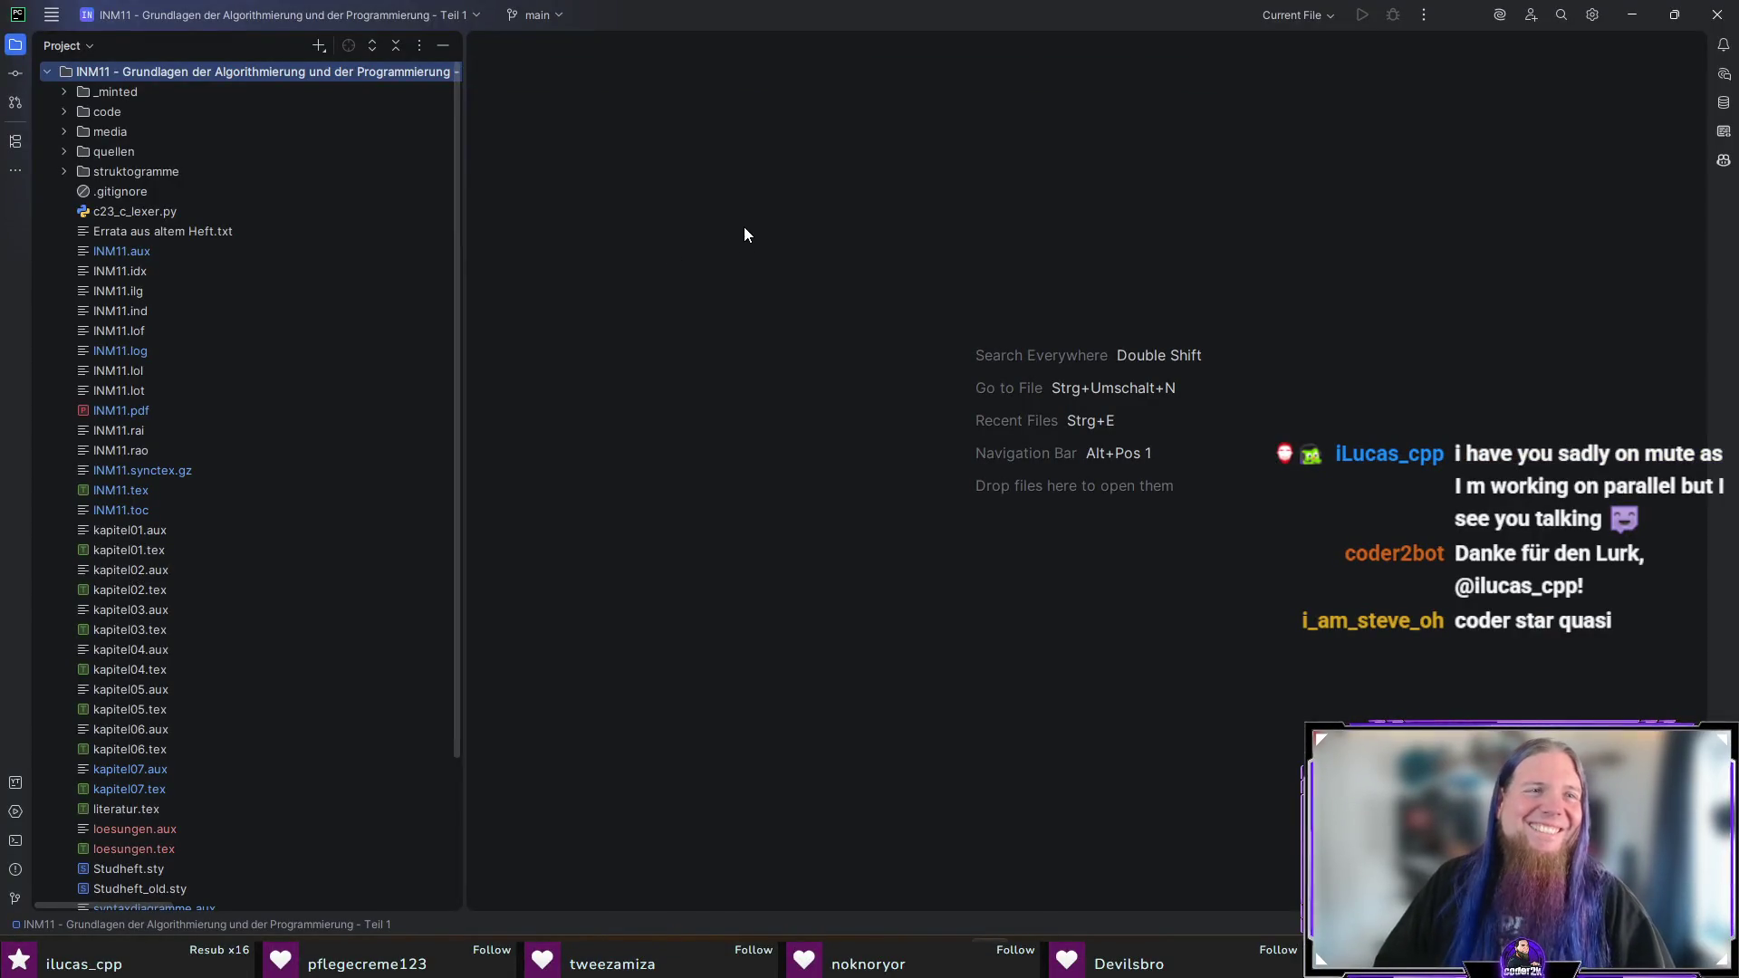
Step: Open INM11.tex from a narrowed Project panel and bring up Edit Configurations
left_click_drag(462, 143, 330, 143)
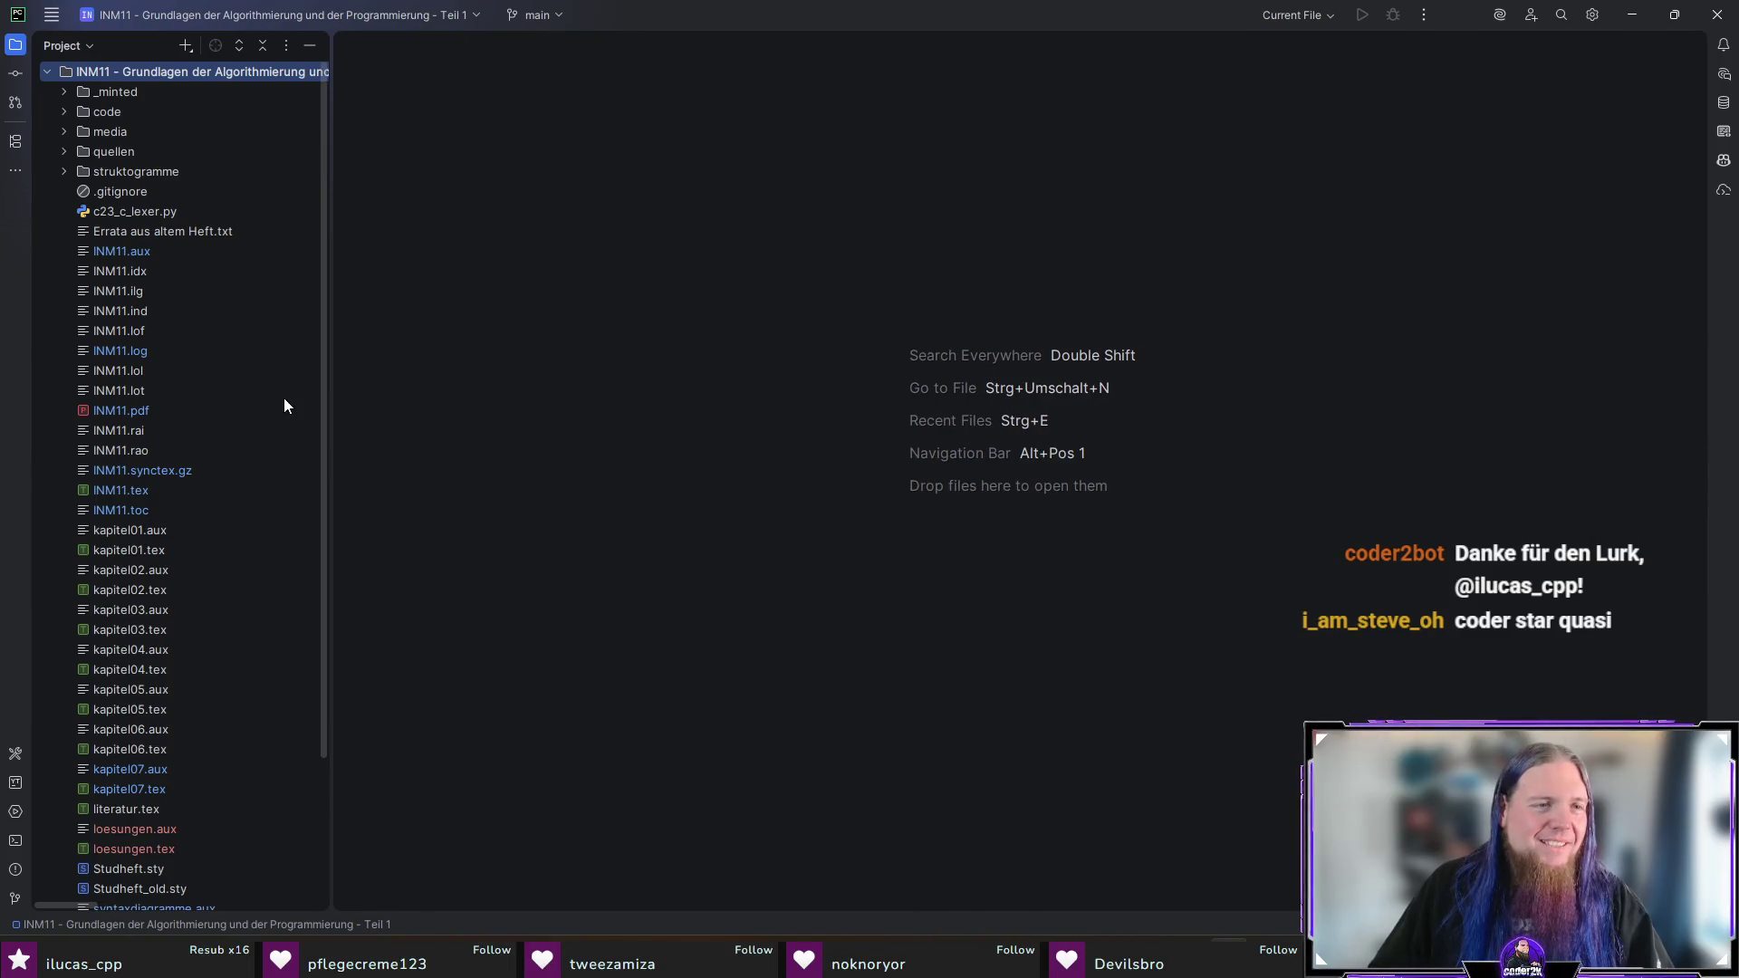
scroll(281, 399, "down", 3)
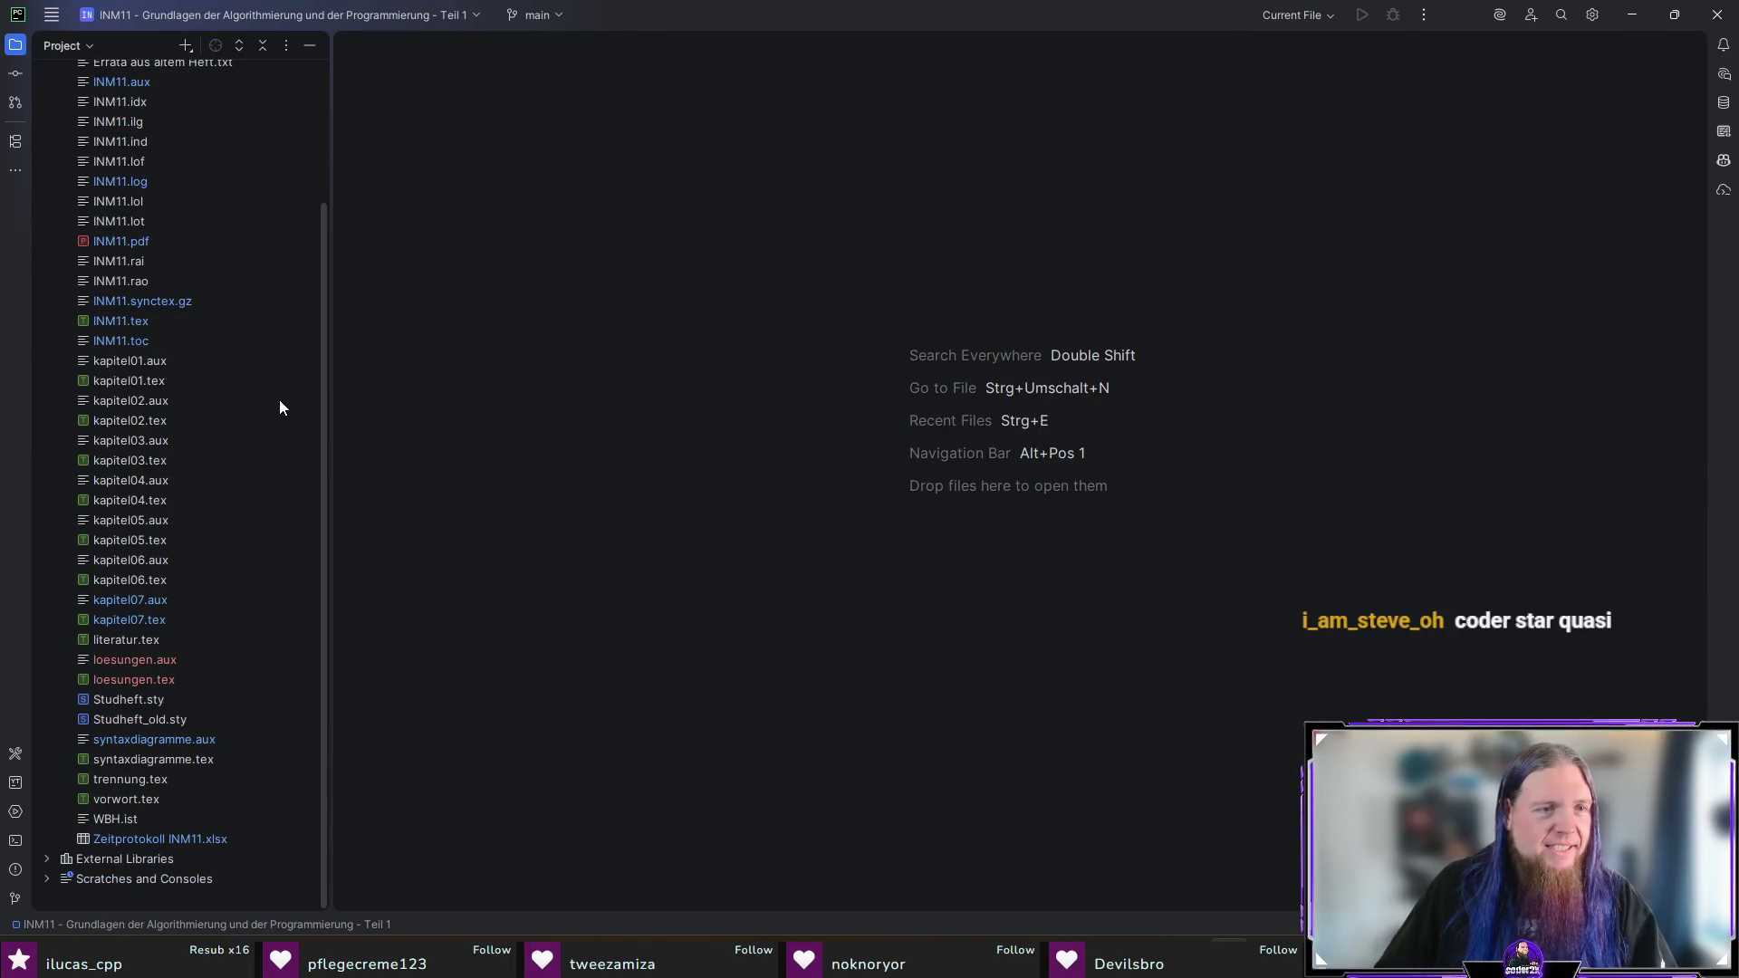
double_click(160, 322)
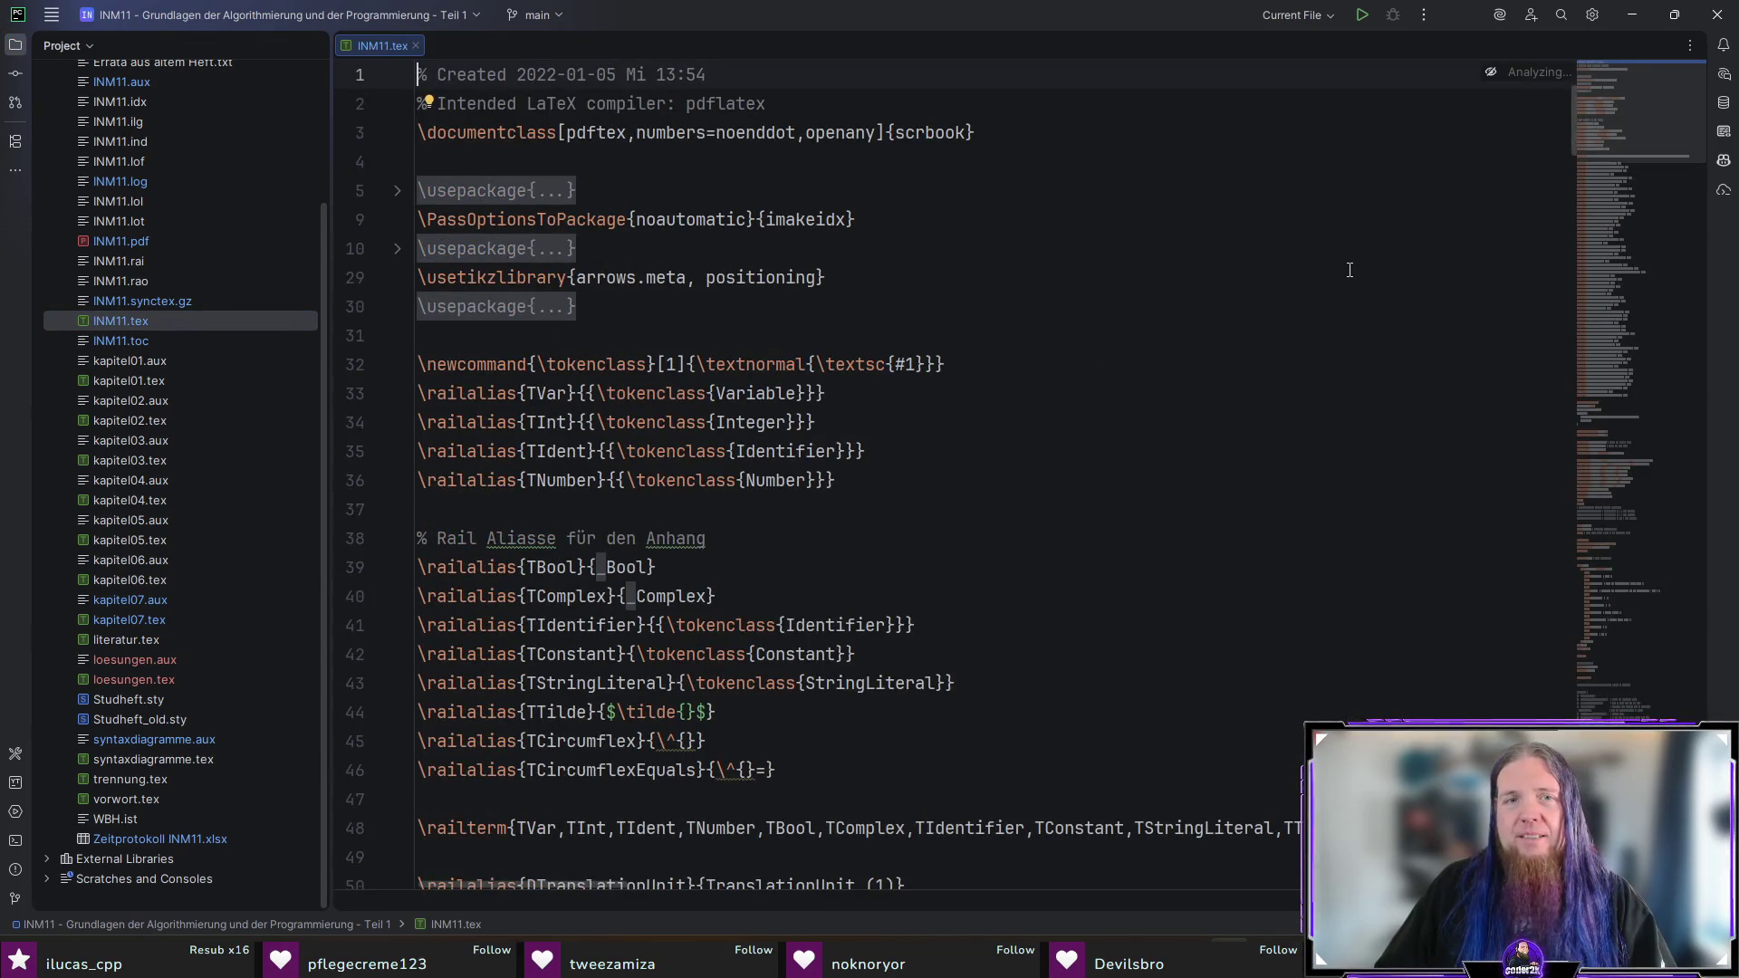
left_click_drag(1643, 110, 1654, 400)
left_click(1343, 365)
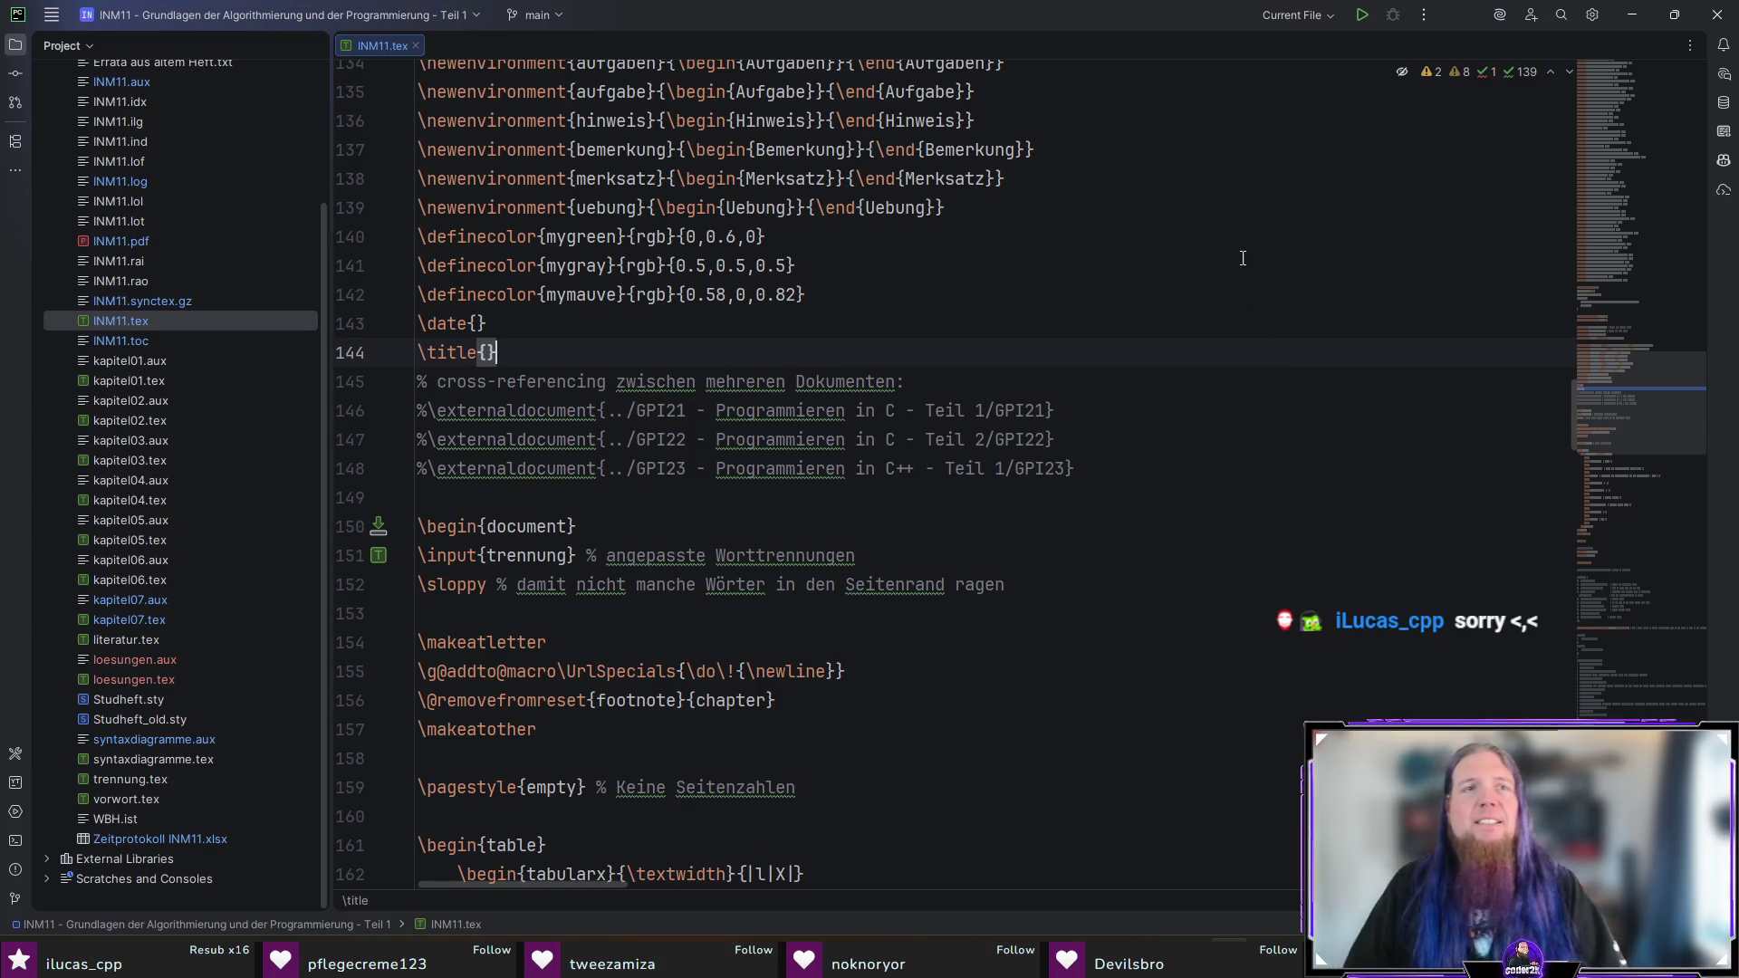
left_click(1306, 20)
left_click(1304, 74)
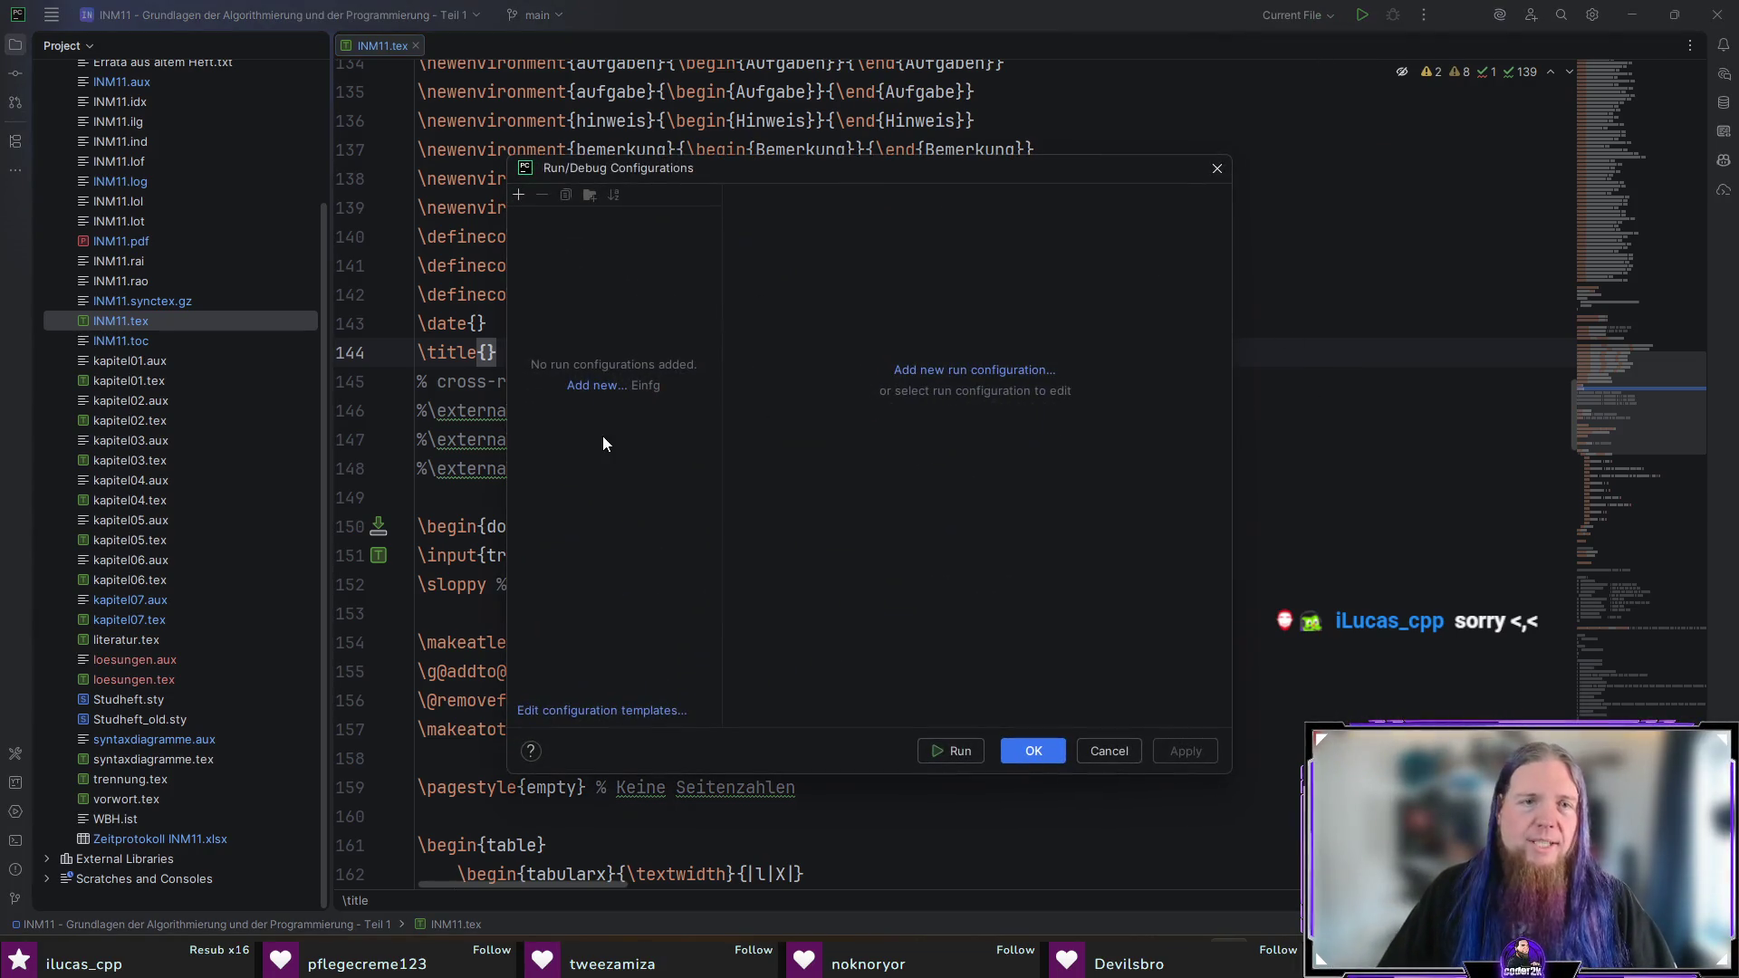
Step: Browse the configuration types to add, then close the dialog without adding one
left_click(607, 383)
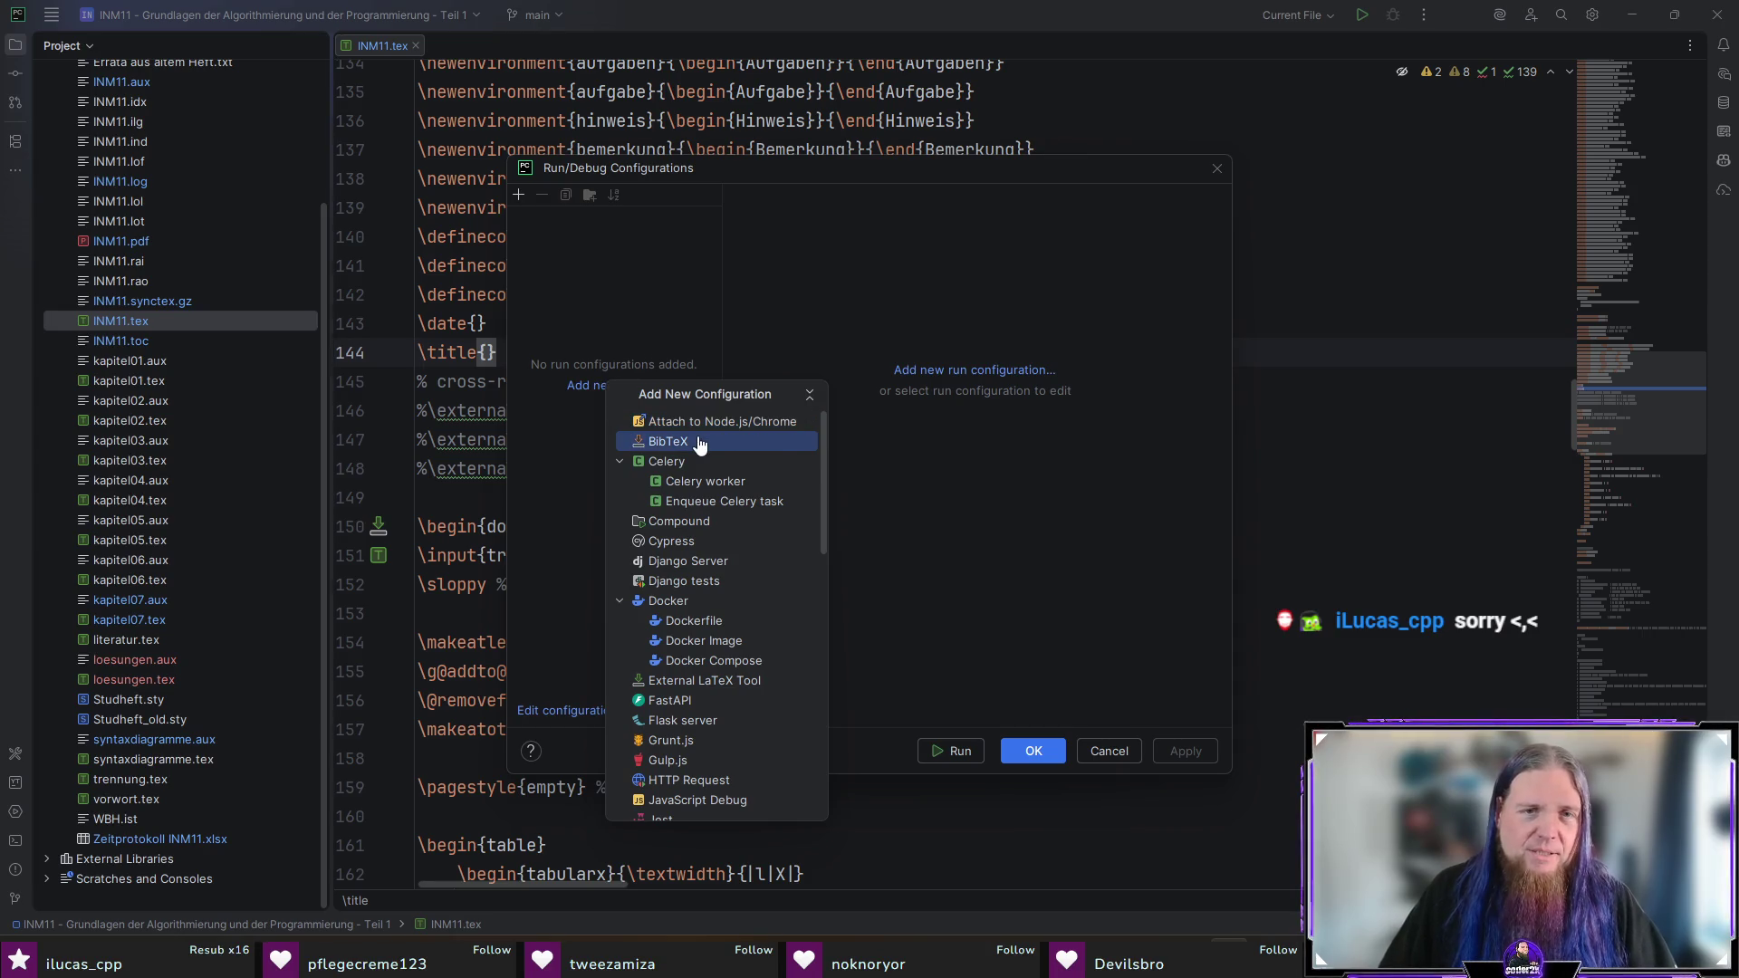
scroll(707, 448, "down", 5)
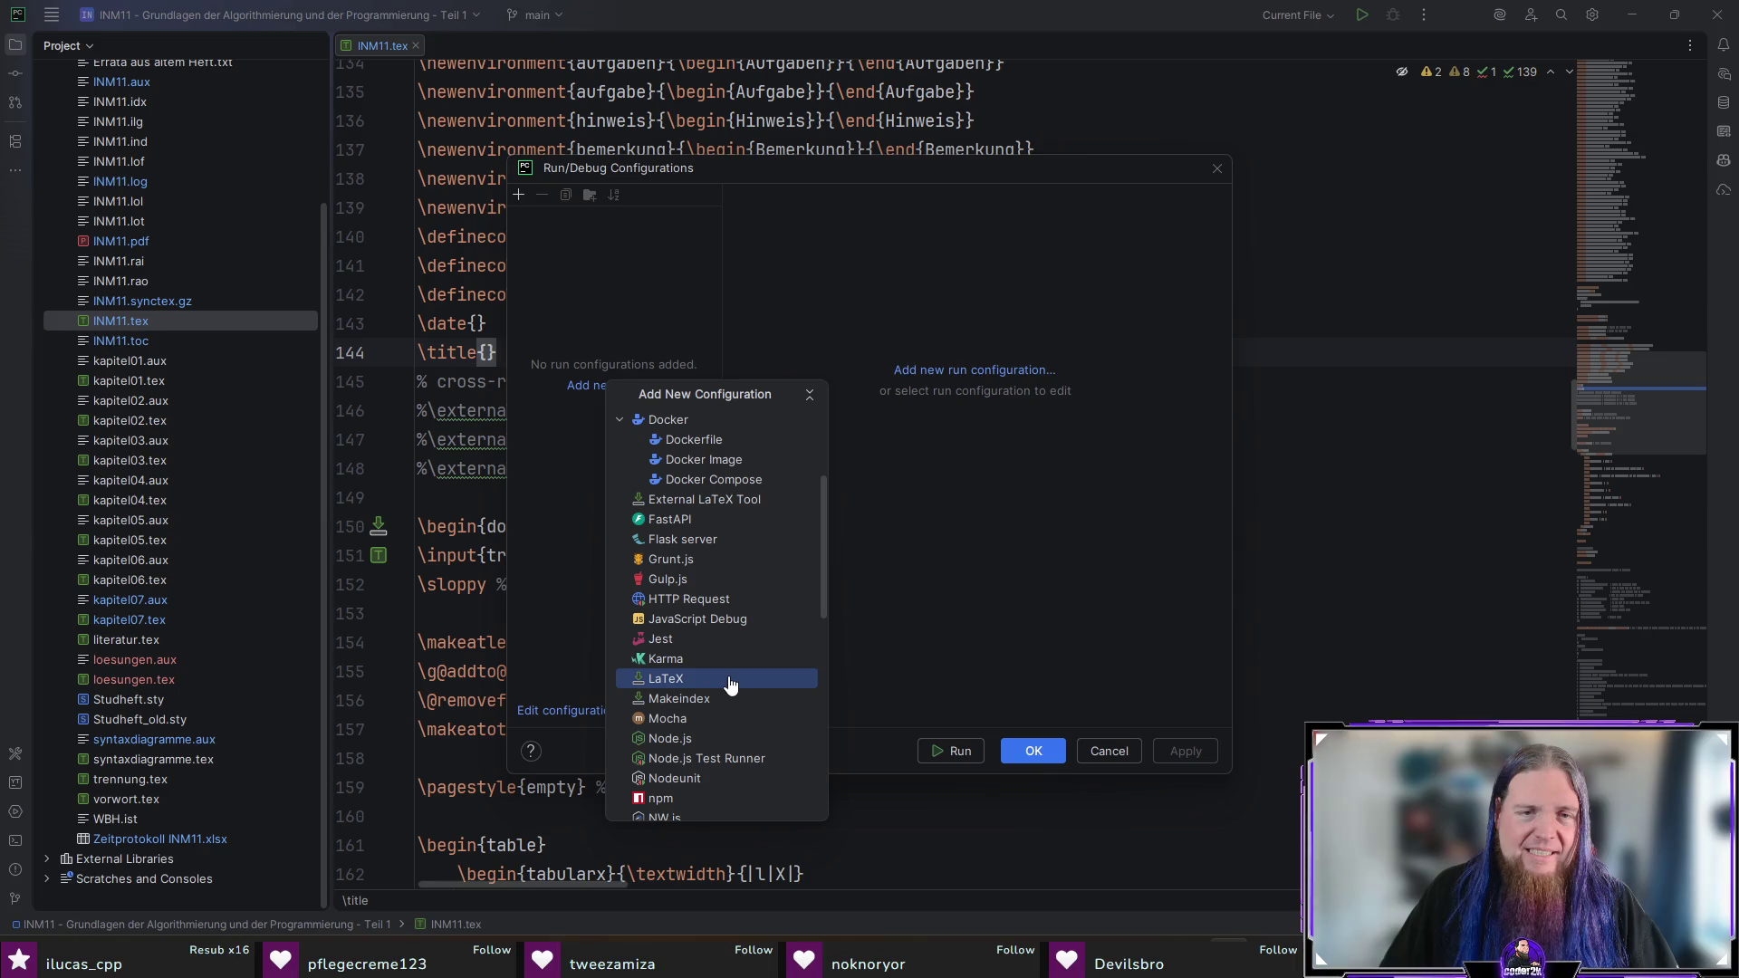
scroll(732, 684, "down", 4)
scroll(732, 684, "down", 5)
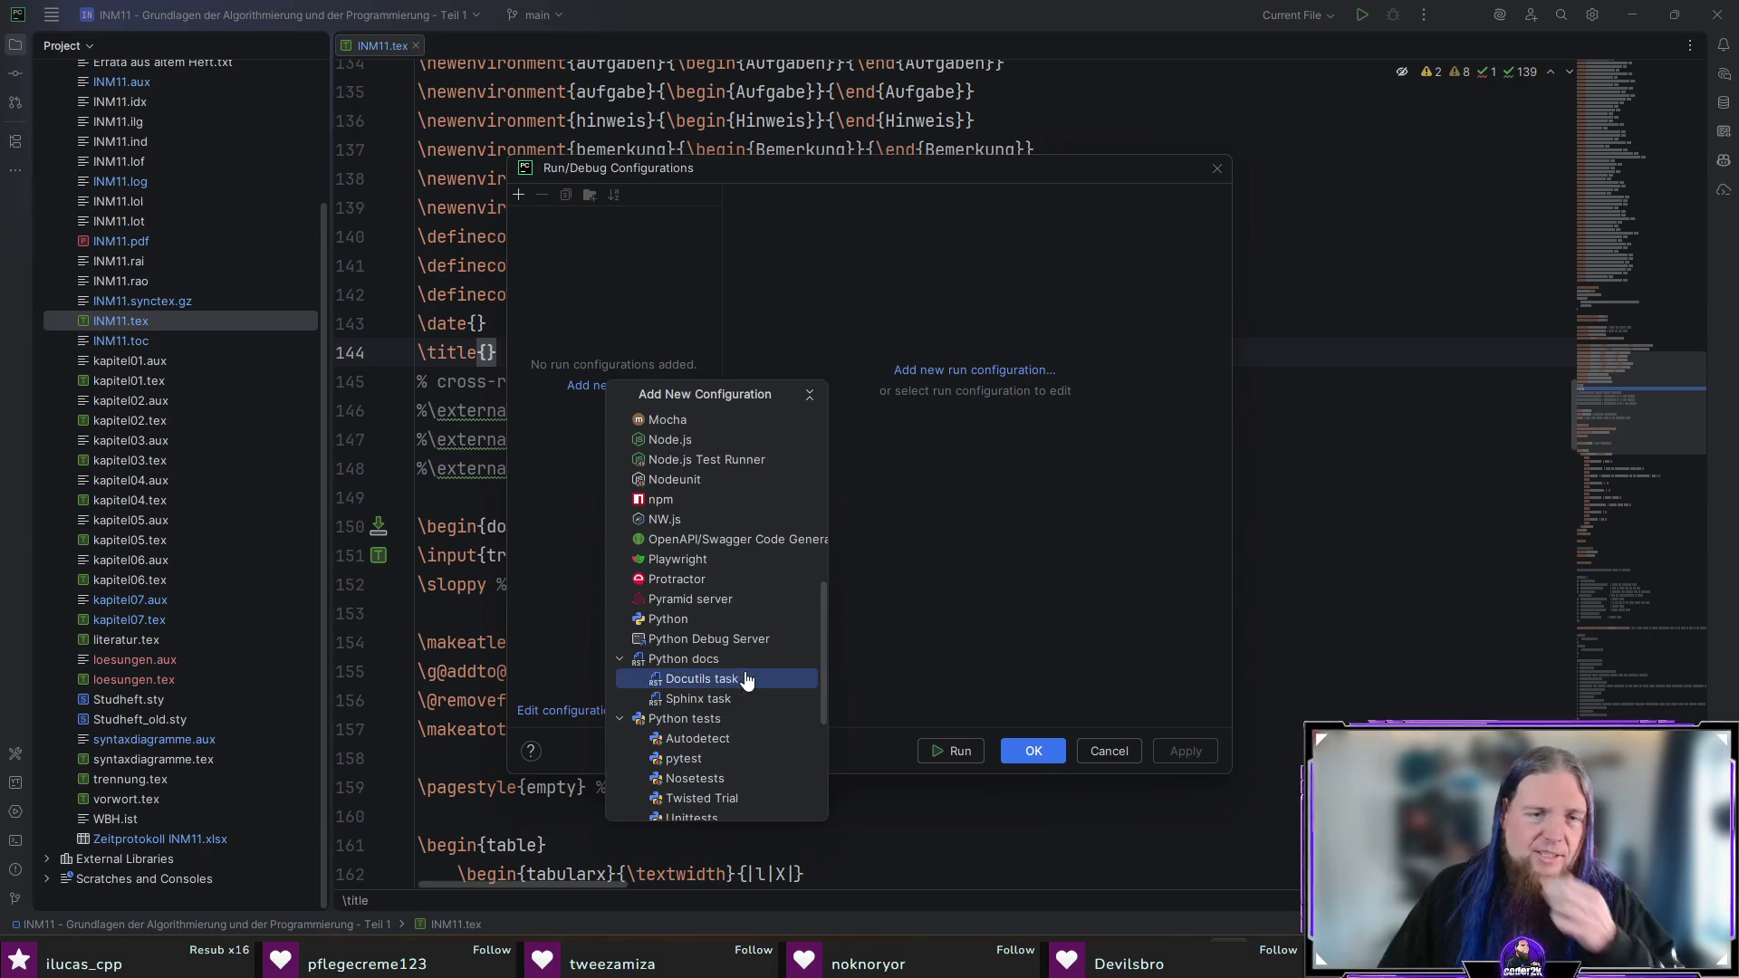
scroll(754, 695, "up", 6)
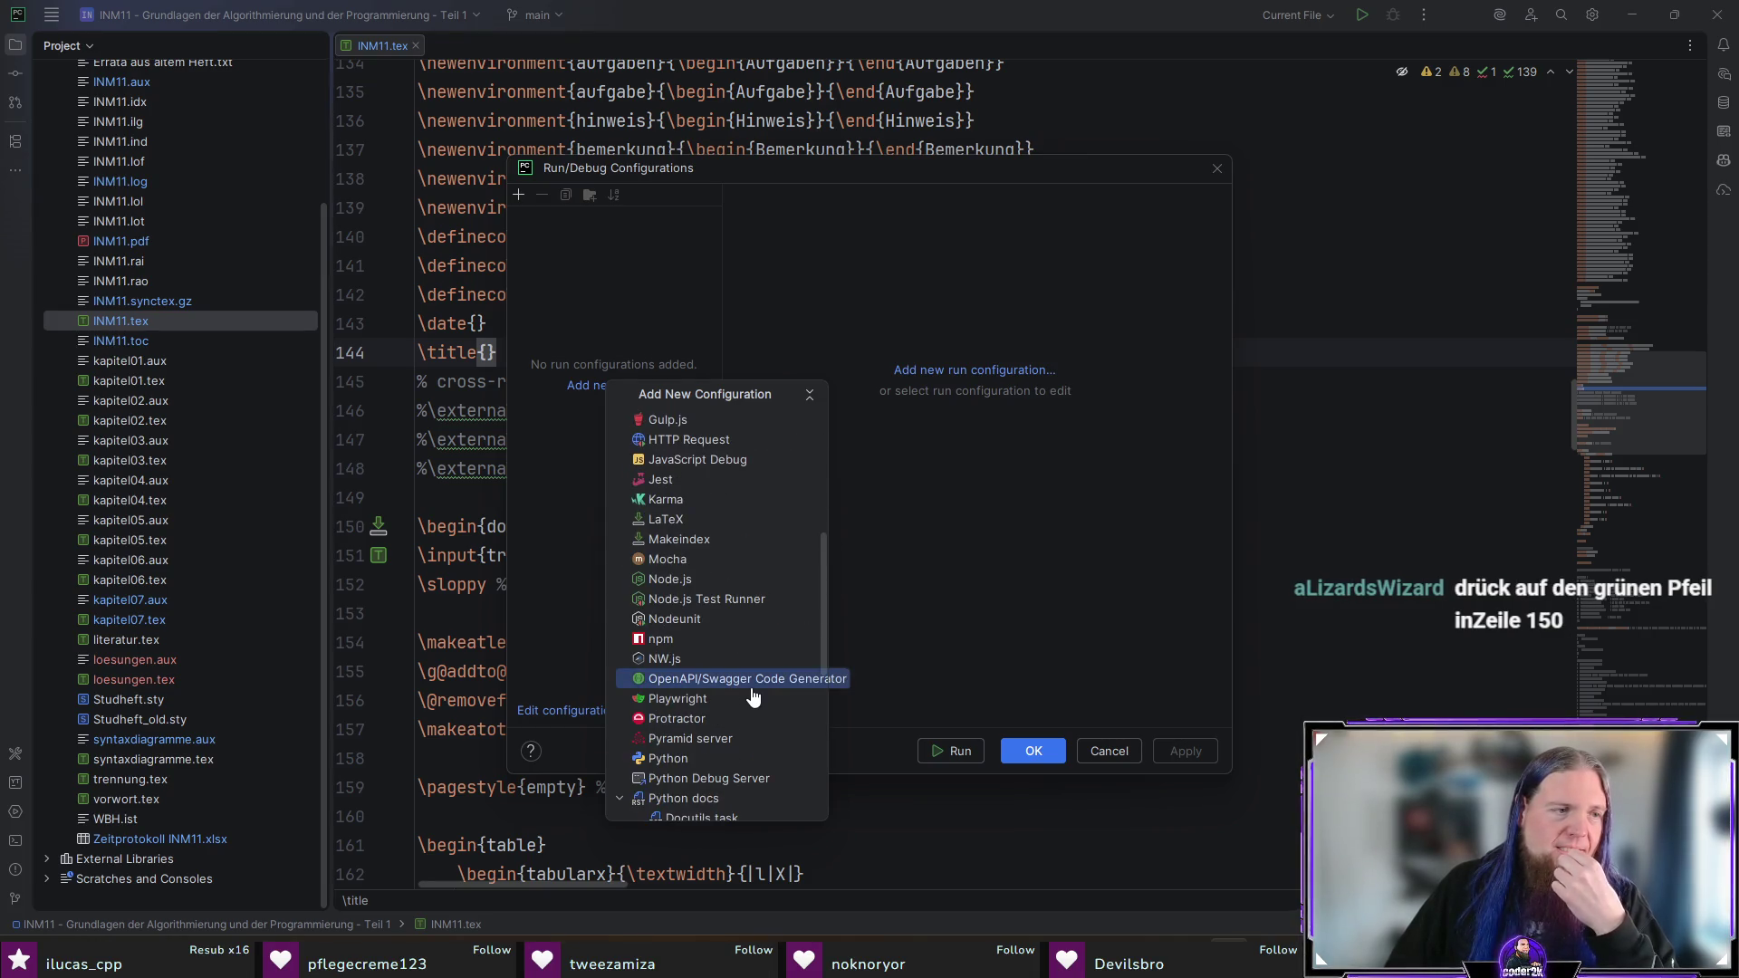
key("Escape")
key("Escape")
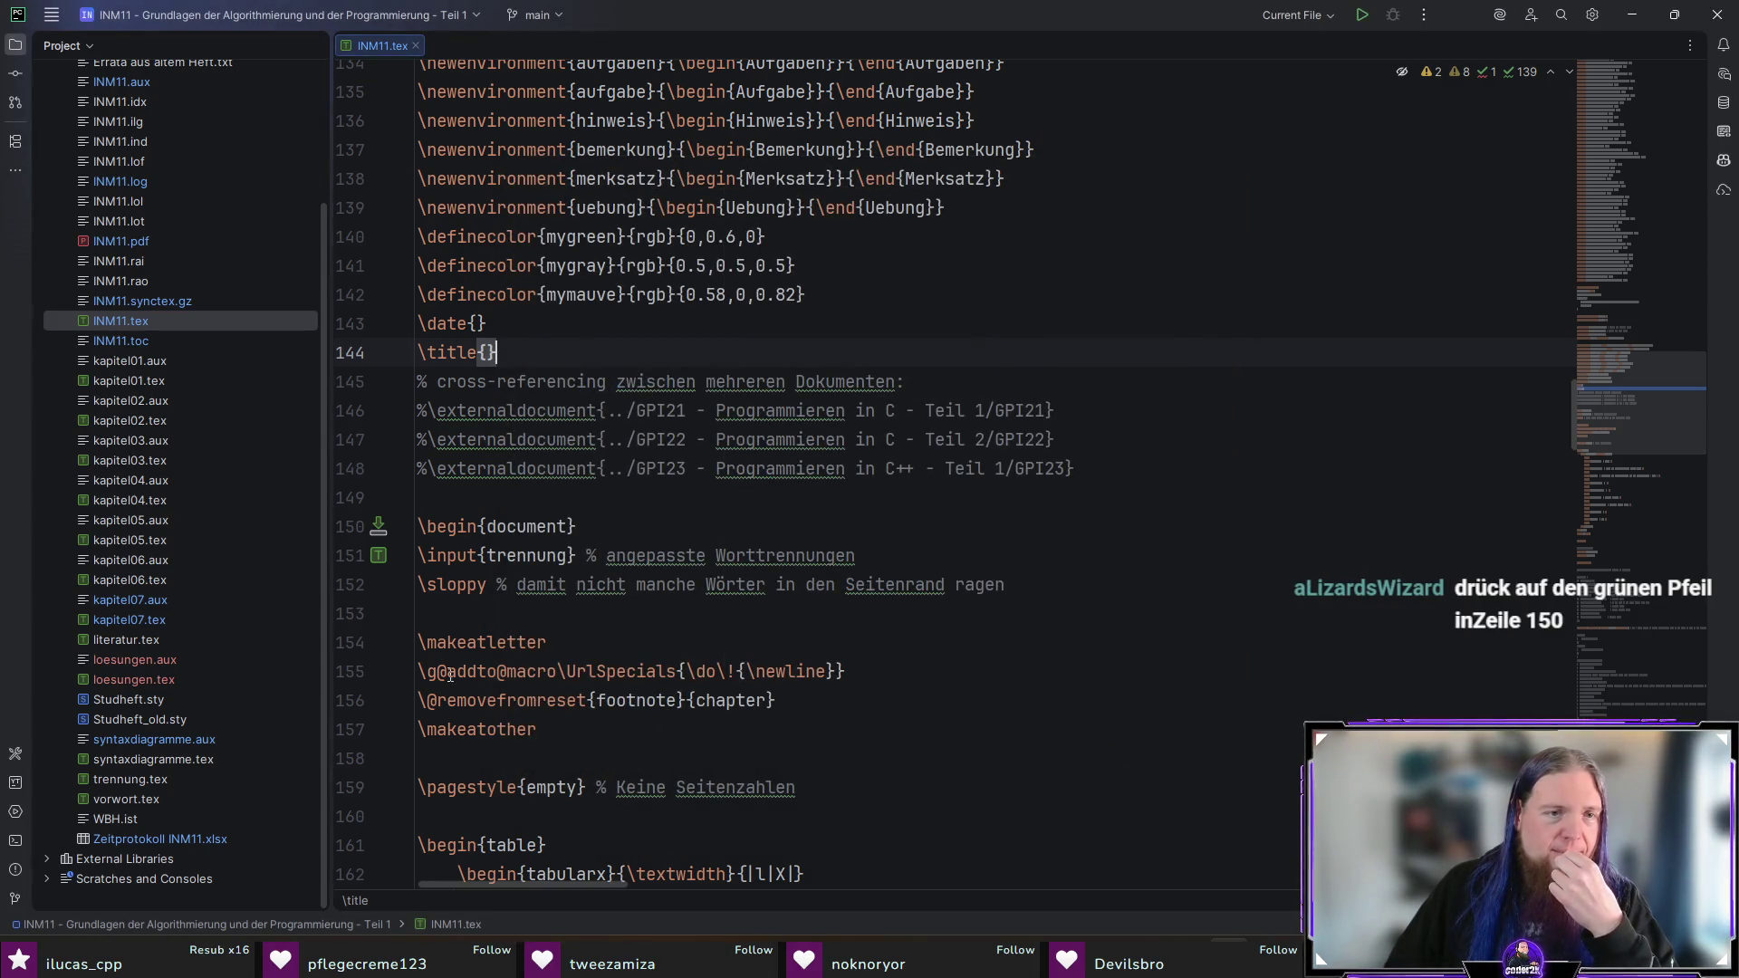
Step: Run 'INM11' from the gutter arrow at line 150, creating its run configuration
left_click(380, 527)
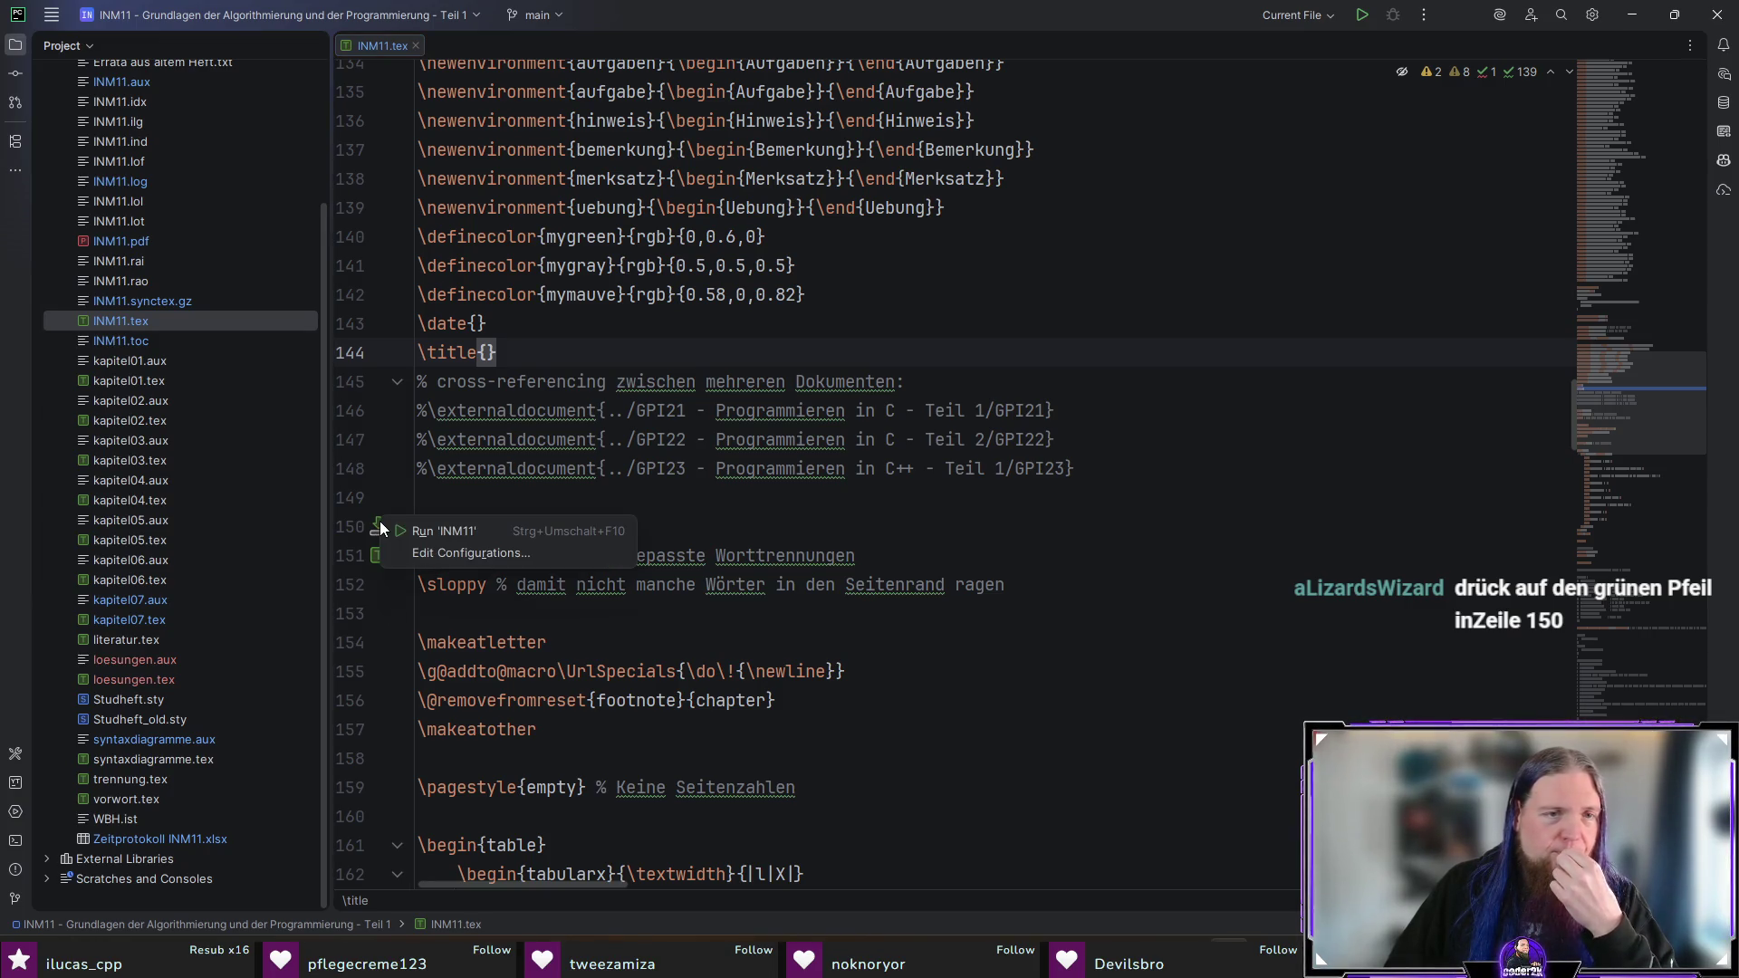
left_click(500, 535)
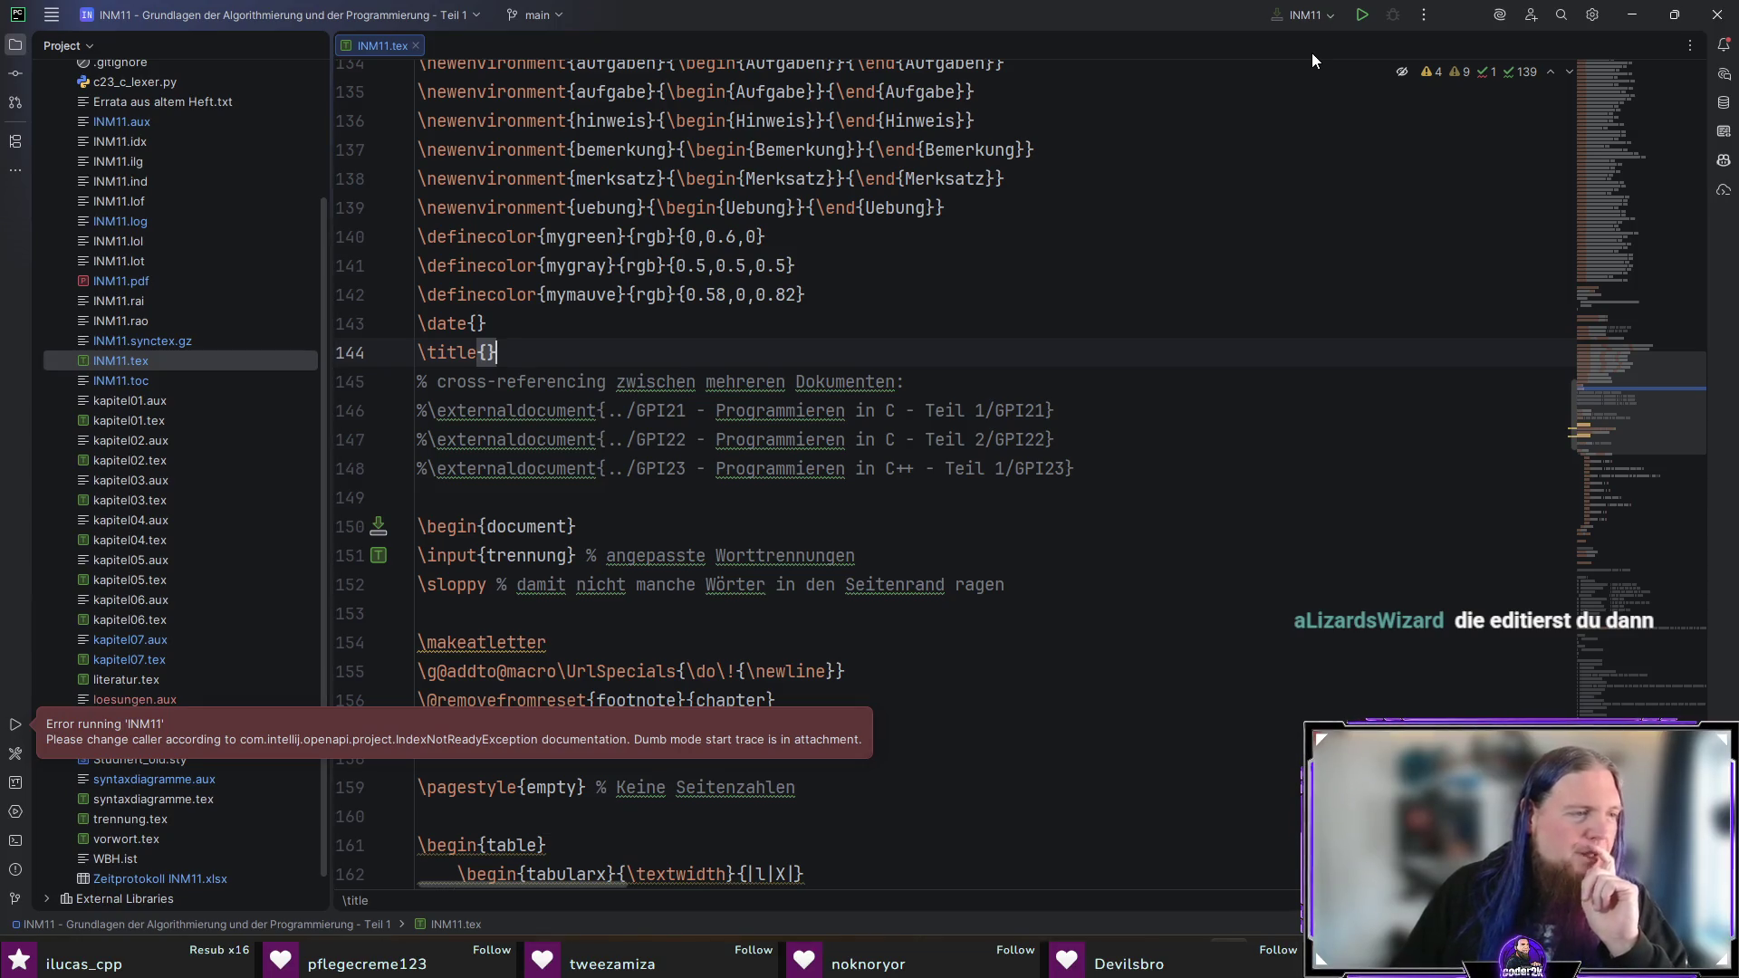
scroll(1095, 517, "down", 2)
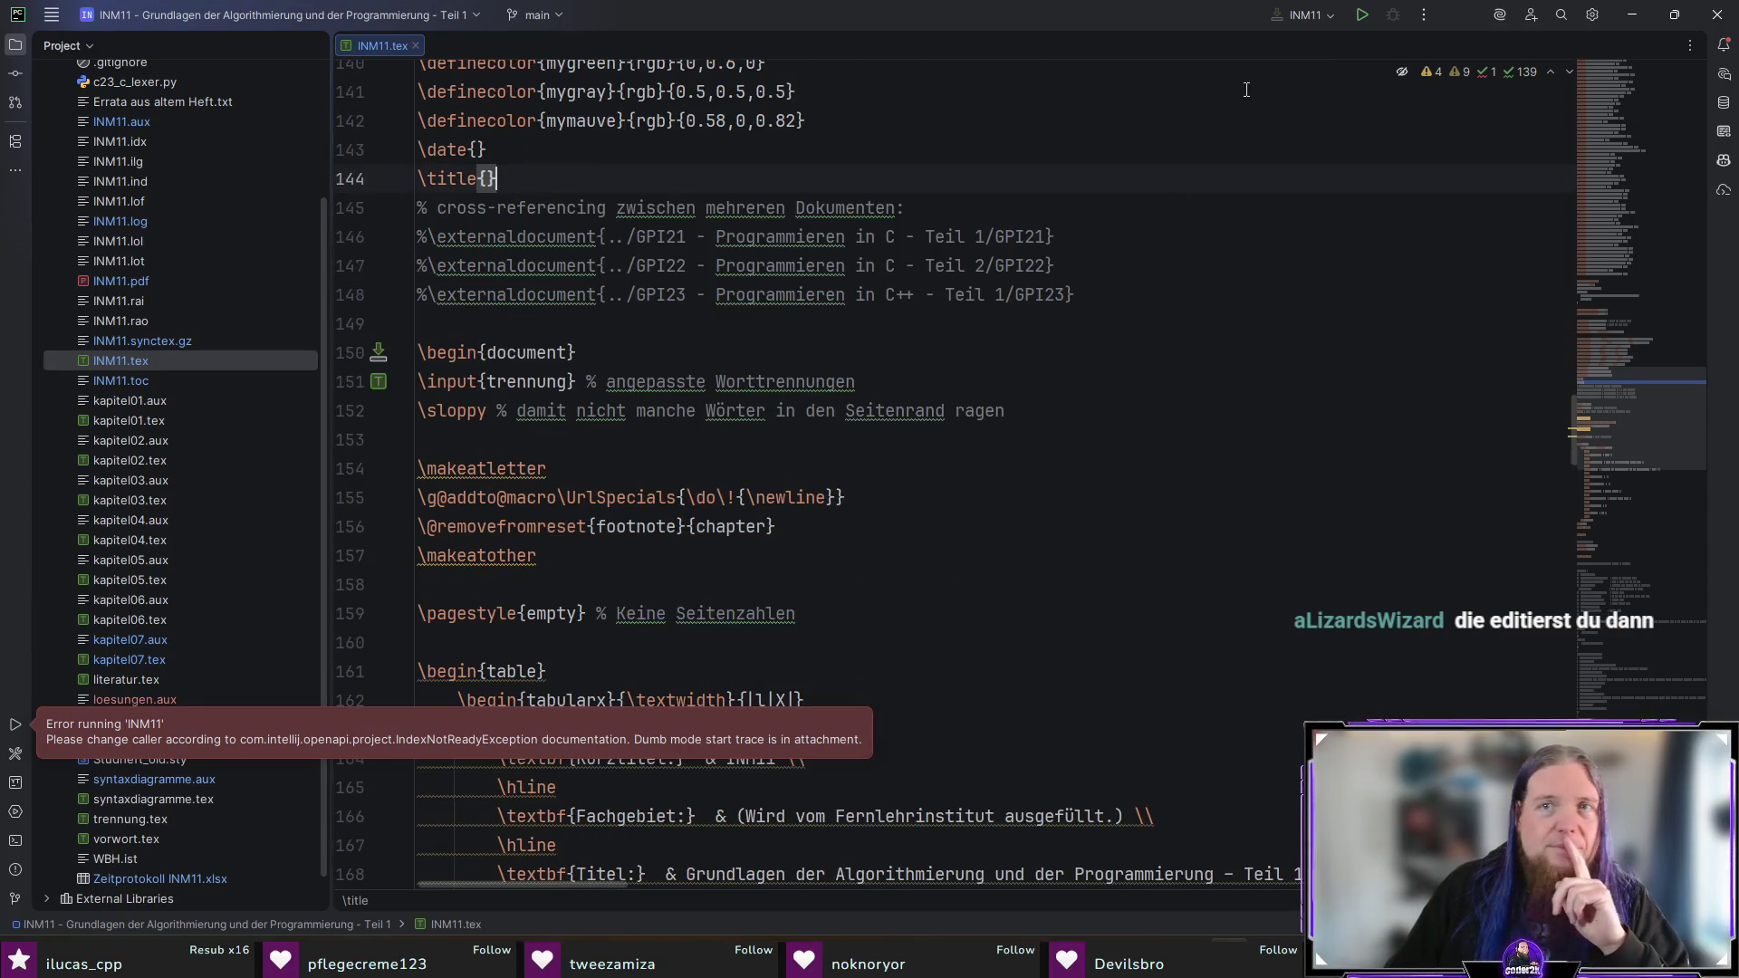
Step: Show the INM11 run configuration's settings in a moved, enlarged window
left_click(1301, 16)
left_click(1324, 107)
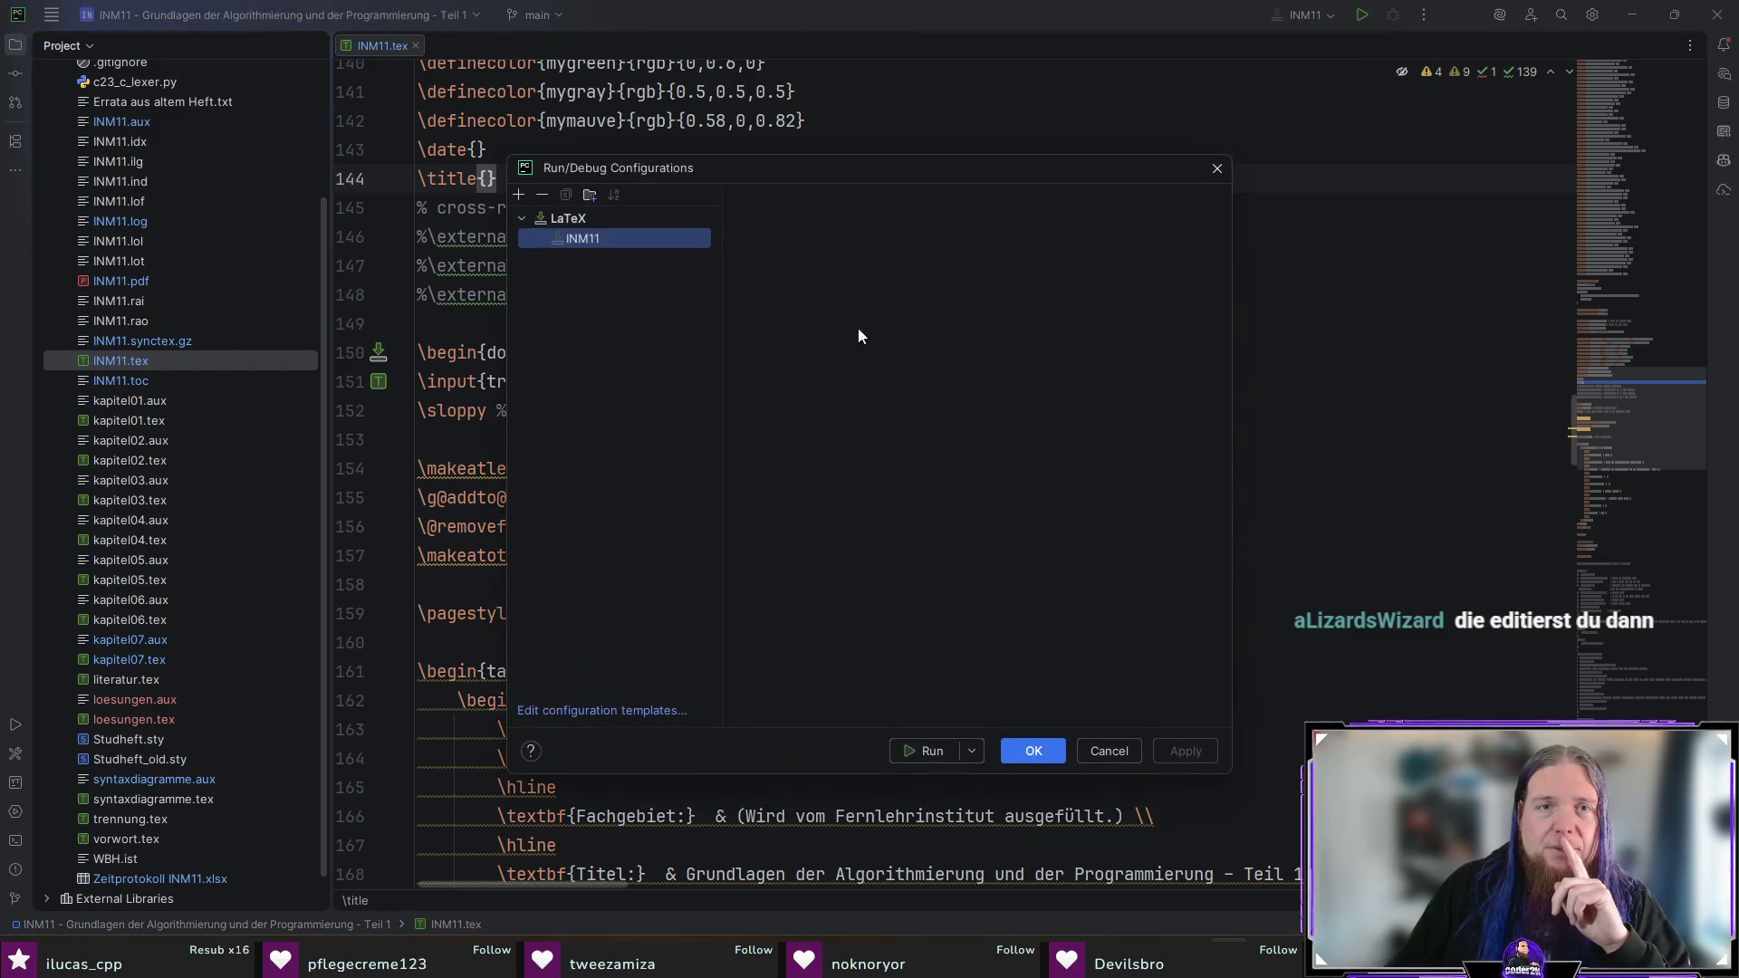
left_click(606, 238)
left_click_drag(898, 172, 661, 116)
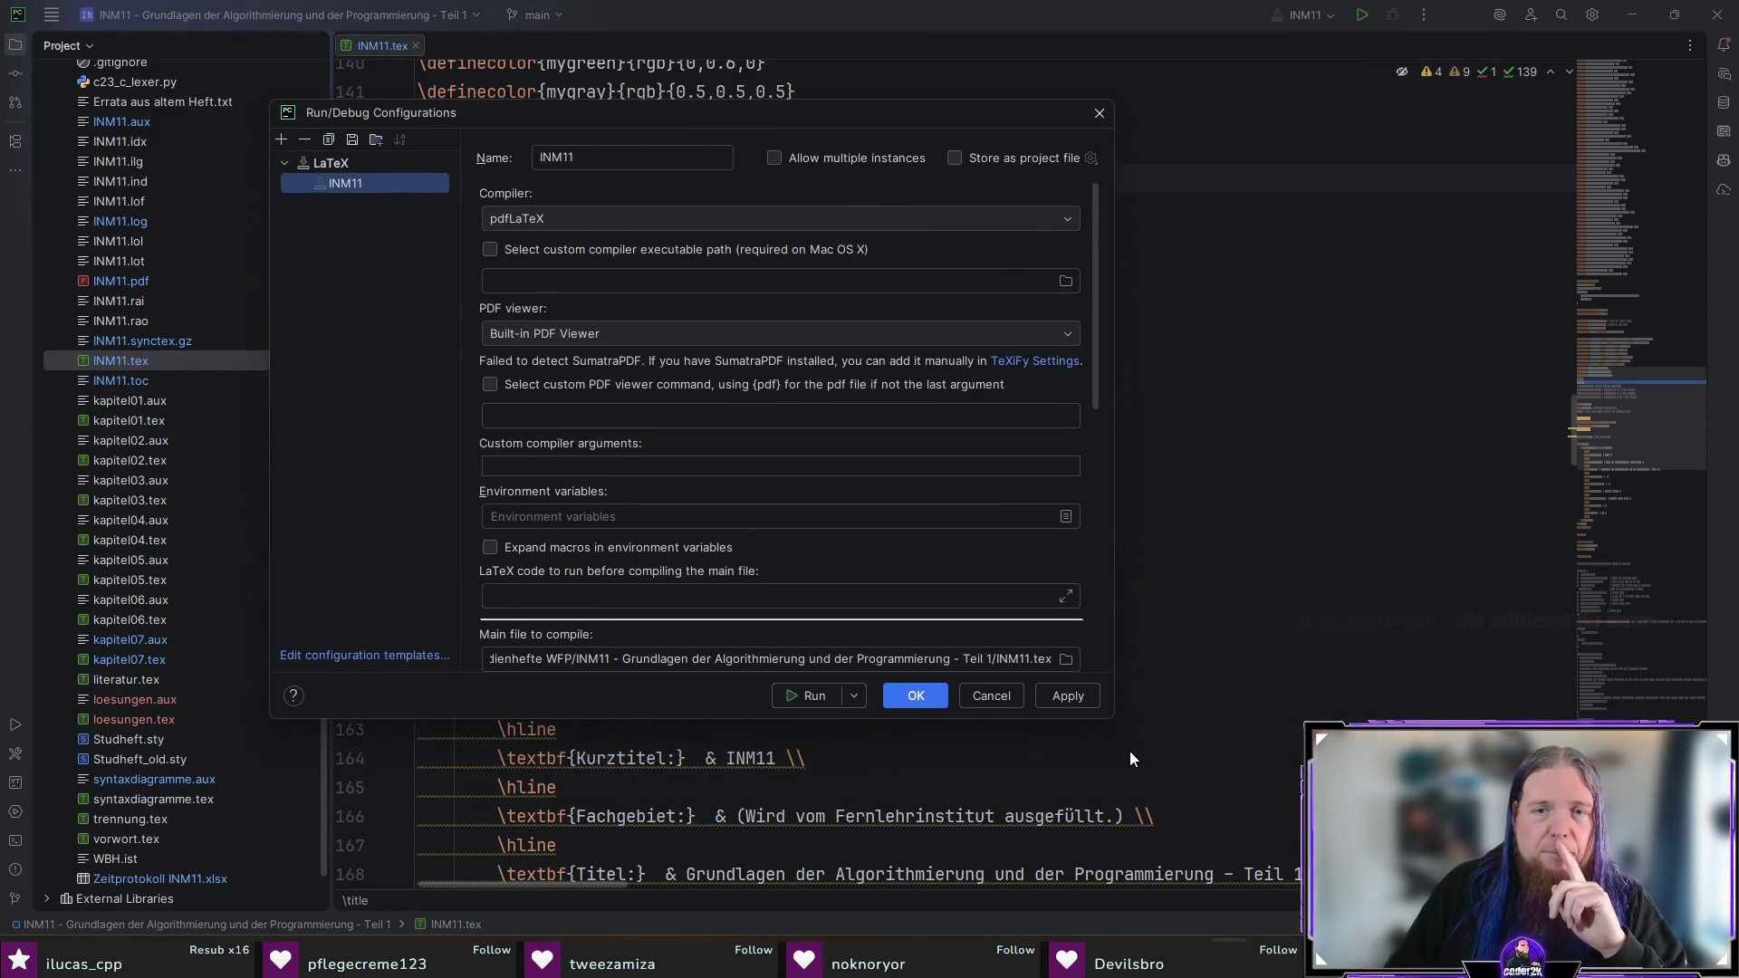
left_click_drag(1114, 720, 1508, 852)
left_click_drag(804, 112, 685, 88)
Step: Keep pdfLaTeX as compiler and Built-in PDF Viewer, then switch to TeXstudio
left_click(812, 196)
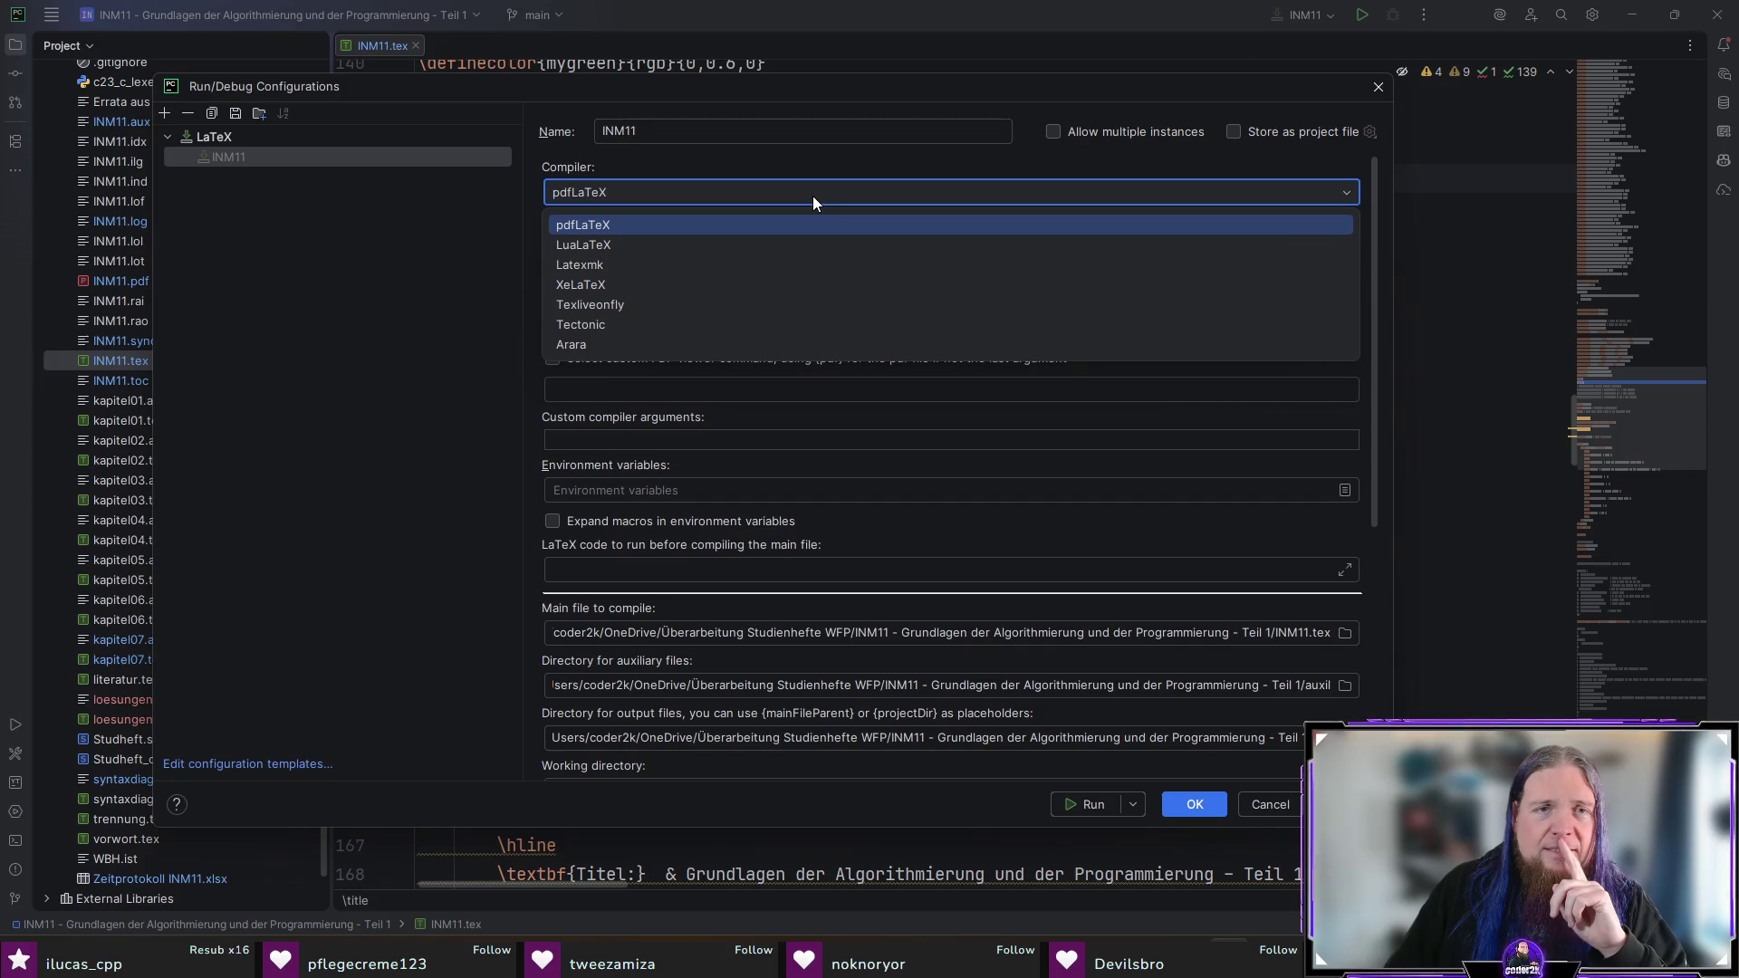
left_click(812, 195)
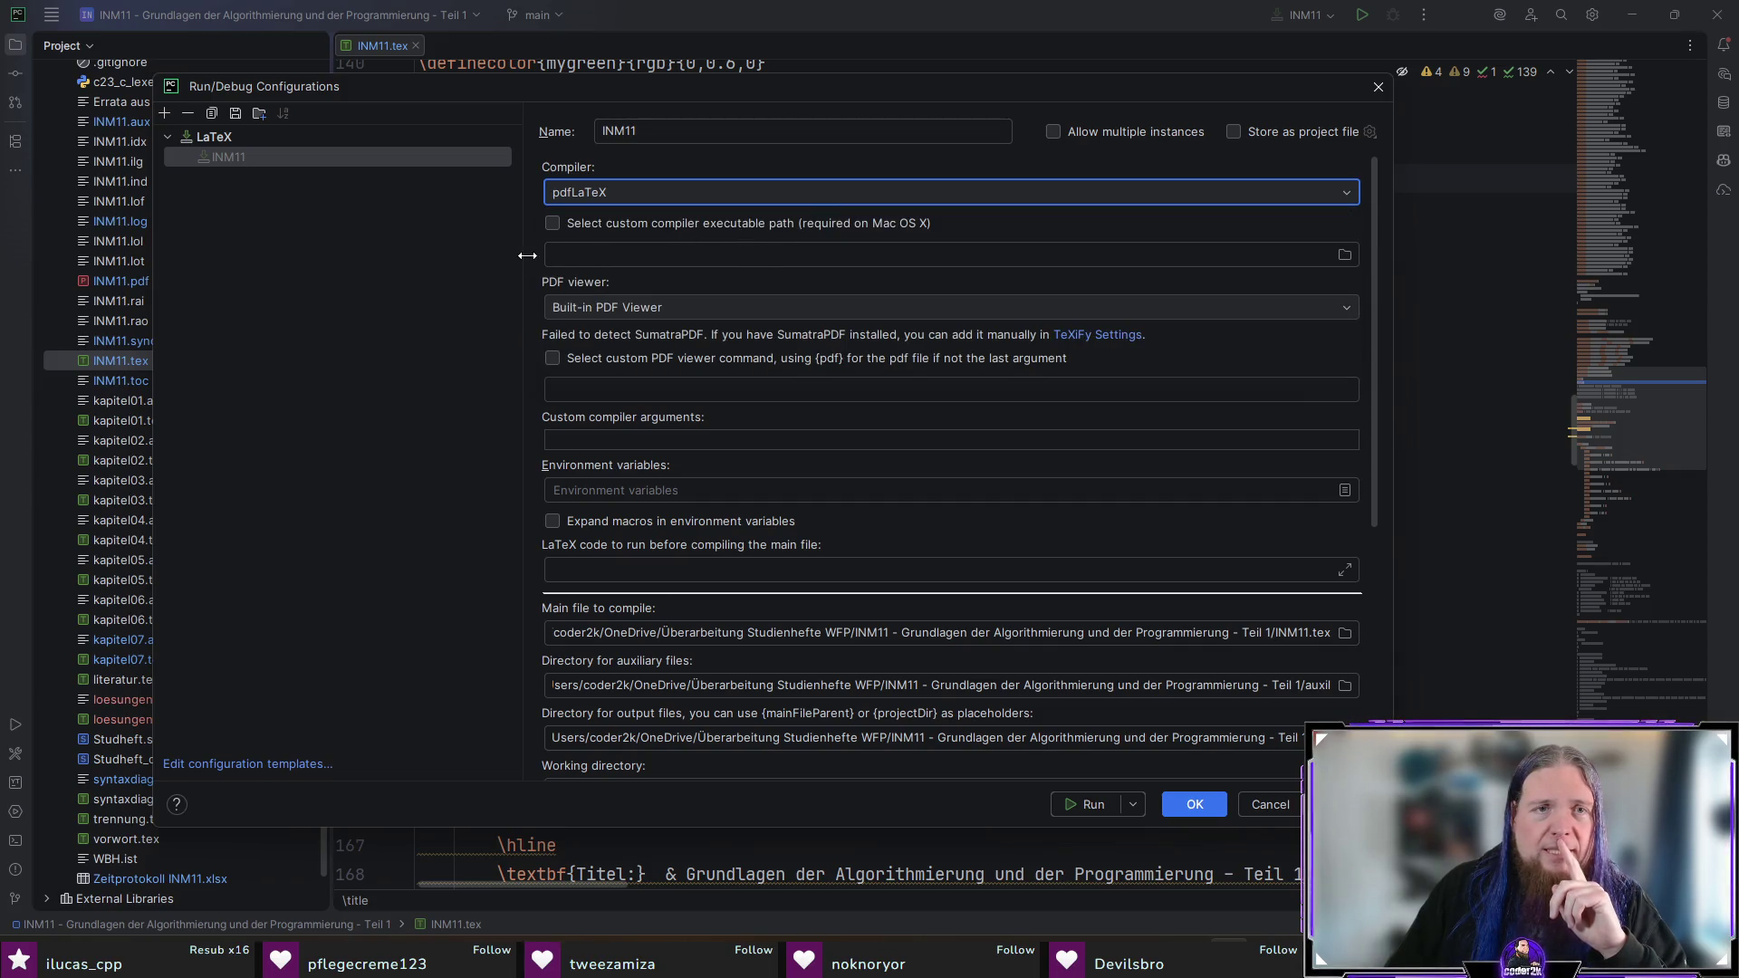
left_click_drag(523, 258, 387, 272)
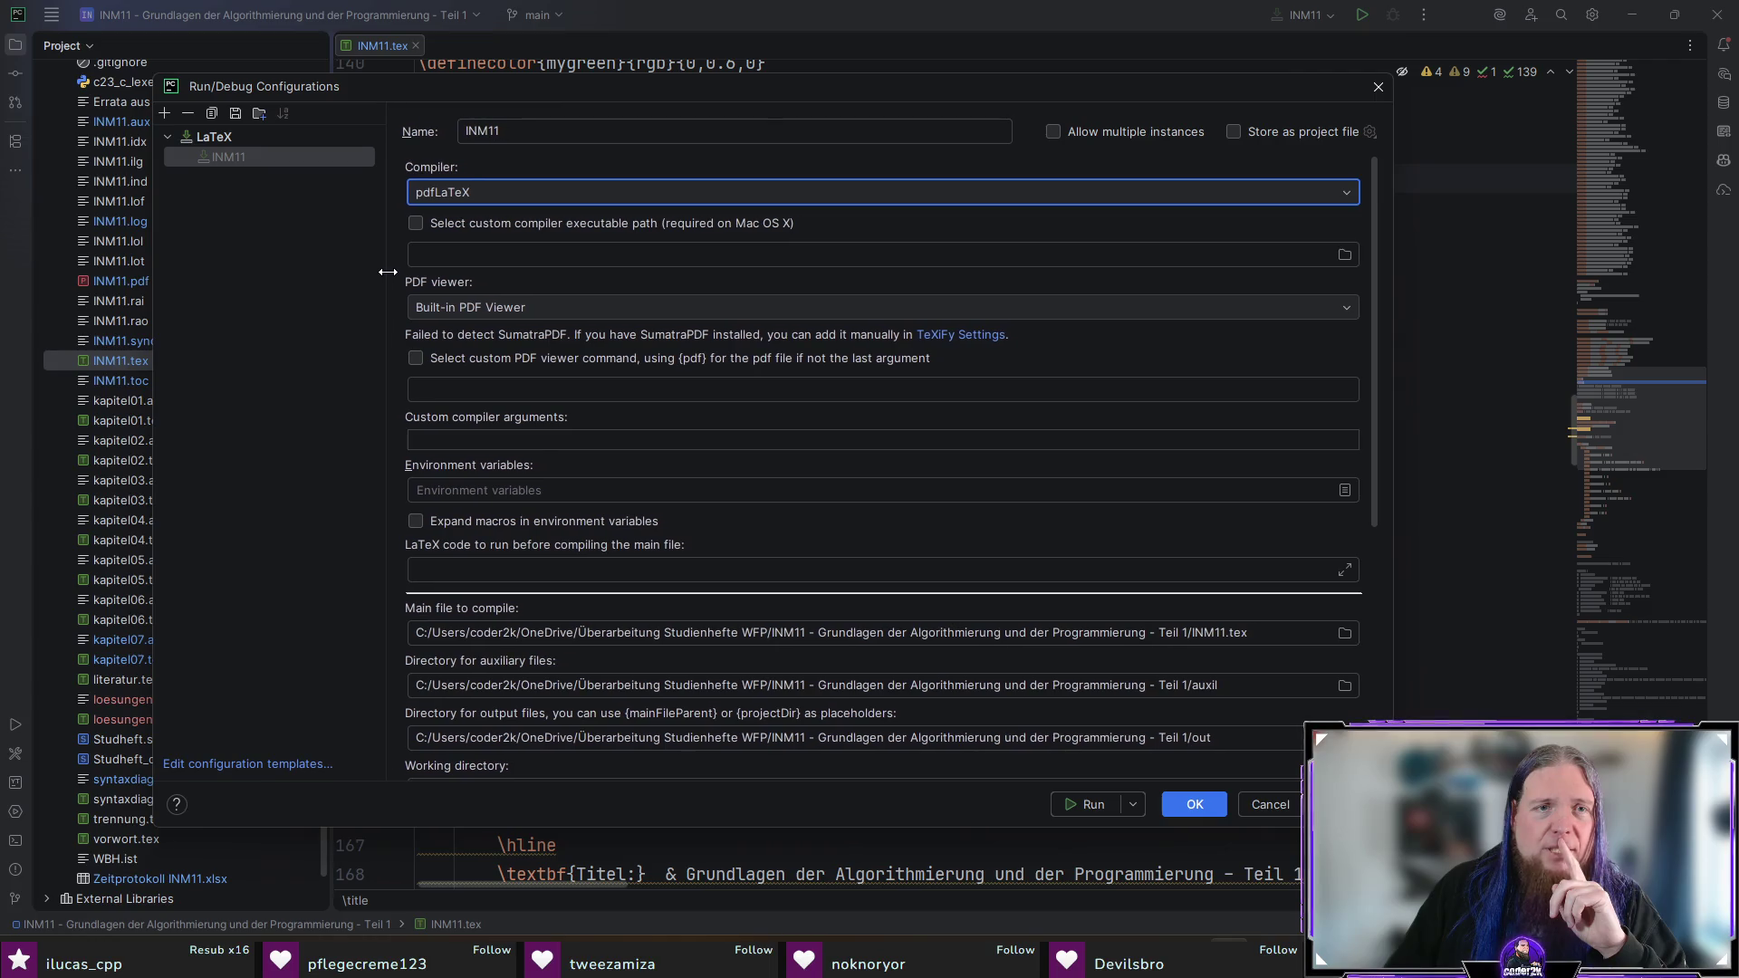
left_click(489, 308)
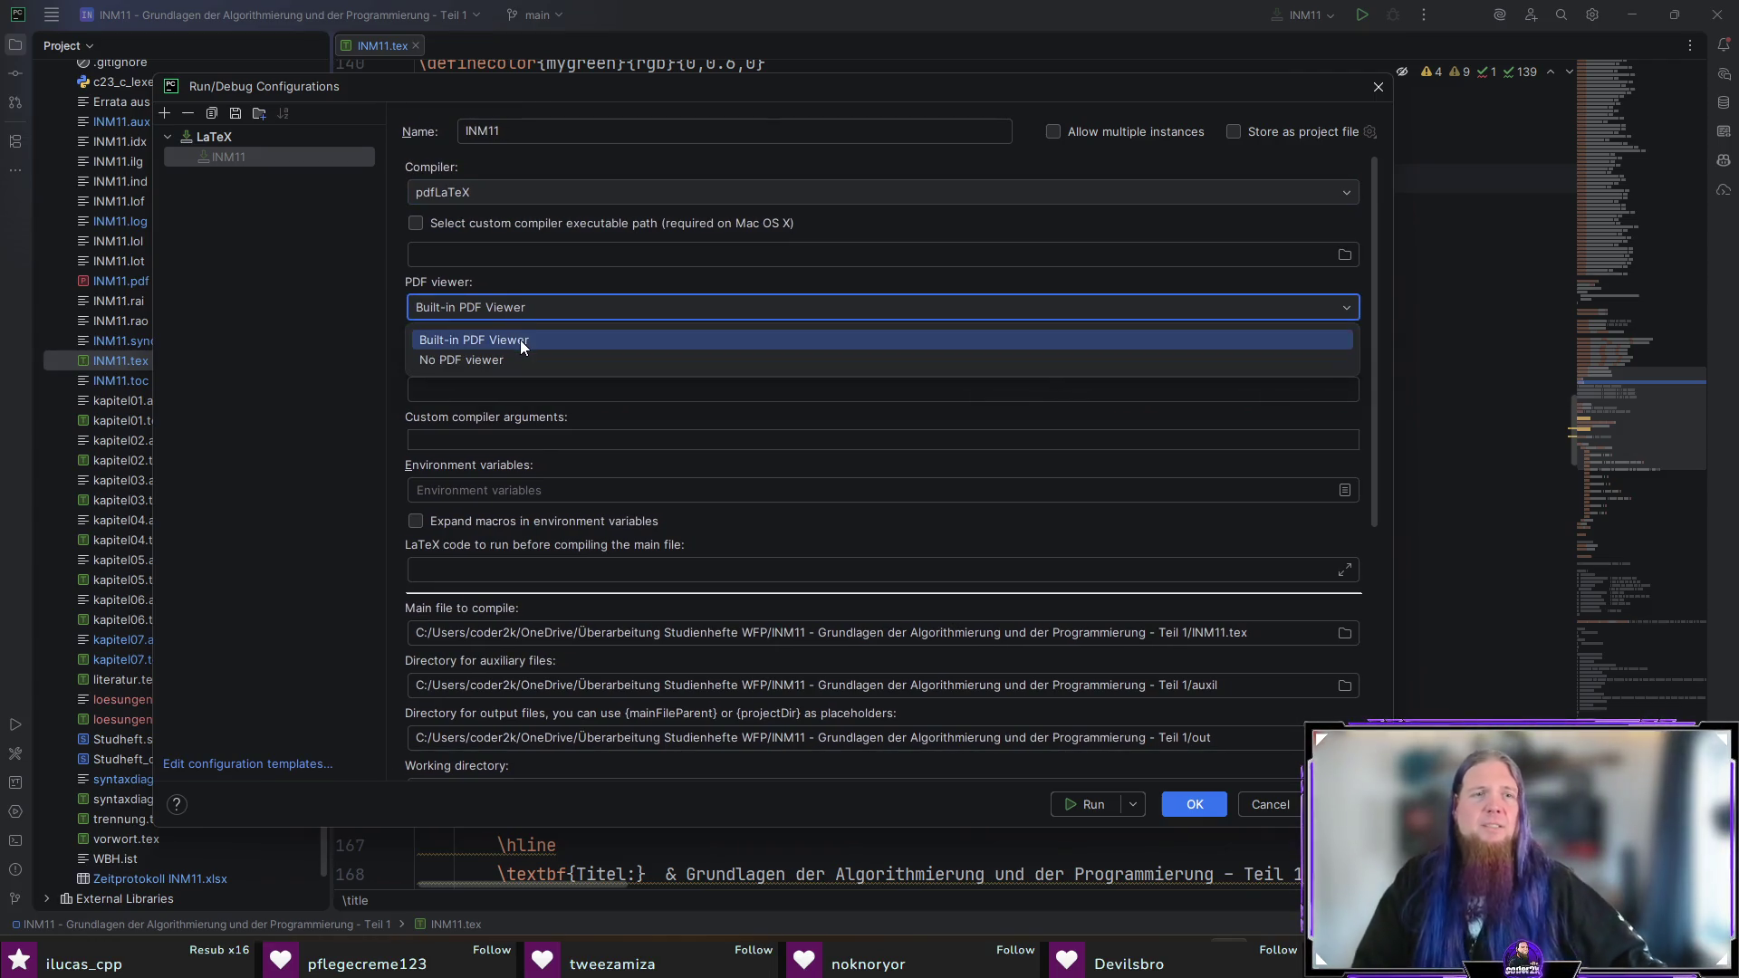
left_click(520, 340)
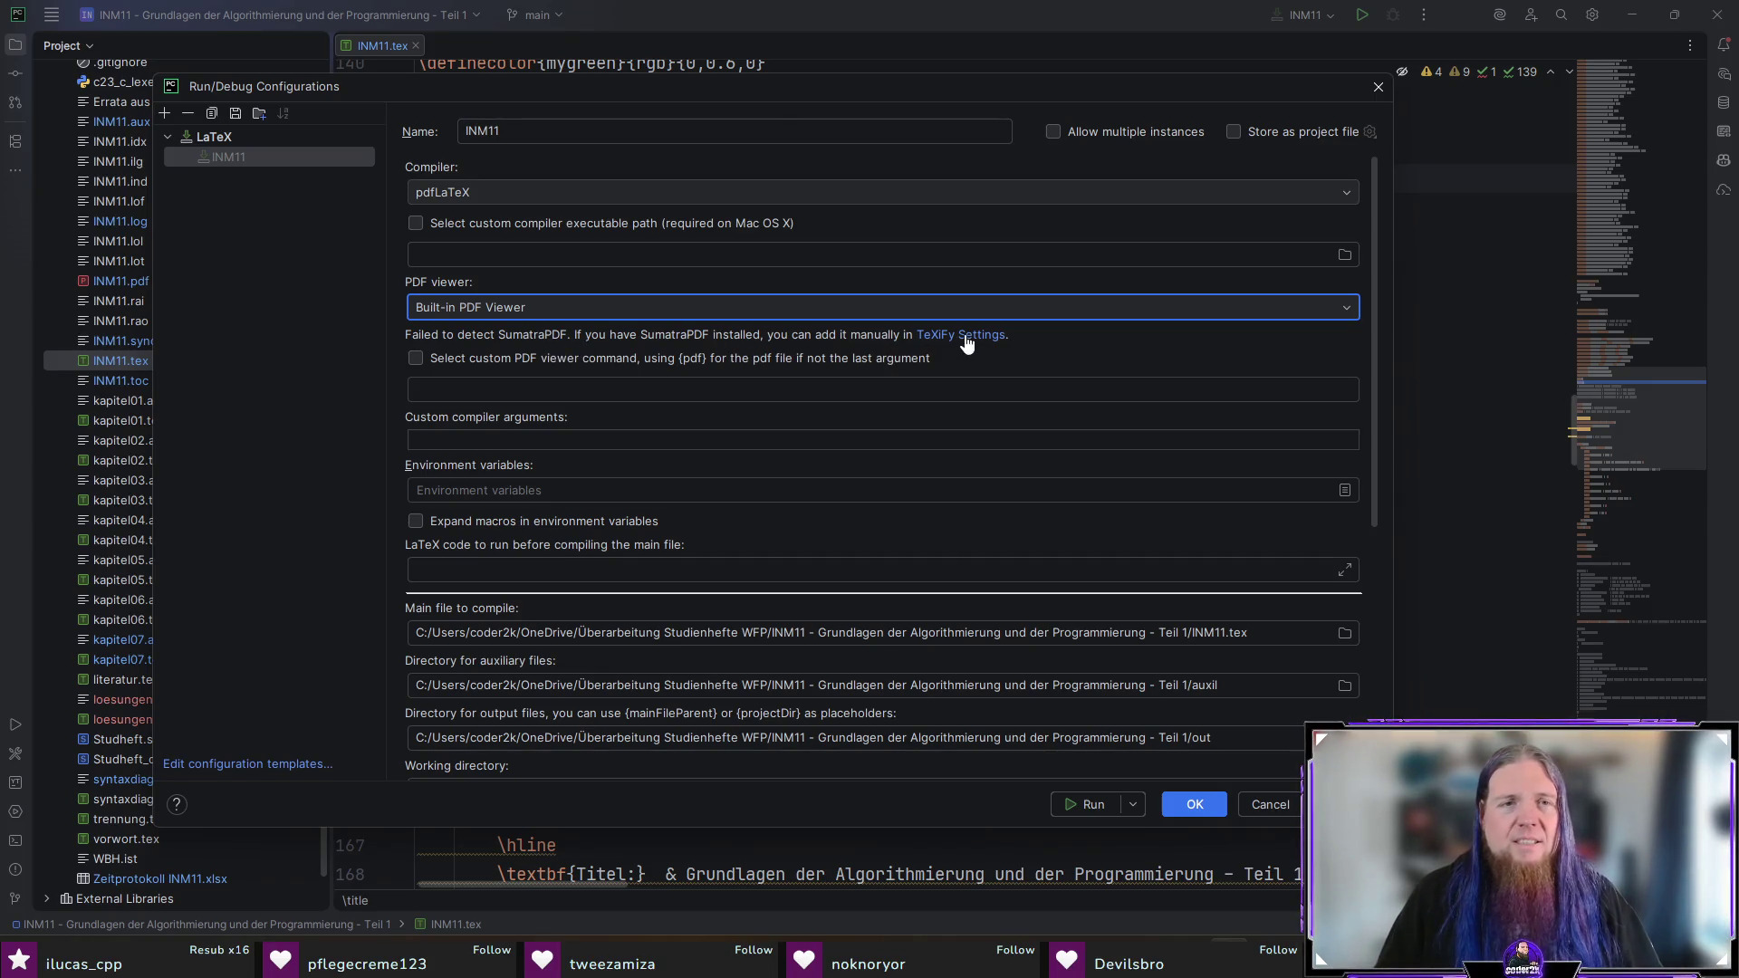
left_click(519, 304)
left_click(519, 304)
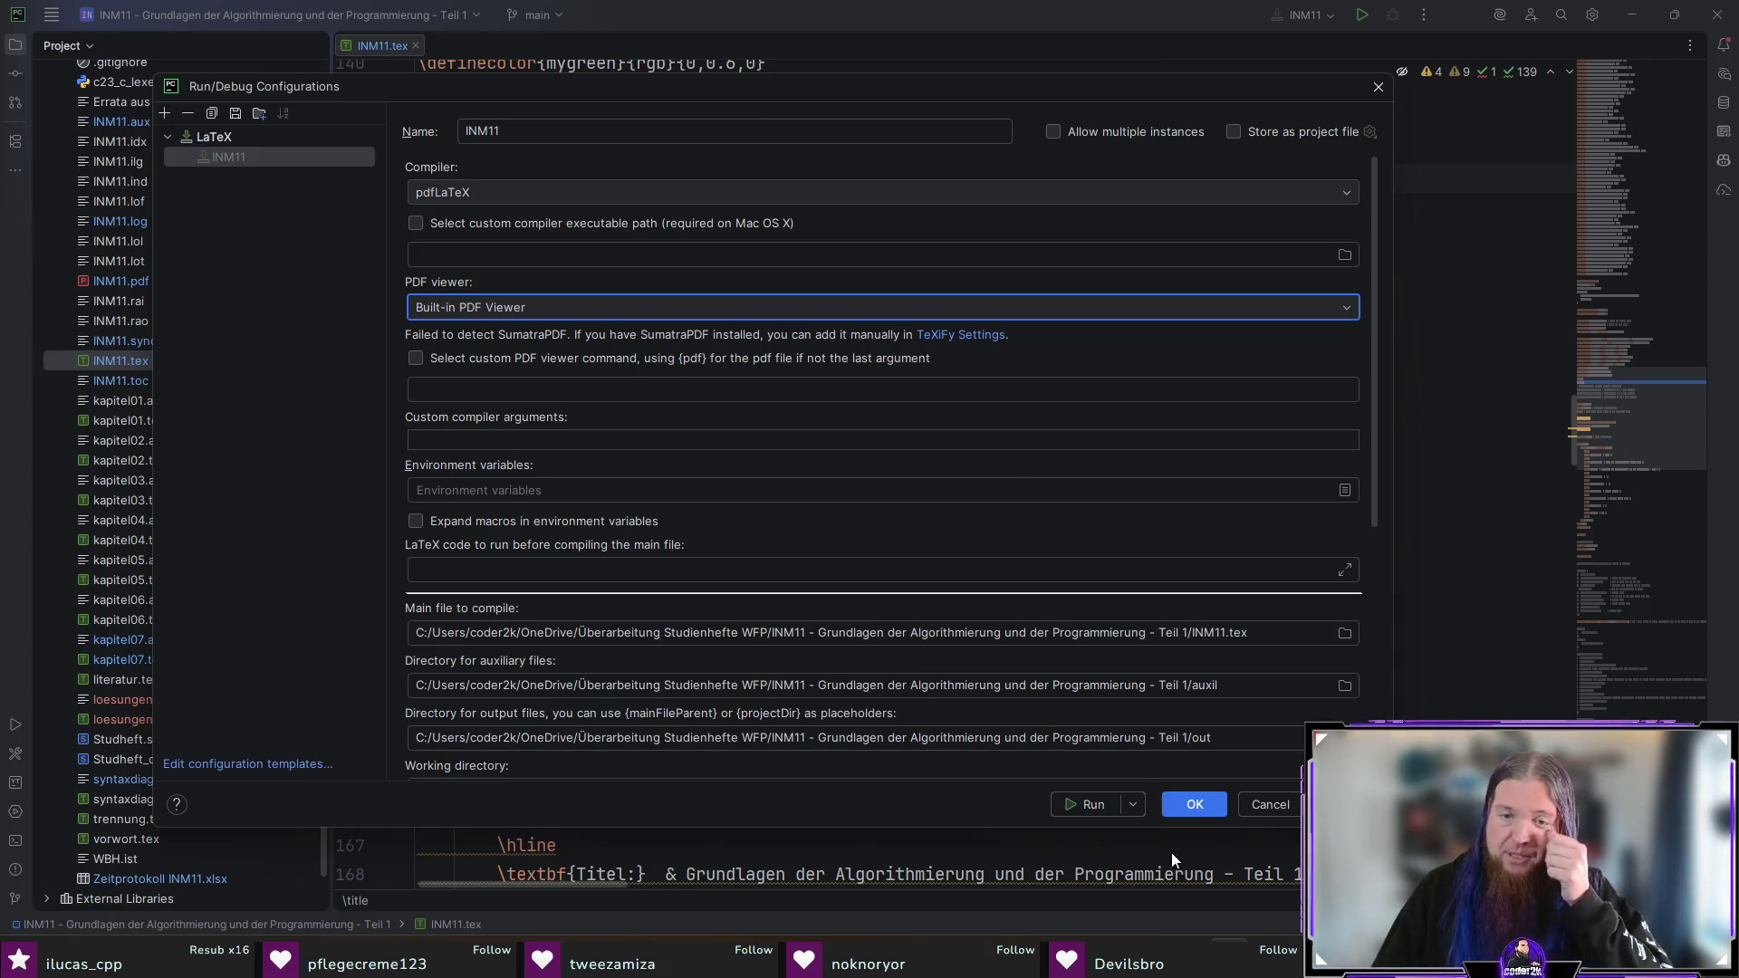
key("alt+Tab")
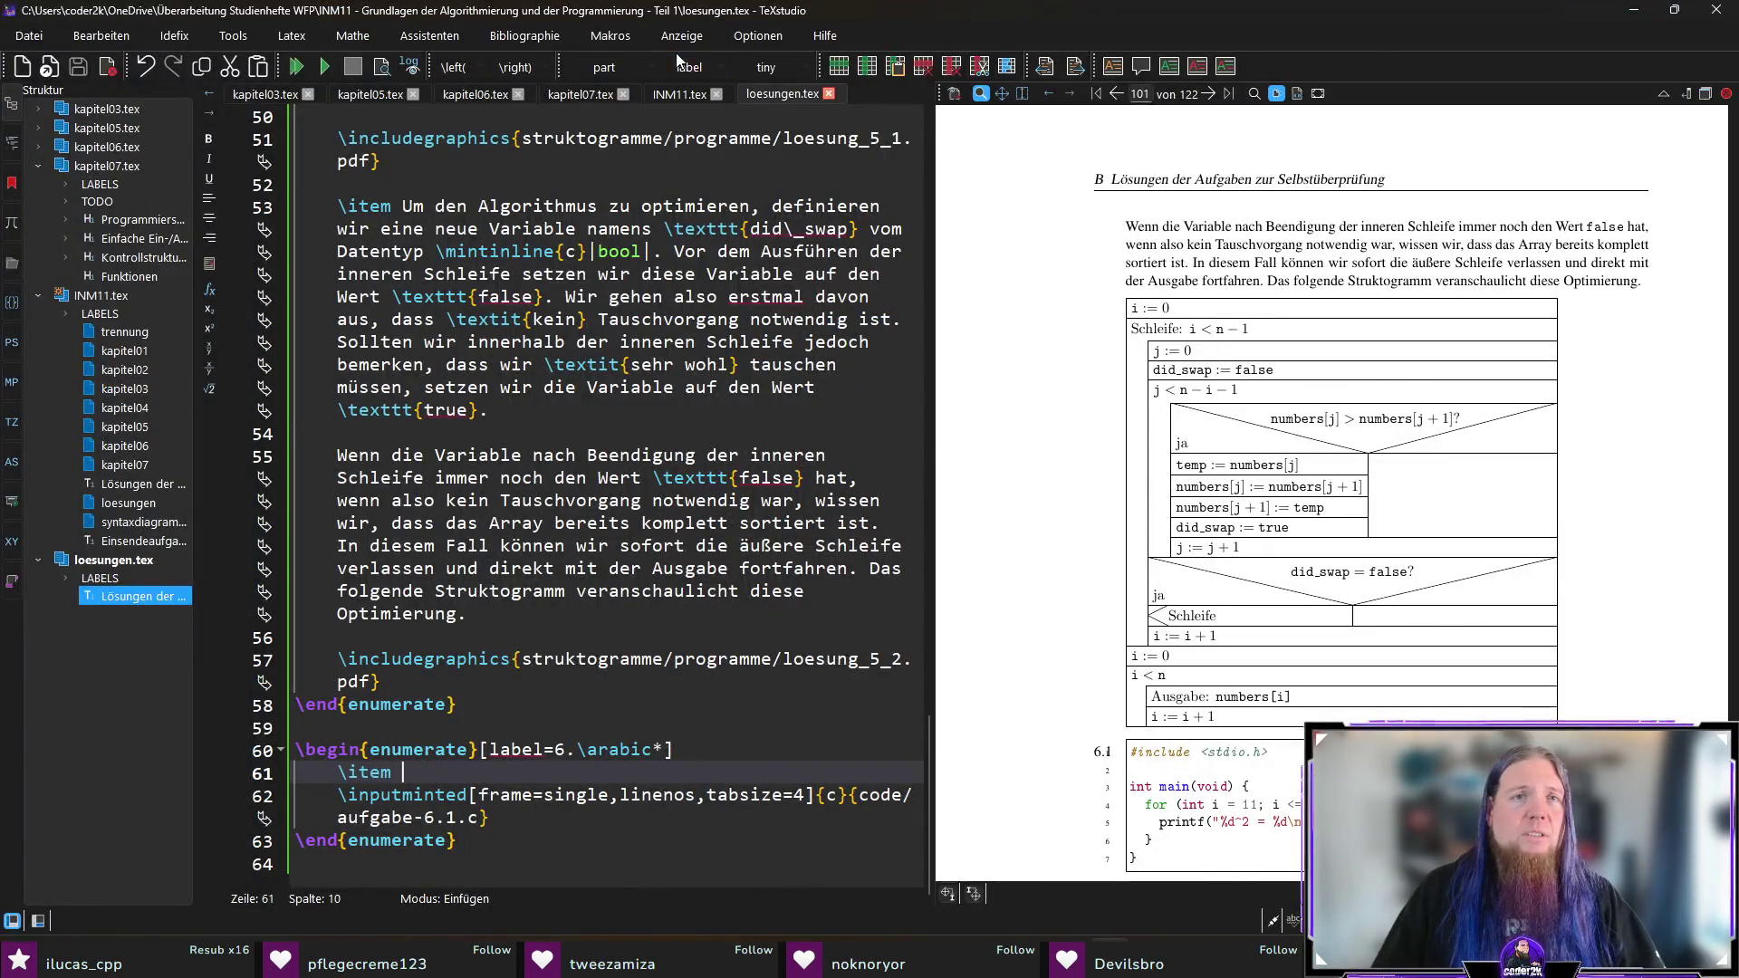
left_click(699, 36)
mouse_move(742, 38)
left_click(771, 64)
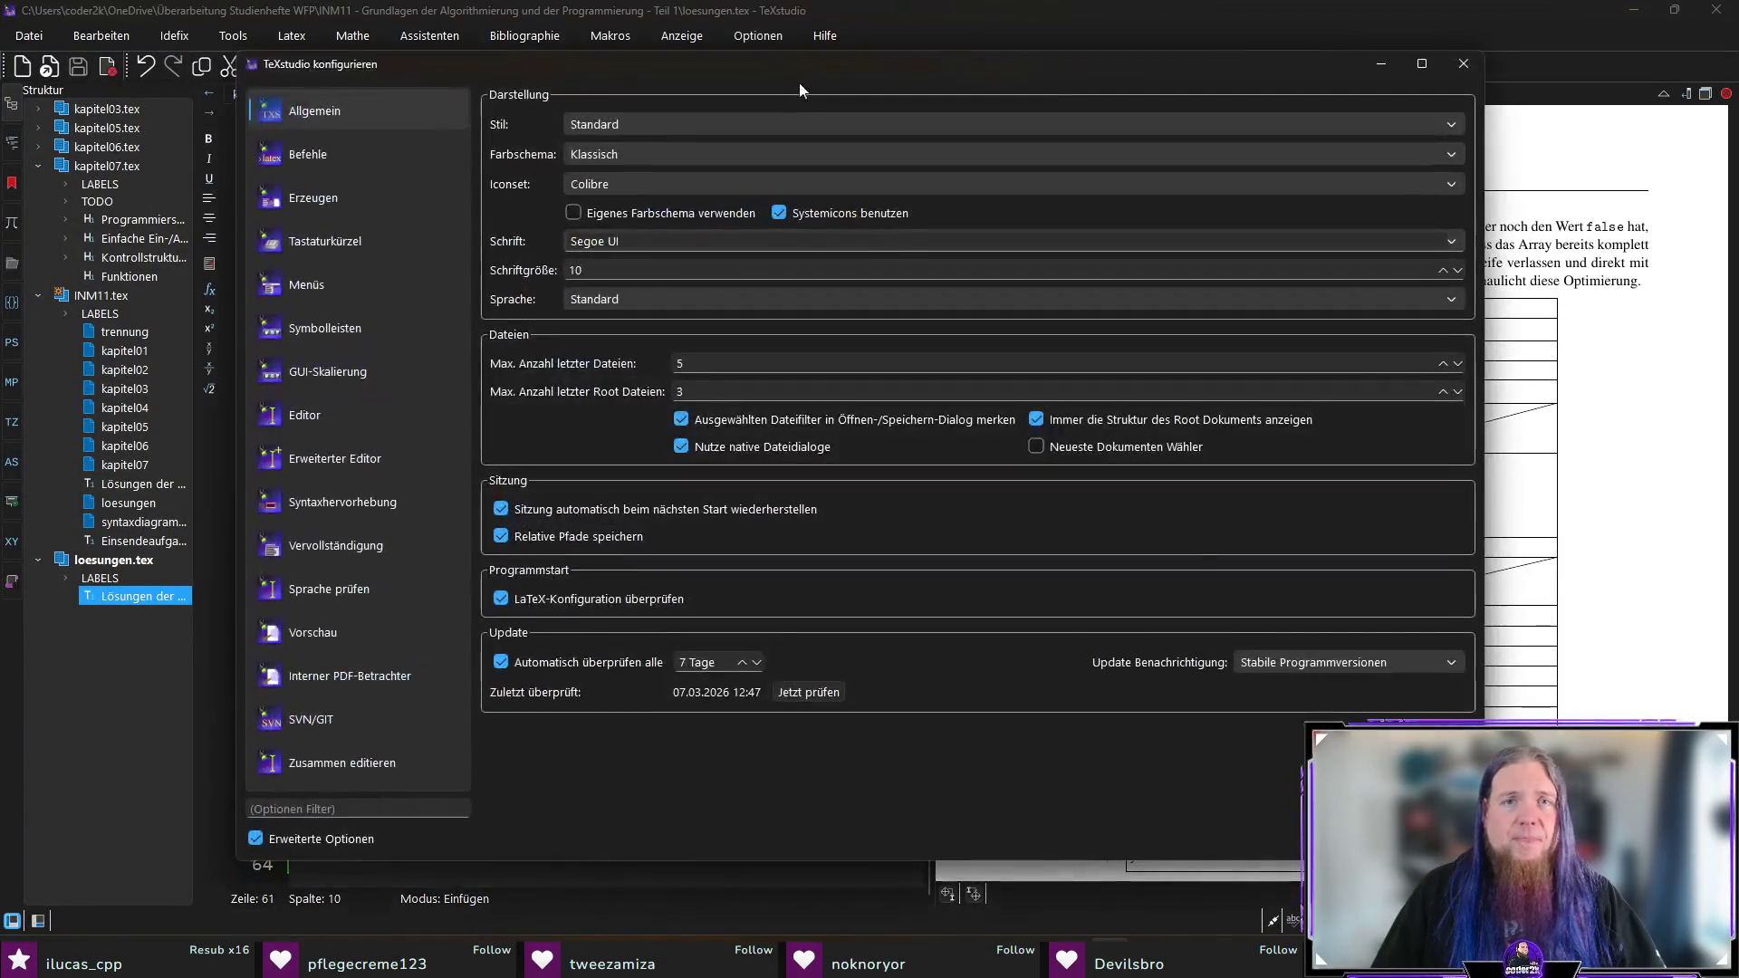
left_click(390, 145)
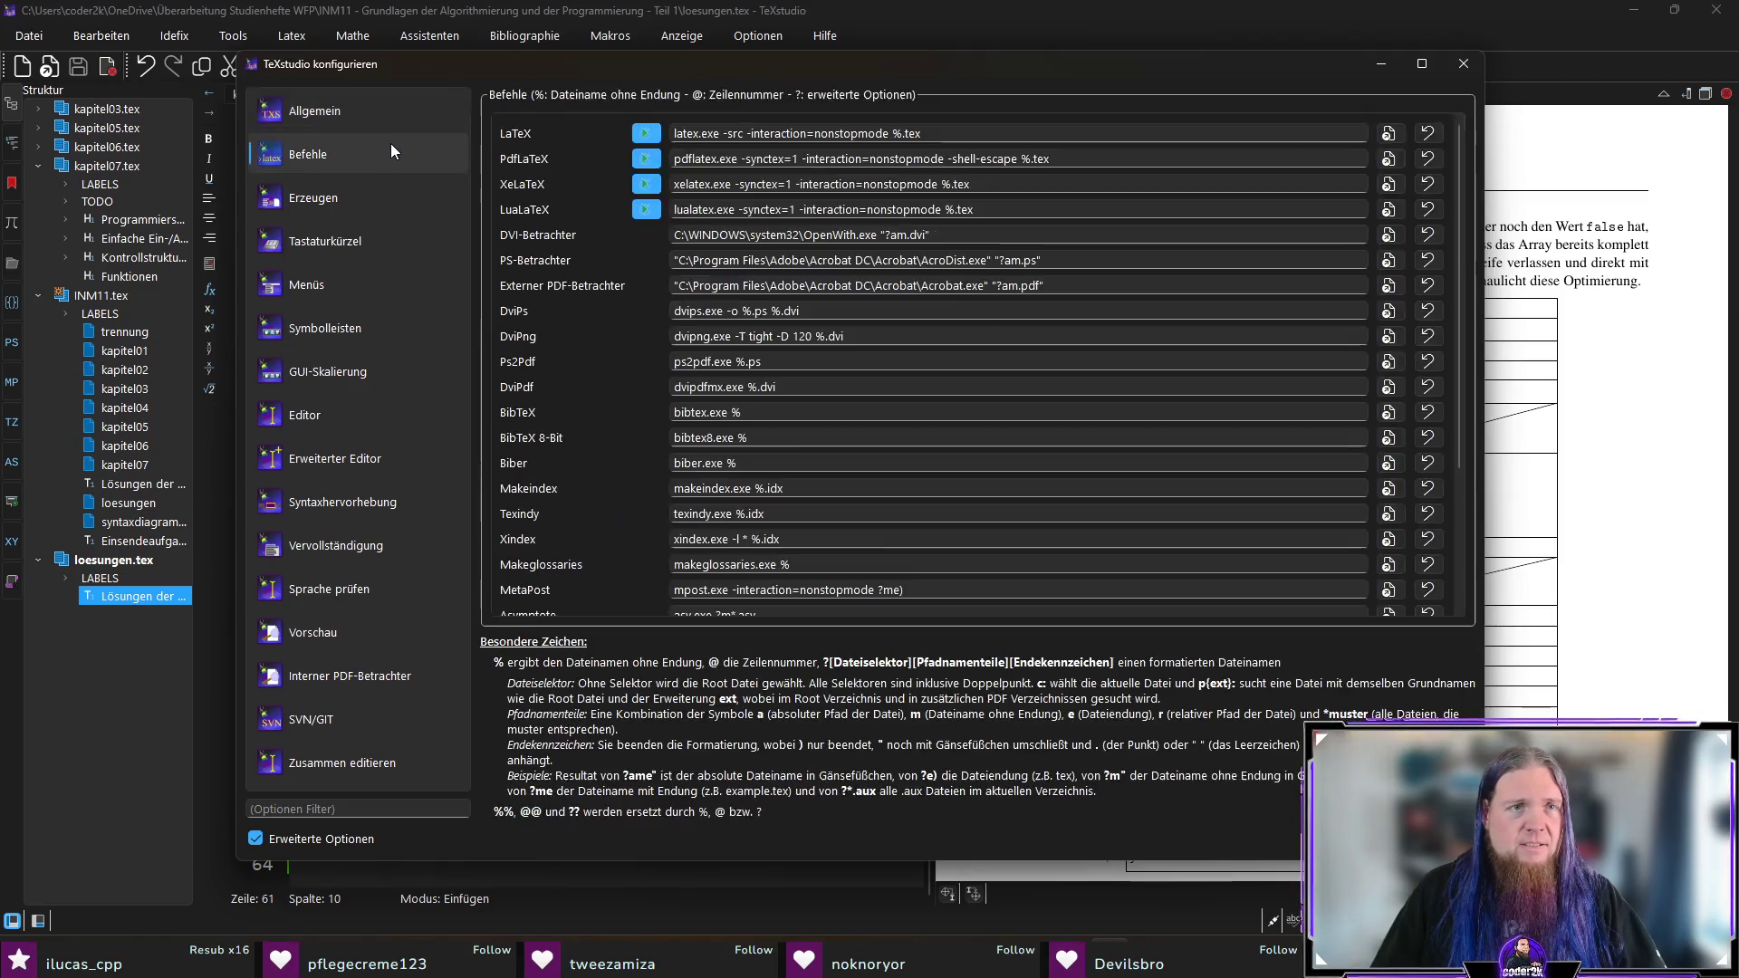
scroll(587, 339, "down", 3)
scroll(579, 315, "up", 3)
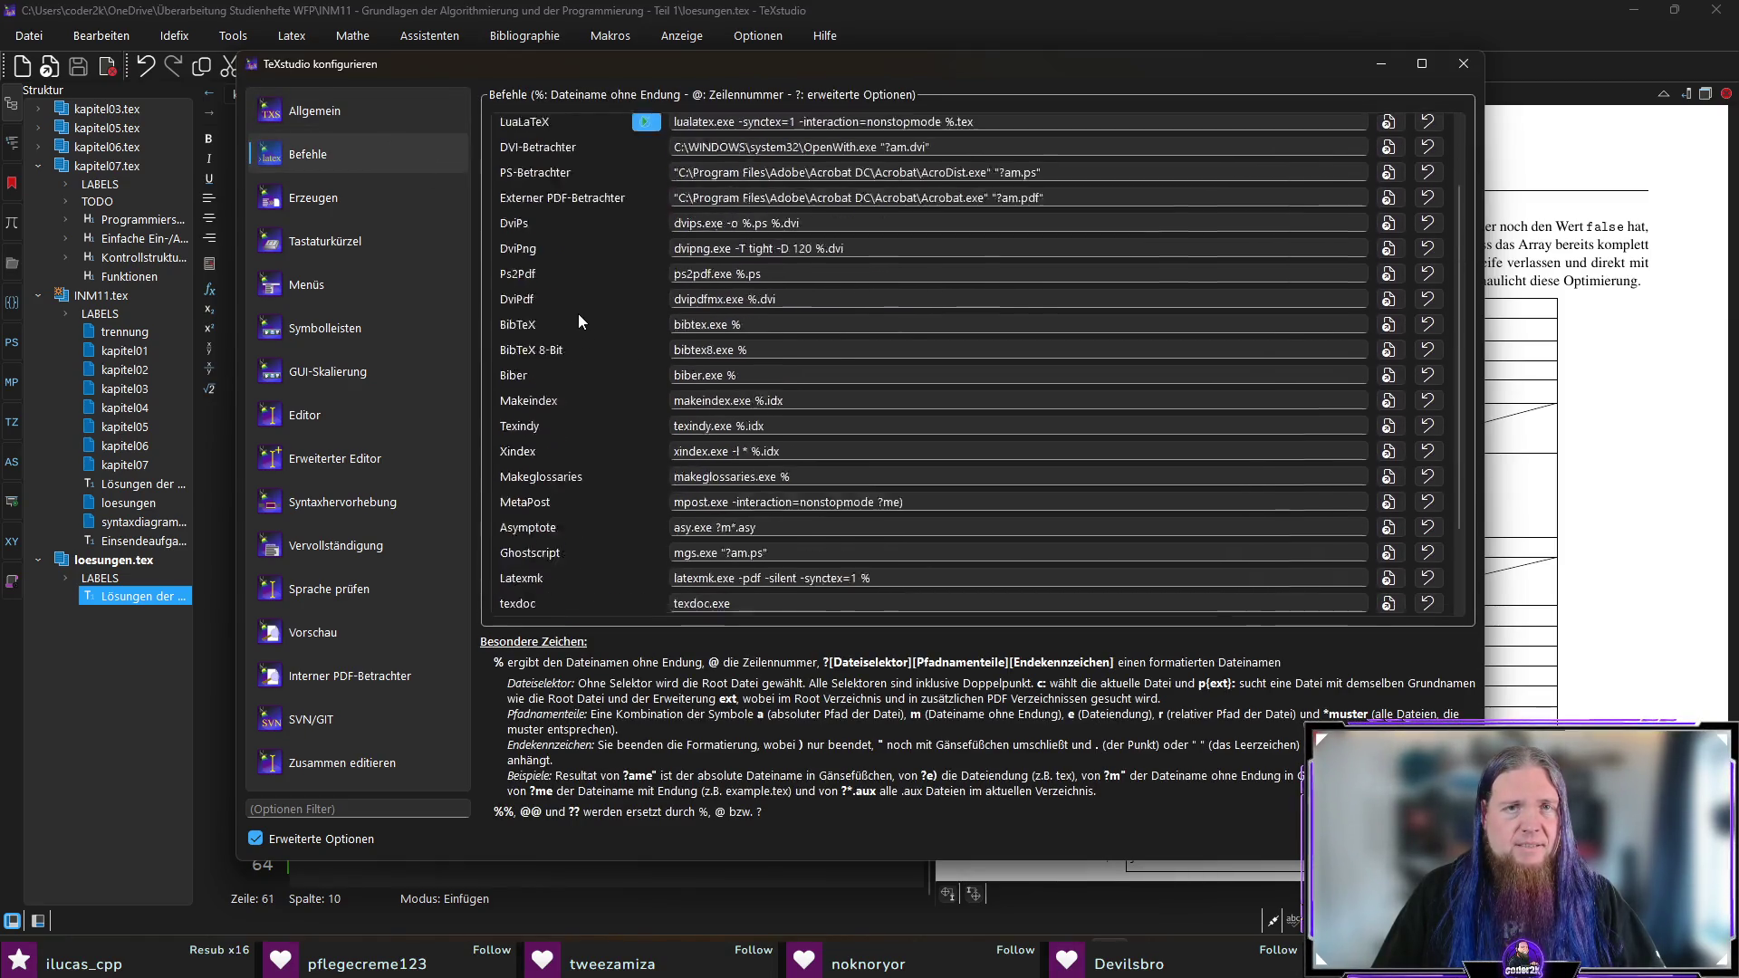
left_click(350, 198)
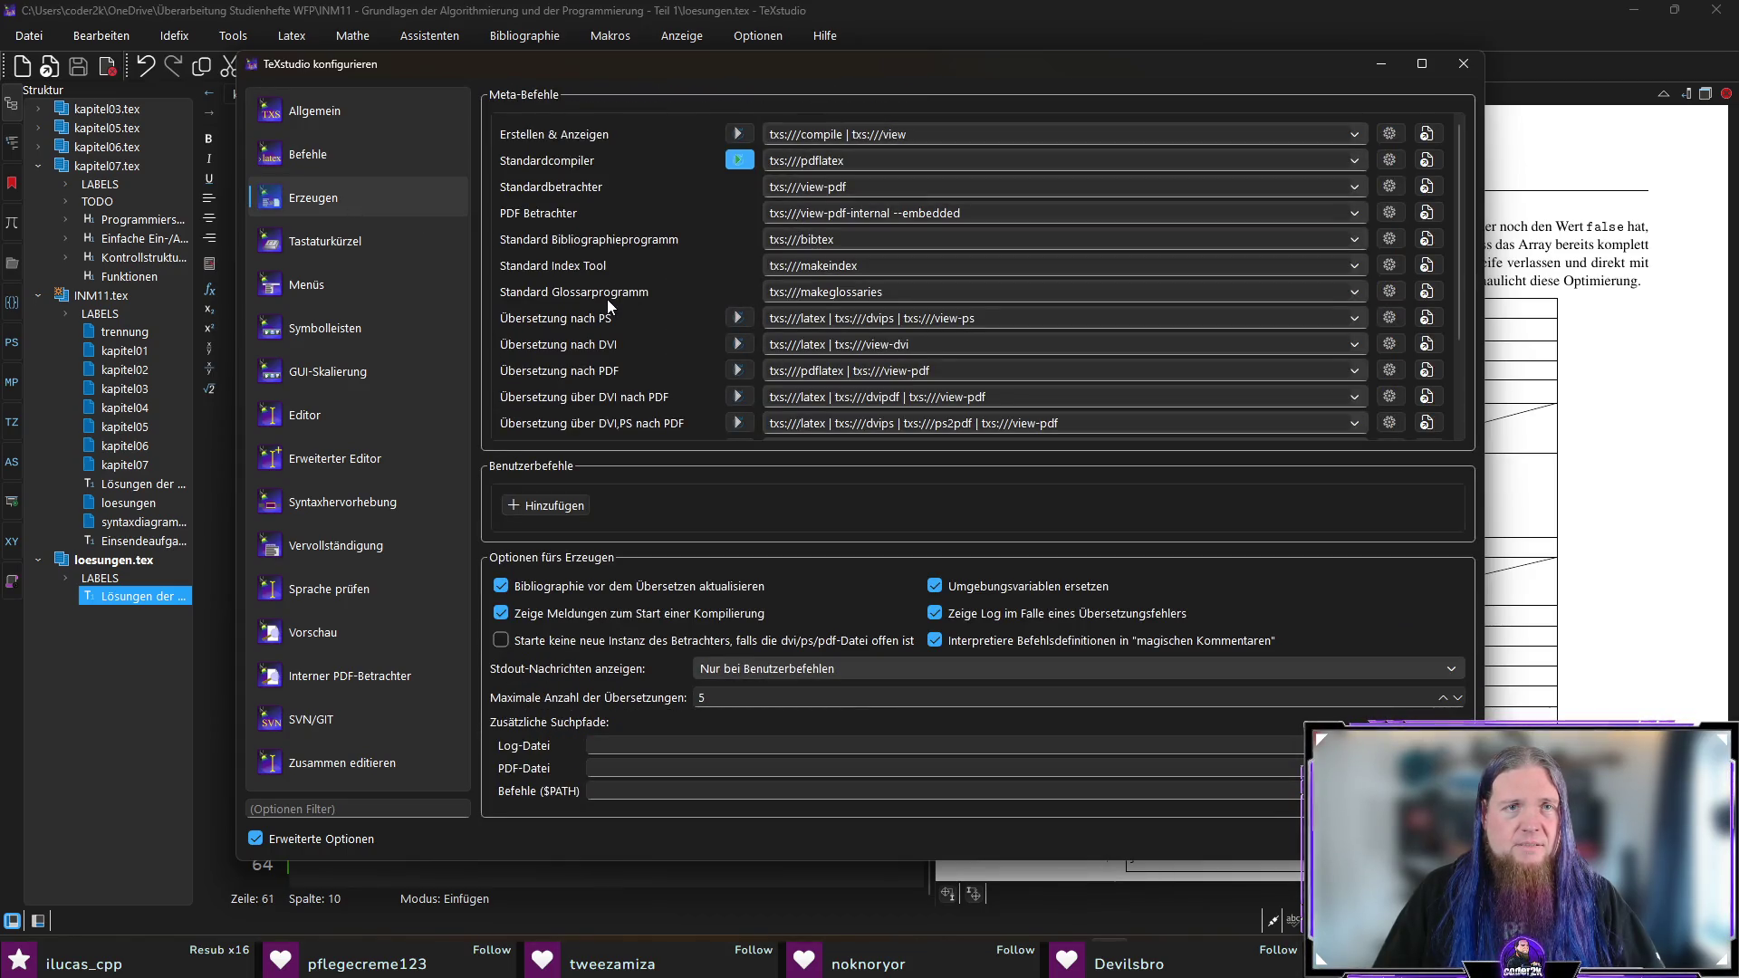
scroll(661, 272, "down", 2)
scroll(665, 268, "up", 2)
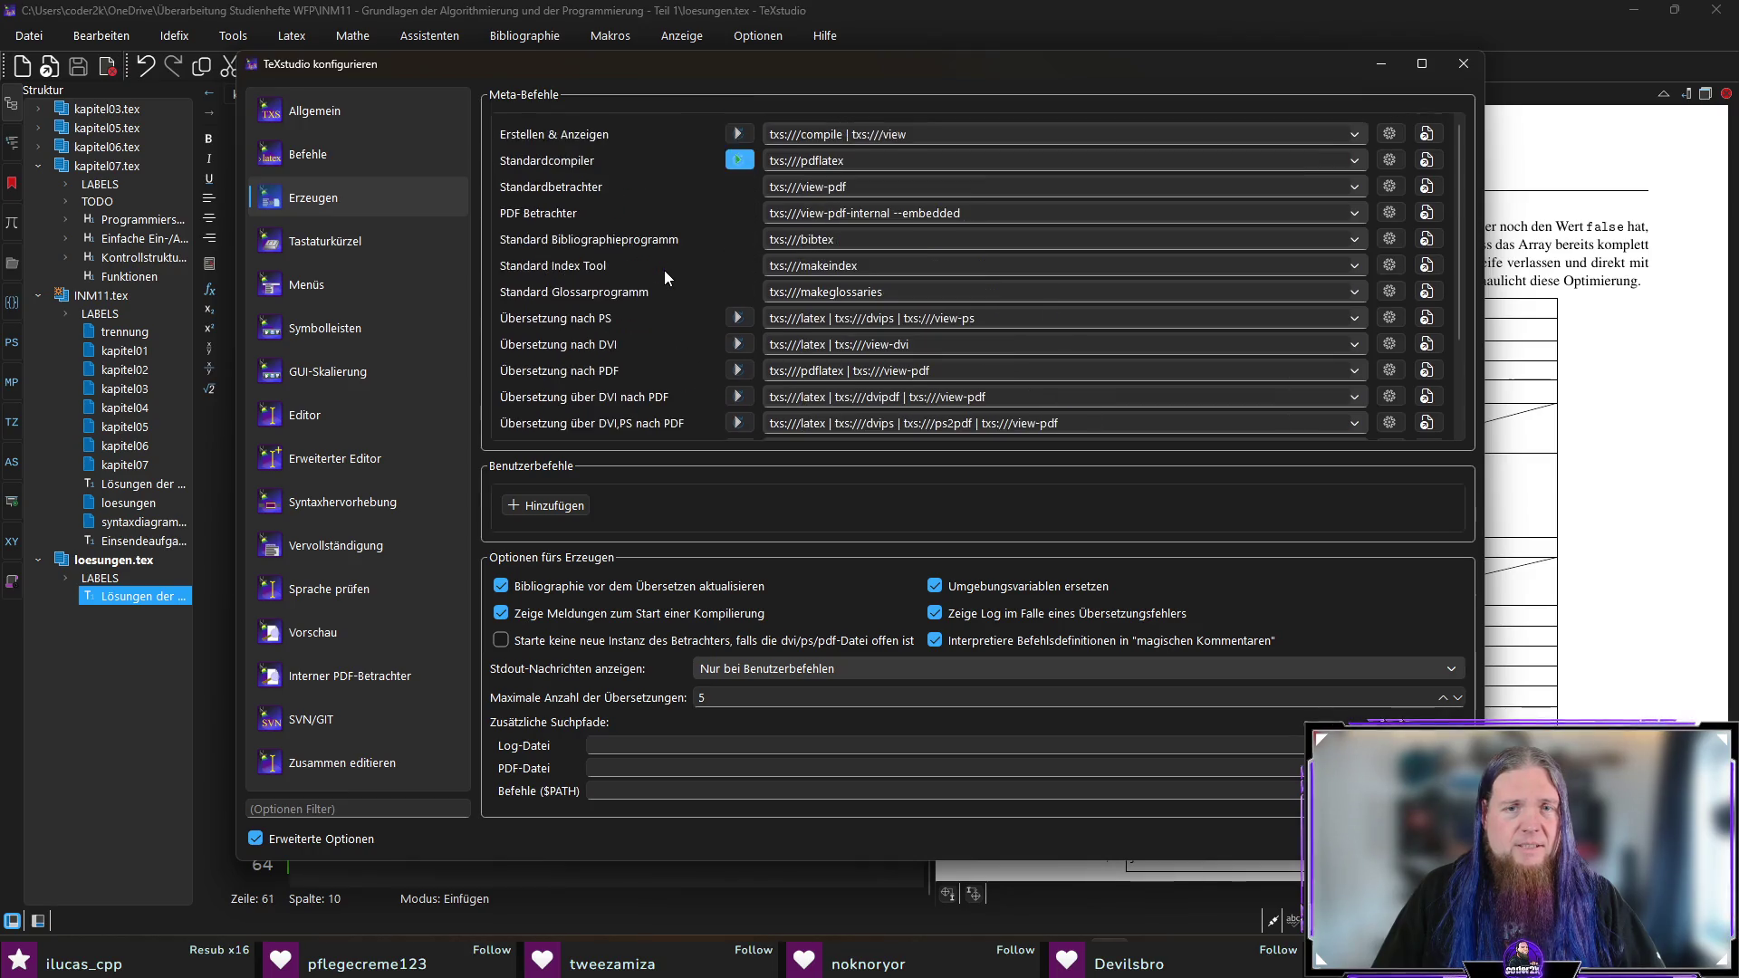
left_click(335, 145)
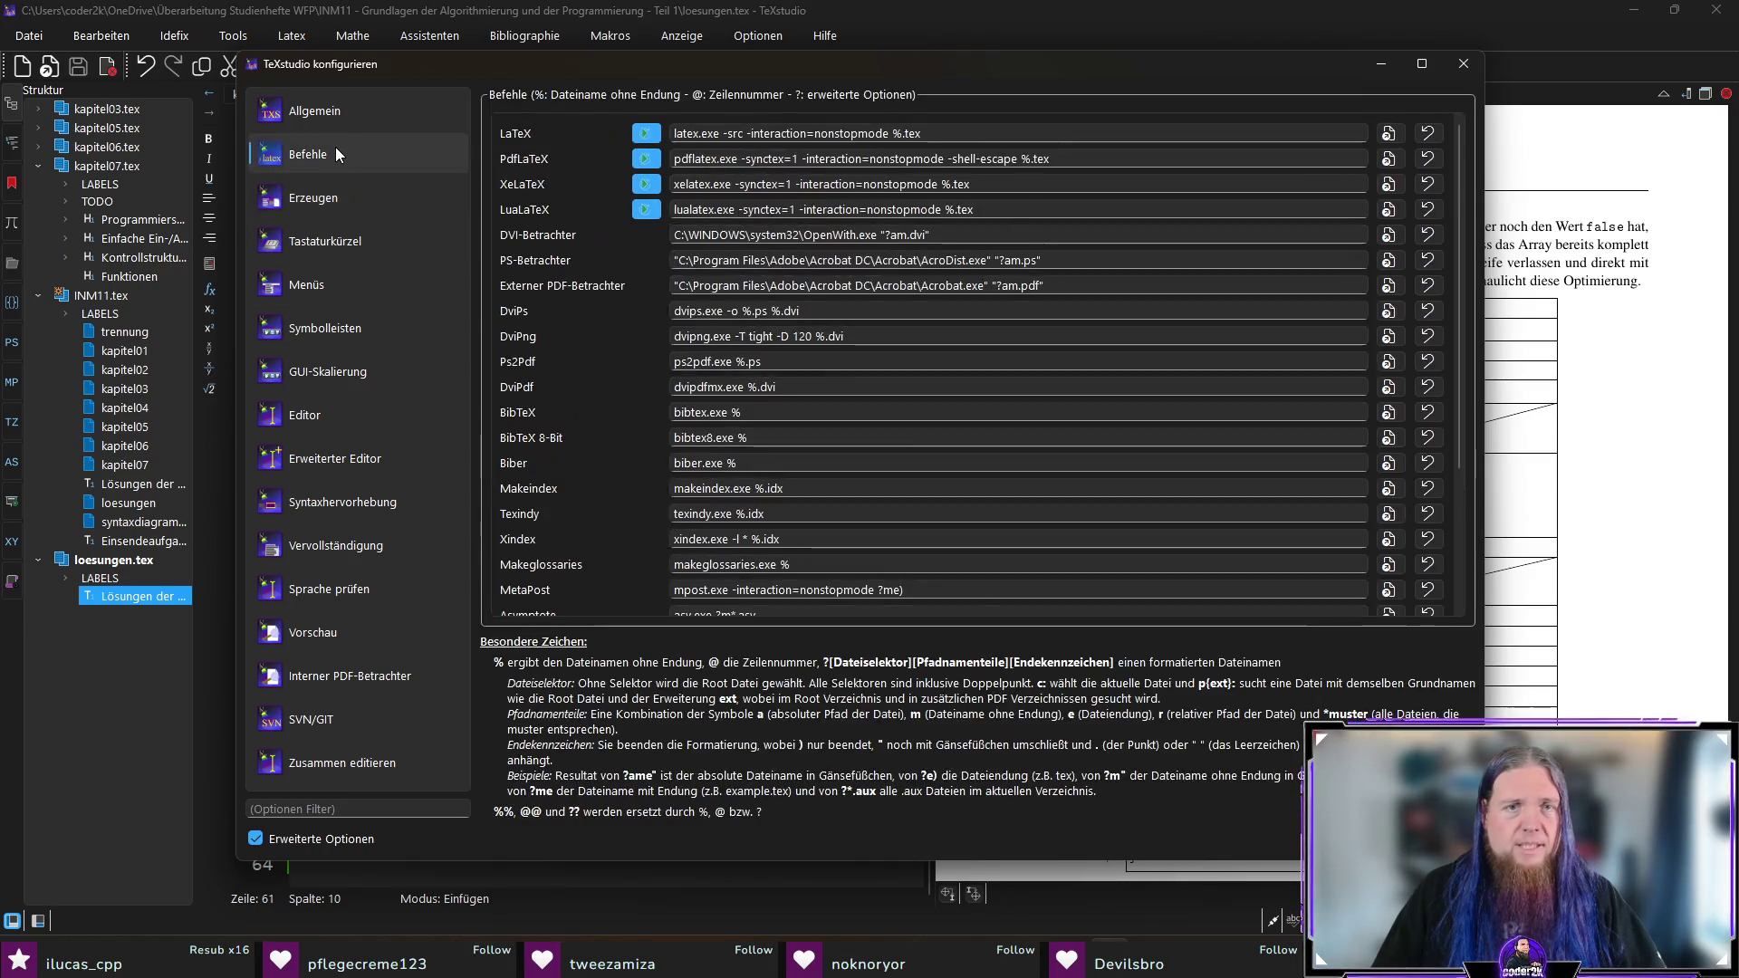
scroll(551, 351, "down", 2)
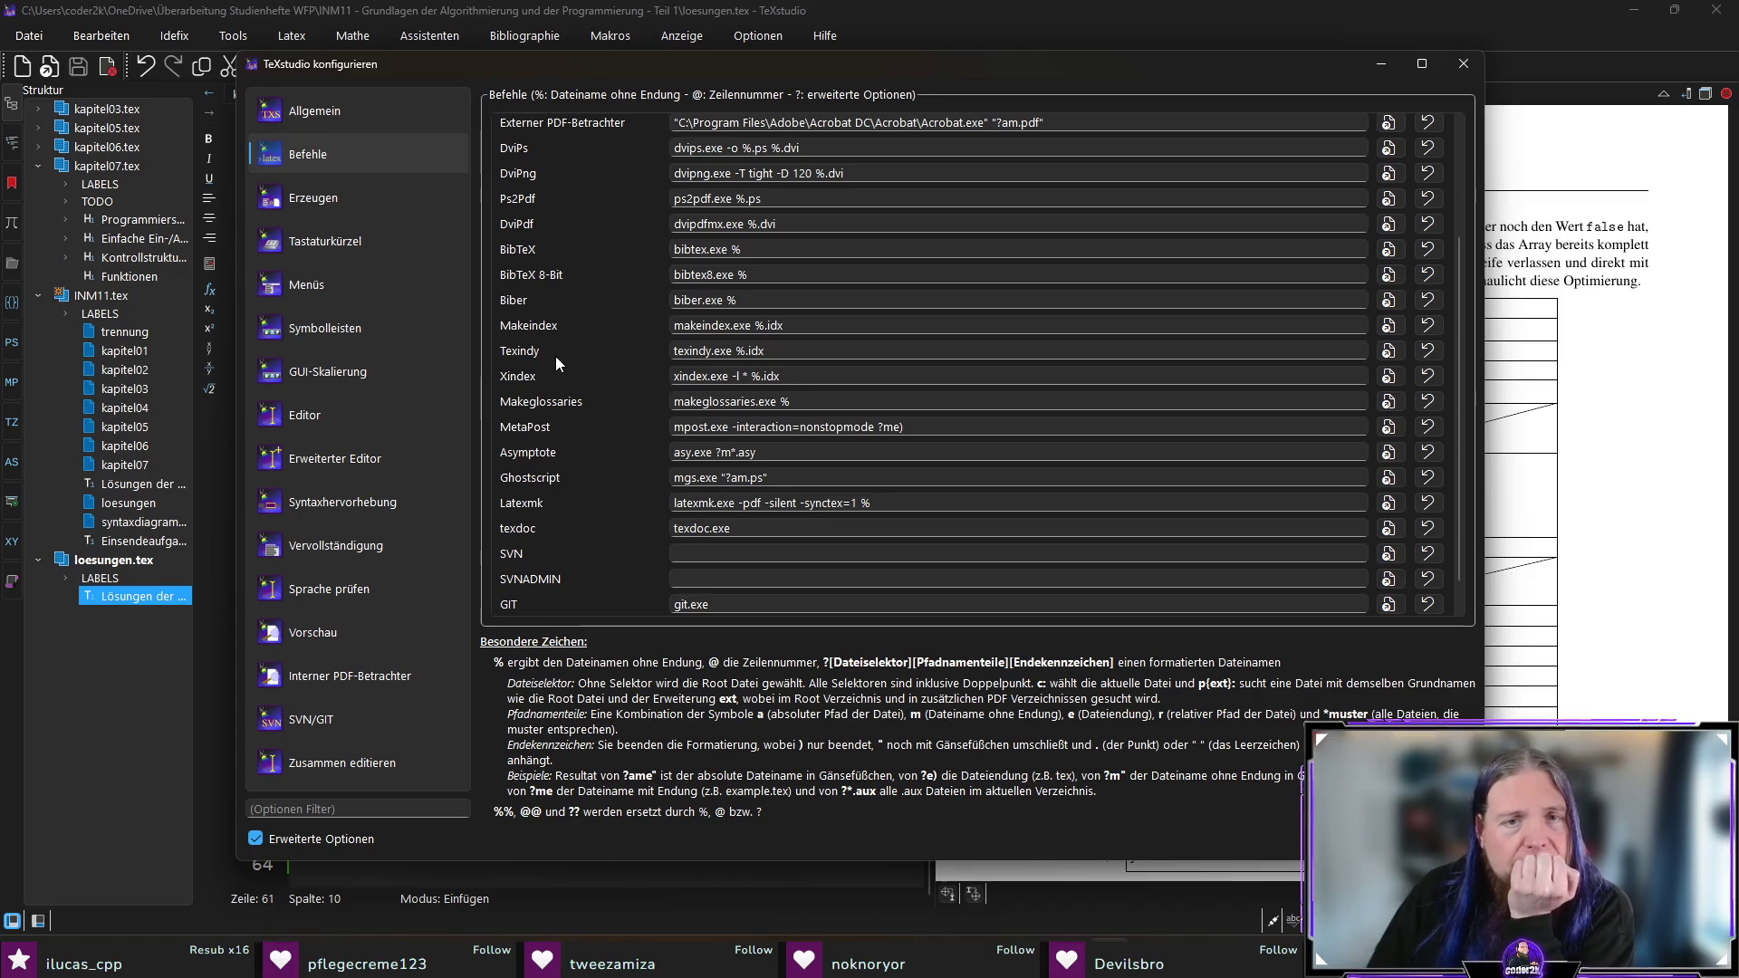
scroll(556, 356, "up", 3)
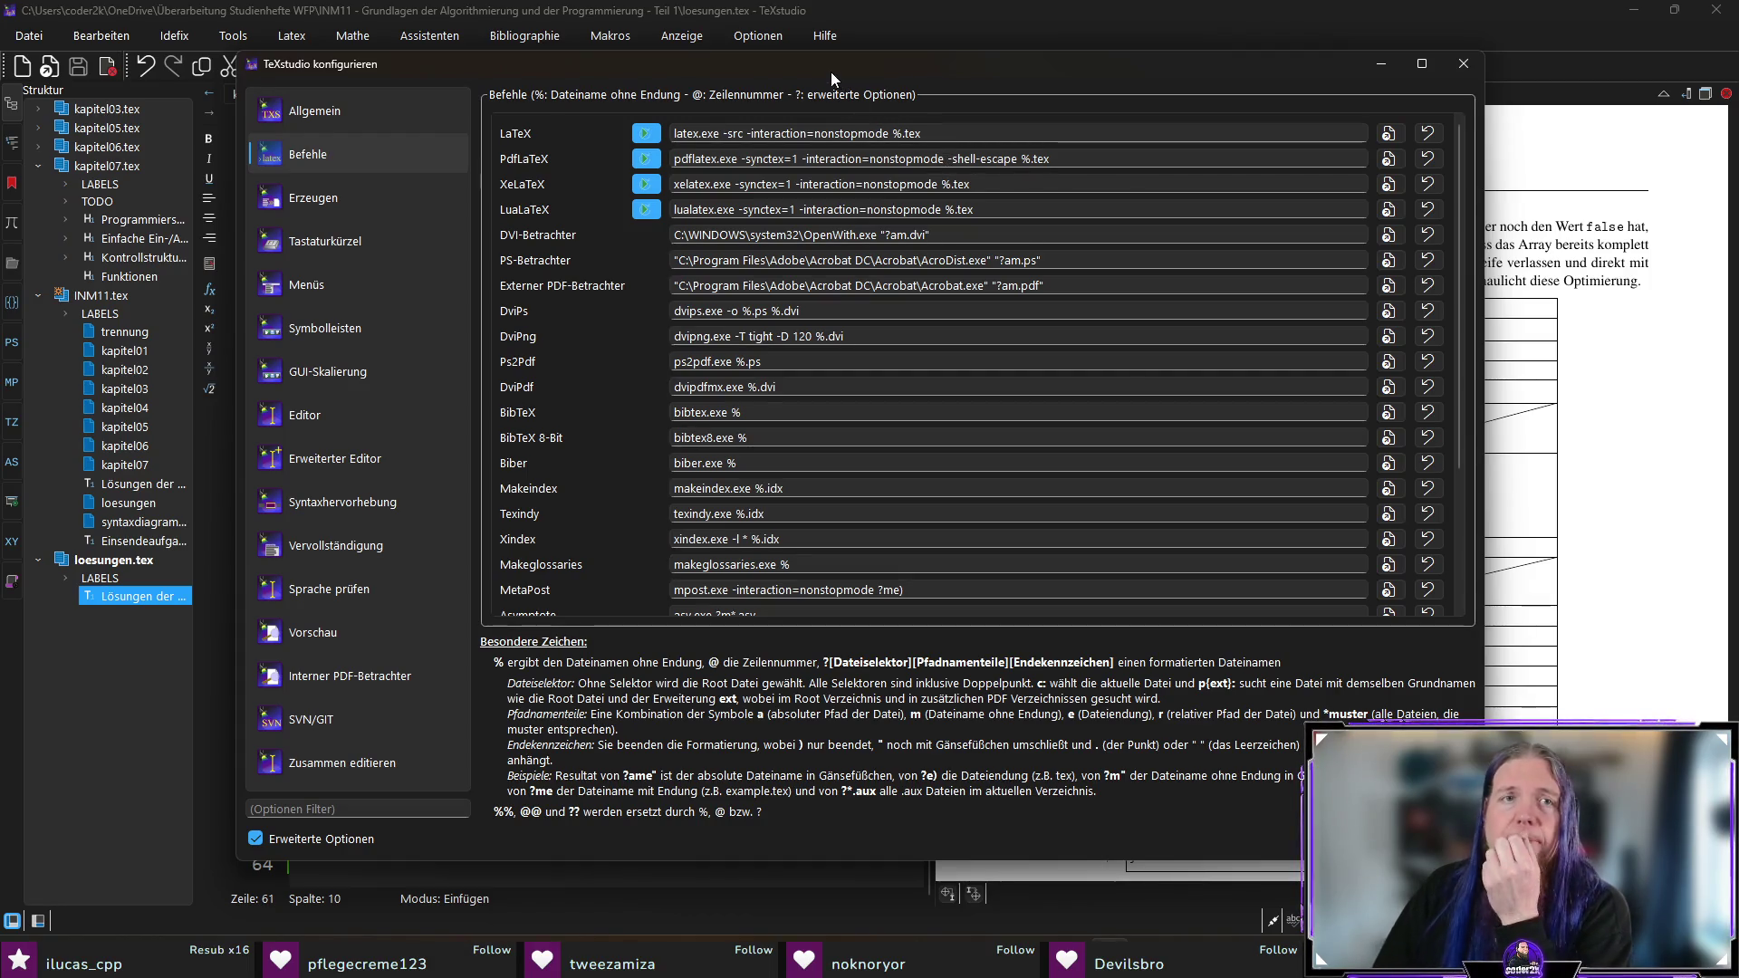
key("Return")
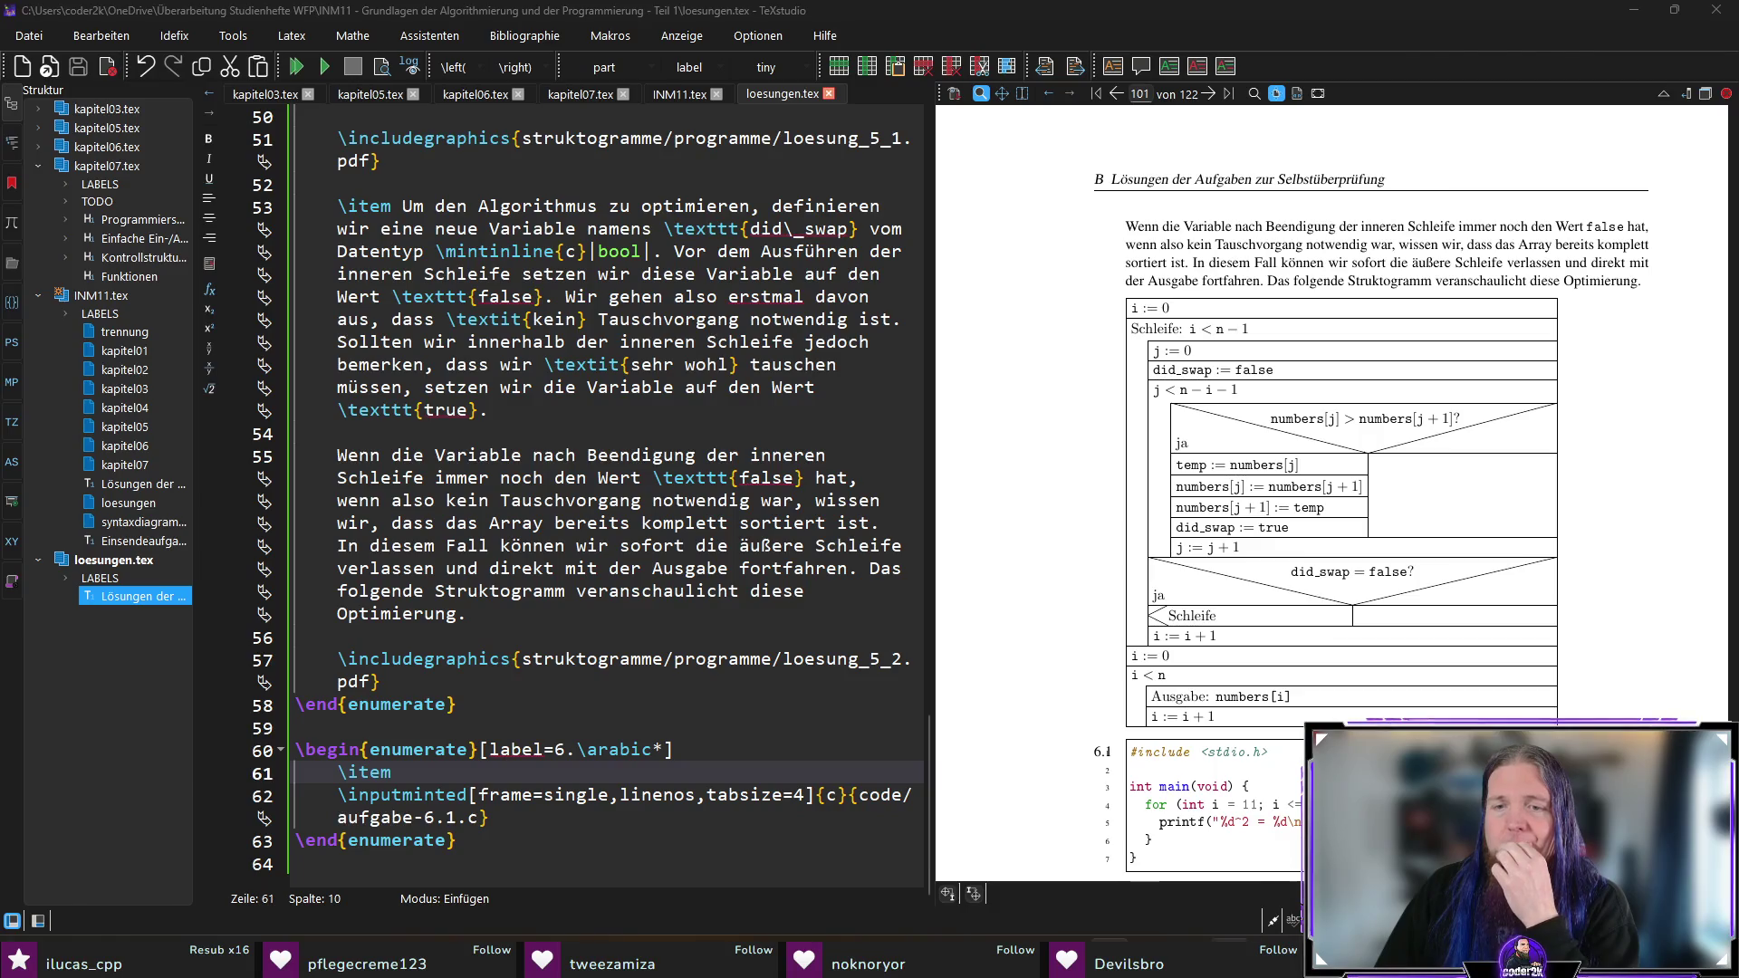
Step: Paste TeXstudio's options -synctex=1 -interaction=nonstopmode -shell-escape into Custom compiler arguments
key("alt+Tab")
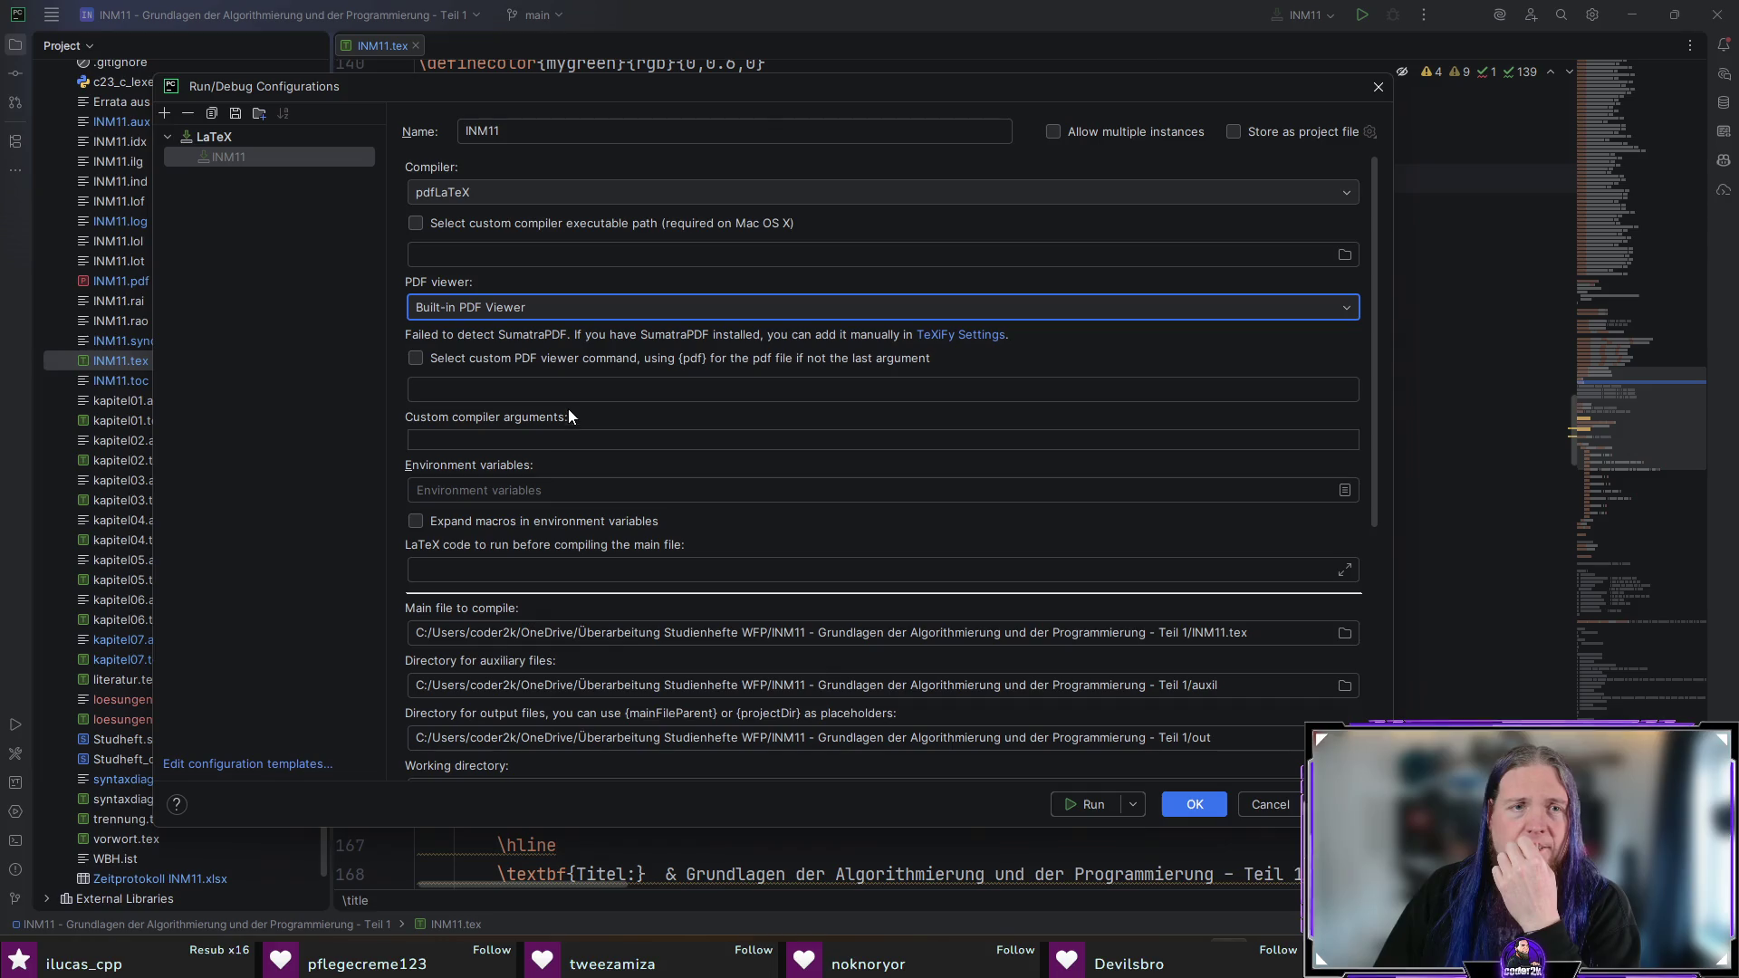
left_click(549, 442)
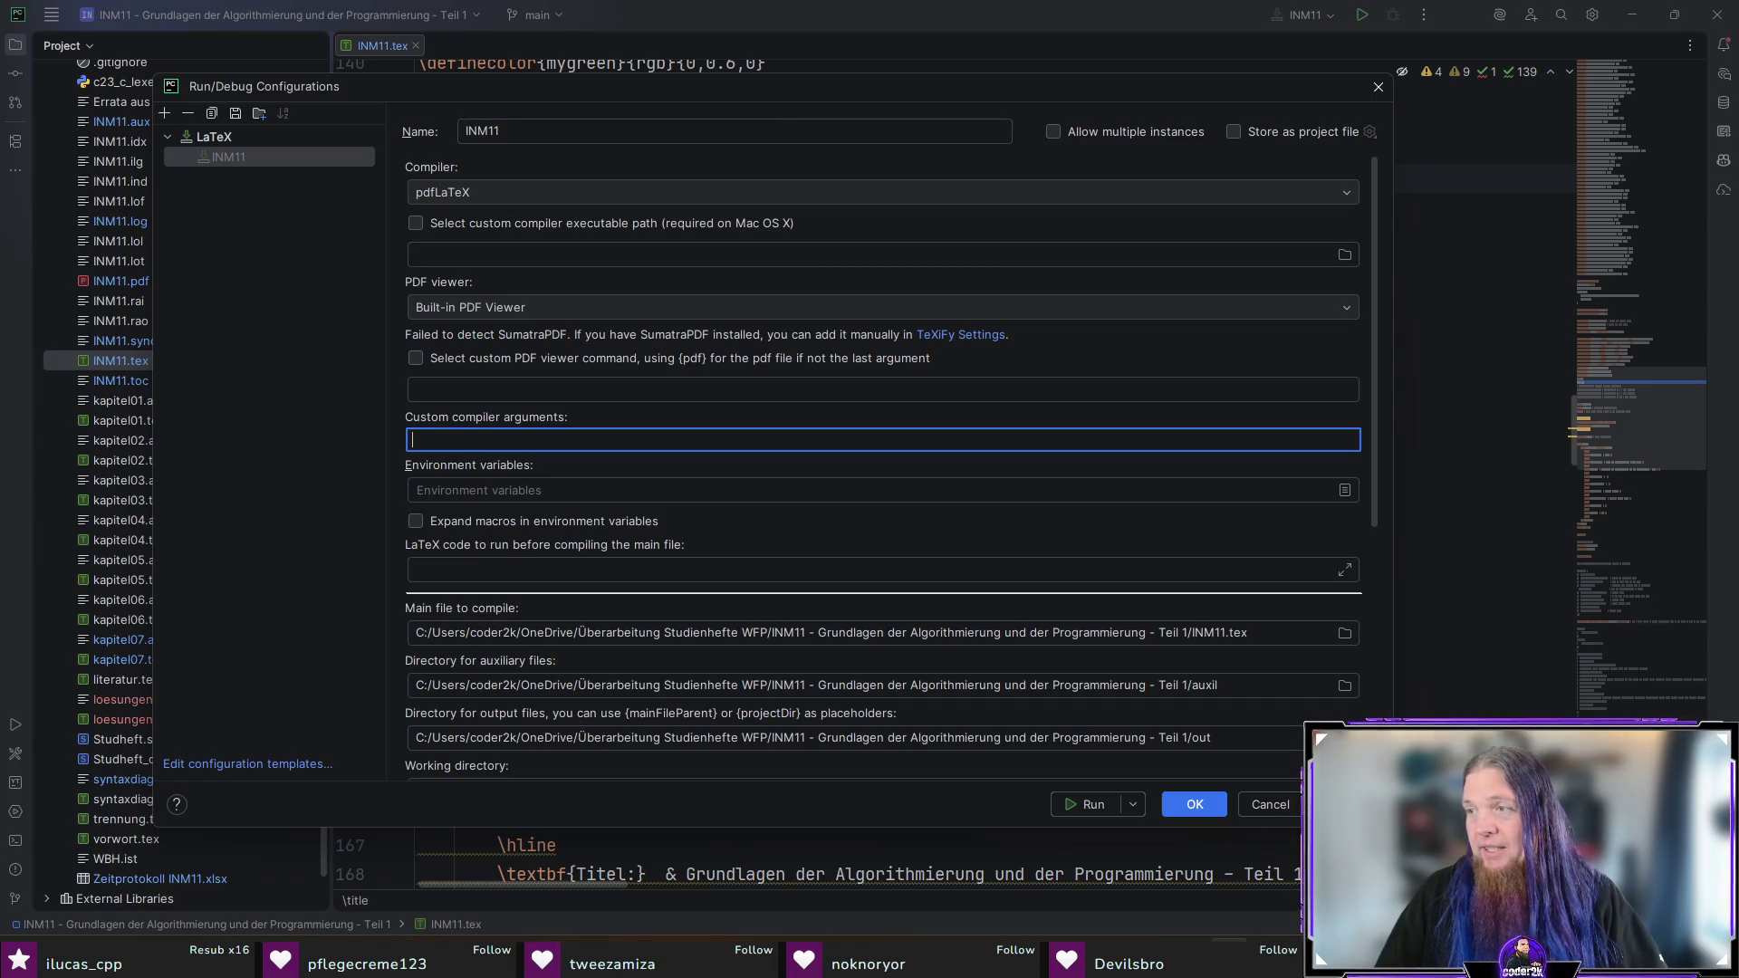
key("alt+Tab")
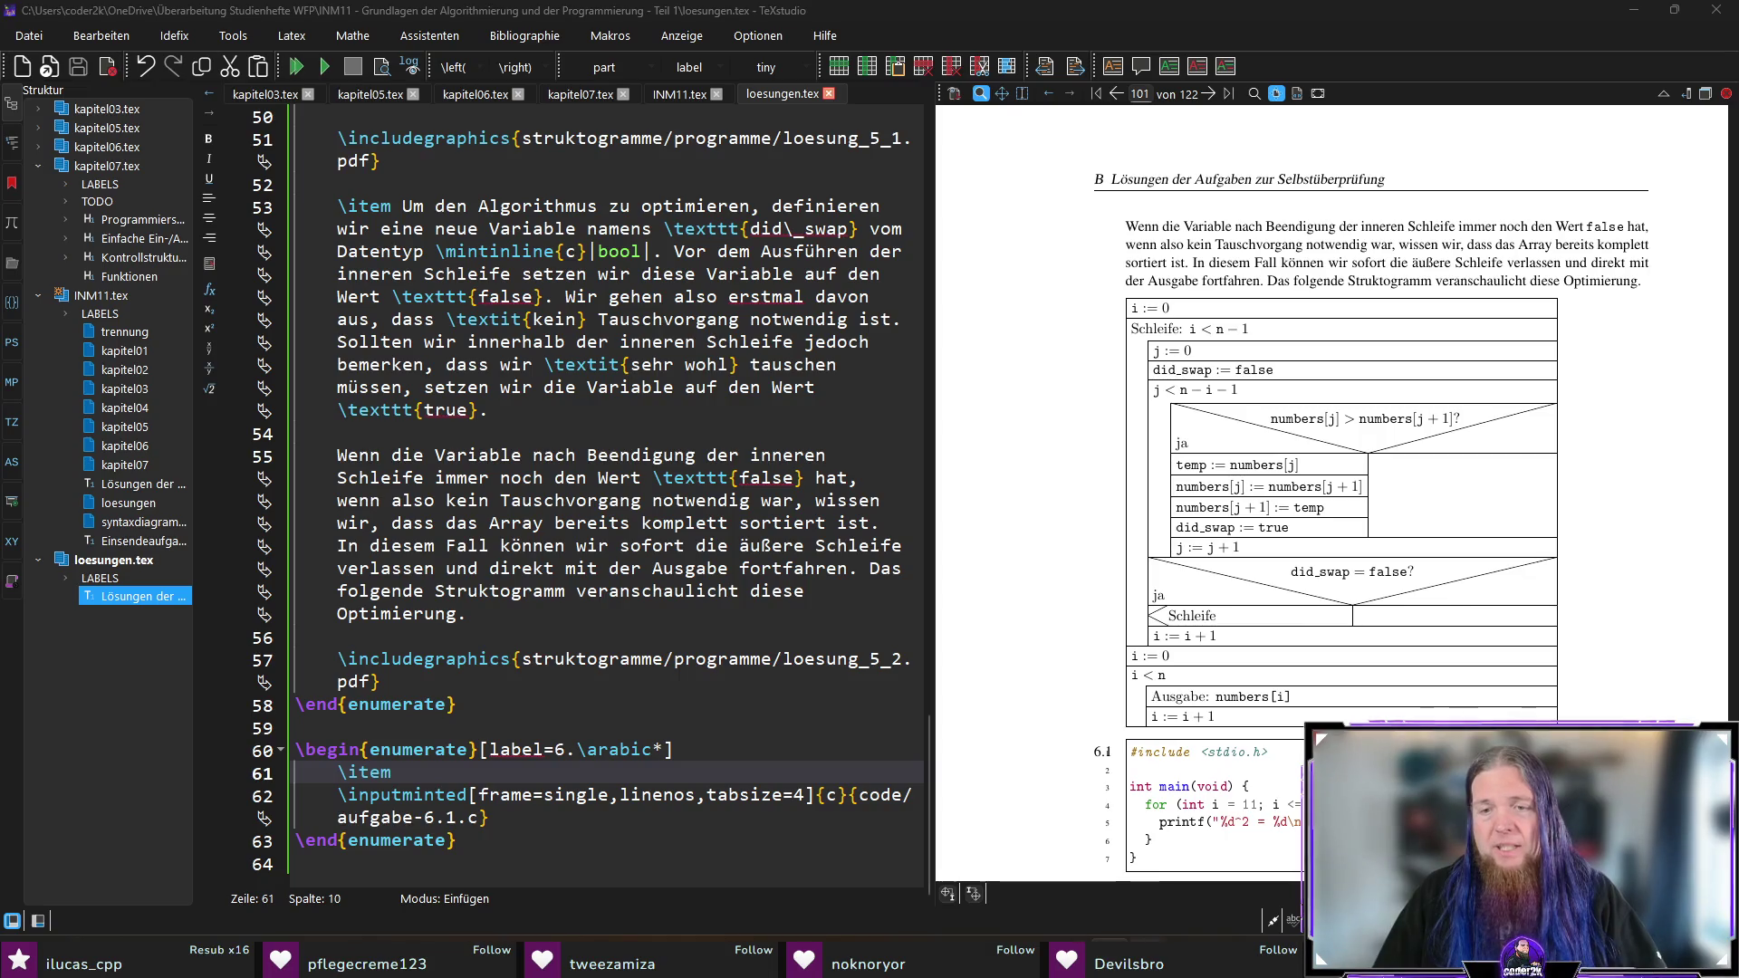
key("alt+Tab")
type("-synctex=1 -interaction=nonstopmode -shell-escape")
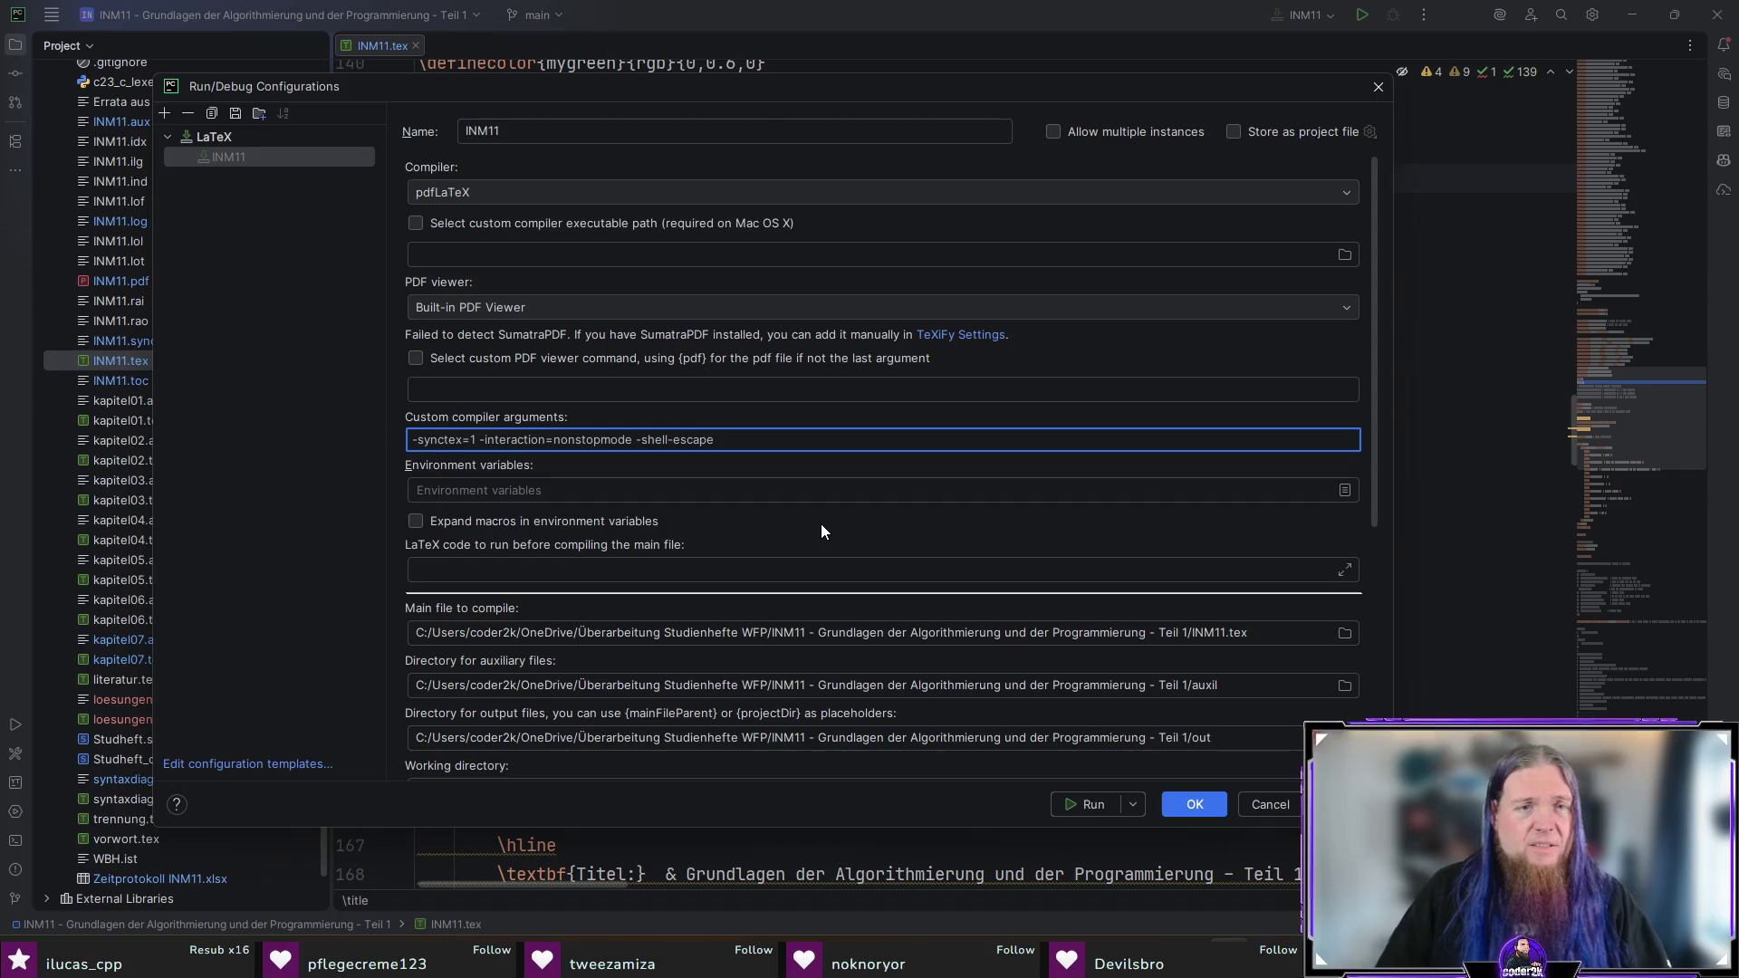
scroll(820, 511, "down", 1)
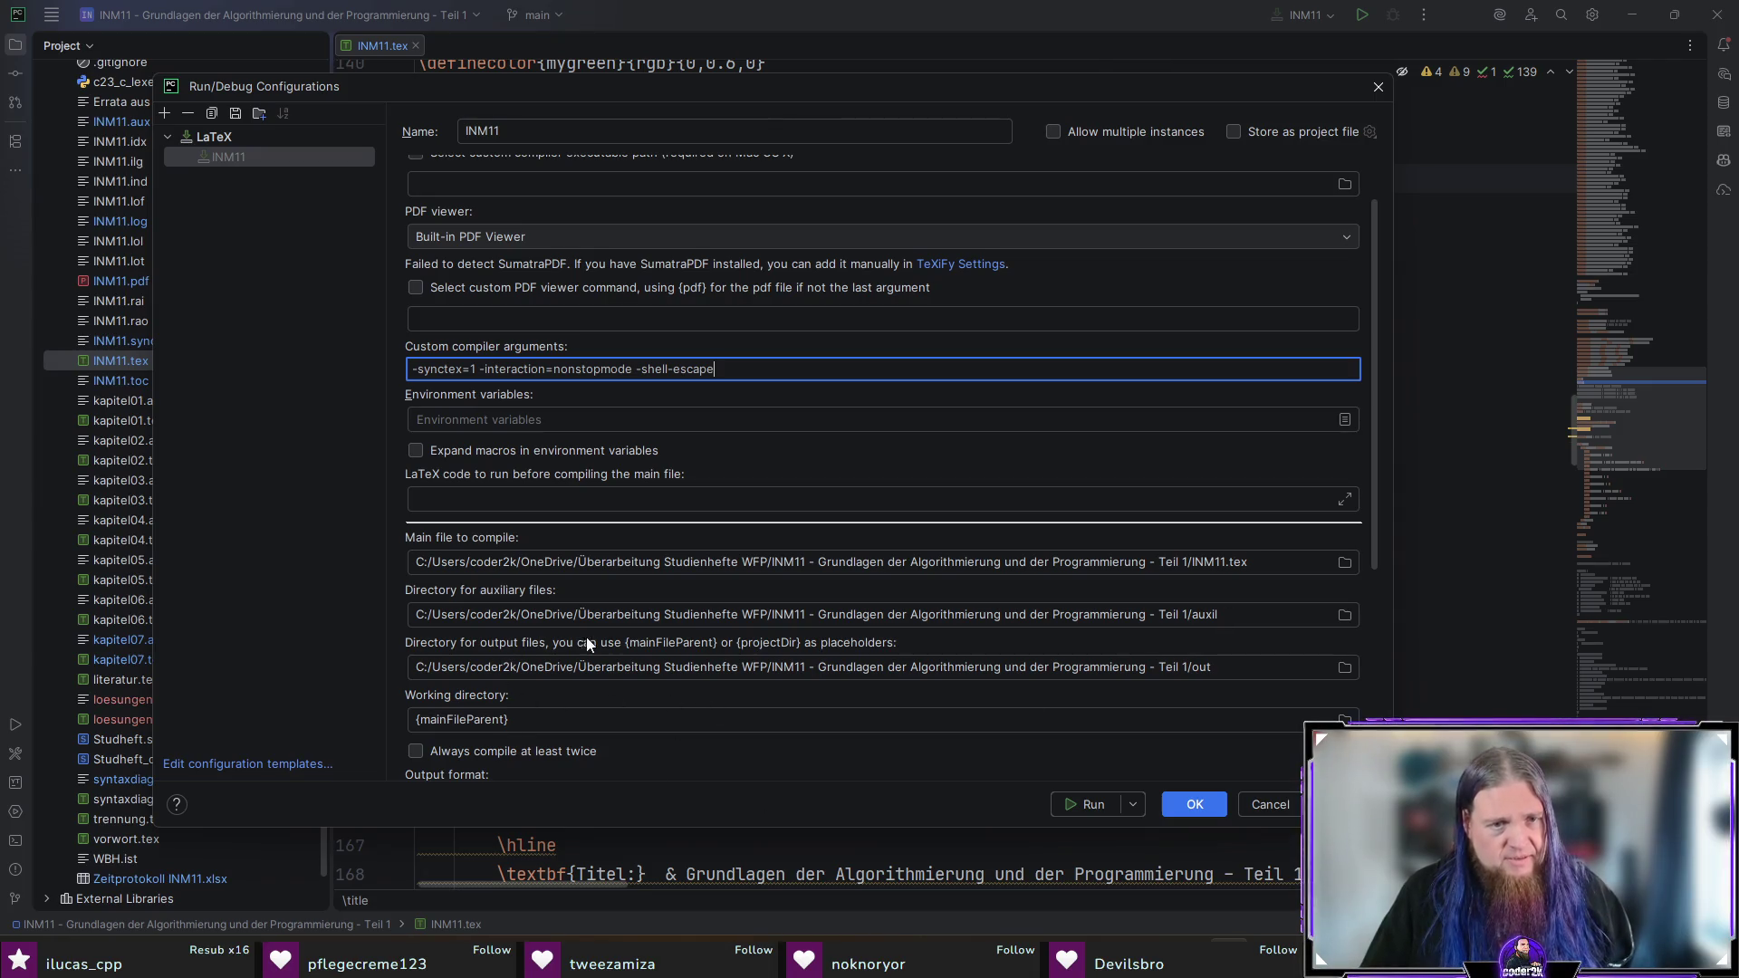
Step: Keep MiKTeX as the INM11 configuration's LaTeX distribution
scroll(737, 678, "down", 2)
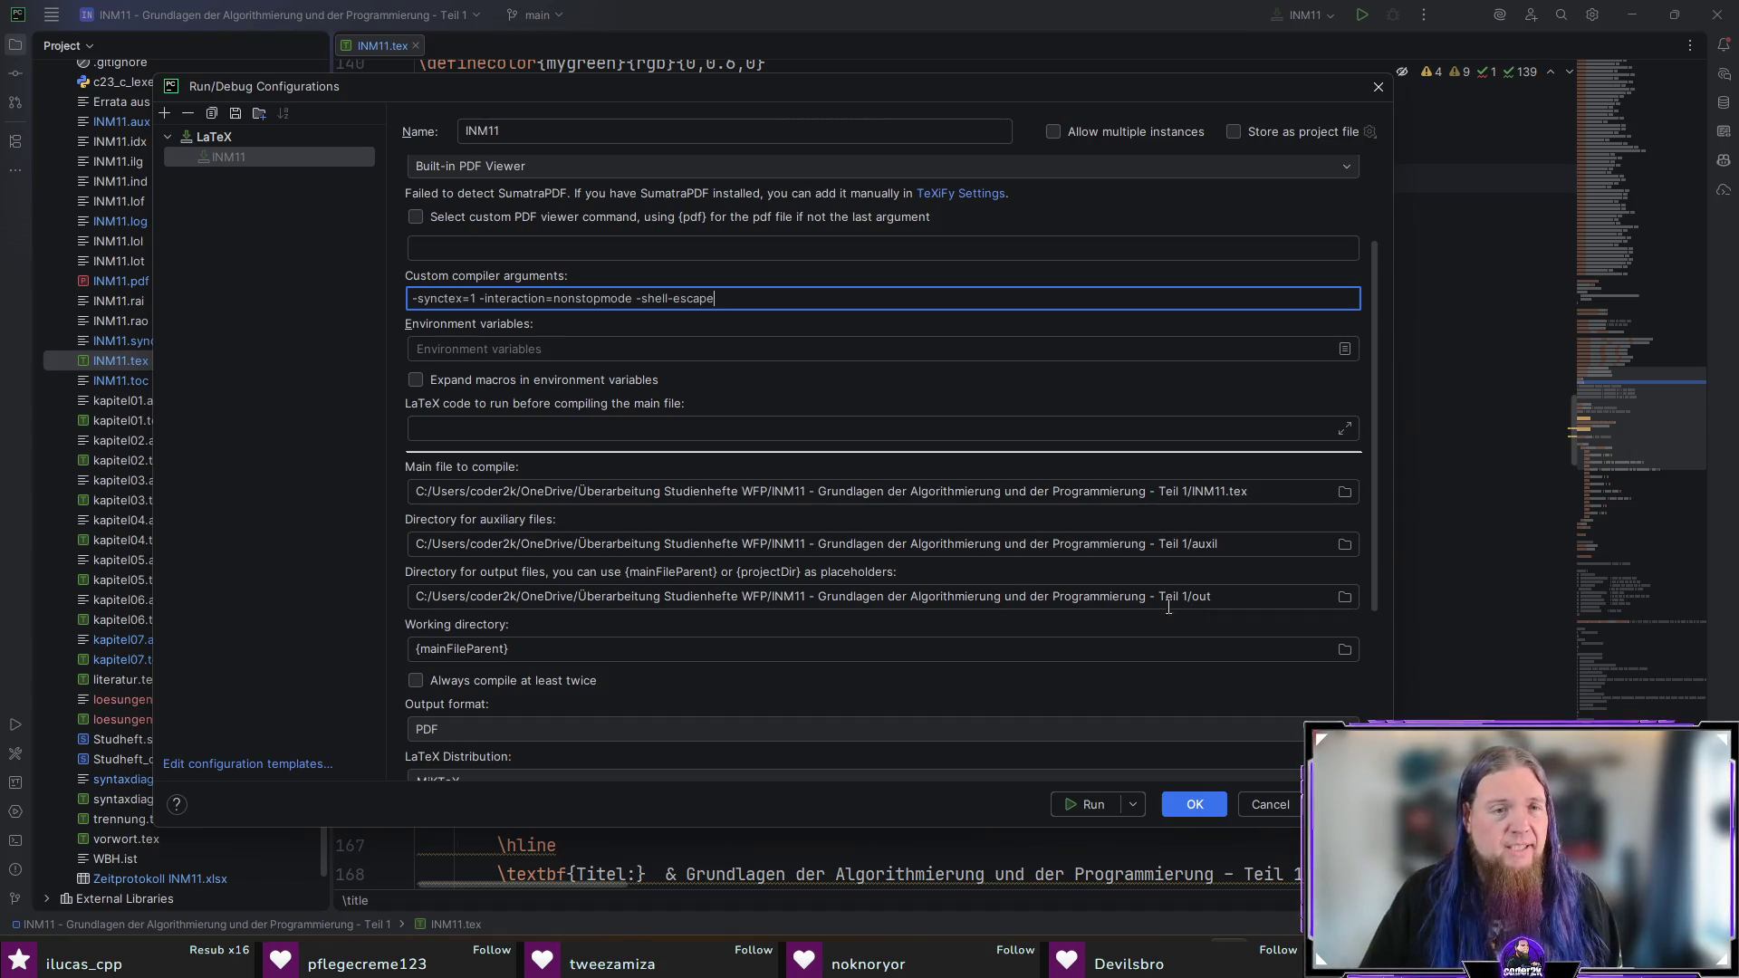
scroll(760, 650, "down", 3)
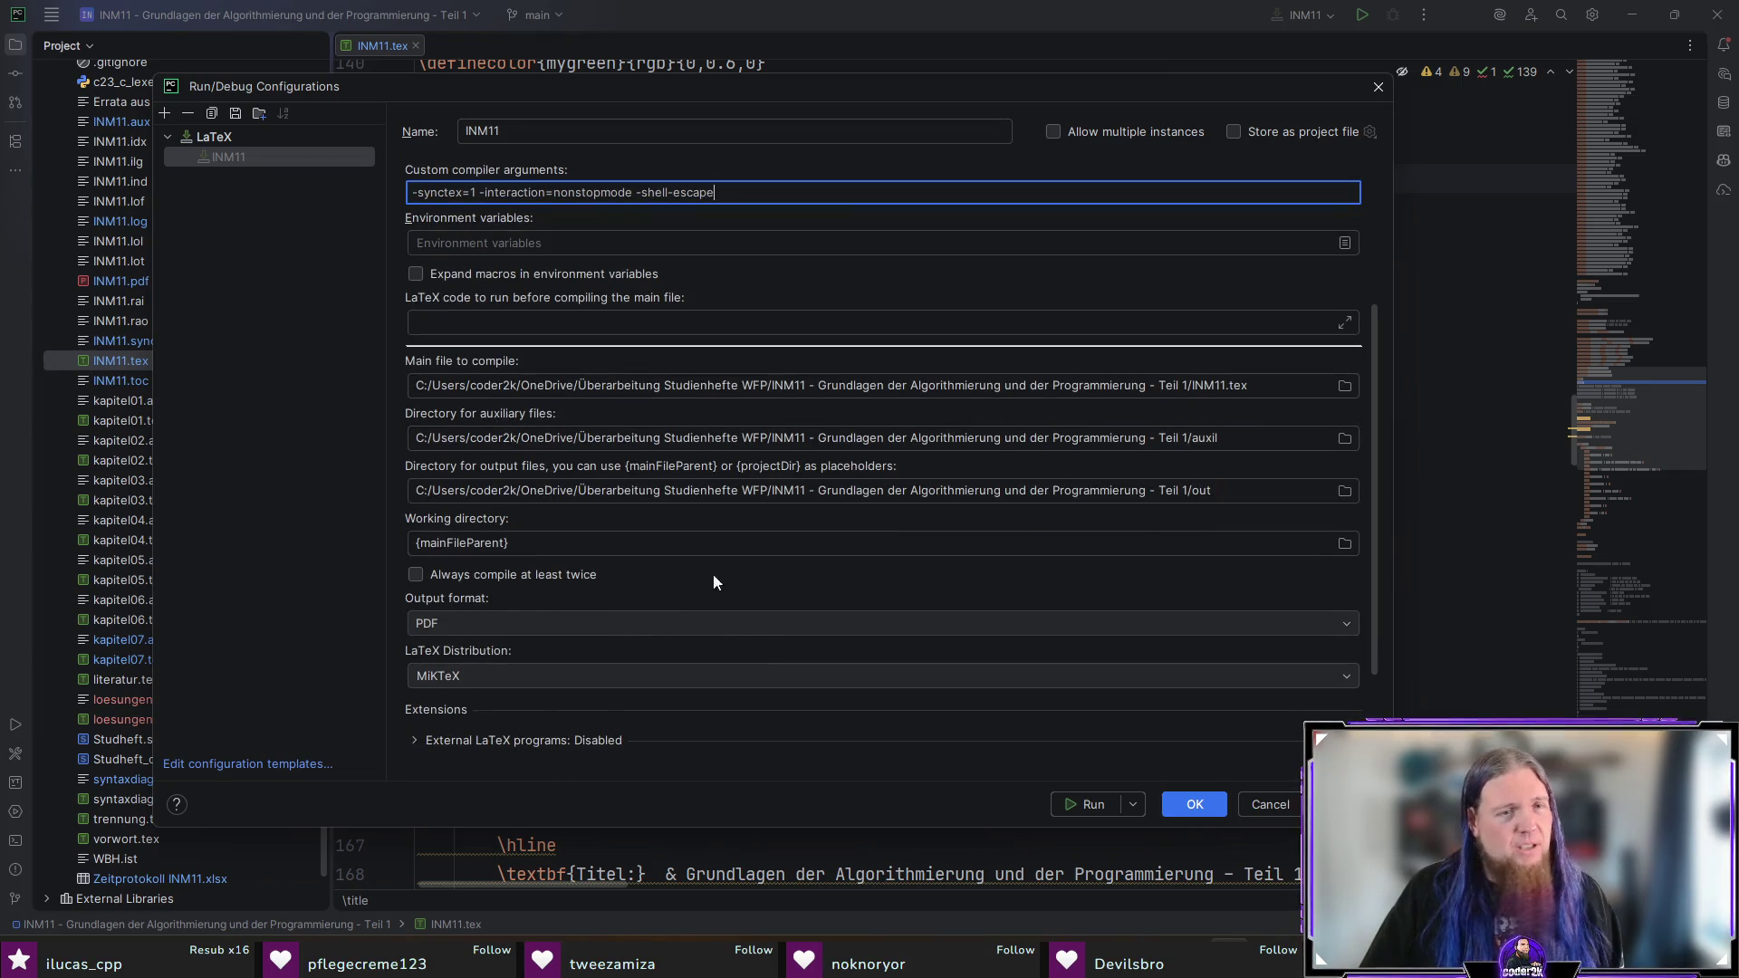
scroll(842, 580, "down", 3)
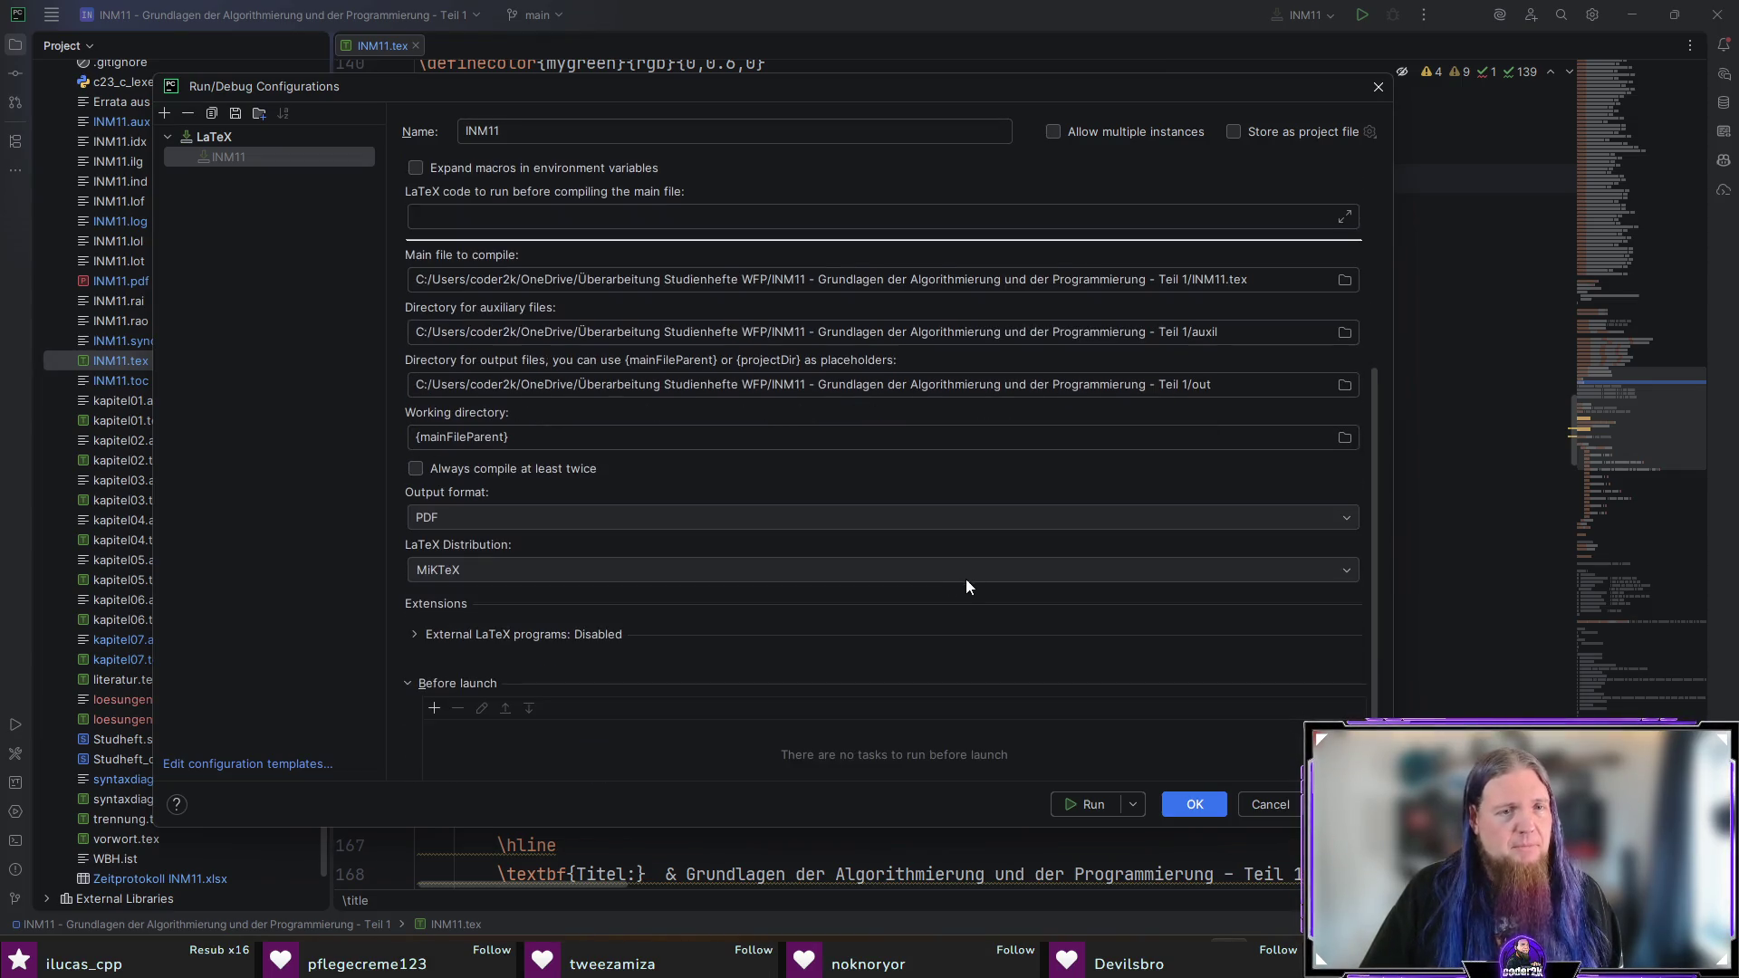
left_click(523, 573)
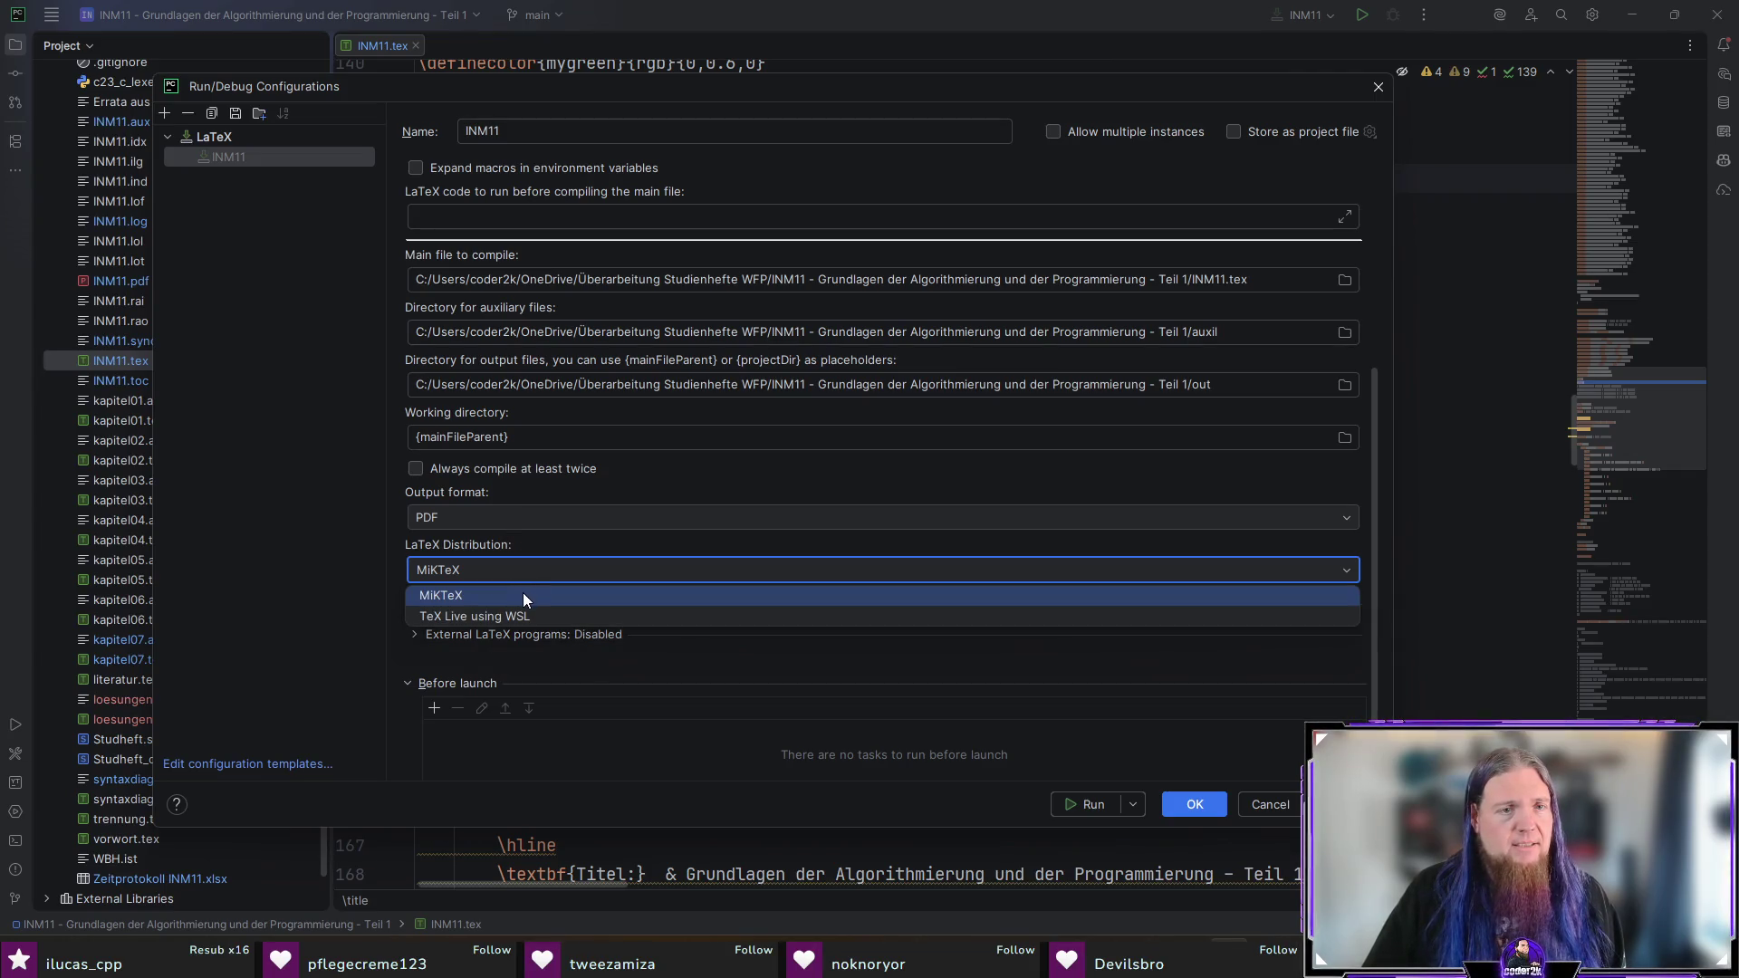
left_click(523, 596)
scroll(803, 562, "down", 2)
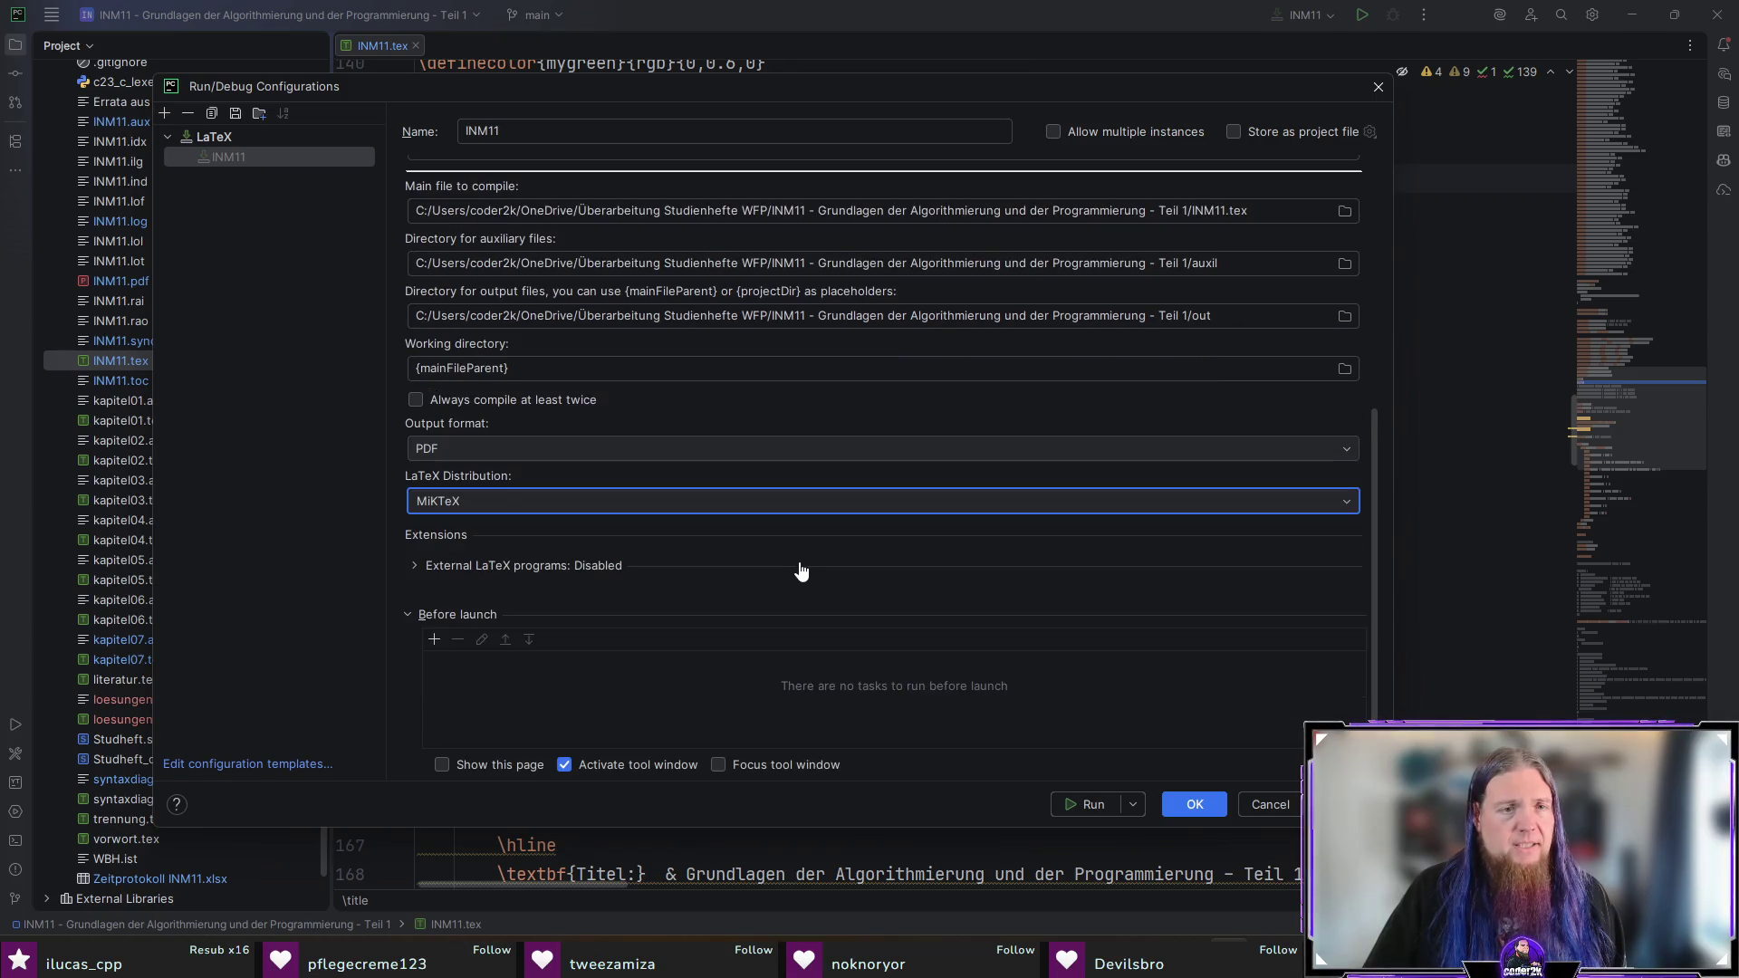
Step: Review External LaTeX programs and Before launch tasks unchanged, then save and compile
left_click(555, 570)
scroll(561, 569, "down", 2)
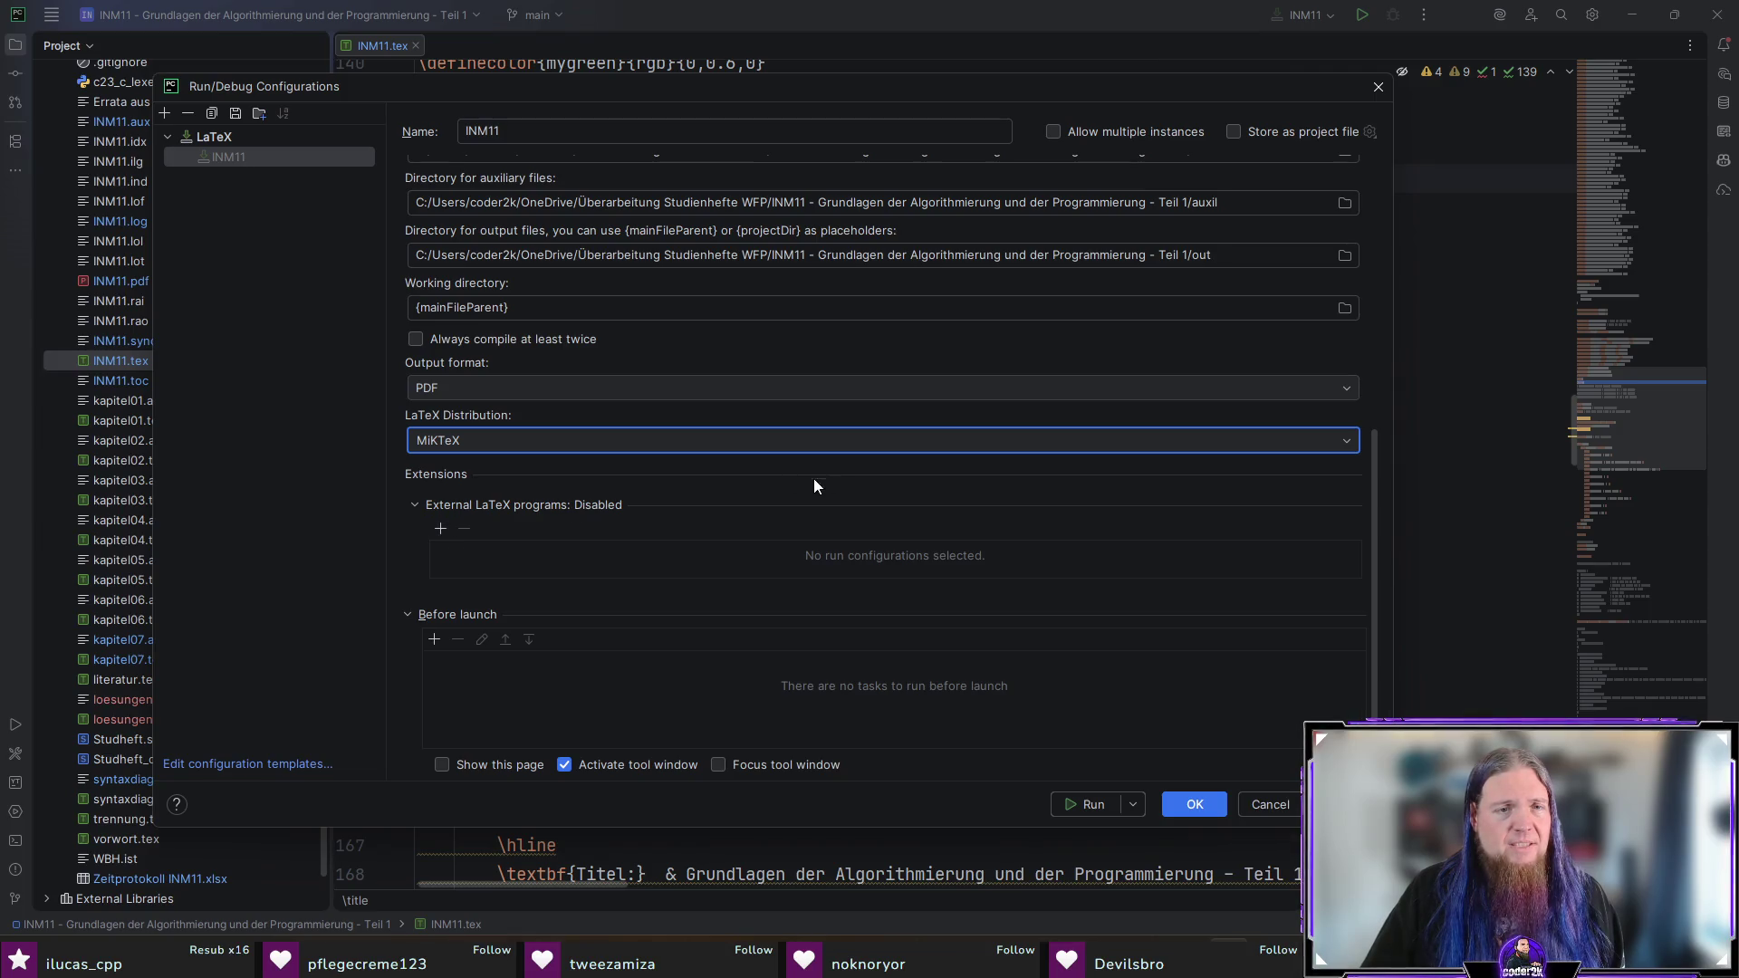
left_click(415, 509)
left_click(435, 639)
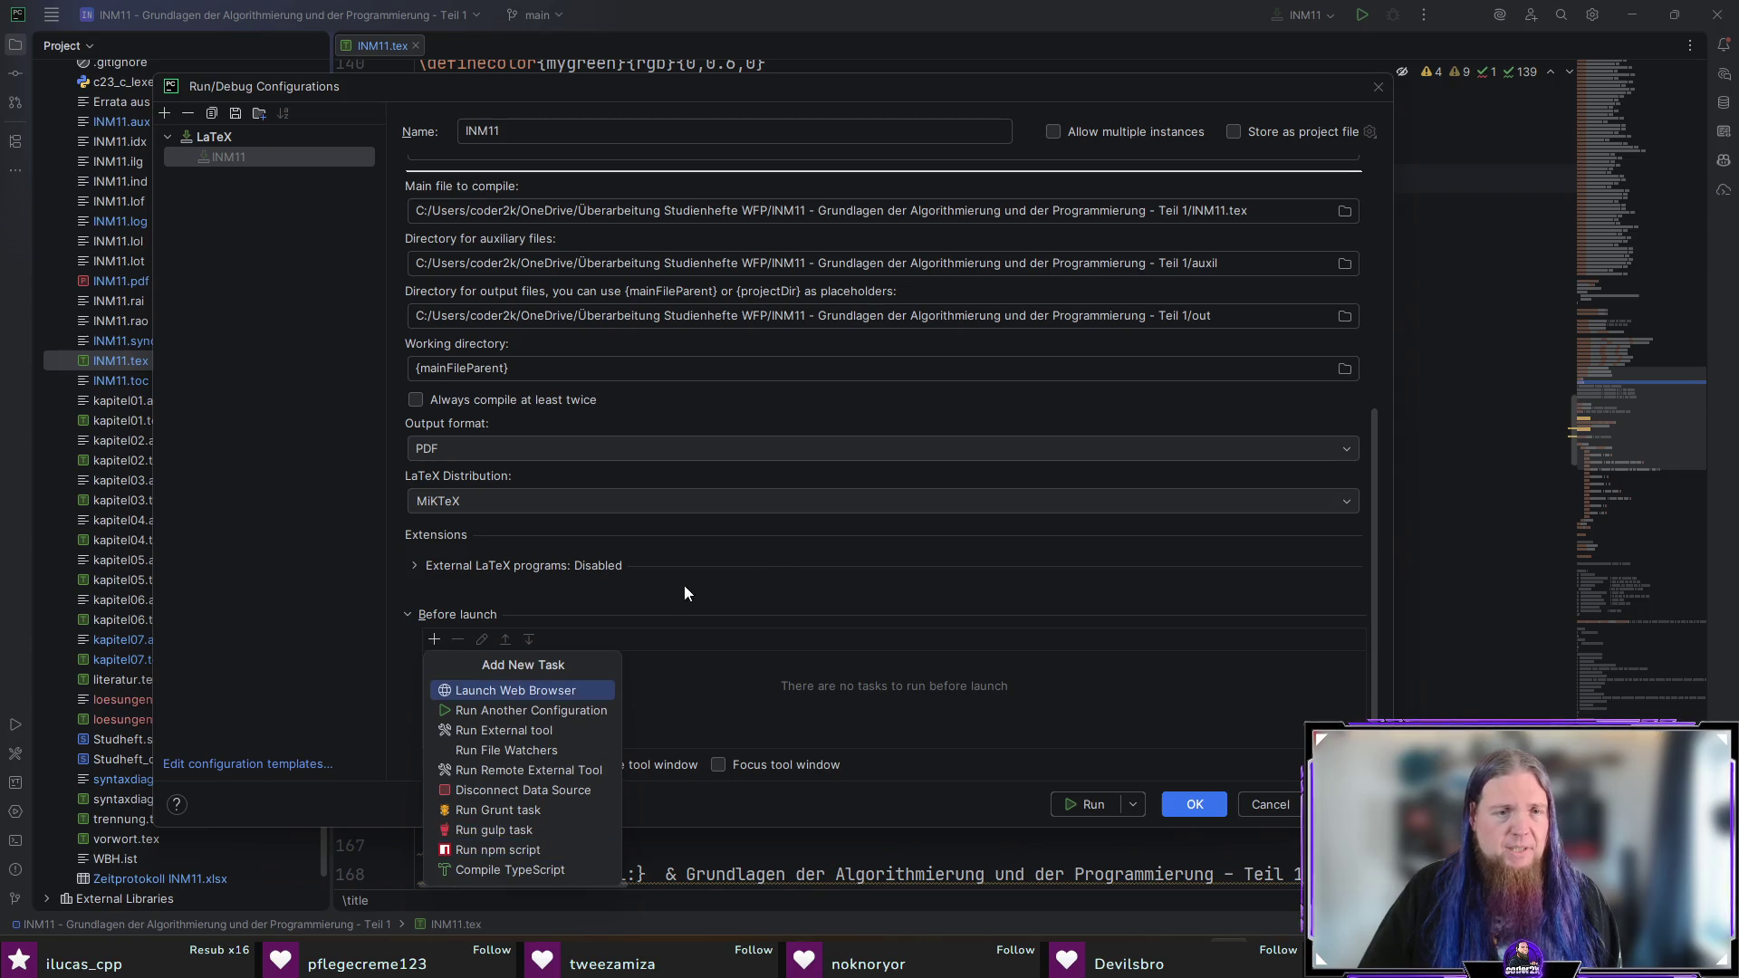
left_click(790, 585)
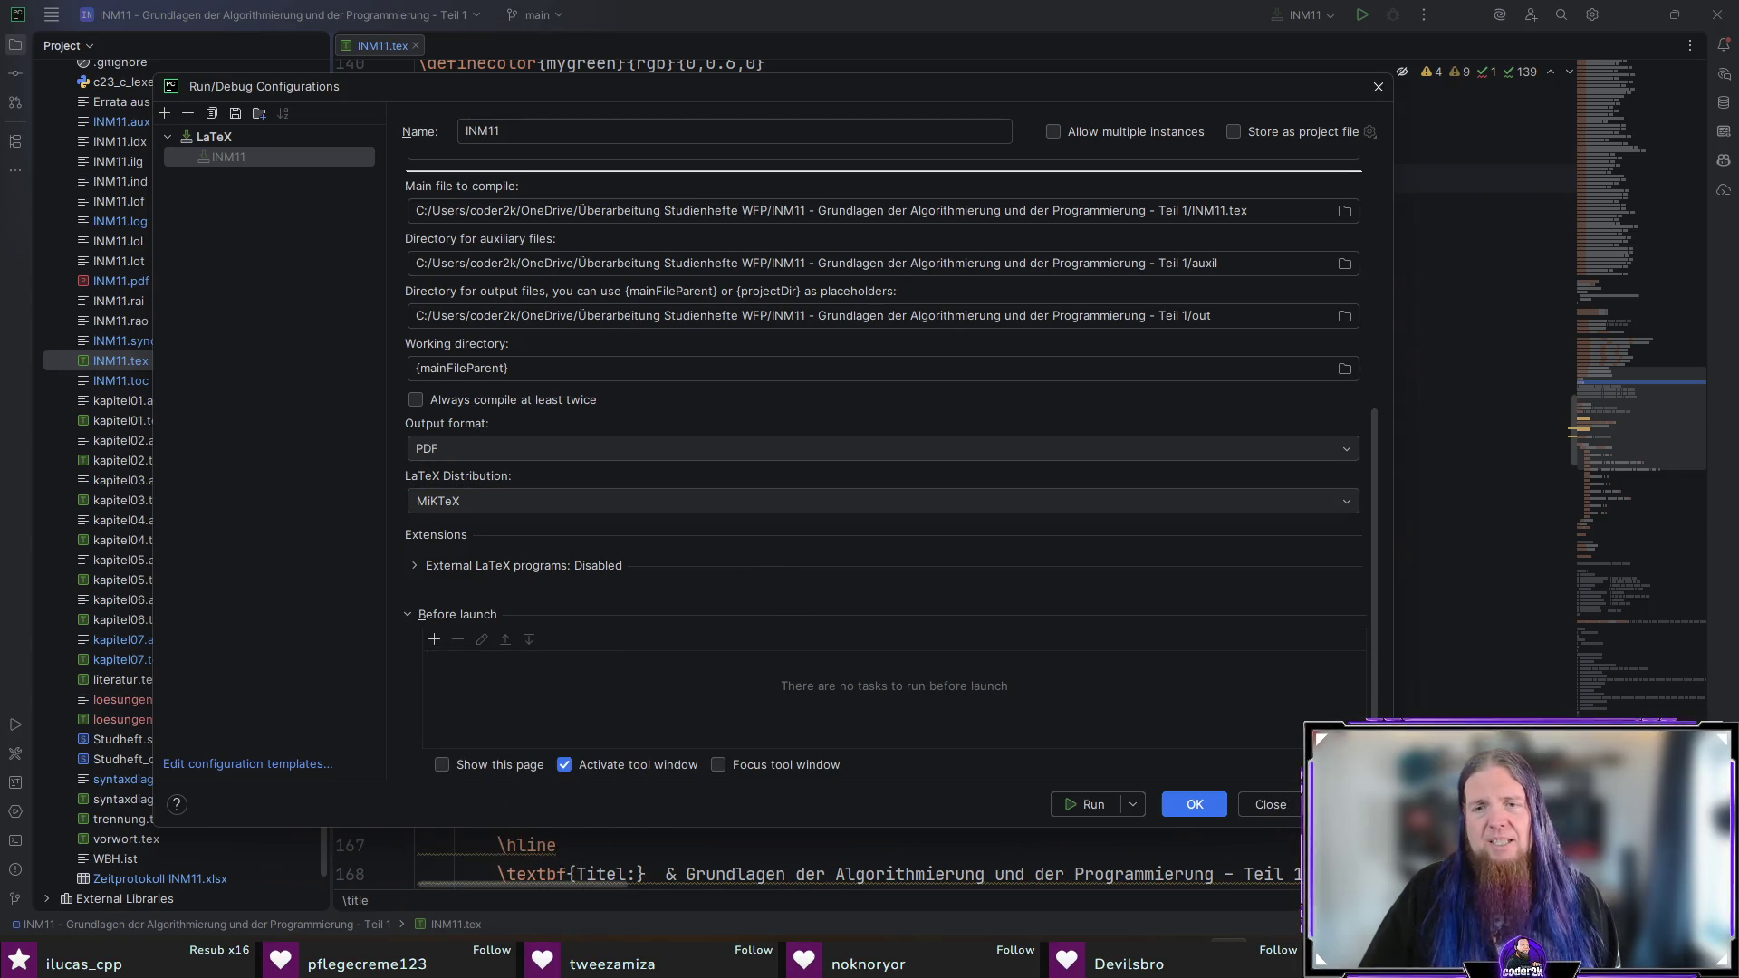
left_click(1090, 802)
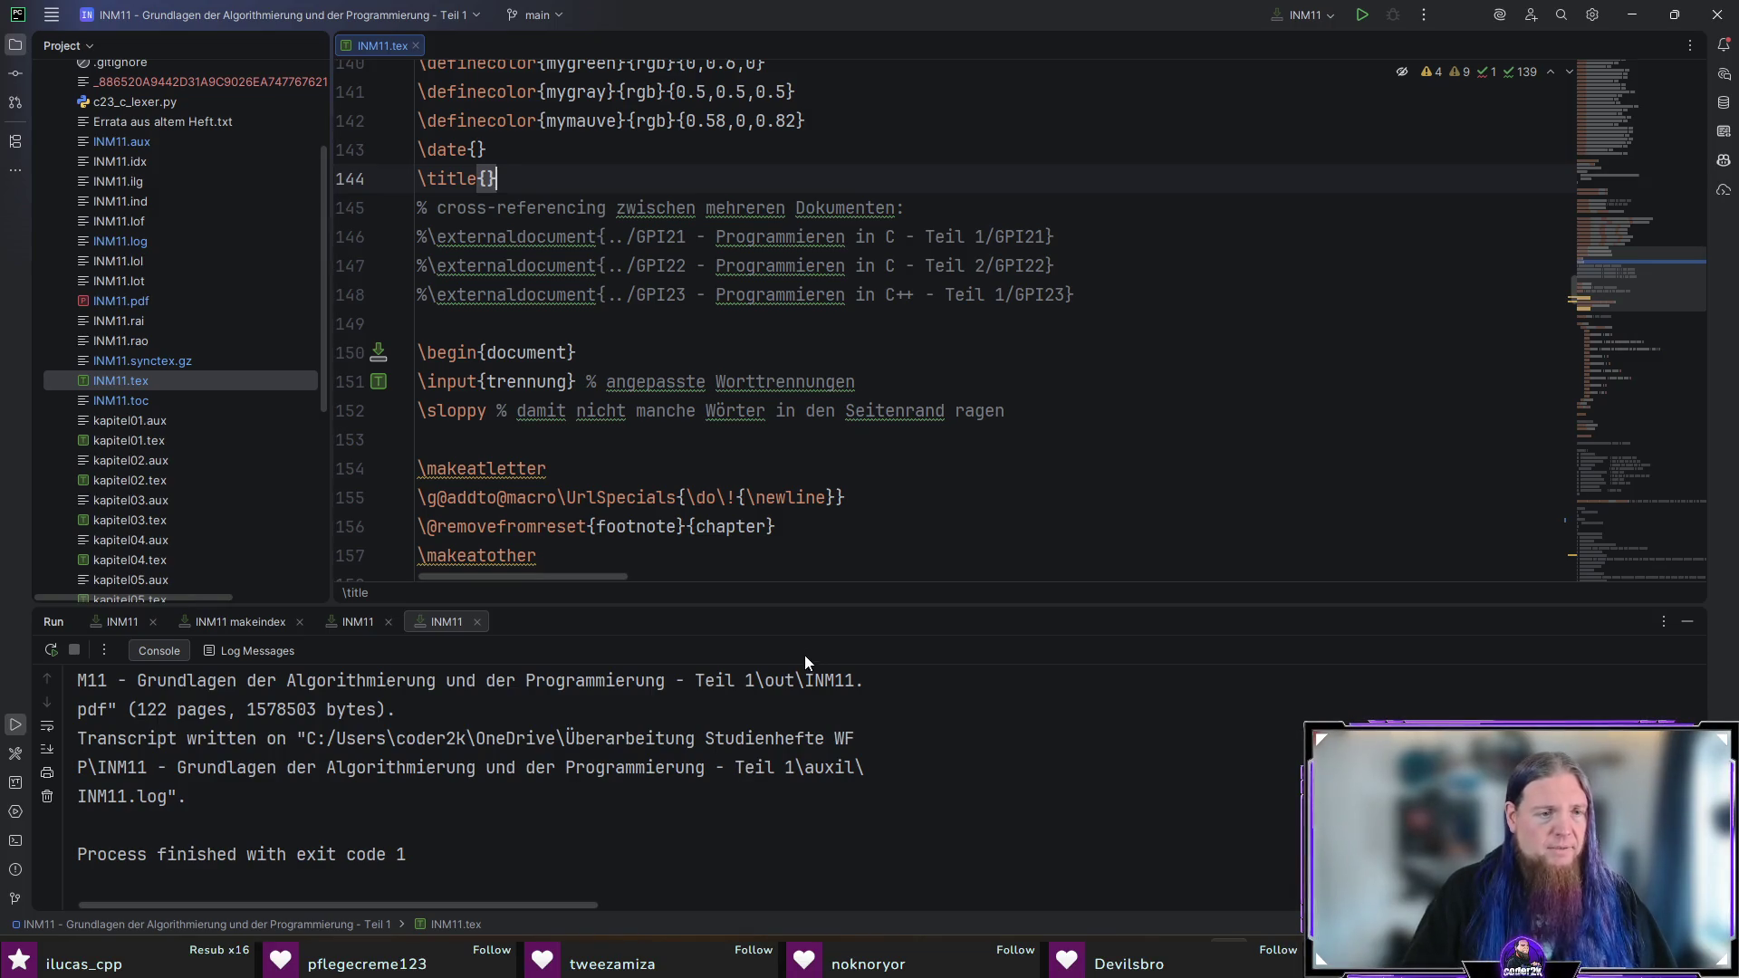
Step: Enlarge the Run console and scroll through the pdflatex compile output
left_click_drag(797, 620, 797, 357)
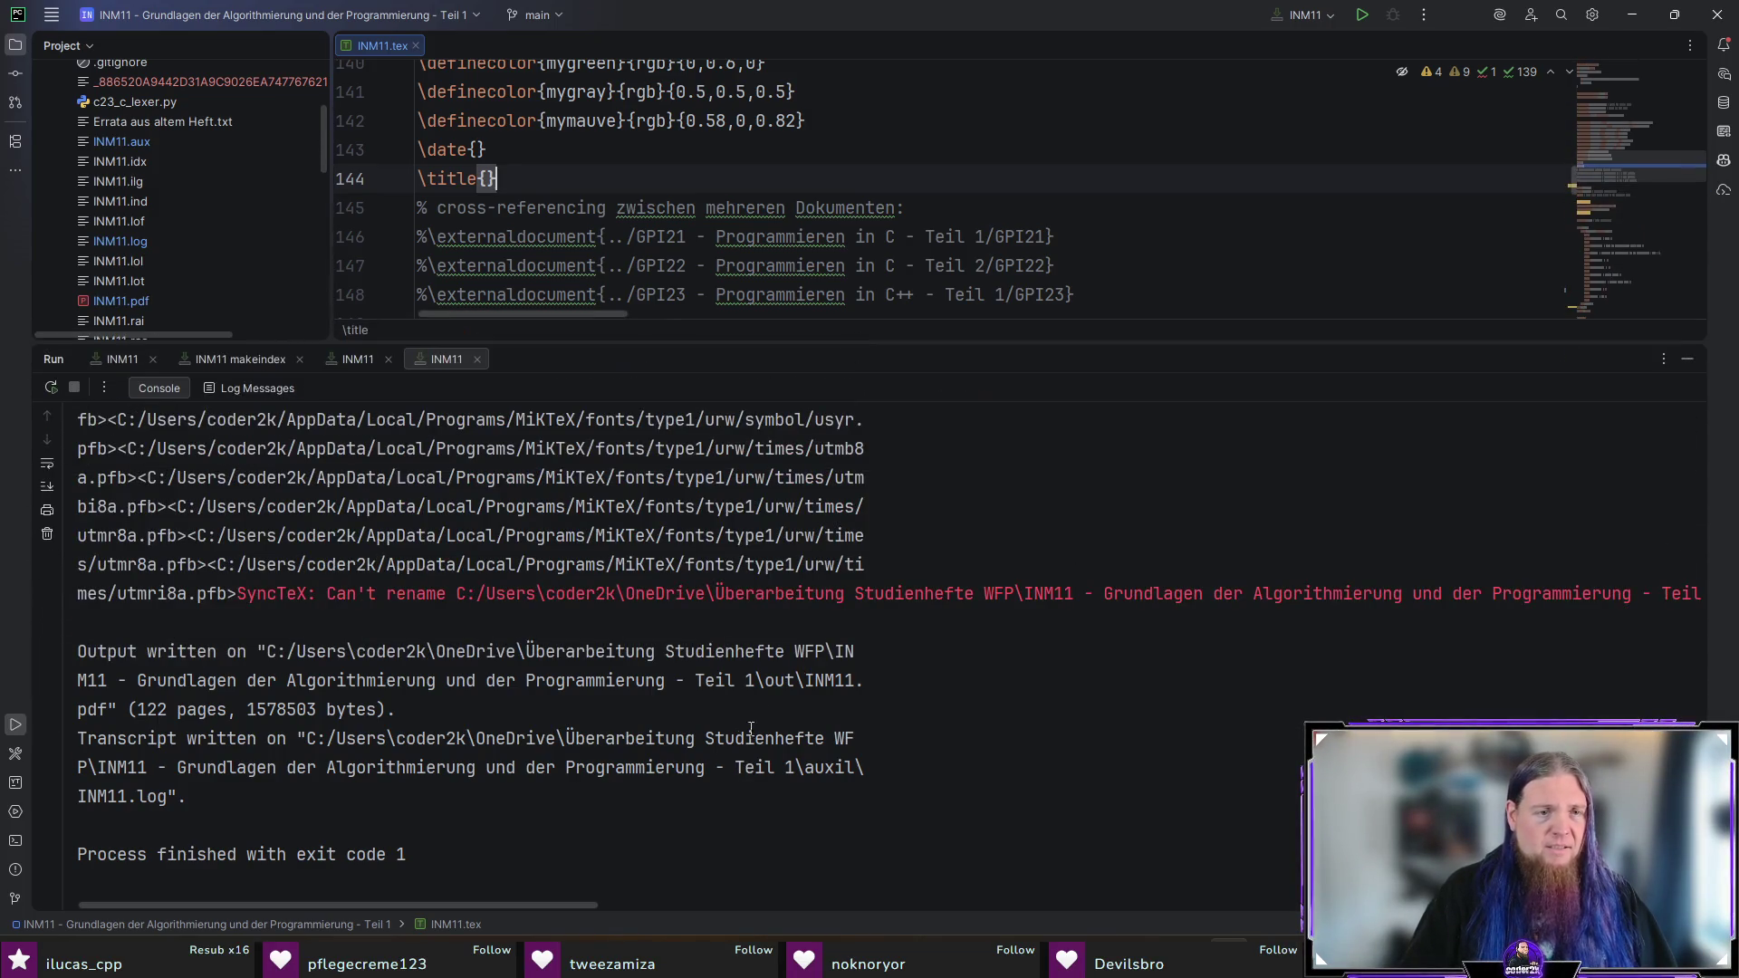
scroll(748, 724, "right", 5)
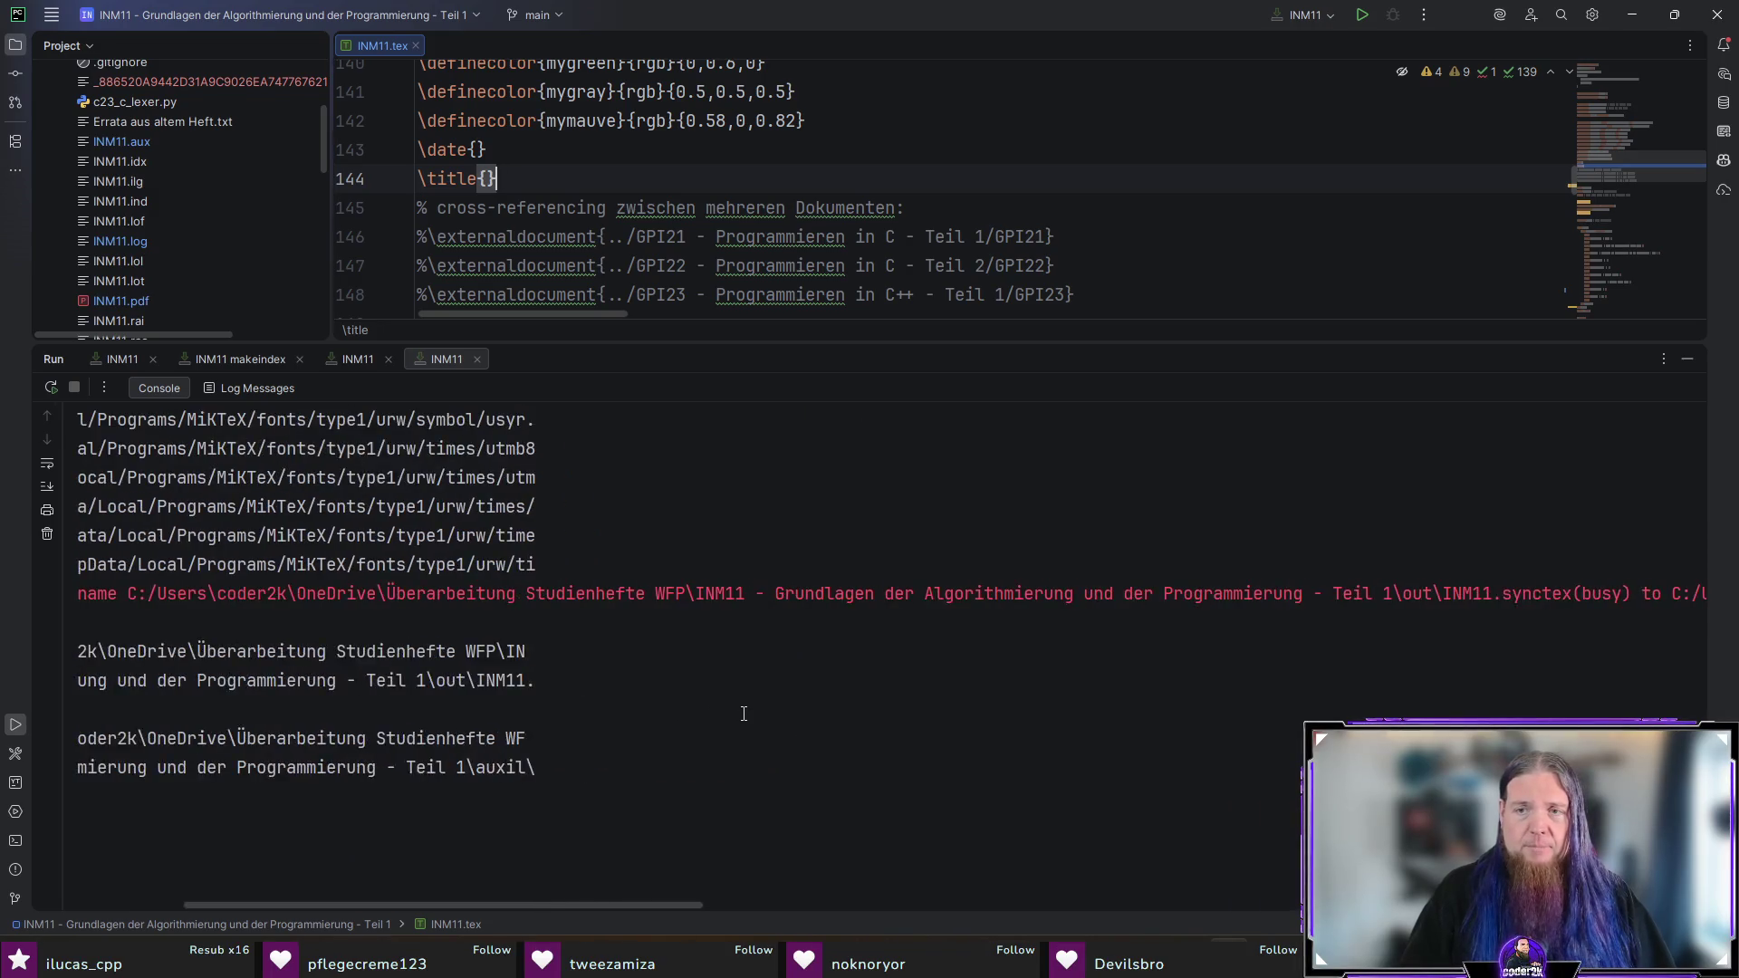
scroll(754, 715, "right", 3)
mouse_move(754, 903)
left_mouse_down()
mouse_move(1087, 905)
mouse_move(480, 887)
left_mouse_up()
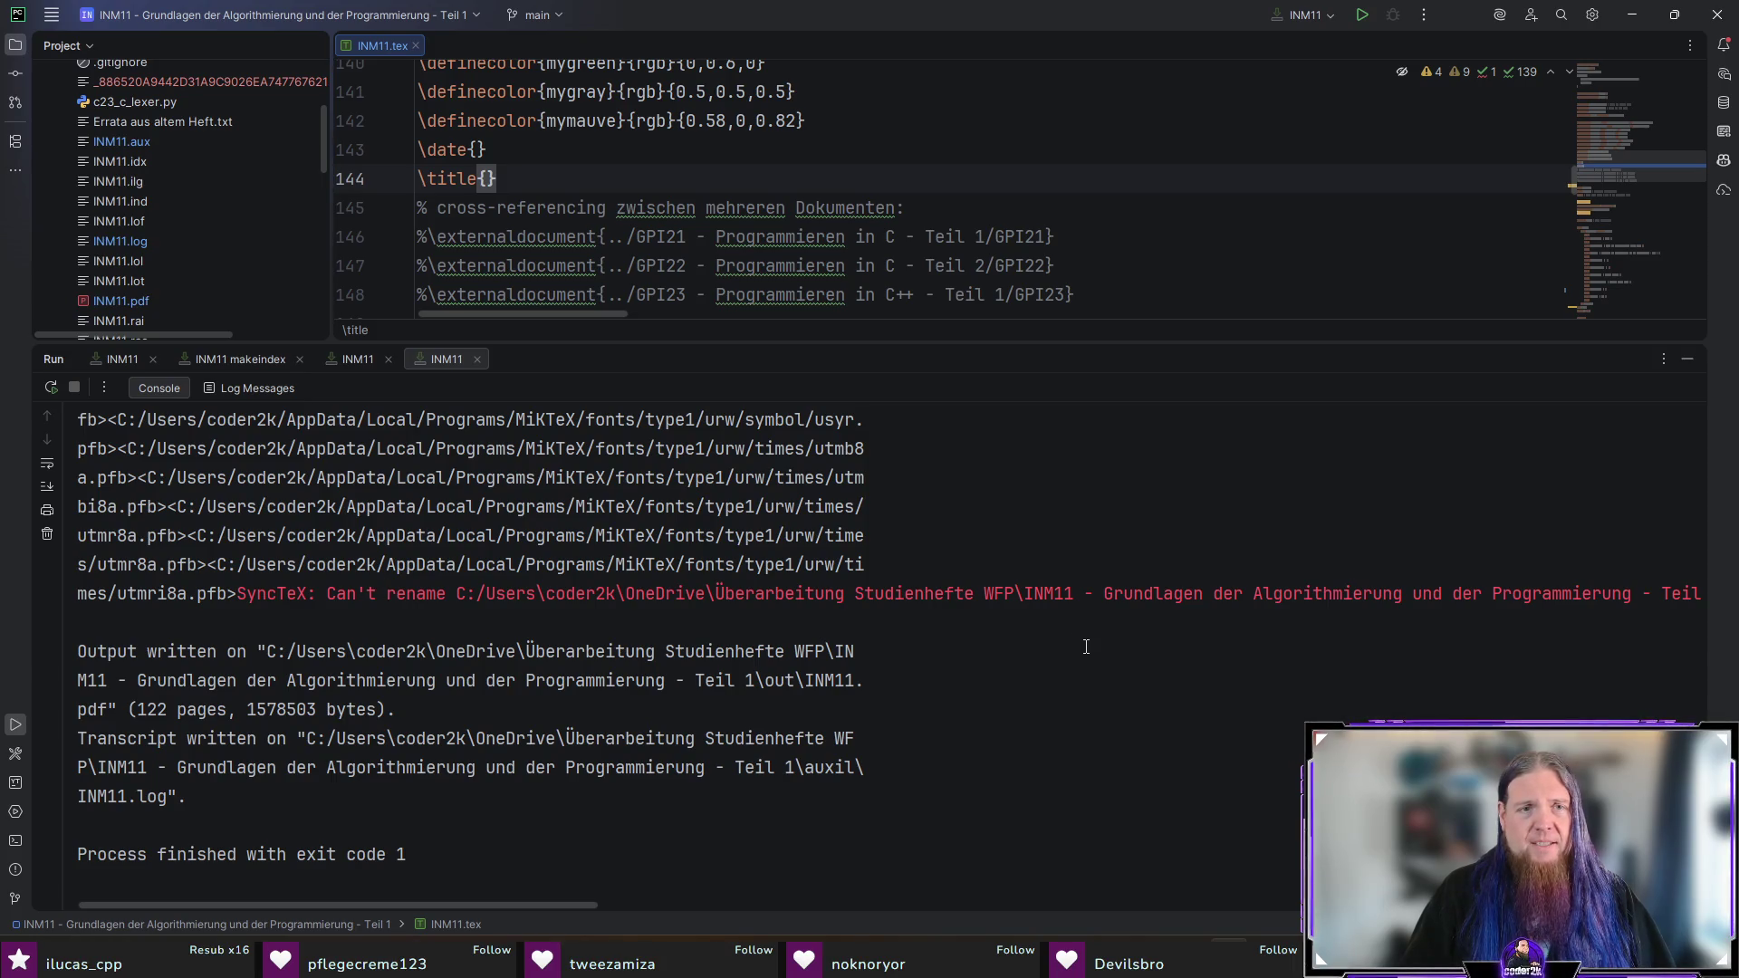
Step: Close the leftover INM11 compile and makeindex run tabs, then switch to TeXstudio
left_click(369, 358)
left_click(385, 358)
left_click(299, 360)
left_click(241, 359)
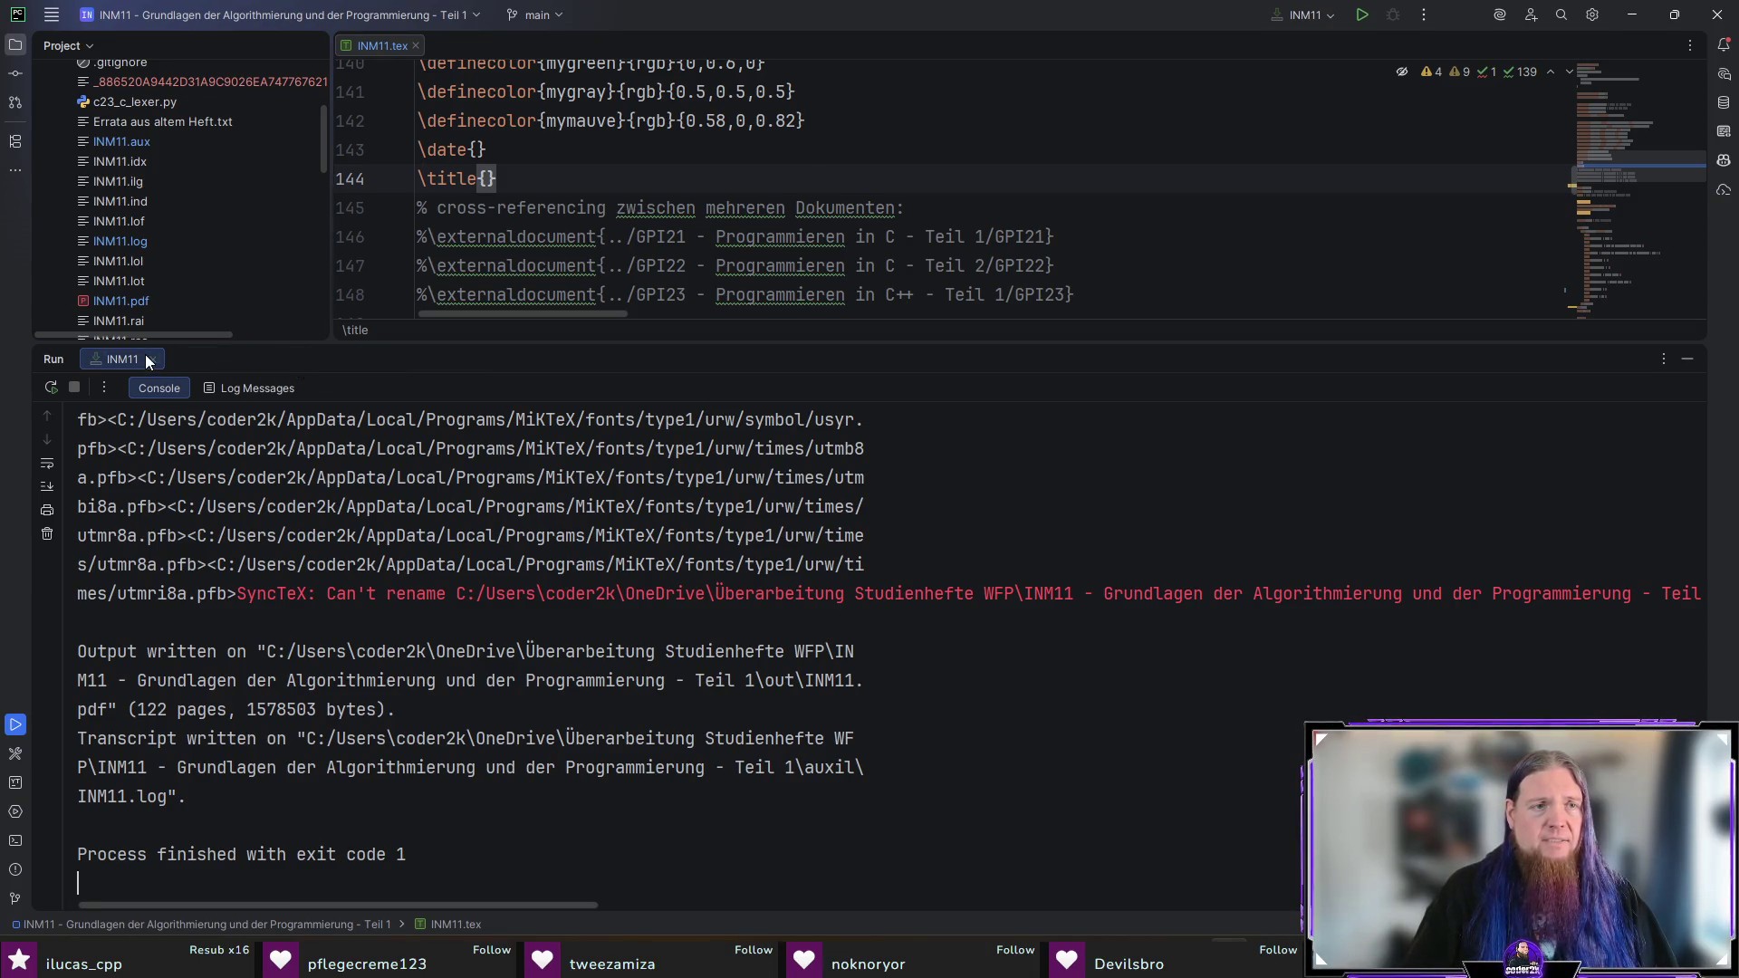
left_click(152, 359)
key("alt+Tab")
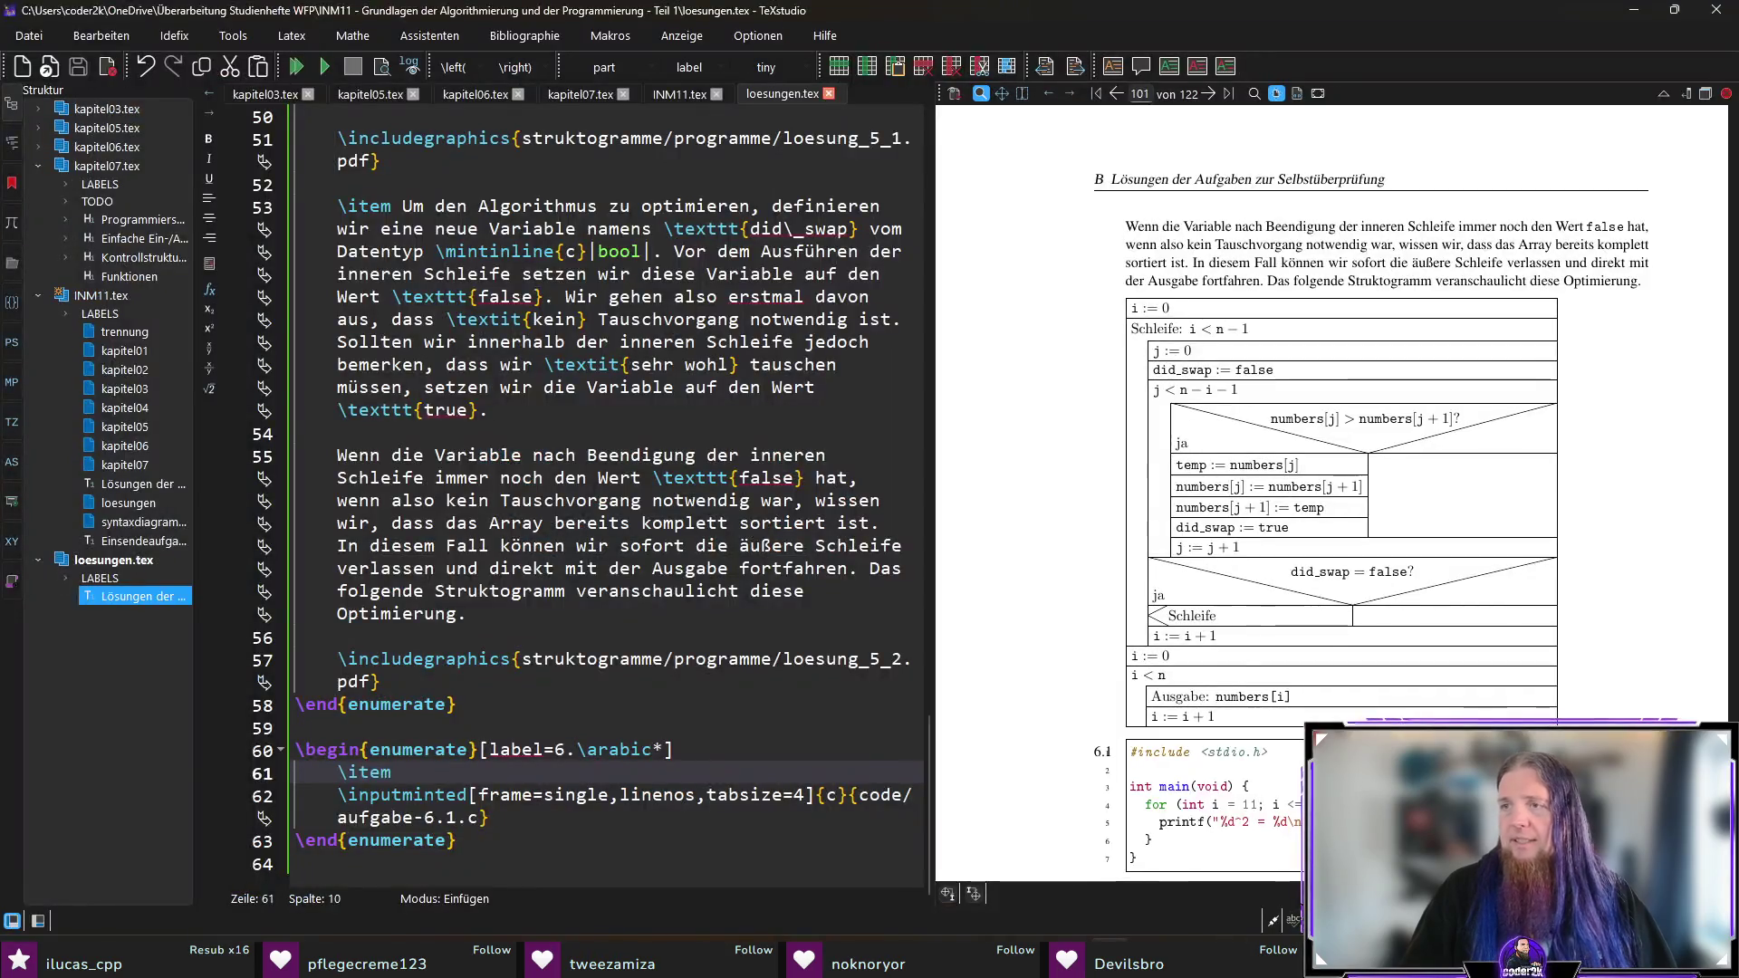
Step: Close TeXstudio, recompile INM11 in PyCharm, and switch to the project folder in File Explorer
left_click(1716, 10)
left_click(1361, 15)
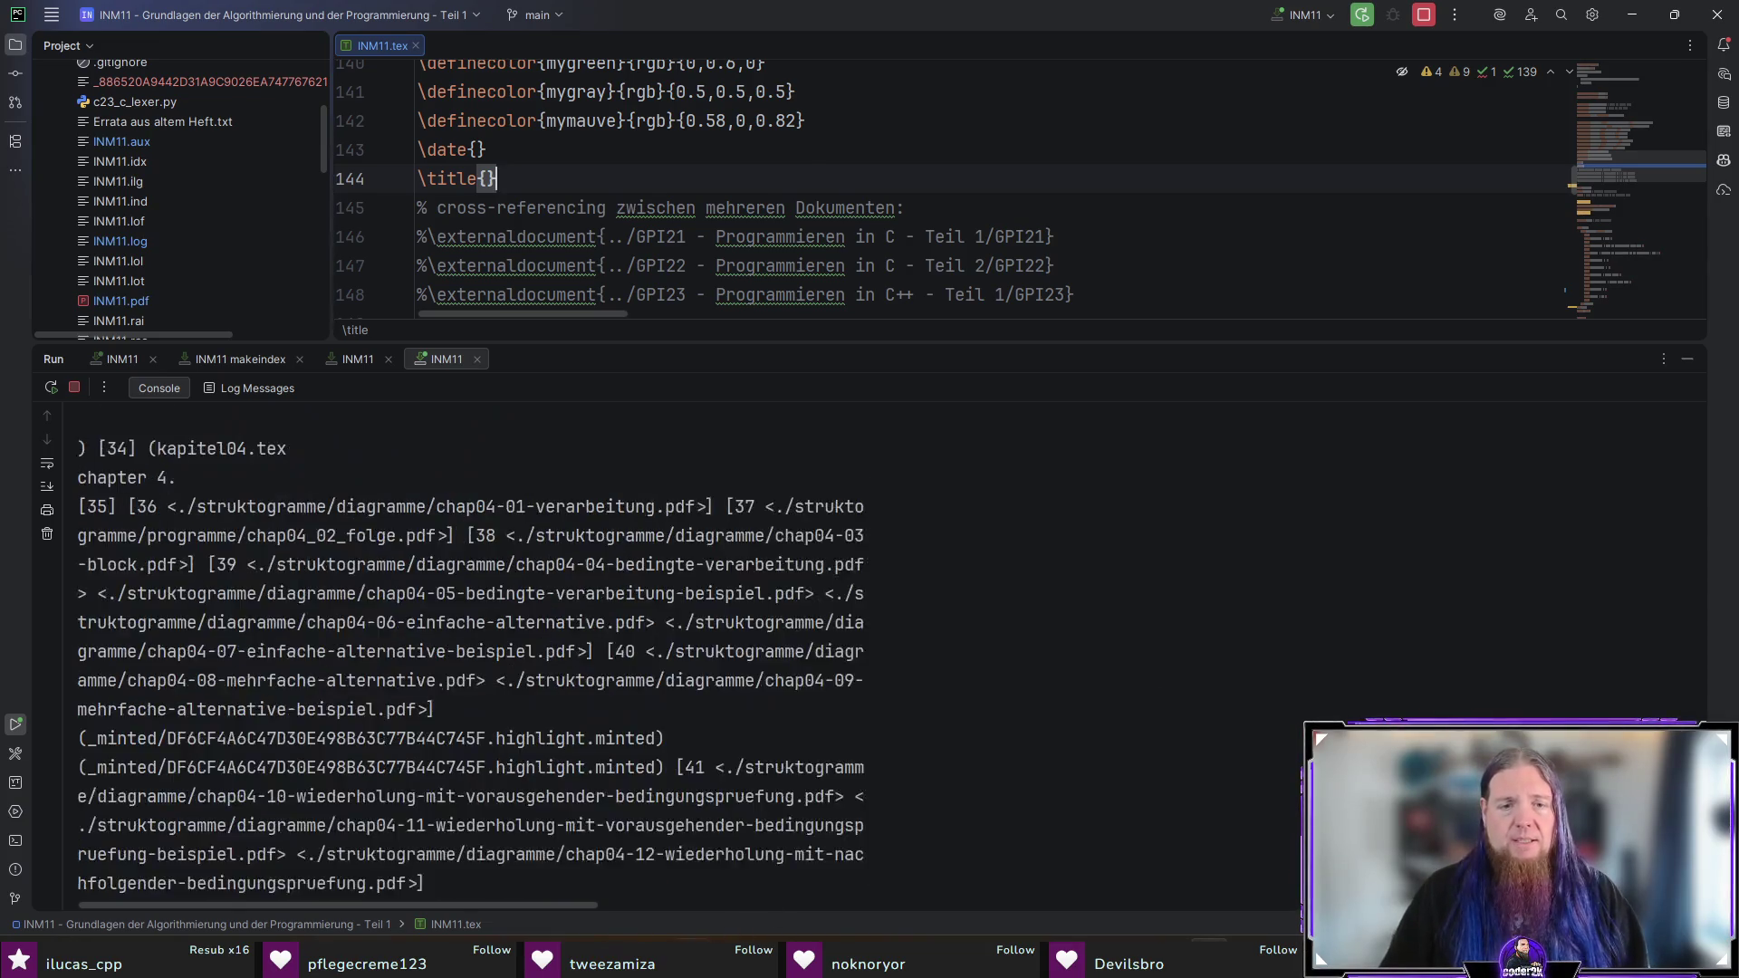
key("alt+Tab")
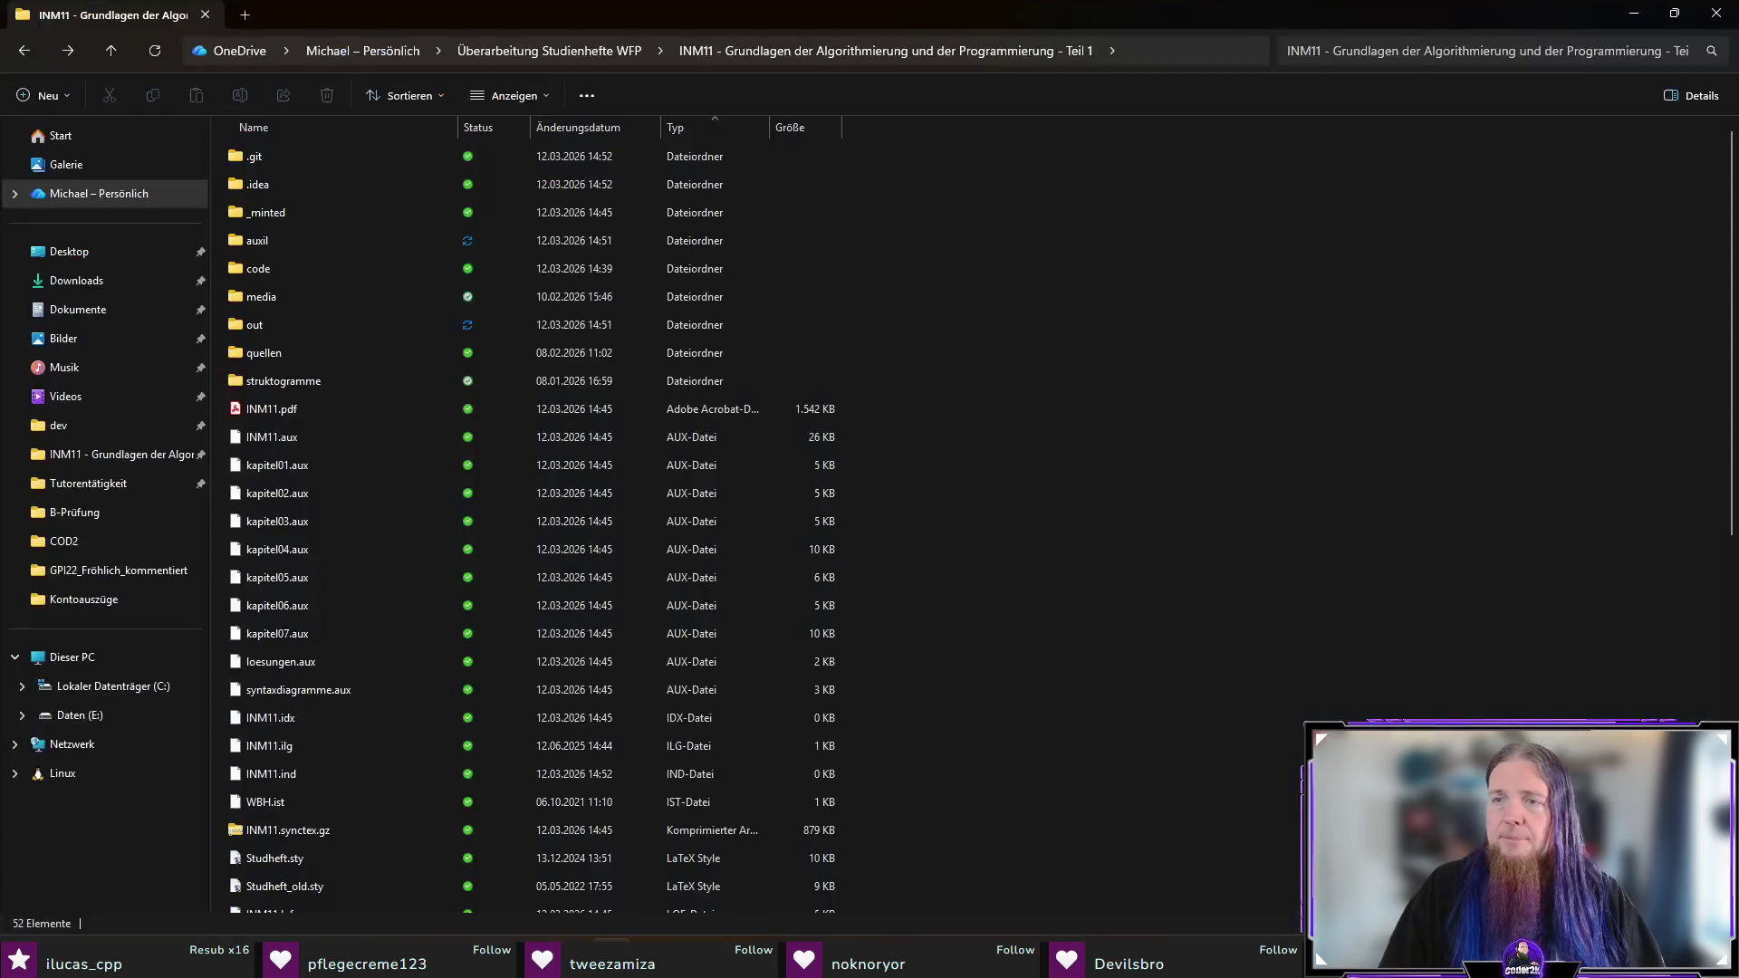
Step: Check the auxil folder's sync status, then return to PyCharm's compile log
left_click(275, 241)
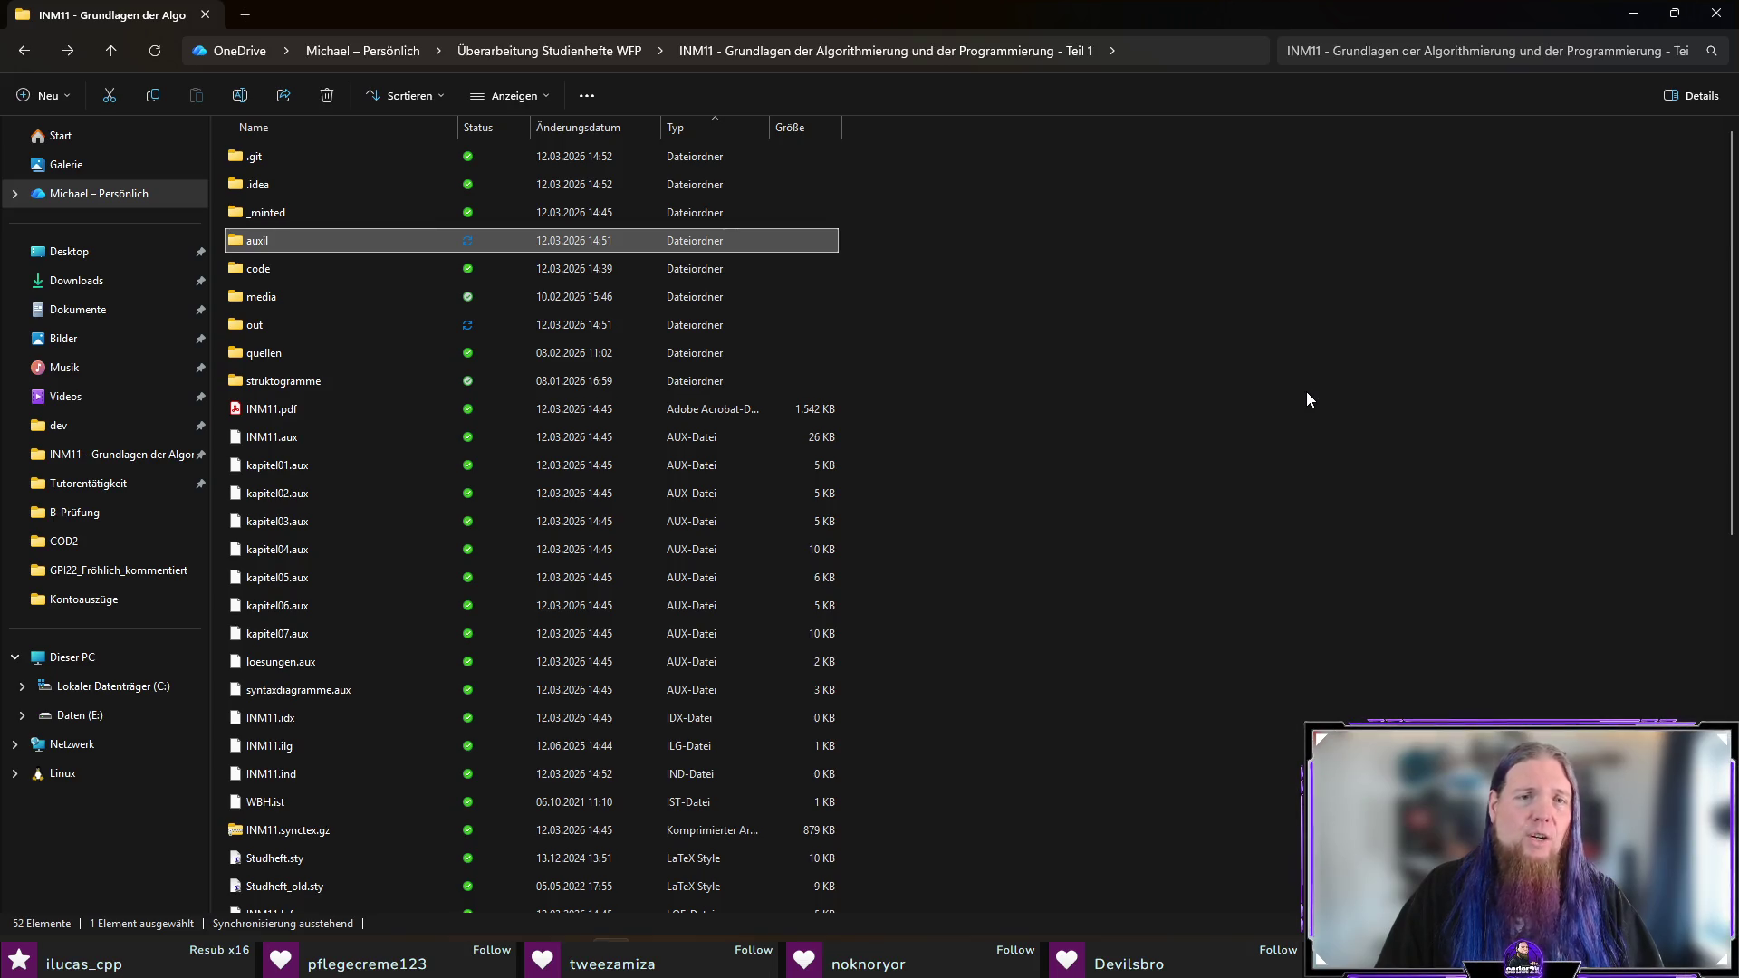
key("alt+Tab")
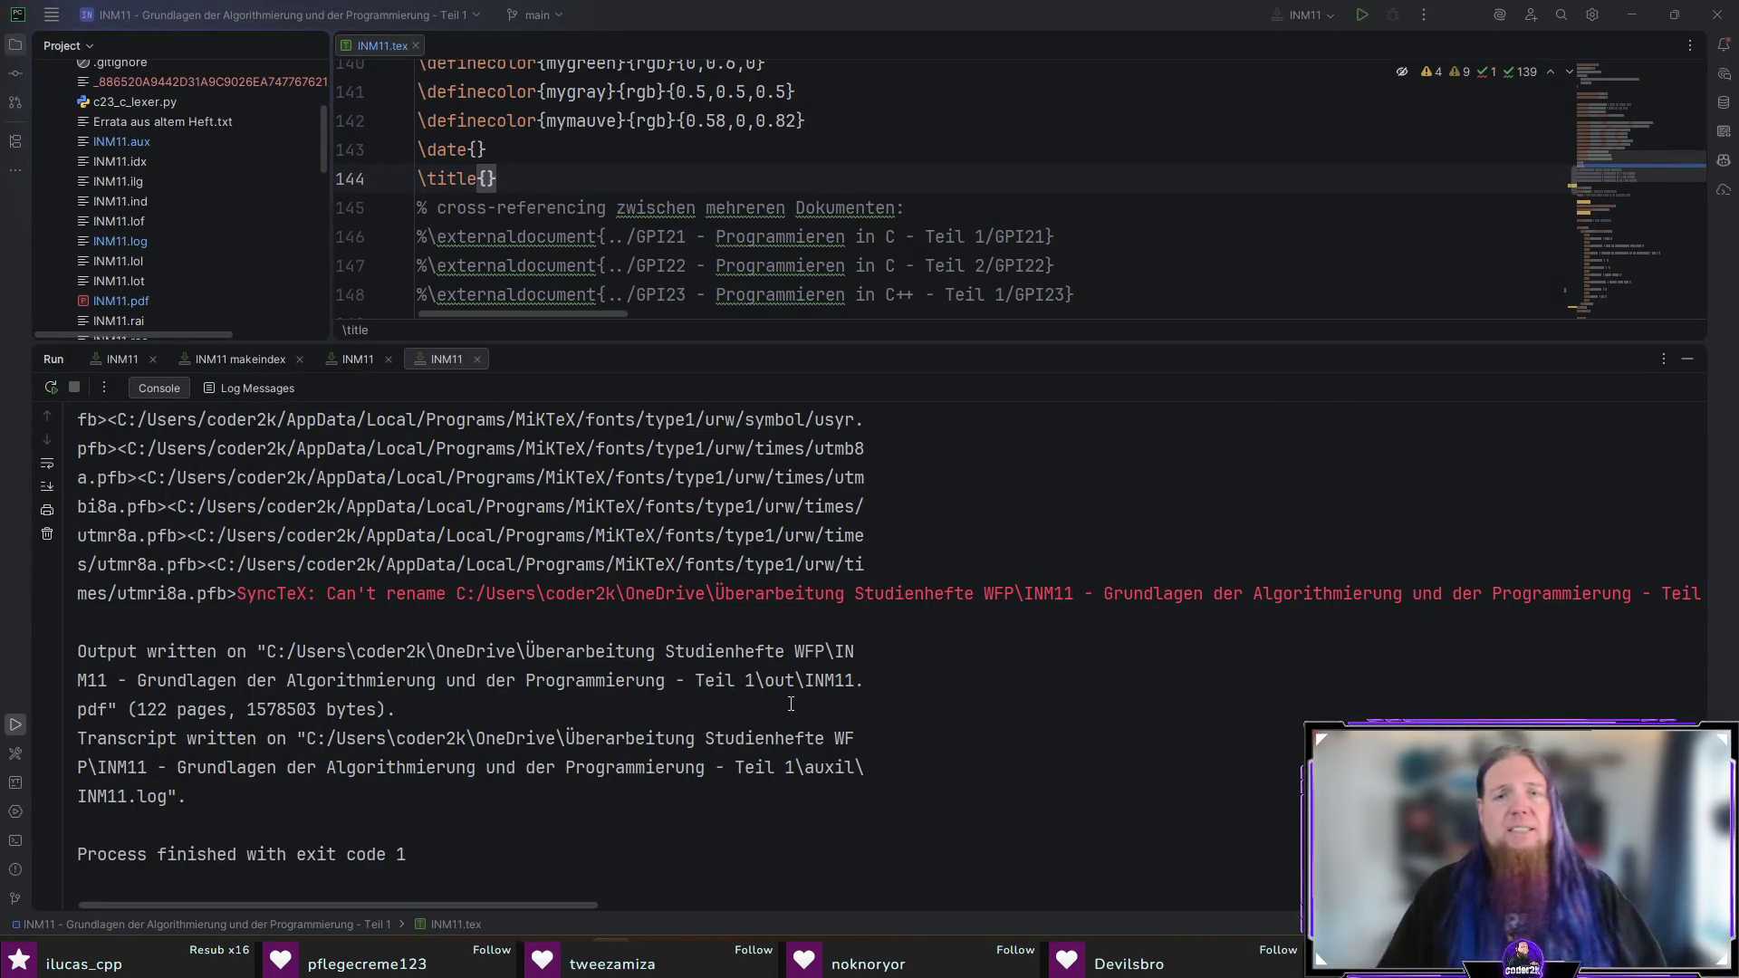
Step: Read the full red SyncTeX error about the busy INM11.synctex file, then show the run configuration list
scroll(719, 729, "right", 5)
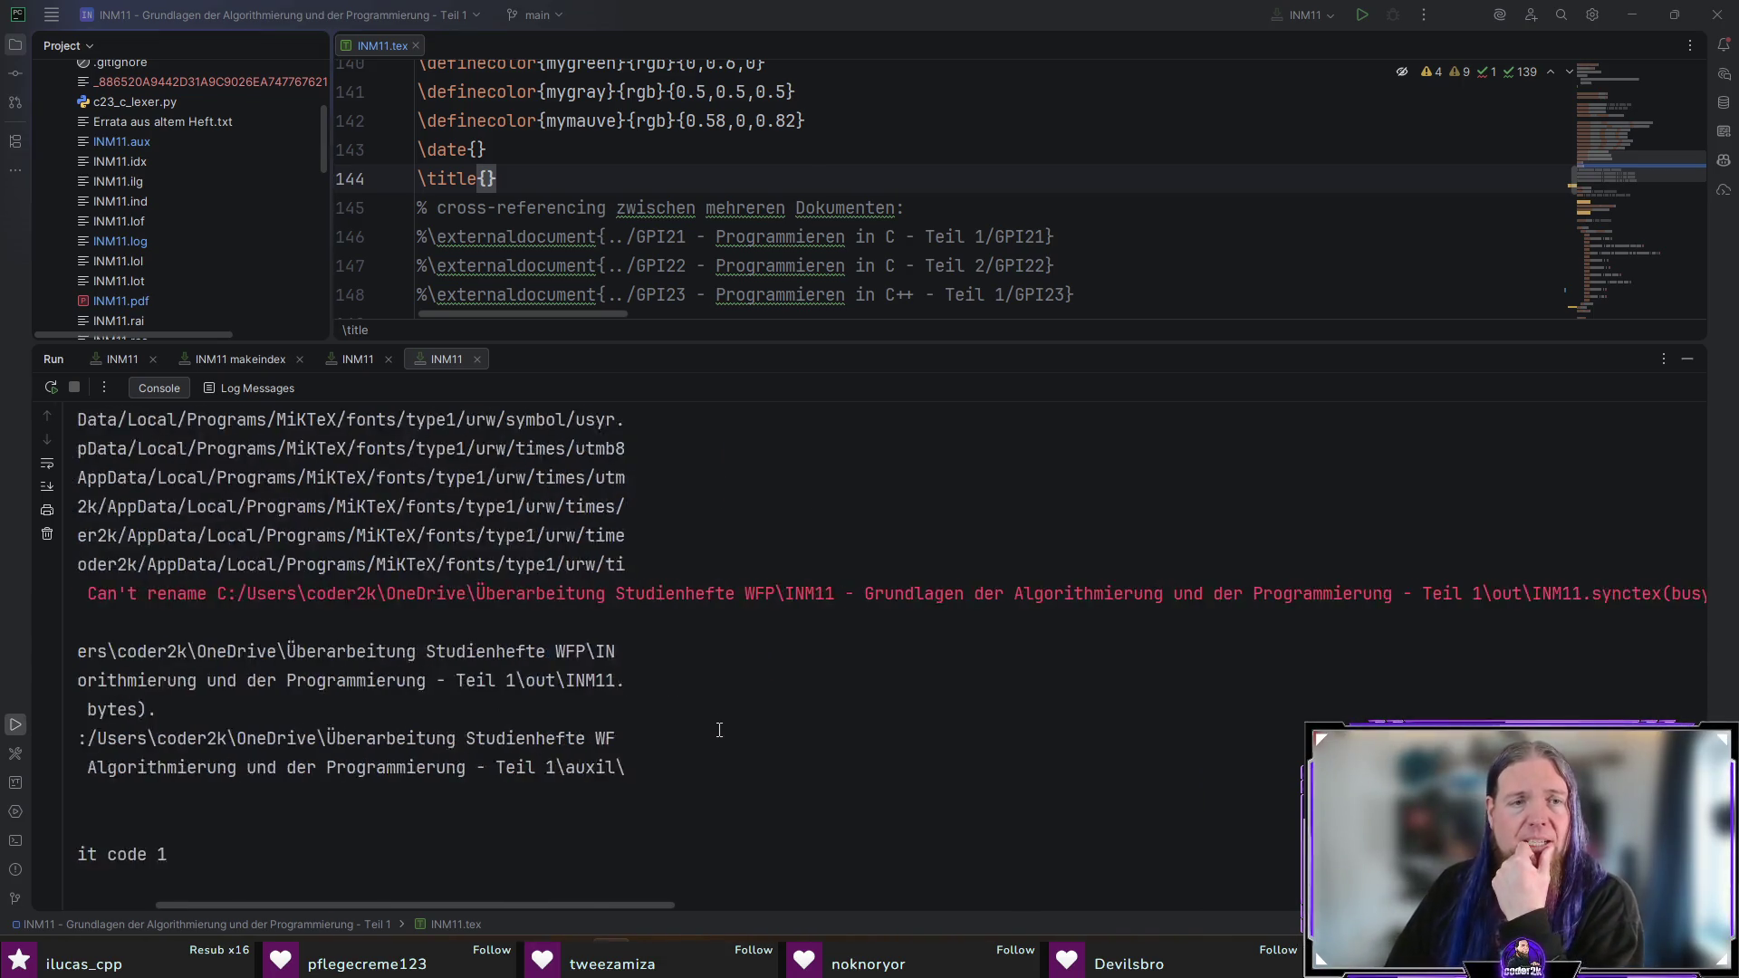
mouse_move(606, 906)
left_mouse_down()
mouse_move(1145, 854)
mouse_move(702, 874)
mouse_move(827, 870)
left_mouse_up()
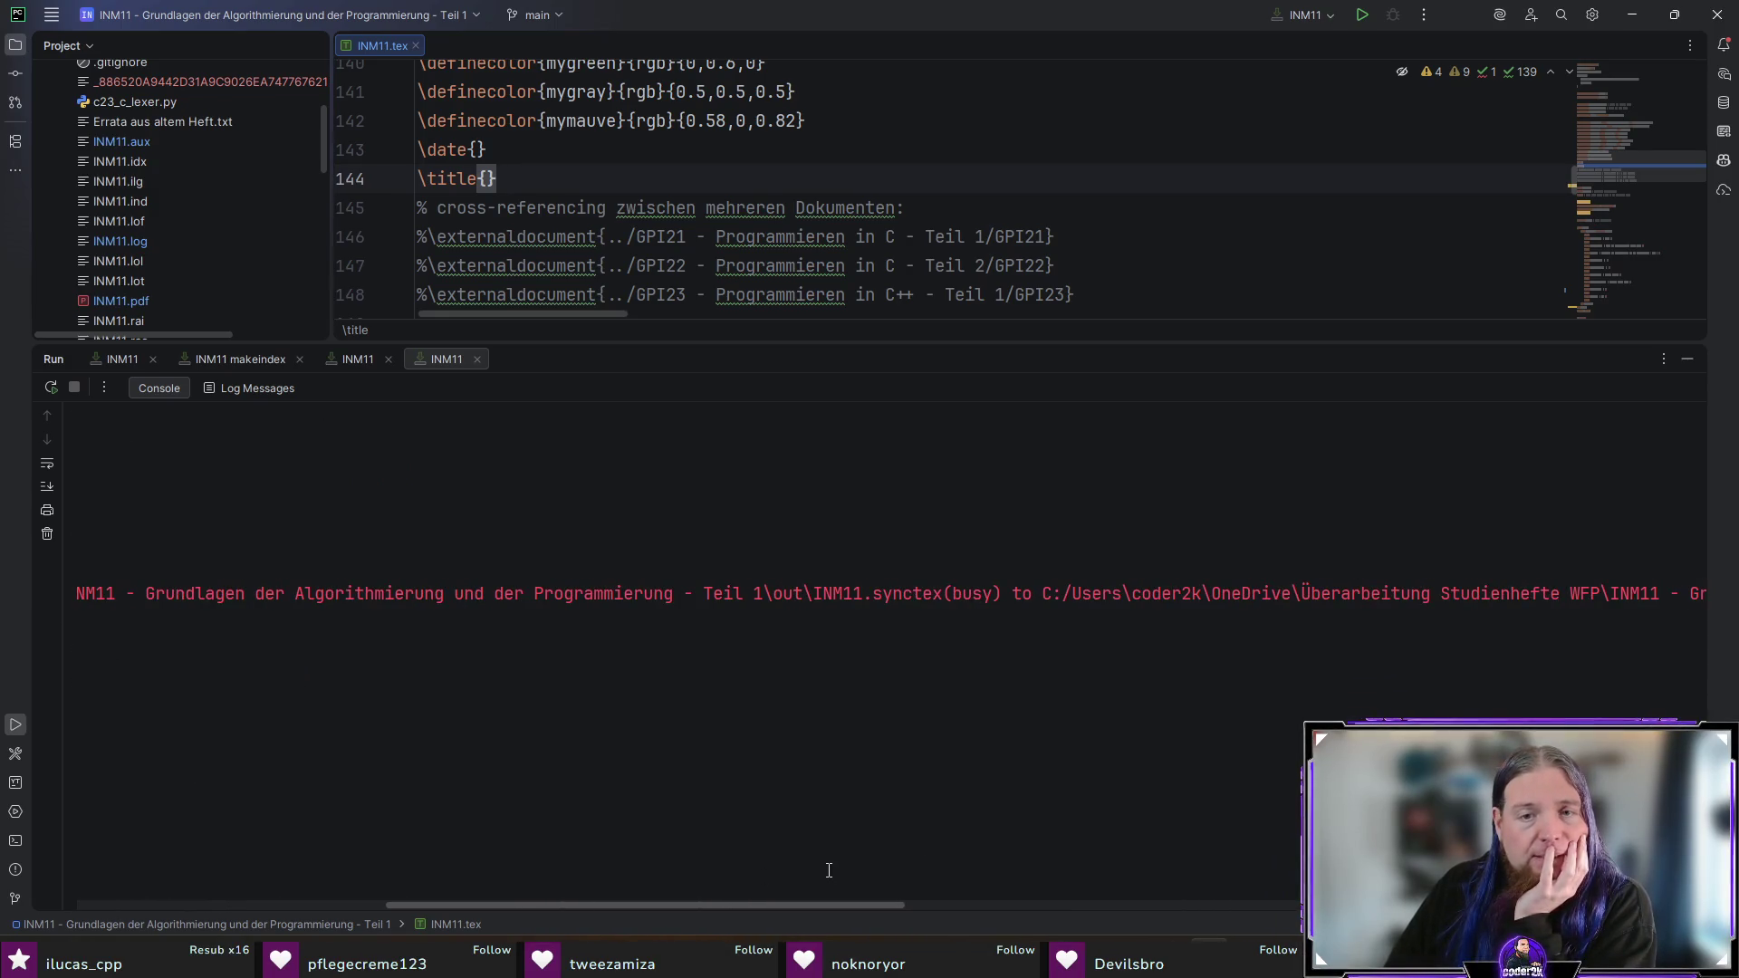
left_click_drag(773, 593, 1002, 598)
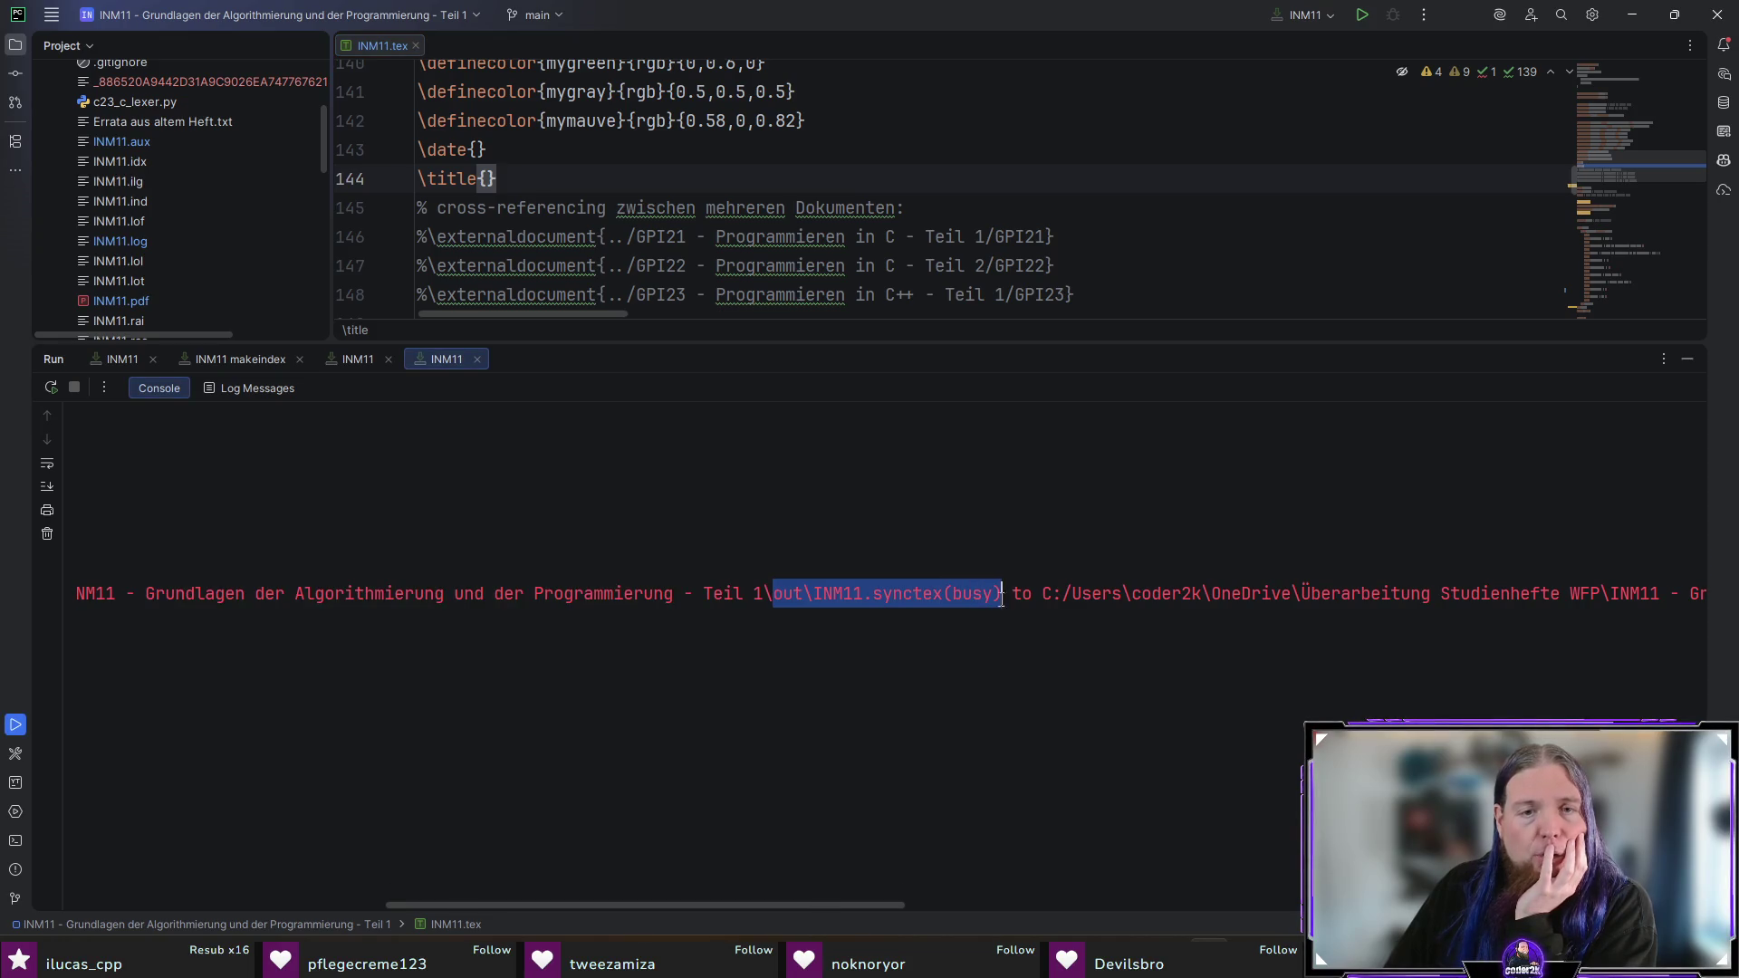
mouse_move(851, 905)
left_mouse_down()
mouse_move(1179, 905)
mouse_move(951, 873)
mouse_move(1132, 876)
mouse_move(368, 824)
left_mouse_up()
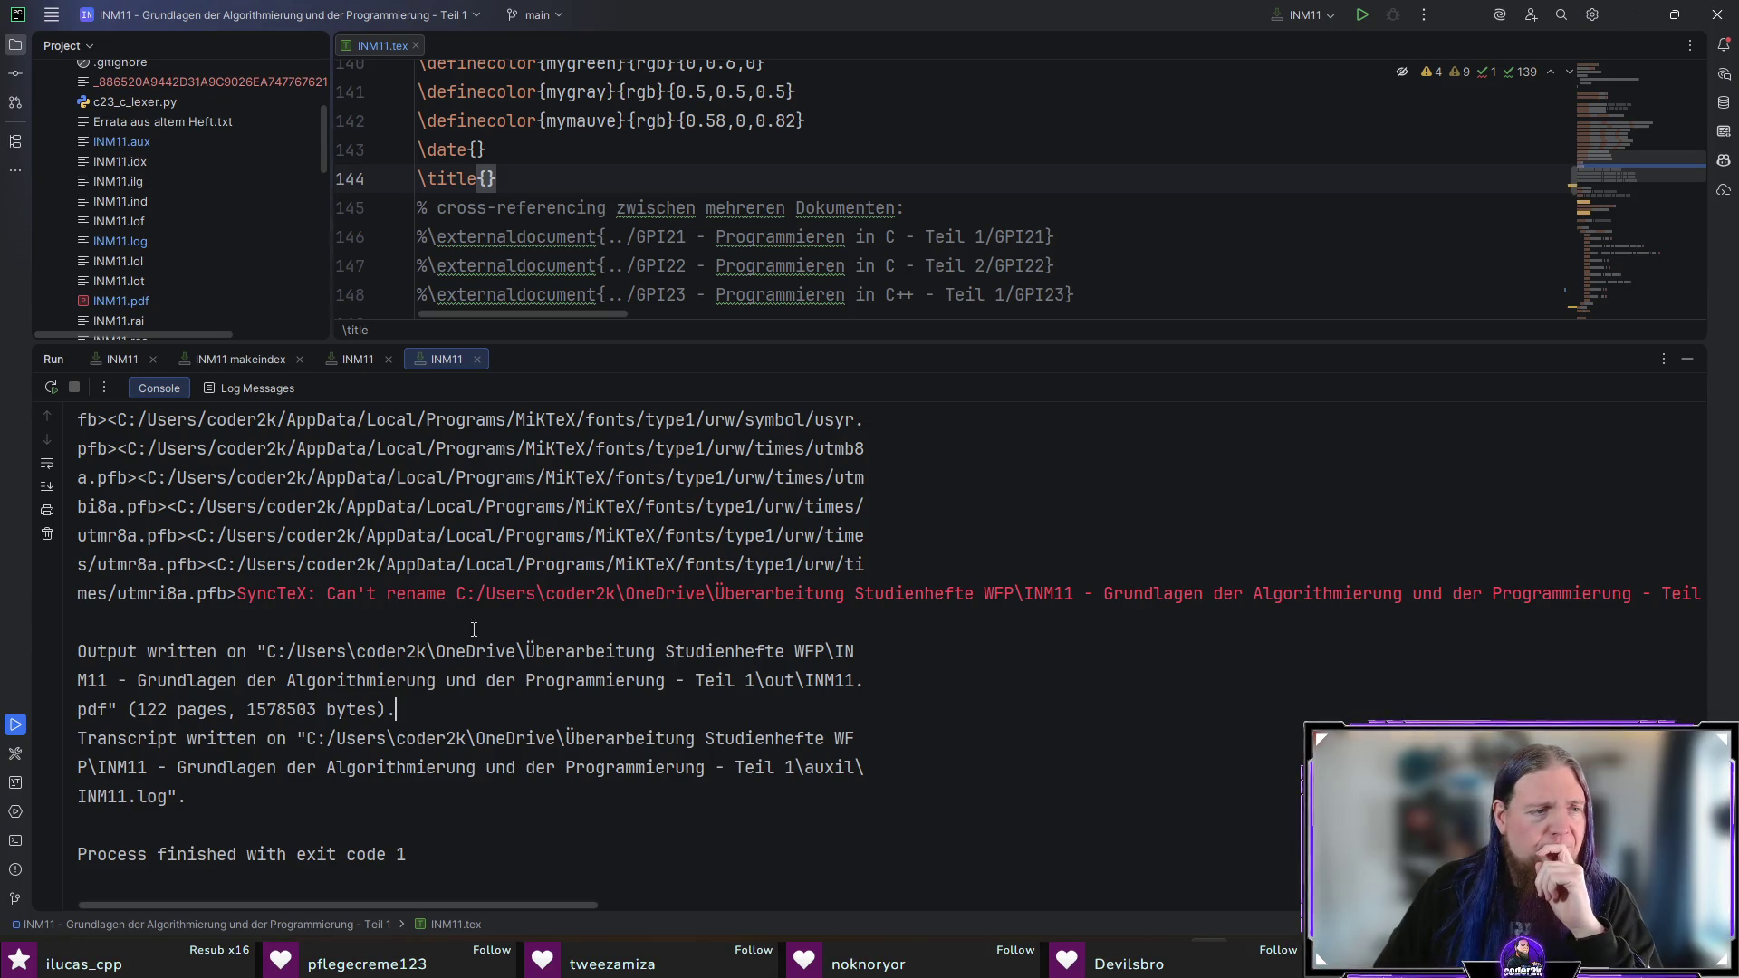
left_click(1304, 16)
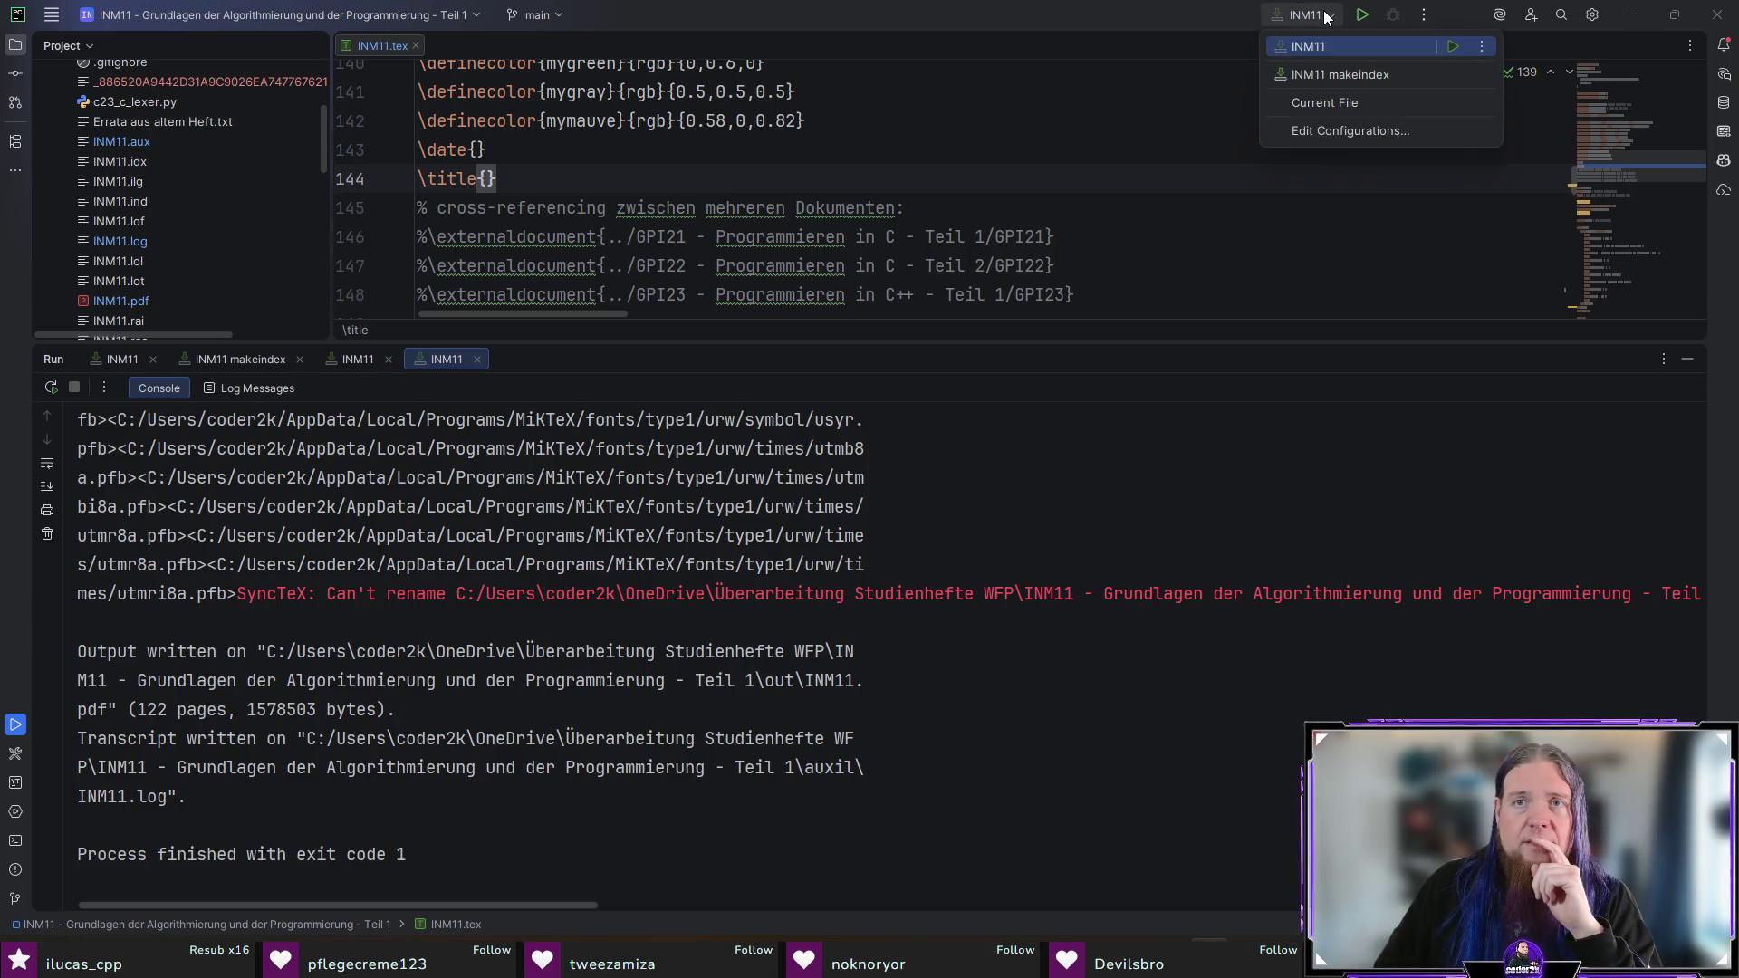
Step: In the run configuration editor, select the INM11 LaTeX compile configuration
left_click(1337, 136)
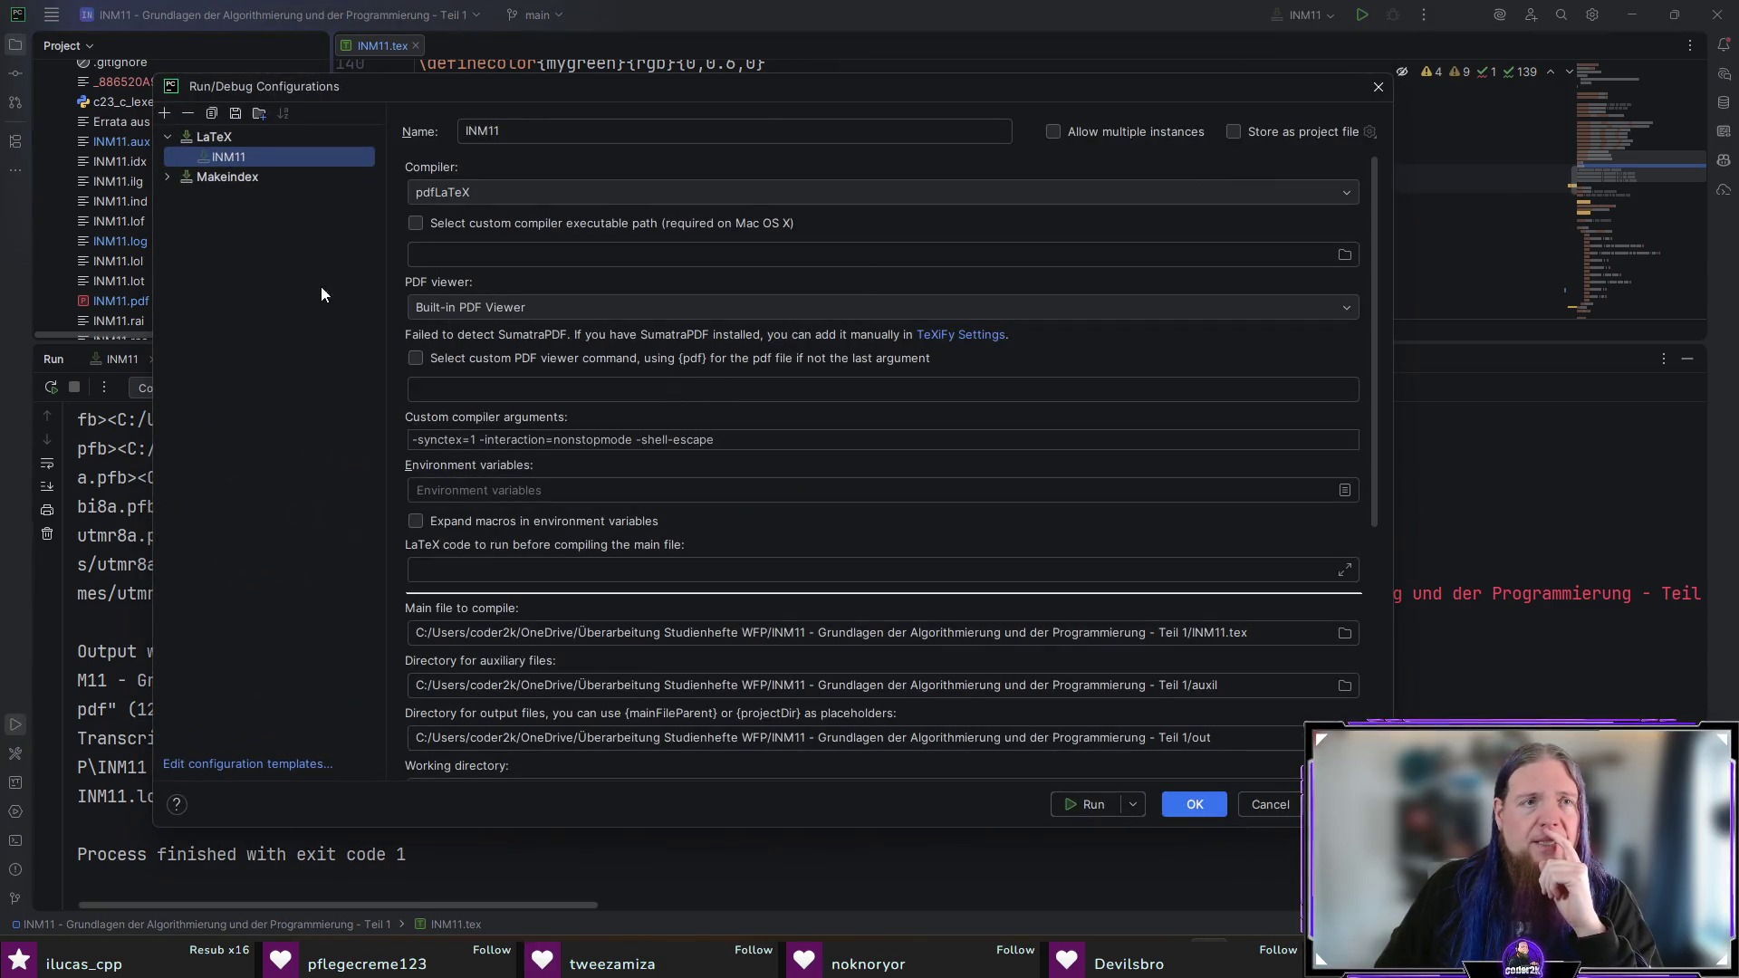
double_click(205, 175)
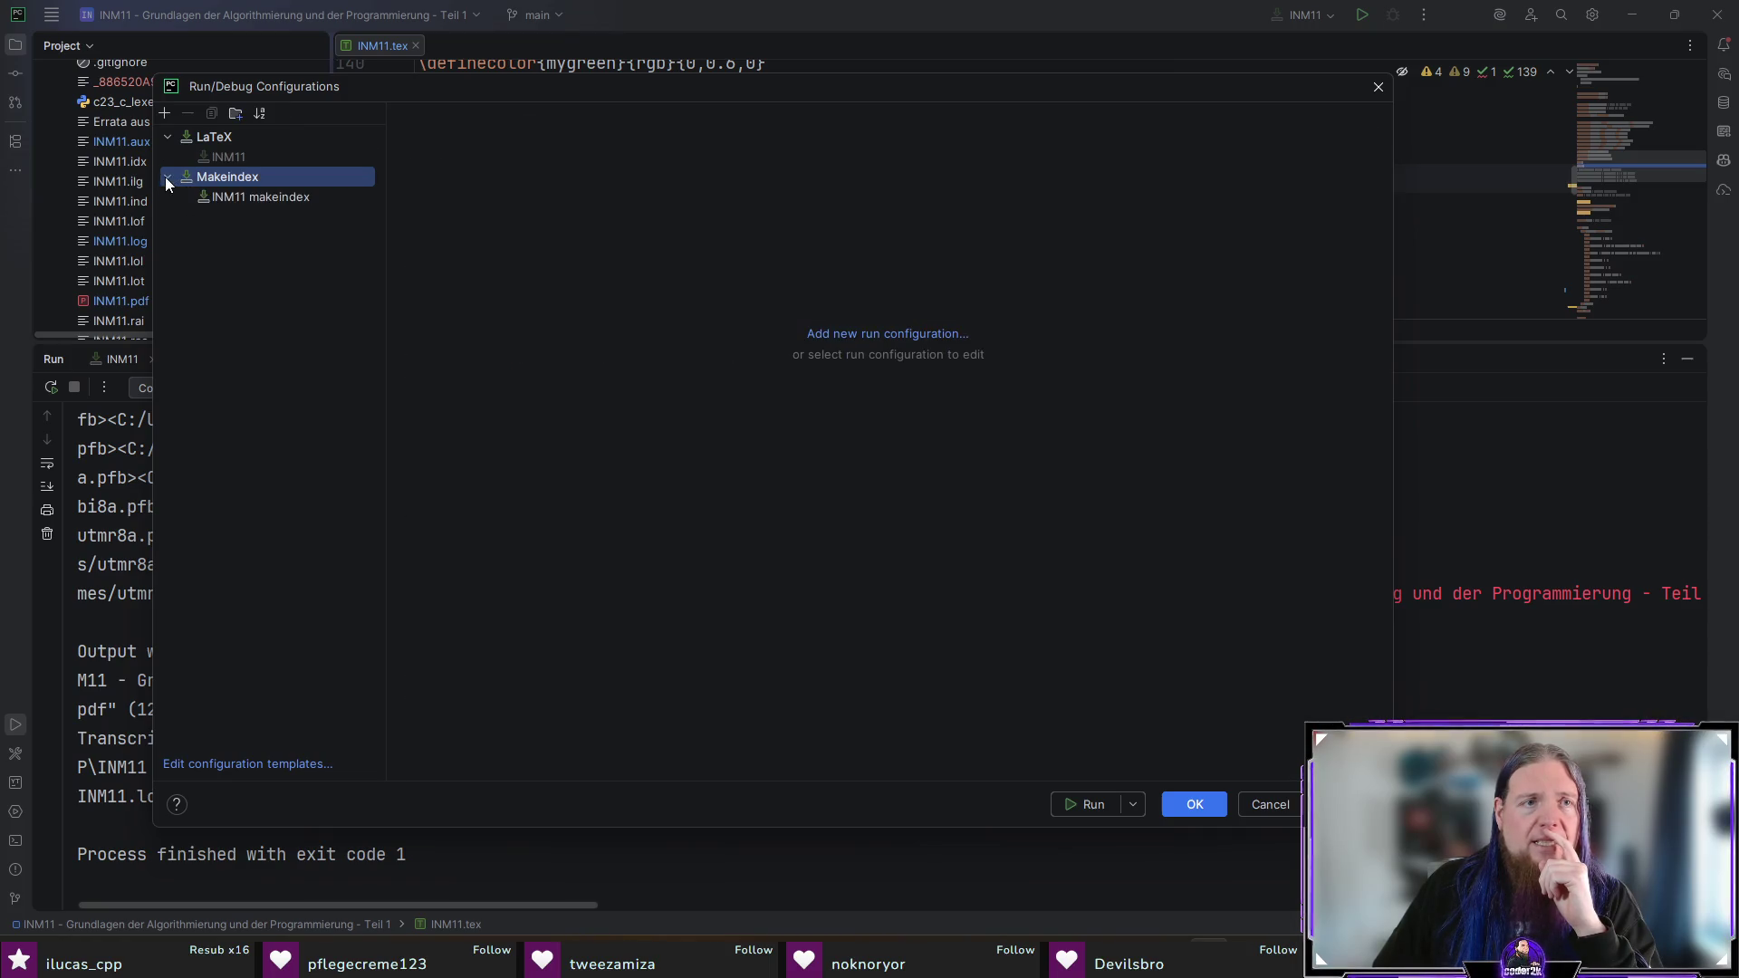
left_click(281, 194)
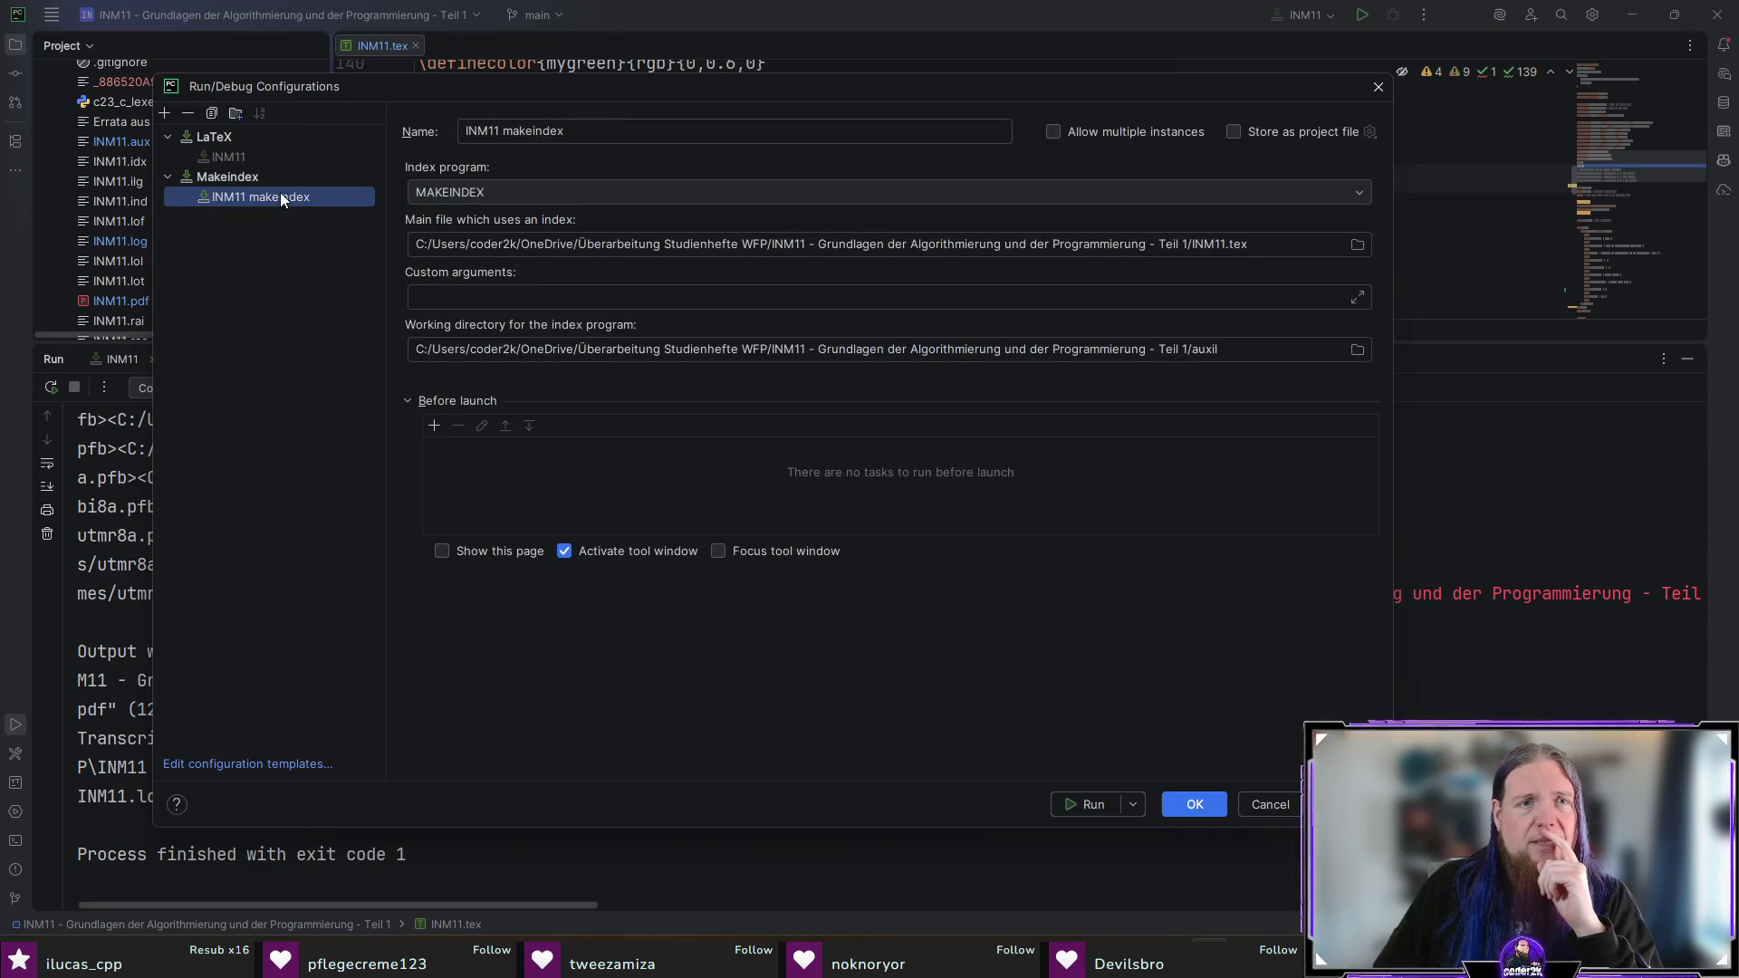
left_click(253, 155)
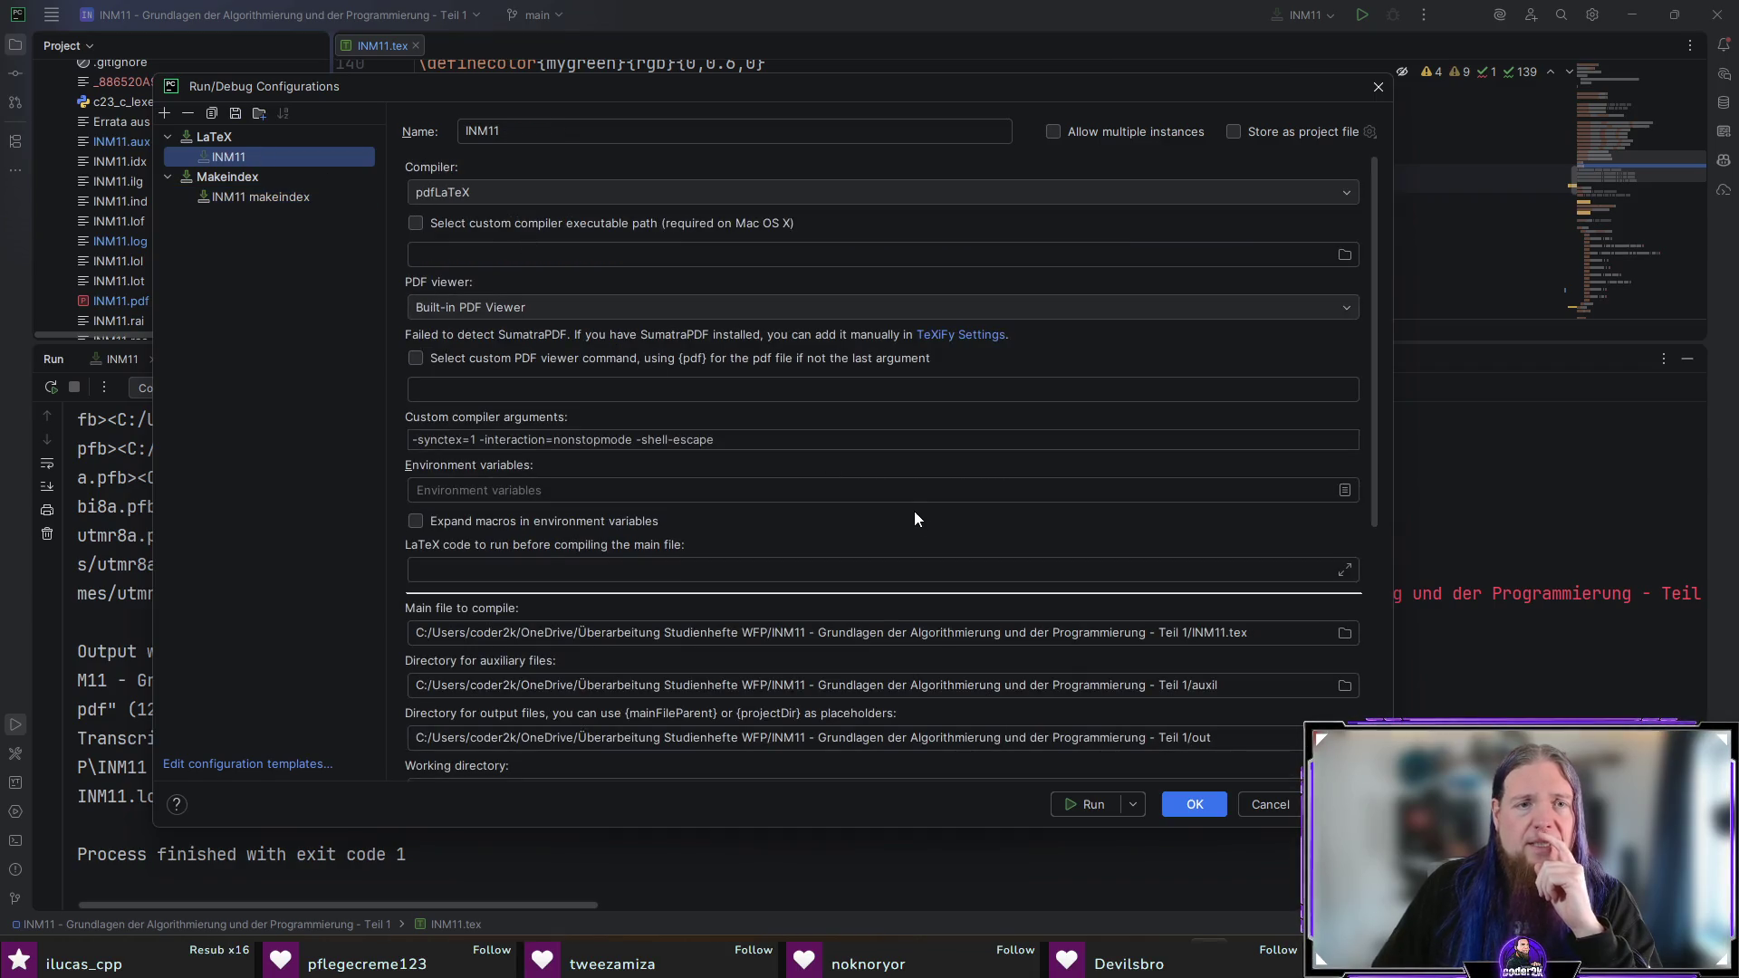
scroll(844, 489, "down", 5)
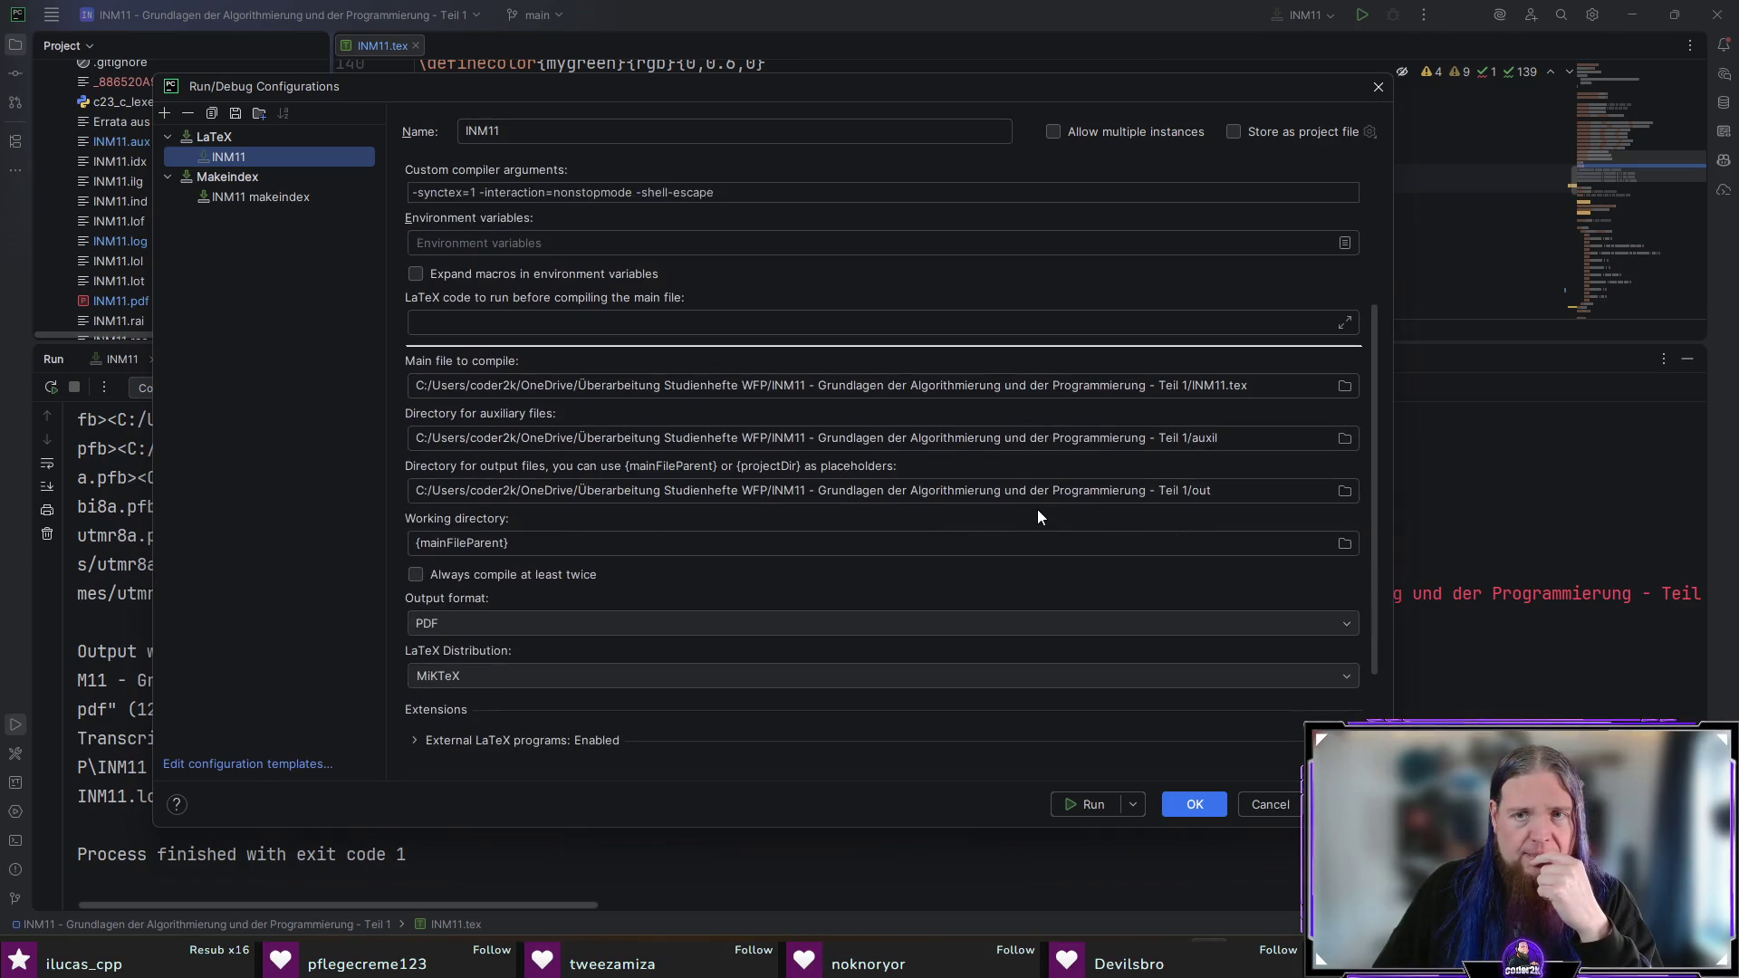
Step: Set the output directory to {mainFileParent}/.out
left_click(1194, 489)
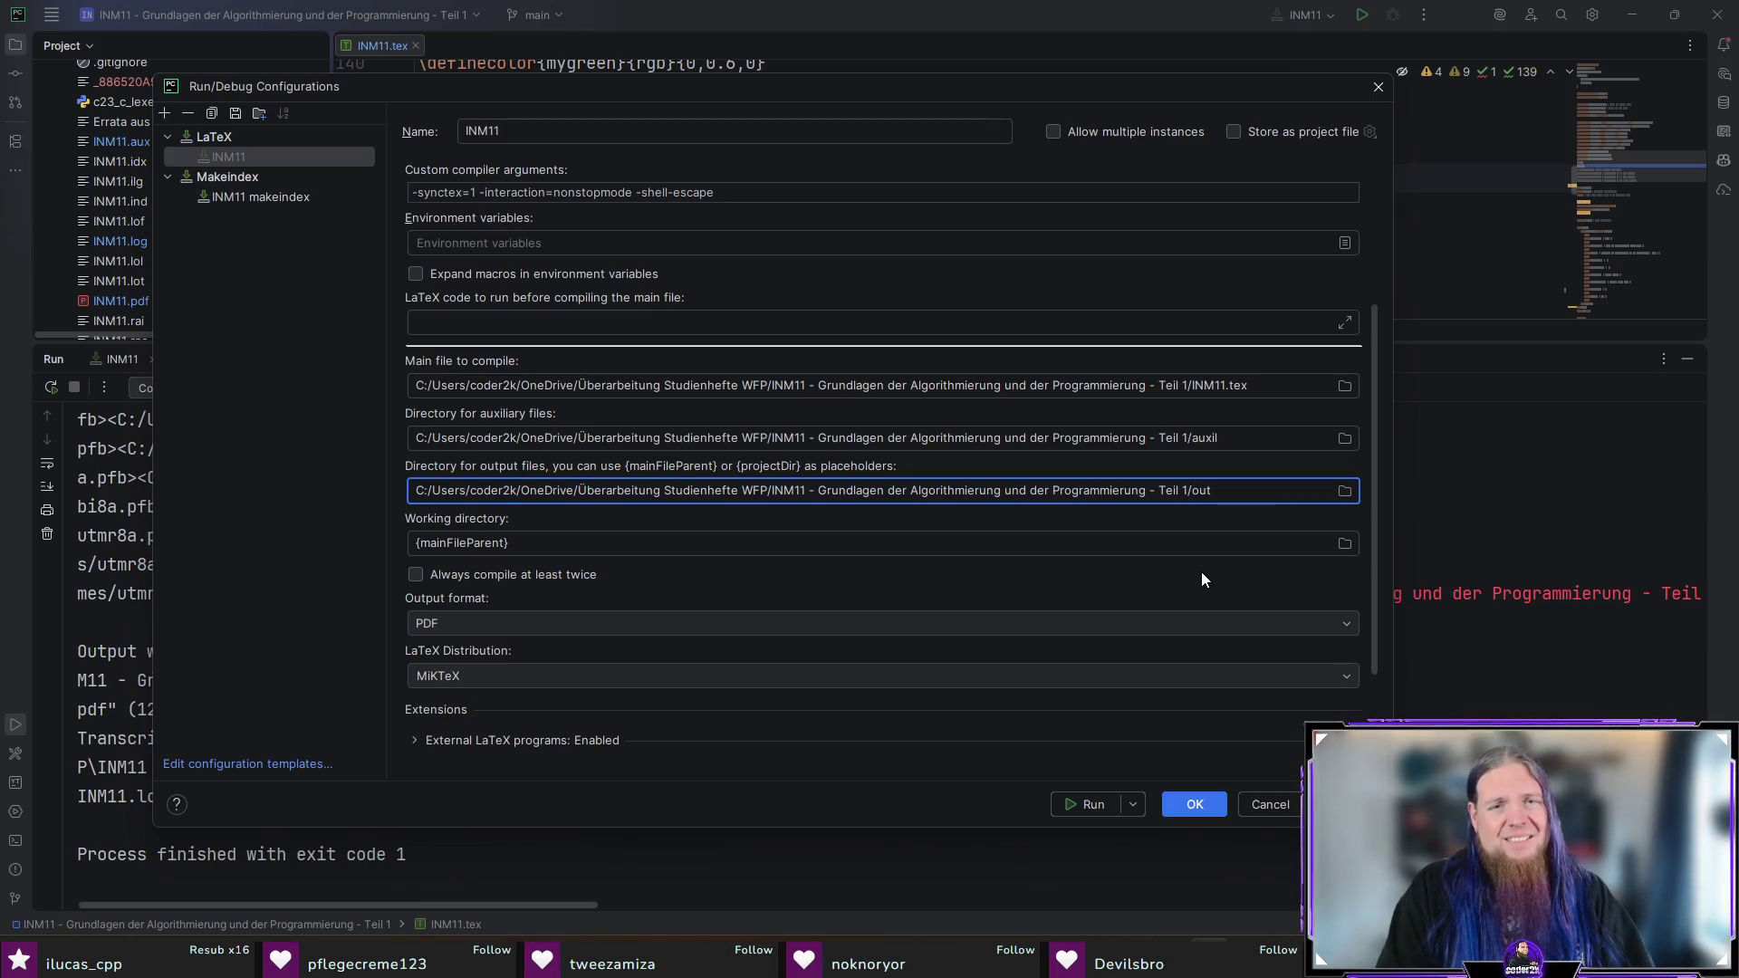
type(".")
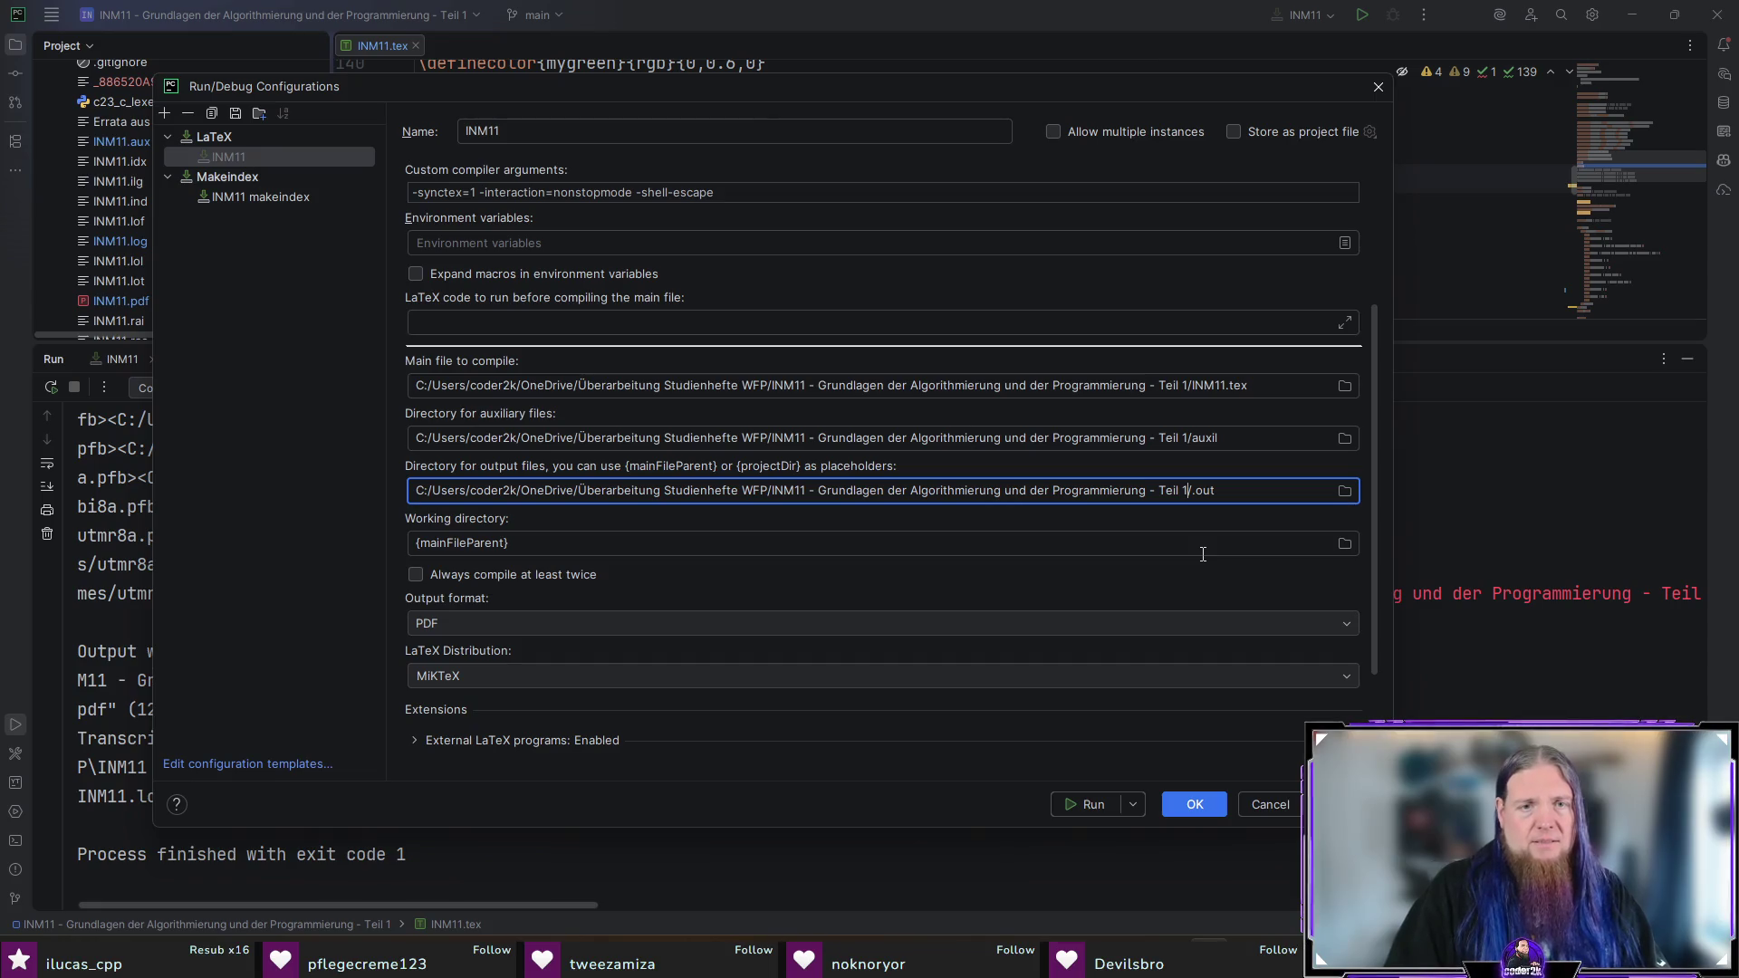
key("shift+Home")
type("{mainFi")
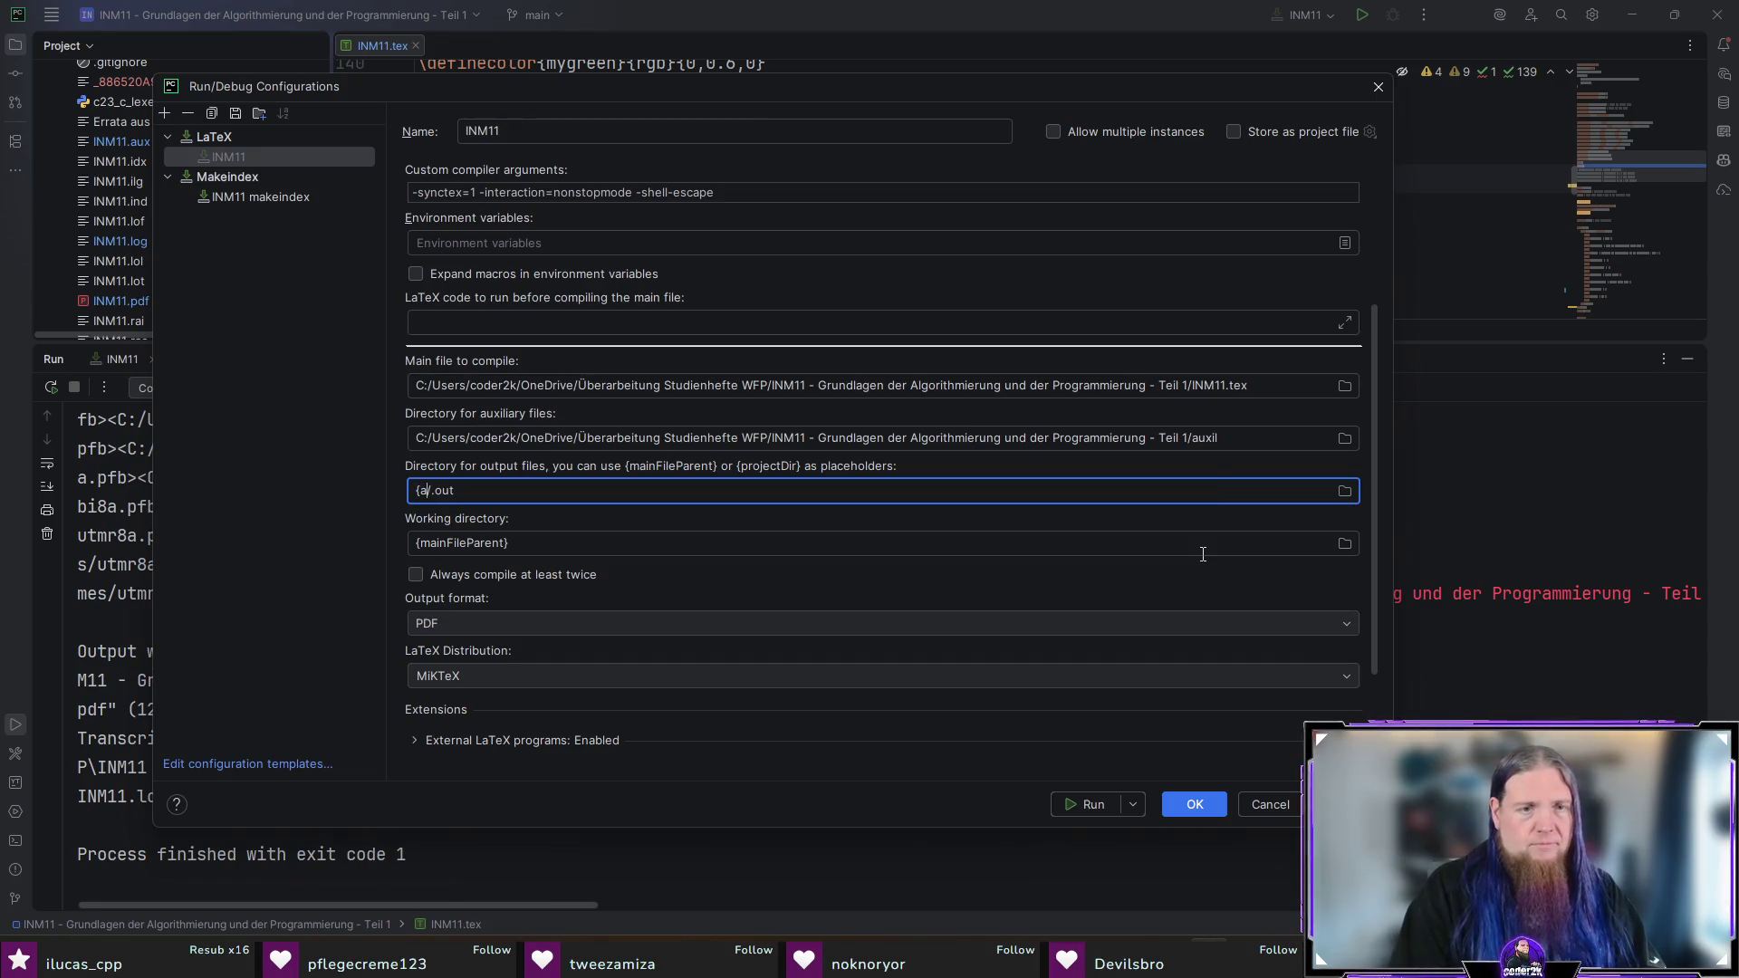
type("leParent}")
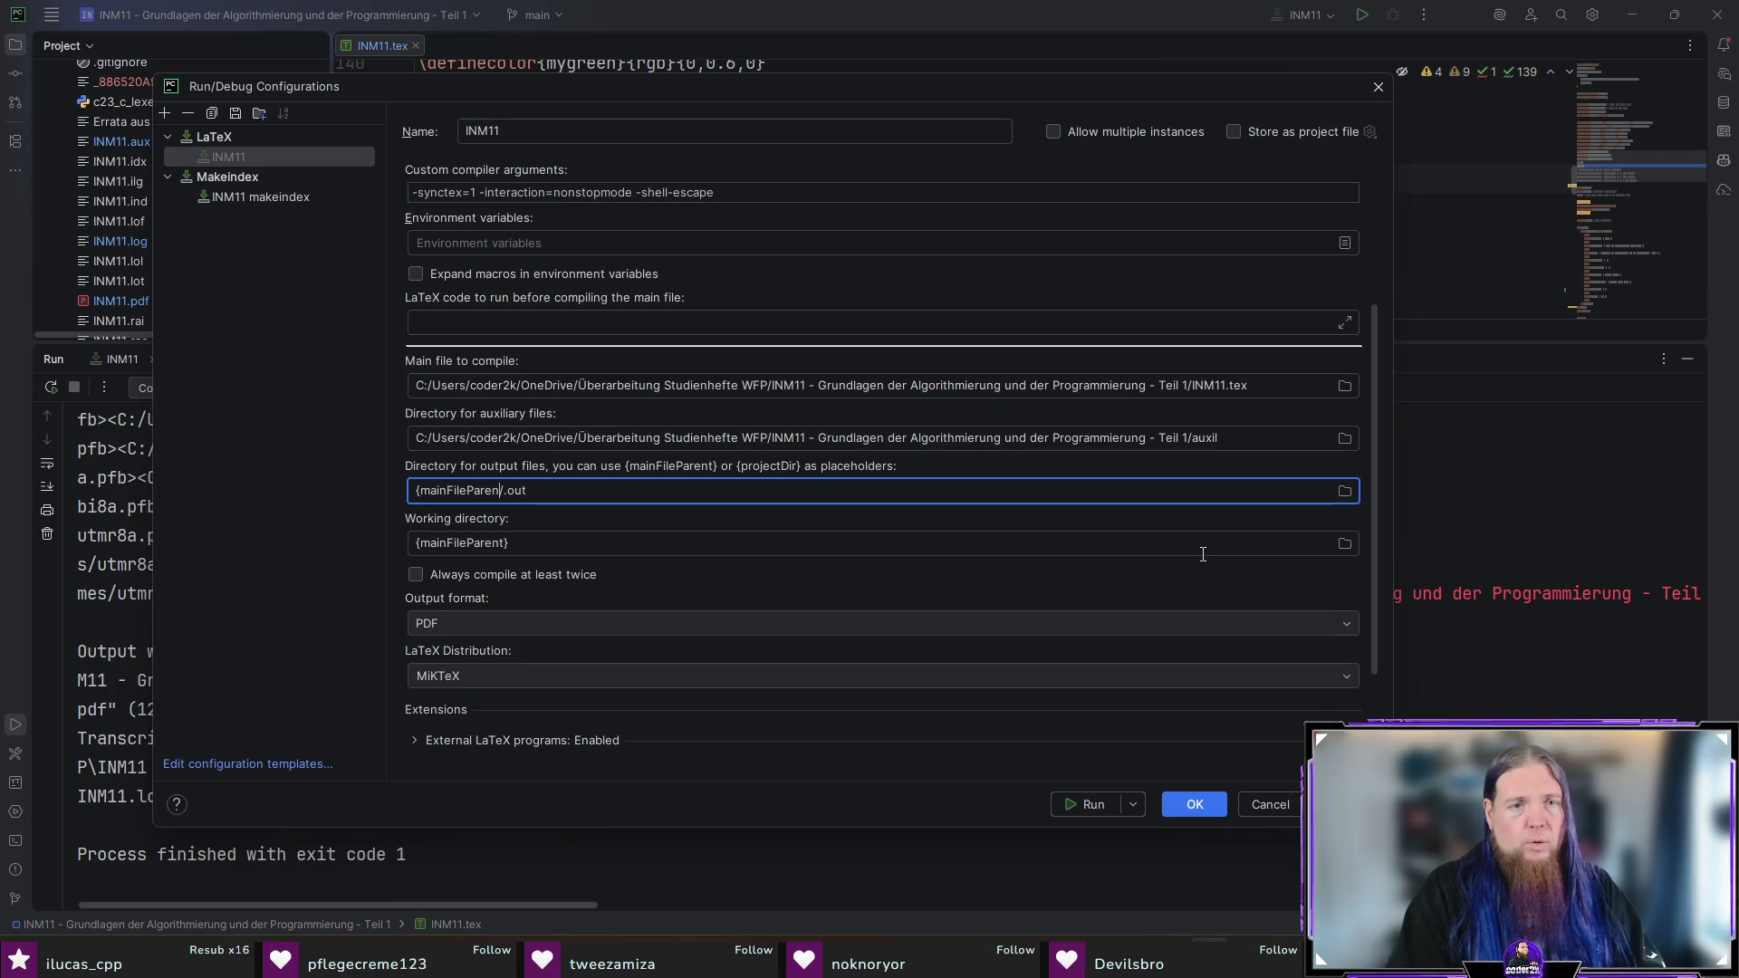
key("shift+Home")
key("ctrl+c")
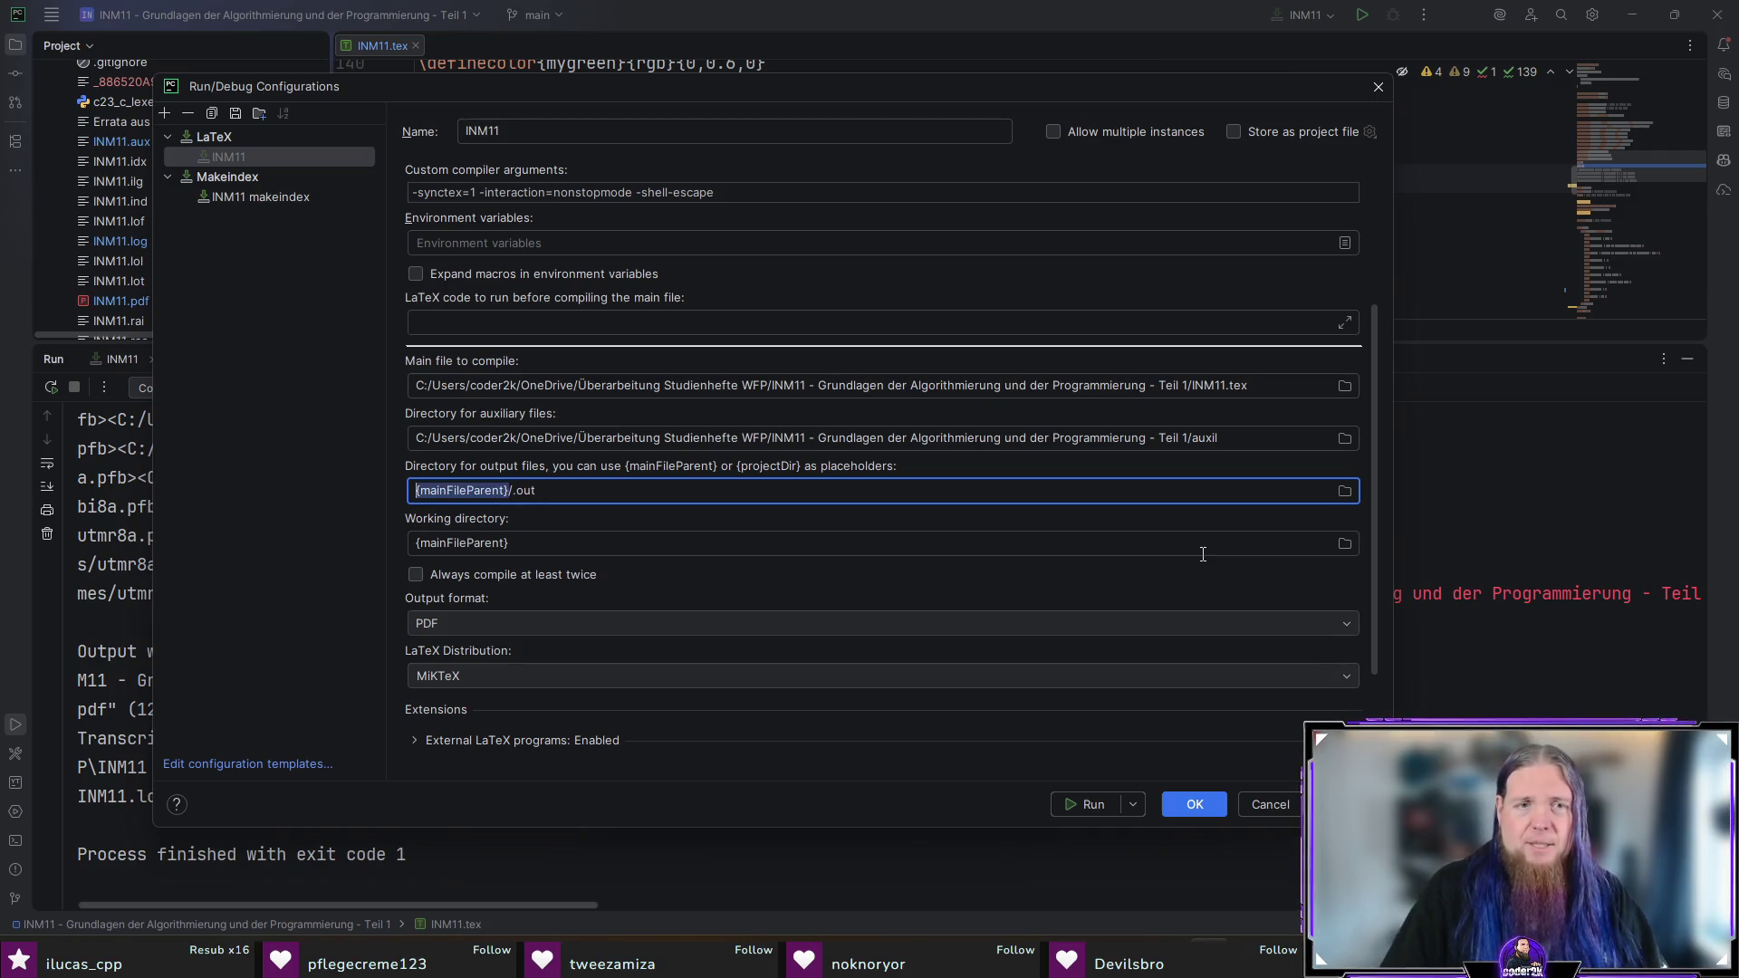
Step: Set the auxiliary directory to {mainFileParent}/auxil and save the configuration
left_click(1189, 430)
key("shift+Home")
key("ctrl+v")
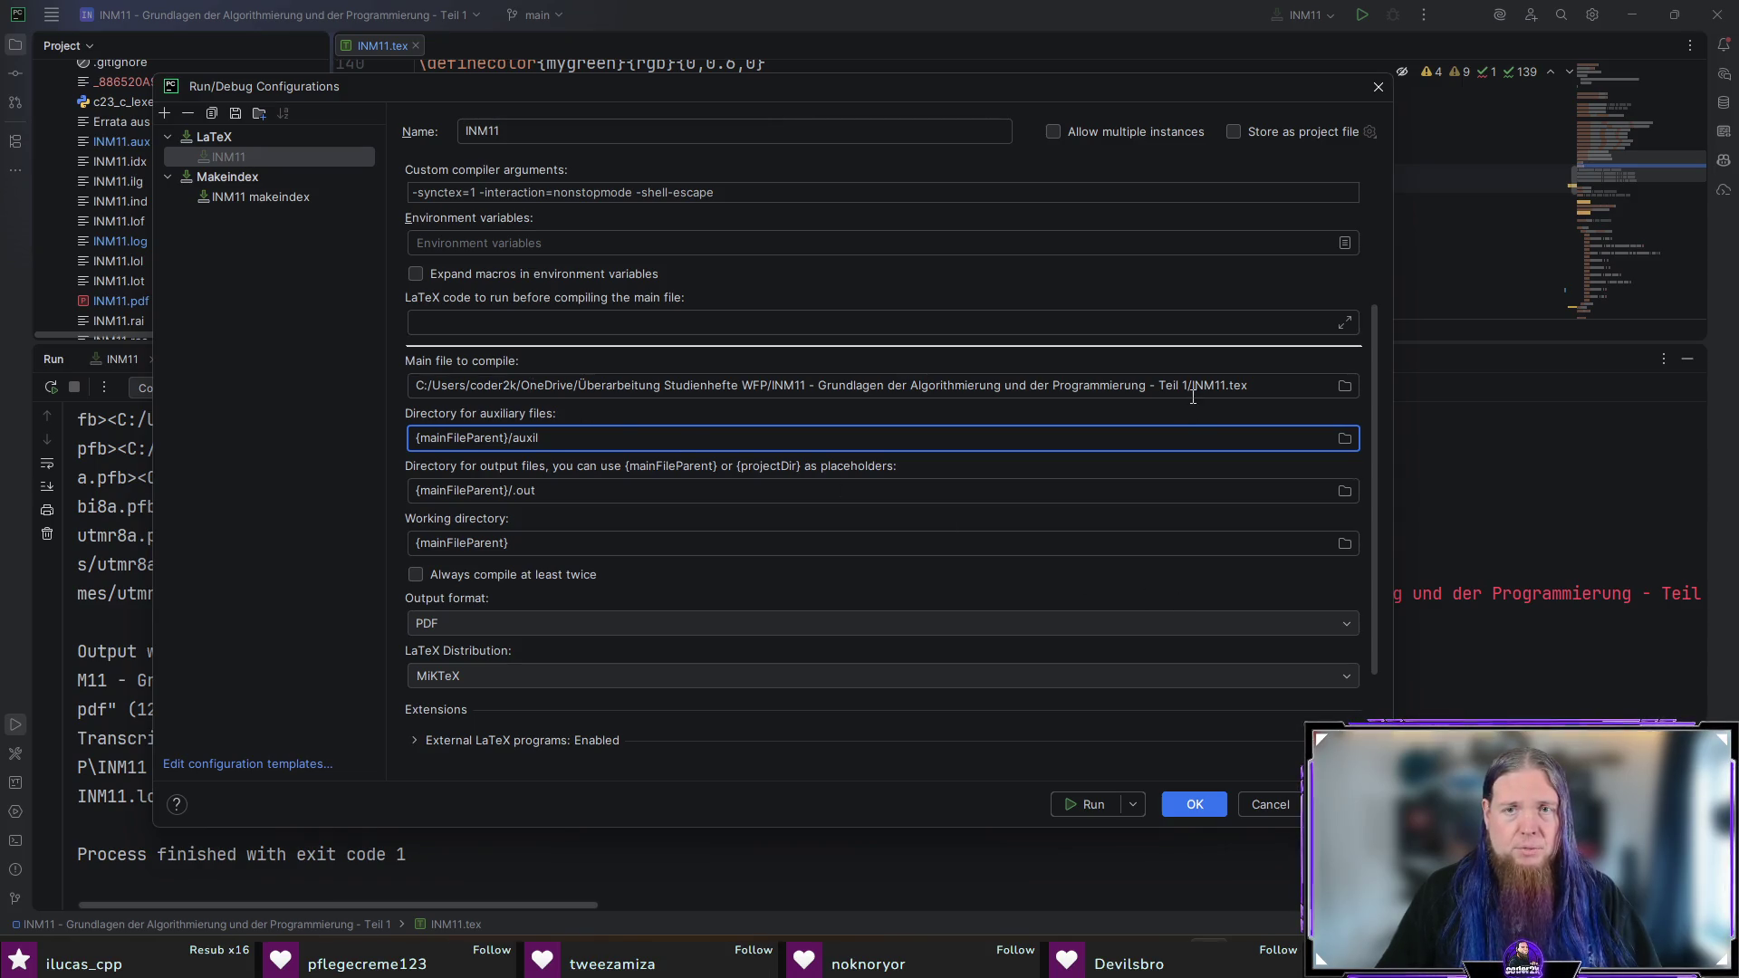
left_click(1194, 806)
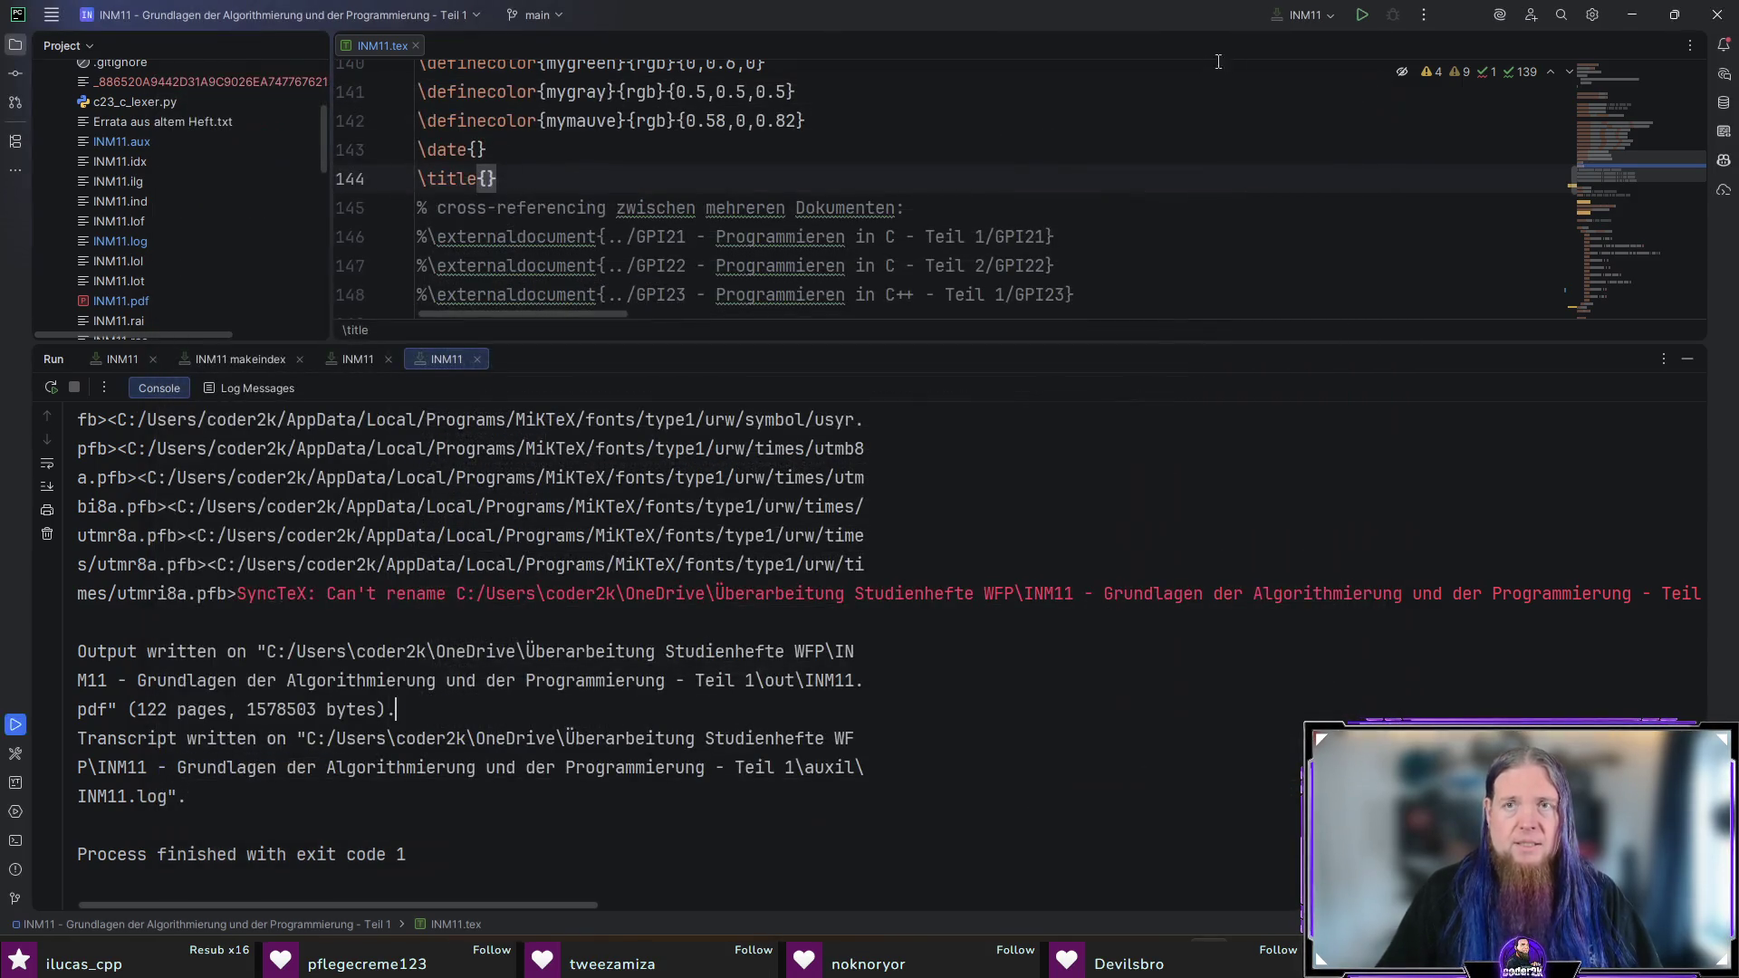
Step: Recompile INM11 into .out and inspect the console output
left_click(1361, 17)
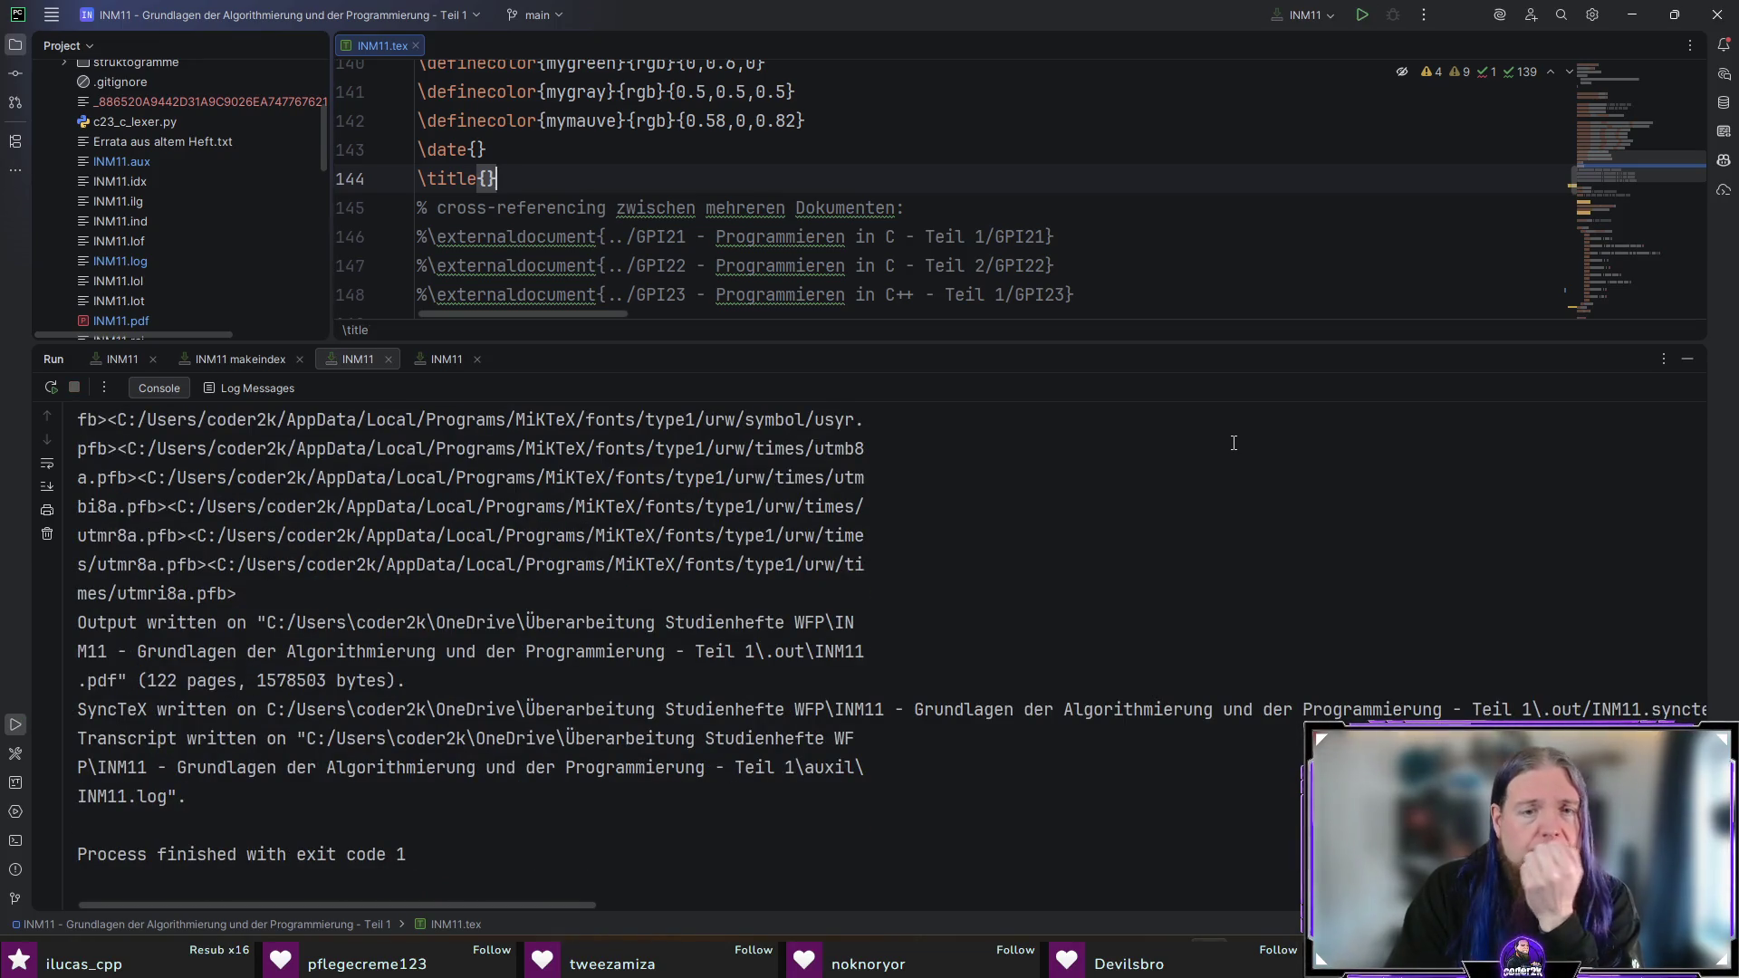
mouse_move(408, 907)
left_mouse_down()
mouse_move(736, 906)
mouse_move(407, 906)
left_mouse_up()
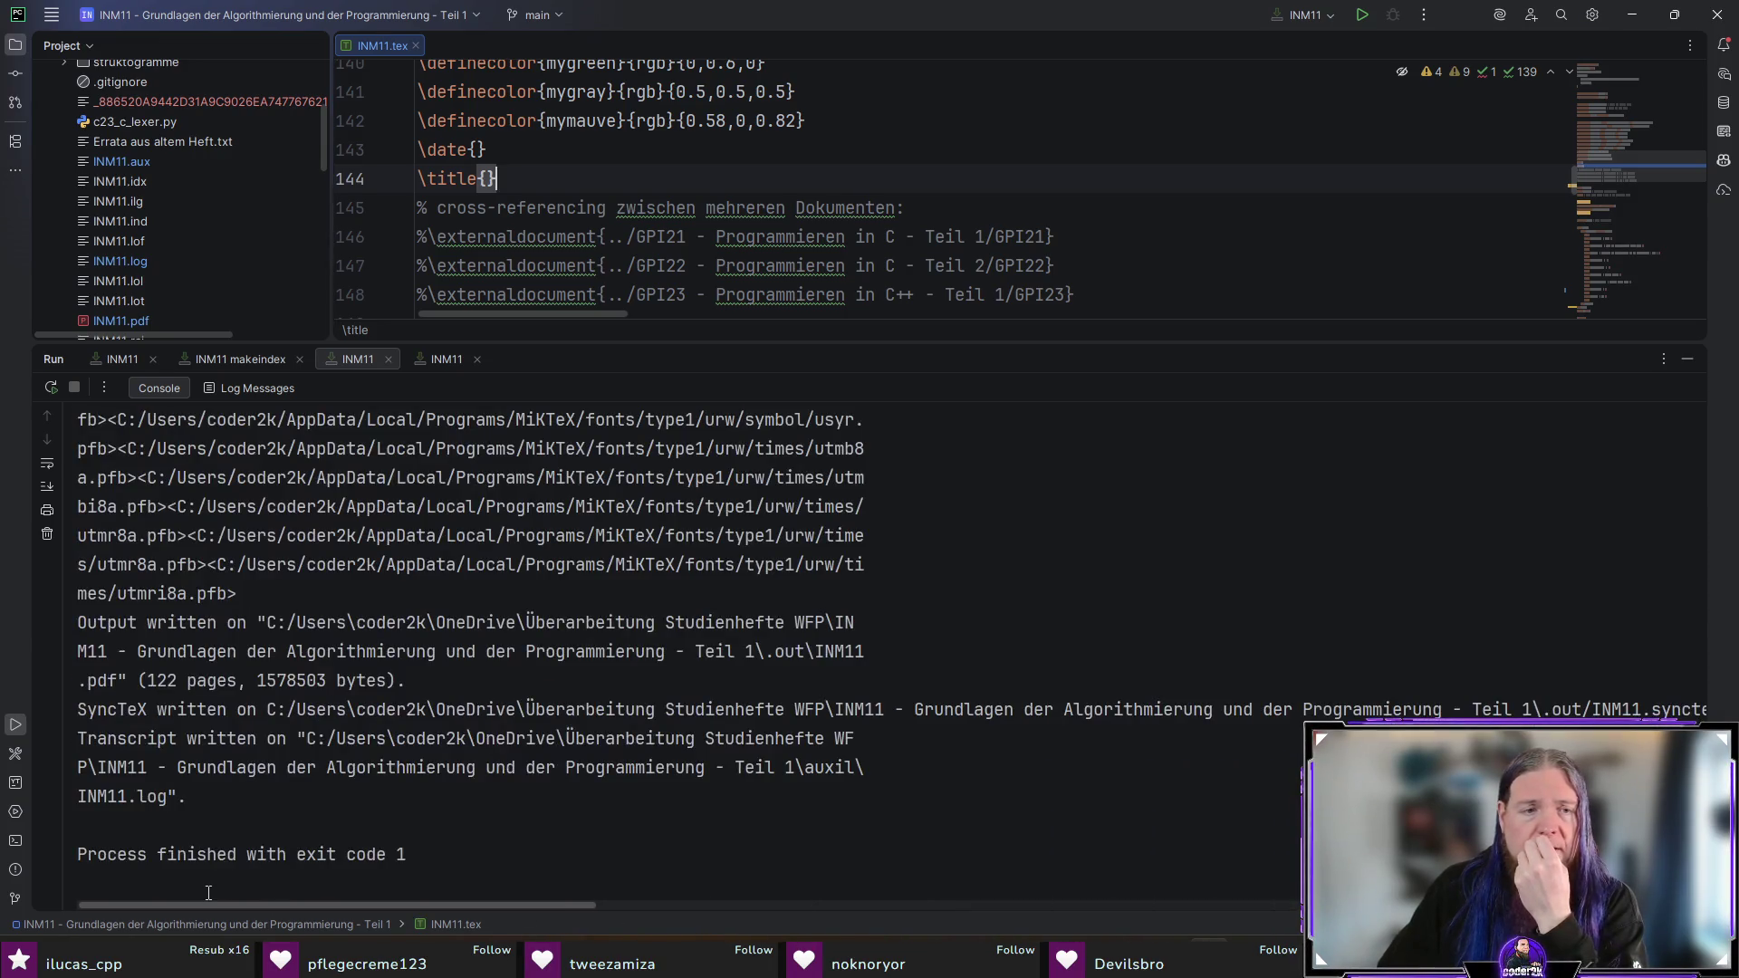
left_click_drag(217, 854, 567, 847)
left_click(568, 849)
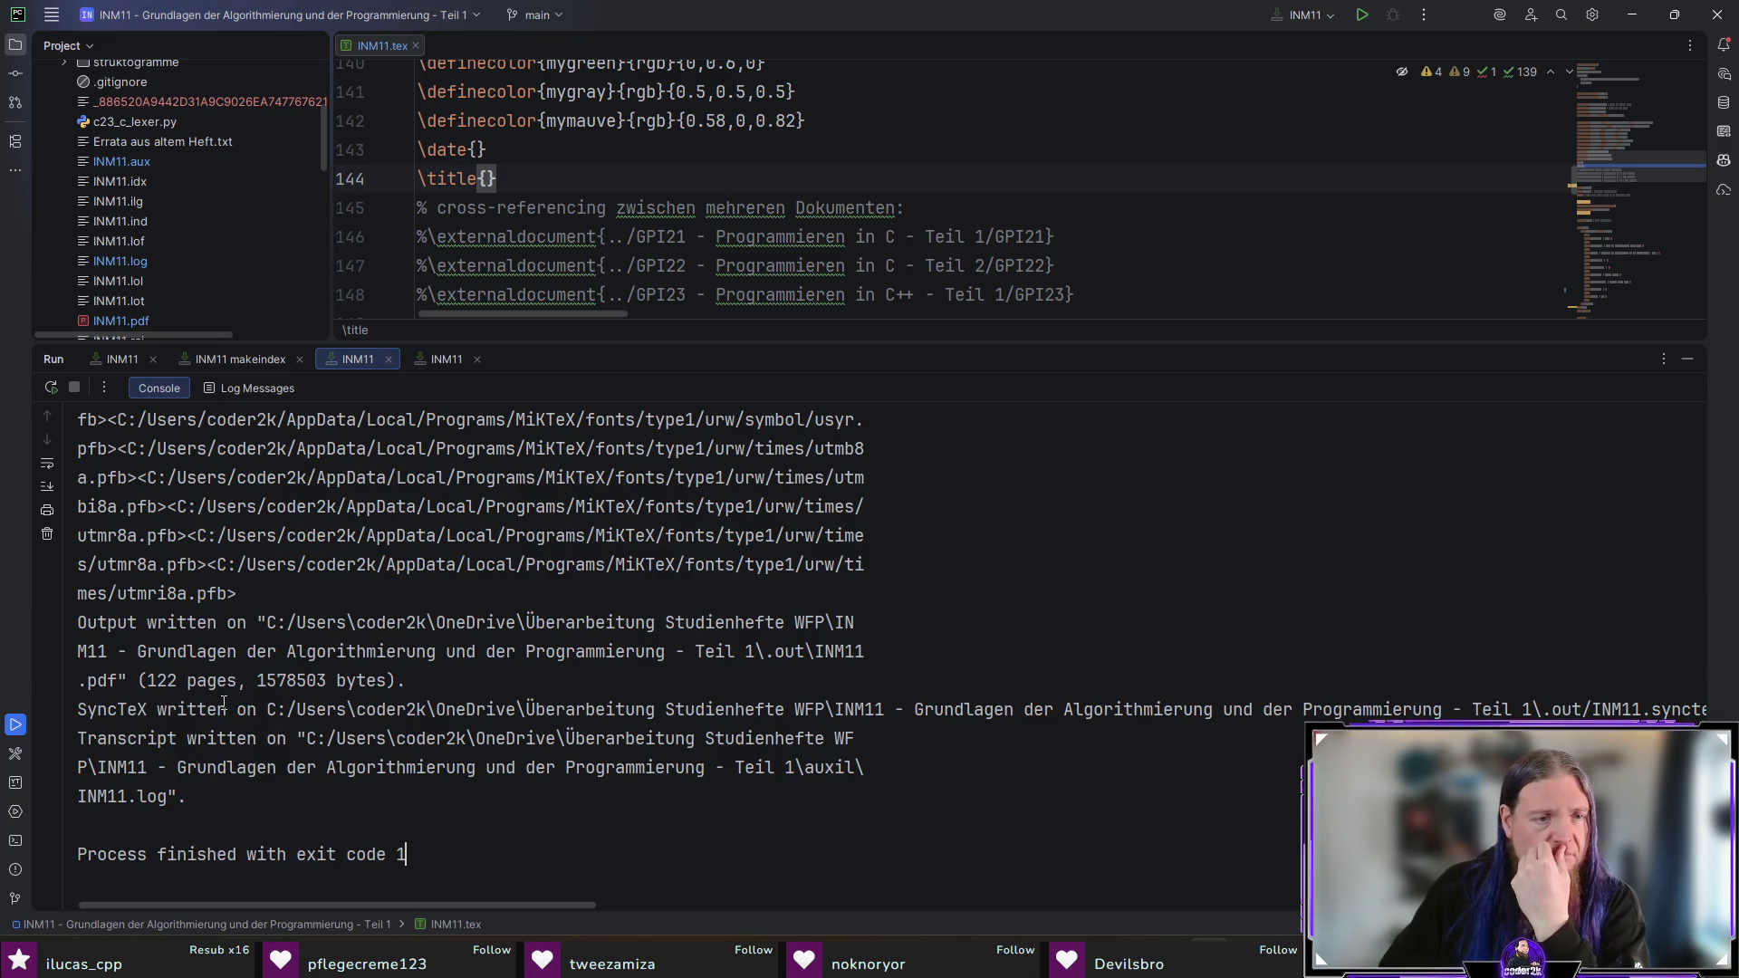
triple_click(258, 746)
left_click(318, 806)
scroll(317, 806, "up", 2)
scroll(317, 806, "down", 2)
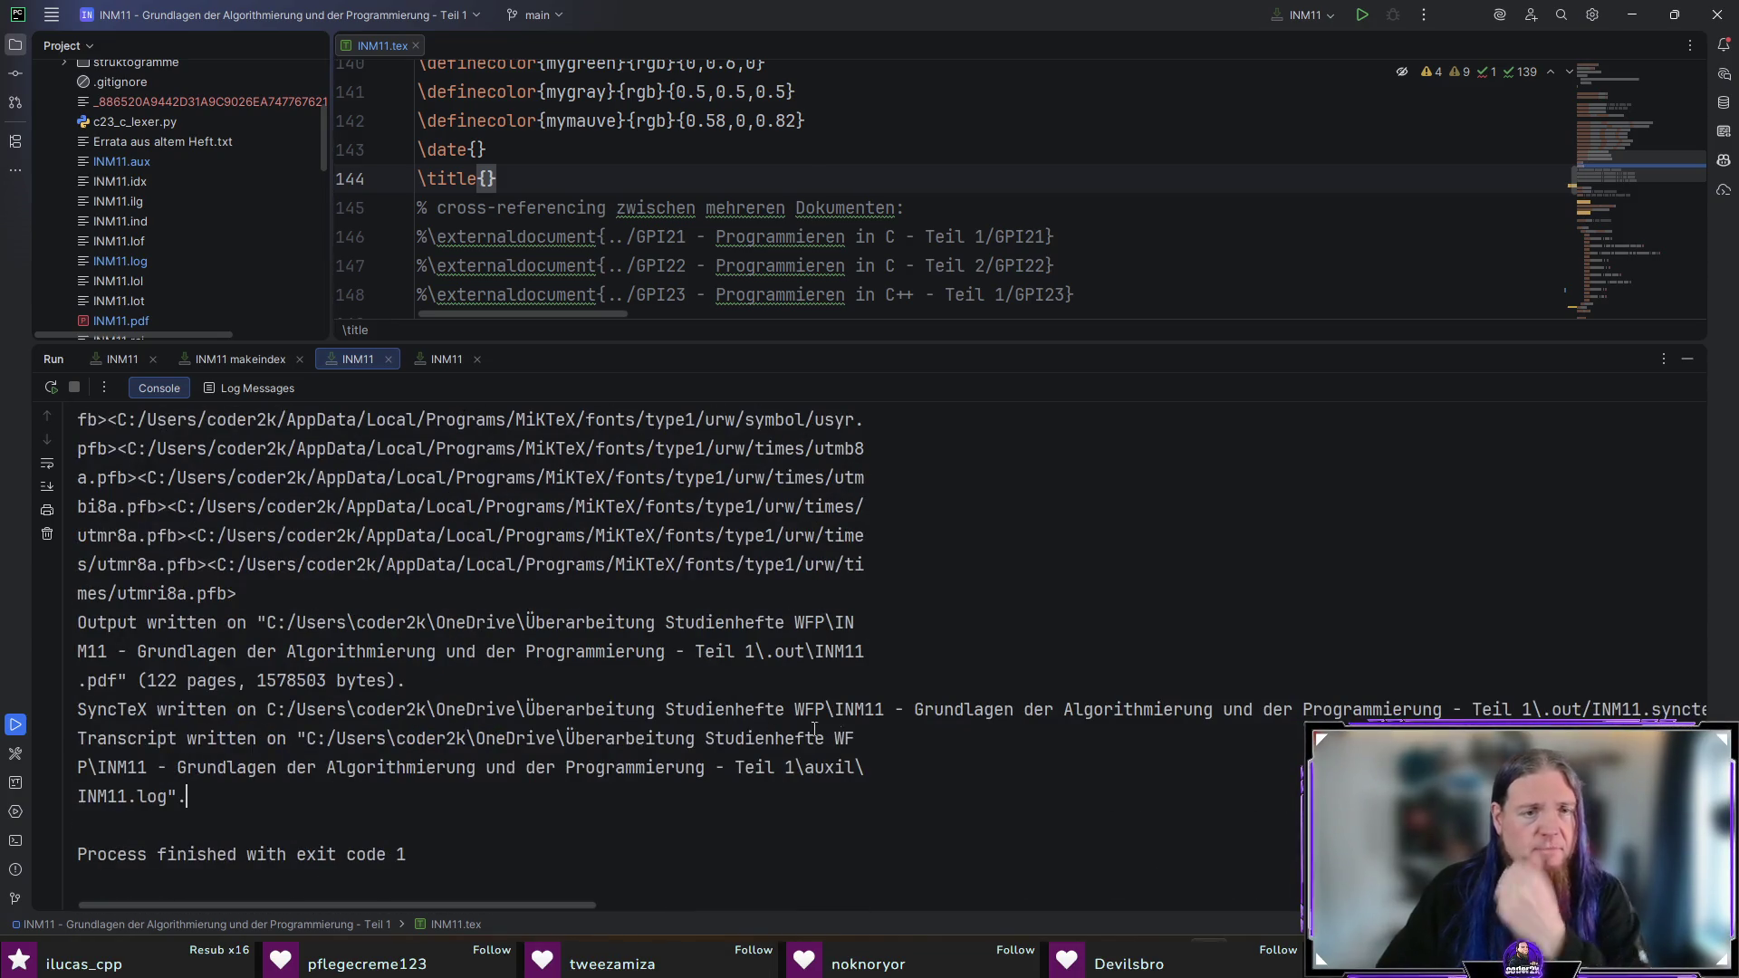
Step: Search the compile log for 'error', finding the minted error in kapitel01.tex
key("ctrl+f")
type("error")
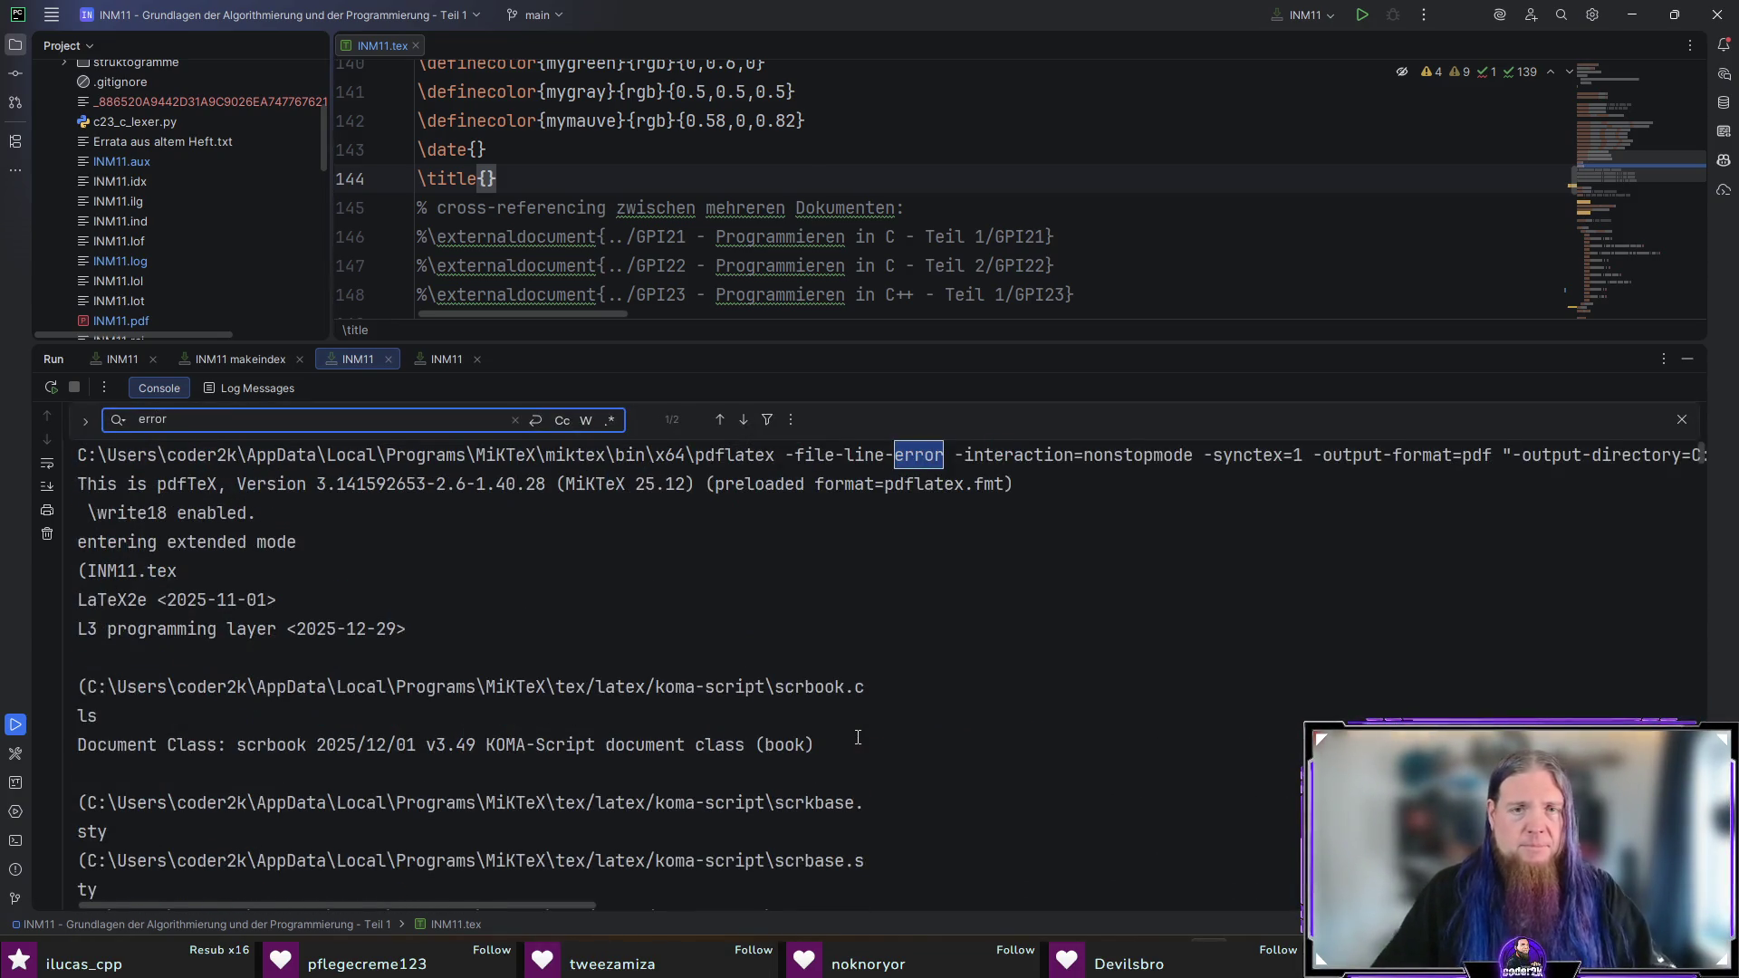
key("Return")
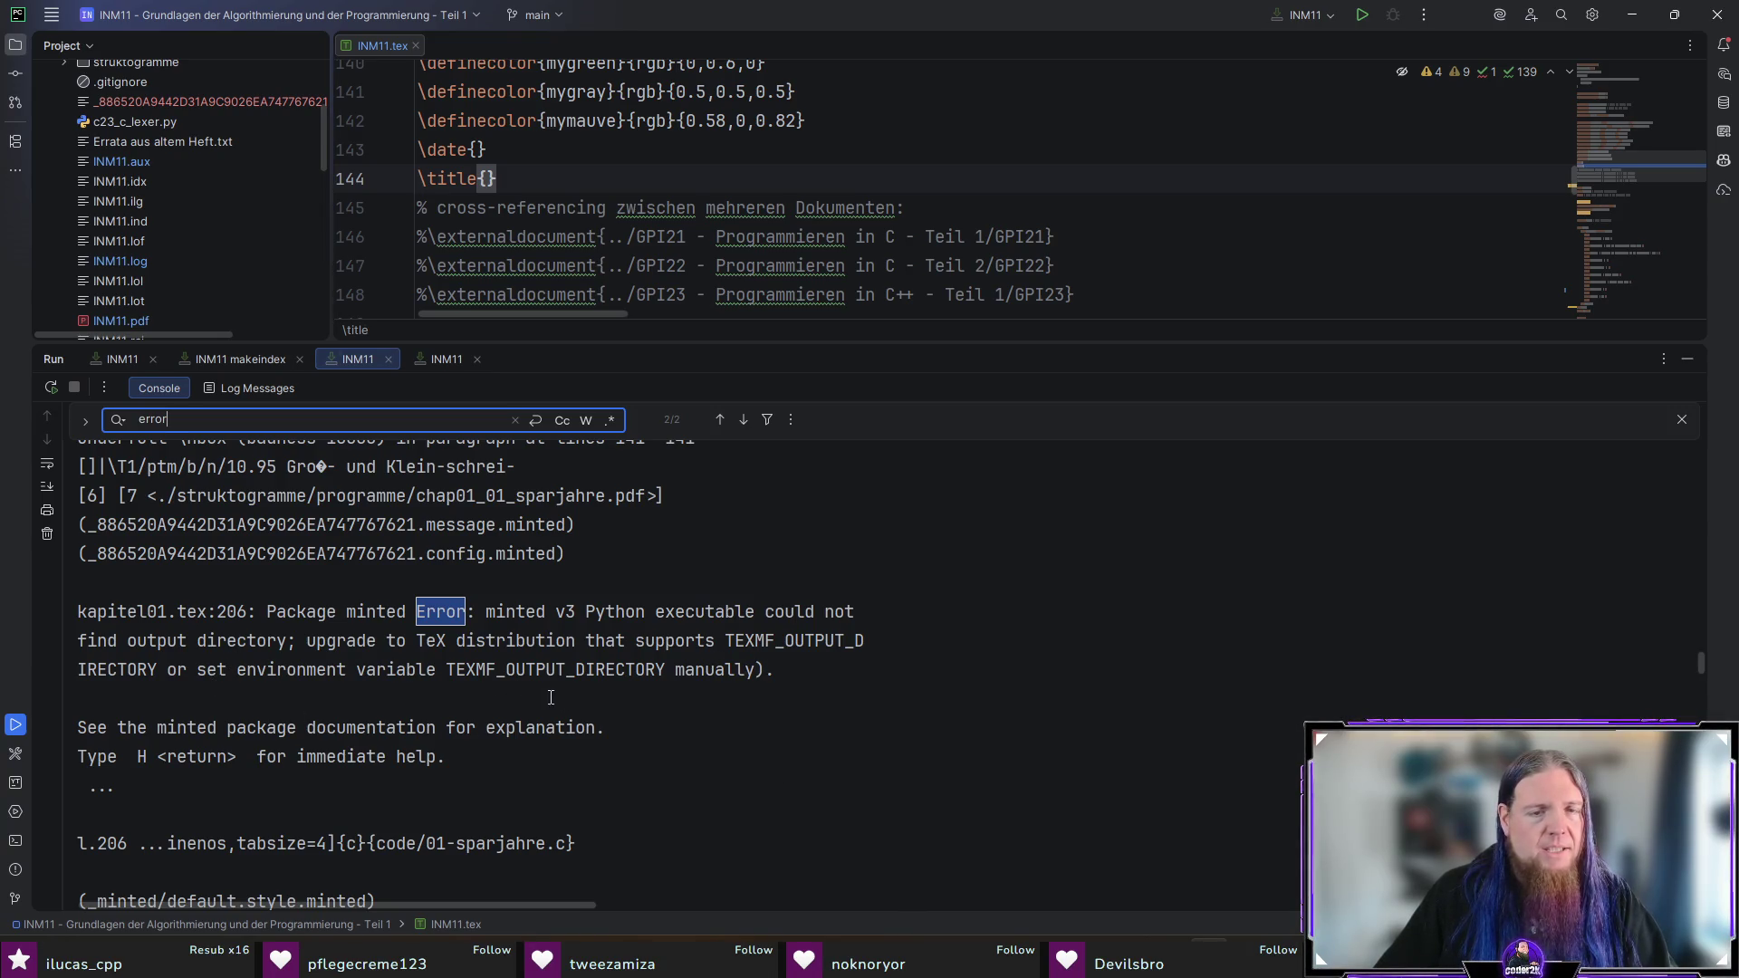
key("Return")
key("Return")
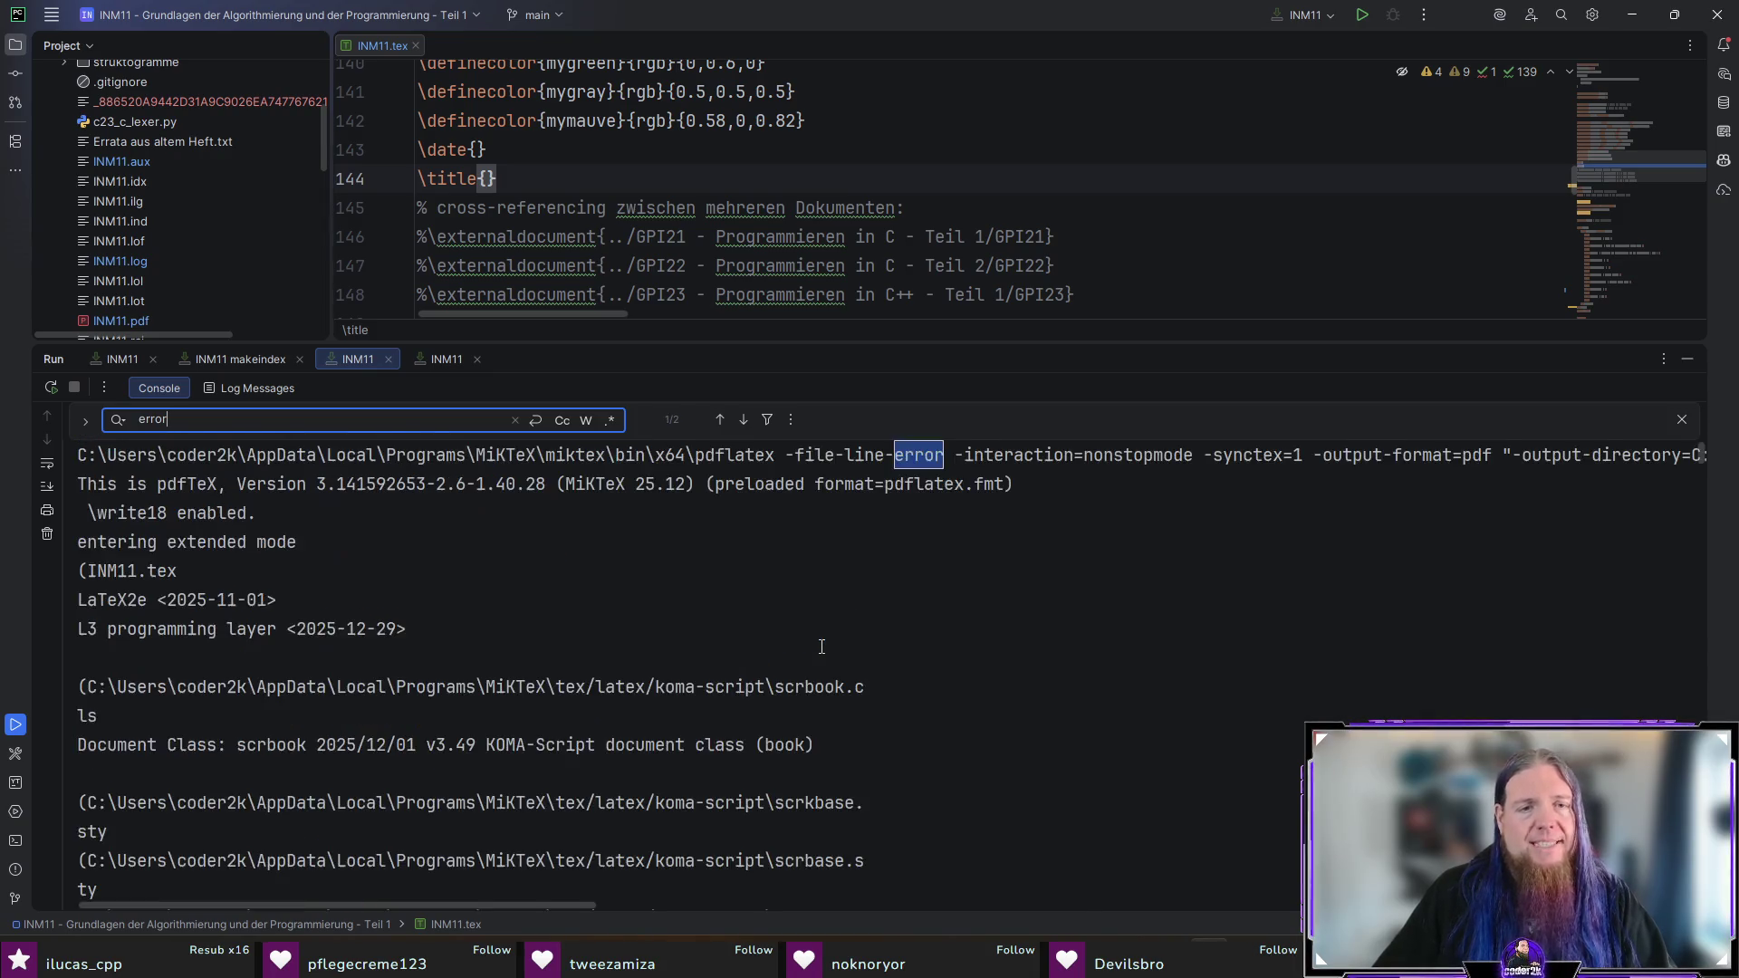
key("Escape")
left_click(1319, 14)
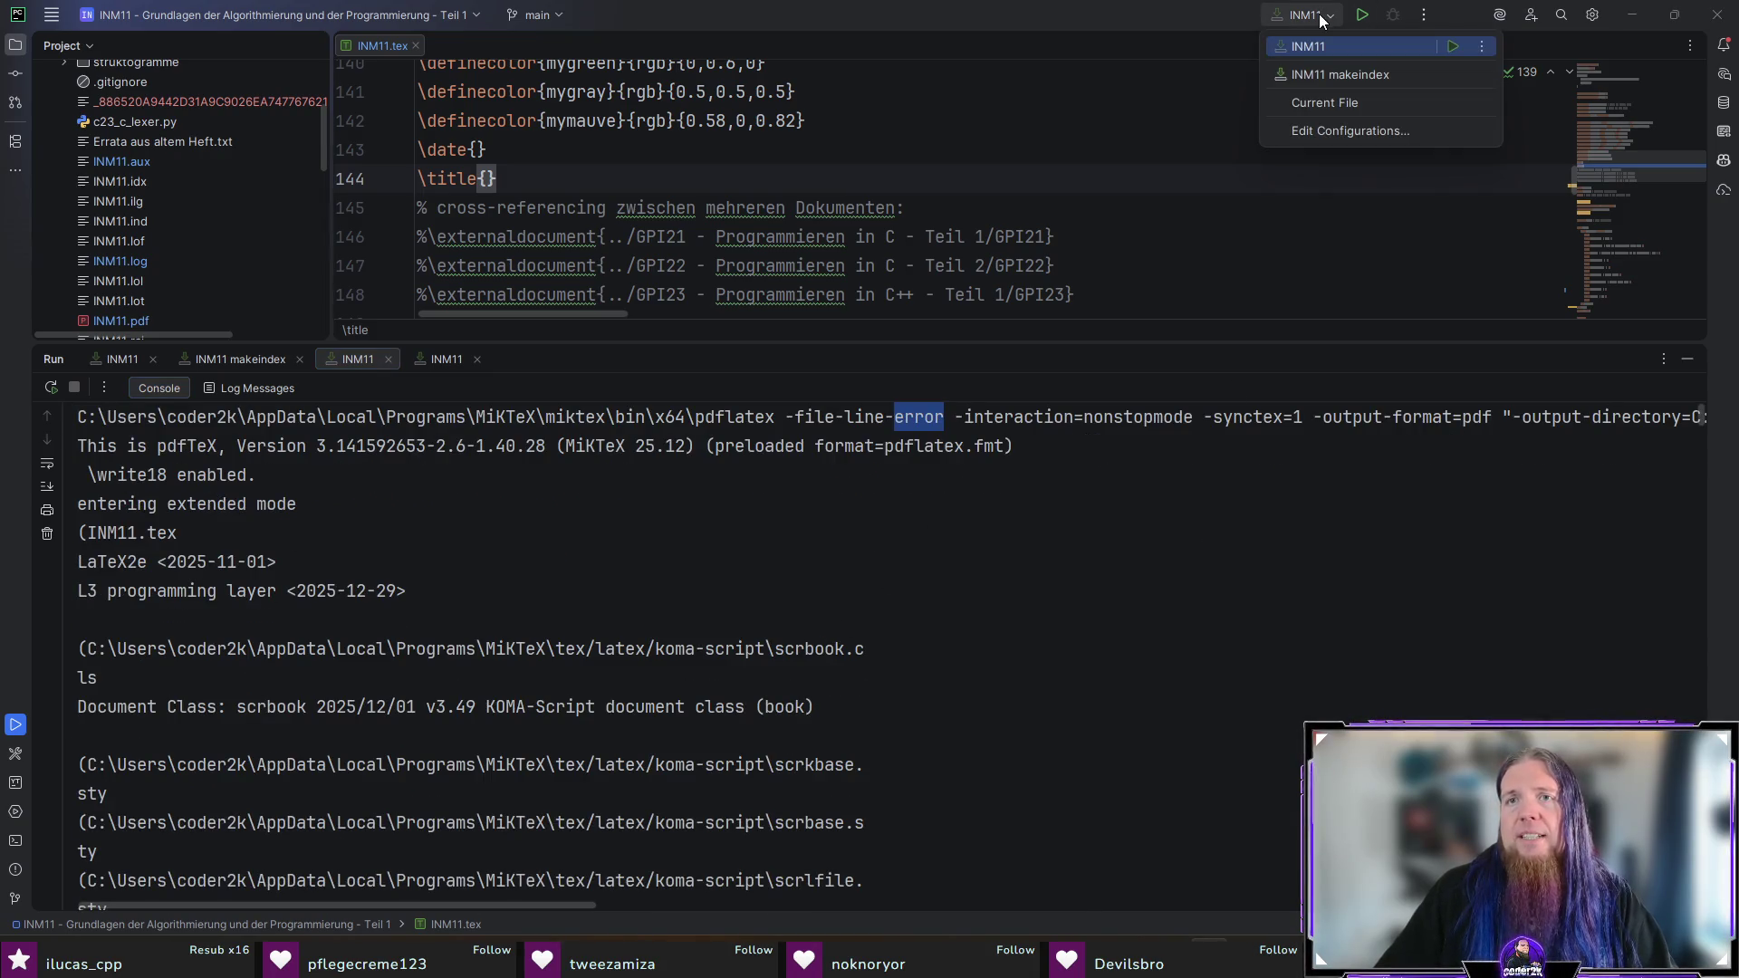
Step: Point both output and auxiliary directories at {mainFileParent}, save, and recompile INM11
left_click(1347, 127)
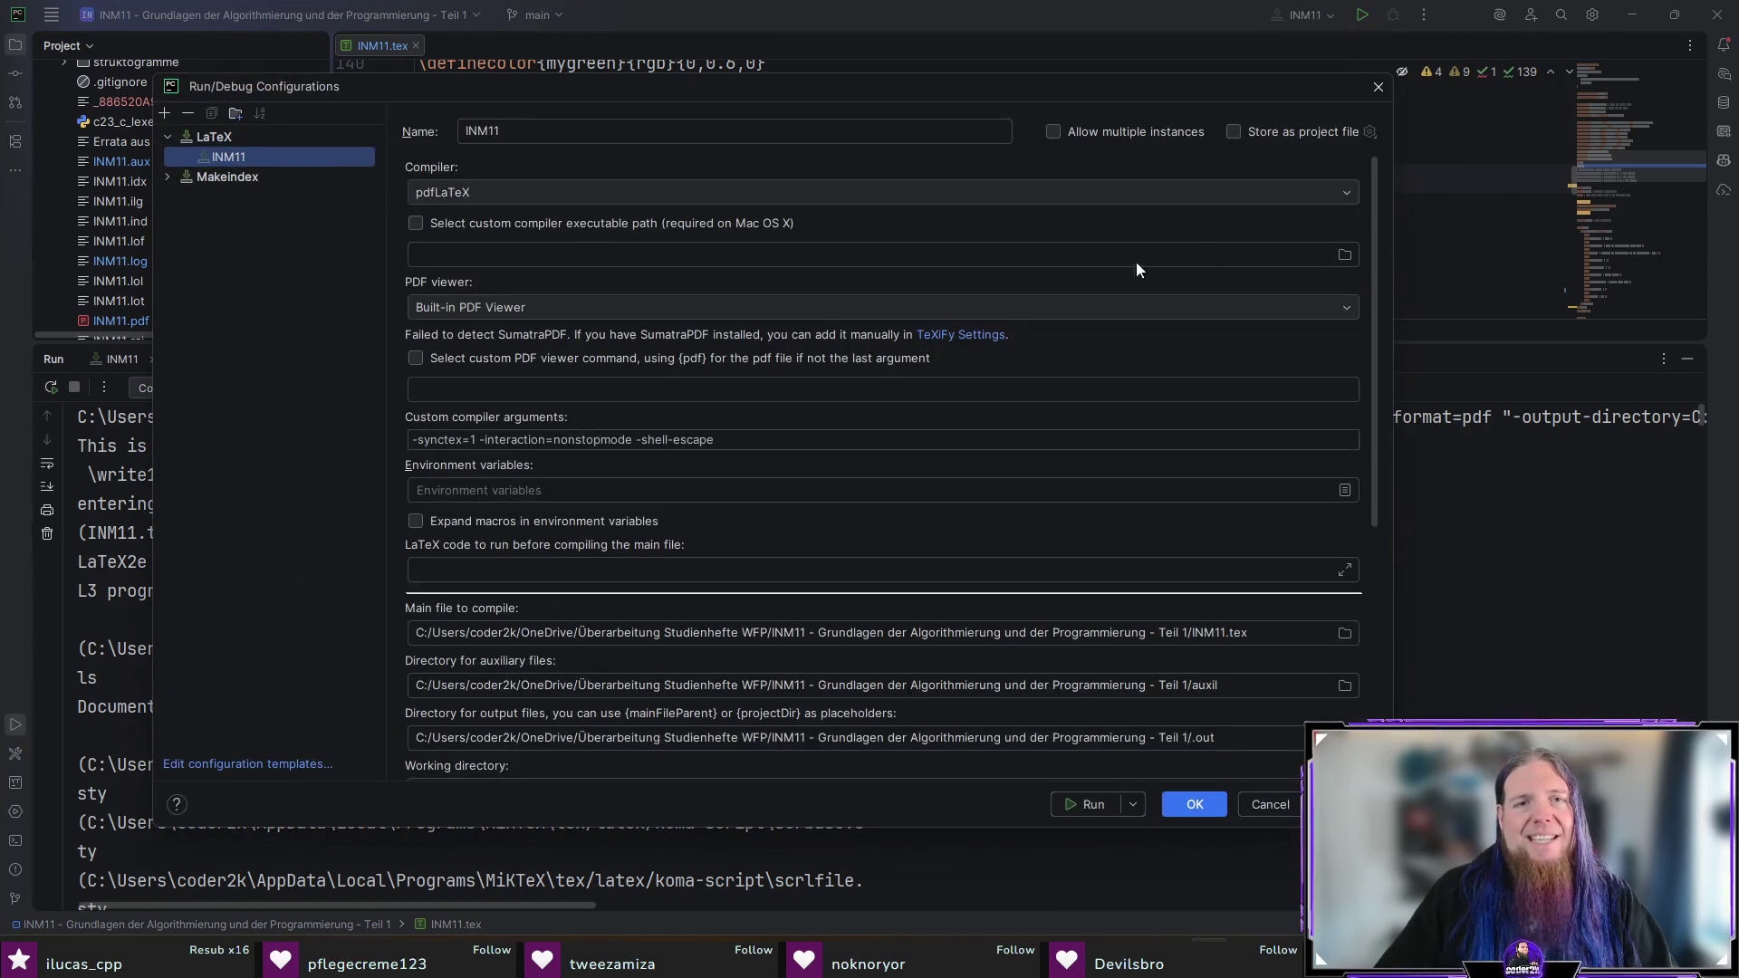
scroll(918, 491, "down", 5)
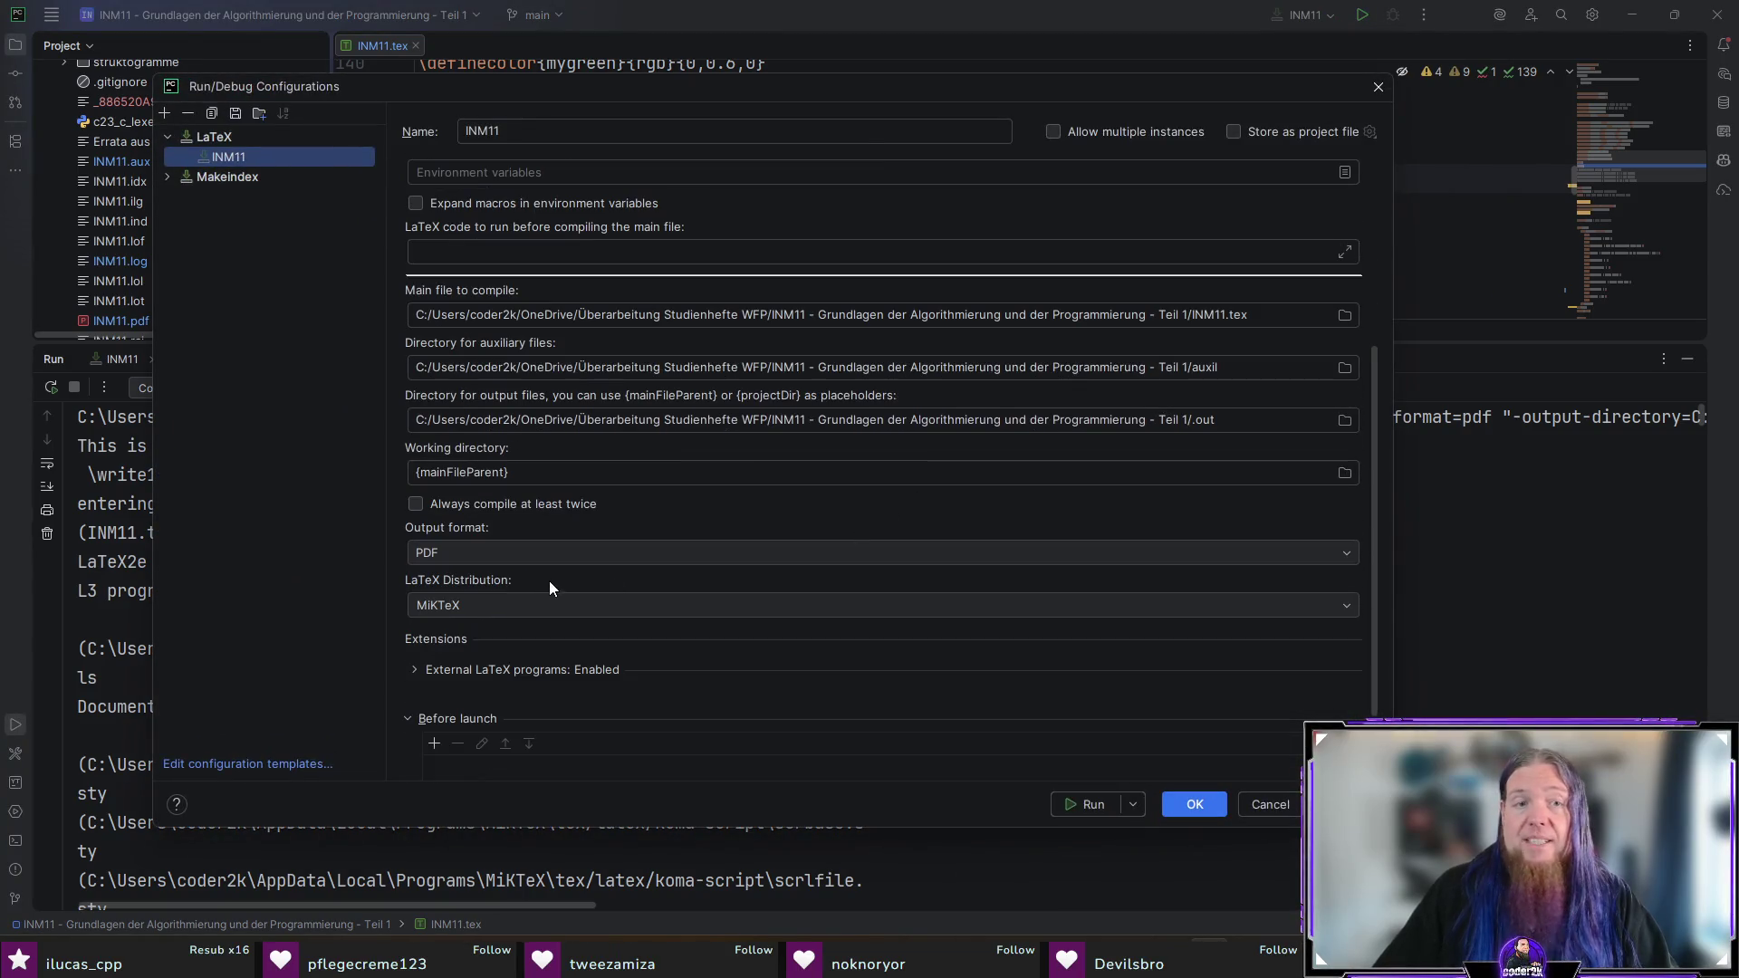
scroll(1111, 472, "up", 1)
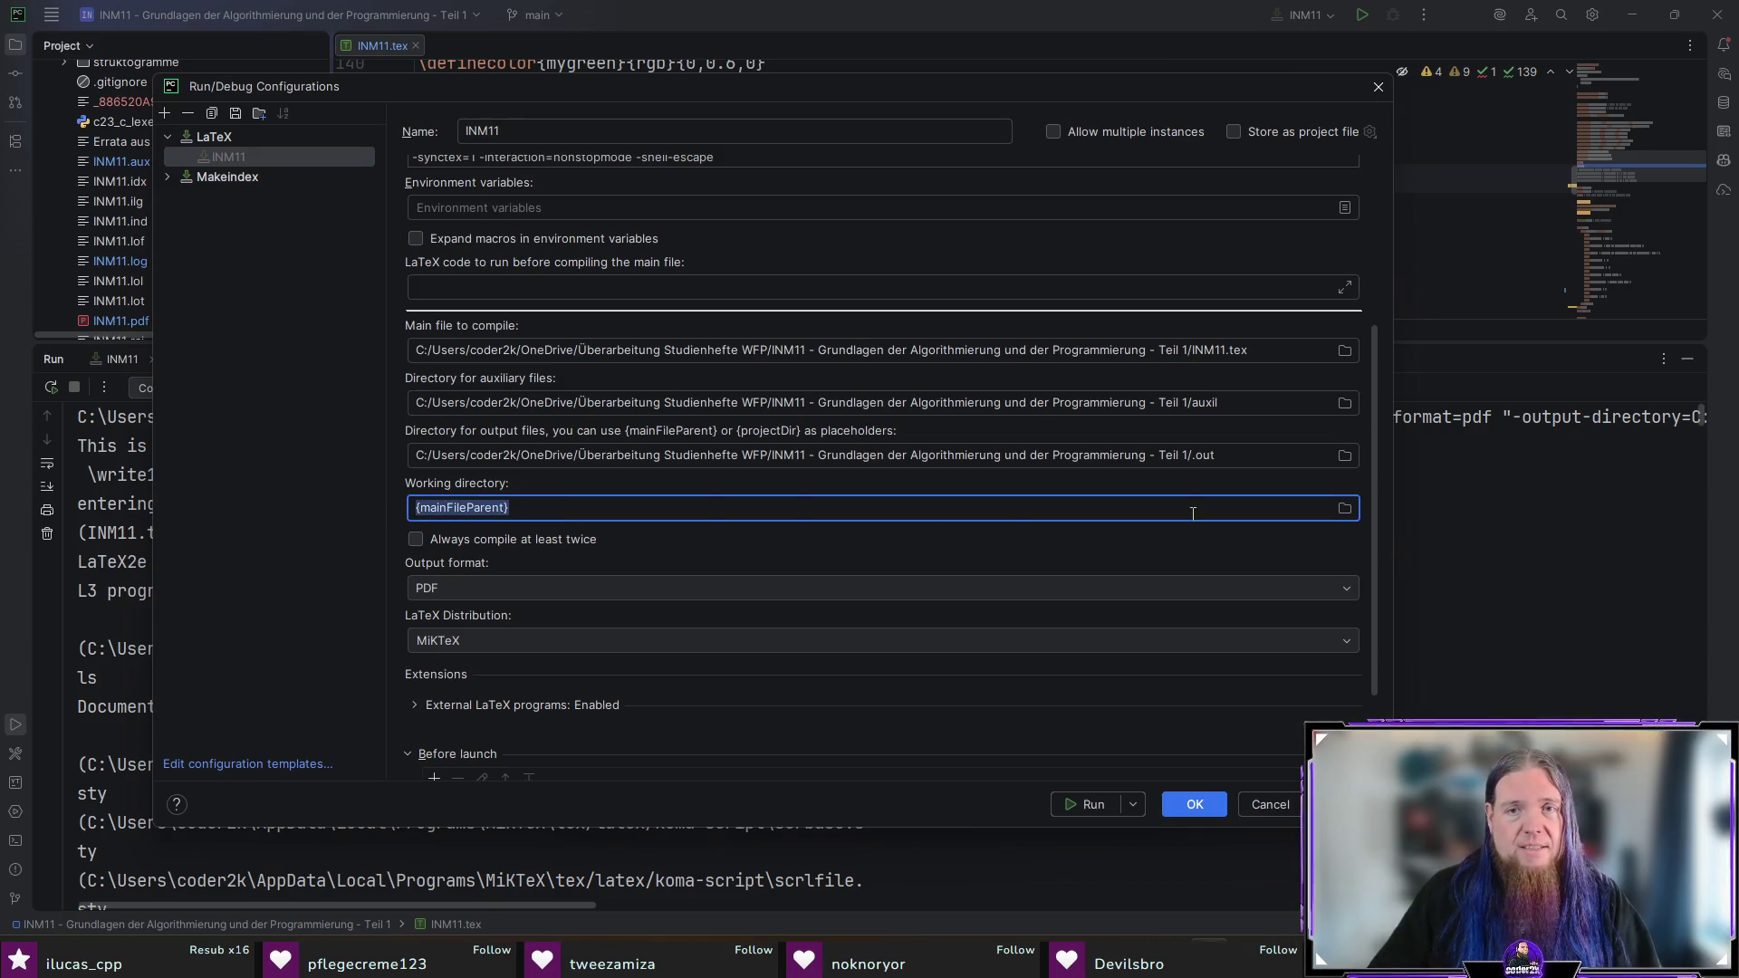
left_click_drag(1243, 455, 368, 461)
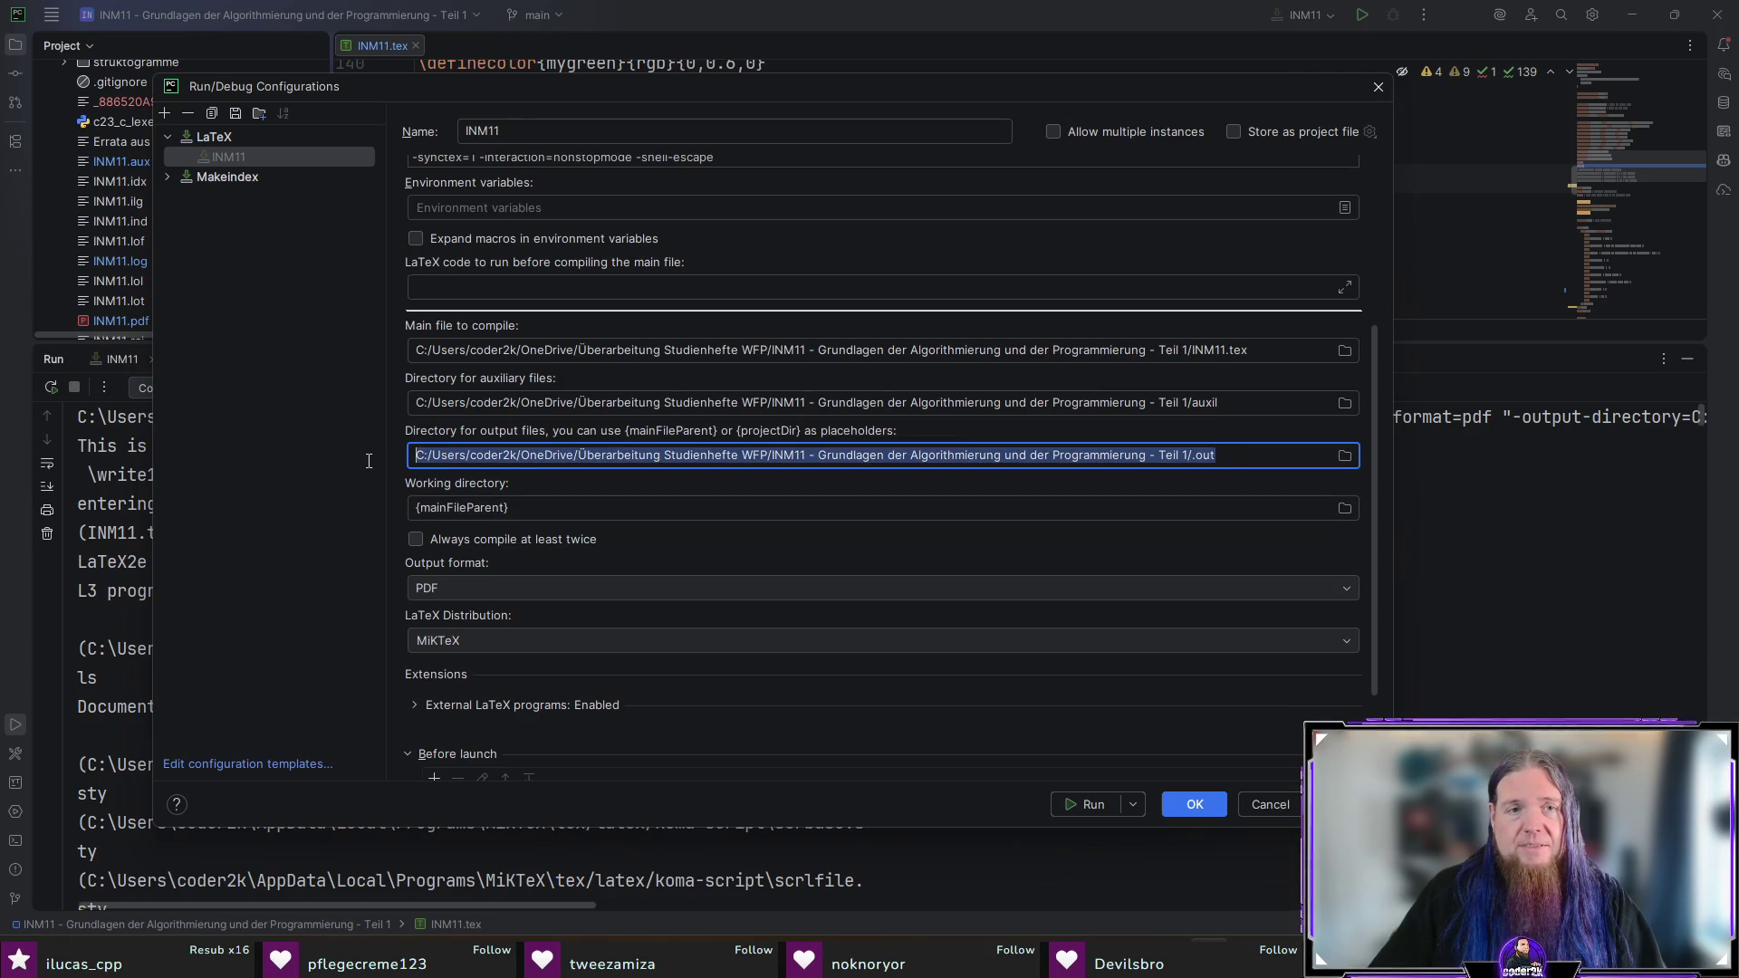
type("{mainFileParent}")
key("shift+Tab")
key("ctrl+a")
type("{mainFileParent}")
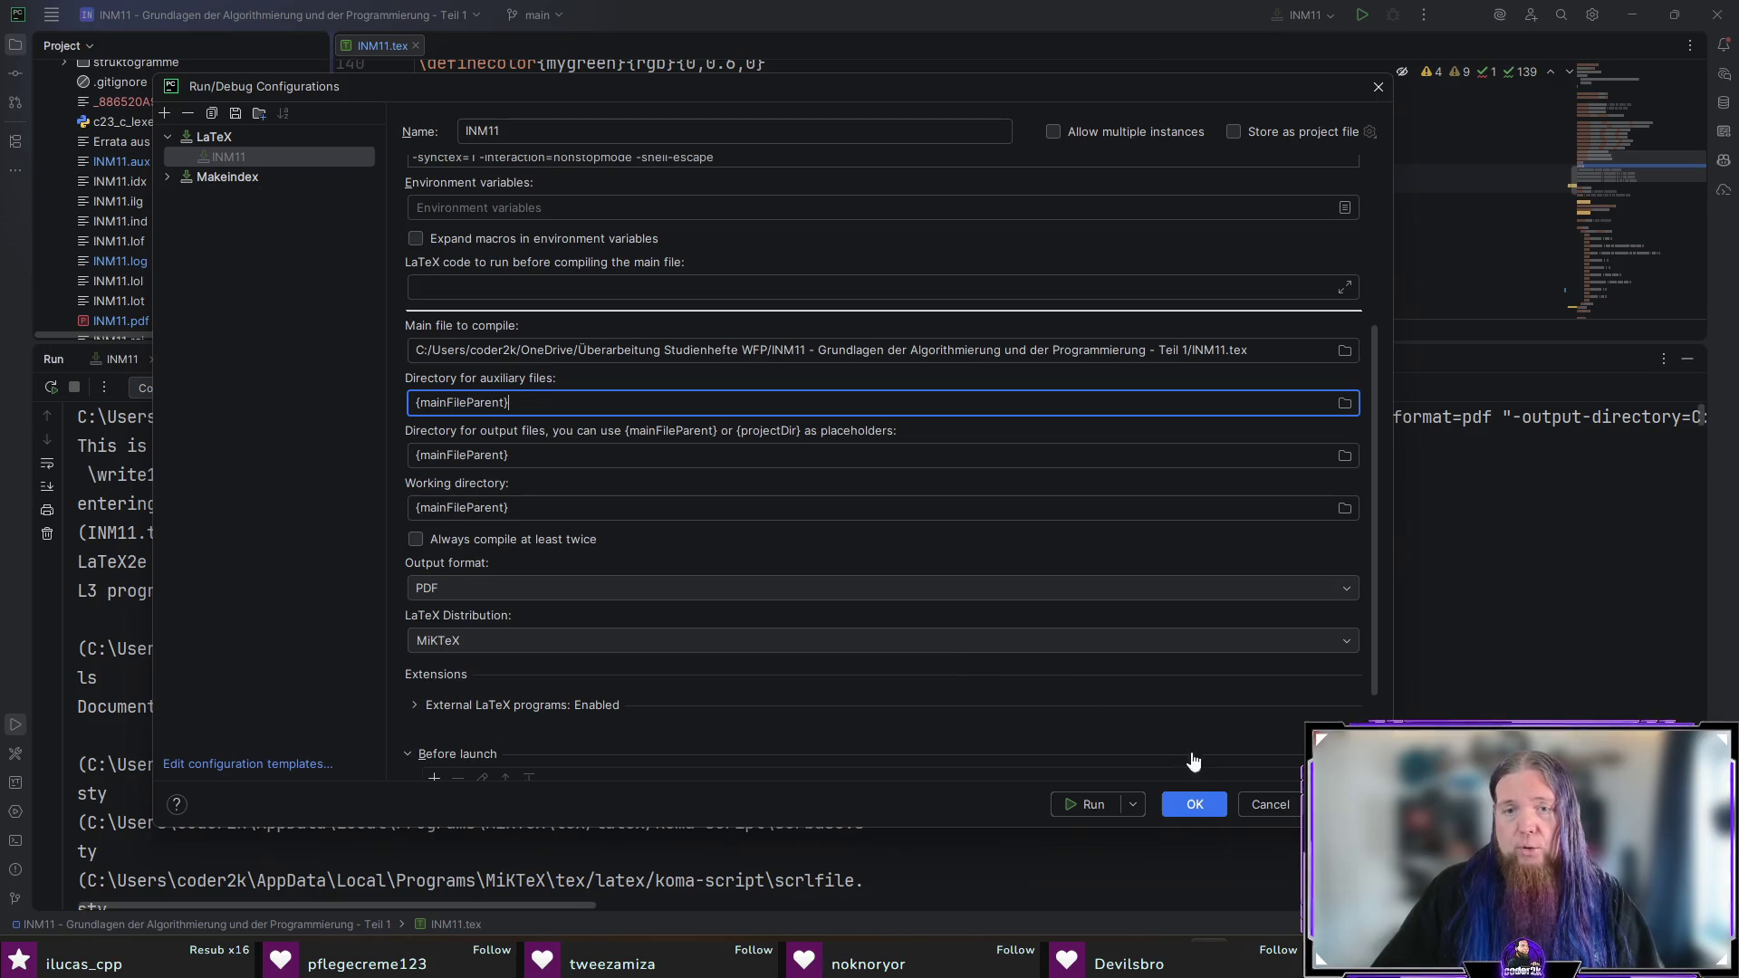
left_click(1197, 804)
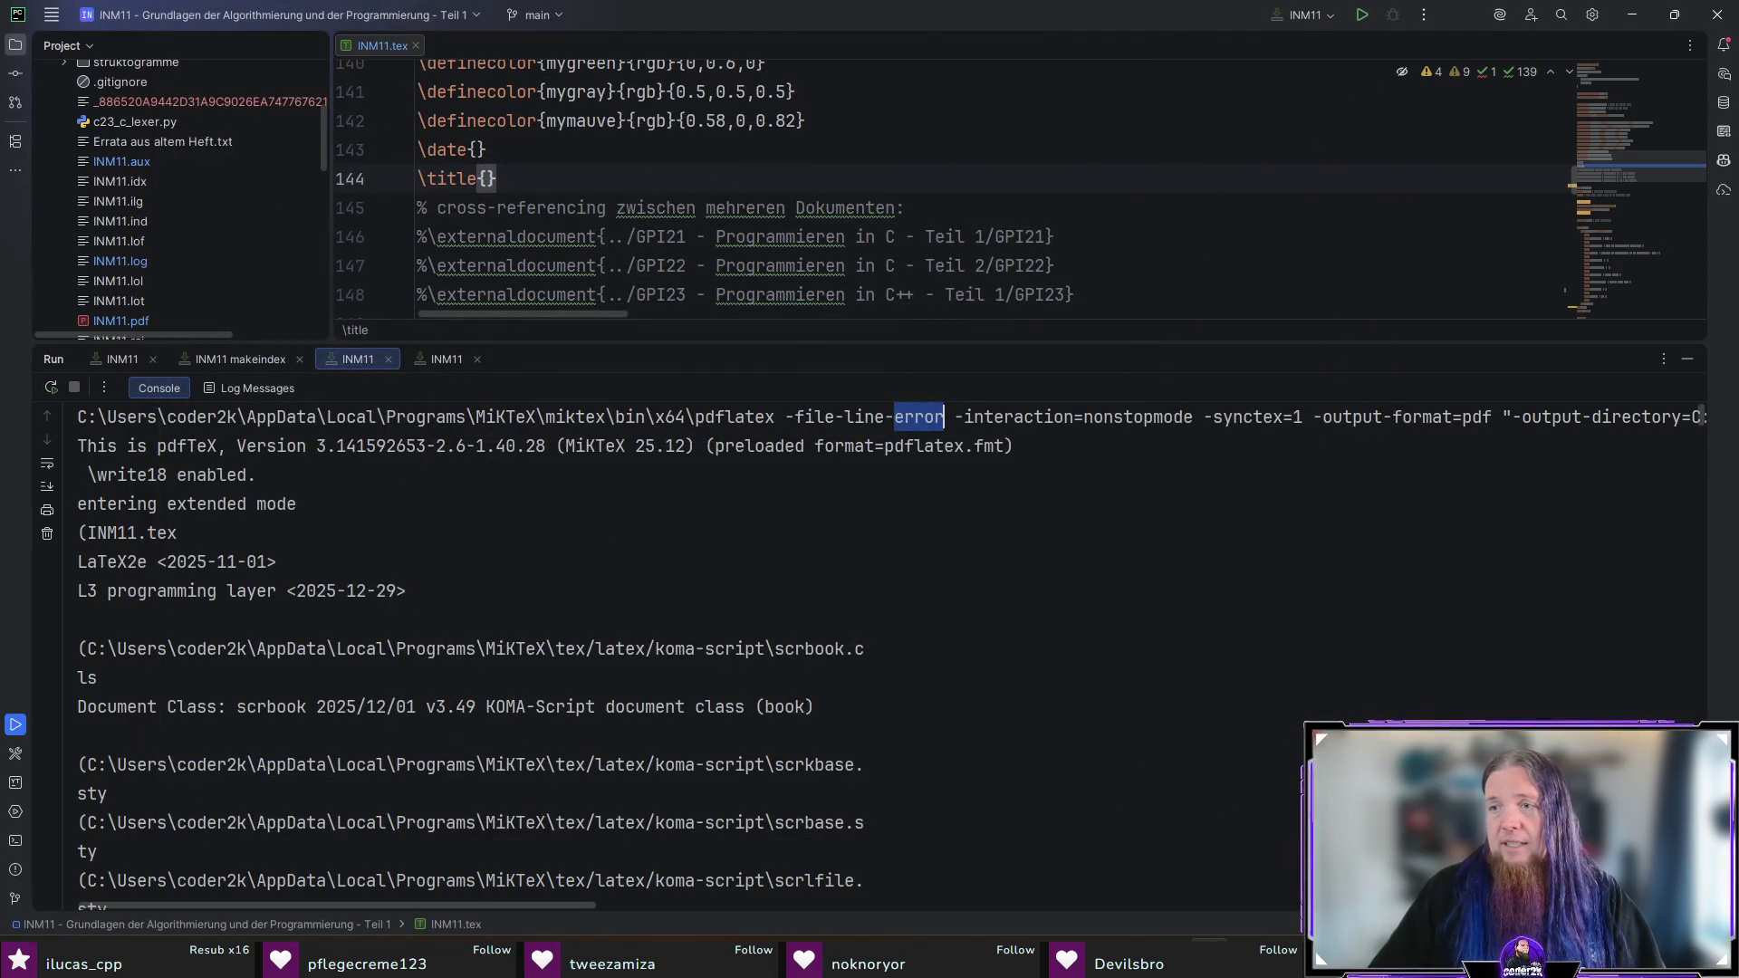
left_click(1364, 19)
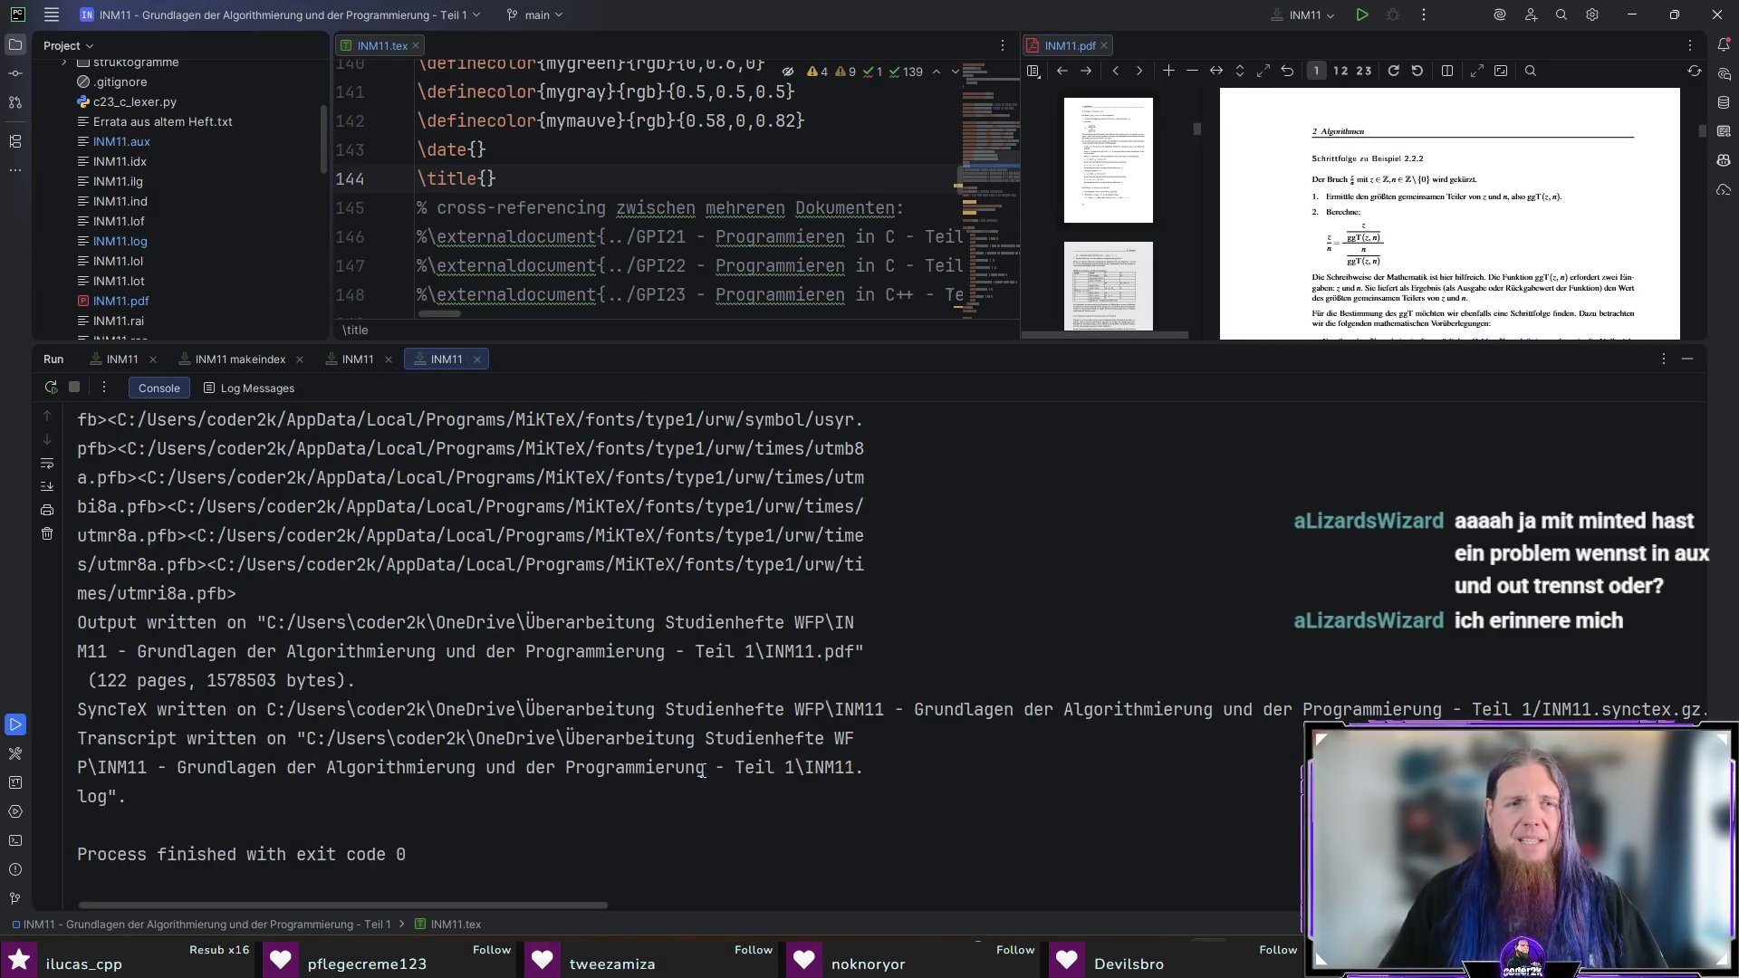
Step: Hide the compile output so INM11.tex and its 122-page PDF preview fill the window
left_click(1687, 359)
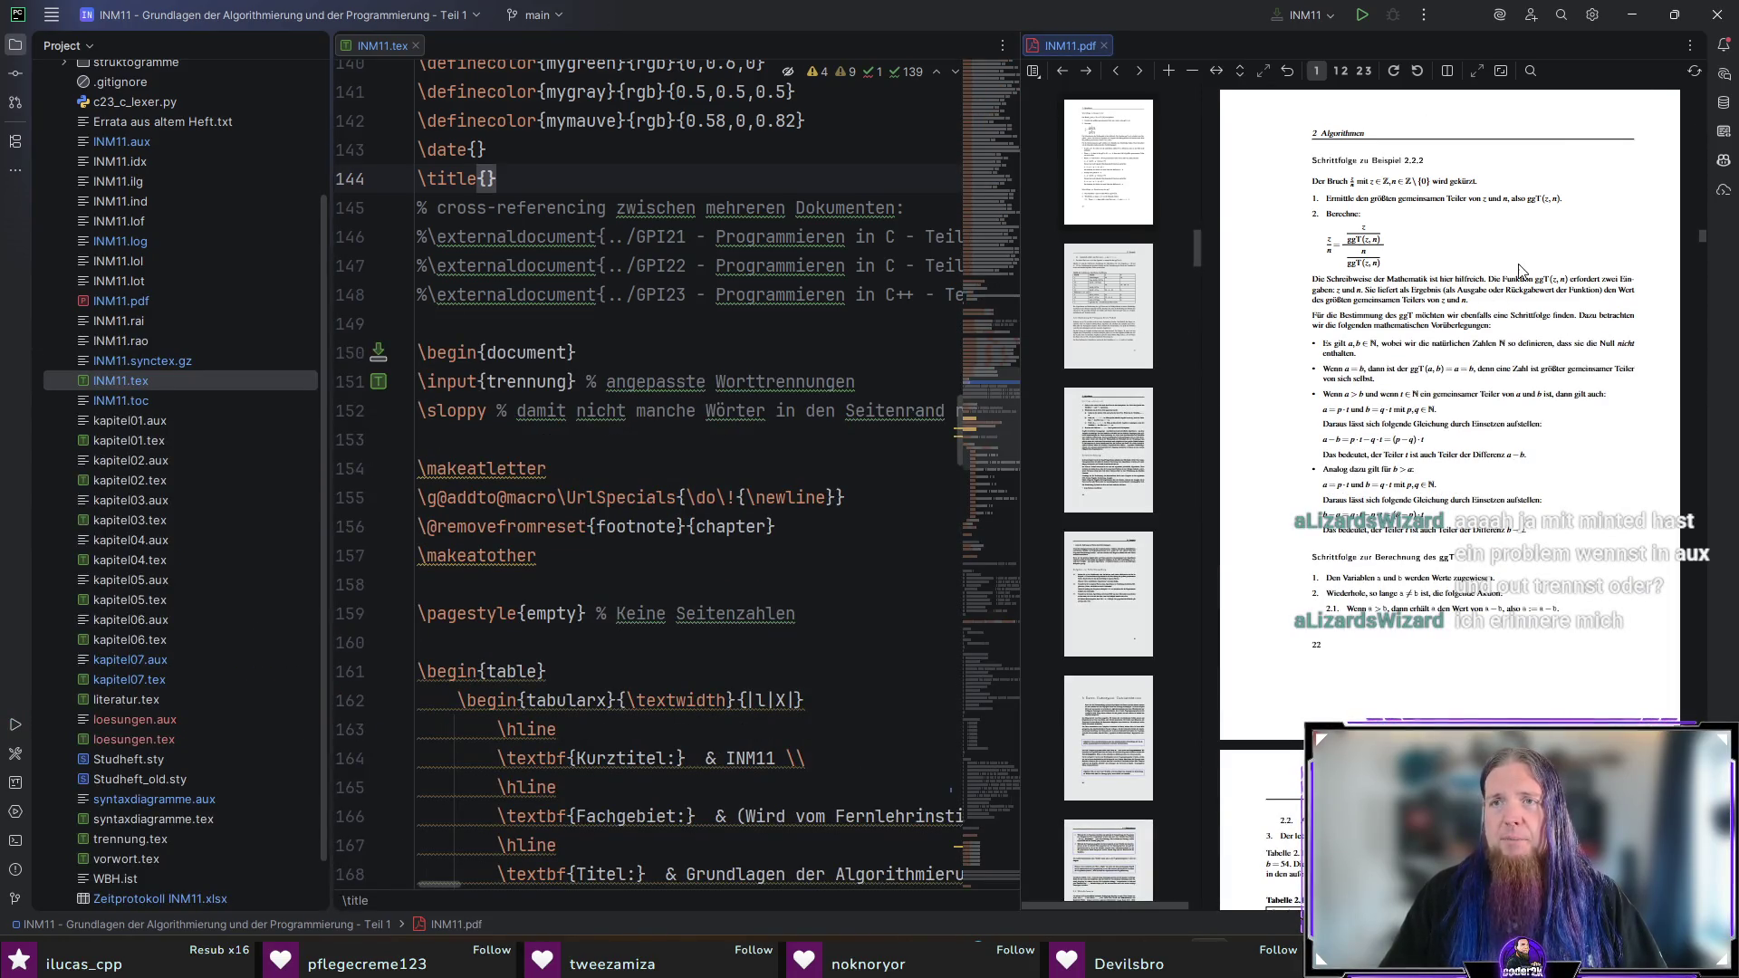
scroll(1521, 270, "down", 1)
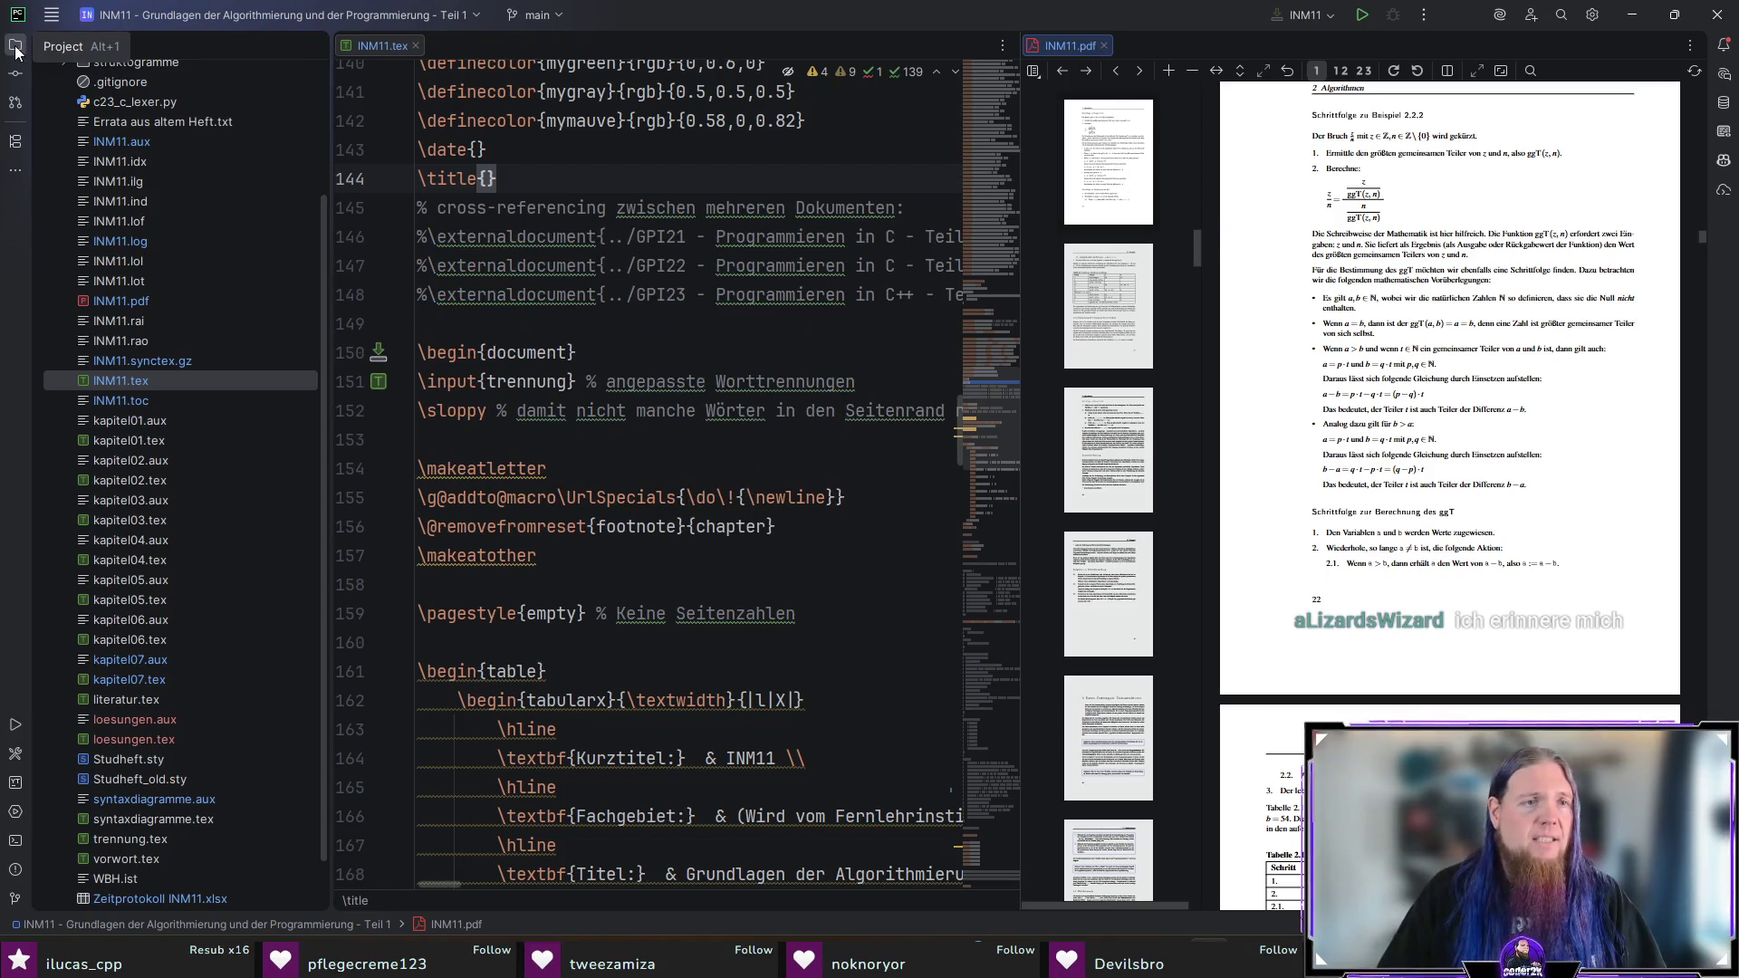
Step: Open the included loesungen.tex and dismiss the German grammar-checker banner
scroll(858, 554, "down", 15)
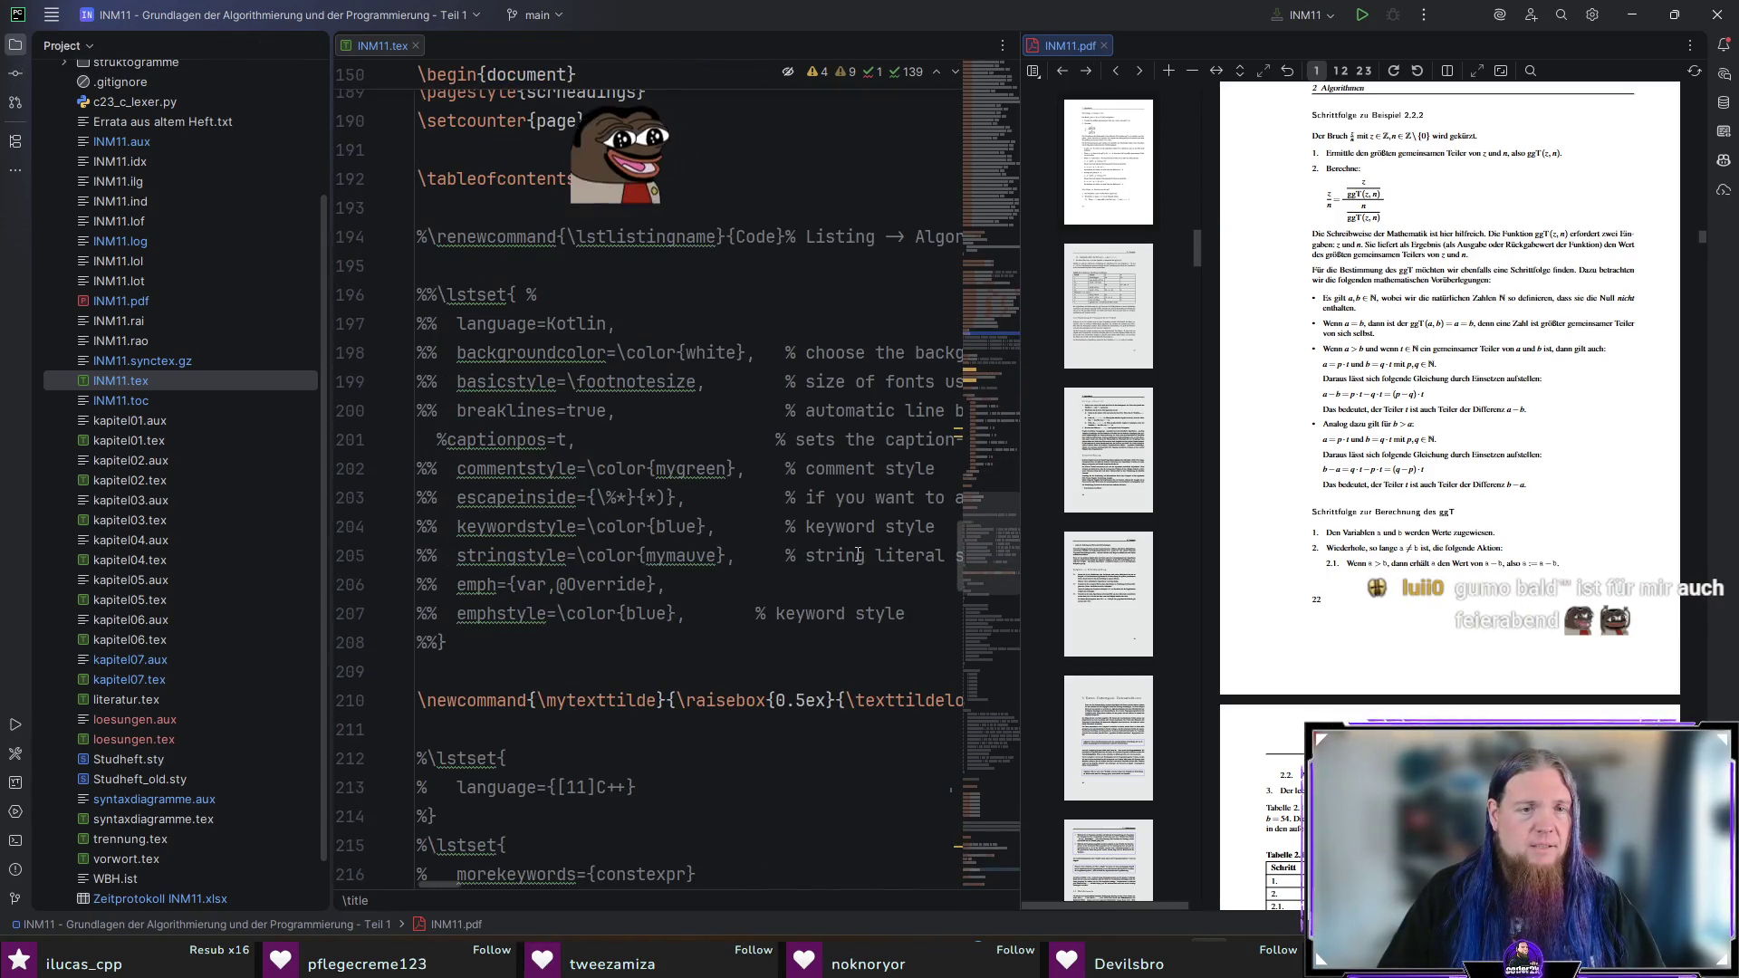
scroll(858, 554, "down", 18)
scroll(765, 740, "down", 6)
scroll(563, 733, "up", 3)
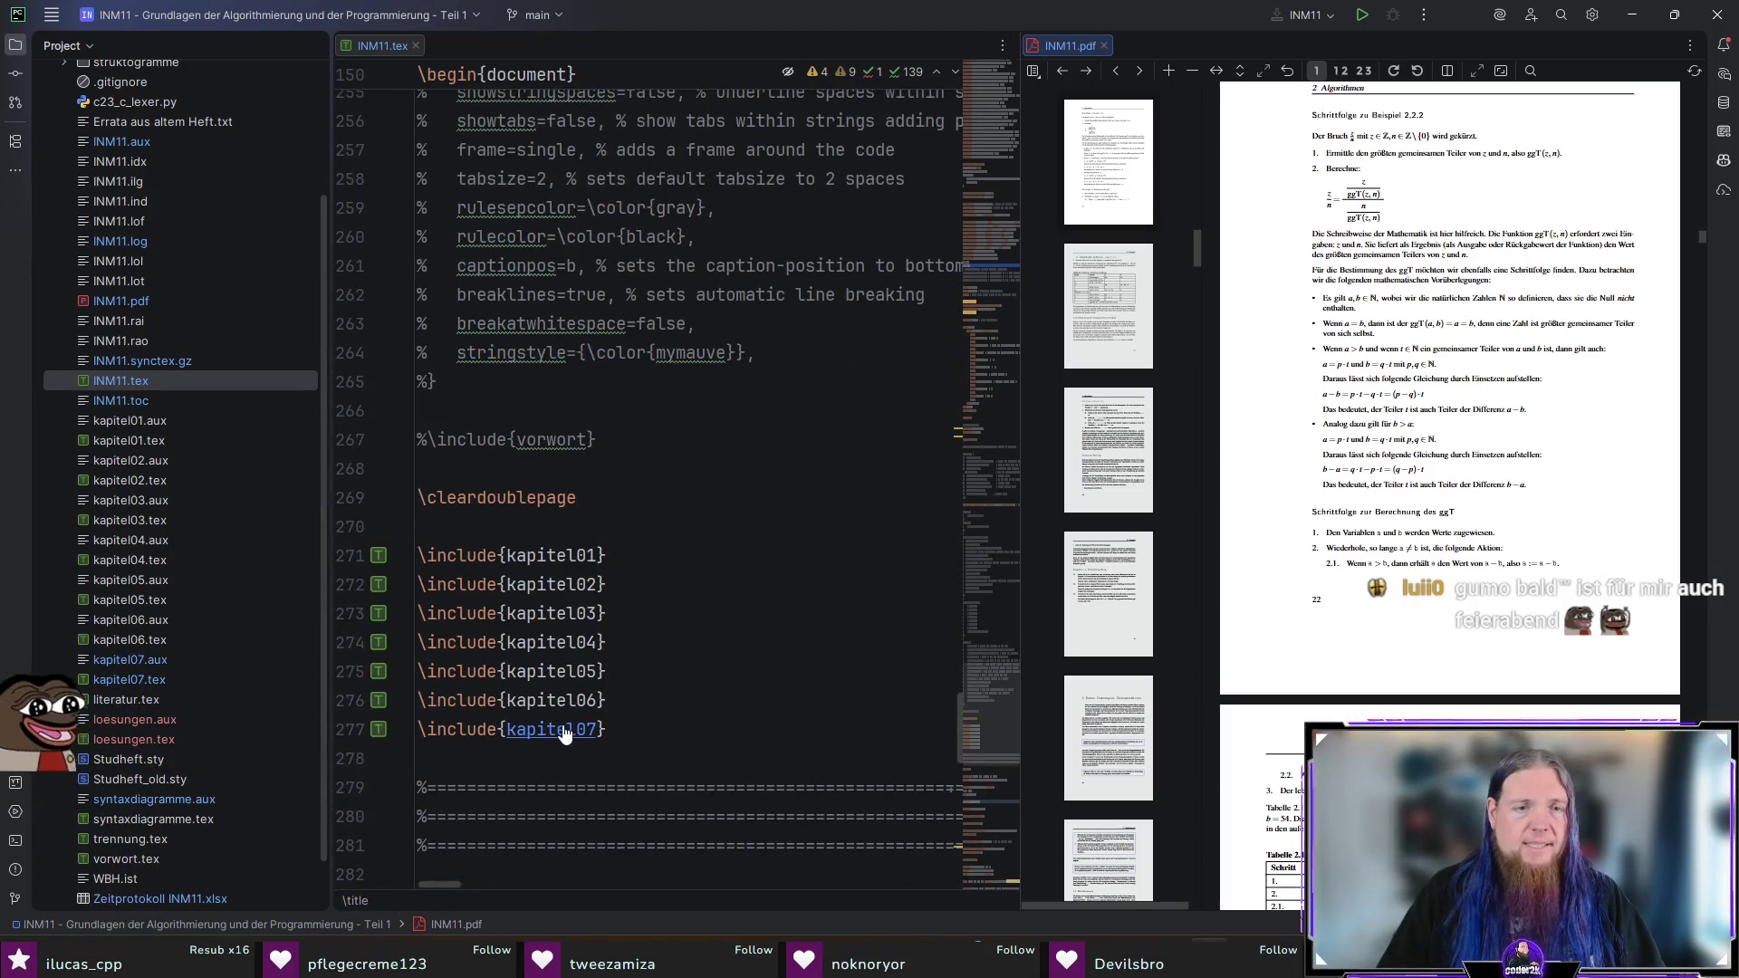
scroll(860, 659, "down", 5)
scroll(775, 652, "down", 2)
left_click(553, 563, "ctrl")
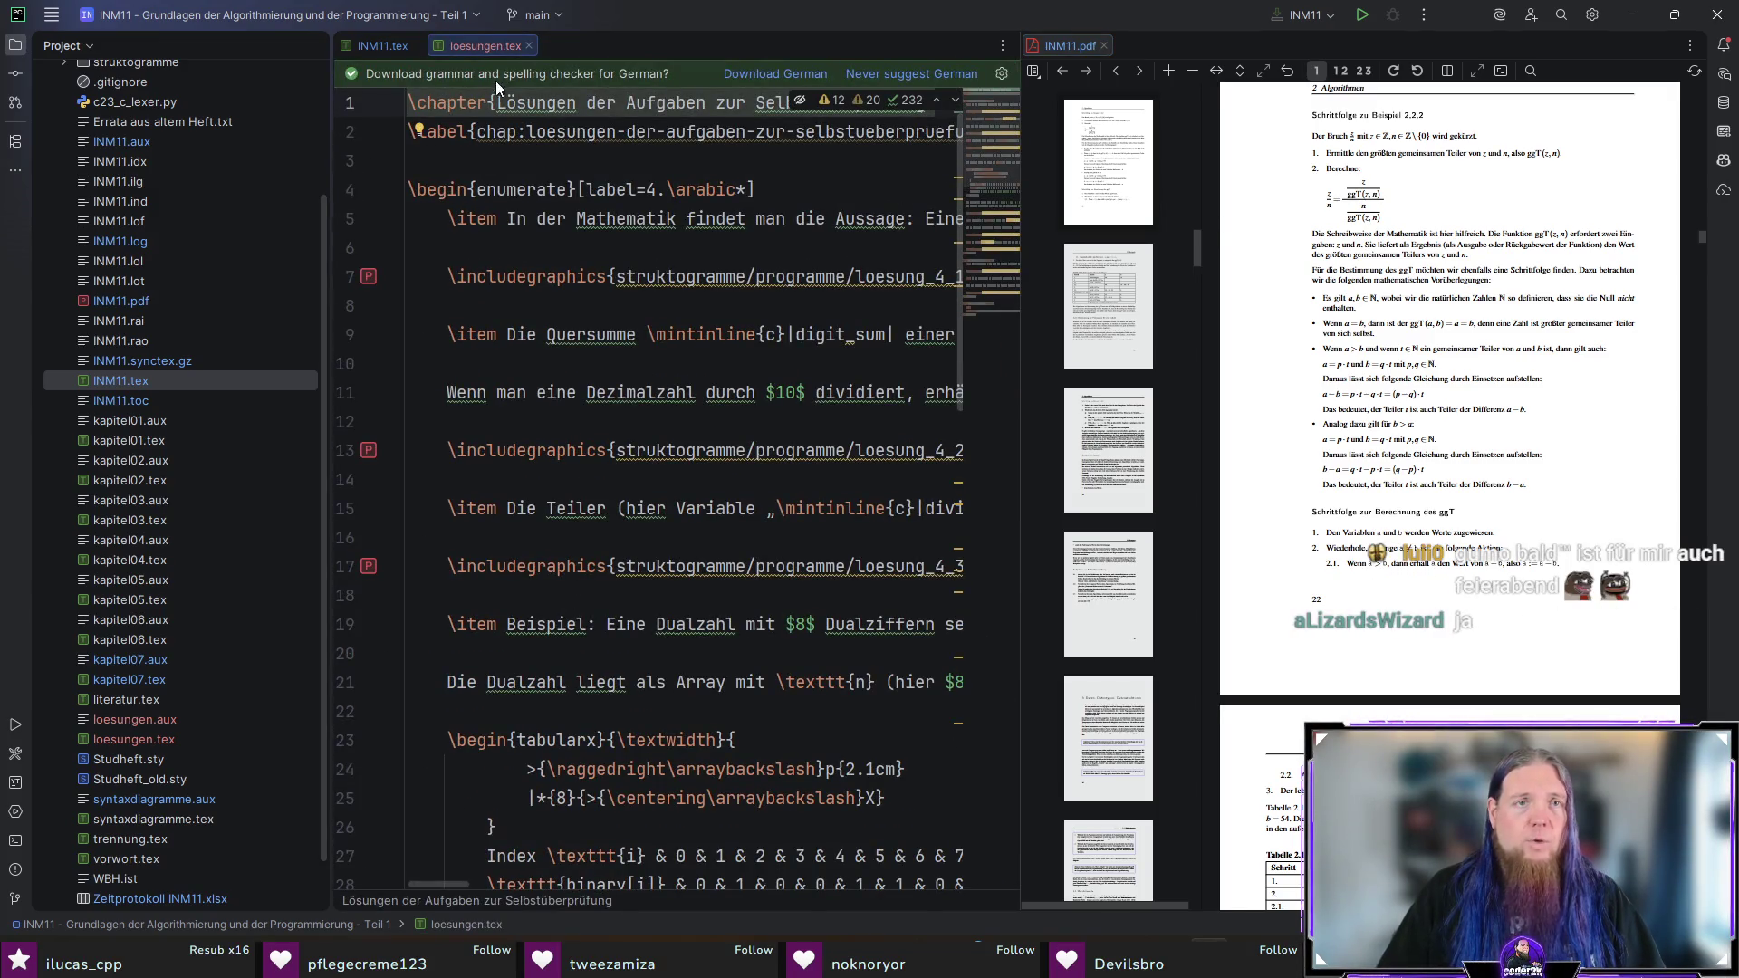
left_click(791, 77)
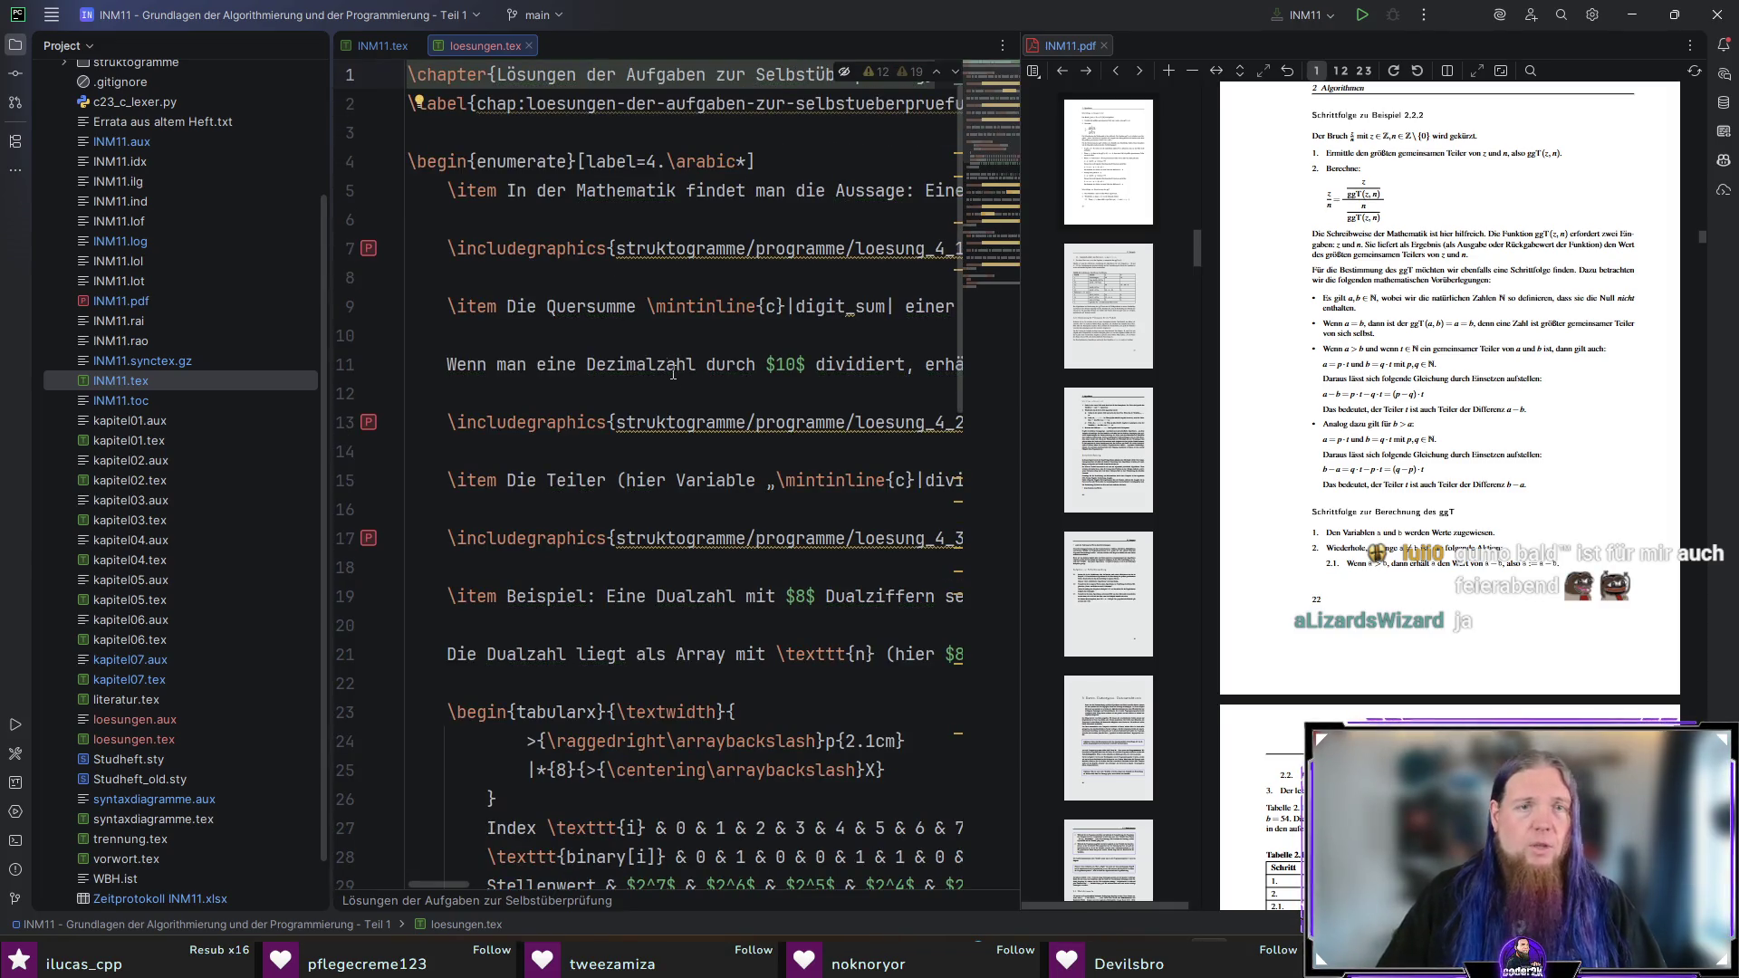
Step: Preview and close the loesung_4_1.pdf diagram, then bring up line 9's editing actions
left_click(513, 307, "ctrl")
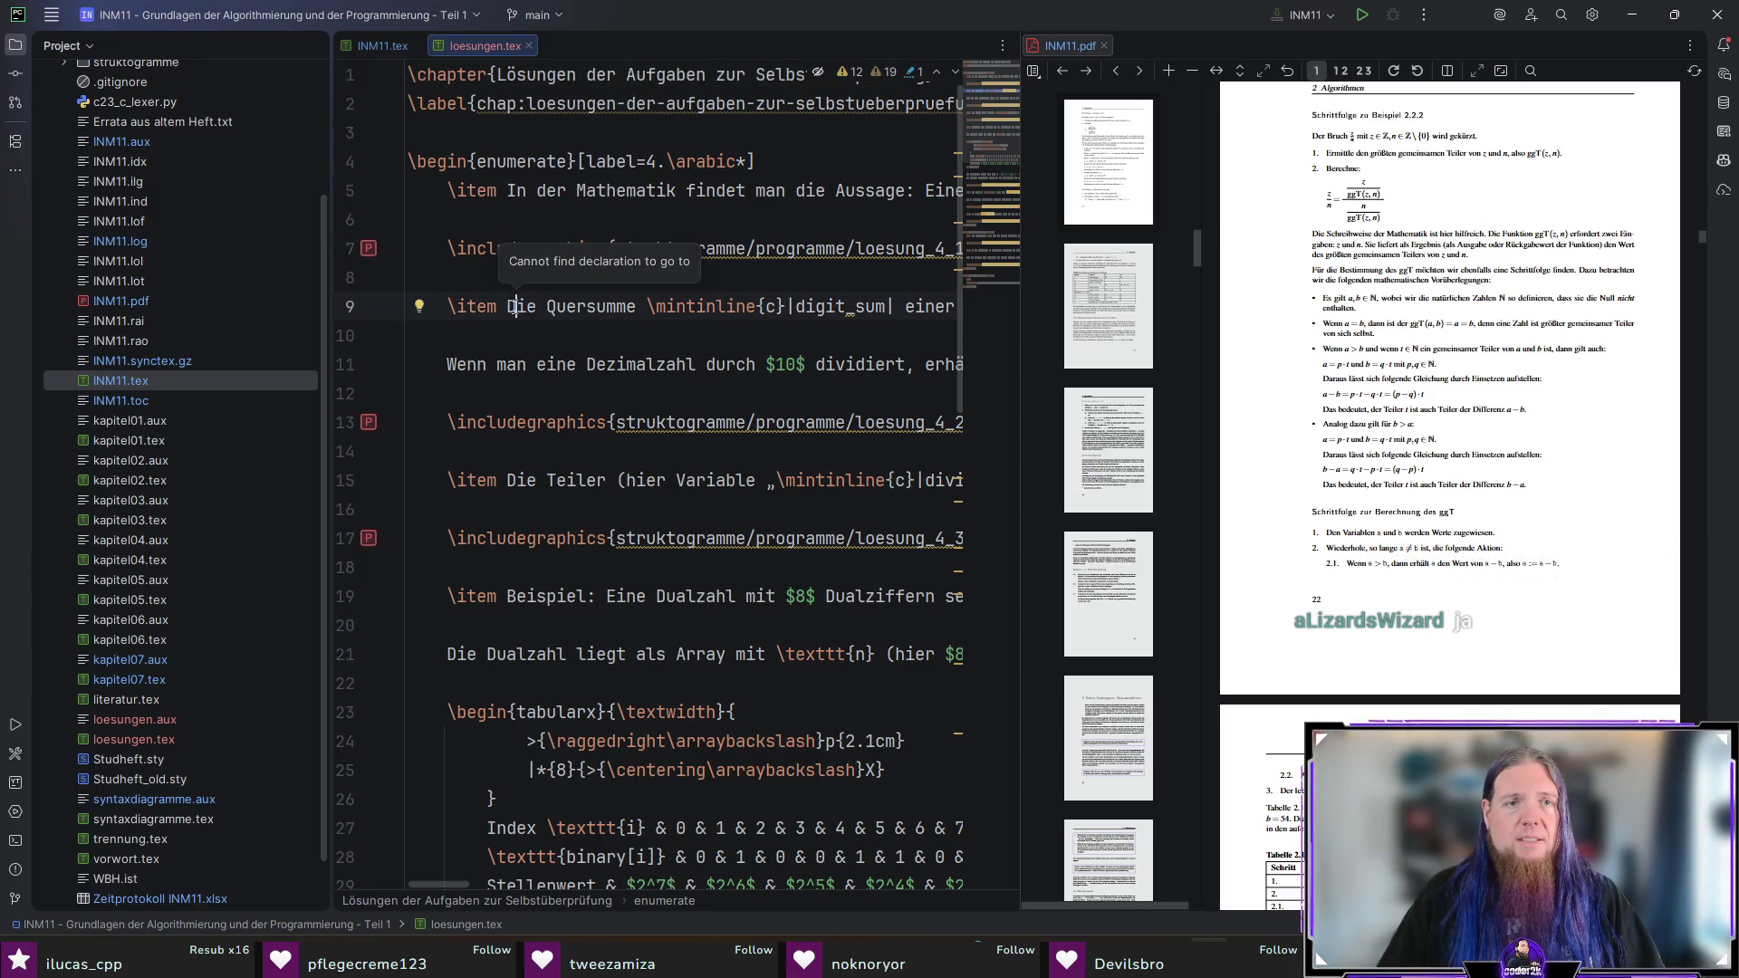
right_click(521, 308)
left_click(394, 275)
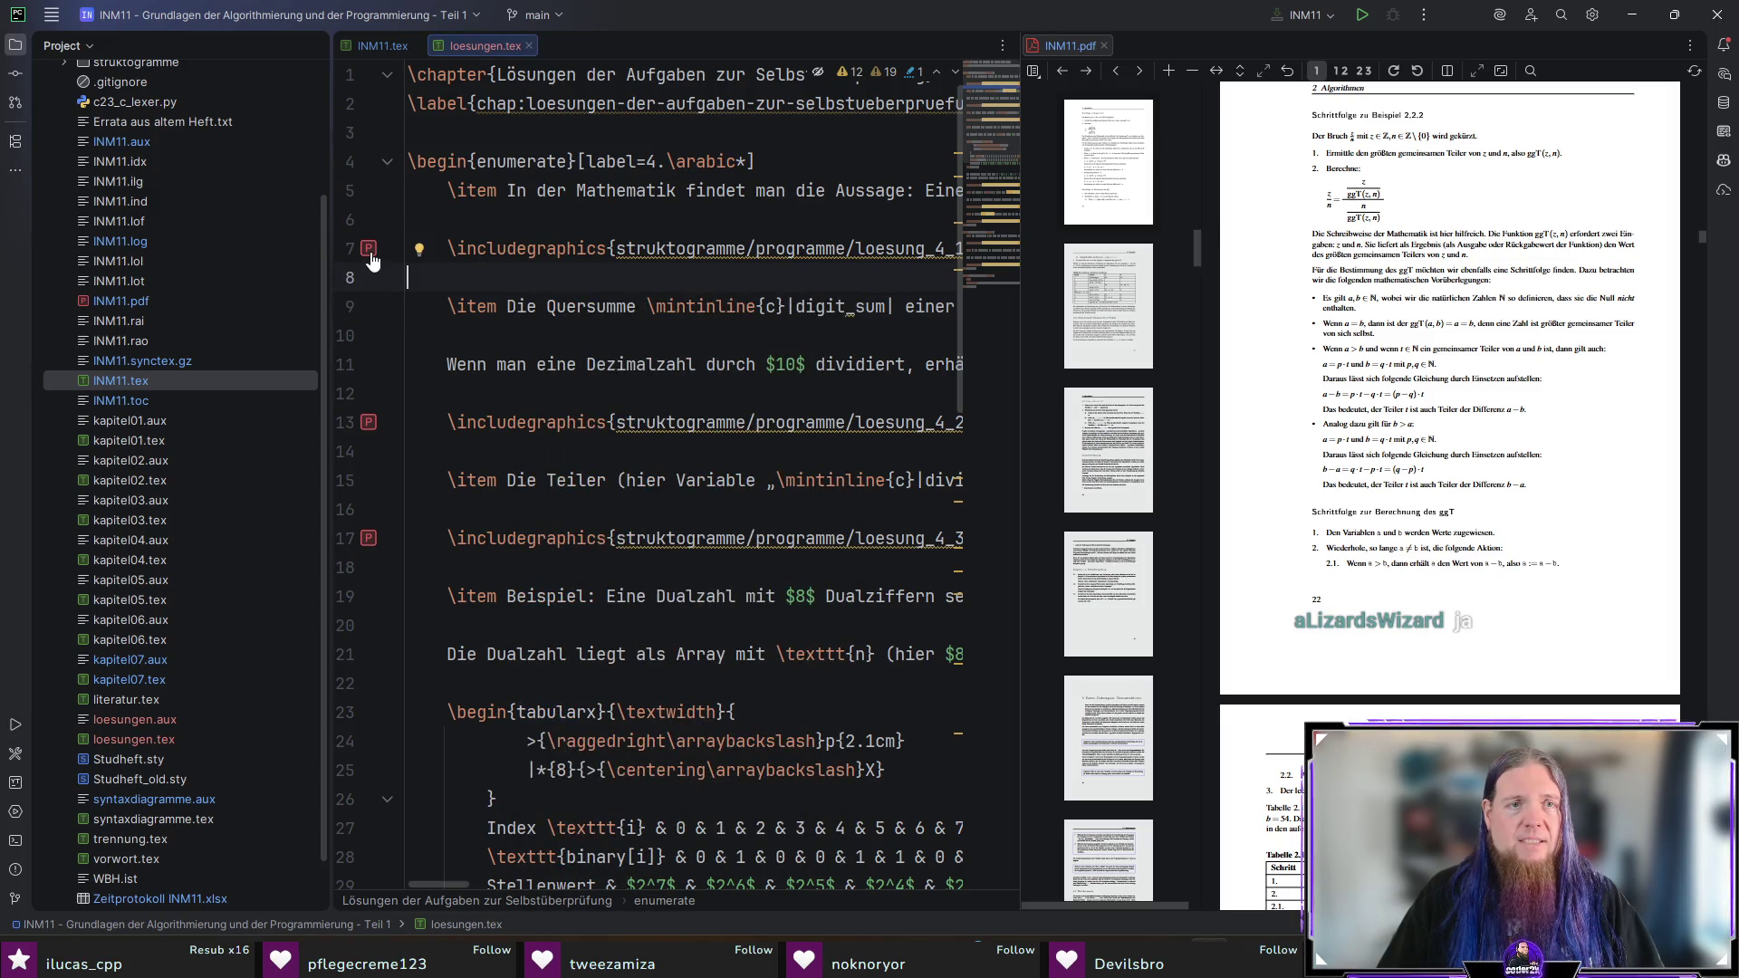
left_click(368, 250)
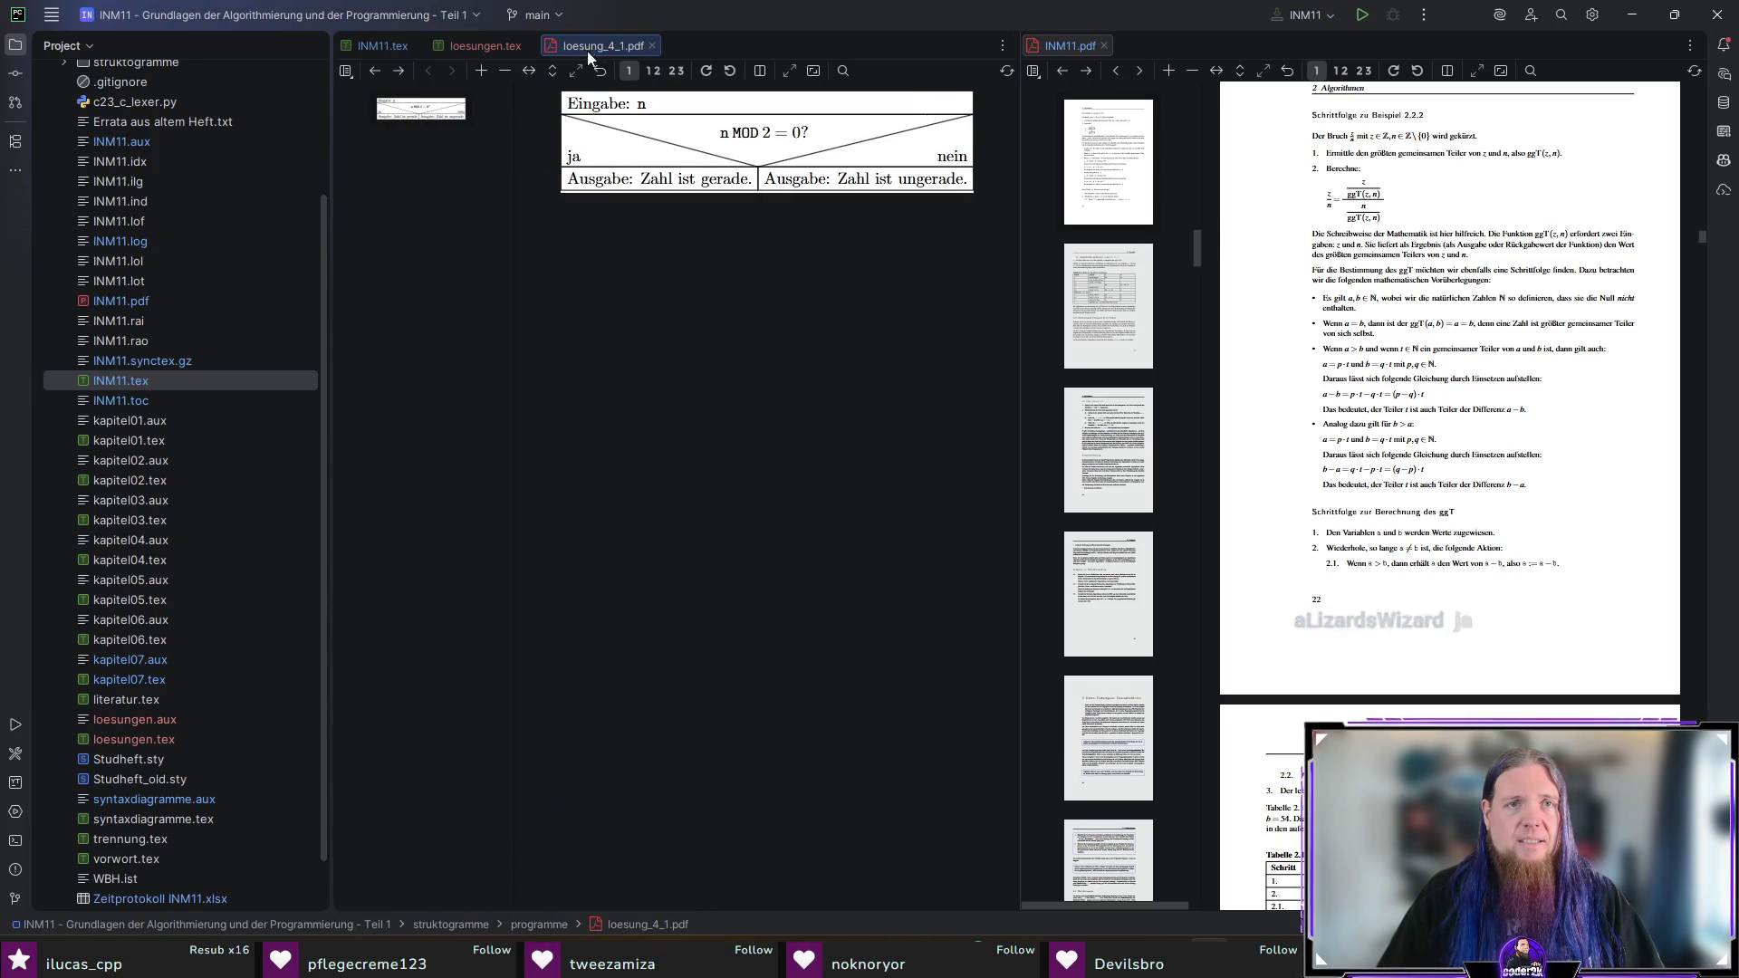
left_click(652, 46)
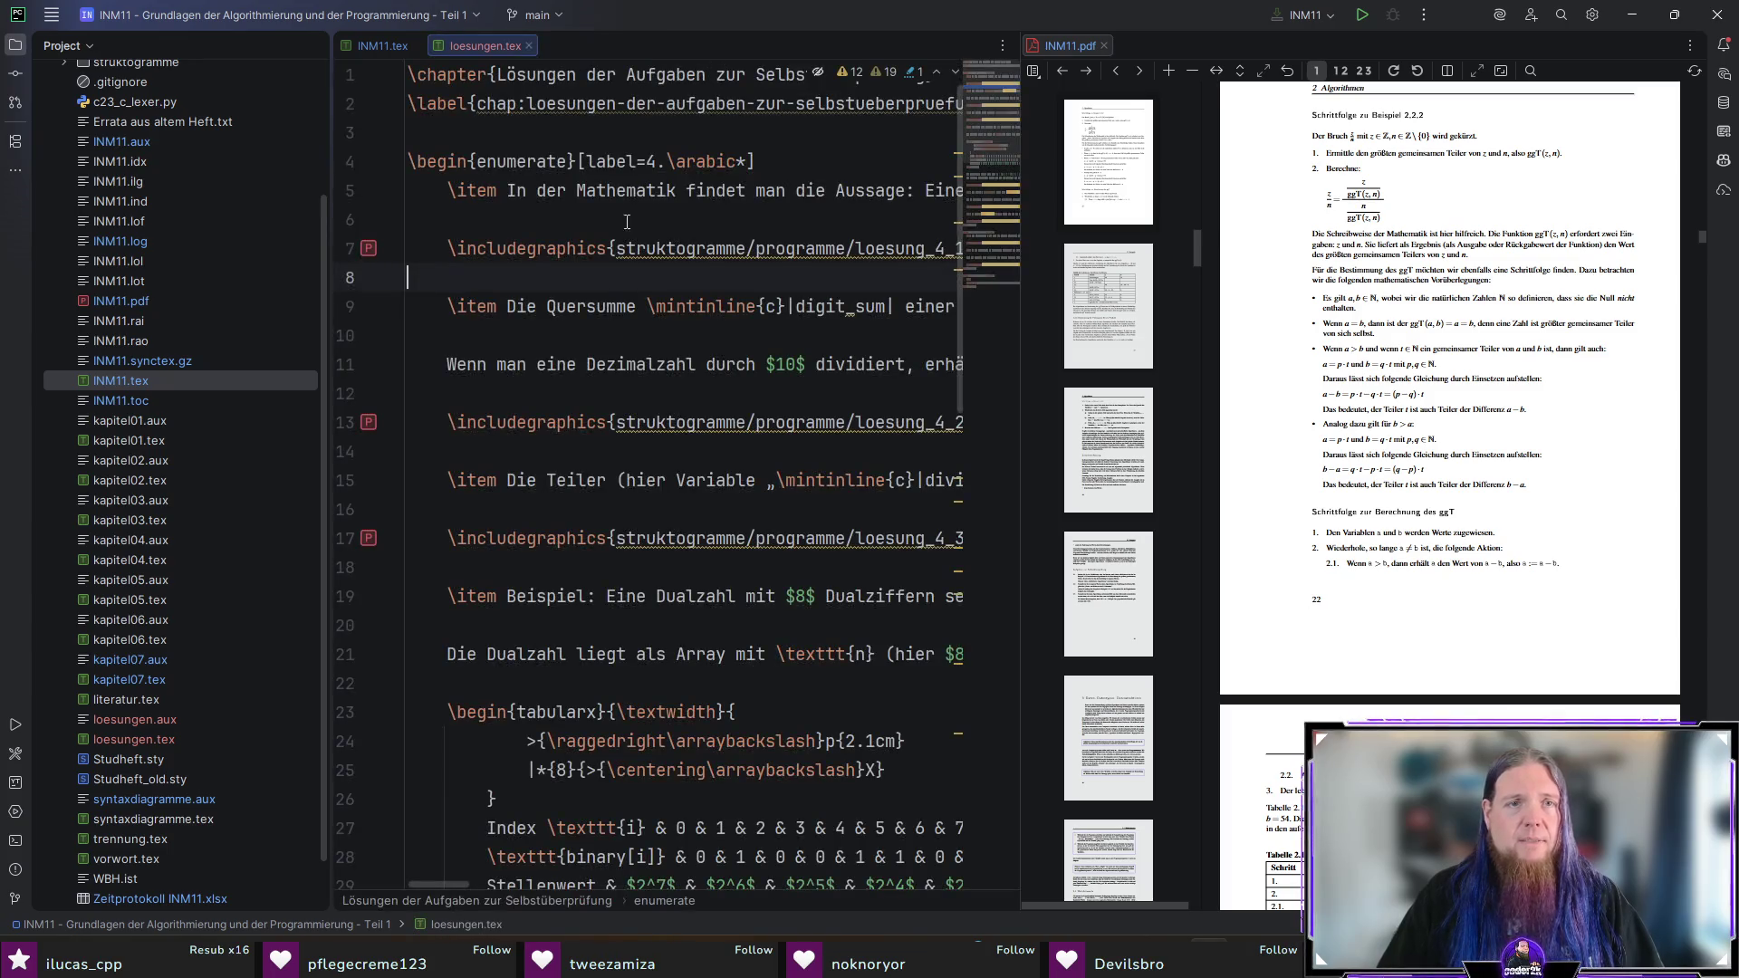
right_click(516, 307)
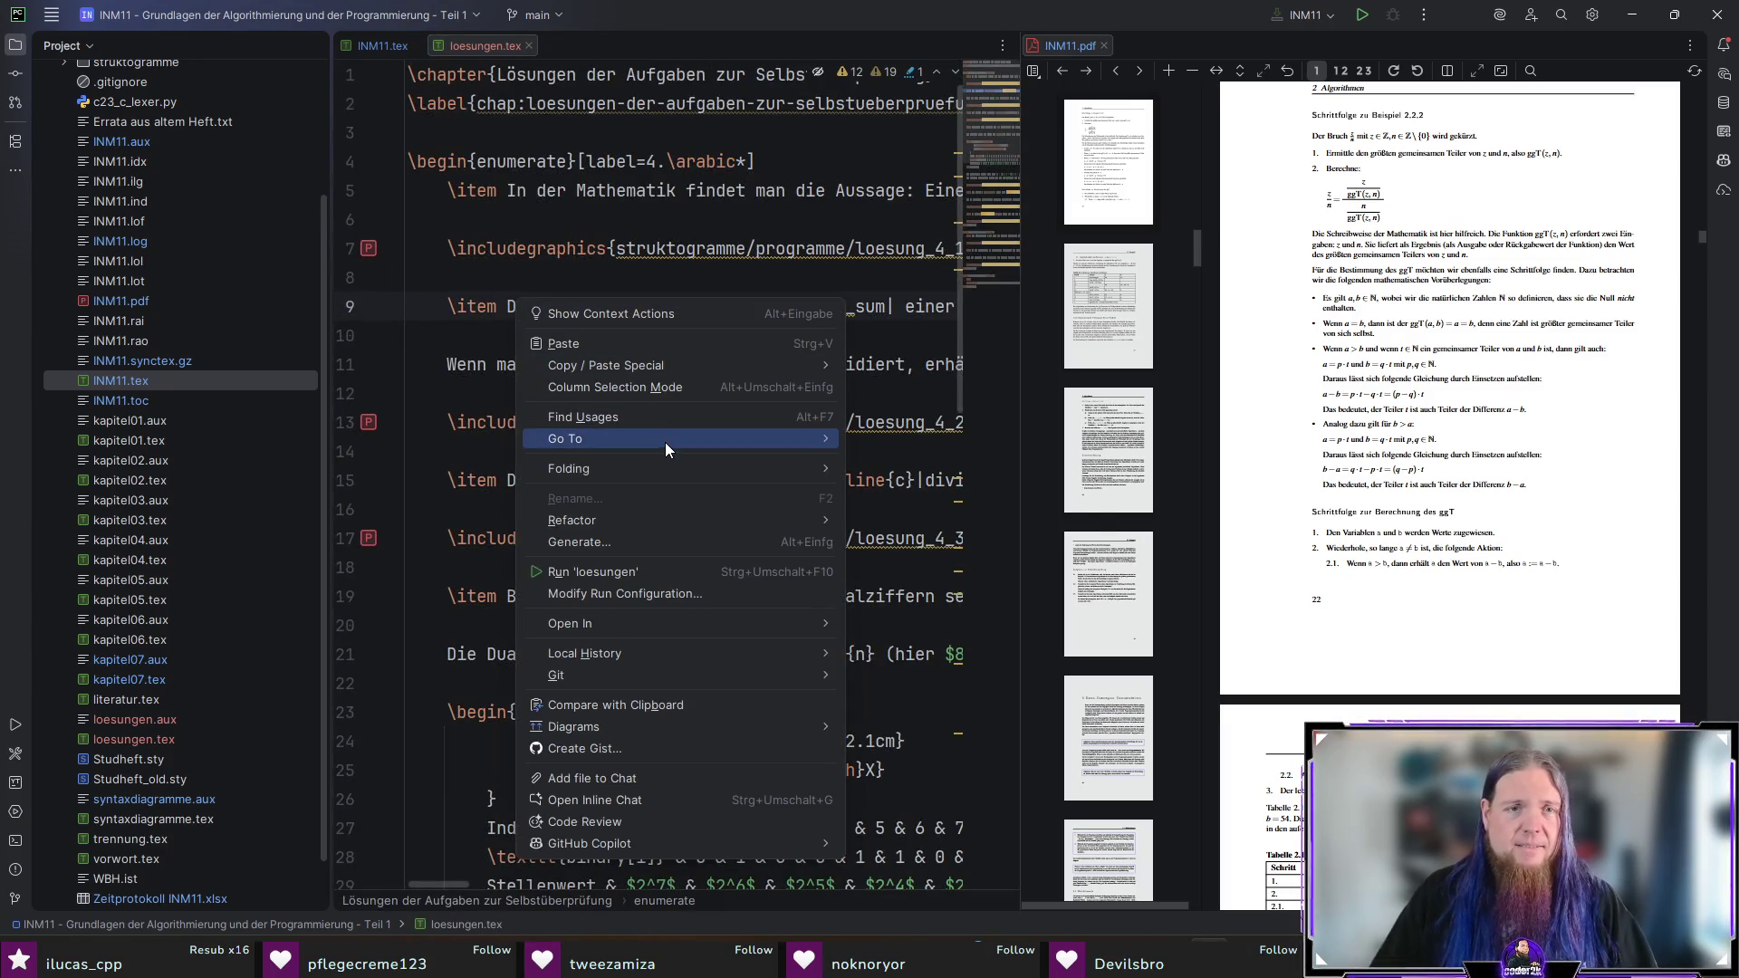
mouse_move(666, 443)
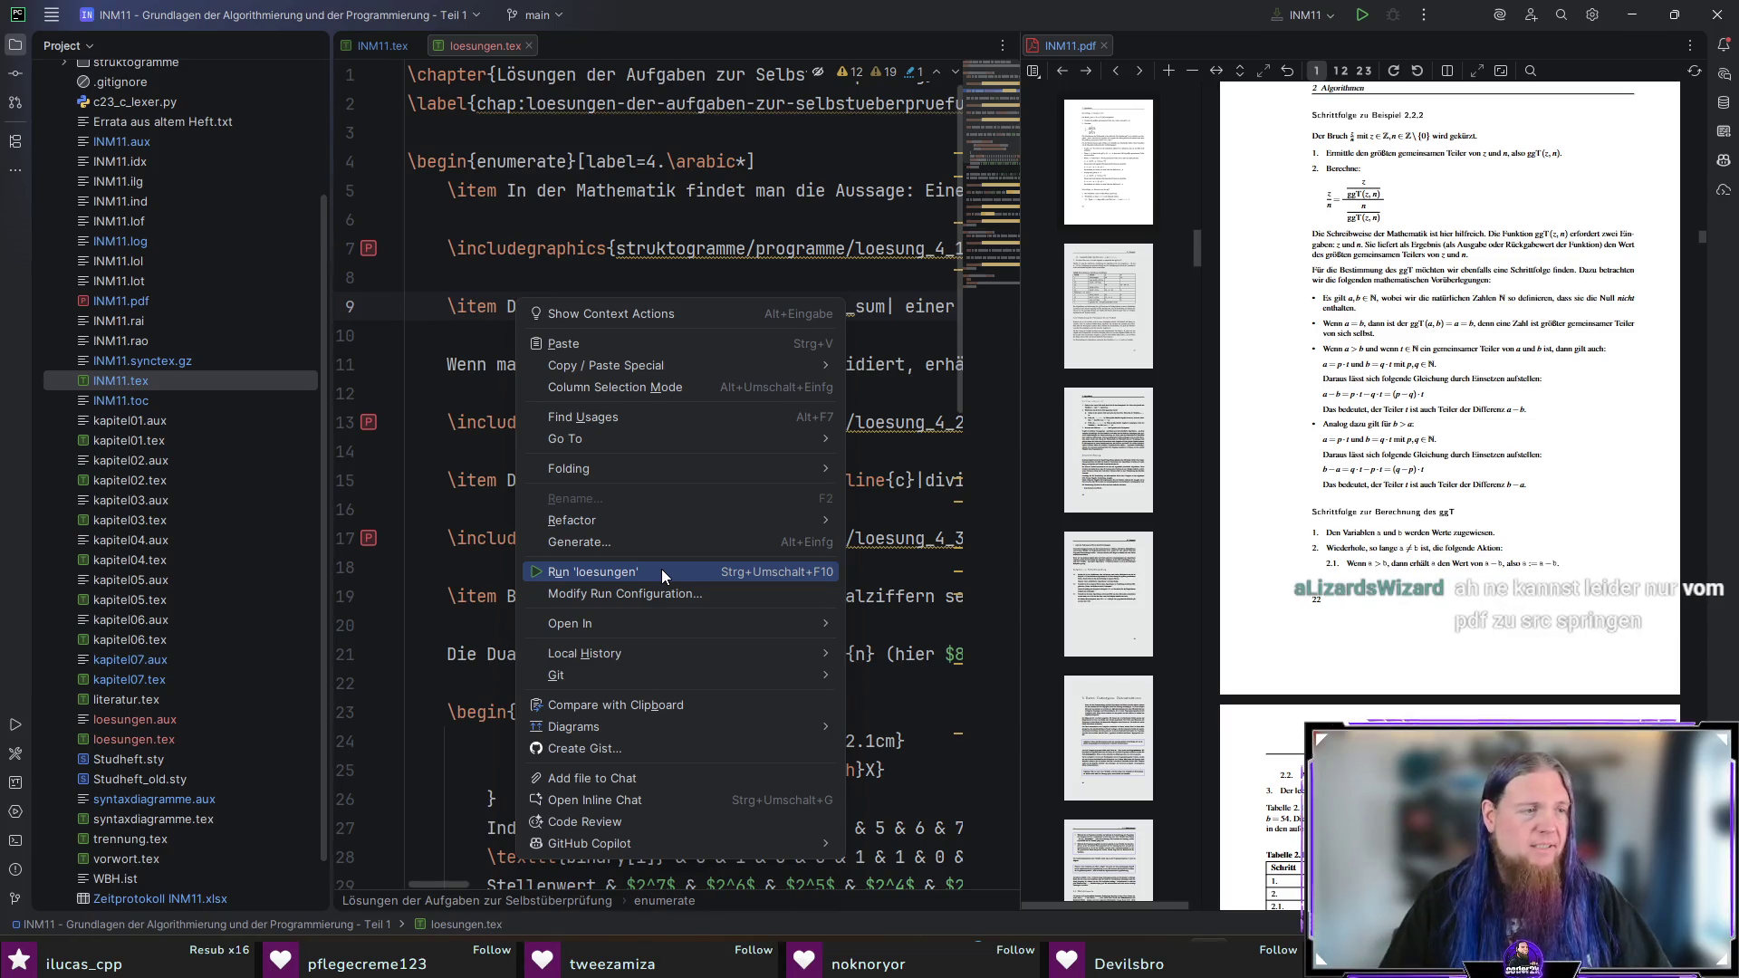
left_click(454, 337)
scroll(1540, 543, "down", 3)
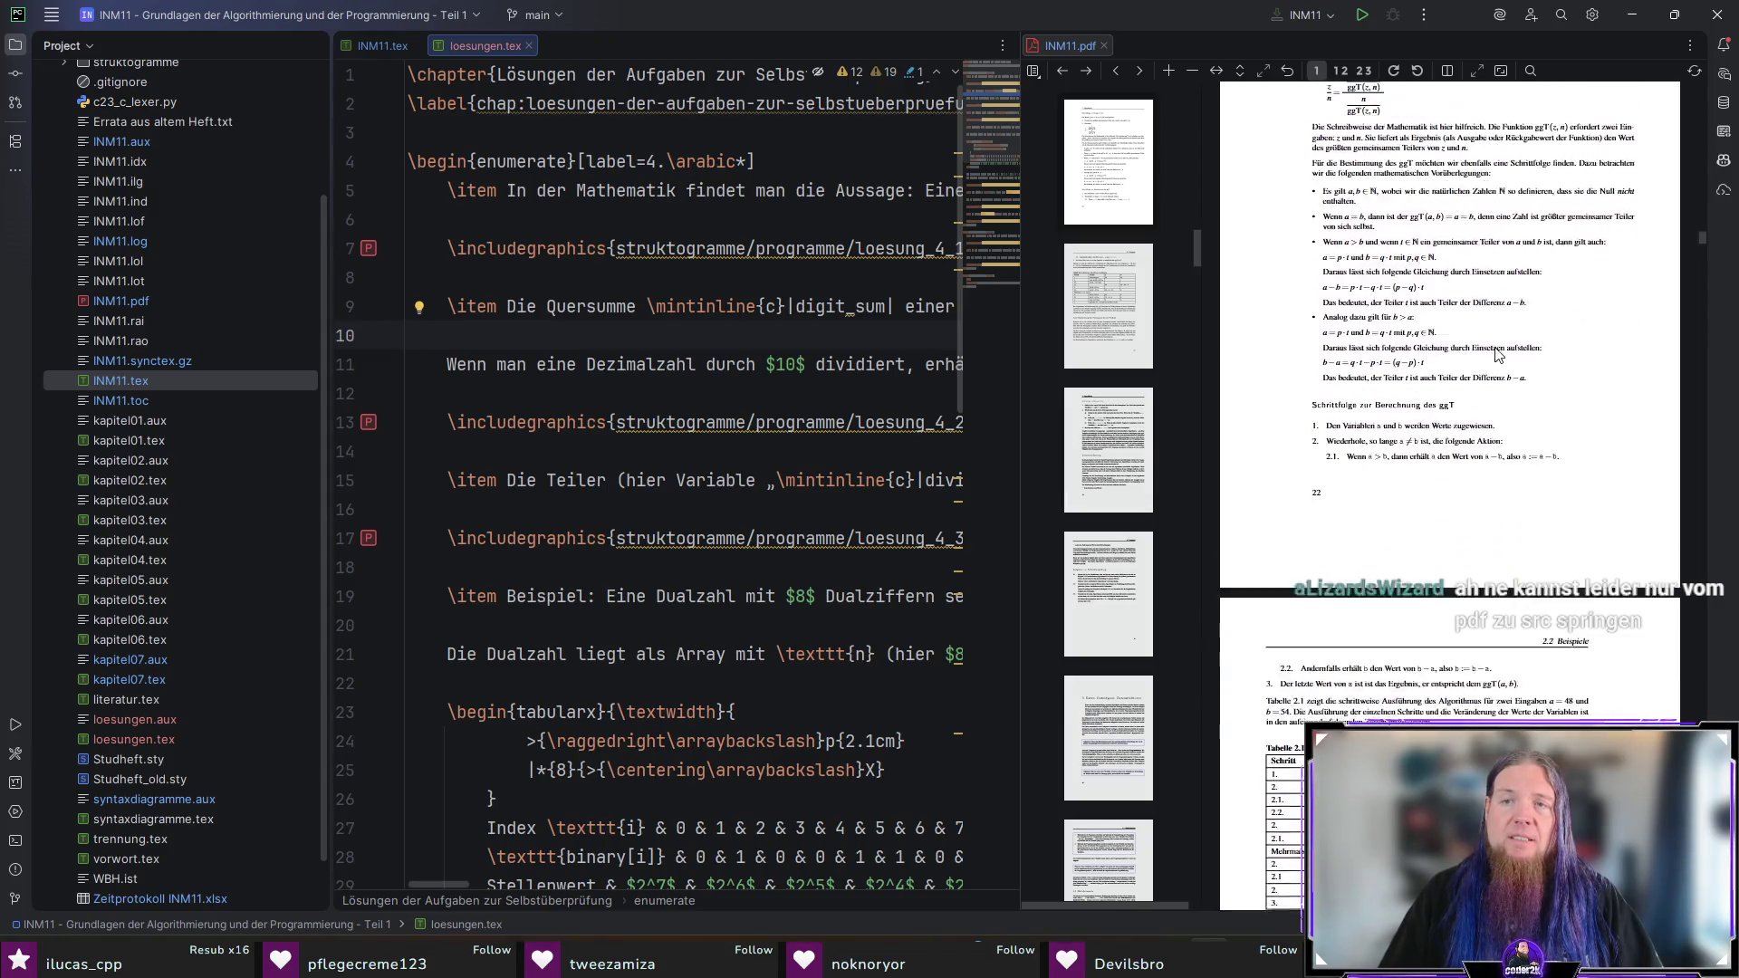
scroll(1595, 509, "up", 3)
scroll(1596, 509, "down", 5)
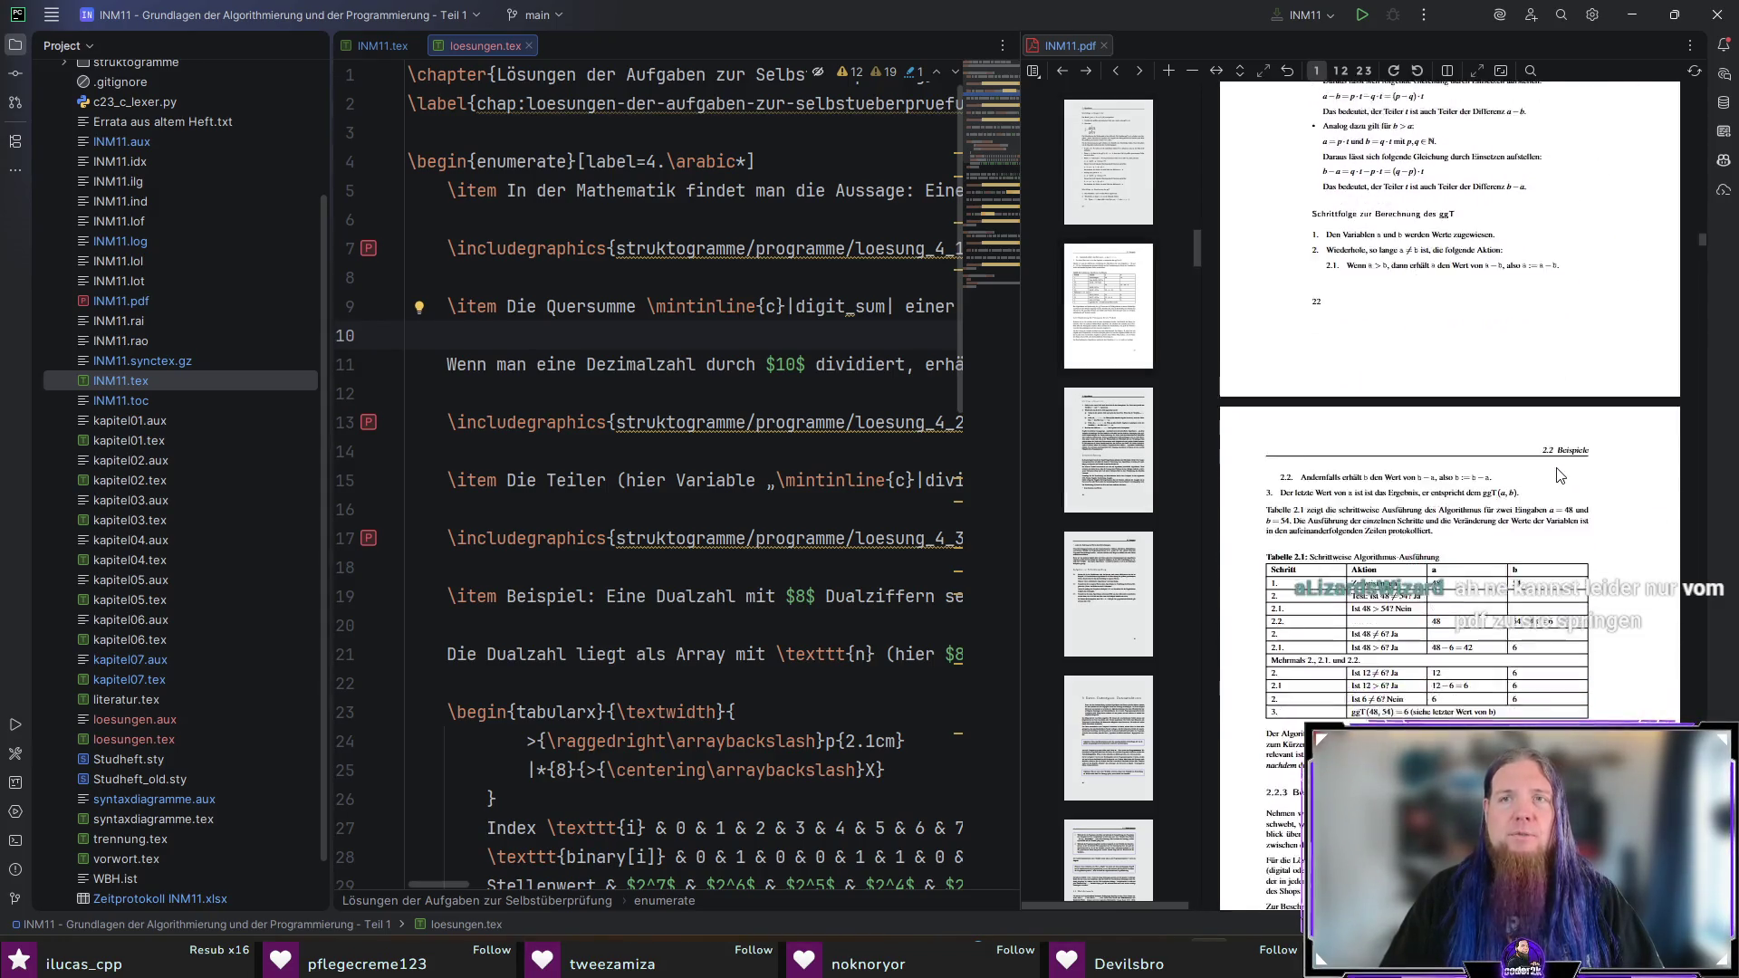
left_click(1326, 206)
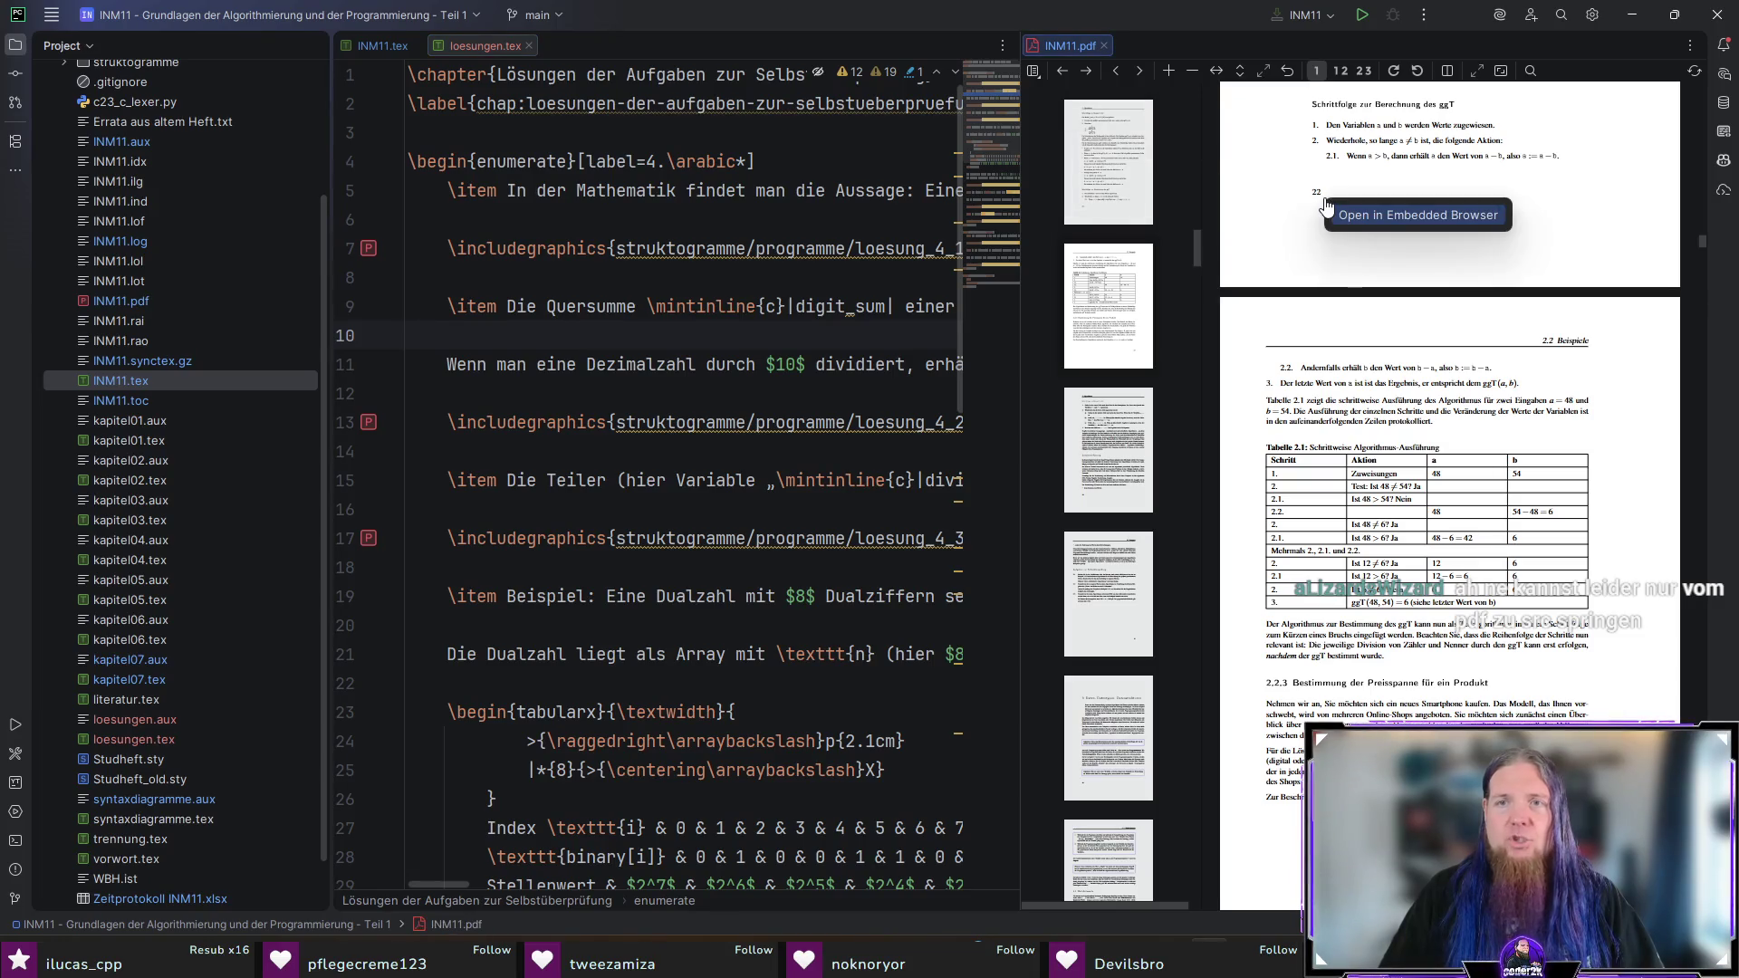
scroll(1675, 272, "down", 2)
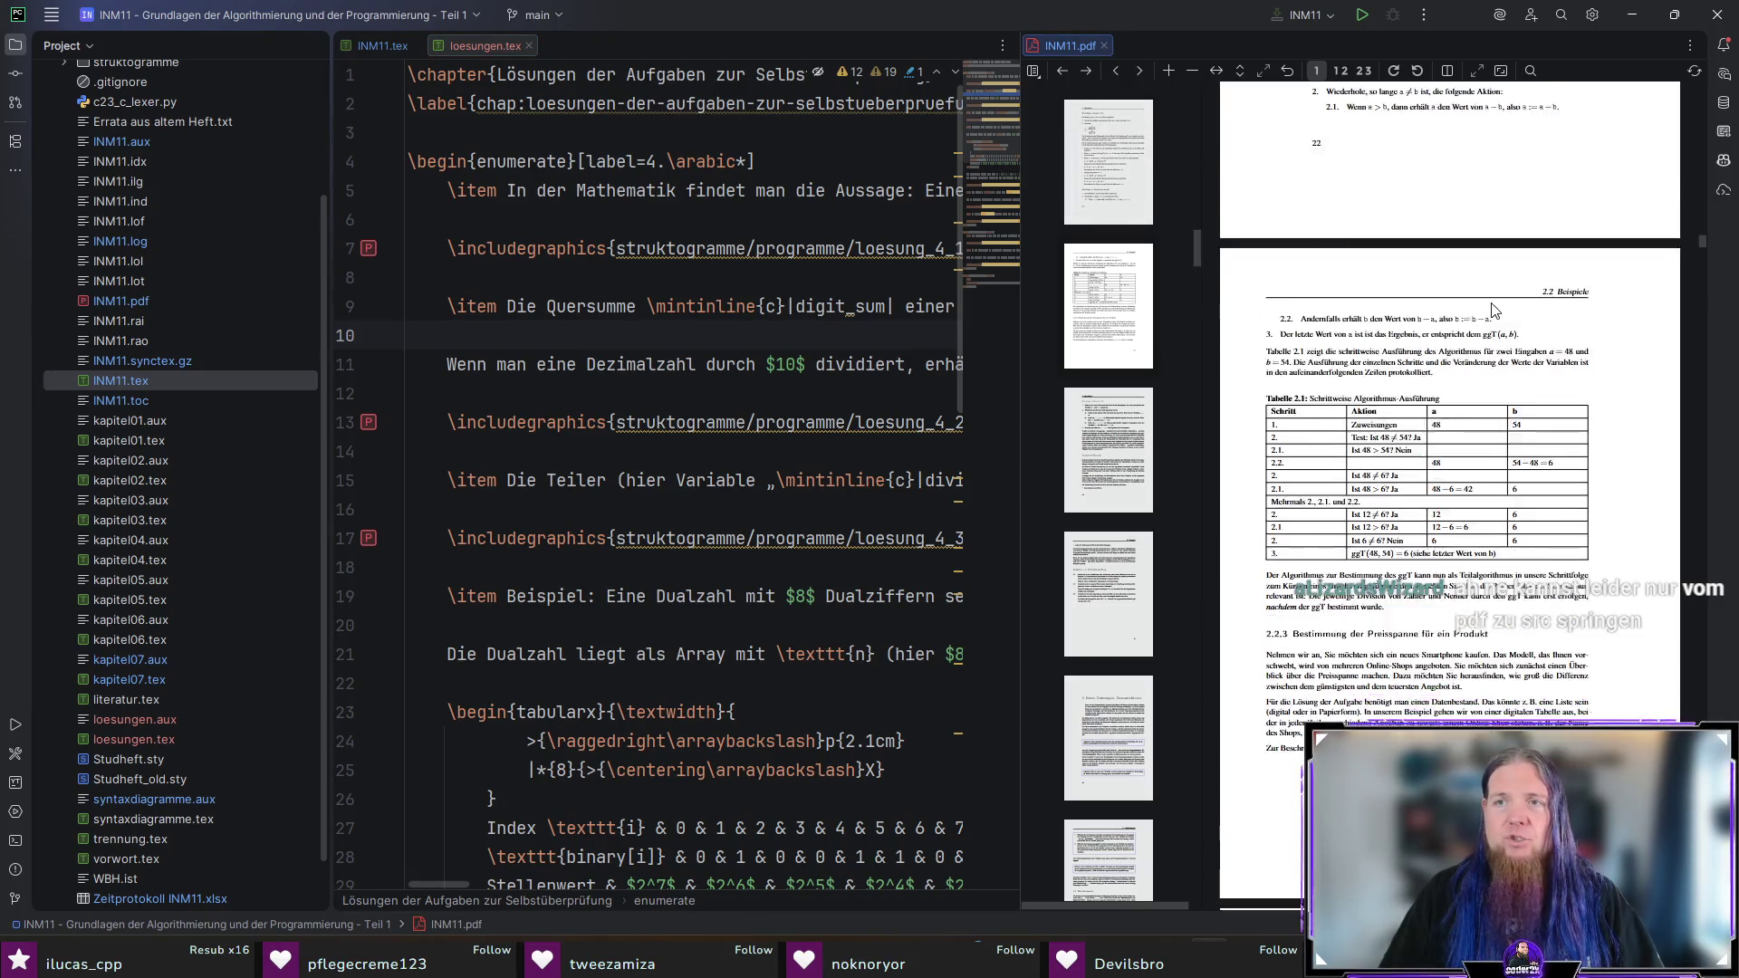
left_click_drag(1701, 245, 1702, 341)
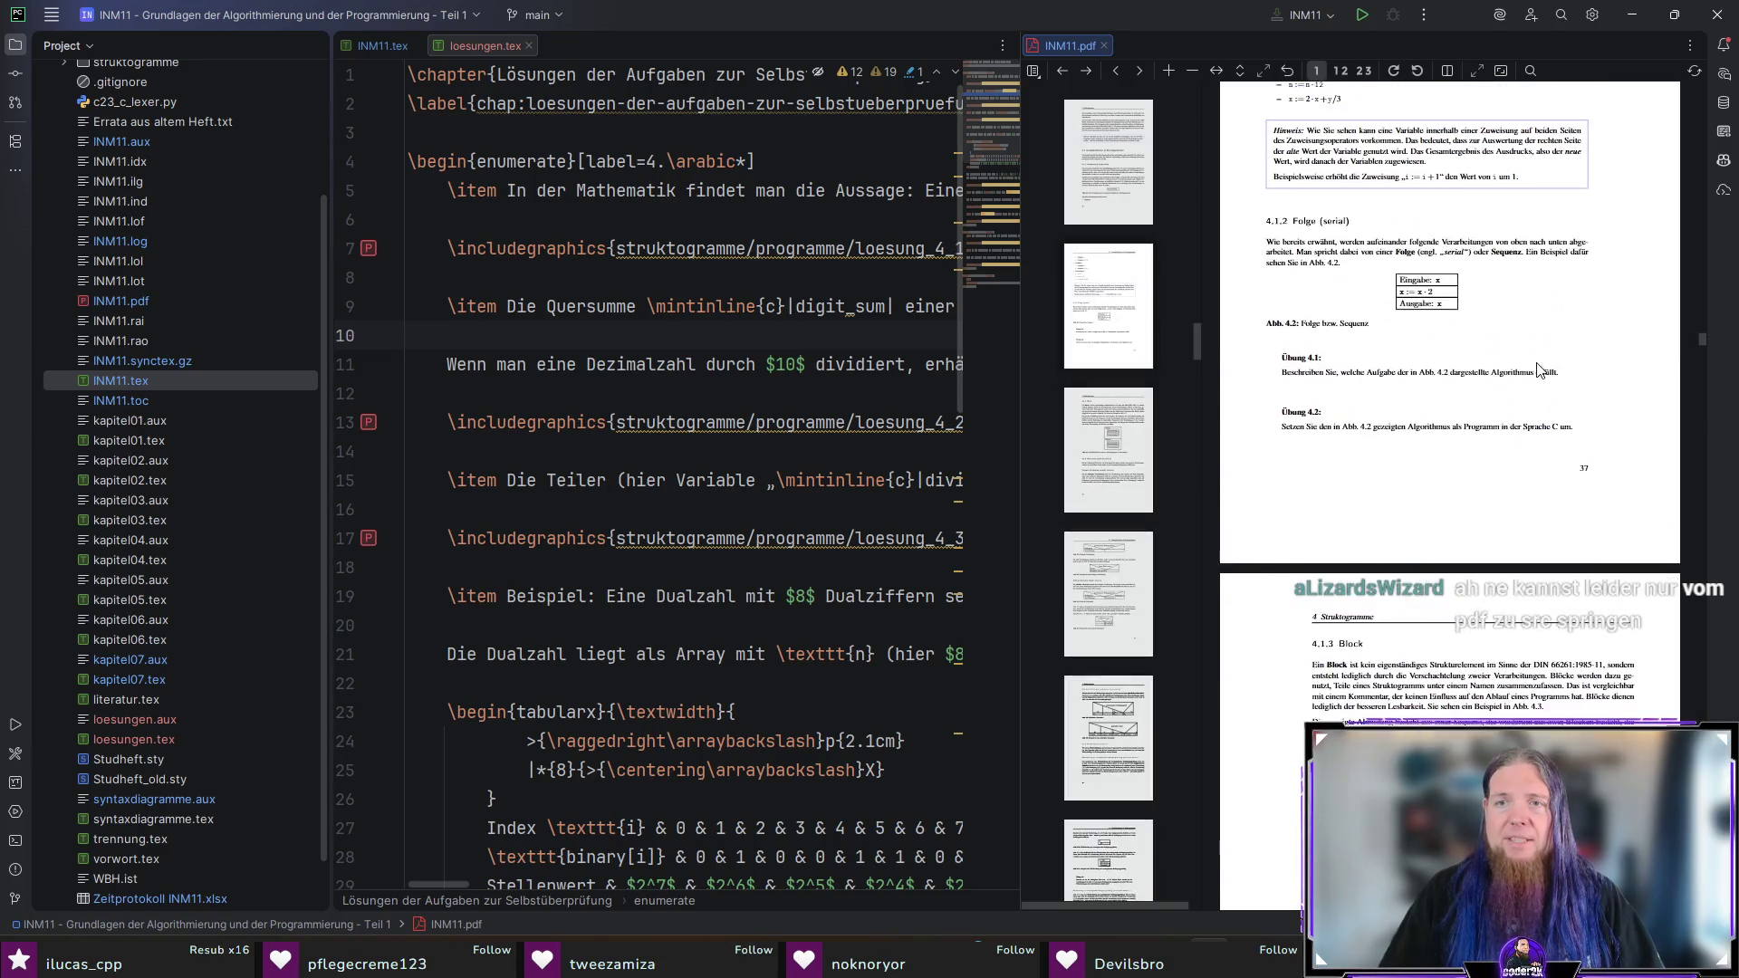
scroll(1537, 369, "down", 8)
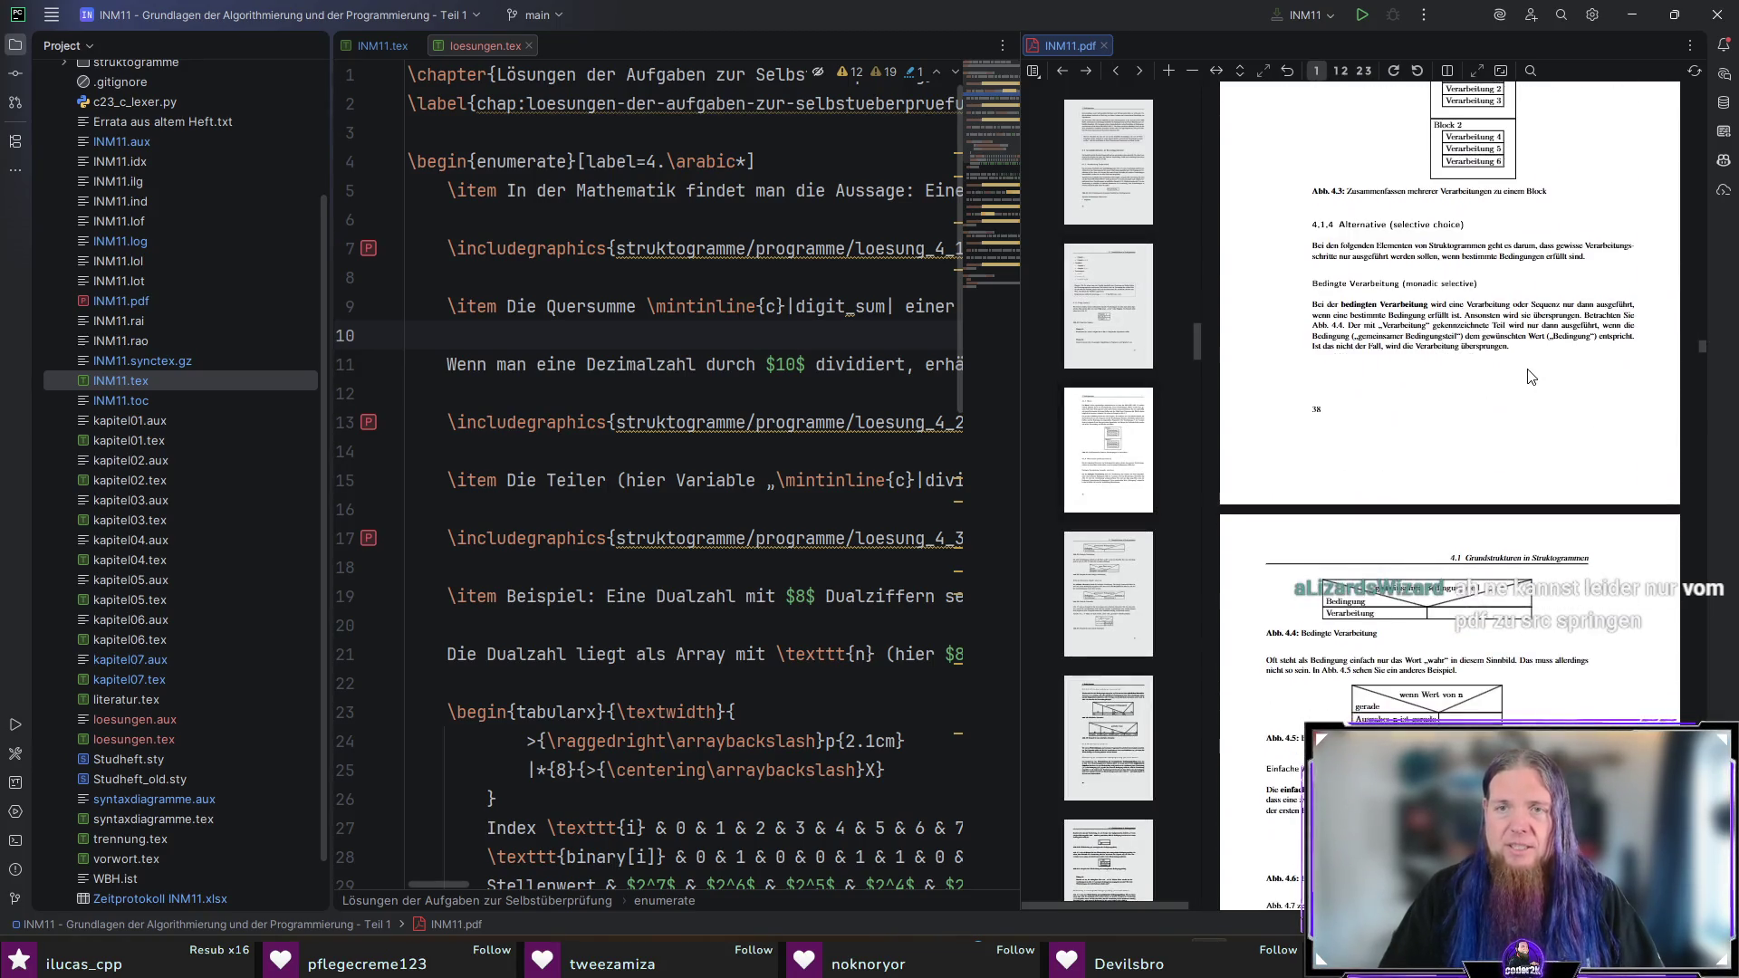
left_click_drag(1194, 340, 1194, 894)
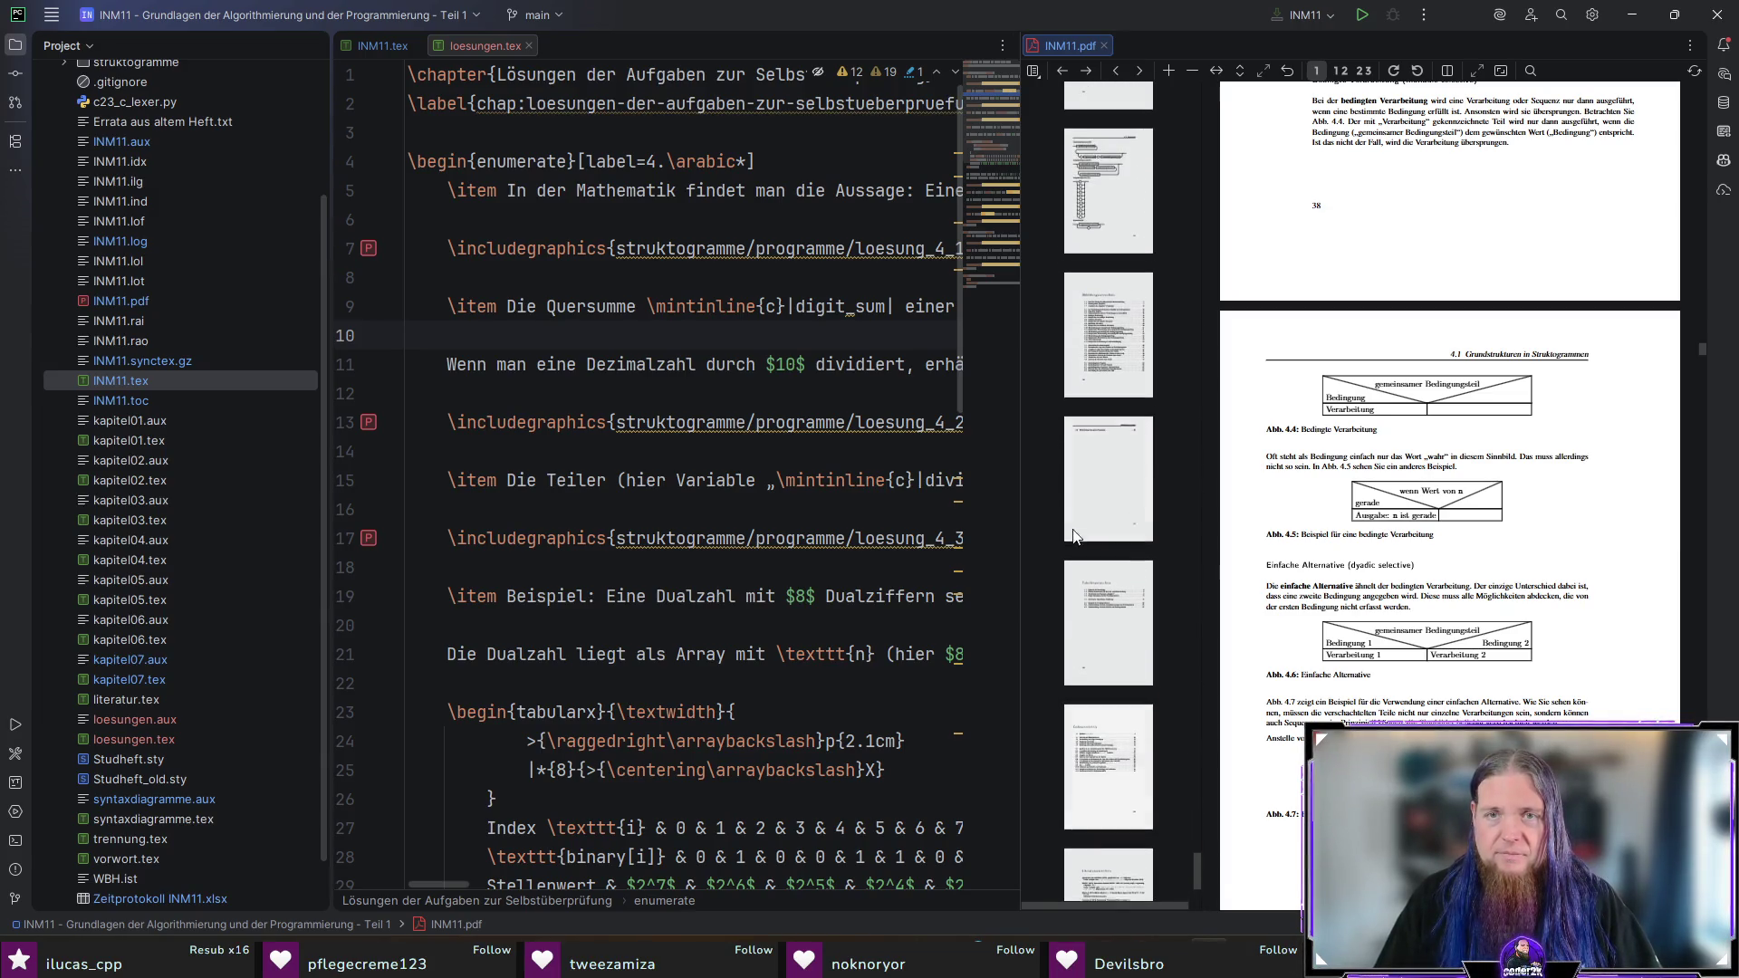
scroll(1103, 481, "up", 1)
left_click(1106, 344)
left_click(1097, 192)
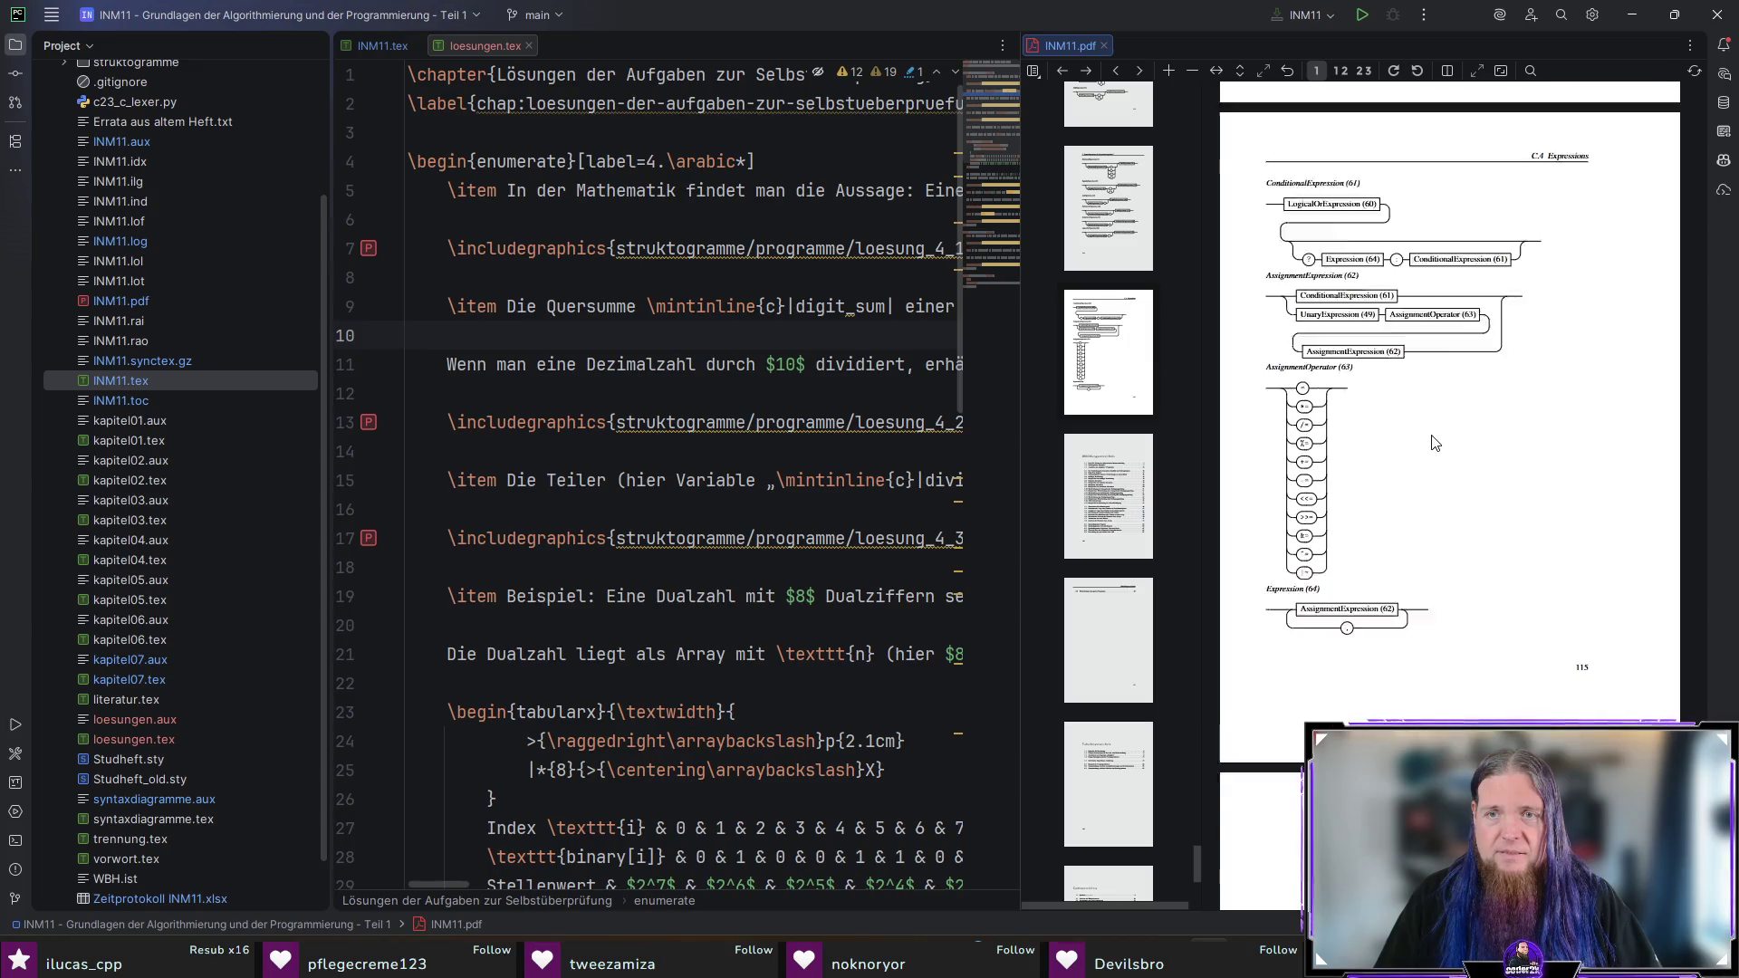
scroll(1125, 731, "up", 5)
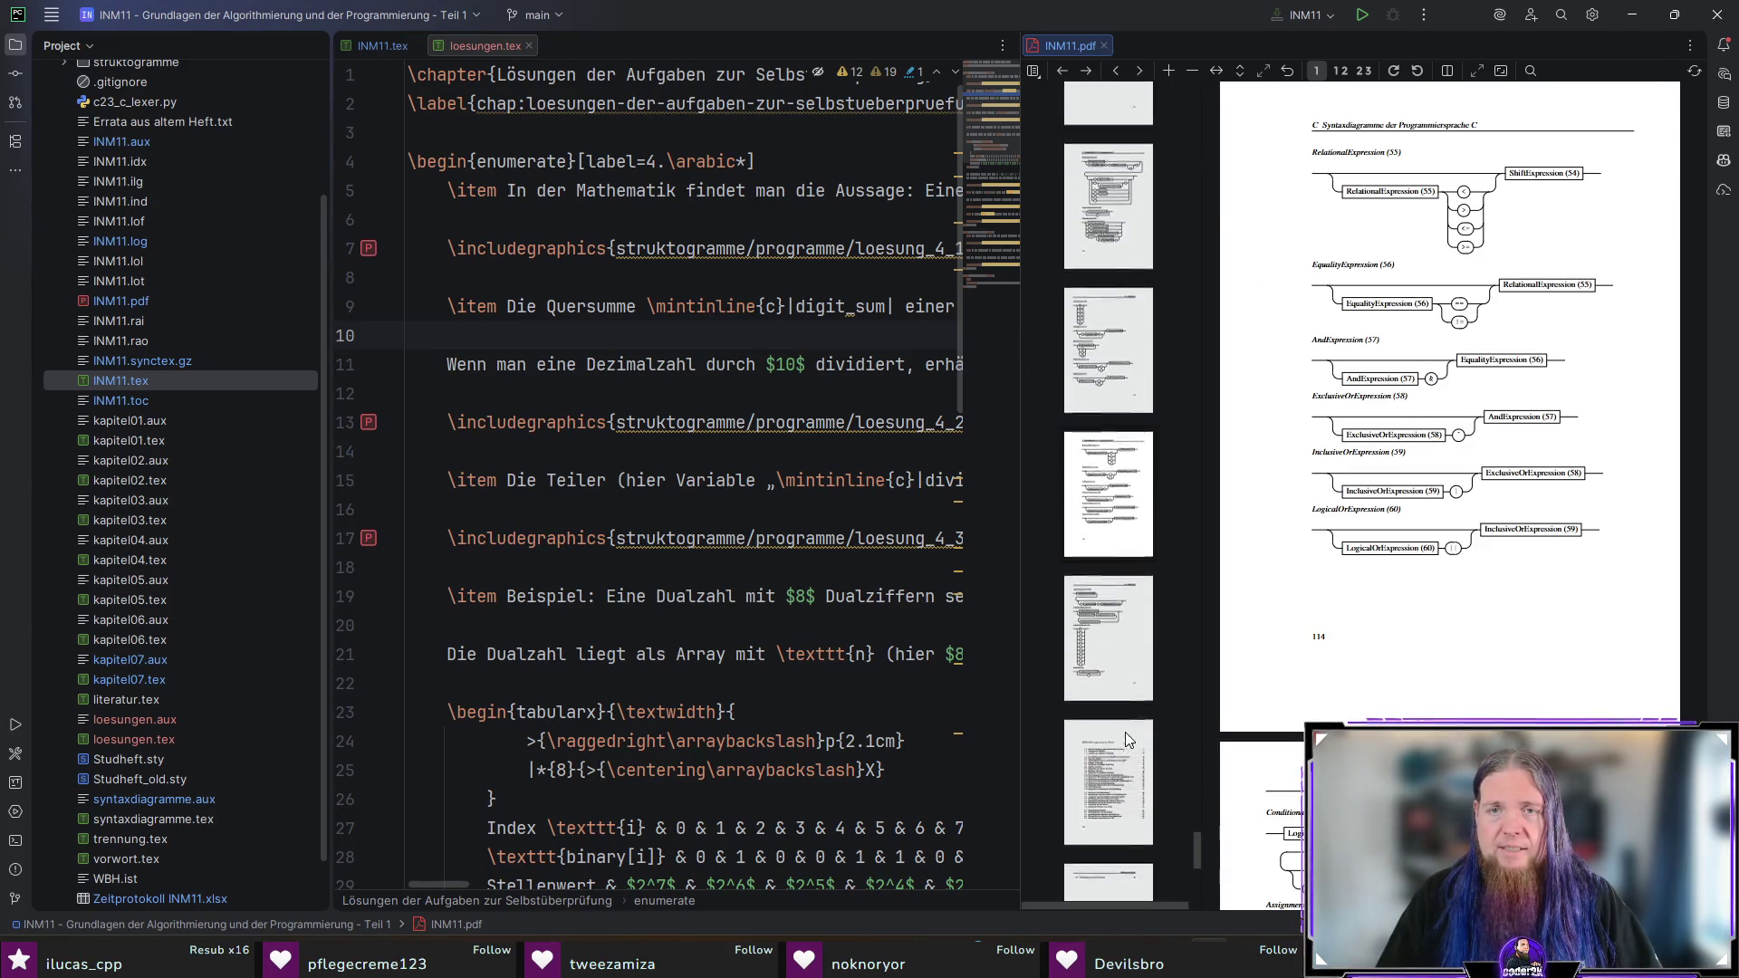
scroll(1125, 731, "up", 3)
left_click_drag(1198, 807, 1198, 753)
left_click(1121, 678)
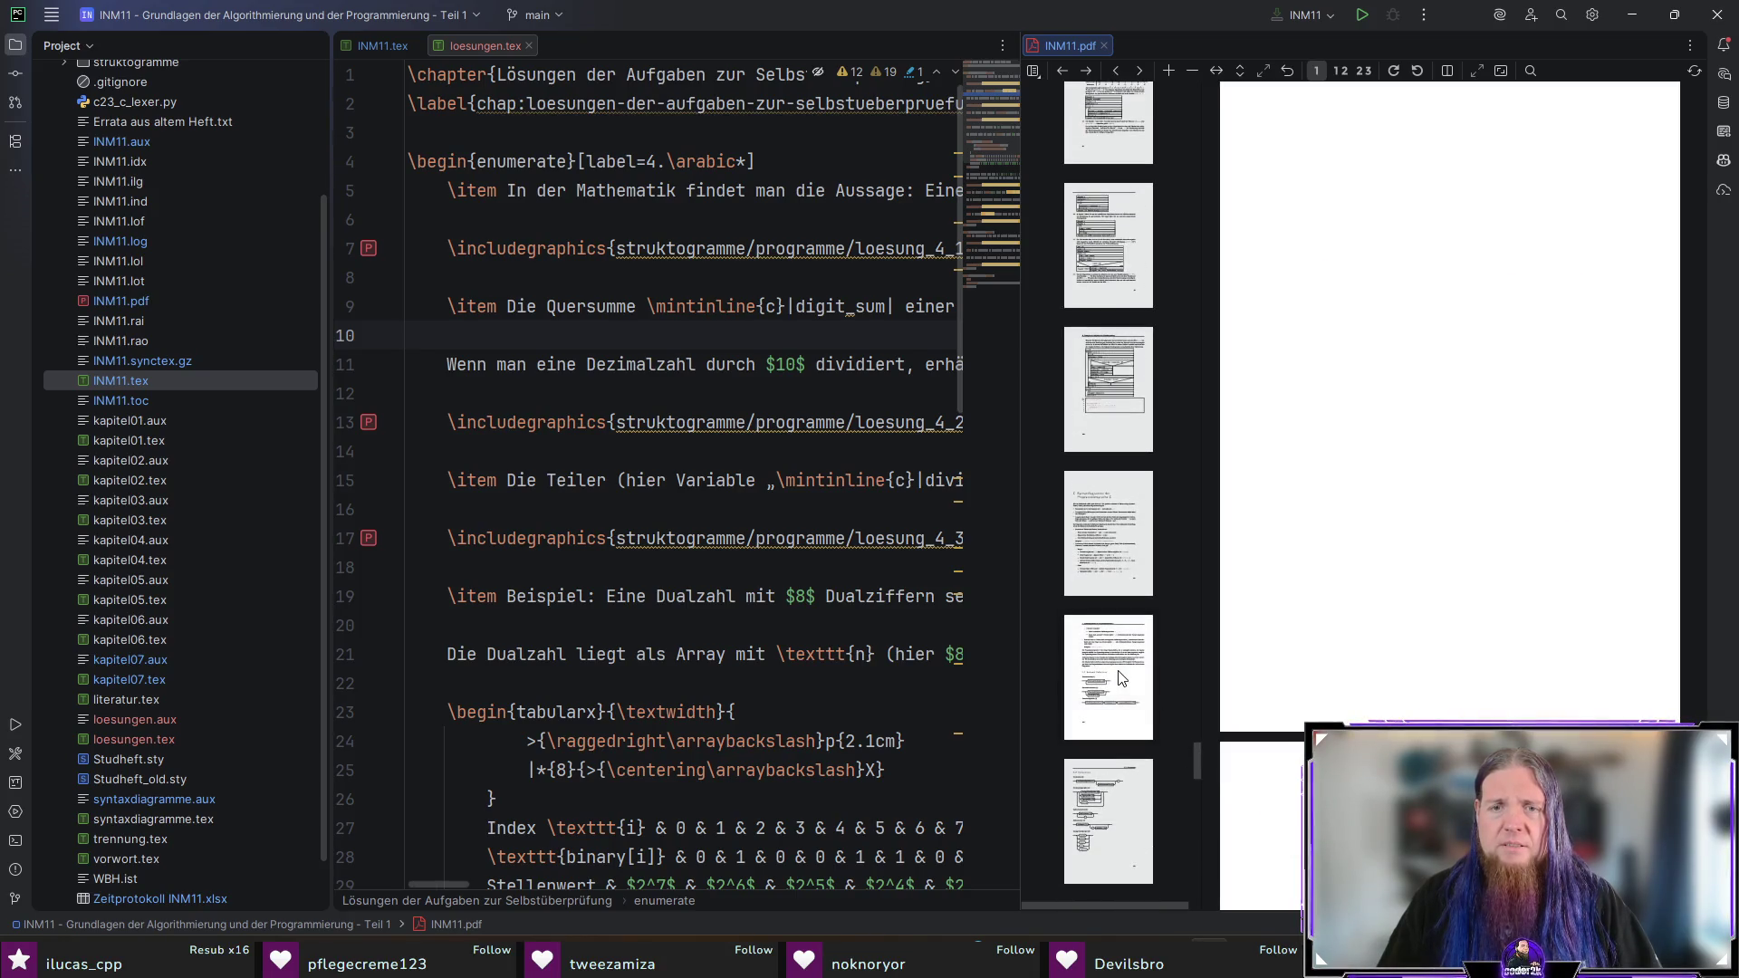
left_click(1109, 550)
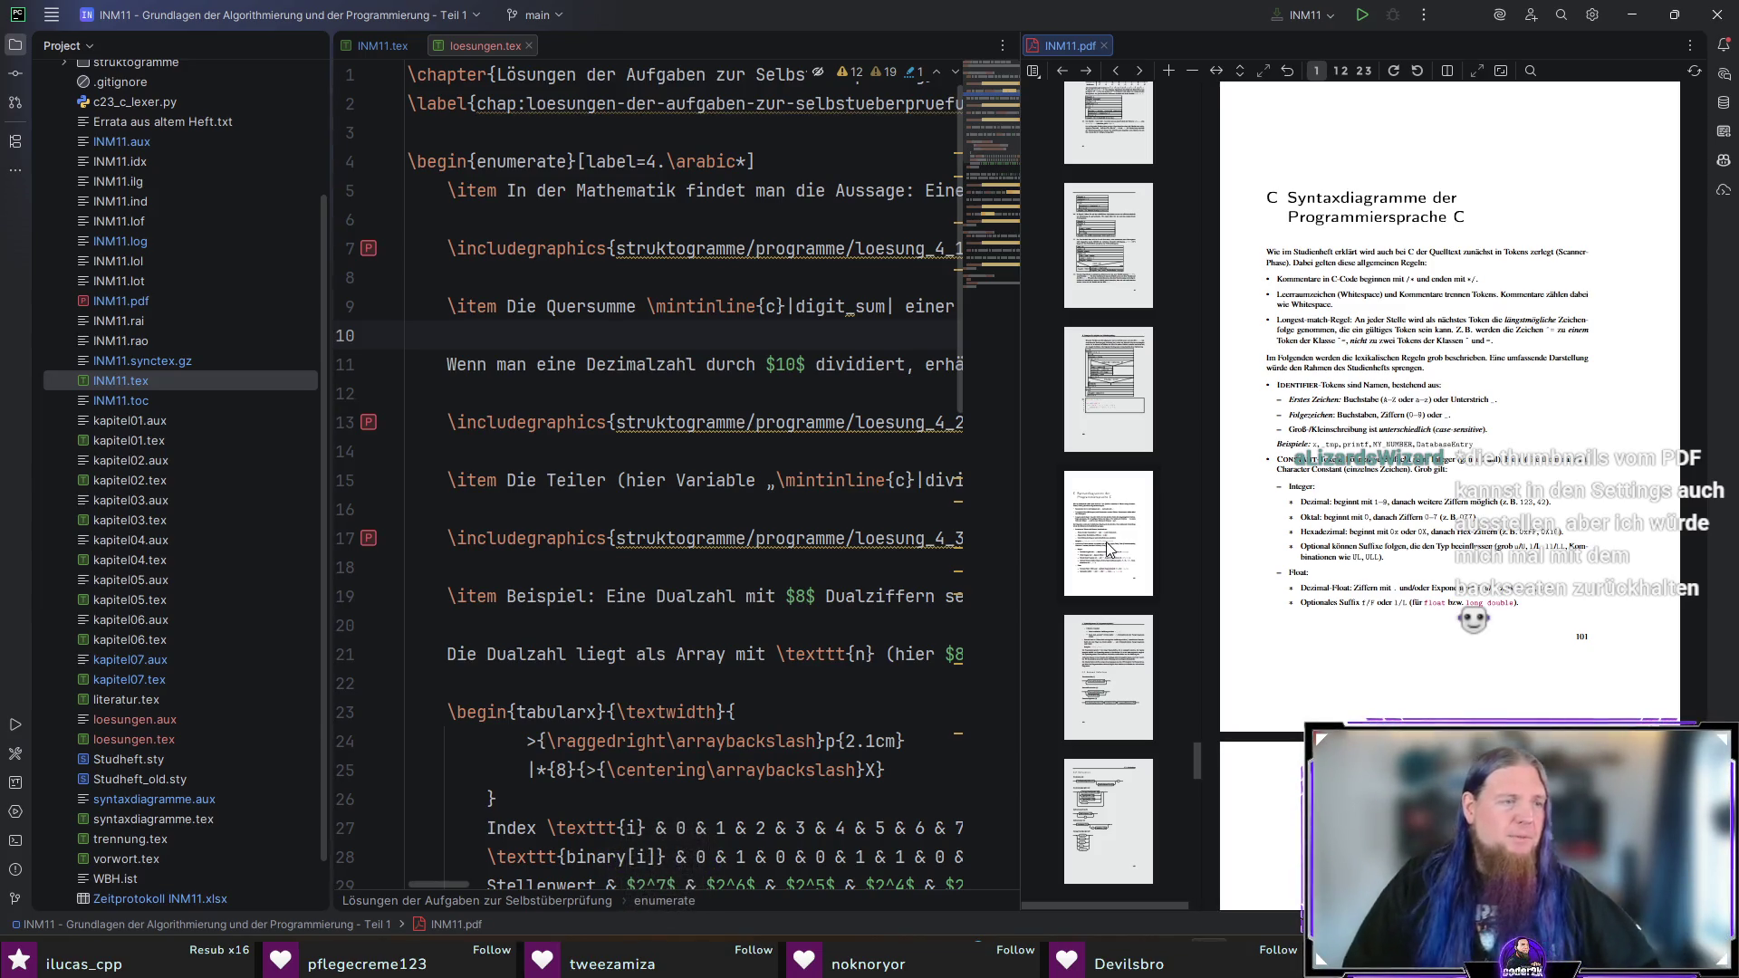
scroll(1116, 525, "up", 3)
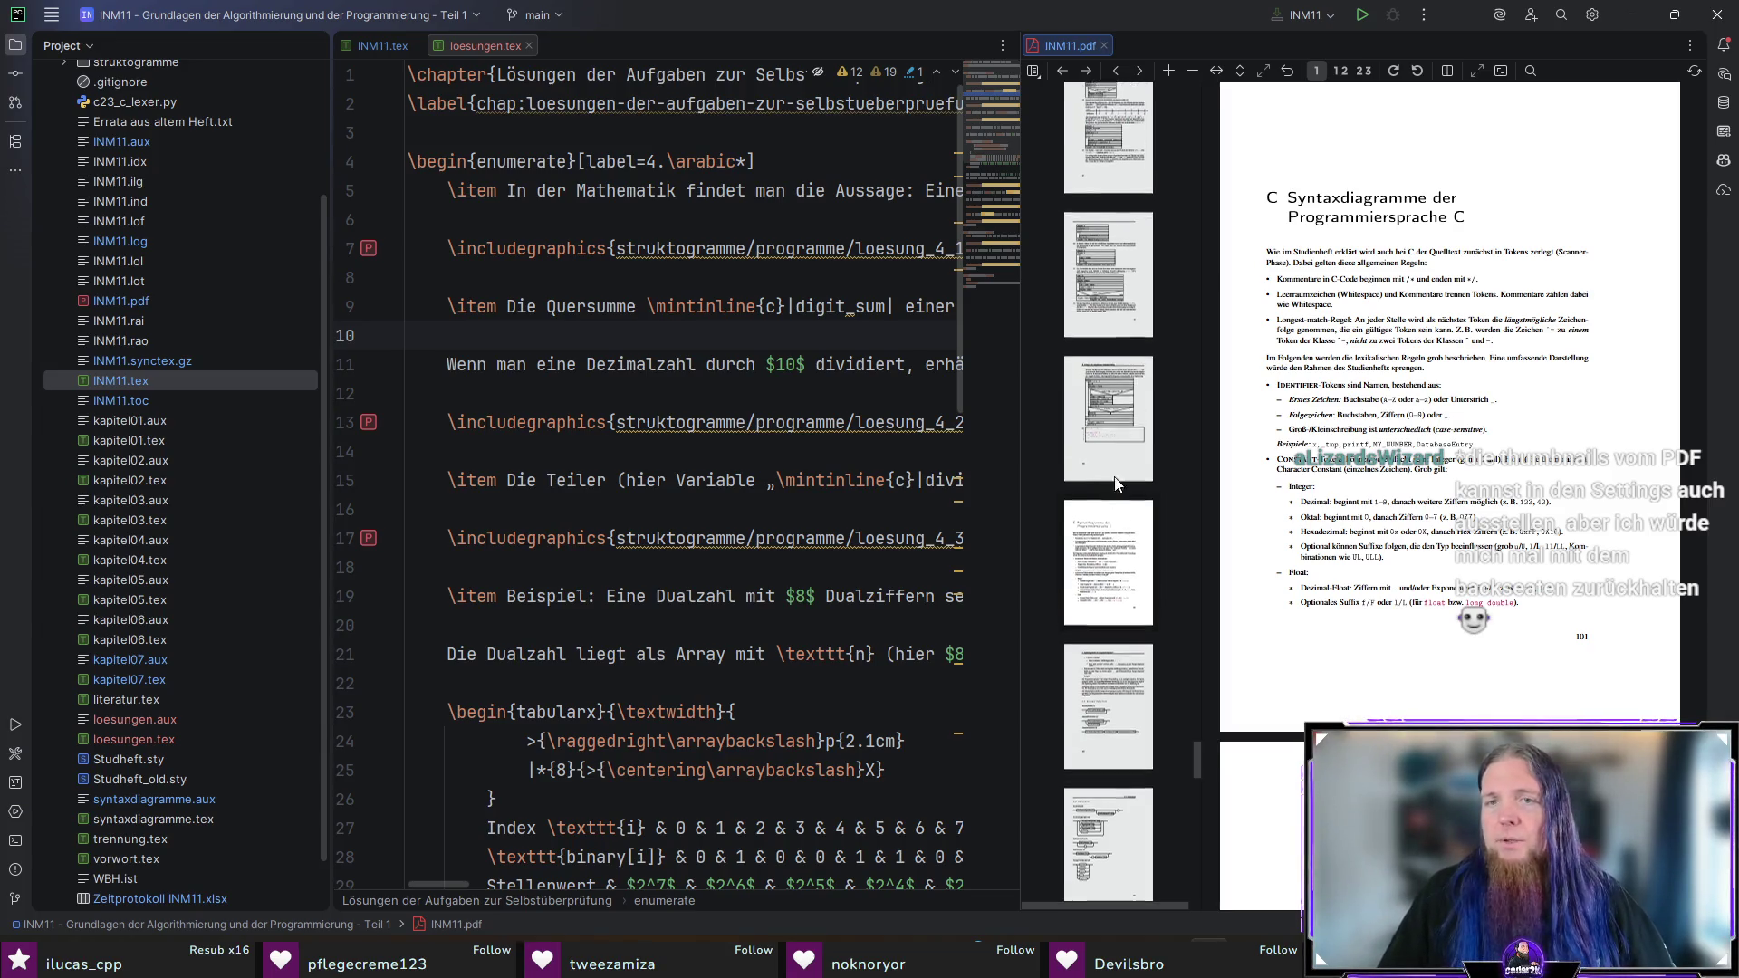
left_click(1121, 509)
scroll(1120, 508, "down", 2)
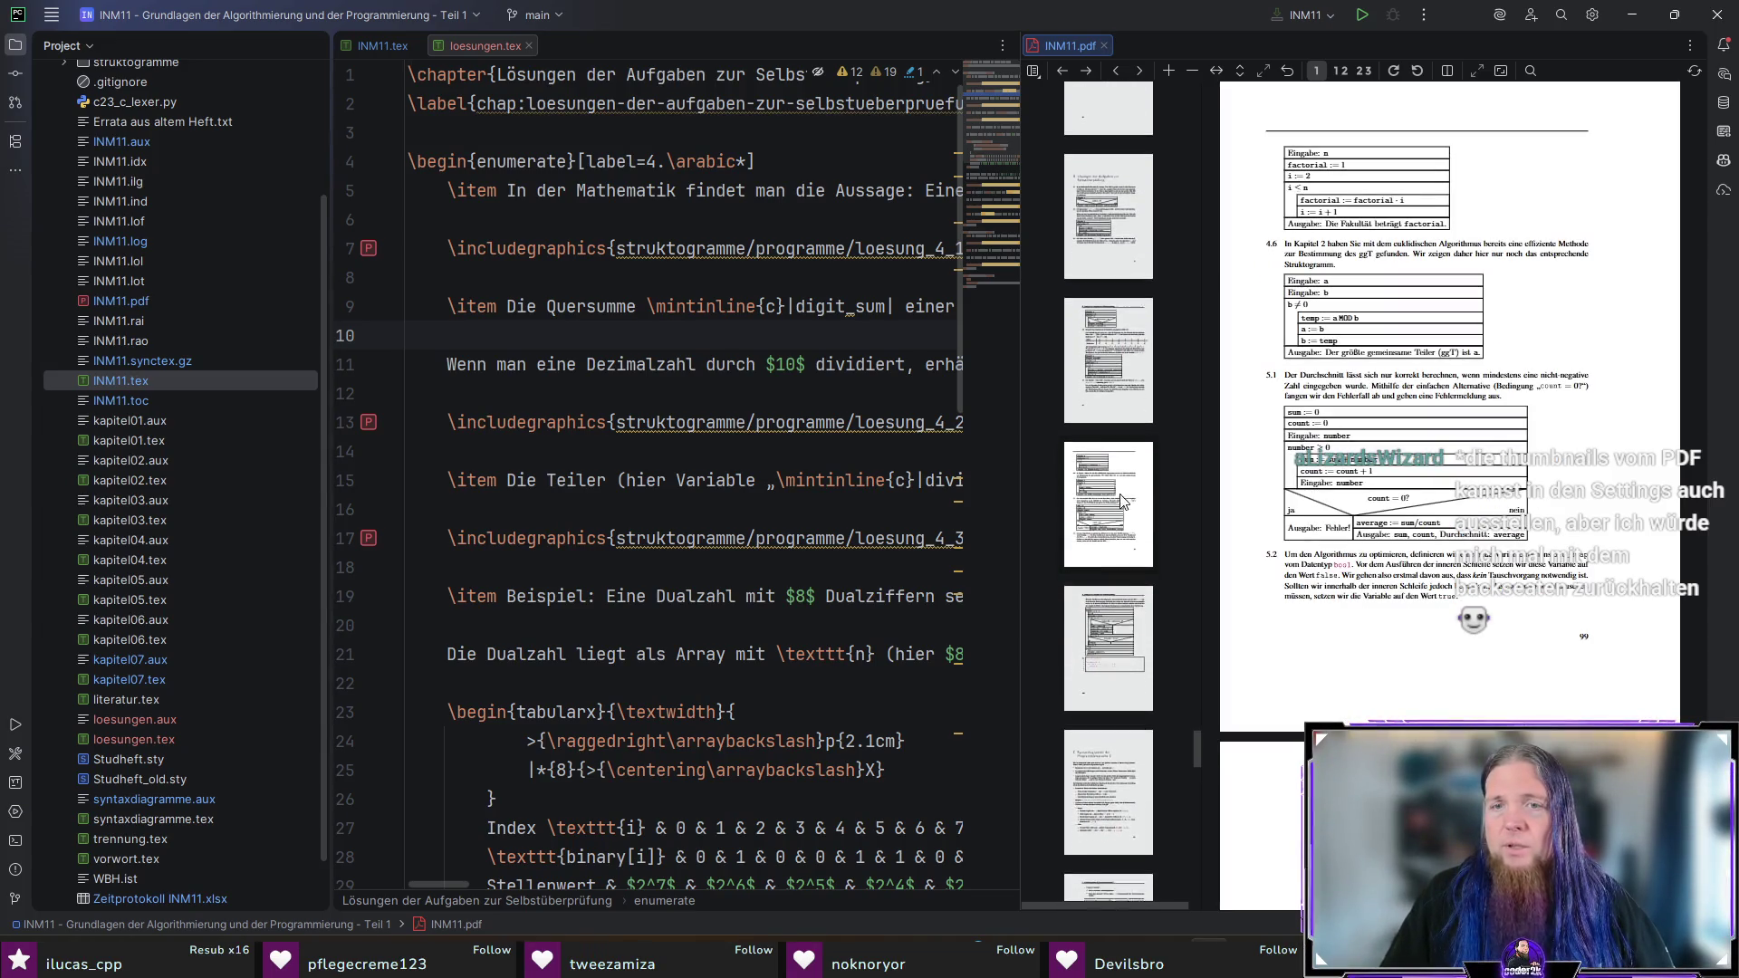
left_click(1110, 704)
scroll(1110, 544, "down", 1)
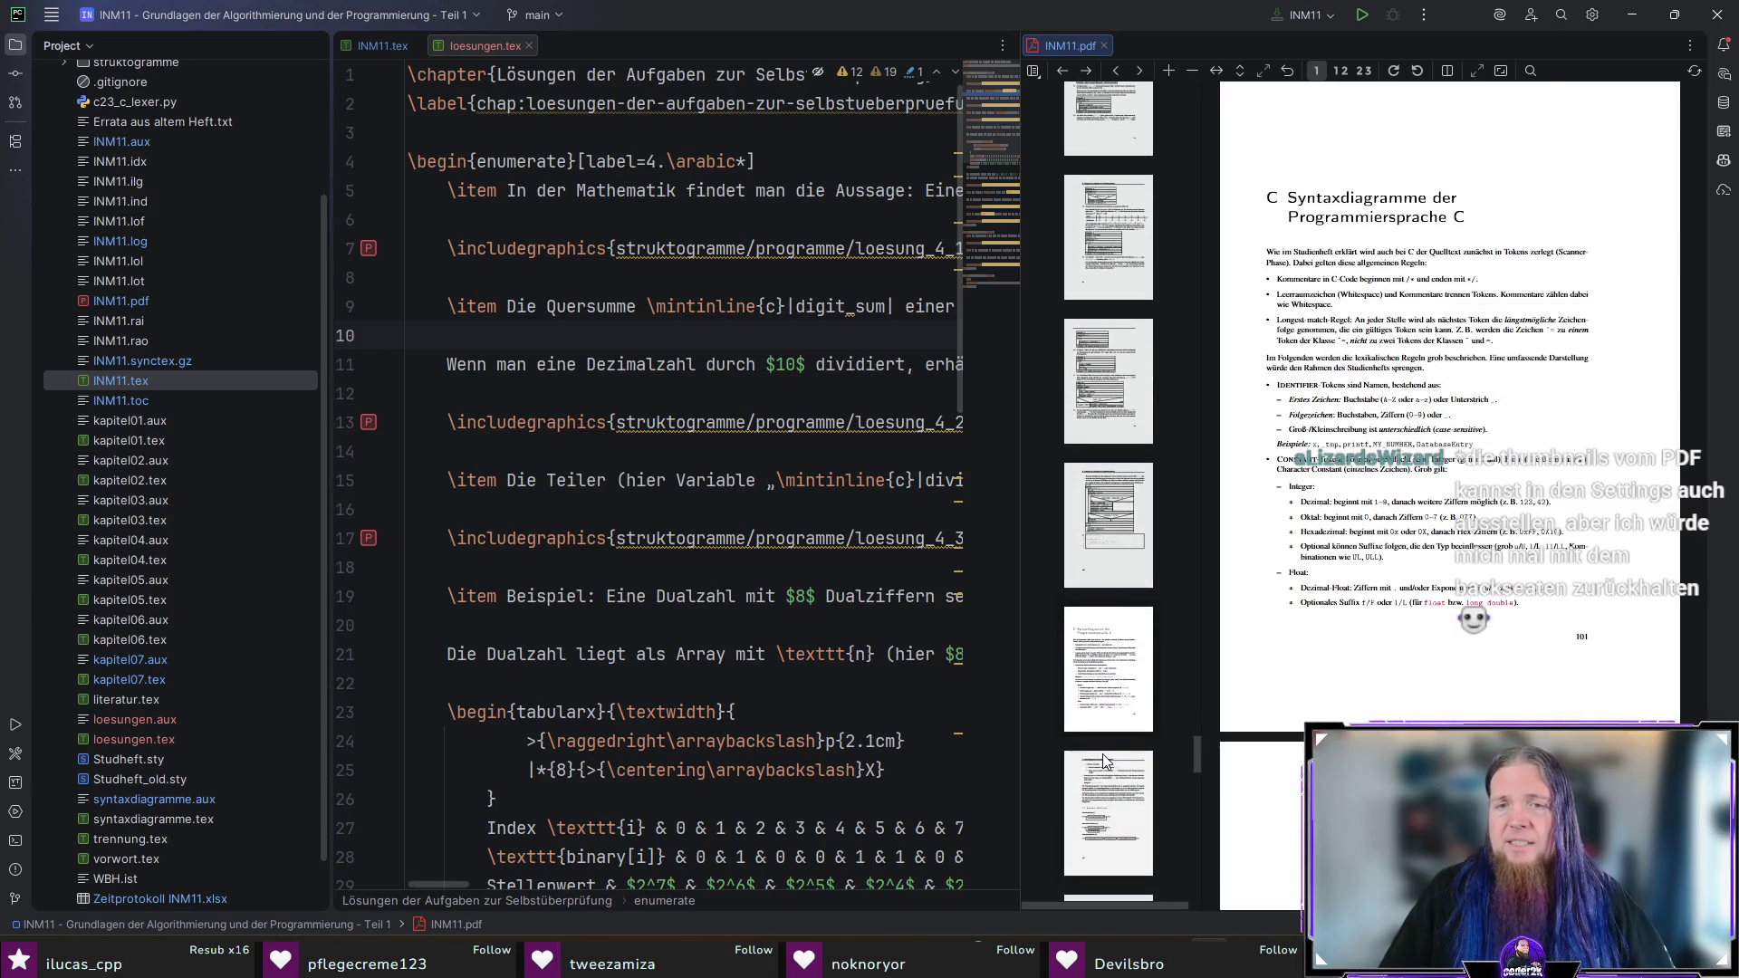
left_click(1110, 434)
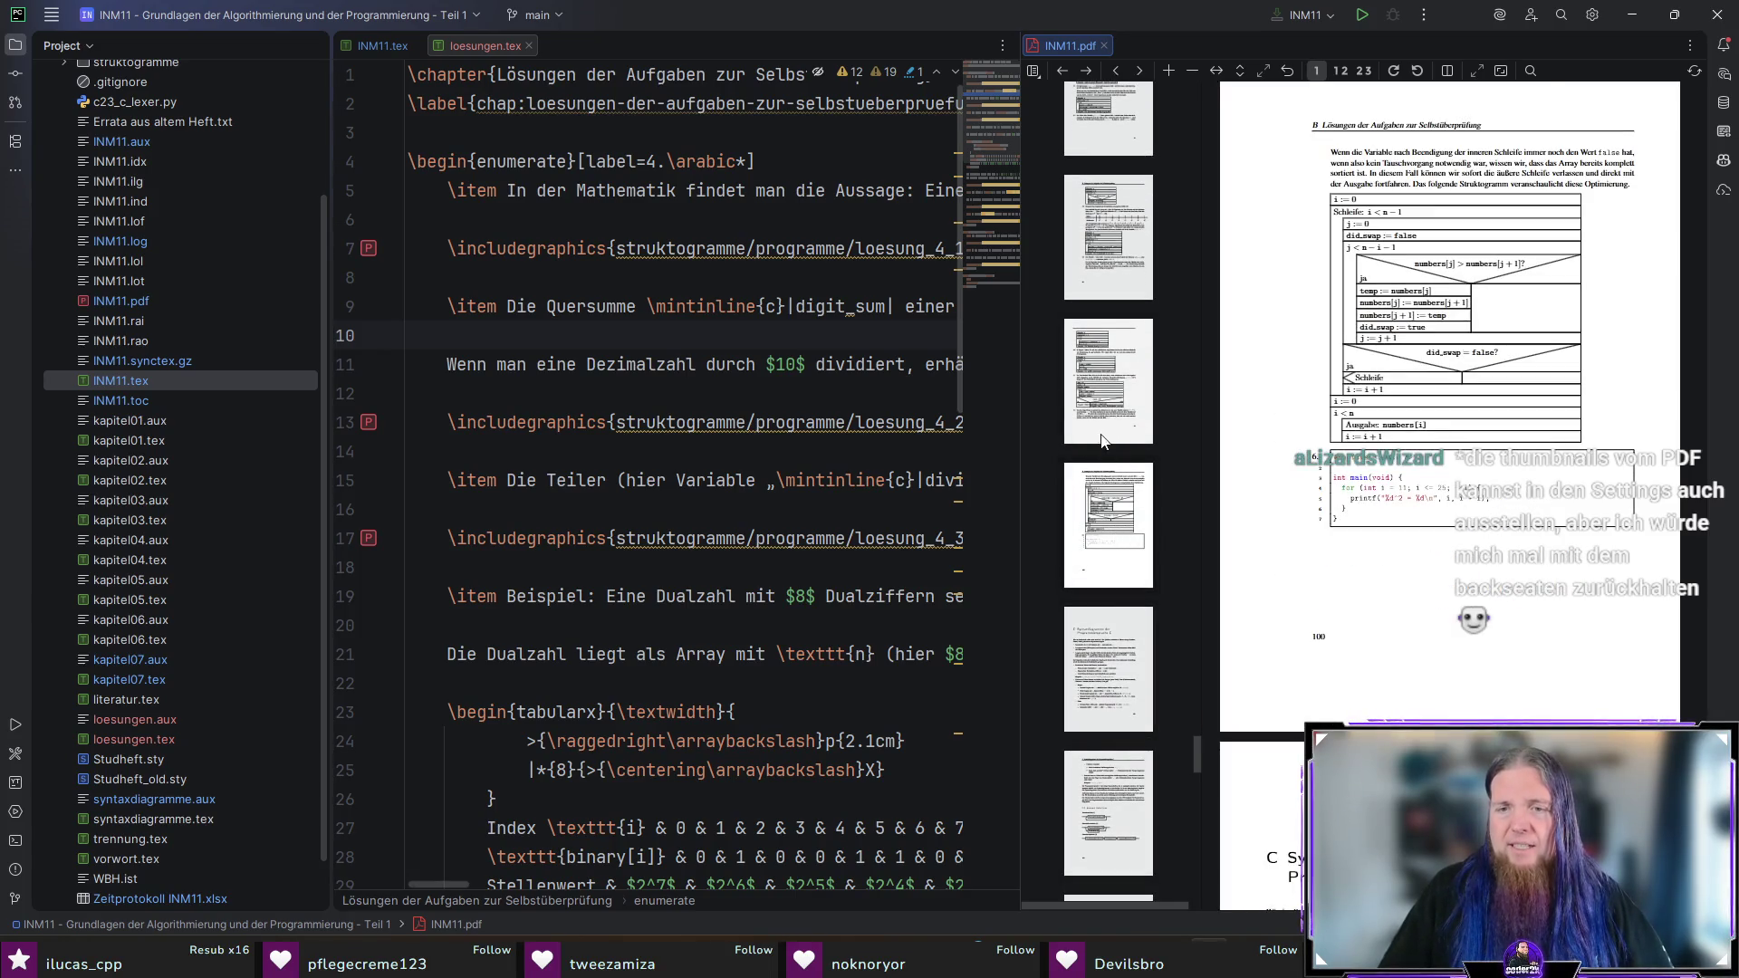
left_click(1097, 553)
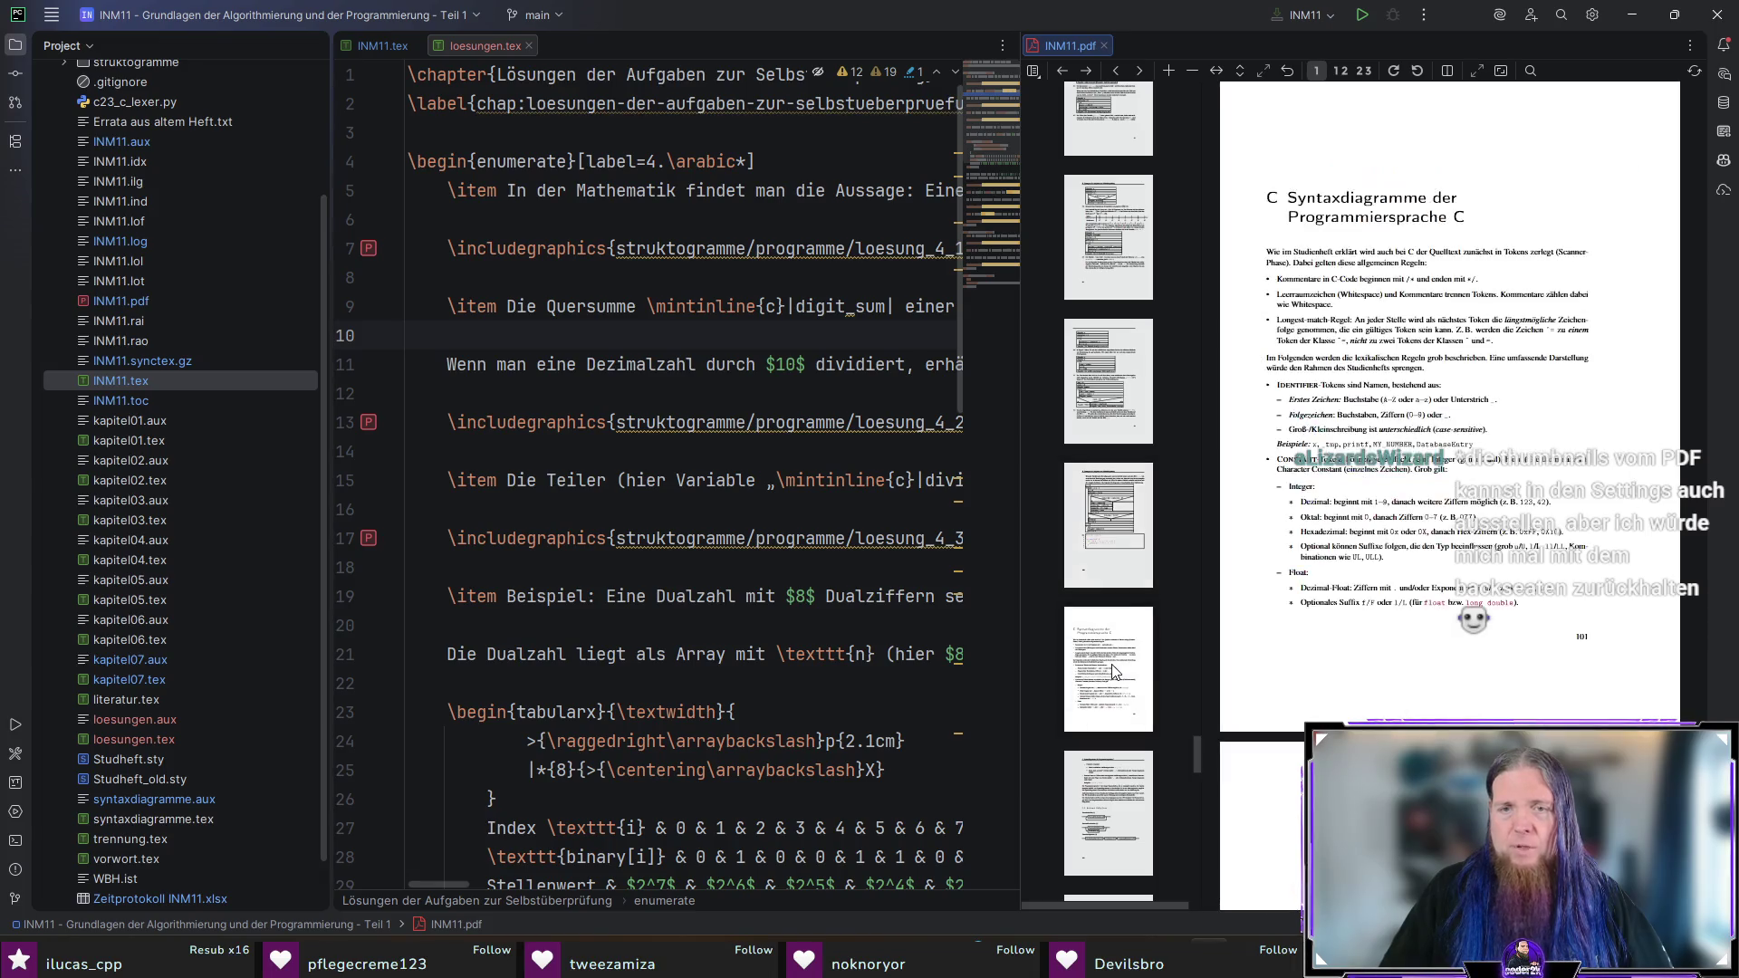
left_click(1097, 554)
left_click(1105, 432)
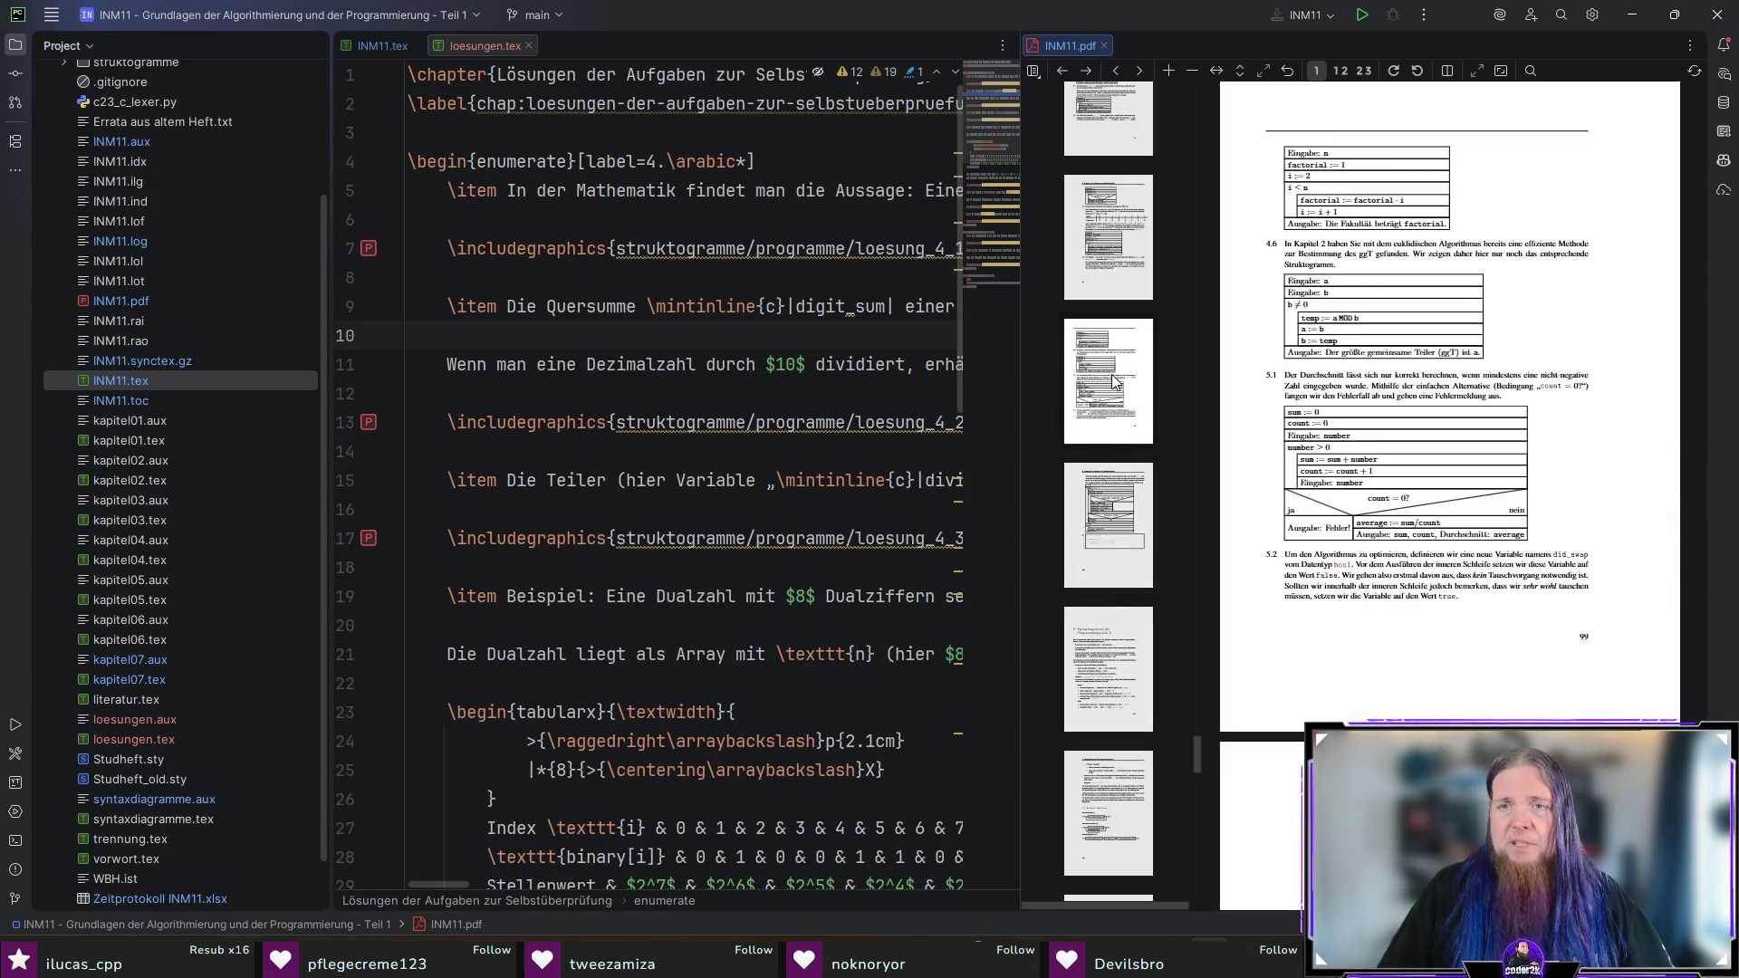
Step: Quit PyCharm and launch TeXstudio from a Start menu search for 'tex'
left_click(1730, 16)
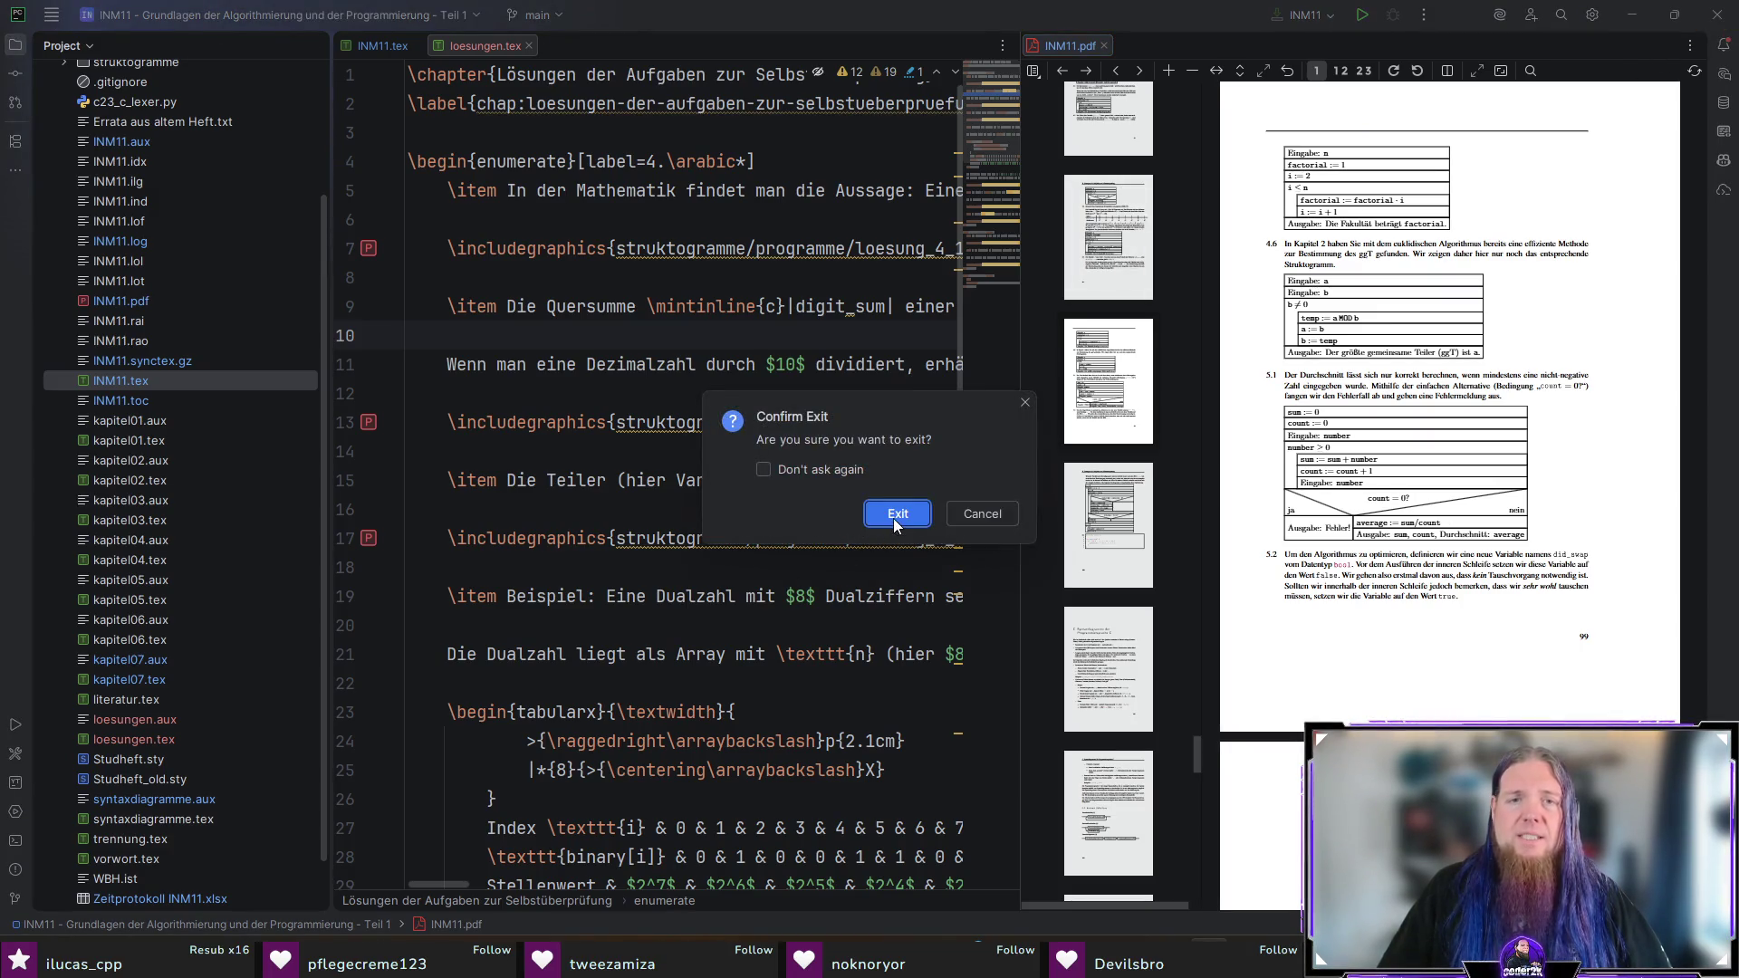
left_click(894, 515)
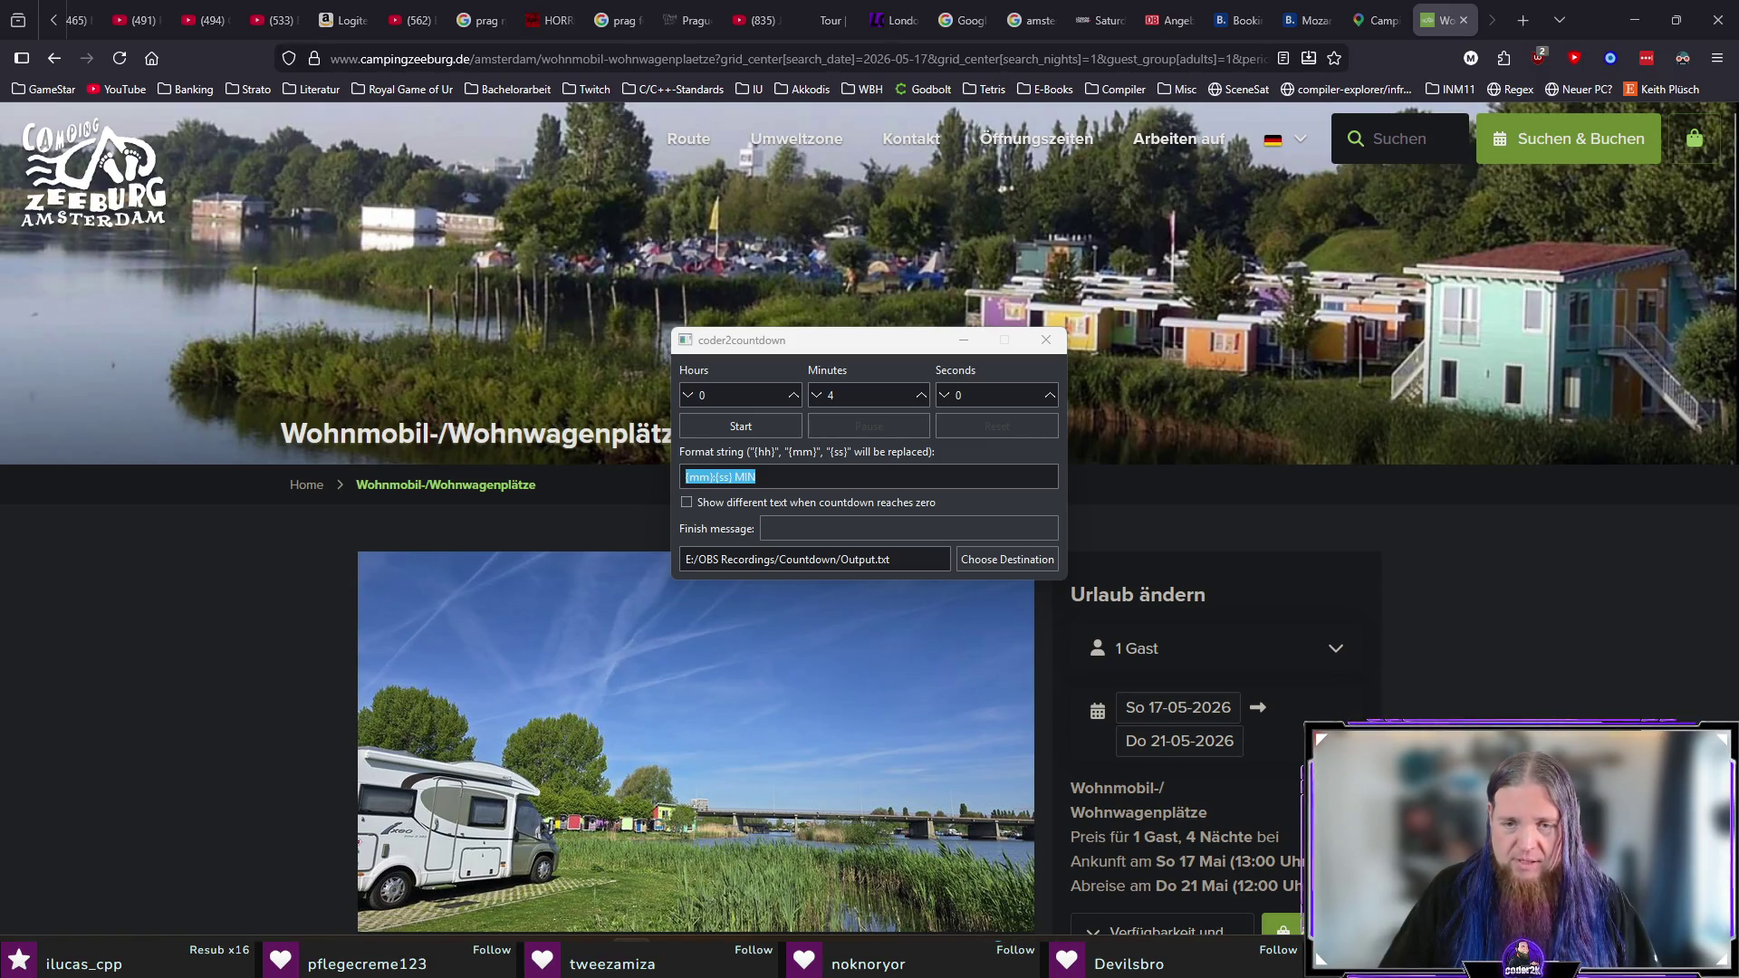
key("super")
type("tex")
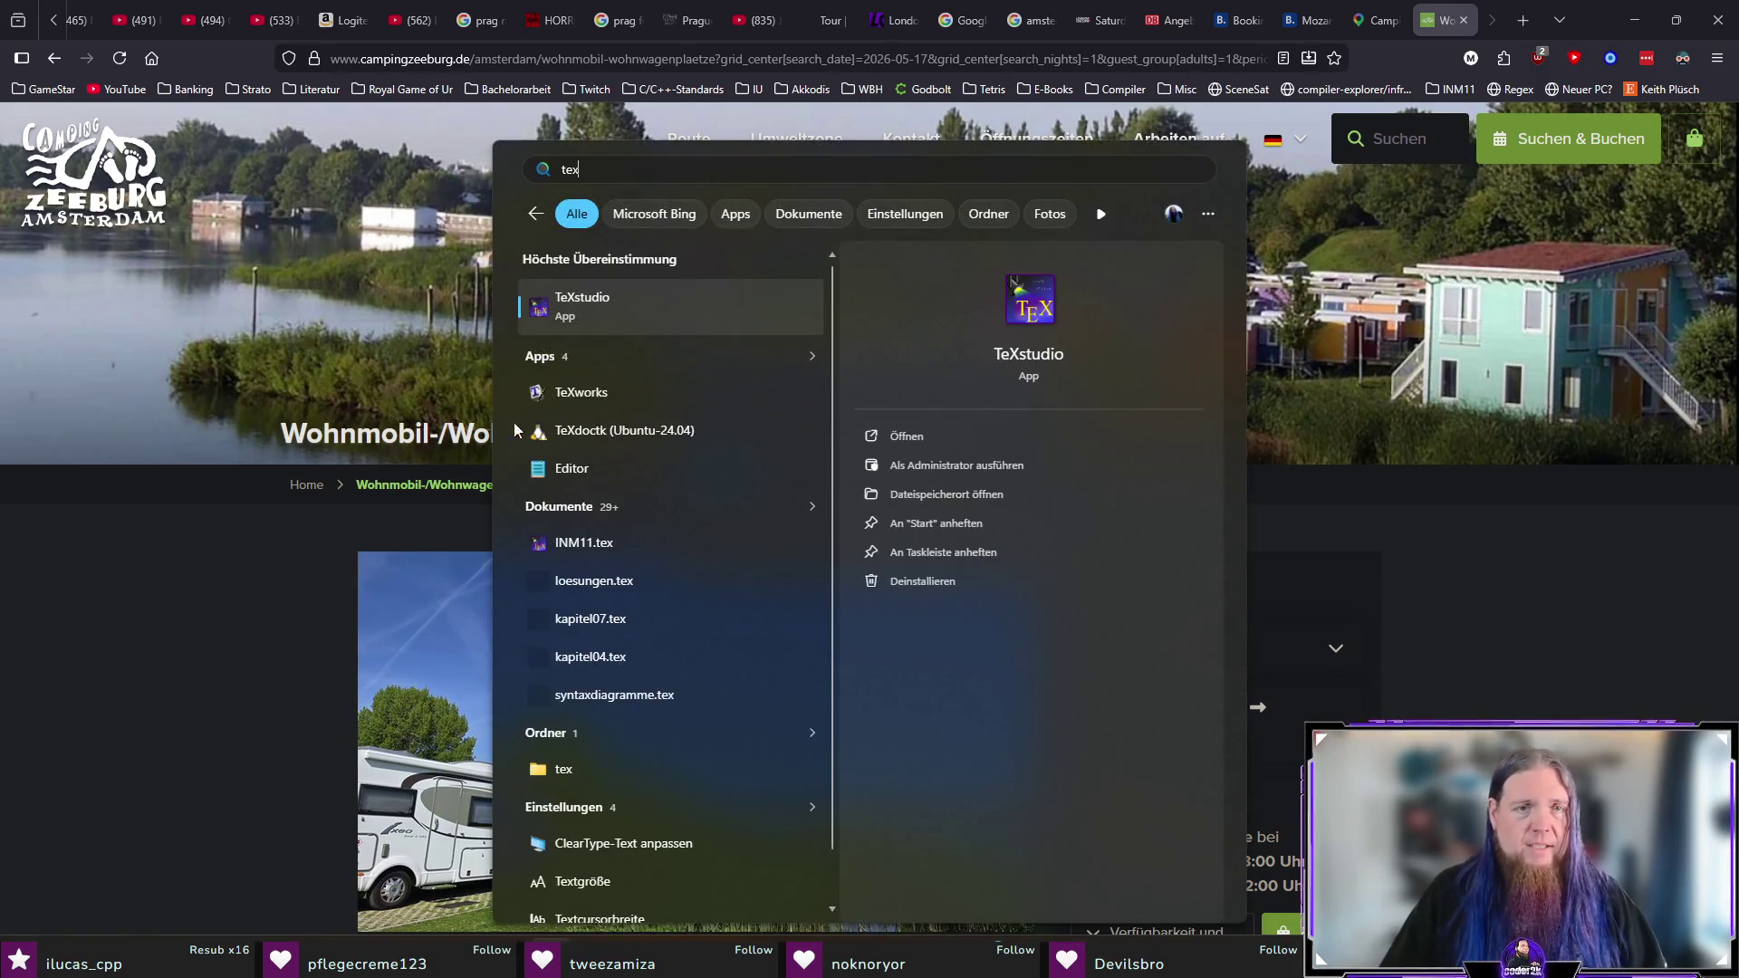
left_click(620, 322)
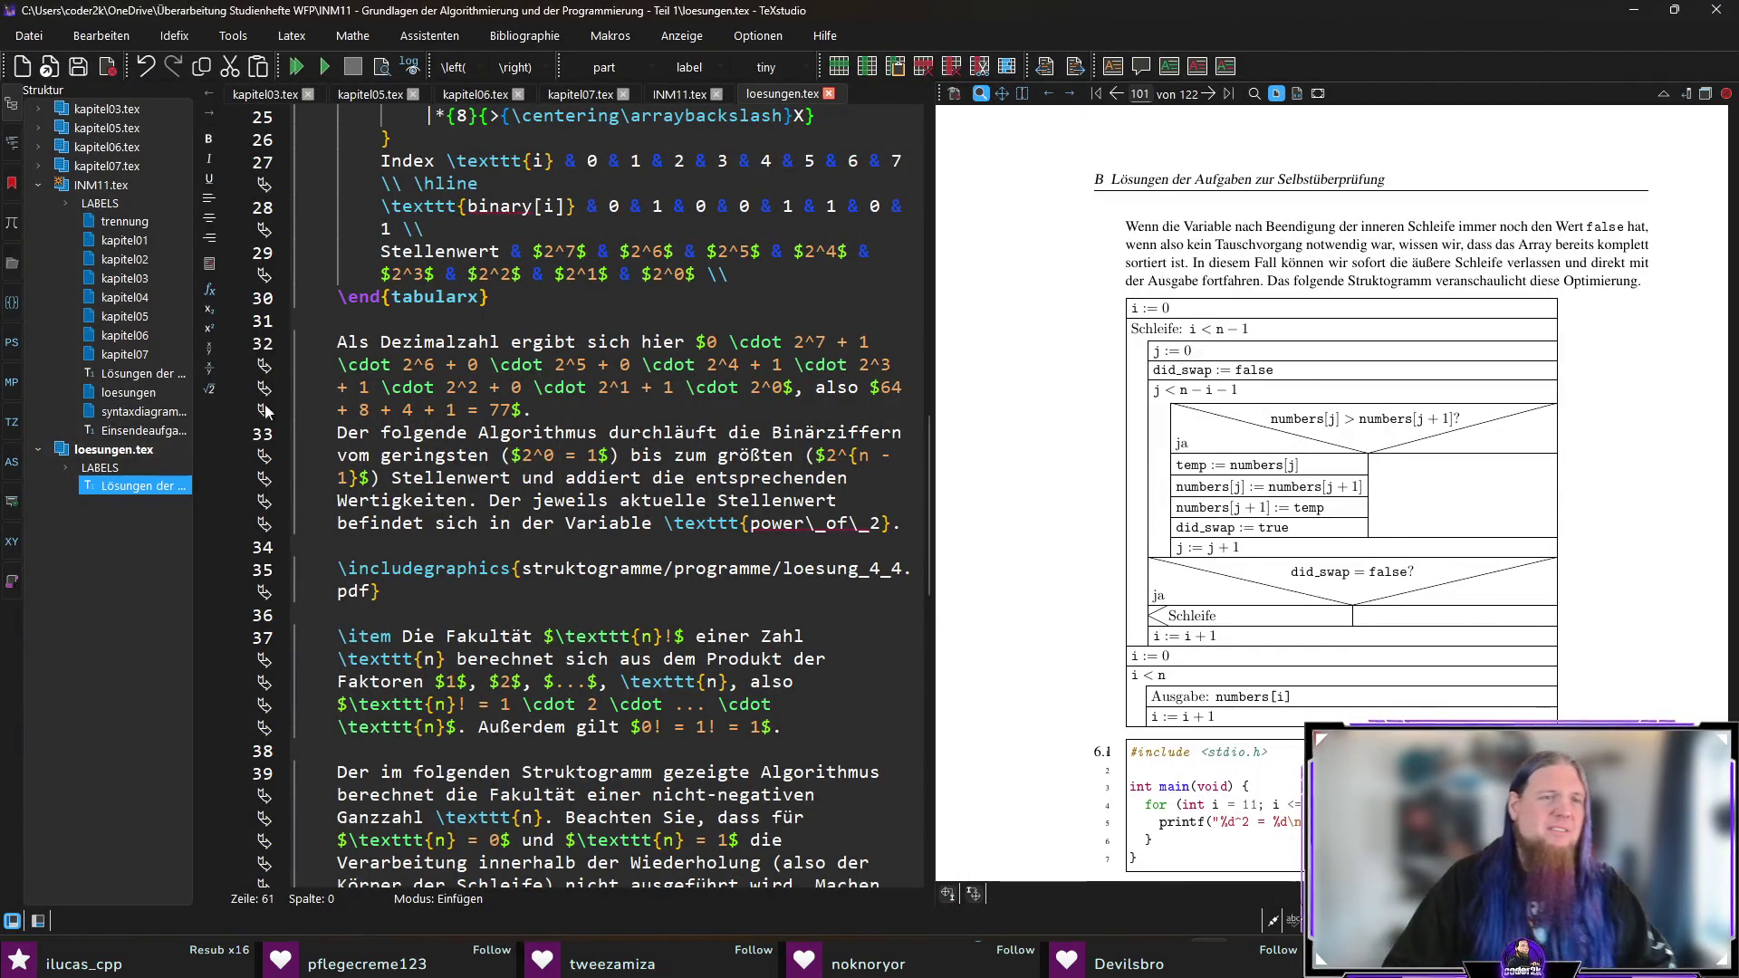
Step: Jump to the solutions chapter, move to the 6.1 listing line, and compile with F5
left_click(140, 487)
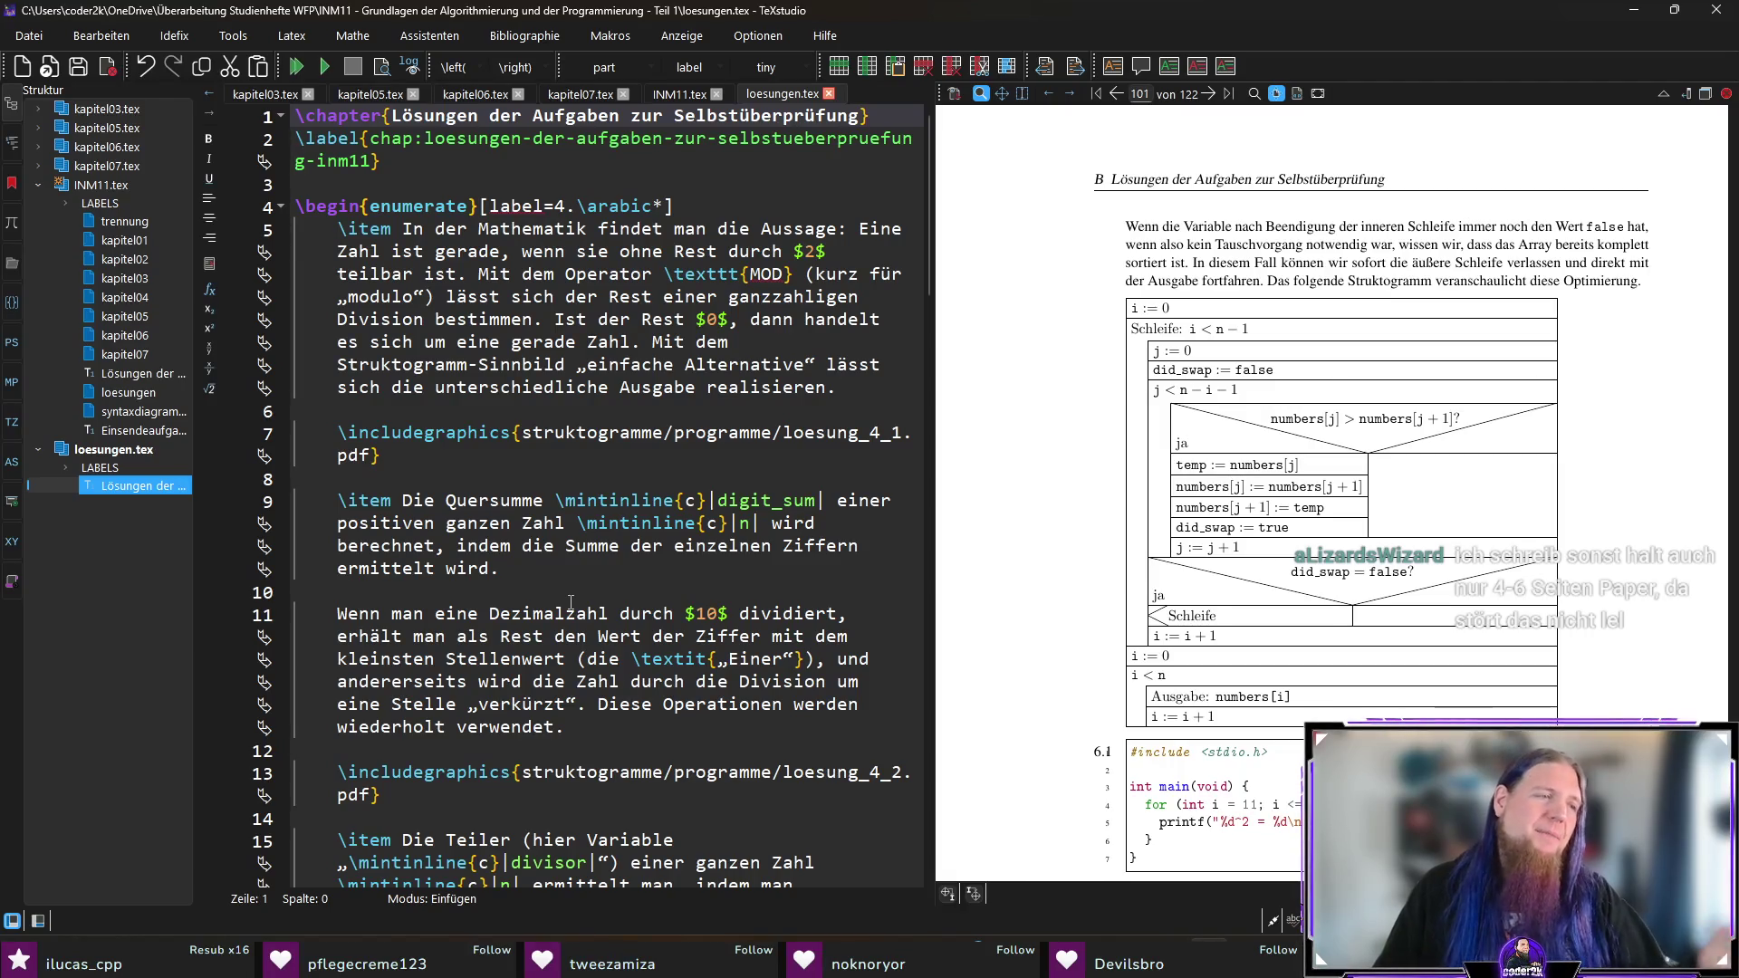
left_click(643, 470)
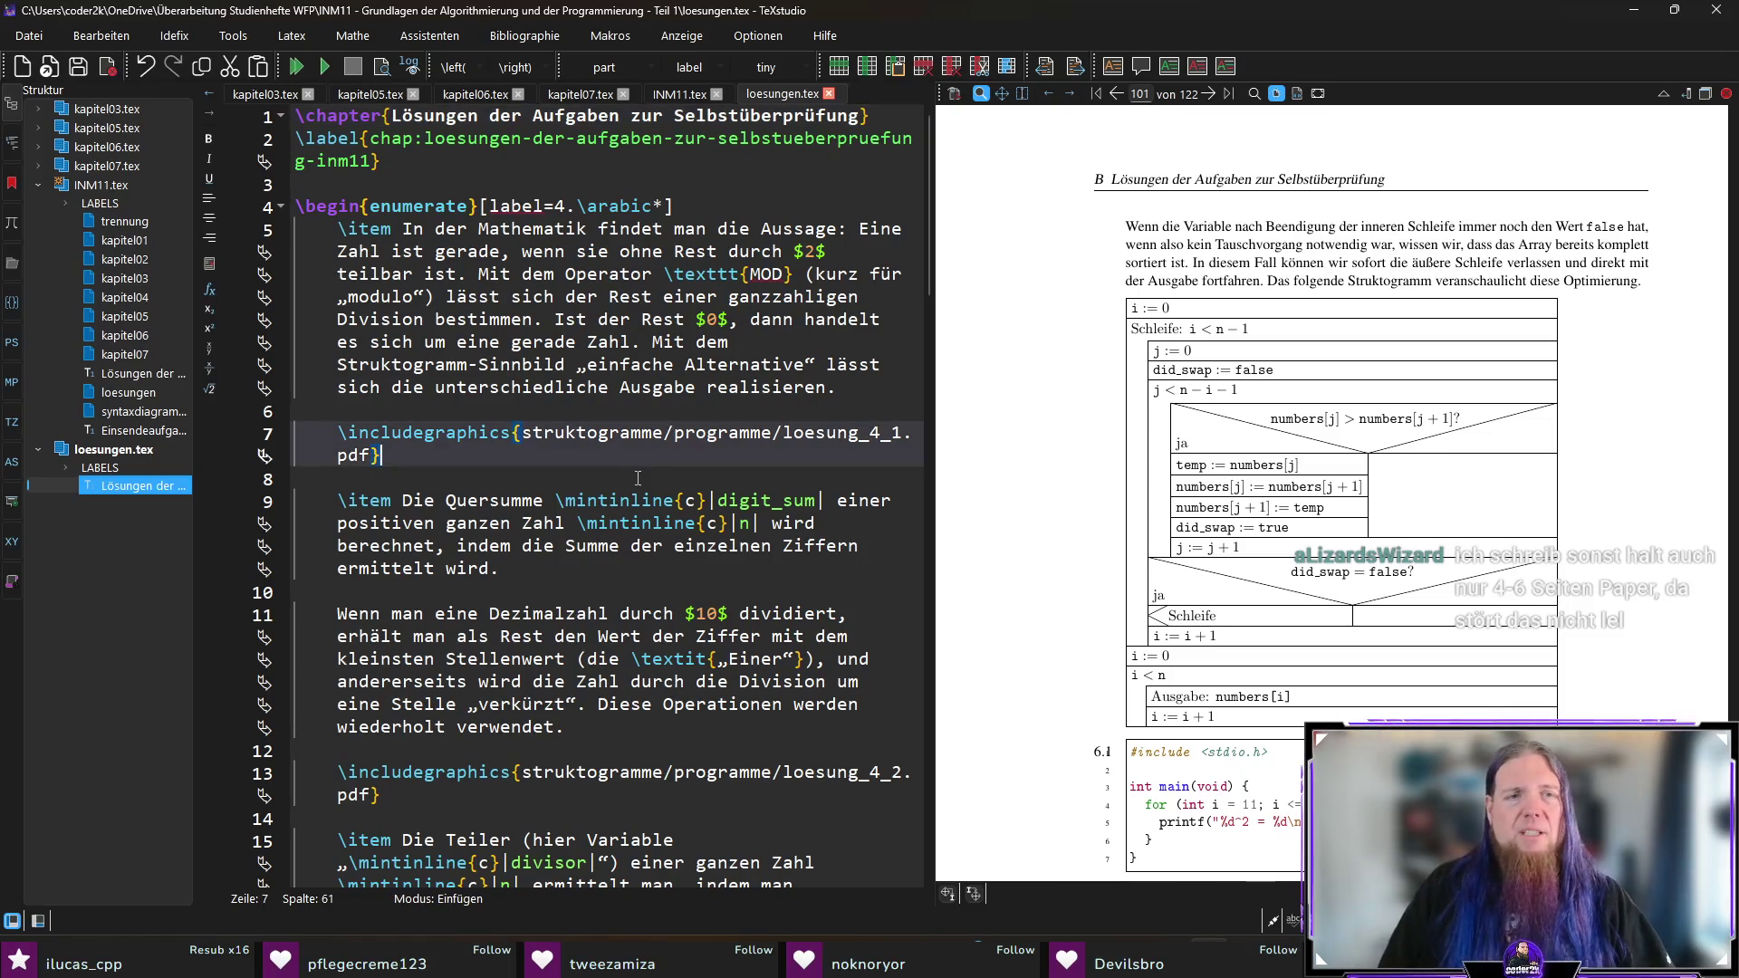
scroll(639, 485, "down", 7)
scroll(640, 492, "down", 15)
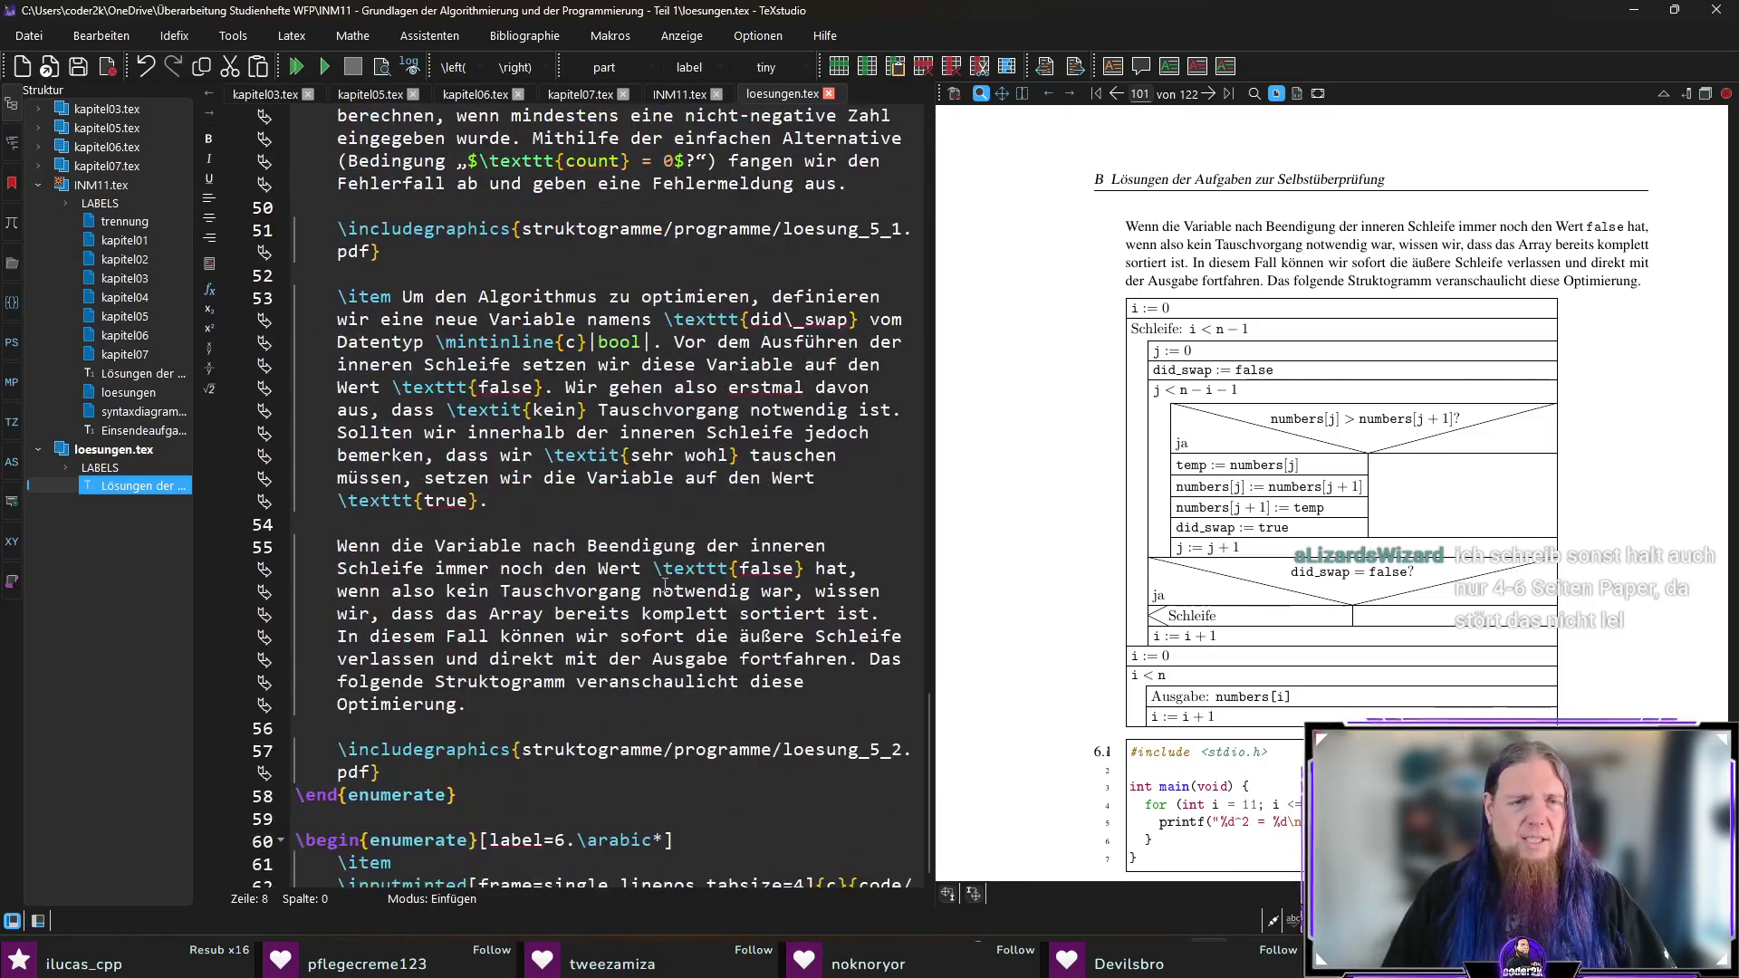
scroll(664, 584, "down", 6)
left_click(537, 816)
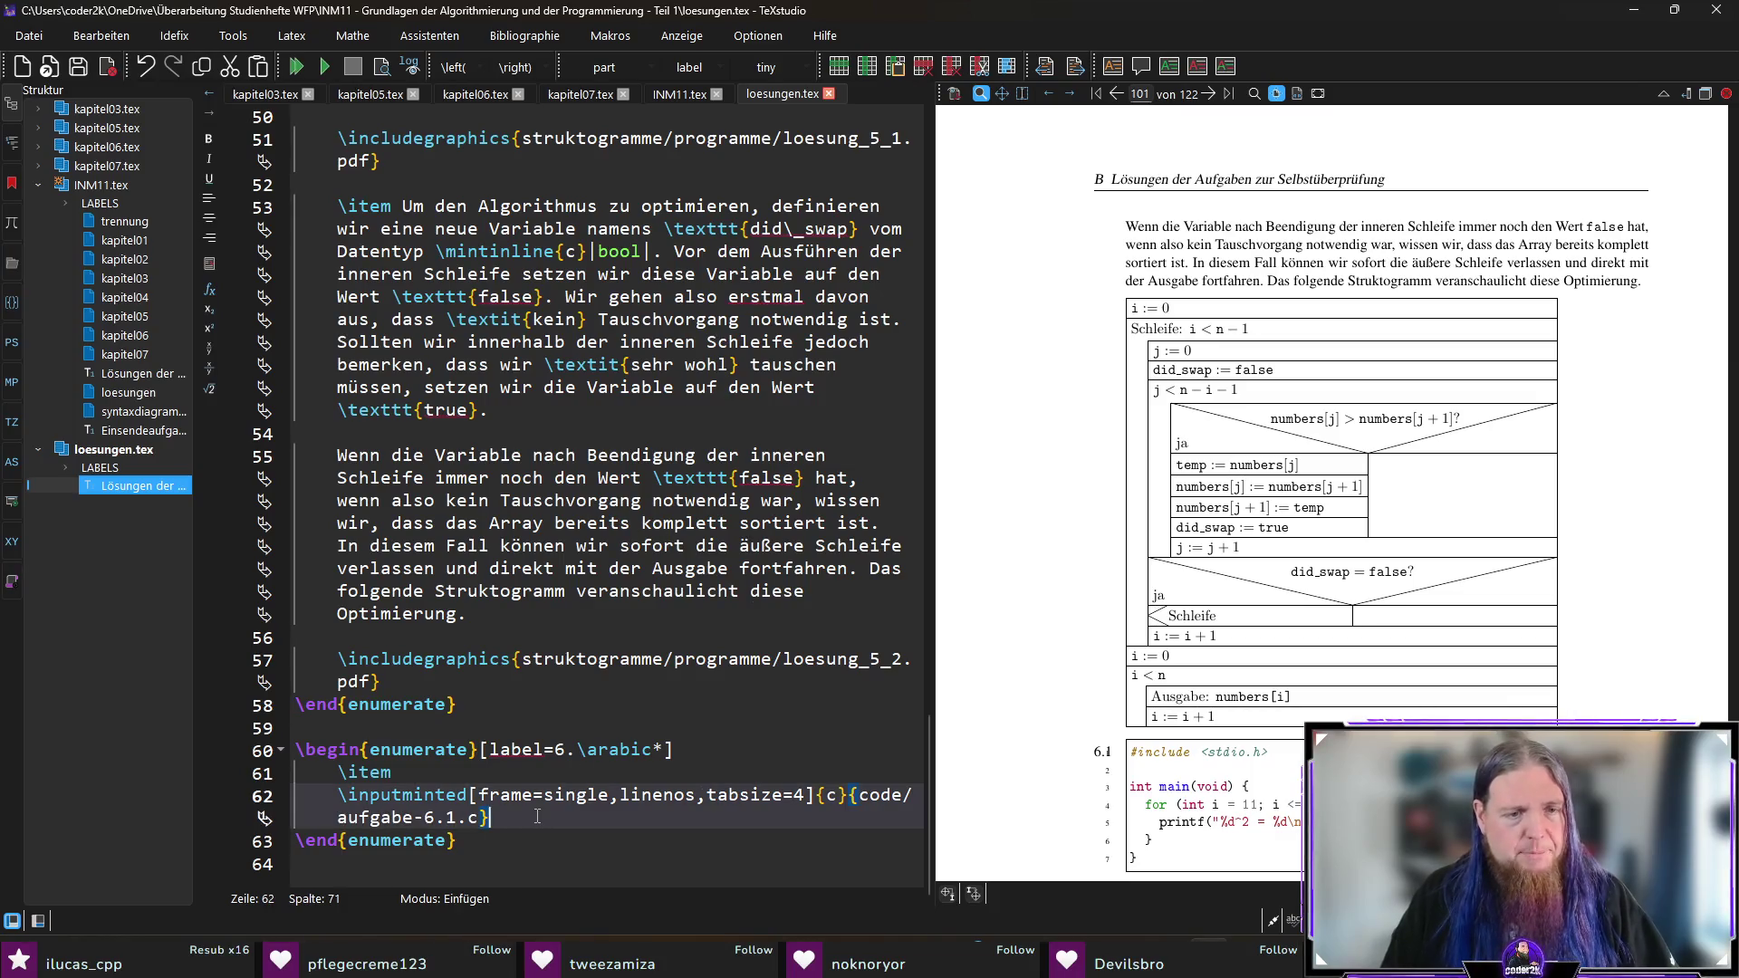
key("F5")
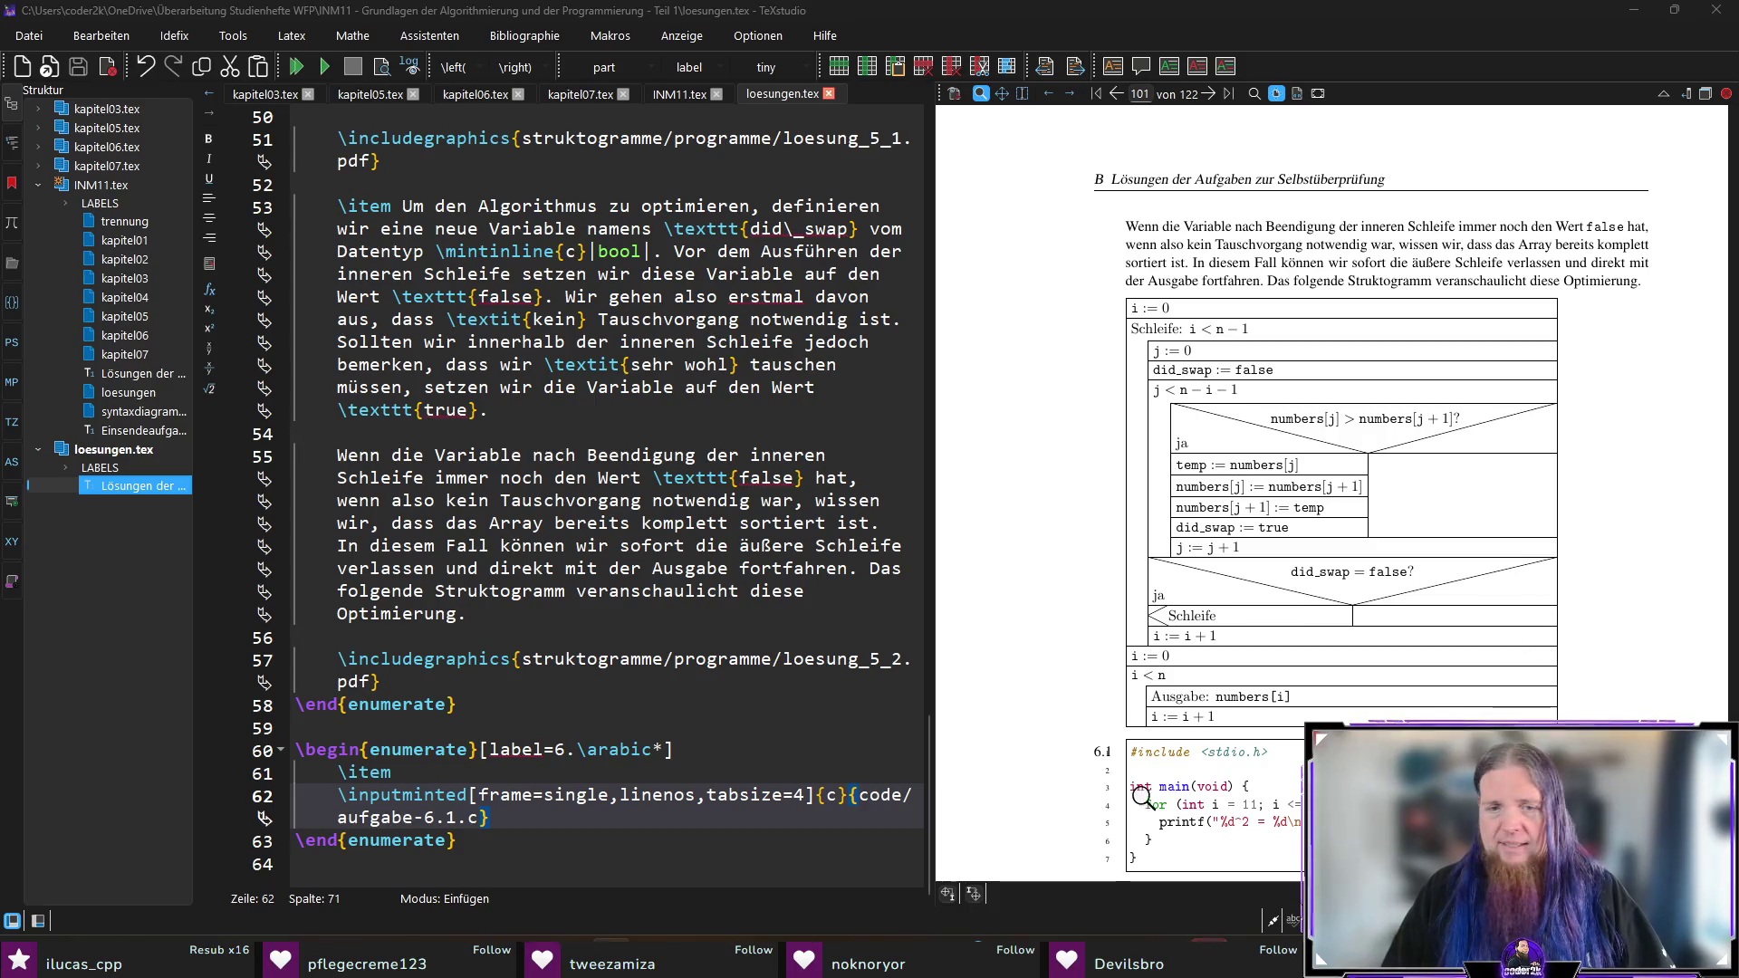
key("alt+Tab")
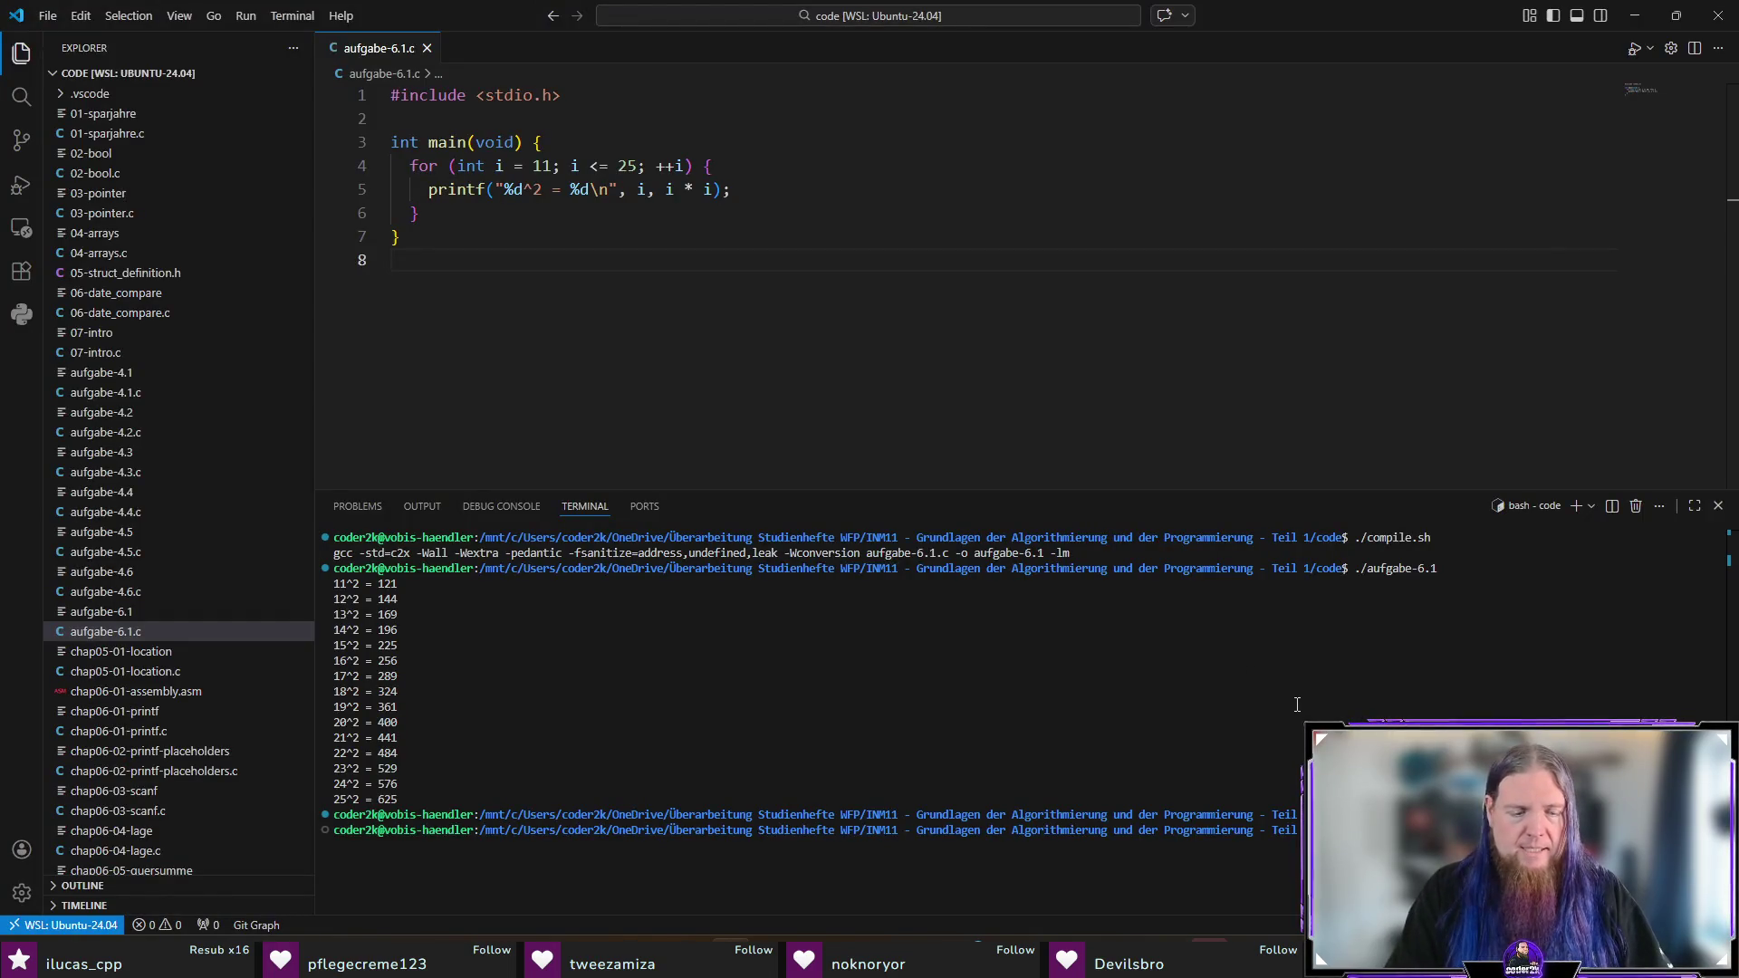
Step: Clear the VS Code terminal and change into the code folder with 'cd code'
key("Return")
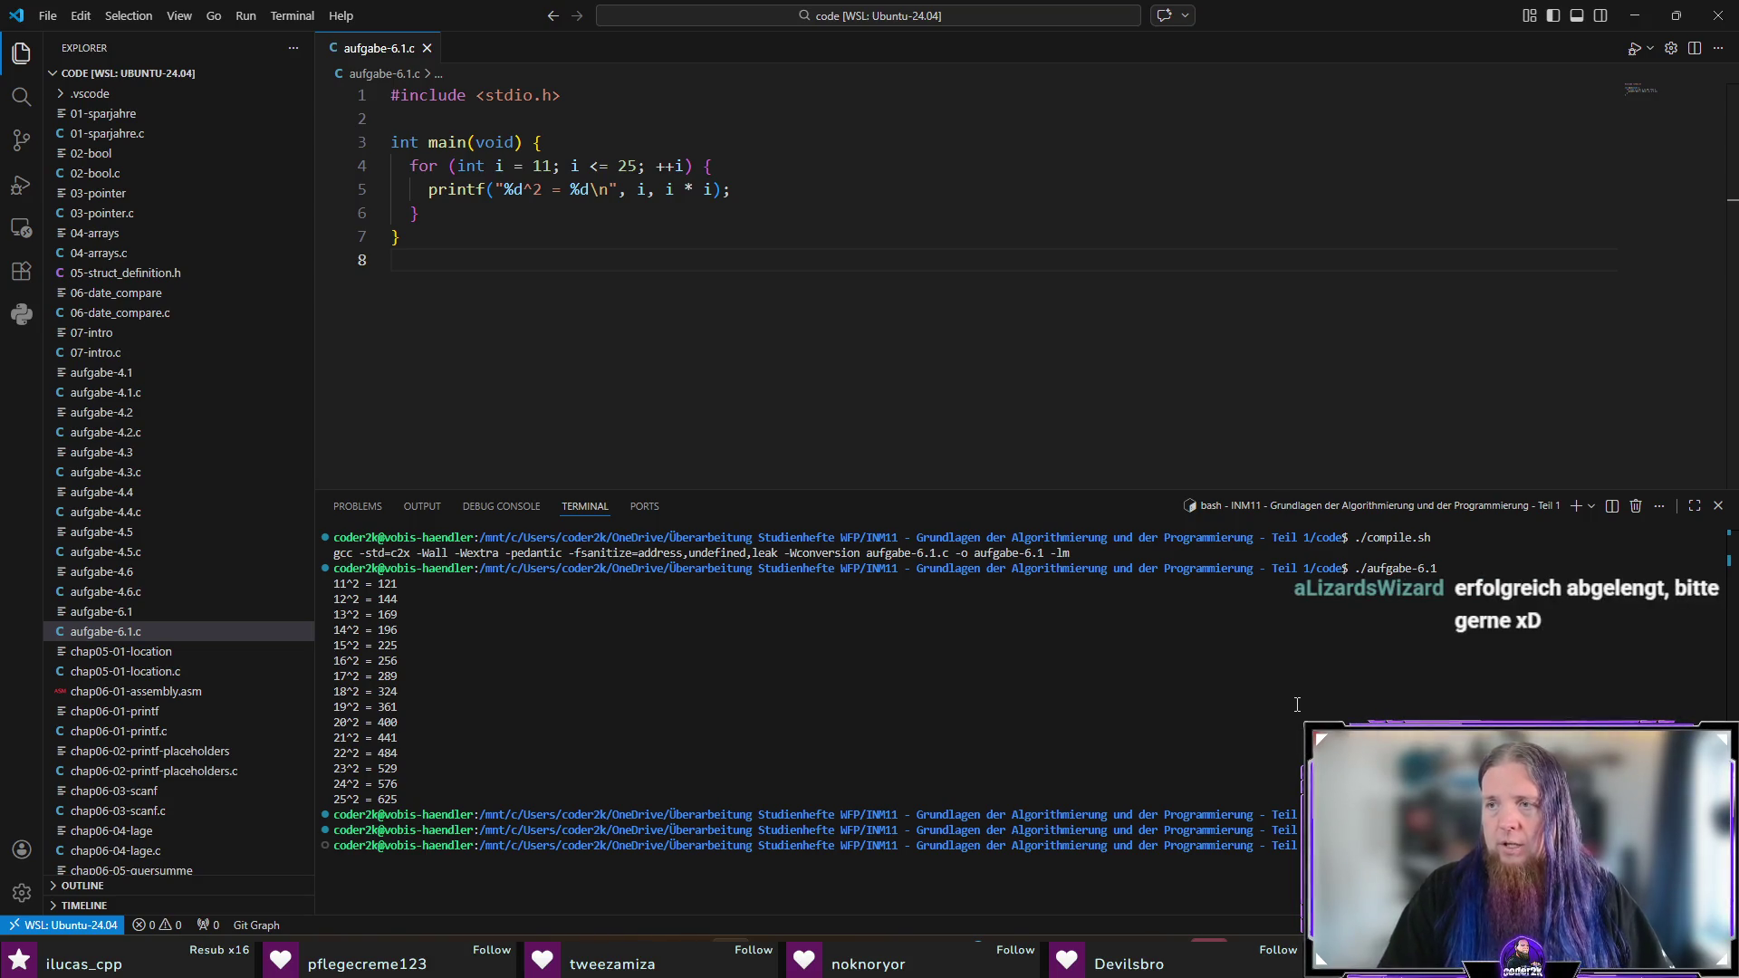
key("Return")
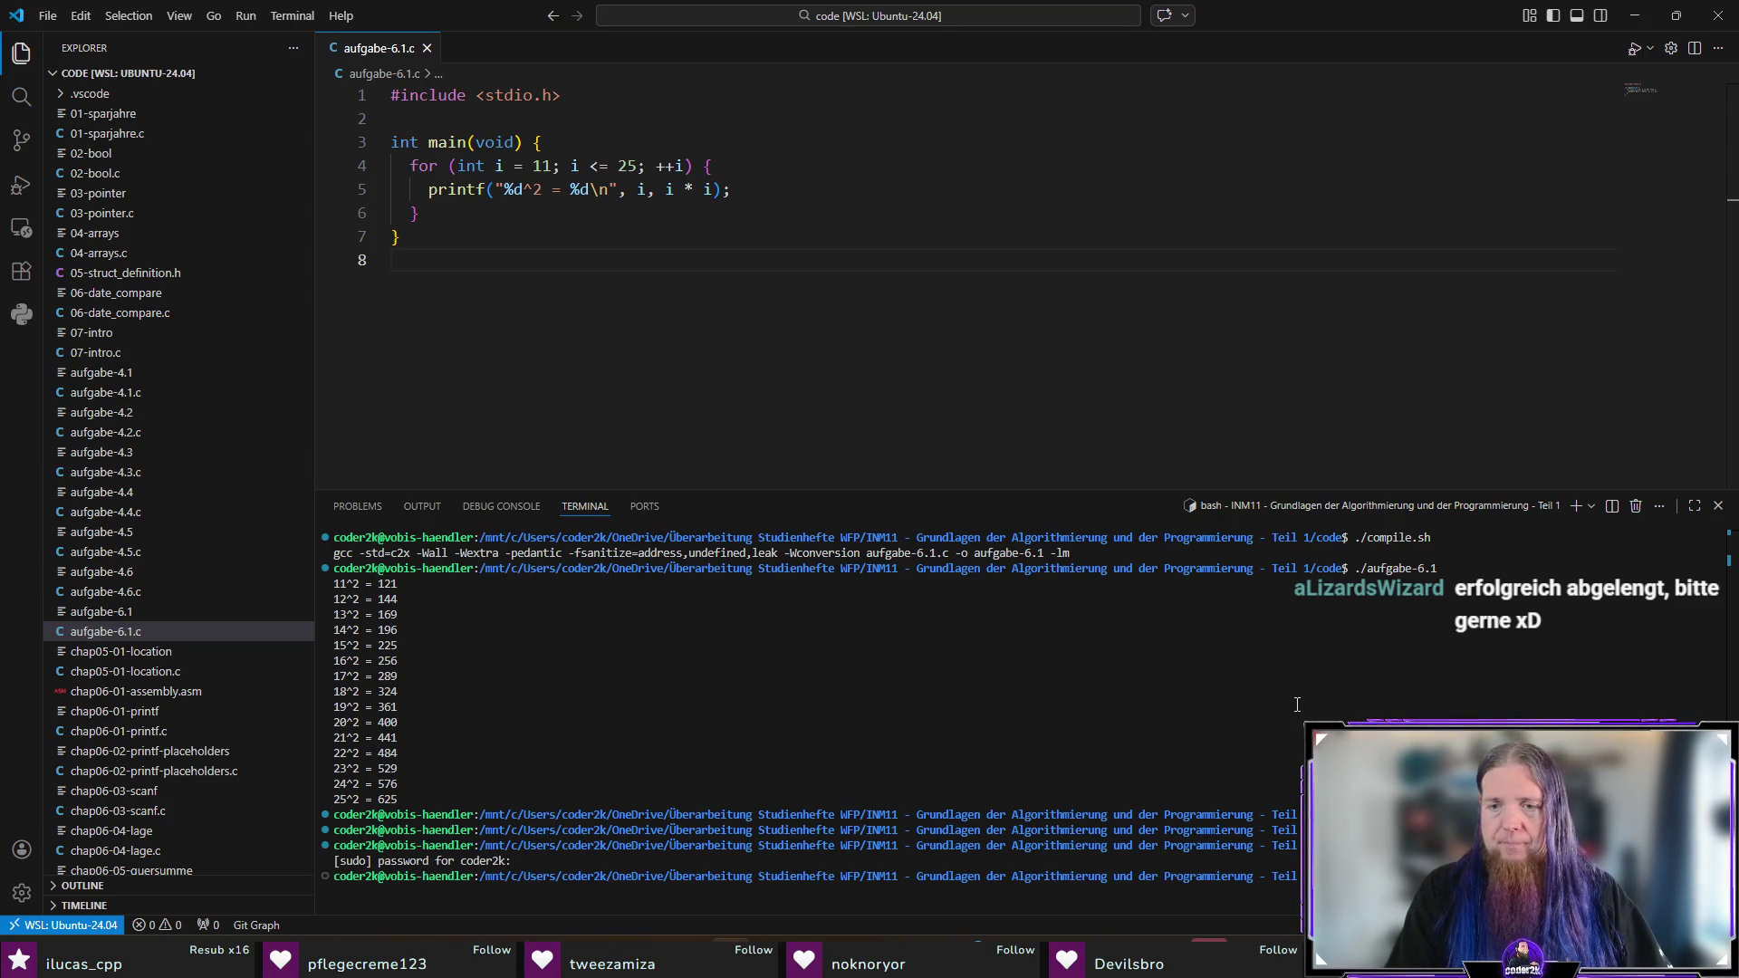
key("ctrl+l")
key("alt+Tab")
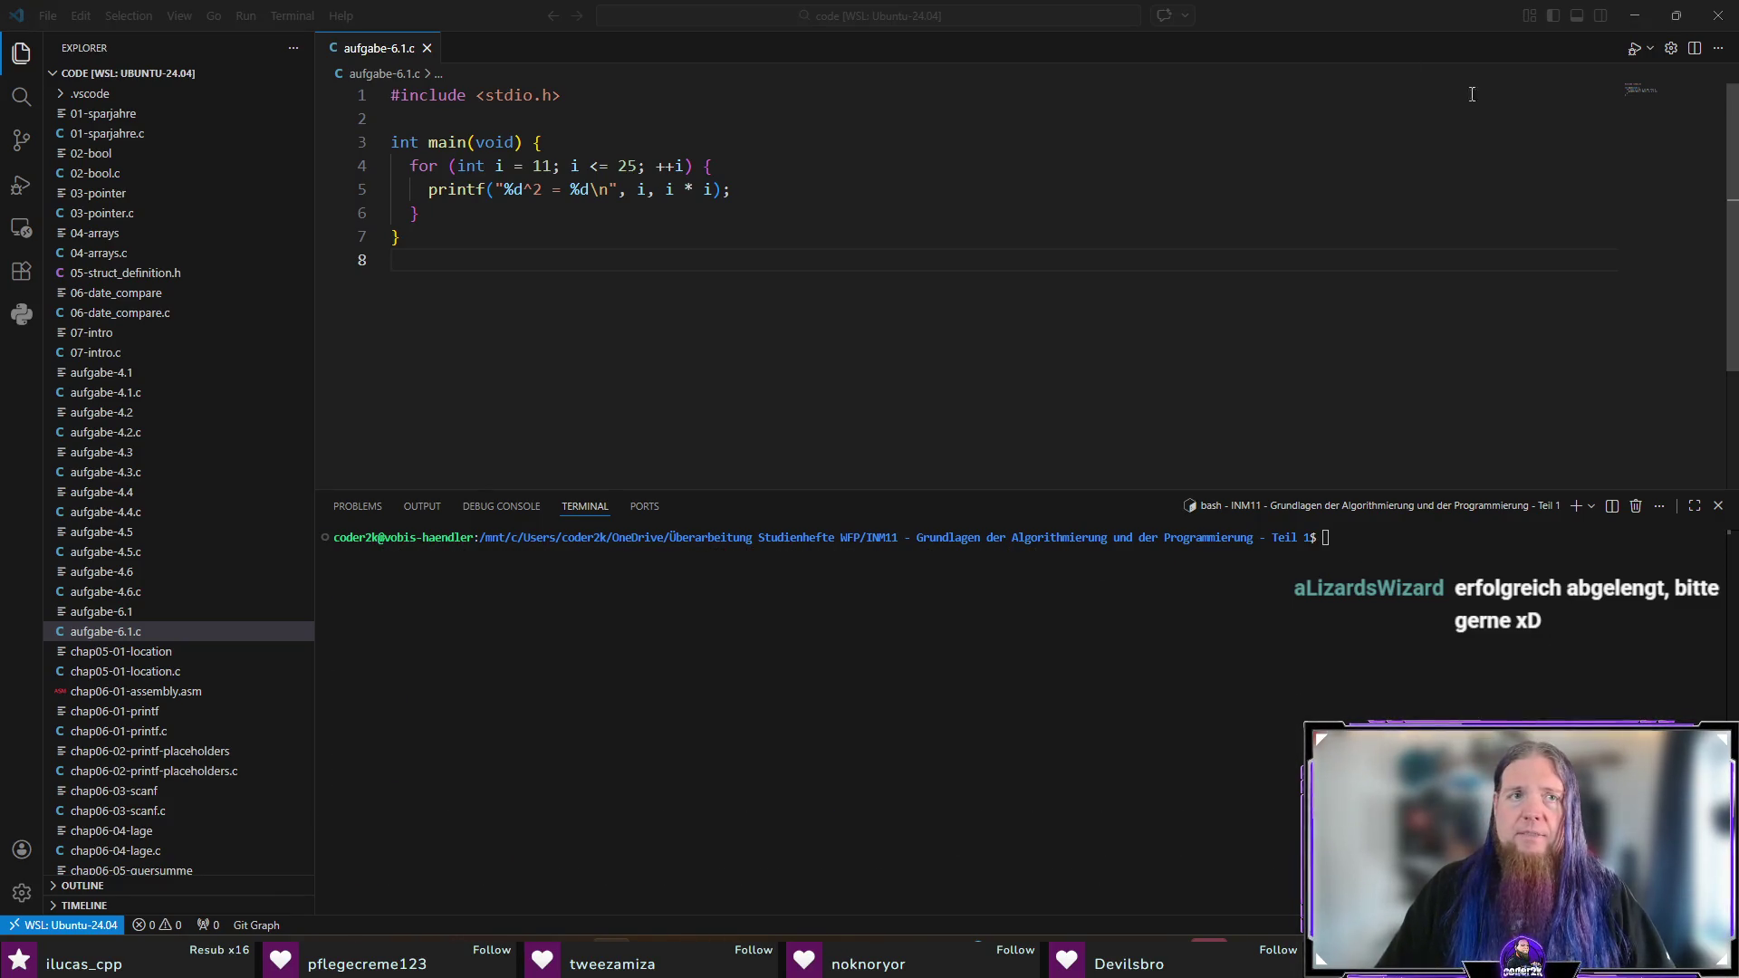
left_click(1136, 667)
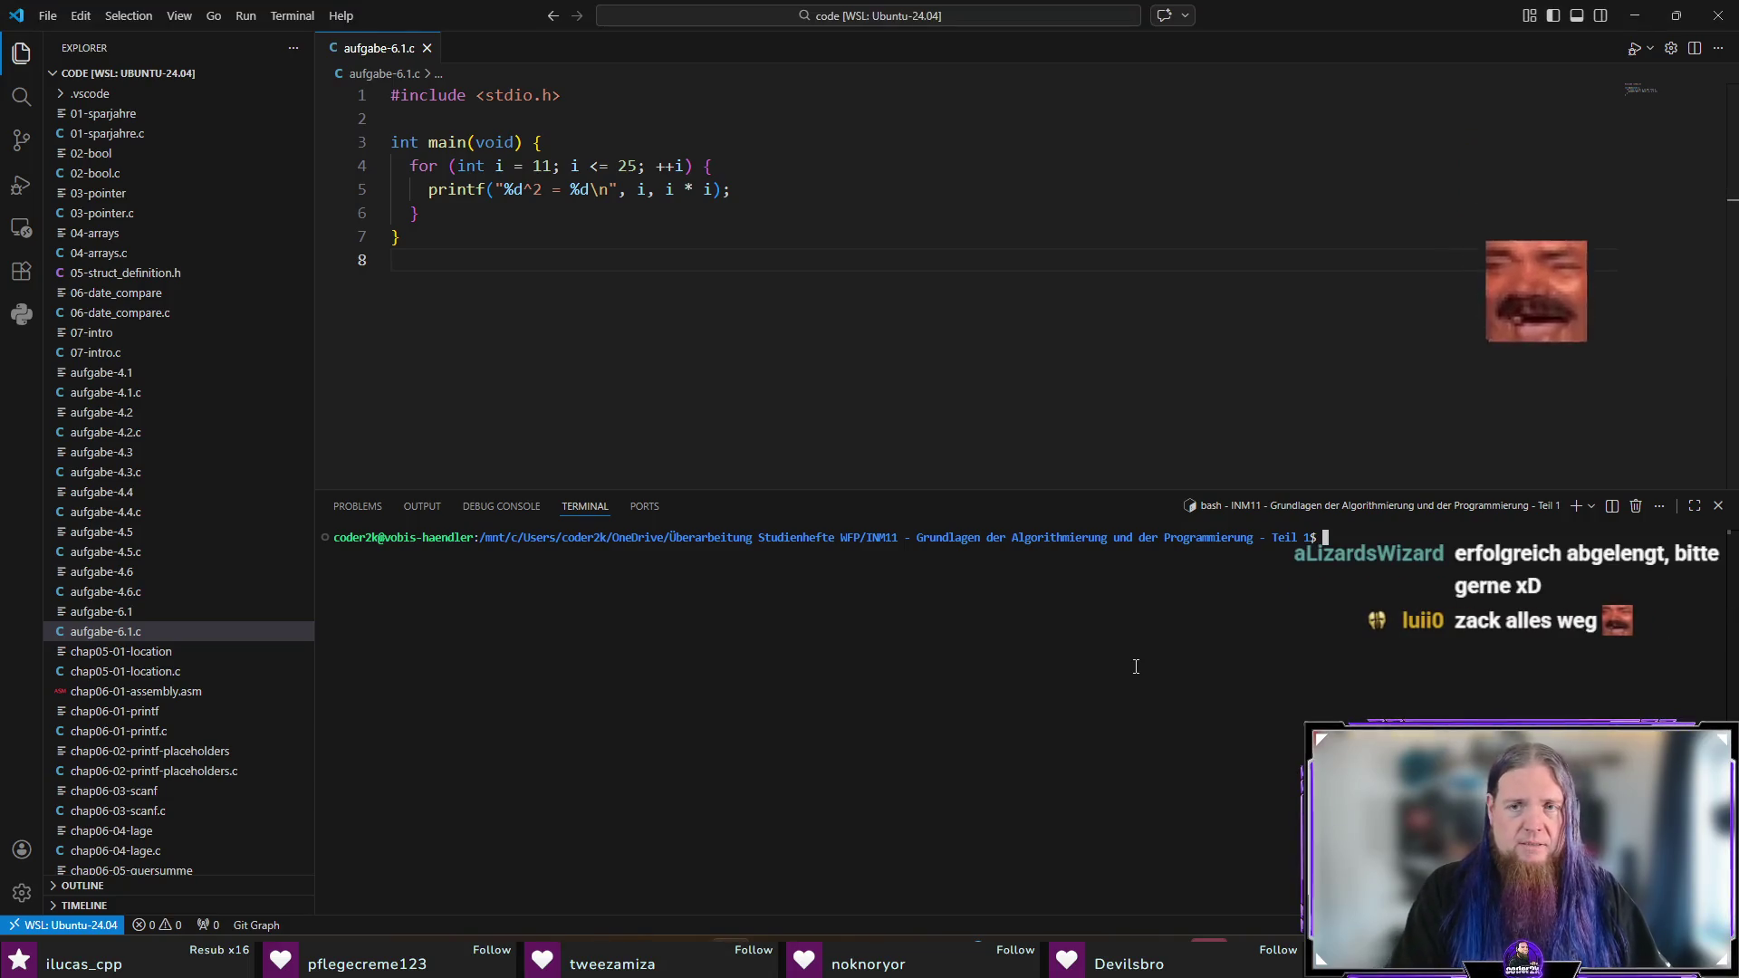
type("cd code")
key("Return")
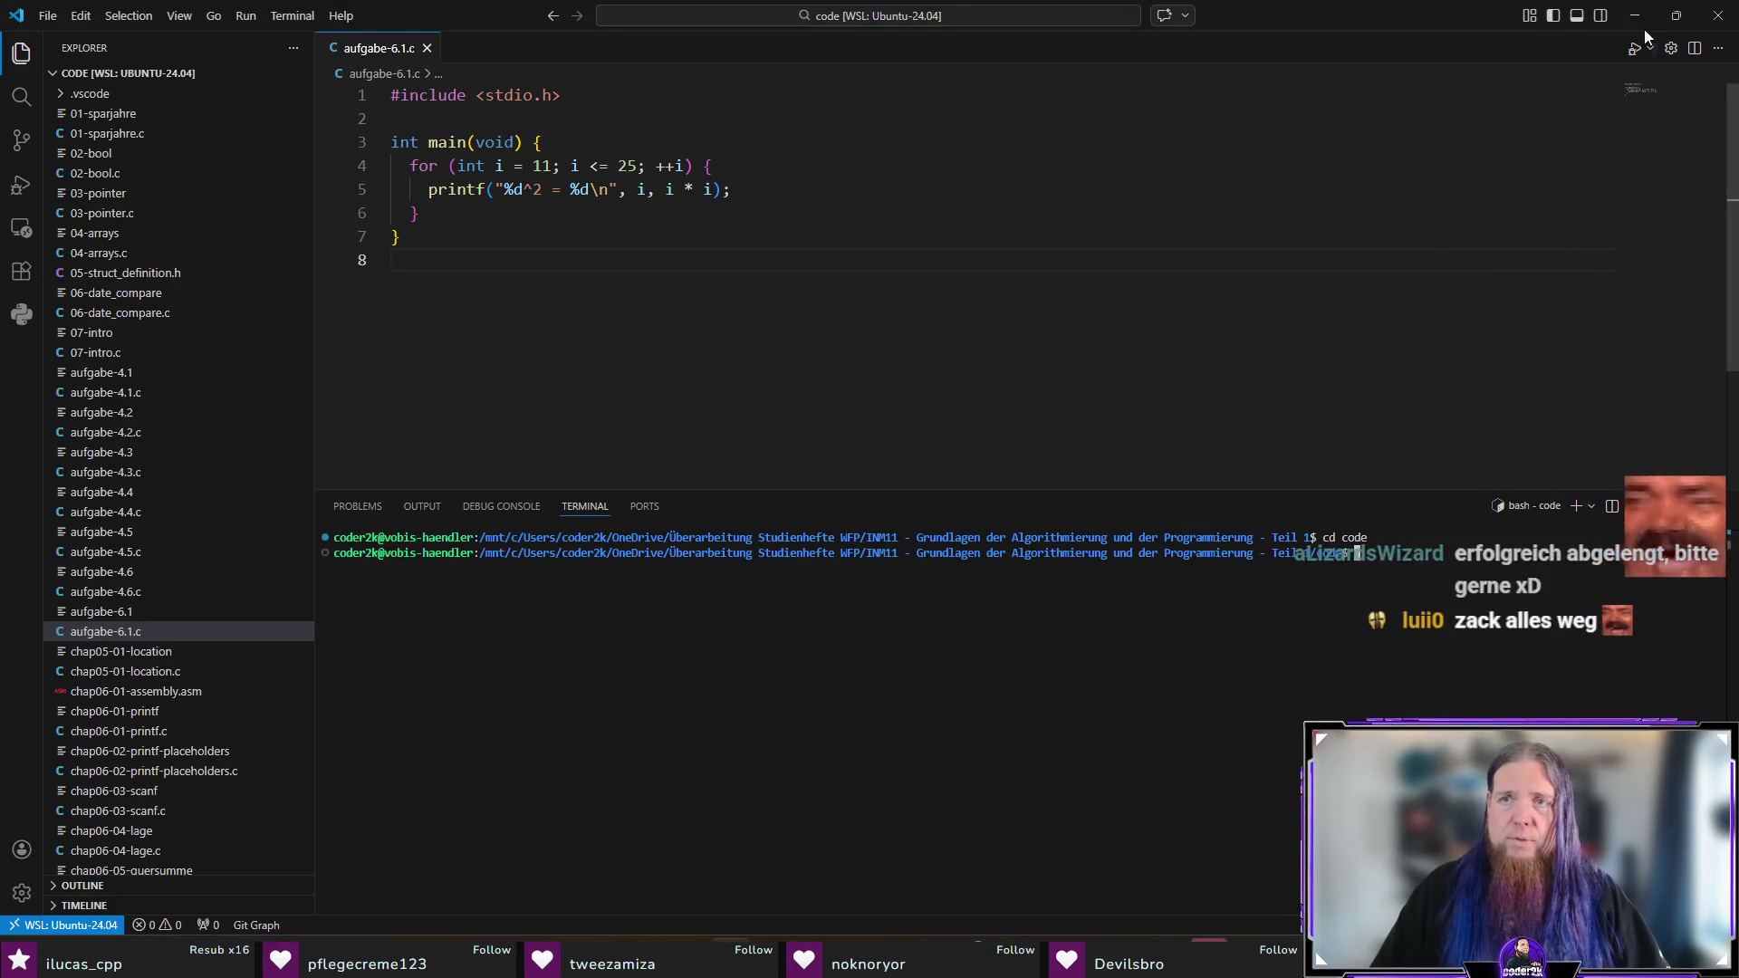
left_click(1639, 18)
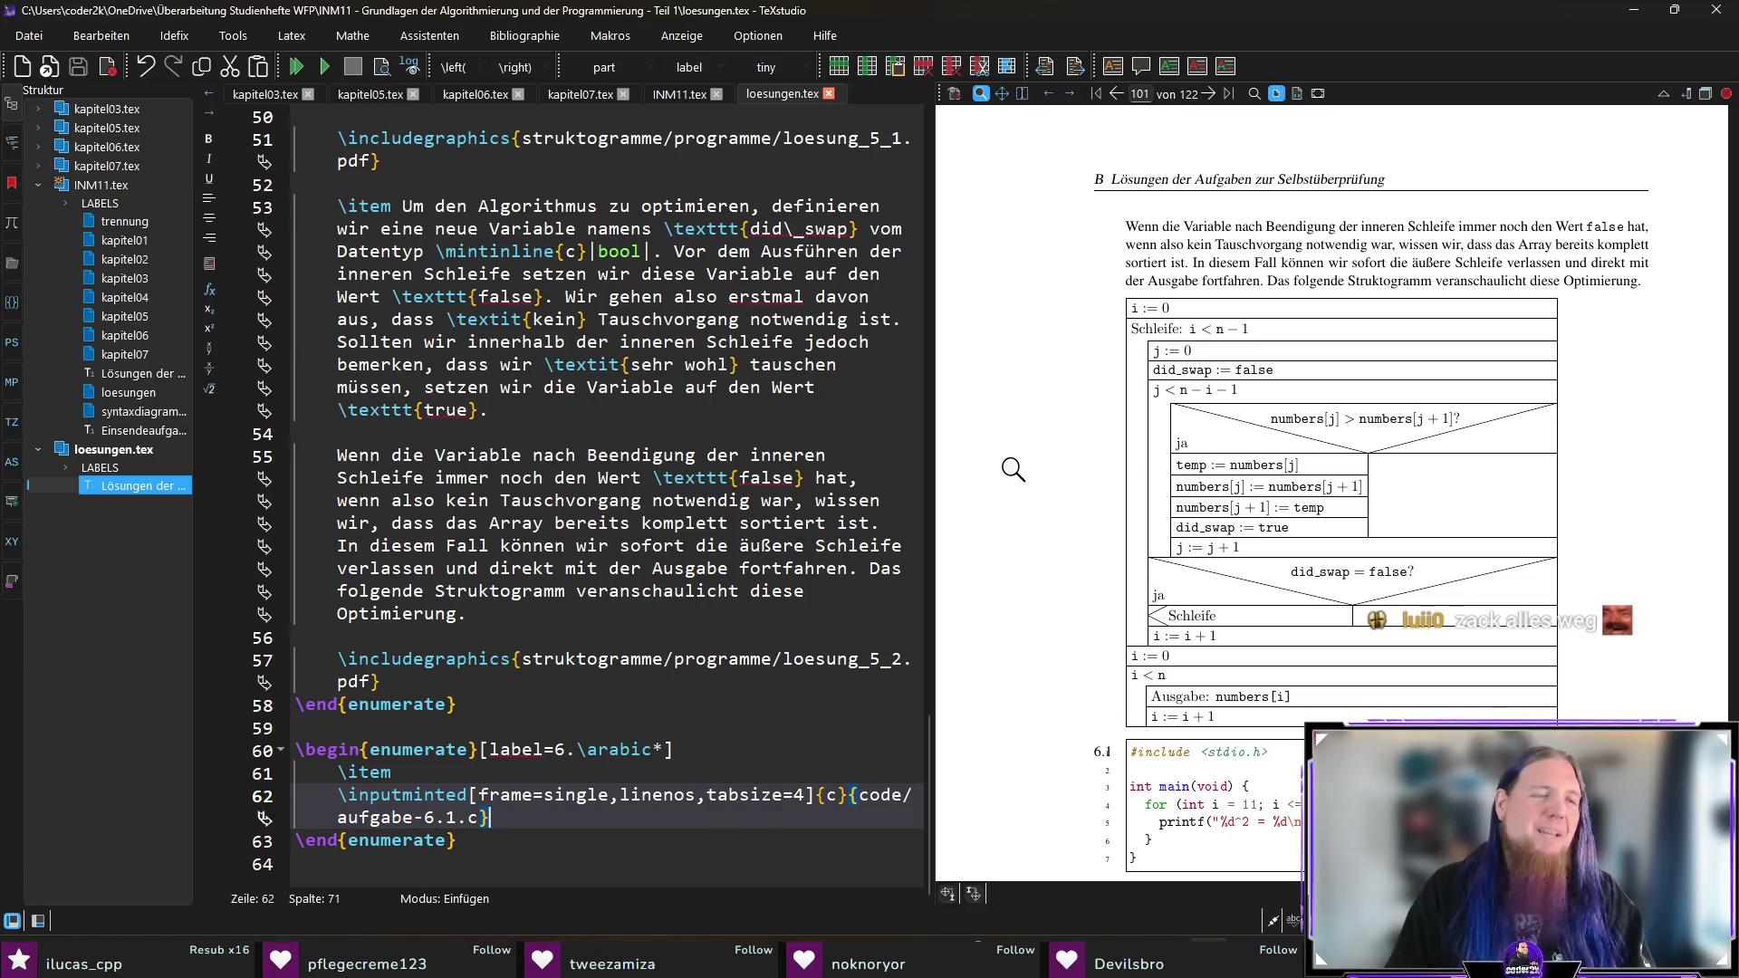
scroll(1014, 471, "down", 4)
scroll(1164, 497, "up", 2)
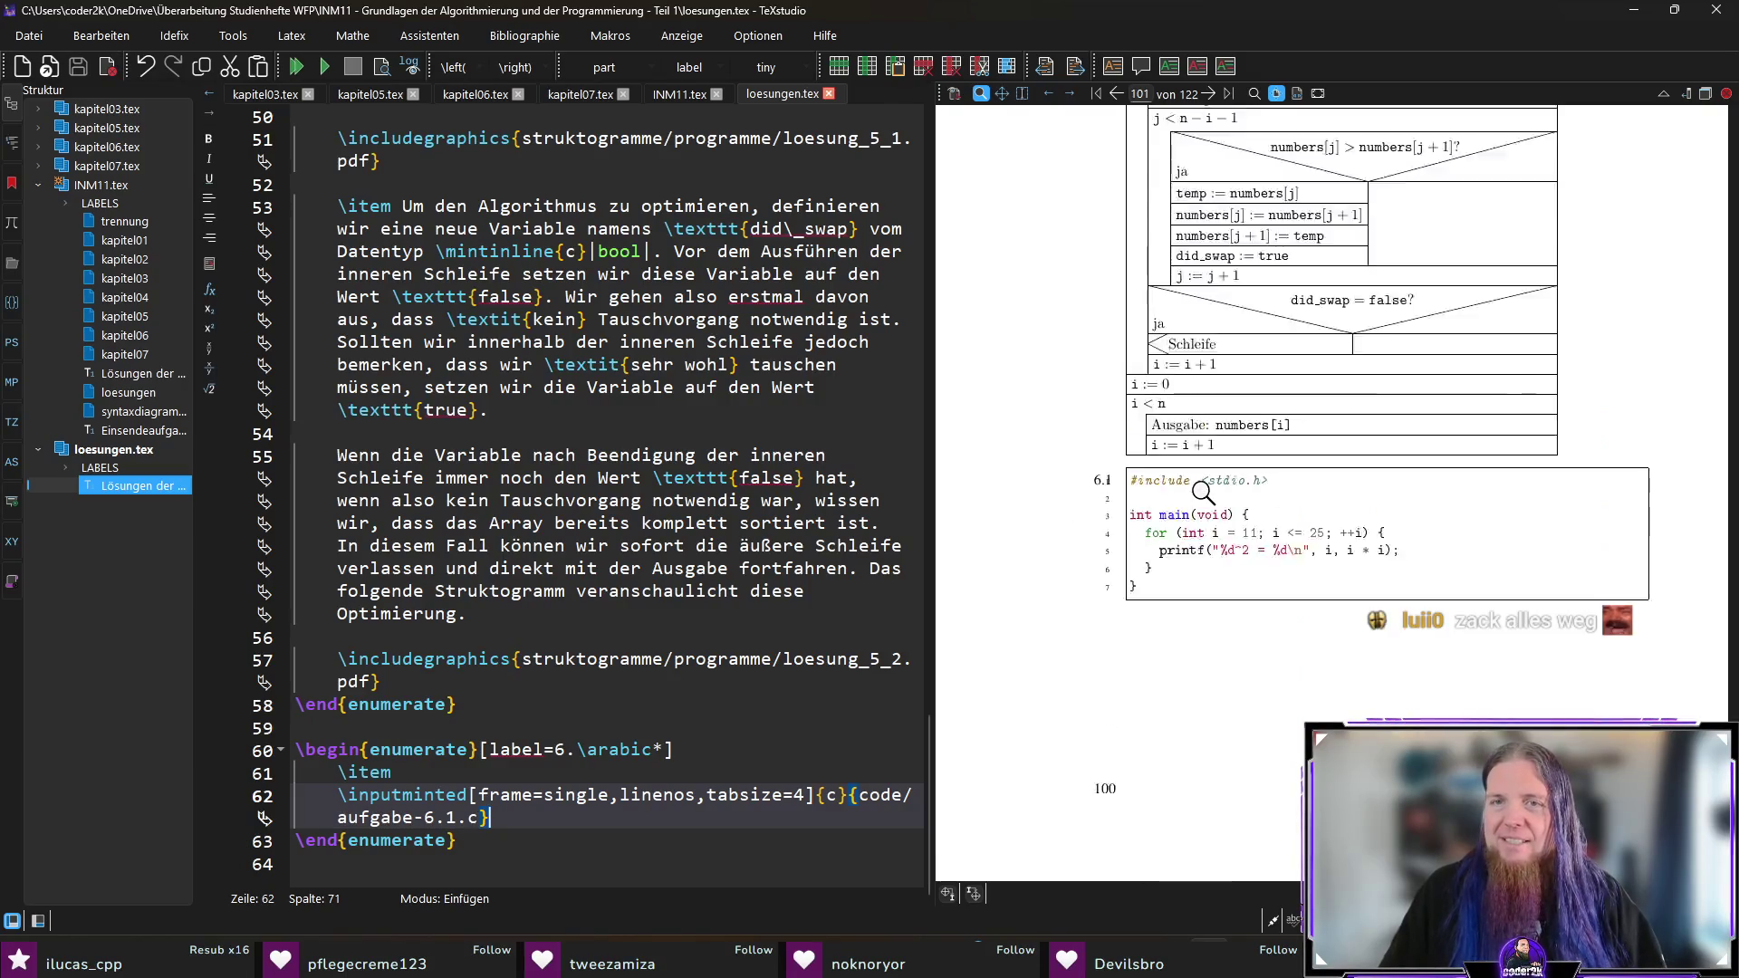
left_click(1107, 590)
mouse_move(1106, 591)
left_mouse_down()
mouse_move(1108, 616)
mouse_move(1069, 623)
mouse_move(1112, 609)
left_mouse_up()
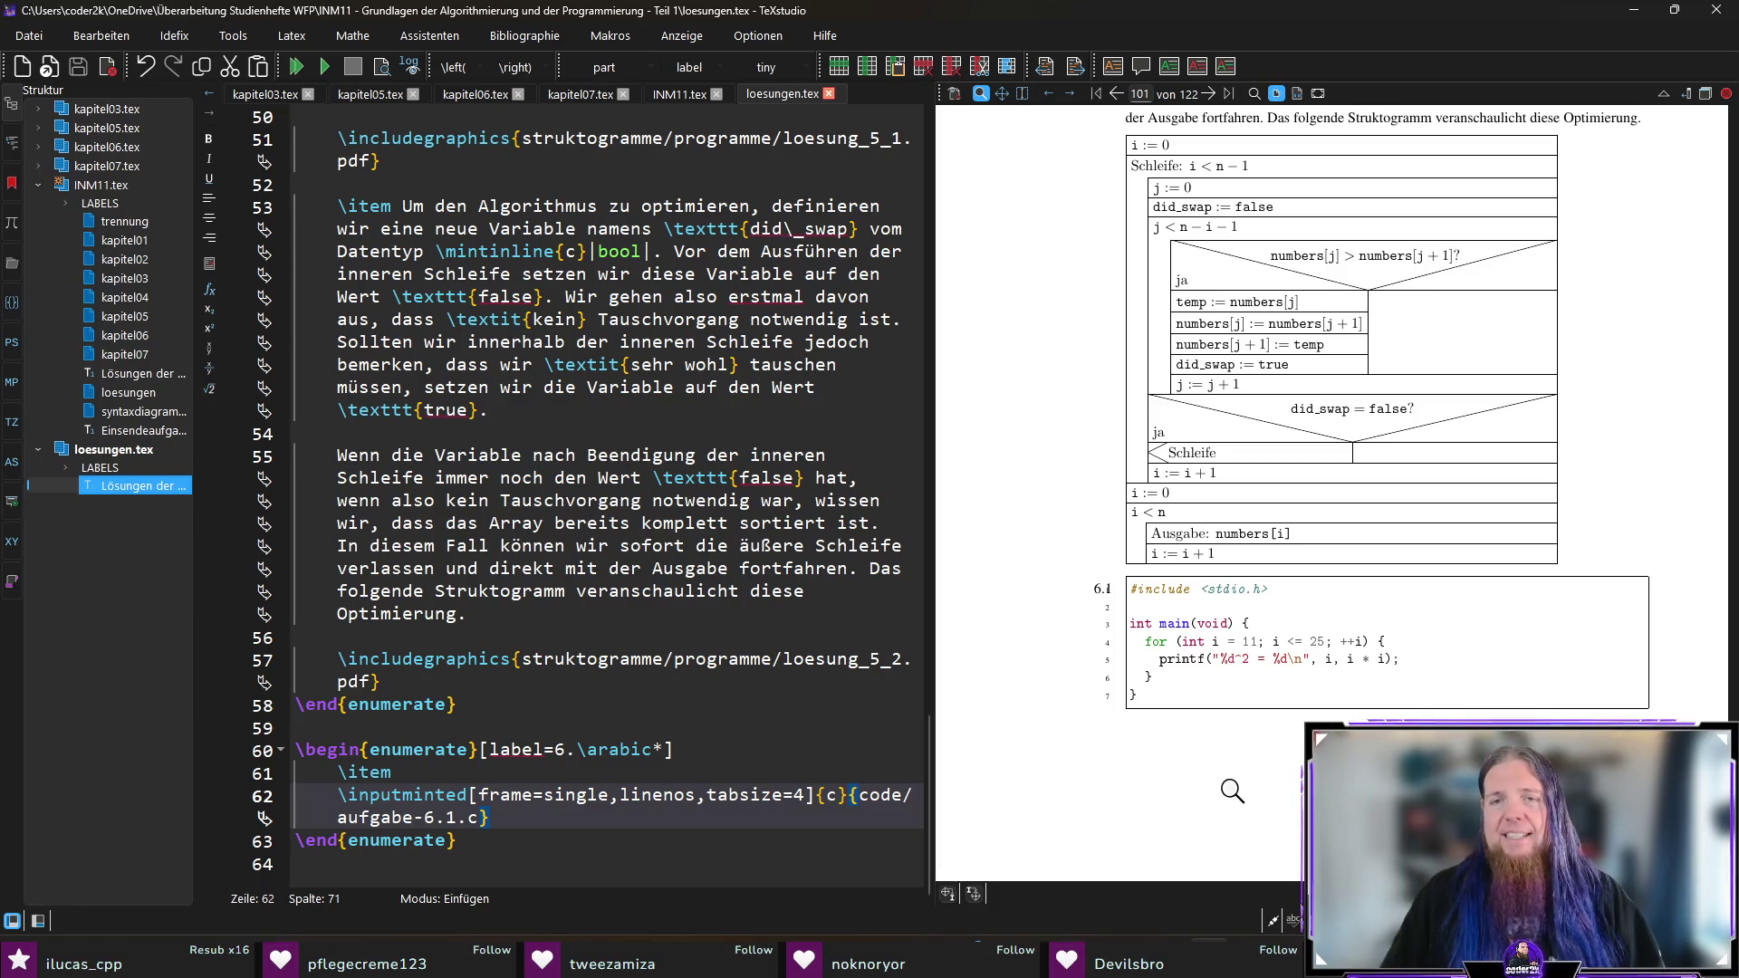
left_click_drag(1106, 666, 1114, 671)
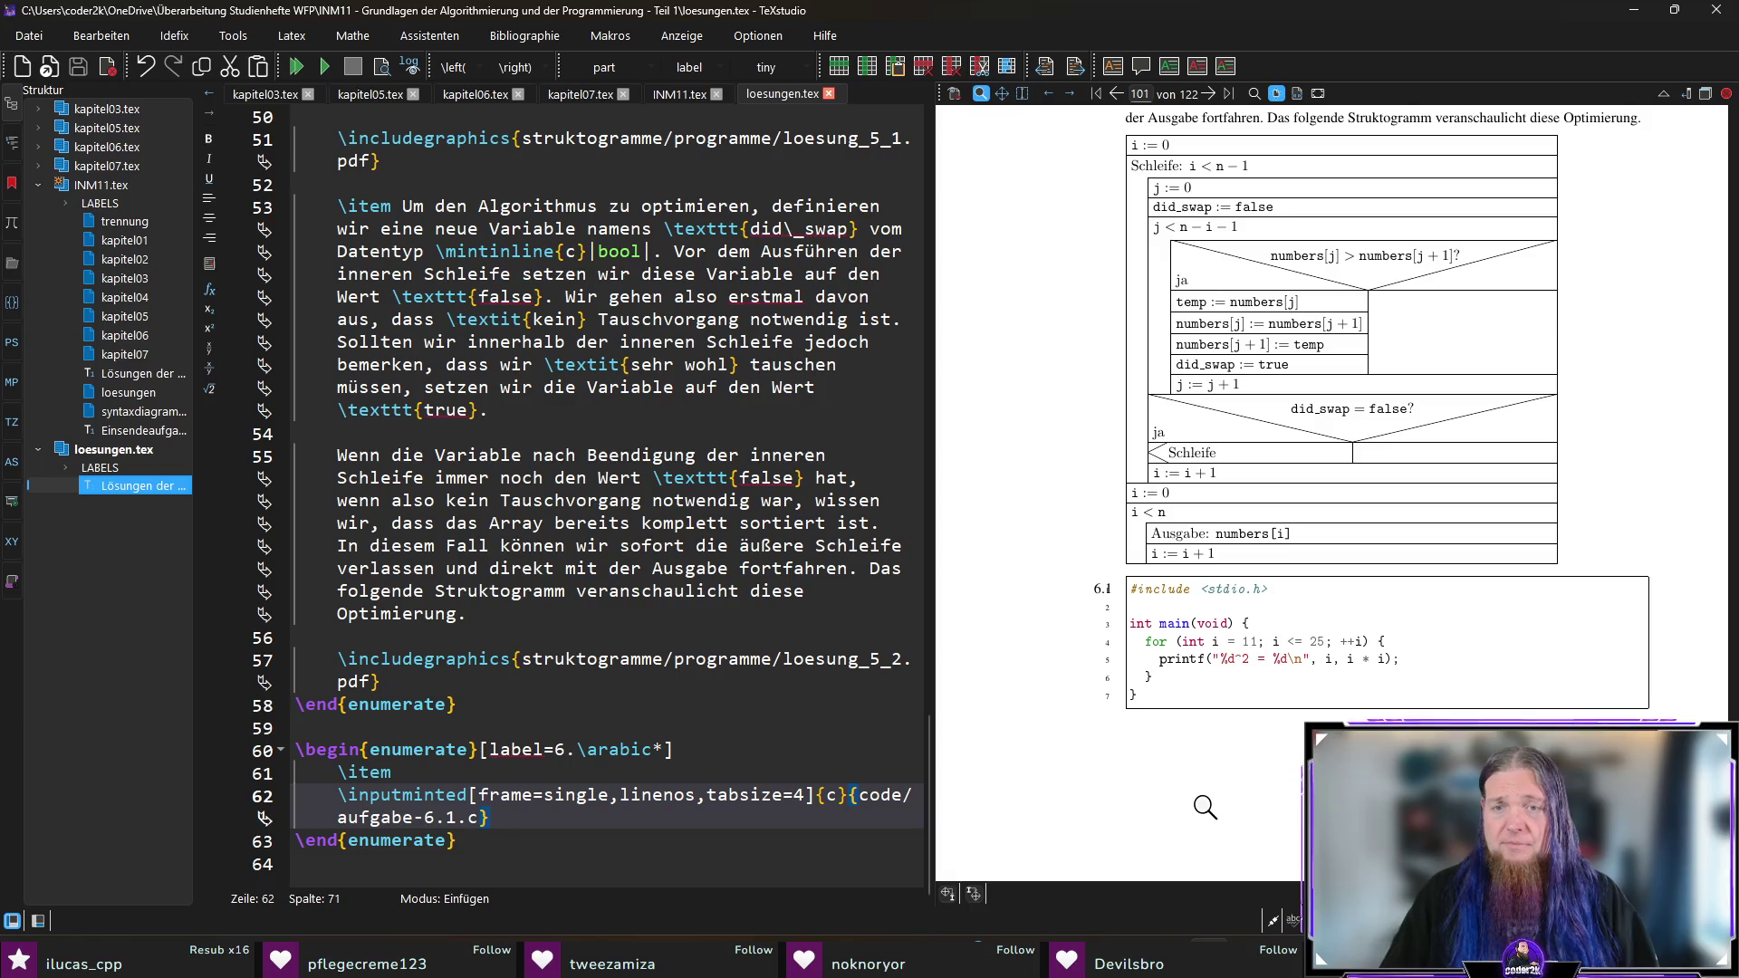
left_click_drag(1109, 593, 1177, 593)
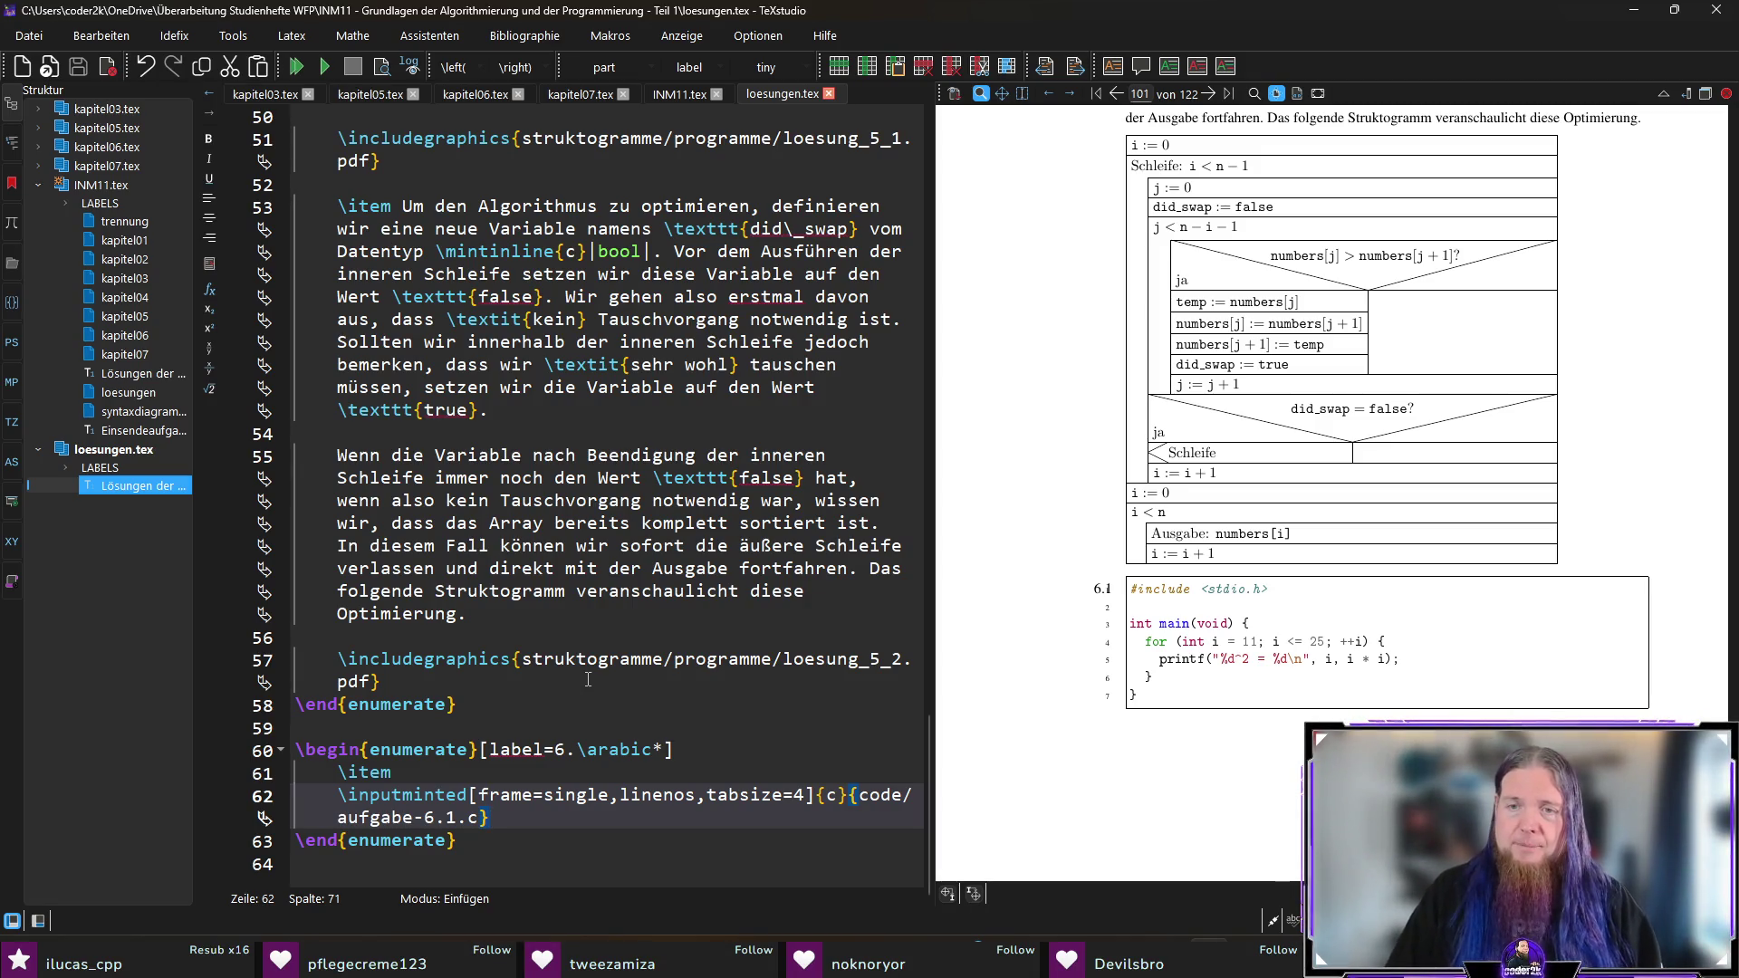
left_click(529, 772)
type("Mögliche Lösung:")
key("F5")
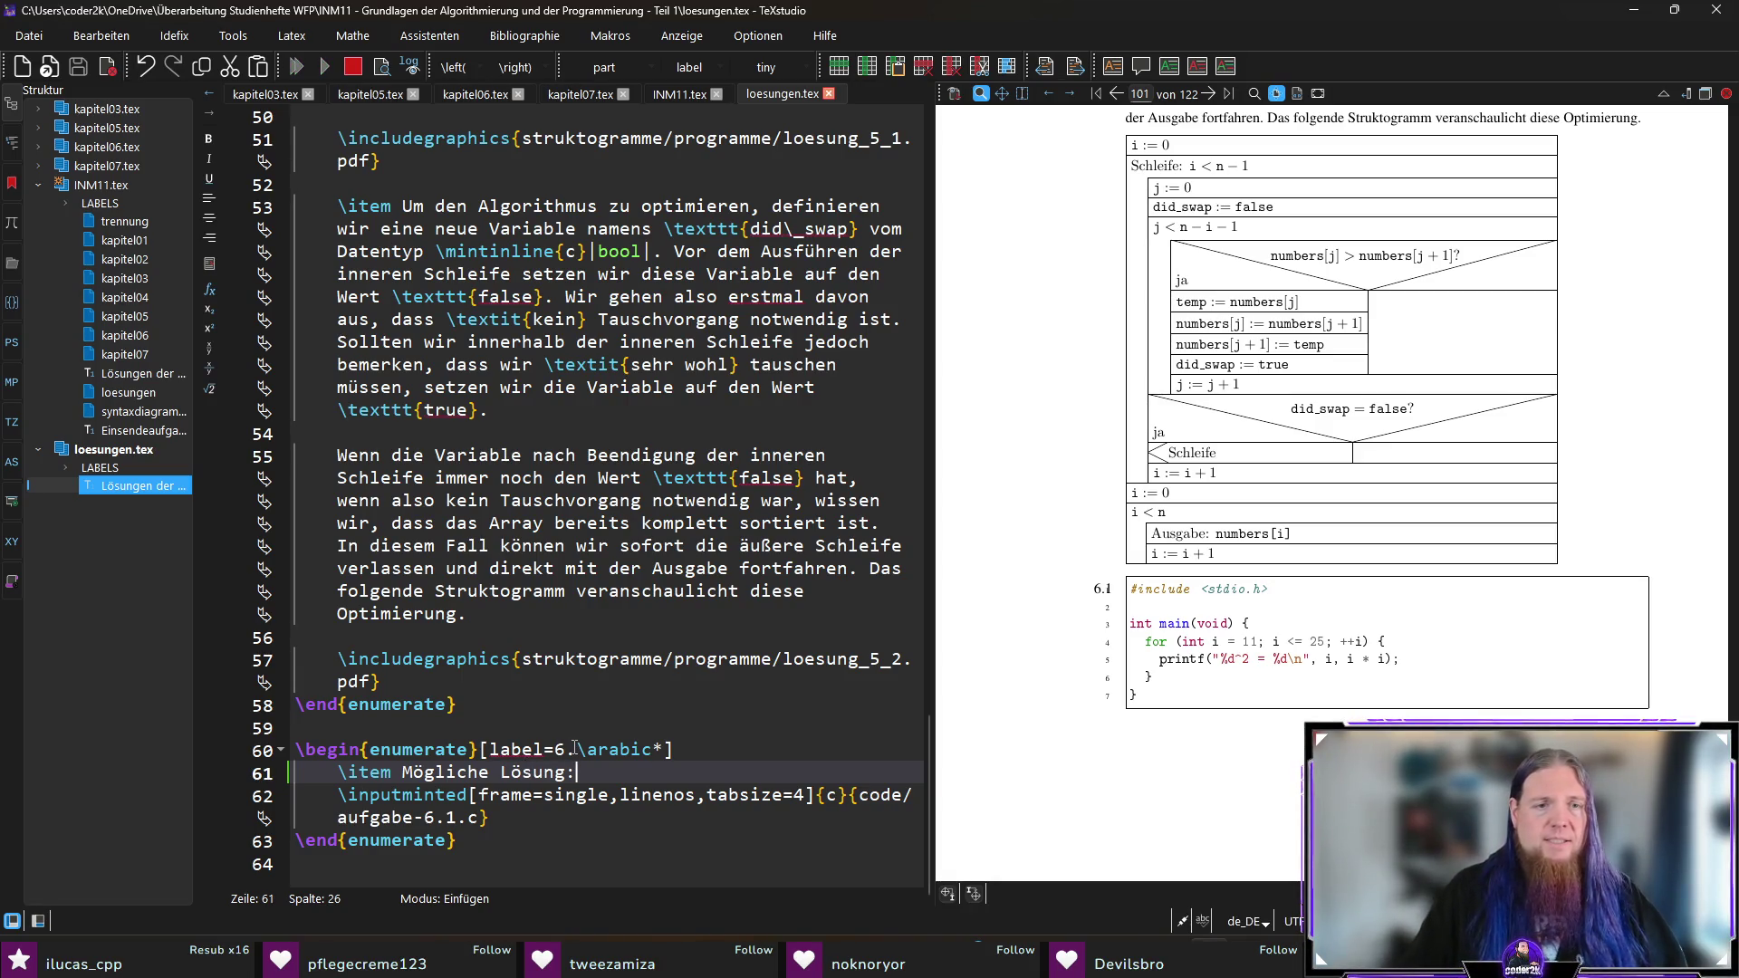
left_click(43, 922)
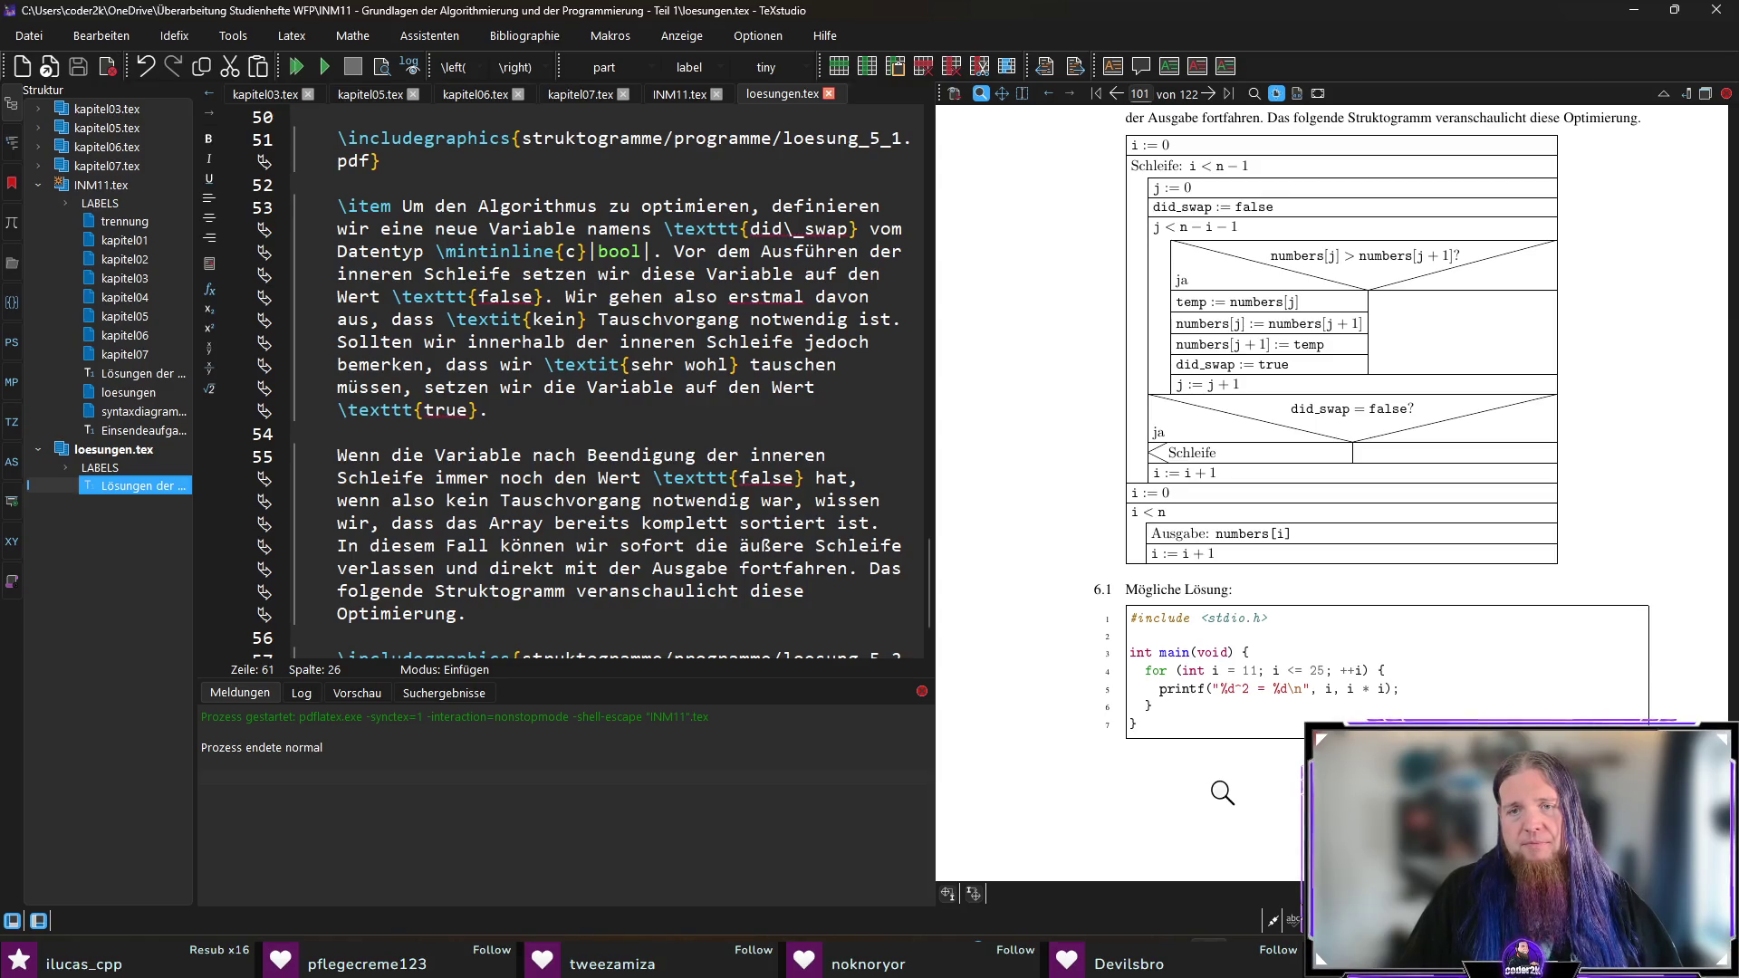
mouse_move(1186, 709)
left_mouse_down()
mouse_move(1225, 590)
mouse_move(1192, 734)
mouse_move(1241, 595)
mouse_move(1155, 600)
left_mouse_up()
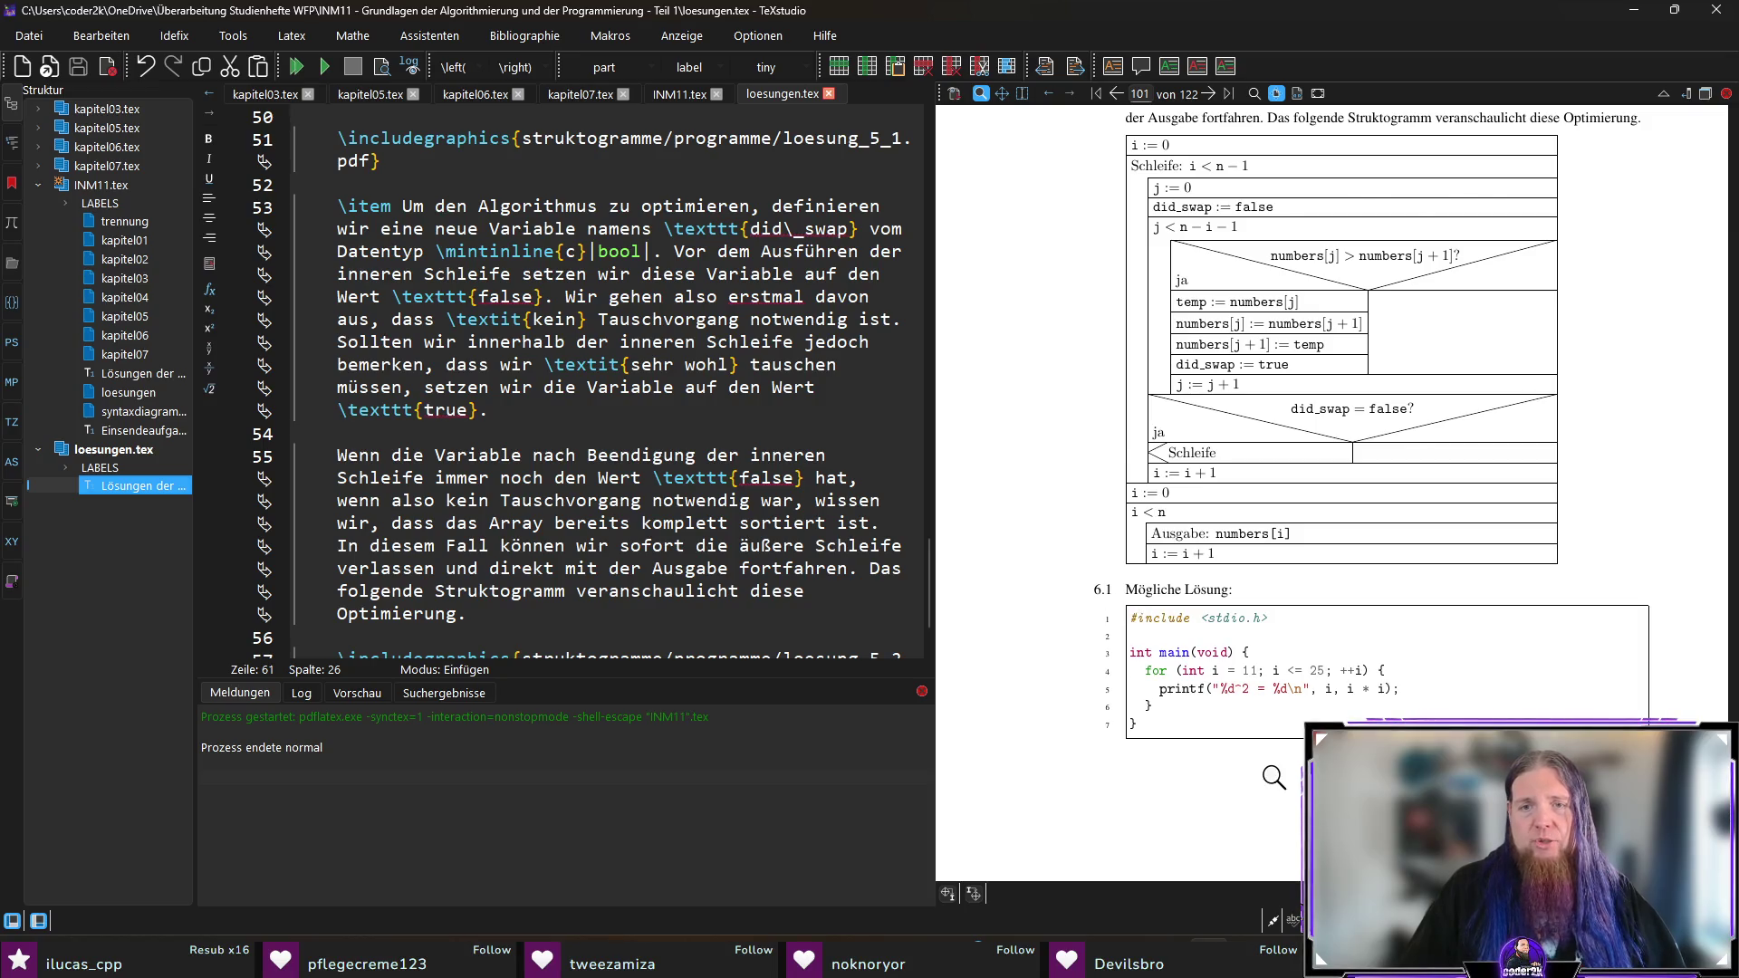
scroll(1273, 777, "down", 2)
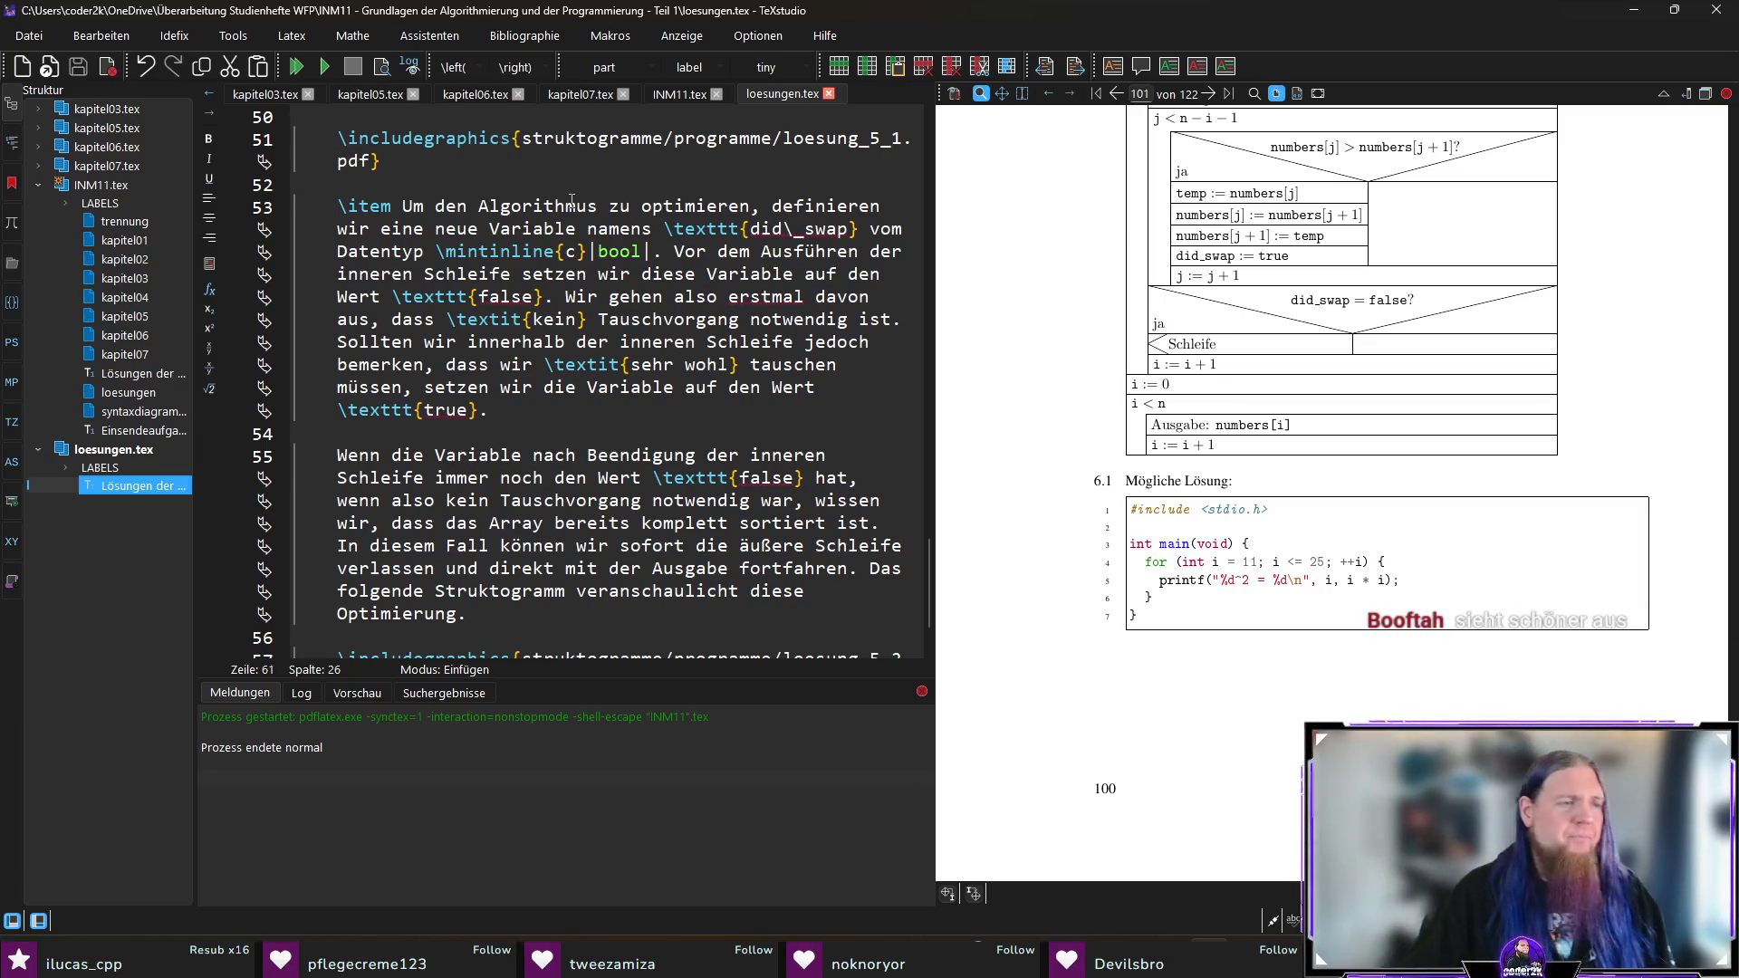
mouse_move(602, 132)
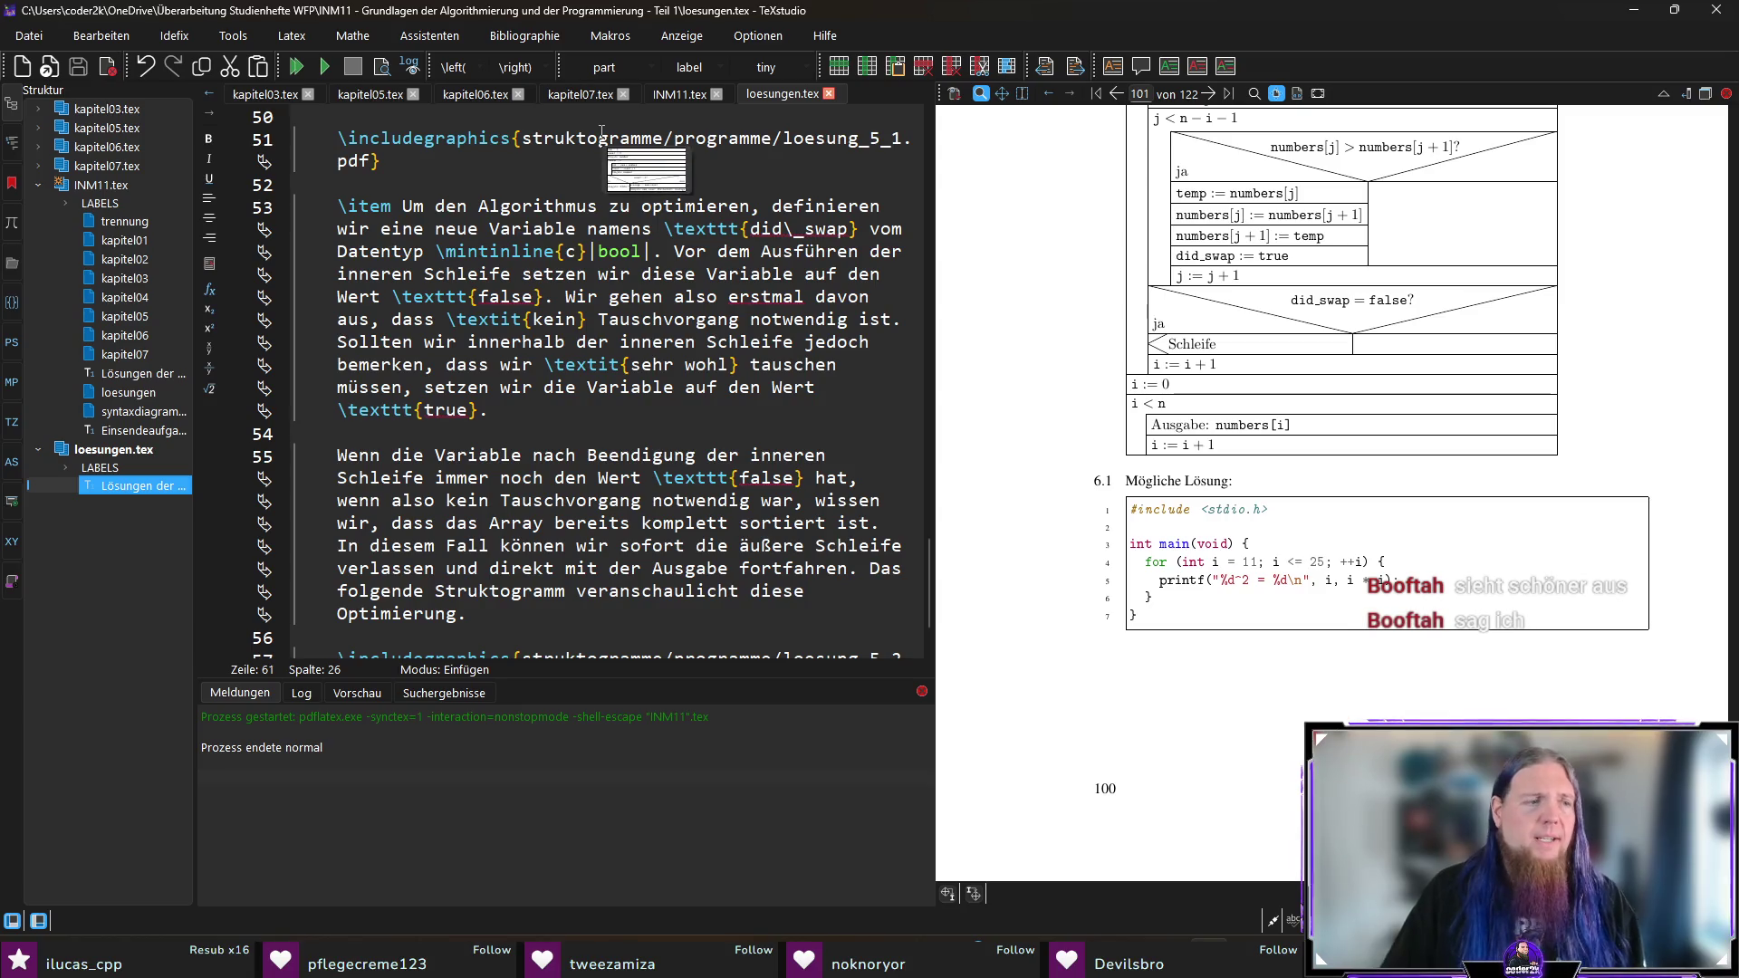
Step: In kapitel07.tex, add a new \item 'Schreiben Sie ein C-Programm, das $x = \sqrt{a}$'
left_click(573, 92)
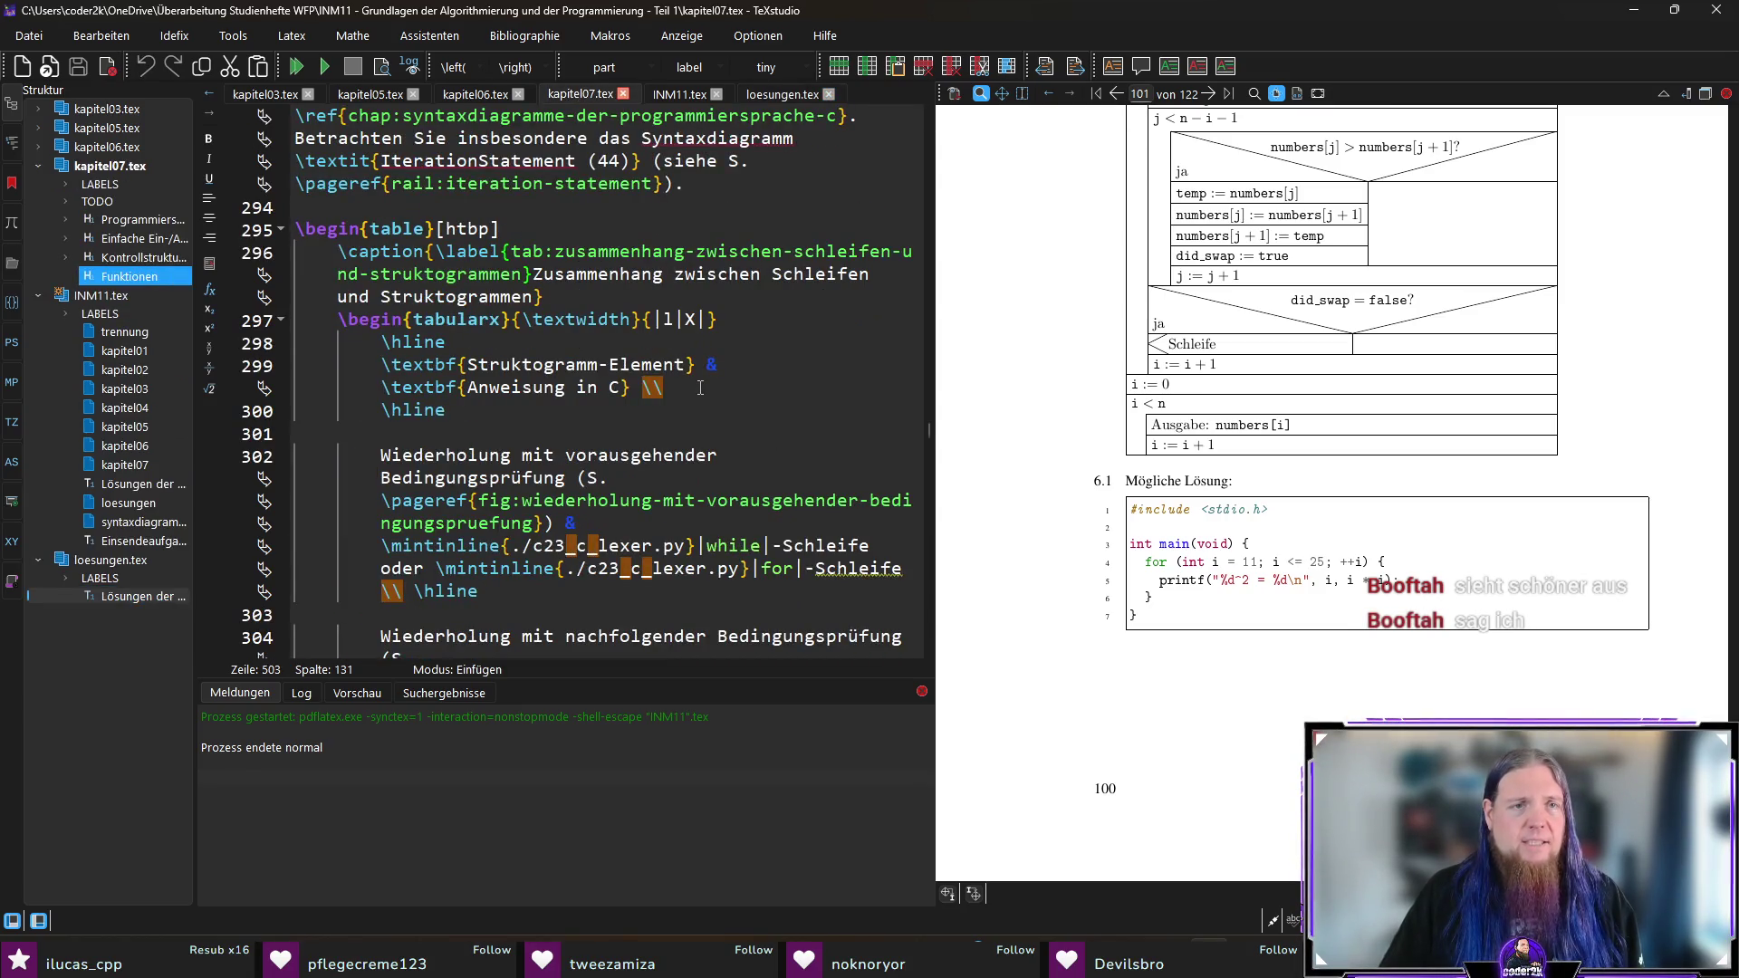
scroll(700, 389, "down", 9)
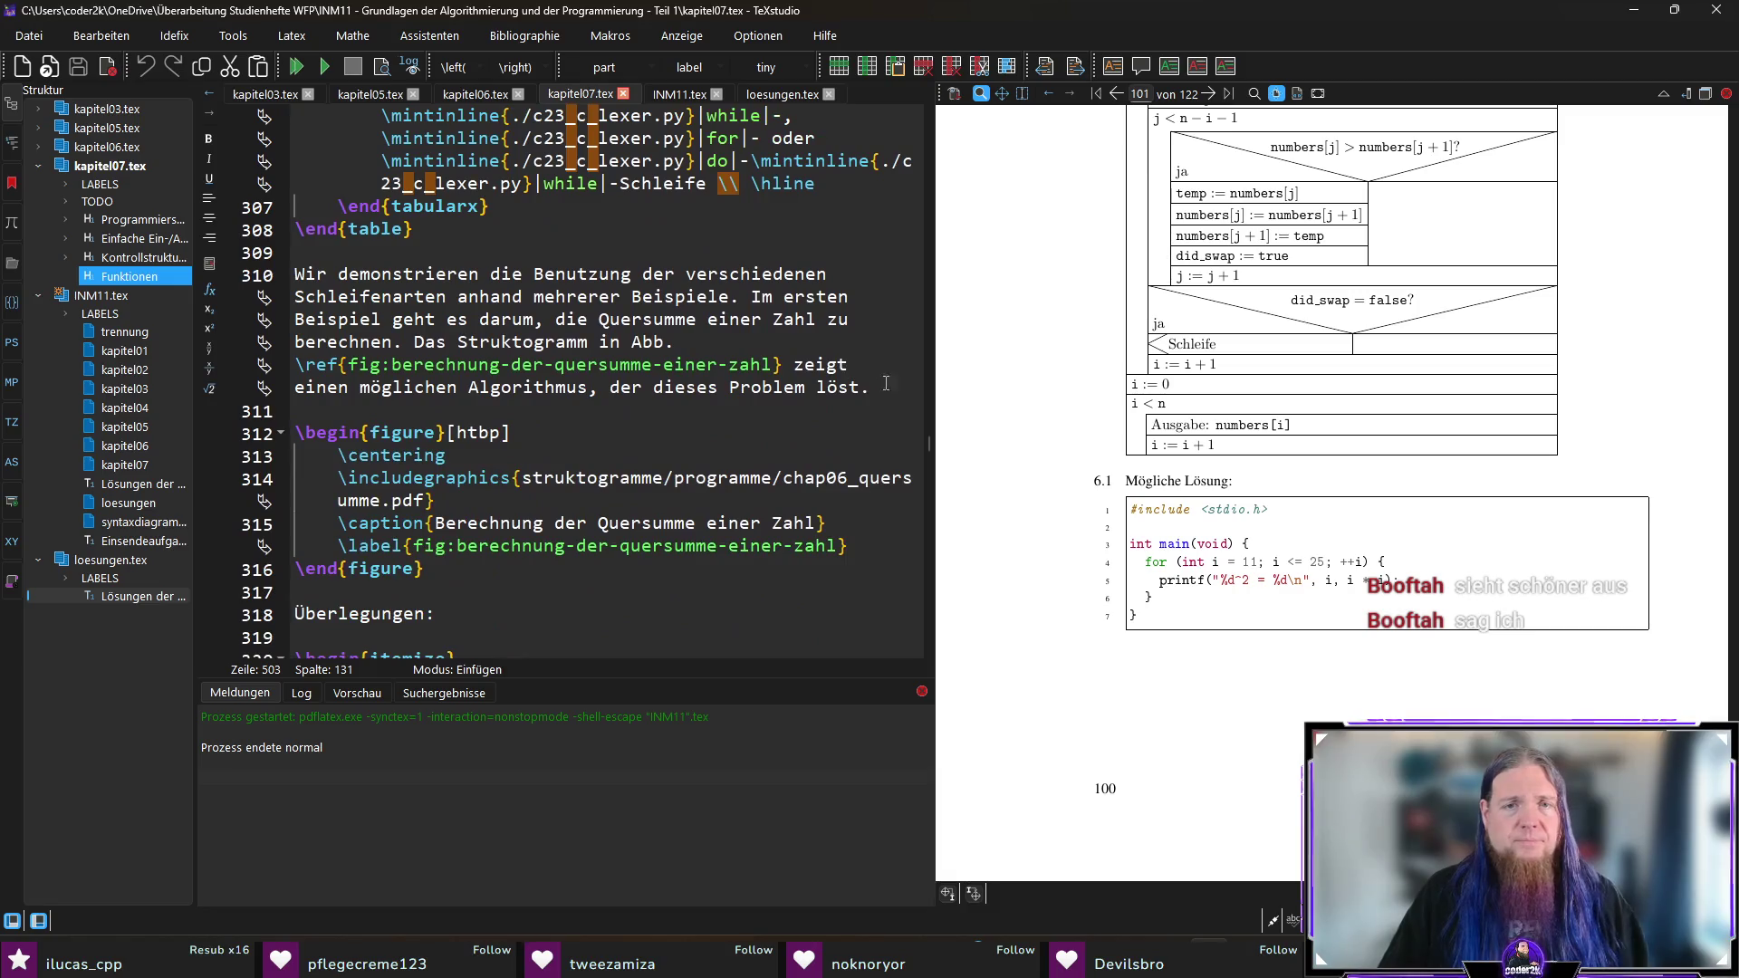
scroll(777, 425, "down", 20)
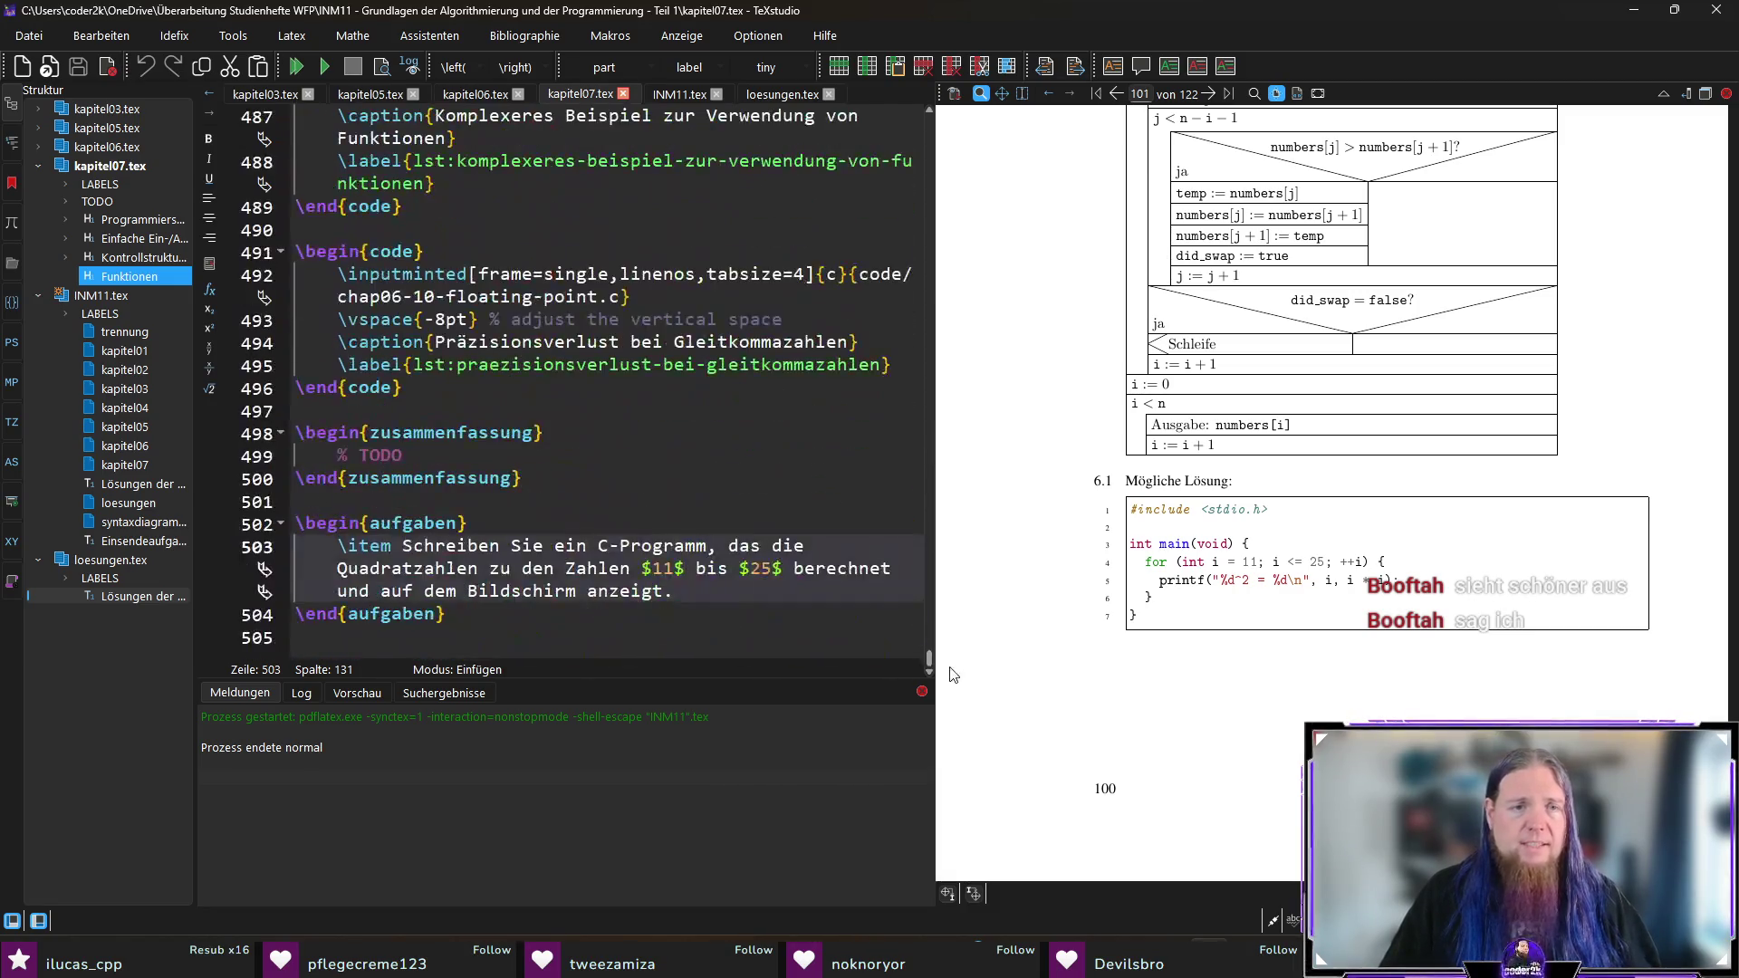
left_click(1155, 942)
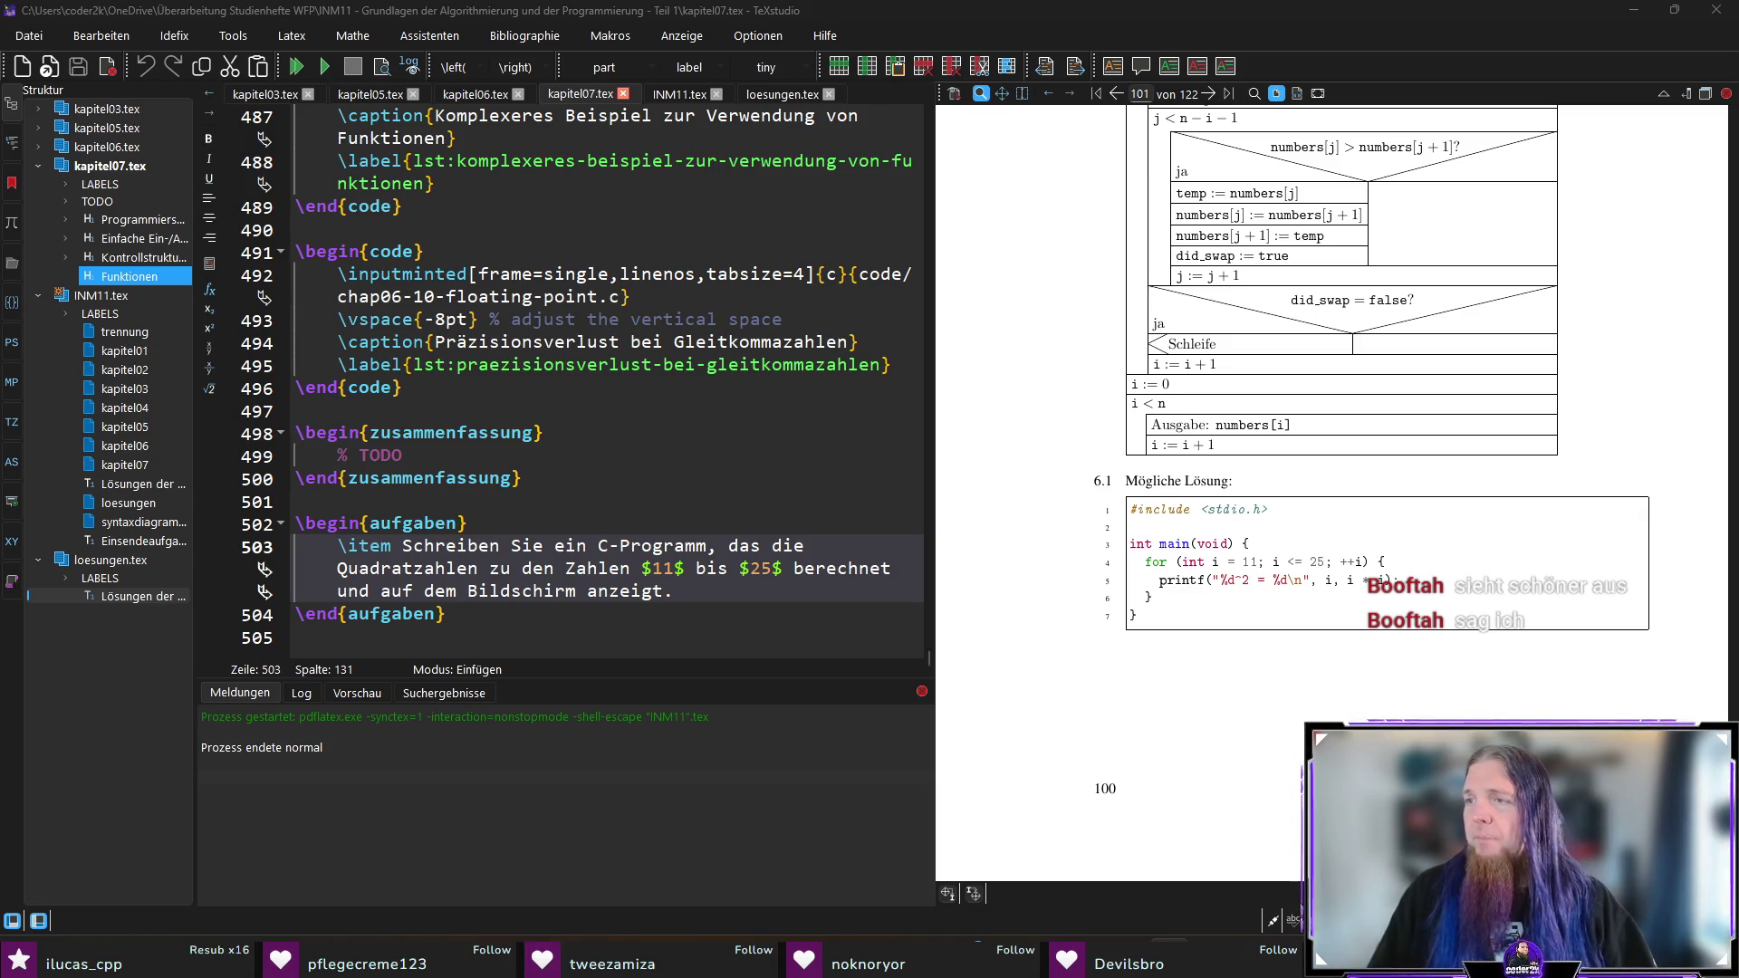
left_click(694, 583)
key("Return")
key("Return")
type("\\item Sc")
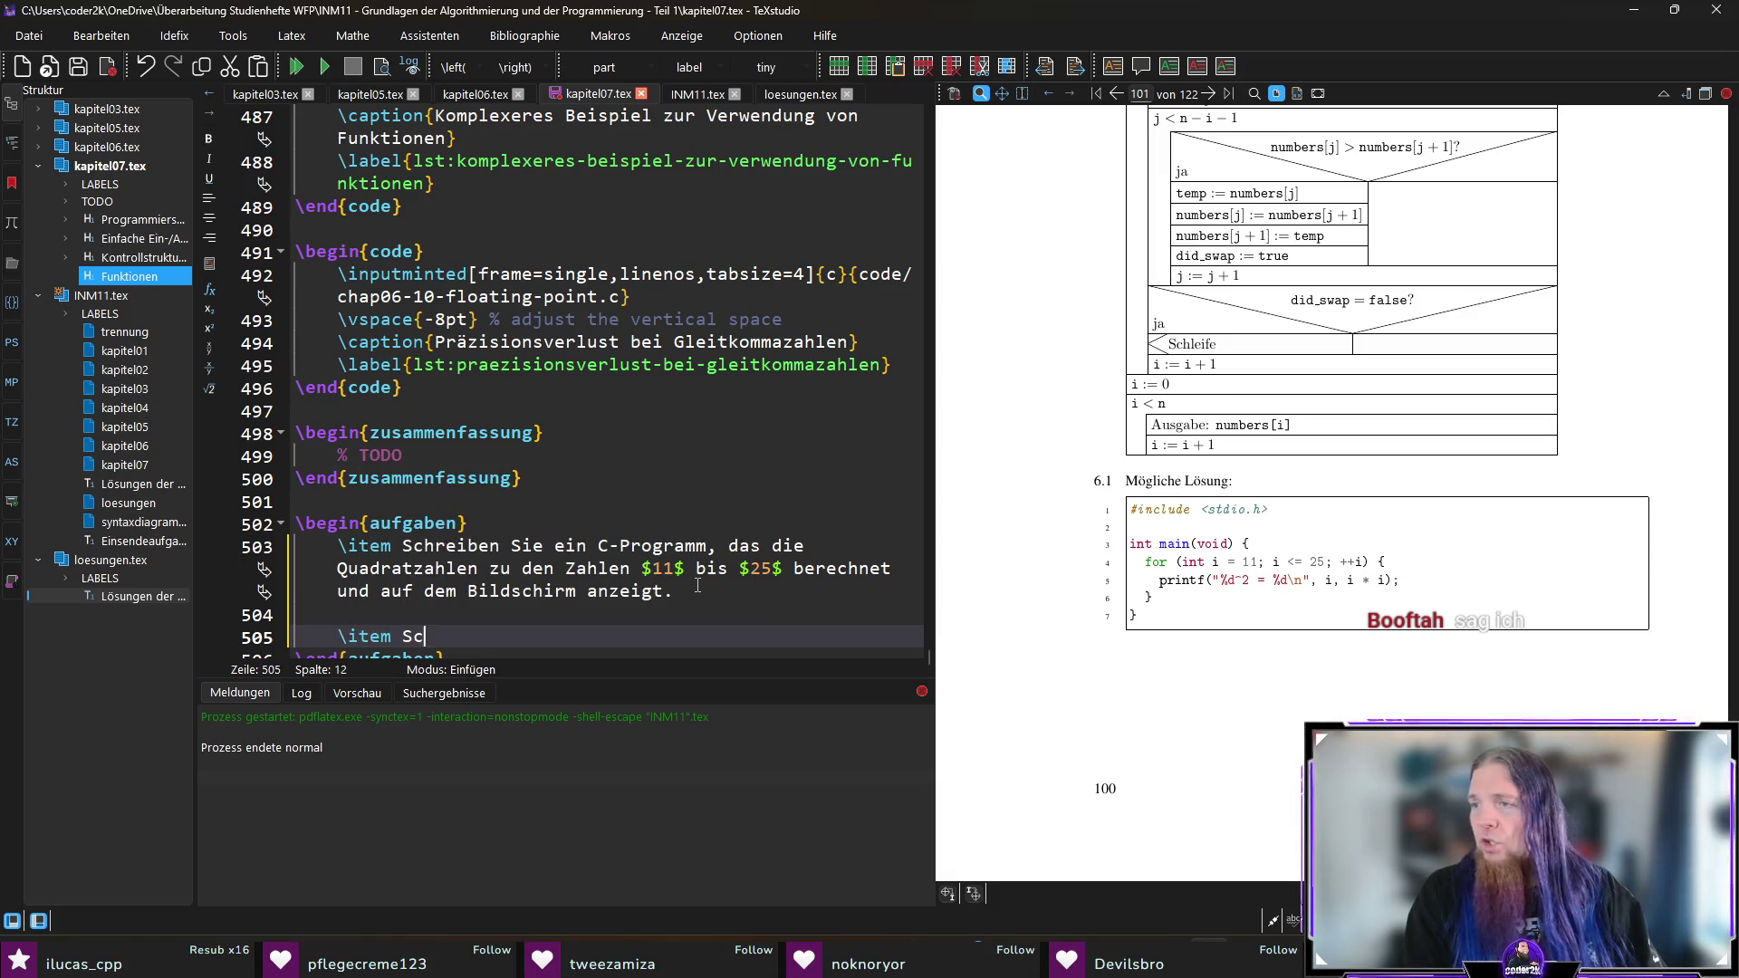
type("hreiben Sie ein C-Pr")
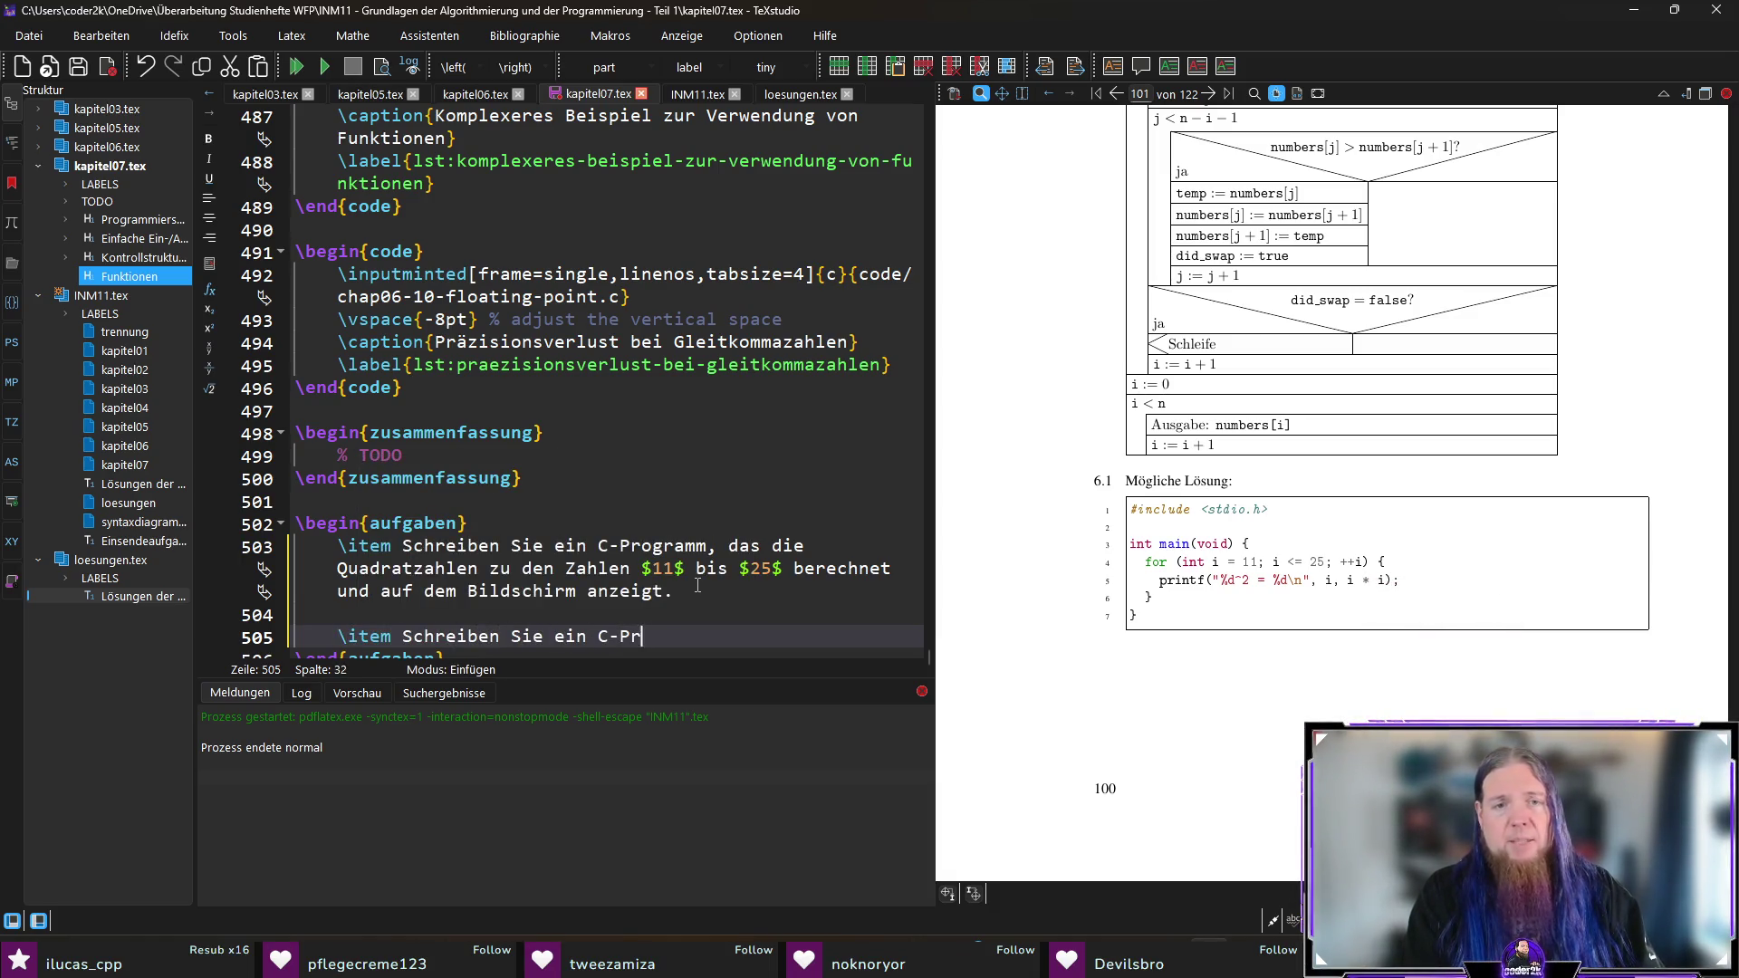
type("ogramm, das ")
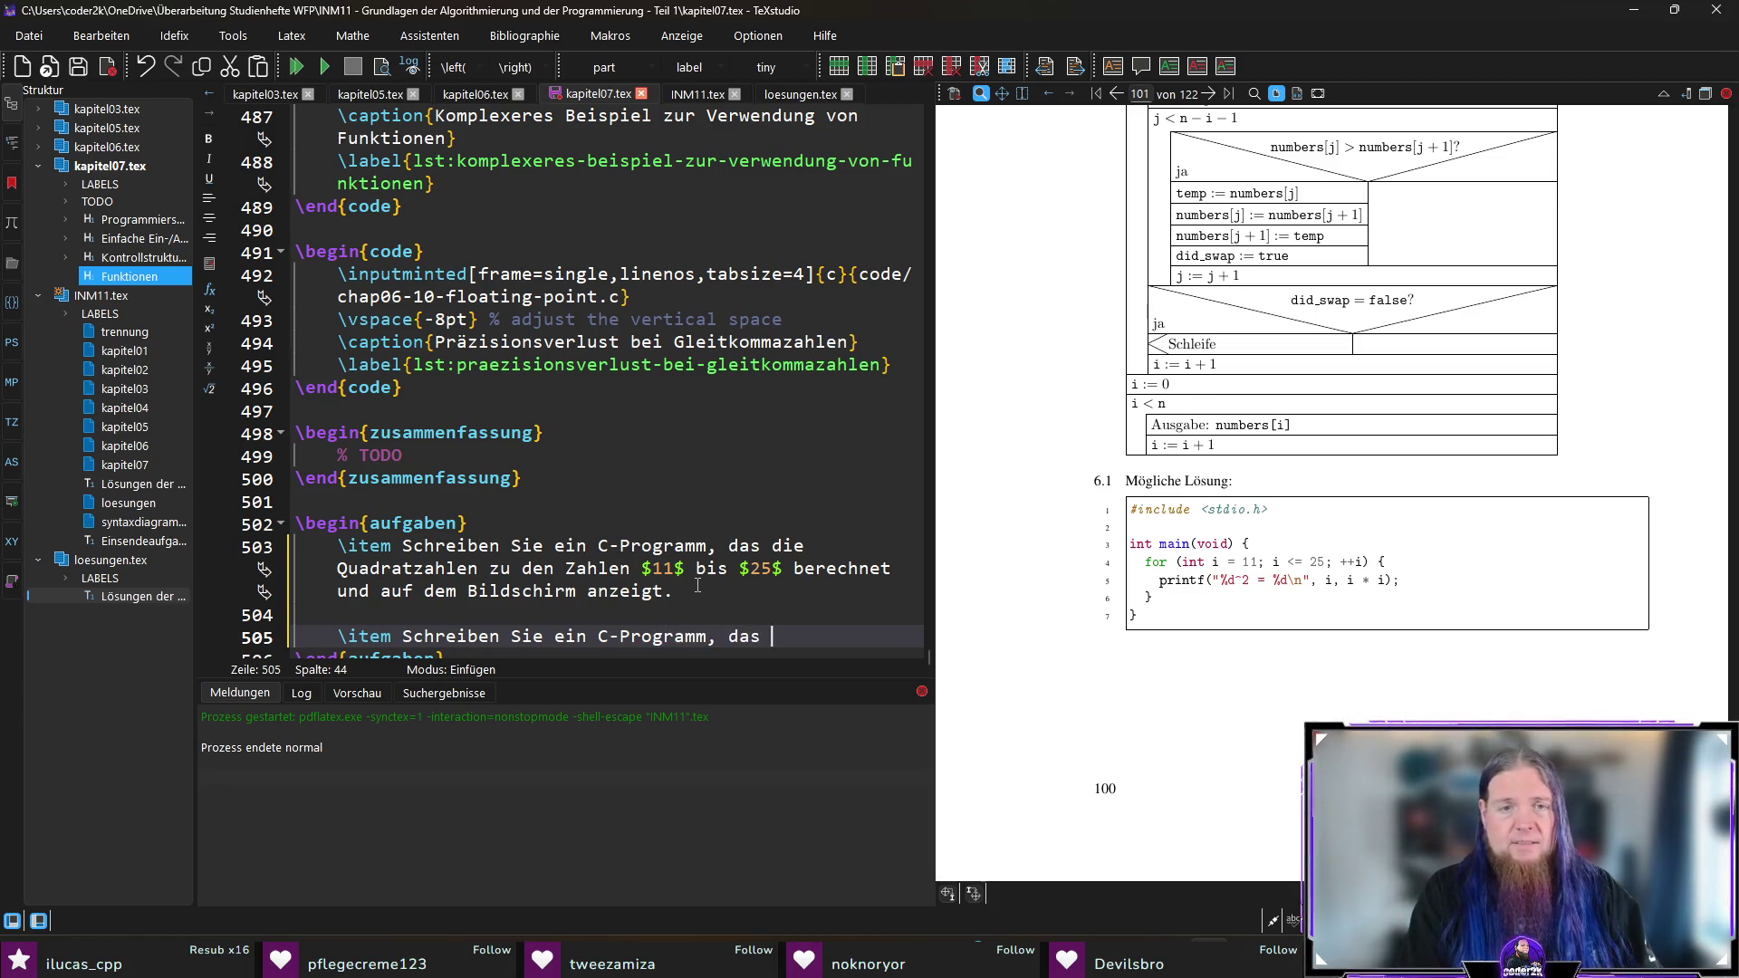
type("$x ")
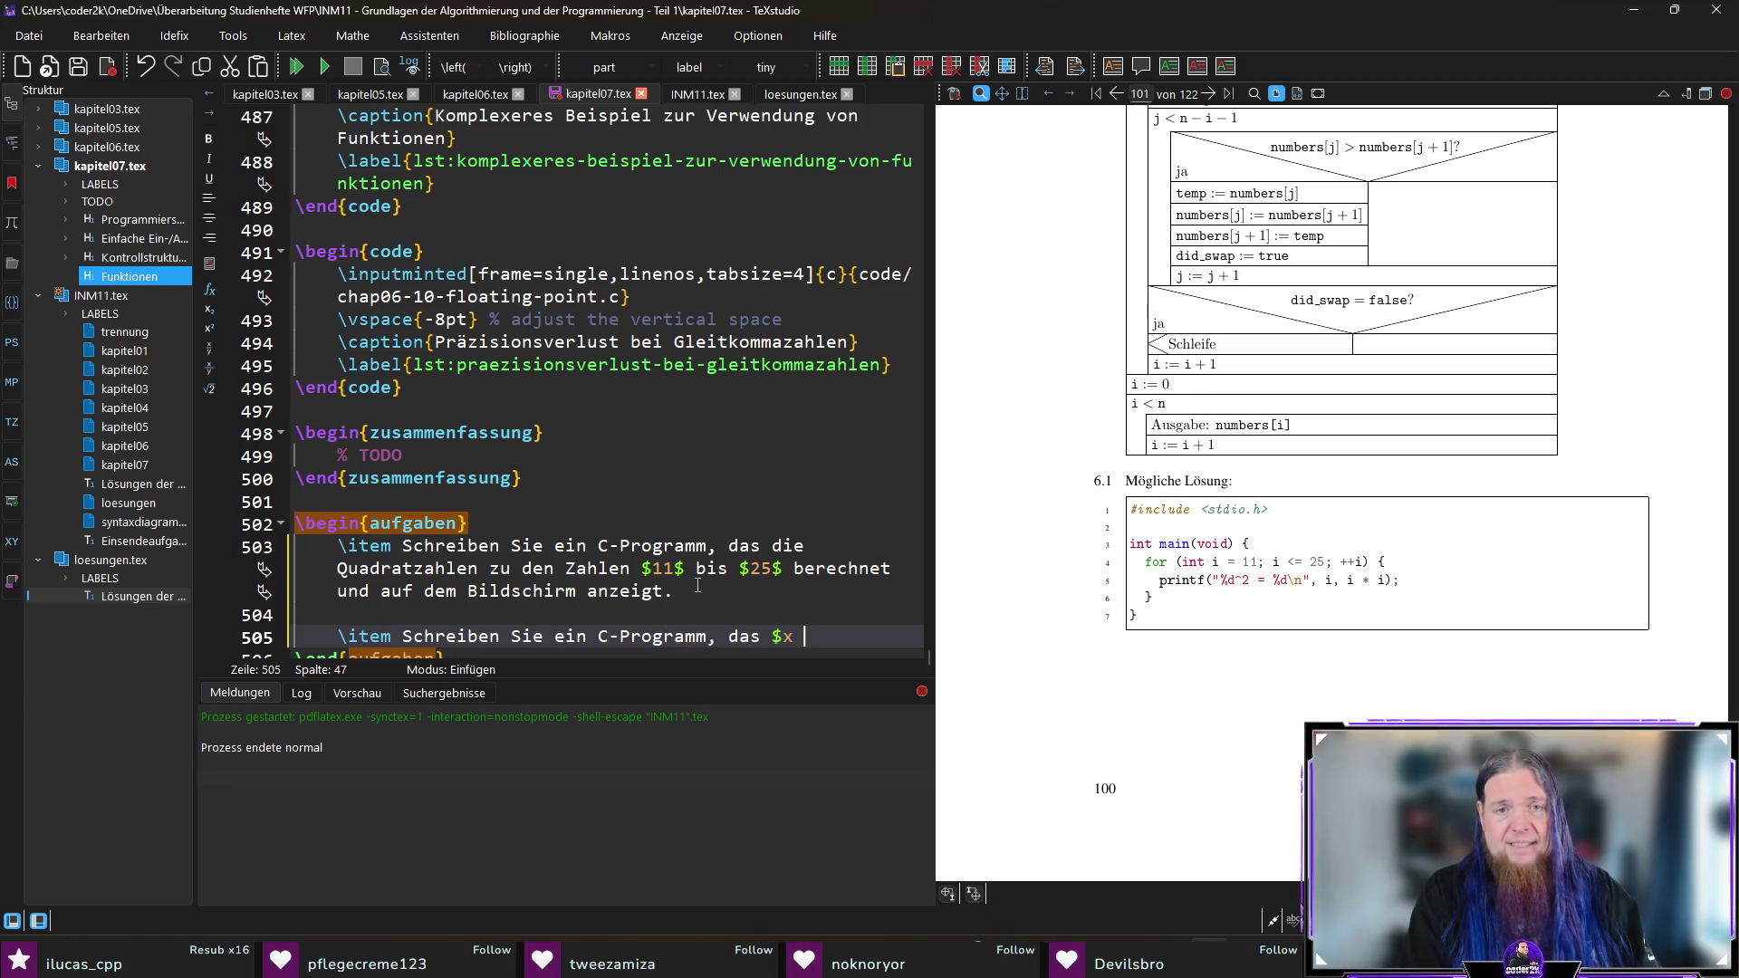
type("= \\sqrt")
key("Return")
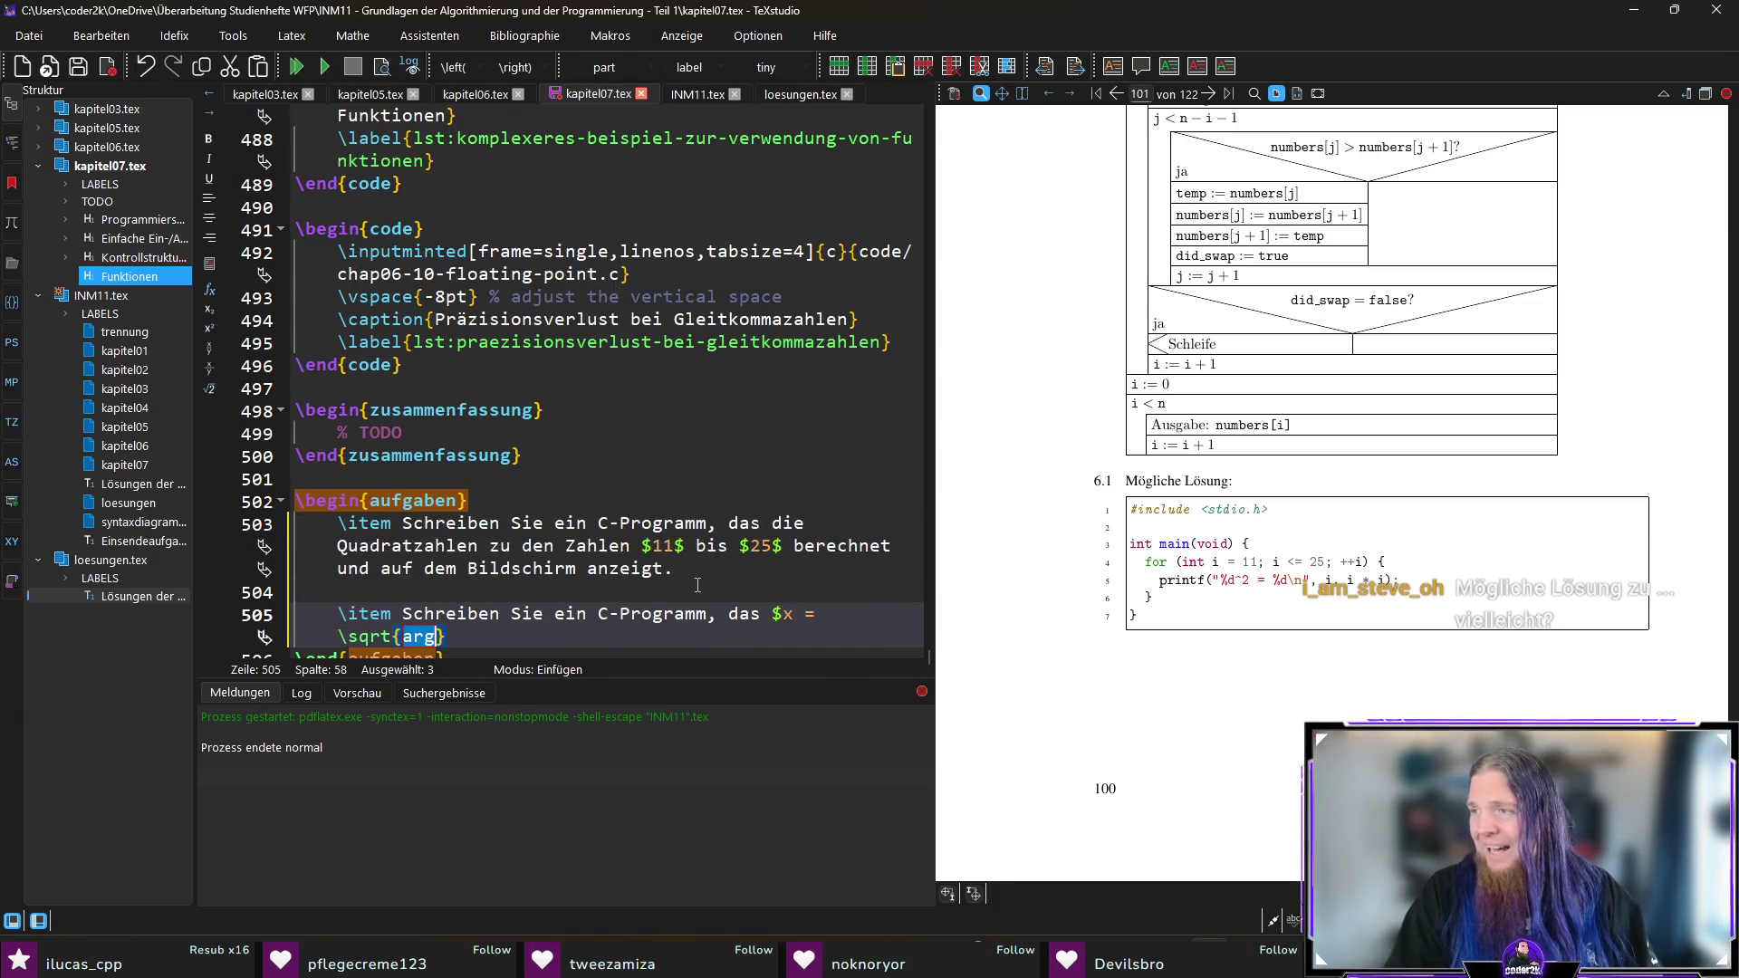
type("a")
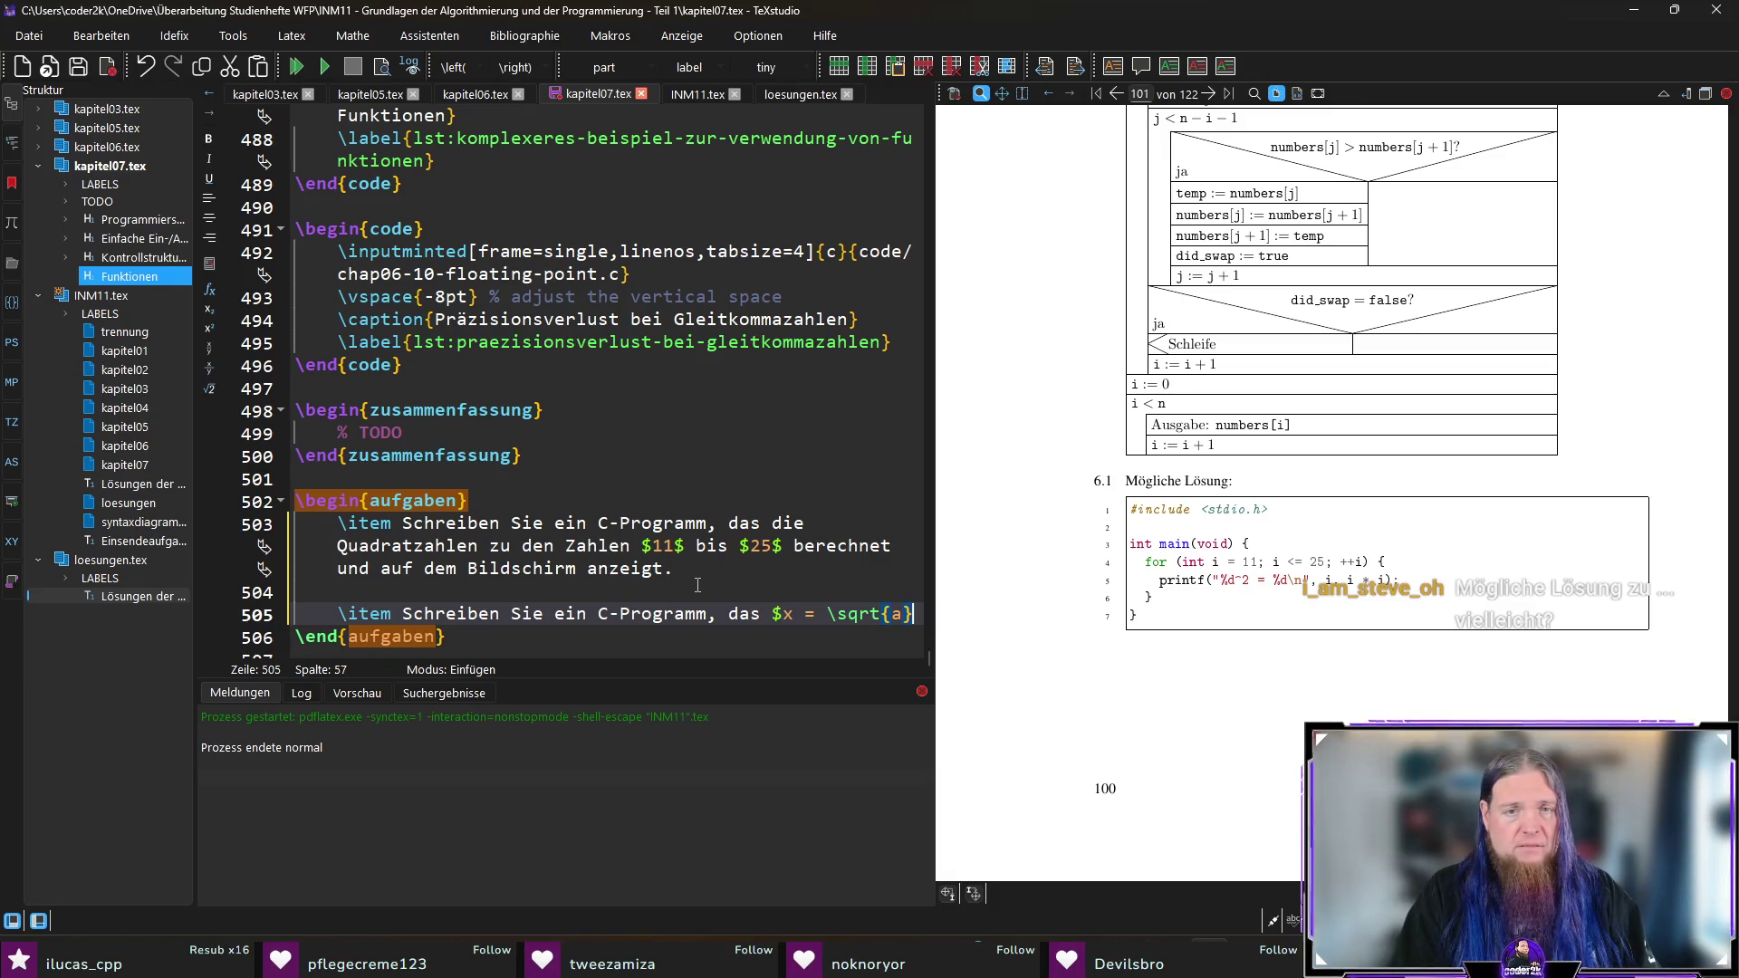
type("$ fp")
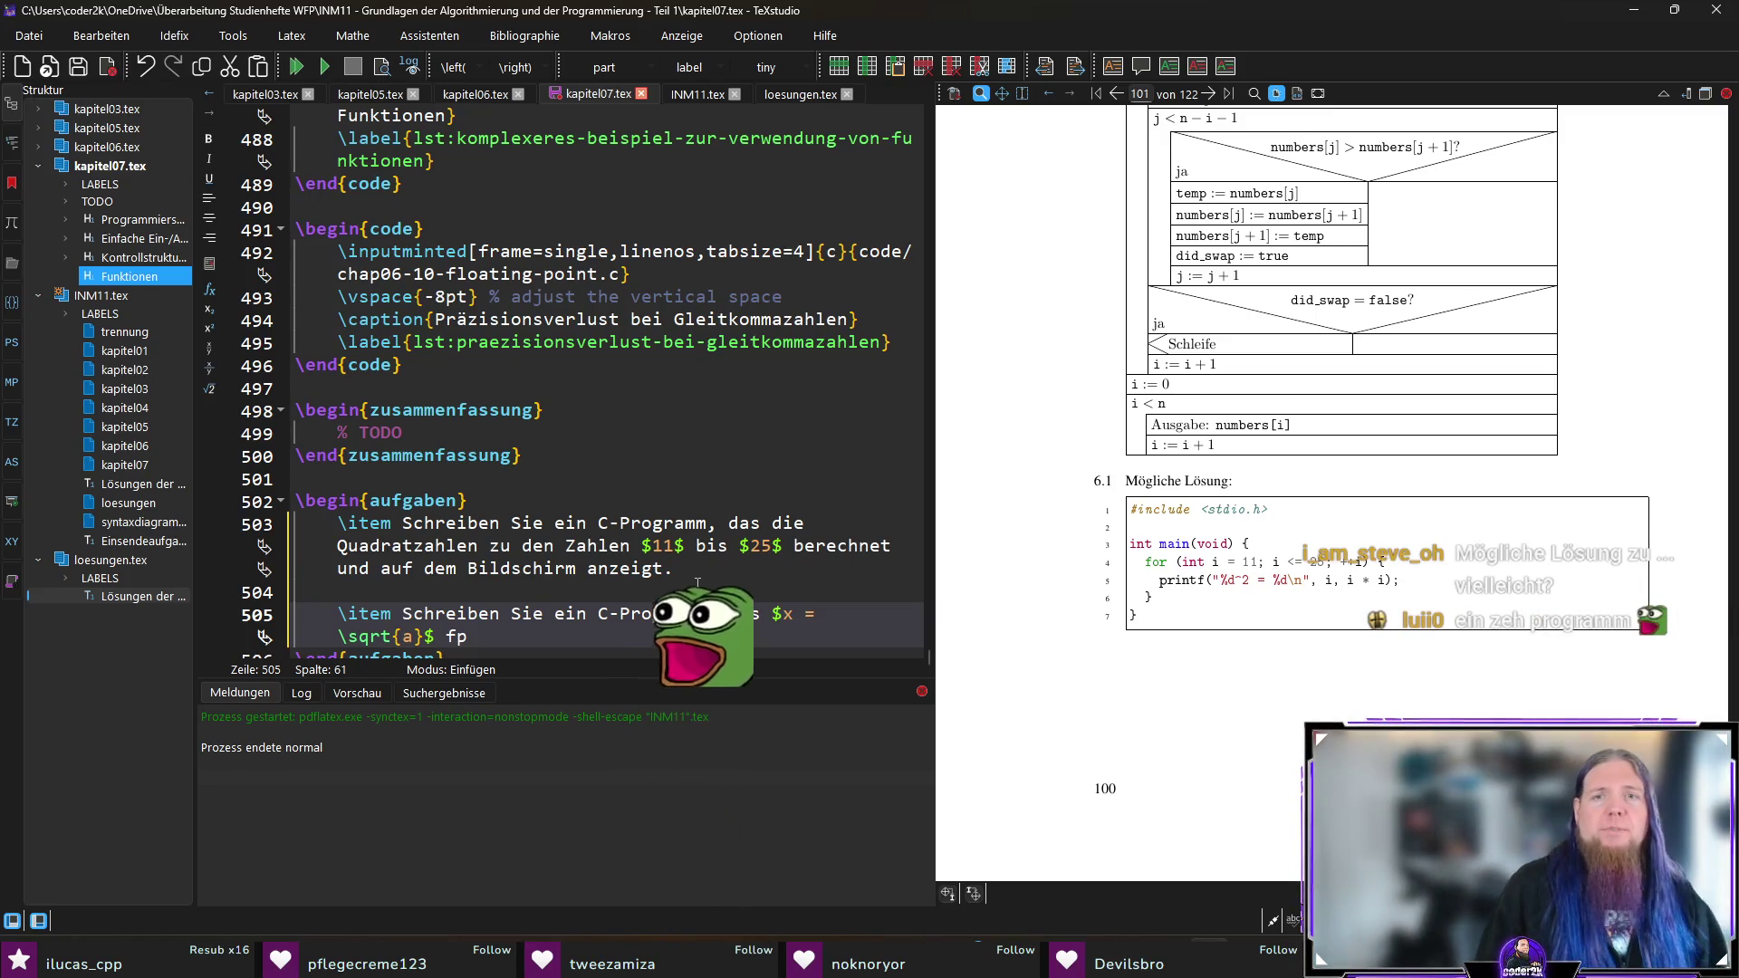
Step: Continue with 'für einen über die Tastatur eingegebenen reellen Wert $a$', fixing typos
left_click_drag(1098, 484, 1098, 483)
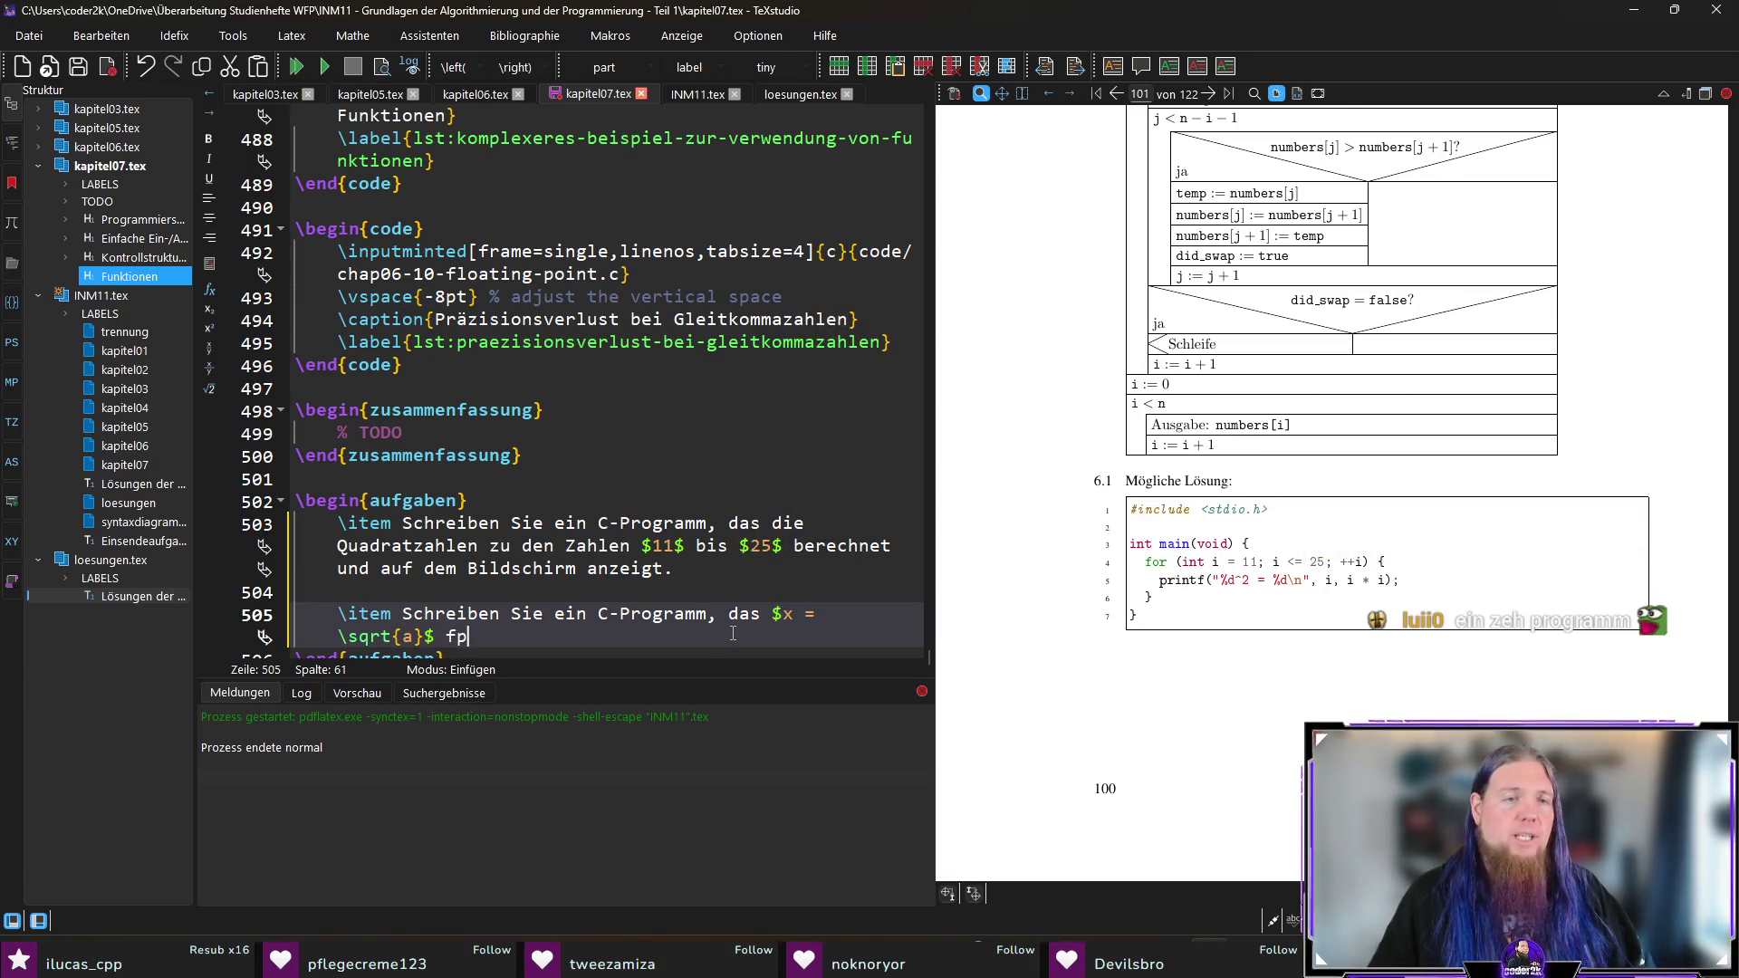
key("BackSpace")
type("ür")
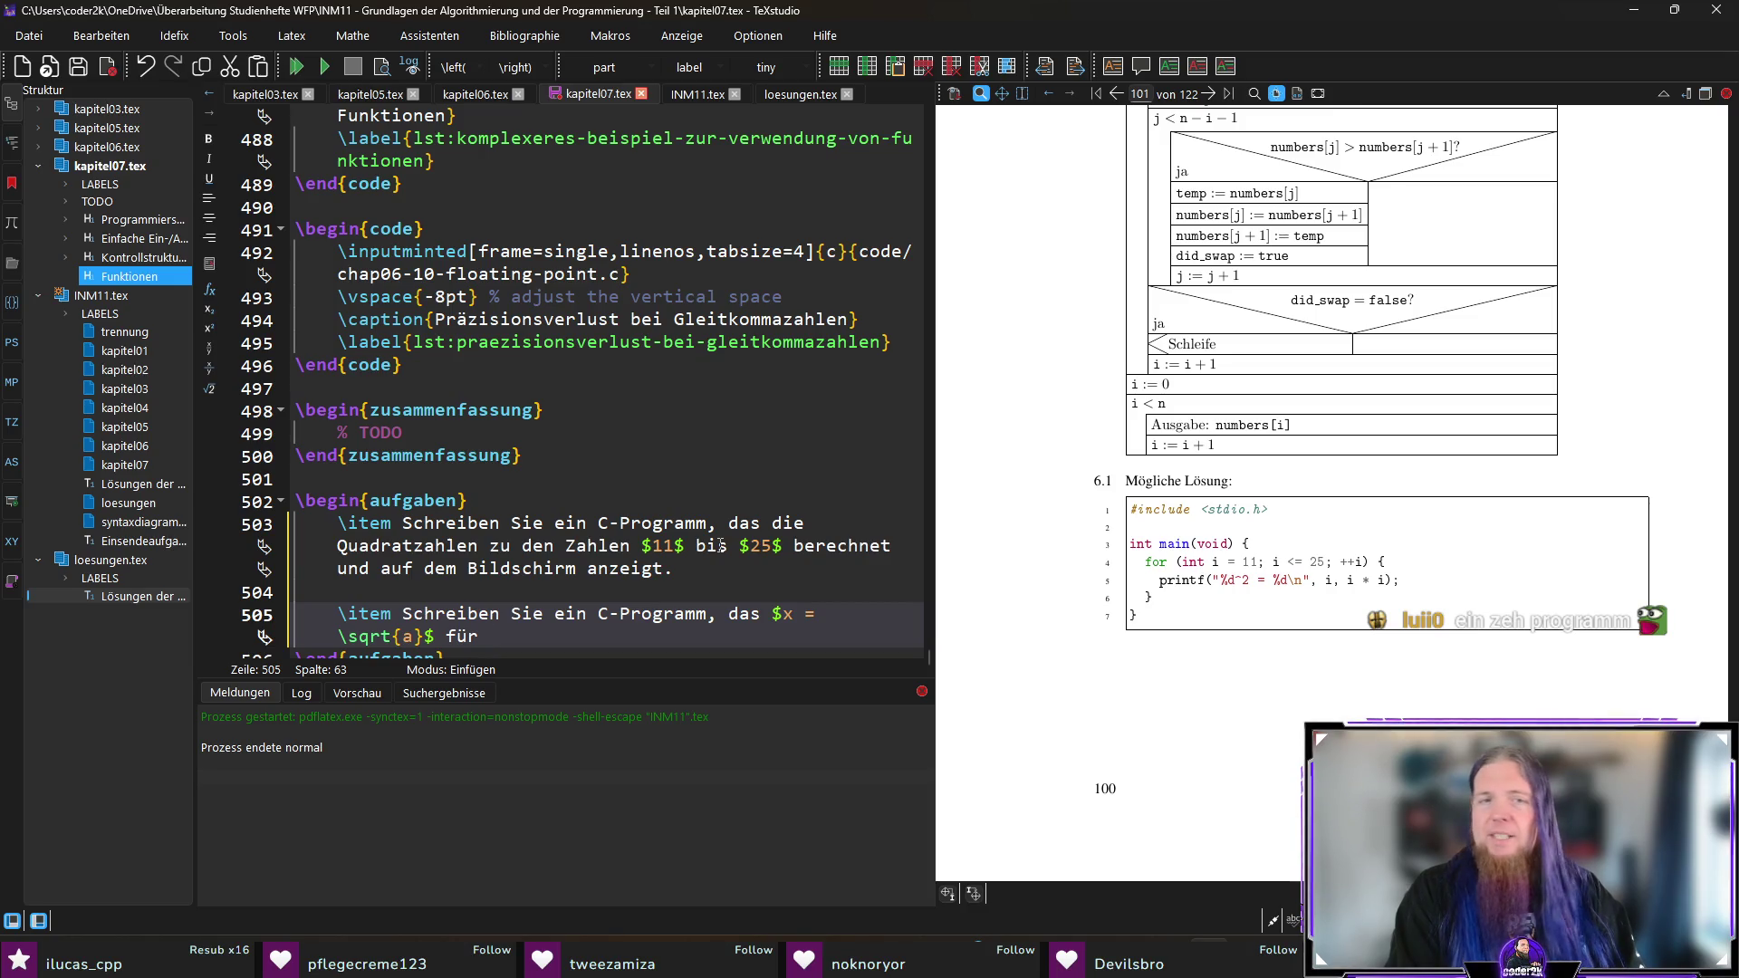
type("für eine")
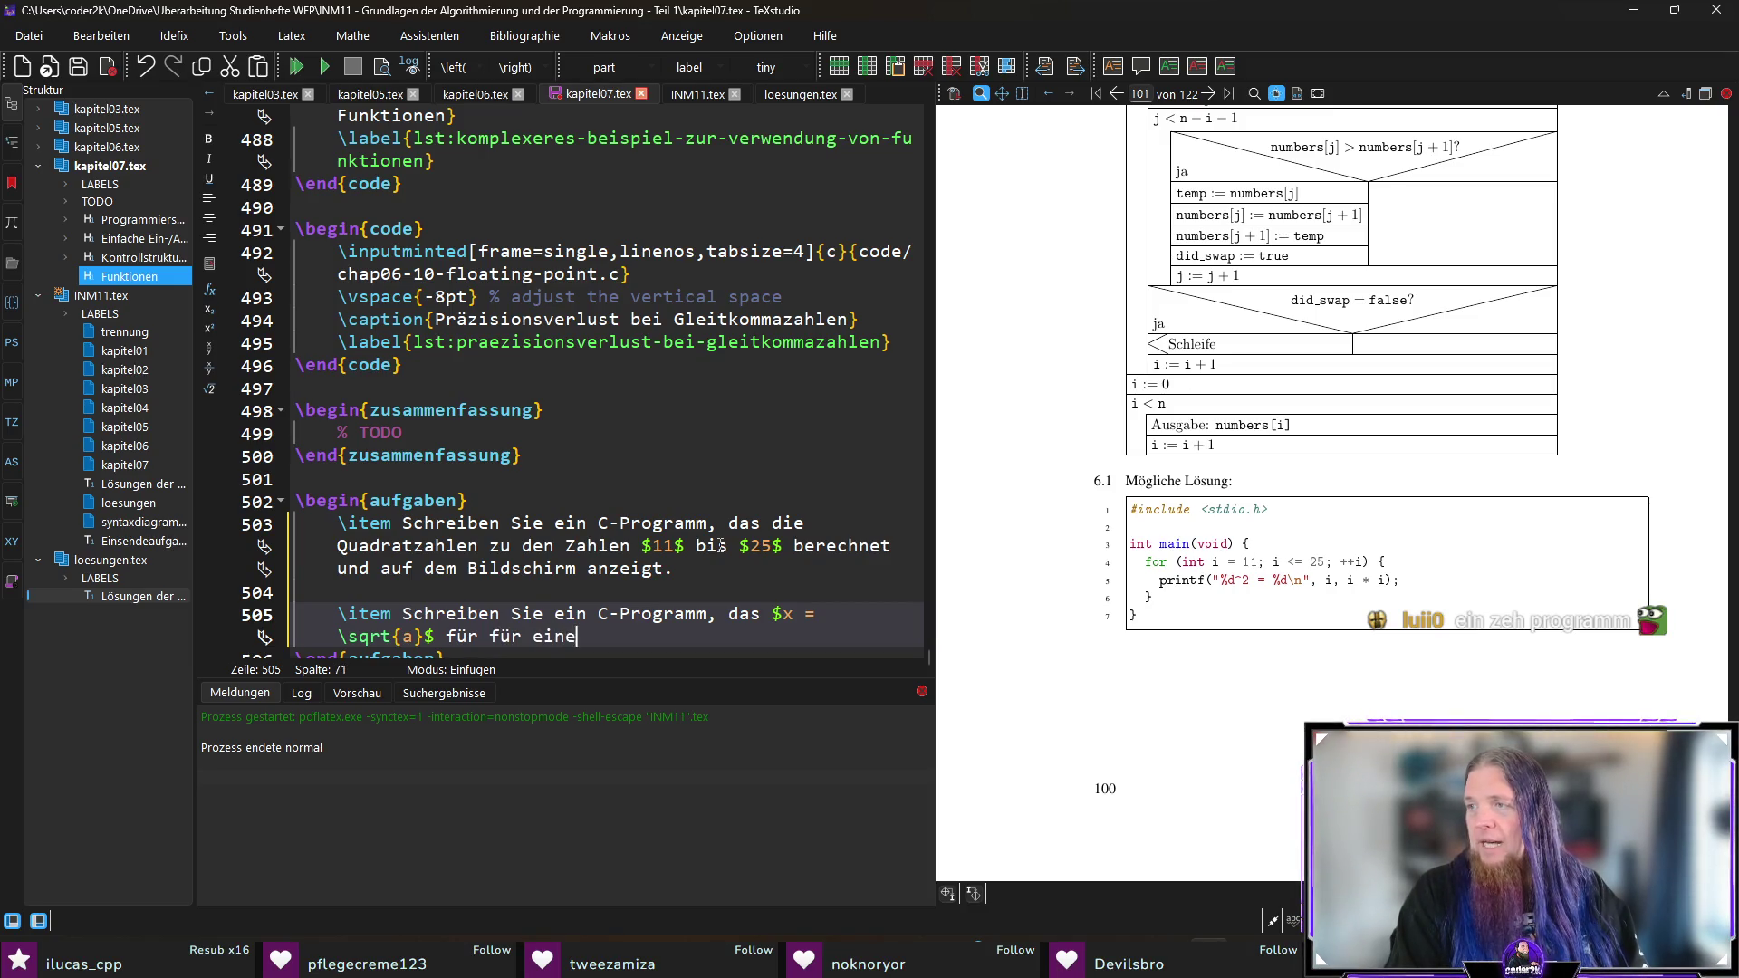
type("n über die Tastatu")
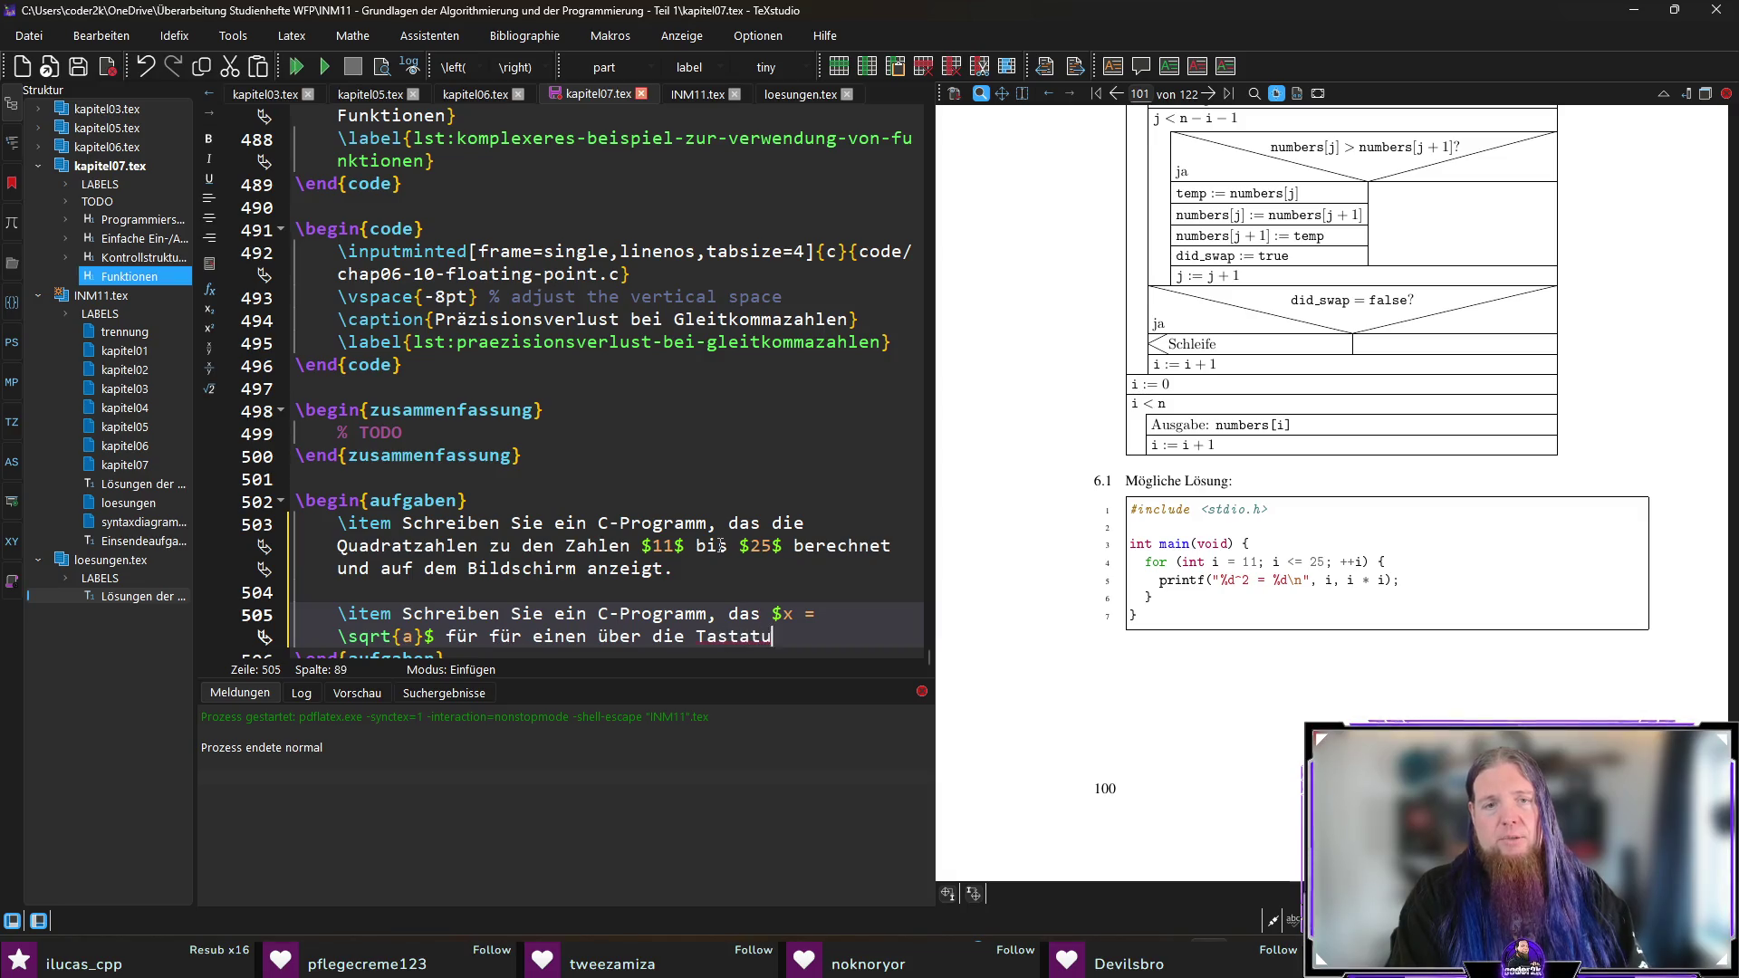
type("r eingegebenen re")
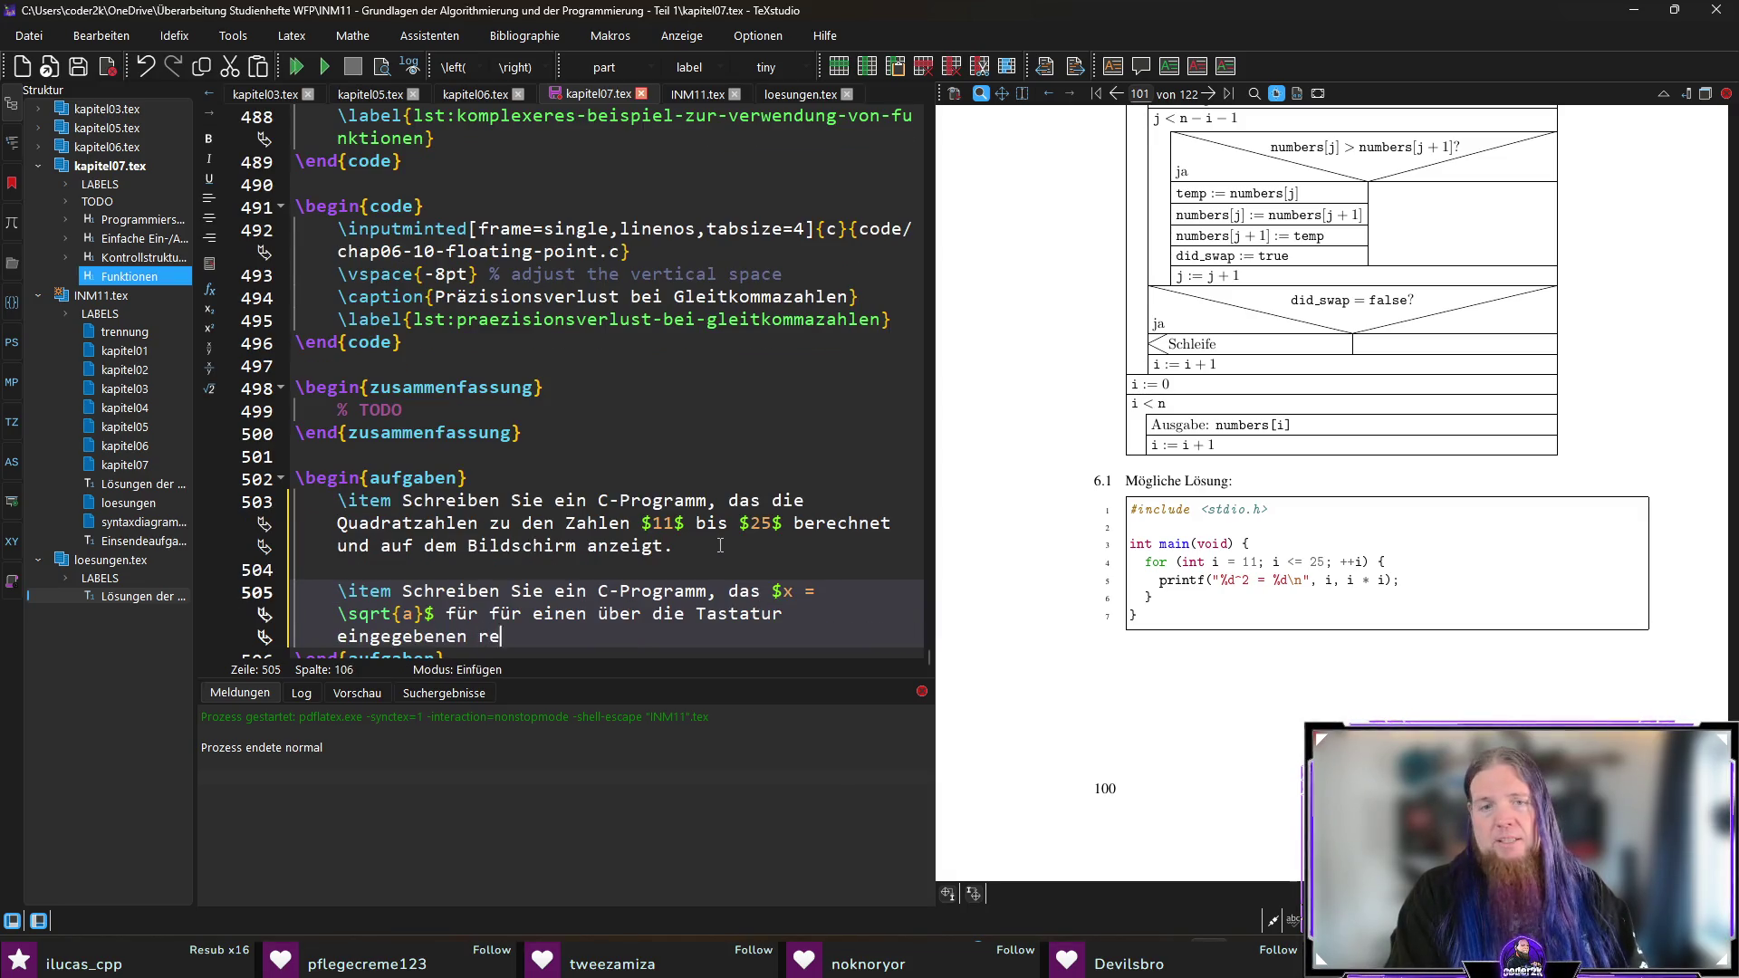
key("BackSpace")
key("BackSpace")
type("len ")
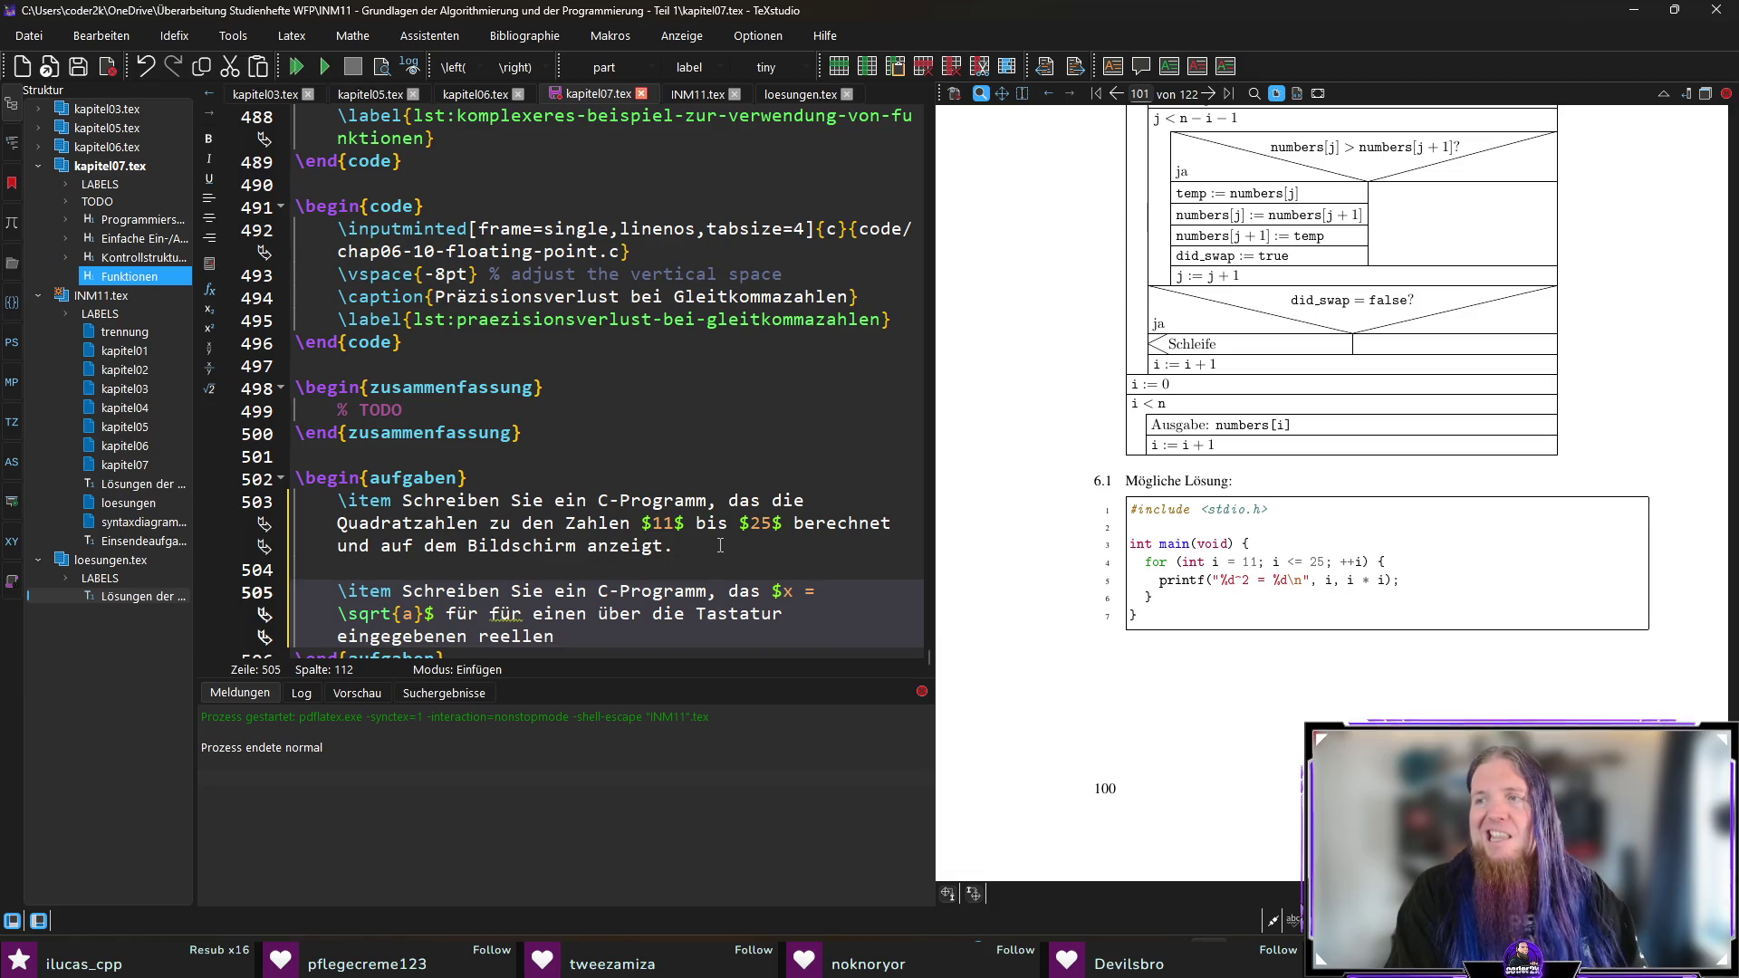
type("Wert ")
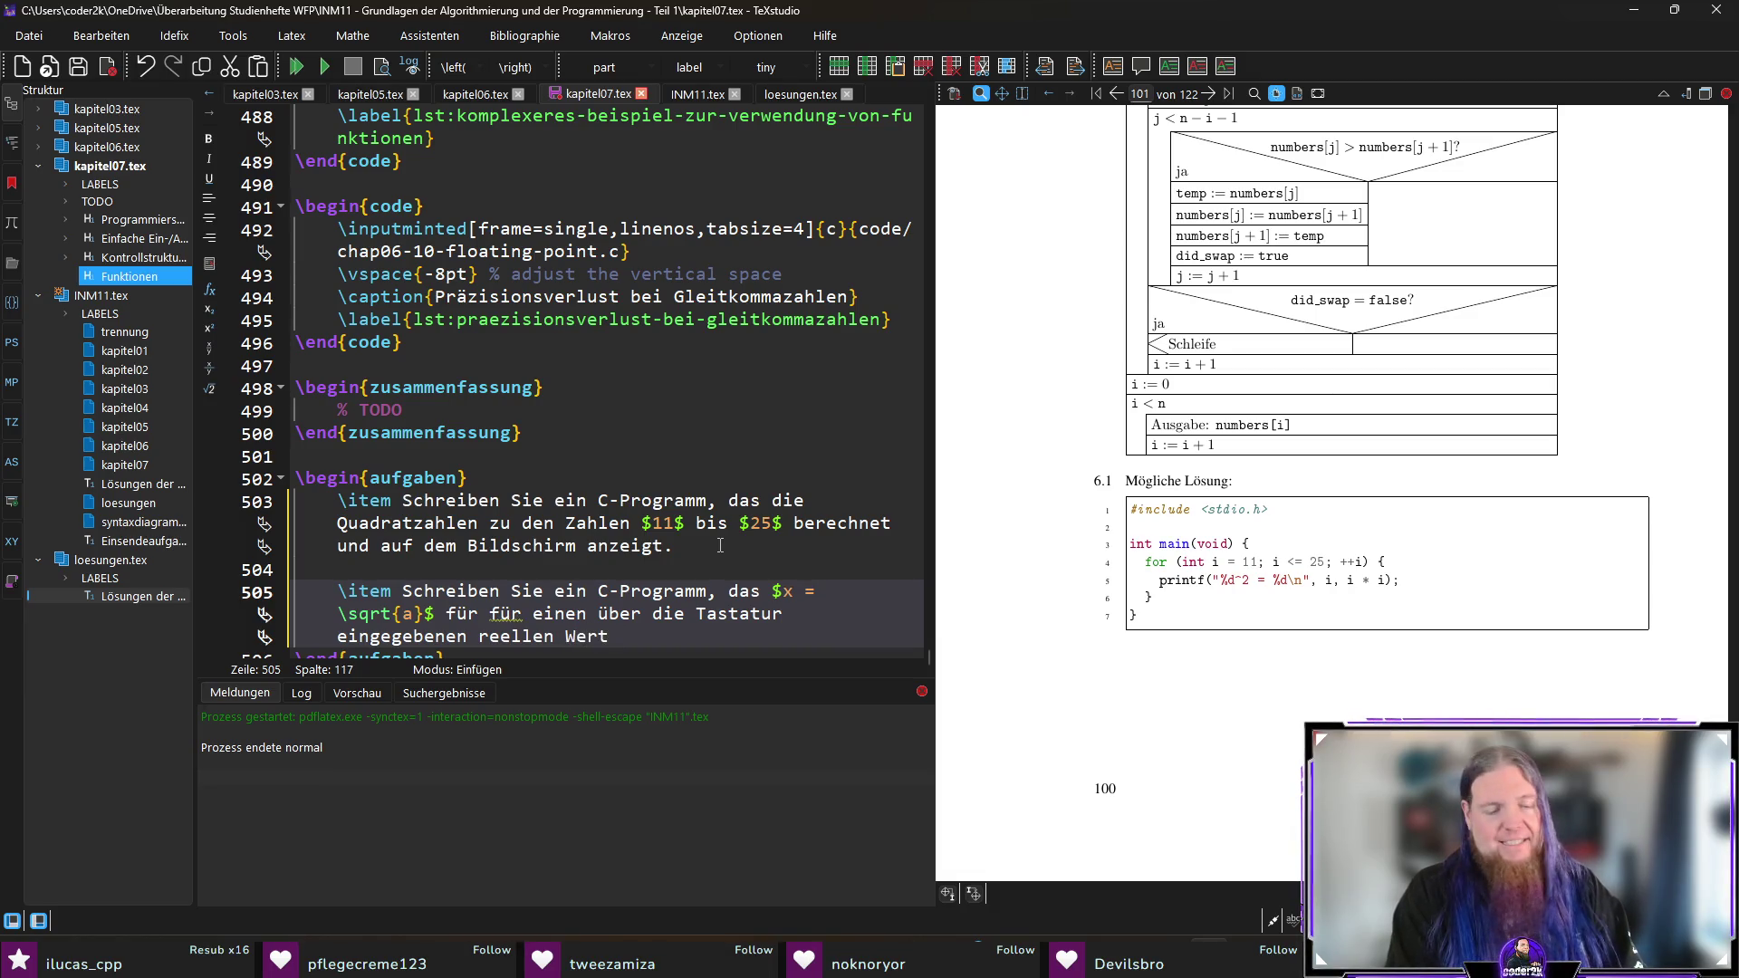
type("$a$")
Step: Drop the duplicate 'für', change 'einen' to 'eine', and replace 'reellen Wert' with 'Gleitkommazahl'
key("Up")
key("ctrl+shift+Right")
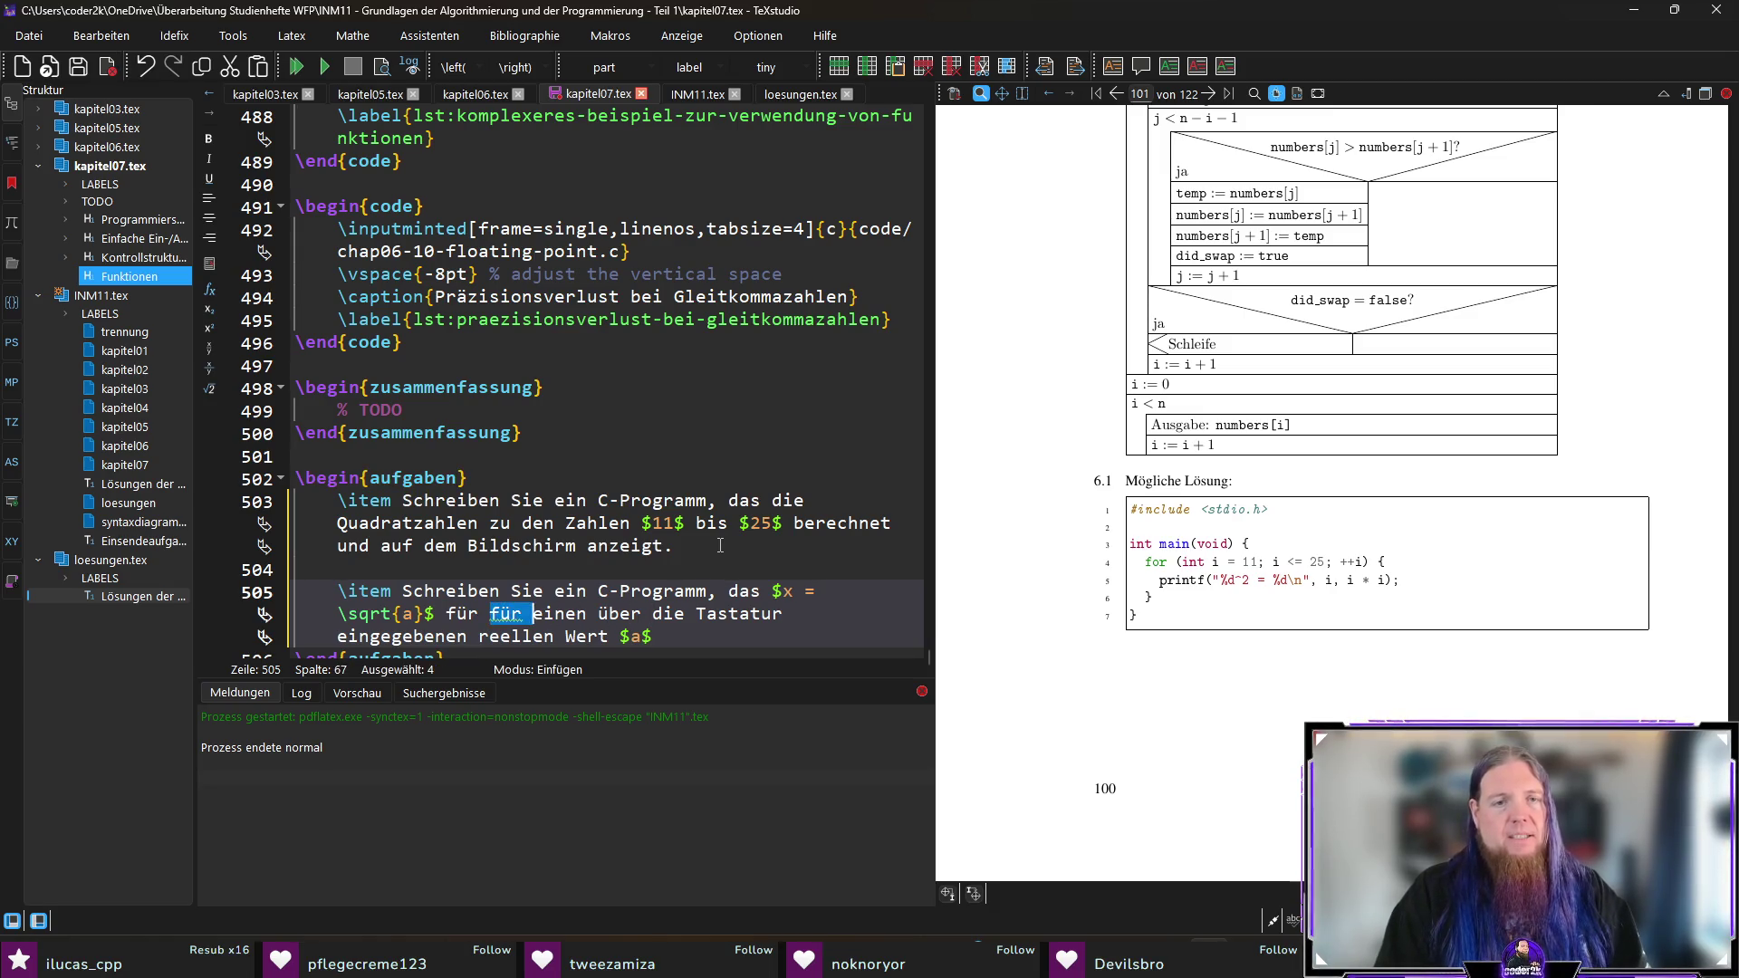
key("Delete")
key("Right")
key("Right")
key("Right")
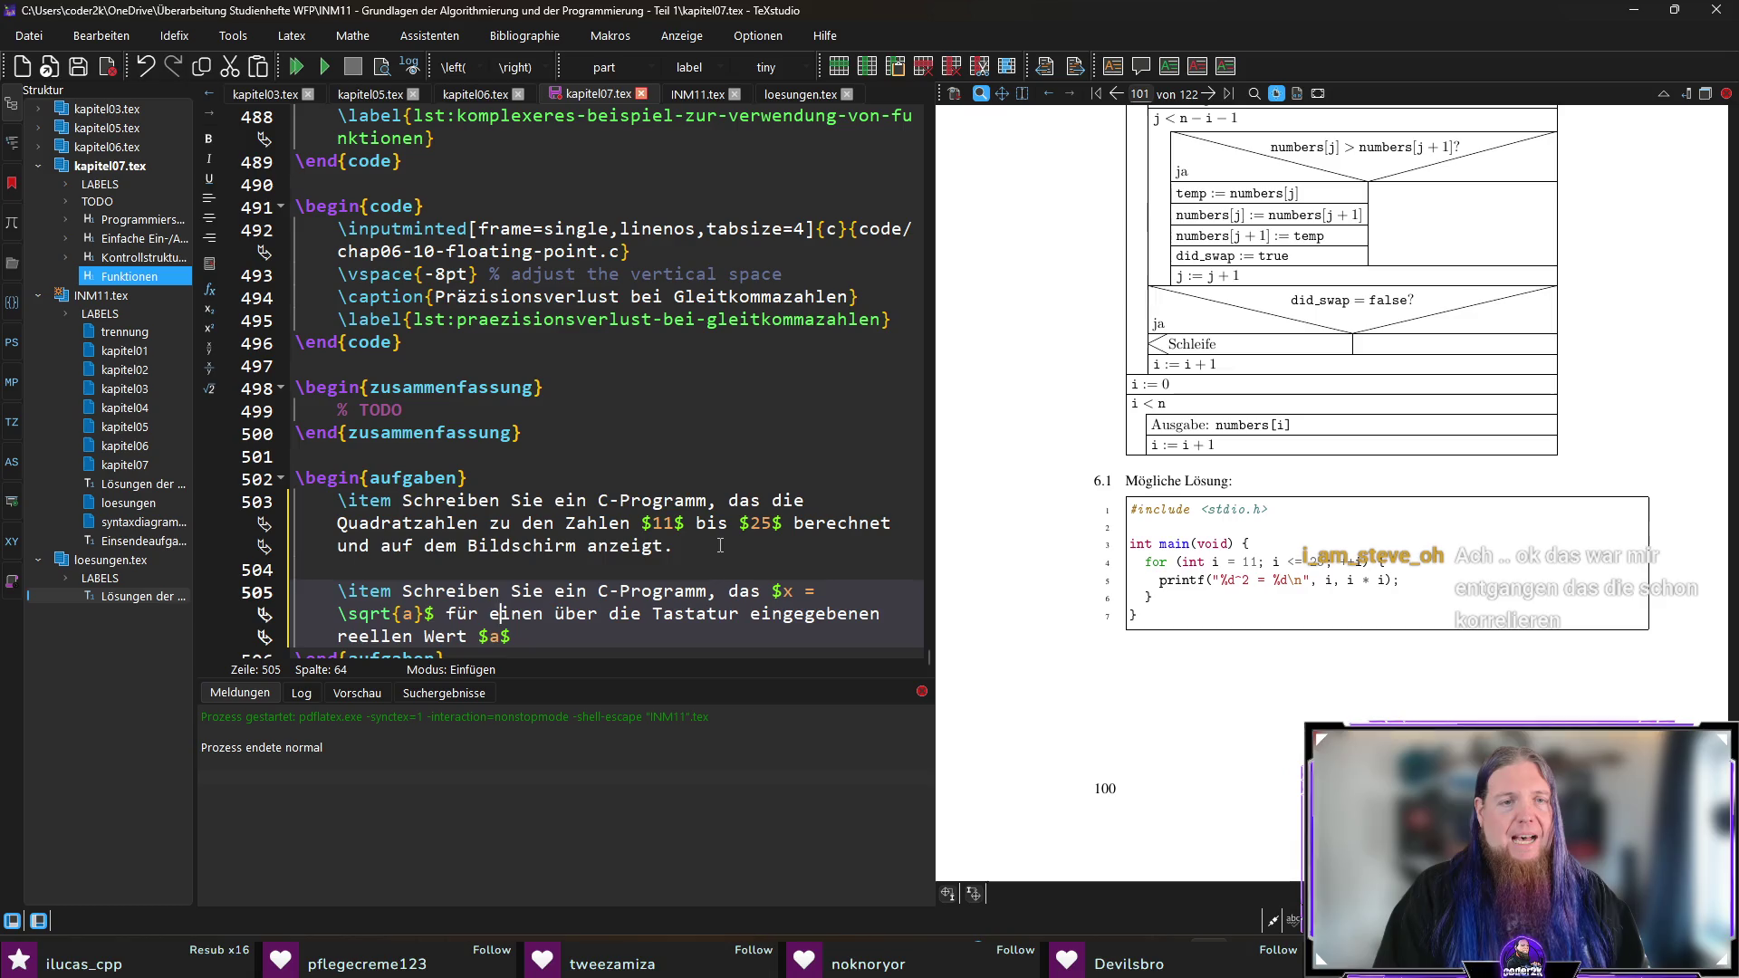
key("Delete")
key("Right")
key("Right")
key("Right")
key("Right")
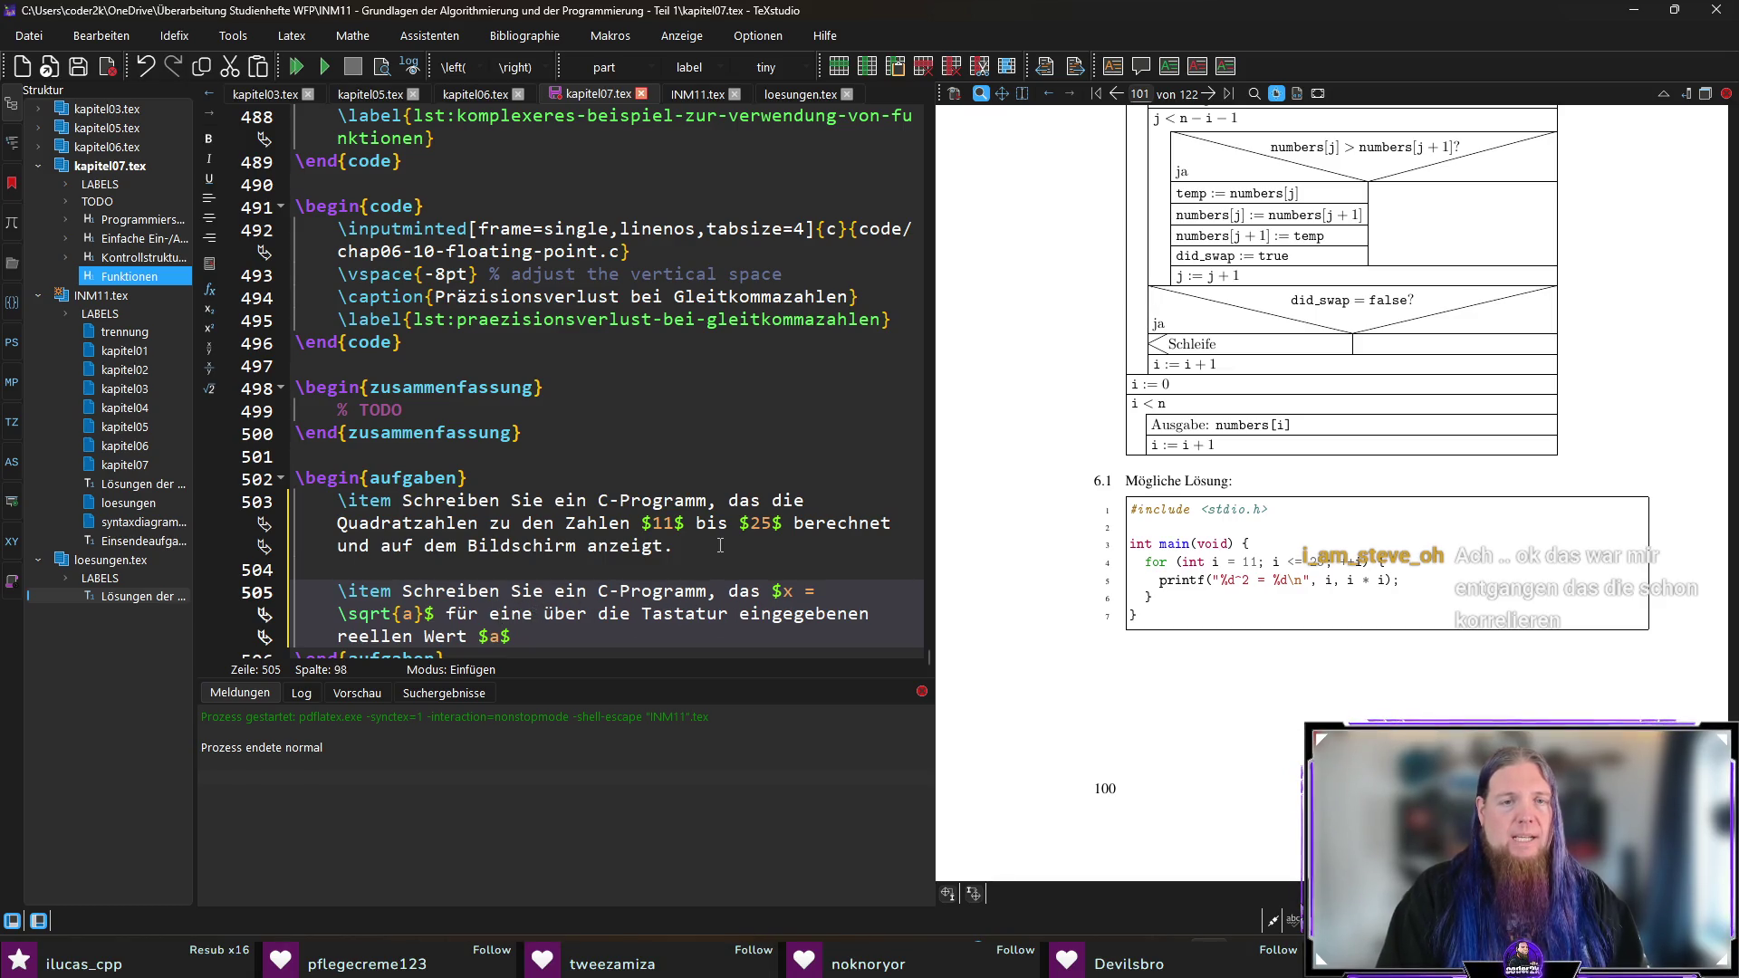
key("ctrl+shift+Right")
key("Delete")
type("Glei")
type("tkommazahl")
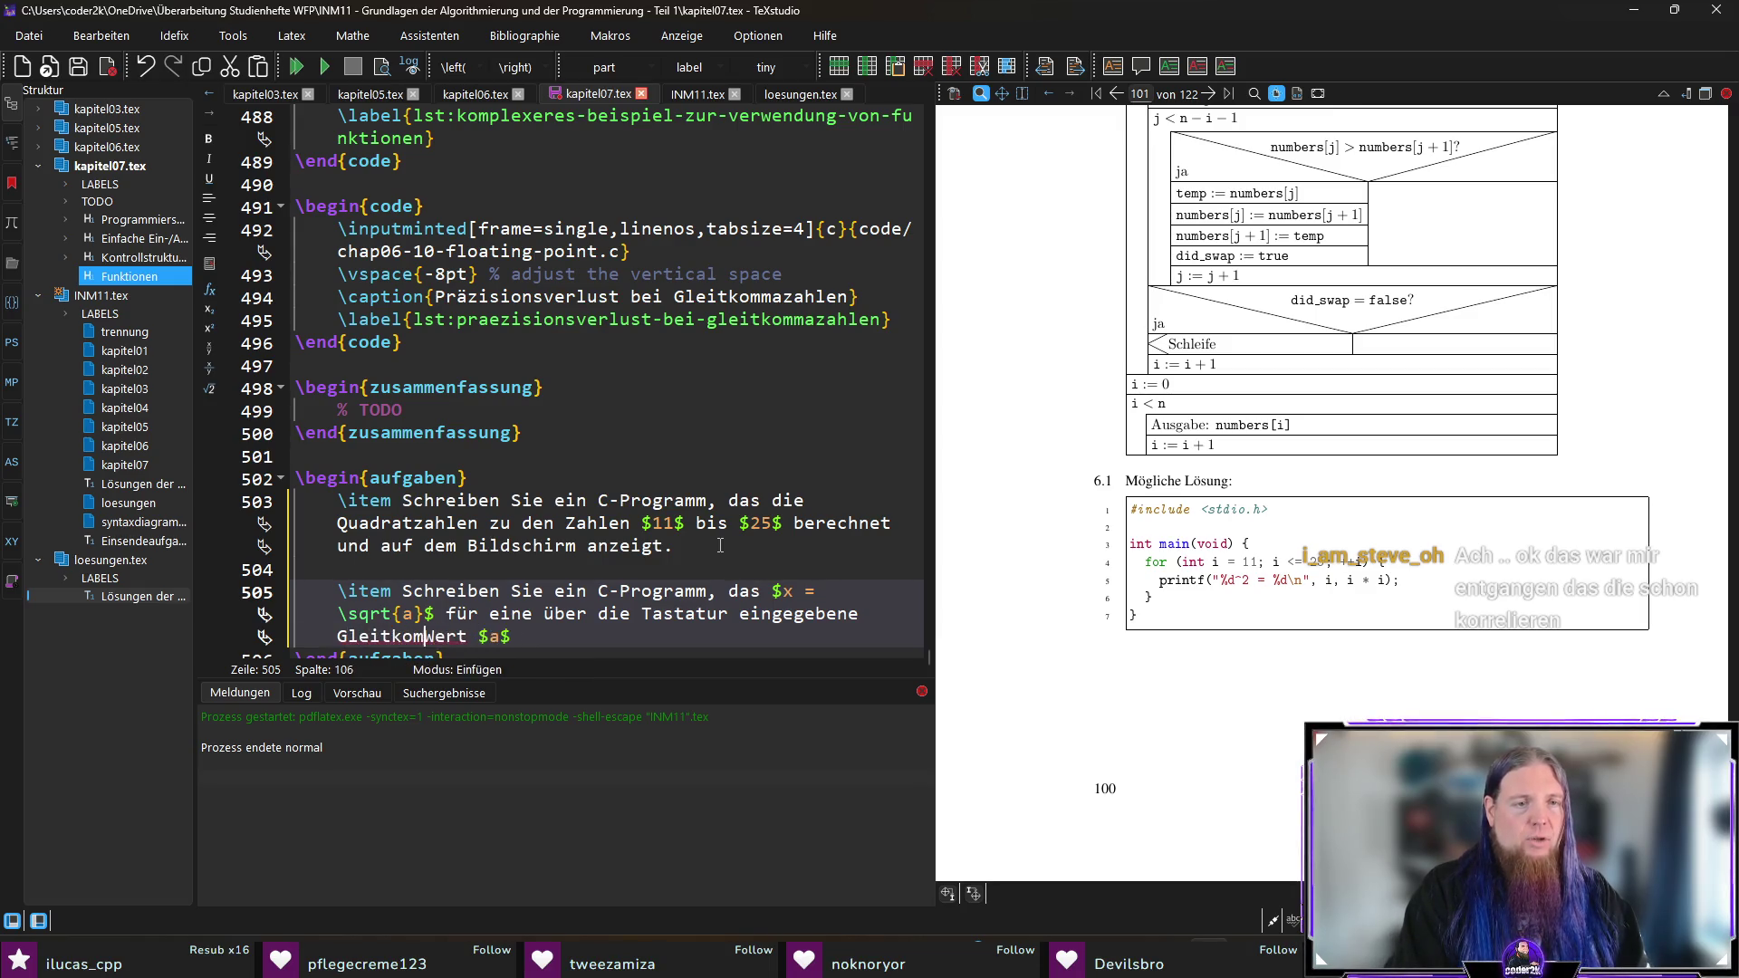
key("ctrl+shift+Right")
key("Delete")
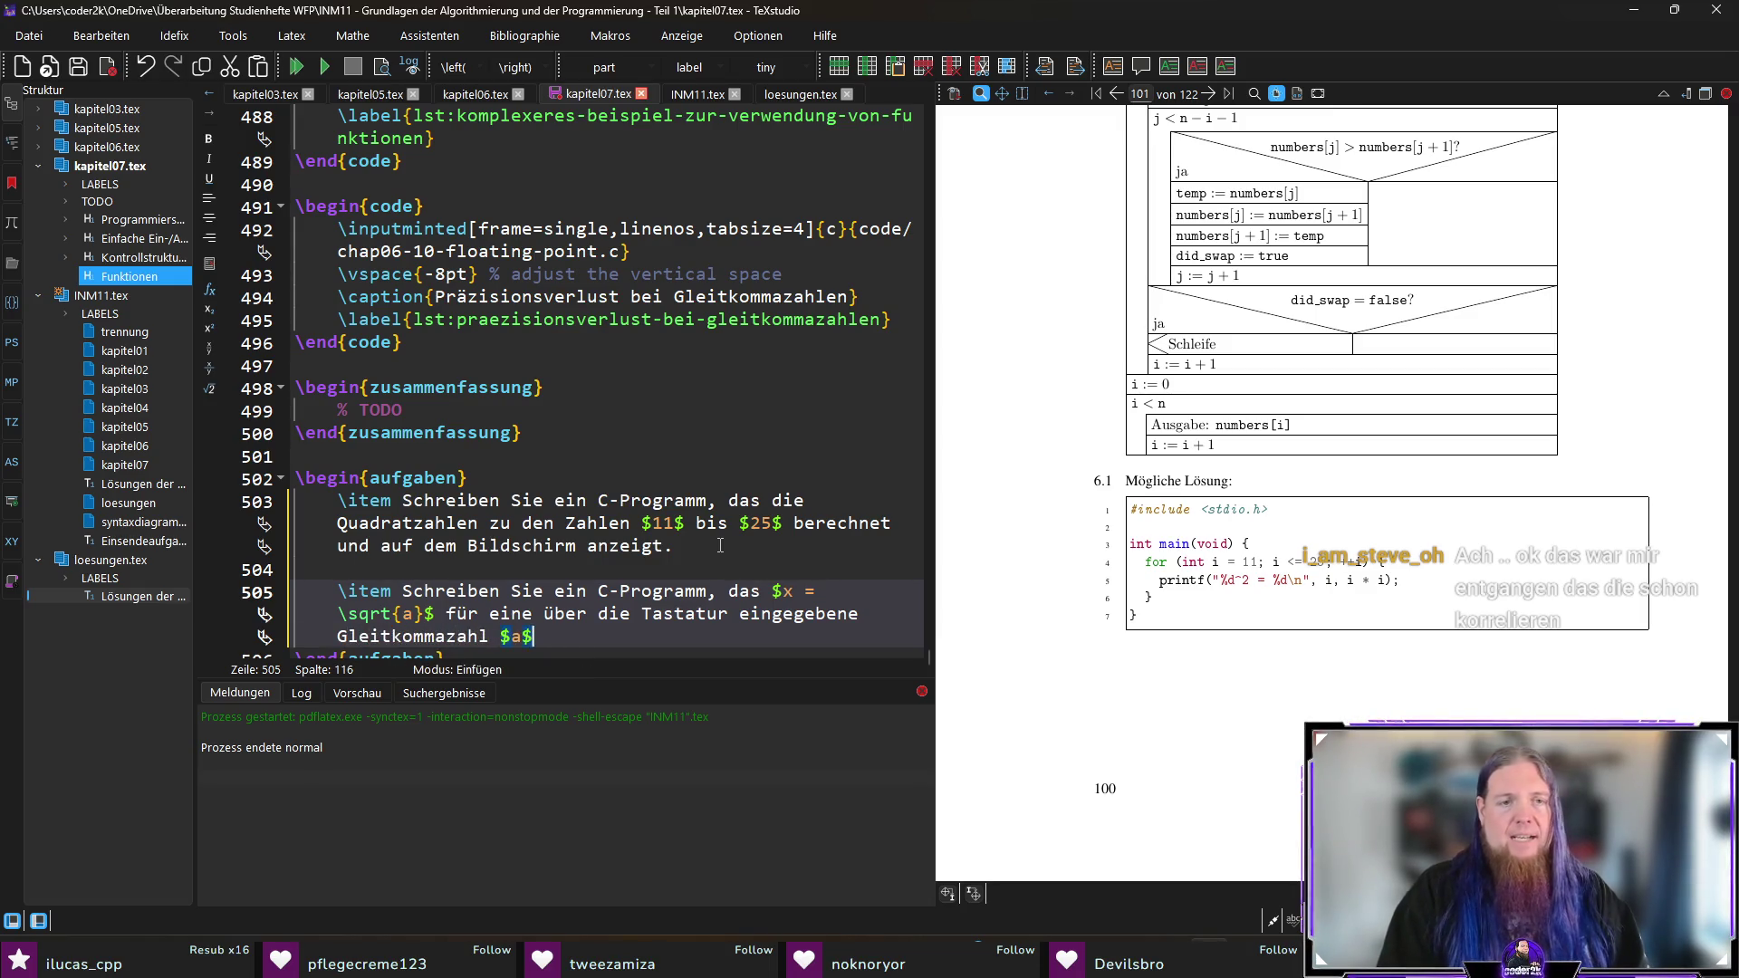
Step: Add the precision ε = 0,0005 sentence ending 'folgende iterative Verfahren.' and save
type("mit der Genauigkeit $\\epsilon = 0,0005$ berechnet. Nutzen Sie für die Berechnung")
type(" das fo")
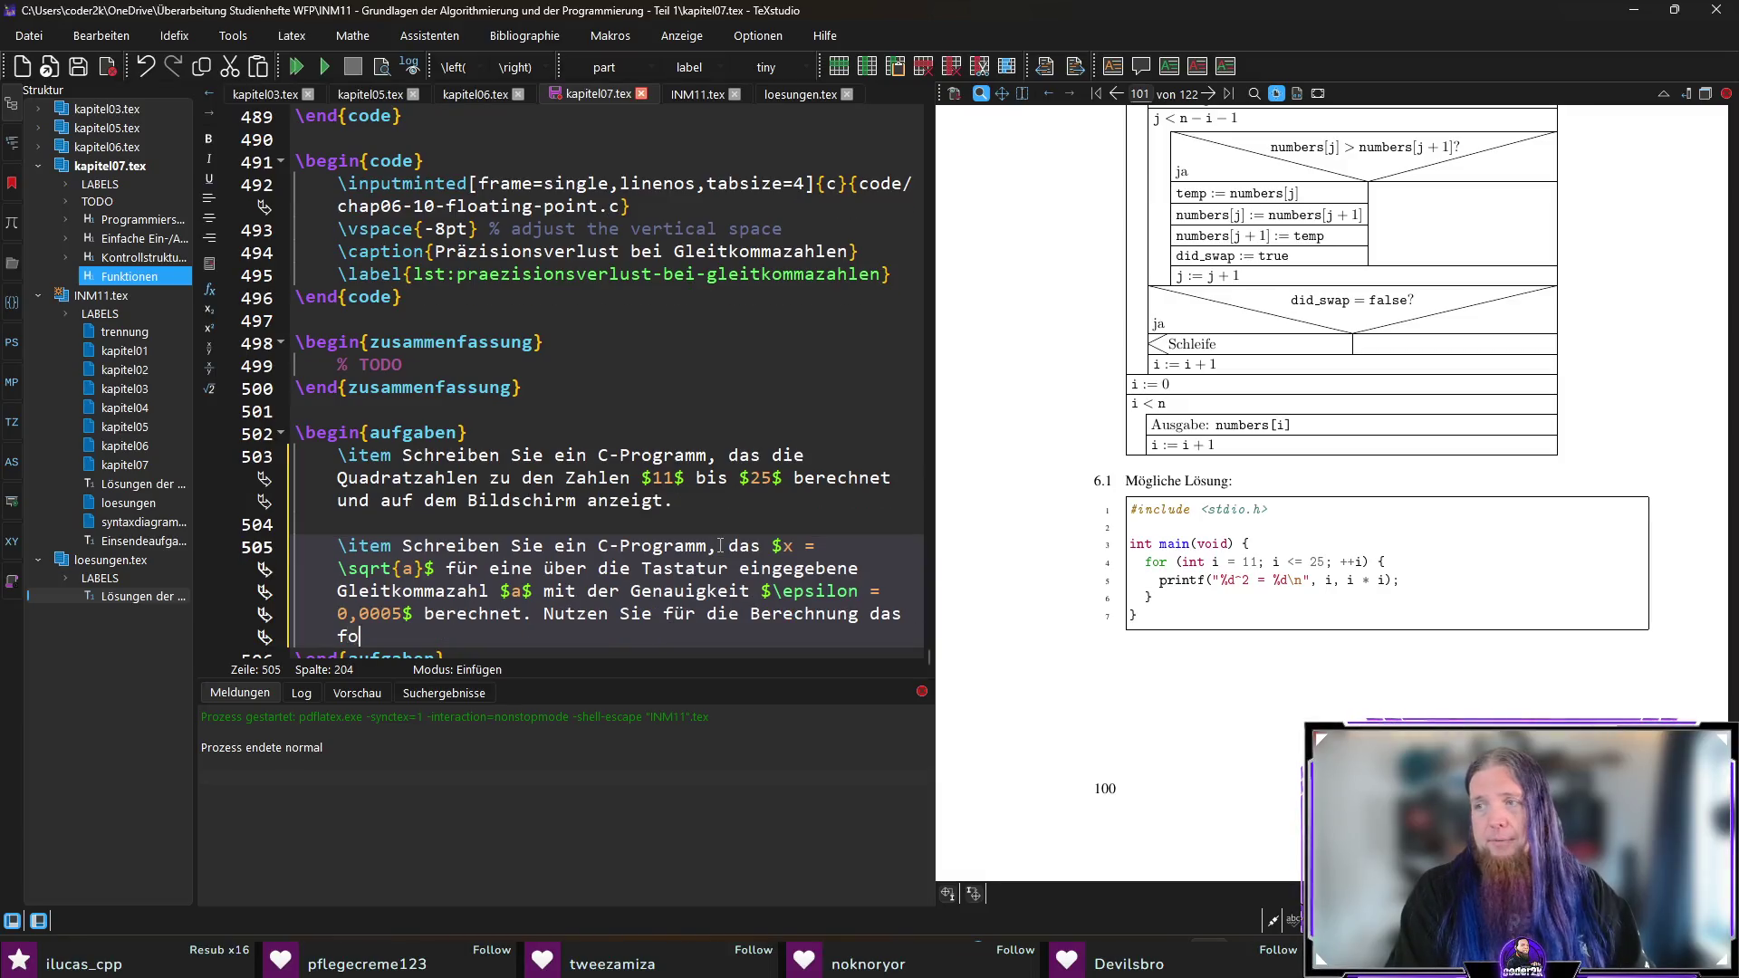
type("lgende iterative Verfahren.")
key("ctrl+s")
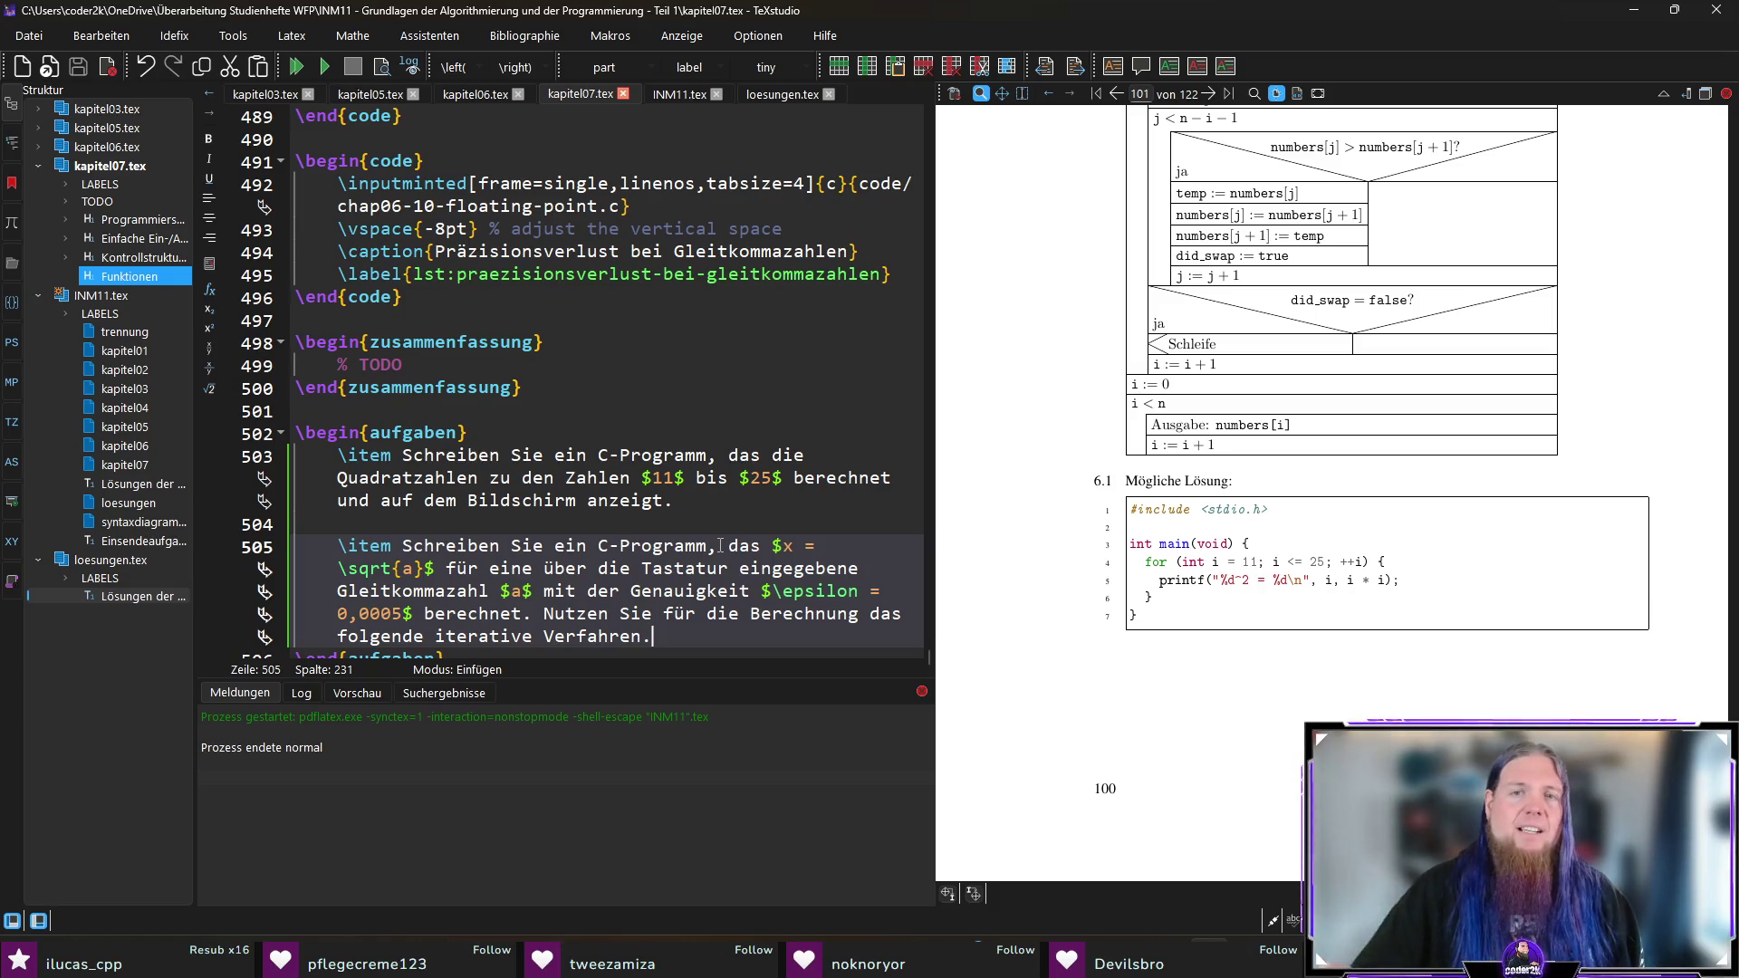
left_click(1102, 489)
scroll(656, 557, "down", 1)
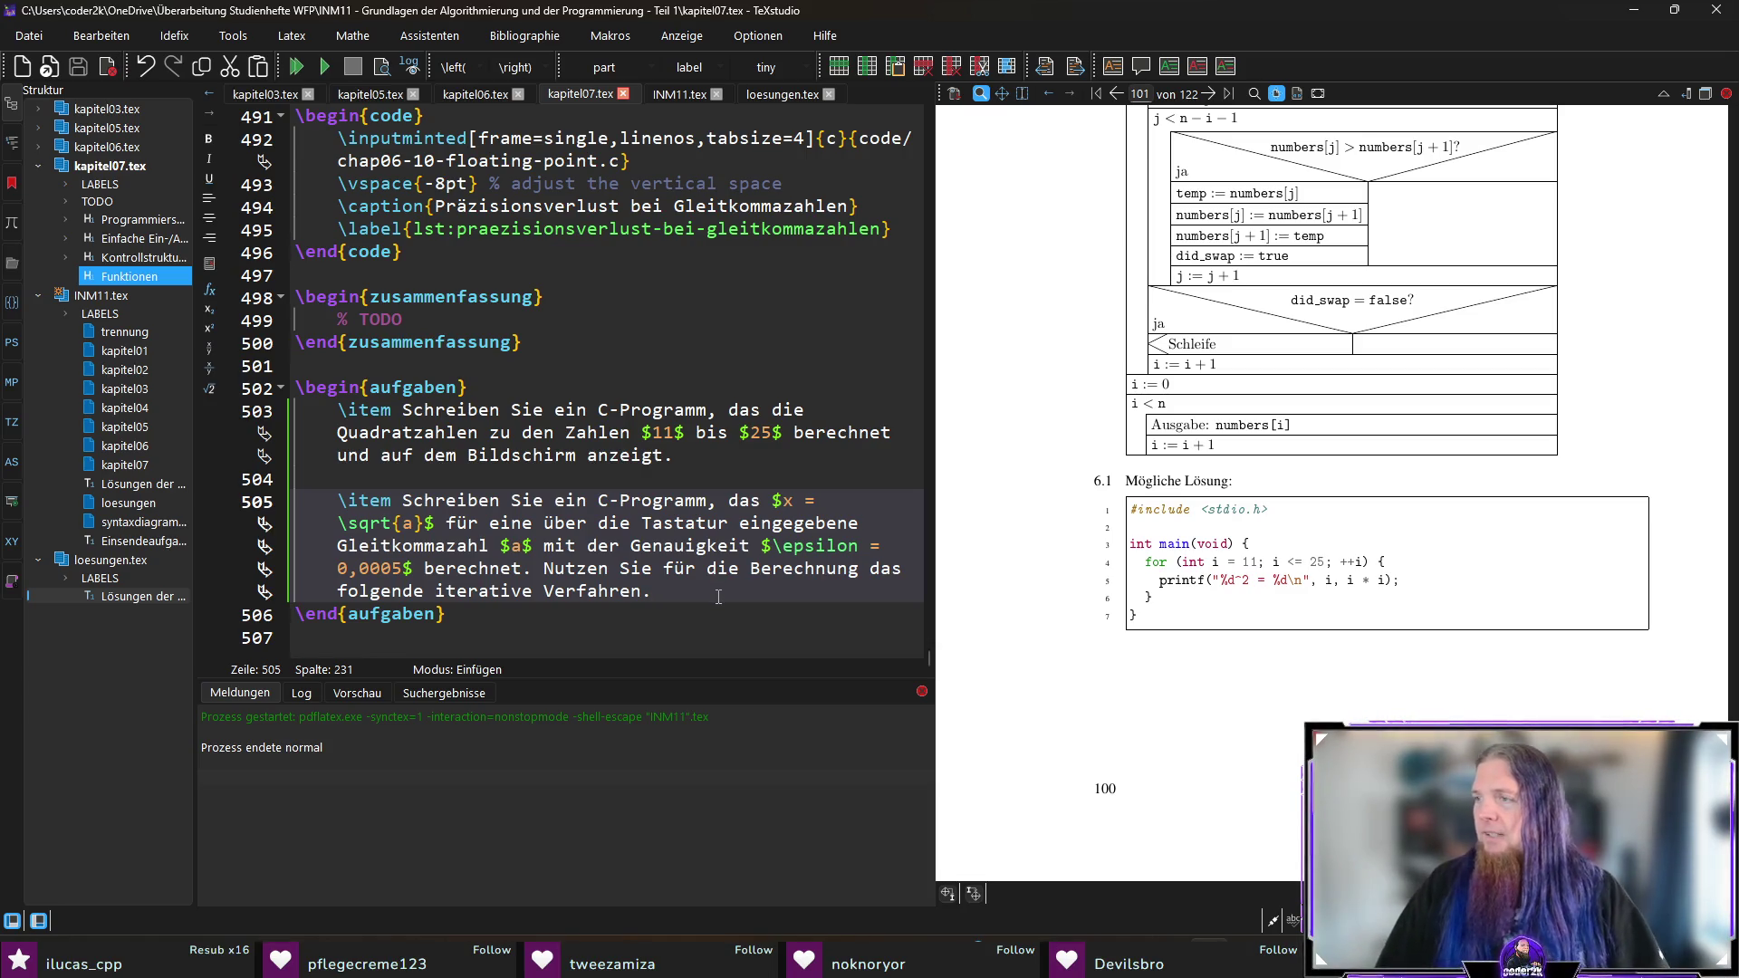
Step: Replace the final period with a colon and start an enumerate list below
key("BackSpace")
type(":")
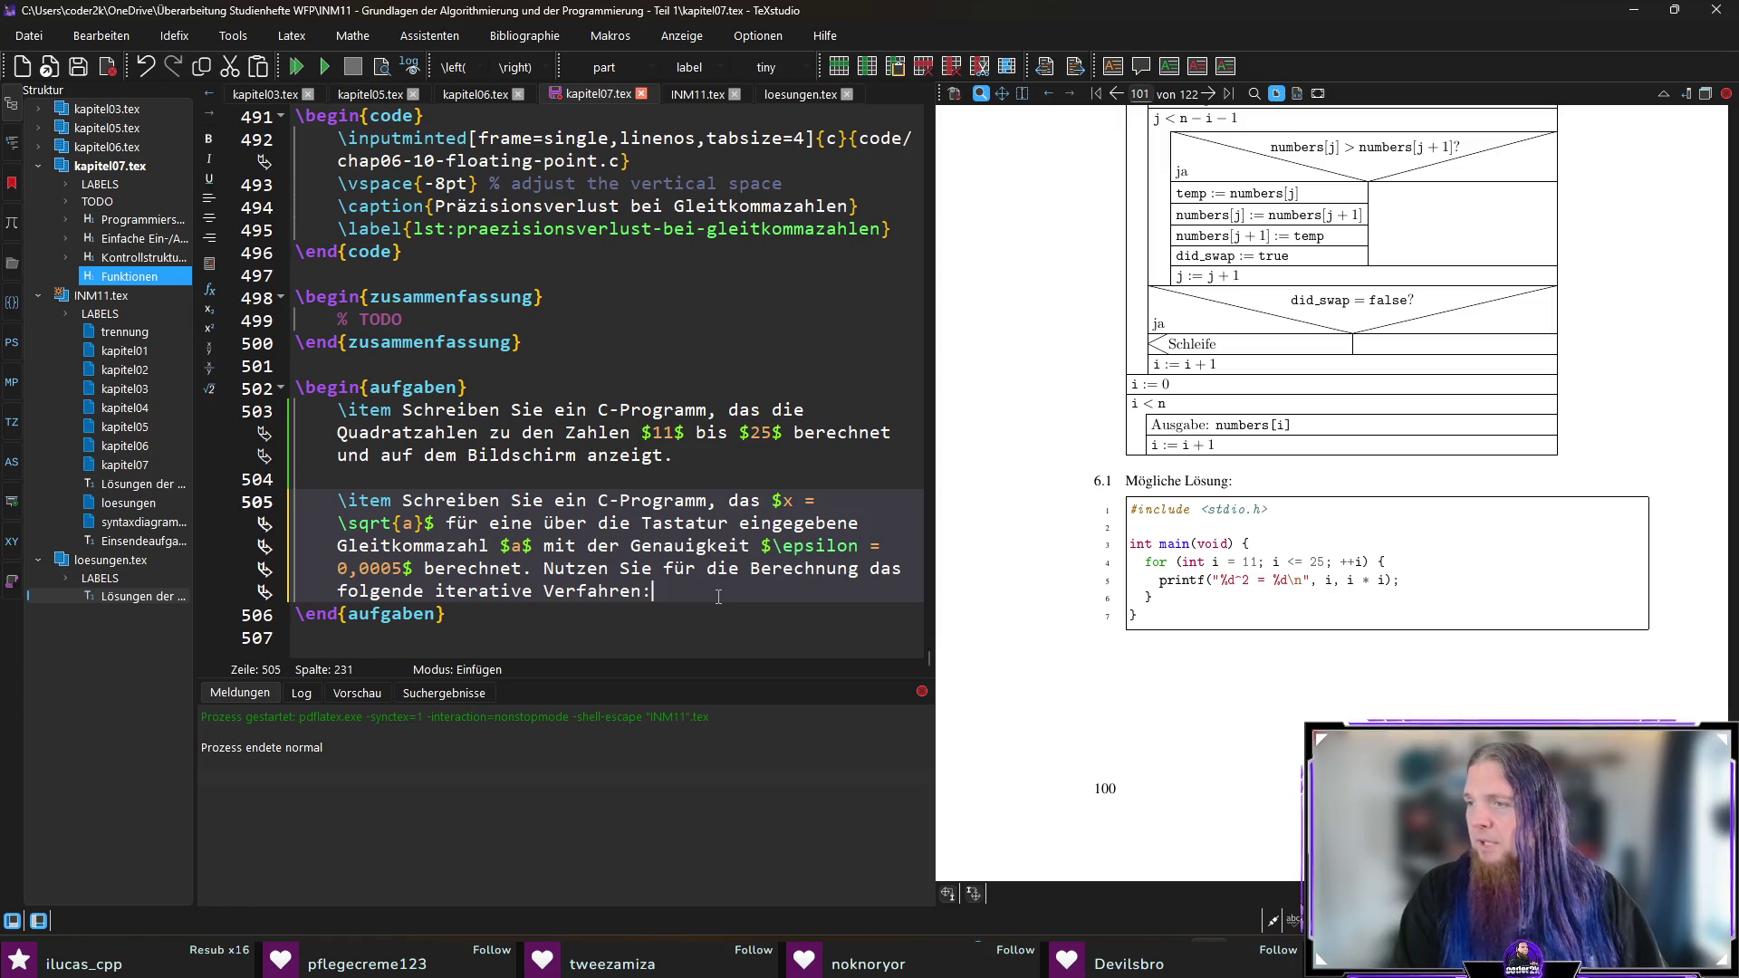
key("Return")
key("Return")
type("begin{enu")
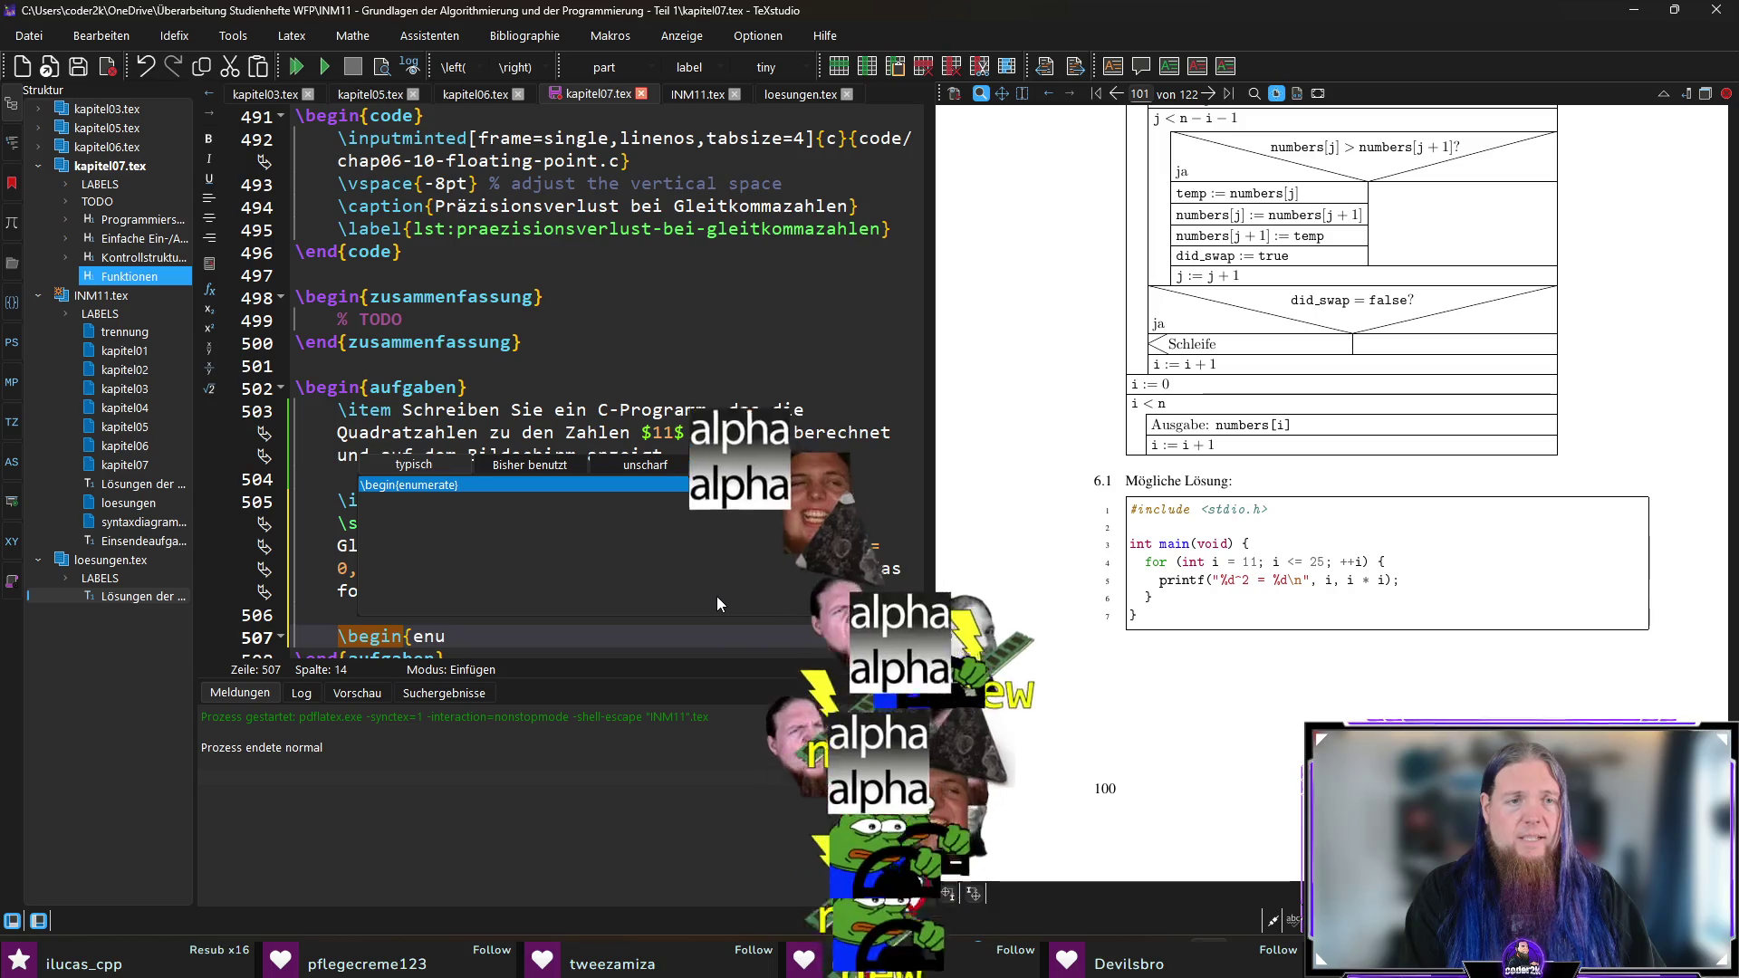
Step: Insert an enumerate list with one empty \item beneath the square-root exercise text
key("Return")
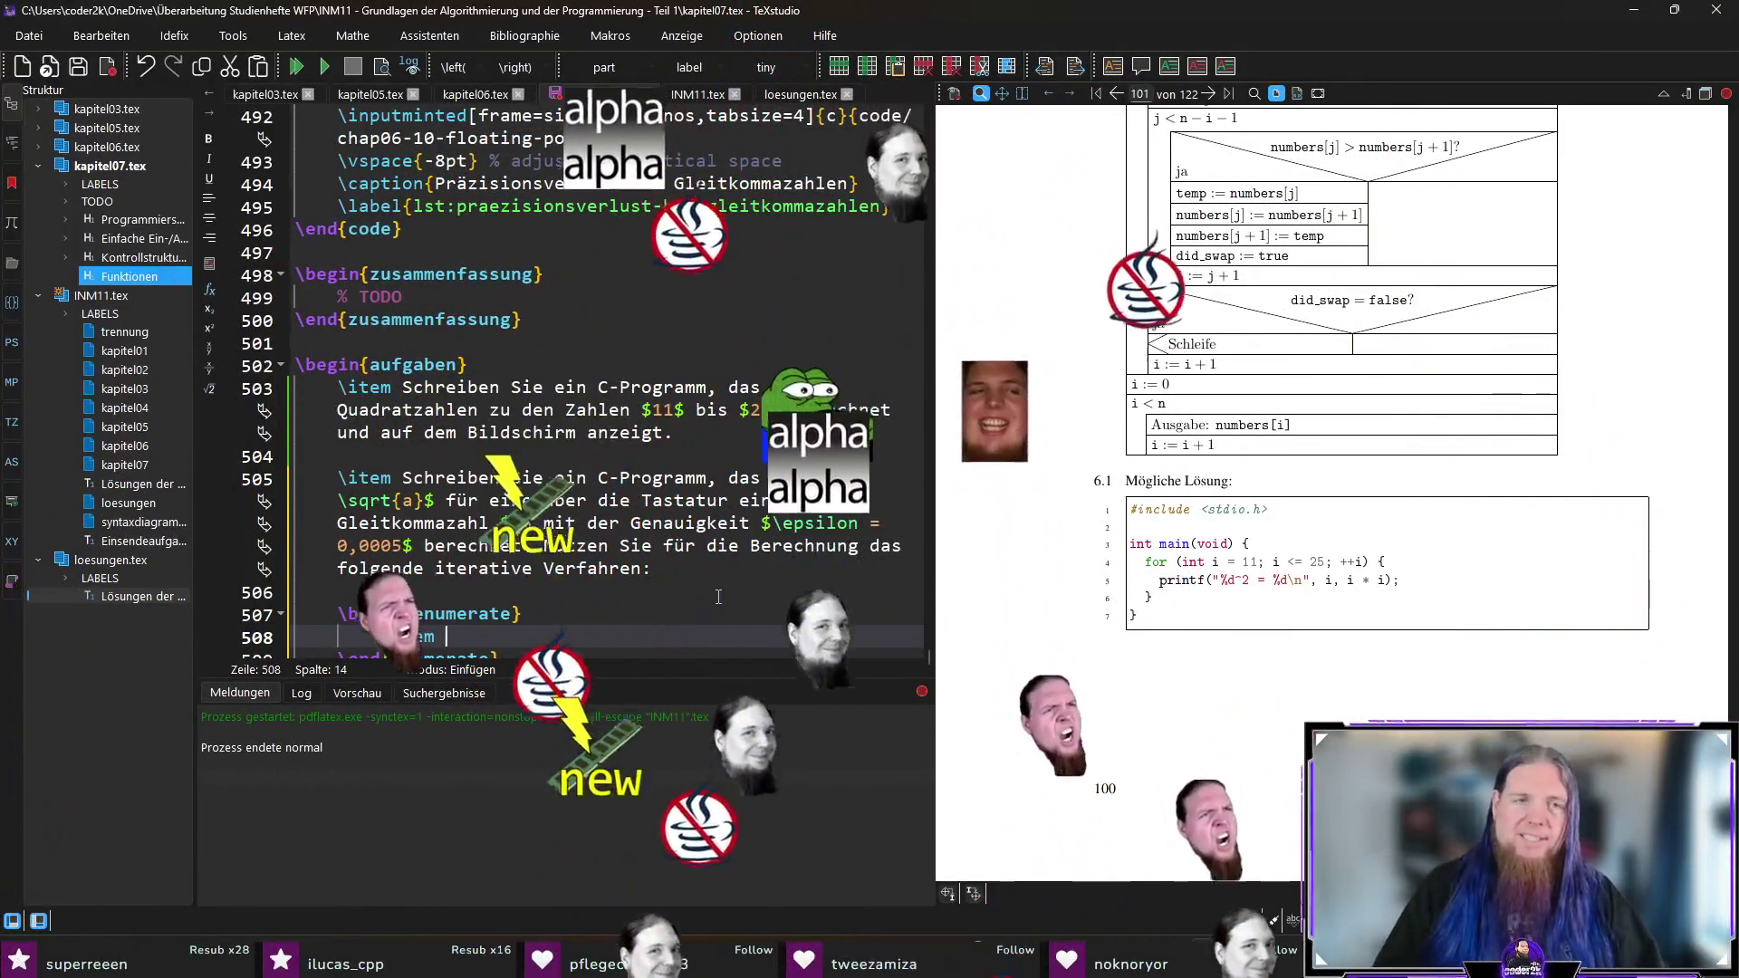
scroll(670, 512, "up", 2)
scroll(671, 507, "down", 2)
scroll(683, 487, "up", 3)
scroll(683, 487, "up", 1)
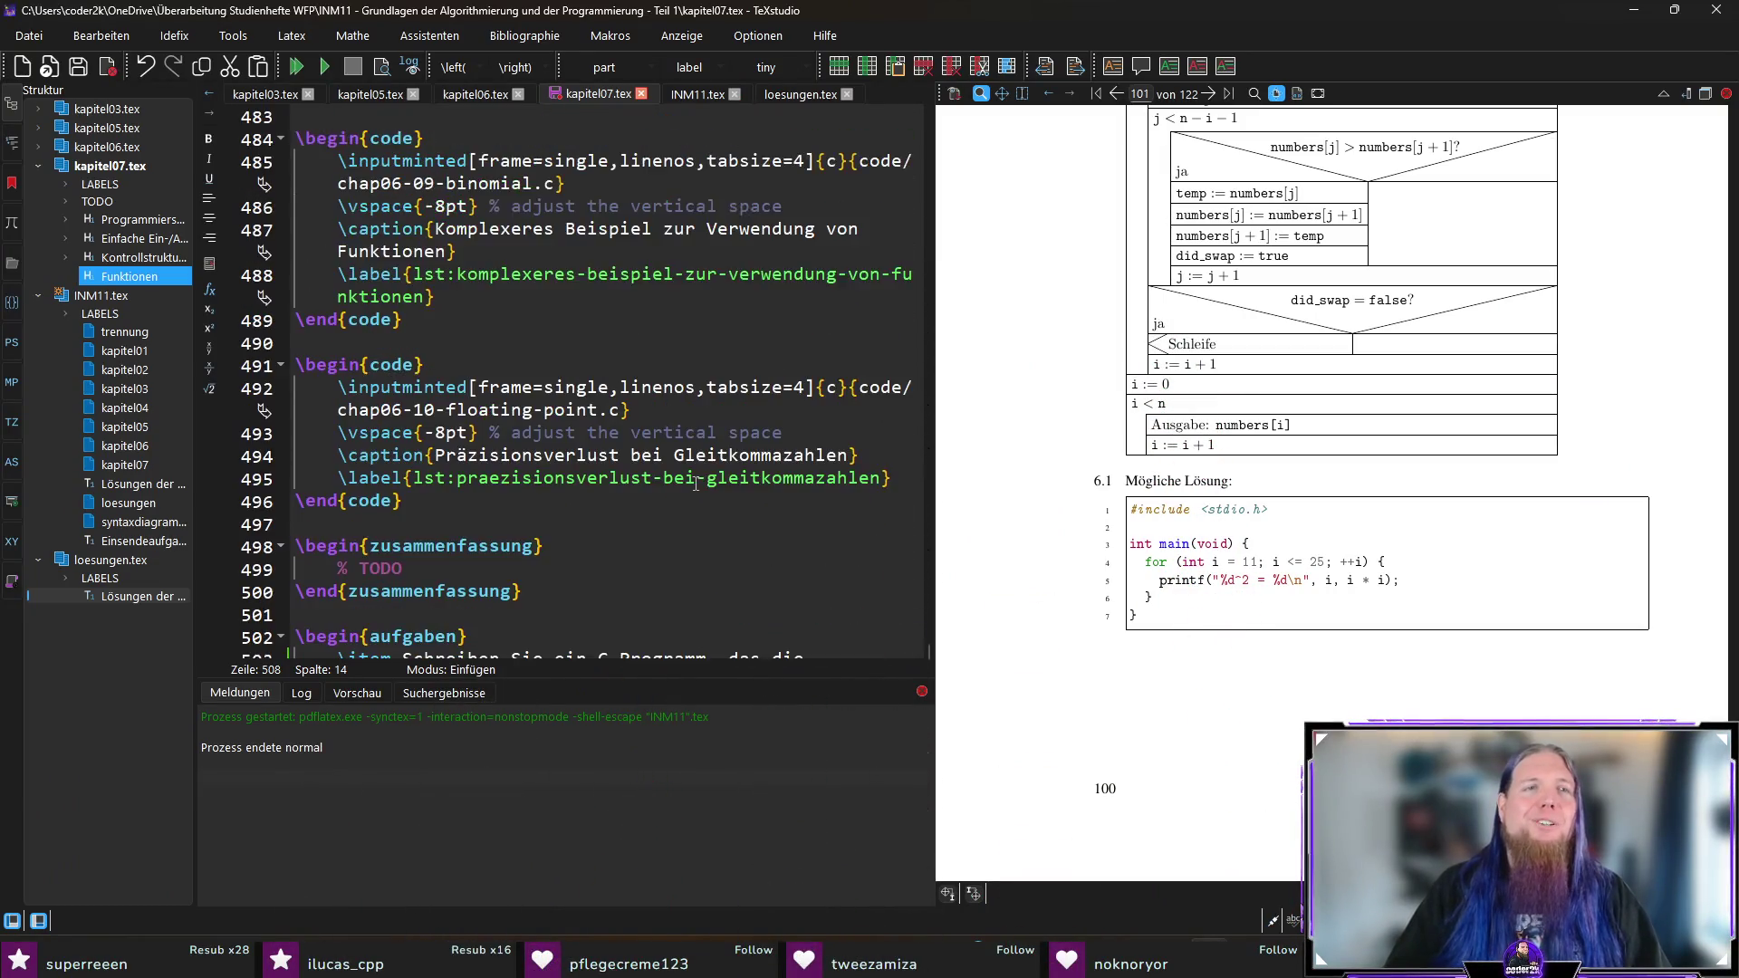
scroll(616, 584, "down", 5)
left_click(577, 549)
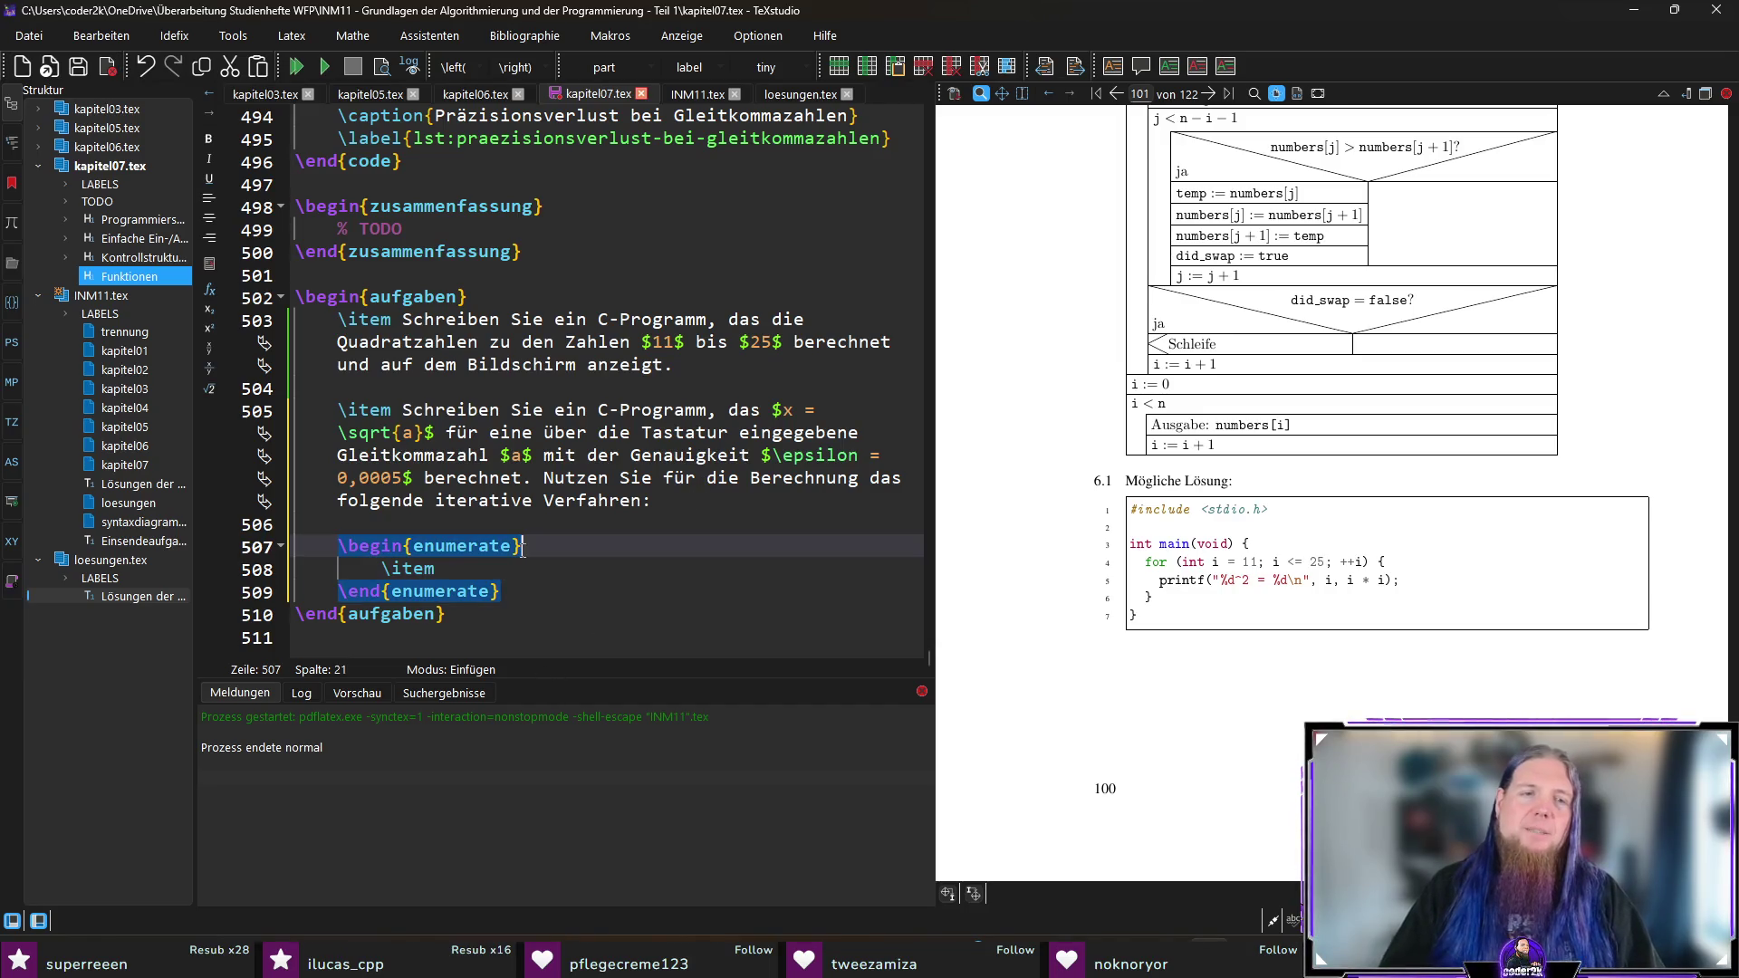
triple_click(576, 549)
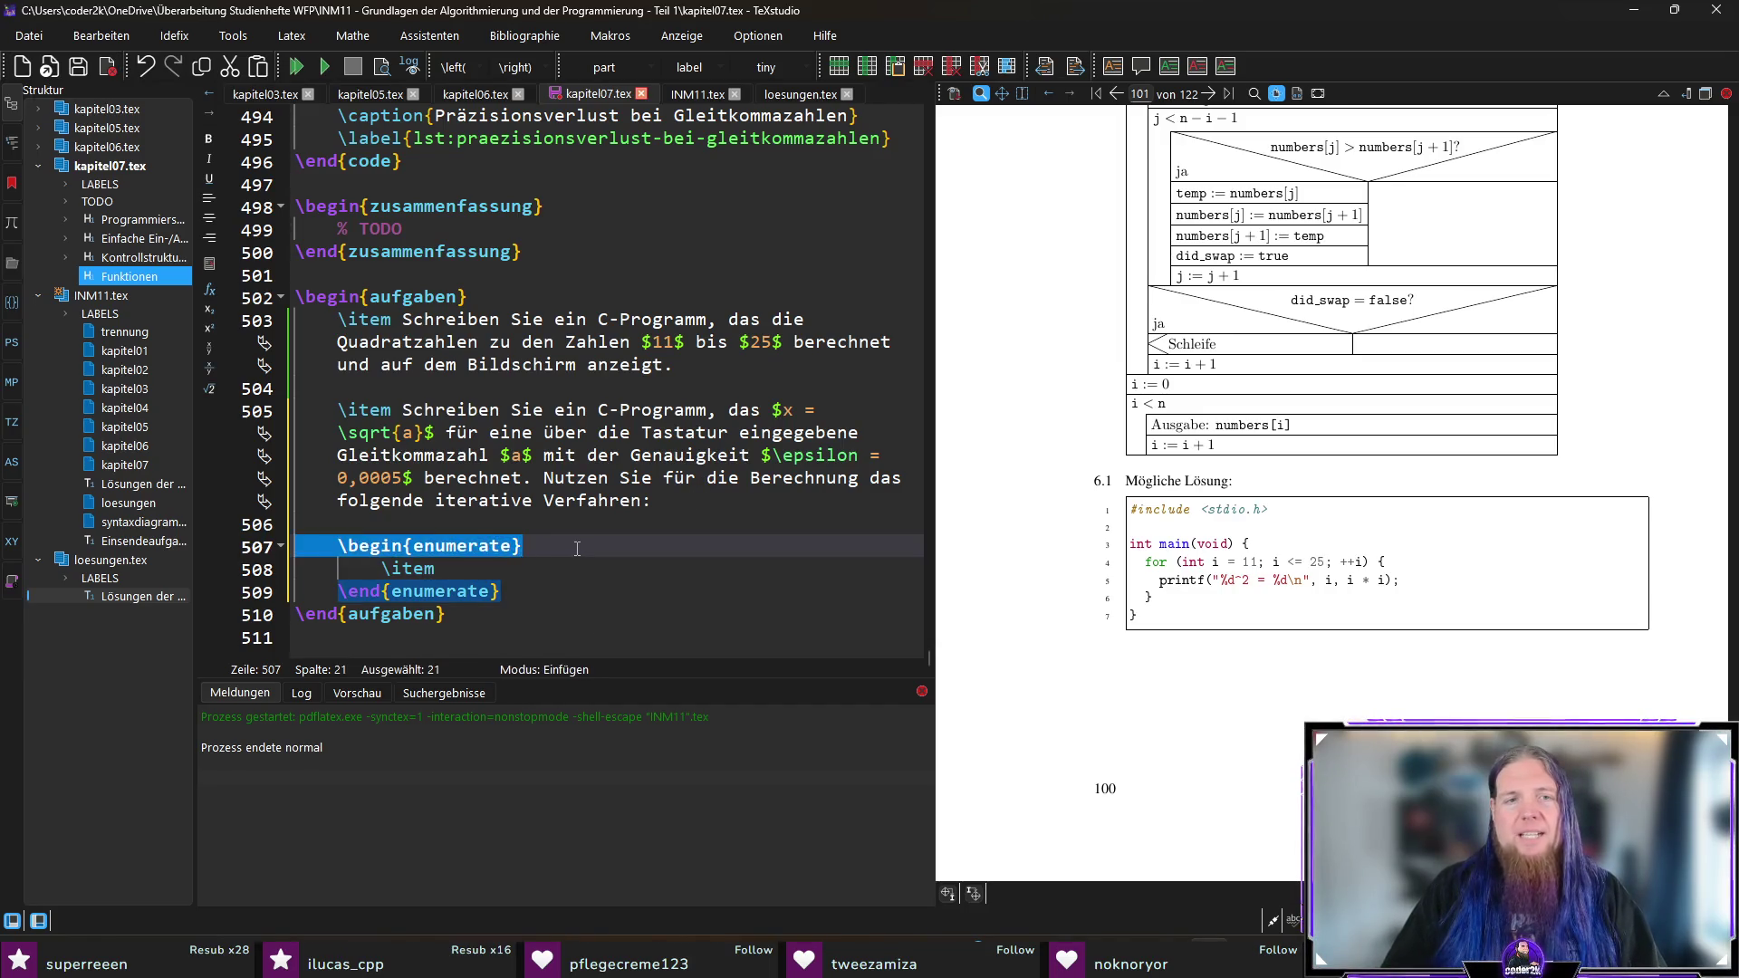
left_click(577, 548)
left_click(594, 572)
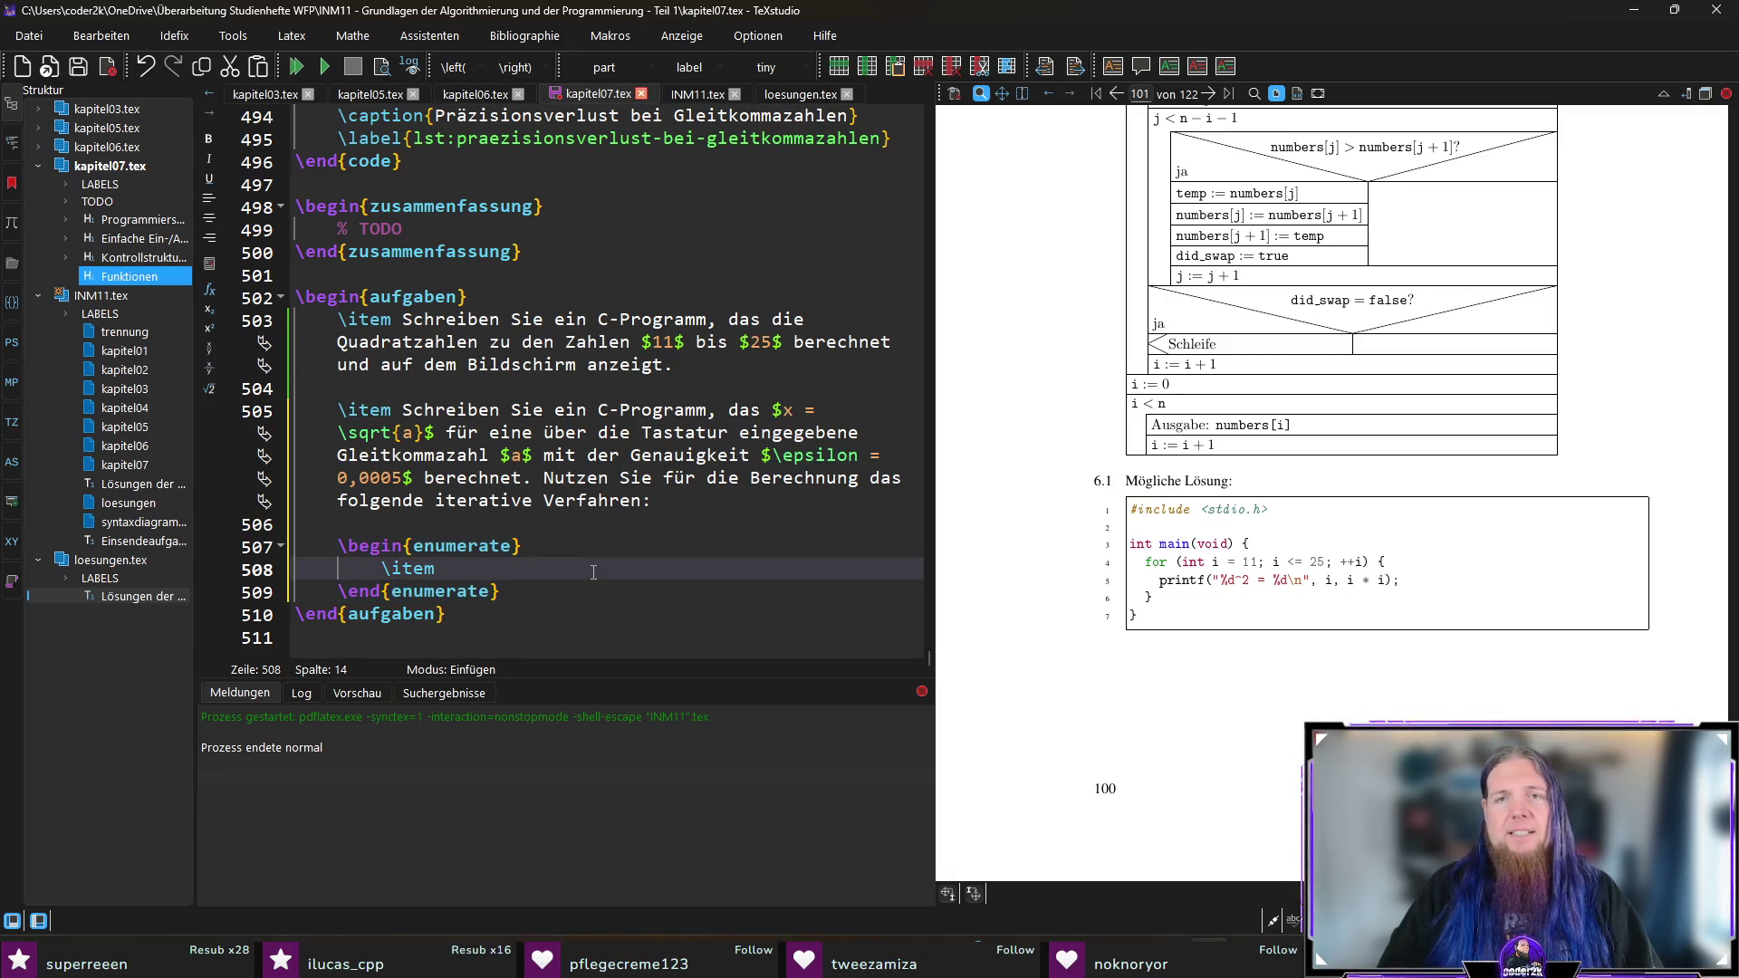
Step: Save kapitel07.tex and bring Visual Studio Code to the front
key("ctrl+s")
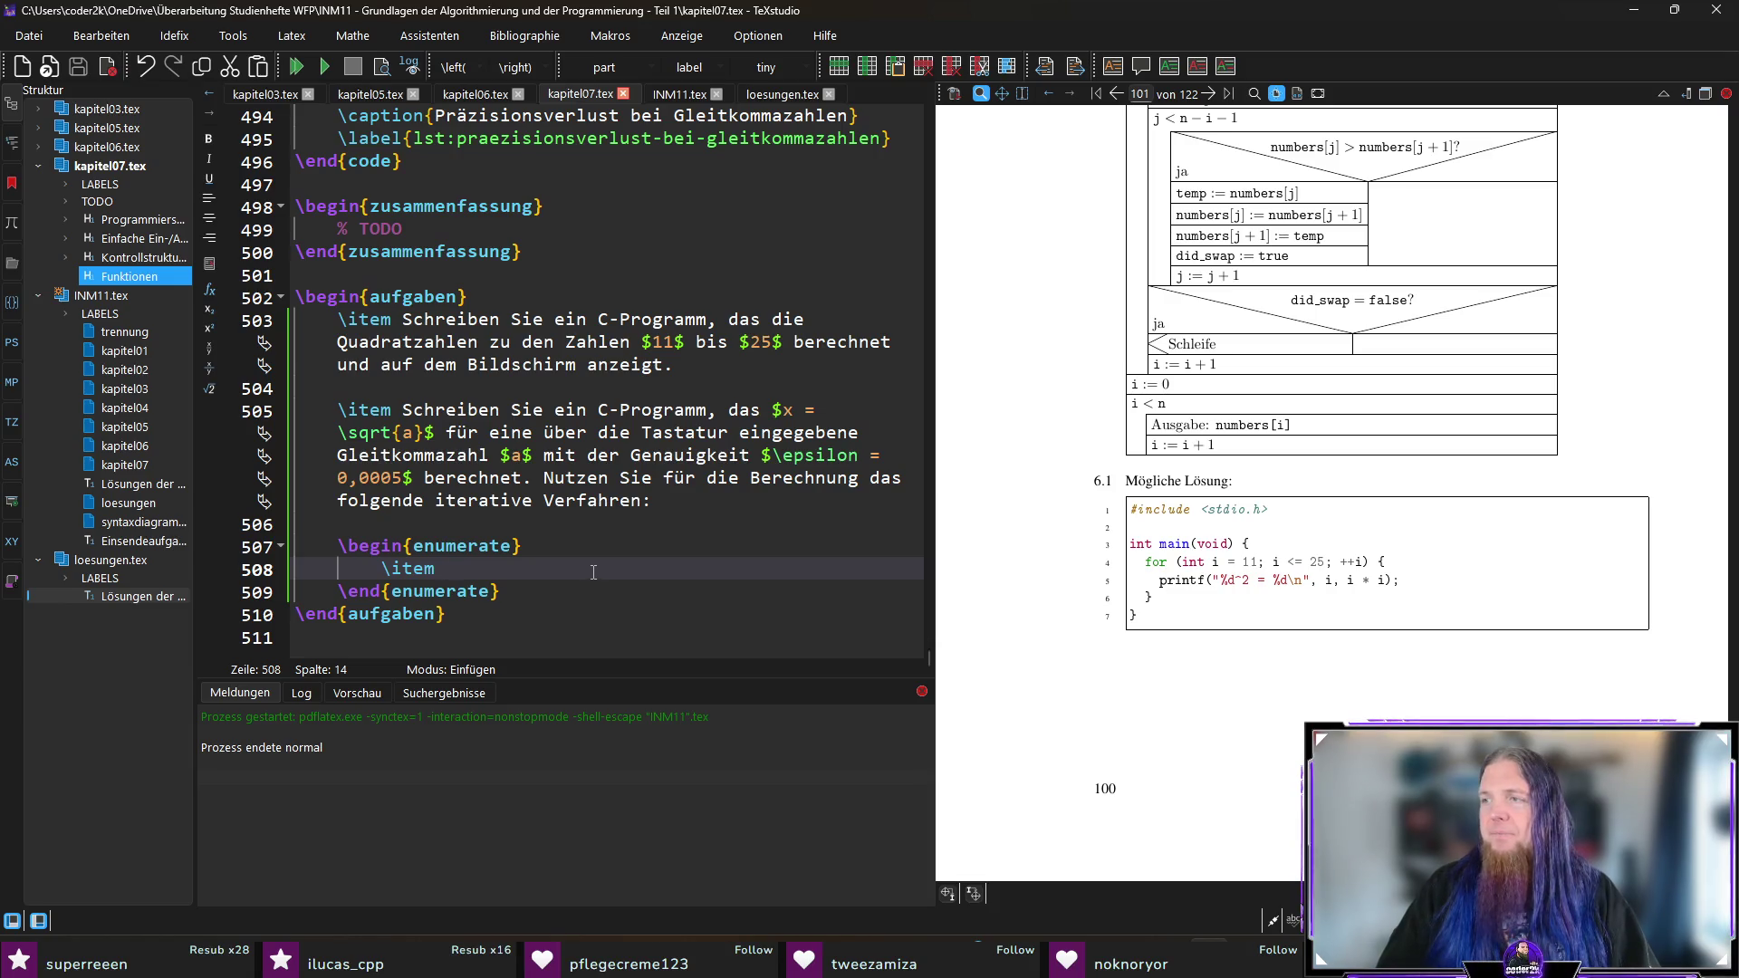
left_click(592, 555)
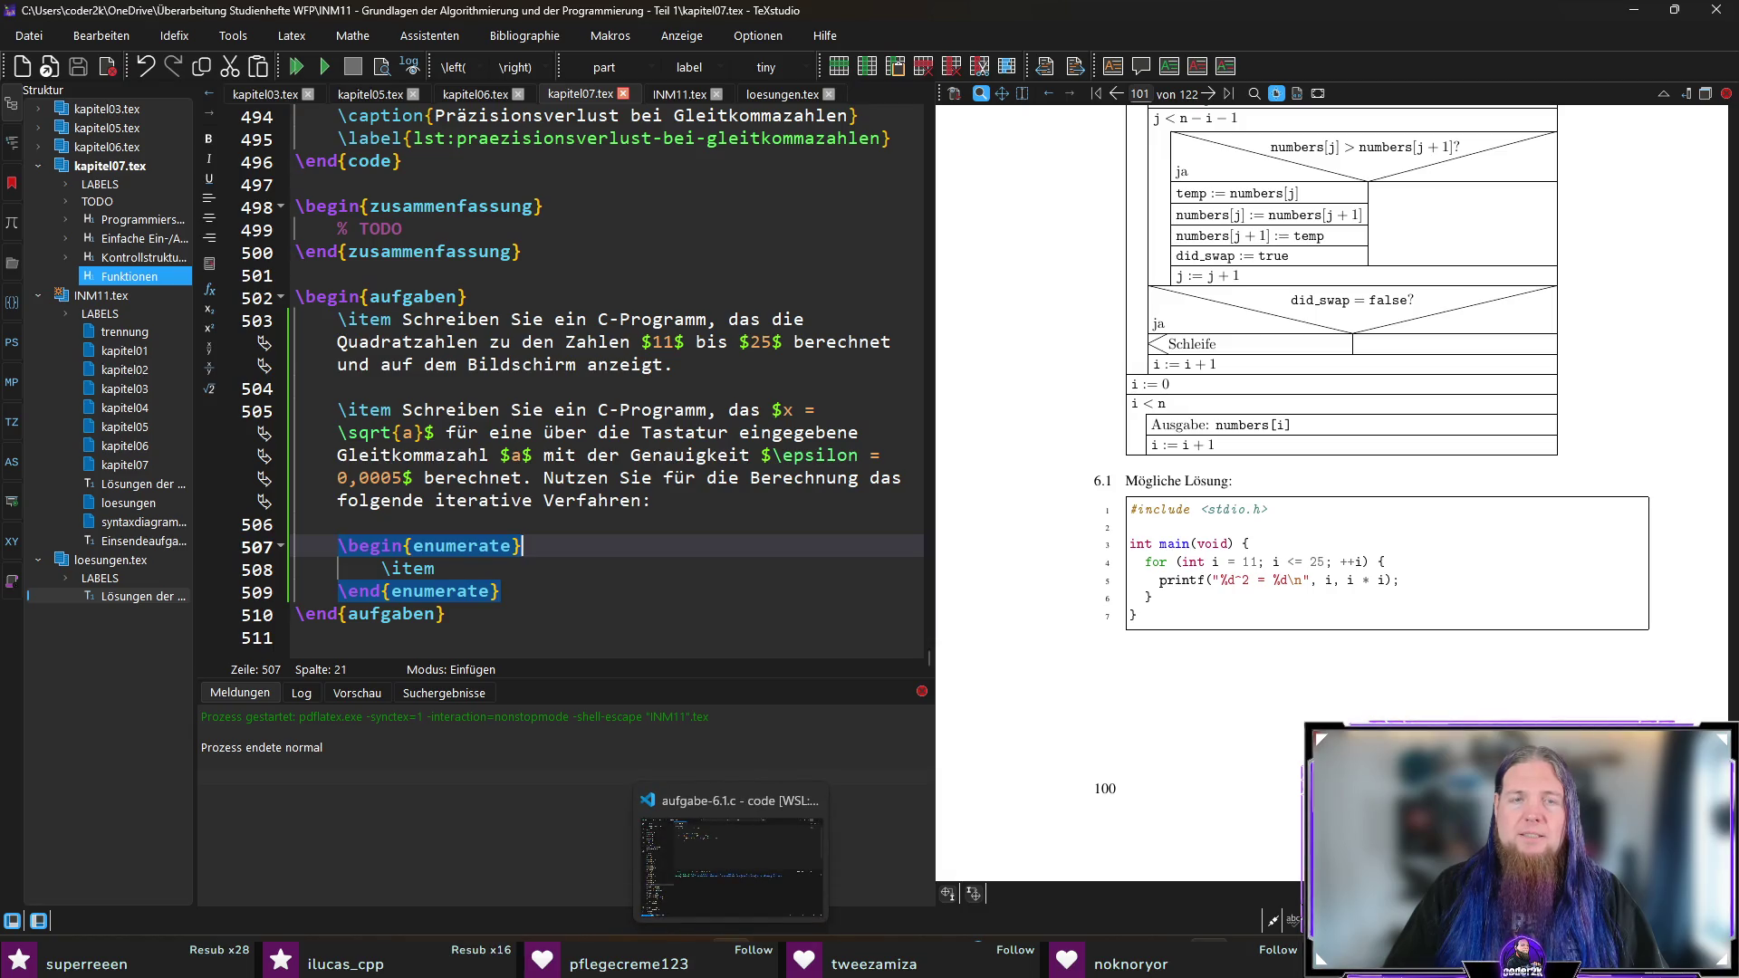
left_click(731, 960)
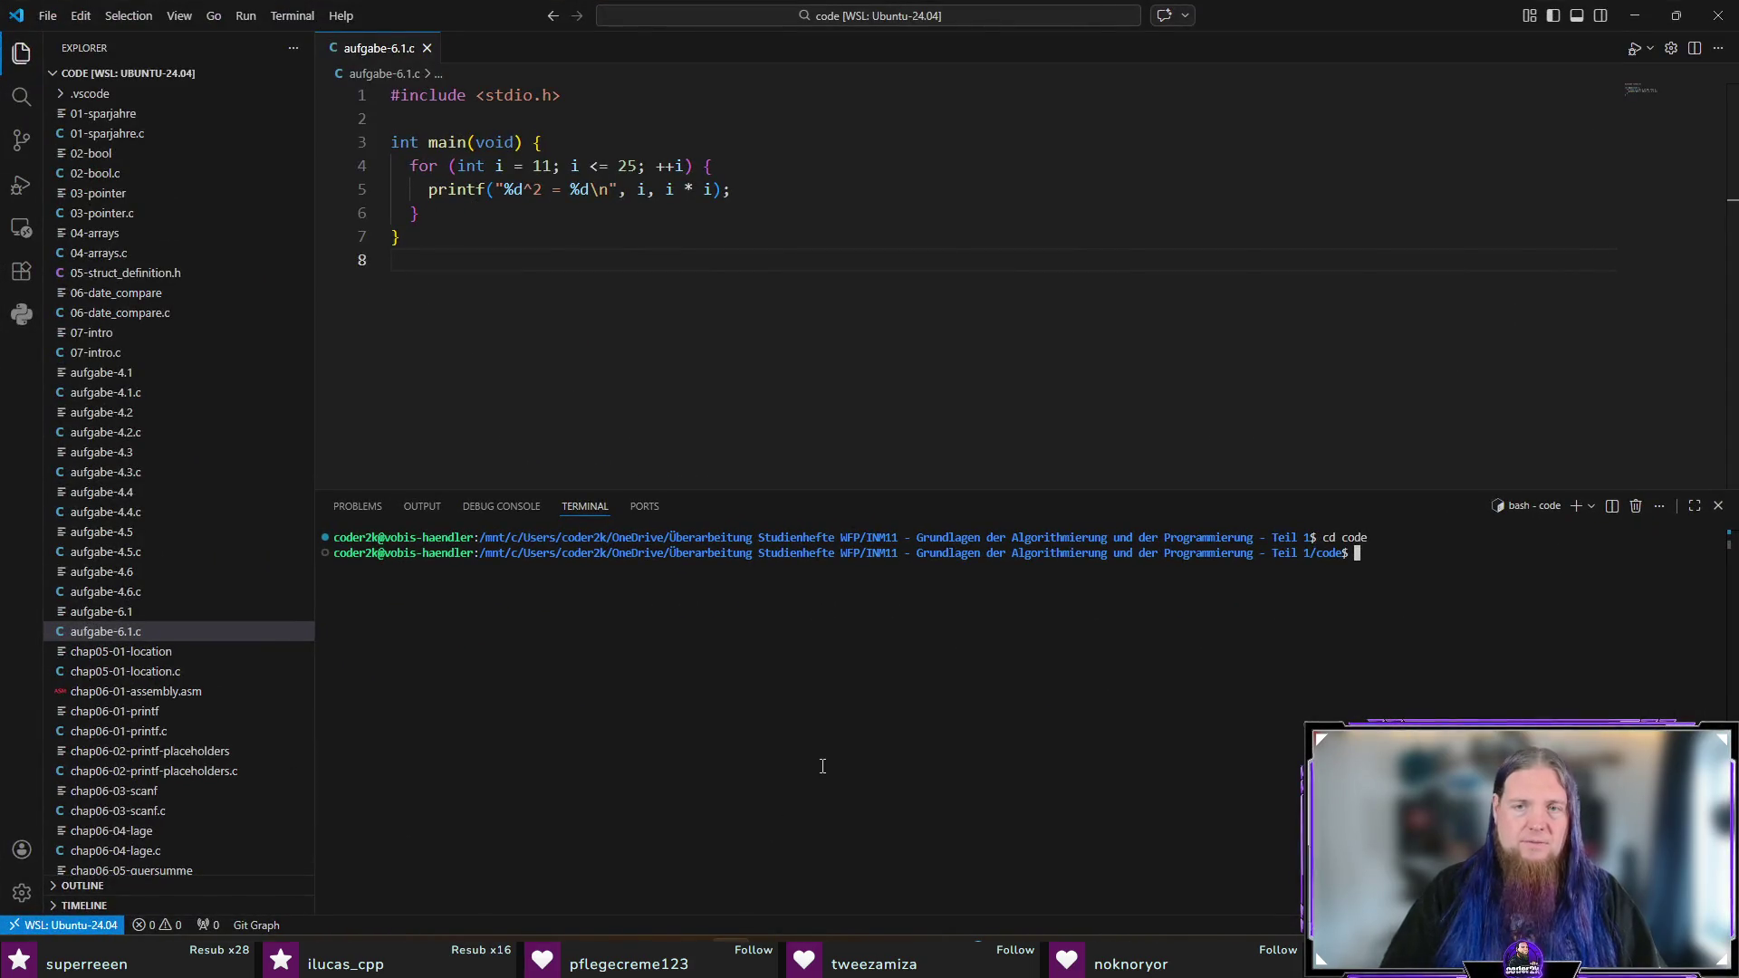
type("code ..")
Step: Open the parent INM11 folder in a trusted VS Code window and search all files for 'enumerate'
key("Return")
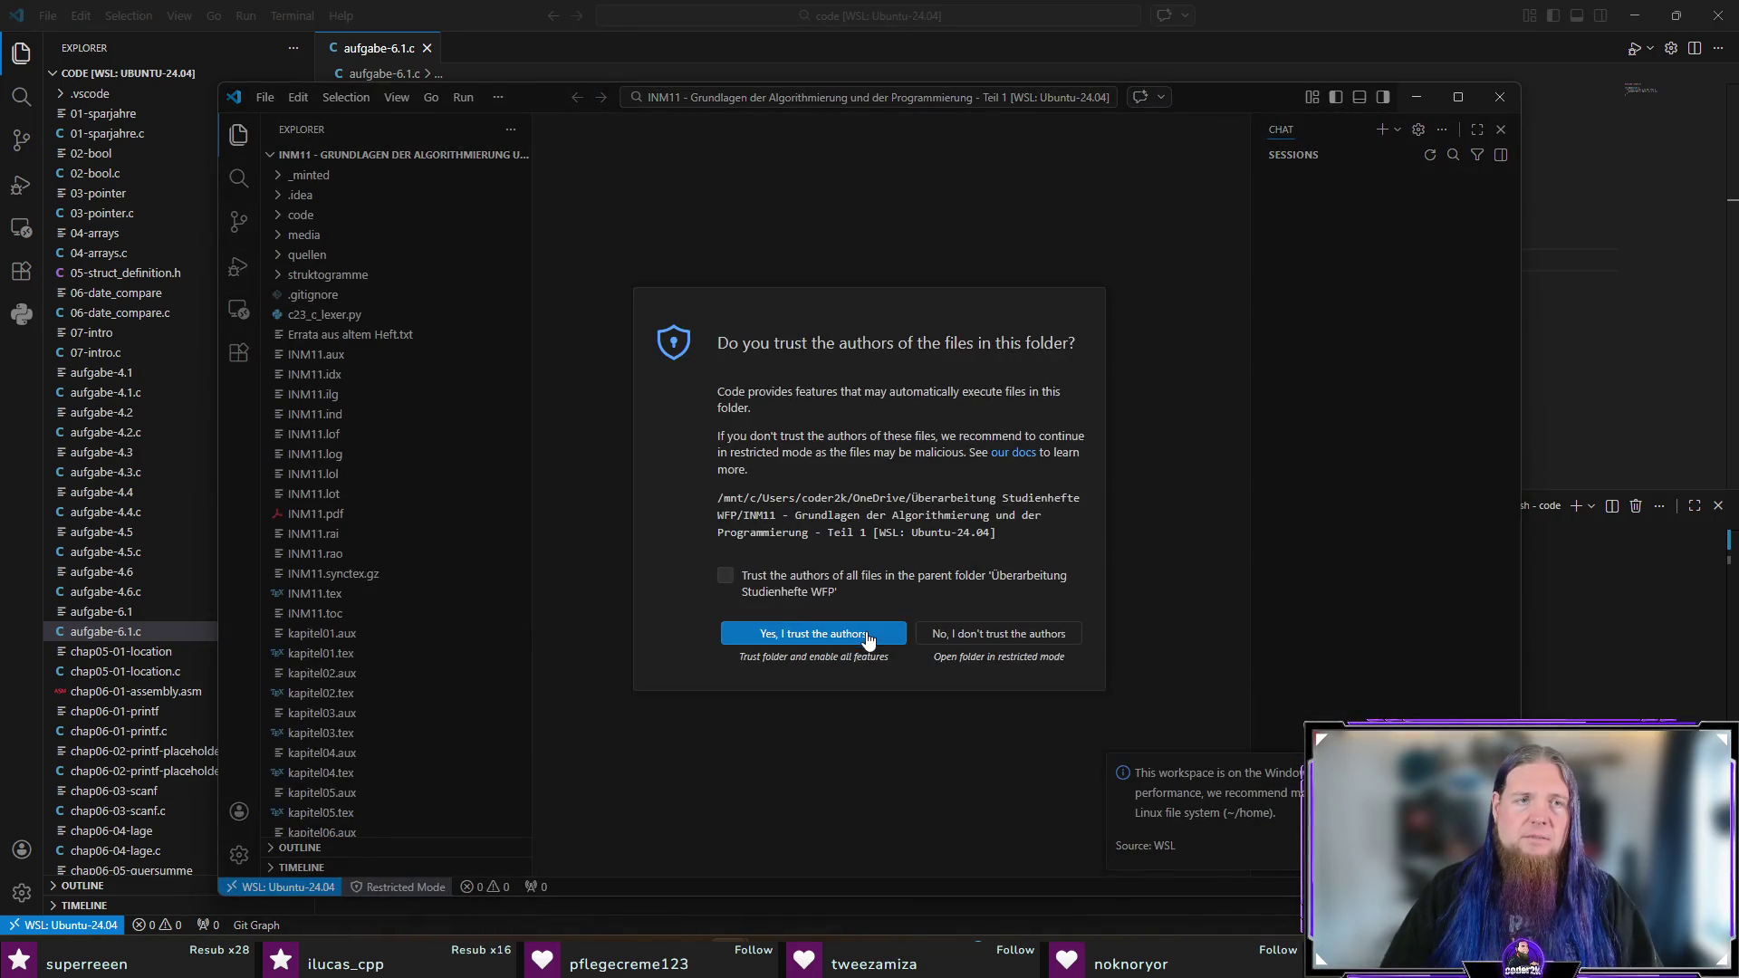
left_click(847, 634)
key("ctrl+shift+f")
type("enumerate")
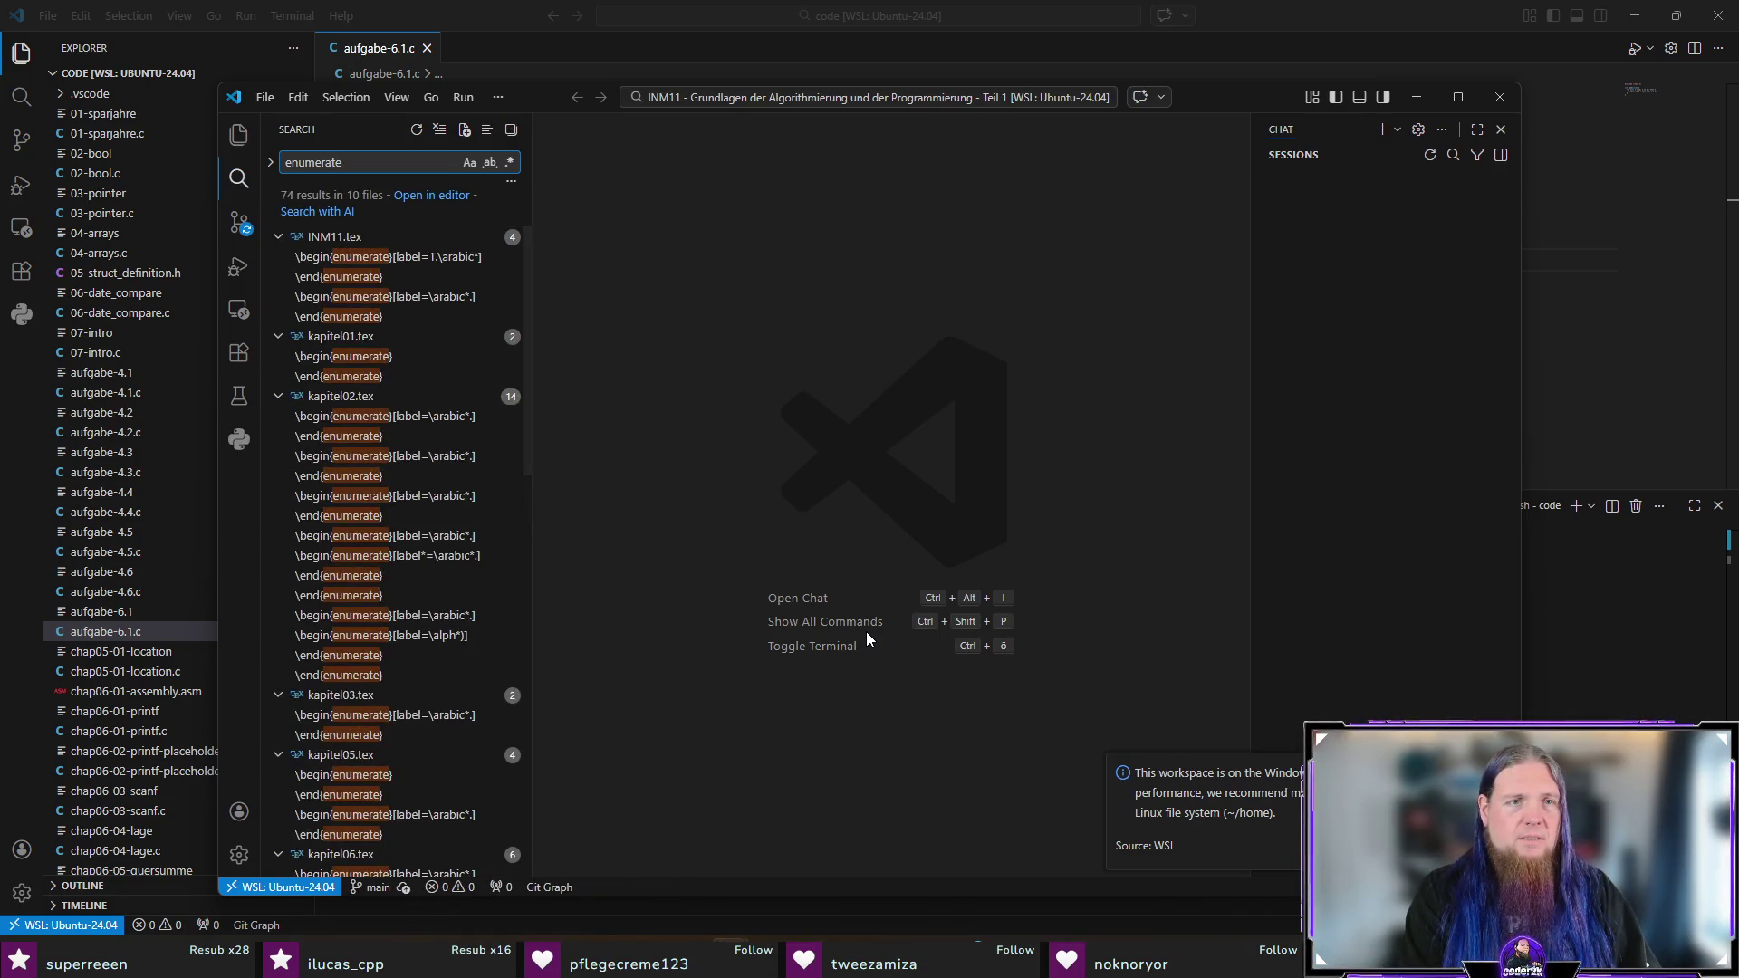
Step: Find the [label=\alph*)] option in kapitel02.tex, select it for copying, and hide VS Code
left_click(341, 256)
left_click(956, 532)
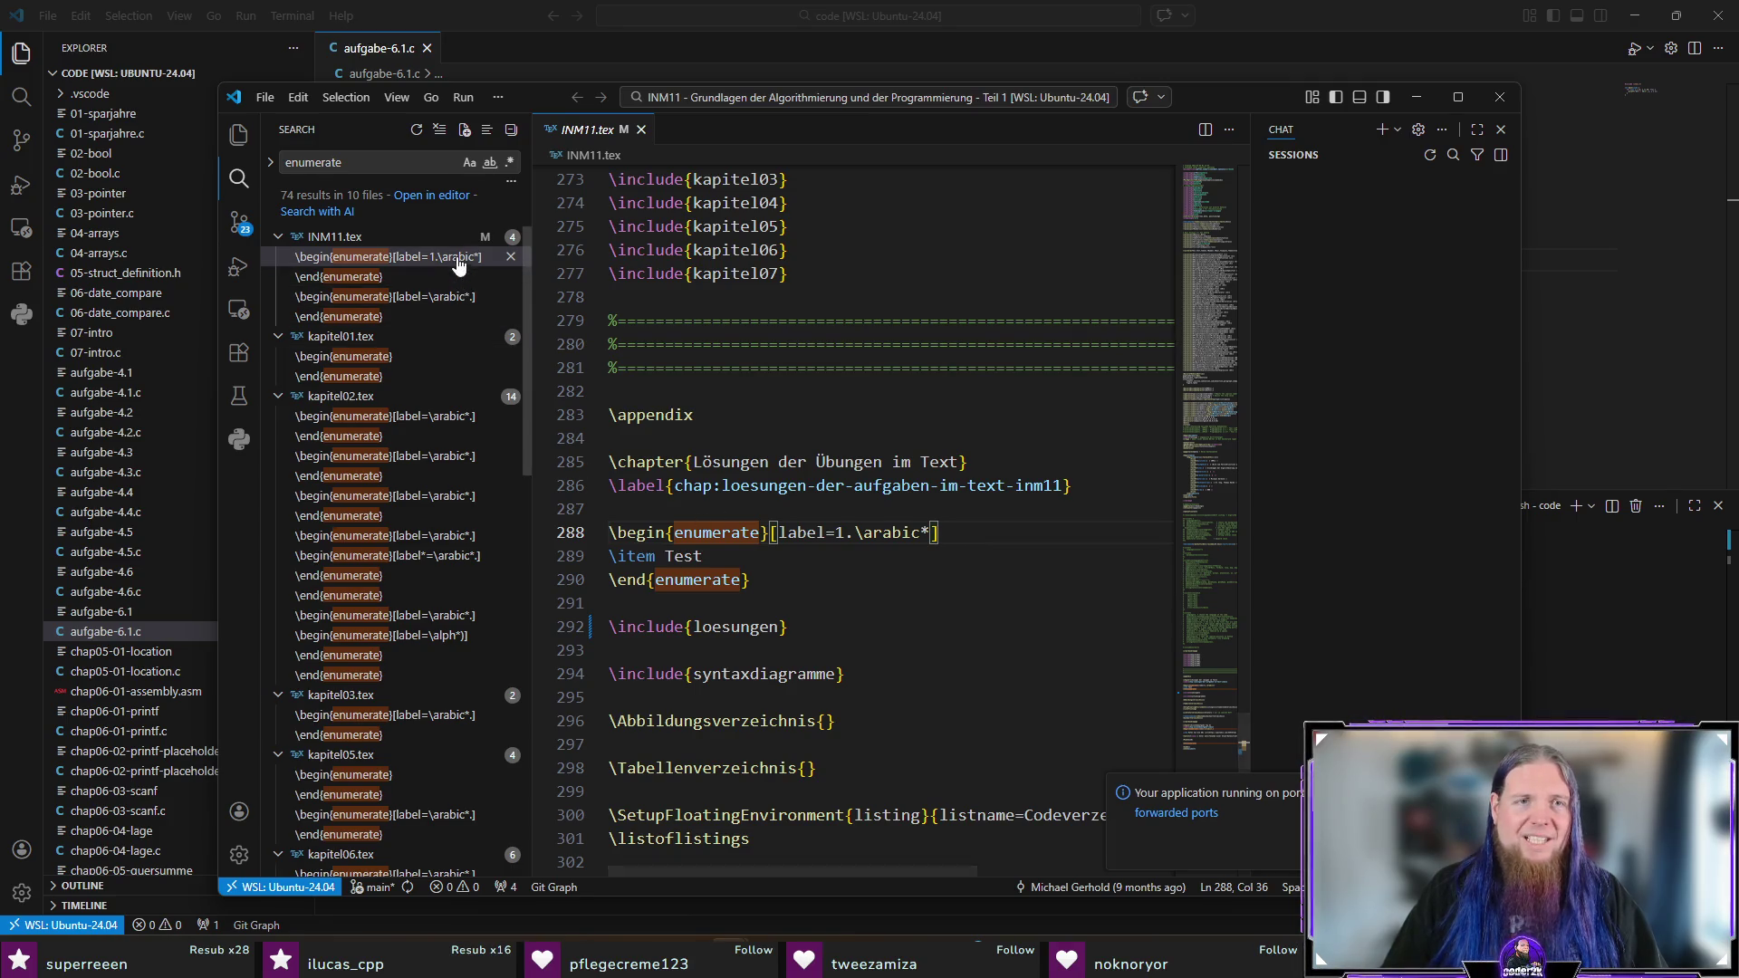
left_click(442, 299)
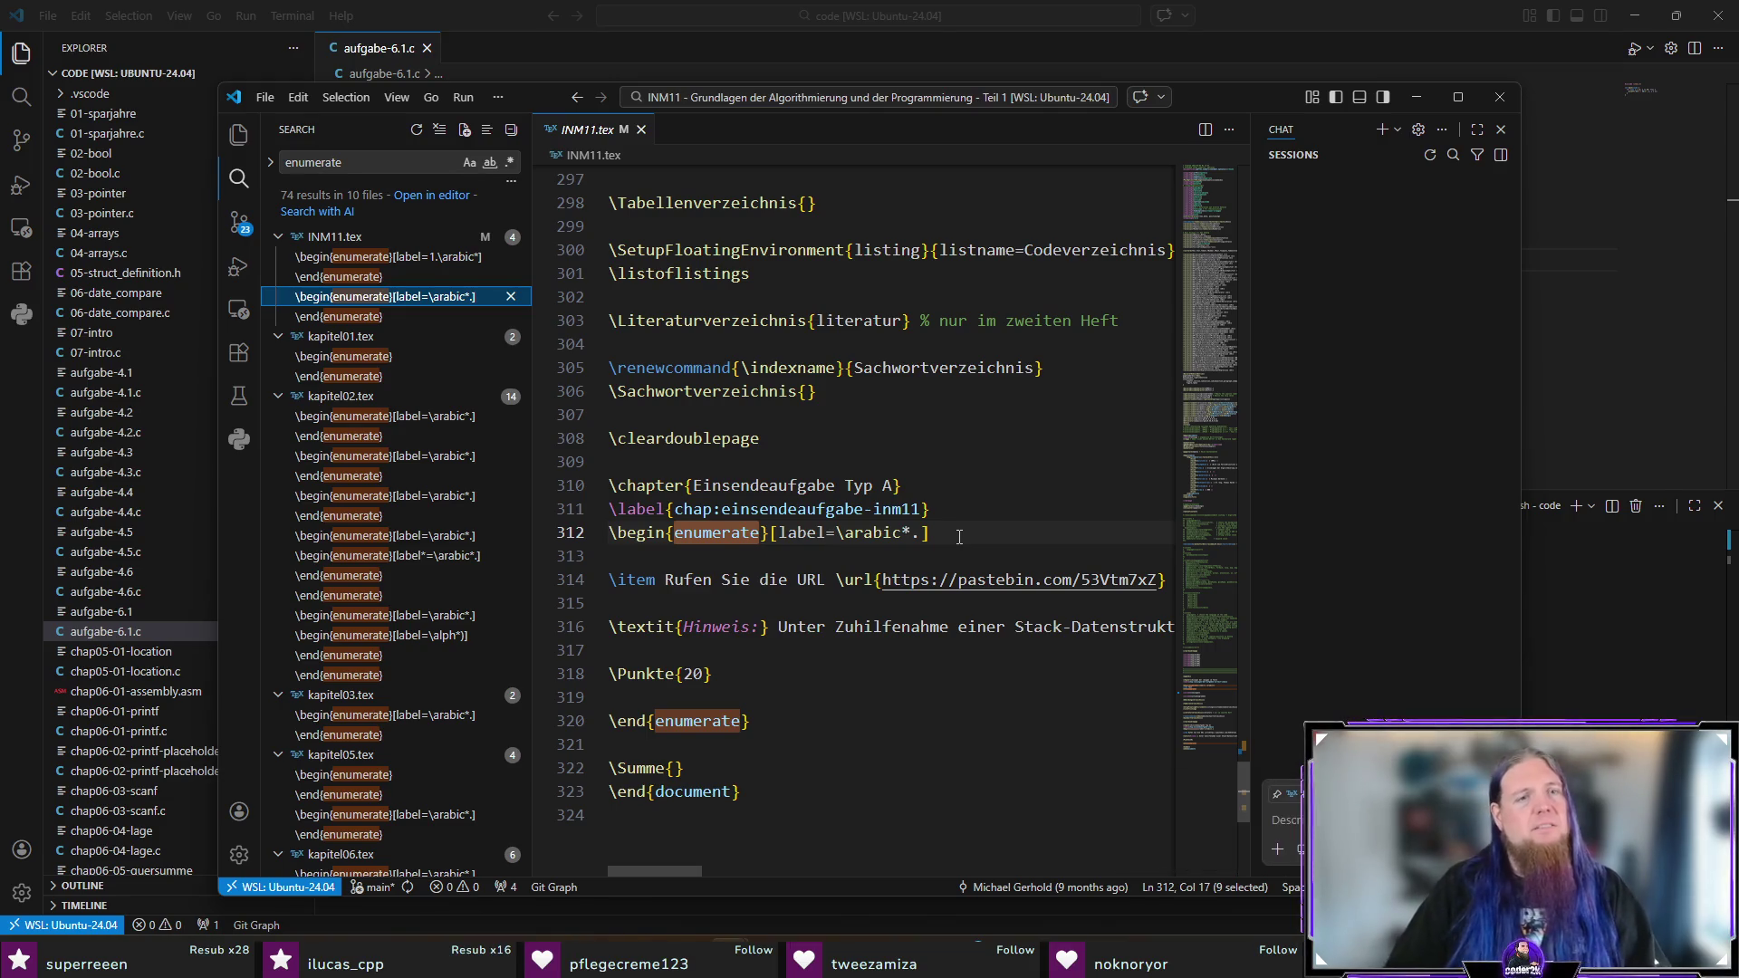
left_click(417, 635)
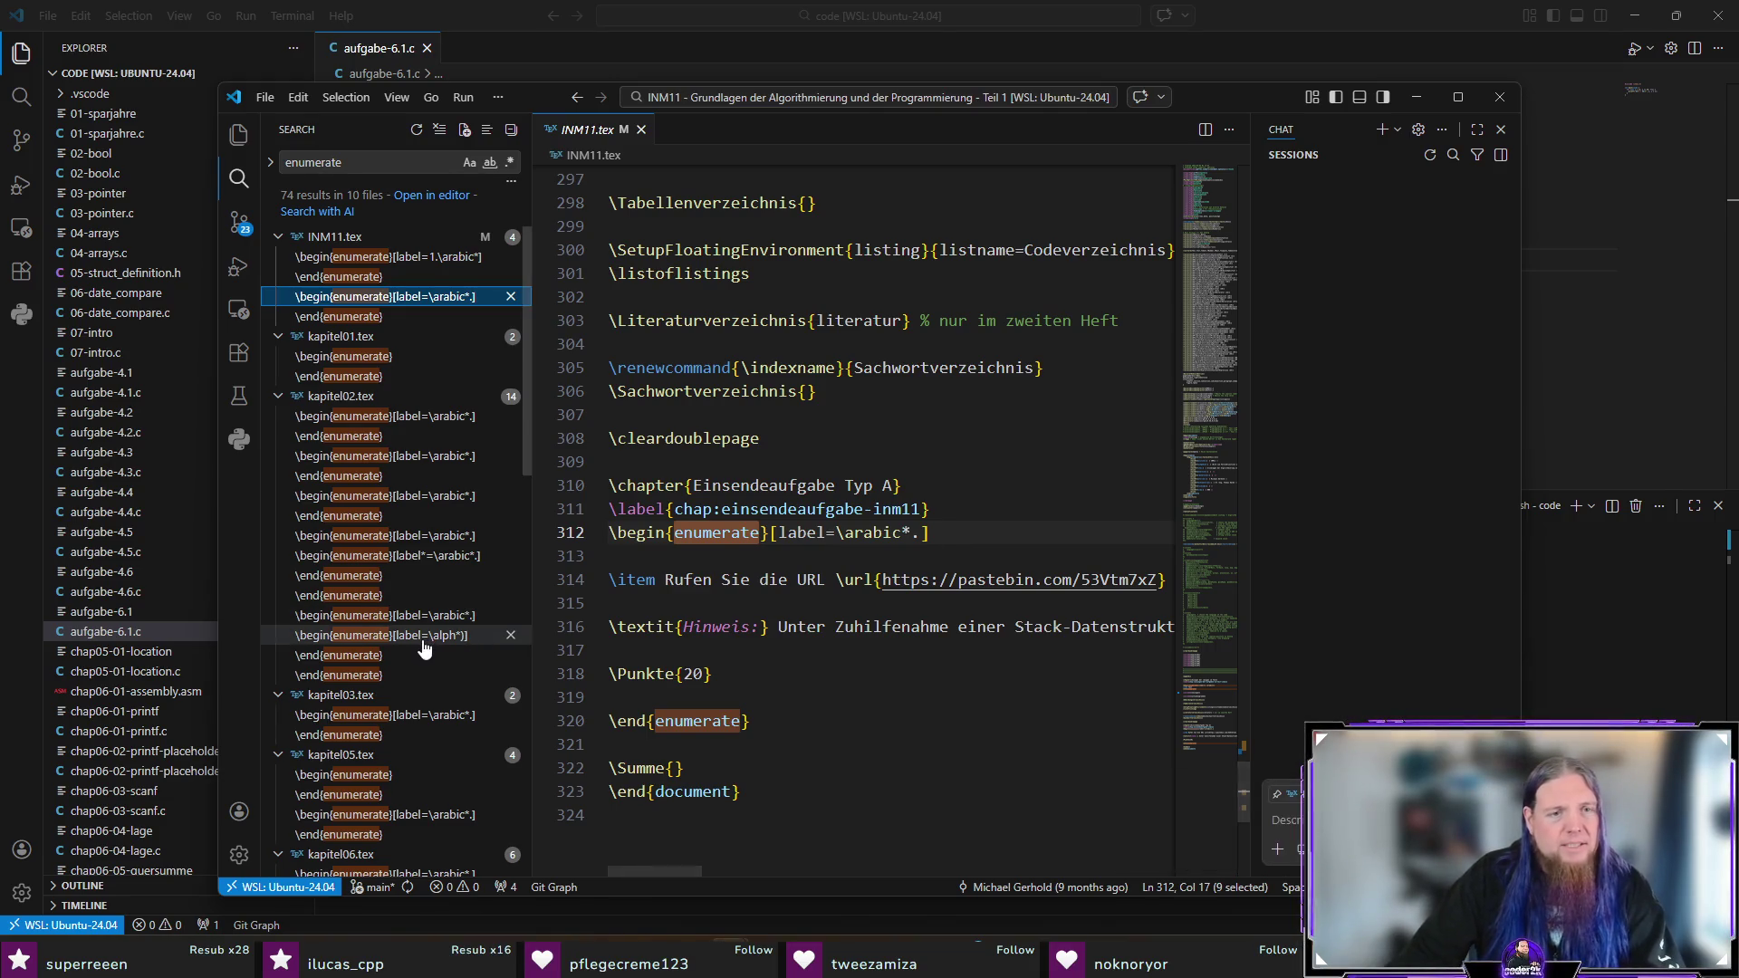
left_click_drag(948, 535, 808, 535)
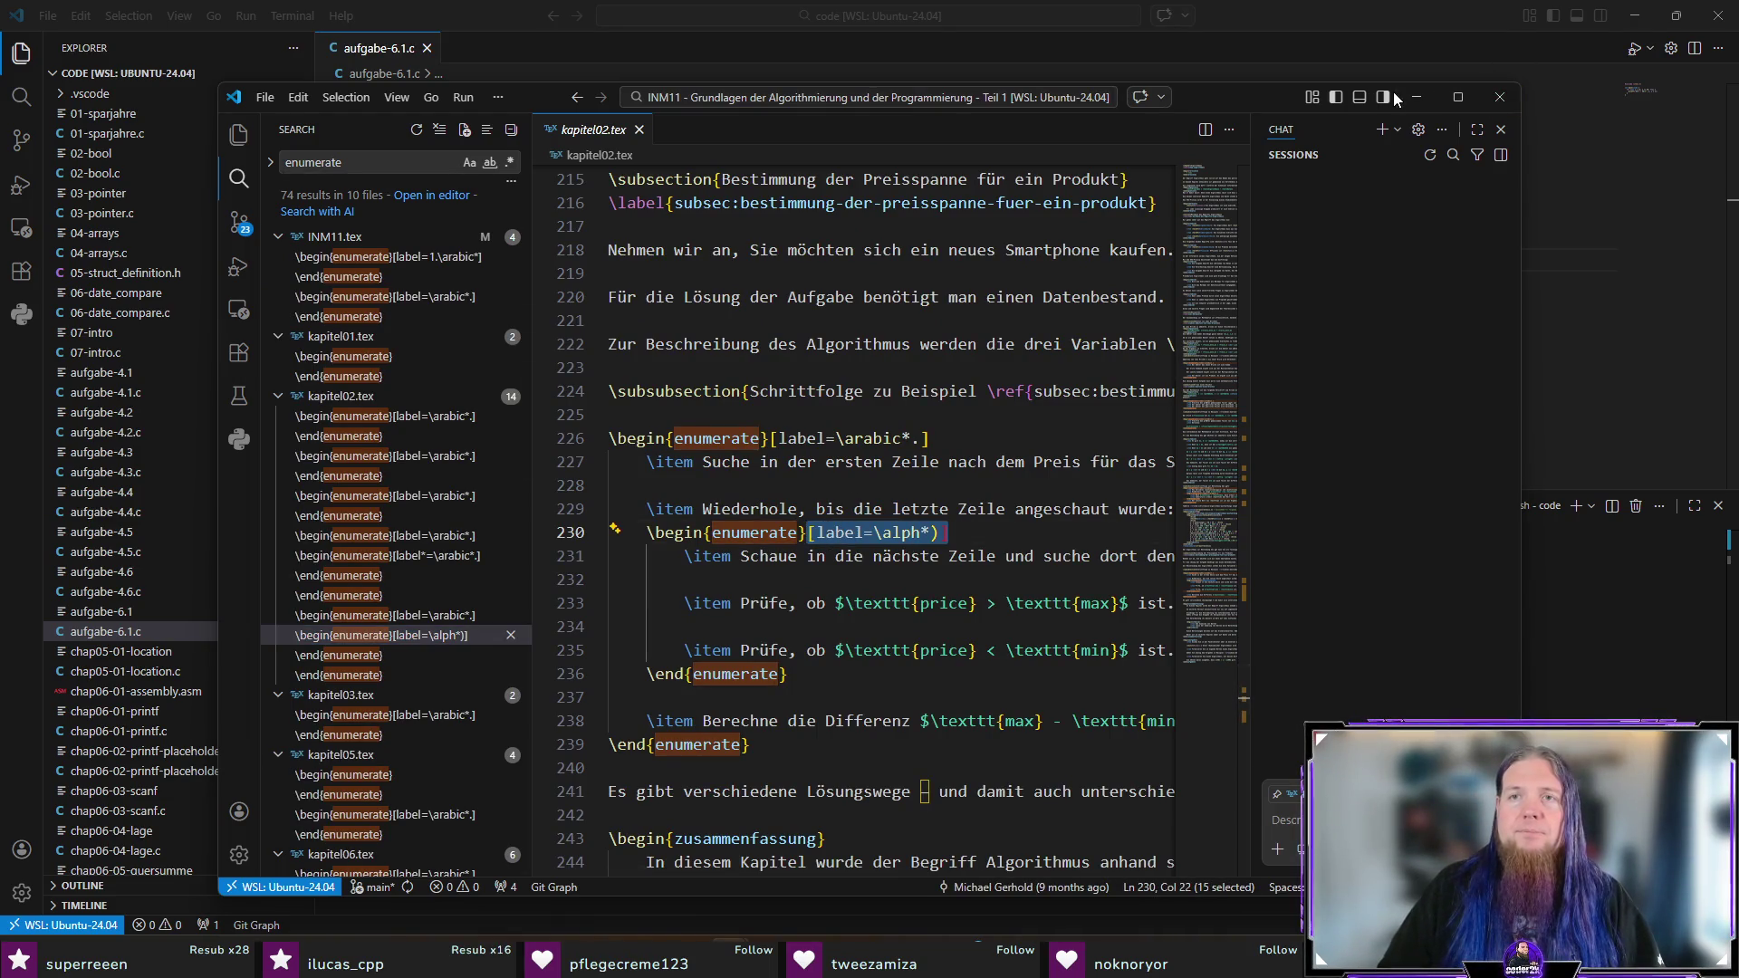
left_click(1458, 97)
left_click(1635, 15)
left_click(1635, 15)
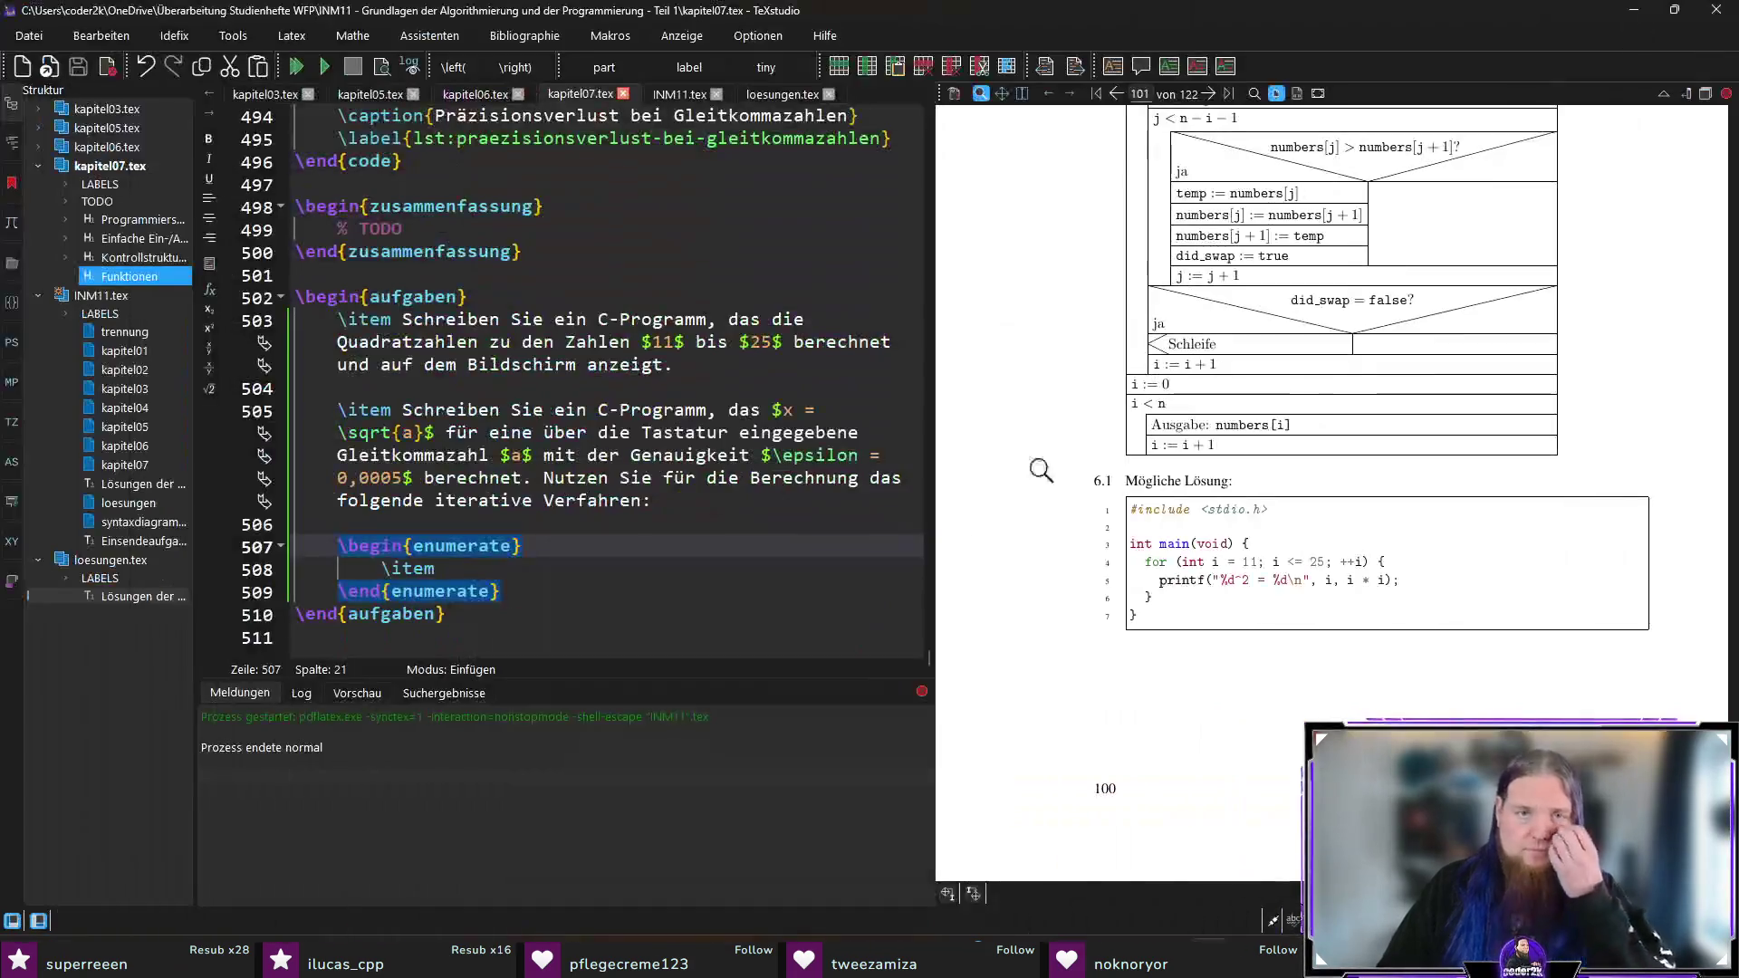
Step: Paste [label=\alph*)] after \begin{enumerate} for alphabetic item labels
type("[label=\\alph*)]")
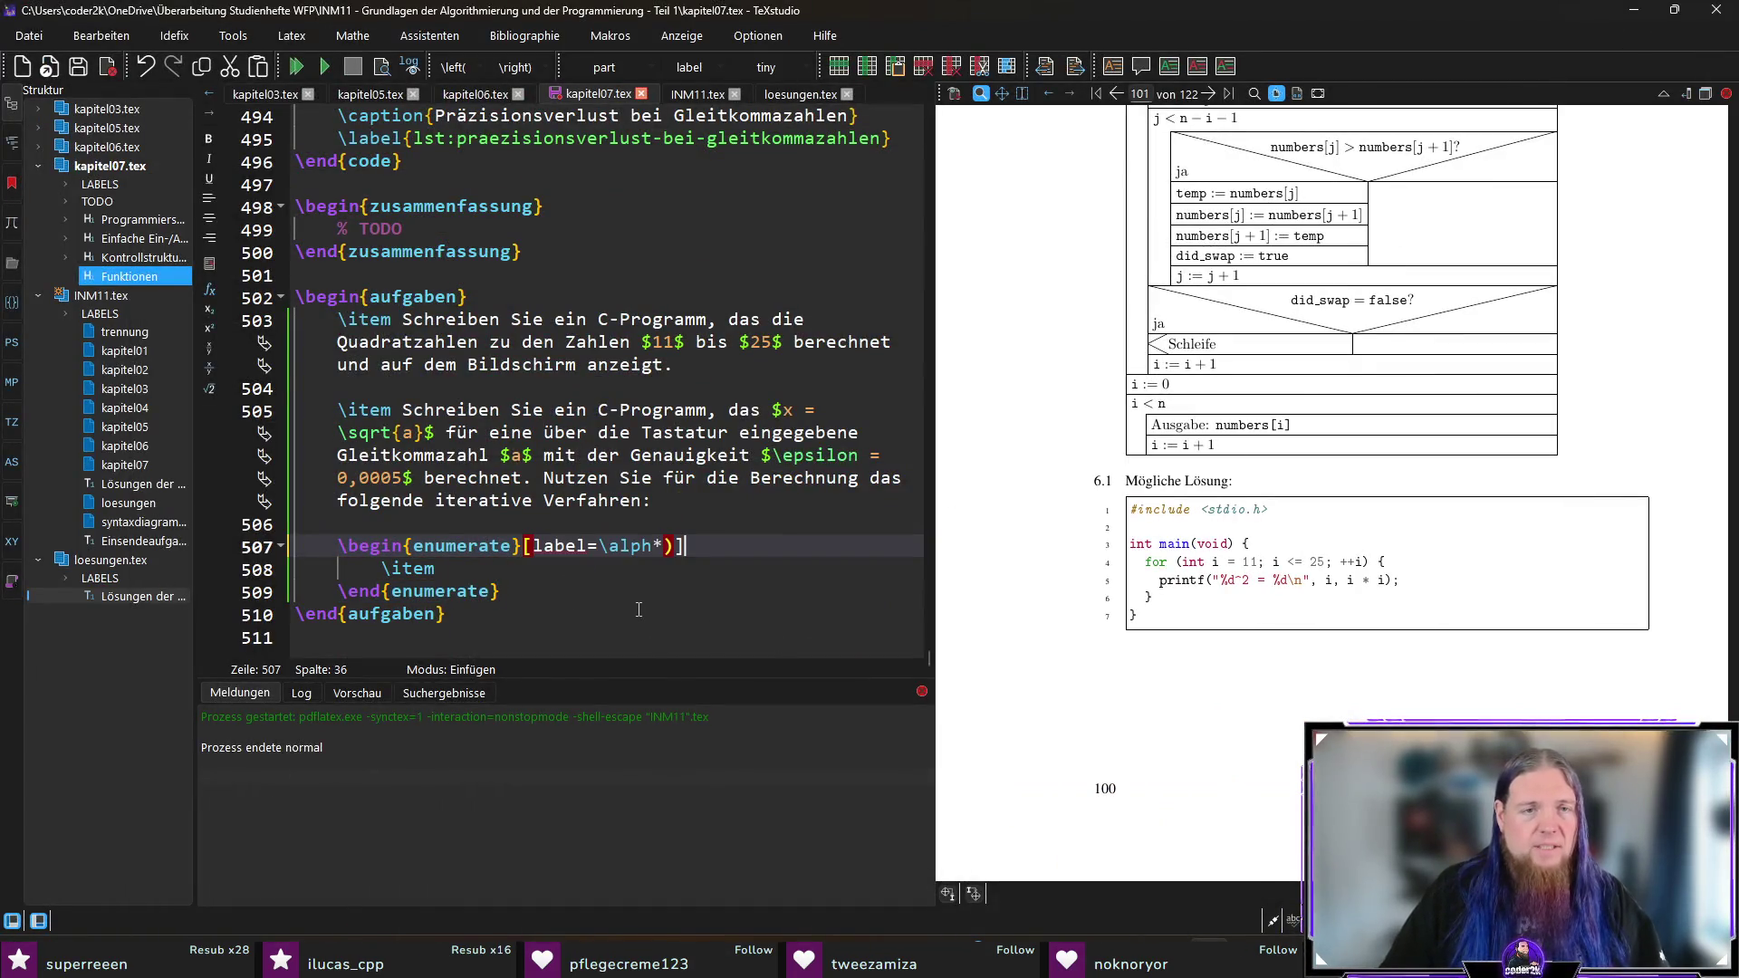
left_click(693, 566)
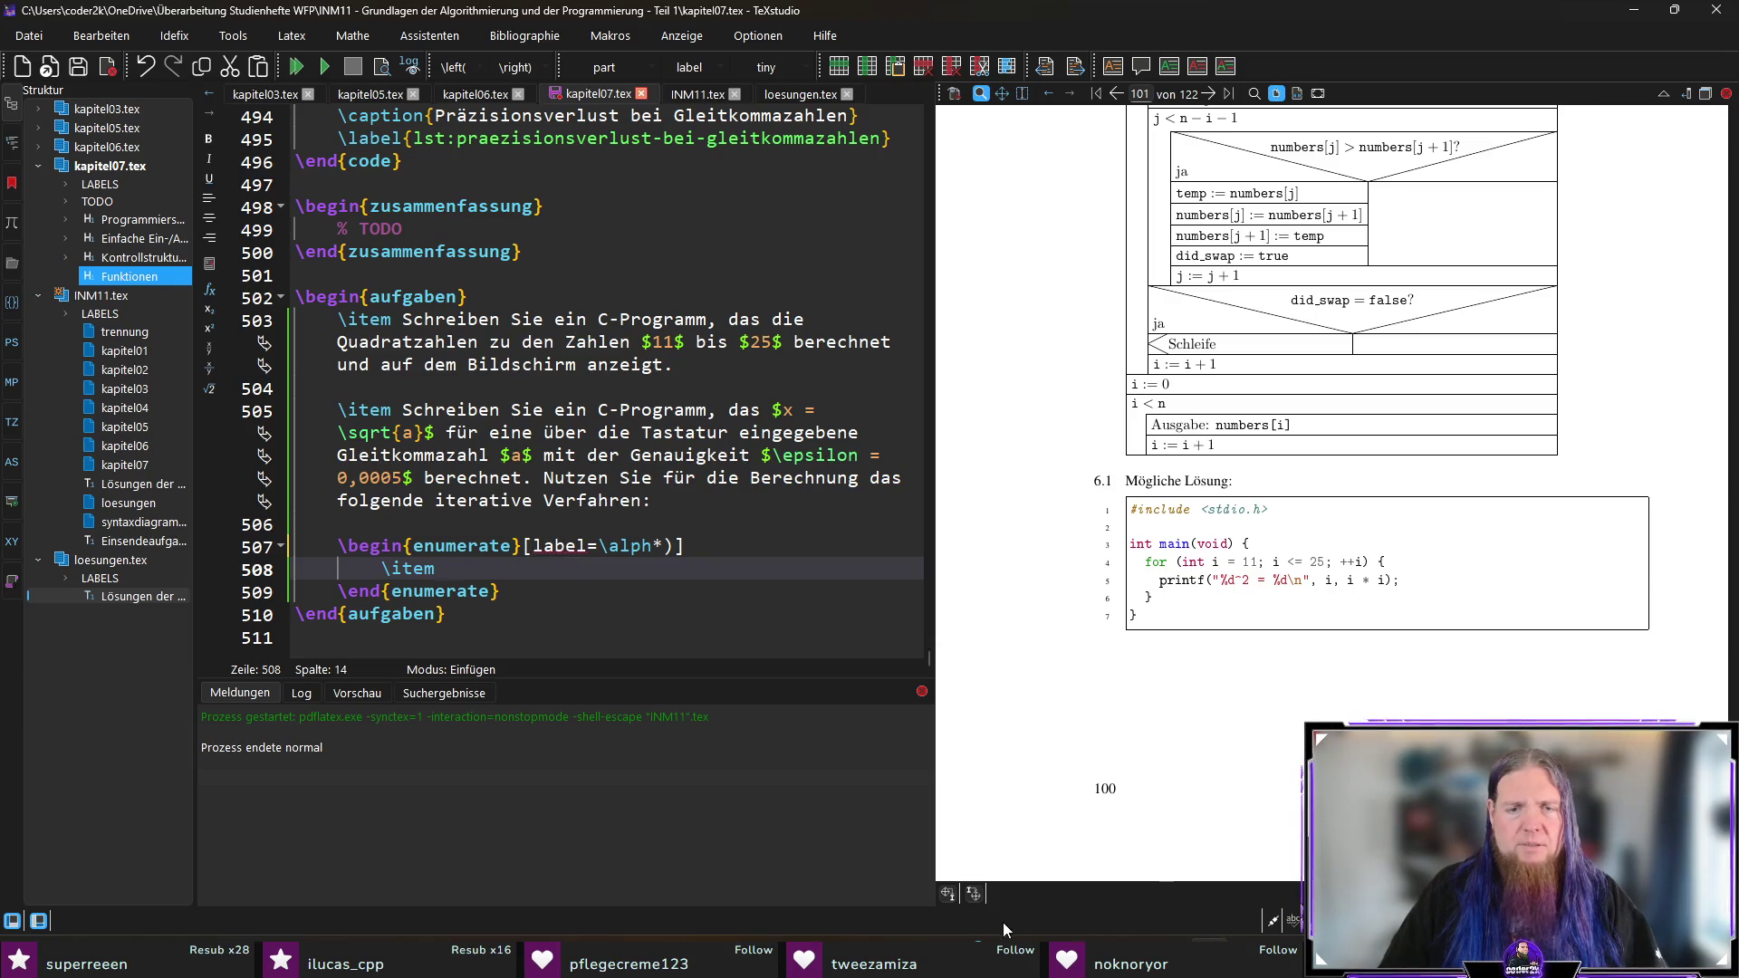
mouse_move(731, 951)
left_click(825, 884)
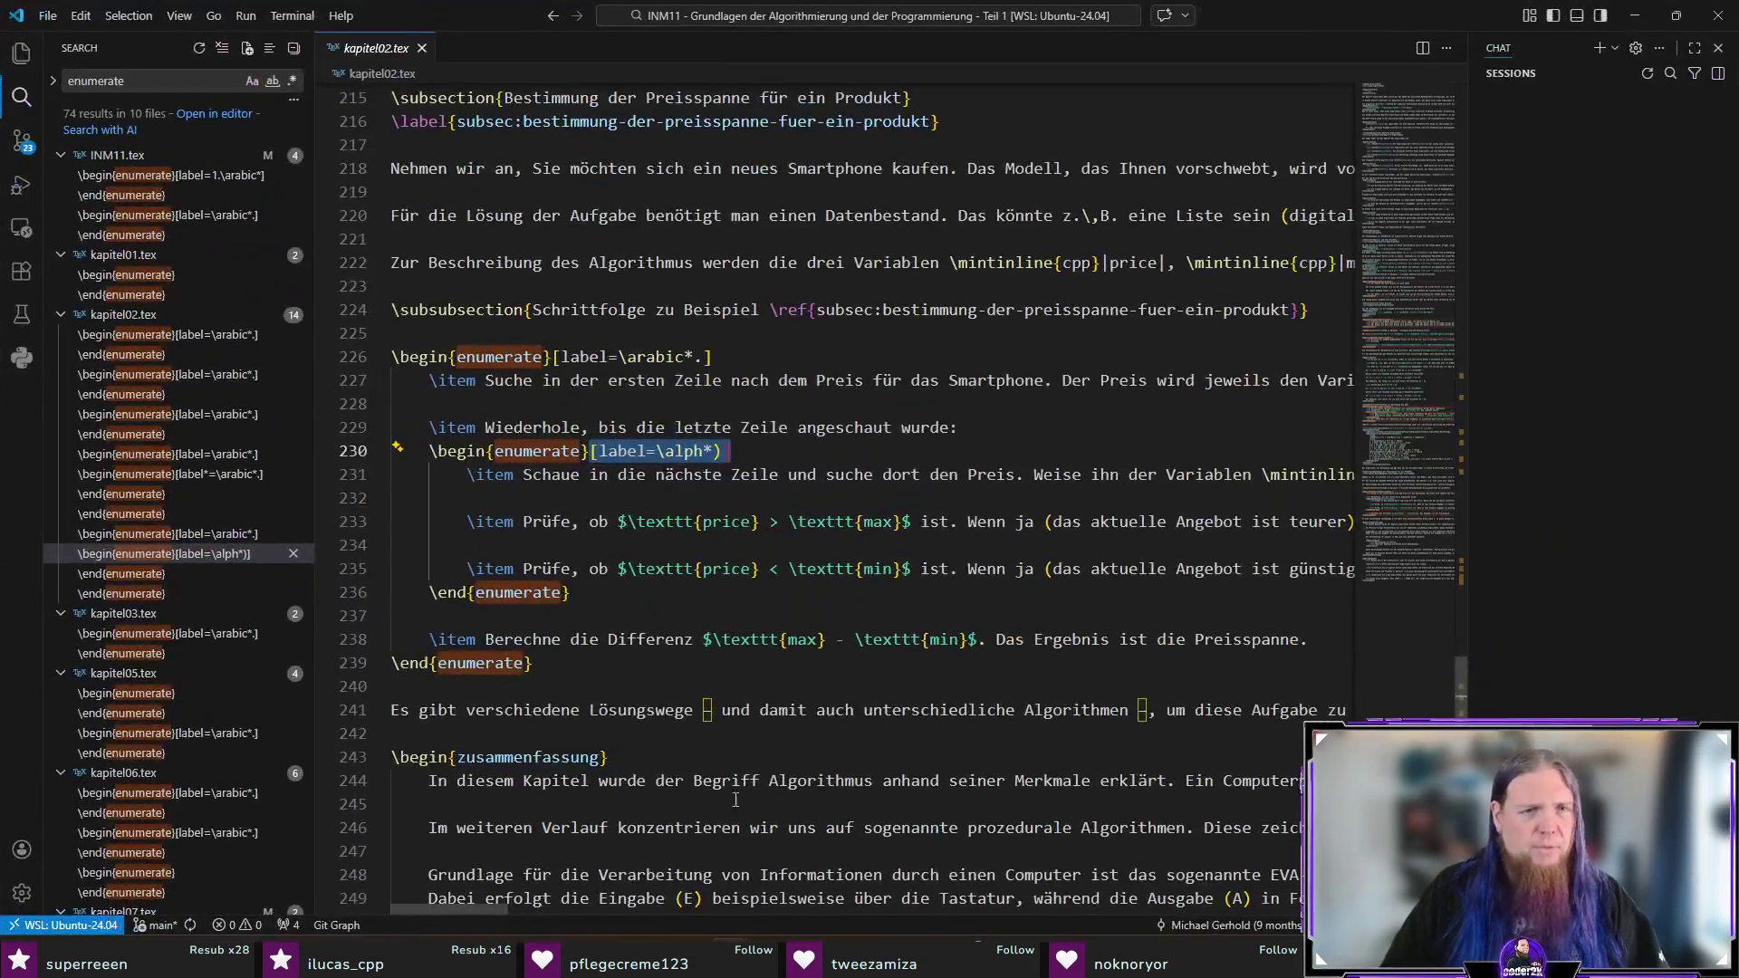
left_click(1635, 16)
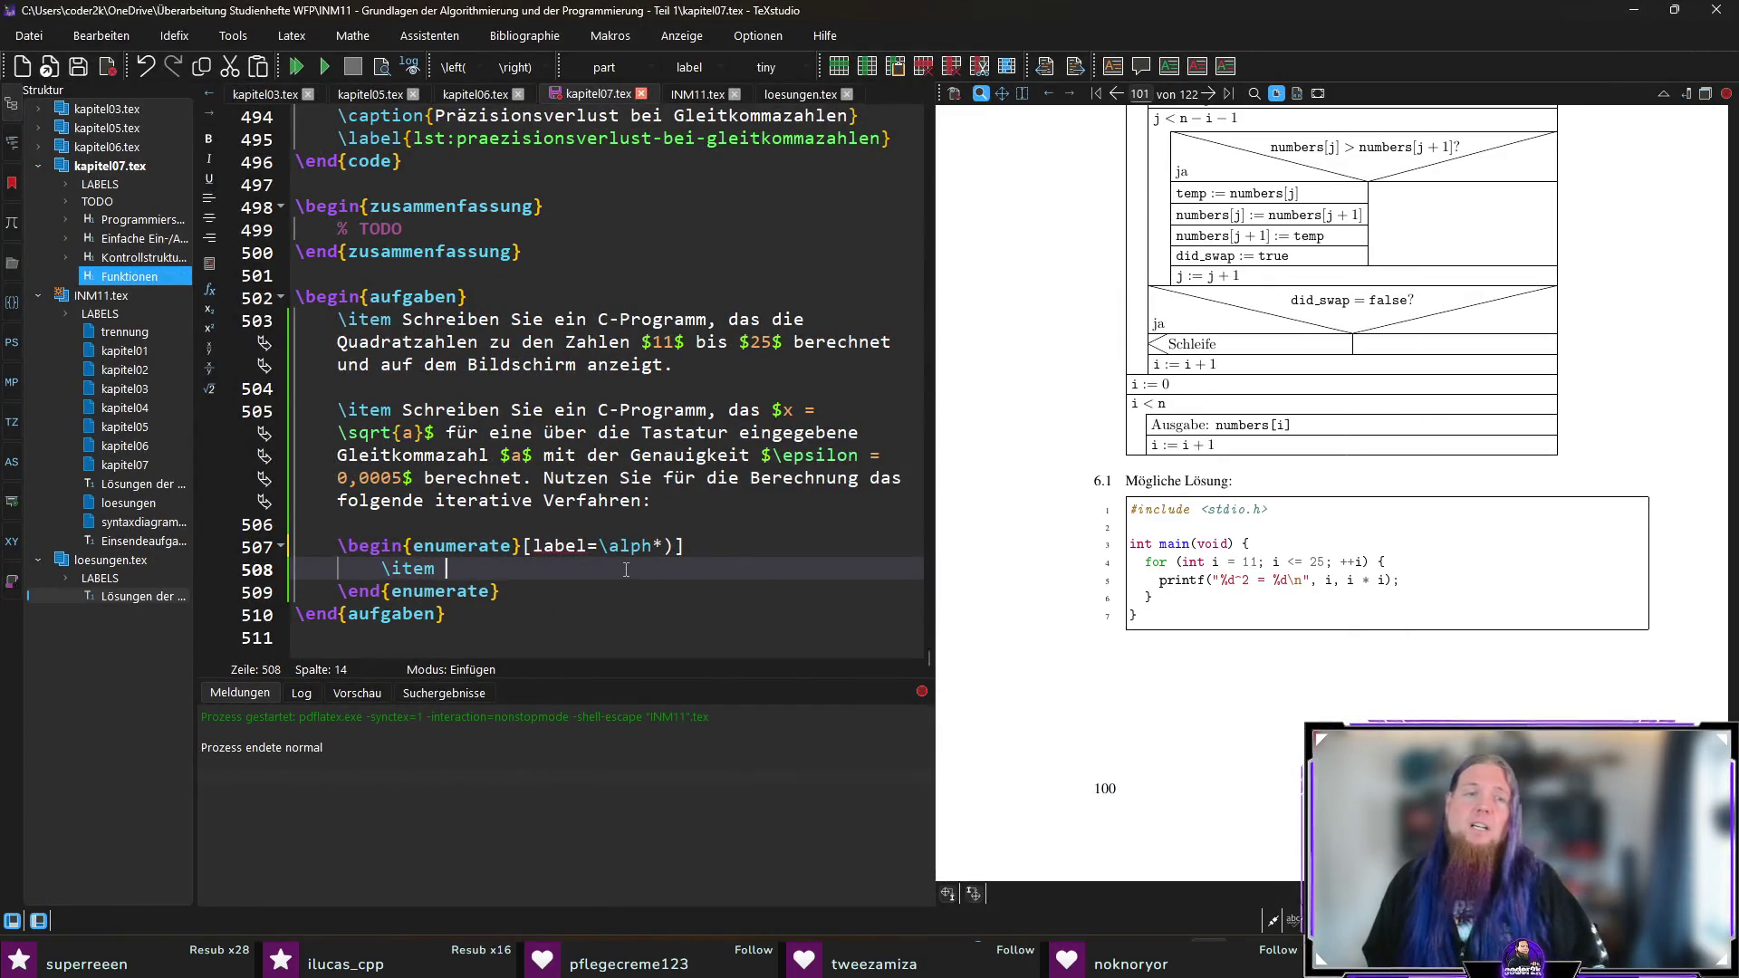
Step: Write the first item: 'Das Iterationsverfahren beginnt mit dem Startwert $x = \frac{a + 1}{2}$.'
type("D")
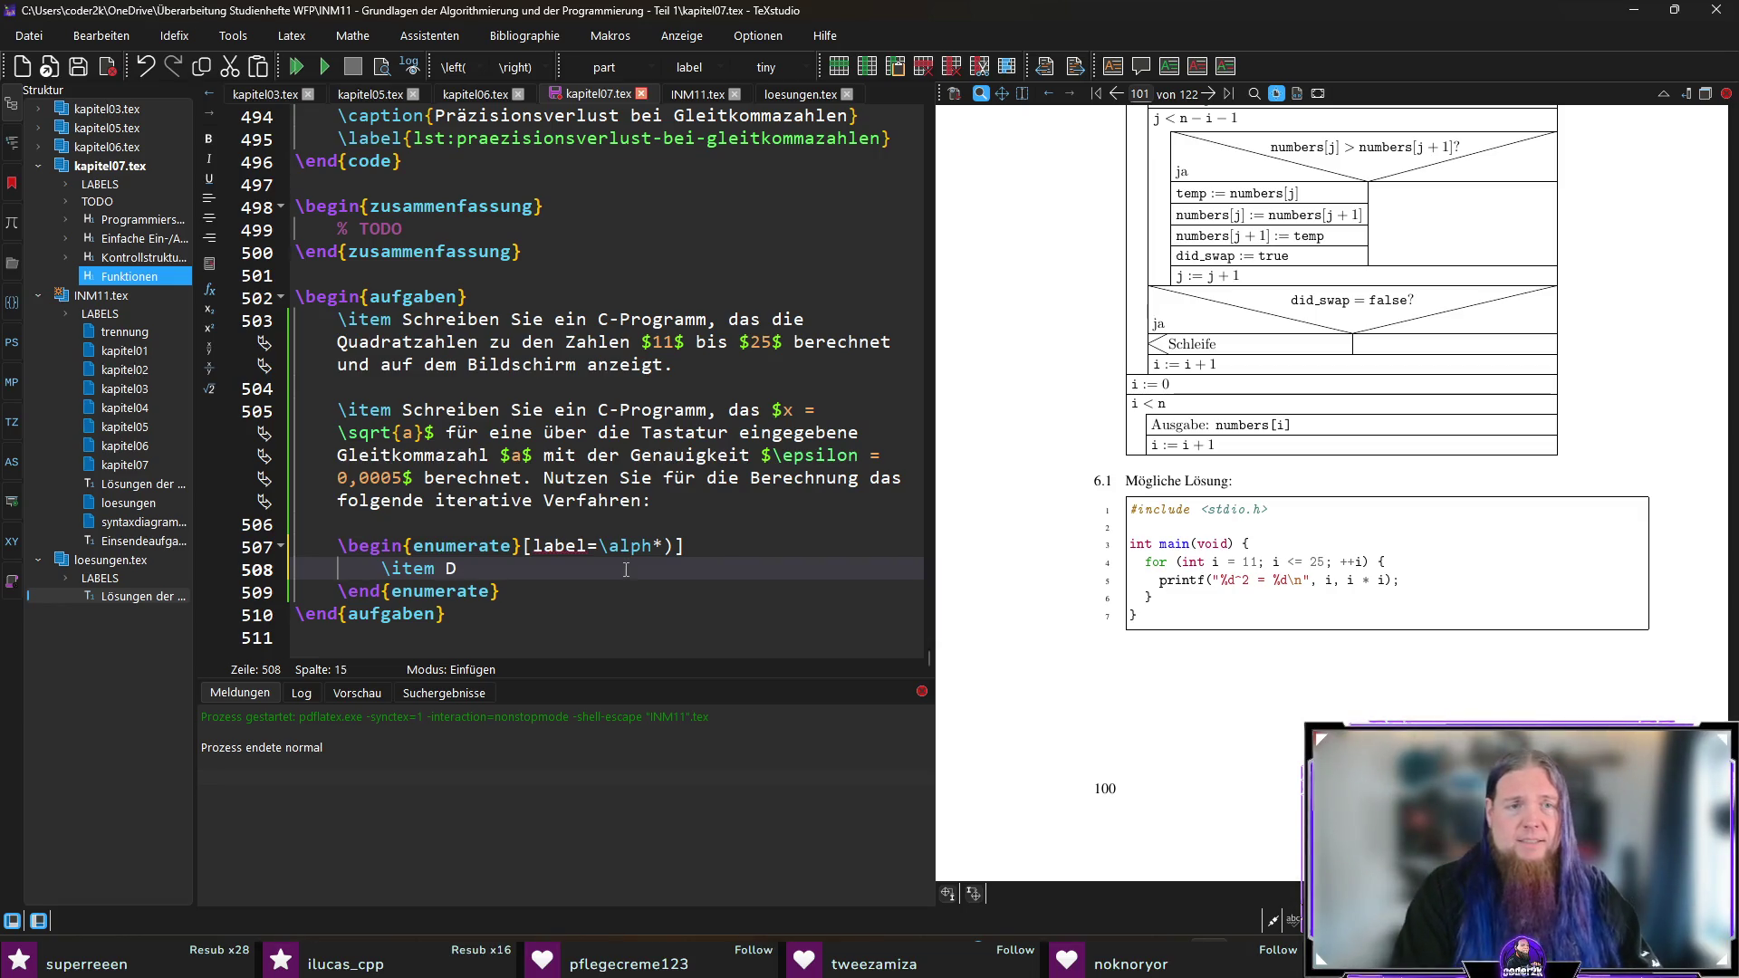
type("as Iterationsverfahren beginnt mit dem Startwert $")
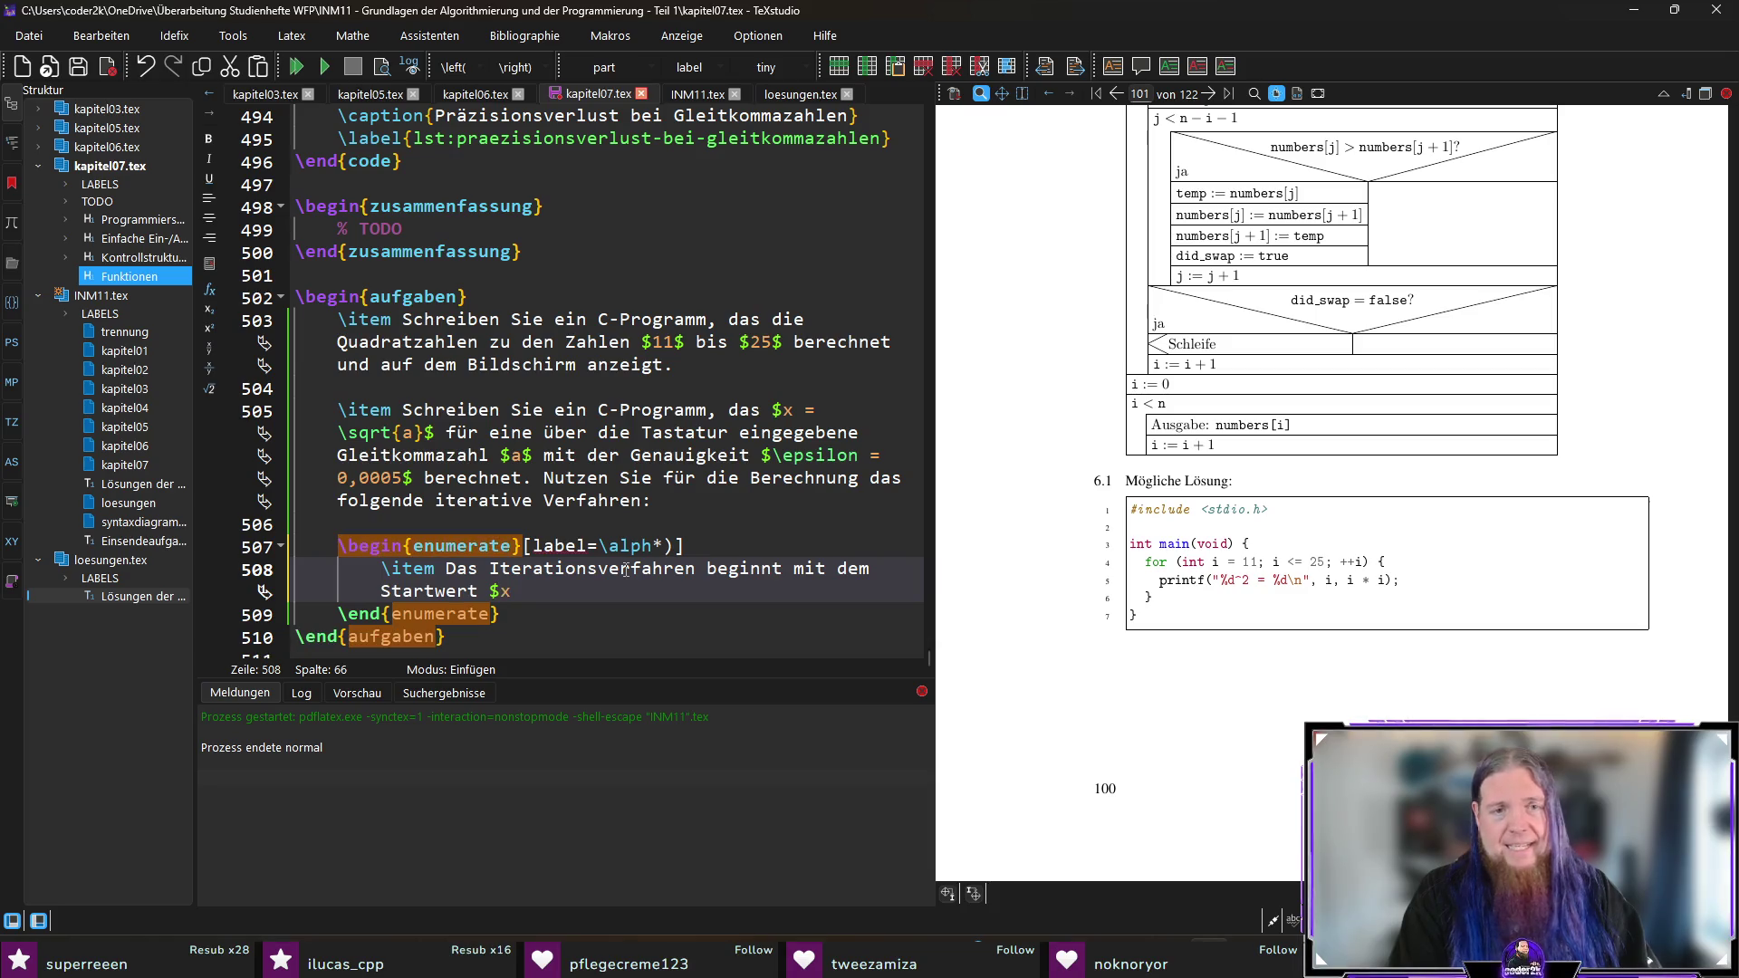
type("x = (1")
key("BackSpace")
type("a + 1")
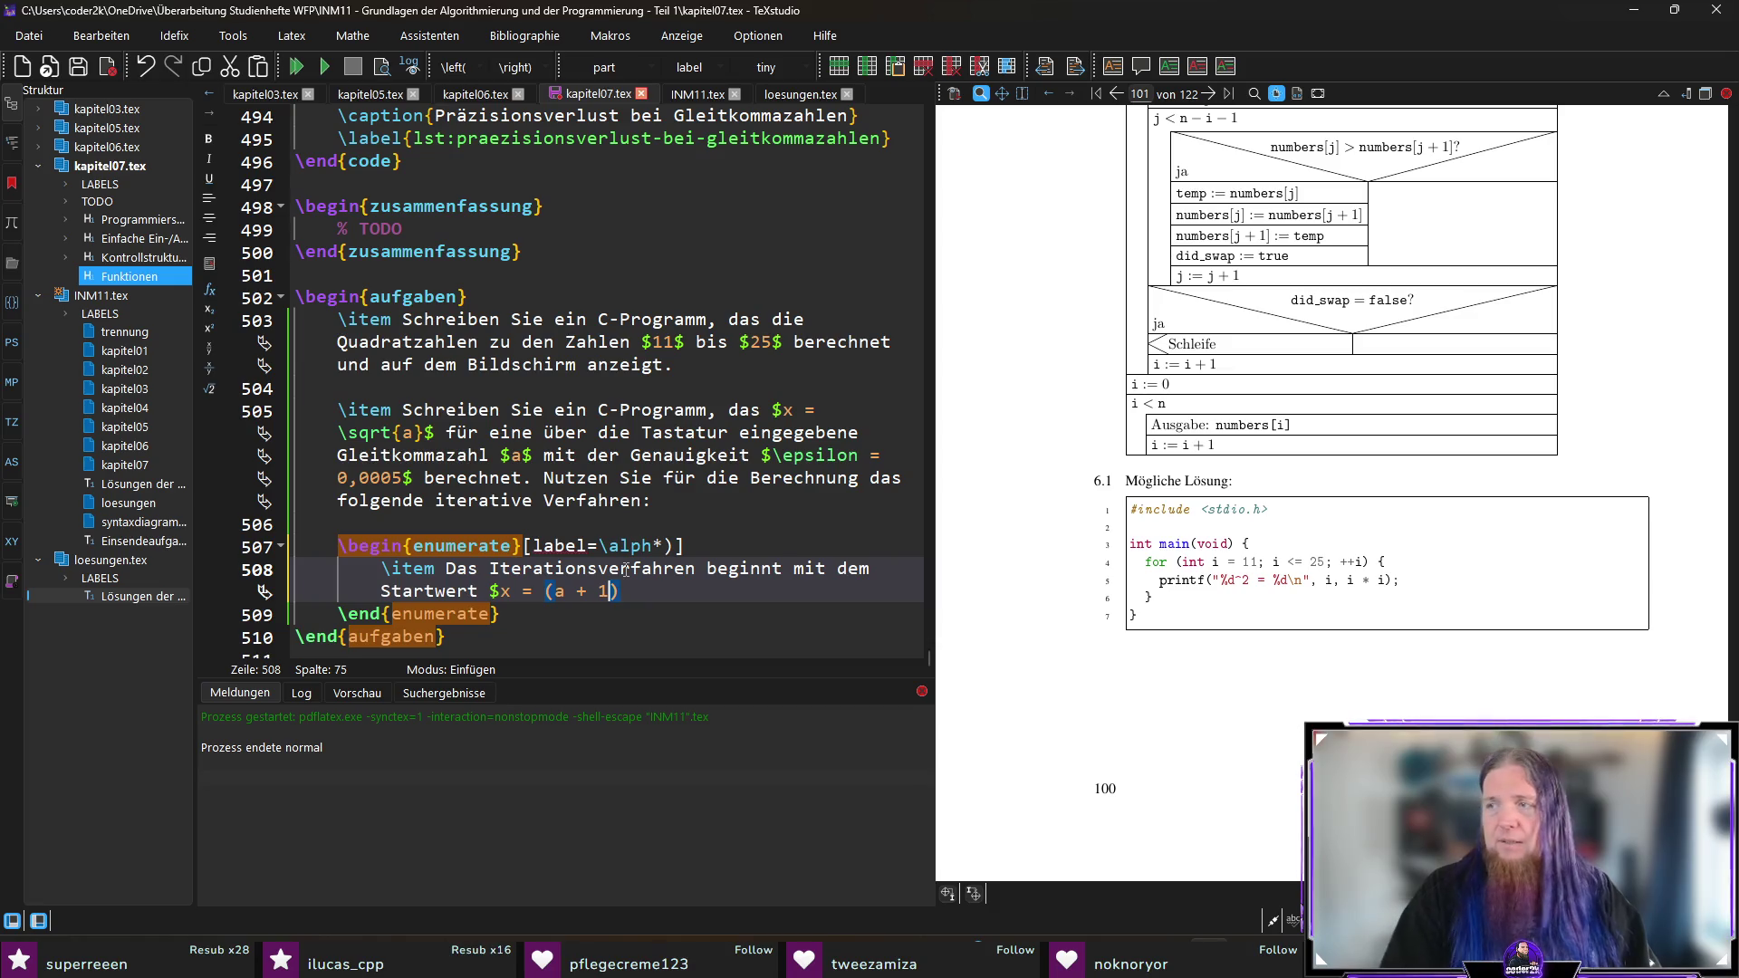
type("\frac{")
key("Delete")
key("End")
key("BackSpace")
type("}")
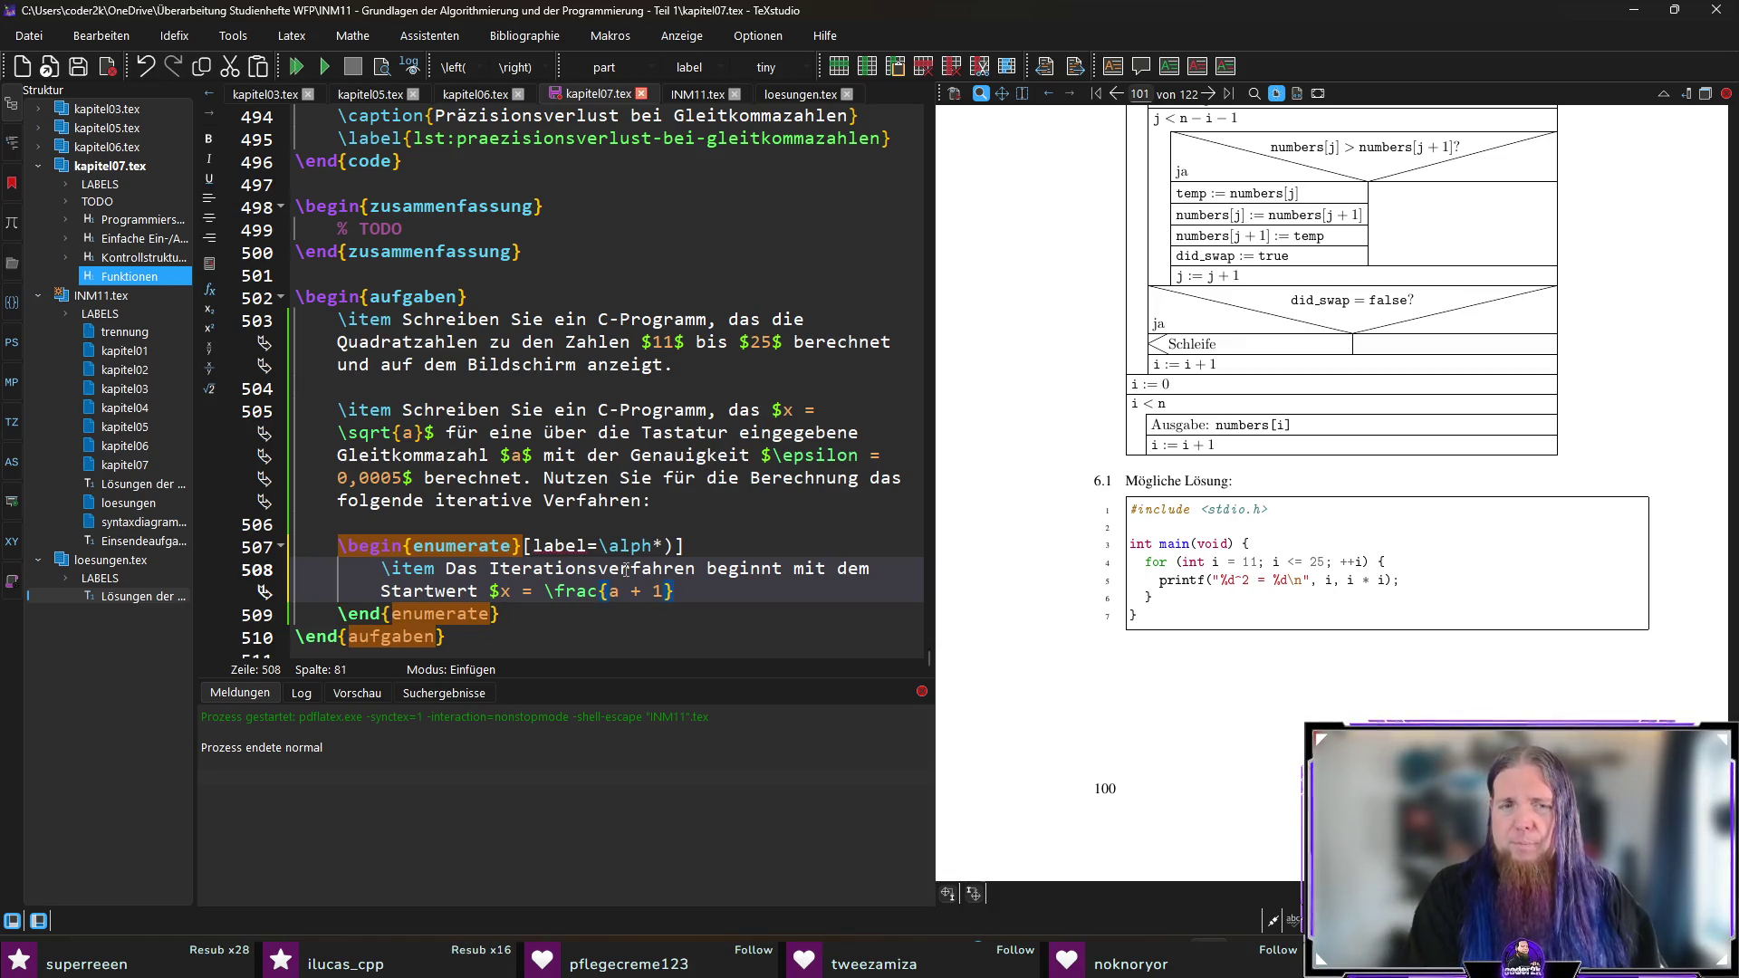
type("{")
type("2}")
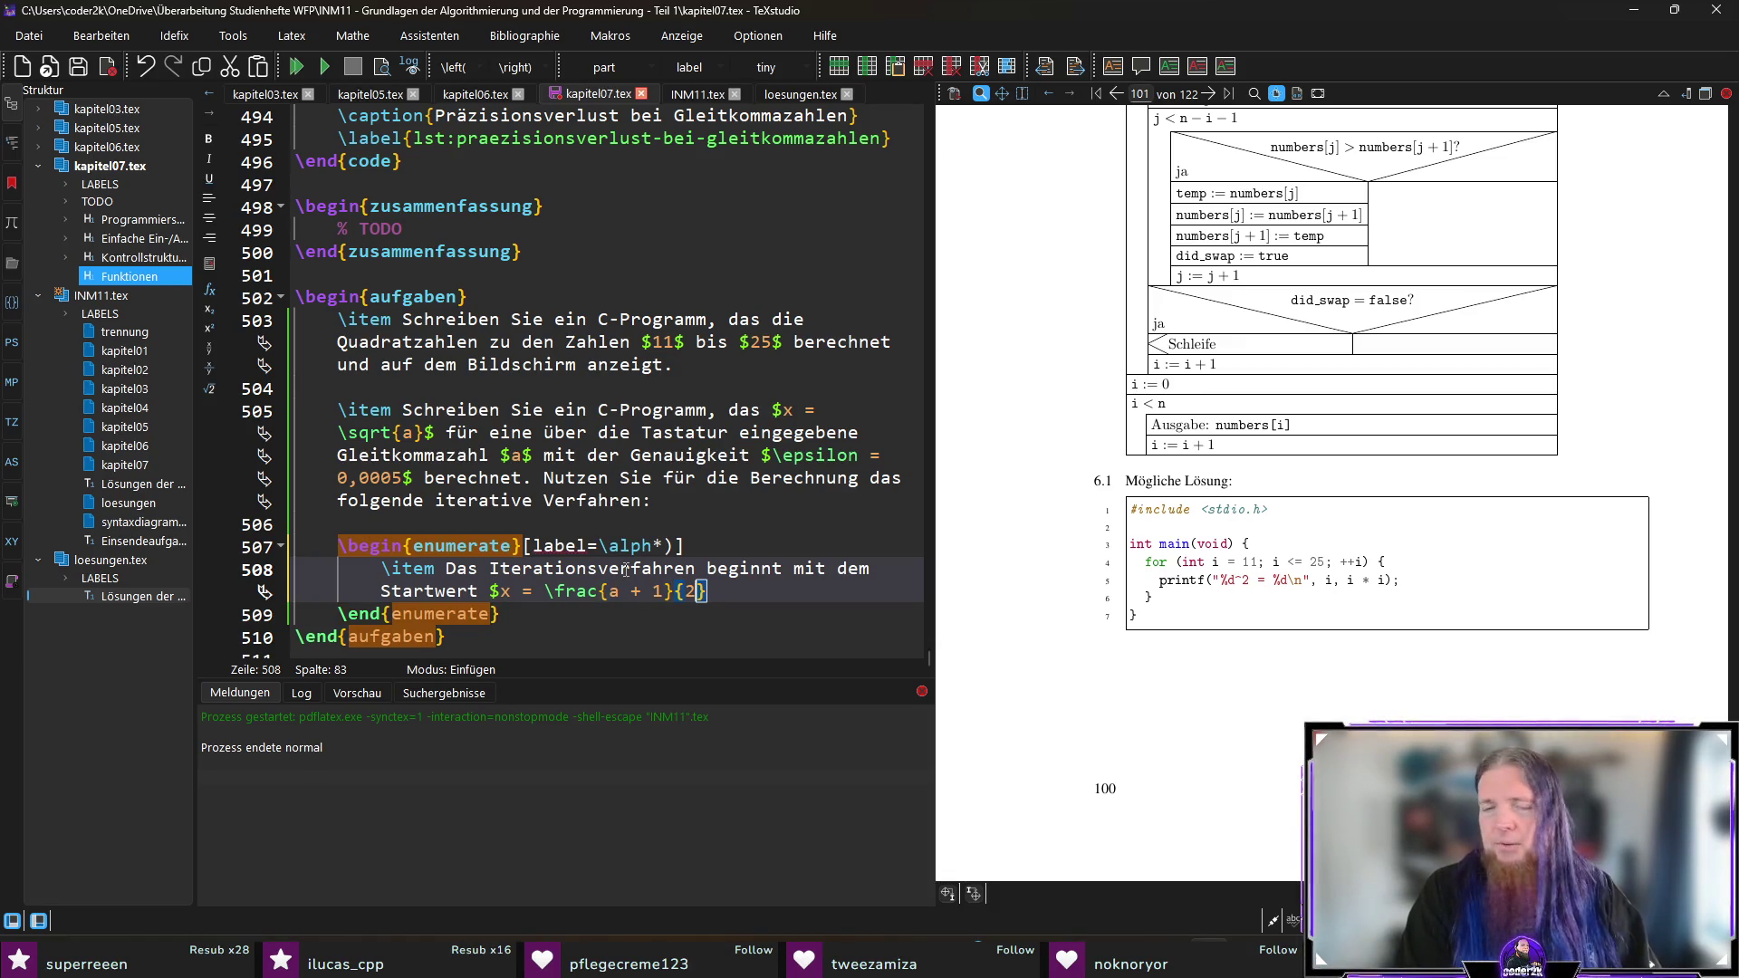
type(".$.")
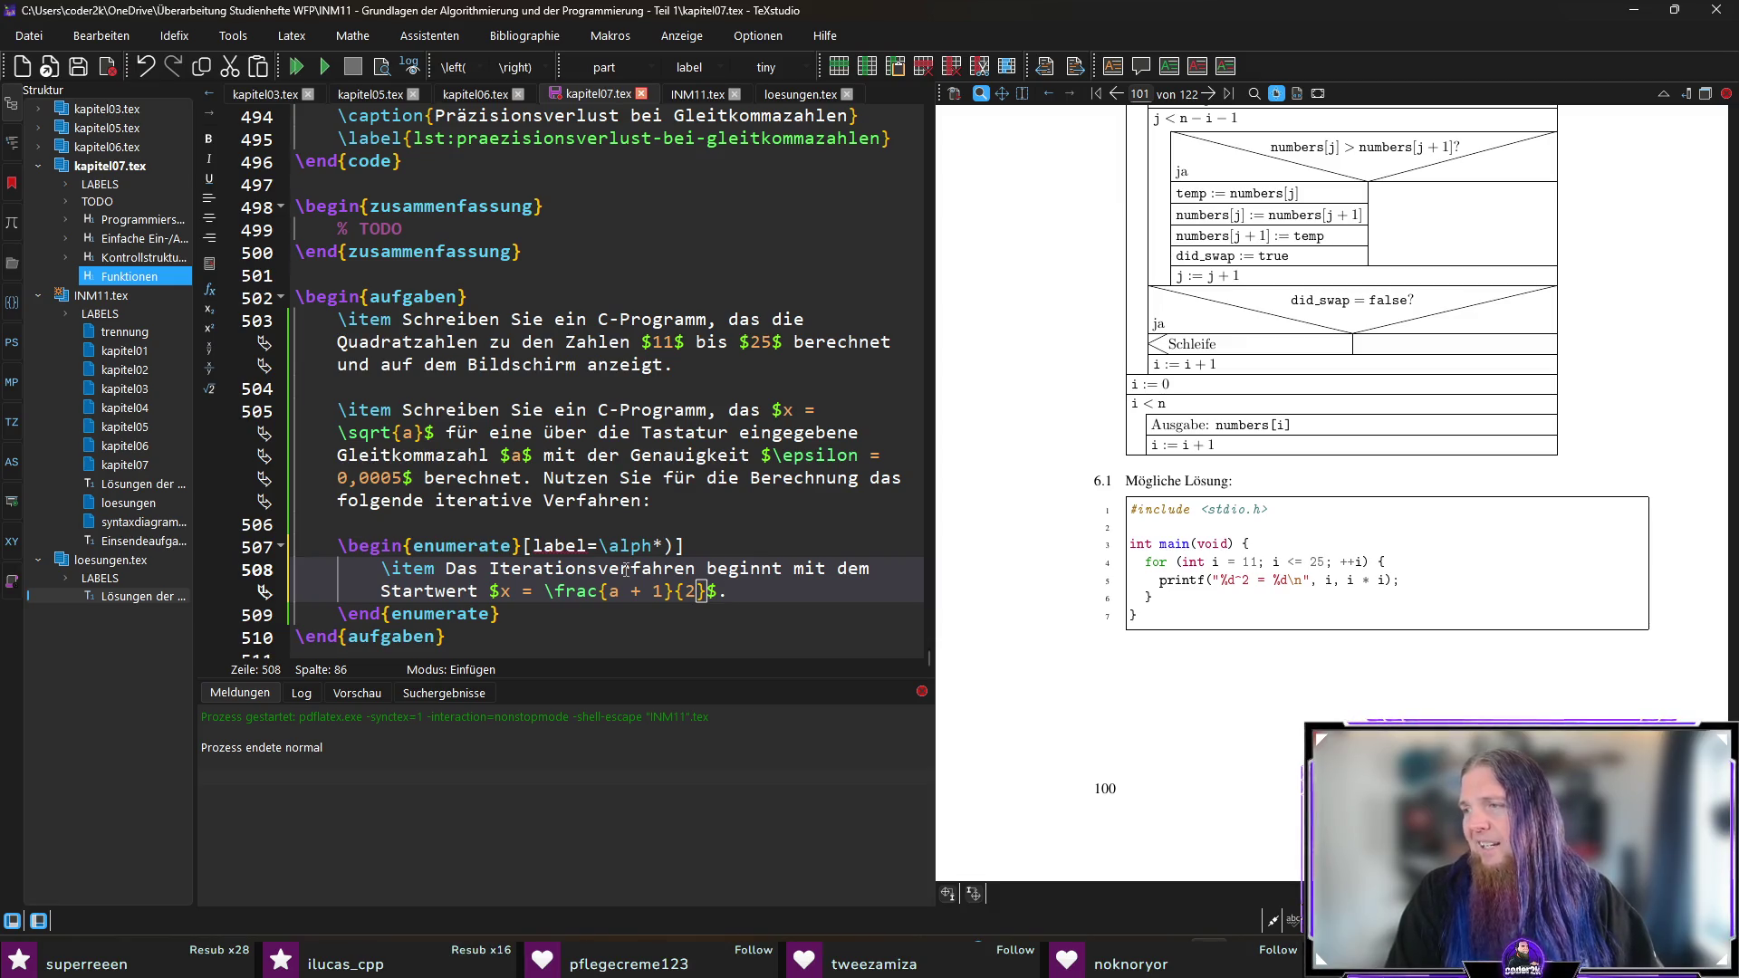
key("Return")
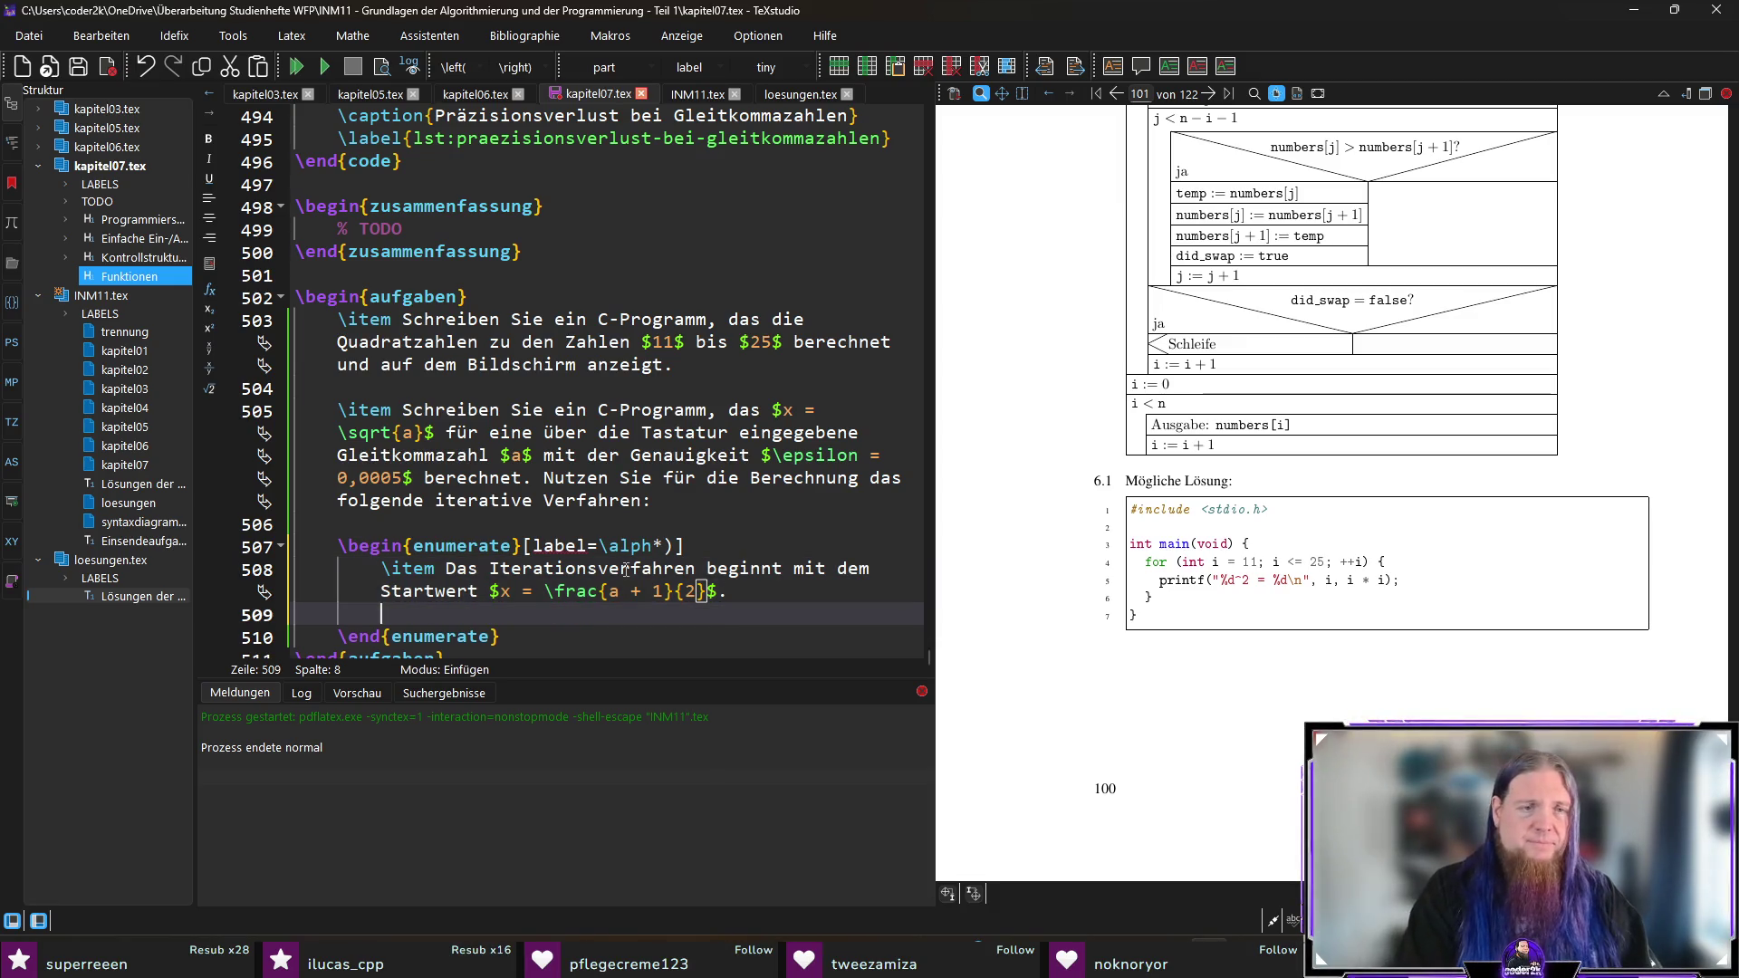
Step: Add a second item computing $x = 0,5 \cdot \left( x + \frac{a}{x} \right)$ gerechnet
type("\\item ")
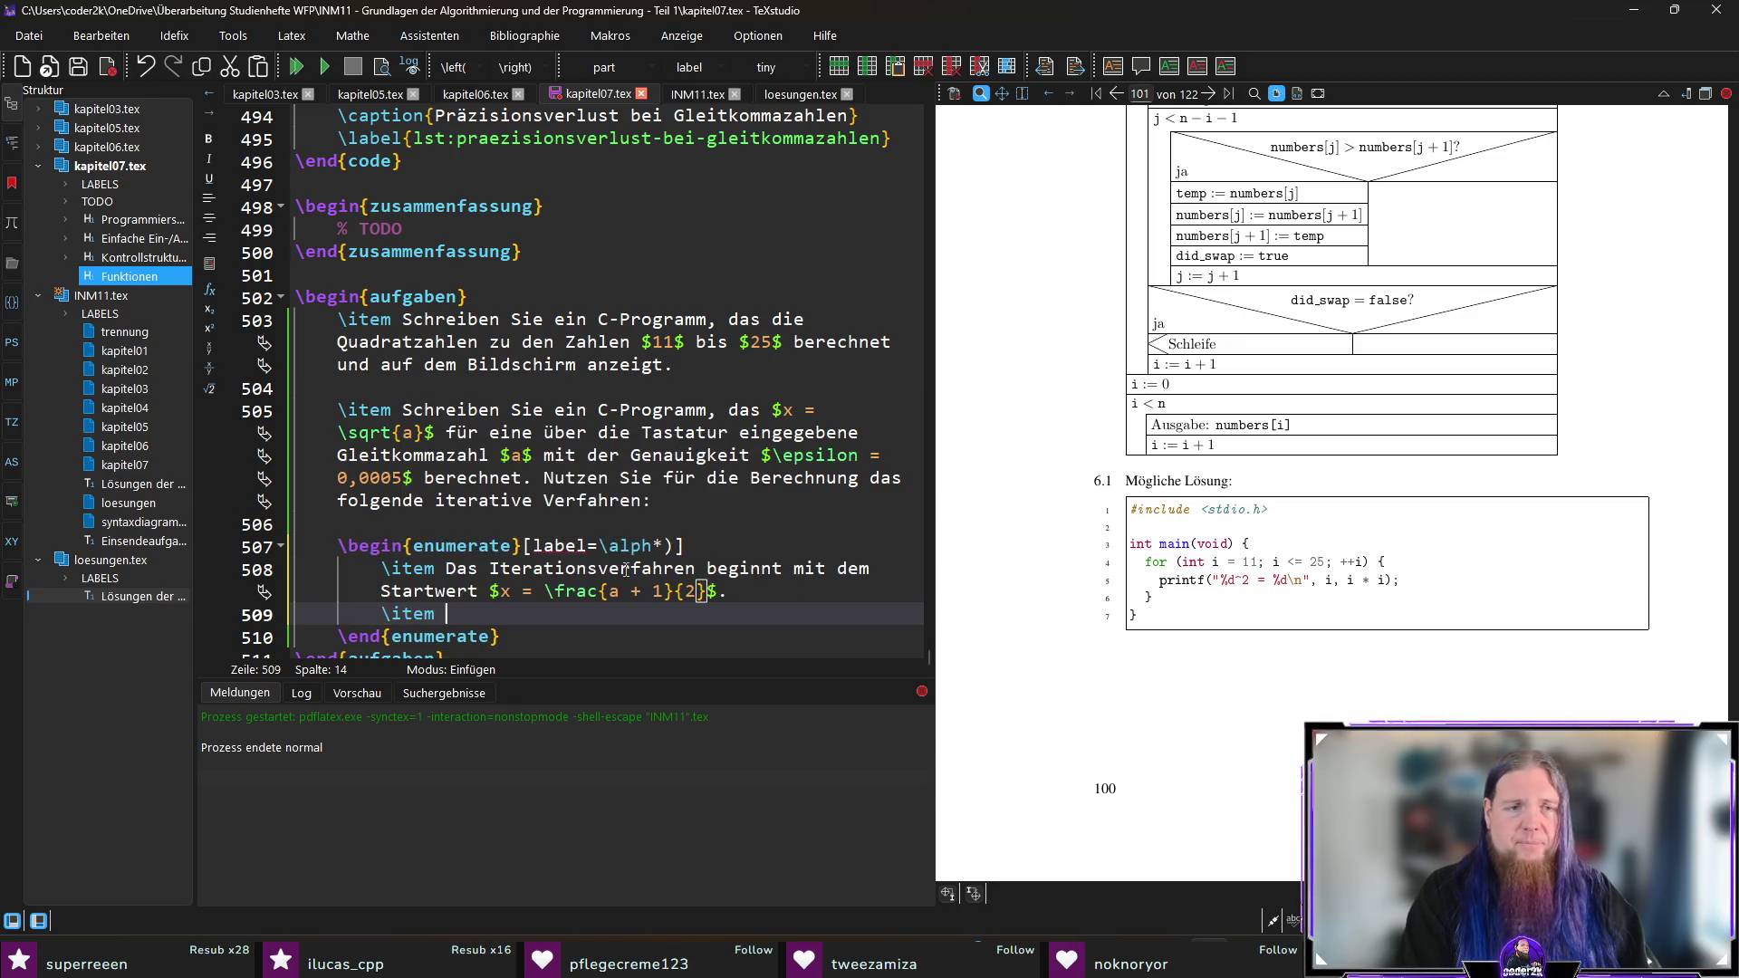
type("In jedem weite")
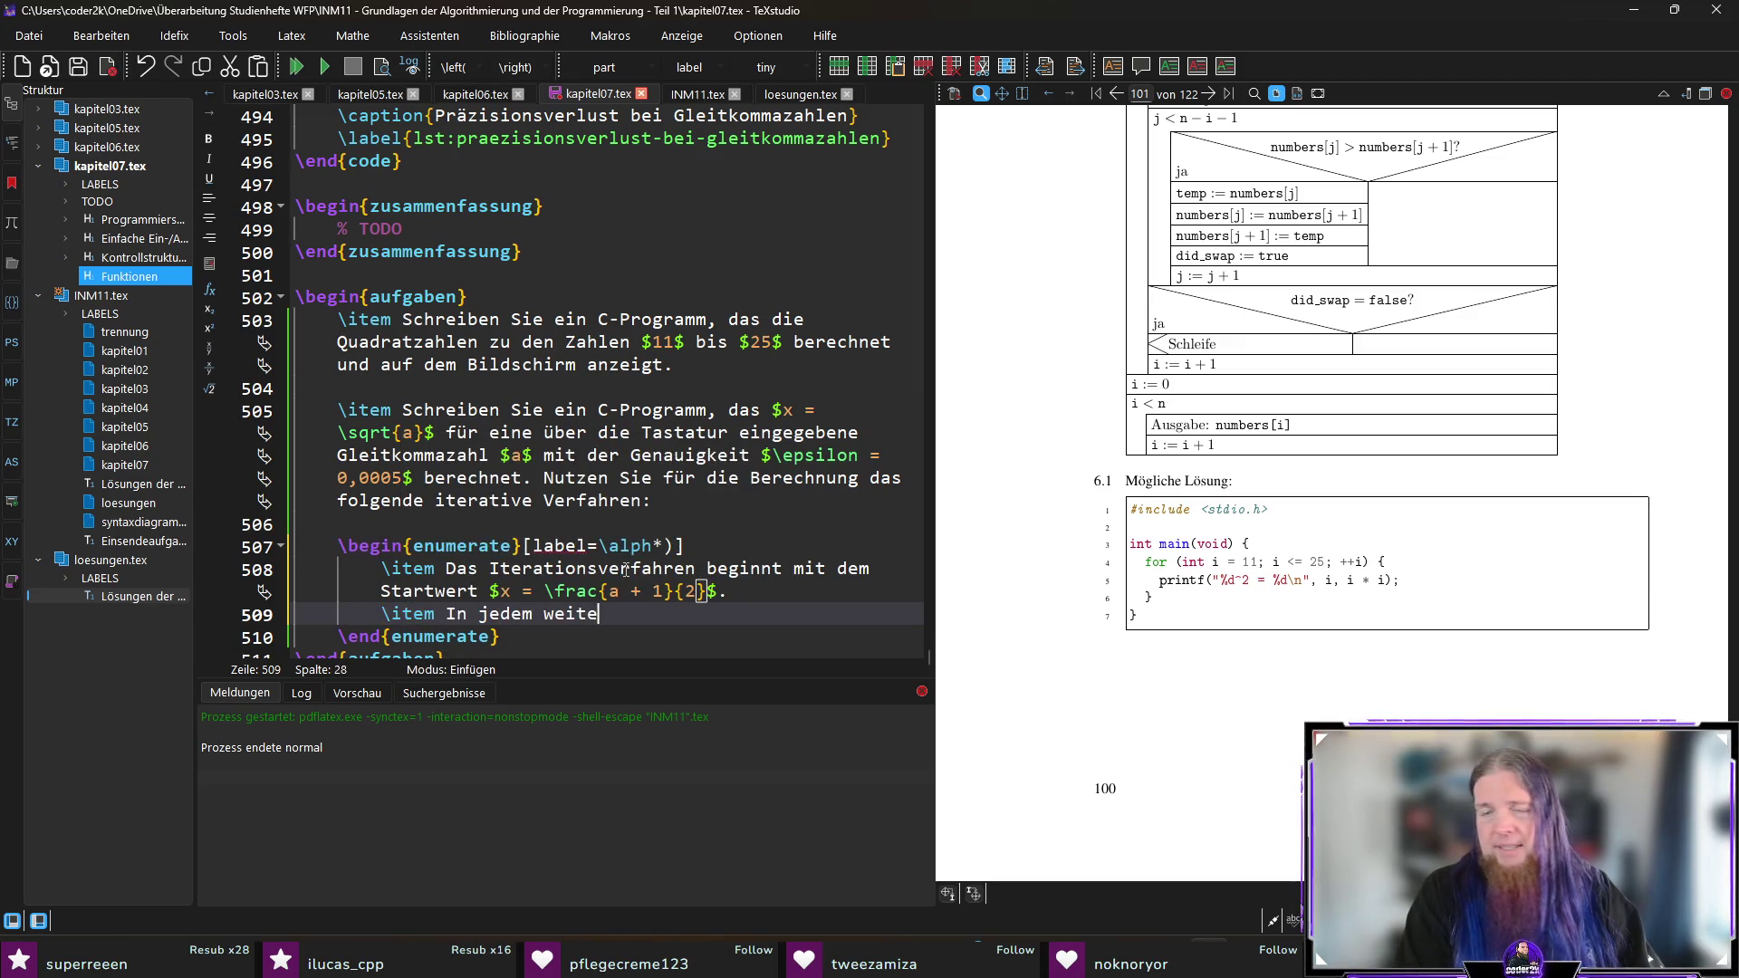
type("ren Iterationsschritt wird $x = 0,5")
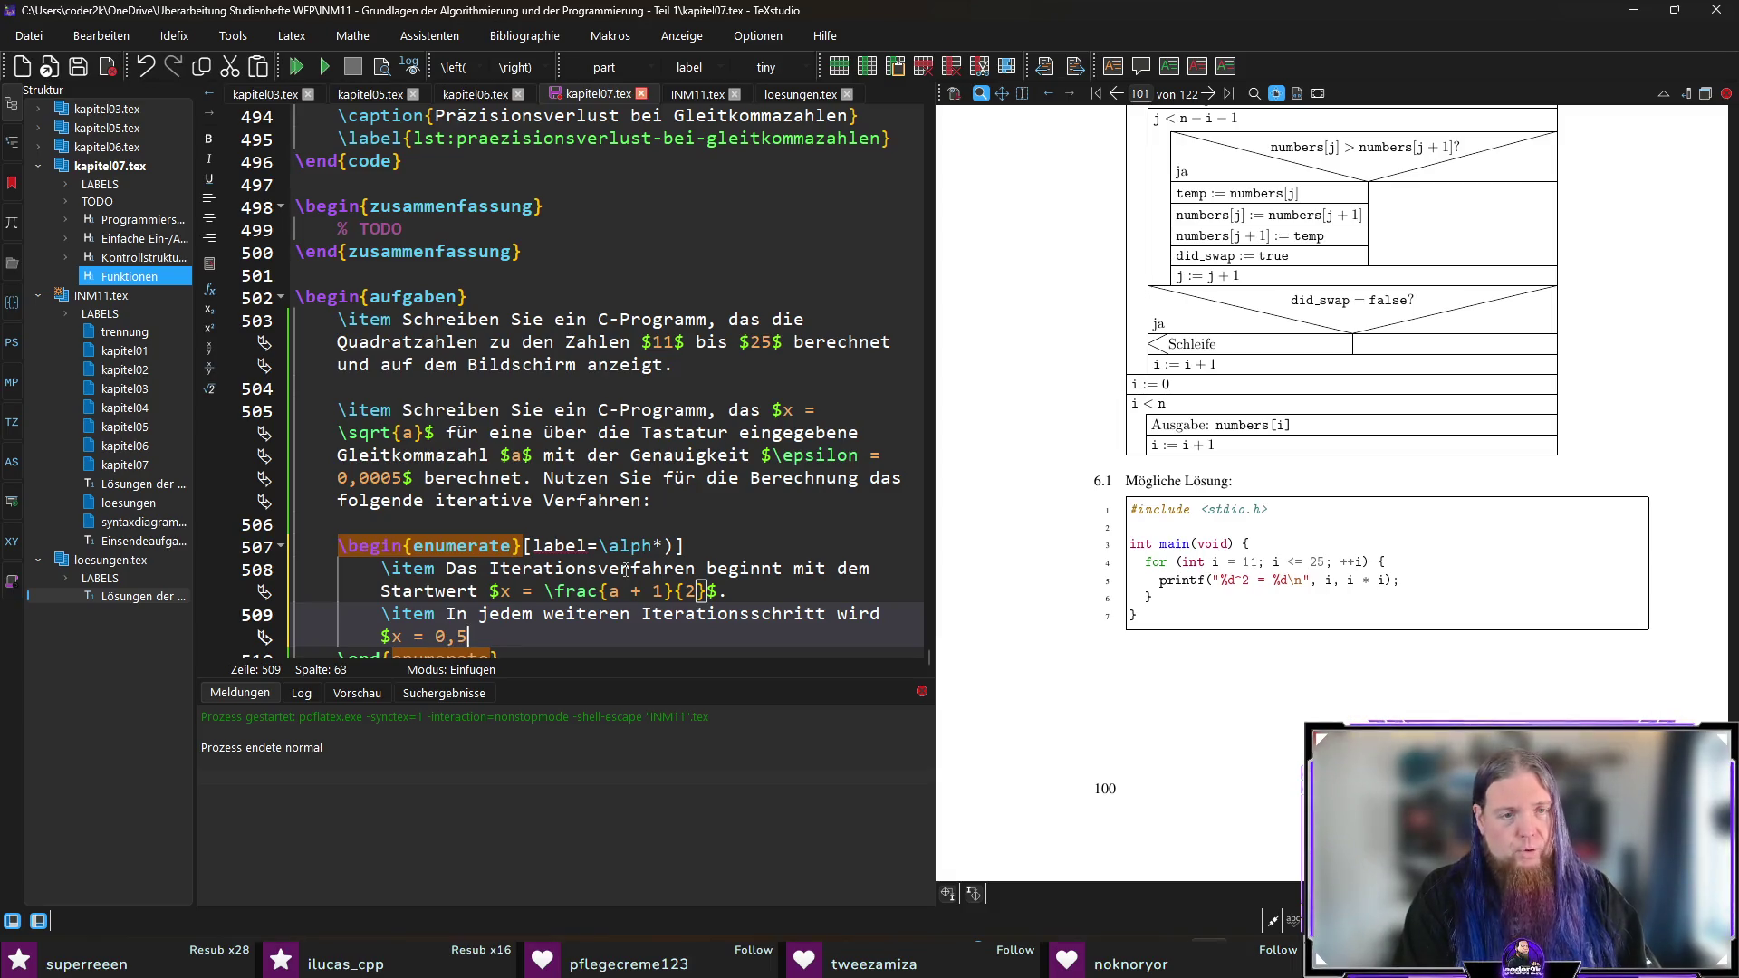
type("  \\cdot \\")
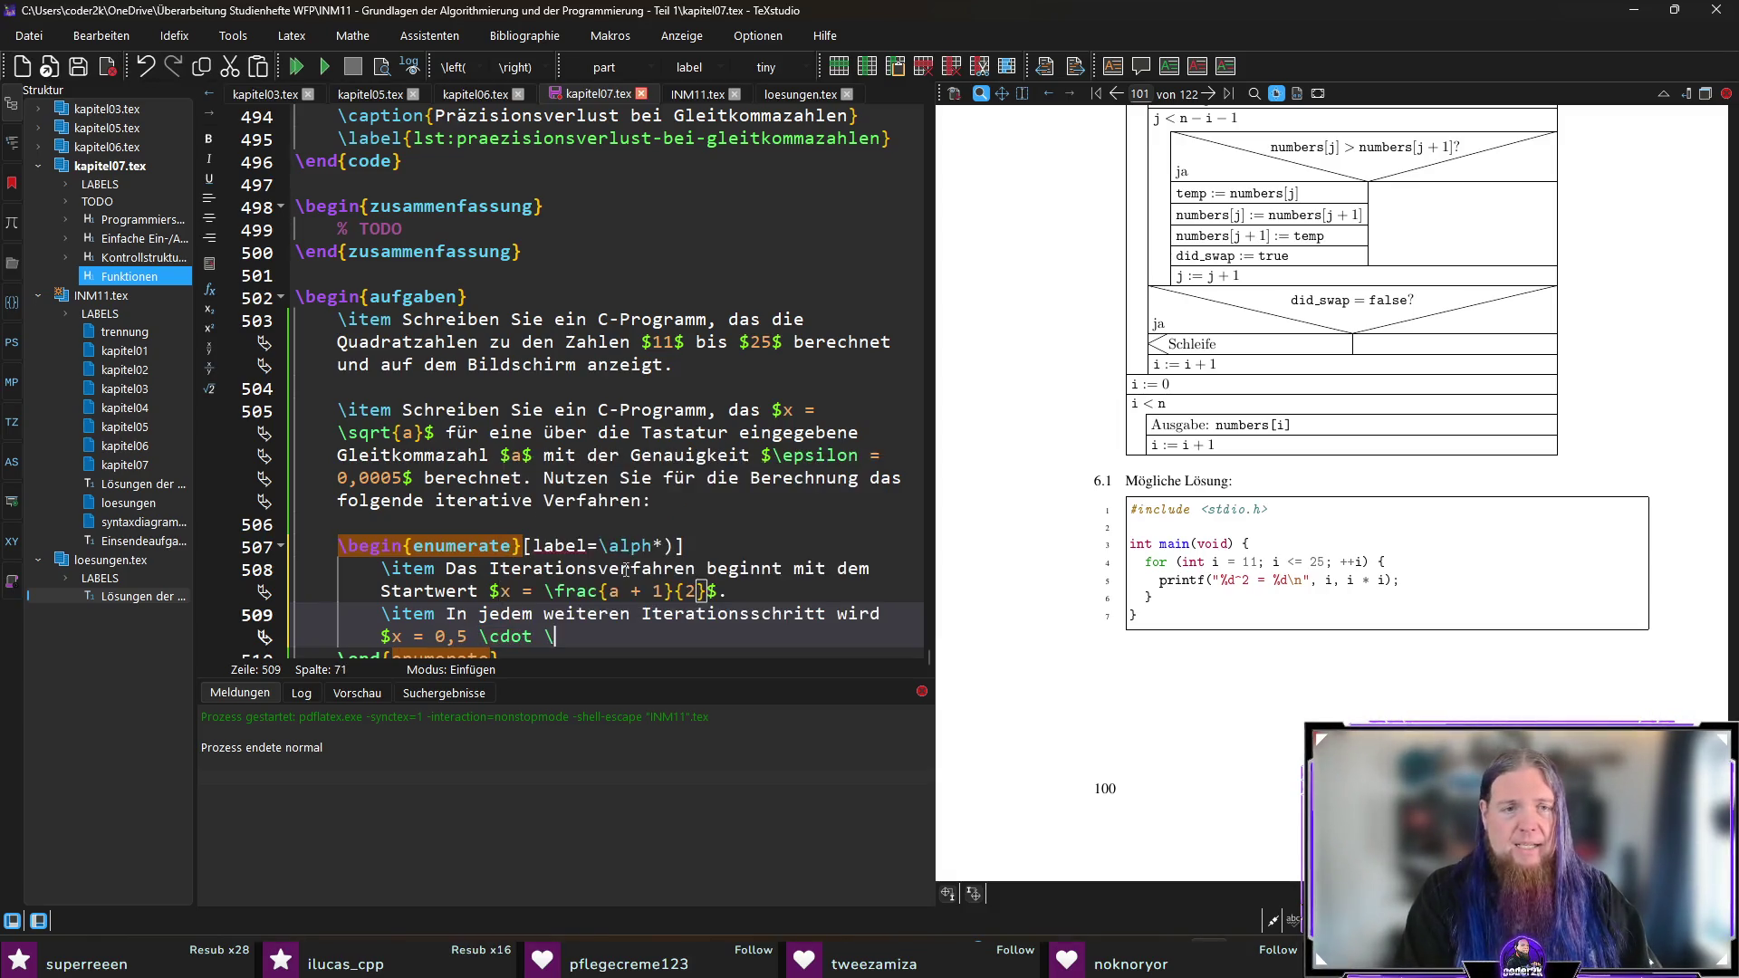
type("left( \f")
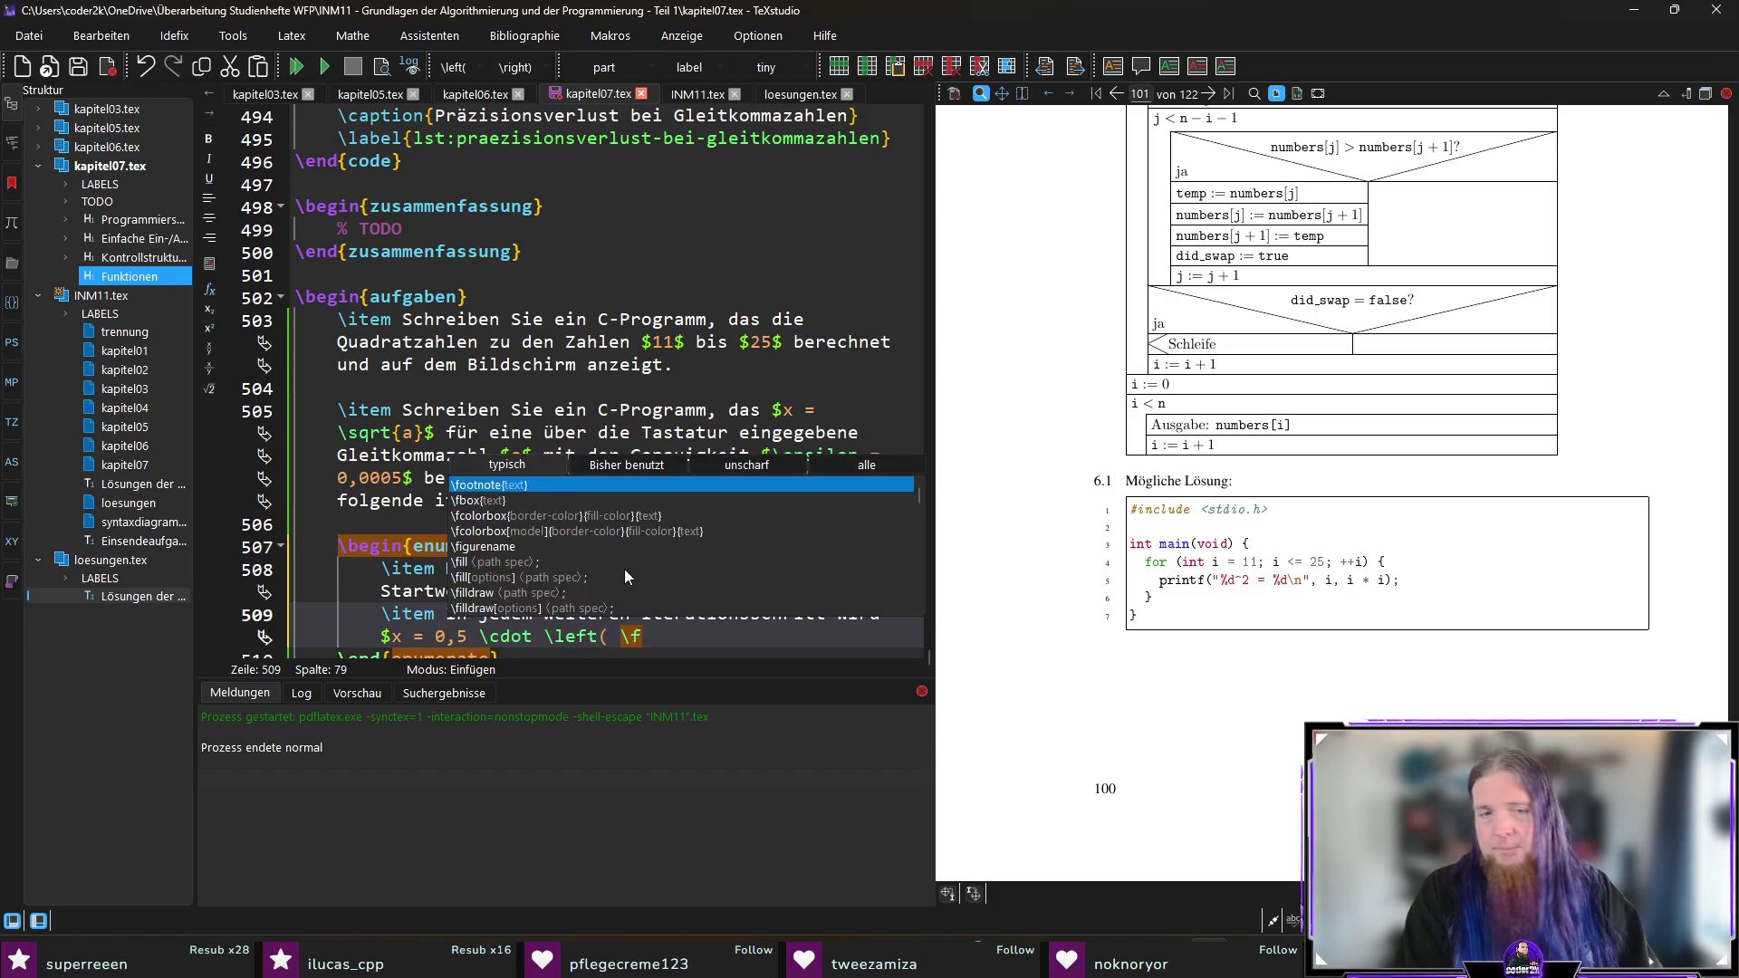
type("rac")
key("Return")
type("x}{Nenner}")
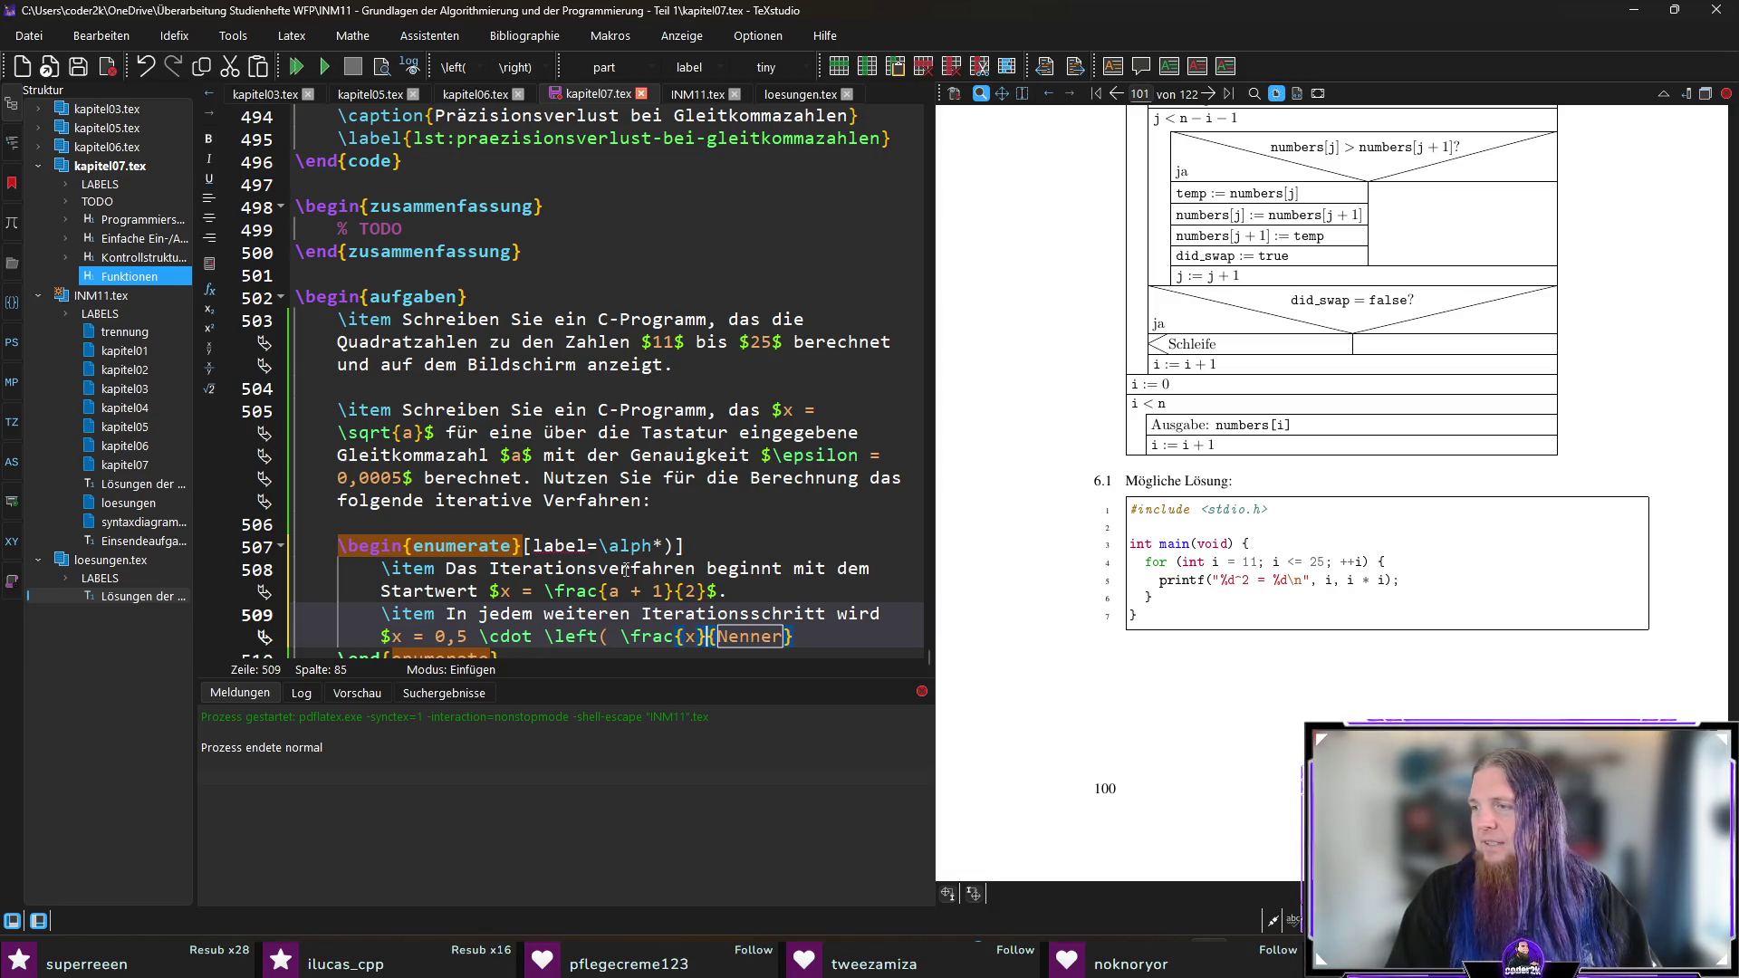
key("Left")
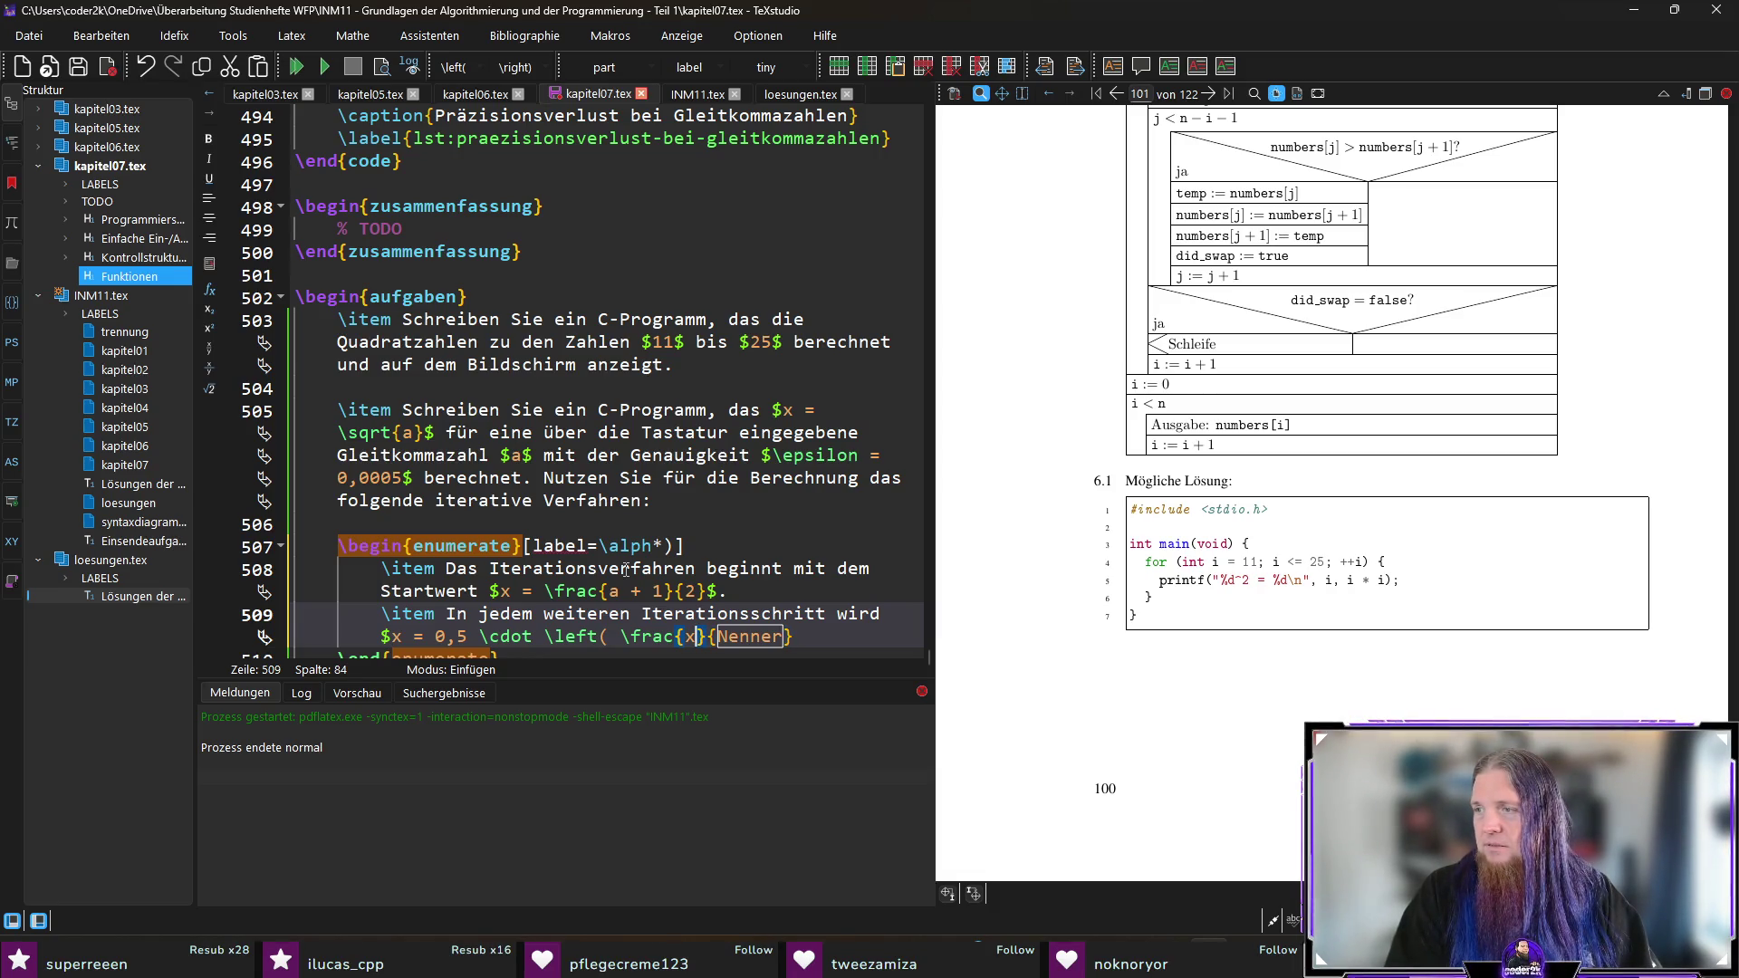
key("BackSpace")
key("Left")
key("Left")
key("Left")
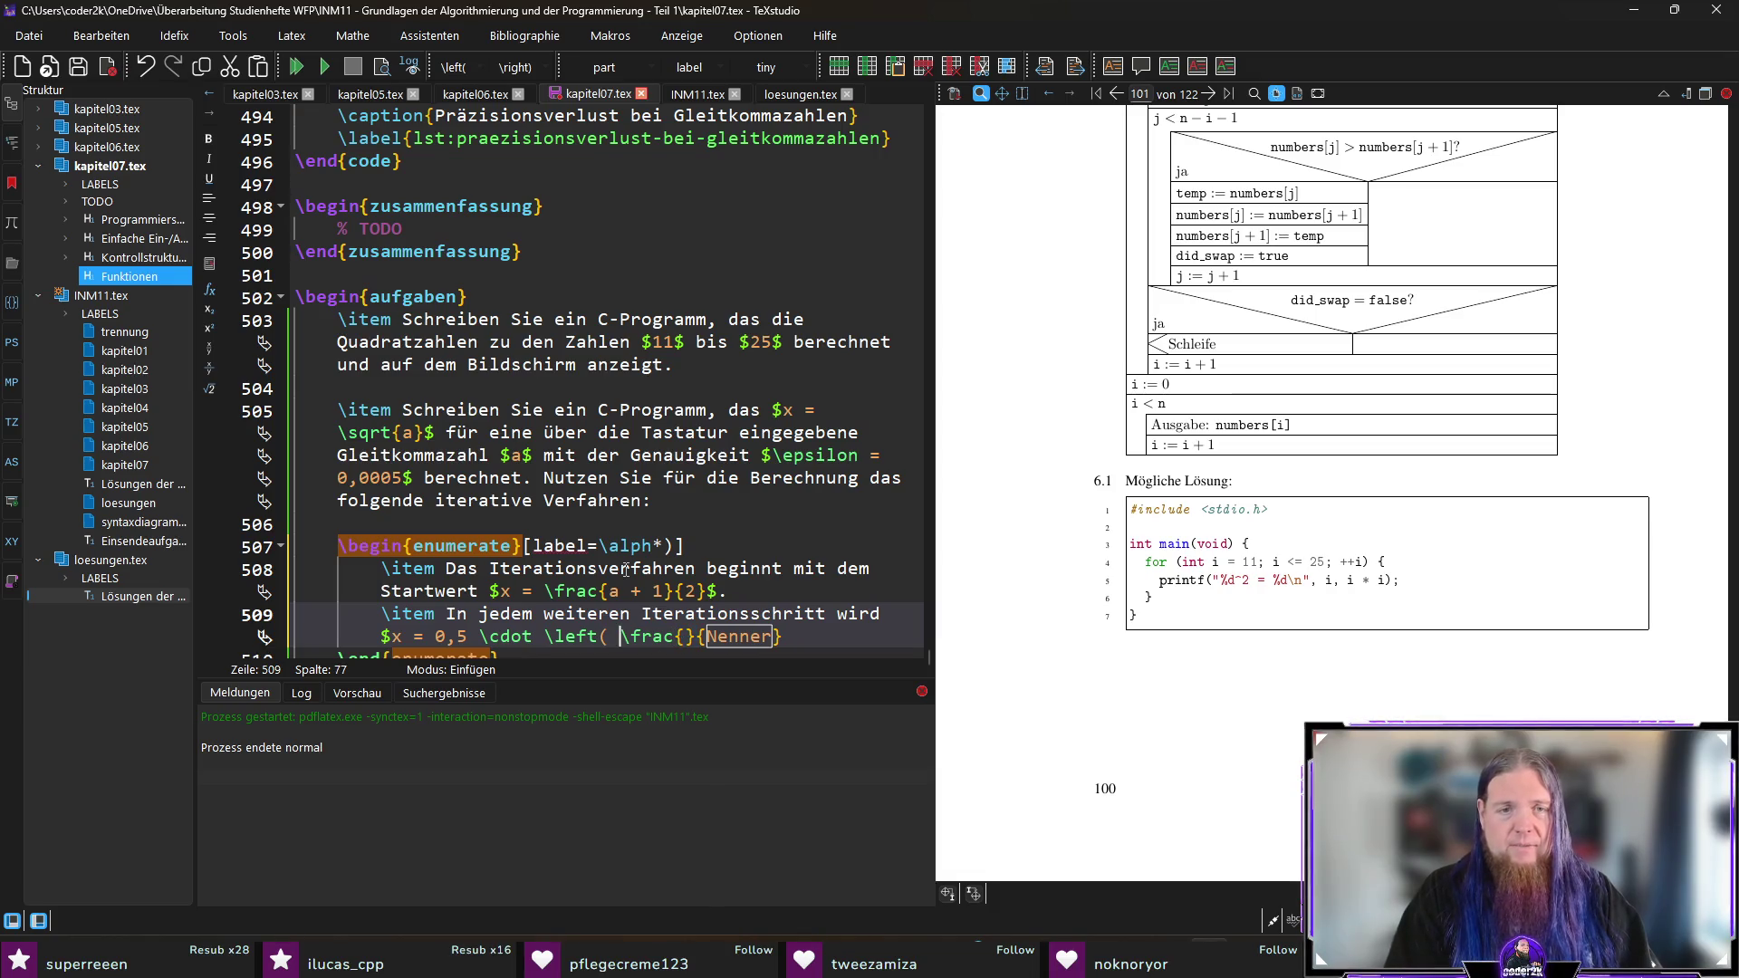
type("x +")
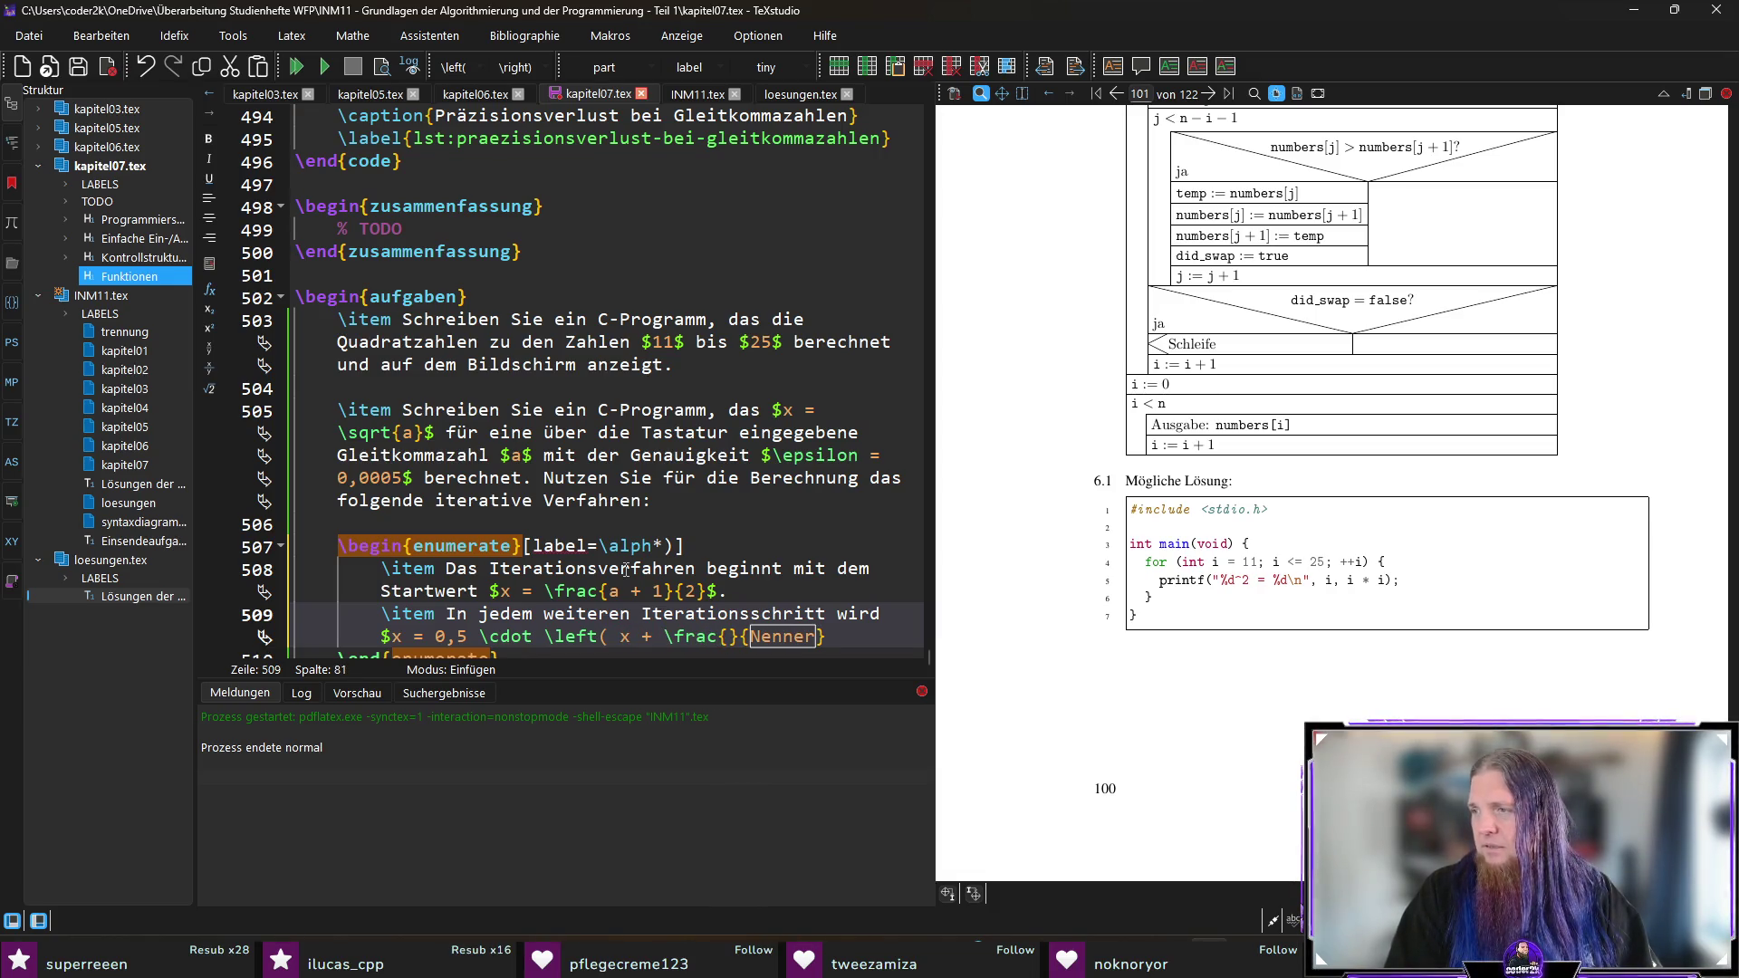
key("Right")
key("Right")
key("Right")
type("a")
key("ctrl+Right")
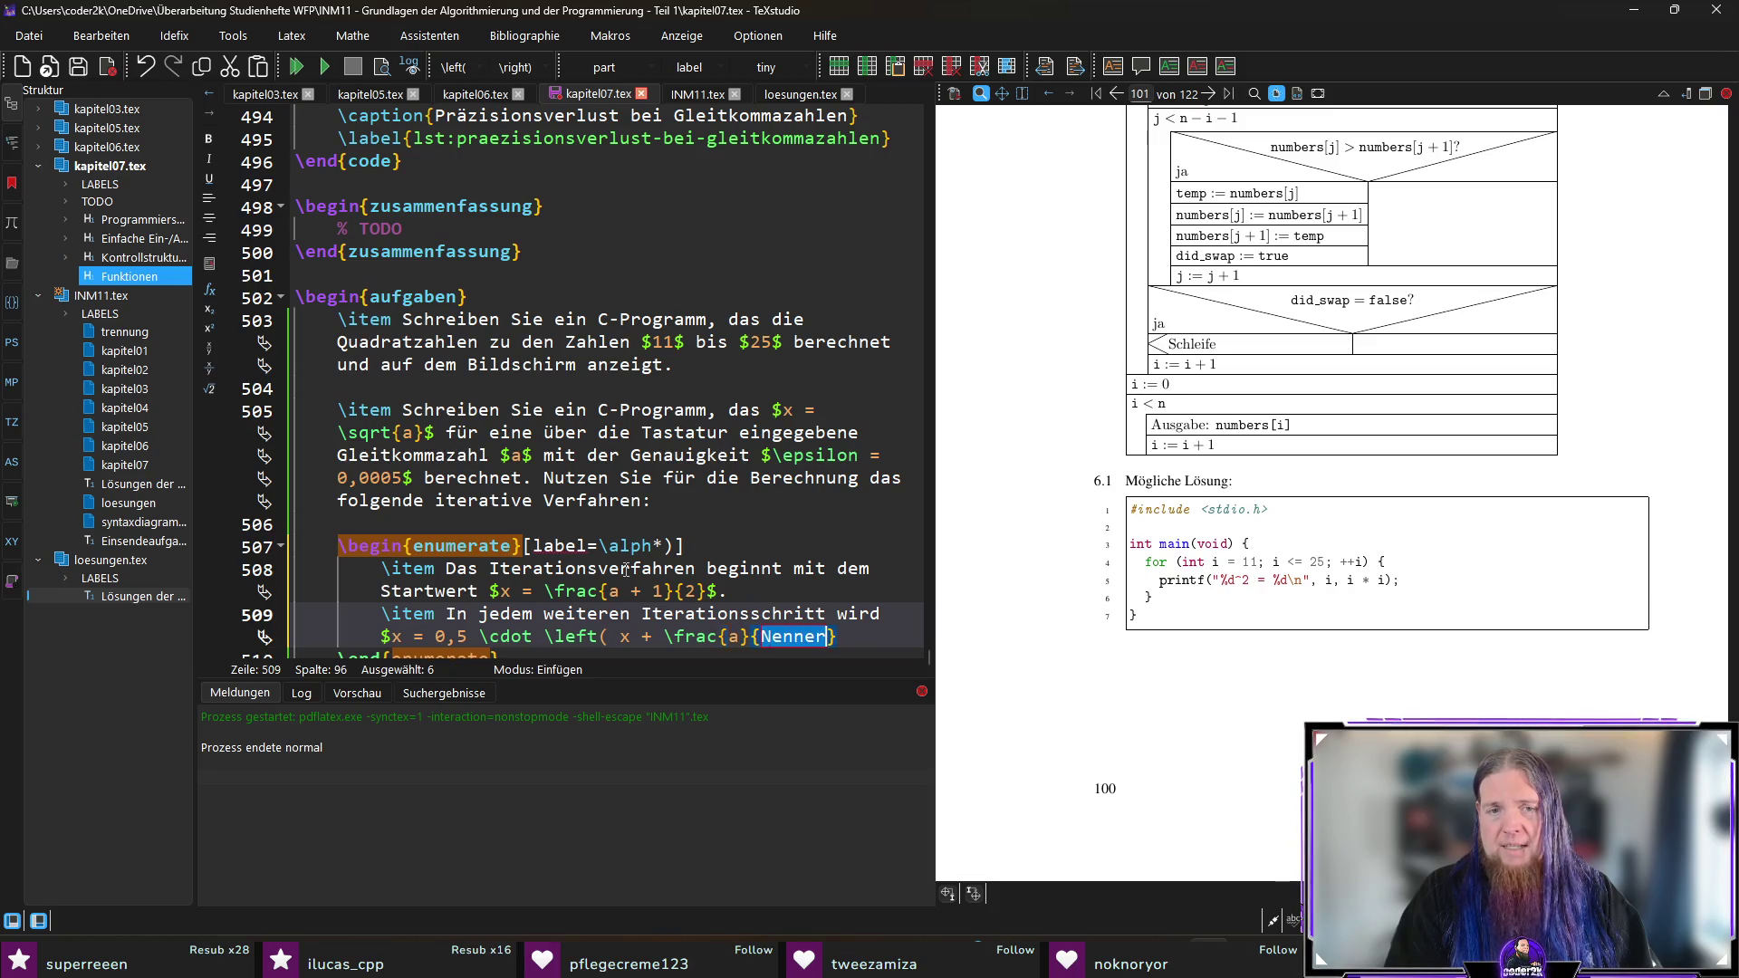
type("x")
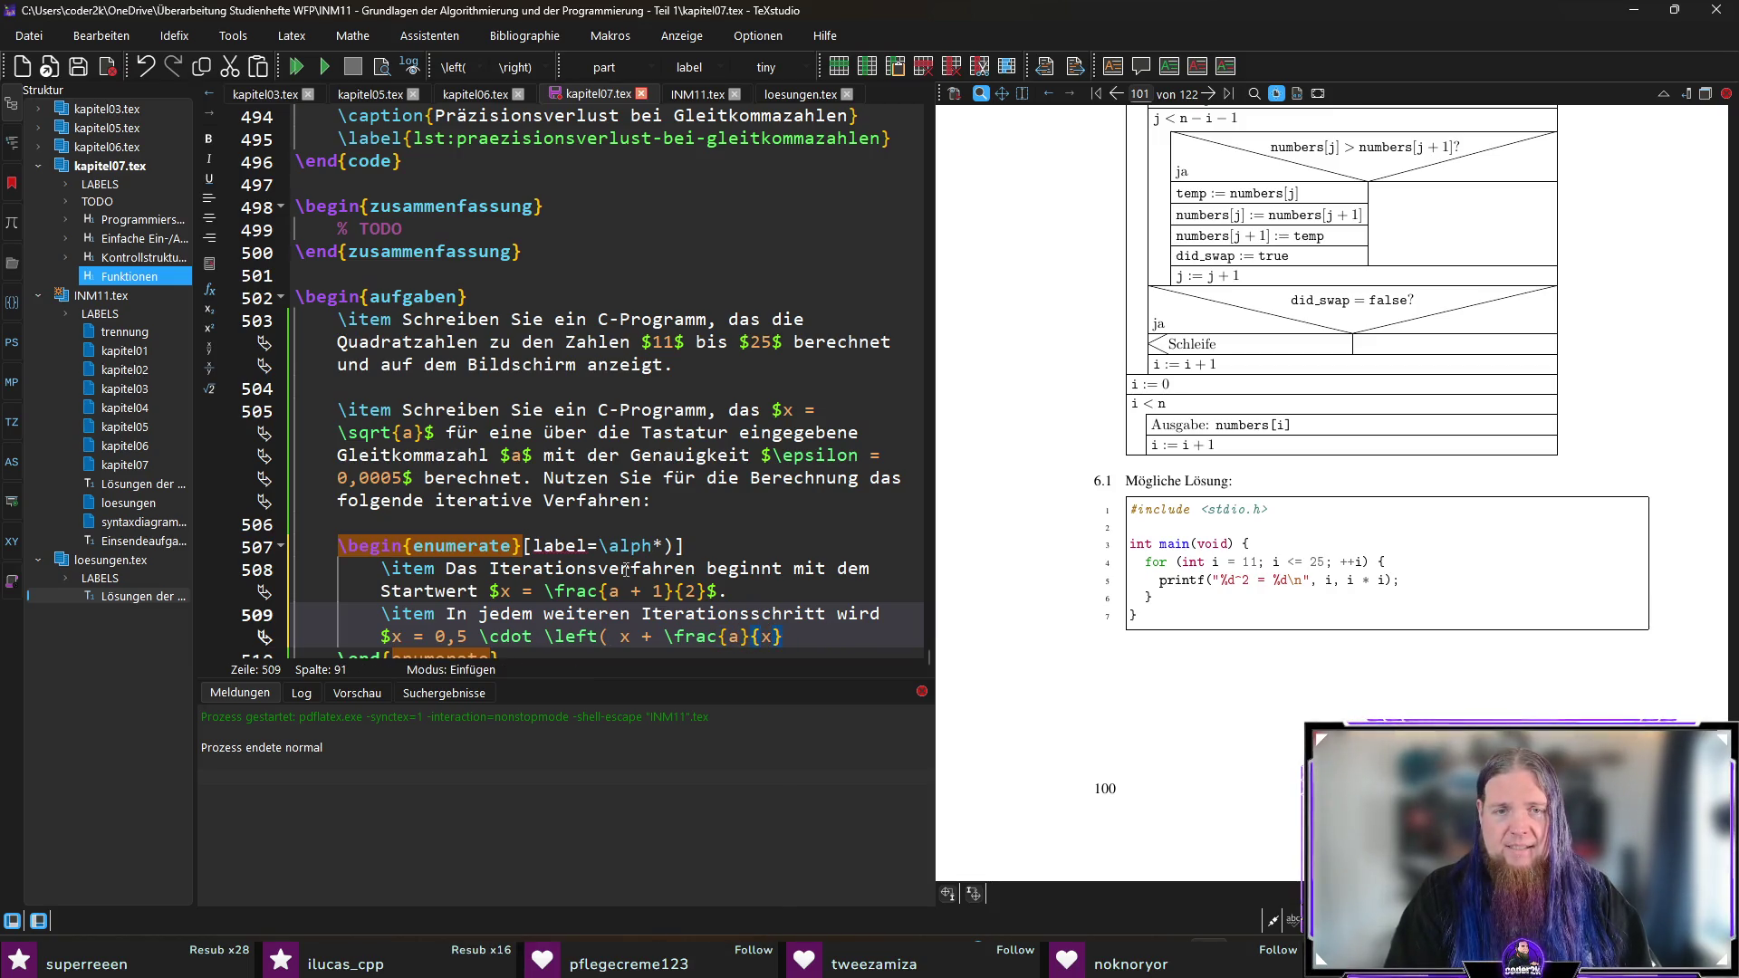
type(" \ref")
key("Return")
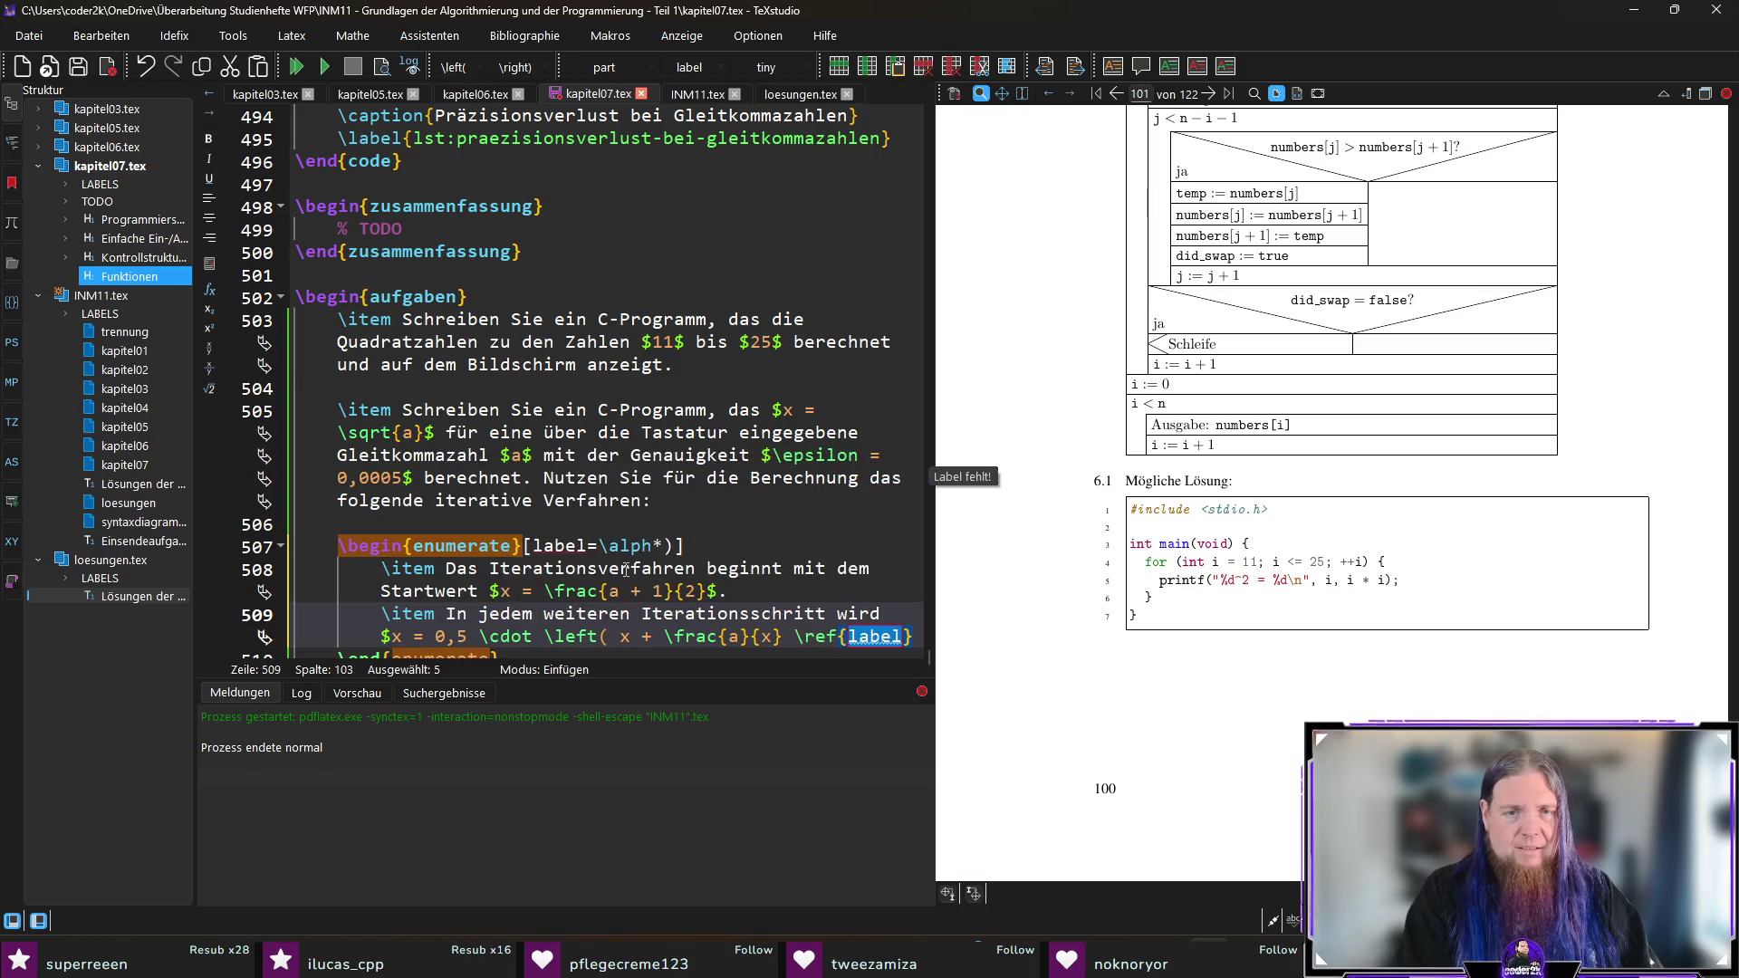
key("BackSpace")
key("BackSpace")
key("BackSpace")
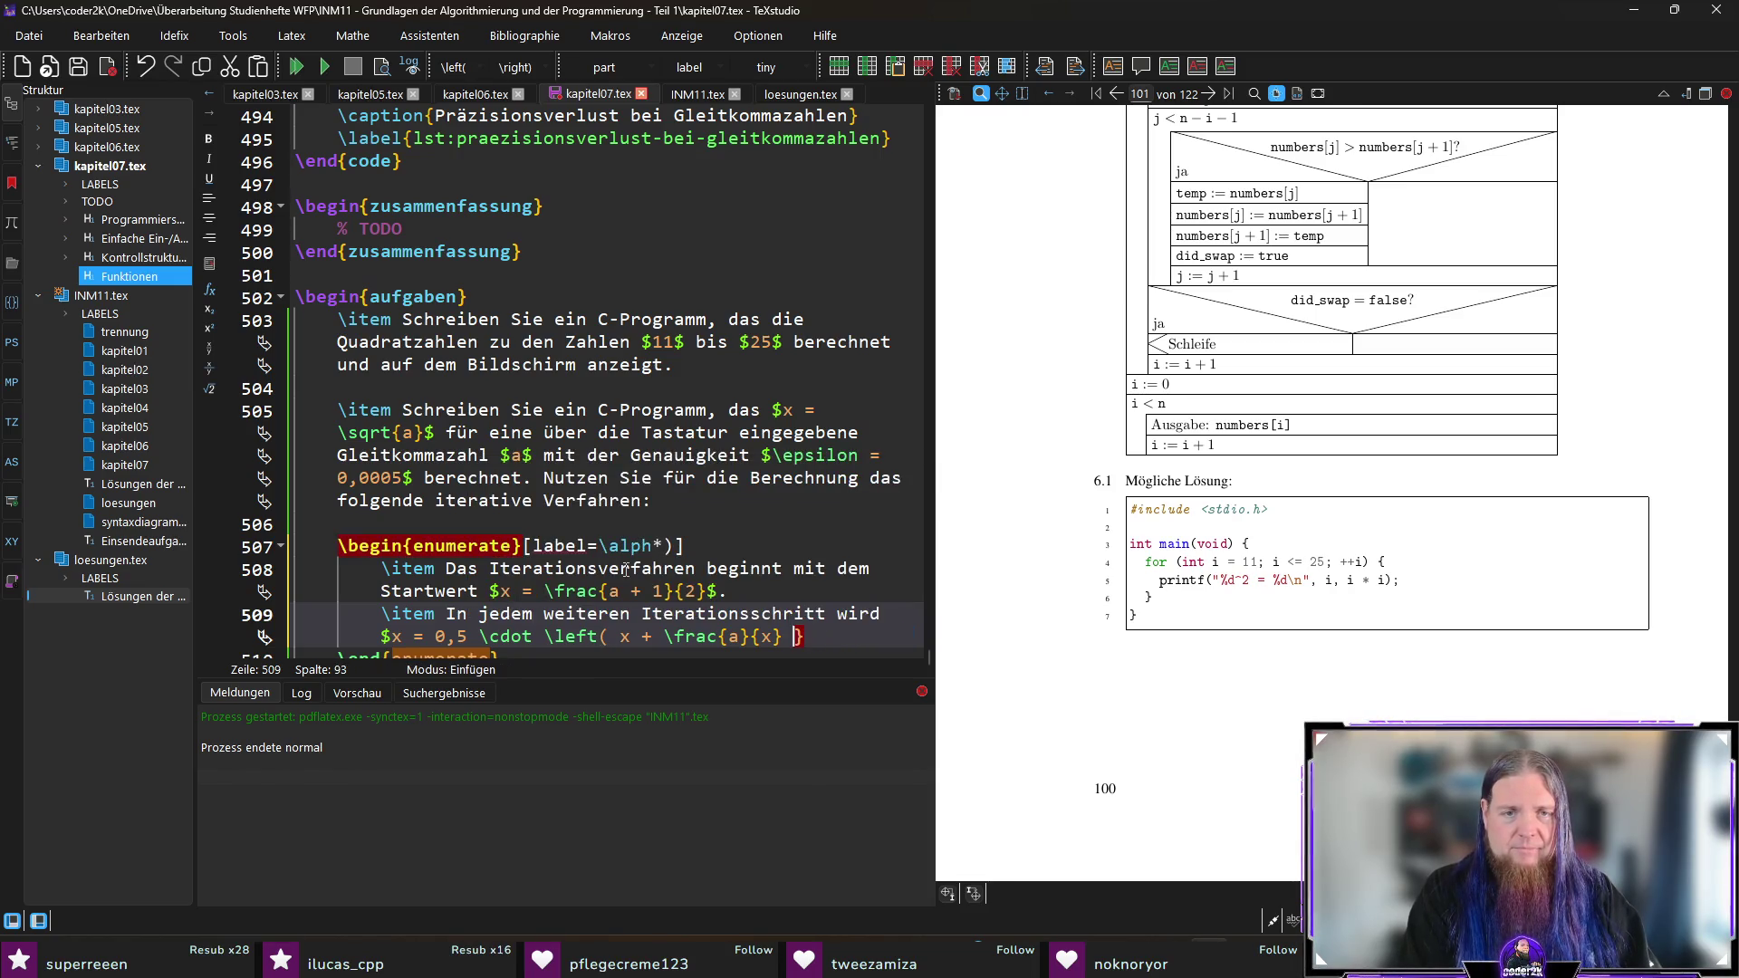
key("Delete")
type("ight)$ gerechnet.")
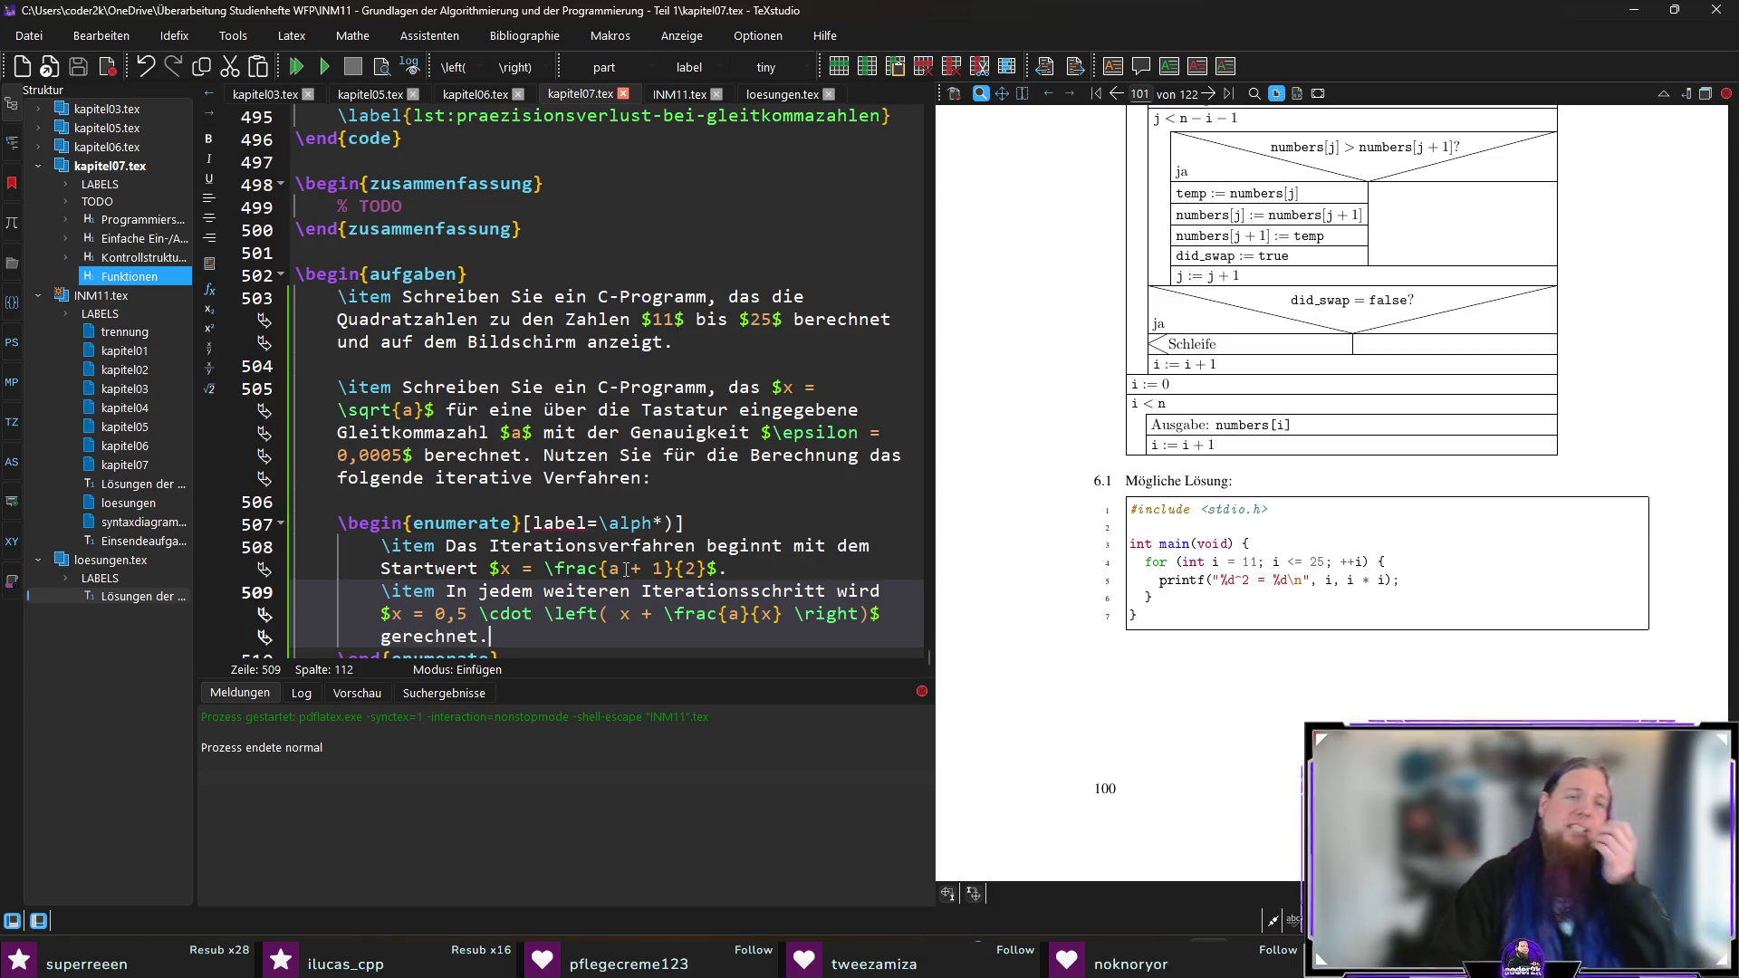
Step: Add subscripts: start value x_0, and x_n and x_{n-1} in the iteration formula
key("Up")
key("Up")
key("Up")
key("Right")
key("Right")
type("_0")
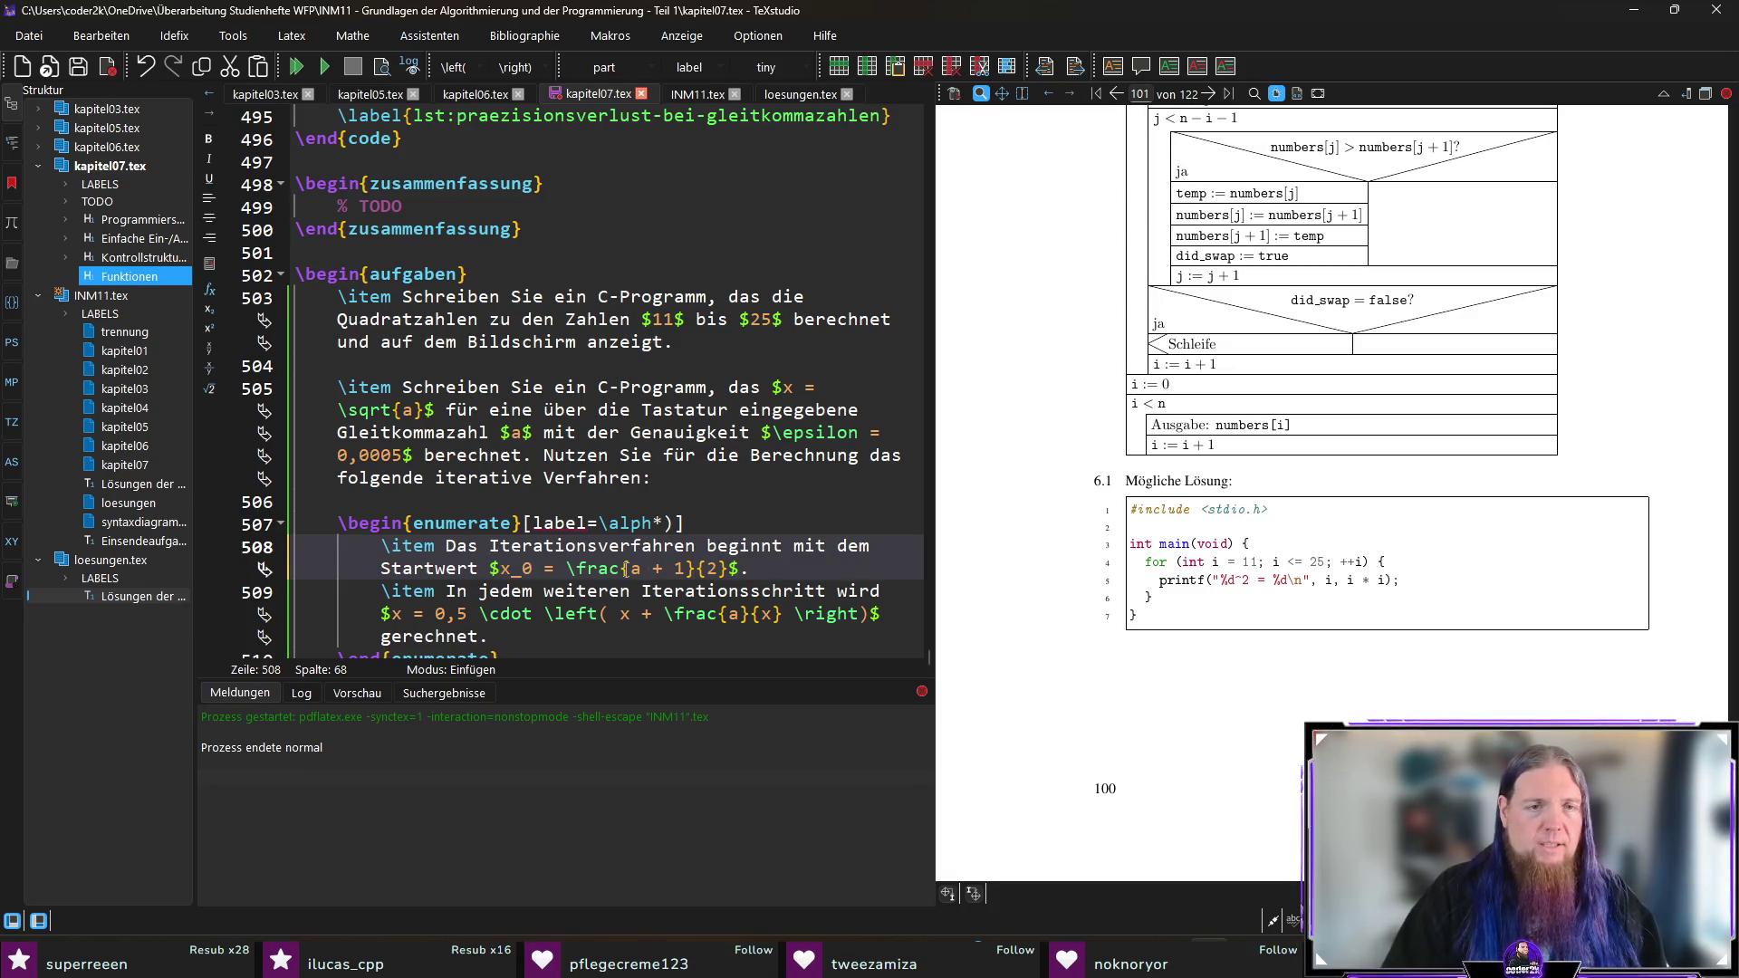
key("Down")
key("Down")
key("Left")
key("Left")
key("Left")
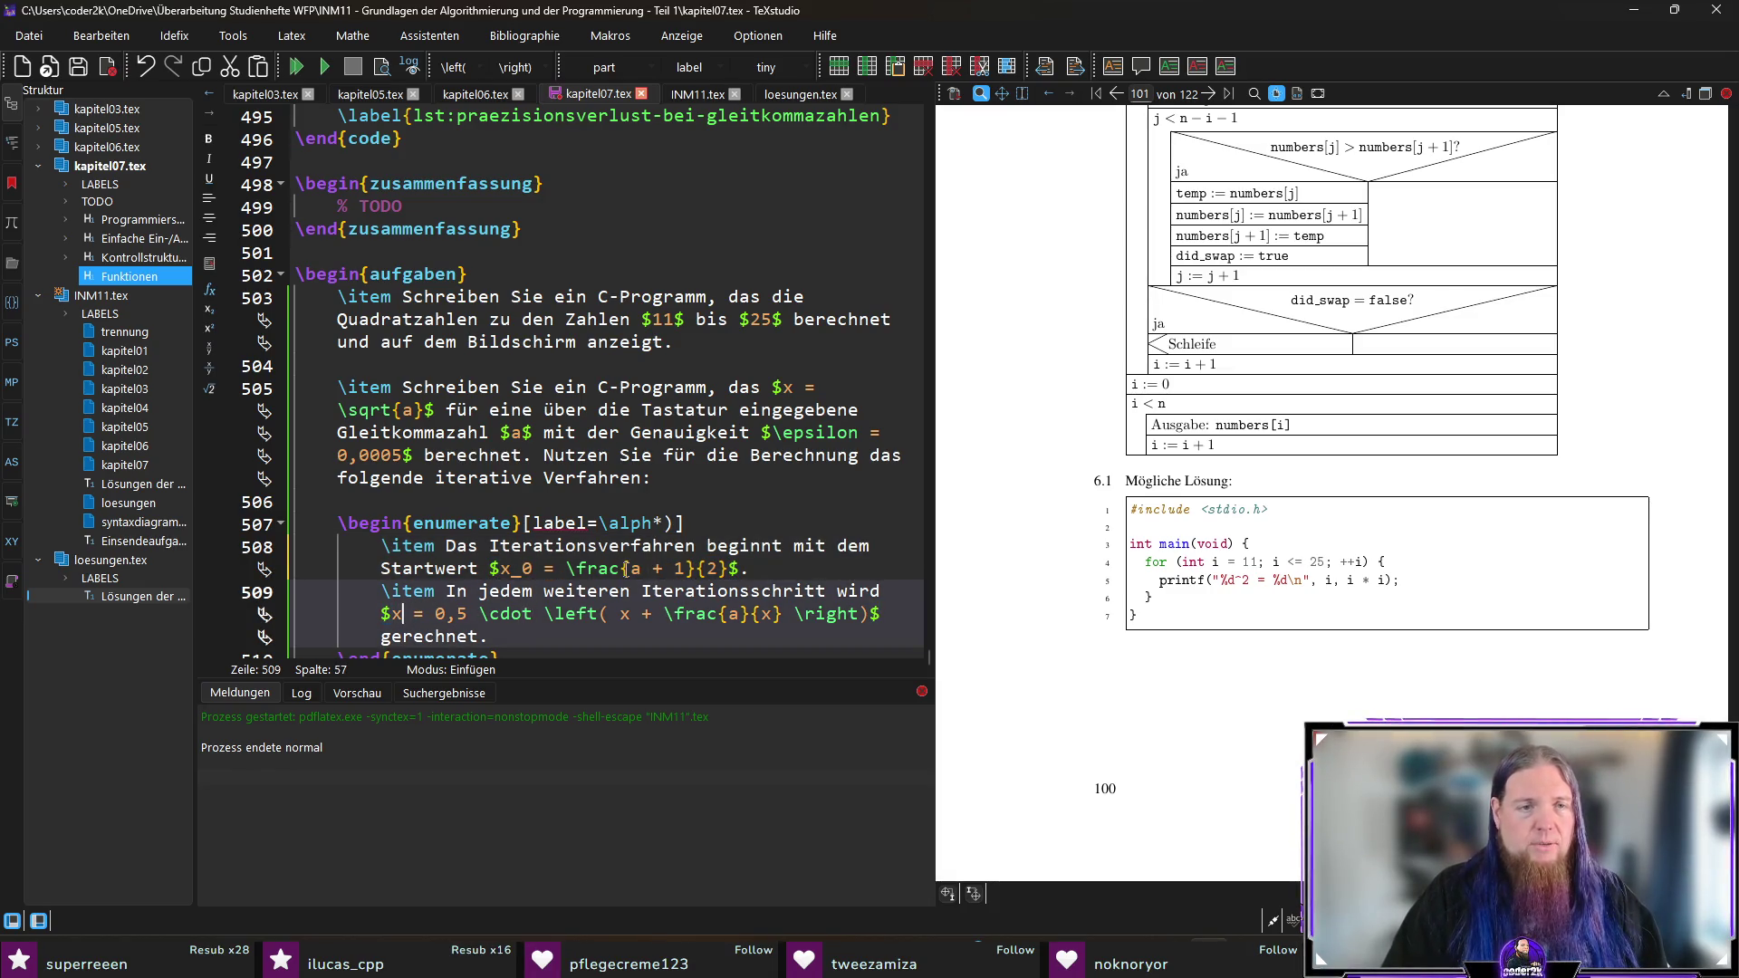
type("_n")
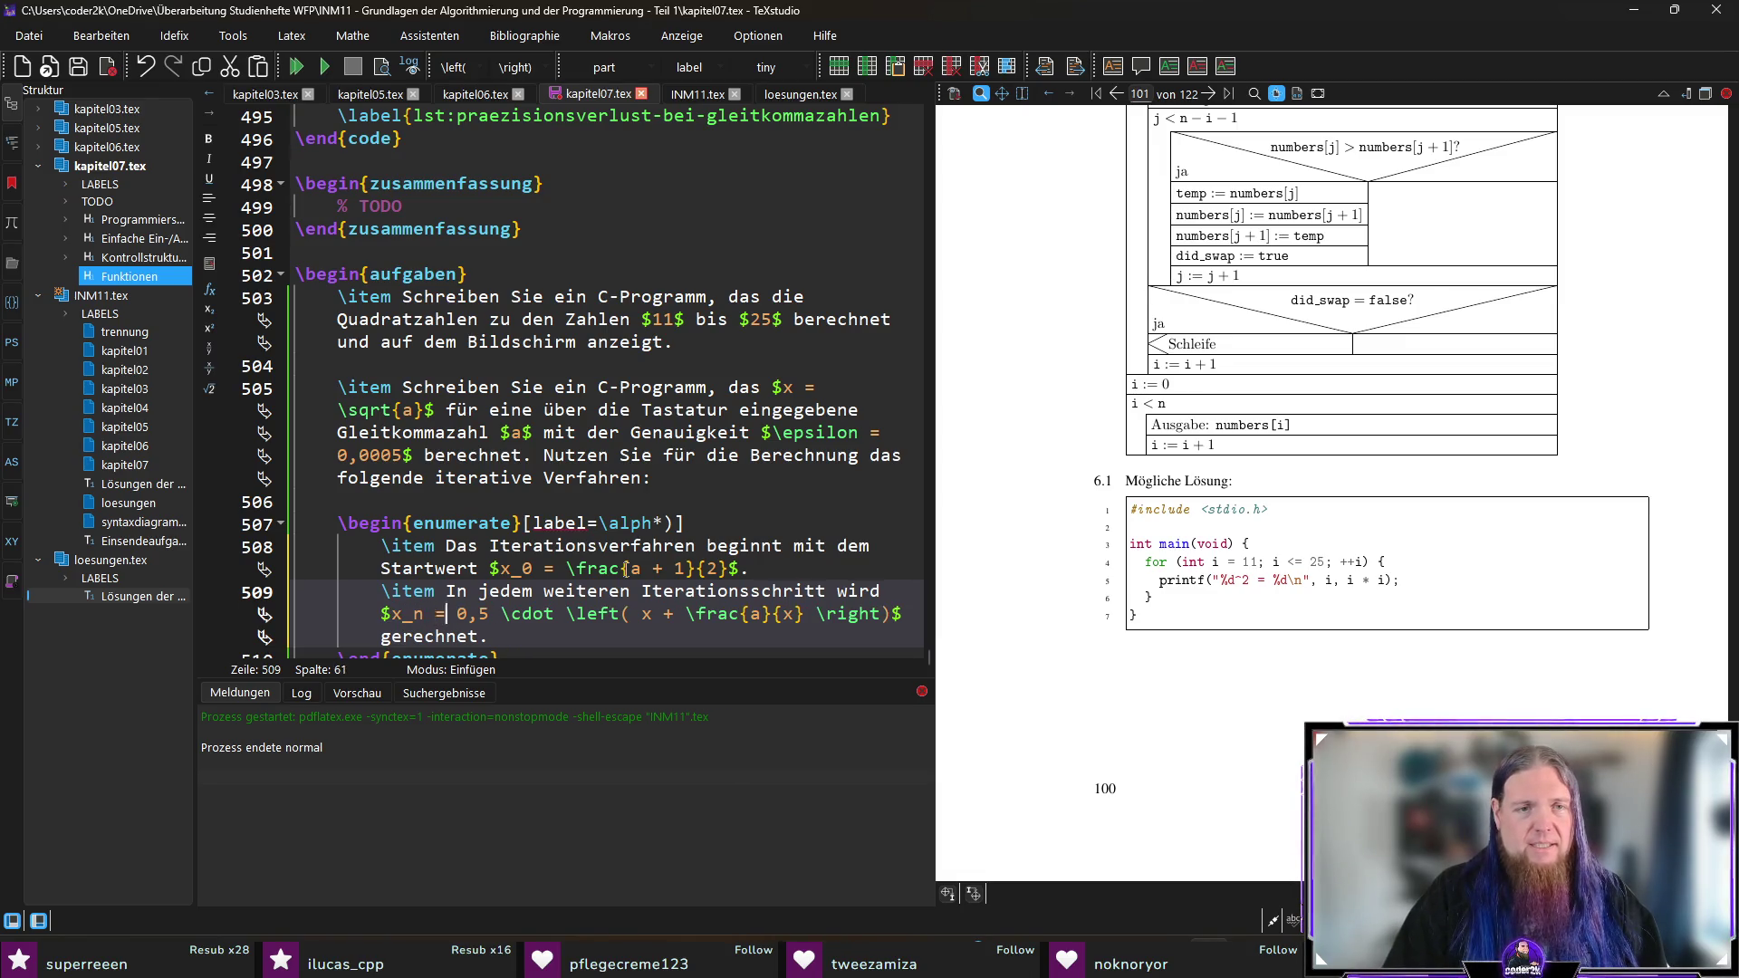
key("Right")
key("Right")
key("Right")
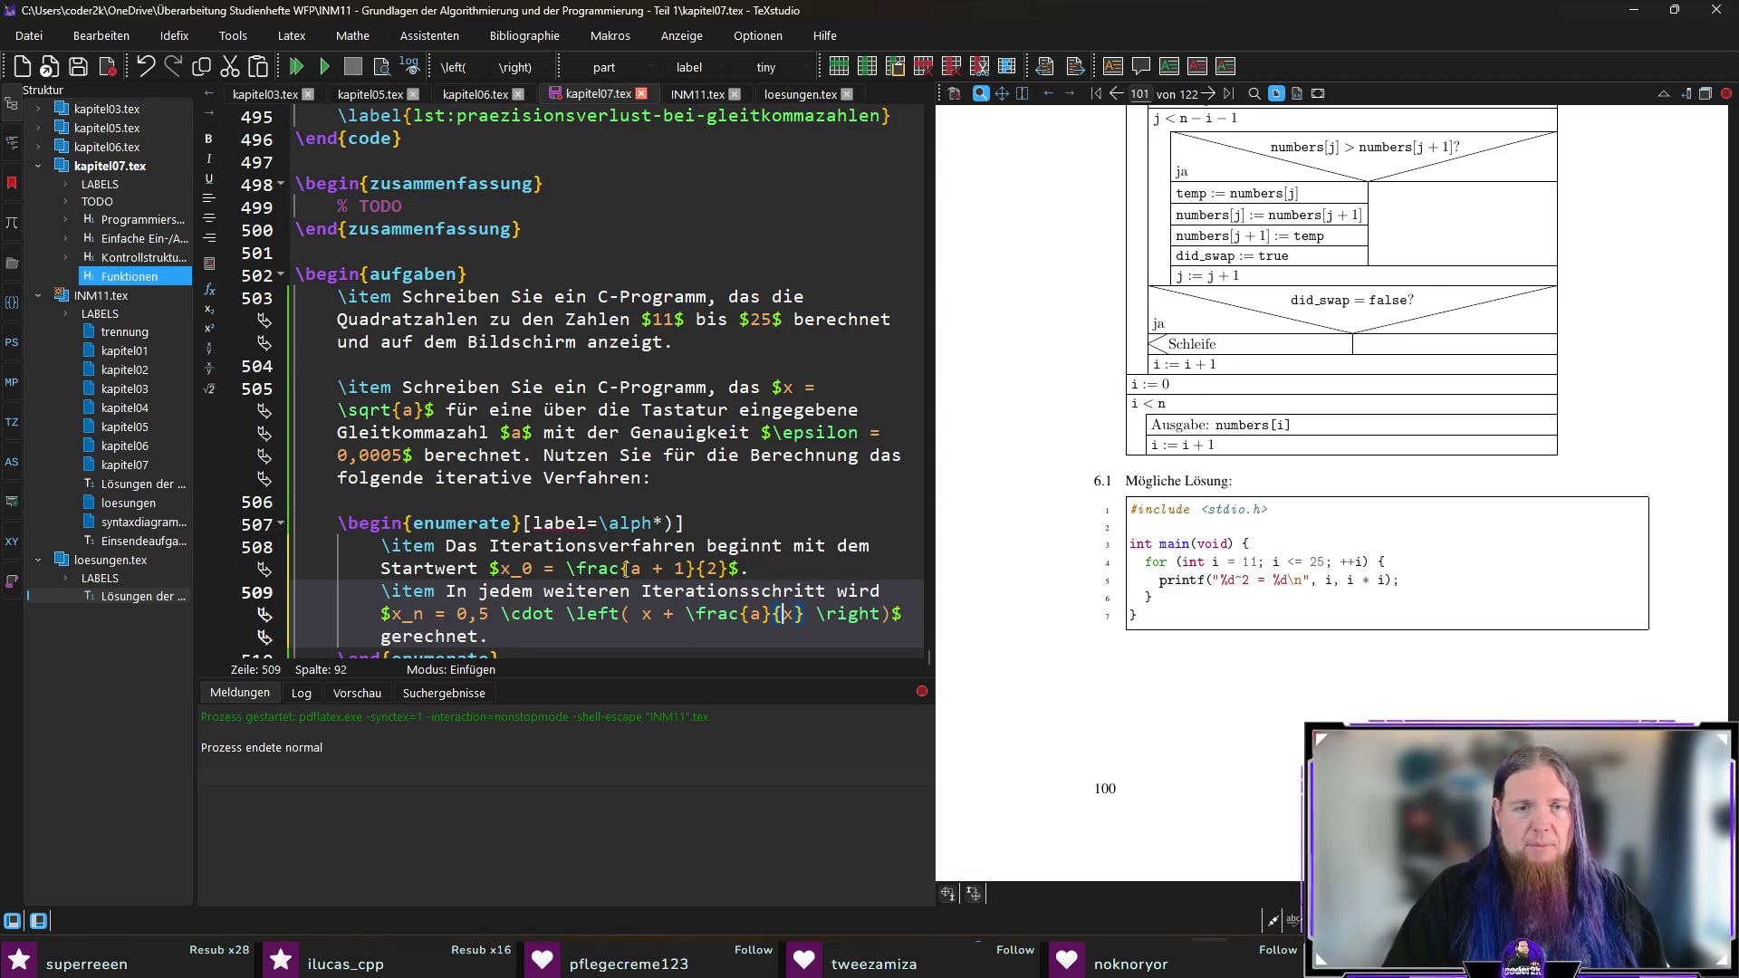
key("Left")
key("Left")
key("Left")
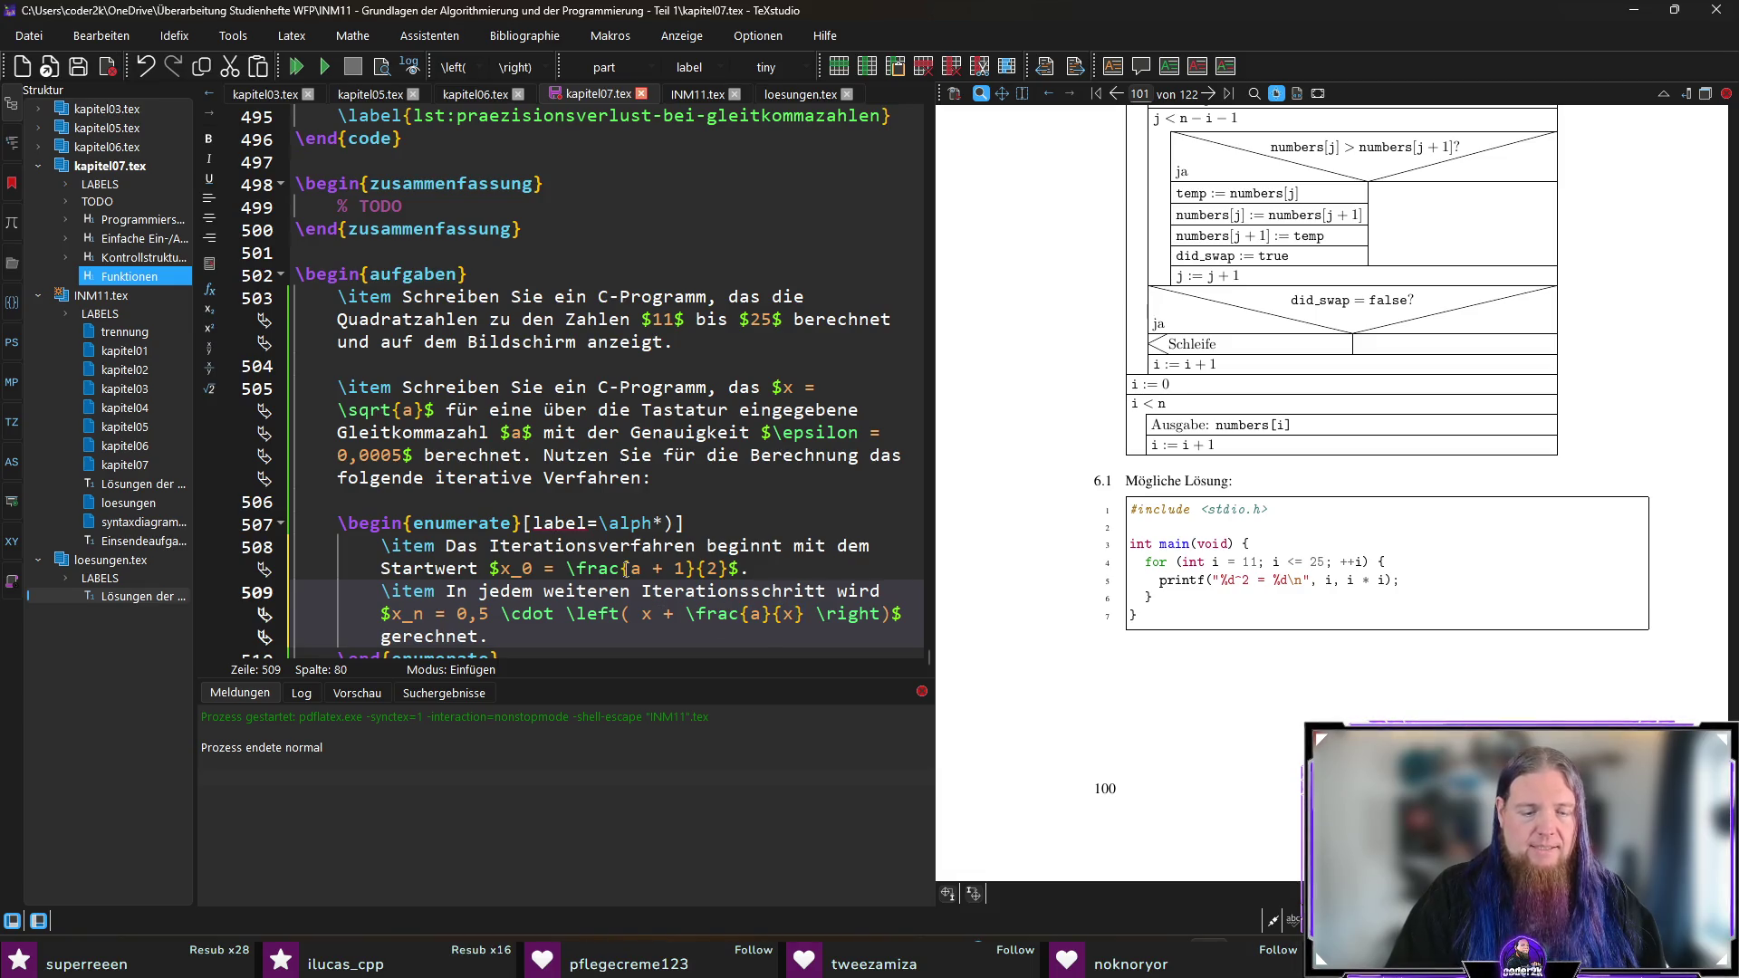
type("_")
type("{n-1}")
type("_{n-1}")
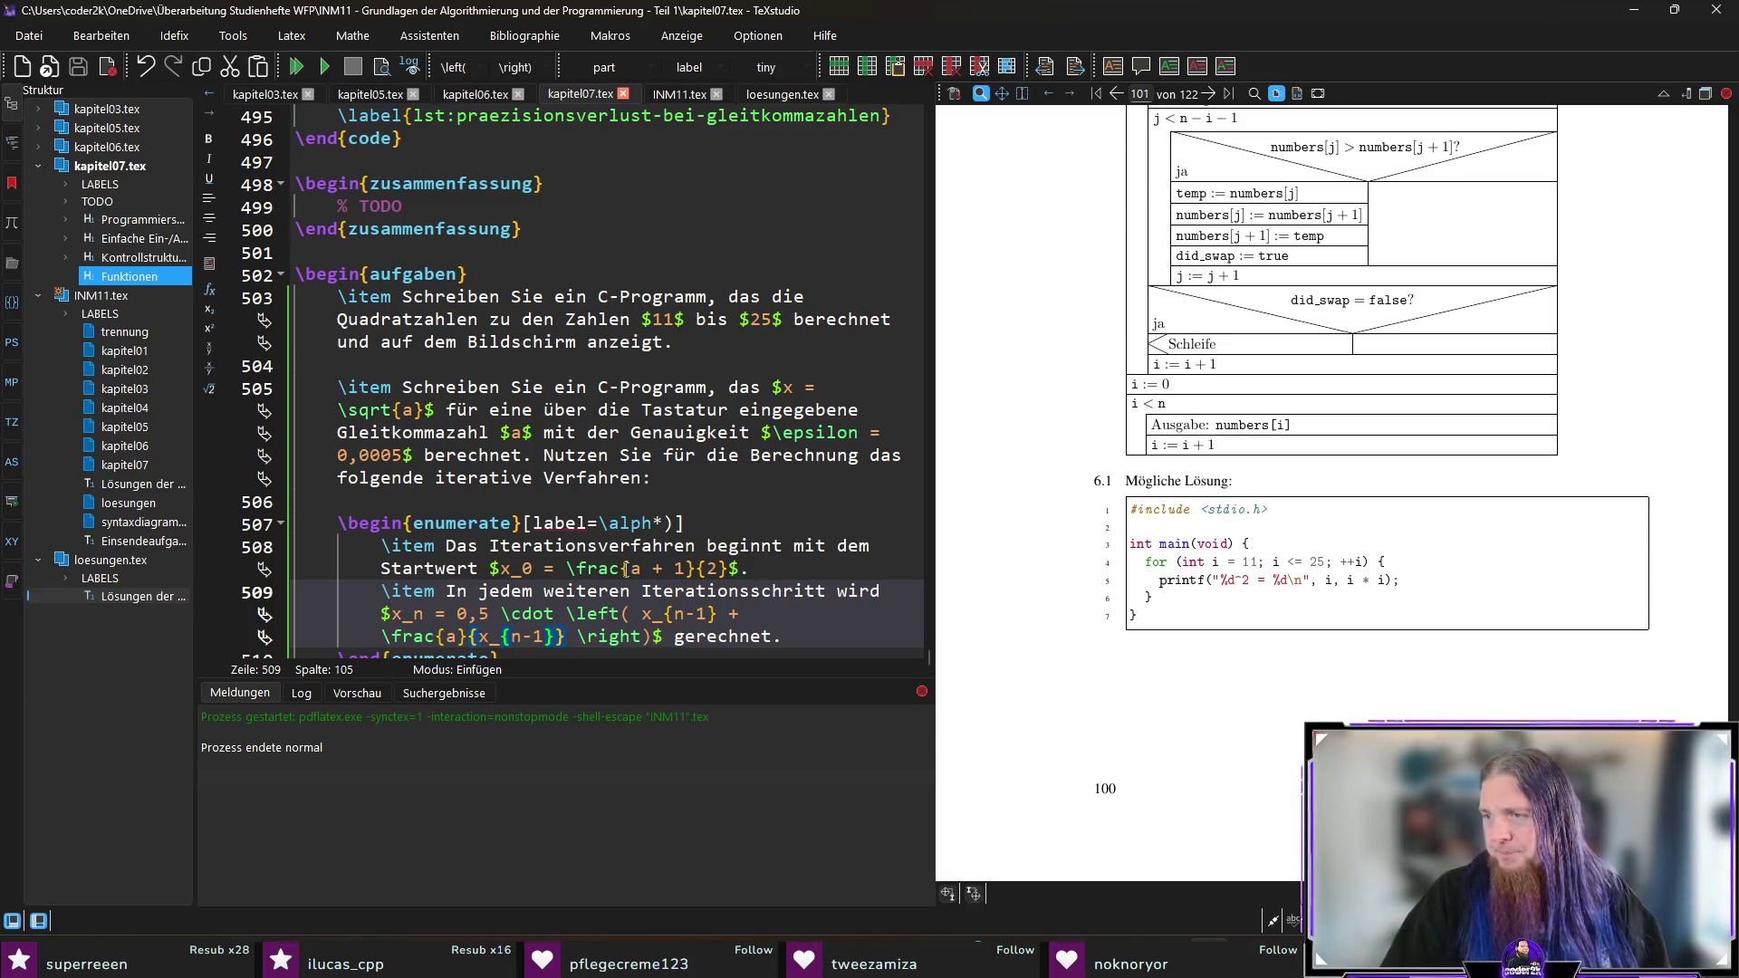
Step: Below the list, begin 'Das Verfahren wird abgebrochen, wenn eine ausreichende Genauigkeit erzielt ist, d.'
key("Down")
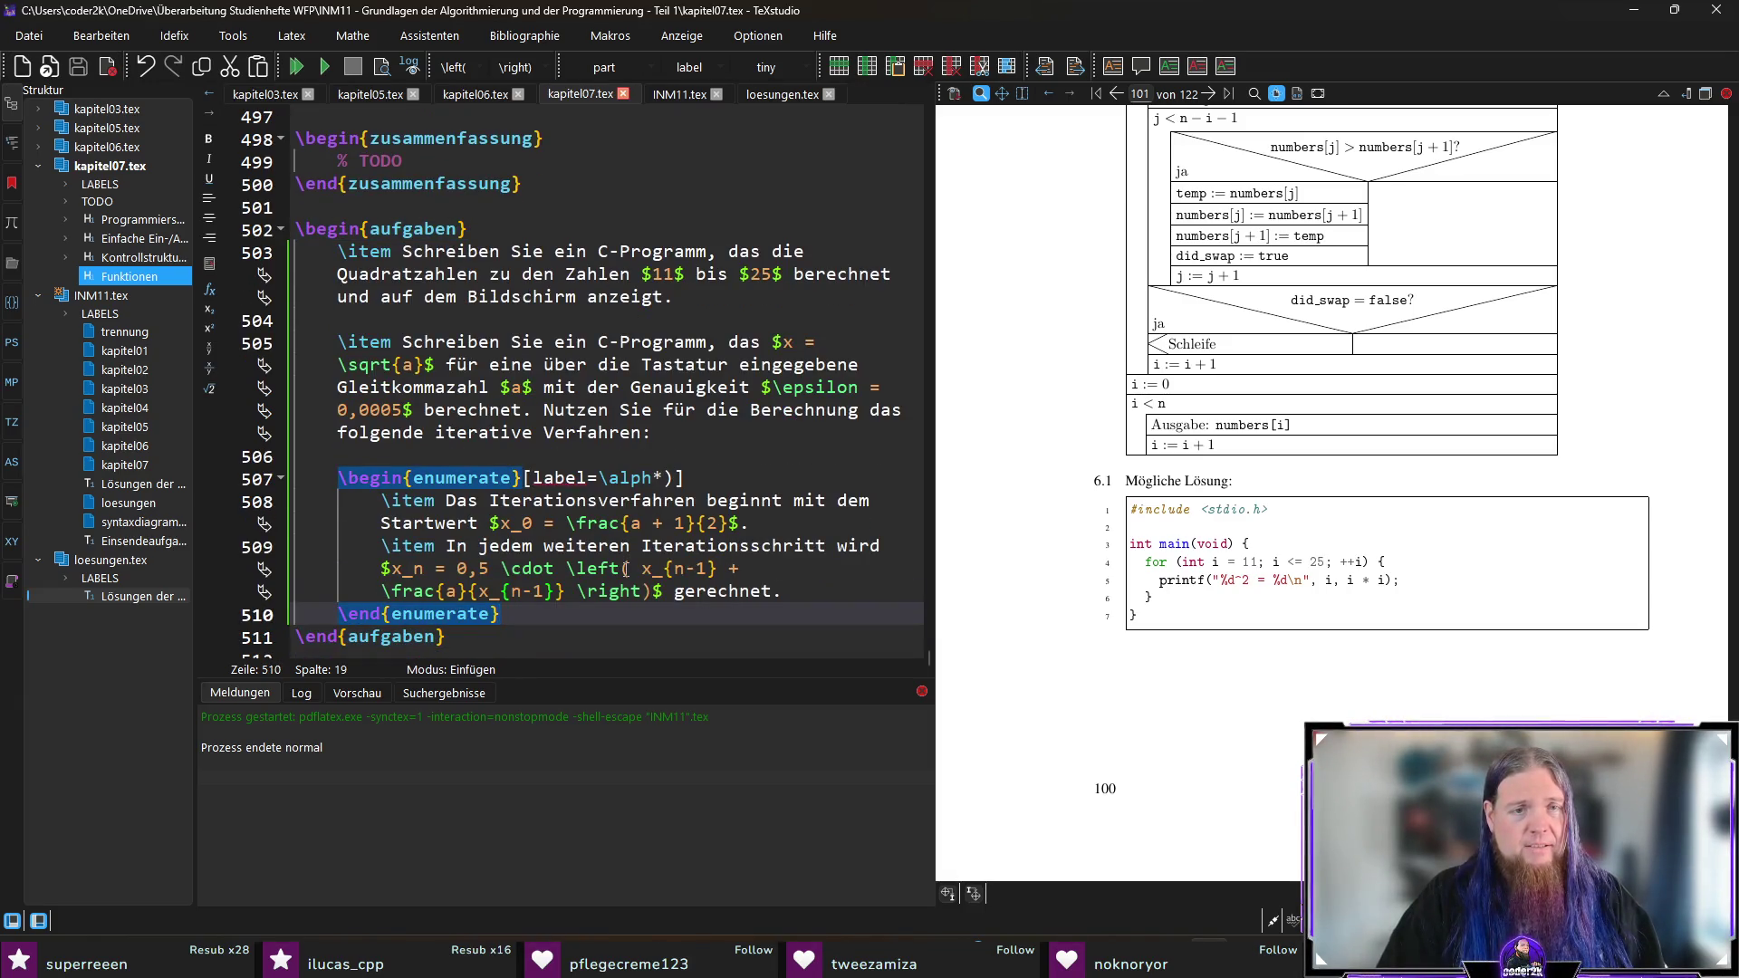
key("Return")
key("Return")
type("Das Verfahren wird abgebrochen, wenn eine aus")
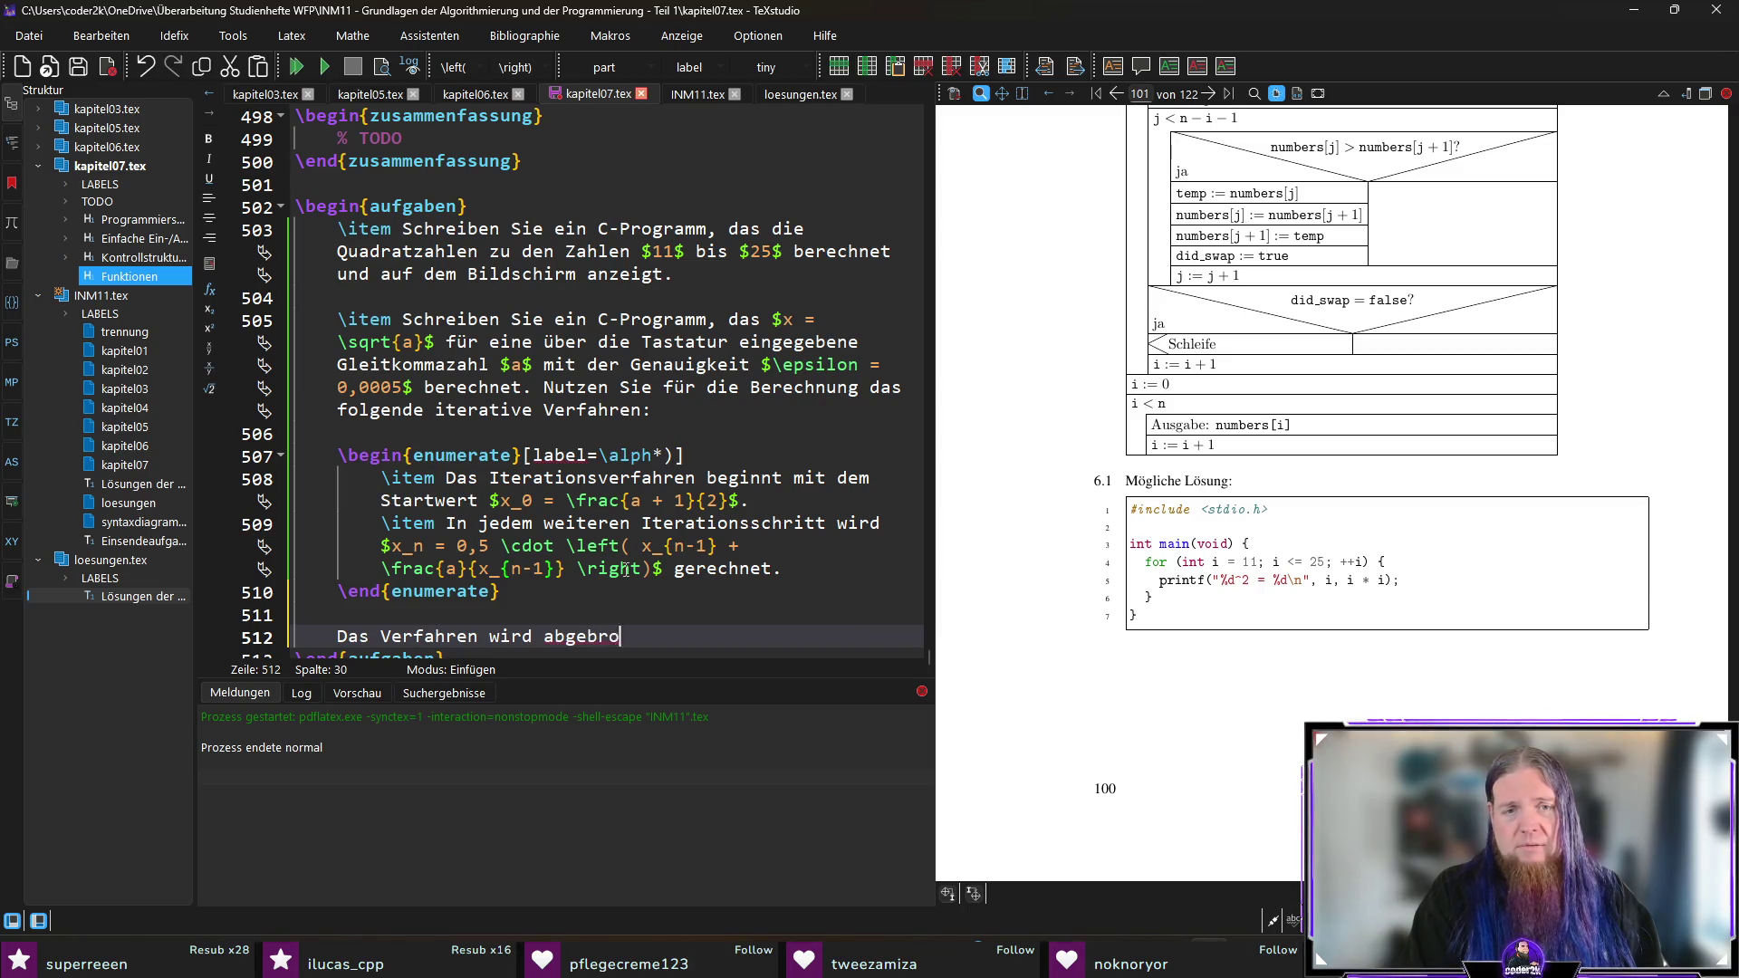
type("reichende Genauigkeit erzielt ist, ")
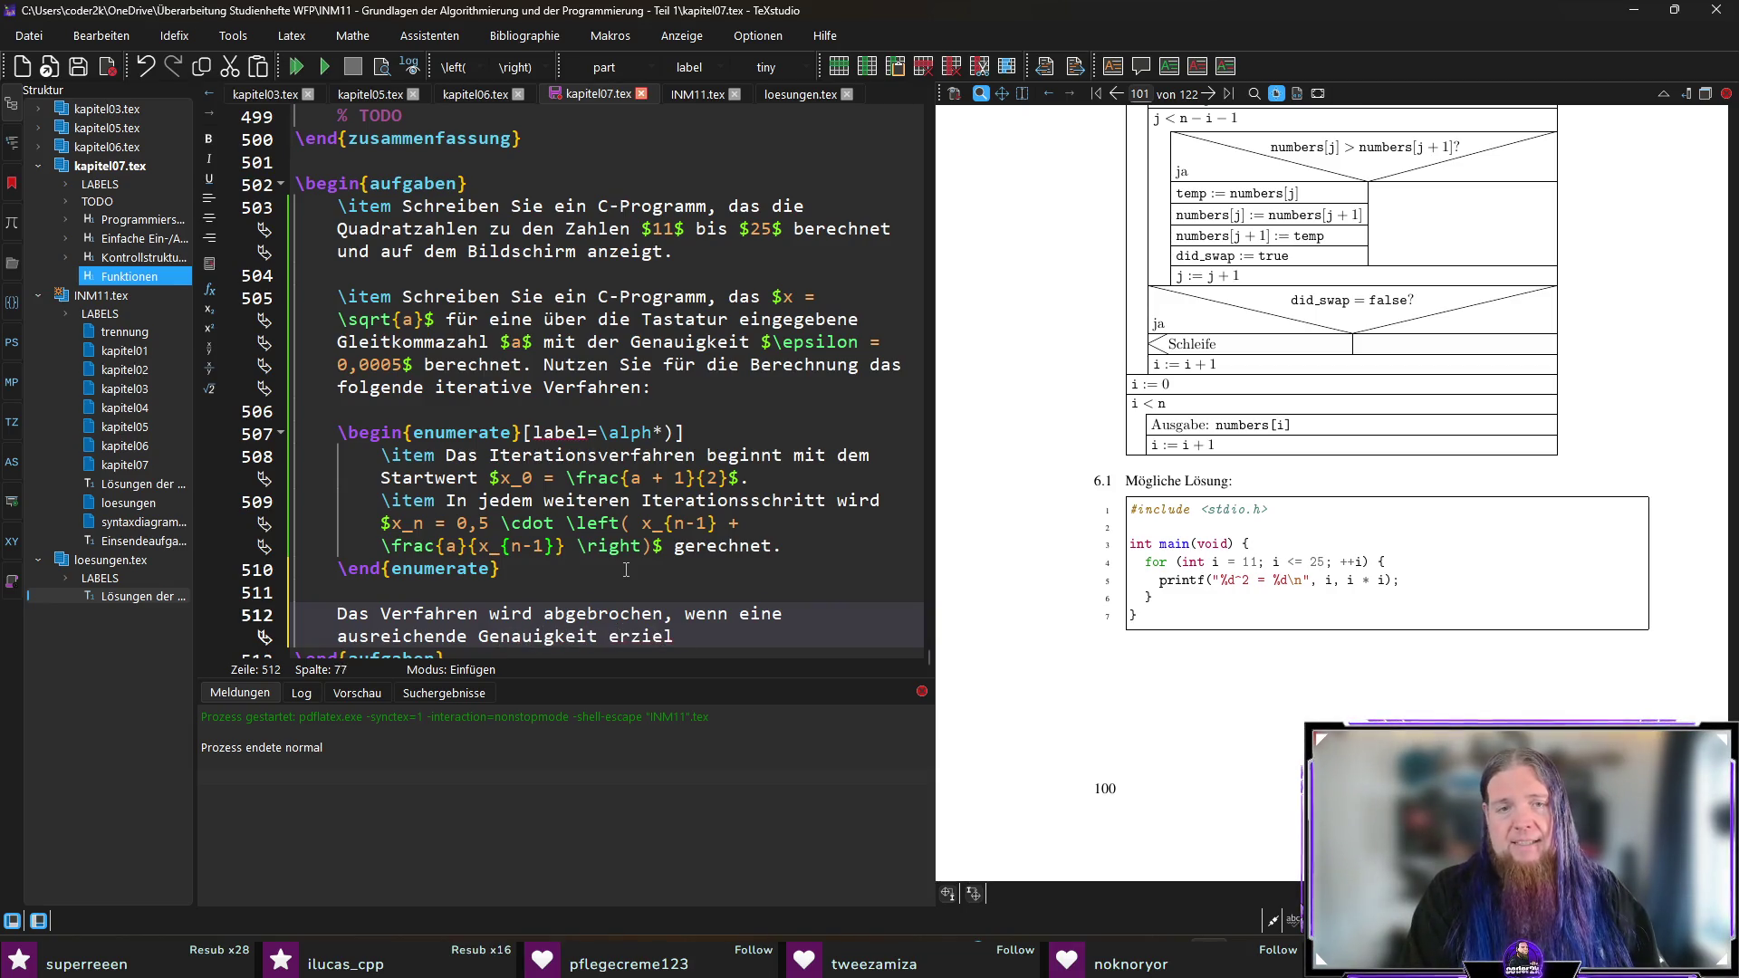
type("d. h.")
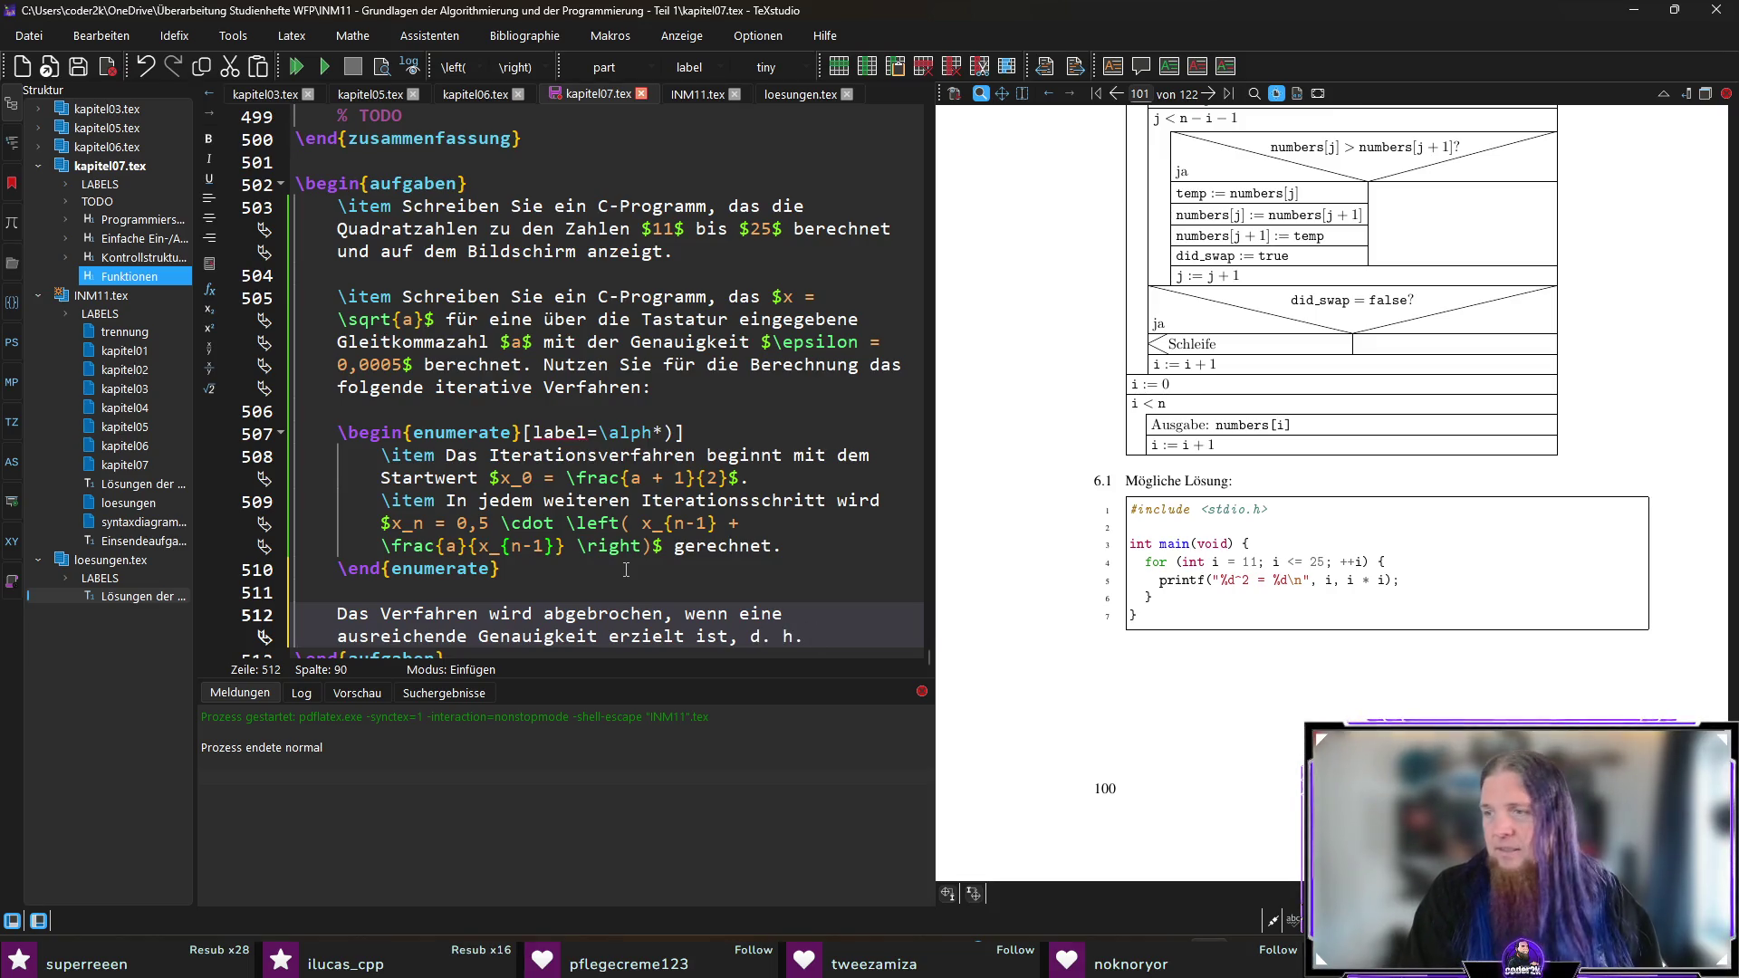
Step: Write the bracketed term \left(x \cdot x \right) inside the absolute-value condition
type("wenn ")
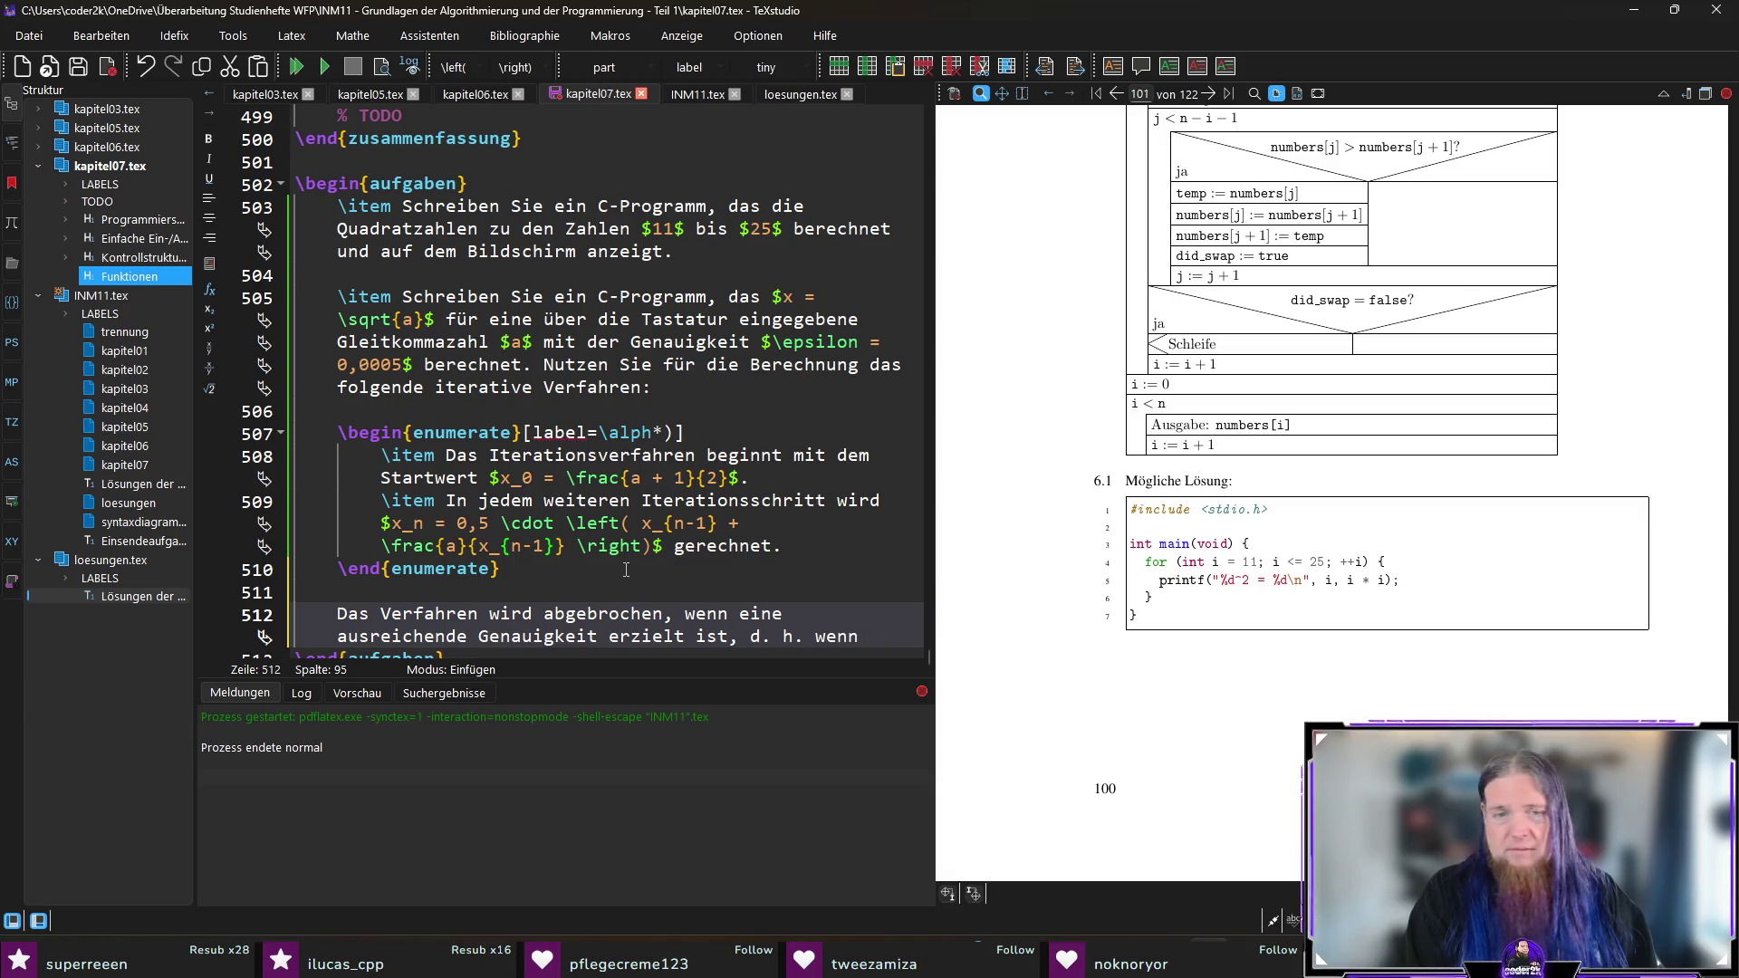
type("|")
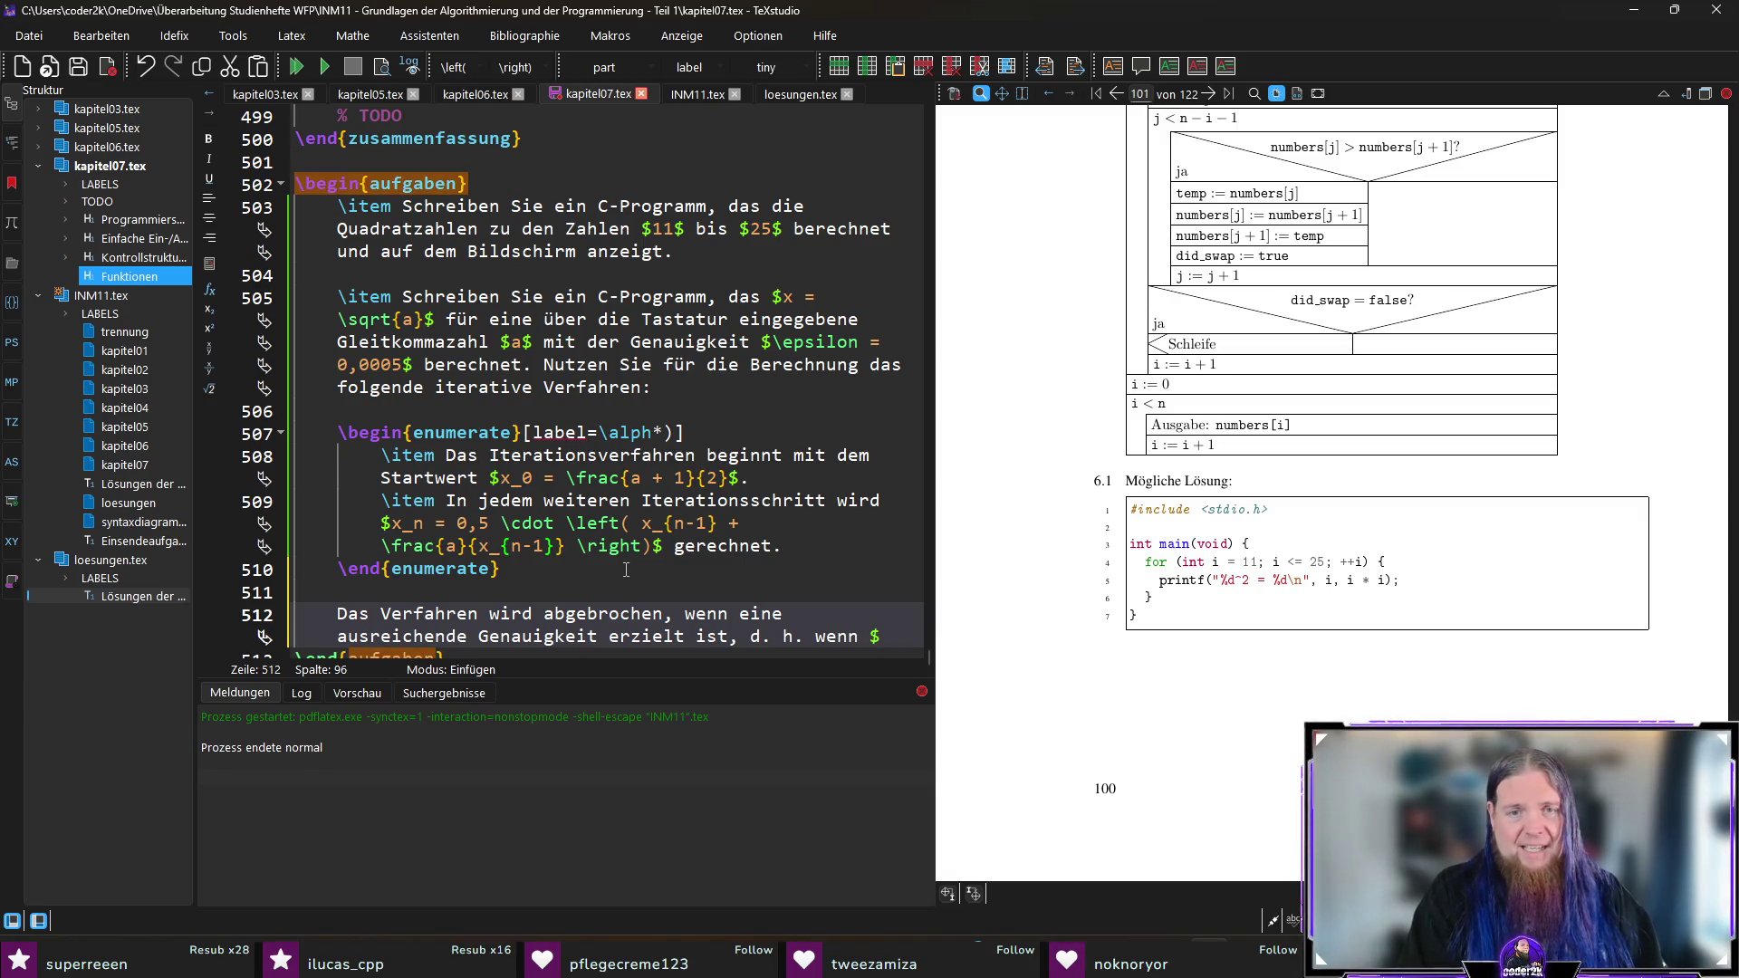
type("\\left|")
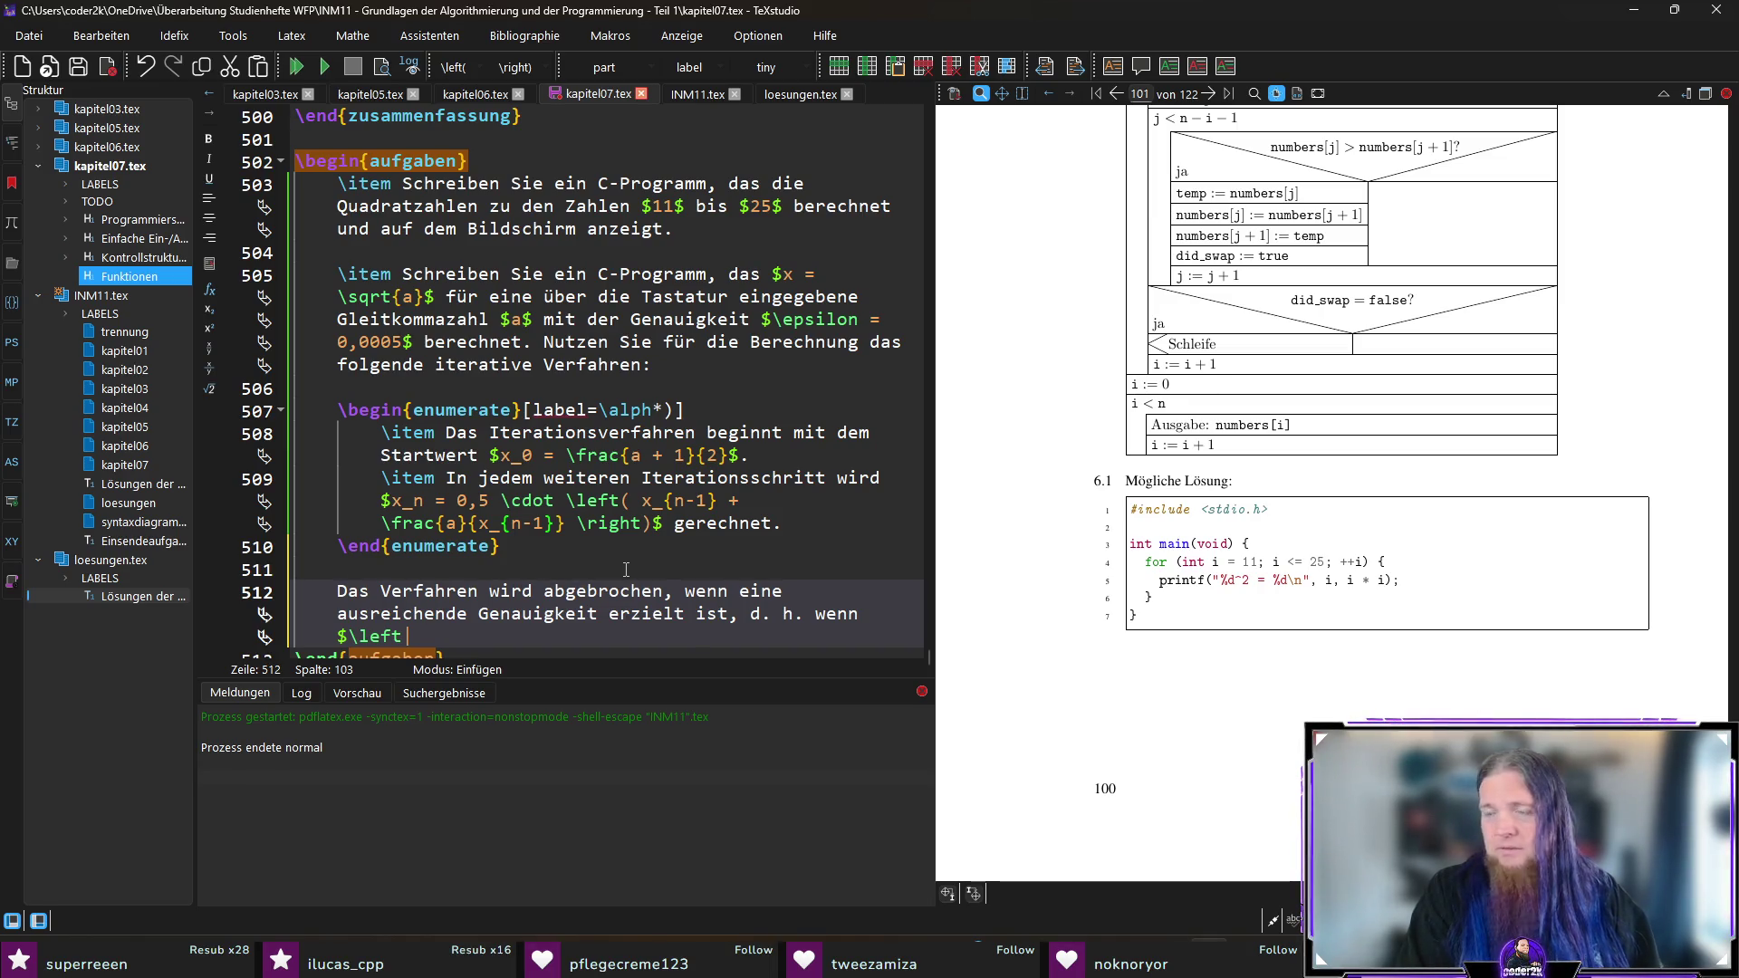
type(" (x \\cdot x")
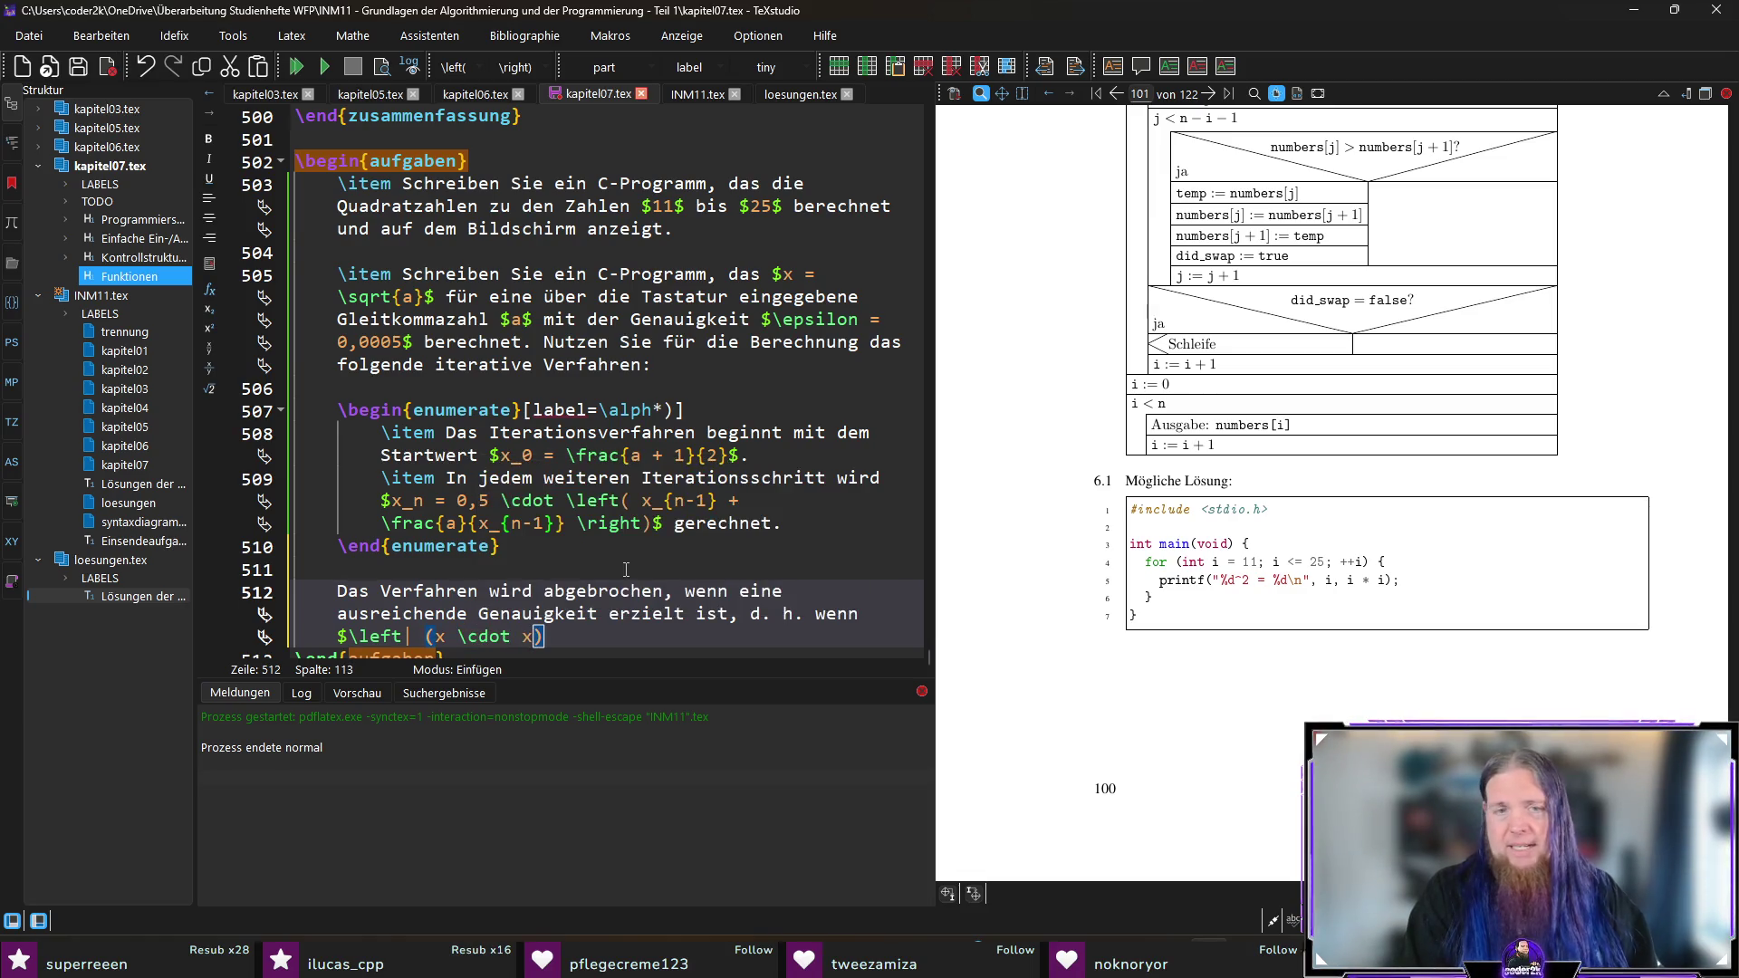
type(")")
key("Left")
key("Left")
key("Left")
key("BackSpace")
type("\\left(")
key("End")
key("Left")
type("ight")
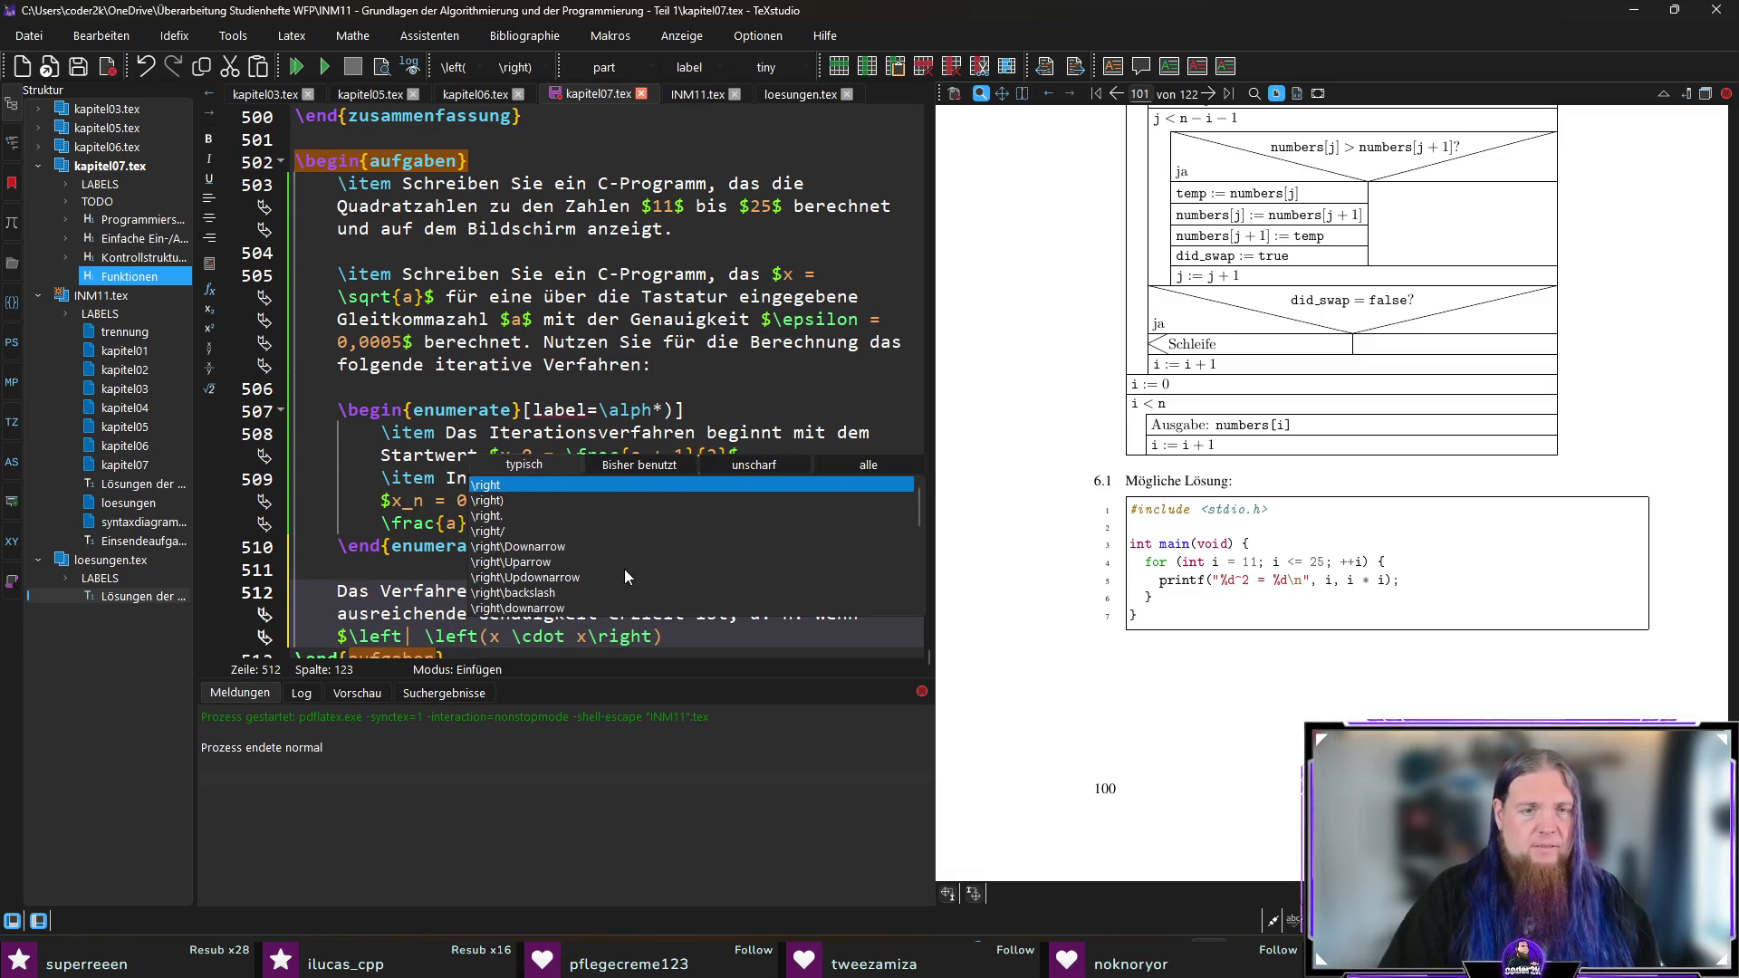
key("Escape")
Step: Complete the condition as '- a \right| < \epsilon$ ist.' to finish the sentence
key("Left")
key("Left")
key("Left")
key("End")
type("|")
type(" a")
type("\right|")
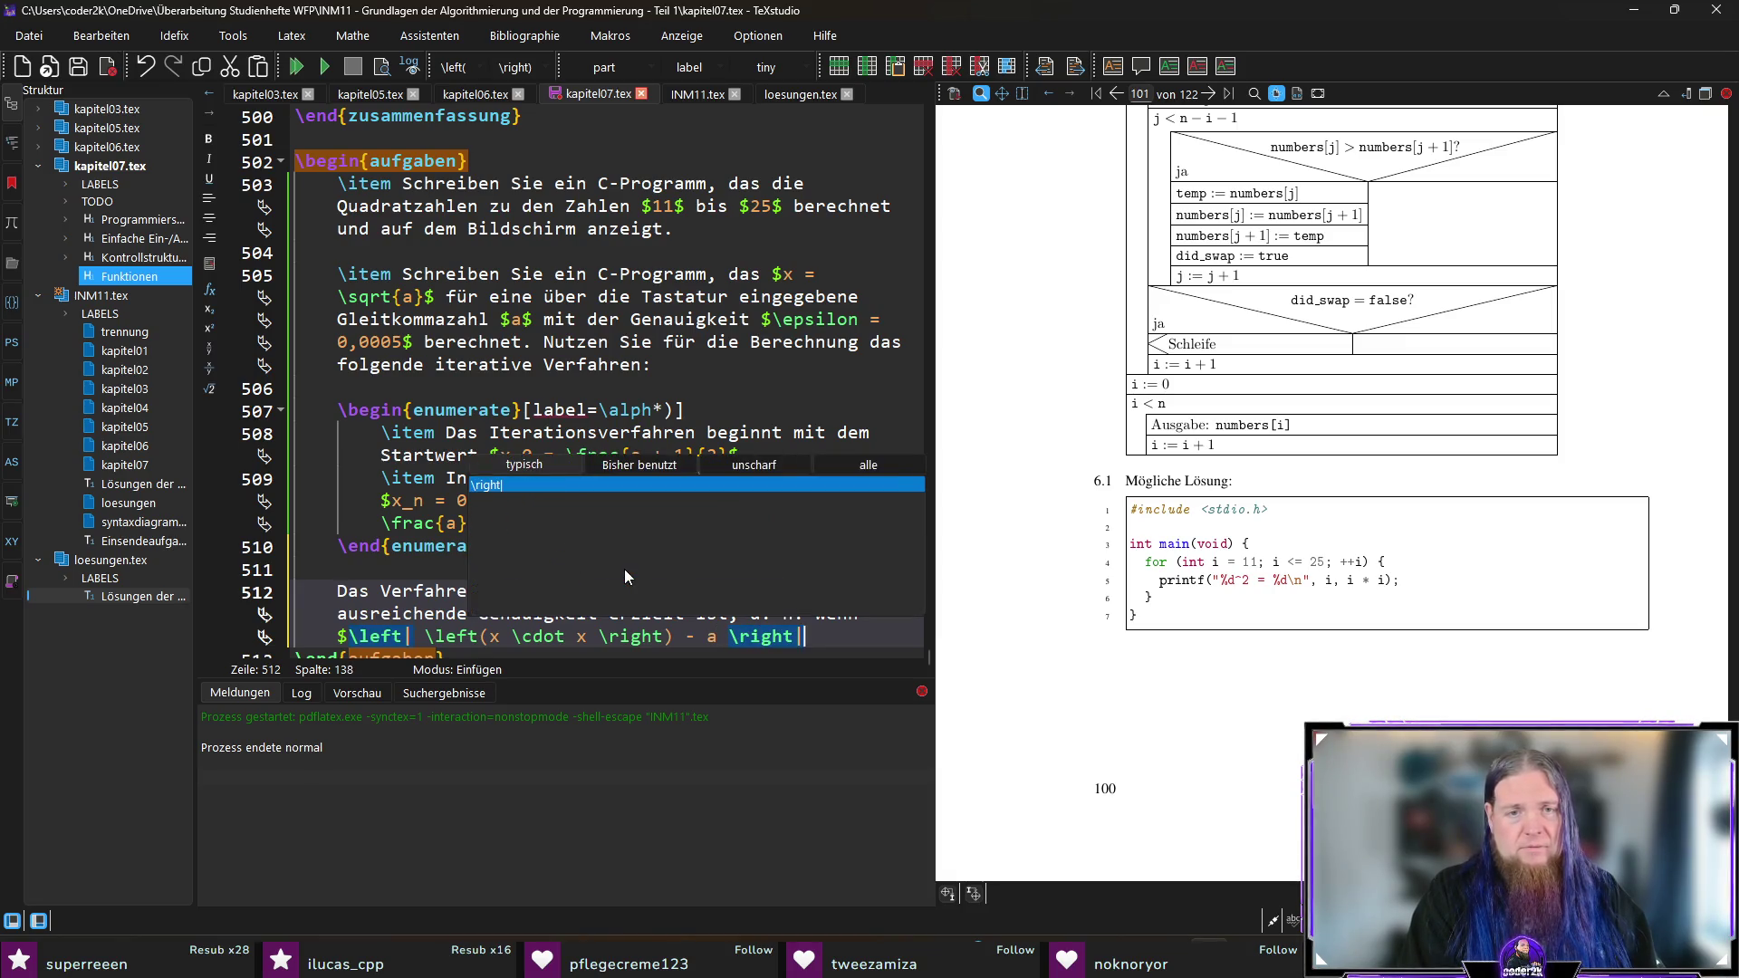
type(" \\abs")
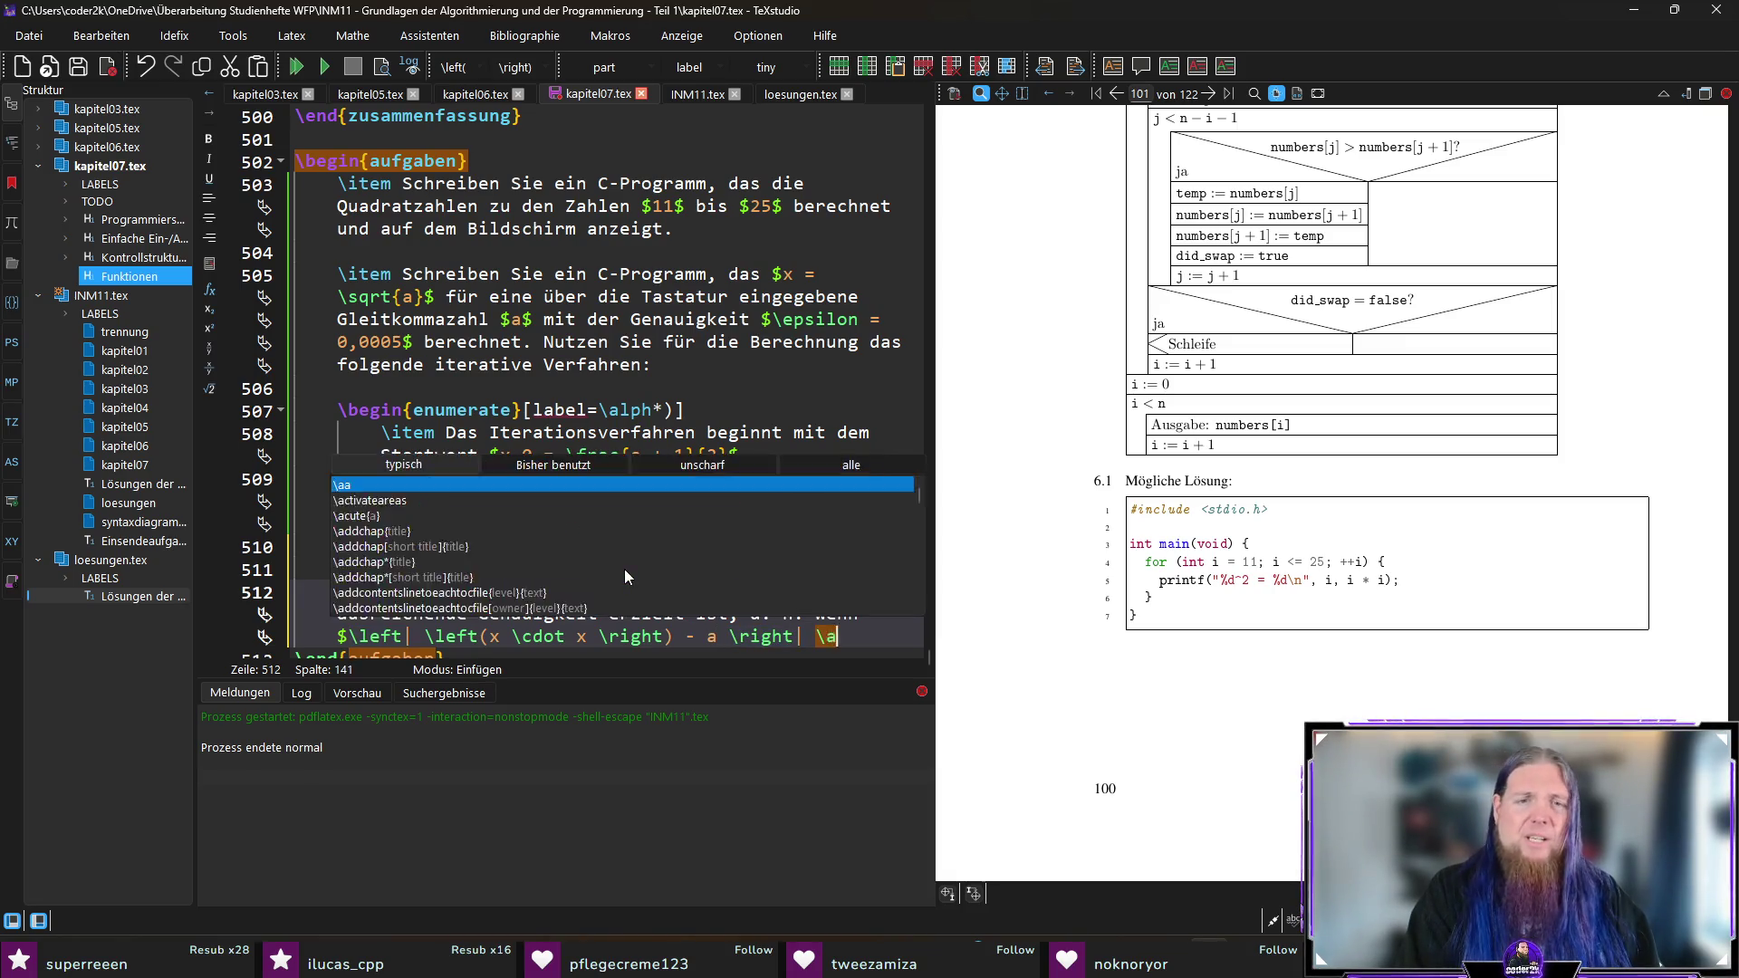
key("BackSpace")
key("BackSpace")
key("BackSpace")
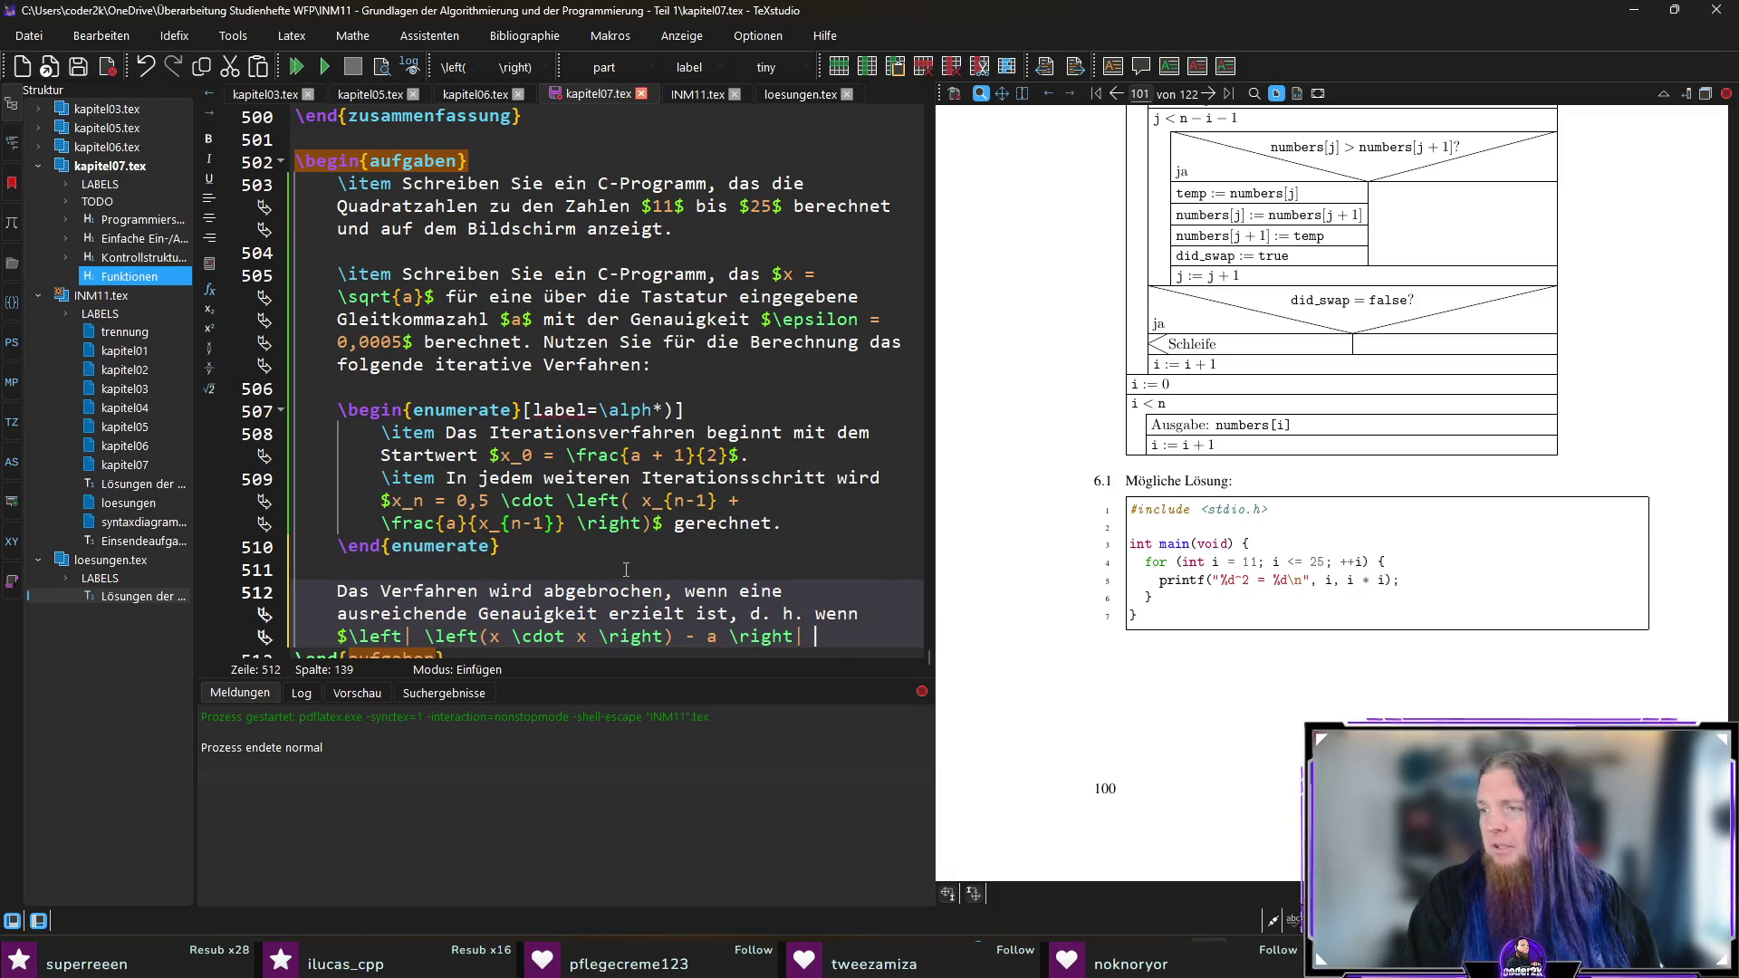
type("<")
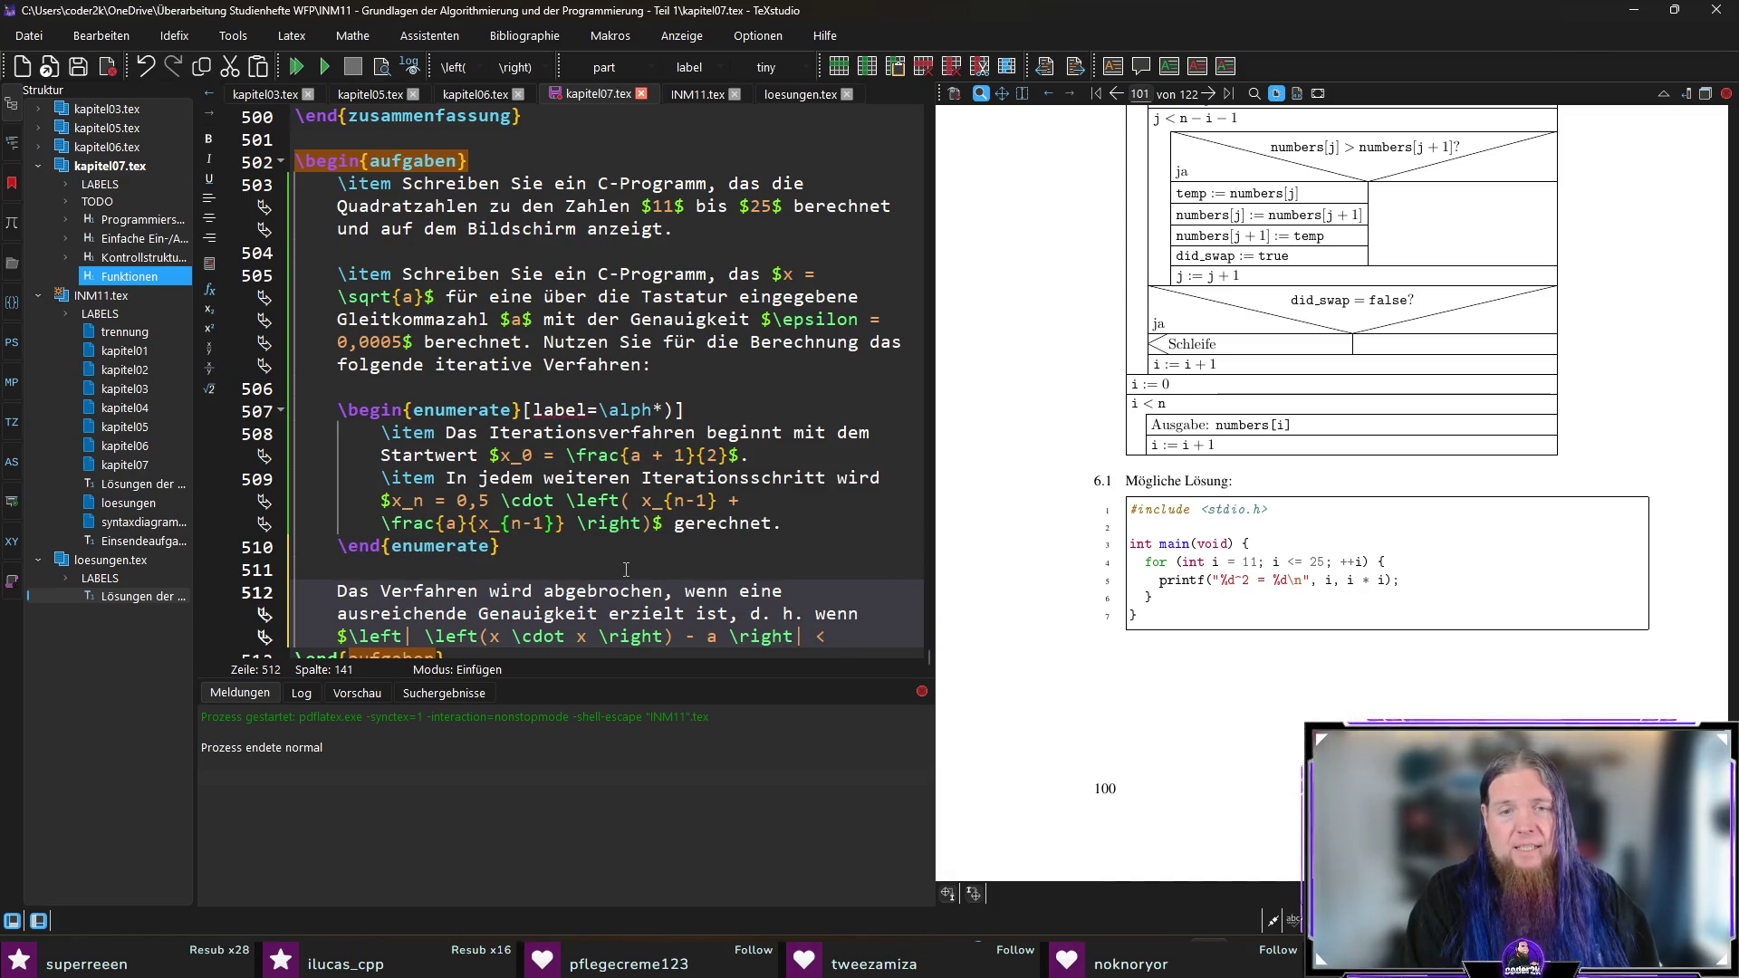
type(" \\eps")
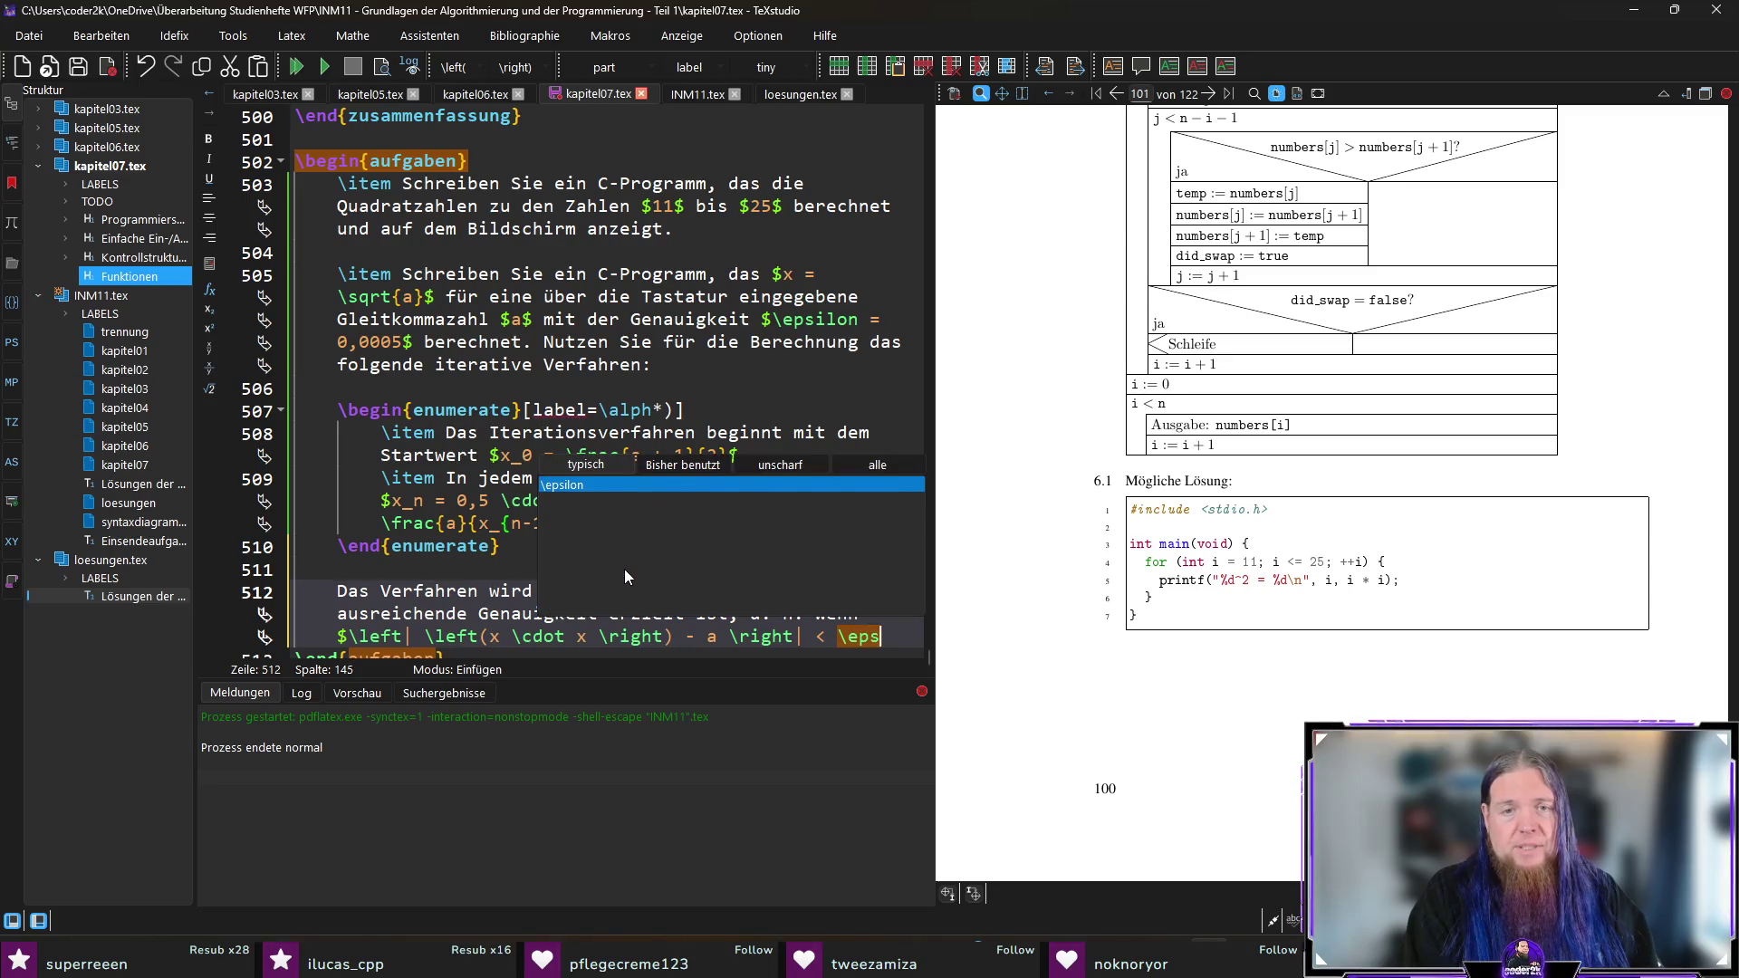
type("ilon$")
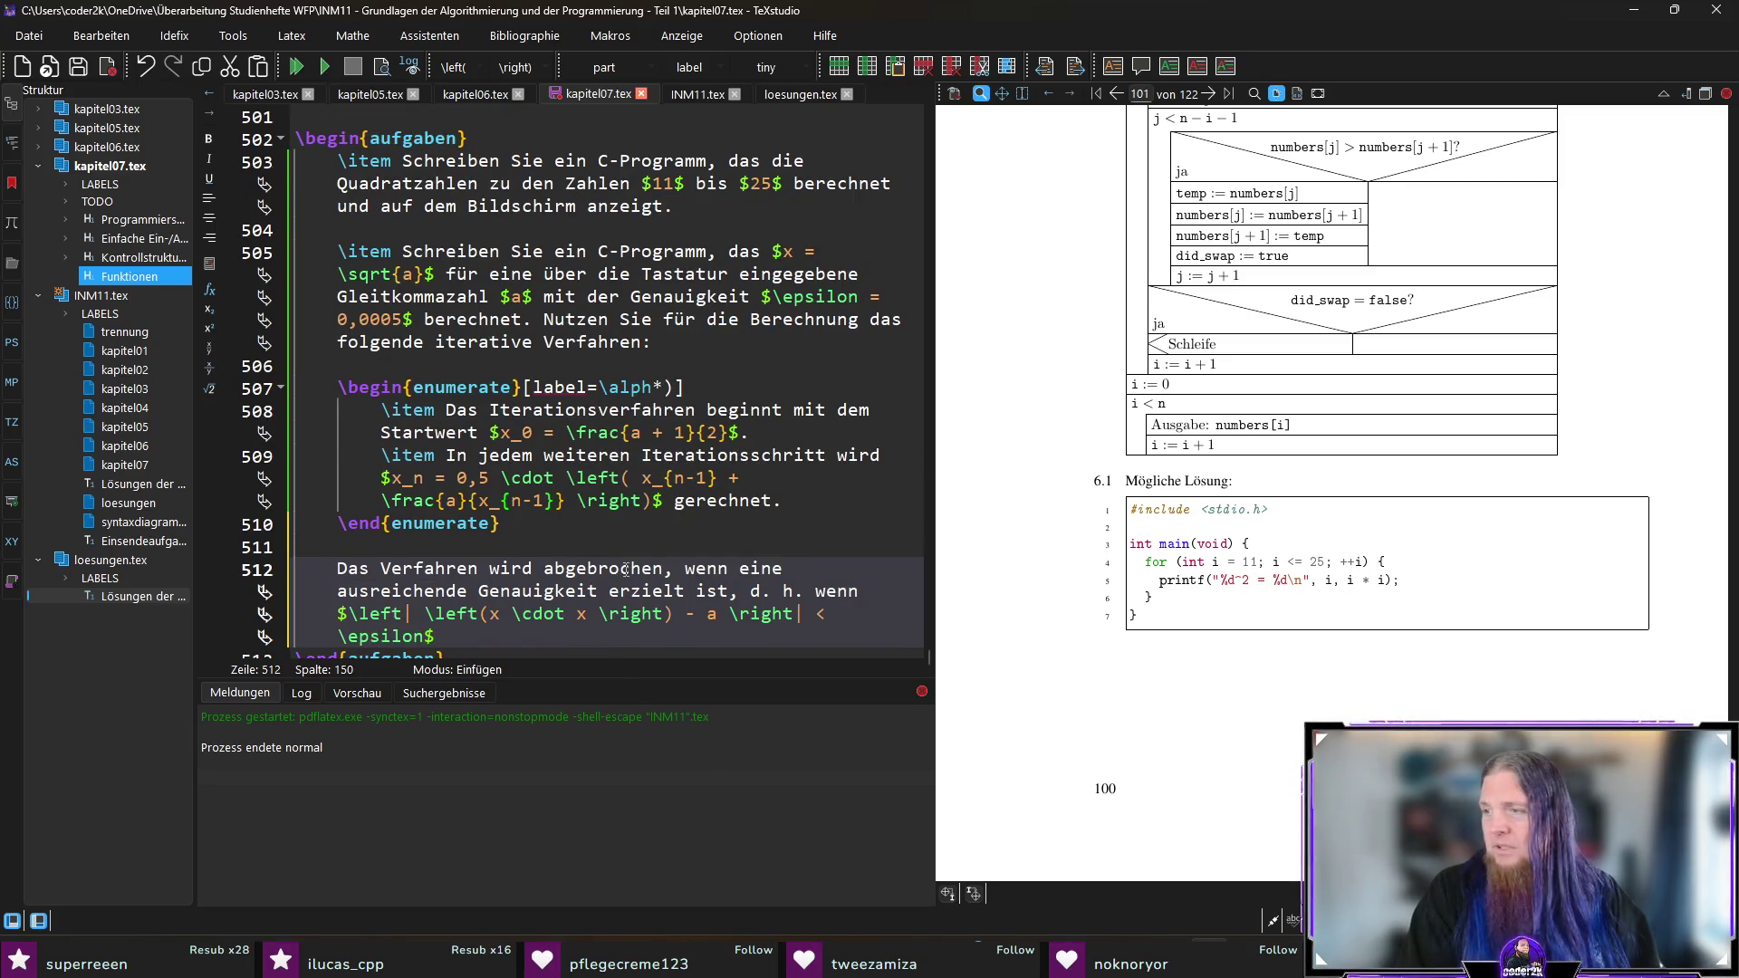
type(" ist.")
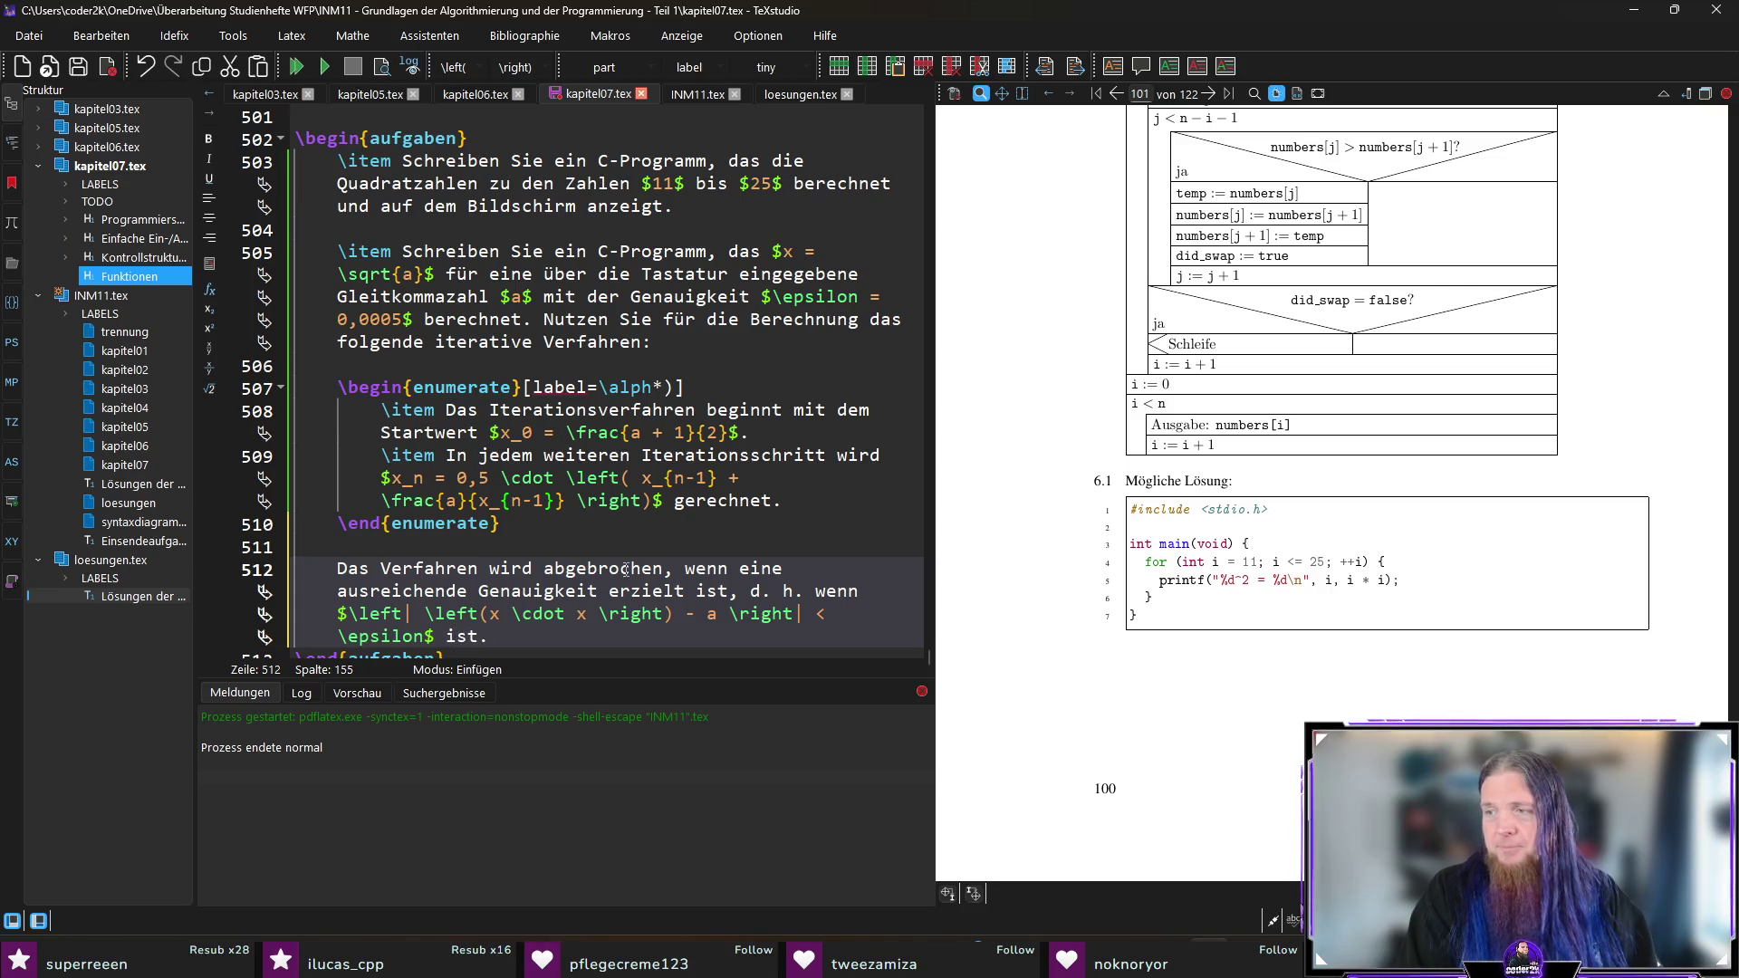
key("Return")
key("Return")
Step: Type the hint that \texttt{math.h} from the C-Standardbibliothek provides the function \mintinline{./c23_c_lexer.py}|abs
type("Für die B")
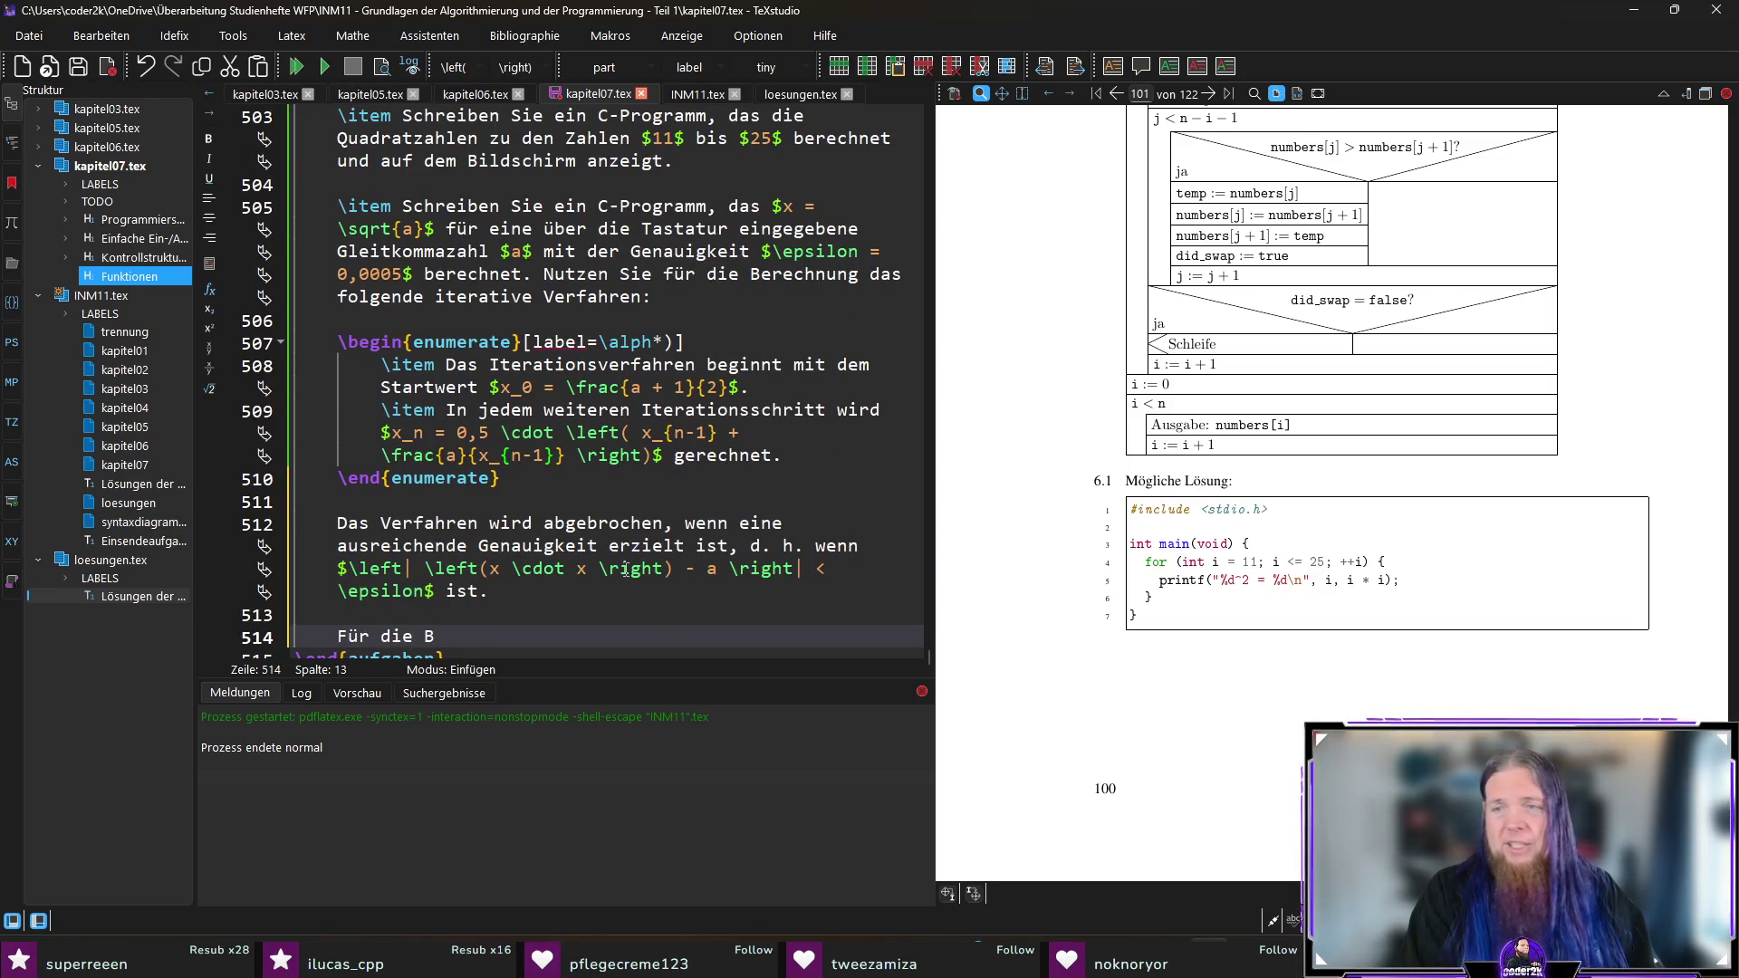
type("erechnung des Betr")
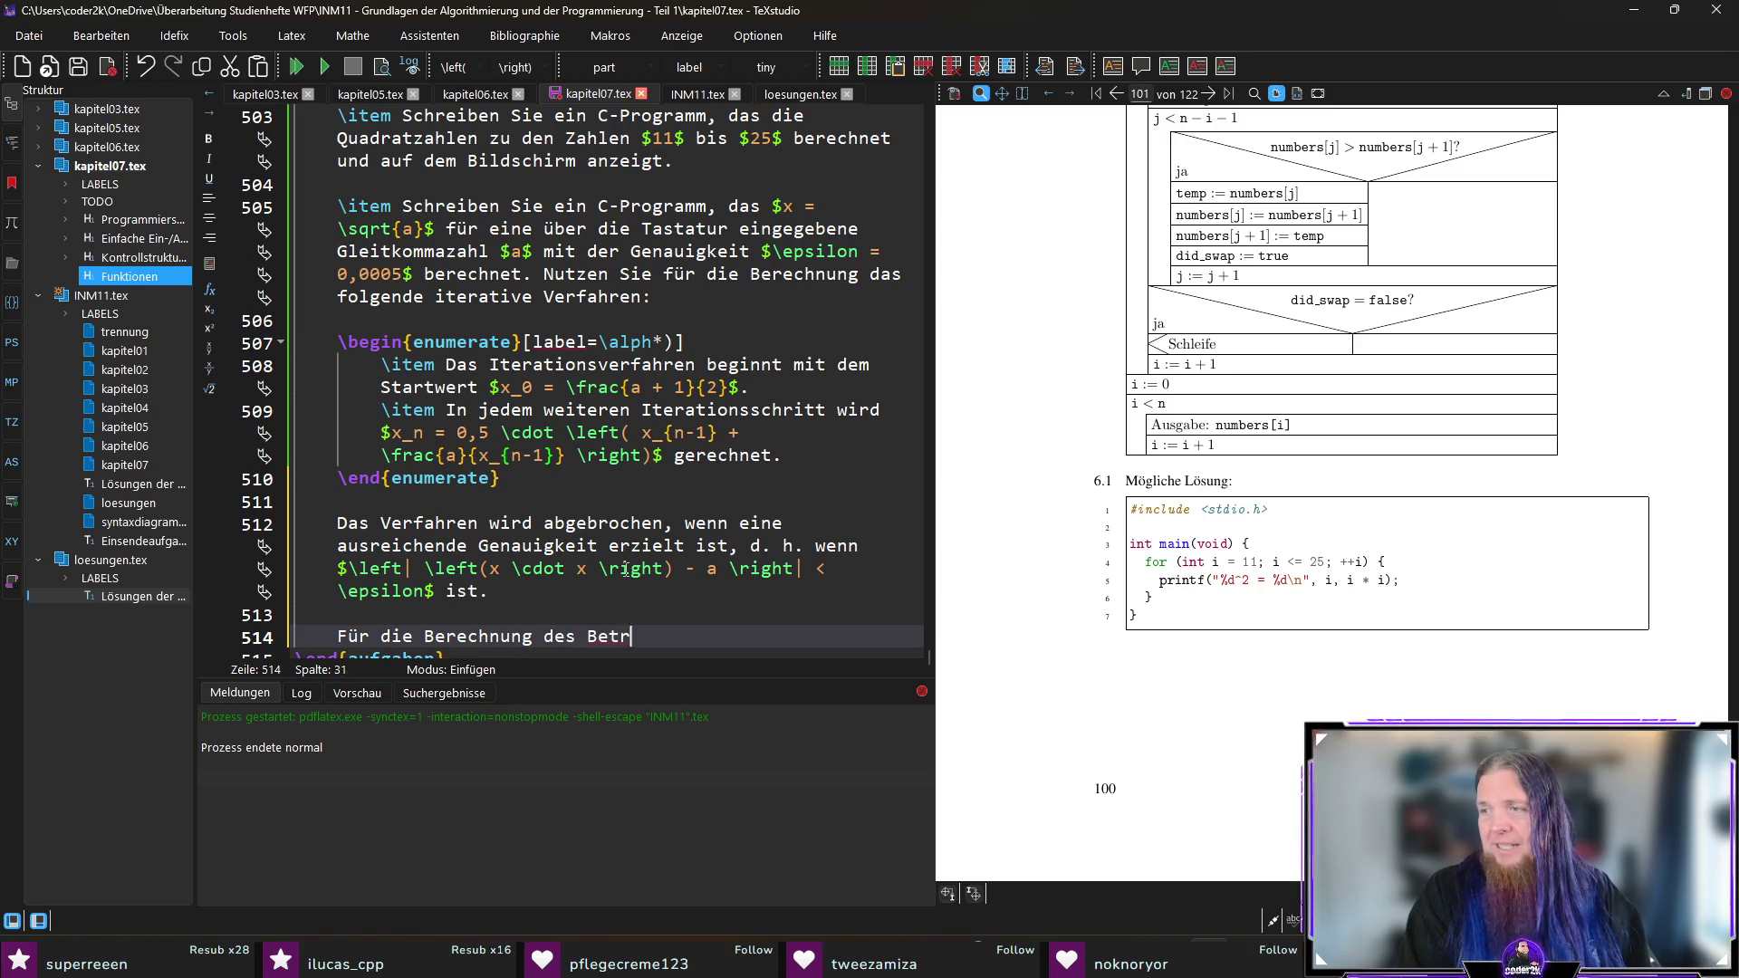
type("ags einer ")
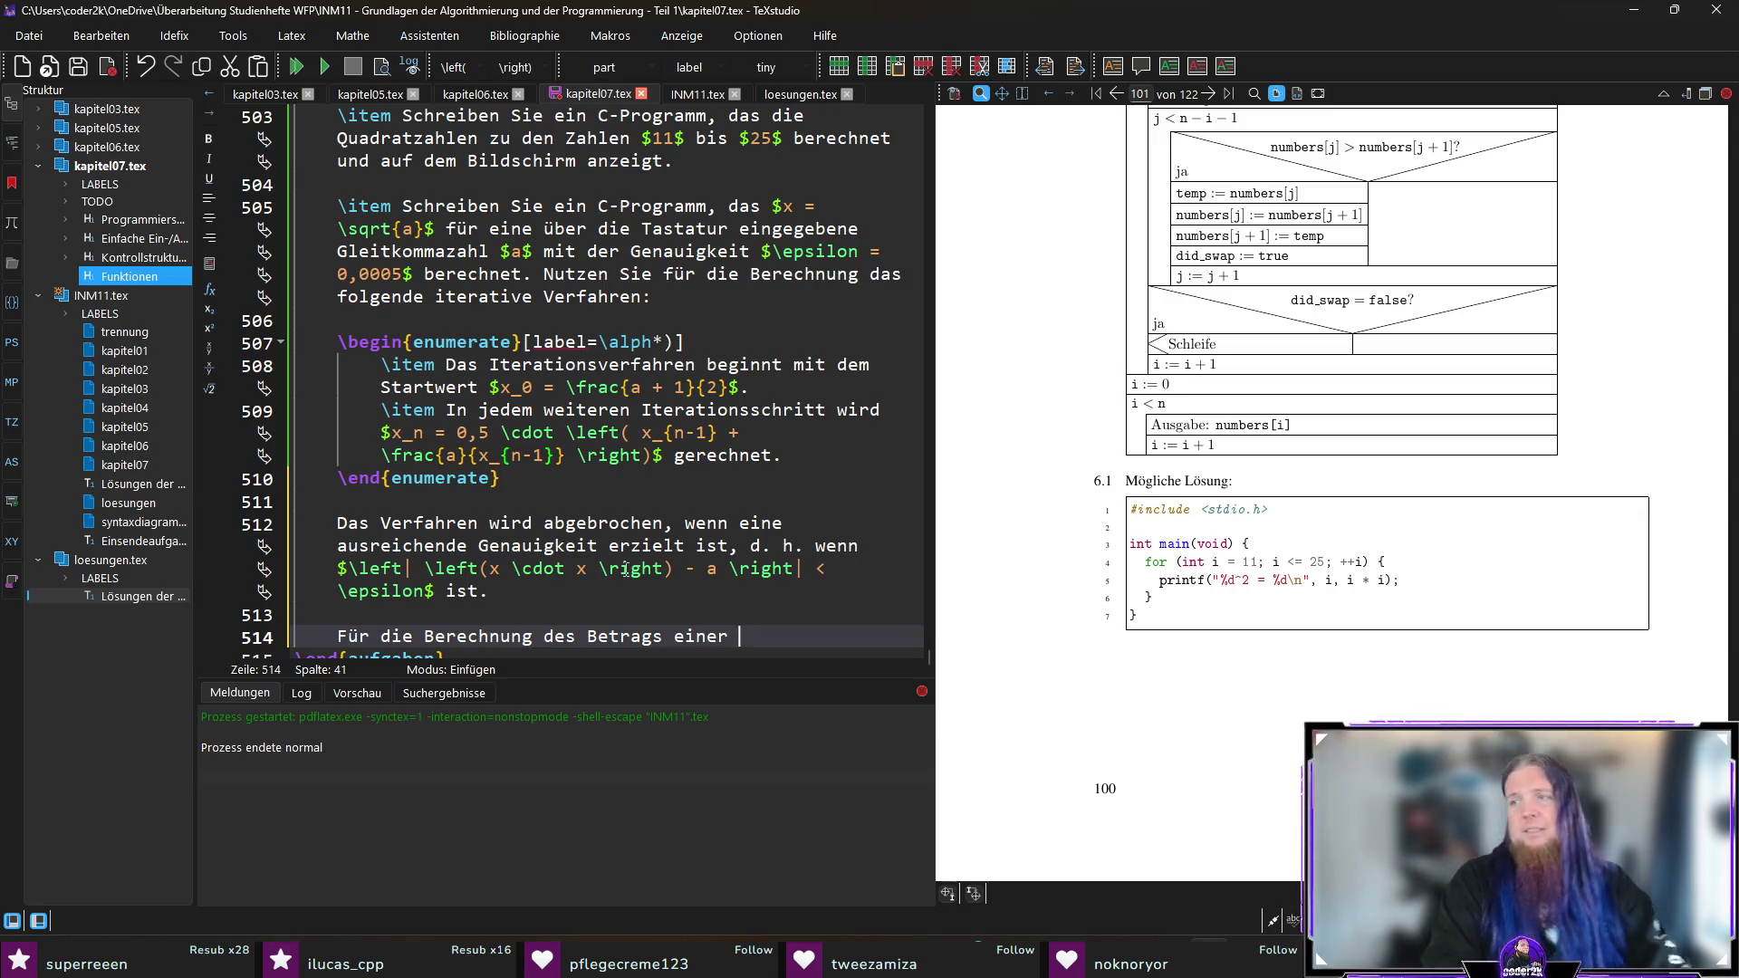
type("Gleitkommazahl")
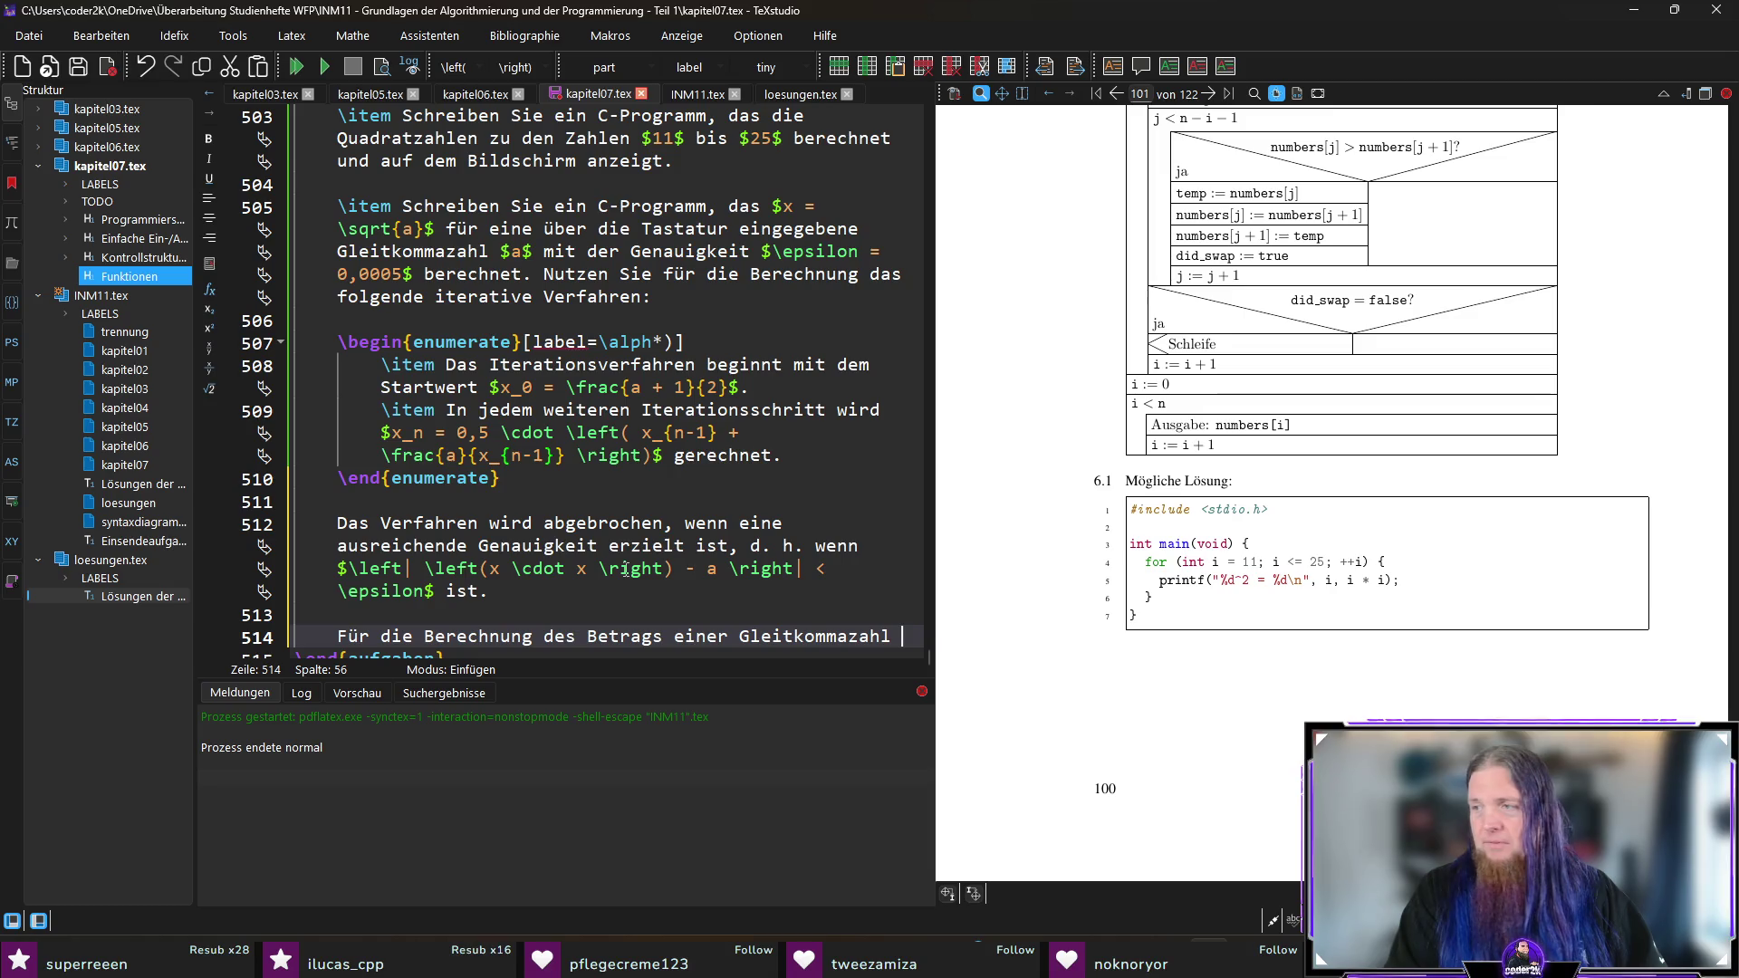
type("steht durch die ")
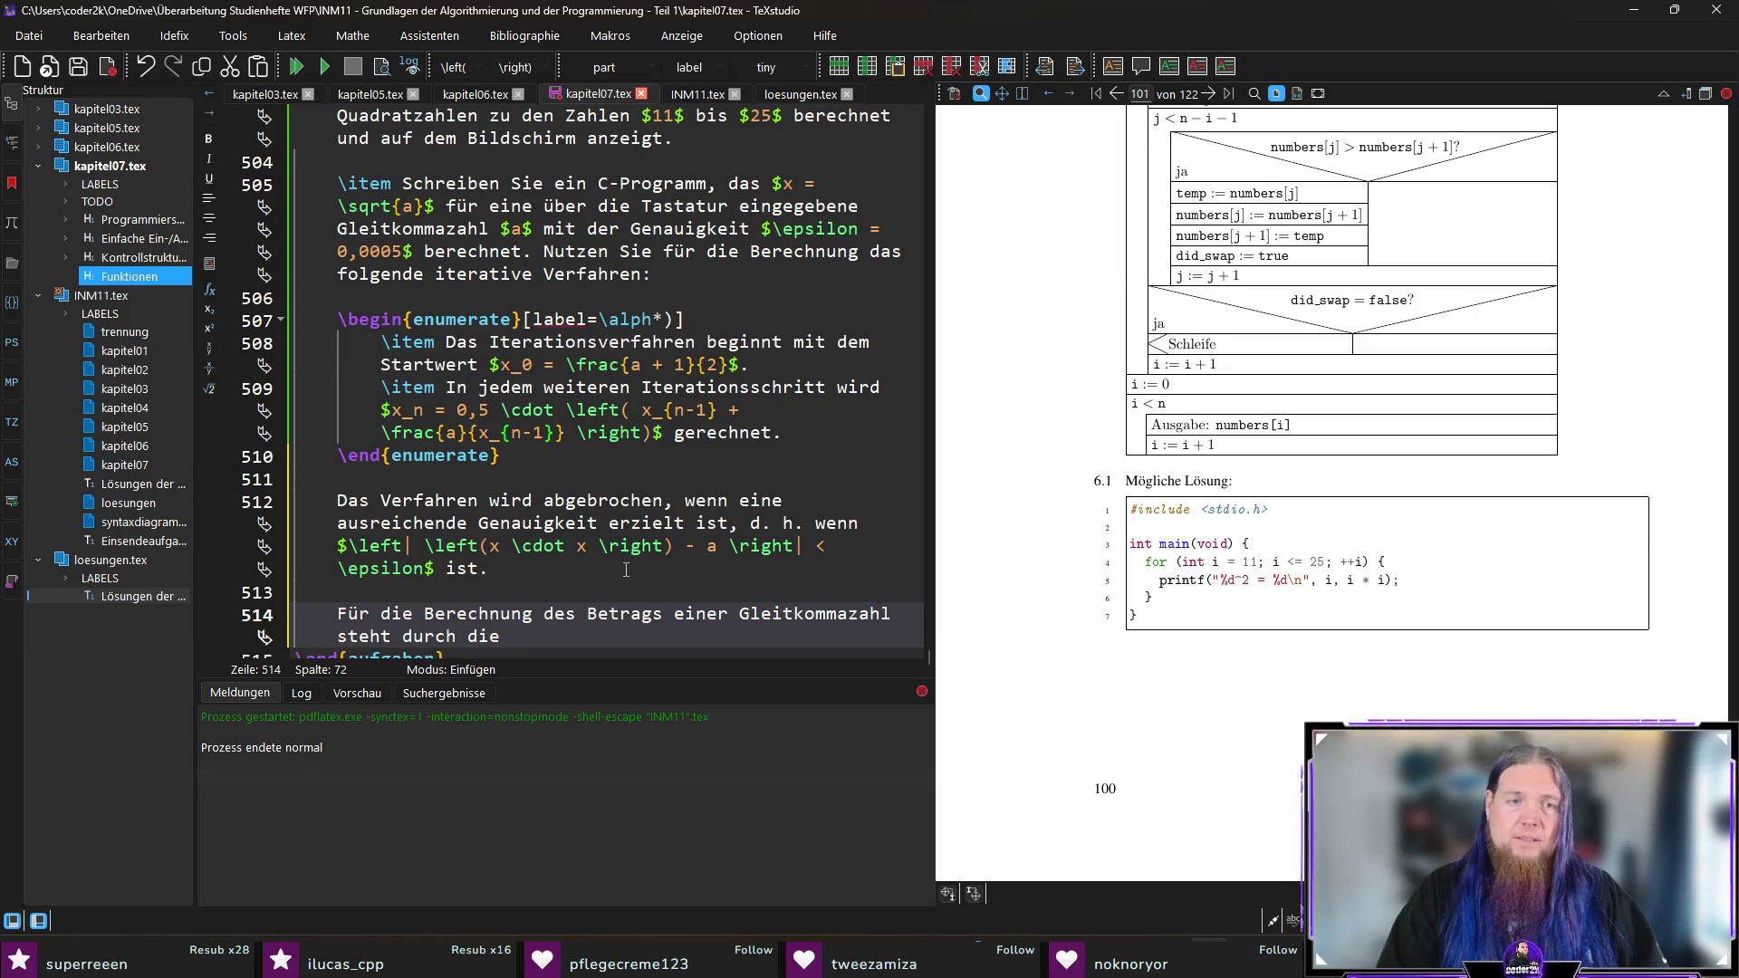
type("Datei ")
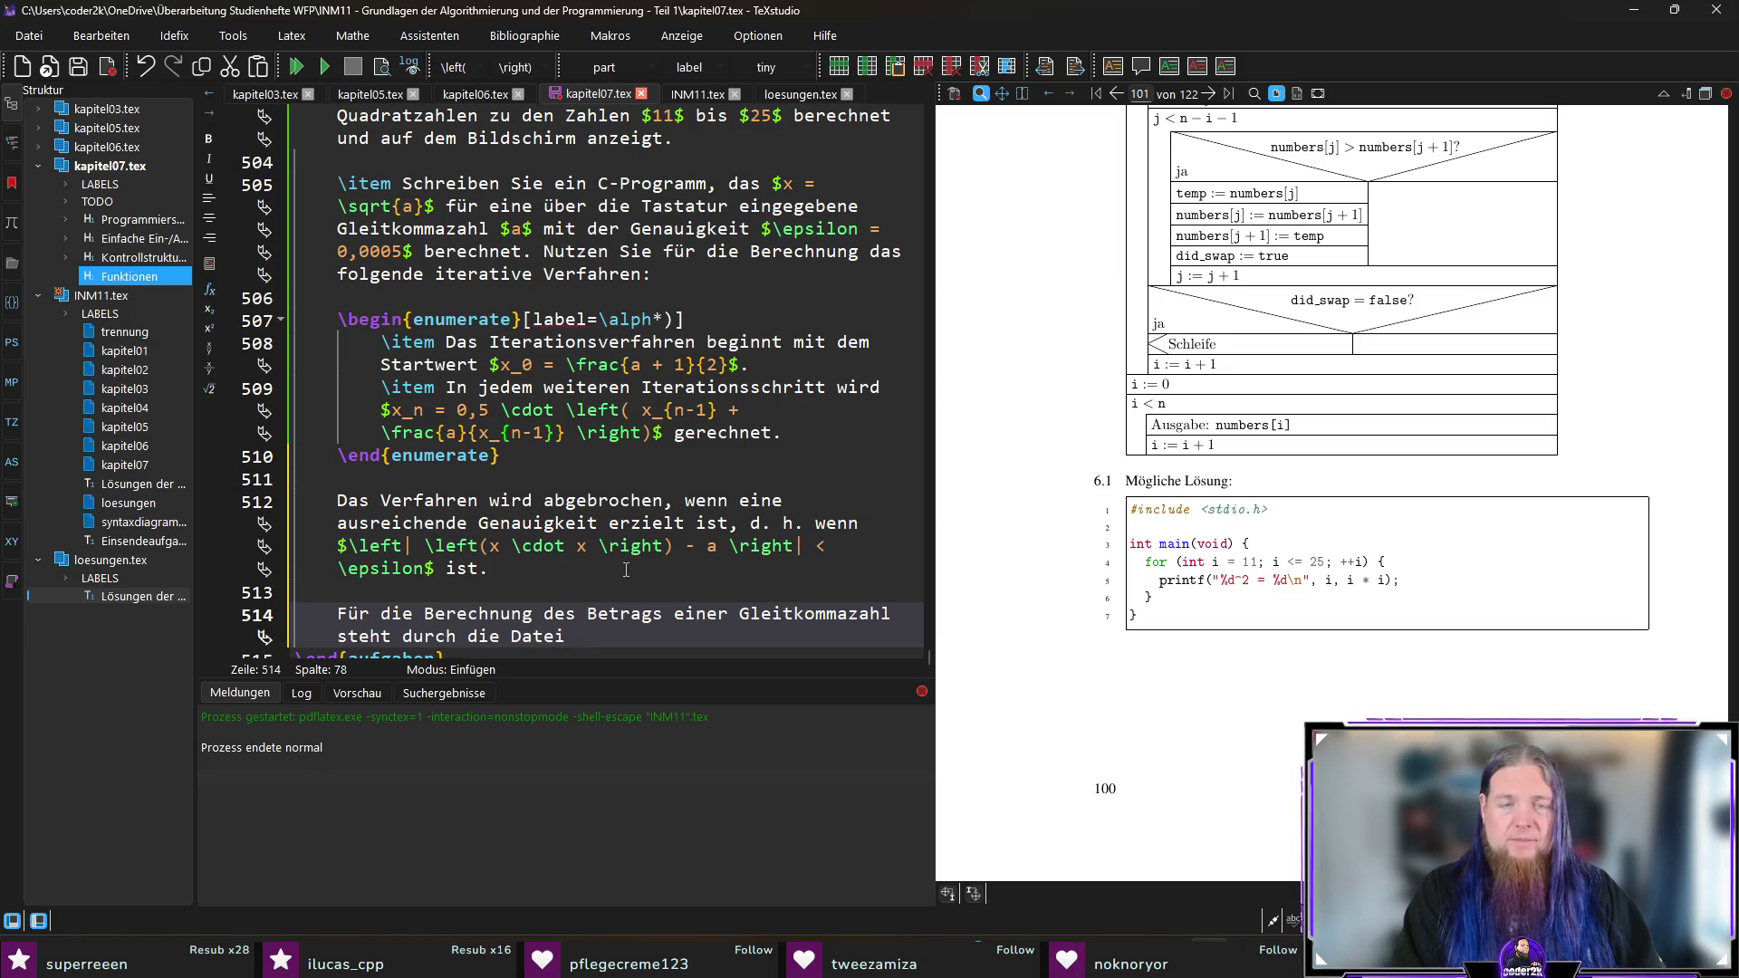
type("\texttt")
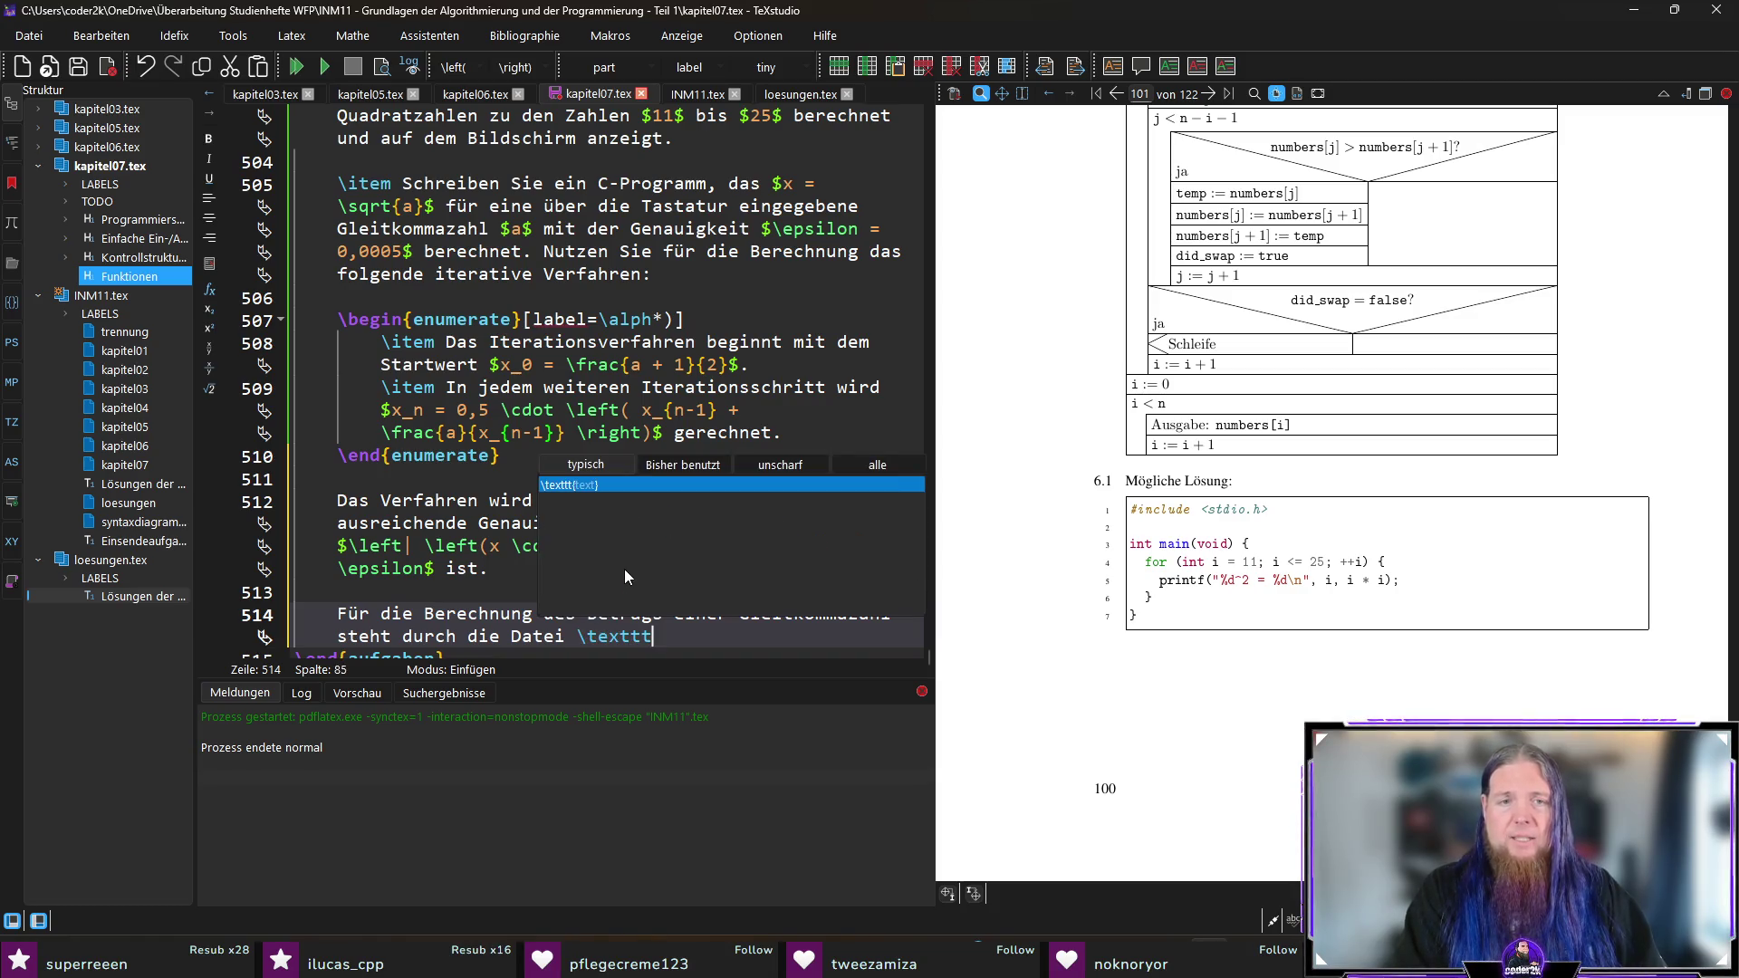
key("Return")
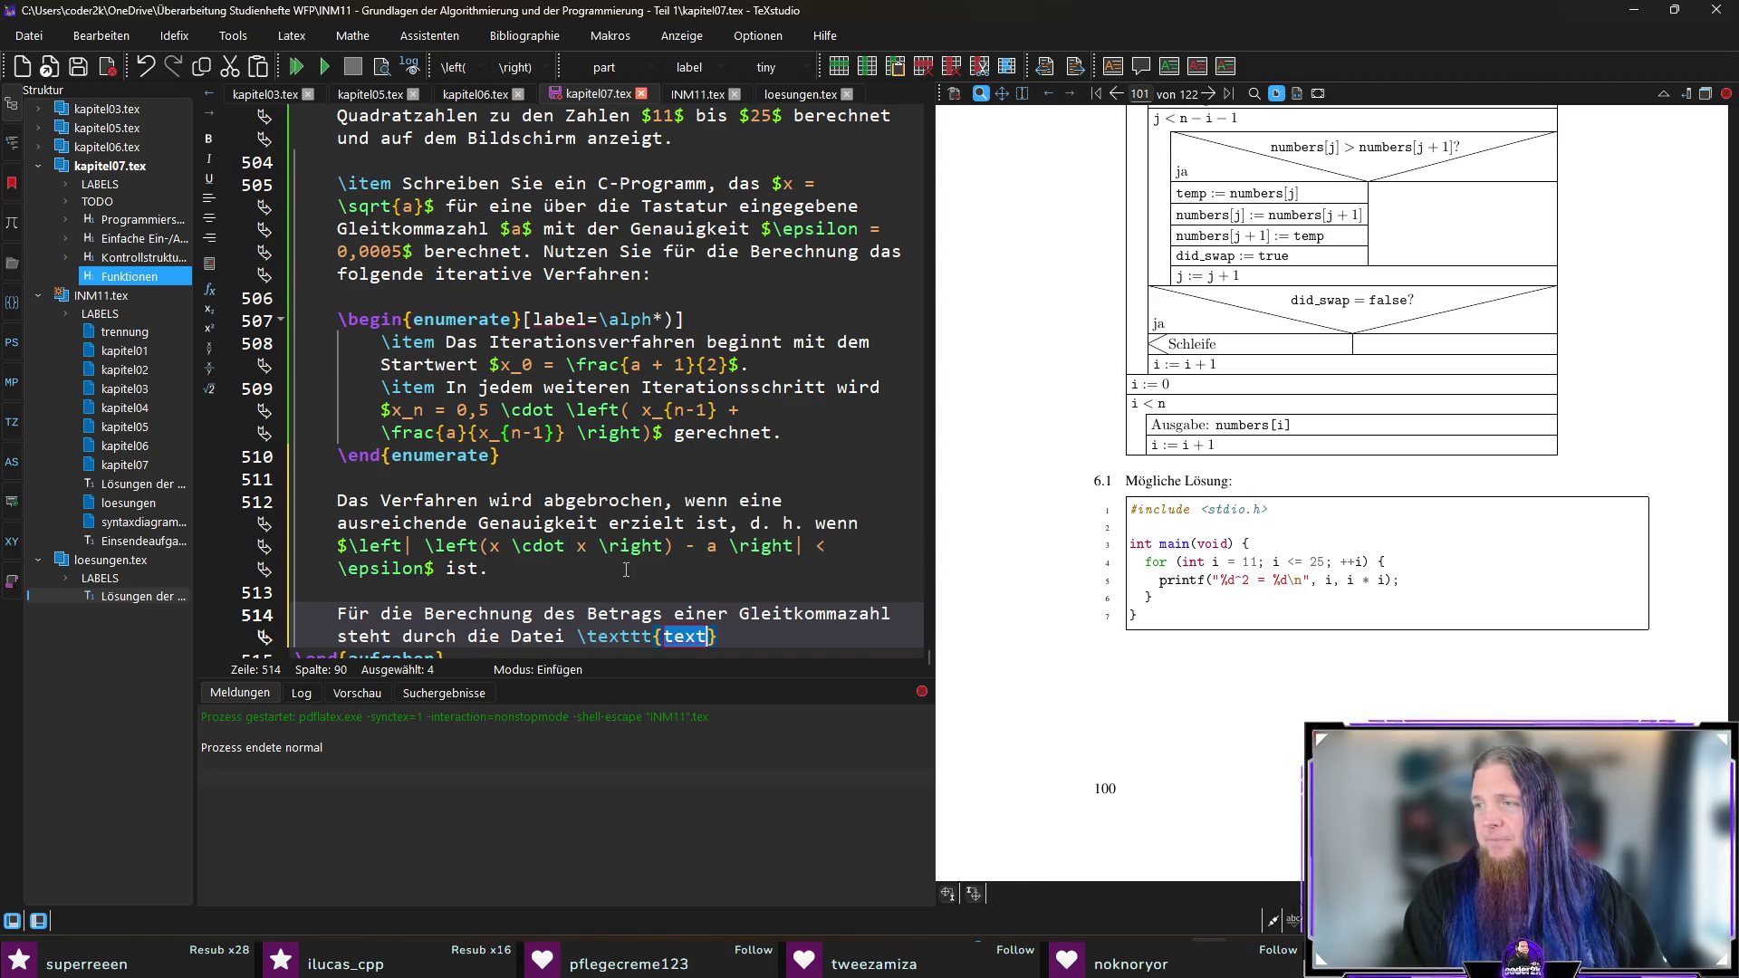
type("math.h} ")
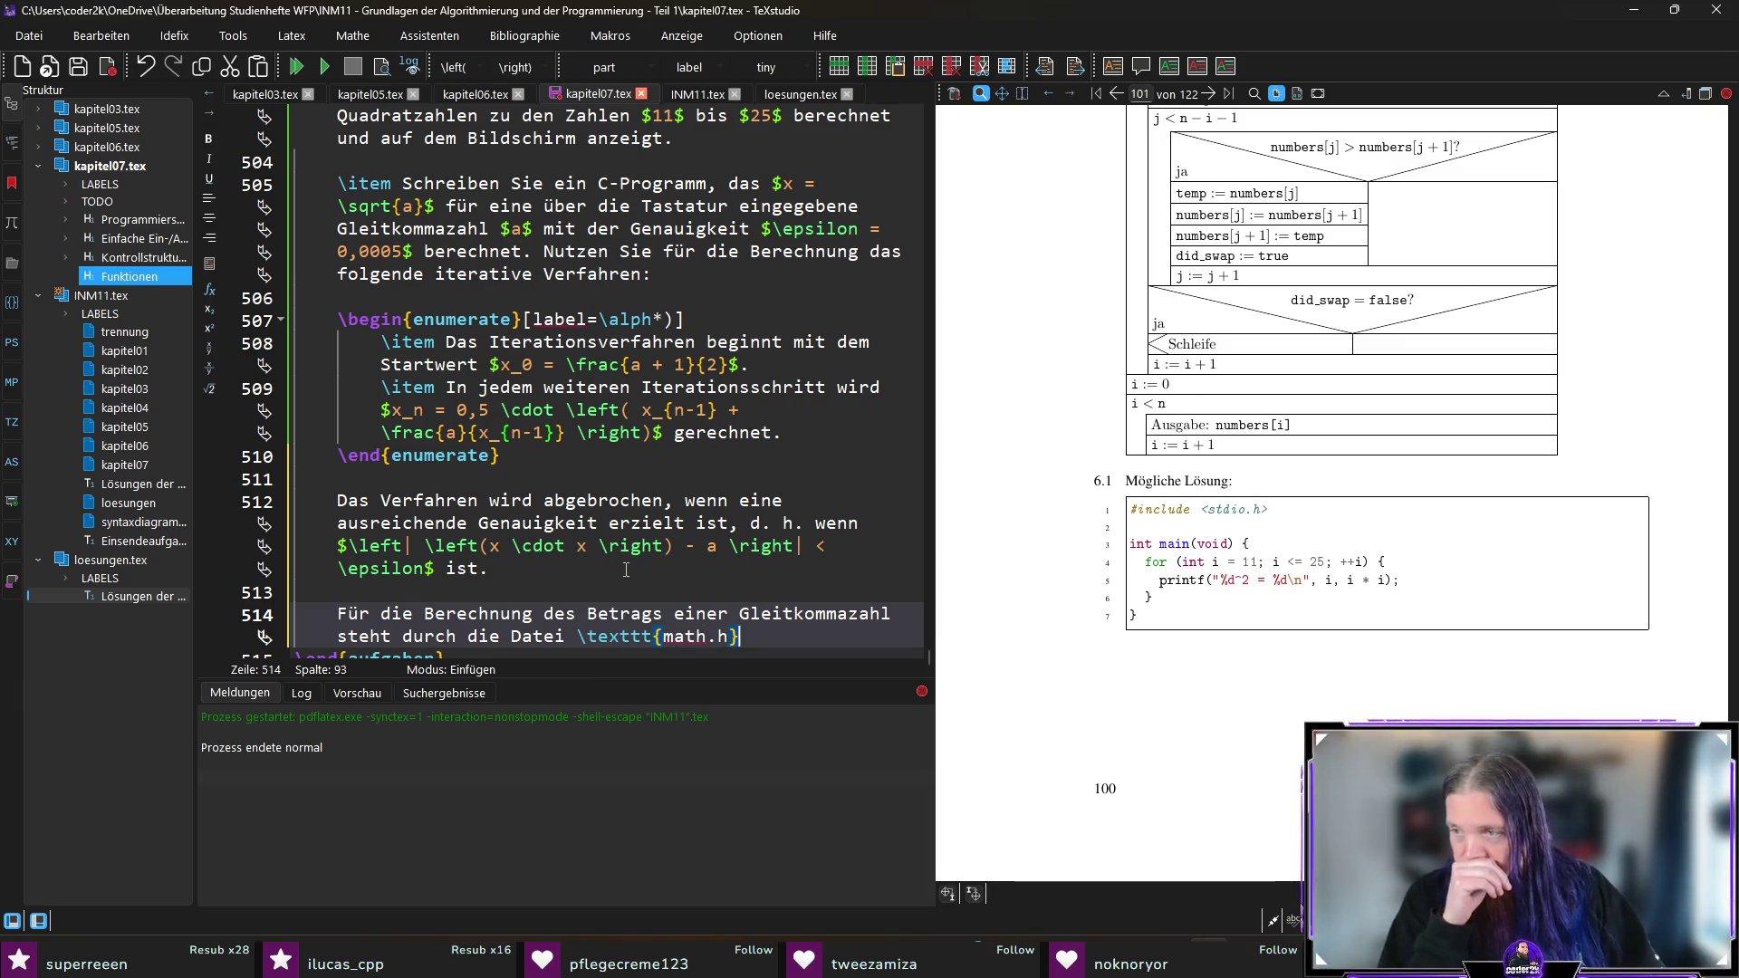
type("aus der C-Standardbiblo")
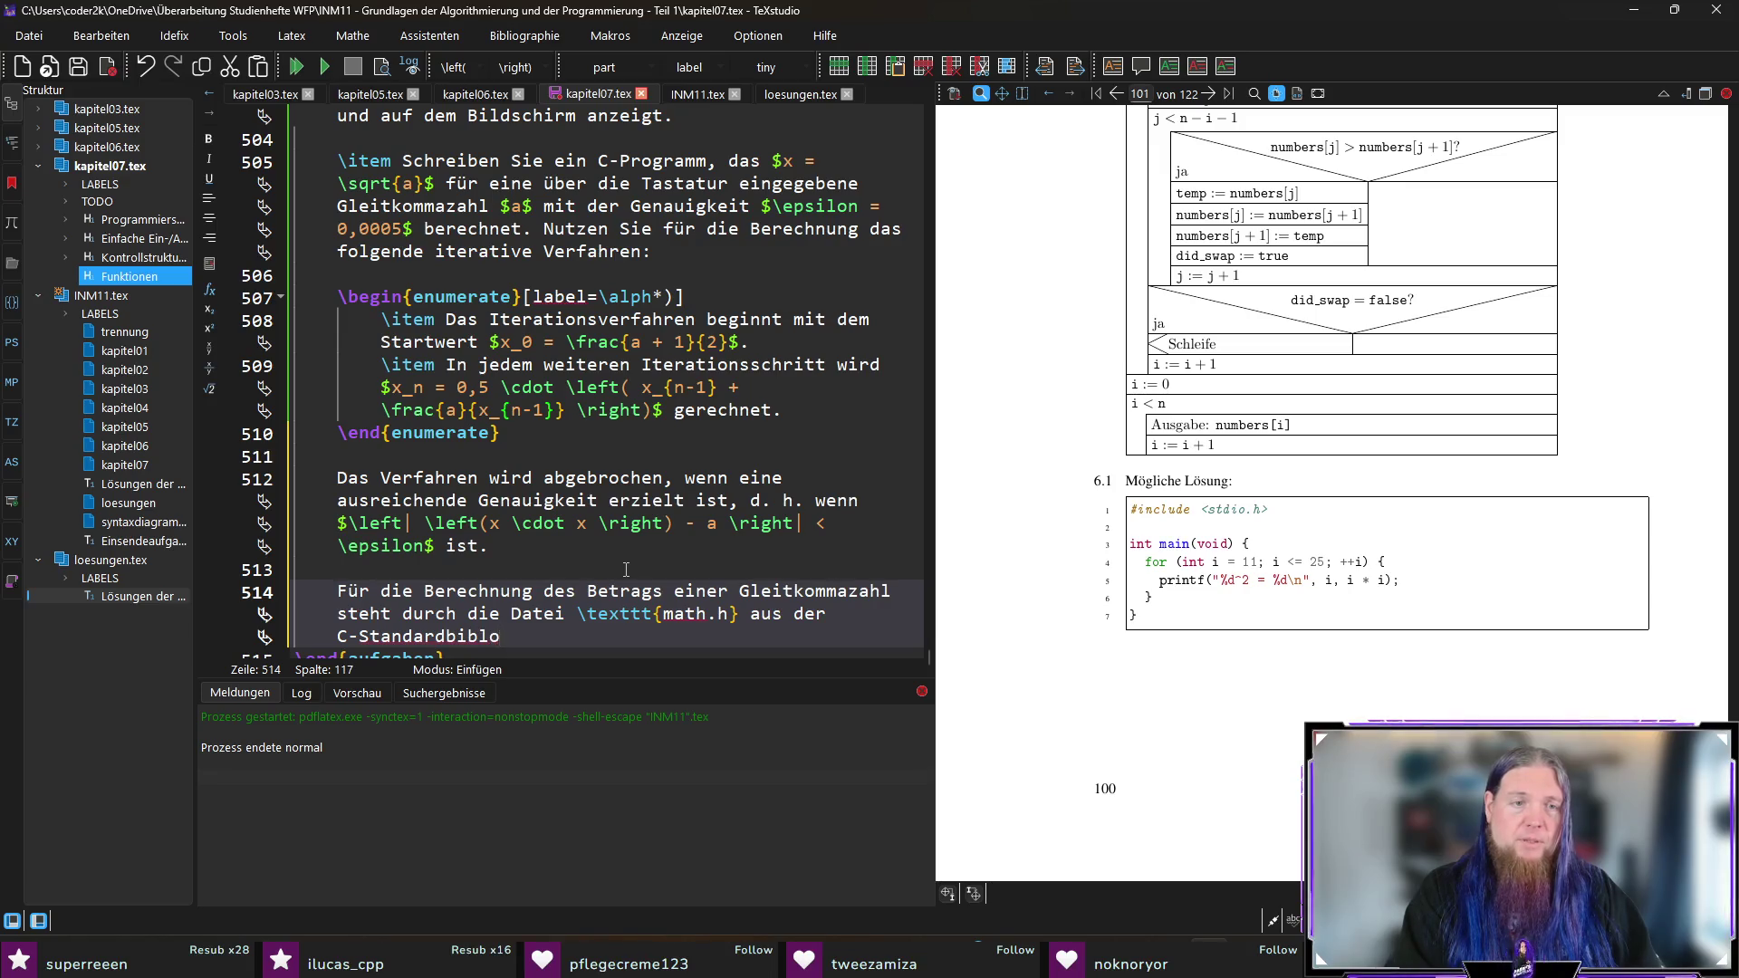
key("BackSpace")
type("iothek die Funktion ")
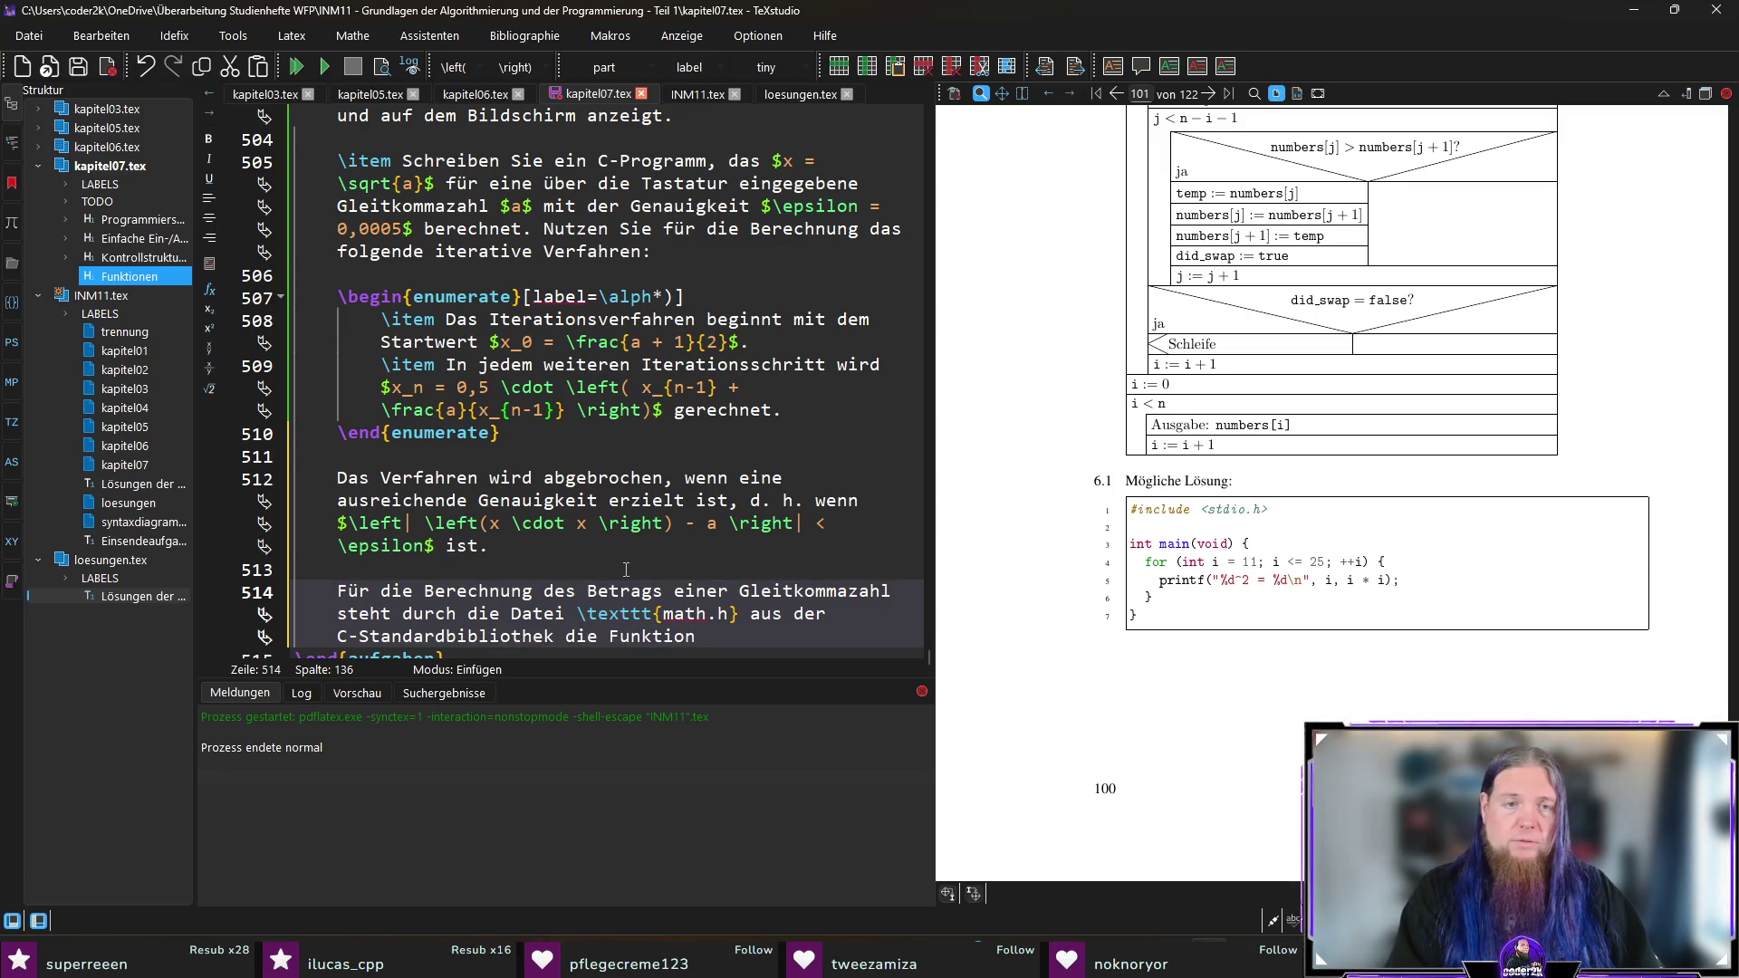
type("\\mintinline{./c23_c_lexer.py}|abs")
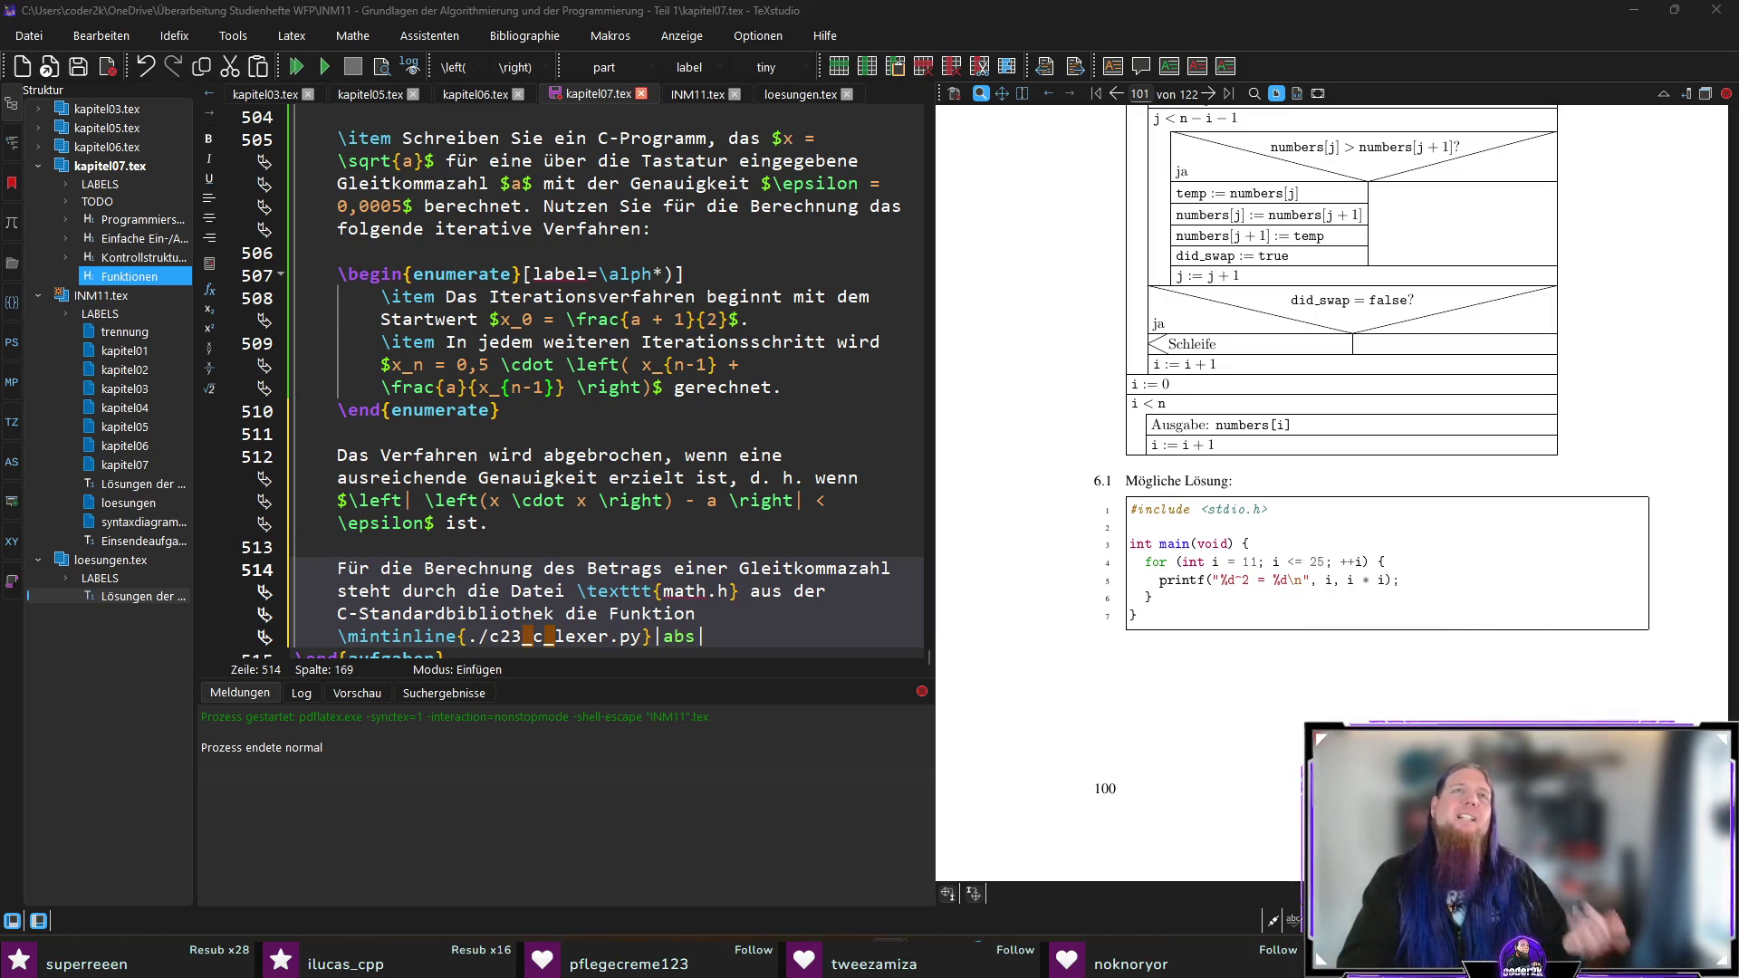
Step: Change the named function from abs to fabs(), briefly trying and reverting fabsf
scroll(562, 381, "down", 1)
left_click(664, 590)
type("f")
key("Right")
key("Right")
key("Right")
type("()")
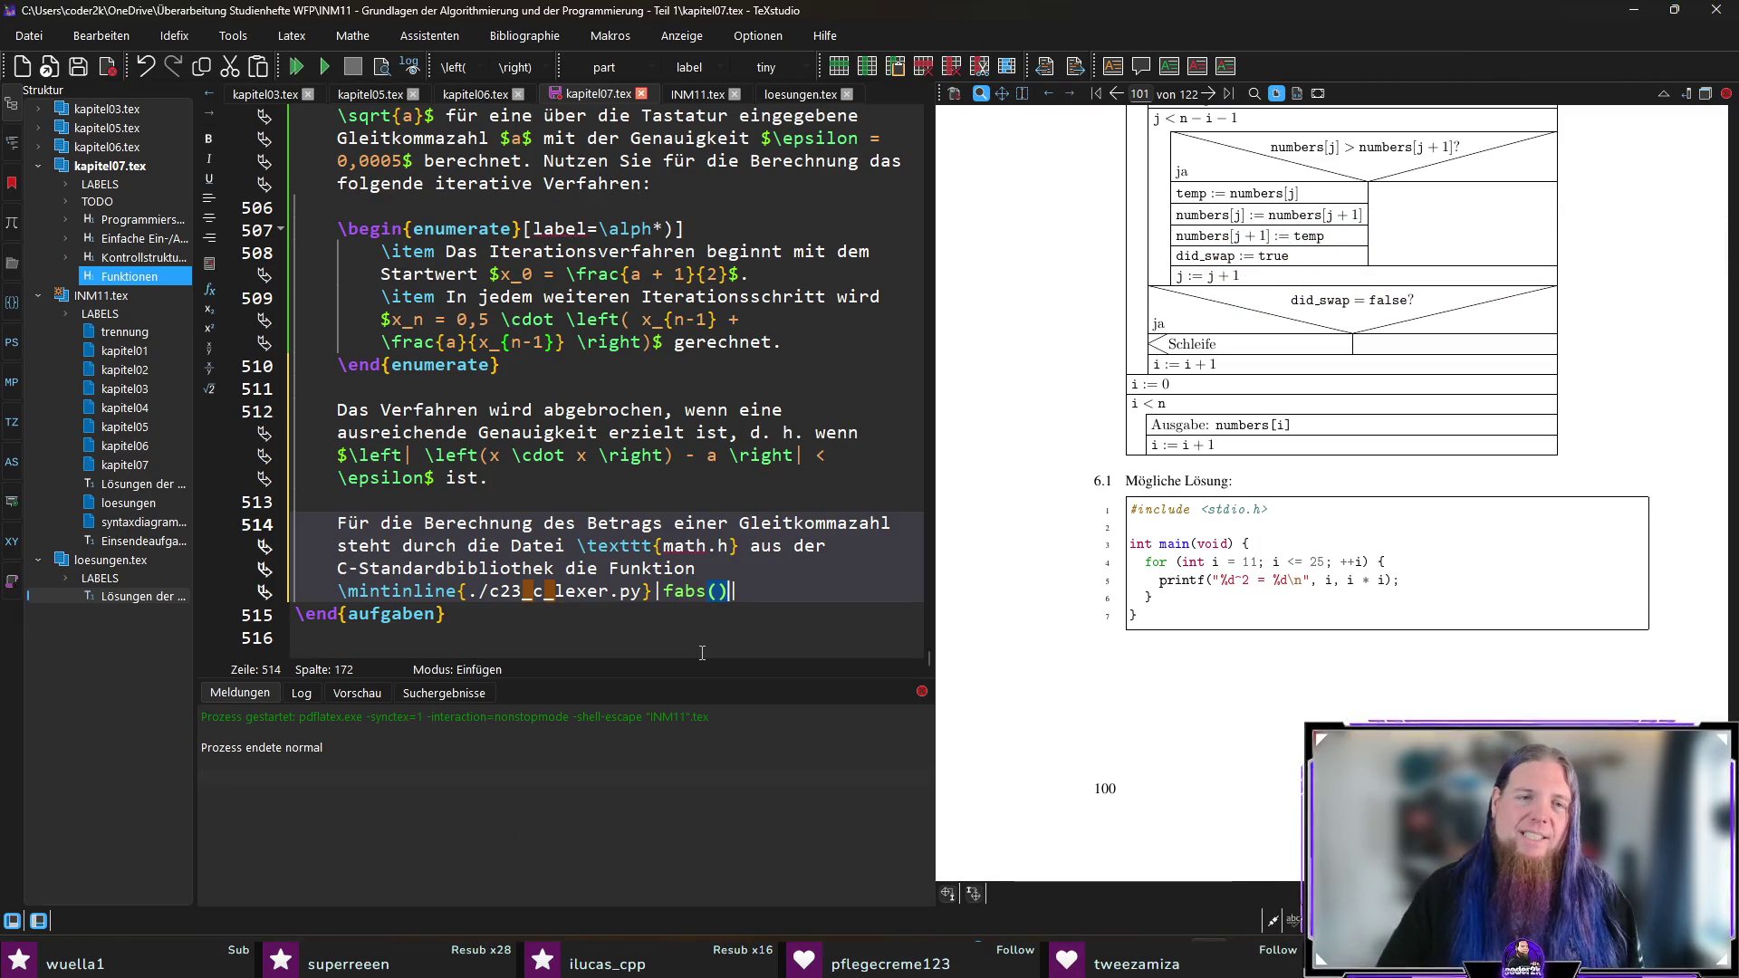
left_click_drag(674, 591, 664, 591)
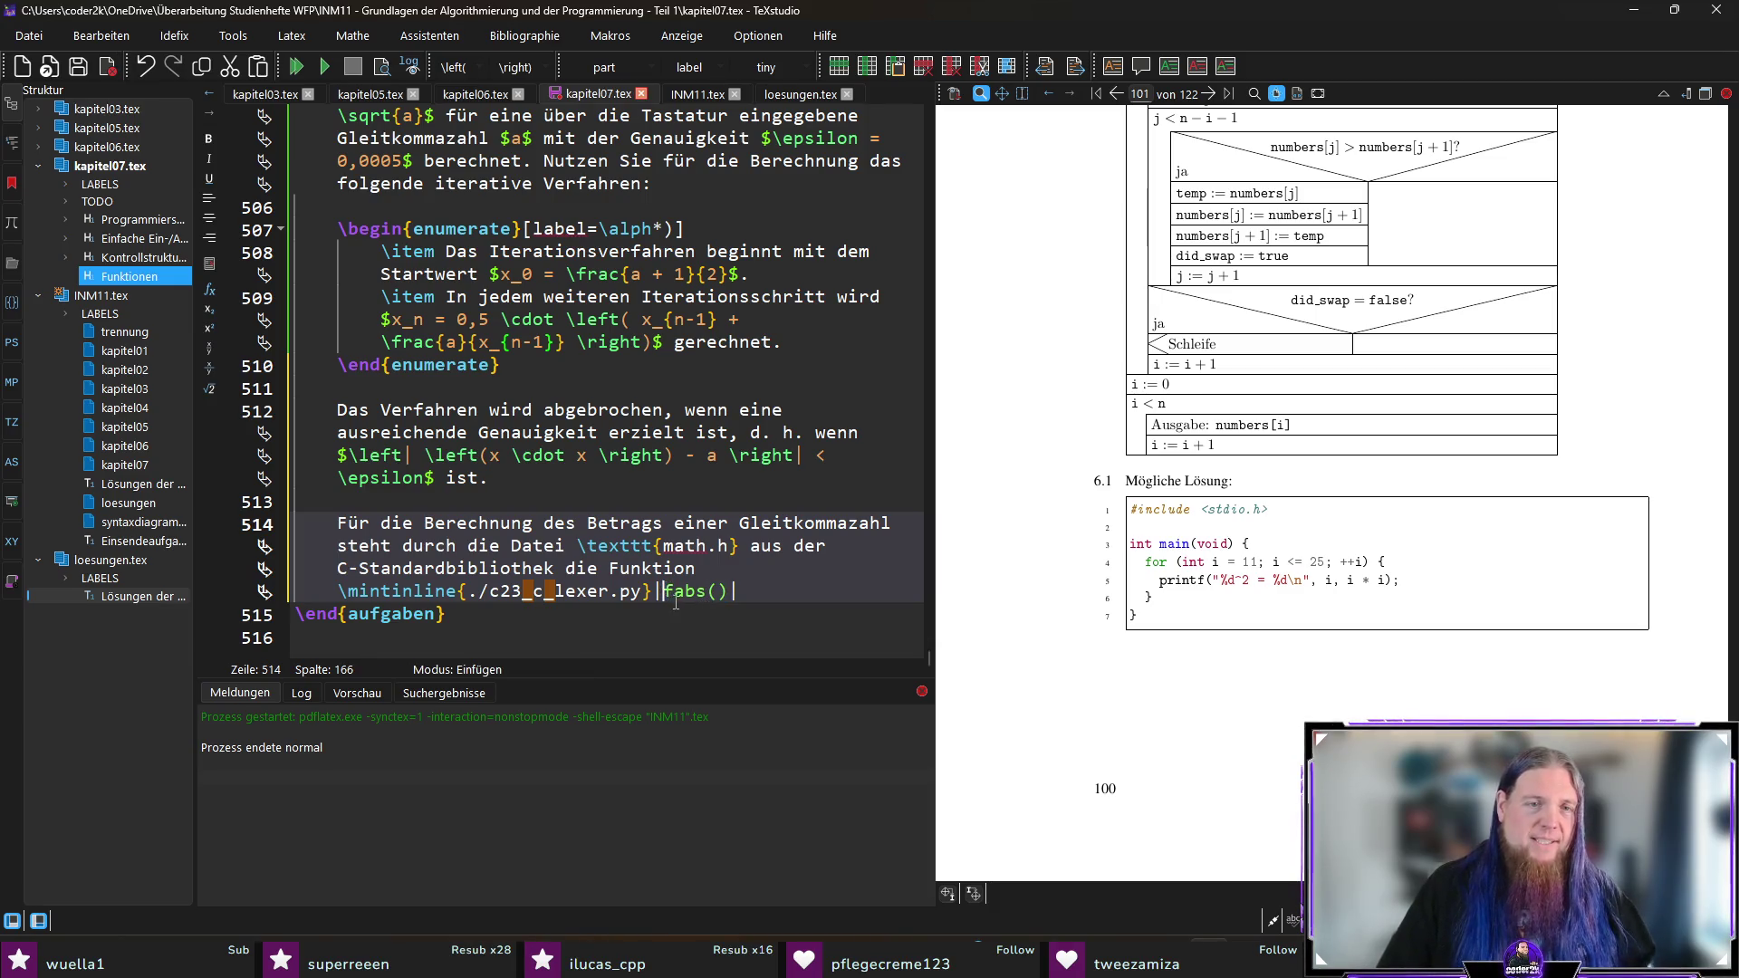
left_click_drag(665, 590, 729, 591)
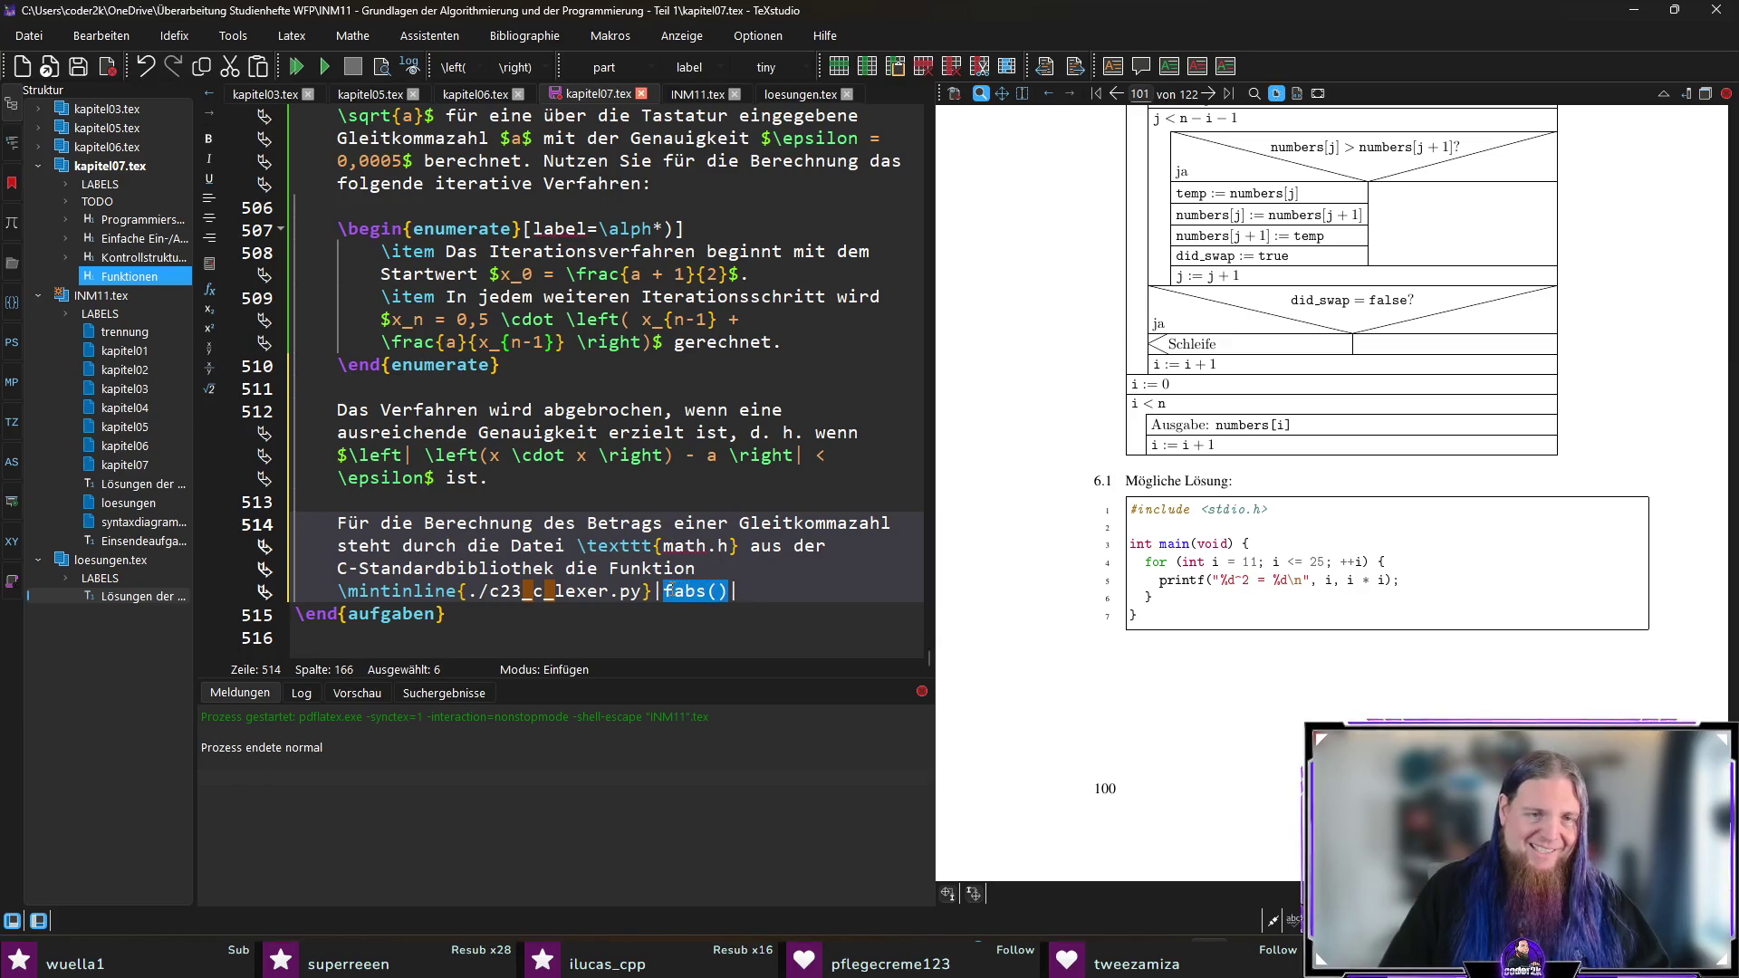
left_click(782, 588)
left_click(708, 590)
type("f")
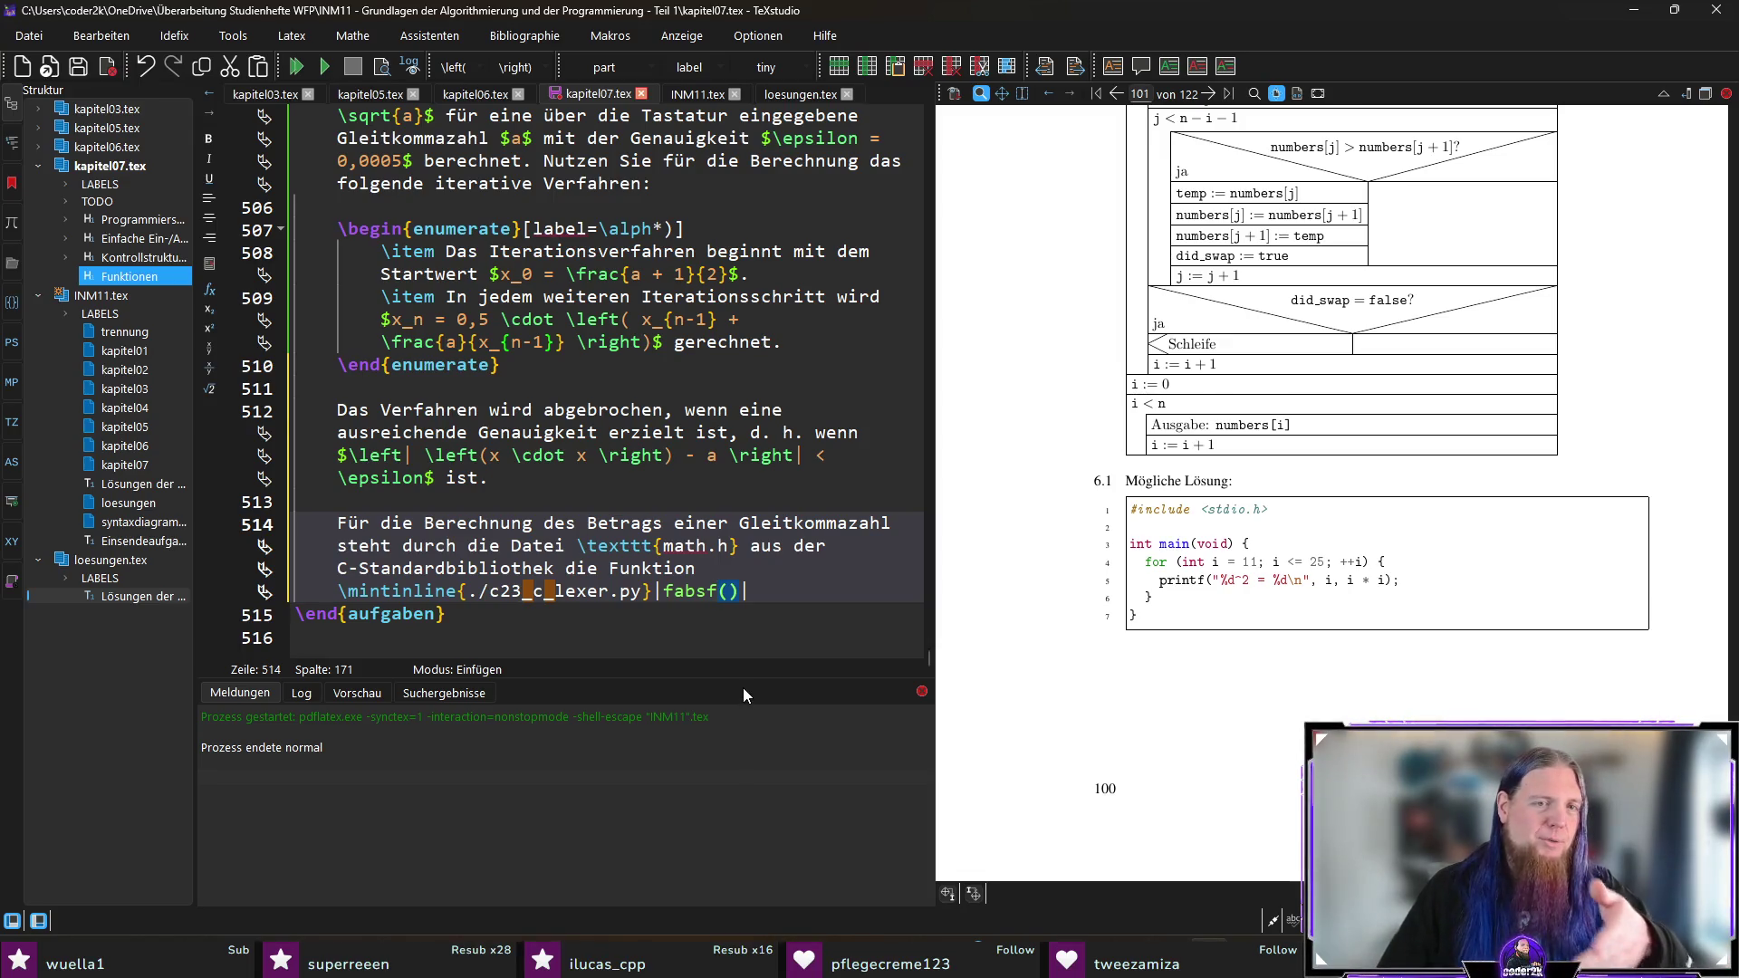
key("BackSpace")
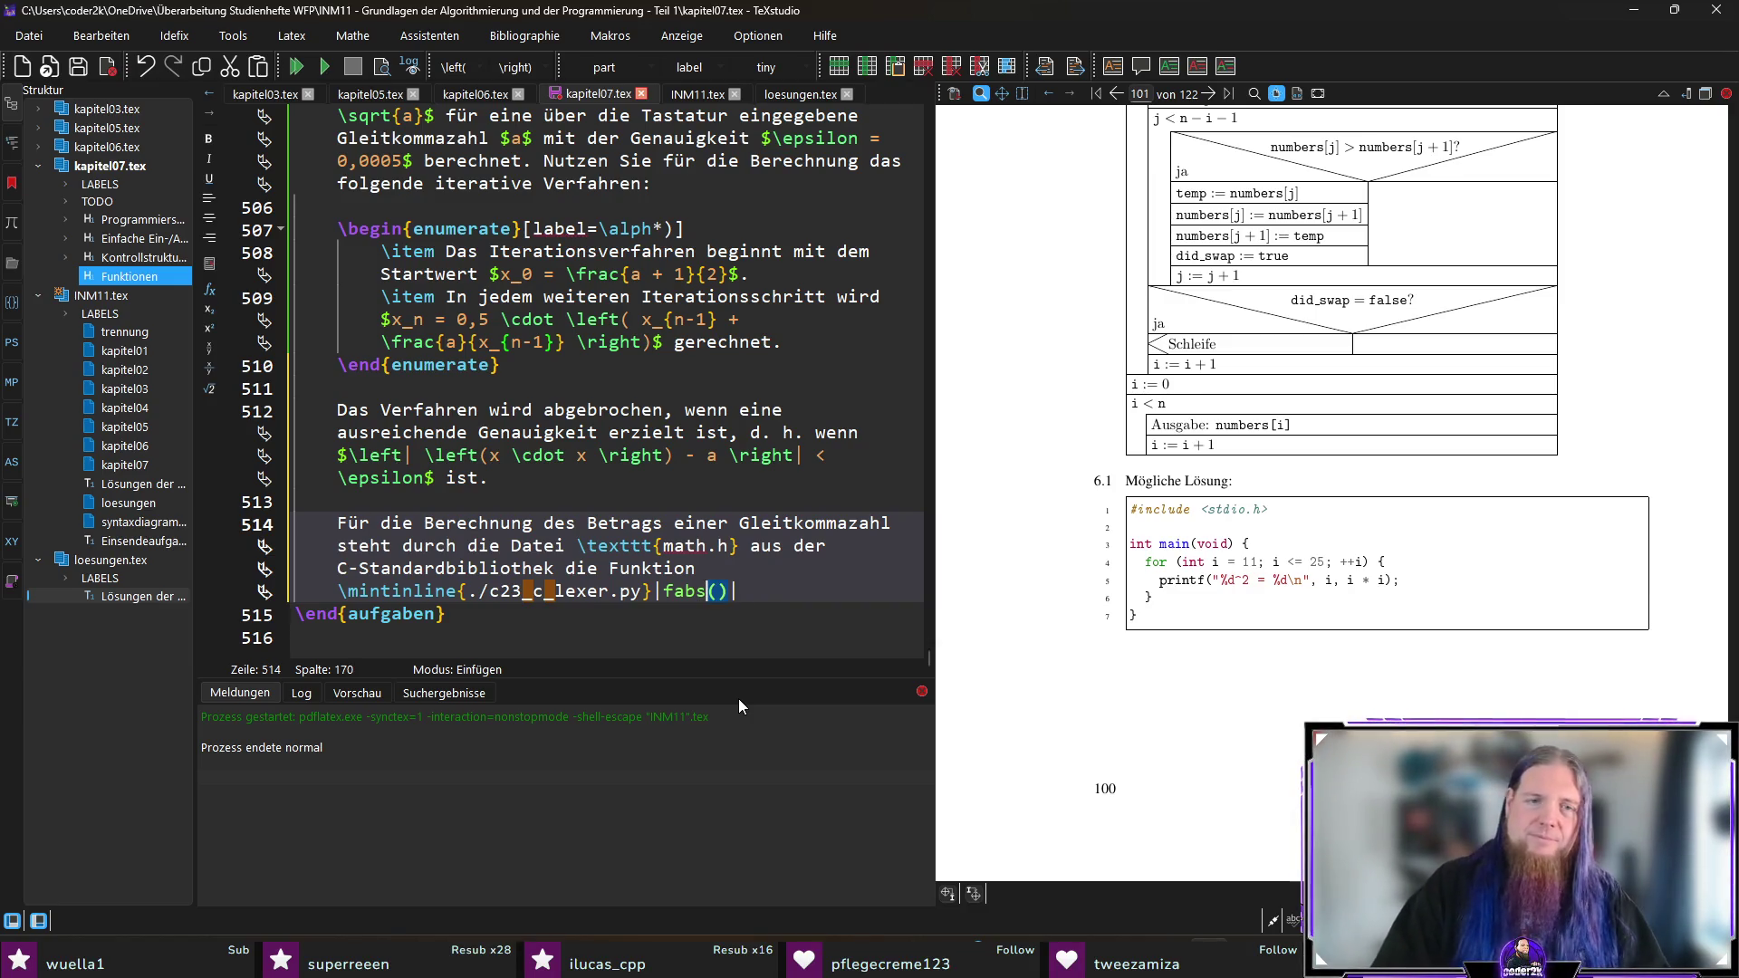
Step: End the hint with 'zur Verfügung.' and compile the document with F5
key("End")
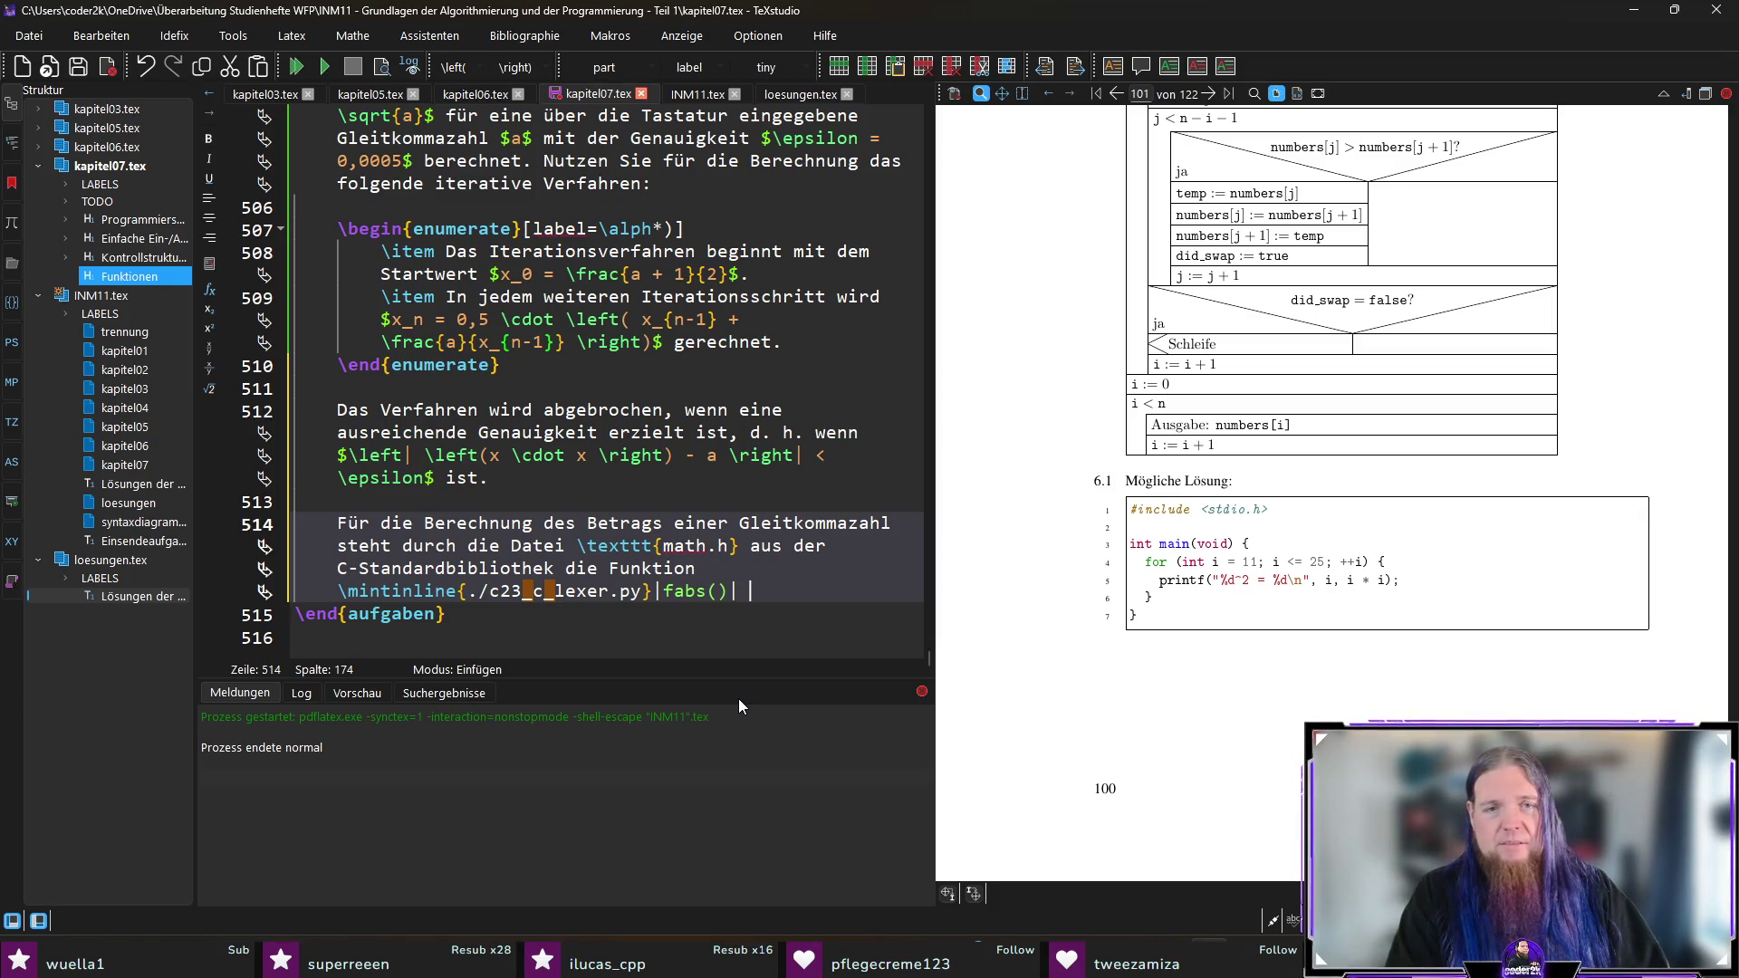
type("zur Verfügung.")
key("F5")
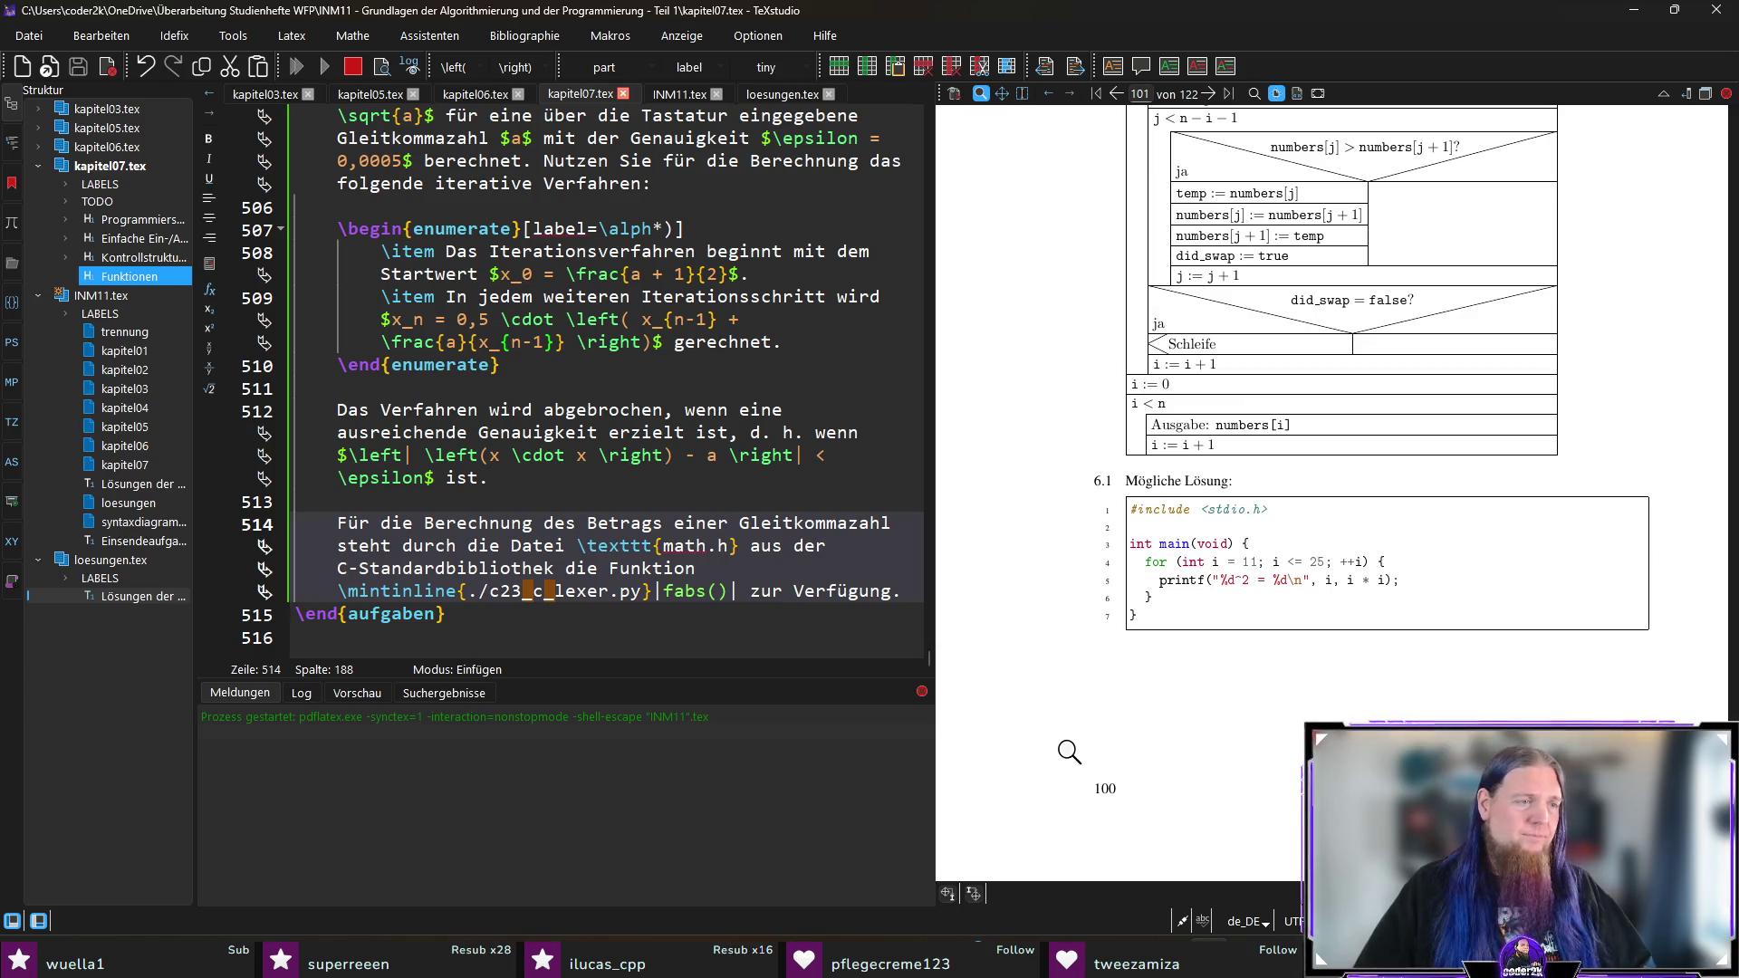
Step: Scroll the PDF preview to exercise 6.2 on page 96
scroll(1349, 536, "down", 2)
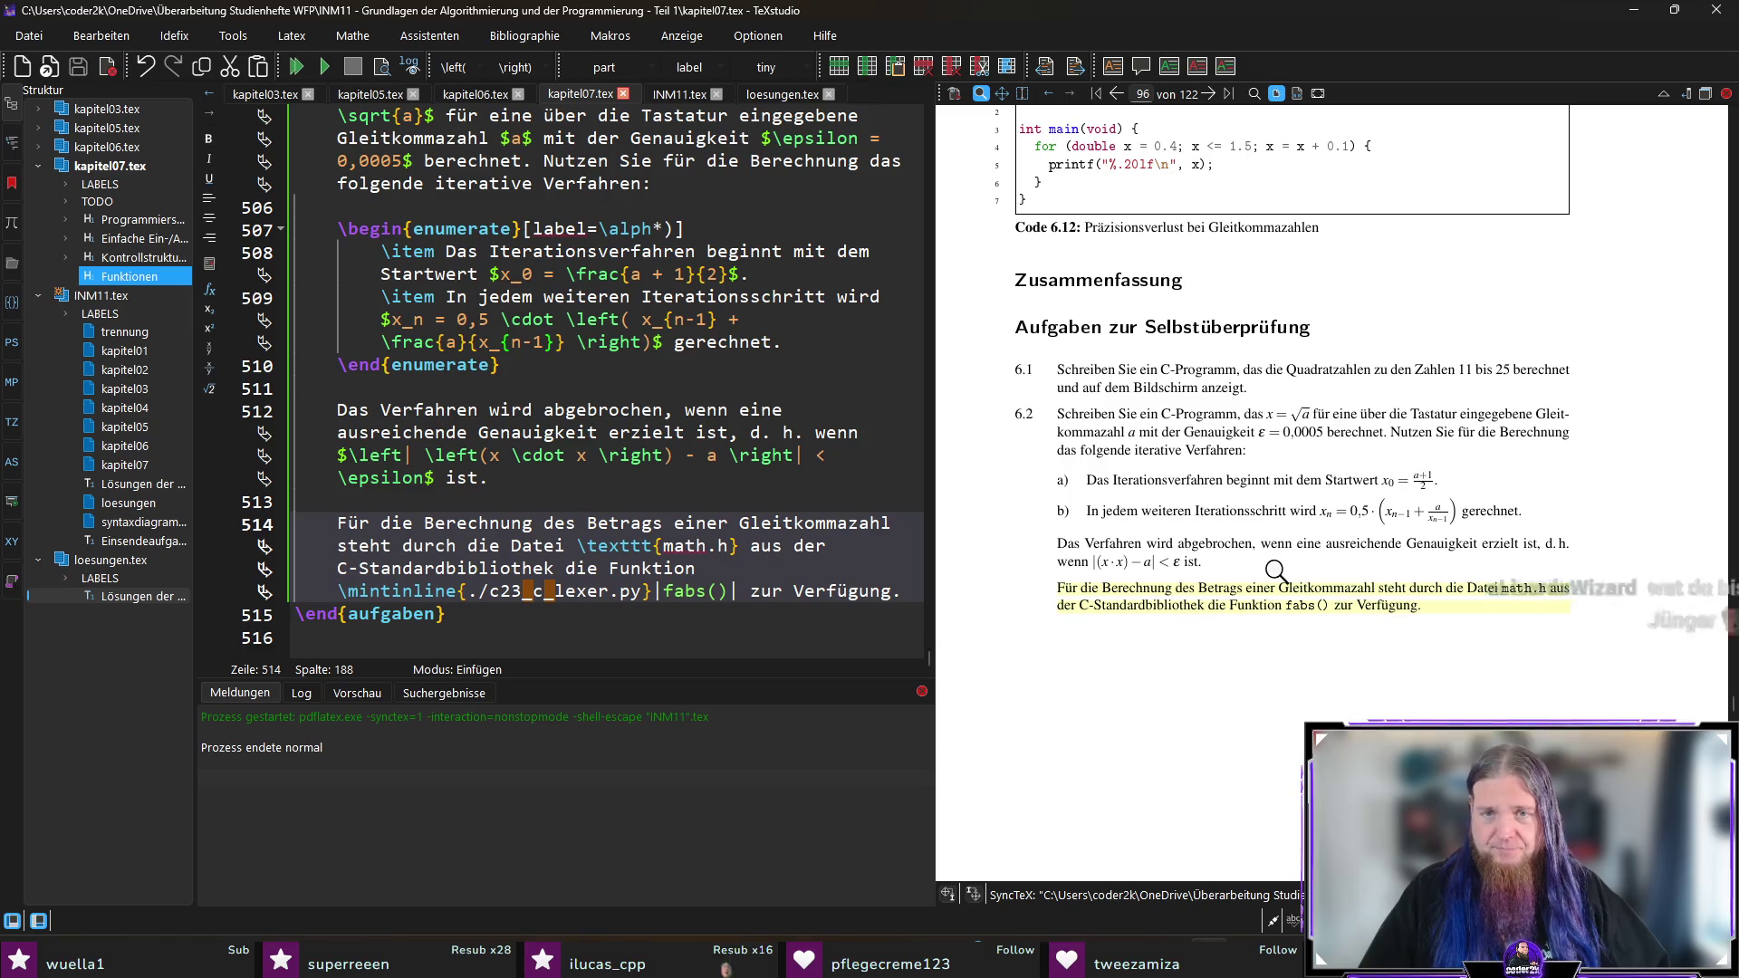
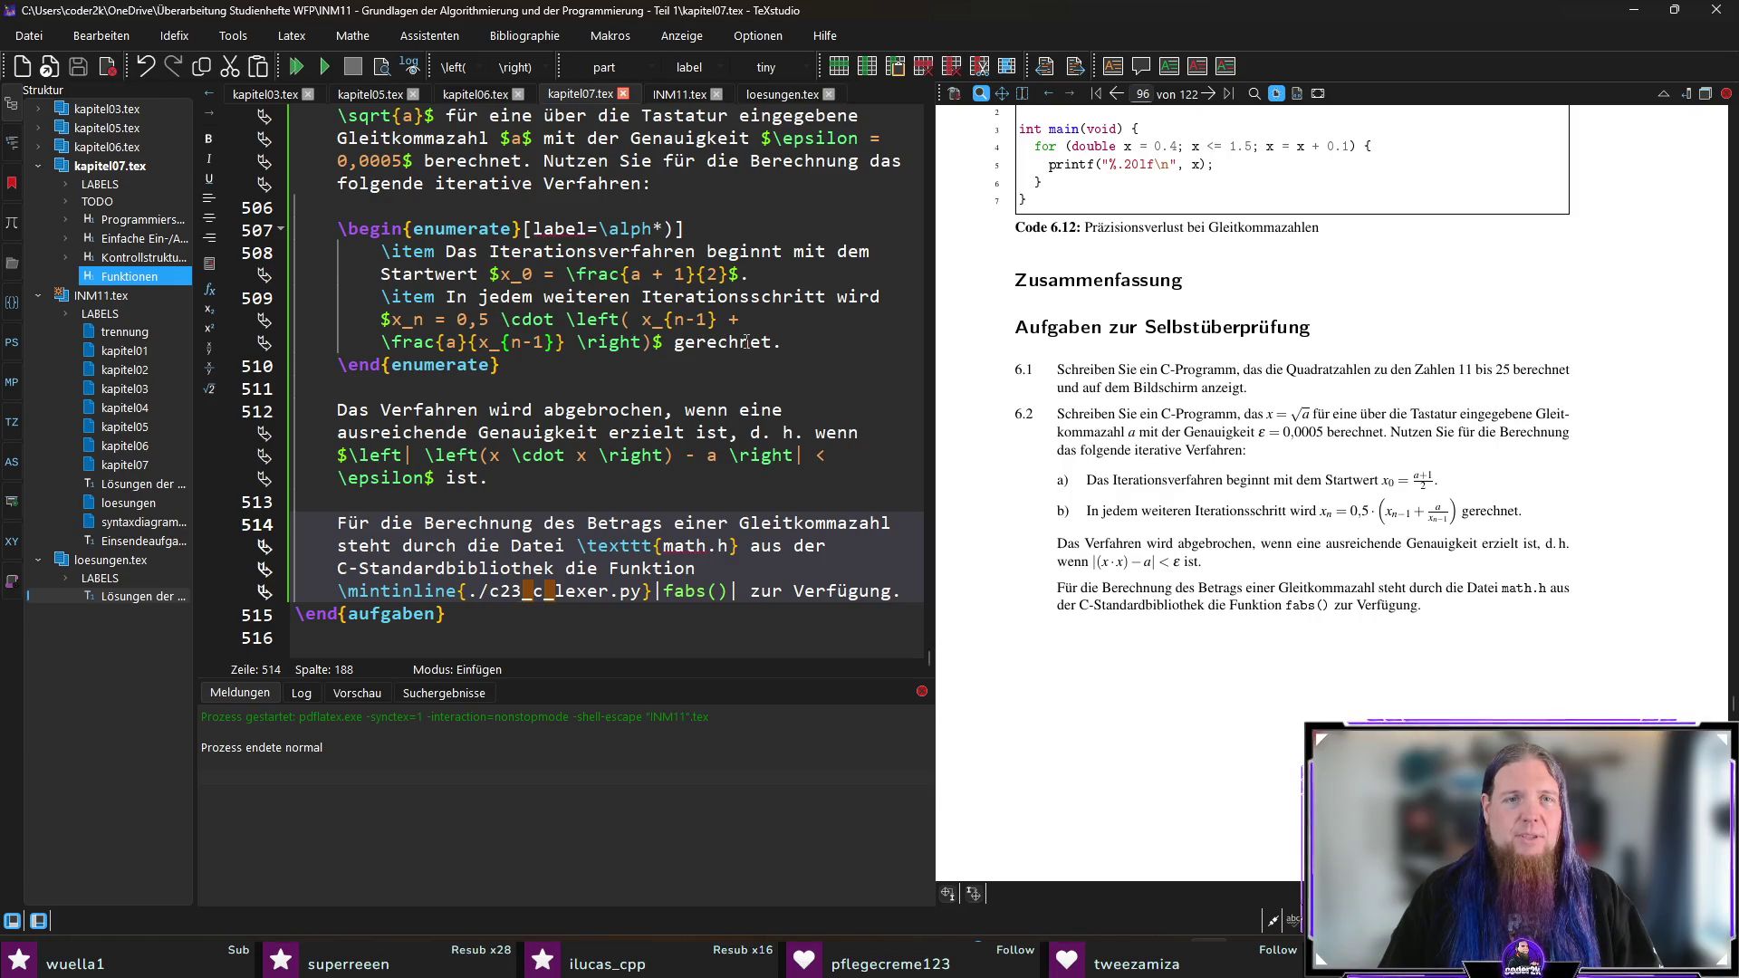
Step: Change item b on line 509 to read 'wird $x_n$ berechnet als', deleting the leftover 'gerechnet'
left_click(892, 297)
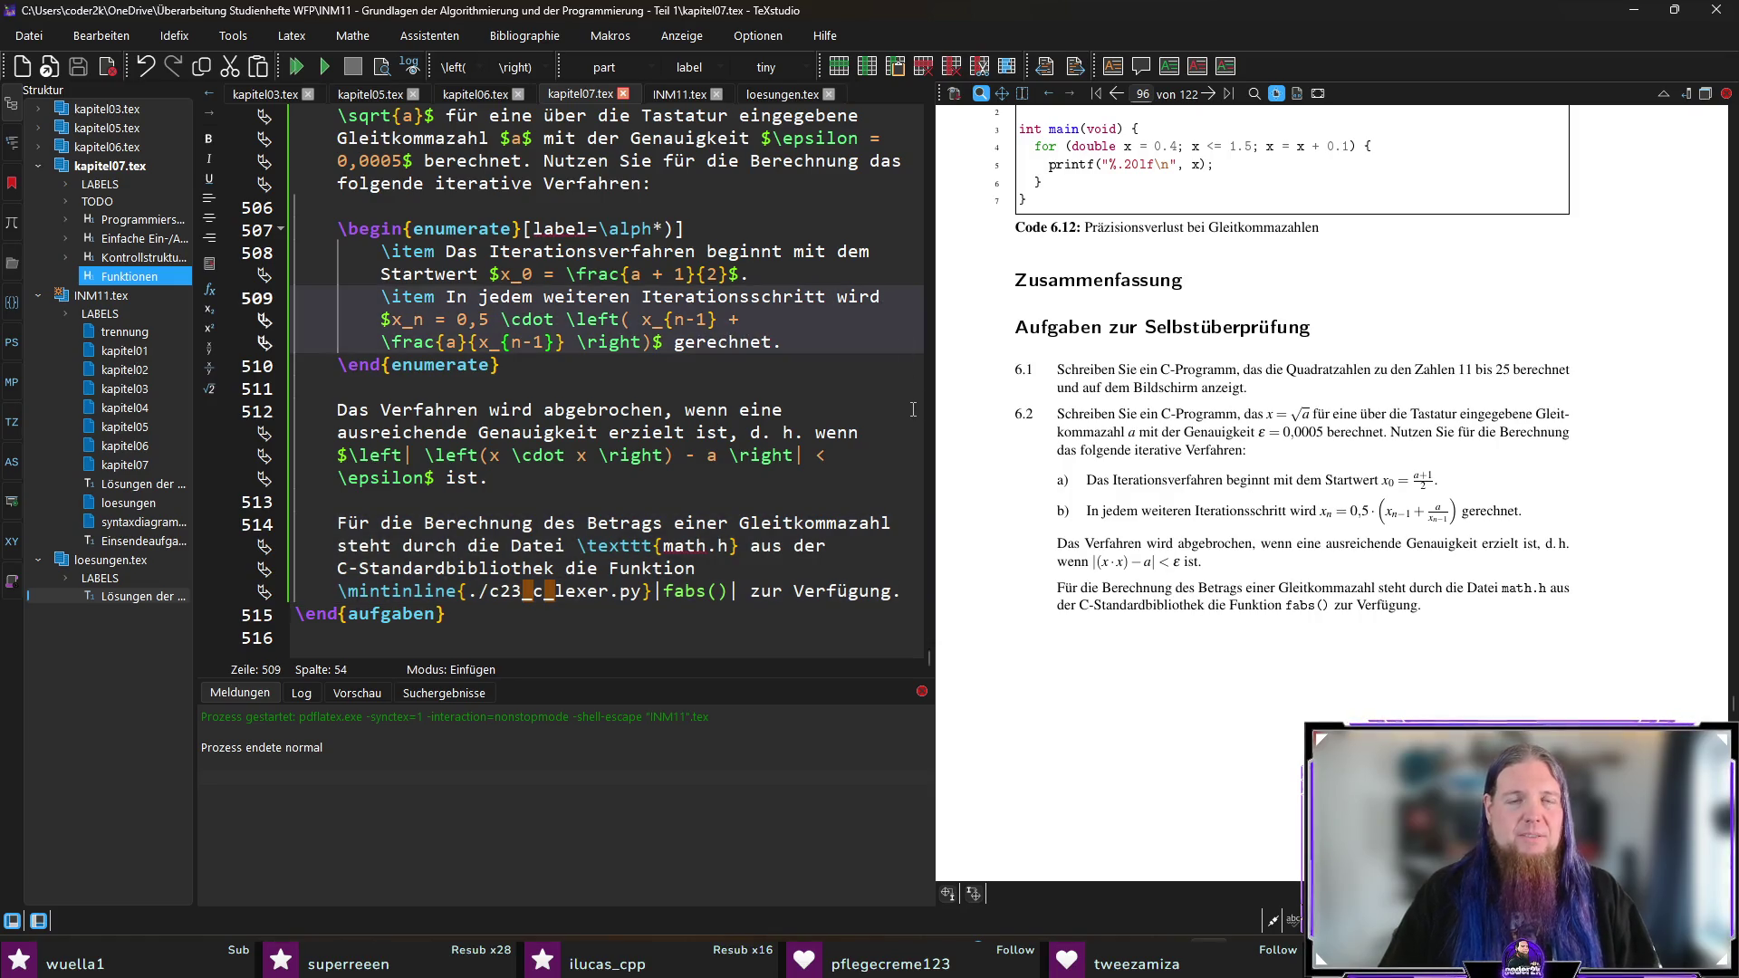
type("$x_n$ berechnet als")
key("End")
key("Left")
key("ctrl+shift+Left")
key("BackSpace")
key("BackSpace")
key("End")
Step: Save kapitel07.tex and recompile it so the PDF shows the new wording
key("ctrl+s")
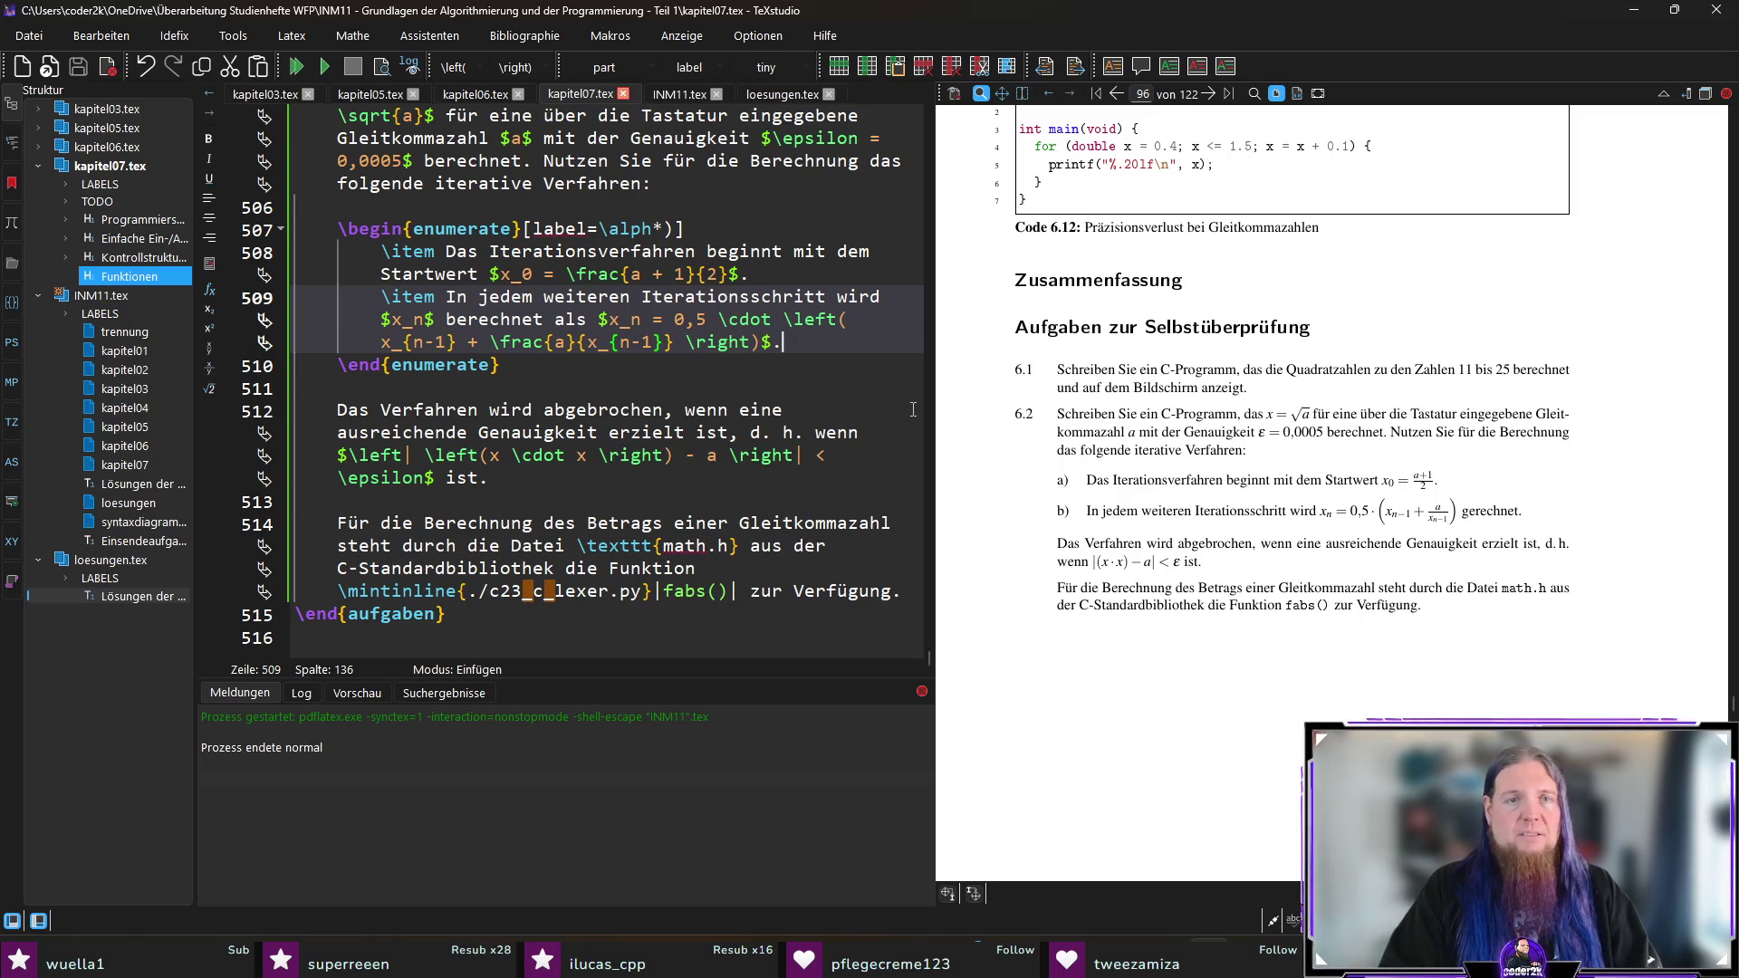
key("F5")
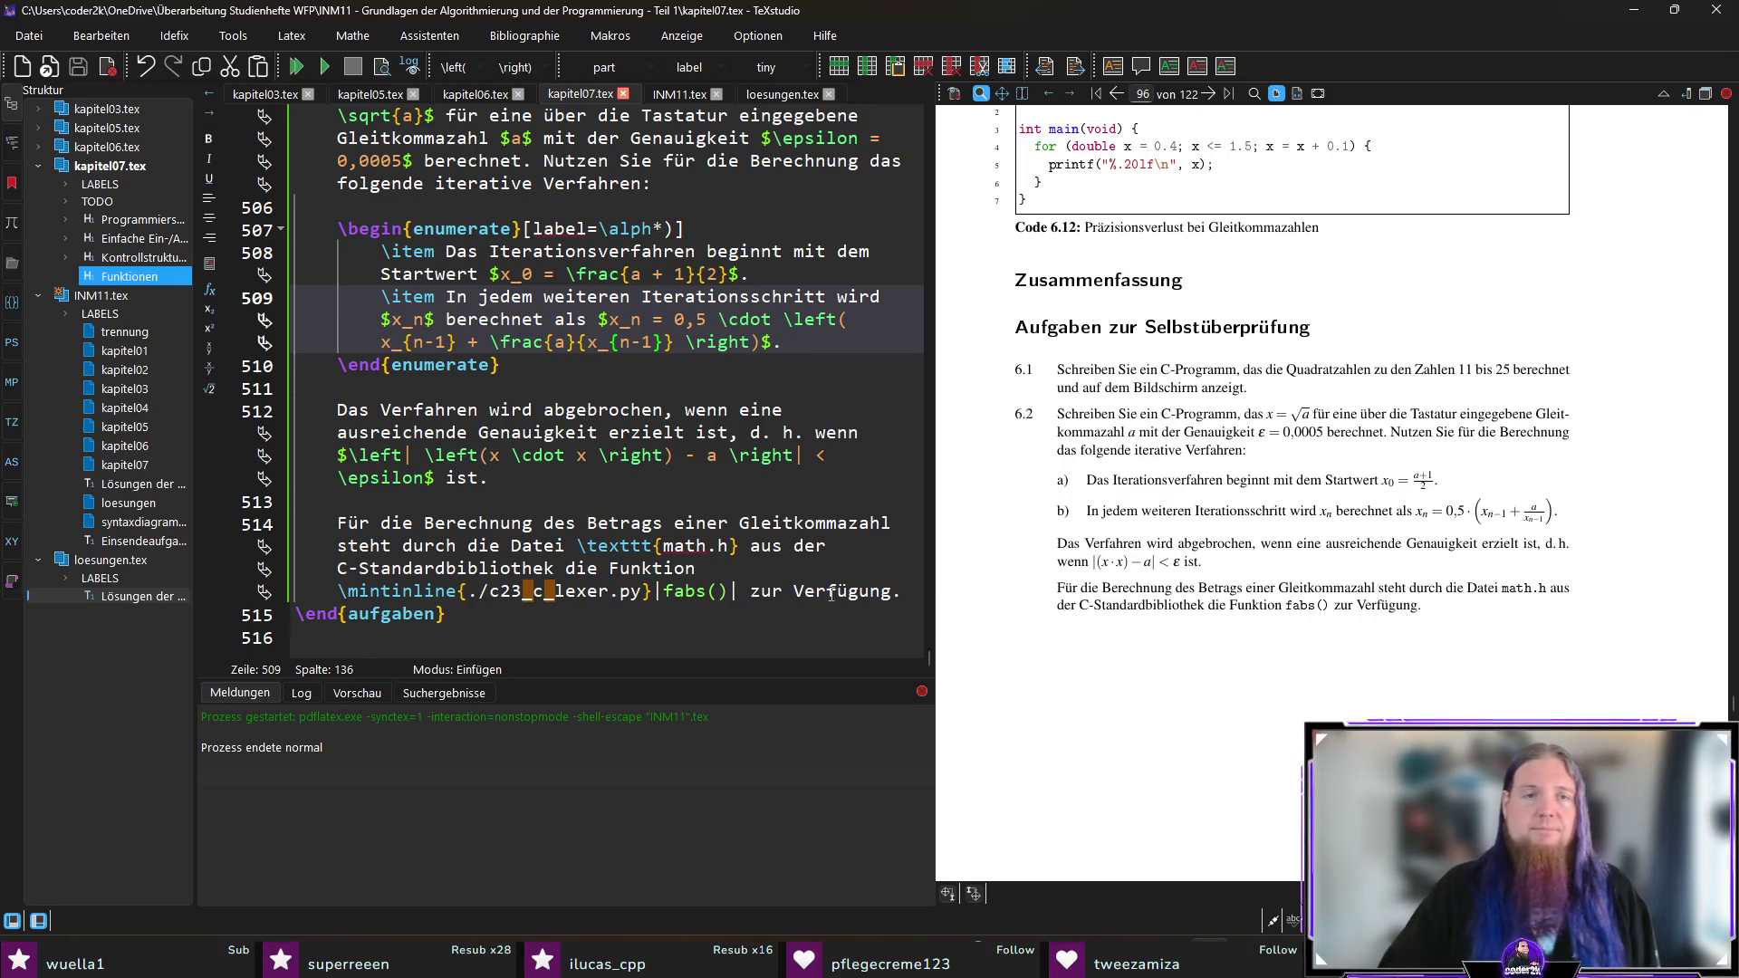
left_click(790, 545)
Step: Add '(also mittels \mintinline{./c23_c_lexer.py}|#include <math.h>|)' after math.h, then save and recompile
type("(also mittels ")
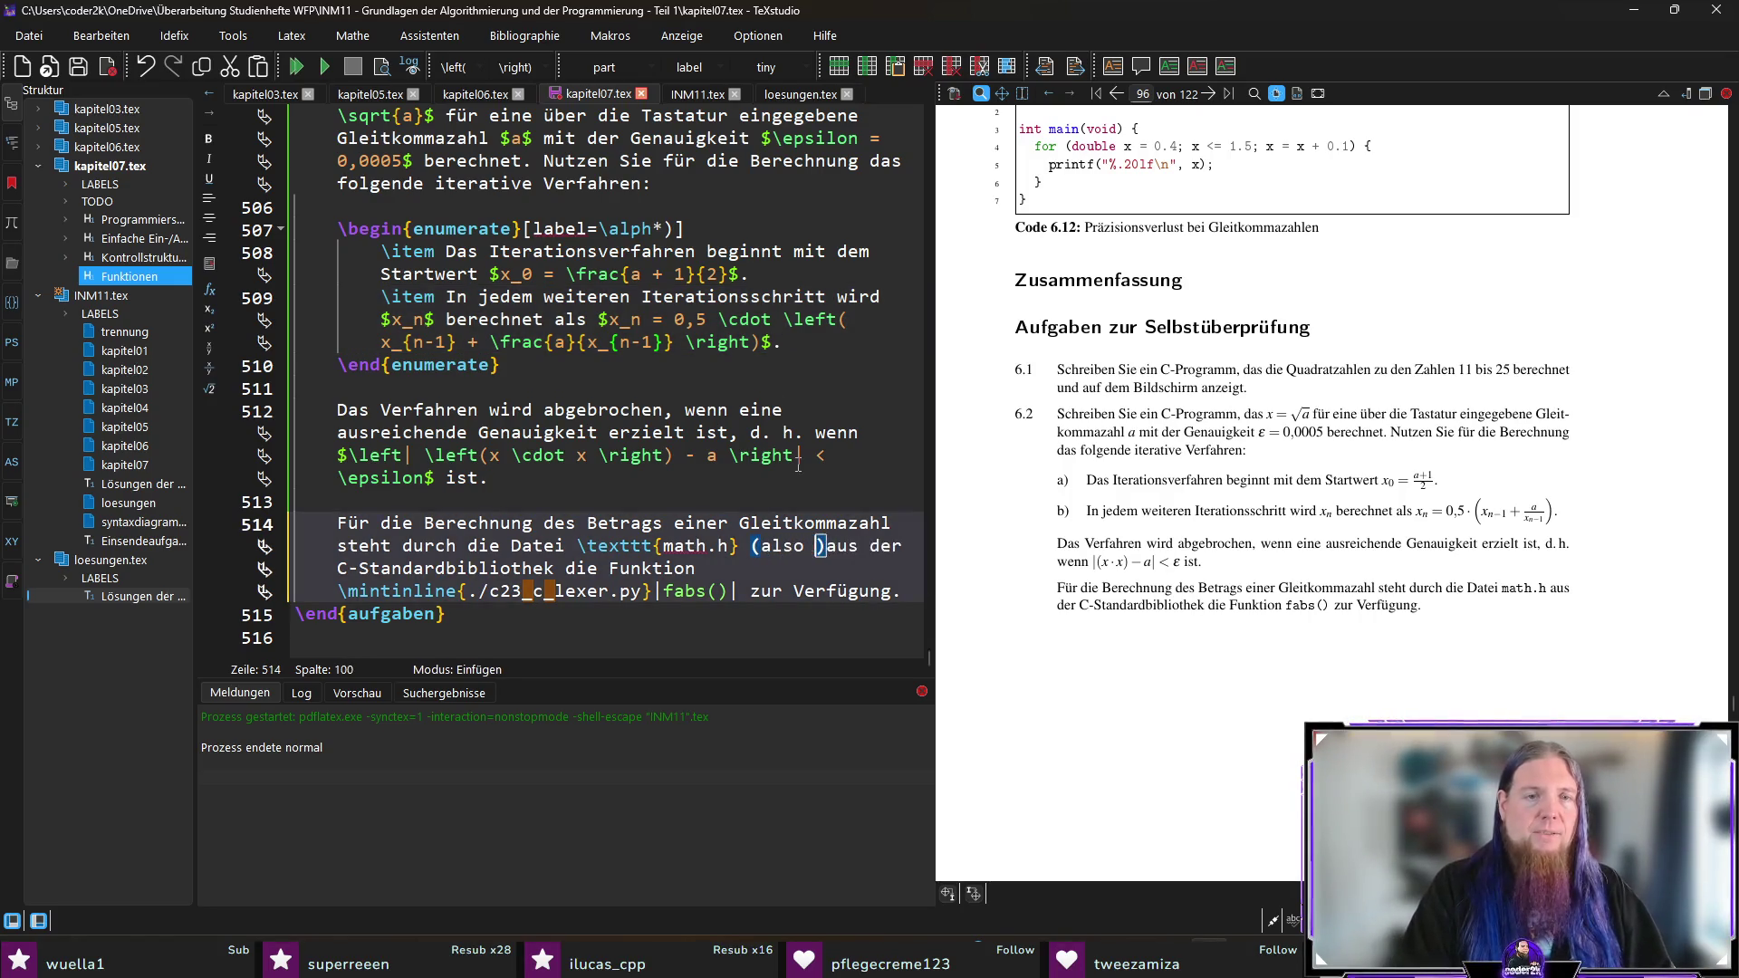
type("\\mintinline{./c23_c_lexer.py}|#")
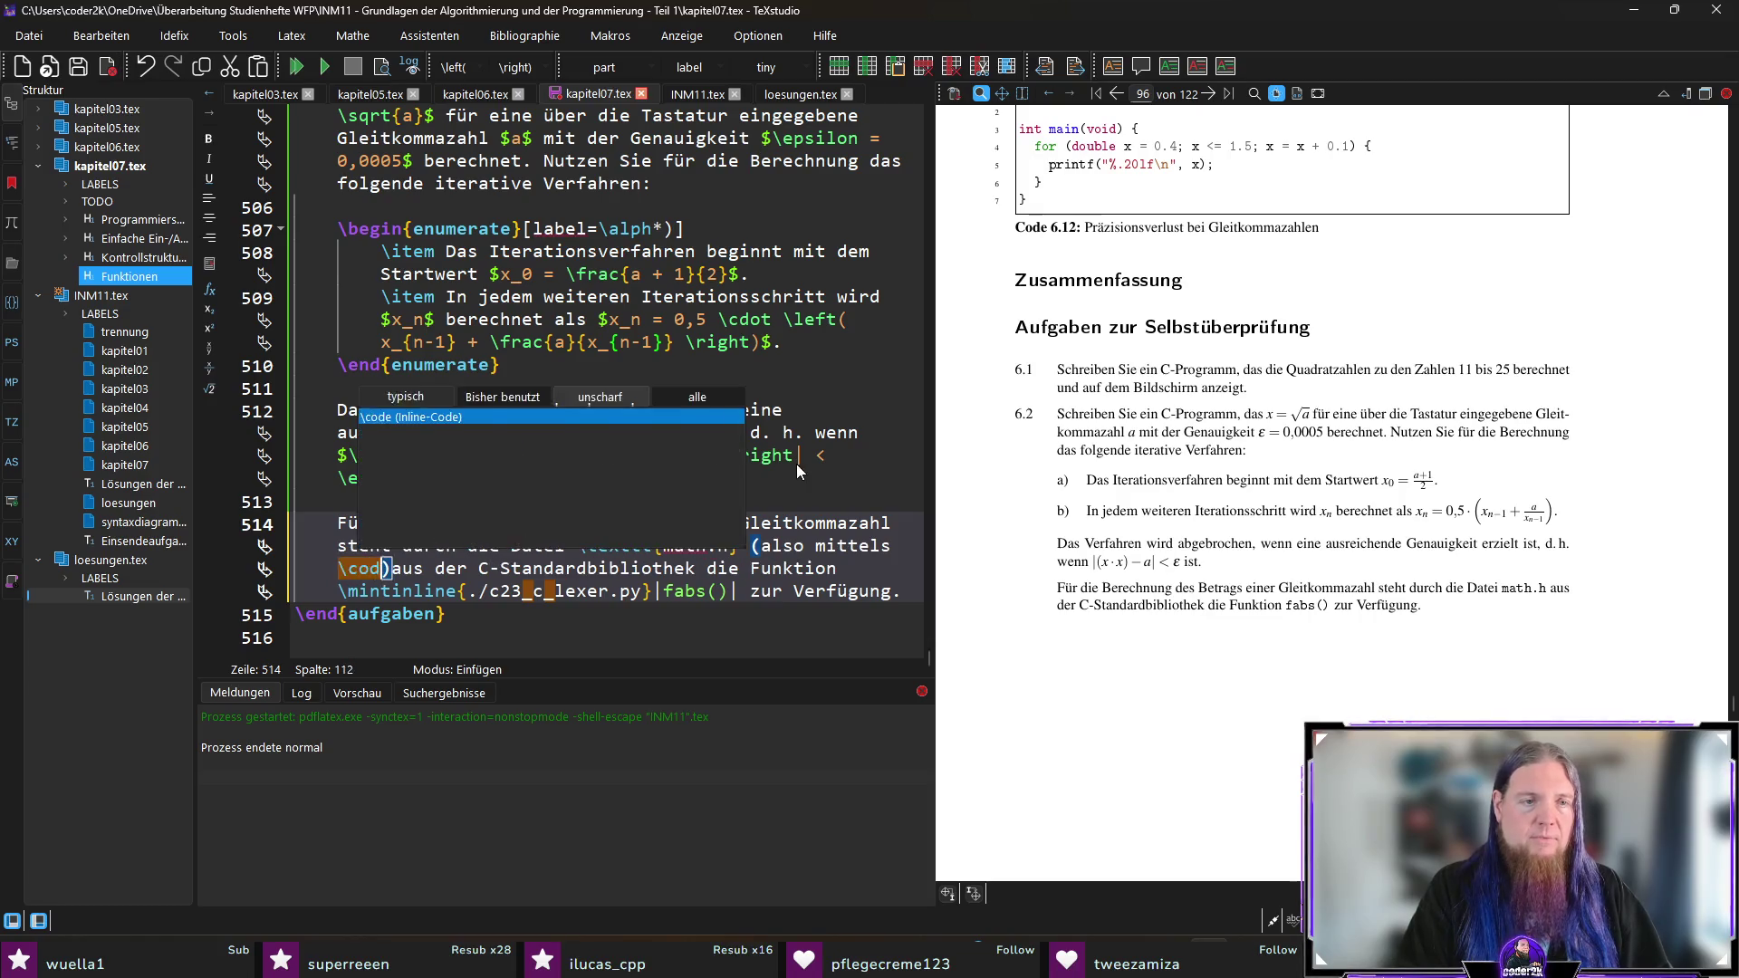
type("include <math.h")
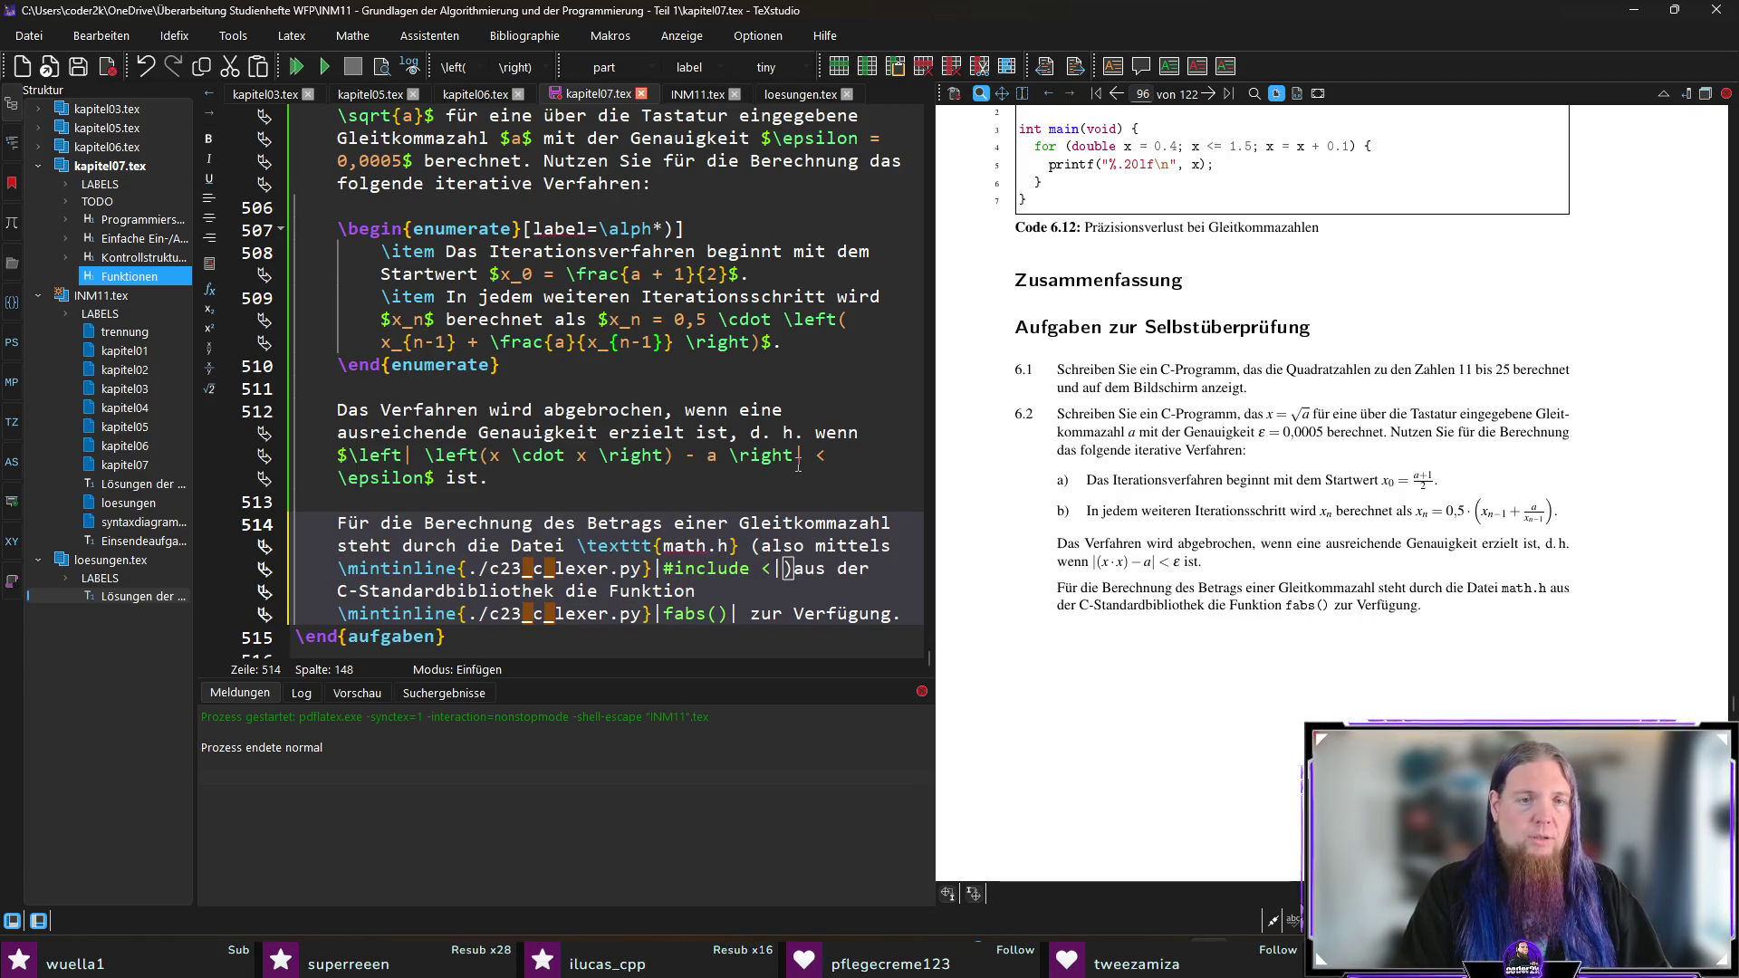
type(">|")
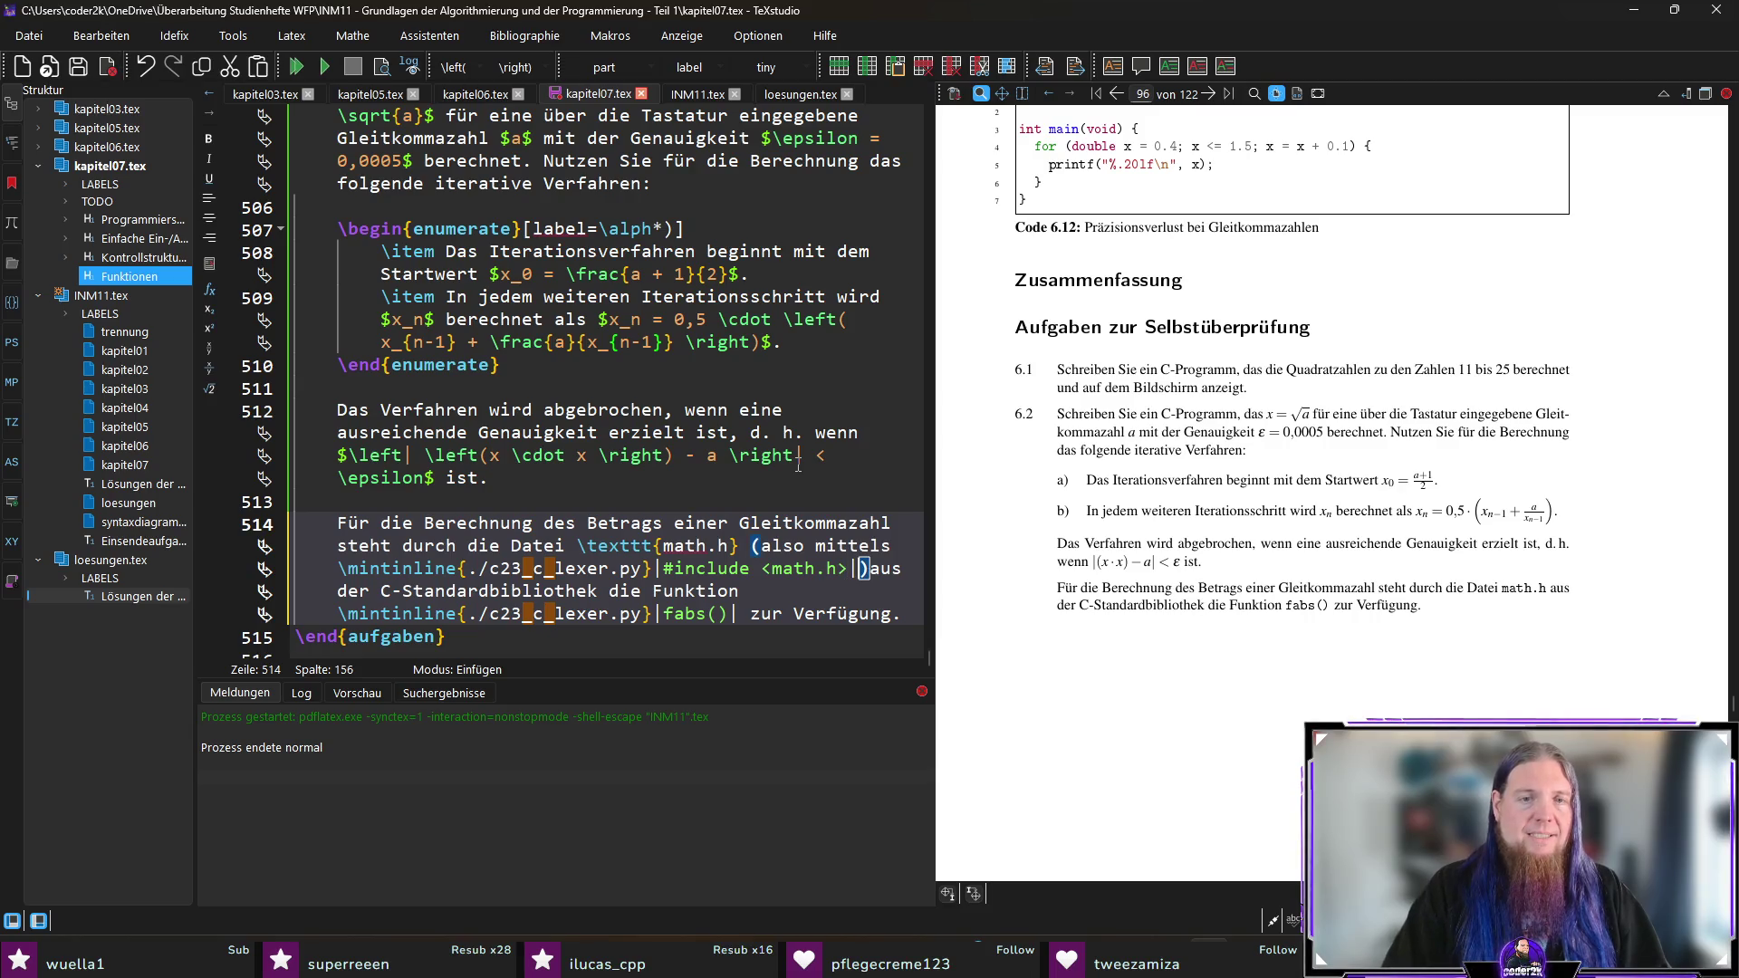
key("Right")
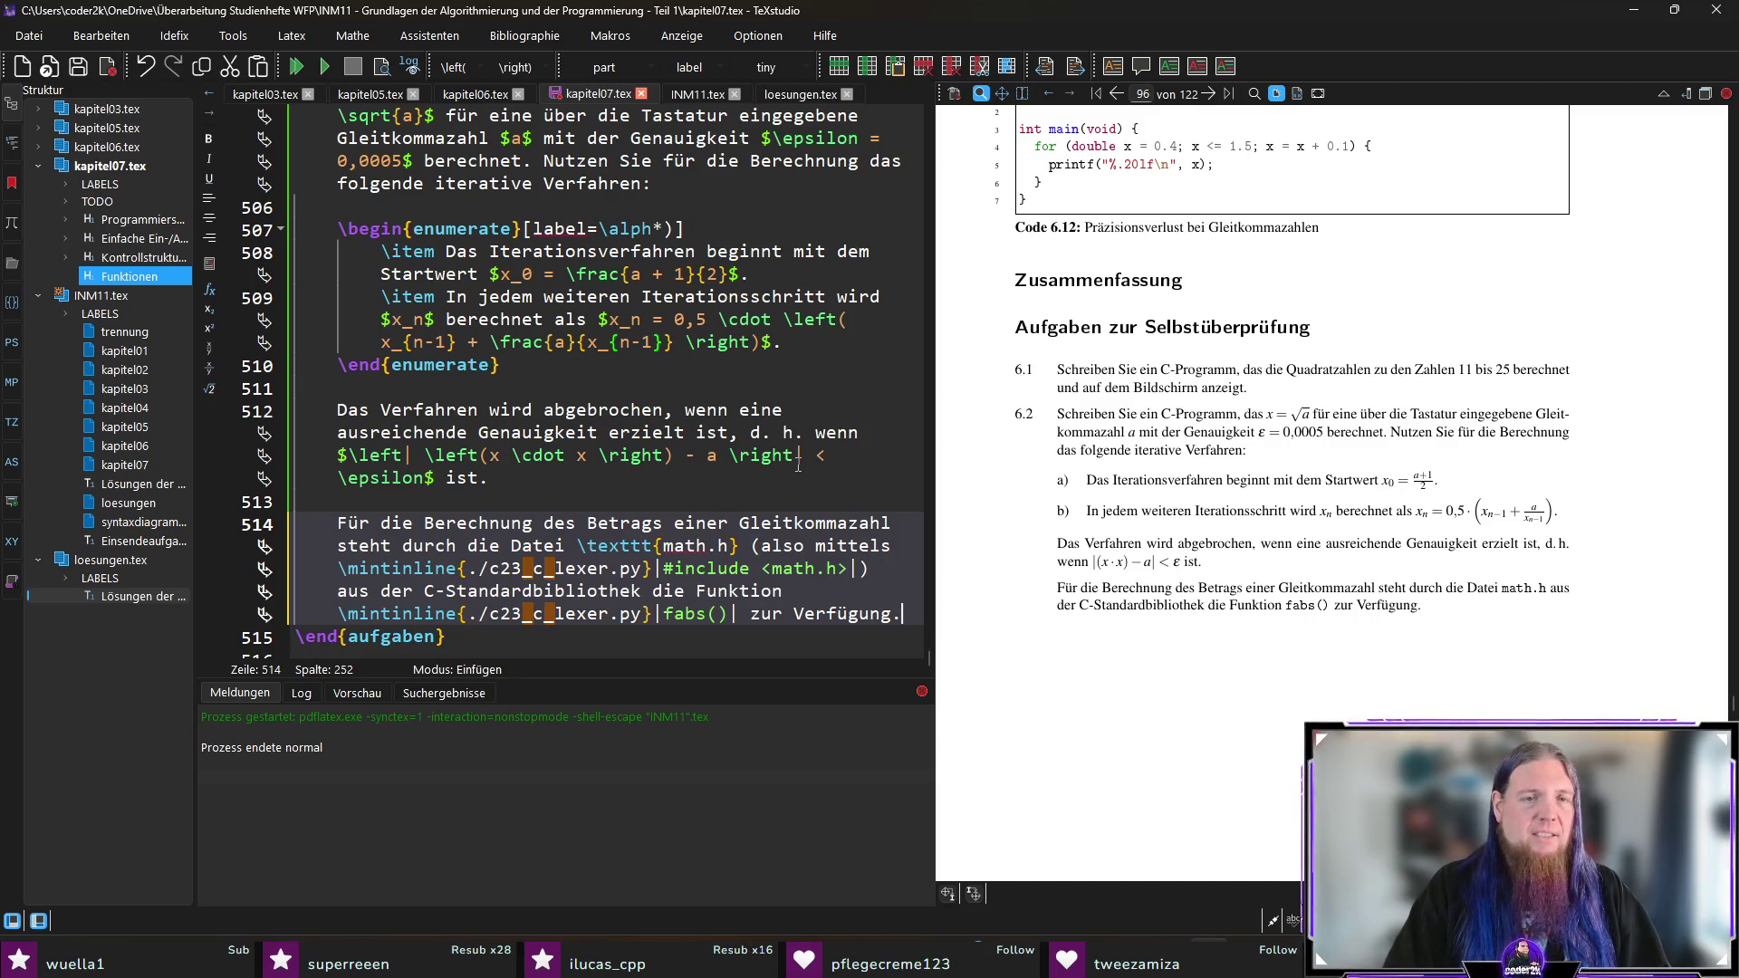
key("F5")
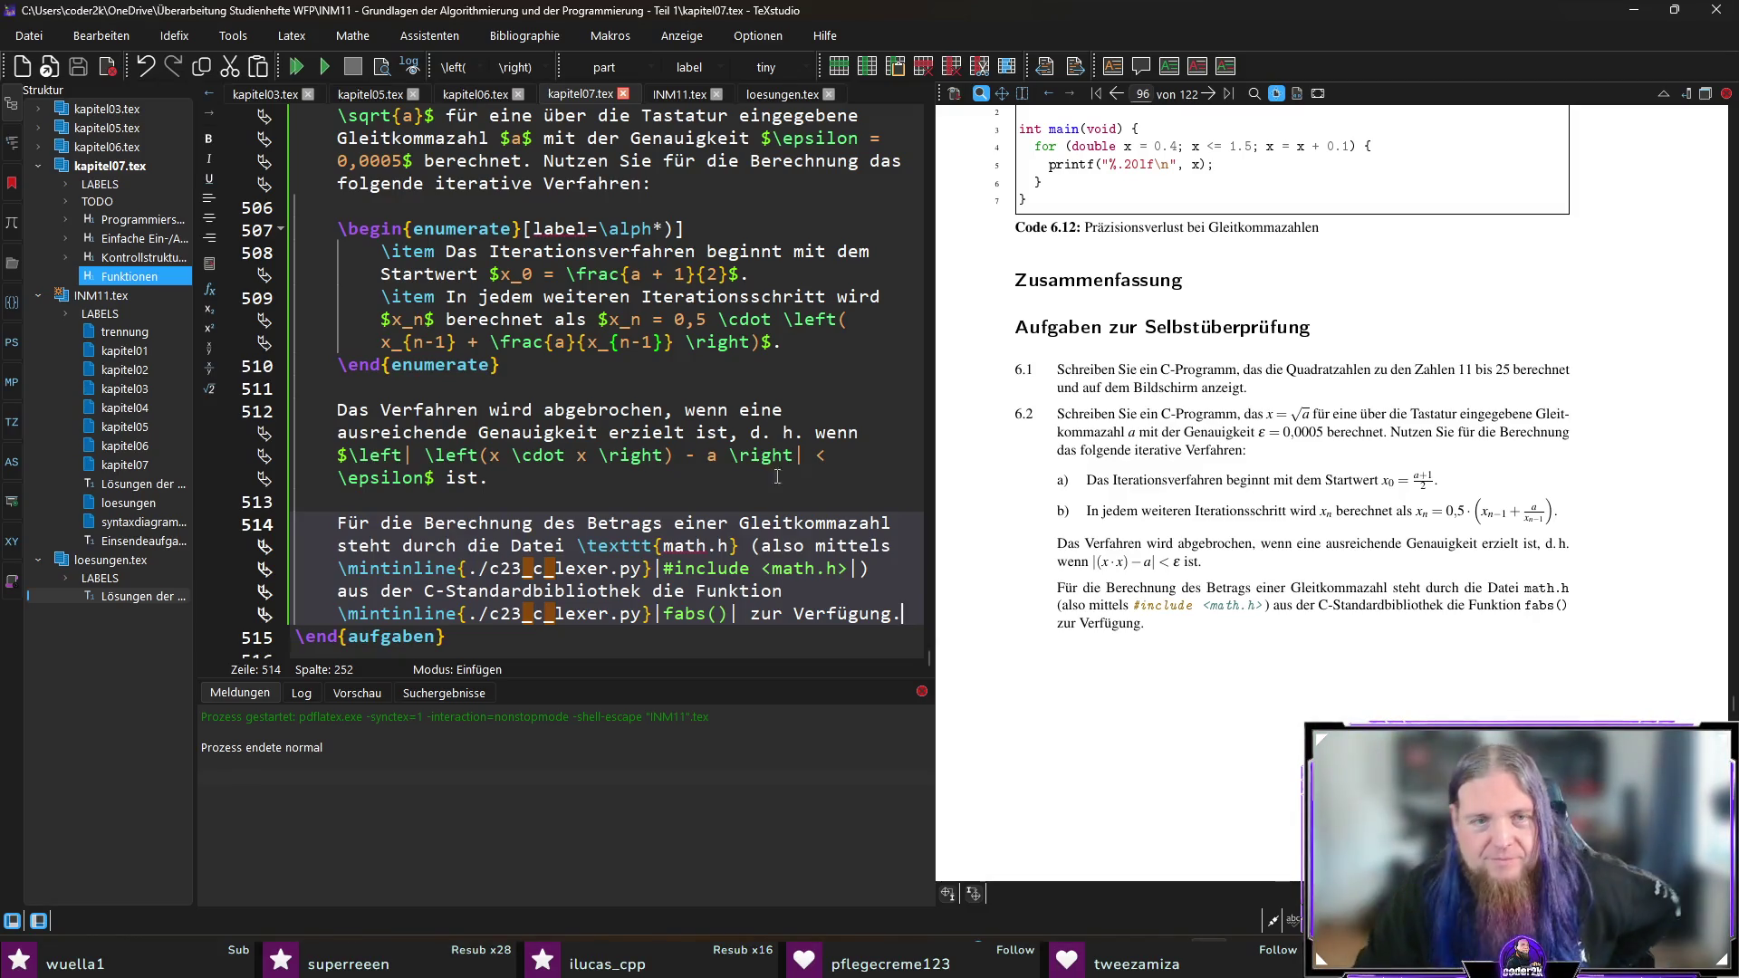
Step: Place the cursor after \end{aufgaben} and switch to the VS Code window
left_click(693, 634)
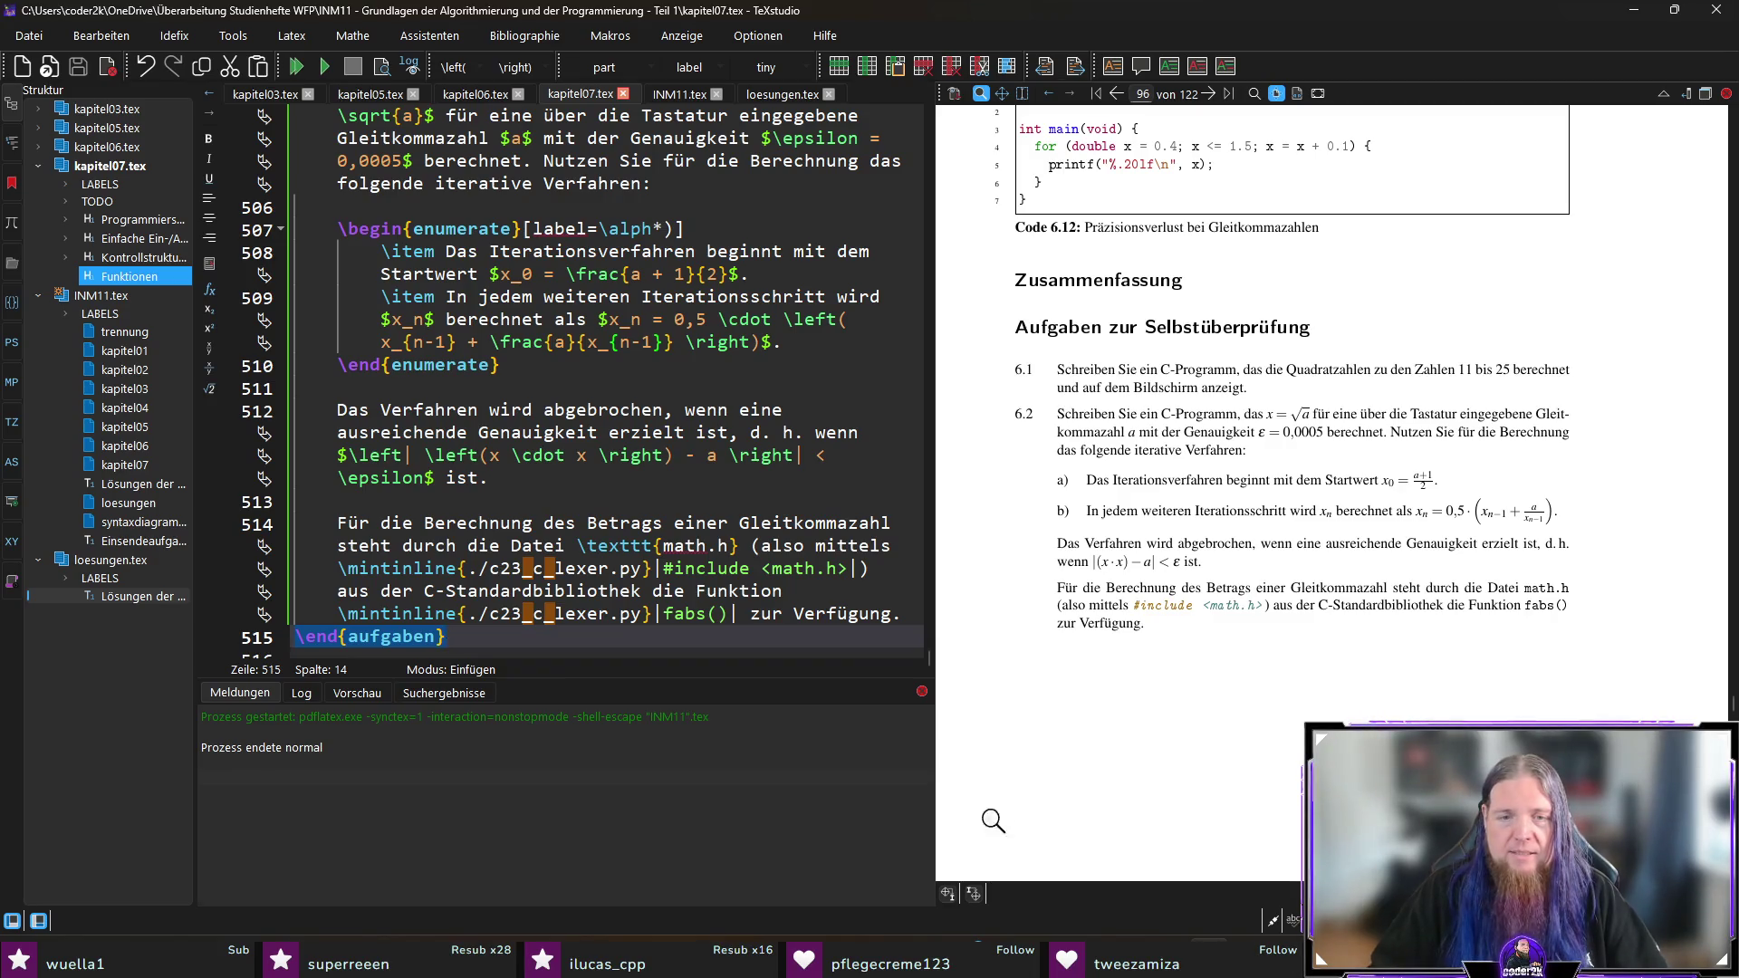
mouse_move(726, 928)
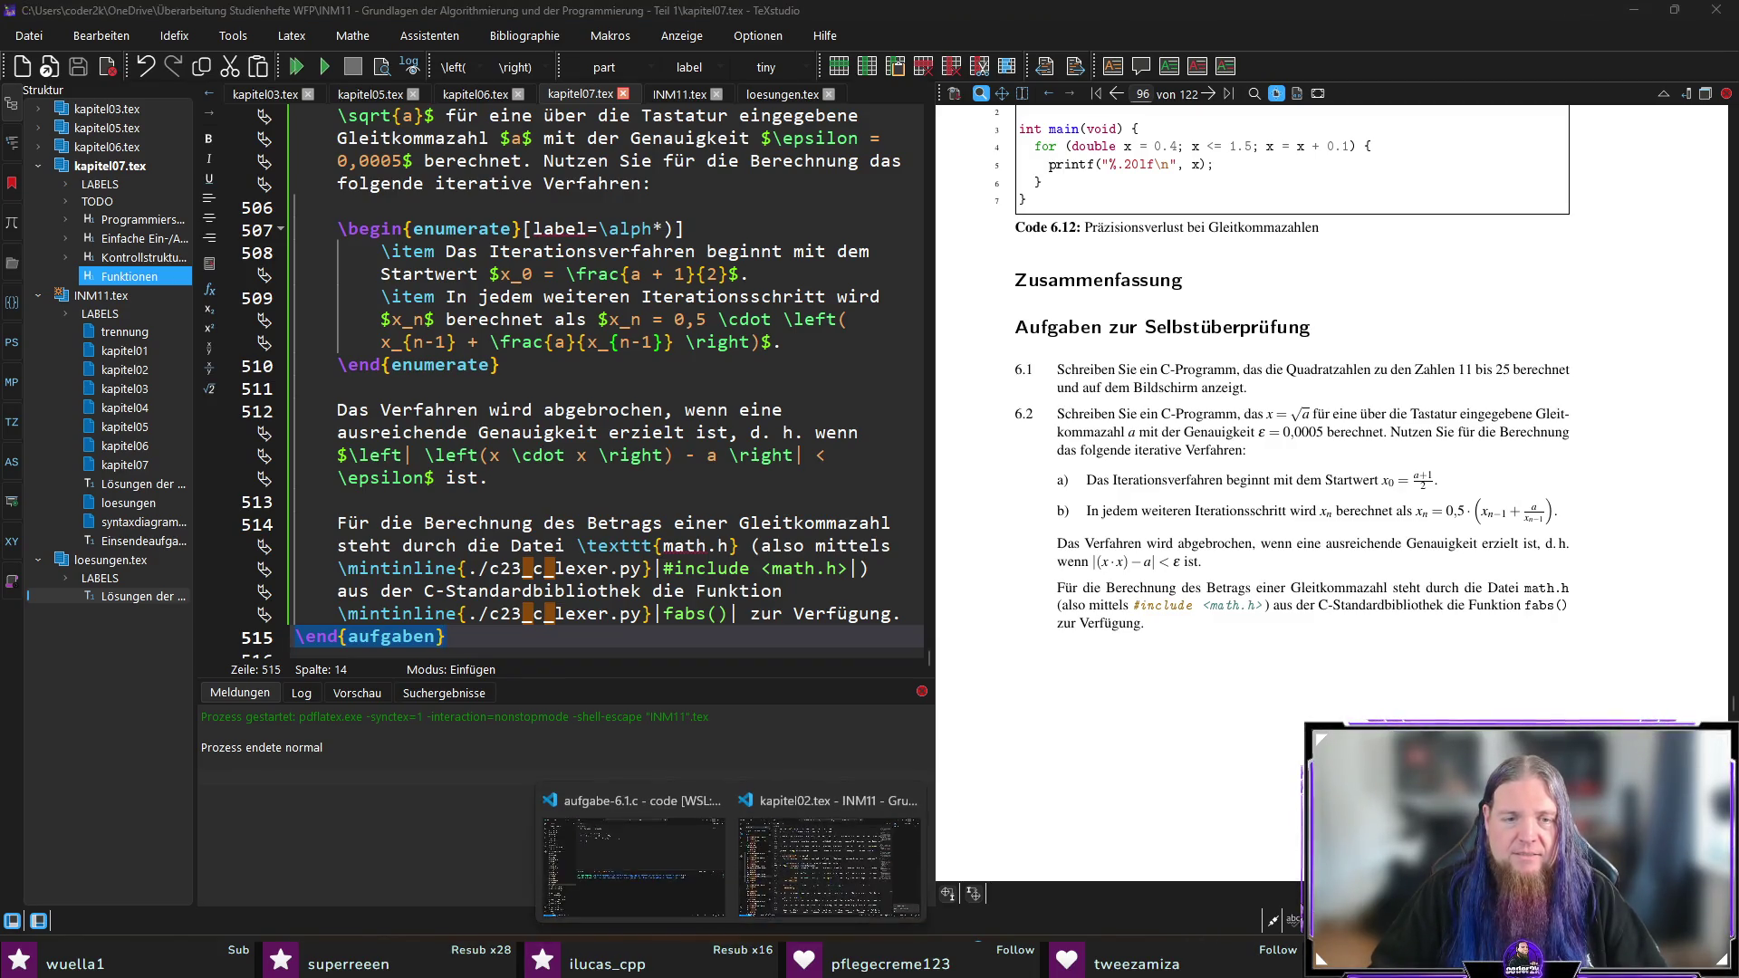
left_click(557, 860)
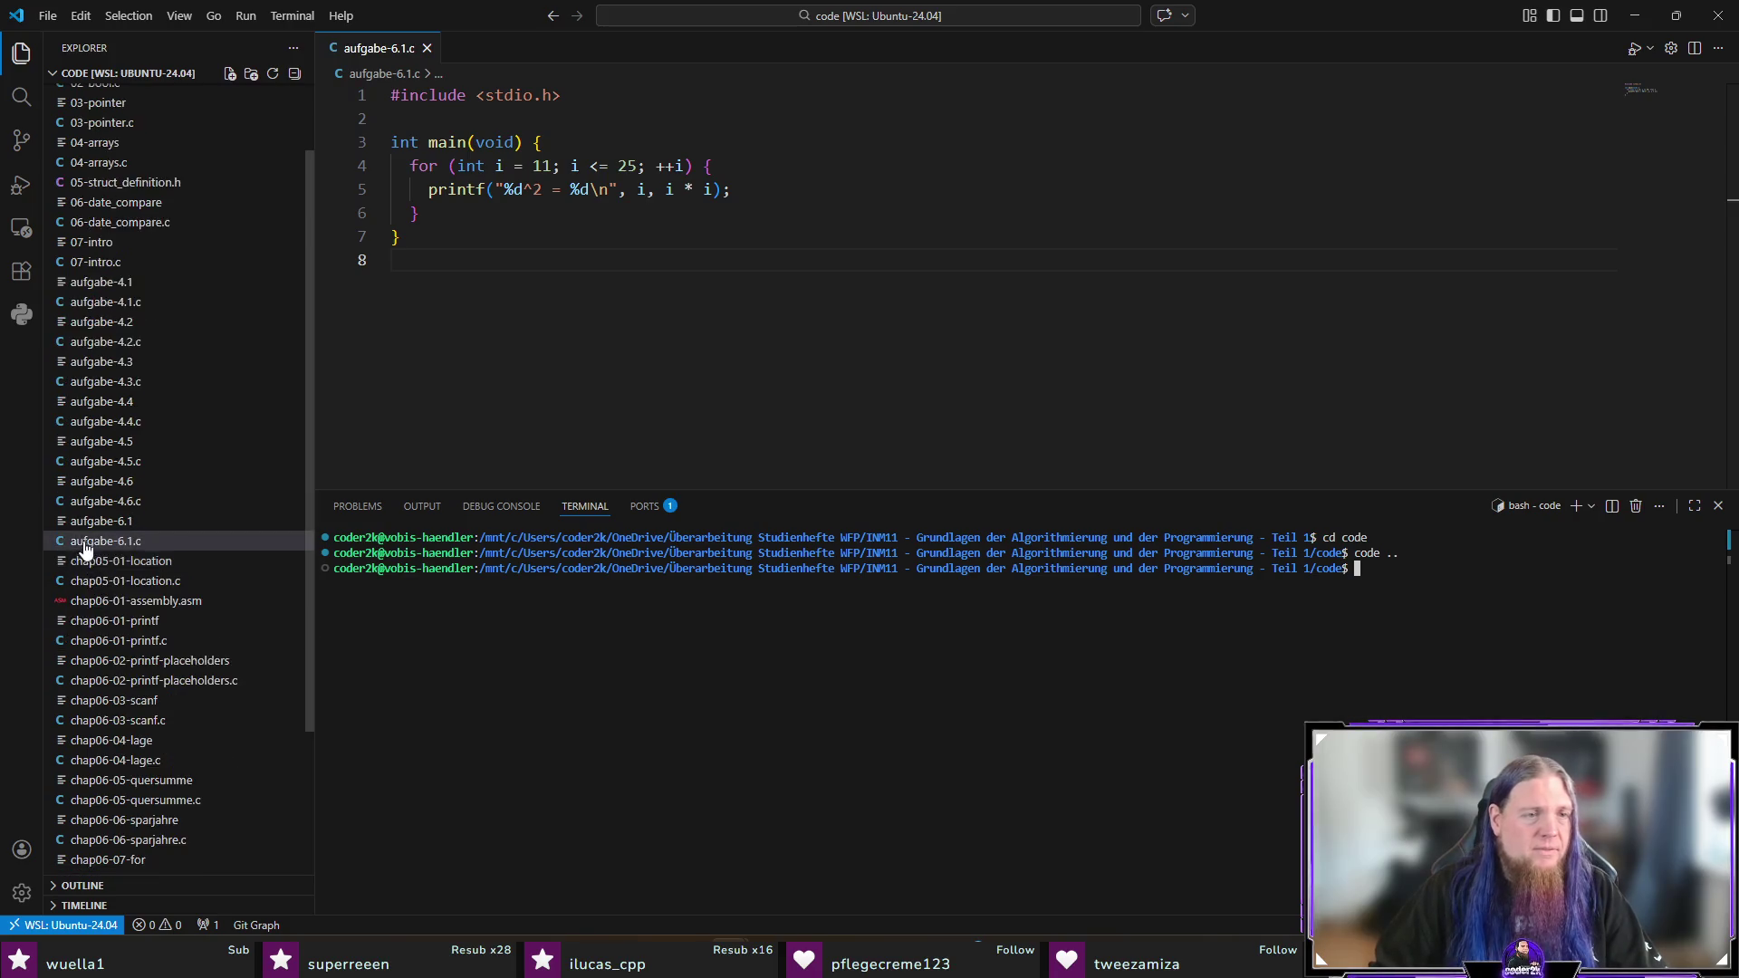
Step: Look through the Explorer context menus for the section, aufgabe-6.1.c and the code folder
right_click(147, 78)
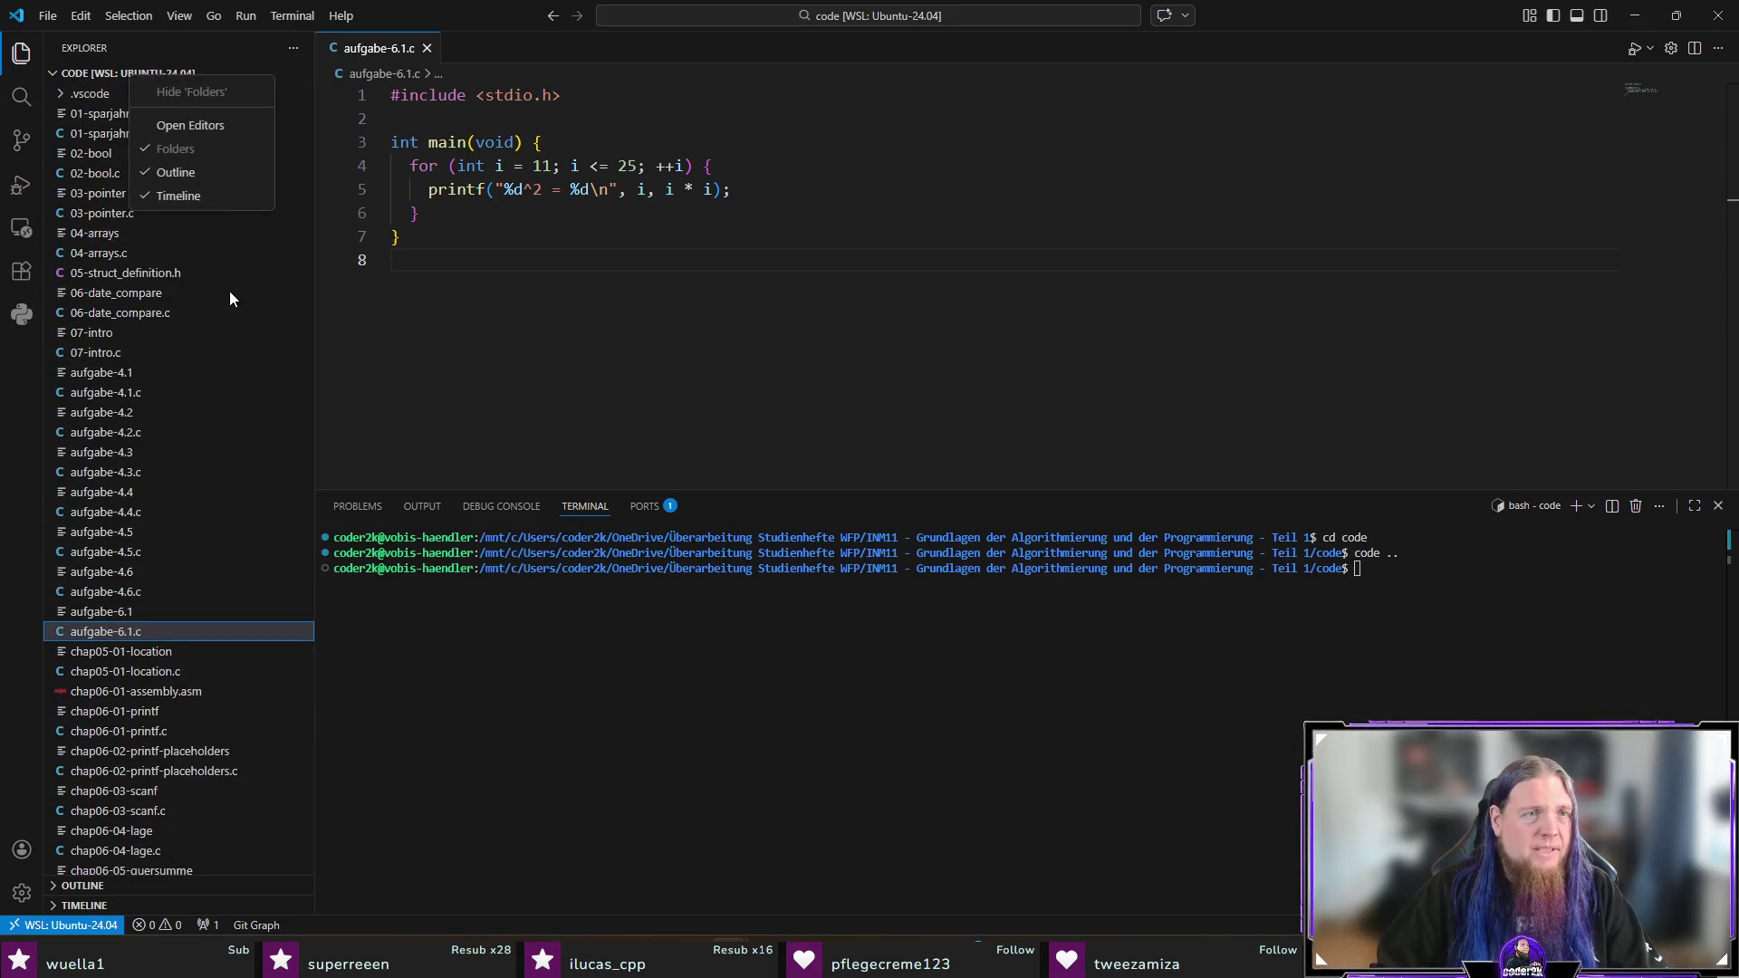
left_click(572, 373)
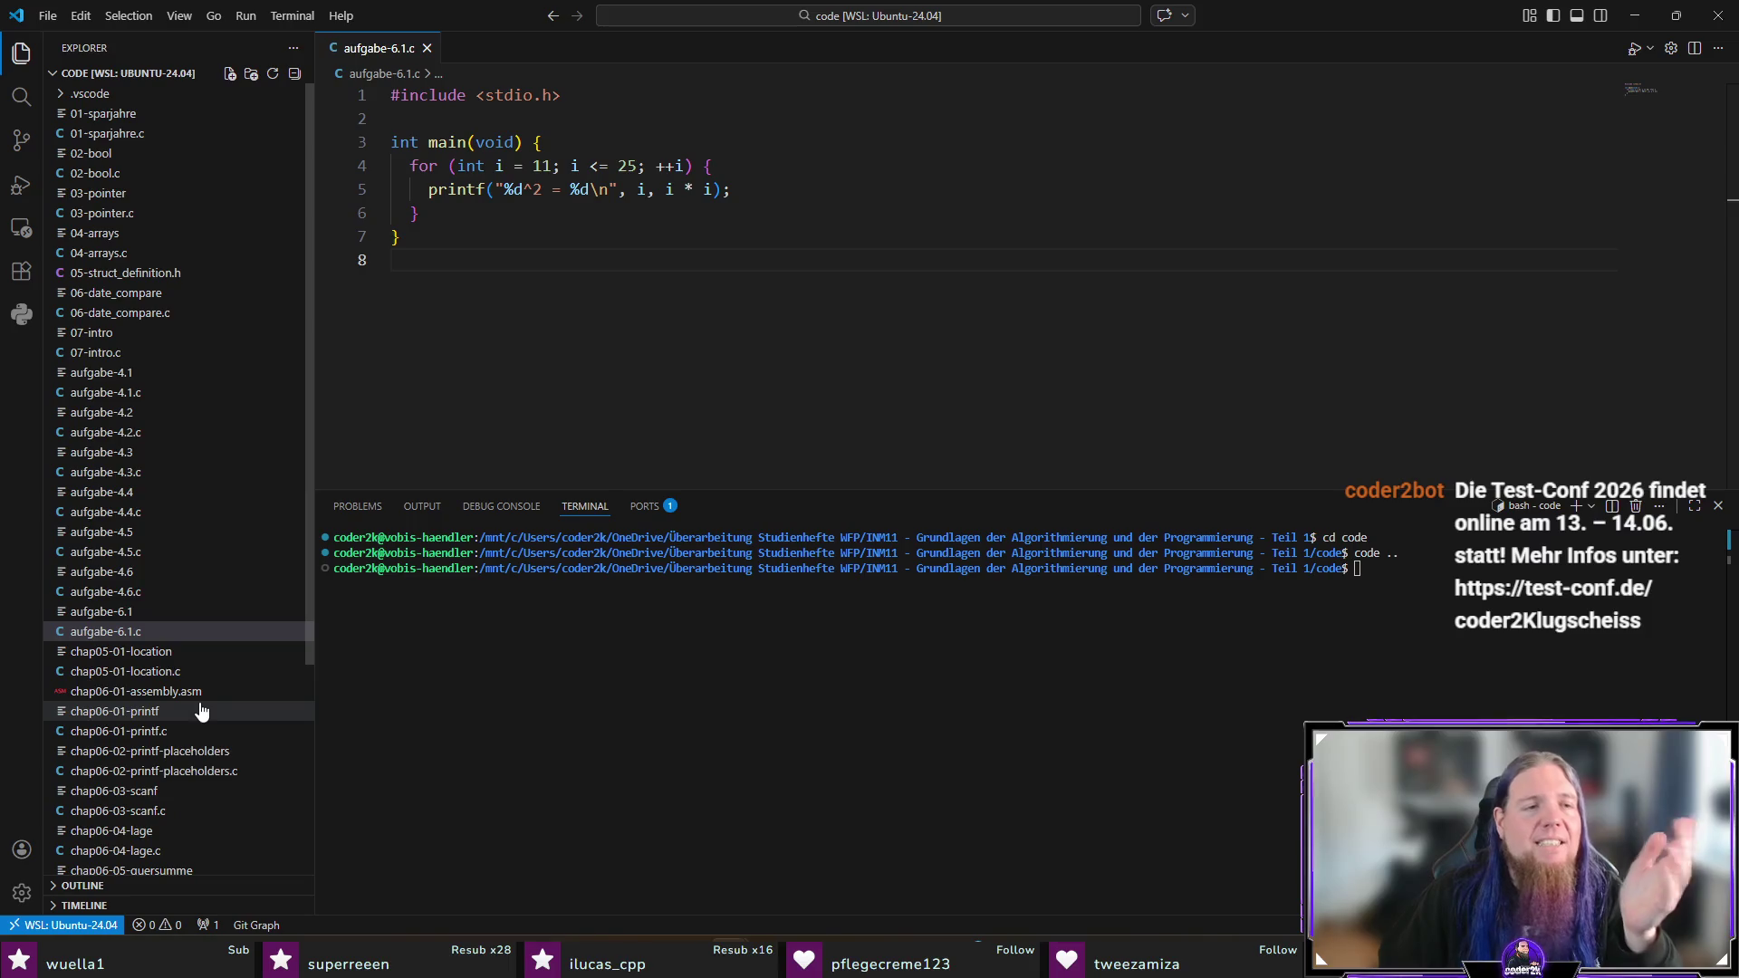
right_click(128, 633)
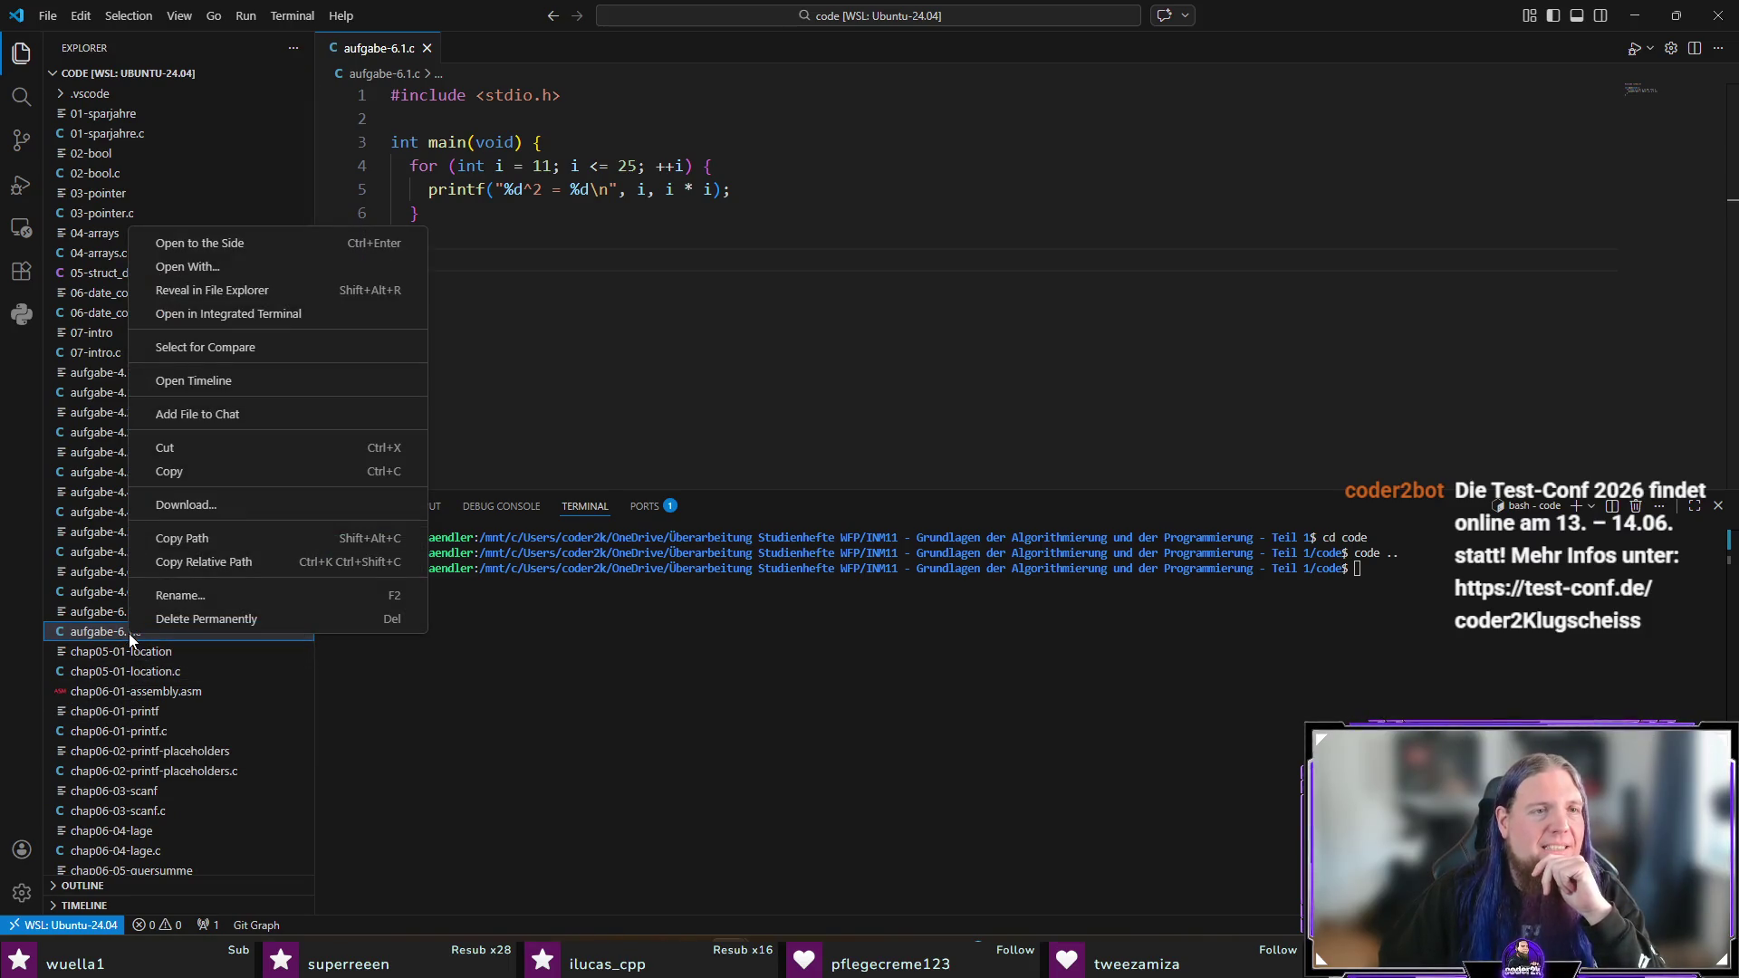
left_click(422, 709)
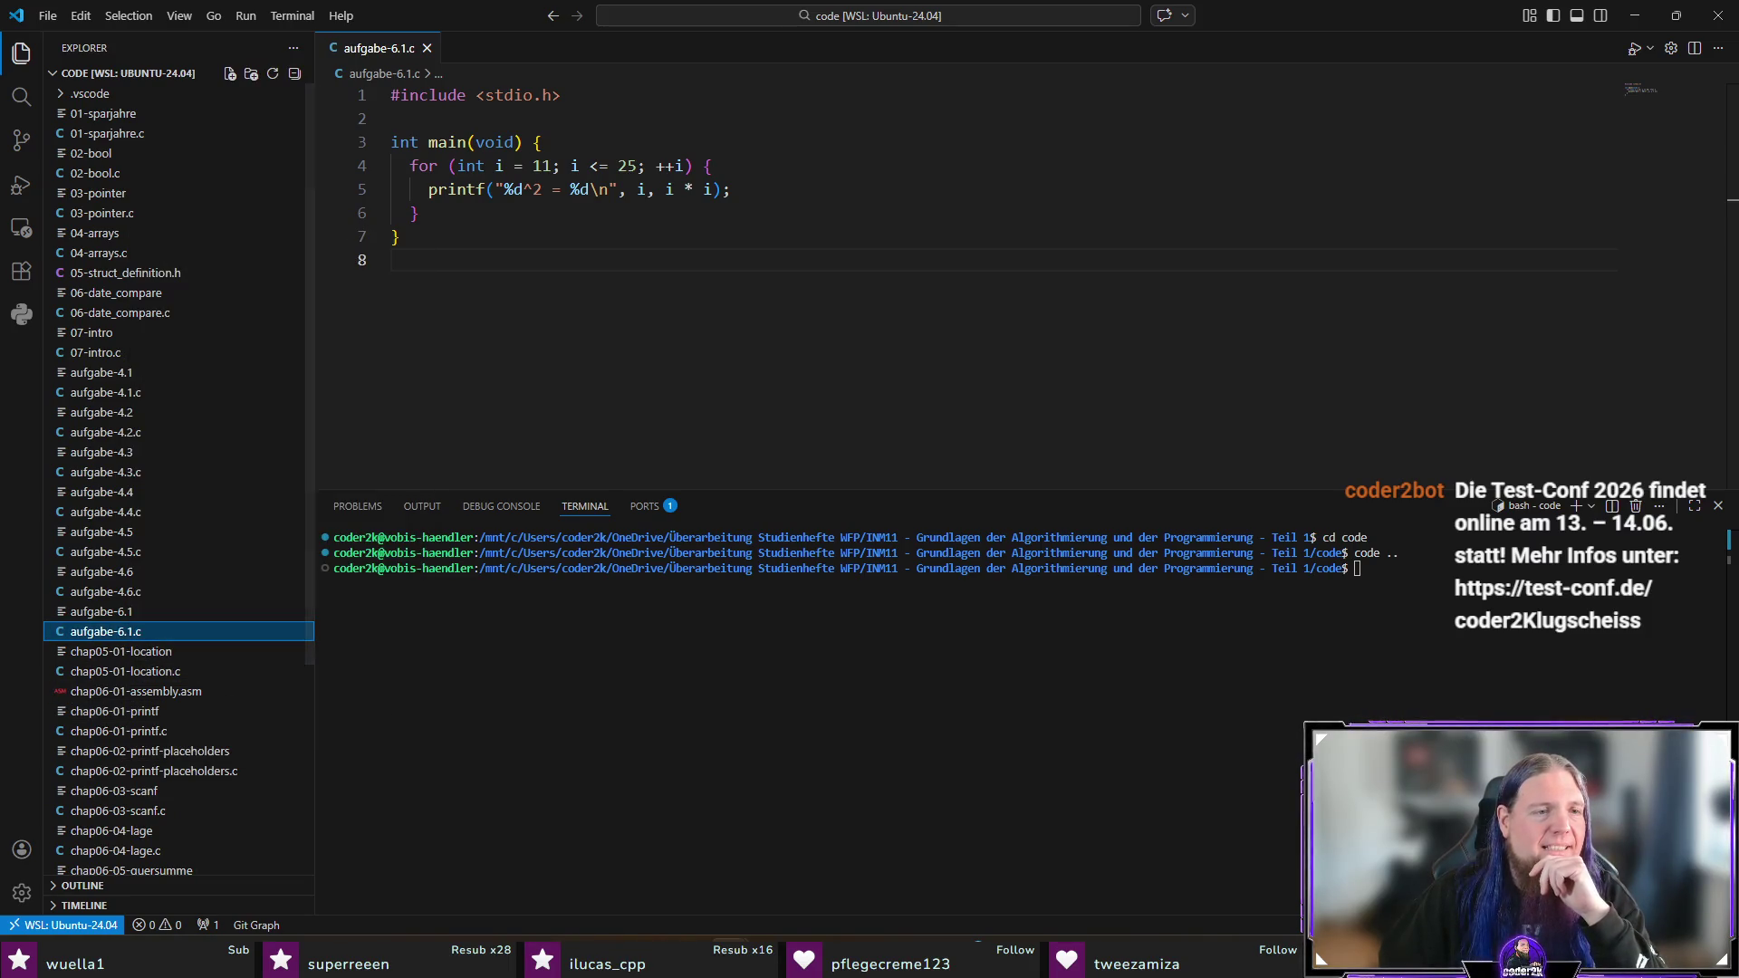
right_click(47, 623)
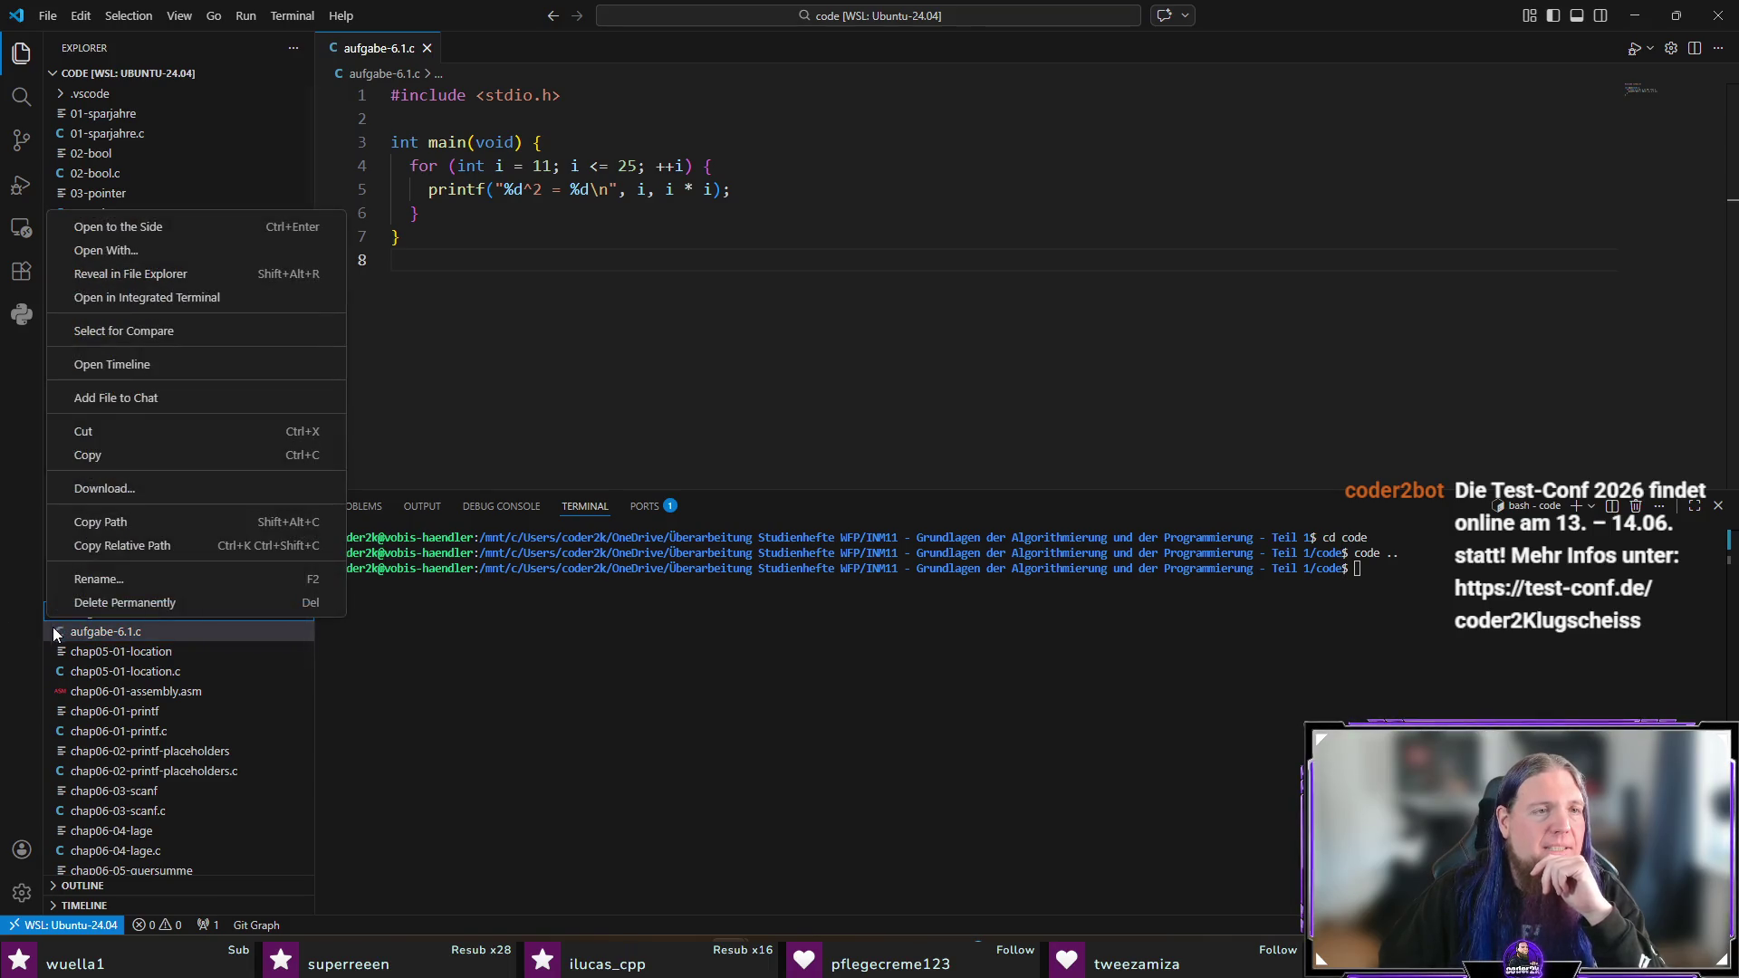
scroll(91, 706, "down", 5)
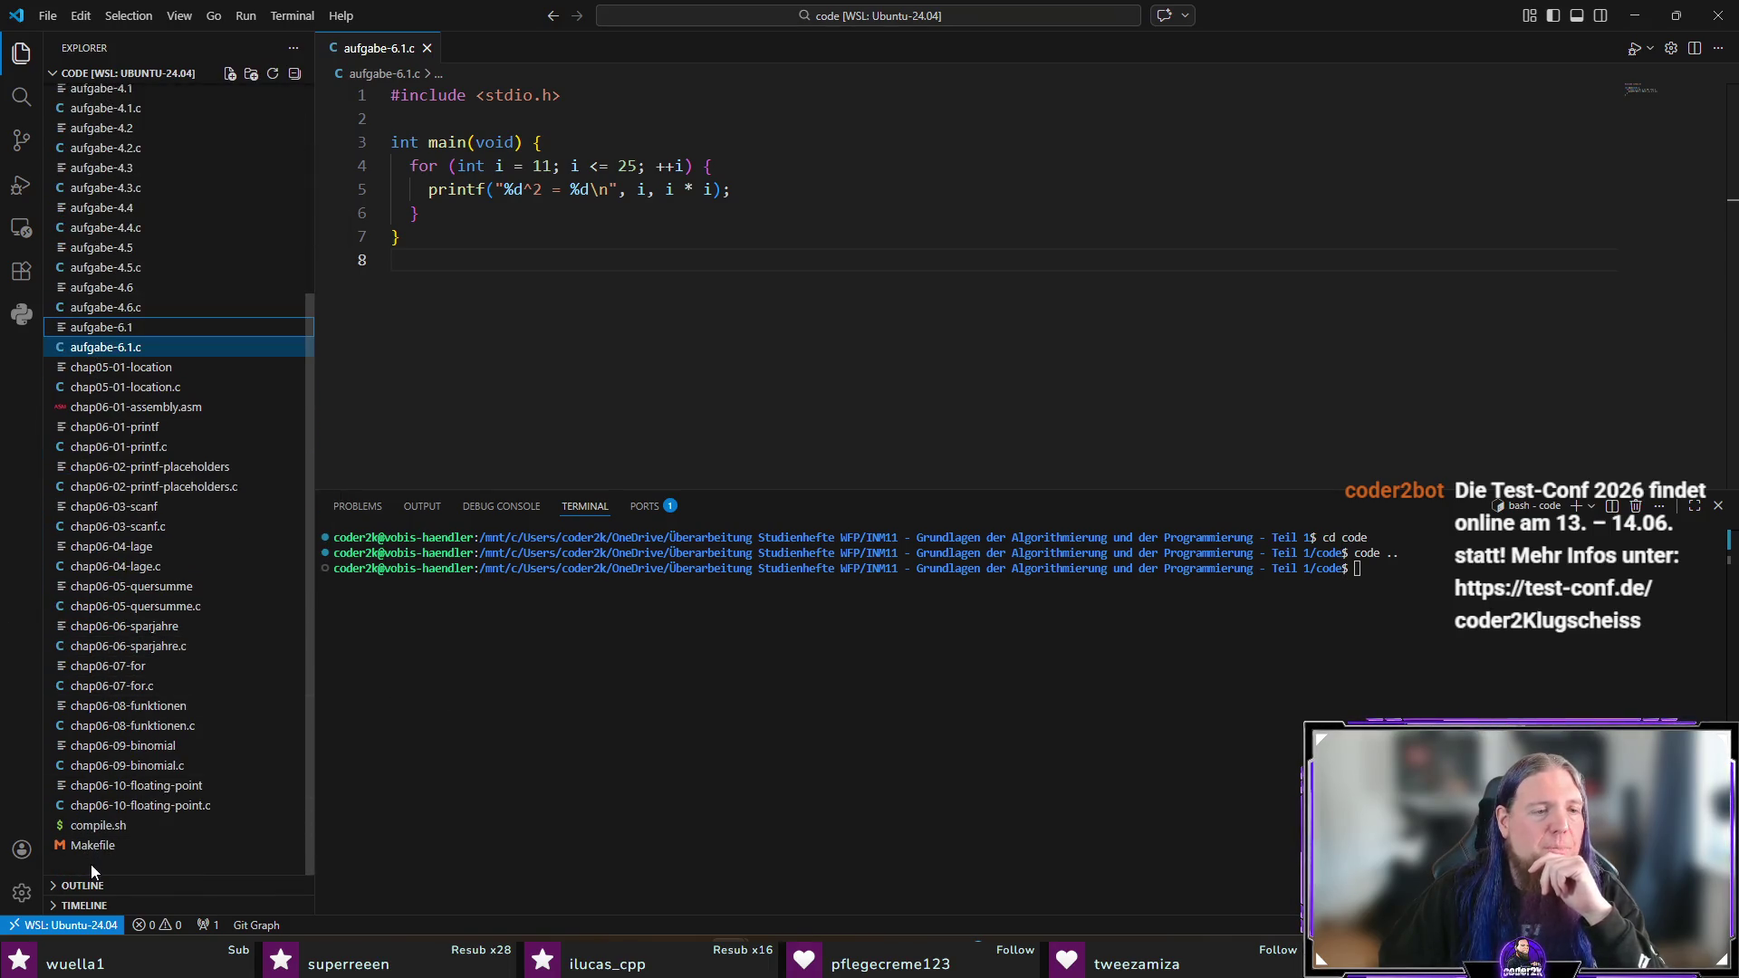
right_click(91, 865)
key("Escape")
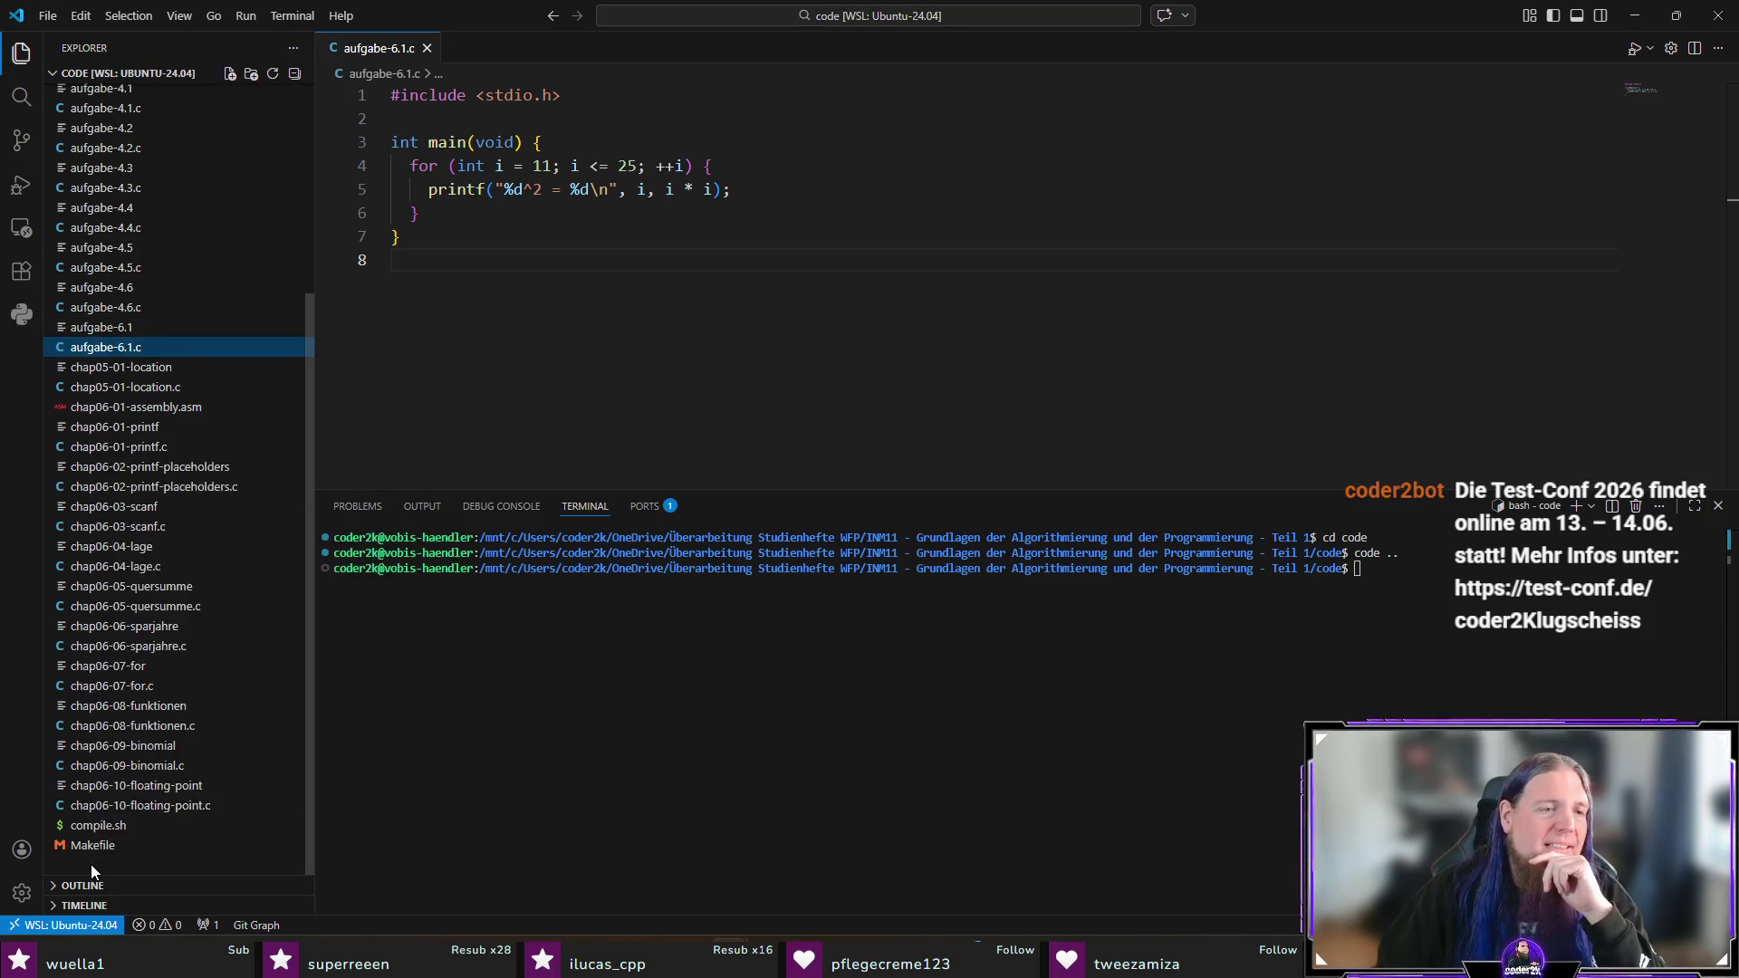
scroll(136, 494, "up", 5)
Step: Start a new file in the code folder, typing the name aufgabe-6.2.cd
right_click(113, 80)
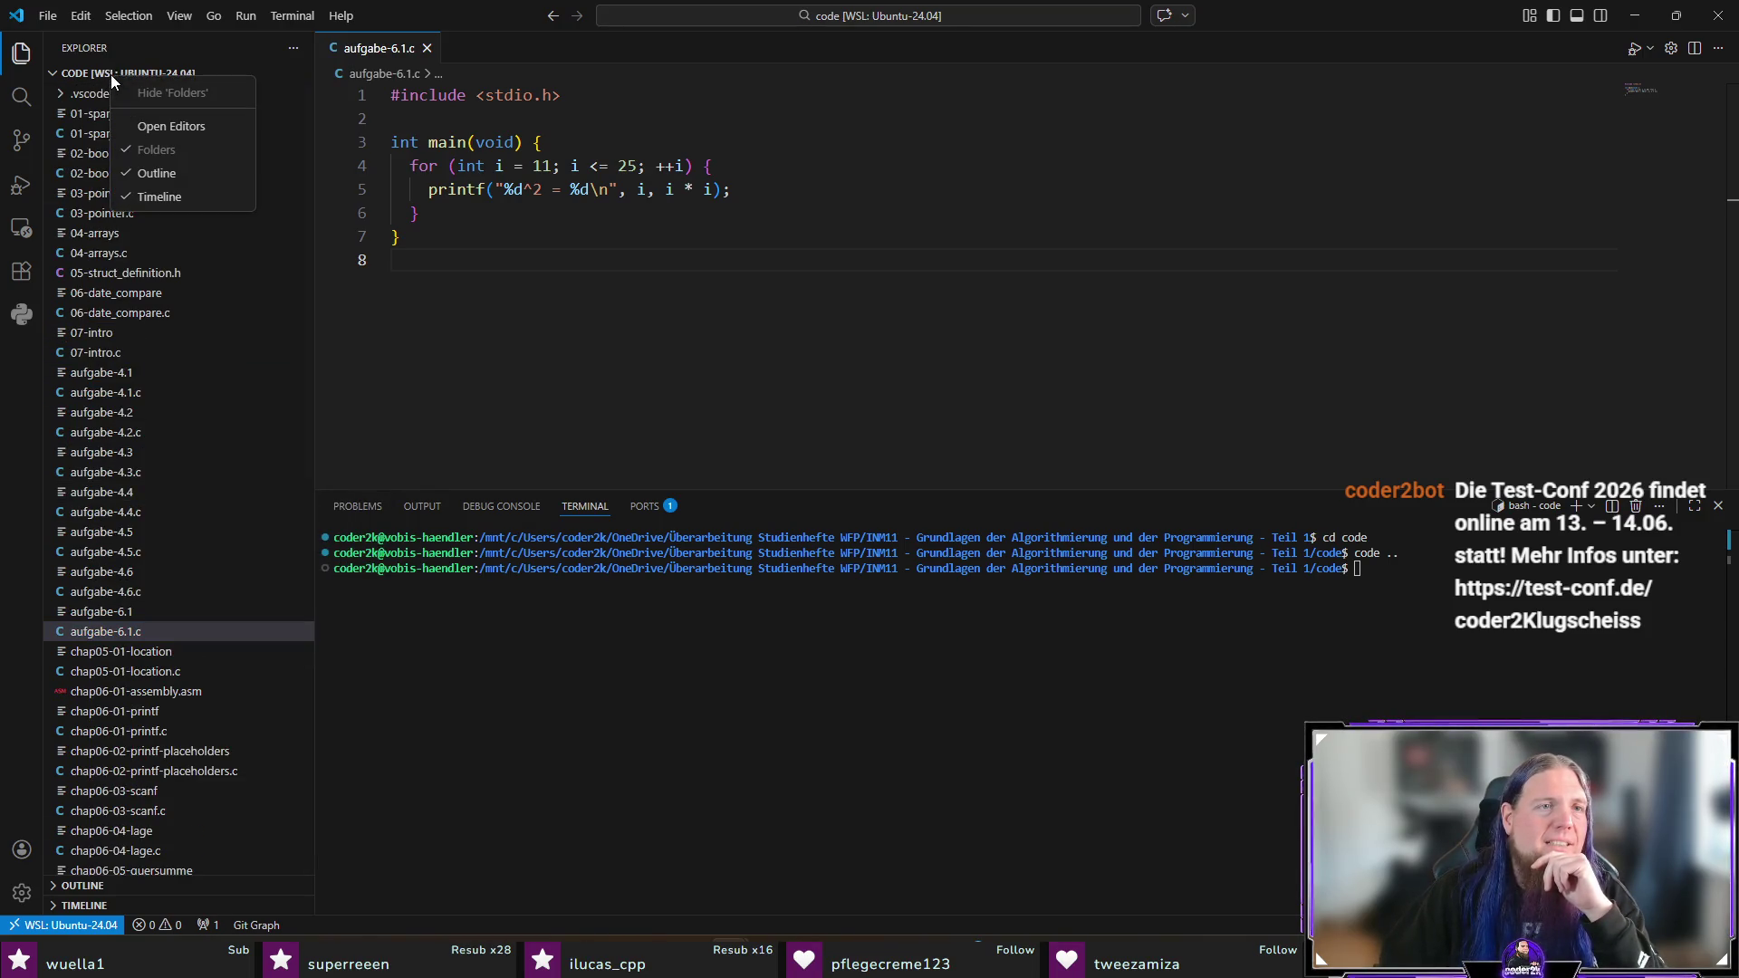
key("Escape")
scroll(154, 634, "down", 5)
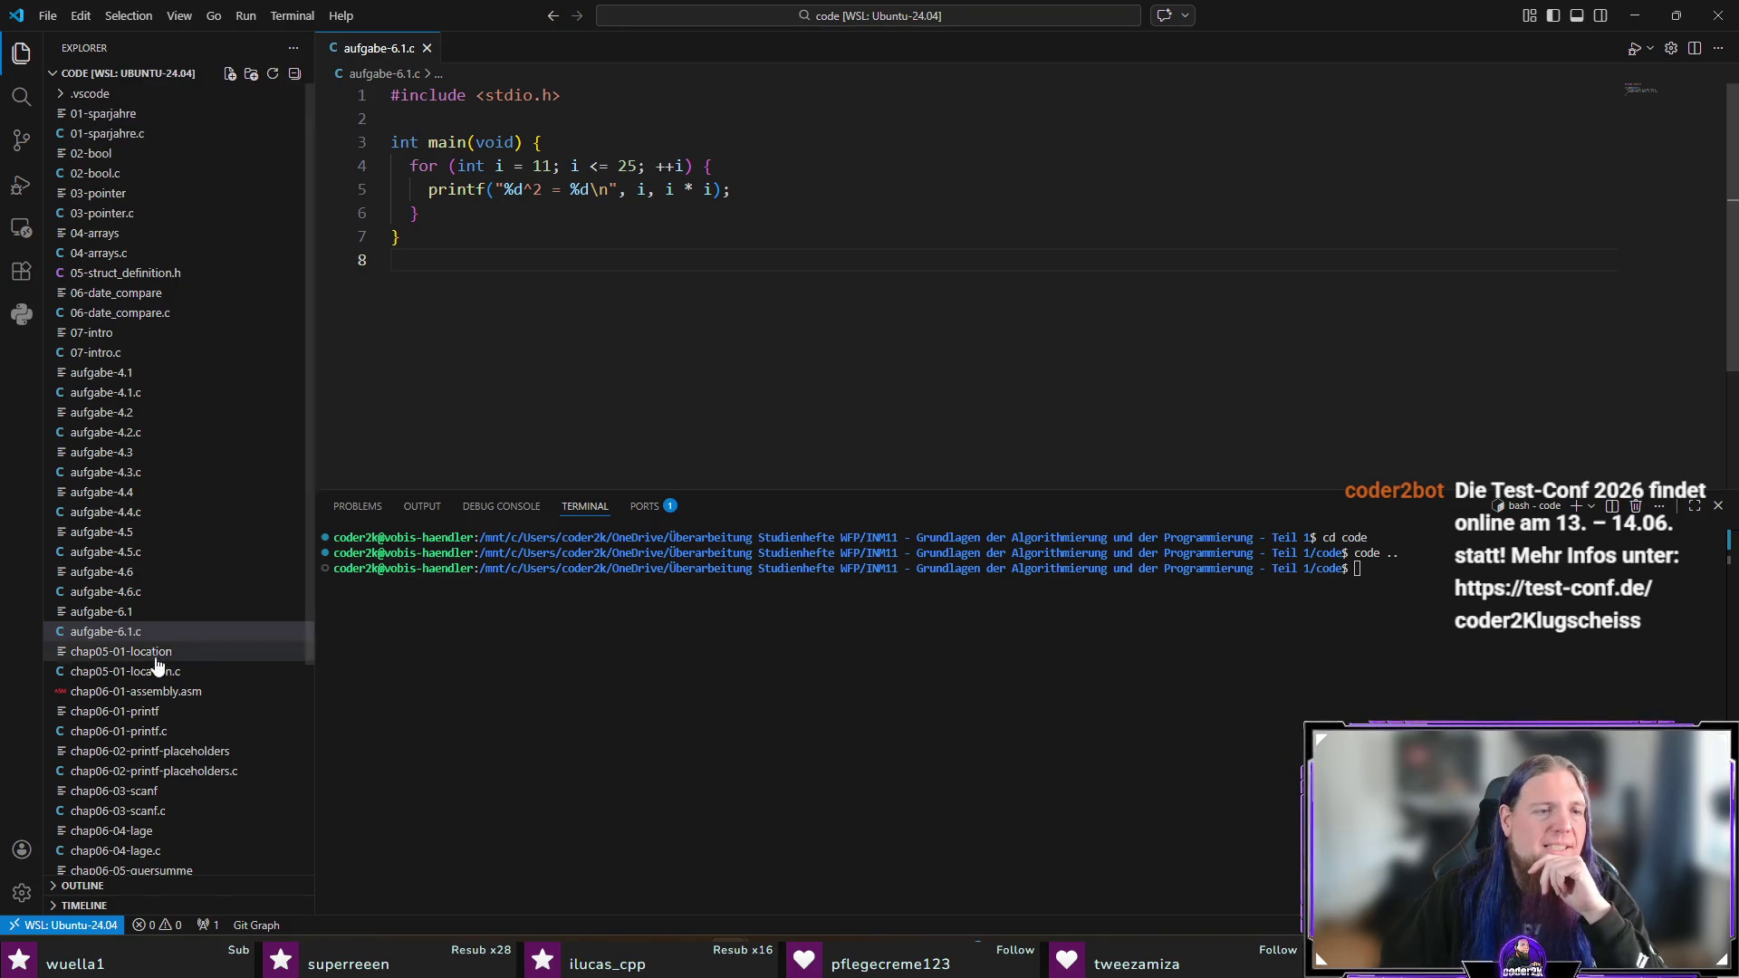
right_click(143, 860)
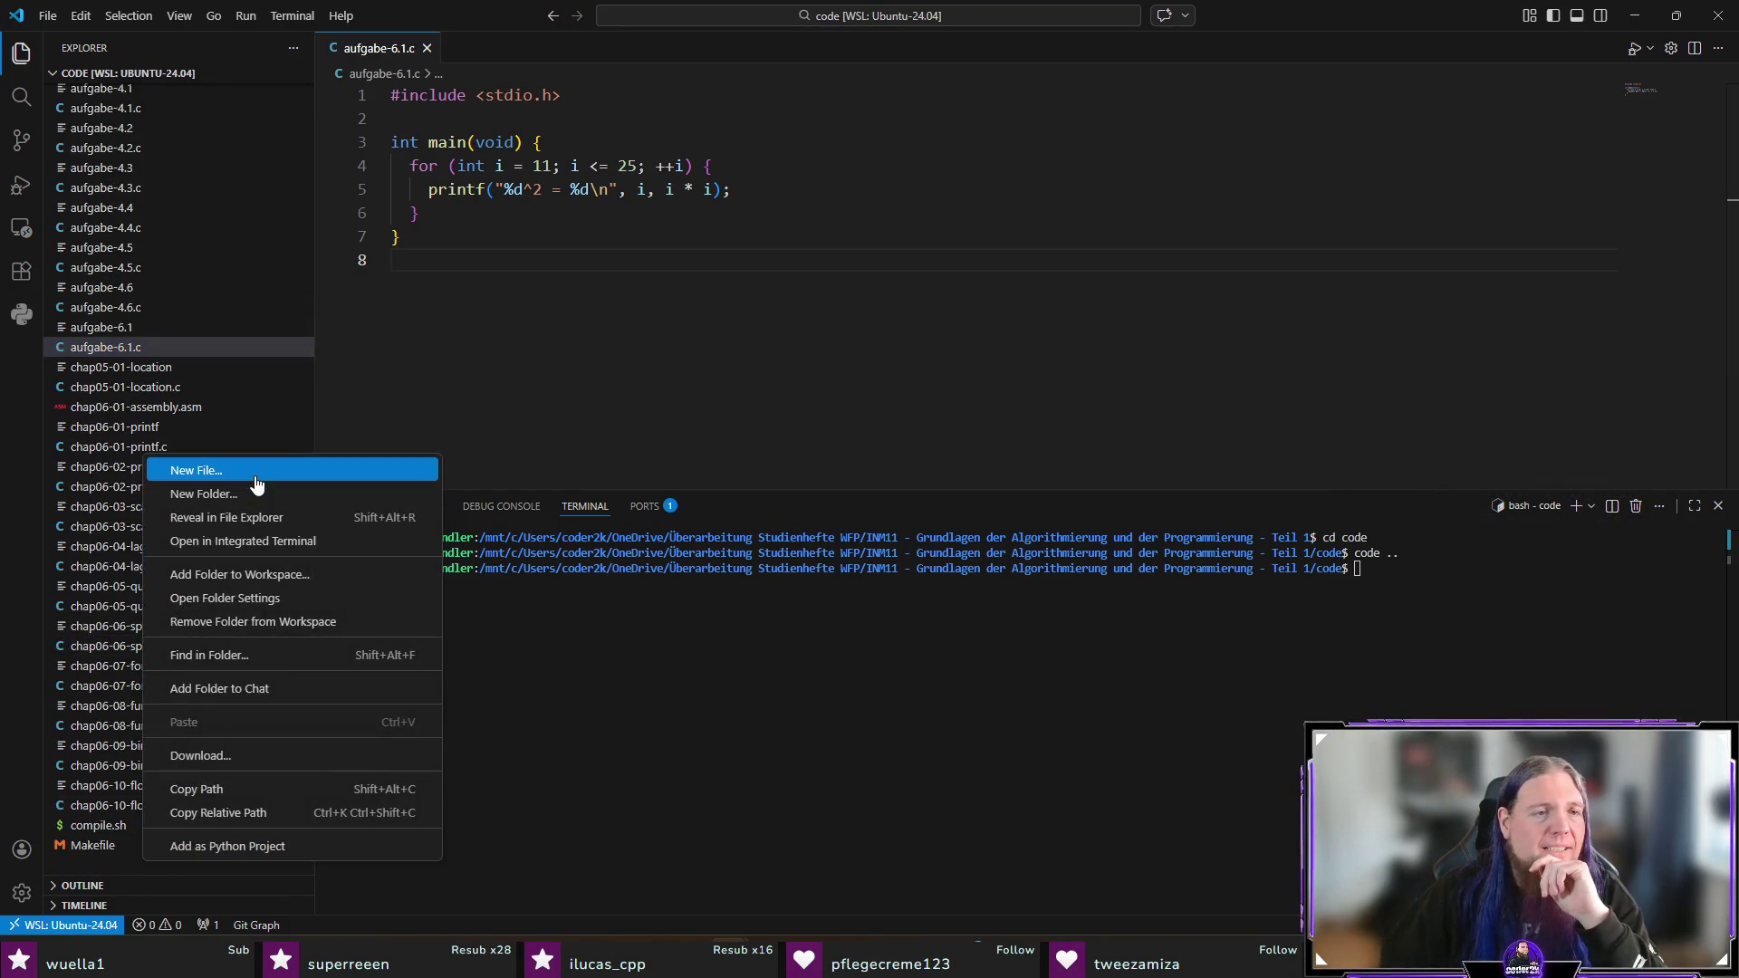
left_click(217, 471)
type("aufgabe-6.2.")
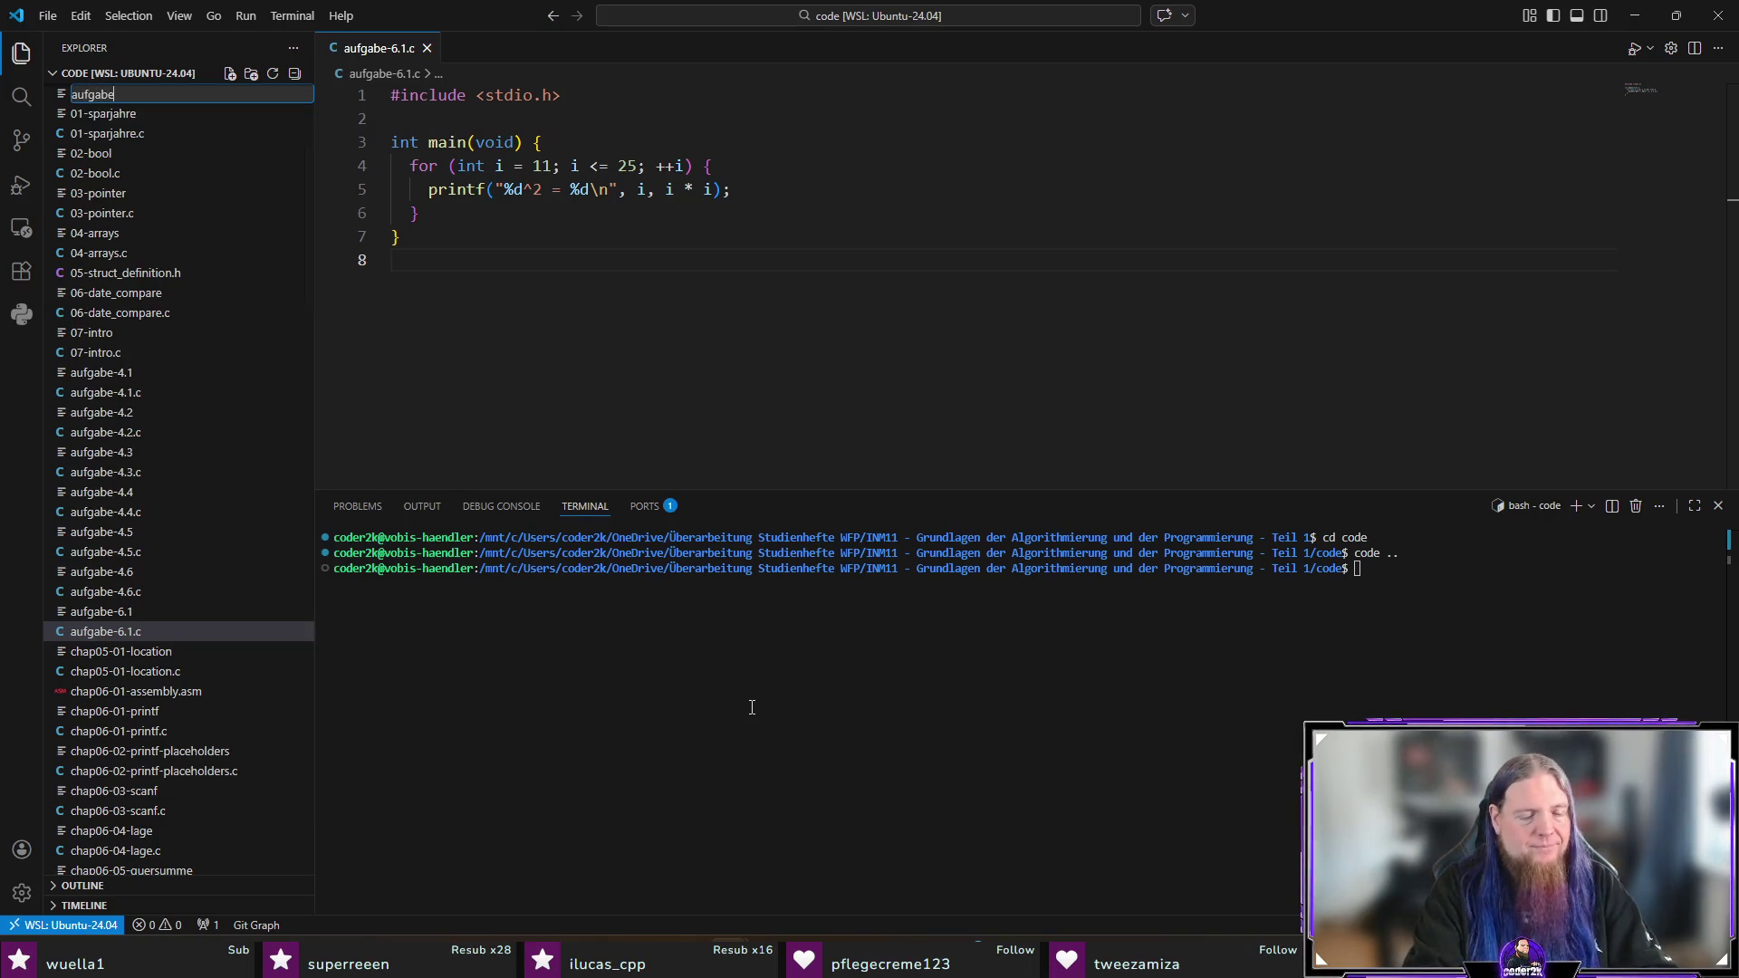
type("cd")
Step: Create the file and rename it to aufgabe-6.2.c, removing the stray 'd'
key("Return")
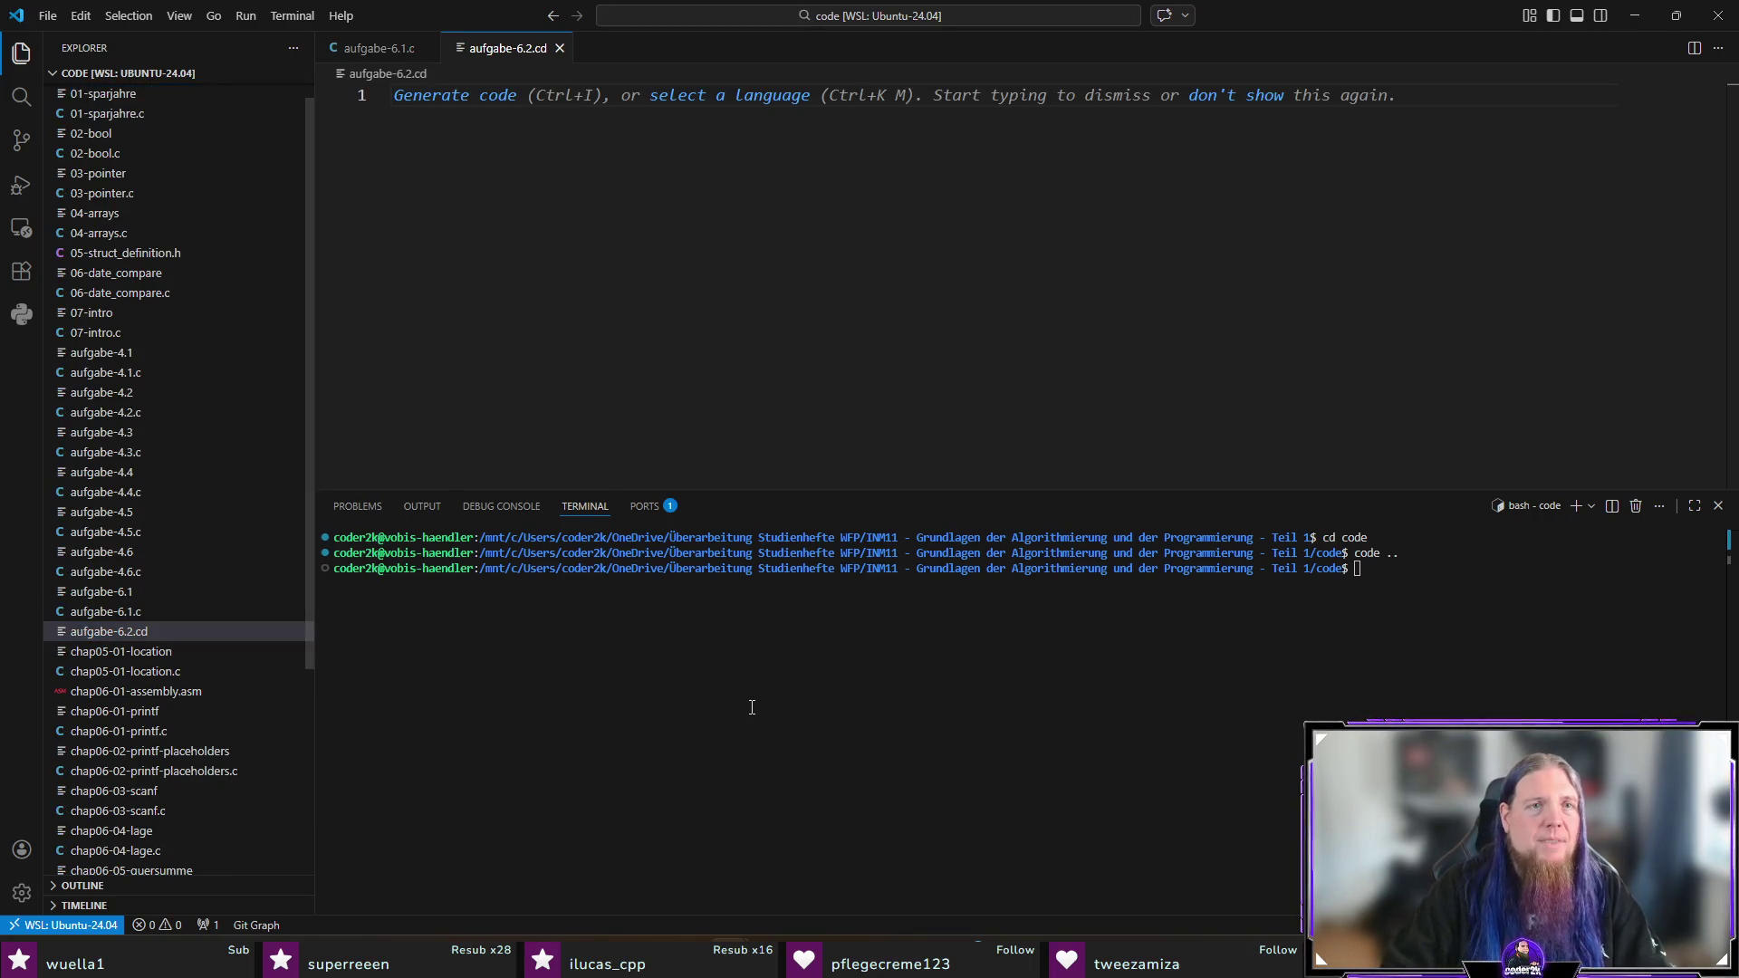
key("F2")
key("End")
key("BackSpace")
key("Return")
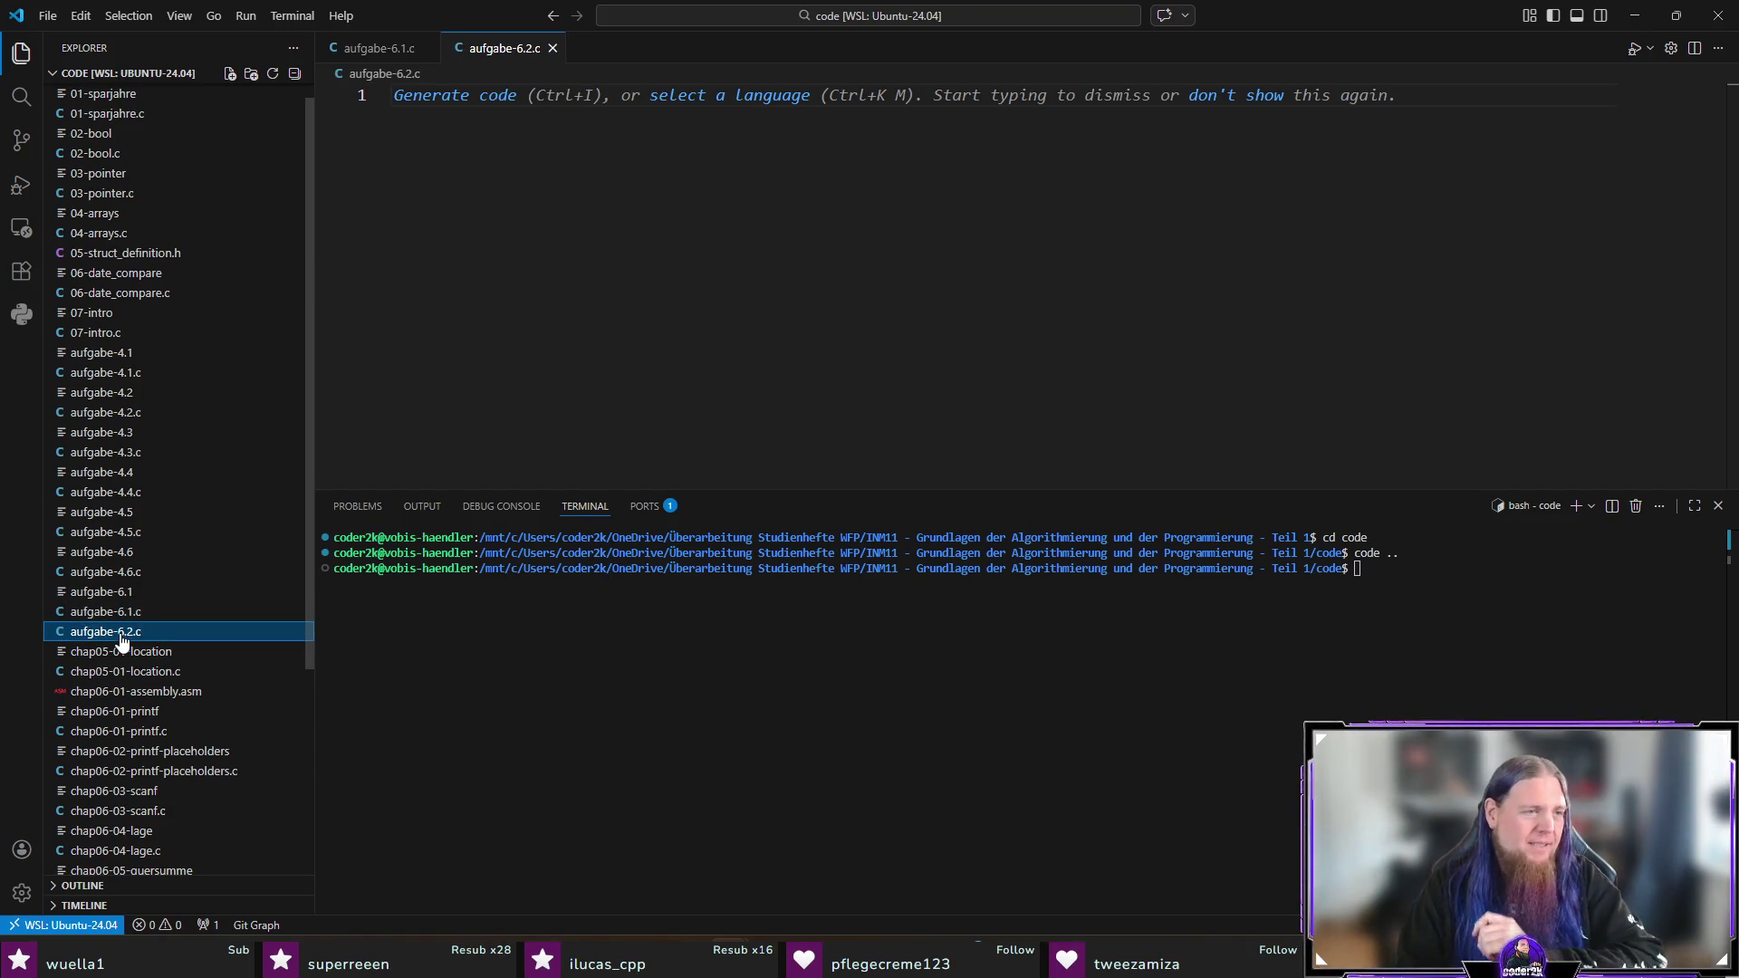
Step: Include stdio.h and math.h and open a main(void) function
left_click(839, 335)
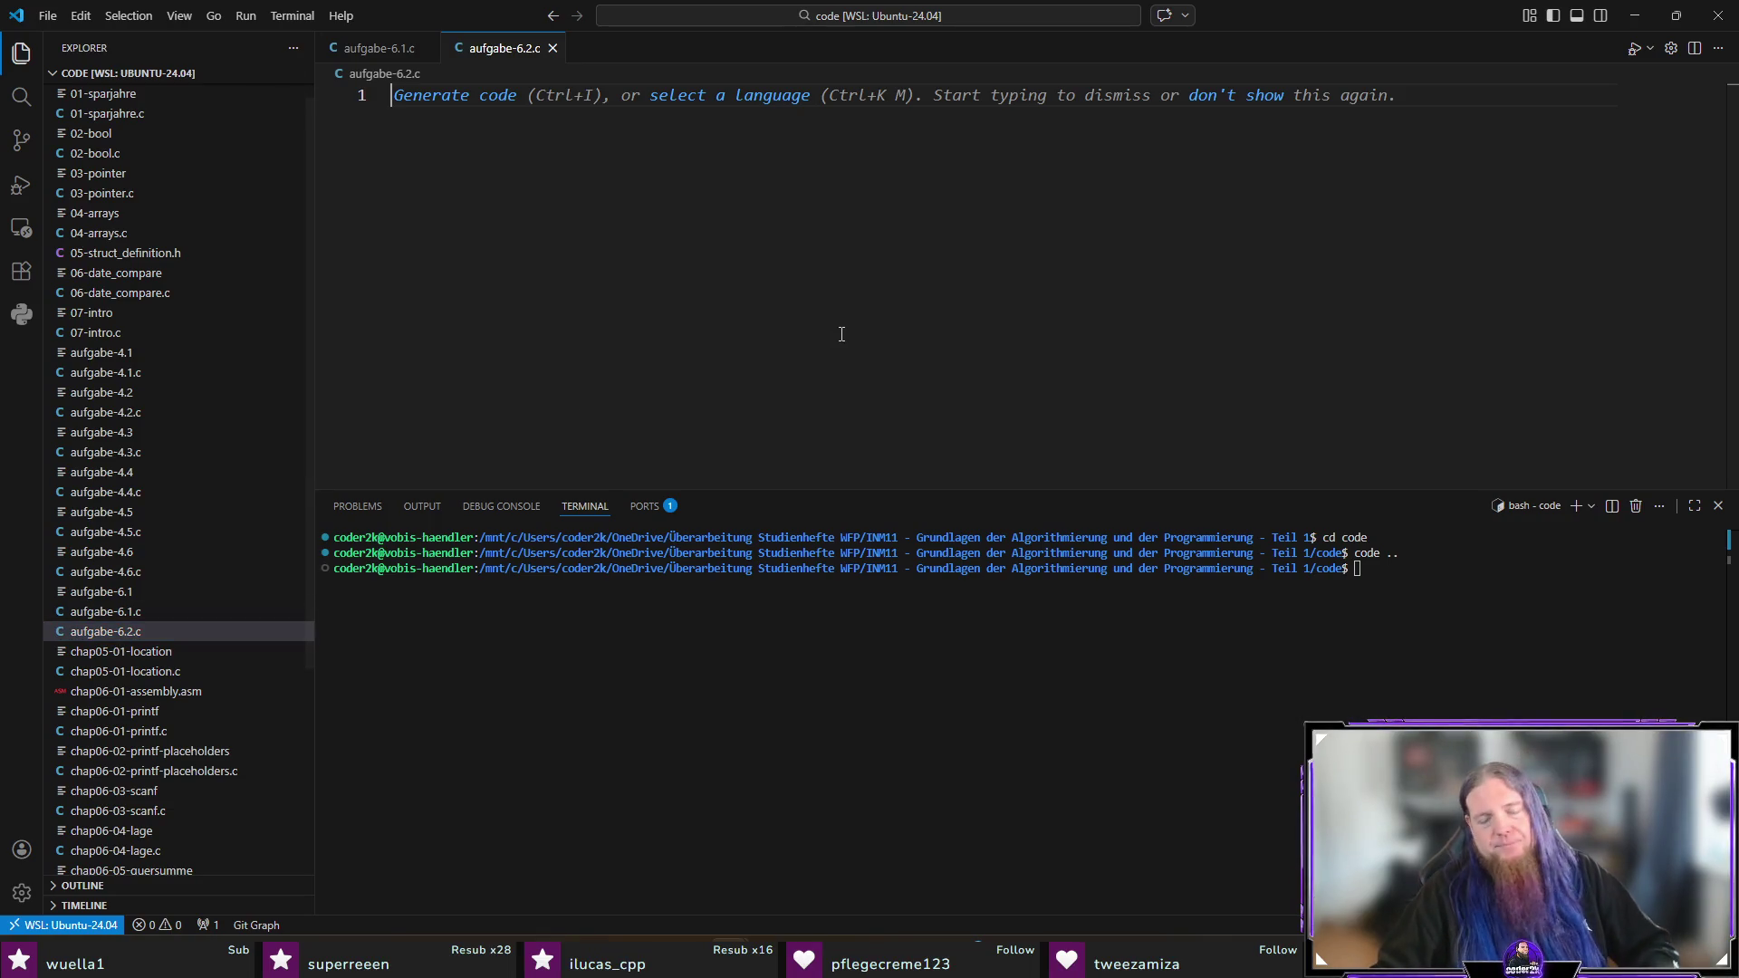
type("#include <st")
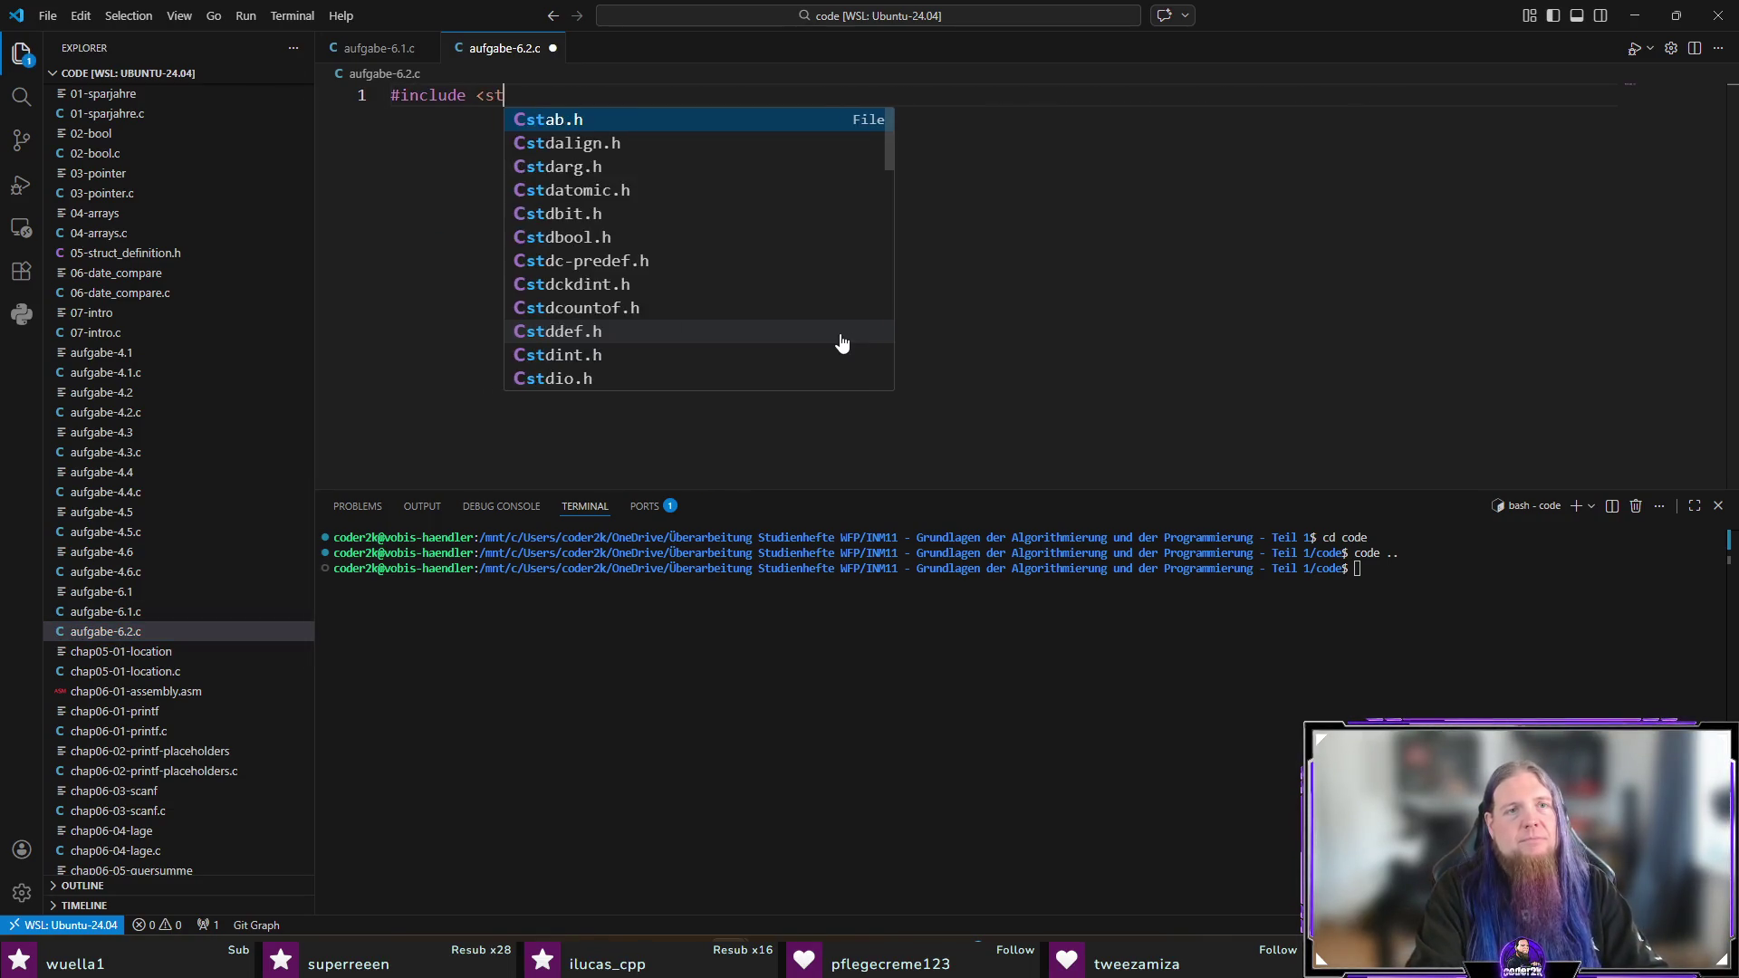
type("dio")
key("Return")
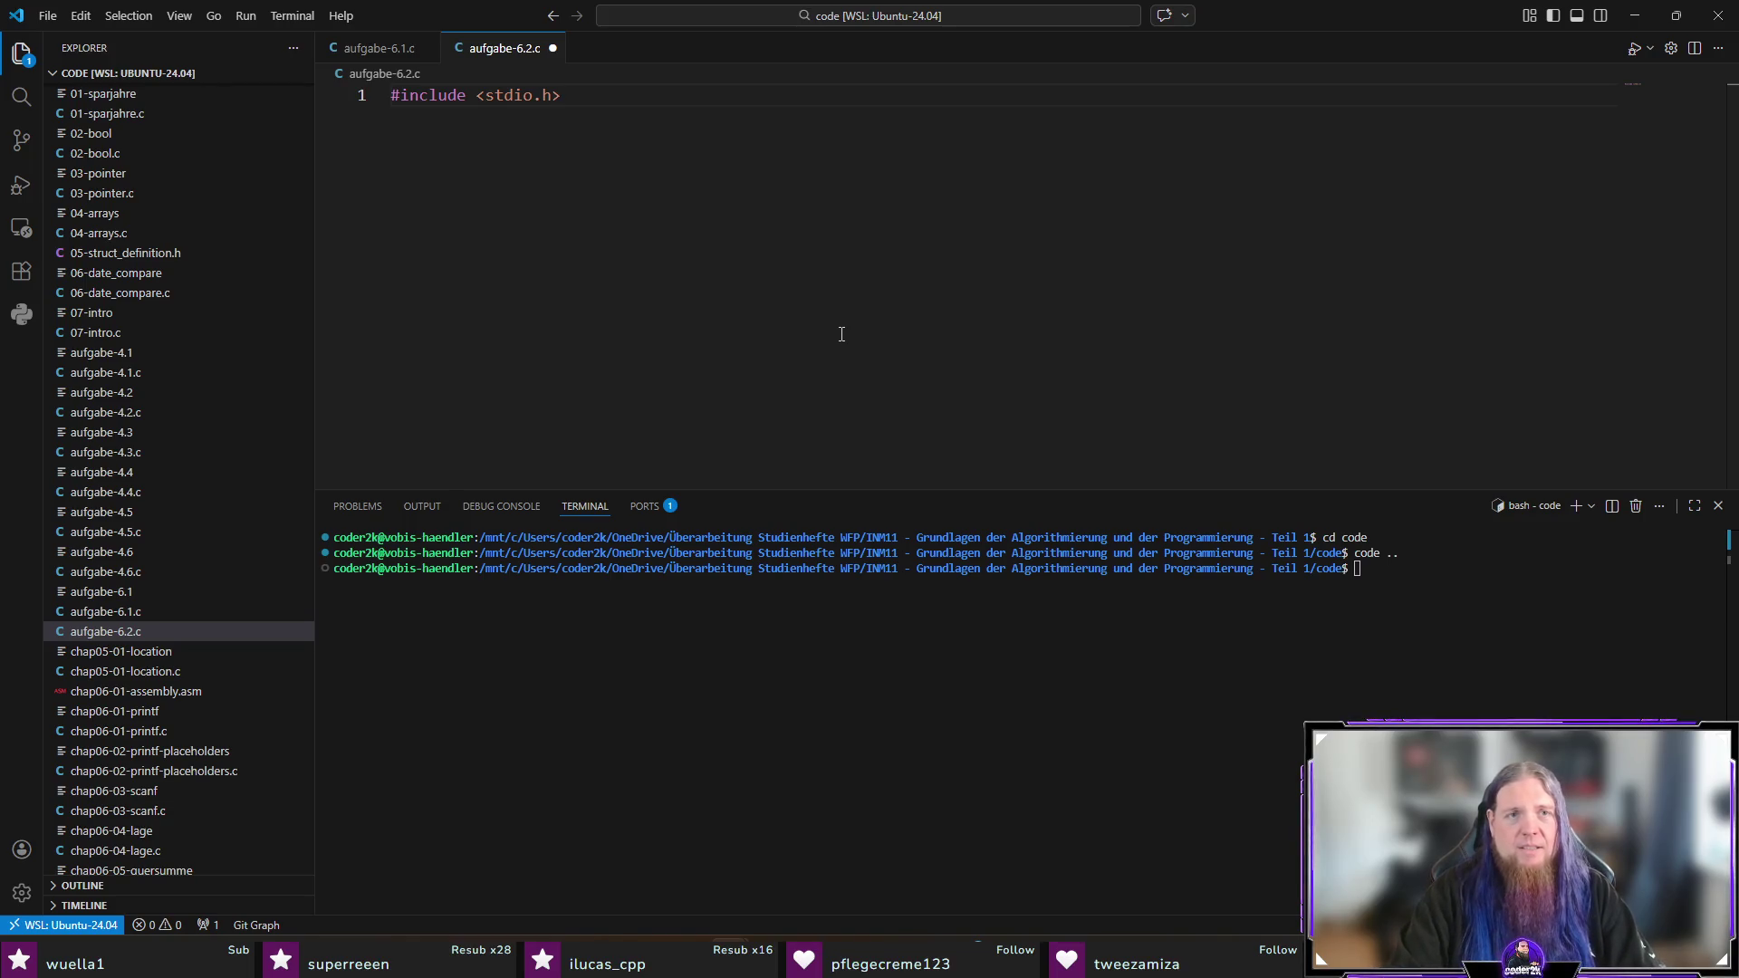
key("Return")
type("#include <math>")
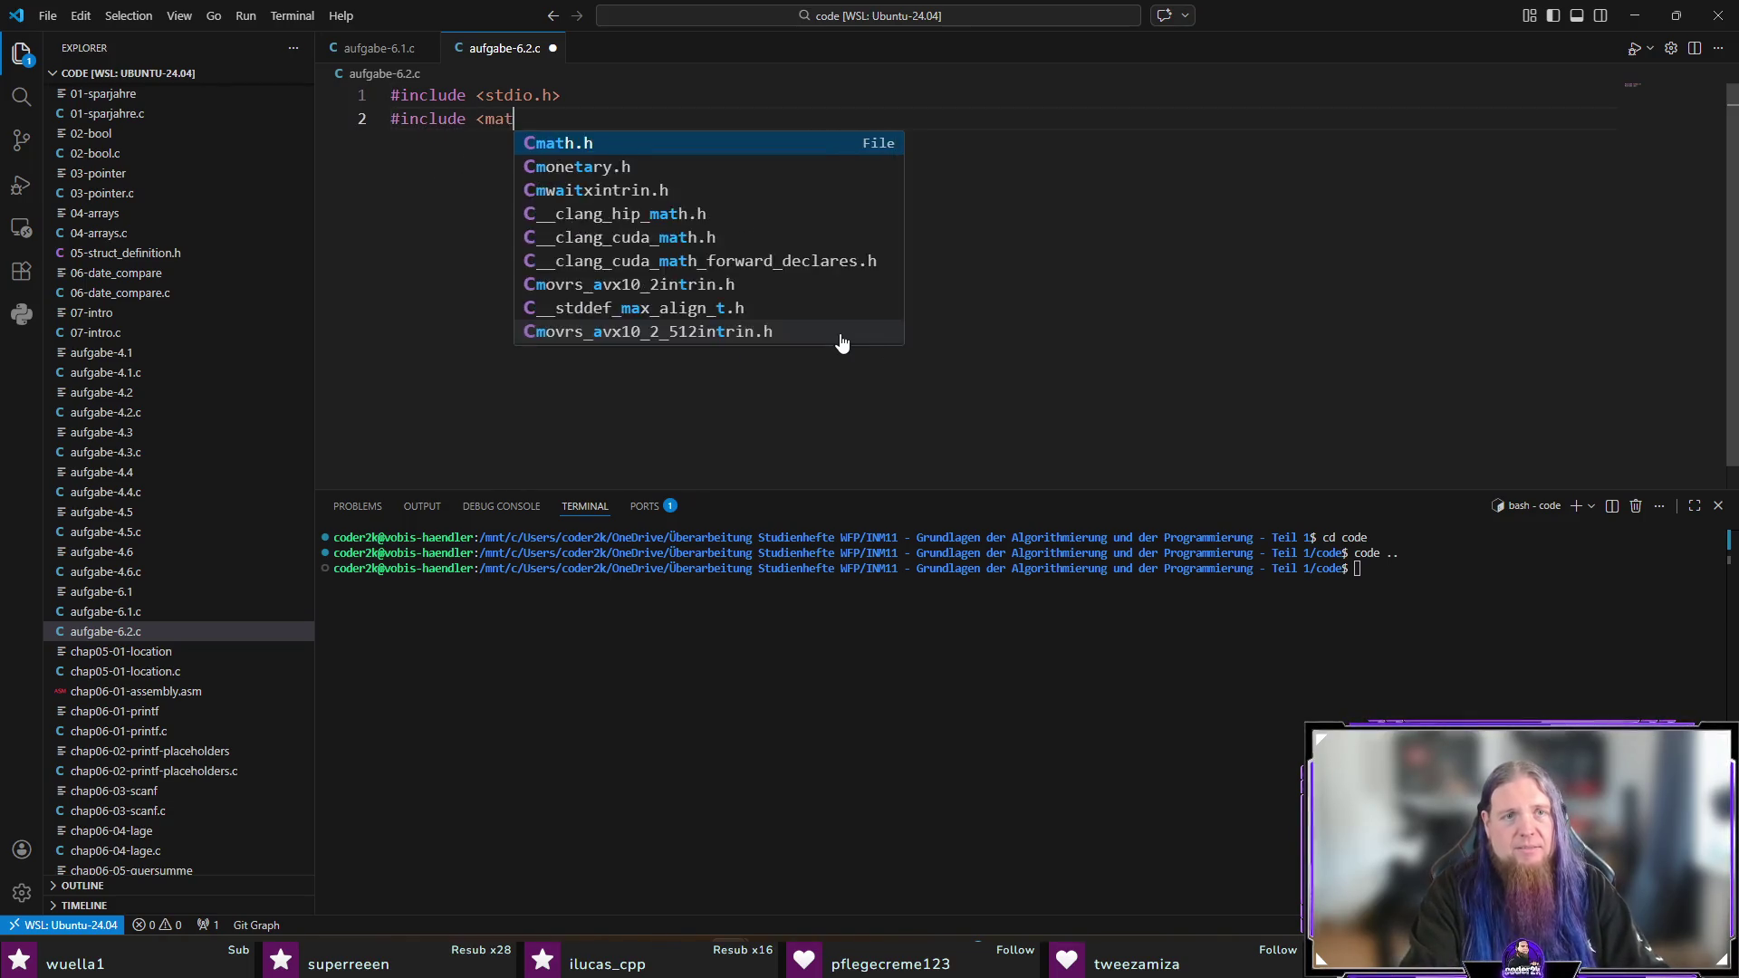
key("Tab")
key("Return")
key("Return")
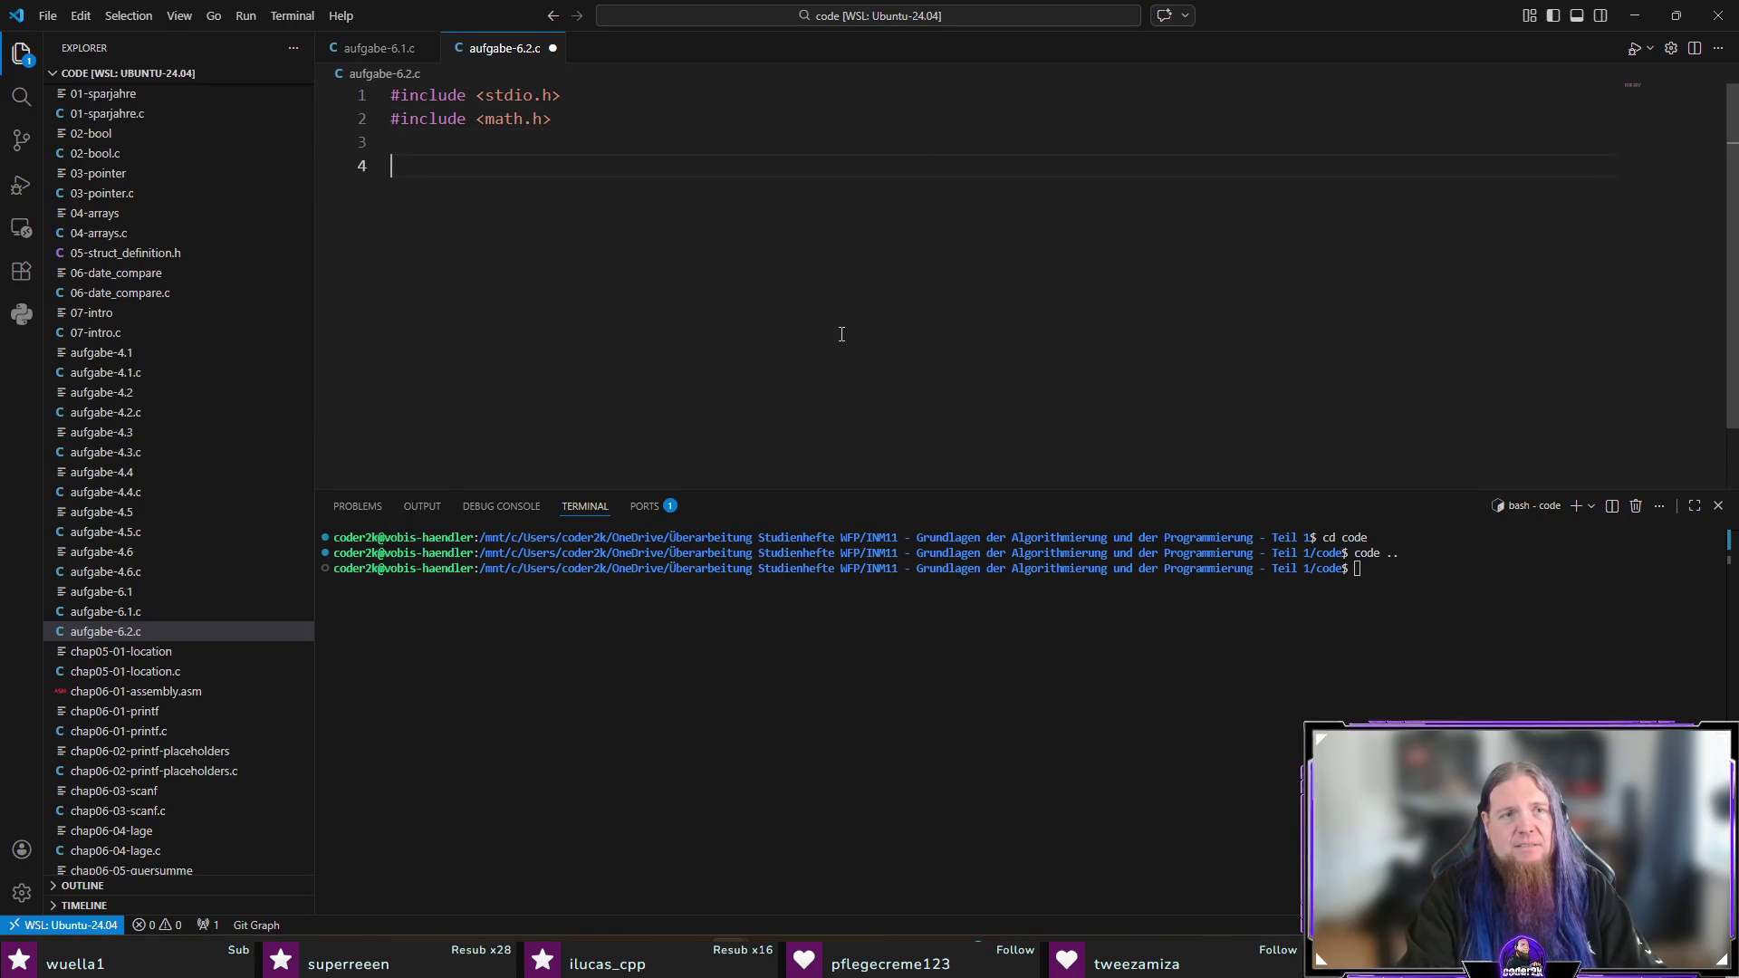
type("main(void) {")
key("Return")
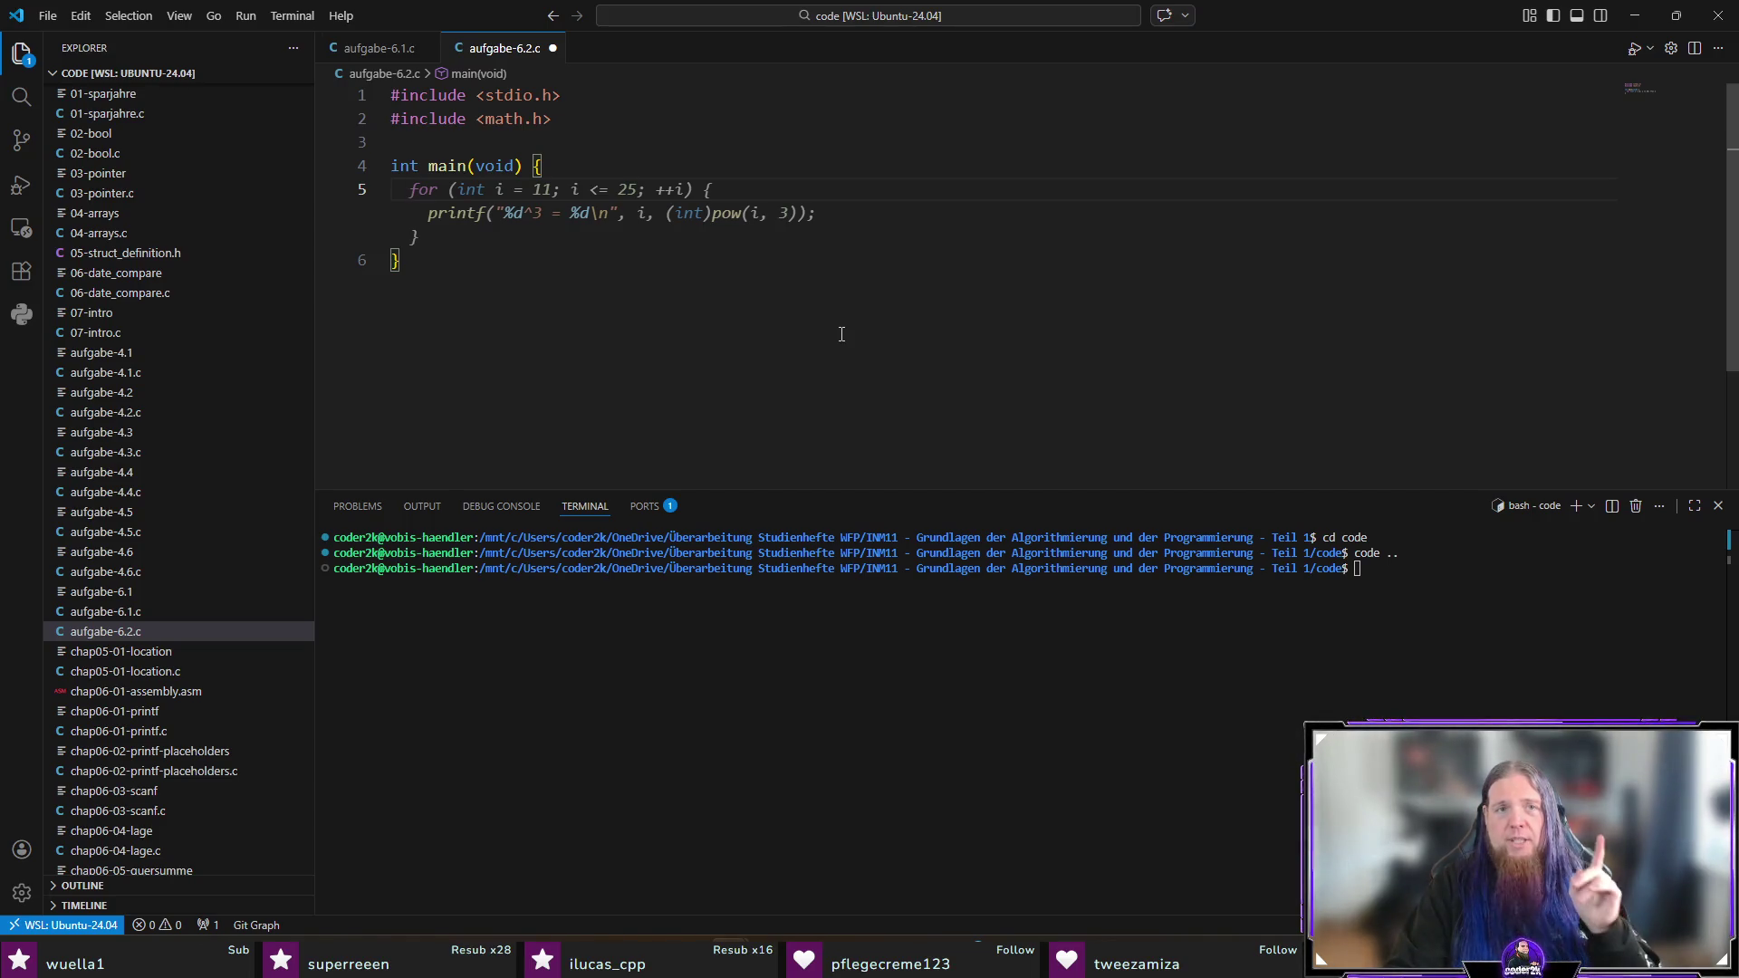
Step: Add a printf prompt reading 'Geben Sie eine Gleitkommazahl ein:'
type("printf(")
key("Tab")
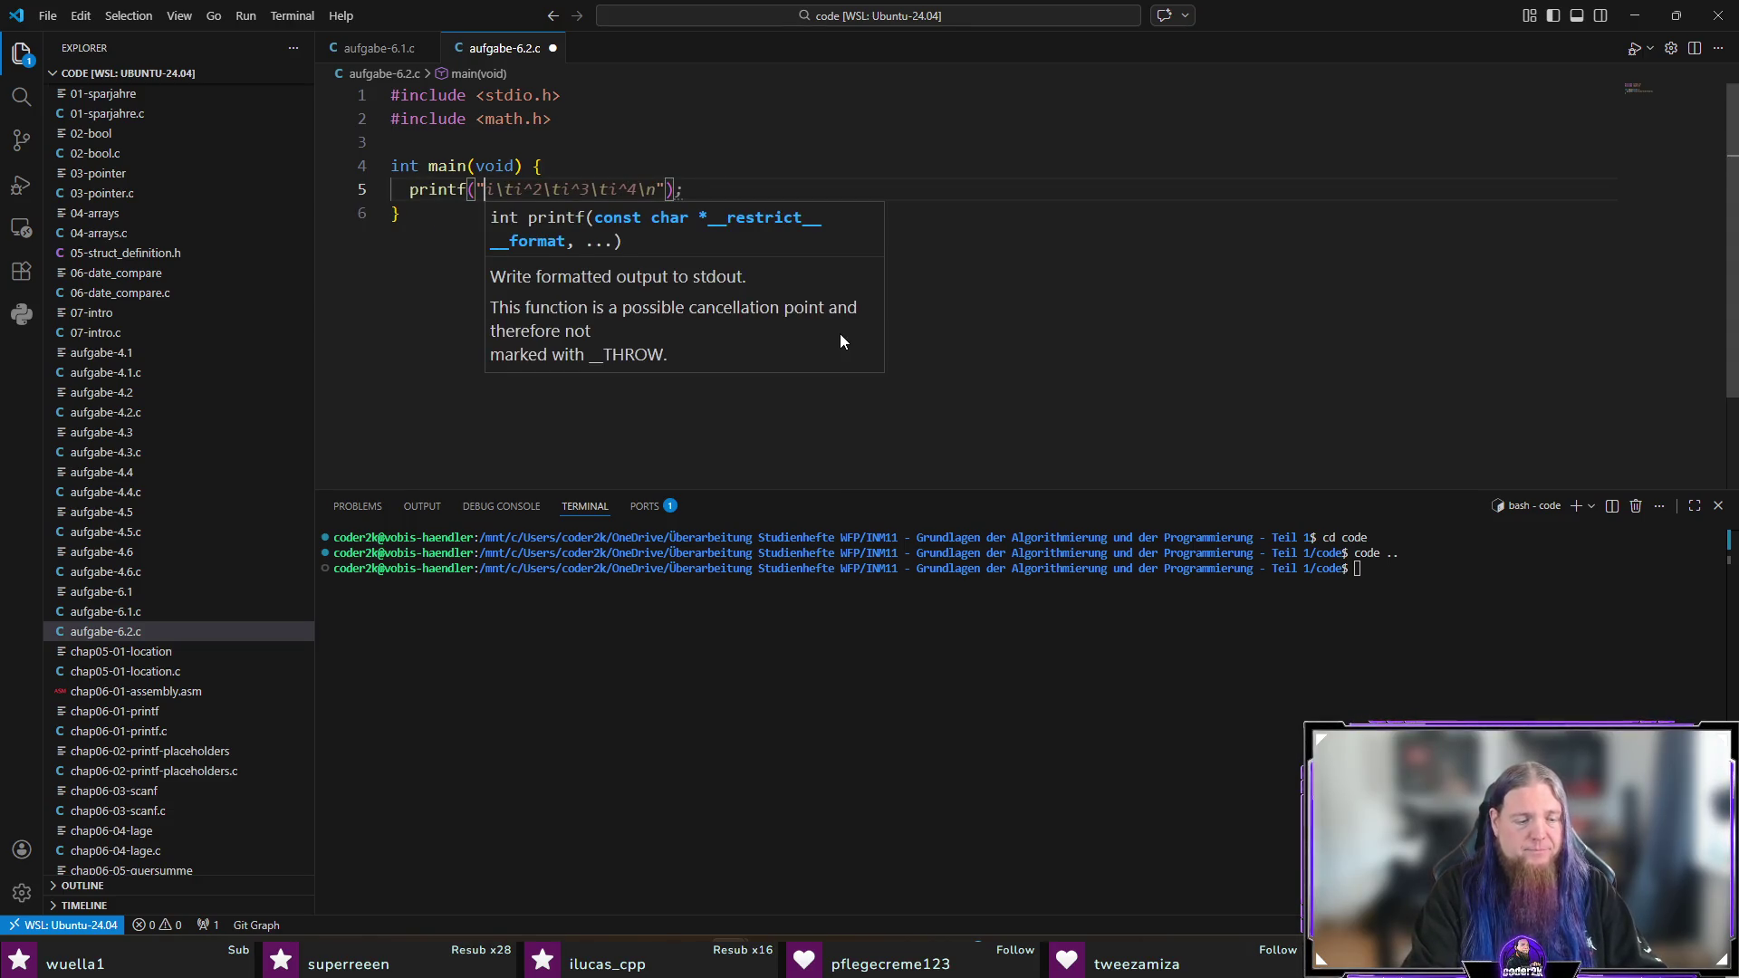
type("Geben Sie eine zahl ei")
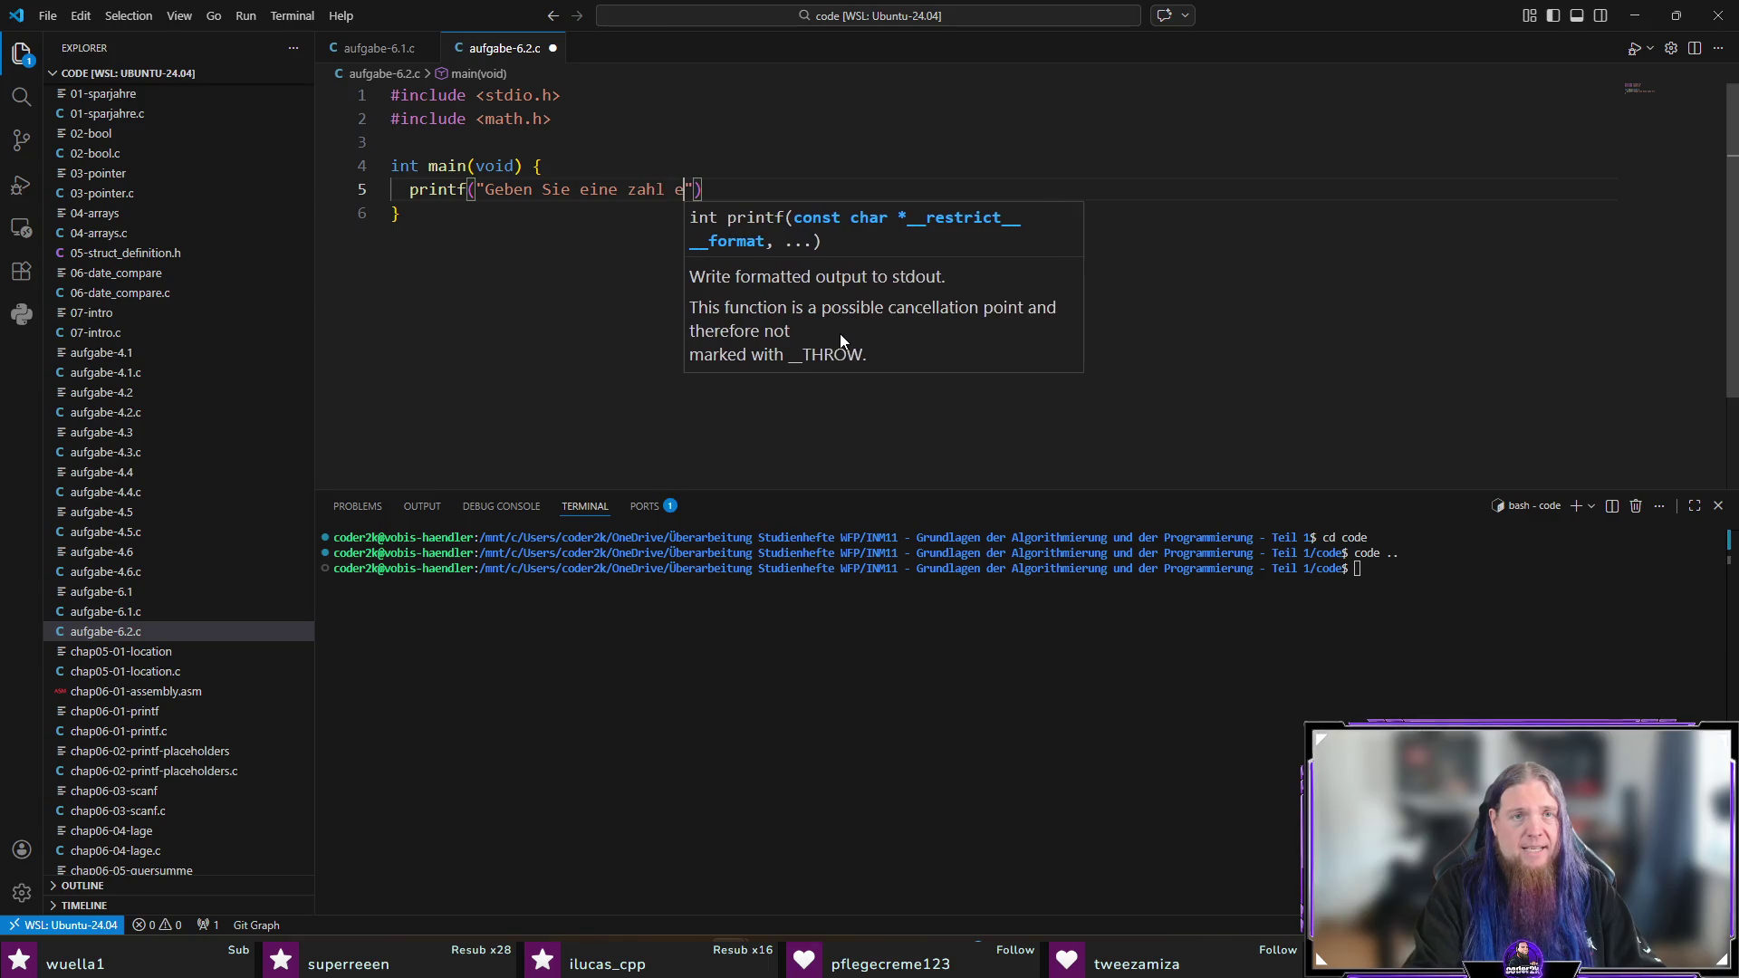
key("ctrl+BackSpace")
key("ctrl+BackSpace")
type("Gleitkommazahl e")
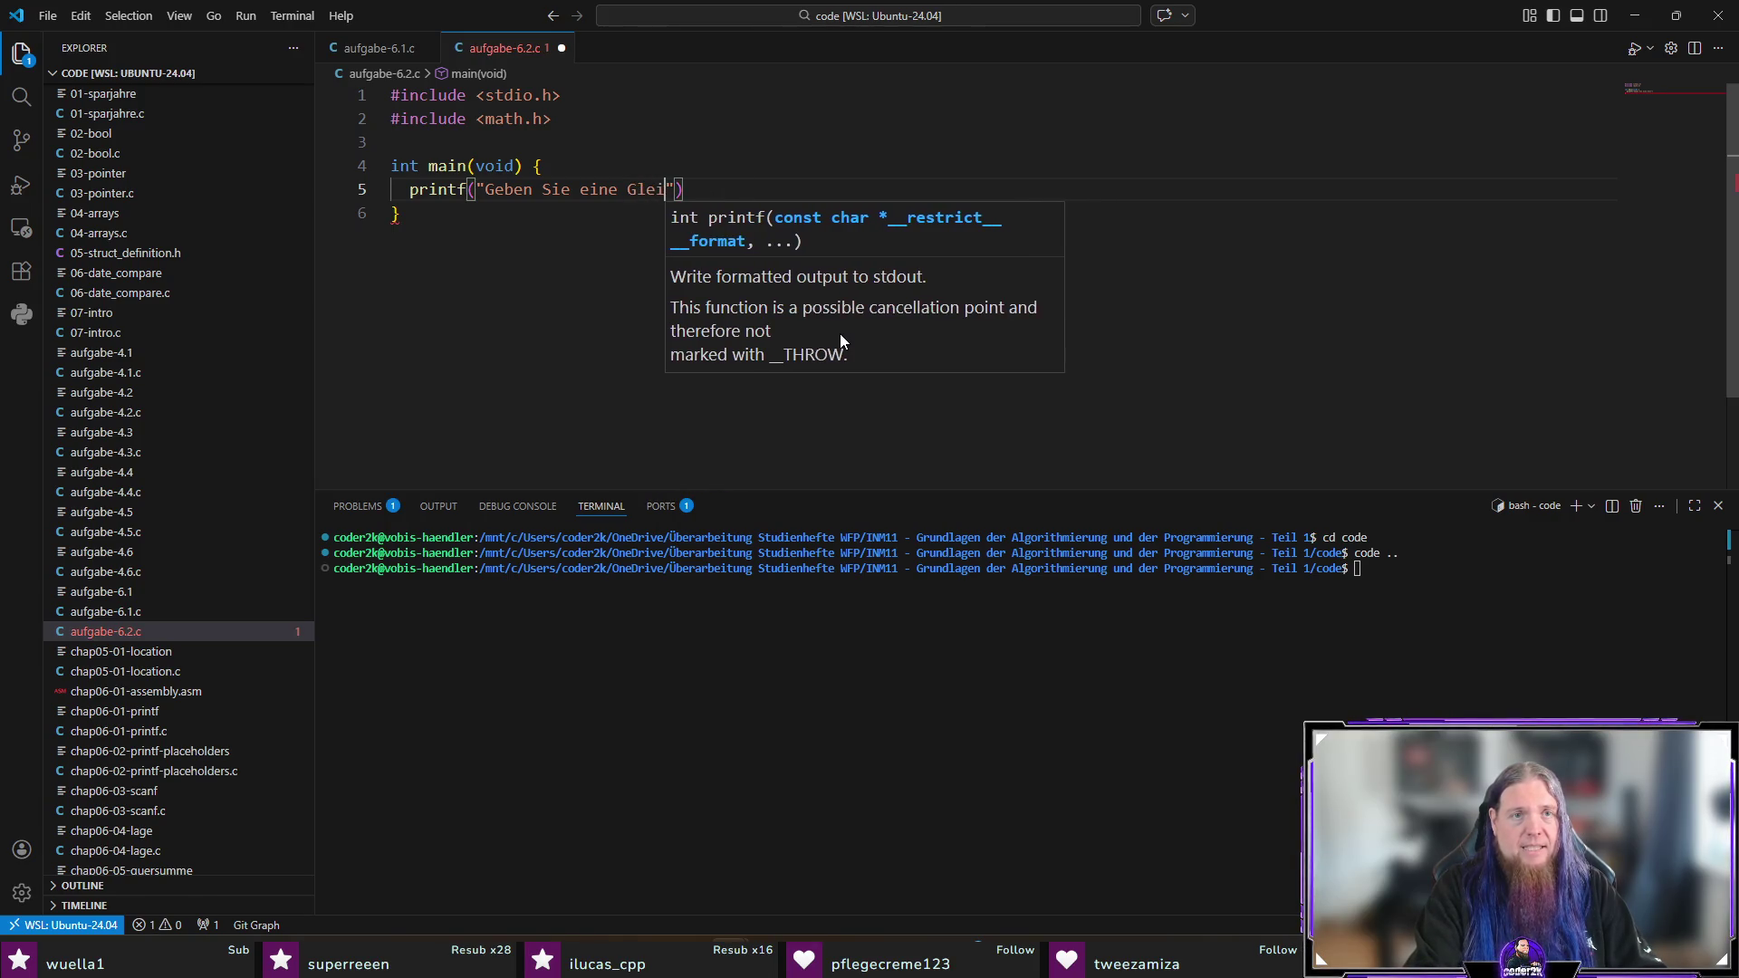
type("in:")
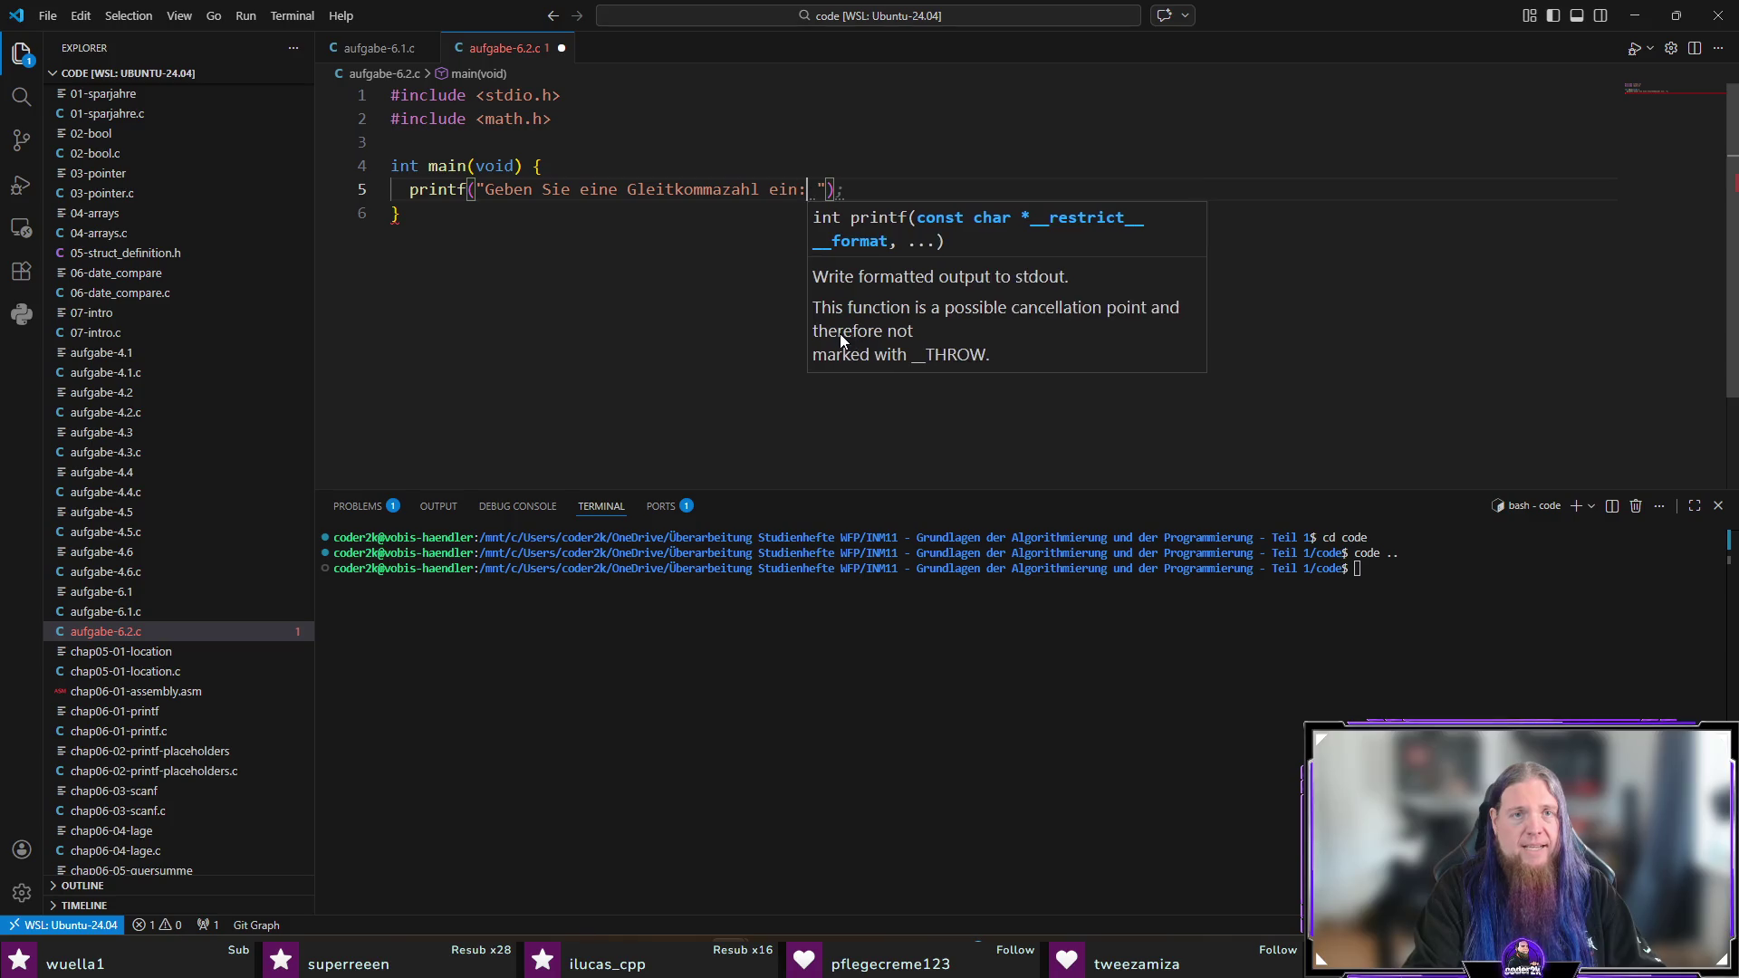
Step: Reword the prompt to 'Gleitkommazahl eingeben:' and end the statement with a semicolon
key("ctrl+Left")
key("ctrl+Left")
key("ctrl+Left")
key("ctrl+shift+Left")
key("ctrl+shift+Left")
key("ctrl+shift+Left")
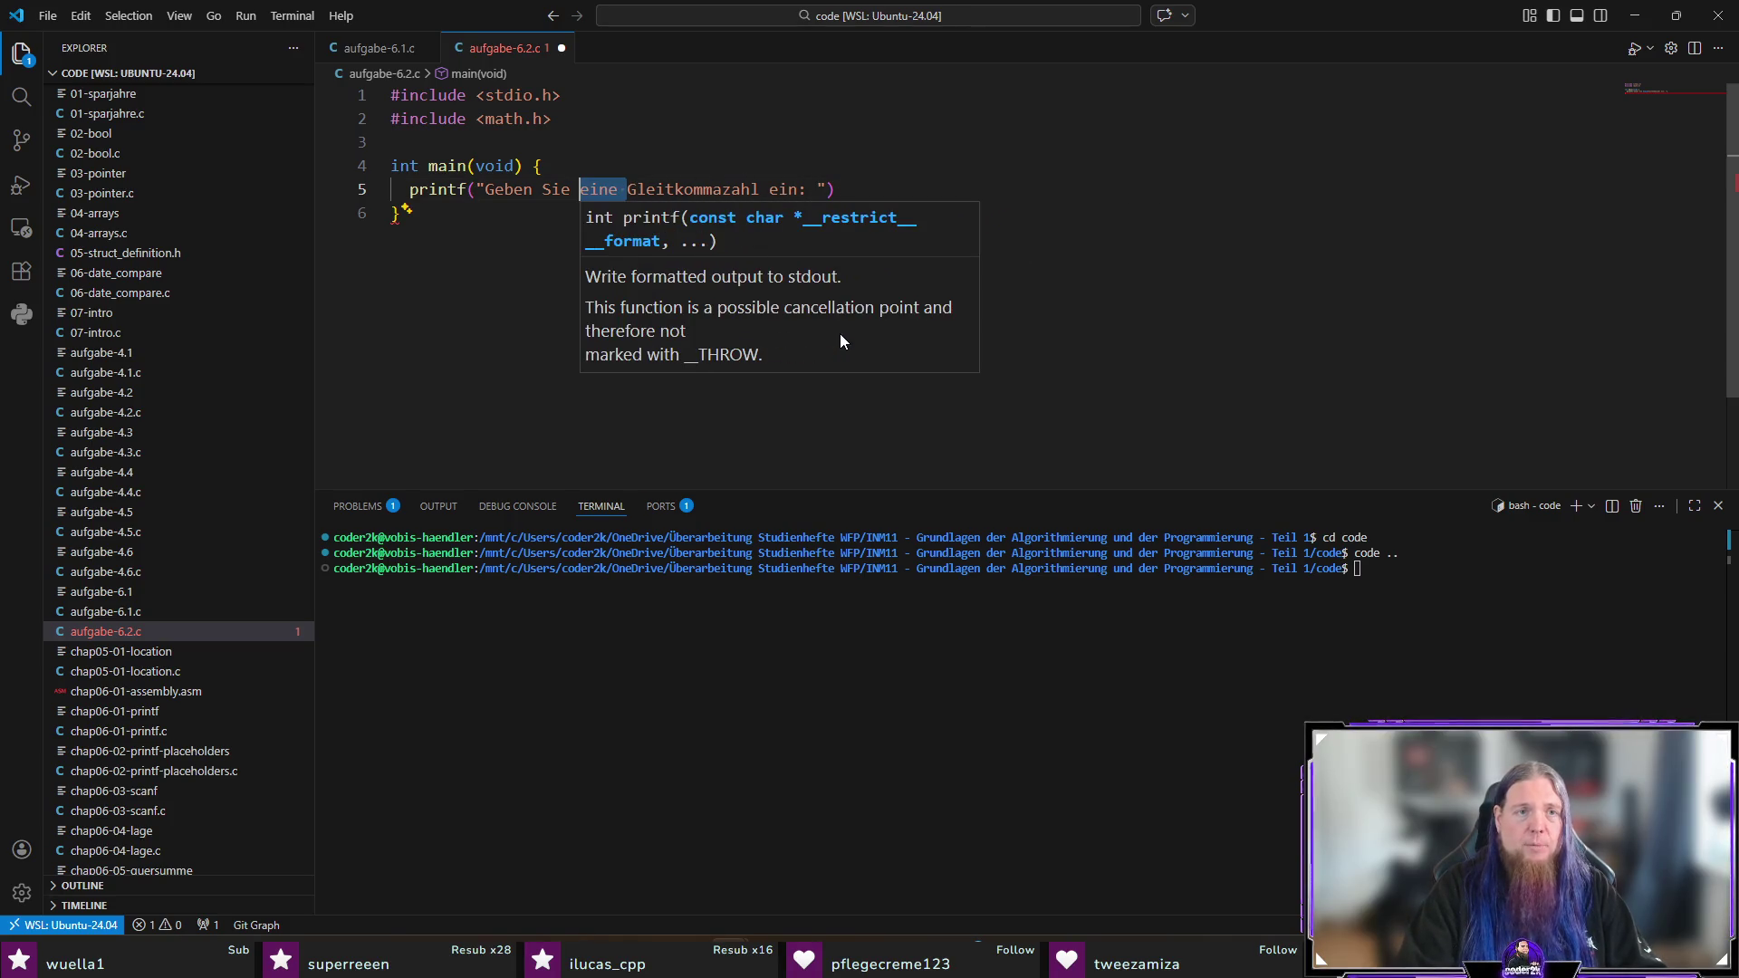
key("BackSpace")
key("End")
key("Down")
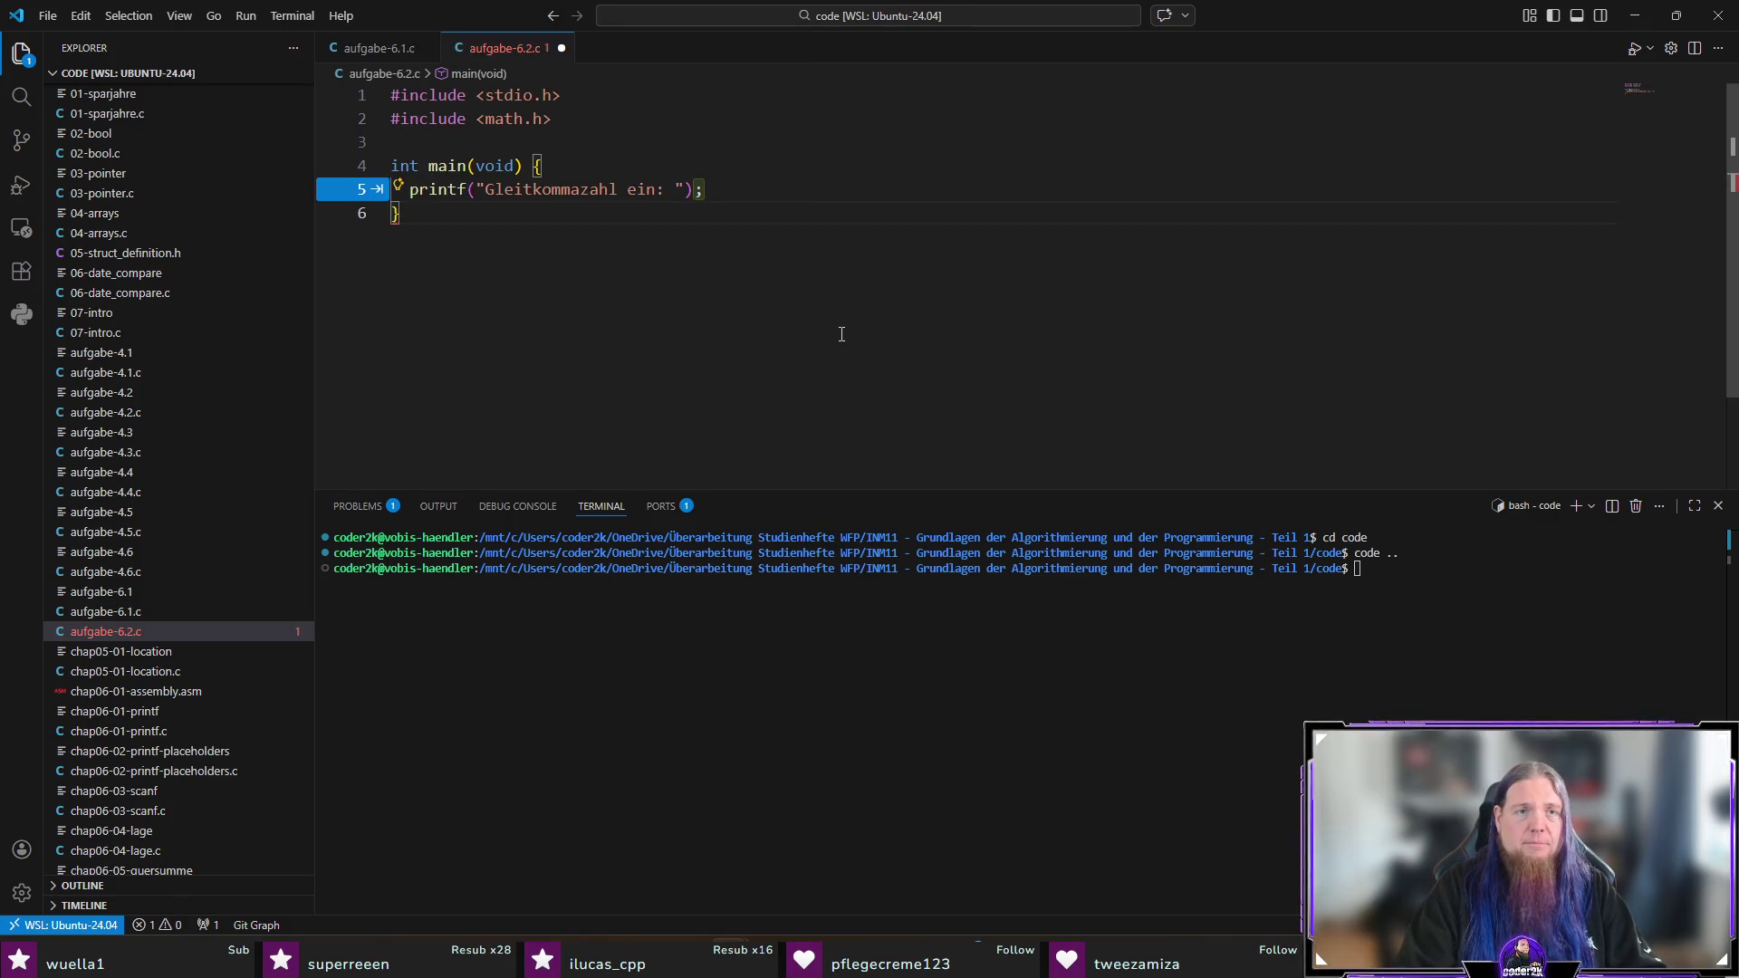
key("Up")
key("End")
key("Left")
key("Left")
type("geben")
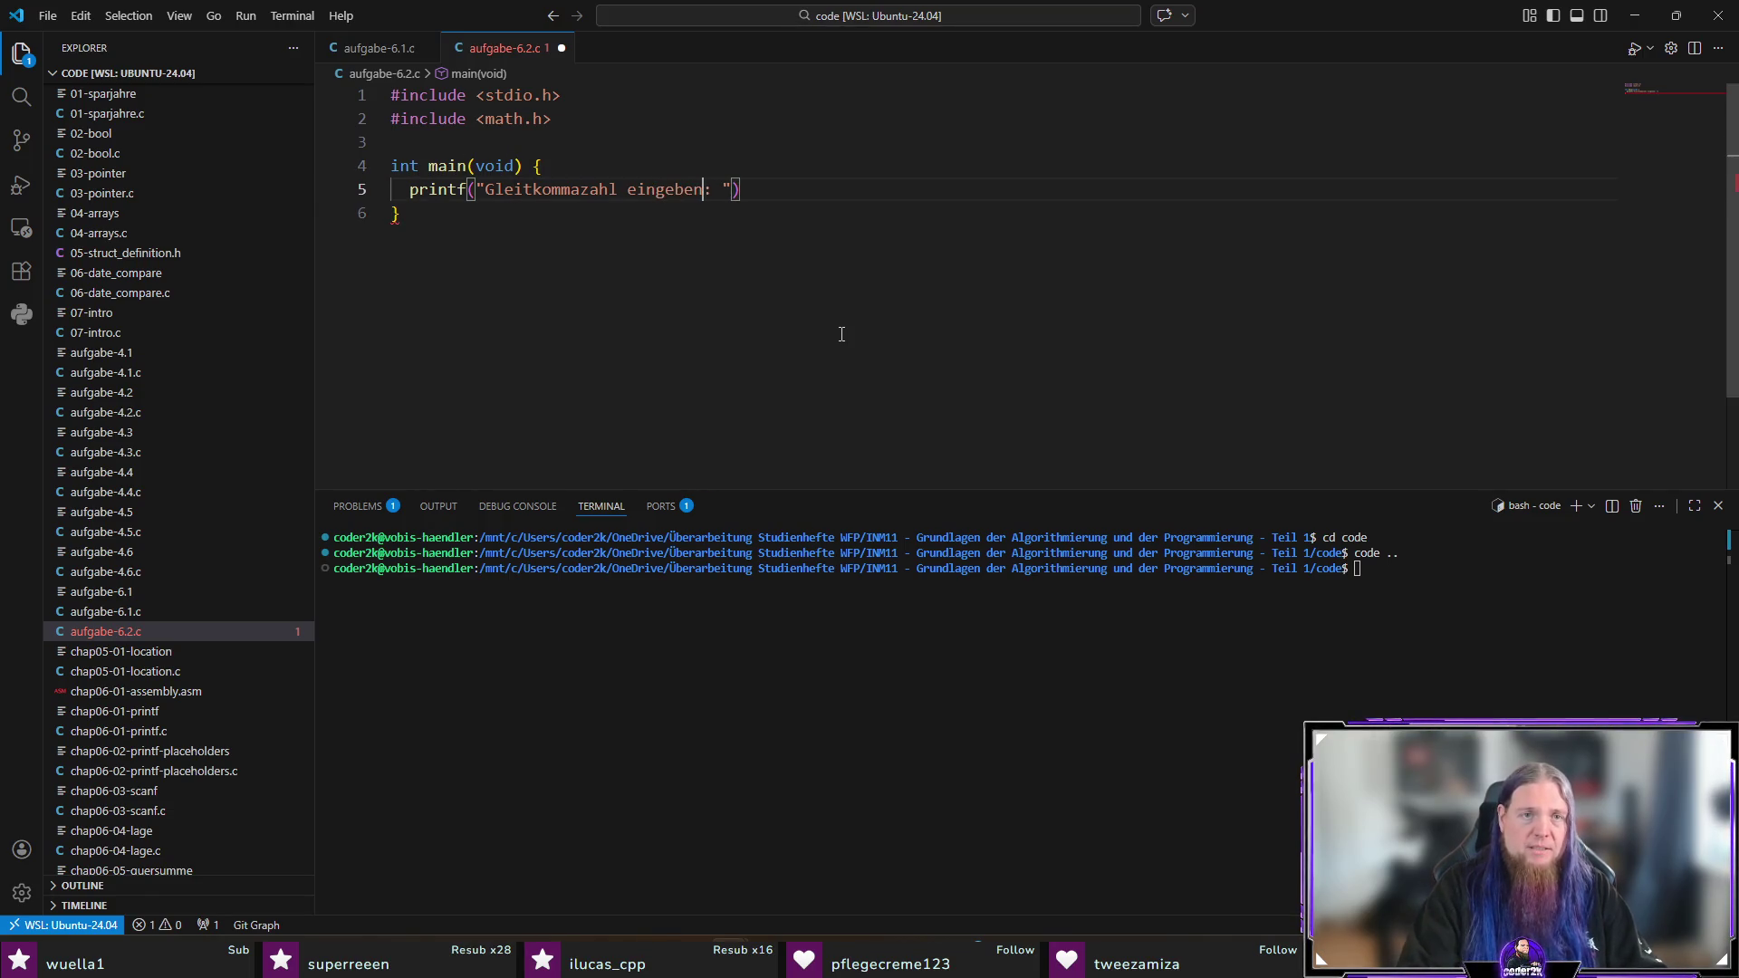
key("End")
type(";")
key("Return")
Step: Declare double x = 0.0, read it with scanf("%lf"), and rename x to a
type("do")
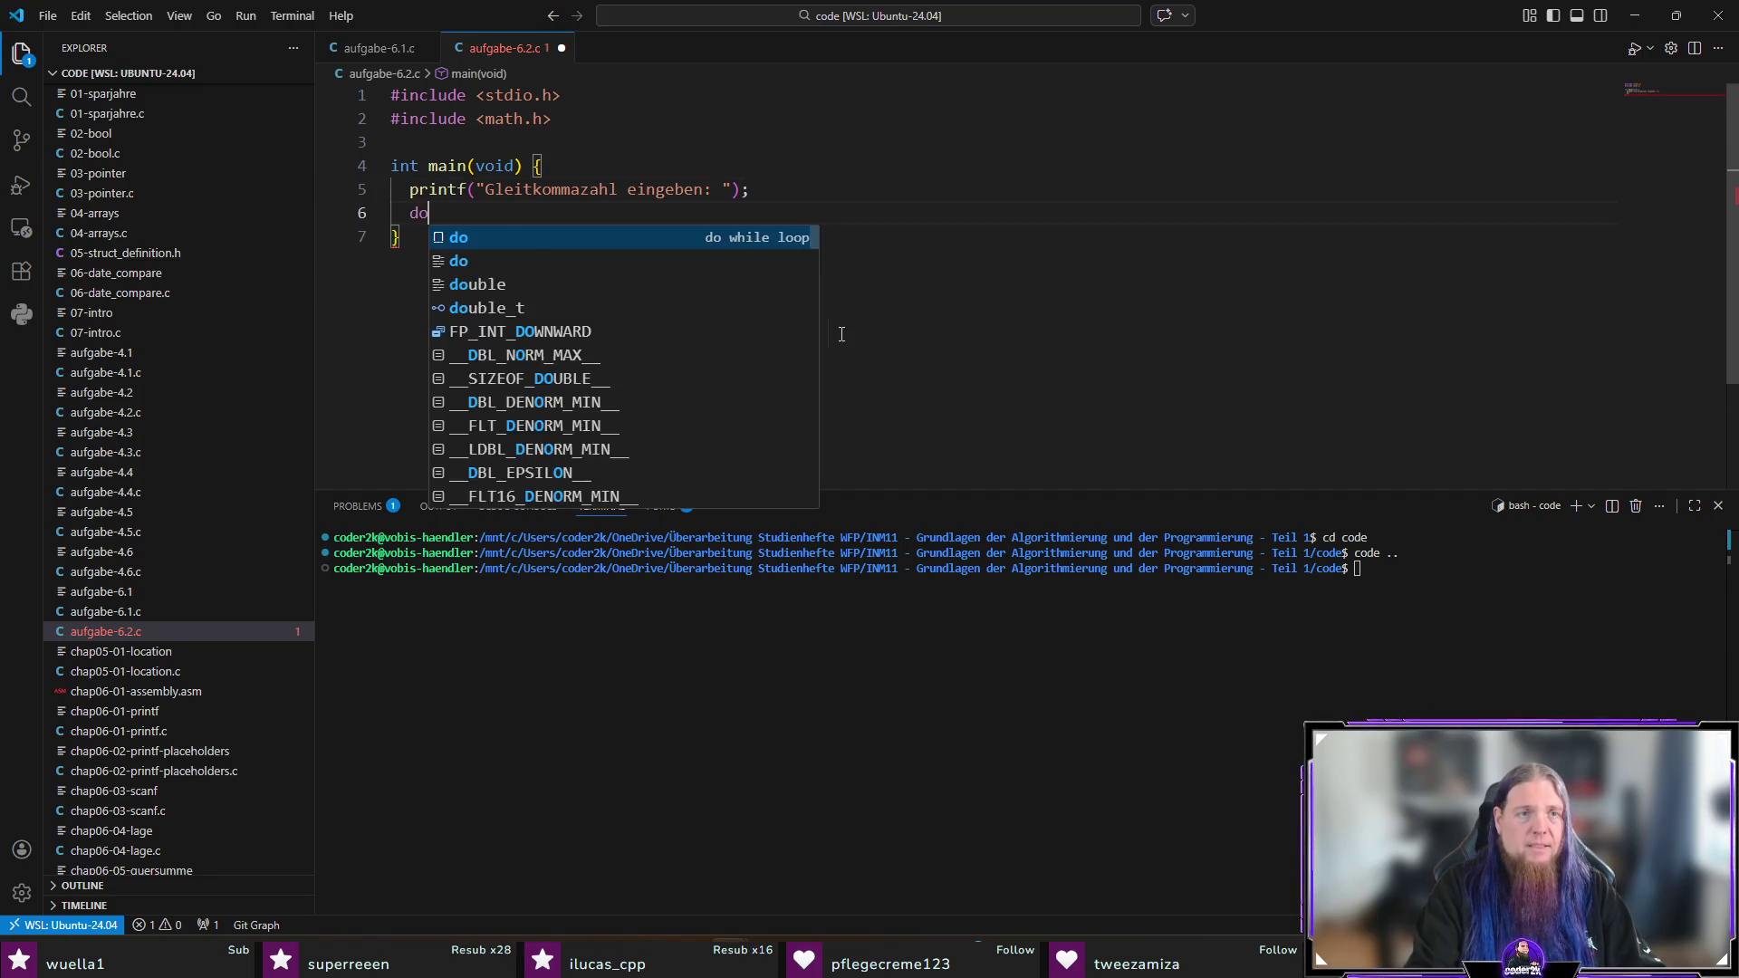
type("uble x")
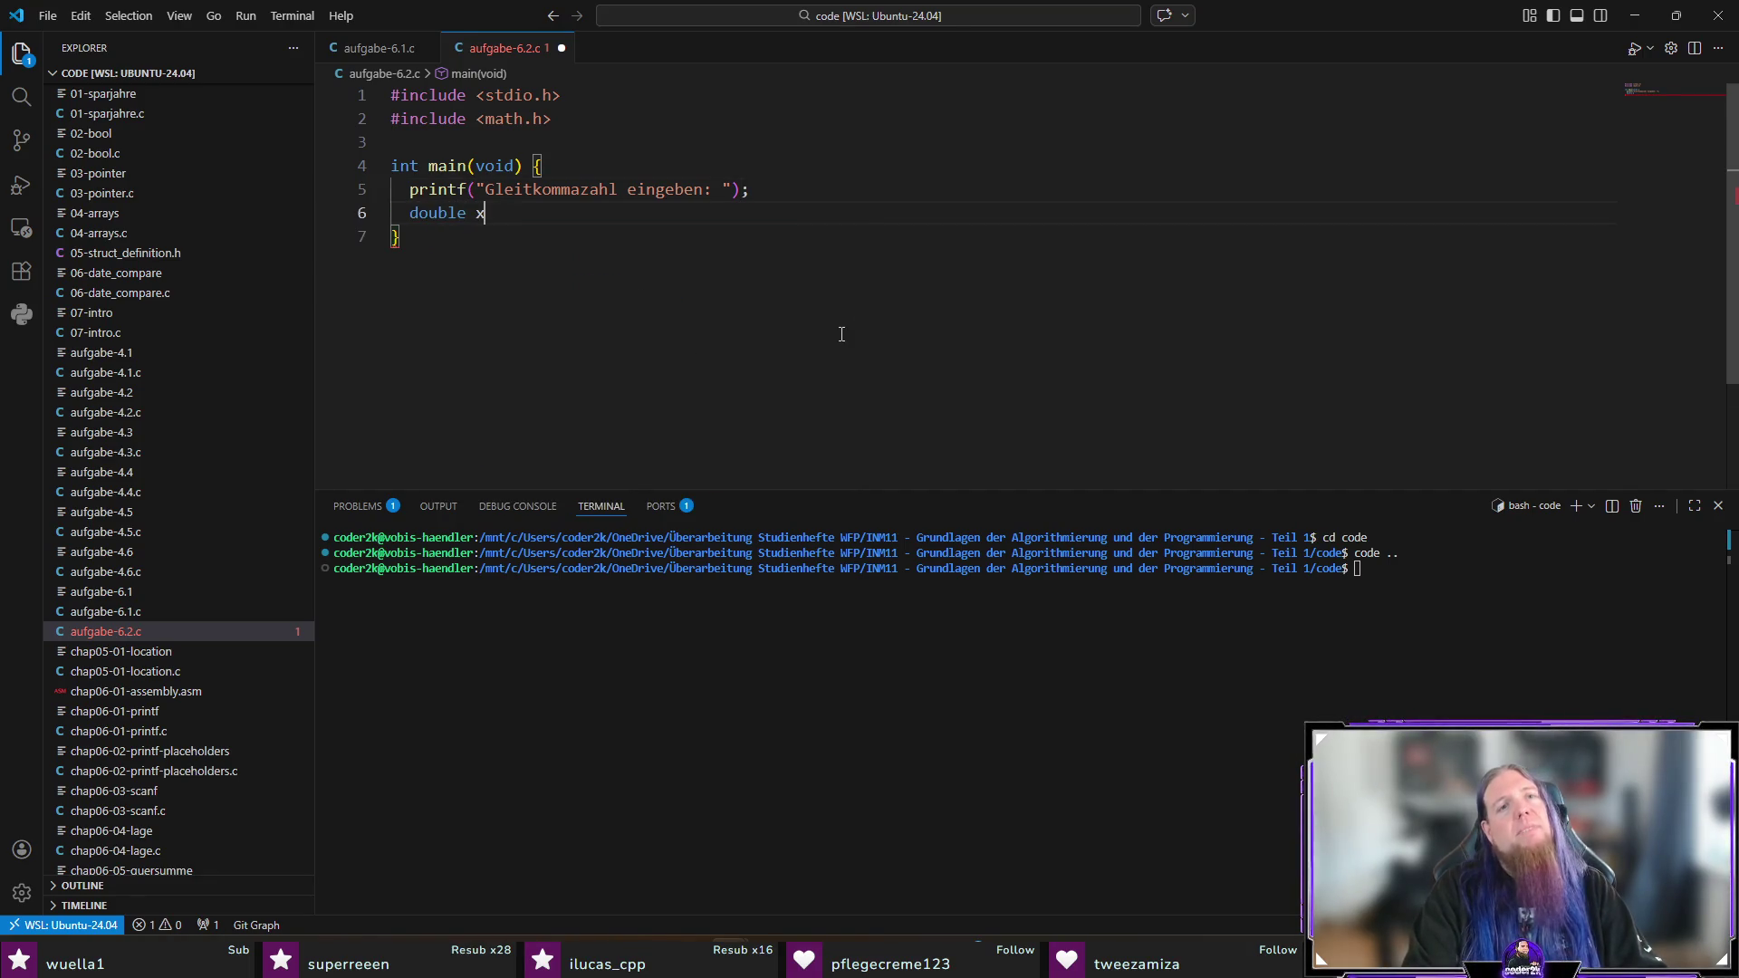
type(" = 0.0;")
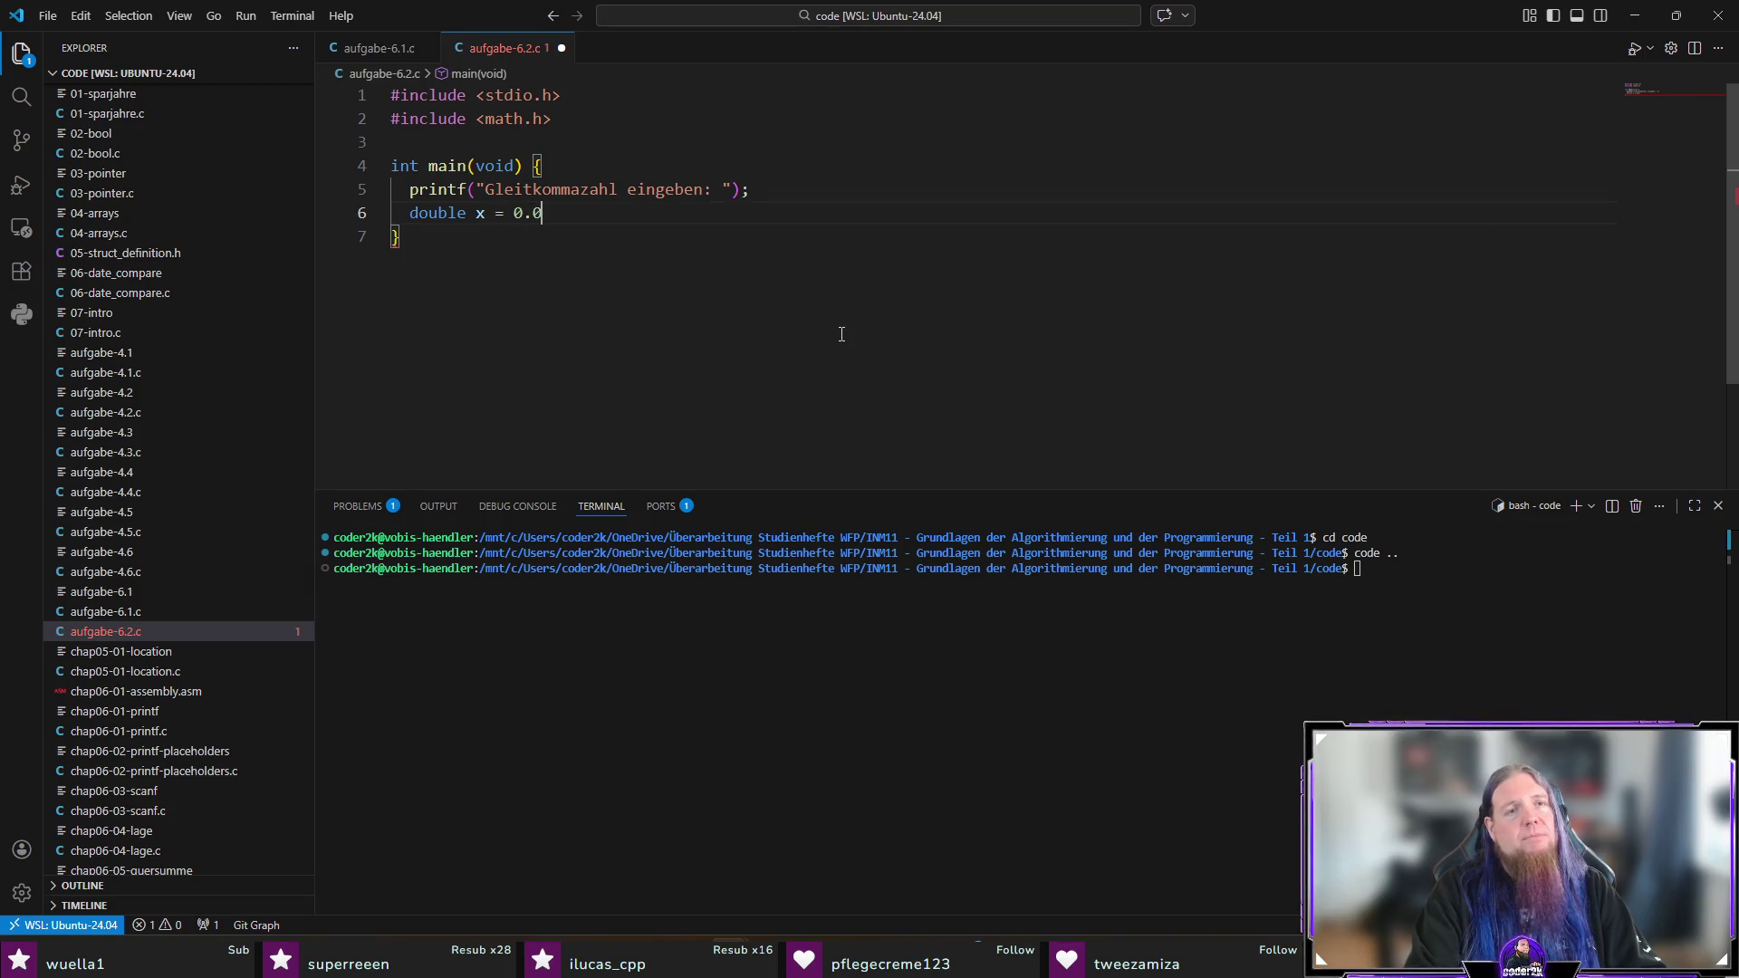
key("Return")
key("Tab")
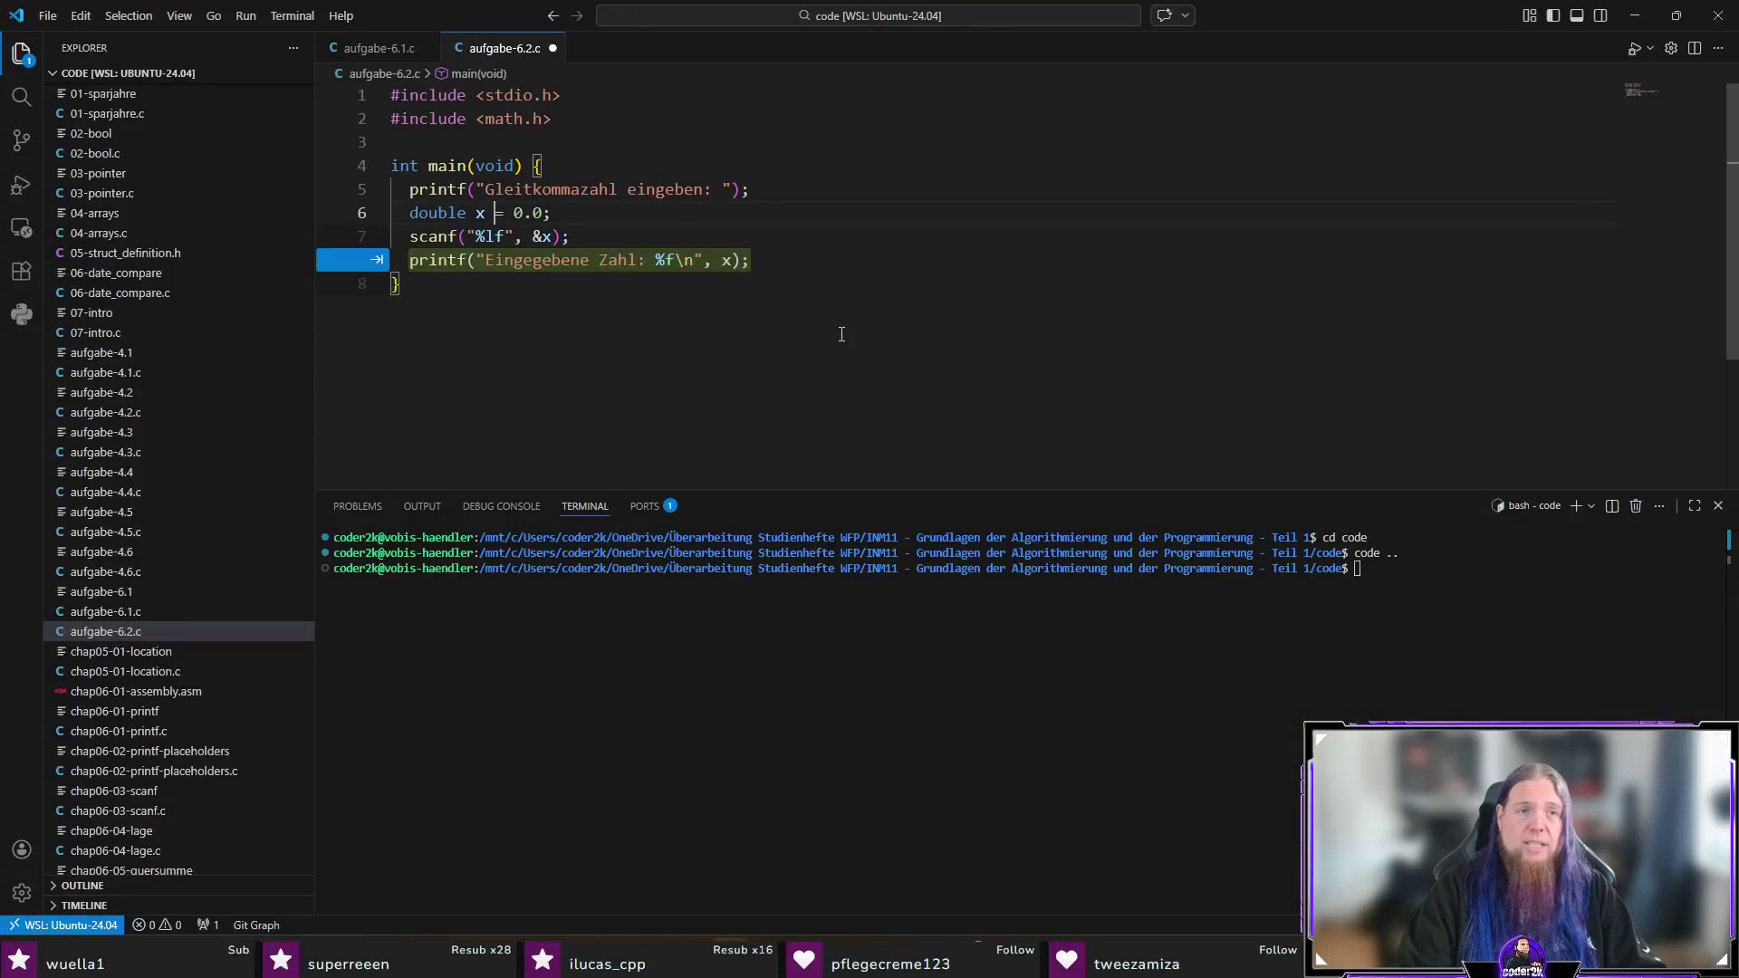
key("Left")
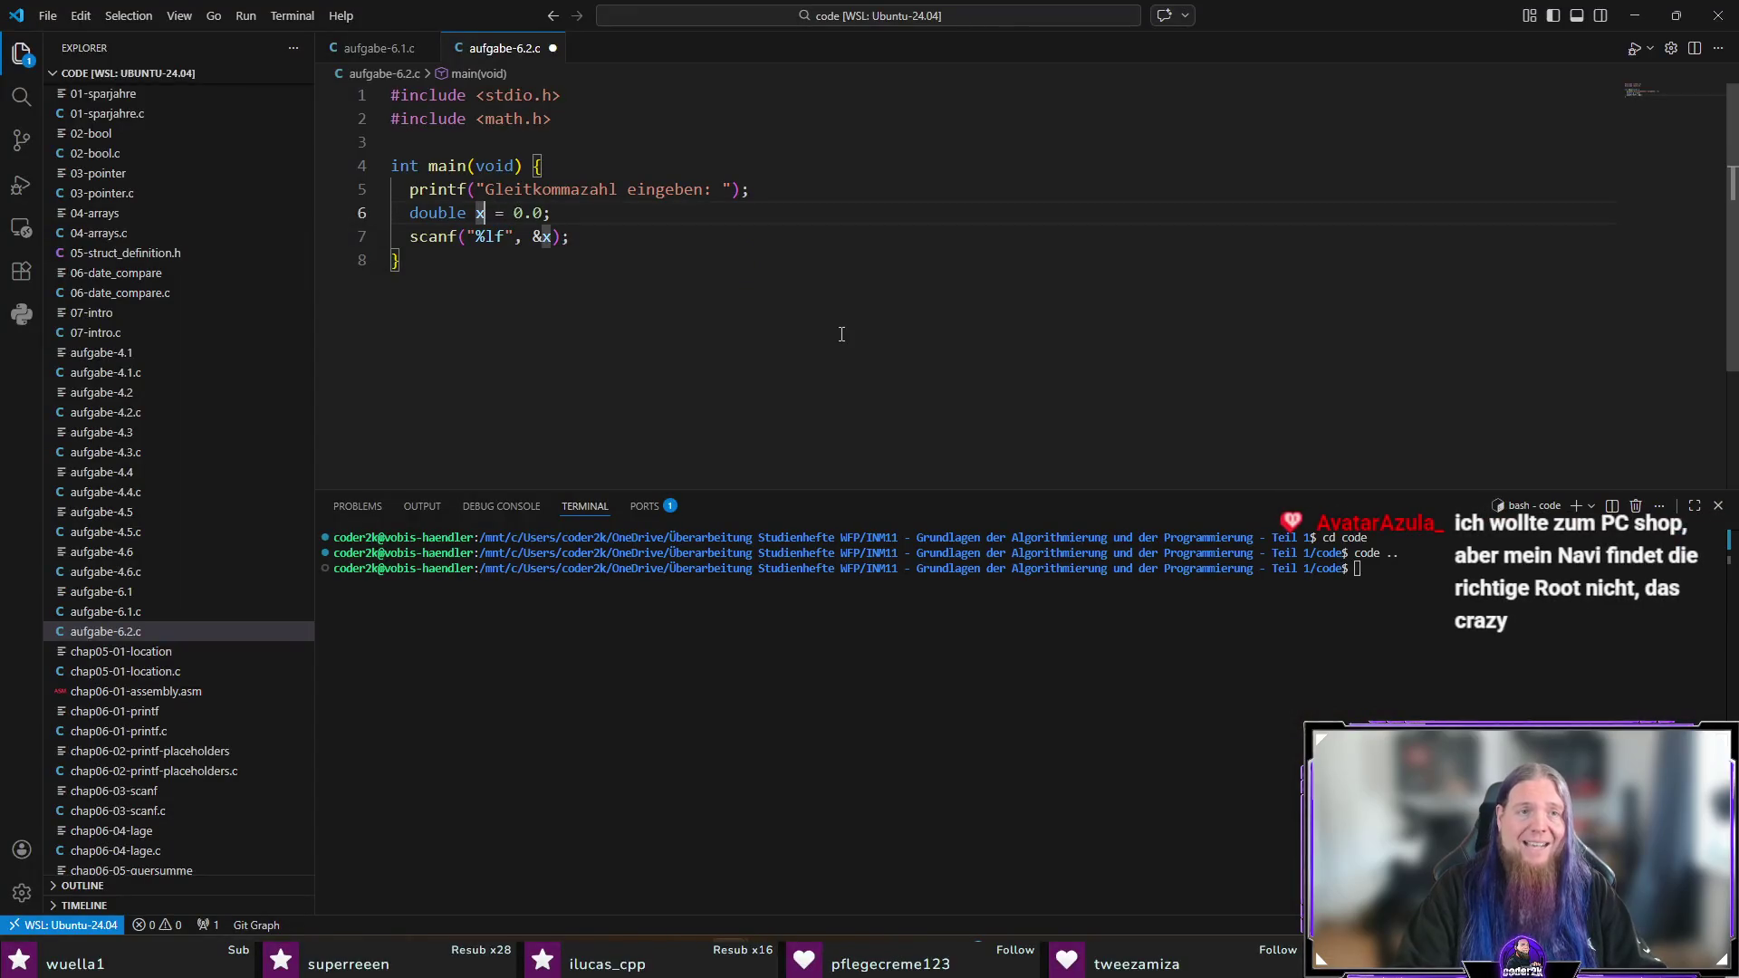
key("F2")
type("a")
key("Return")
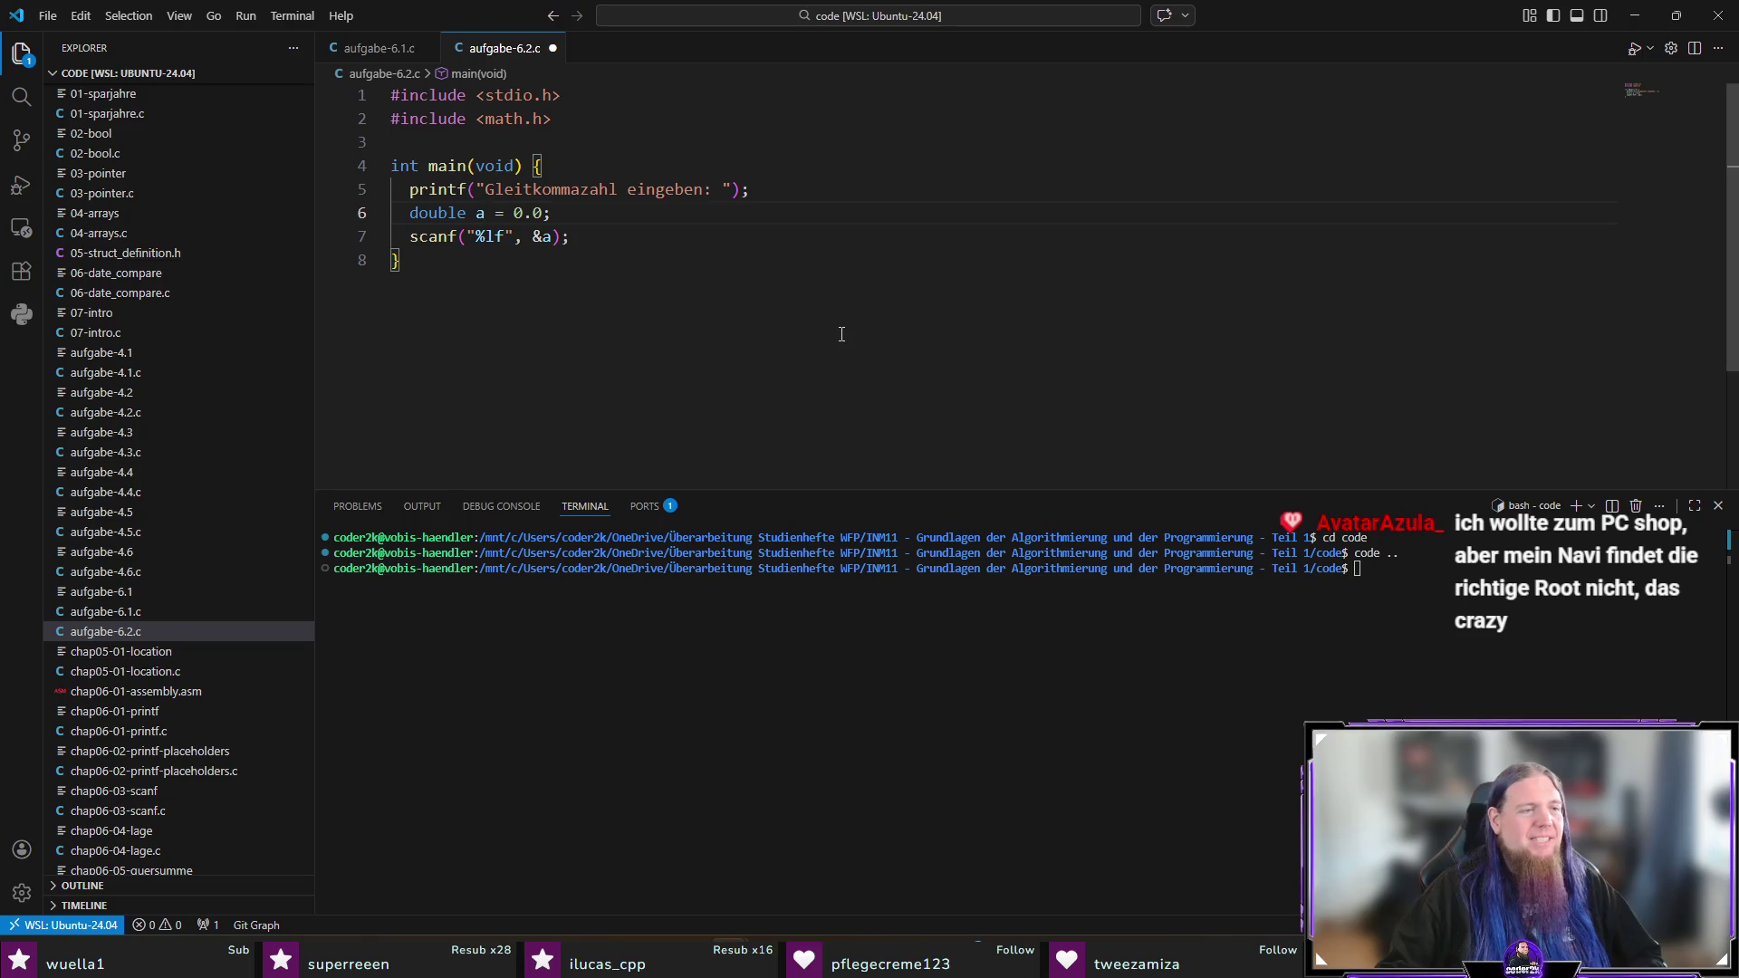
Step: Add an empty line after scanf and begin typing double x = (1 + 1.0
key("Down")
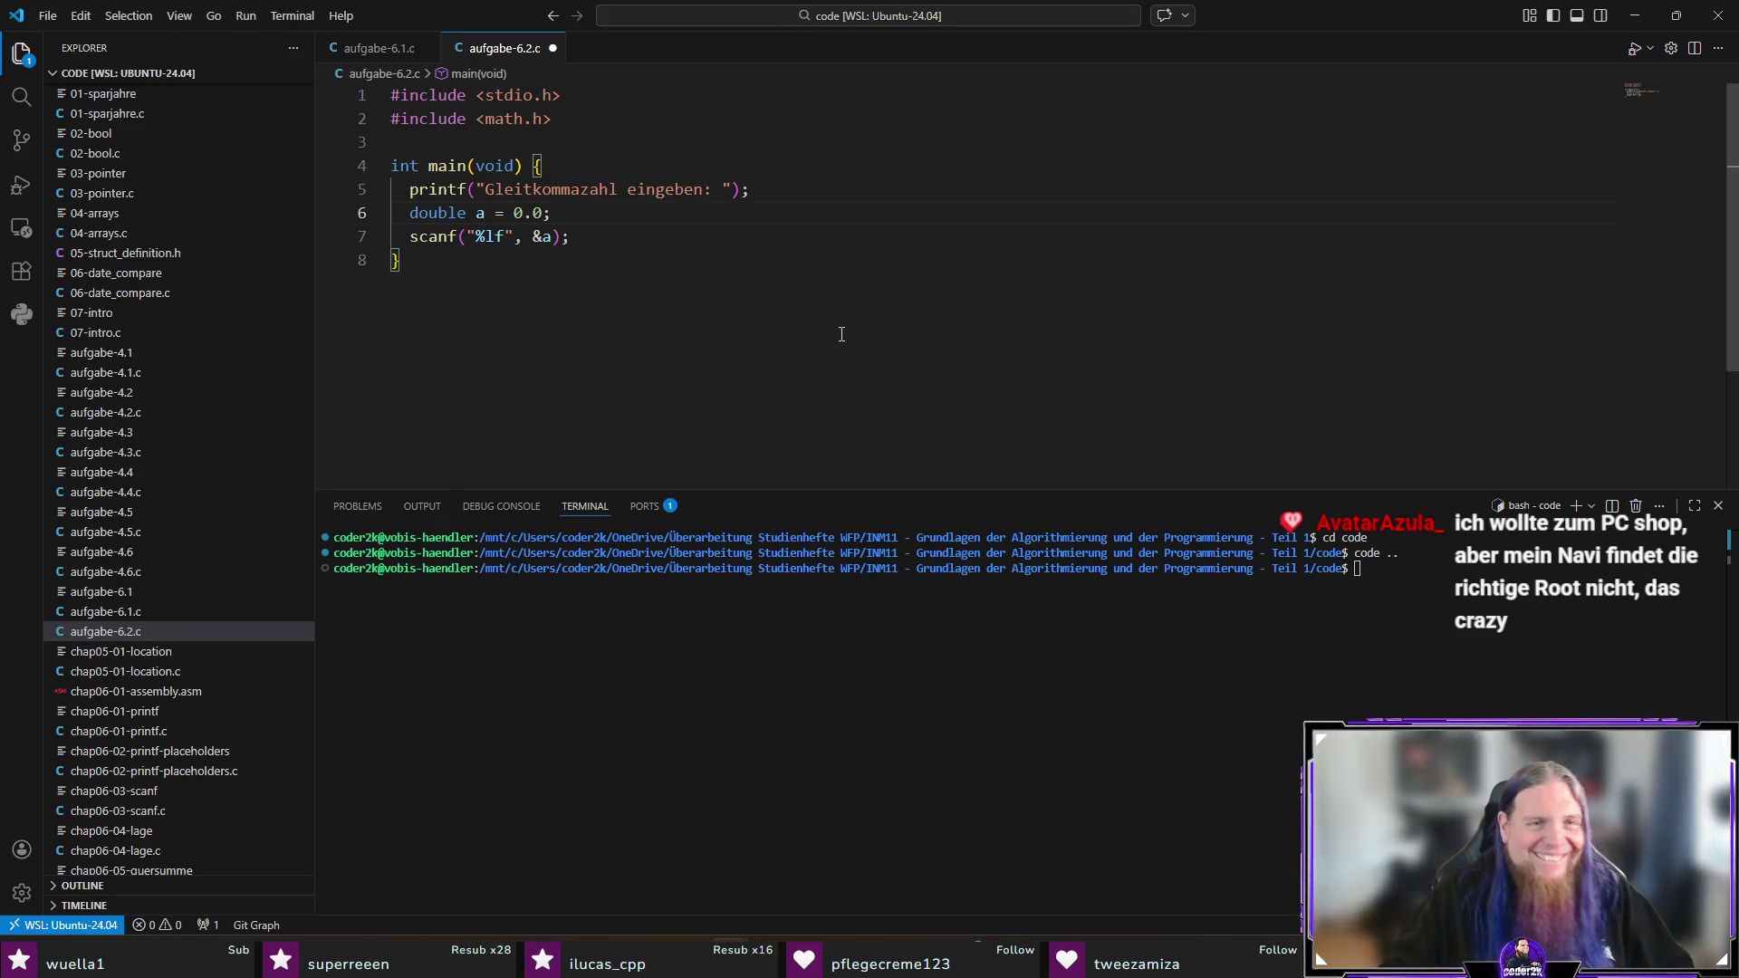
key("End")
key("Return")
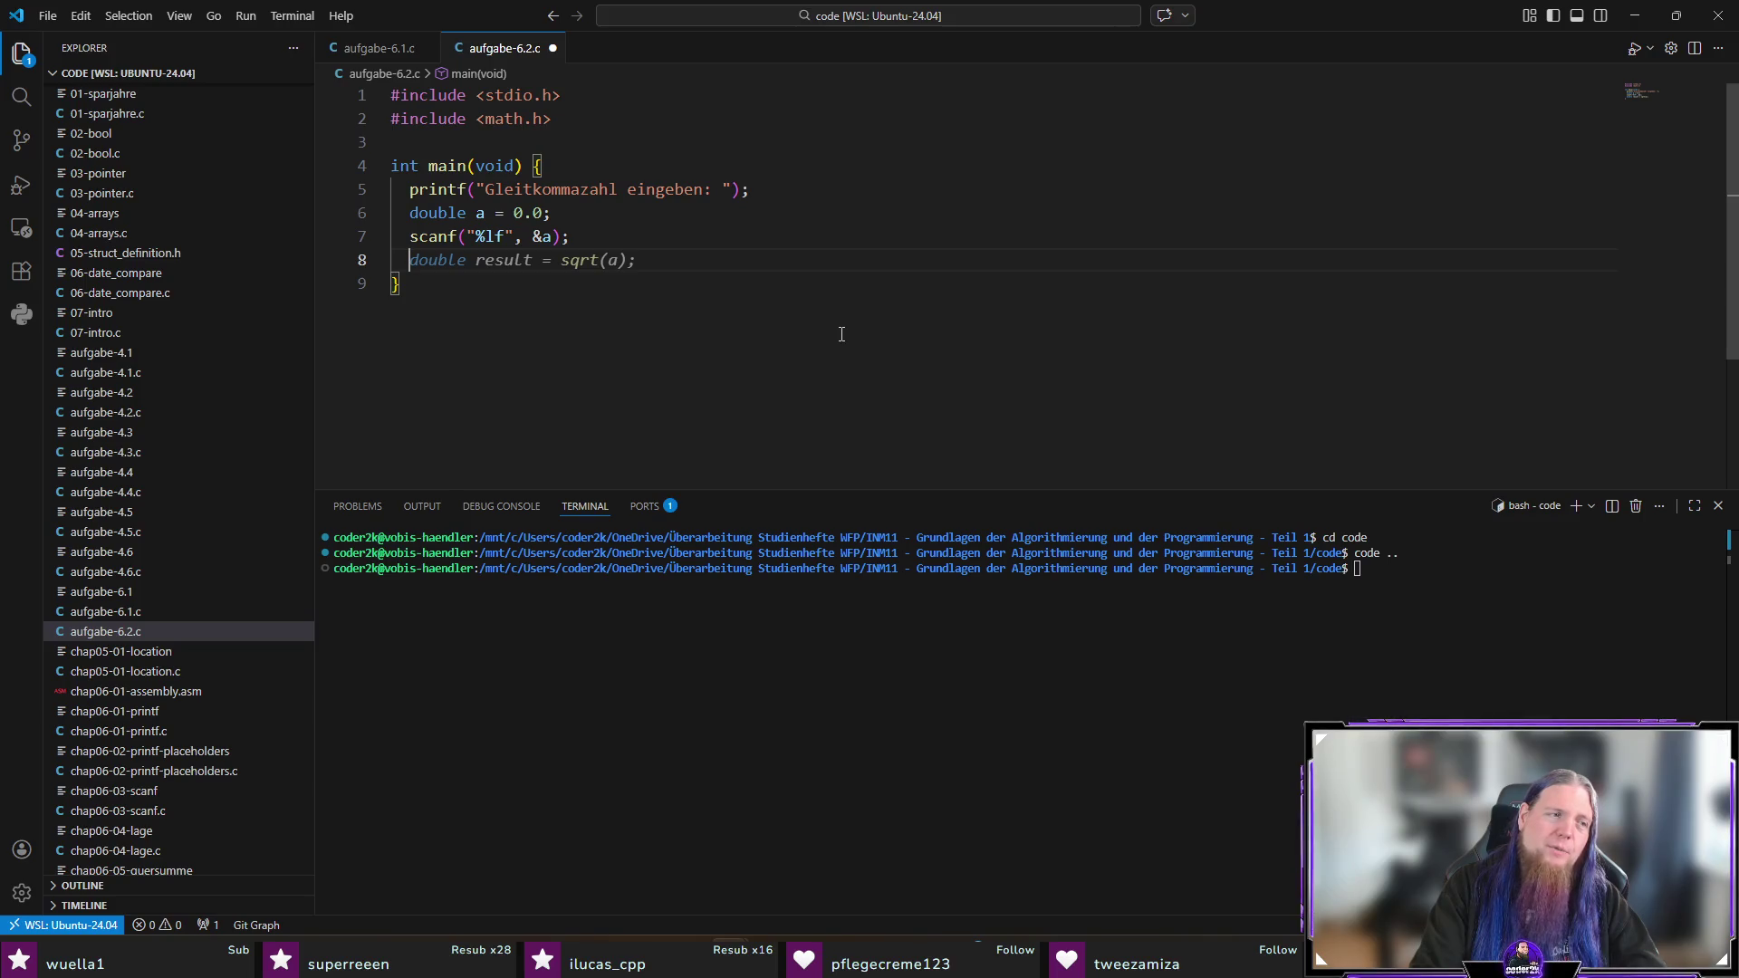
key("alt+Tab")
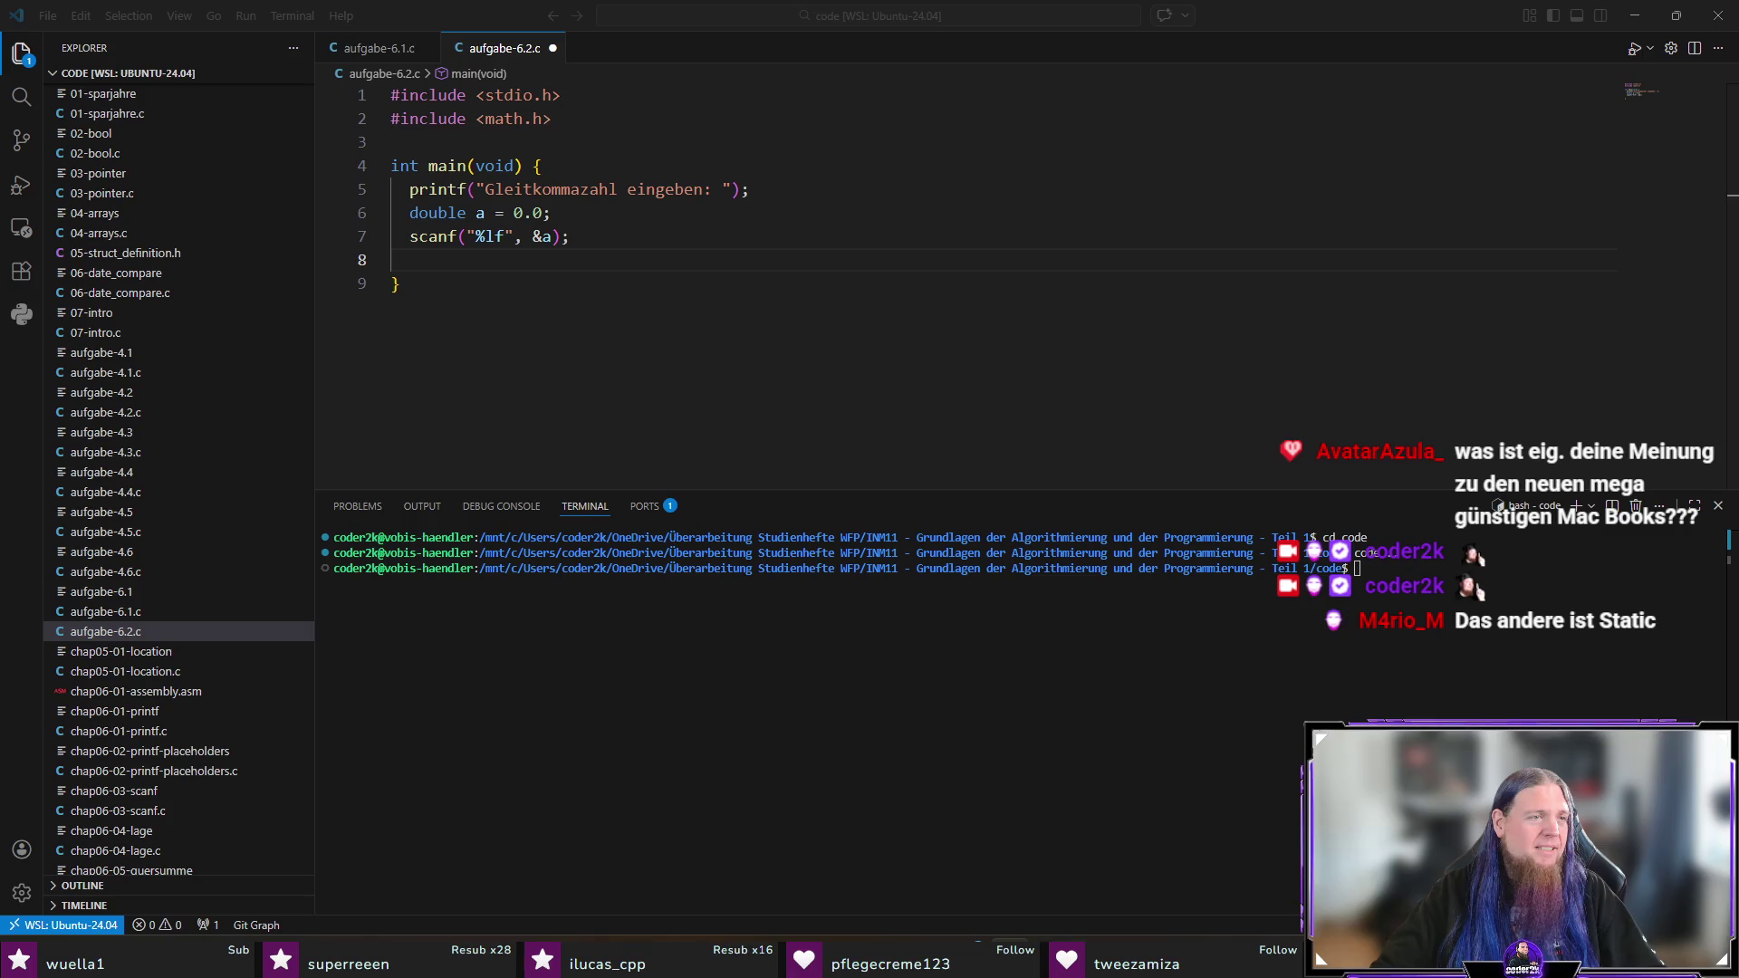
left_click(558, 297)
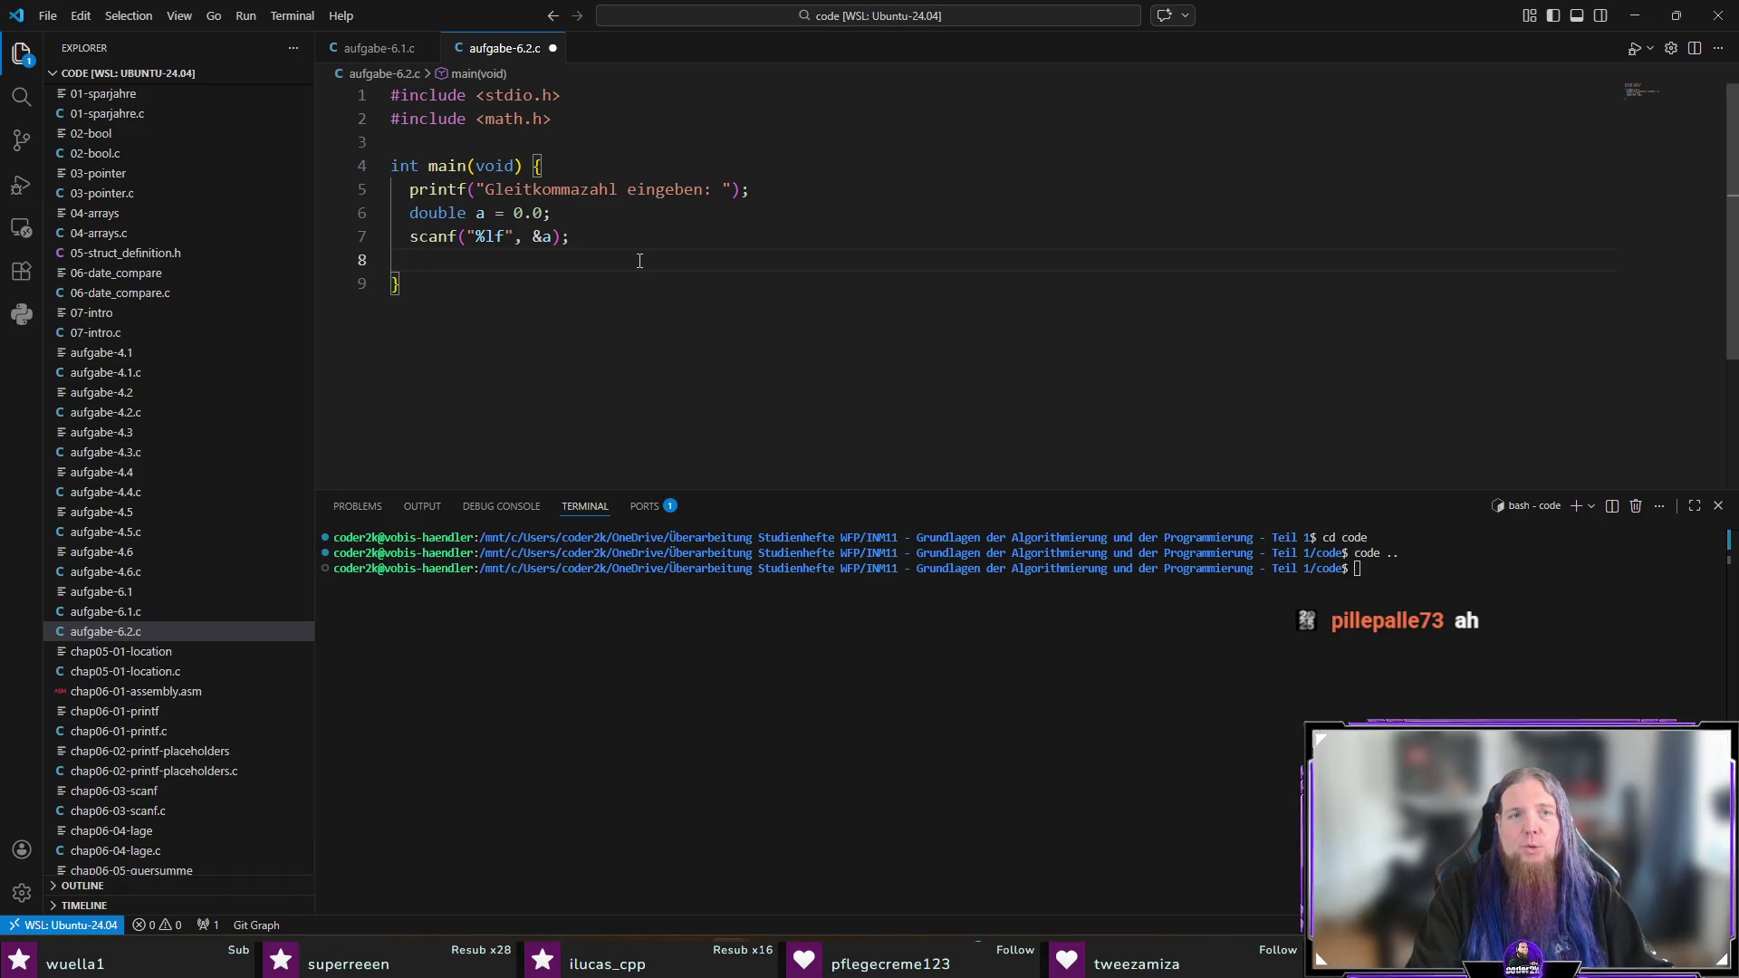
type("double x")
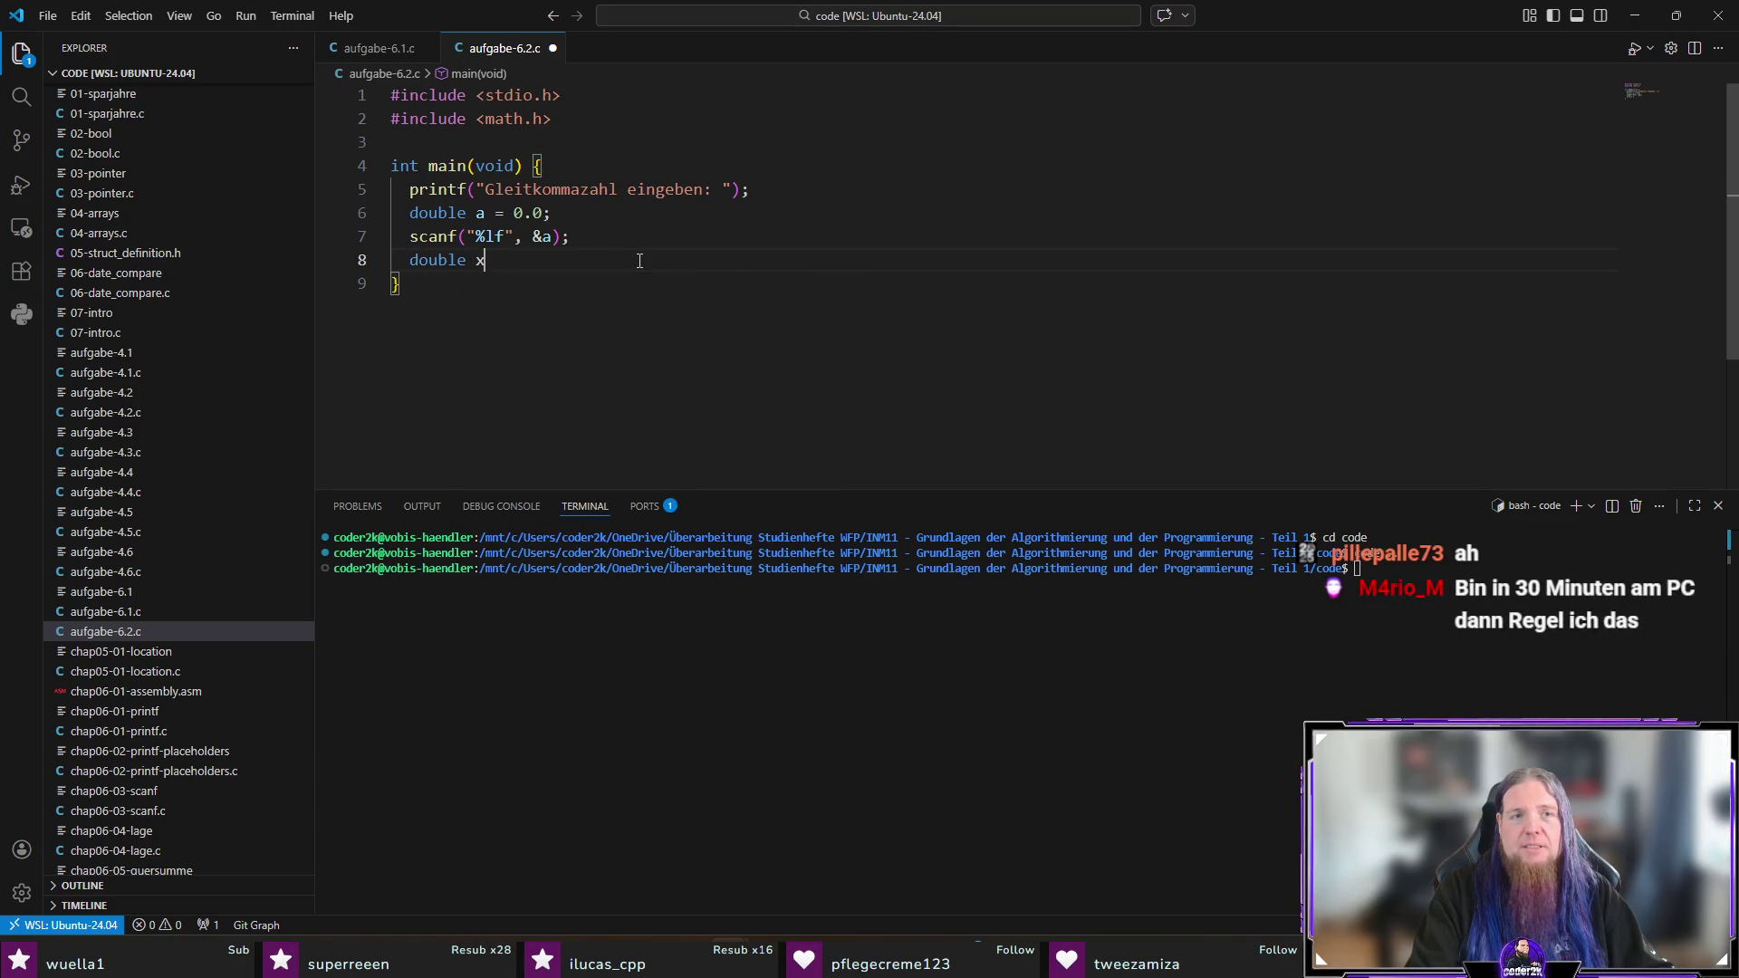
type(" = (1 + 1.")
type("0")
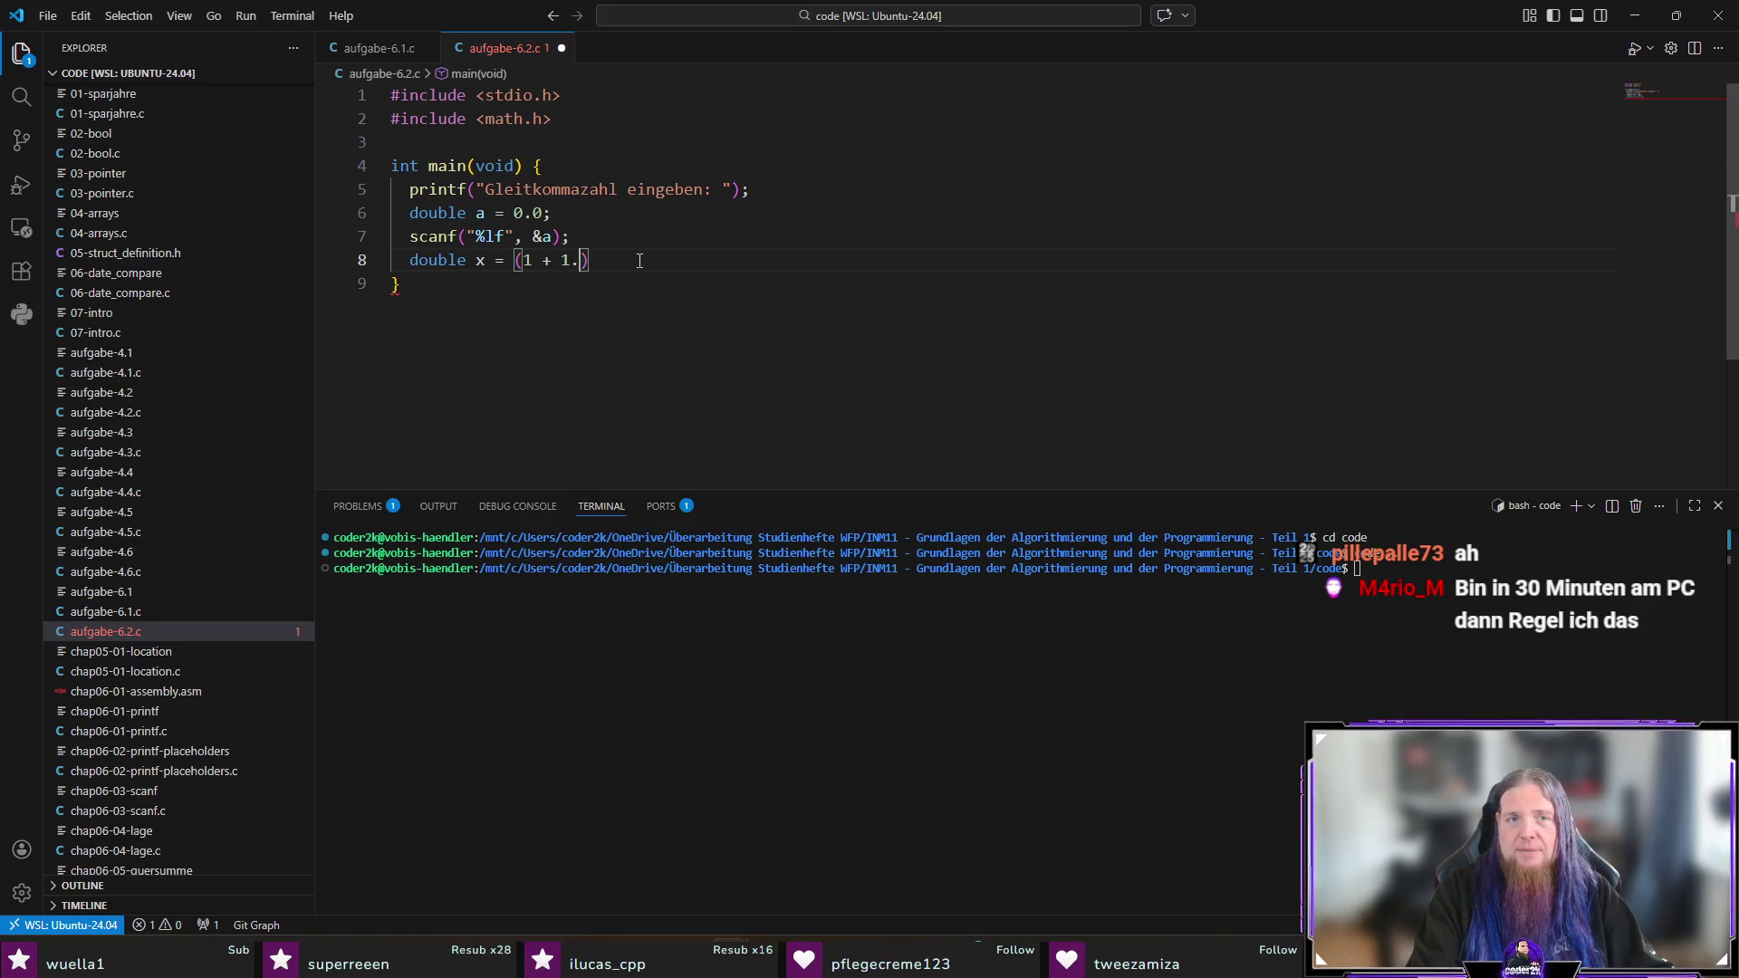
Step: Finish the initialisation as double x = (a + 1.0) / 2.0; and begin 'while (fabs(x * x - a'
key("Left")
key("Left")
key("Left")
key("BackSpace")
type("a")
key("End")
type("/ 2.0;")
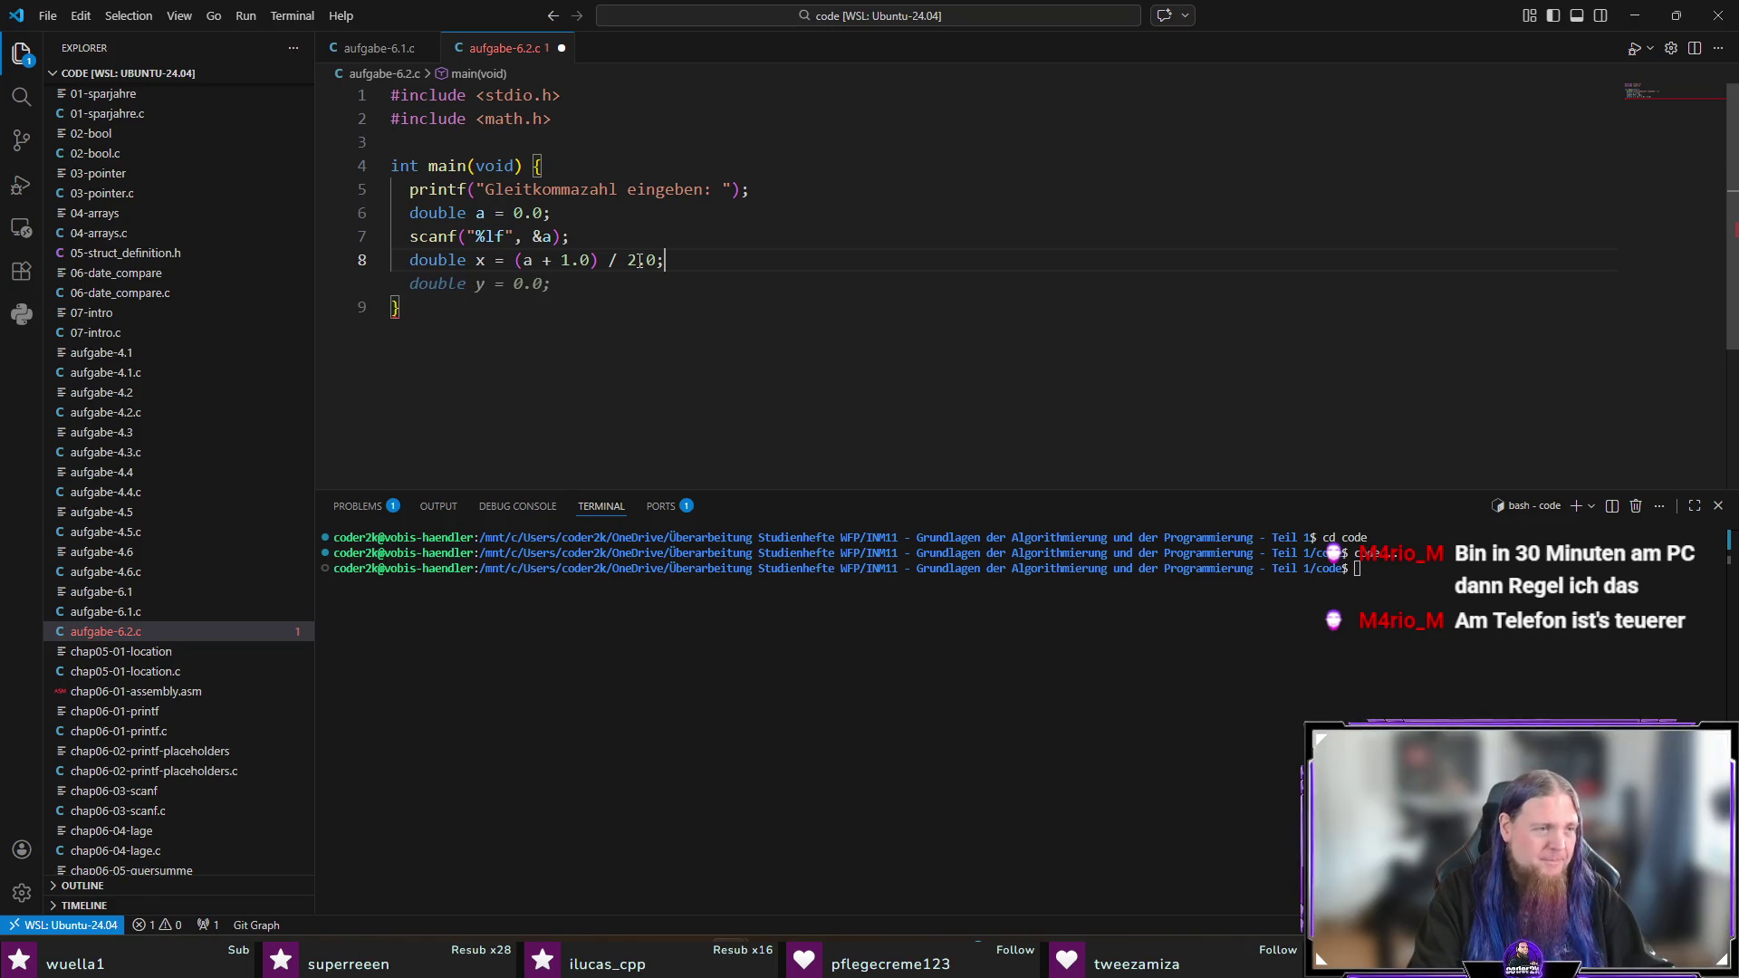
key("Escape")
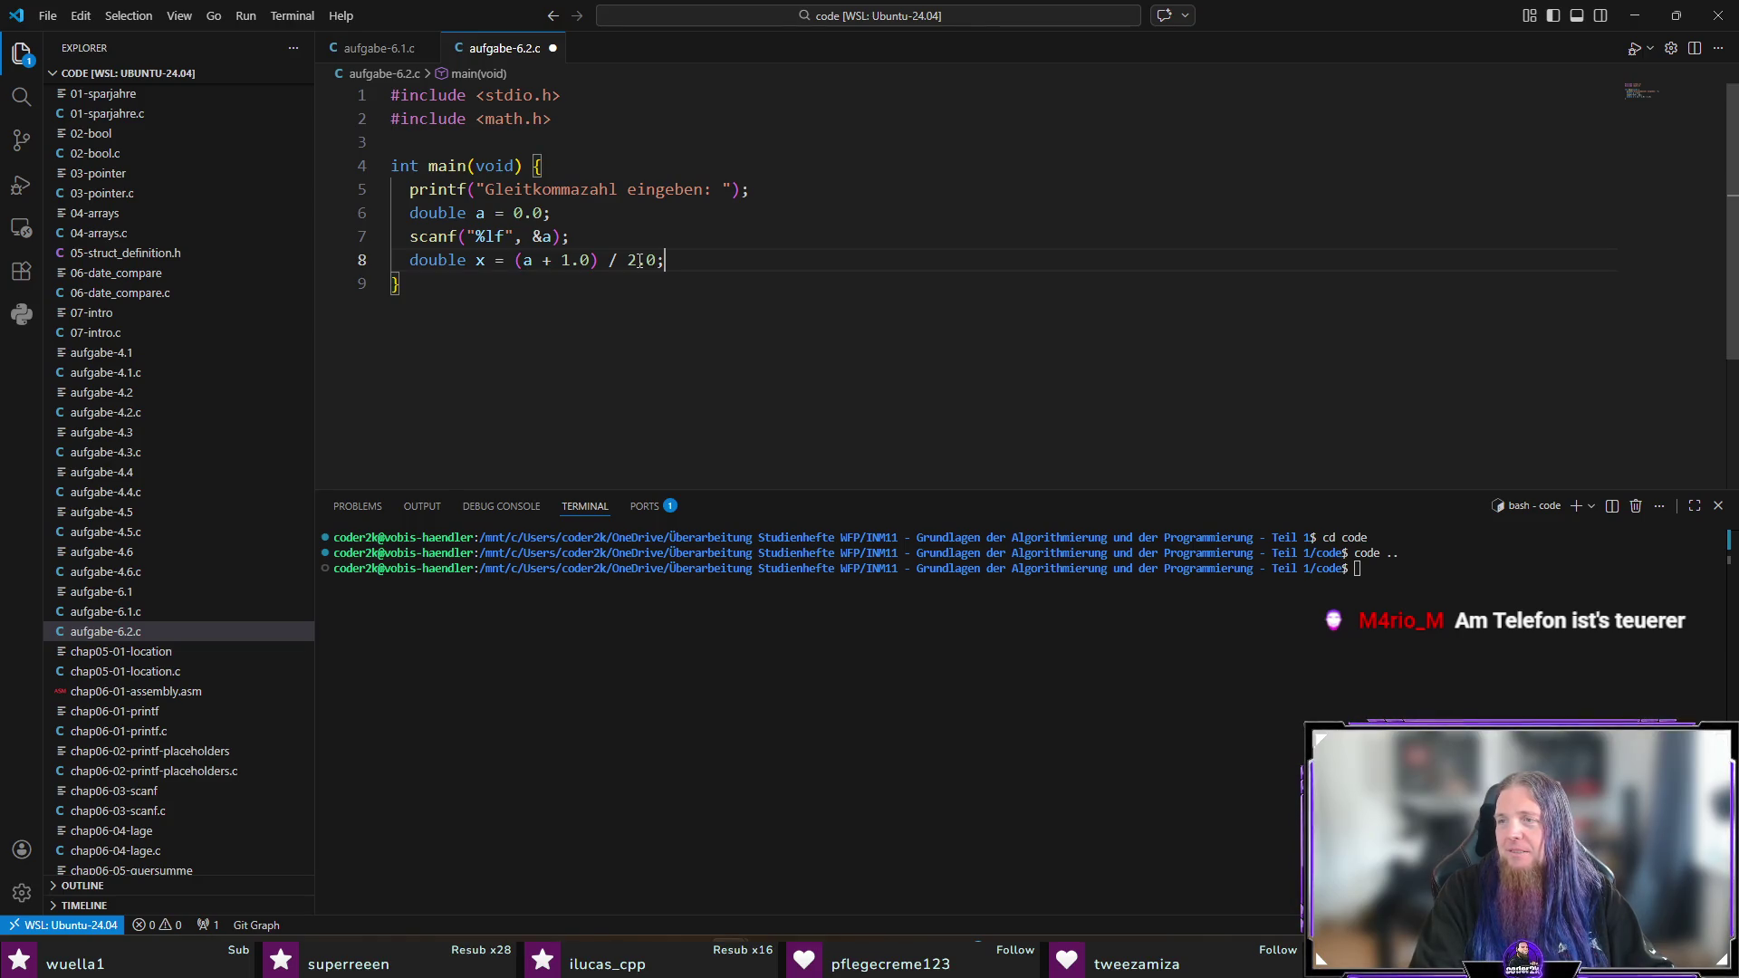
key("Return")
type("while")
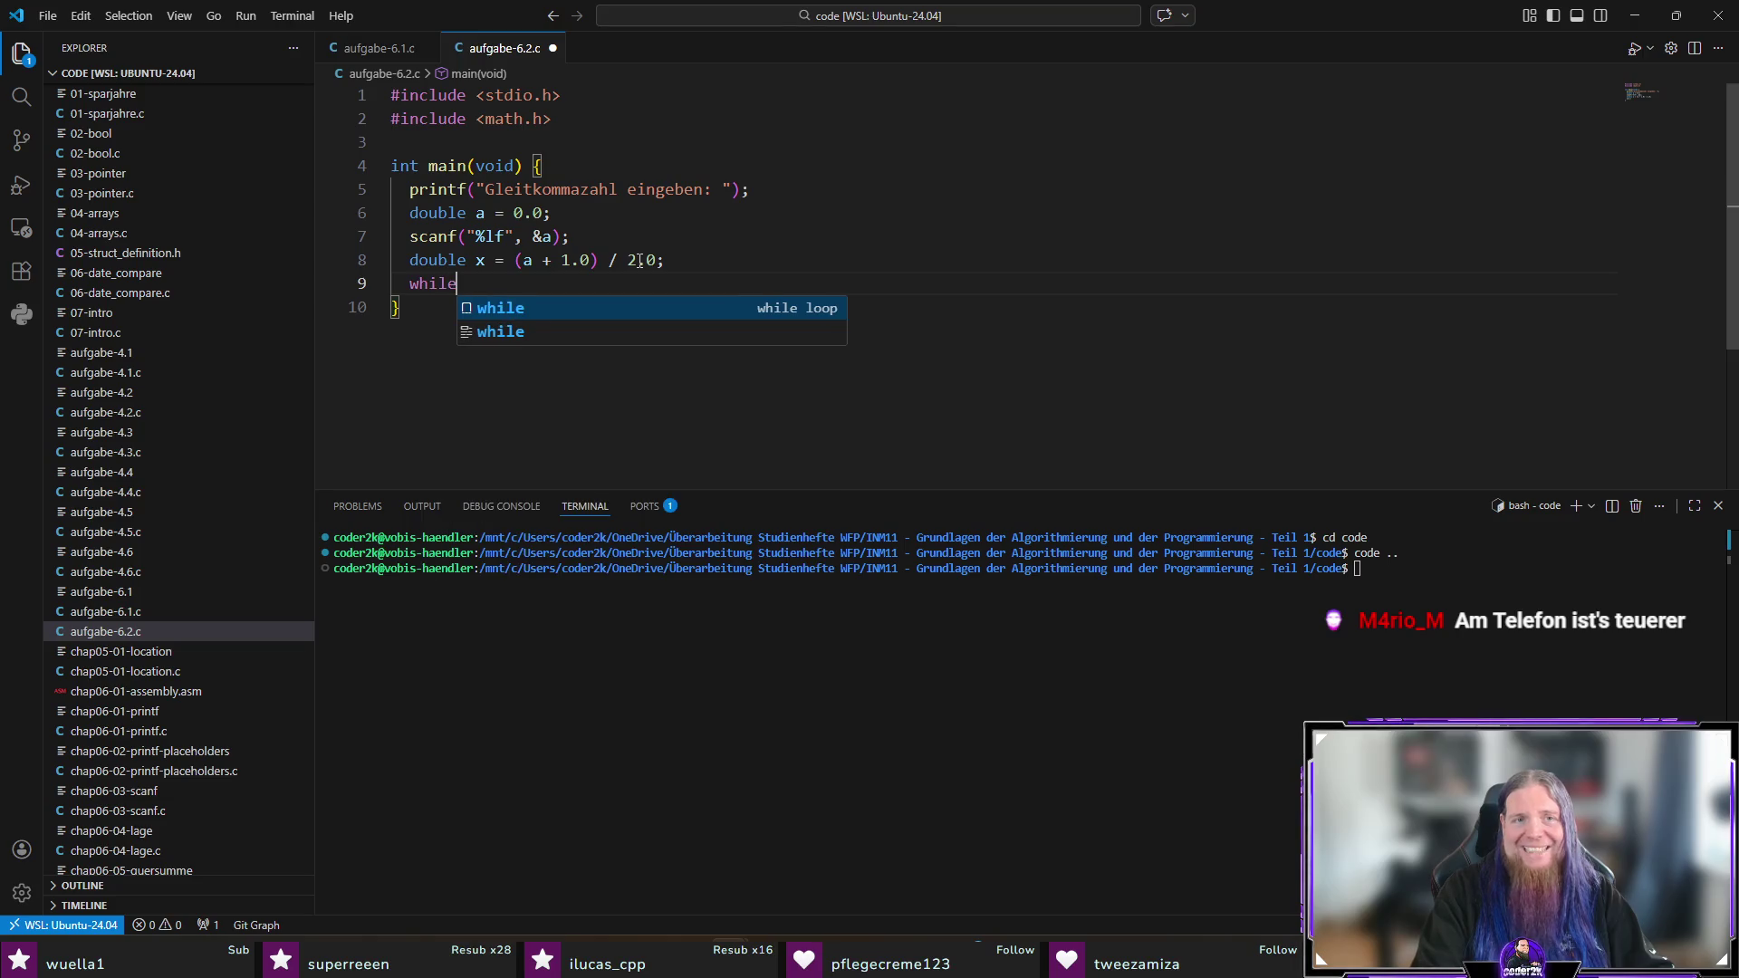
type(" (")
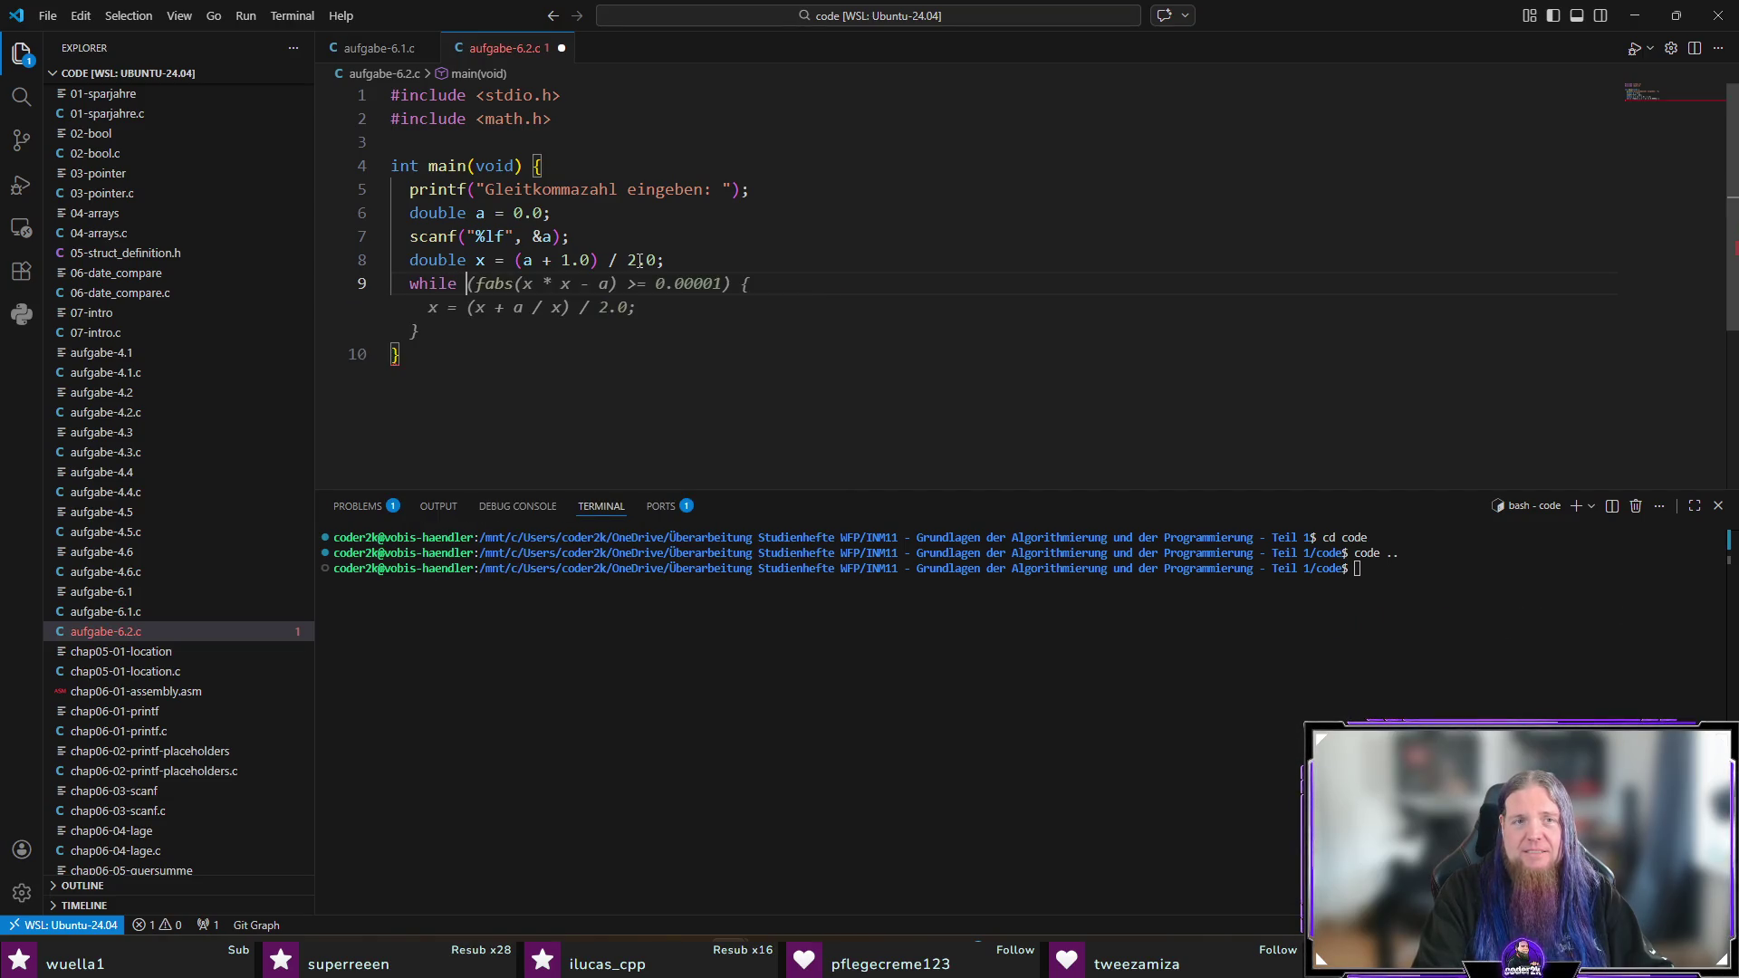
type("fabs(")
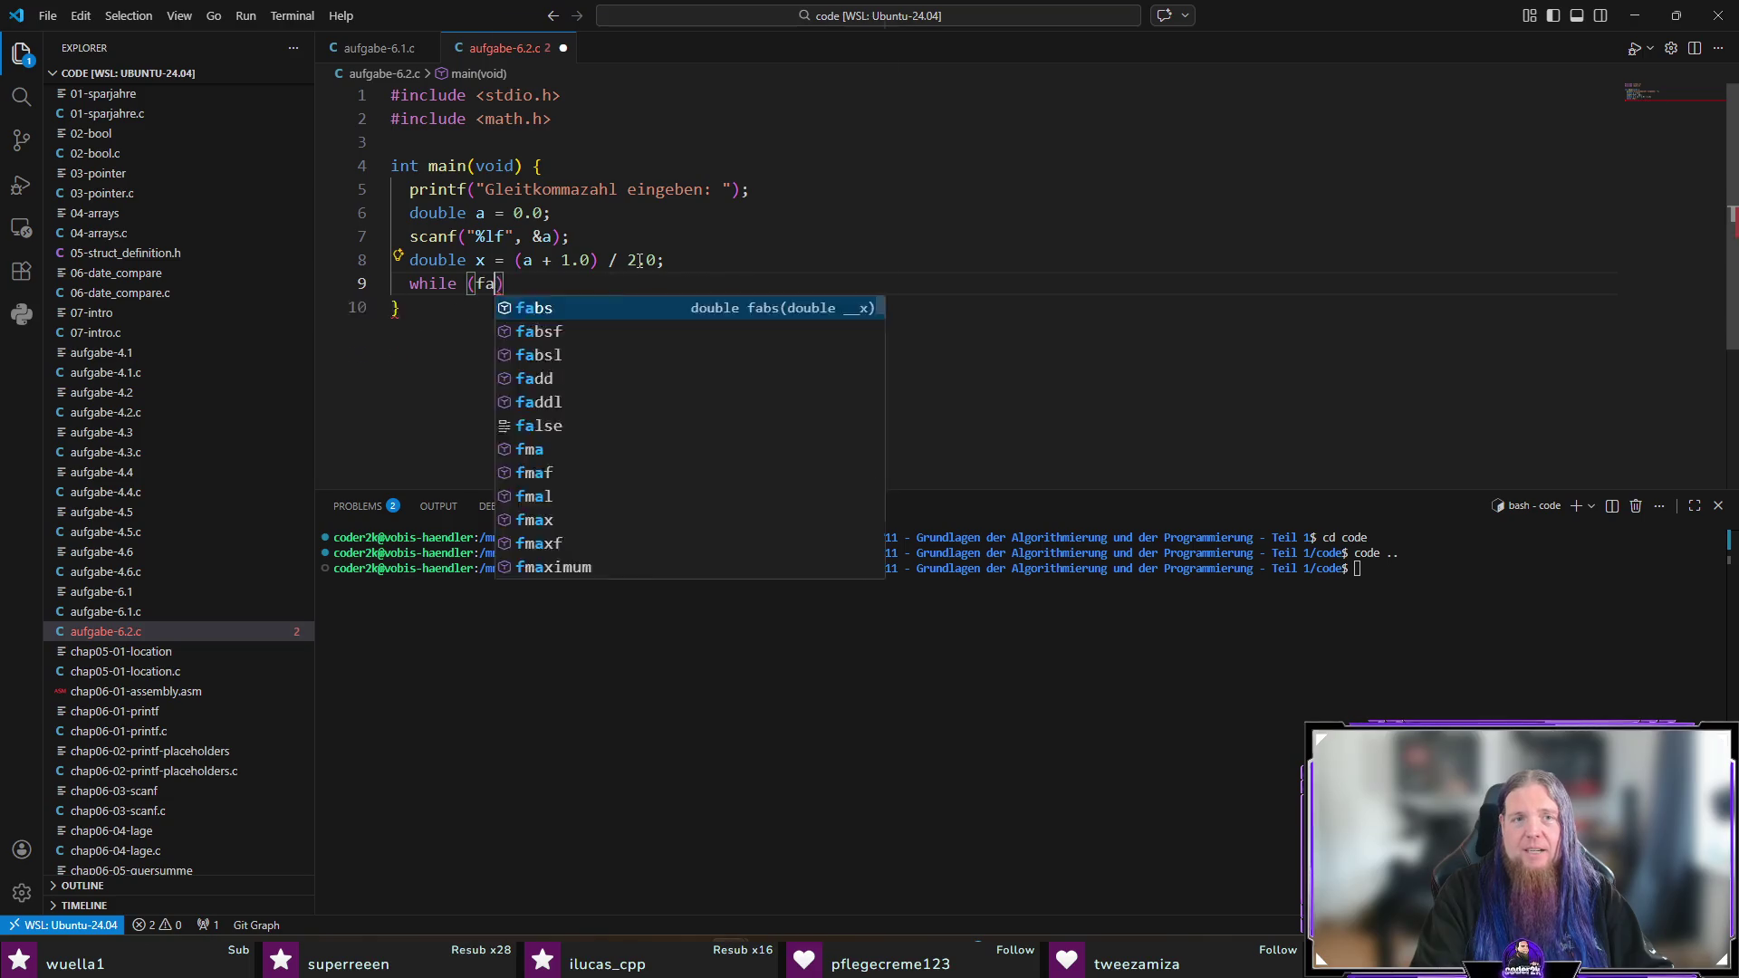
type("x * x - a")
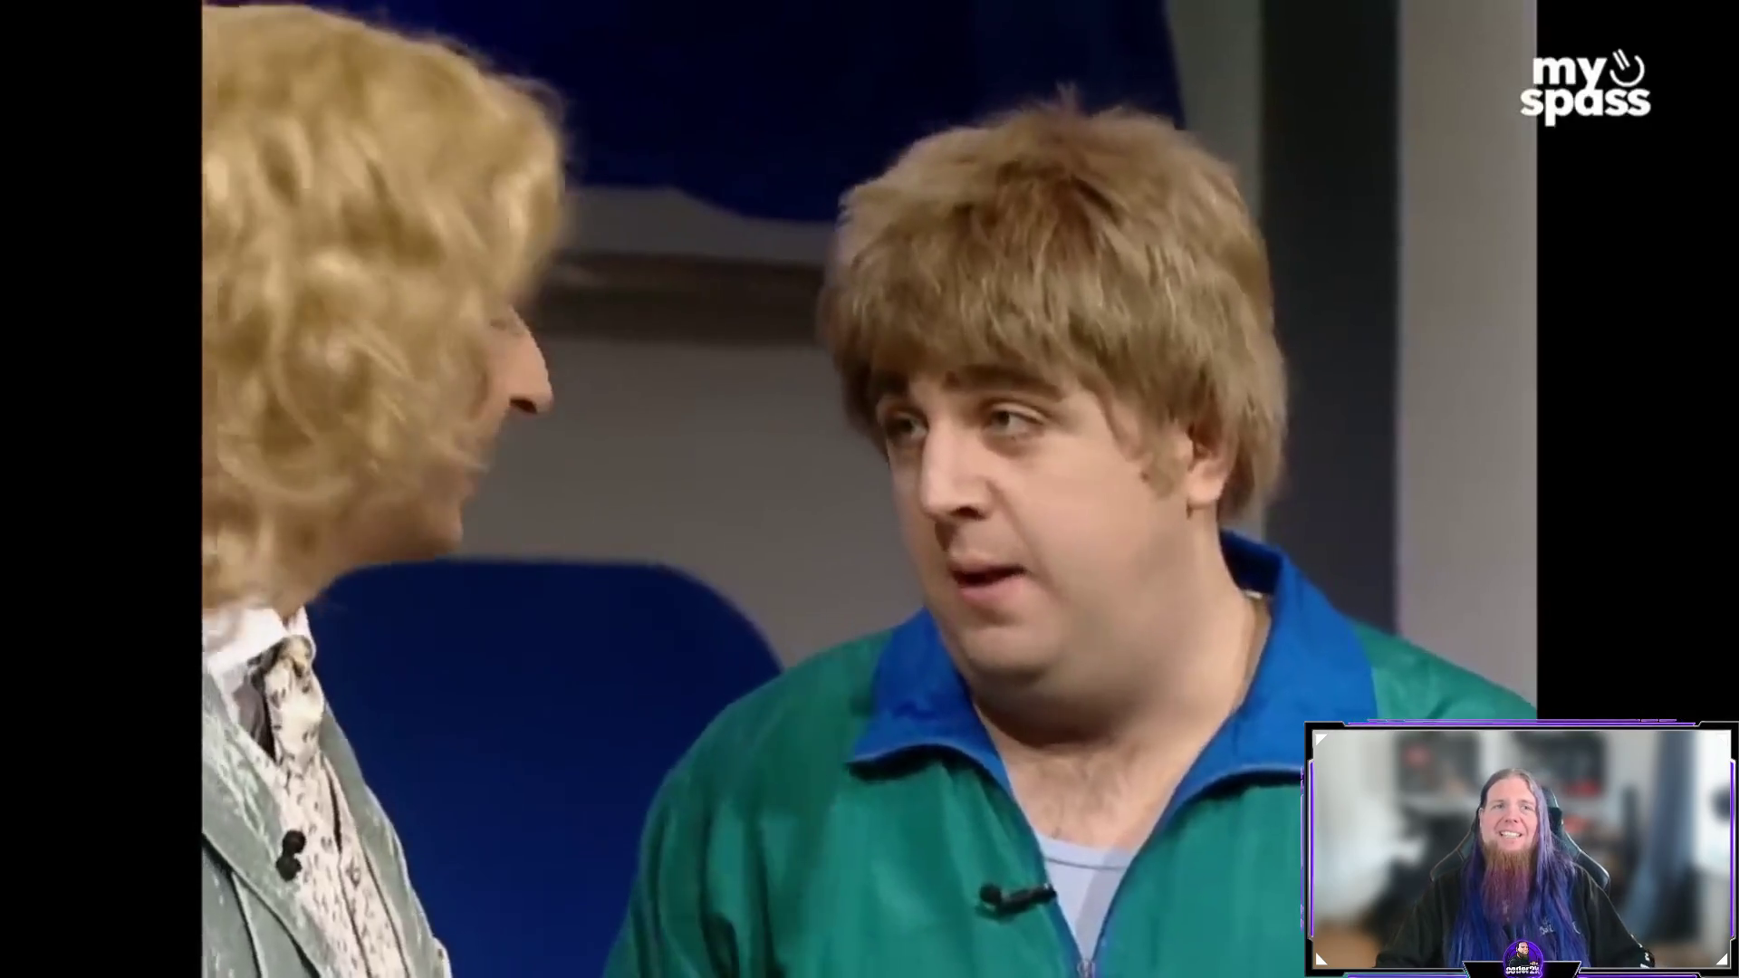
Step: Delete \left( and \right) around x \cdot x on line 512, then return to aufgabe-6.2.c
key("alt+Tab")
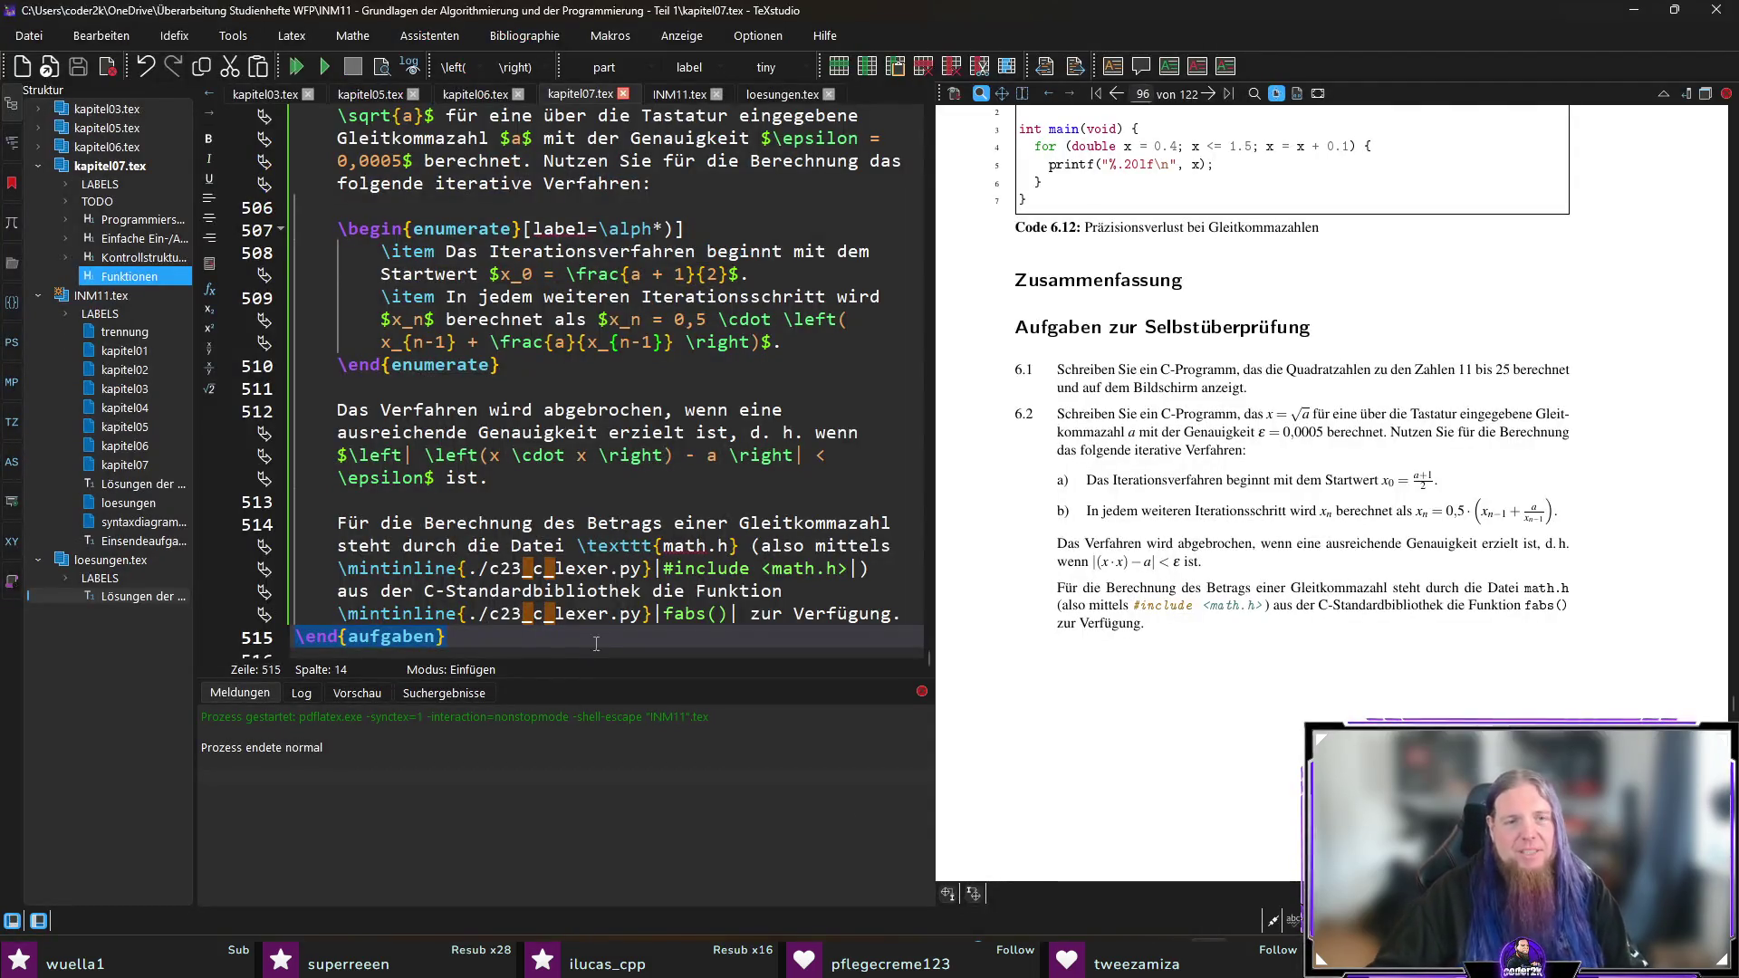
left_click(494, 454)
key("BackSpace")
key("BackSpace")
key("BackSpace")
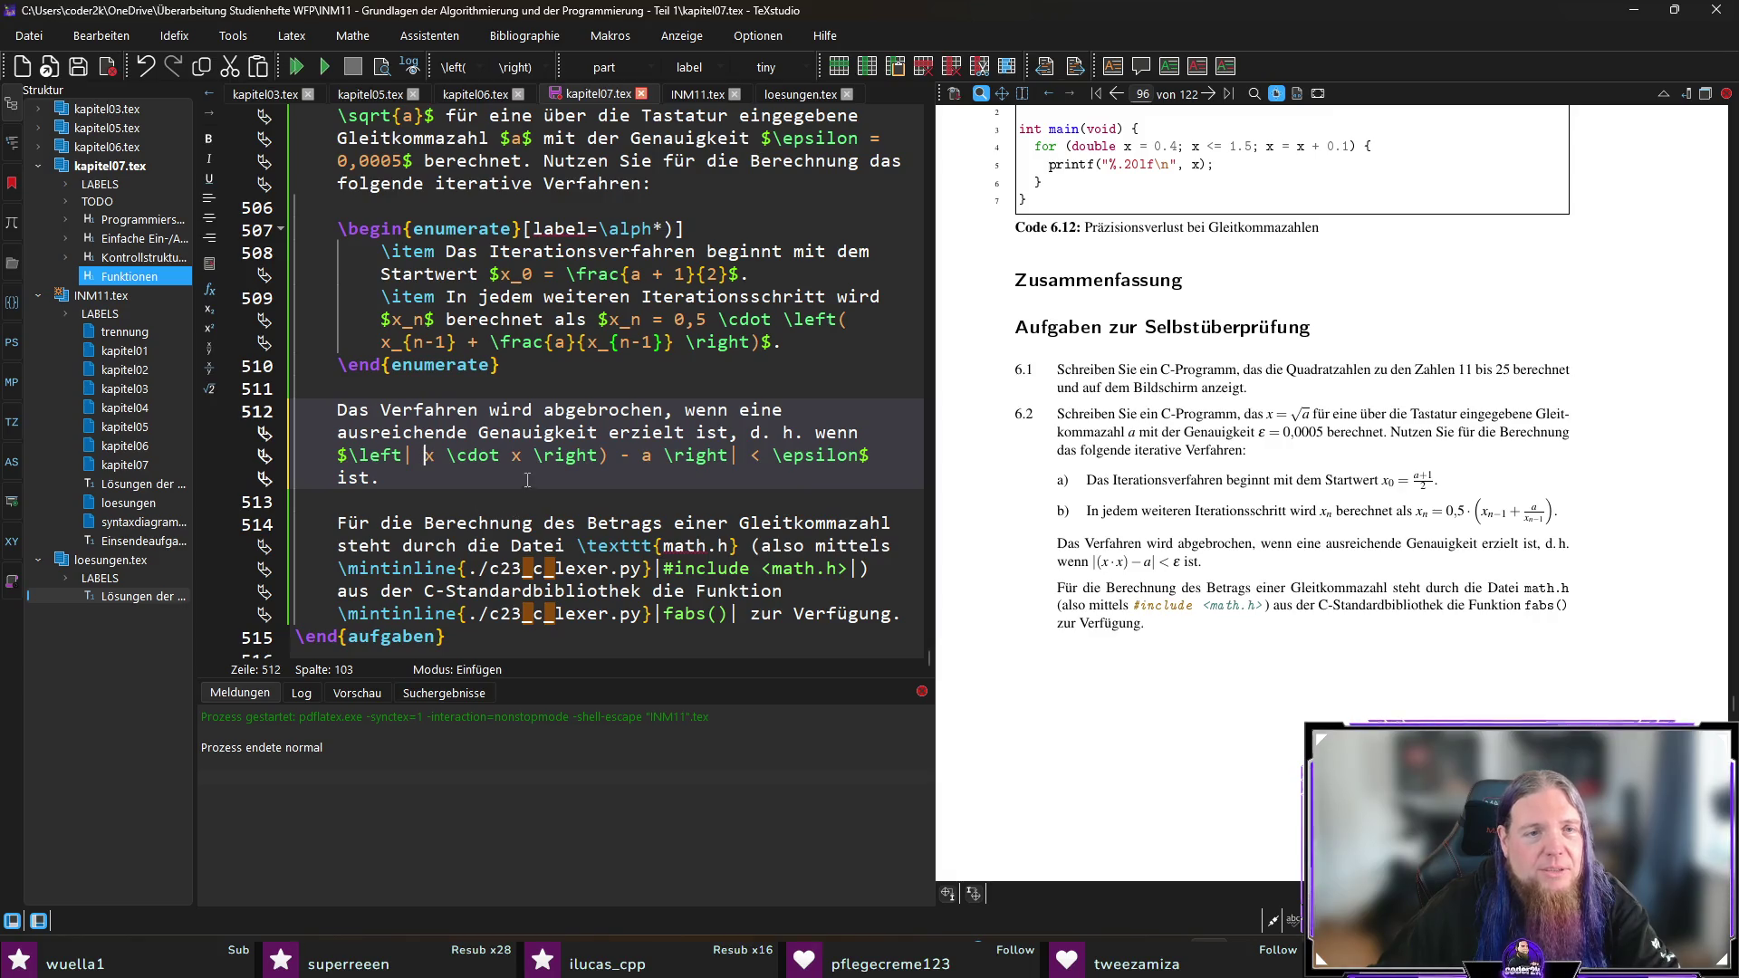
left_click_drag(534, 455, 621, 455)
key("BackSpace")
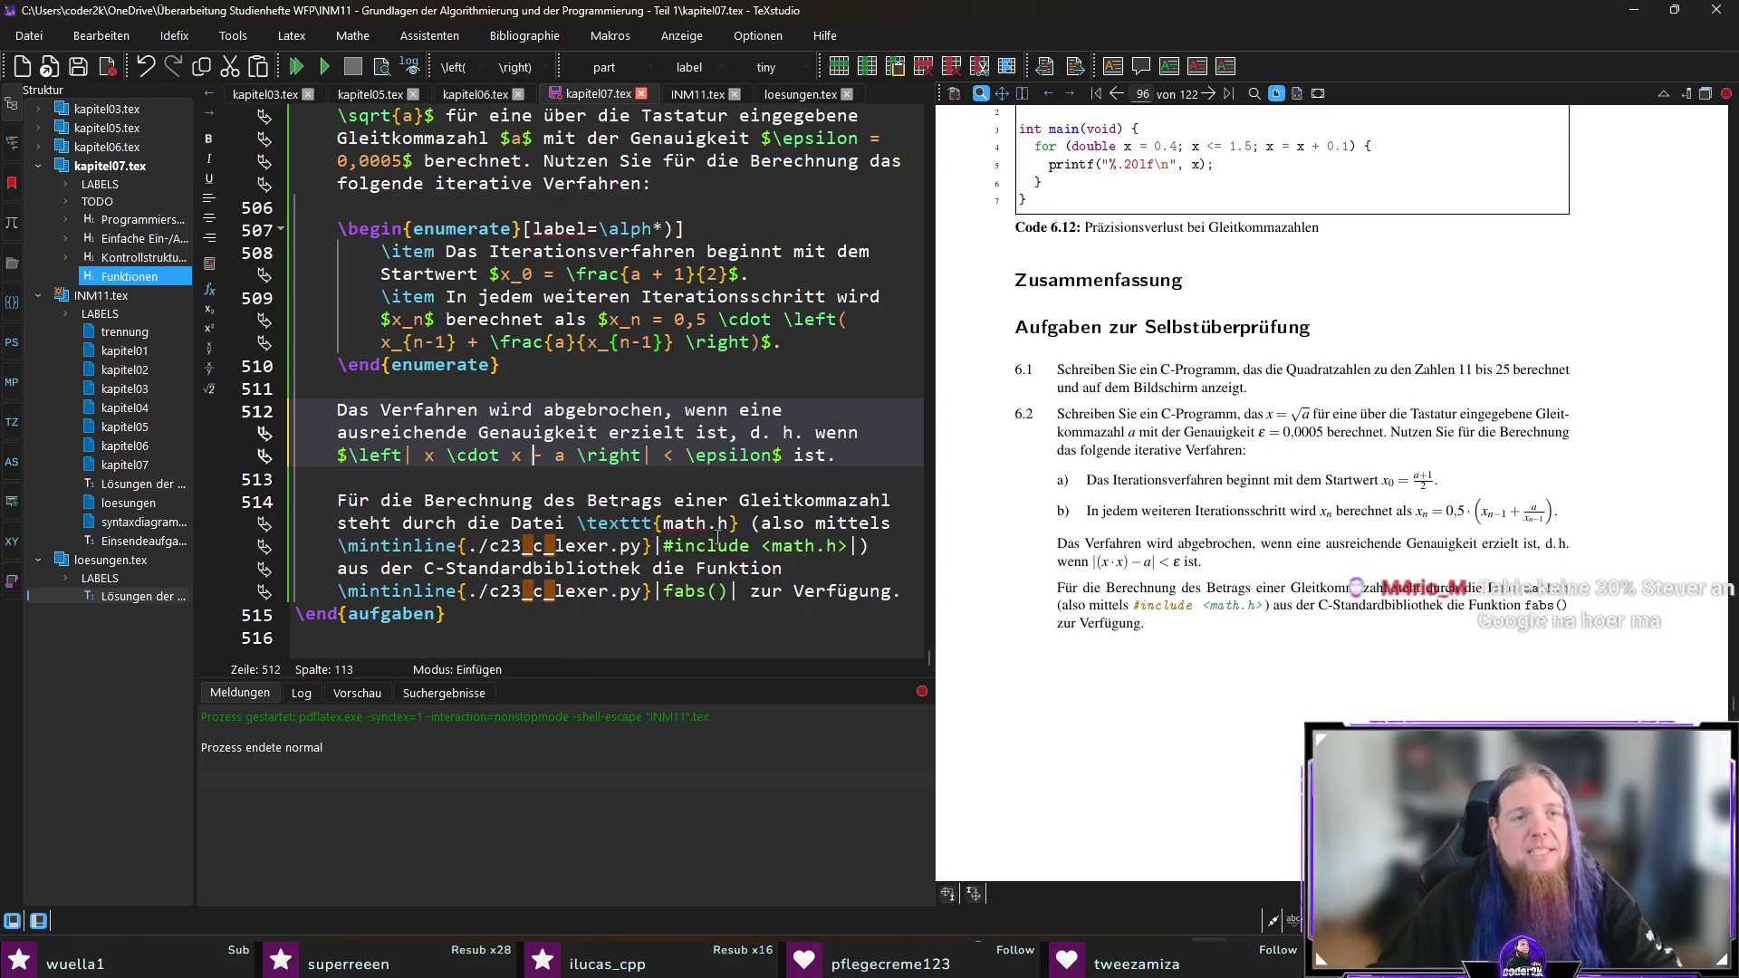
left_click(732, 960)
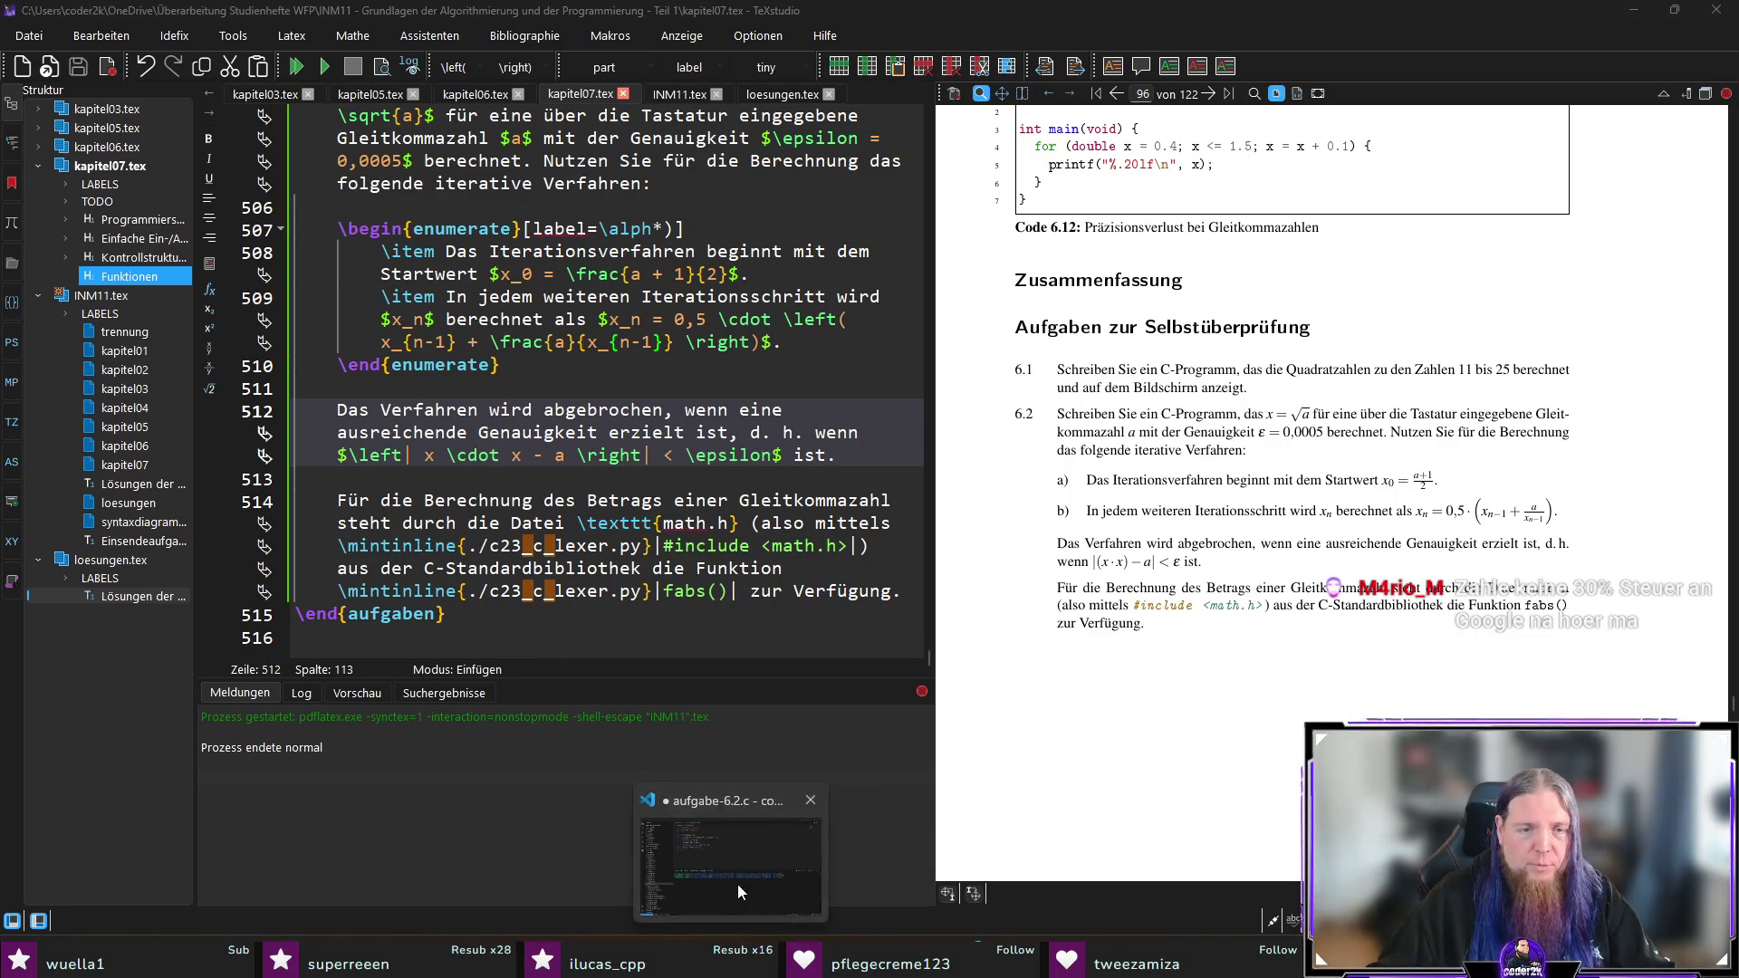
left_click(738, 892)
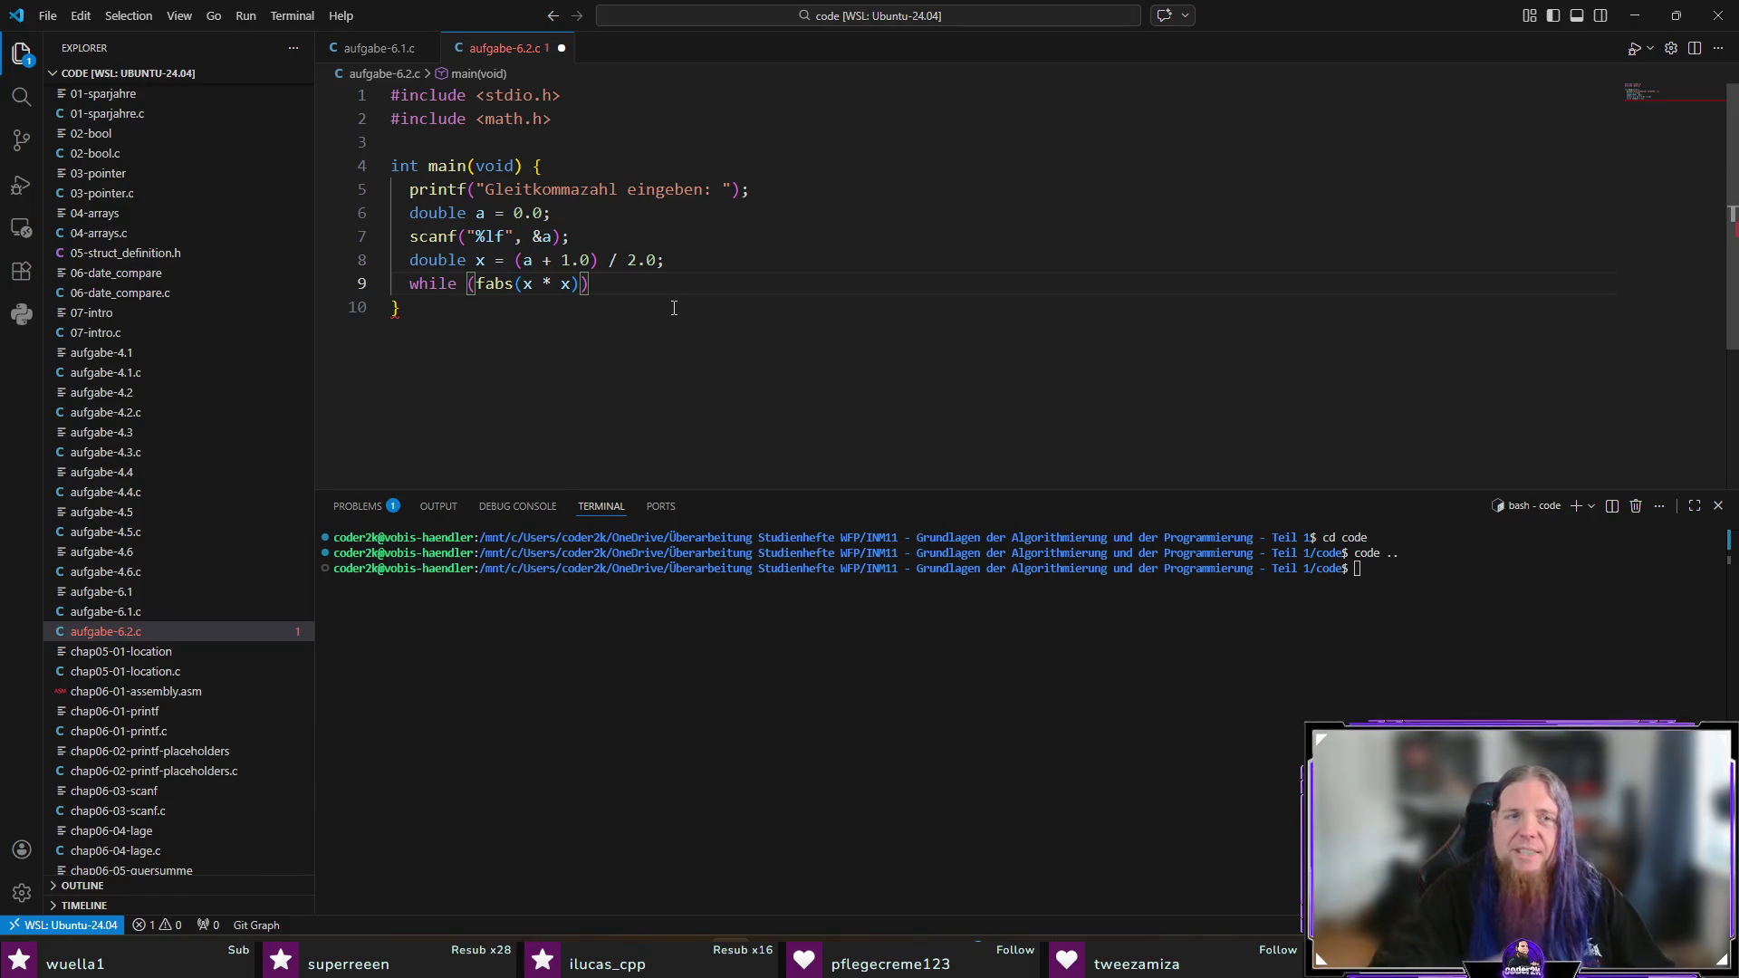
Step: Complete the loop header as while (fabs(x * x - a) >= 0.0005) { and reject the suggested body
key("Left")
key("Left")
type("- a")
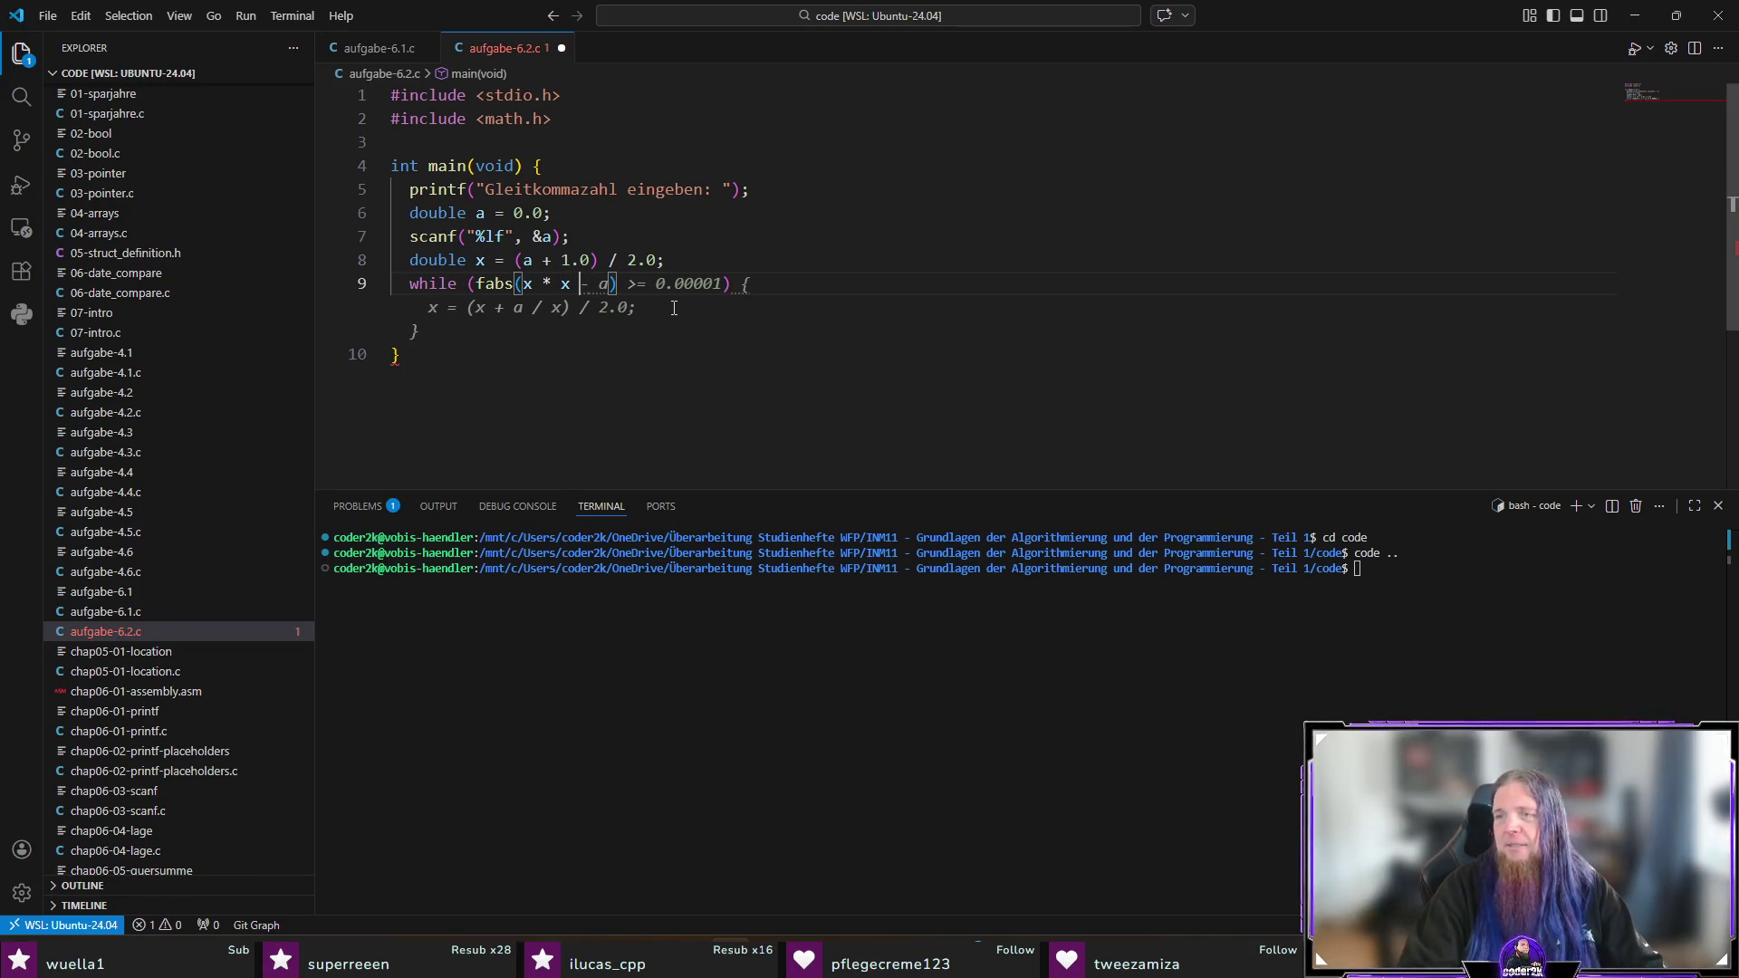
key("Right")
key("Right")
key("Right")
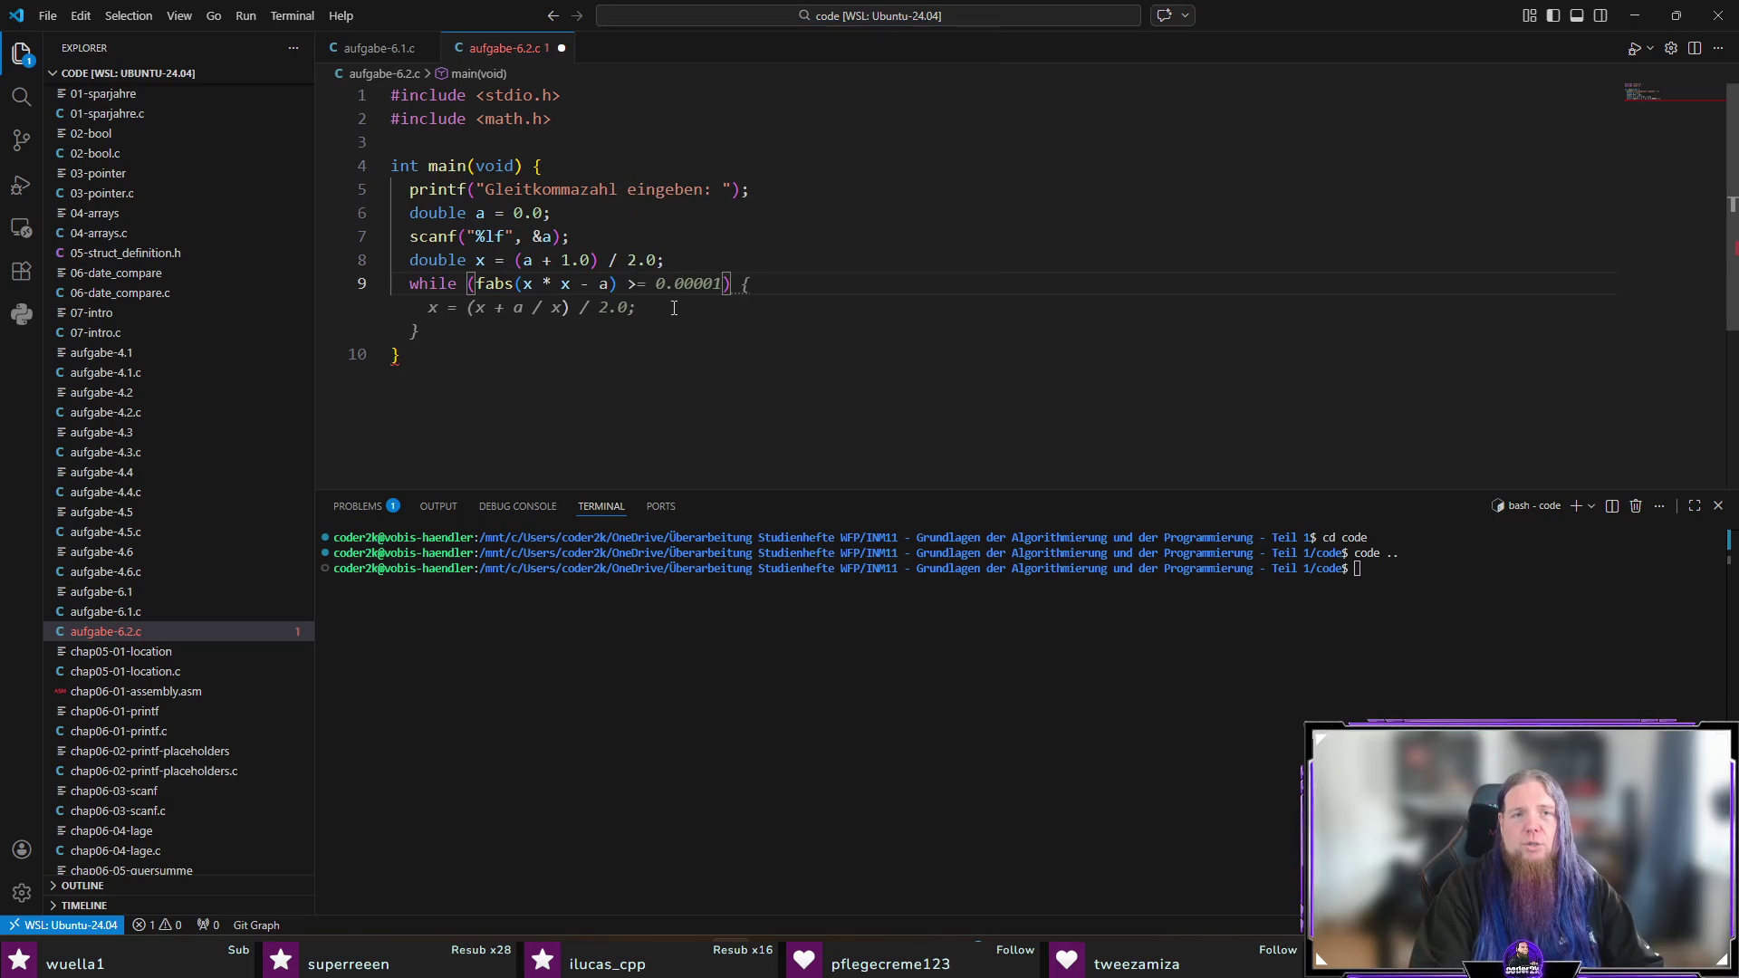
type("0.")
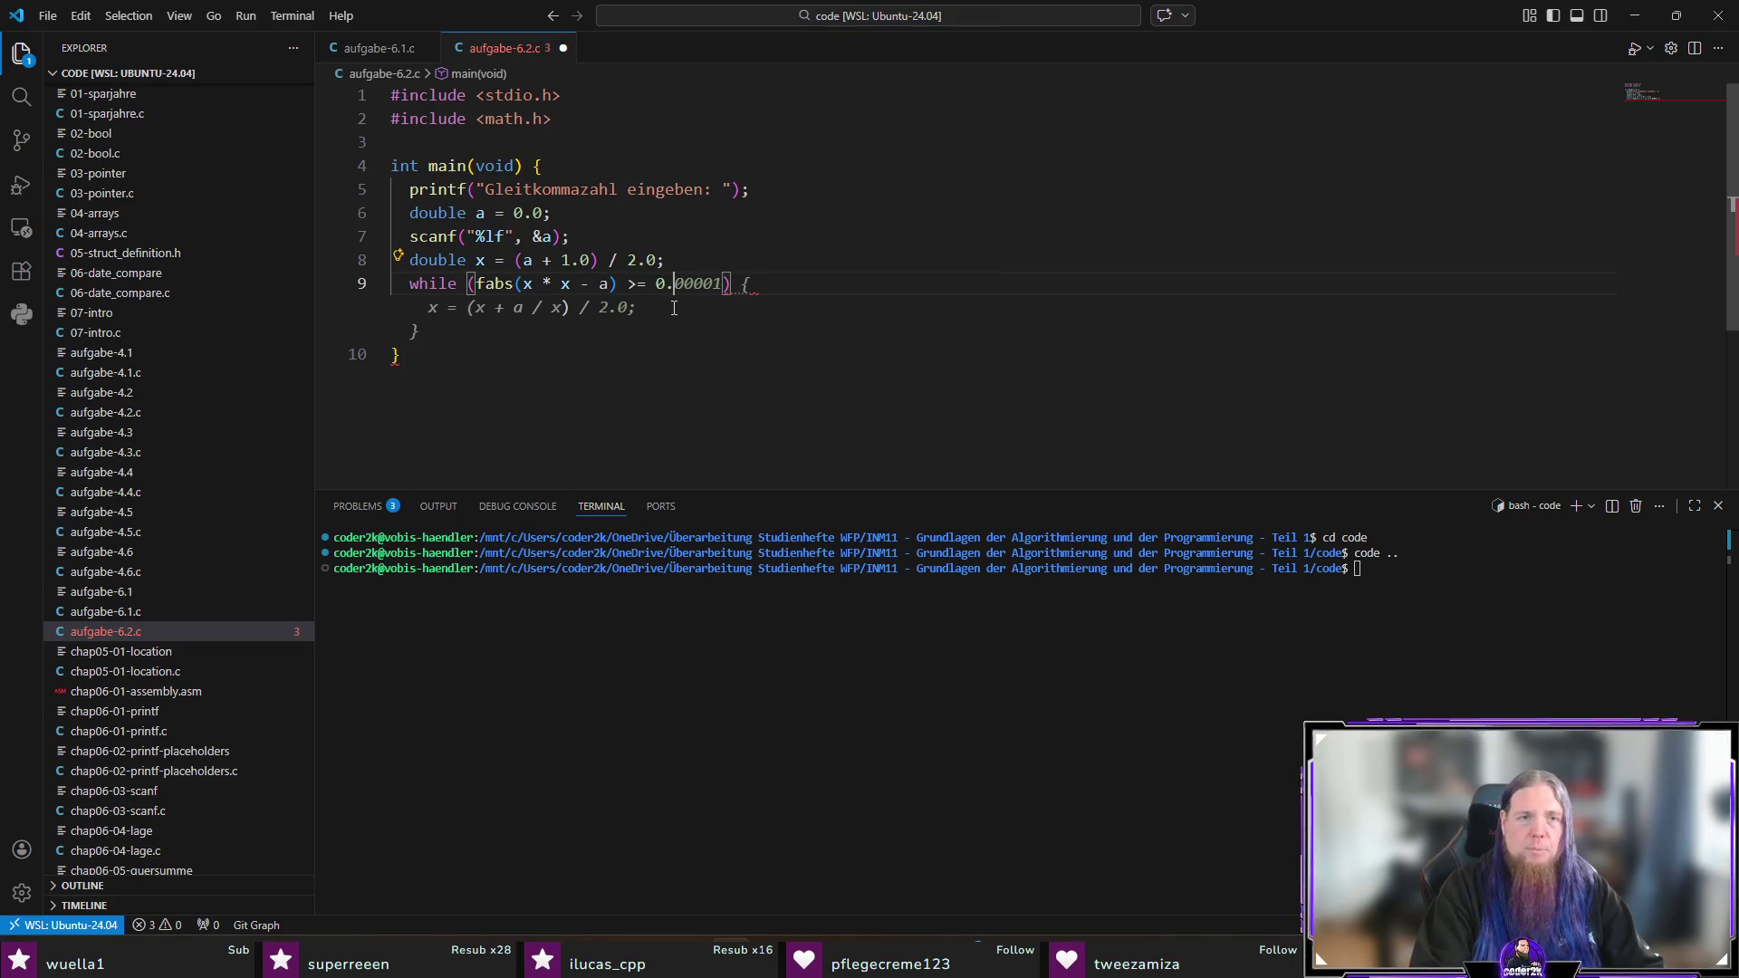
type("00")
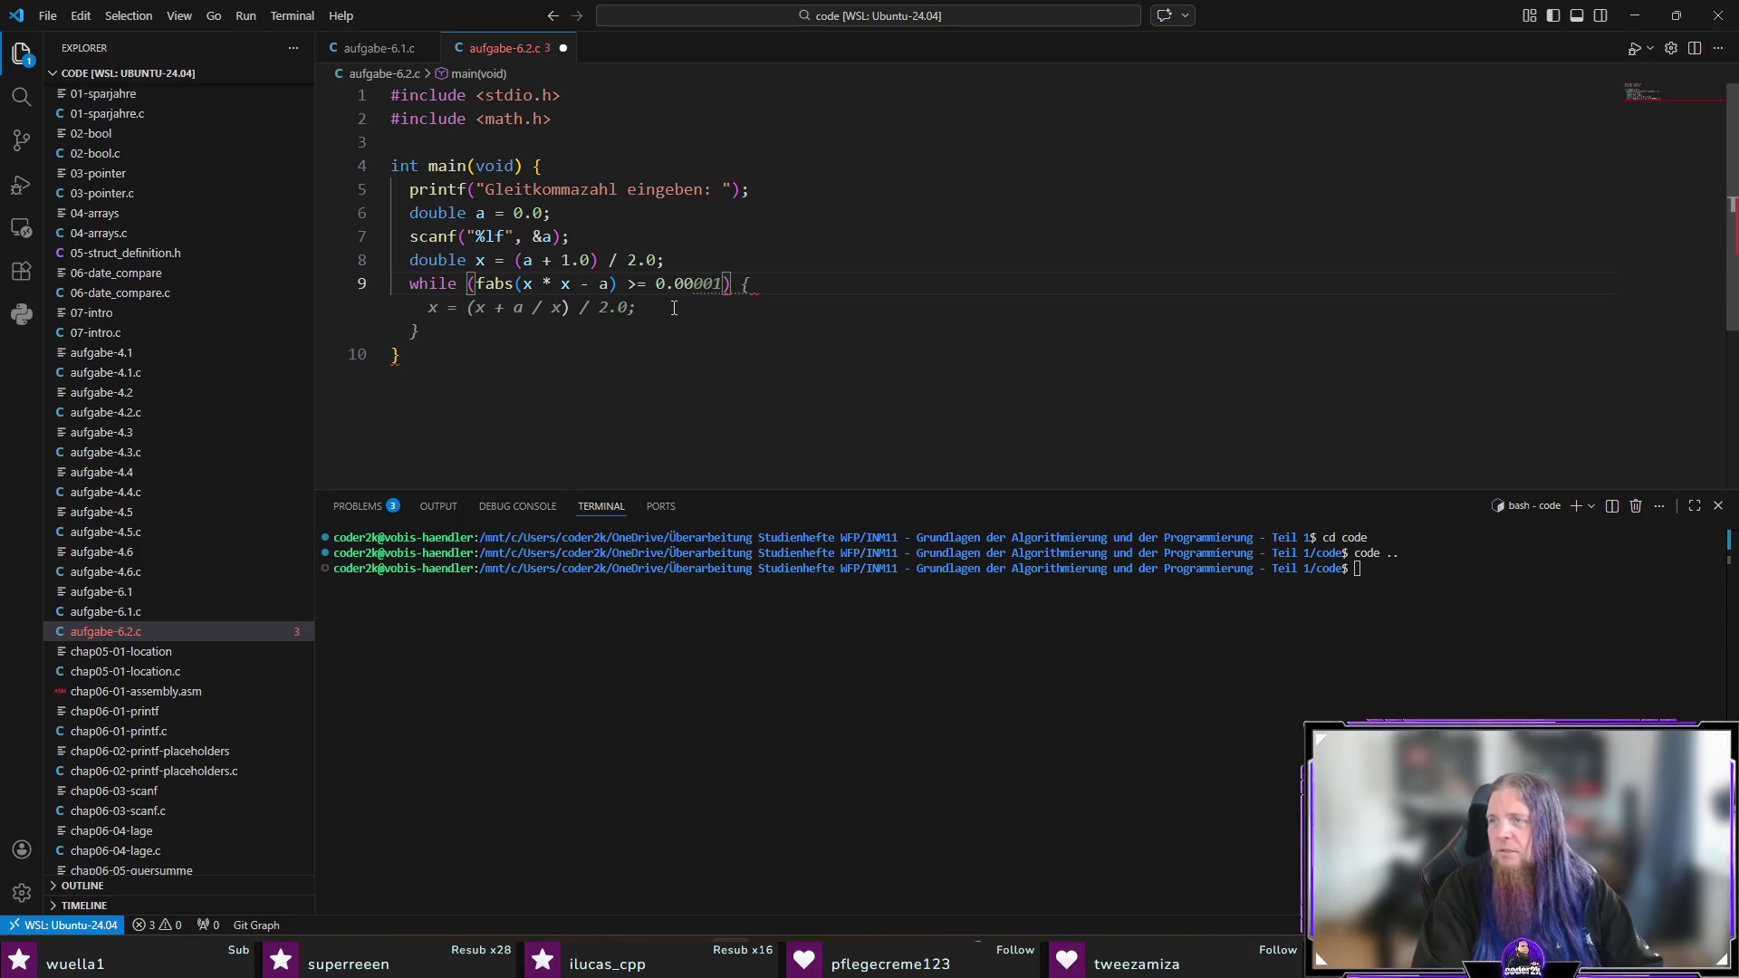
type("05")
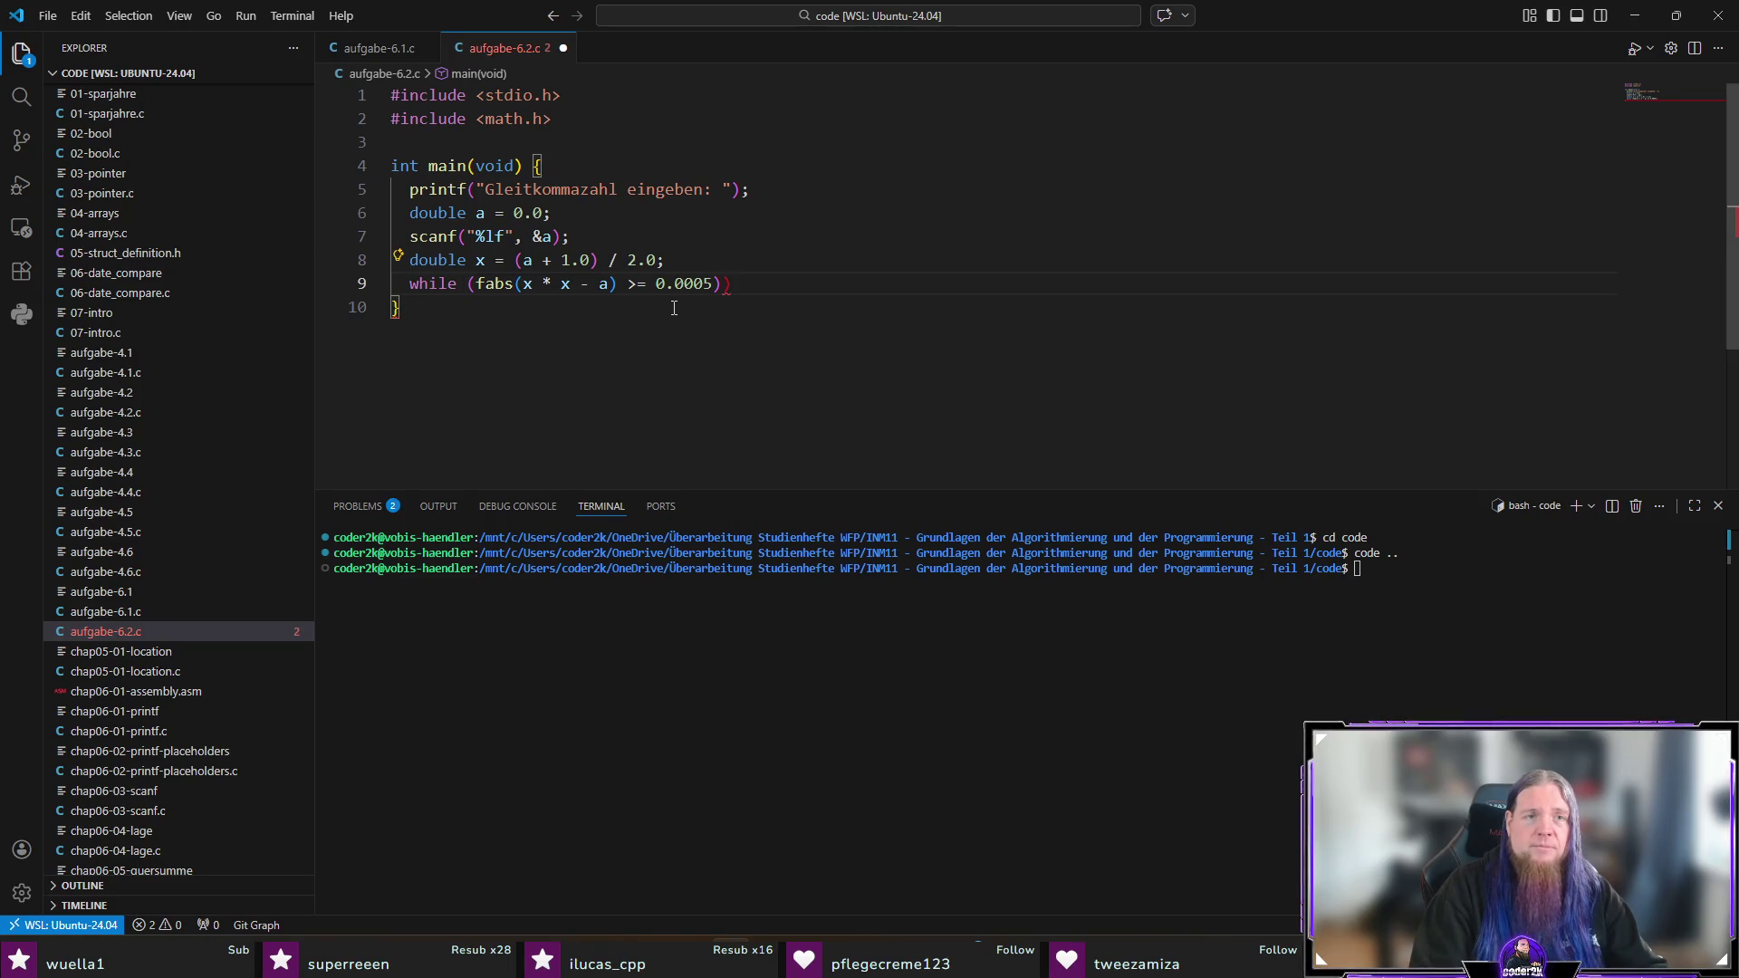
type(") {")
key("Return")
key("Escape")
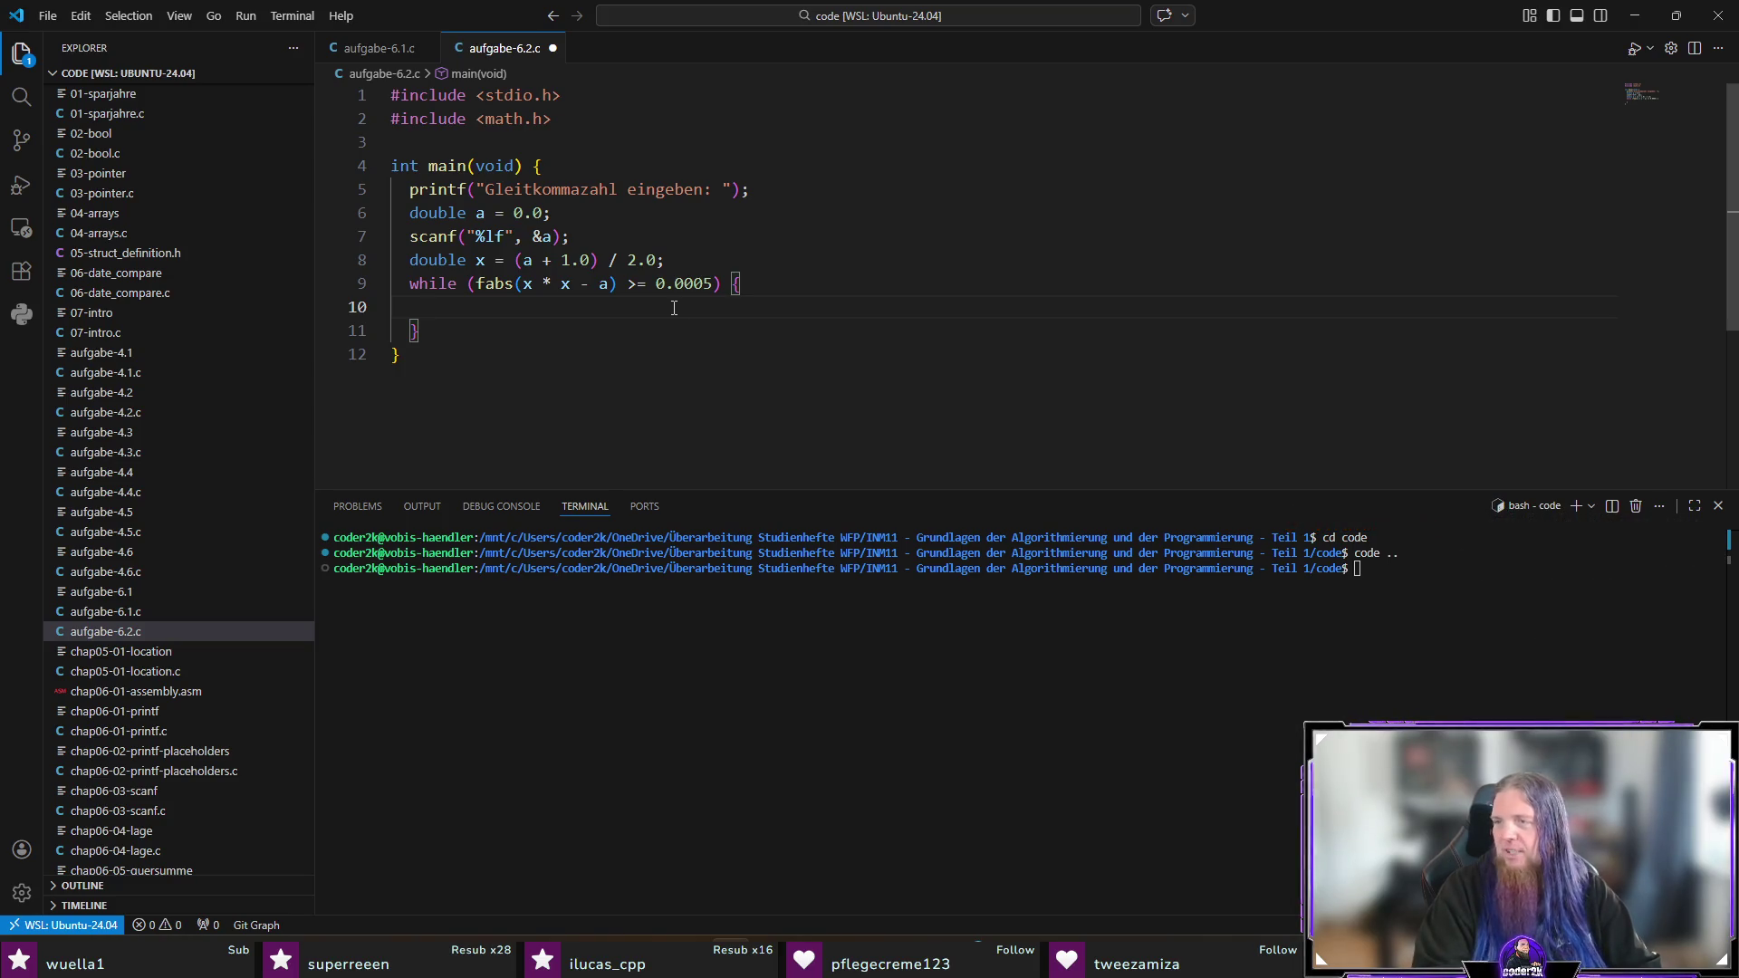
Step: Add blank lines at the end of the file and reject another suggested loop statement
key("ctrl+End")
key("Return")
key("Up")
key("Up")
scroll(674, 308, "down", 1)
key("Up")
key("Tab")
key("Escape")
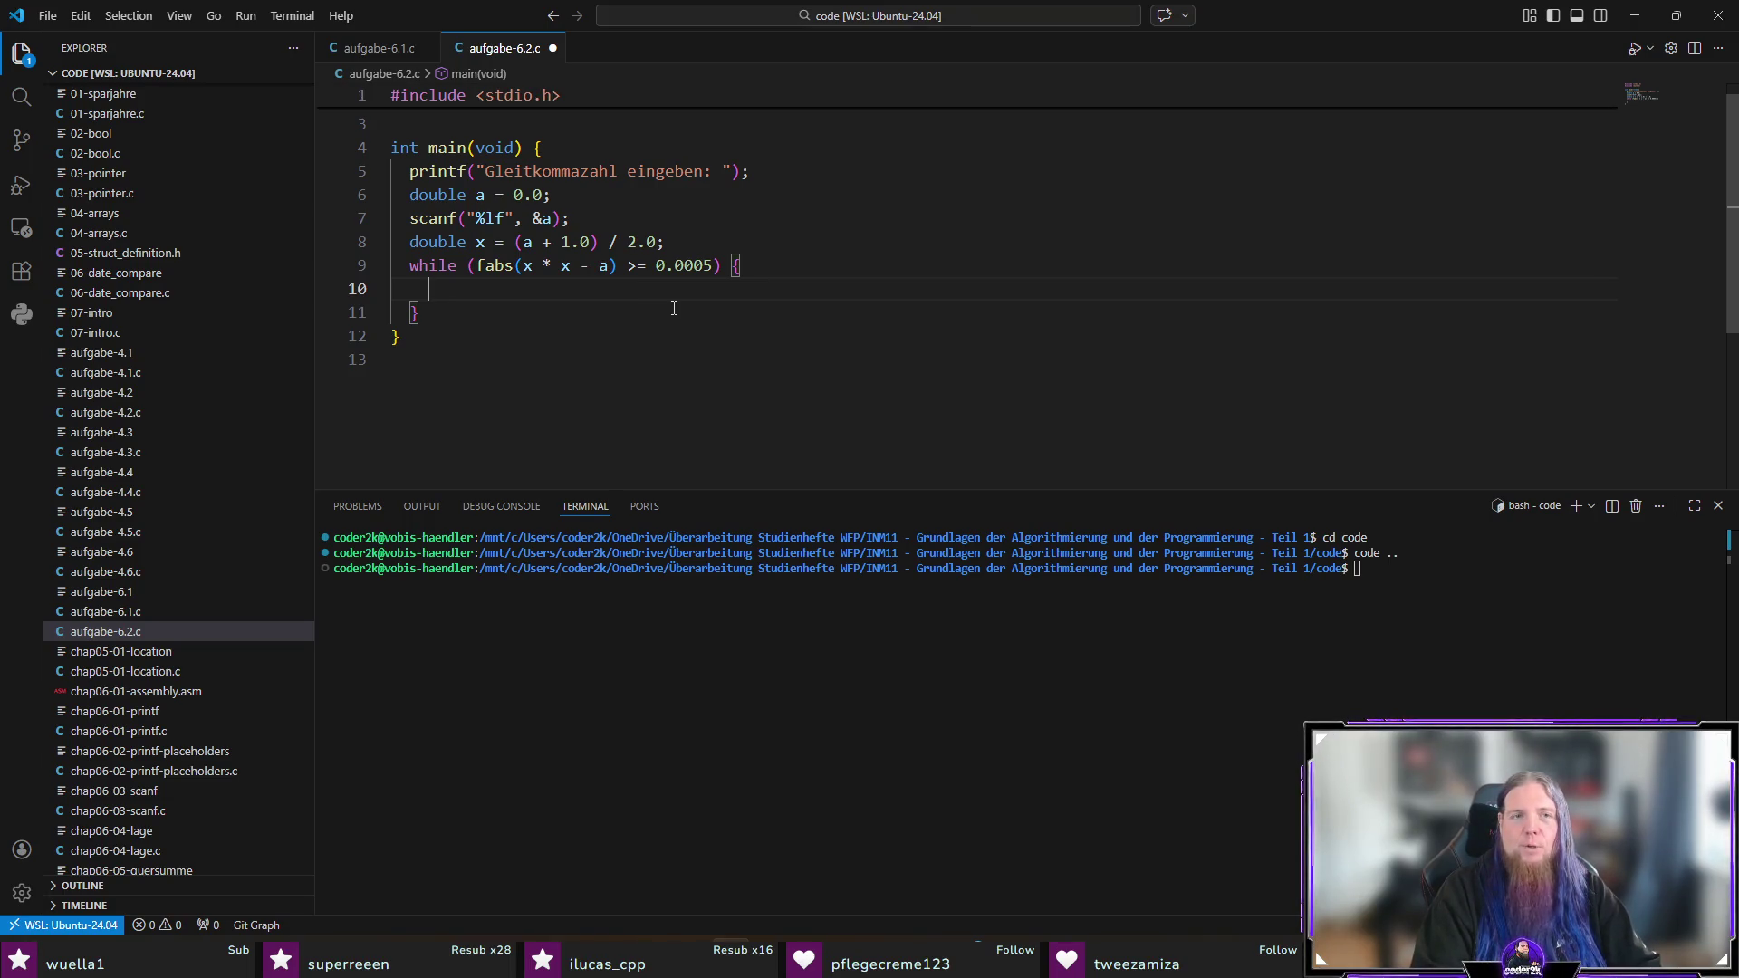
scroll(674, 308, "up", 1)
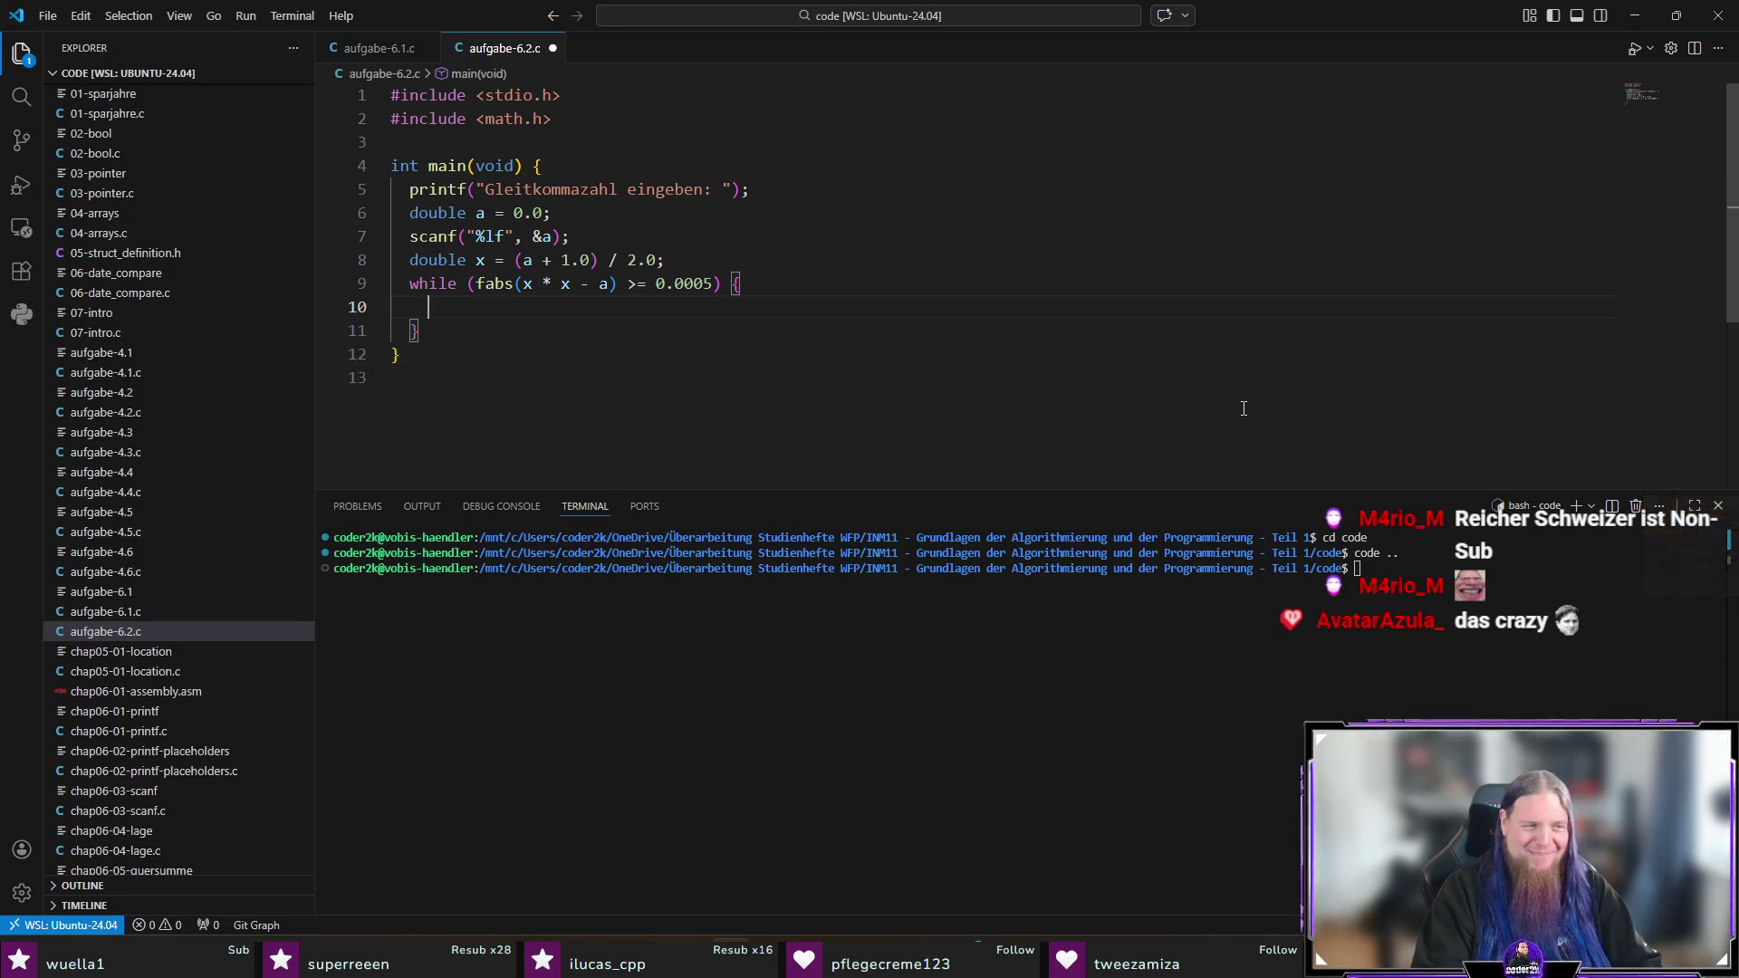
Step: Write the loop body x = 0.5 * (x + a / x); and add a printf reporting the root
type("x ")
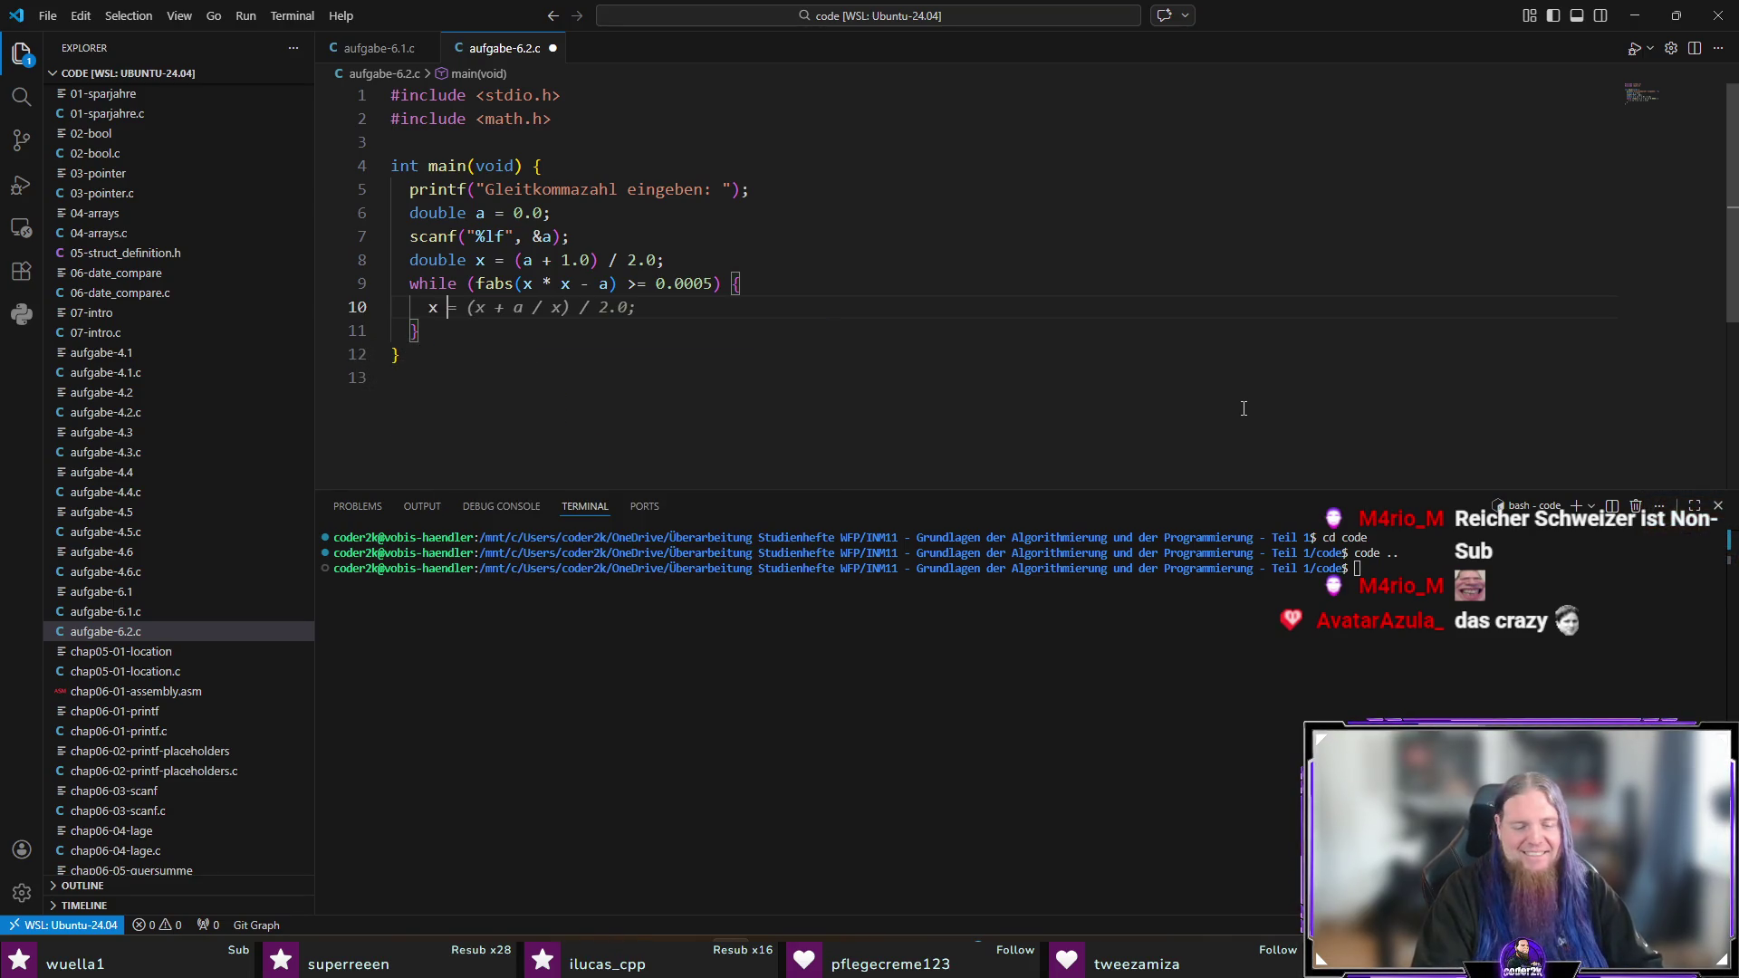
type("= 0.5")
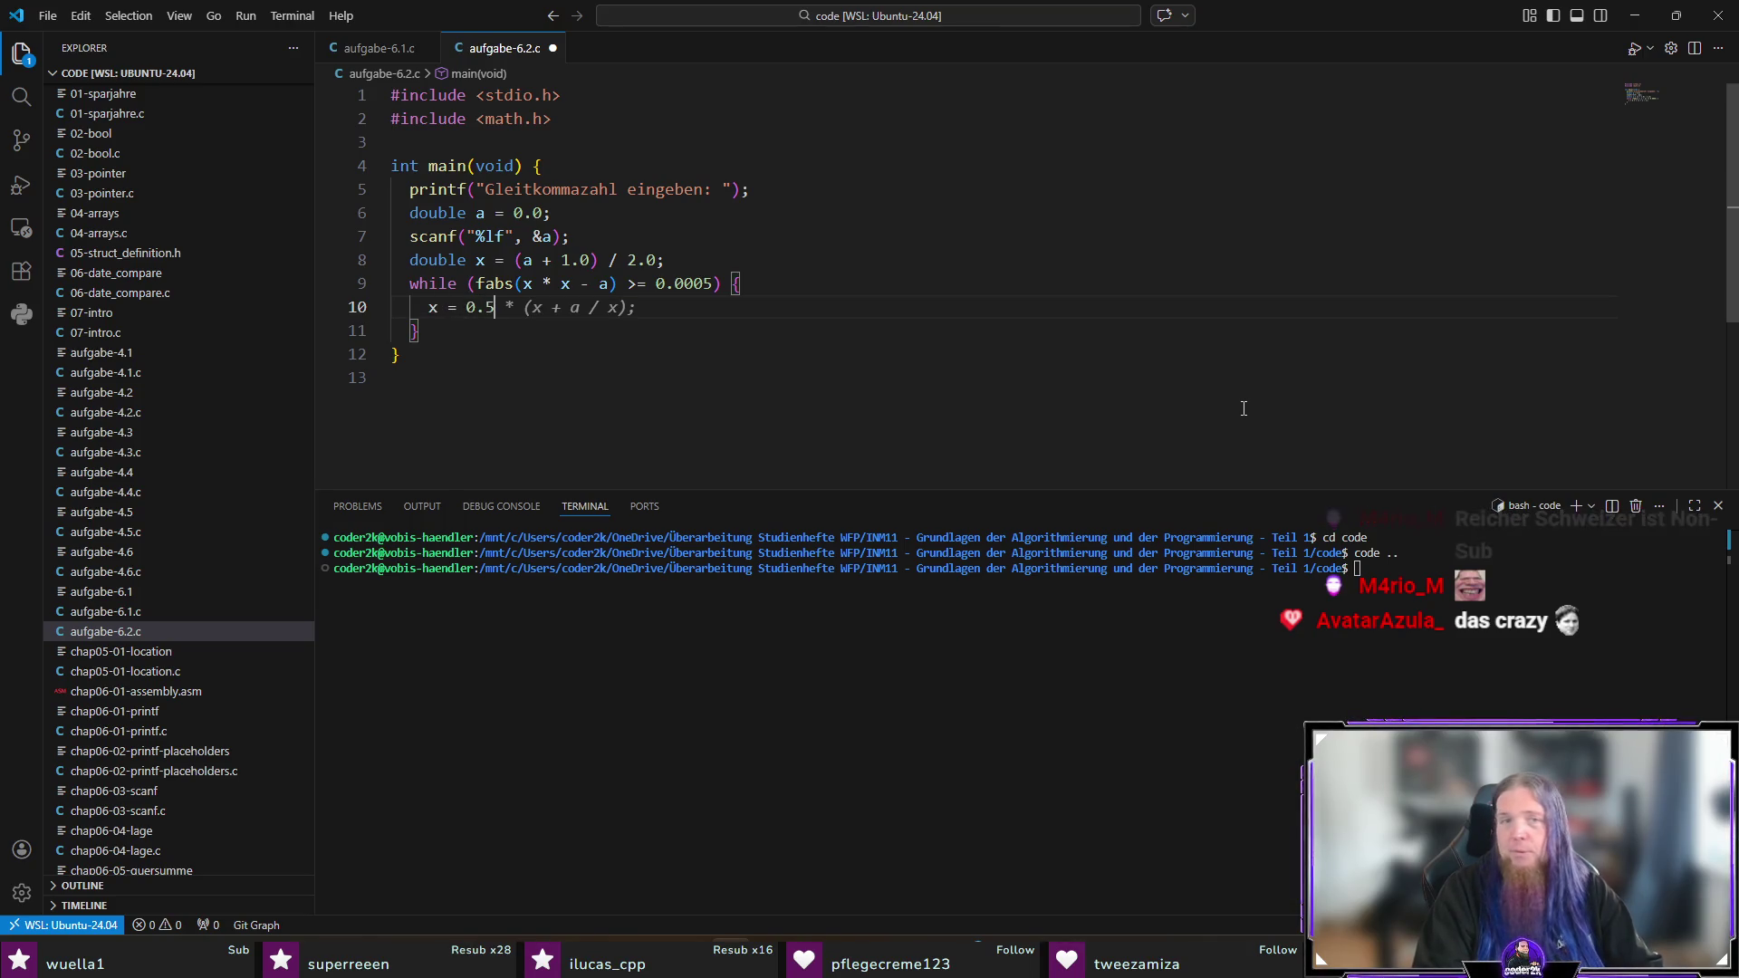
type(" * (x + a / x")
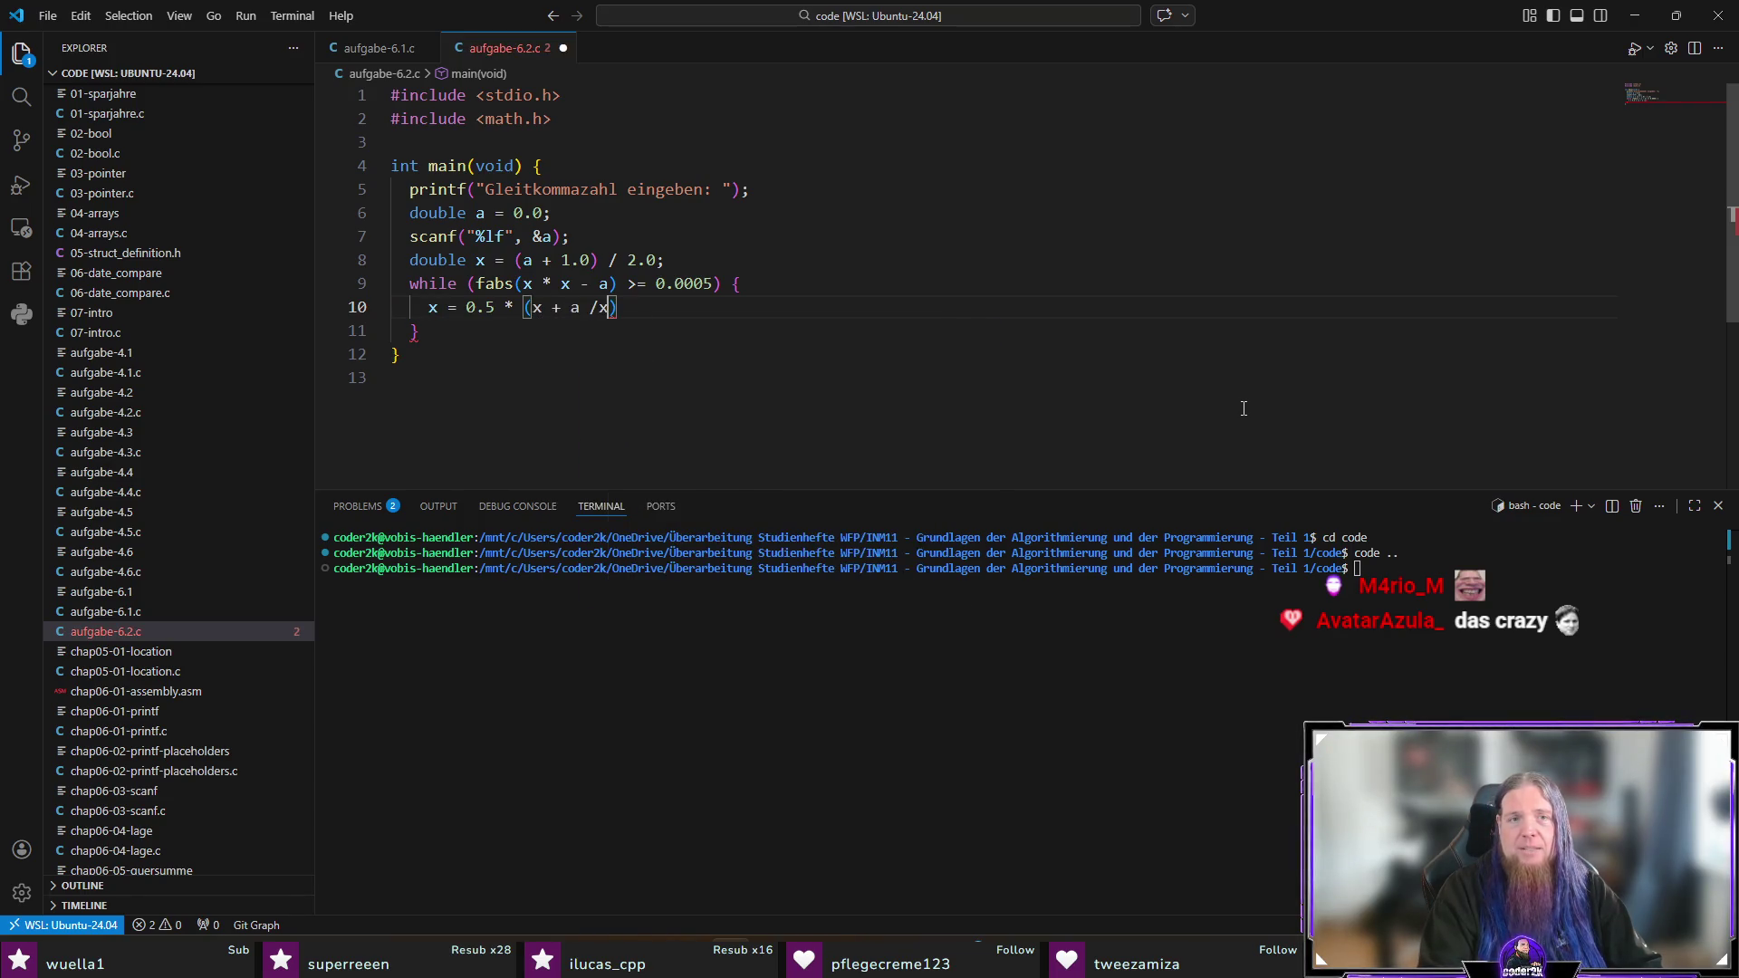
type(");")
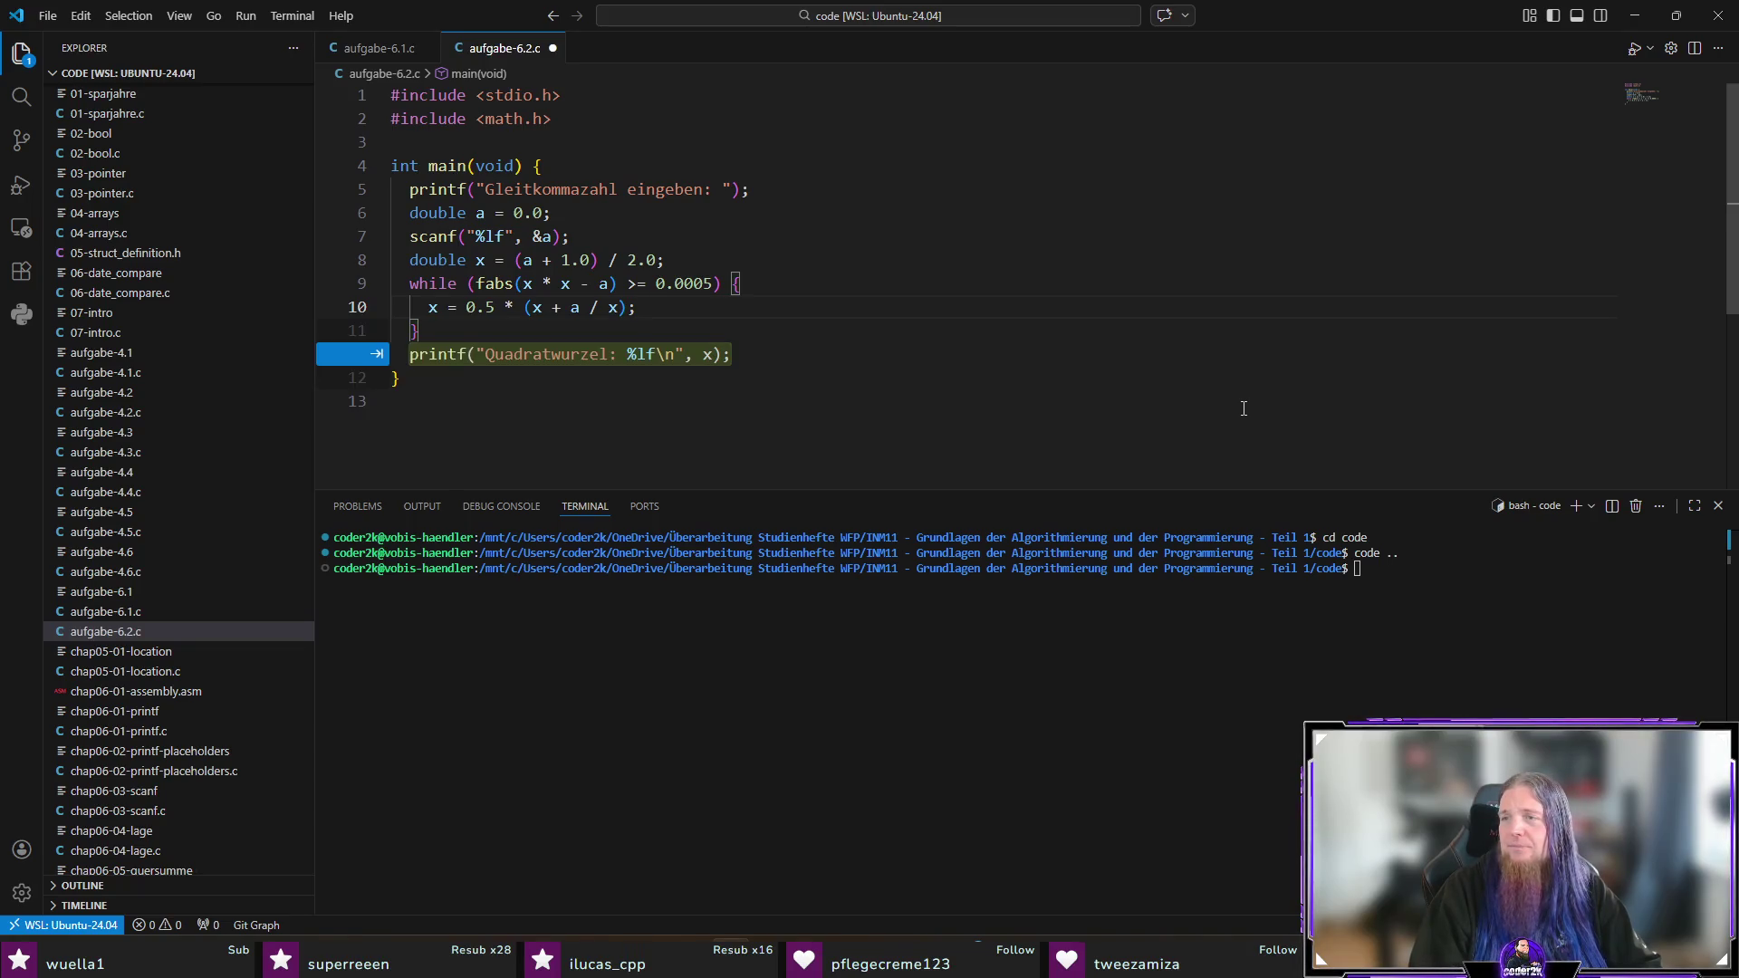
key("ctrl+s")
key("Down")
key("Return")
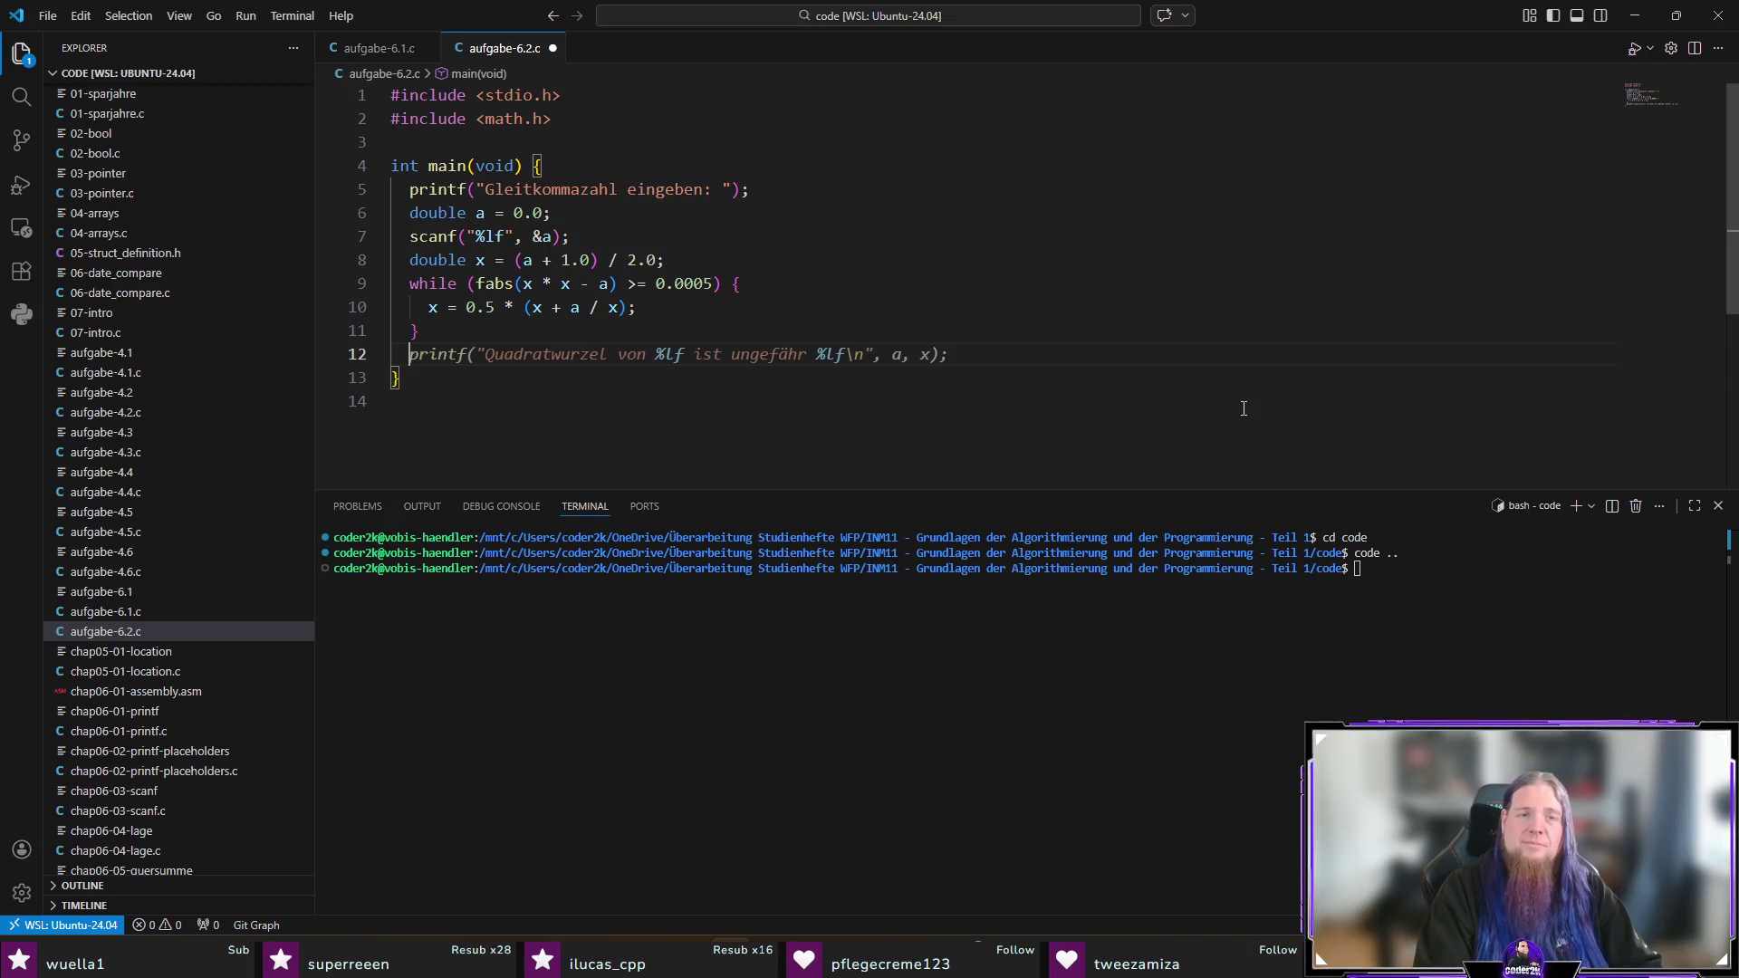
key("Tab")
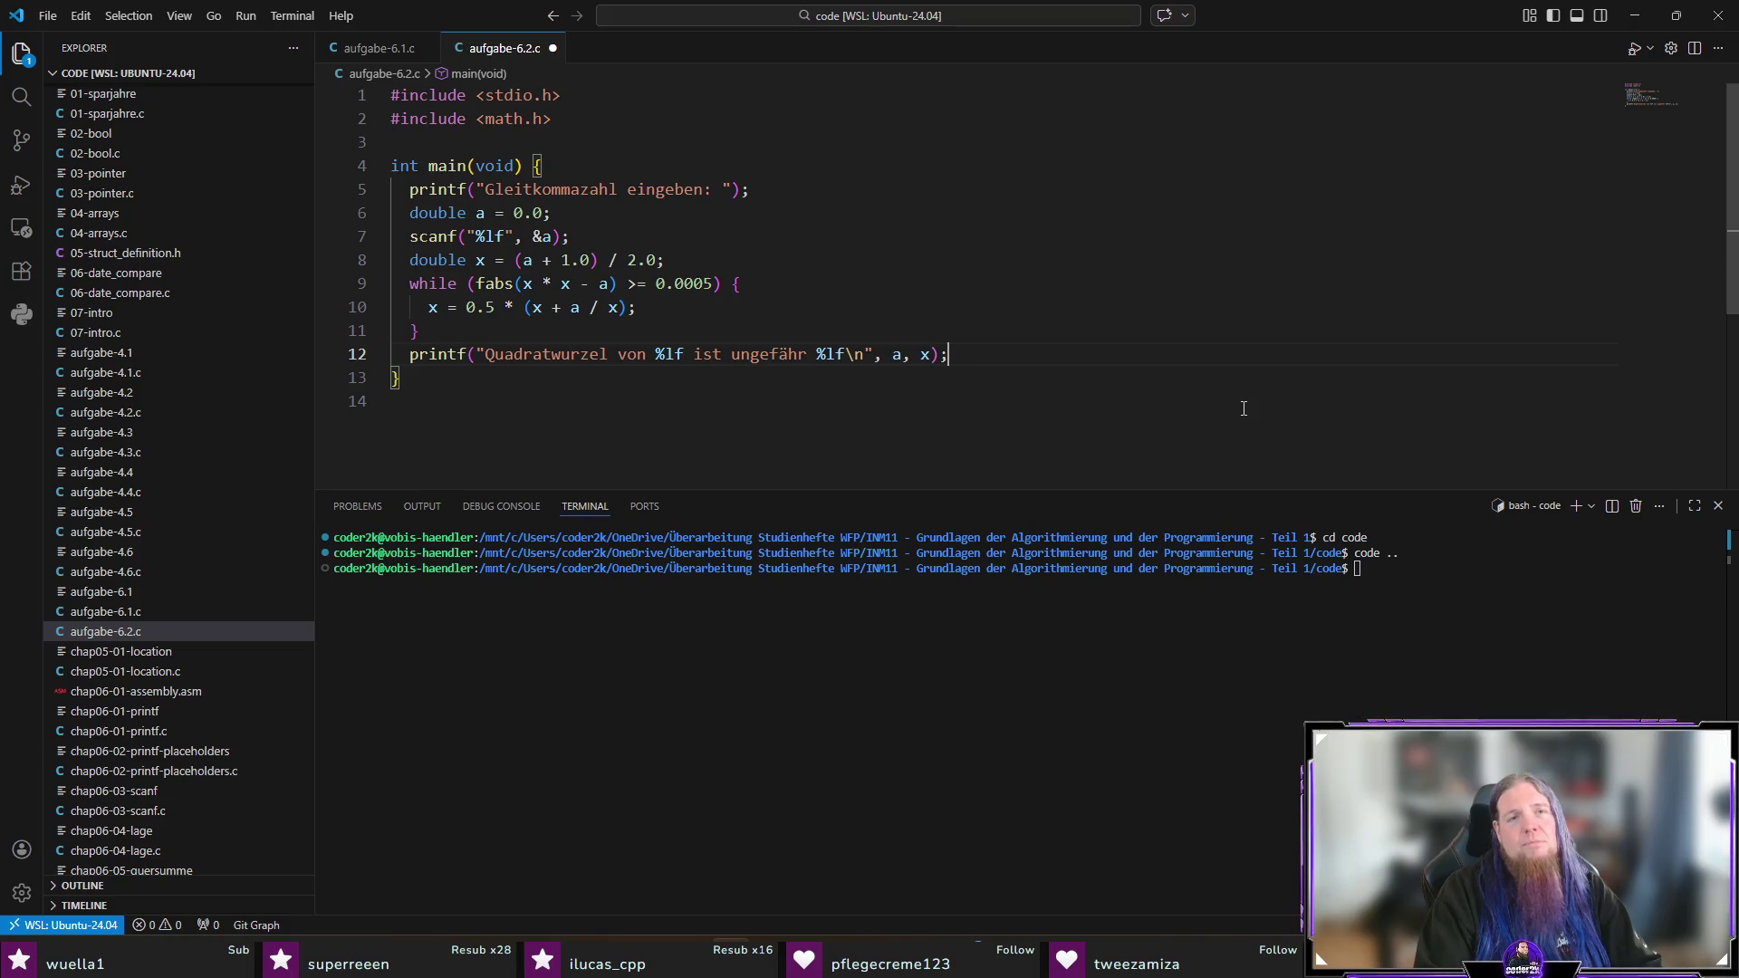
key("ctrl+s")
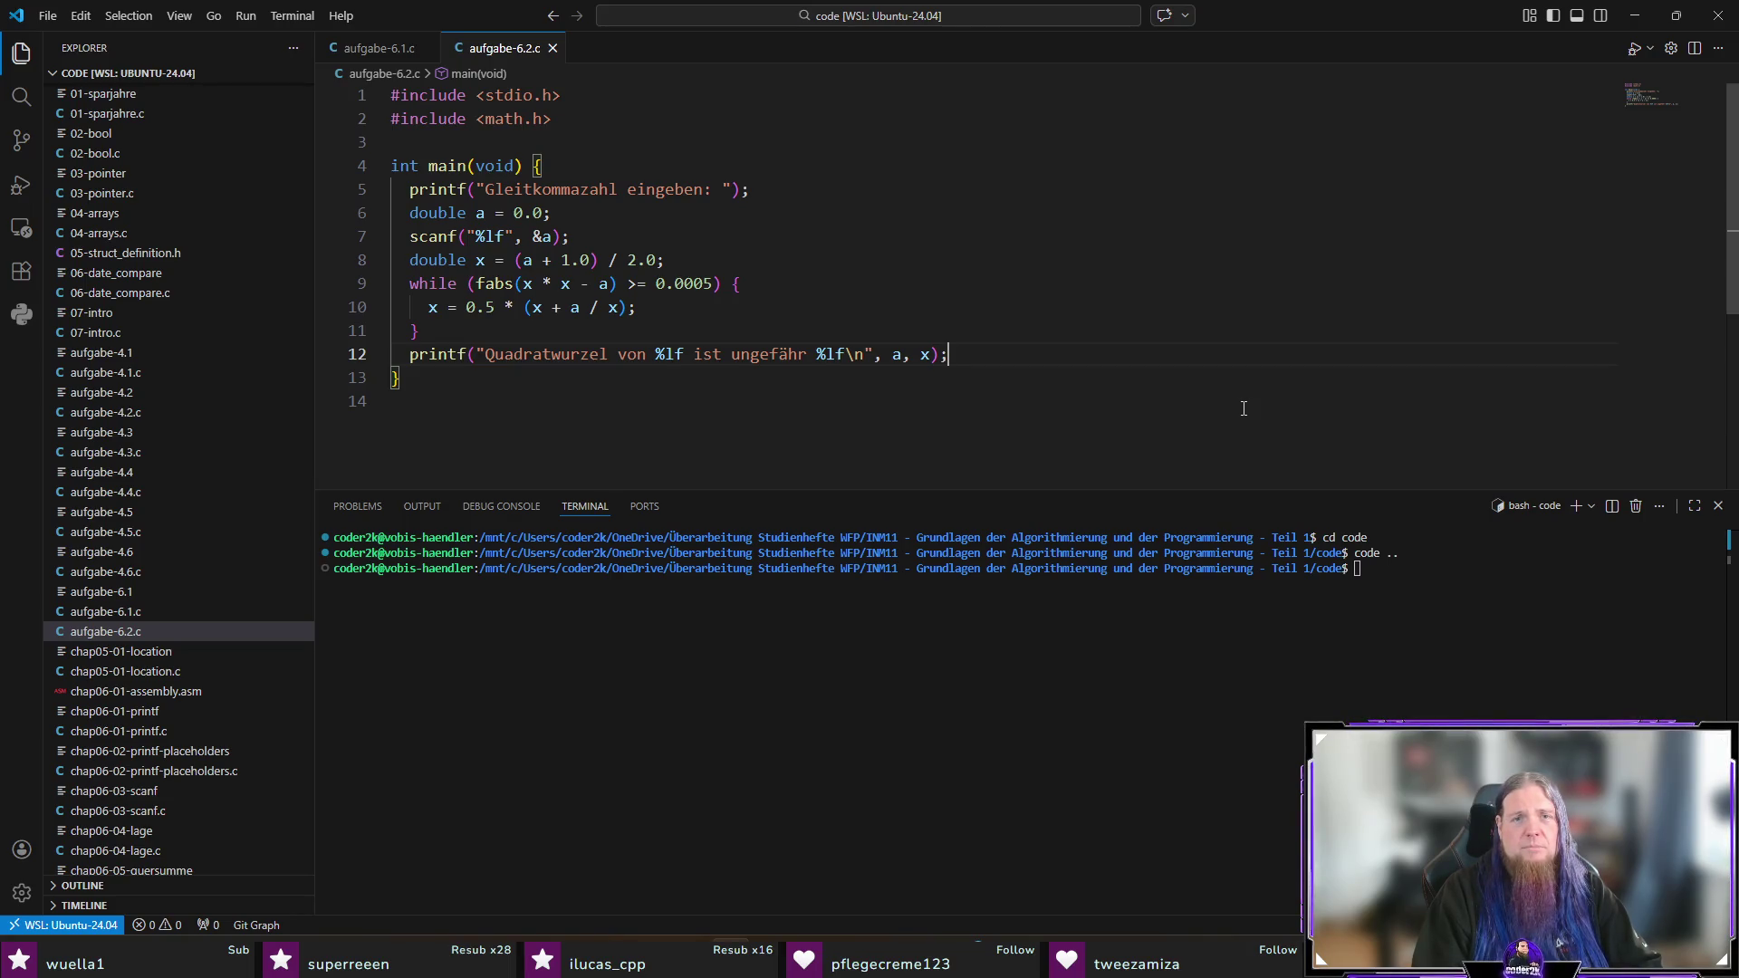
Step: Compile with ./compile.sh in the terminal and start the ./aufgabe-6.2 program
key("ctrl+grave")
type("./compile.sh")
key("Return")
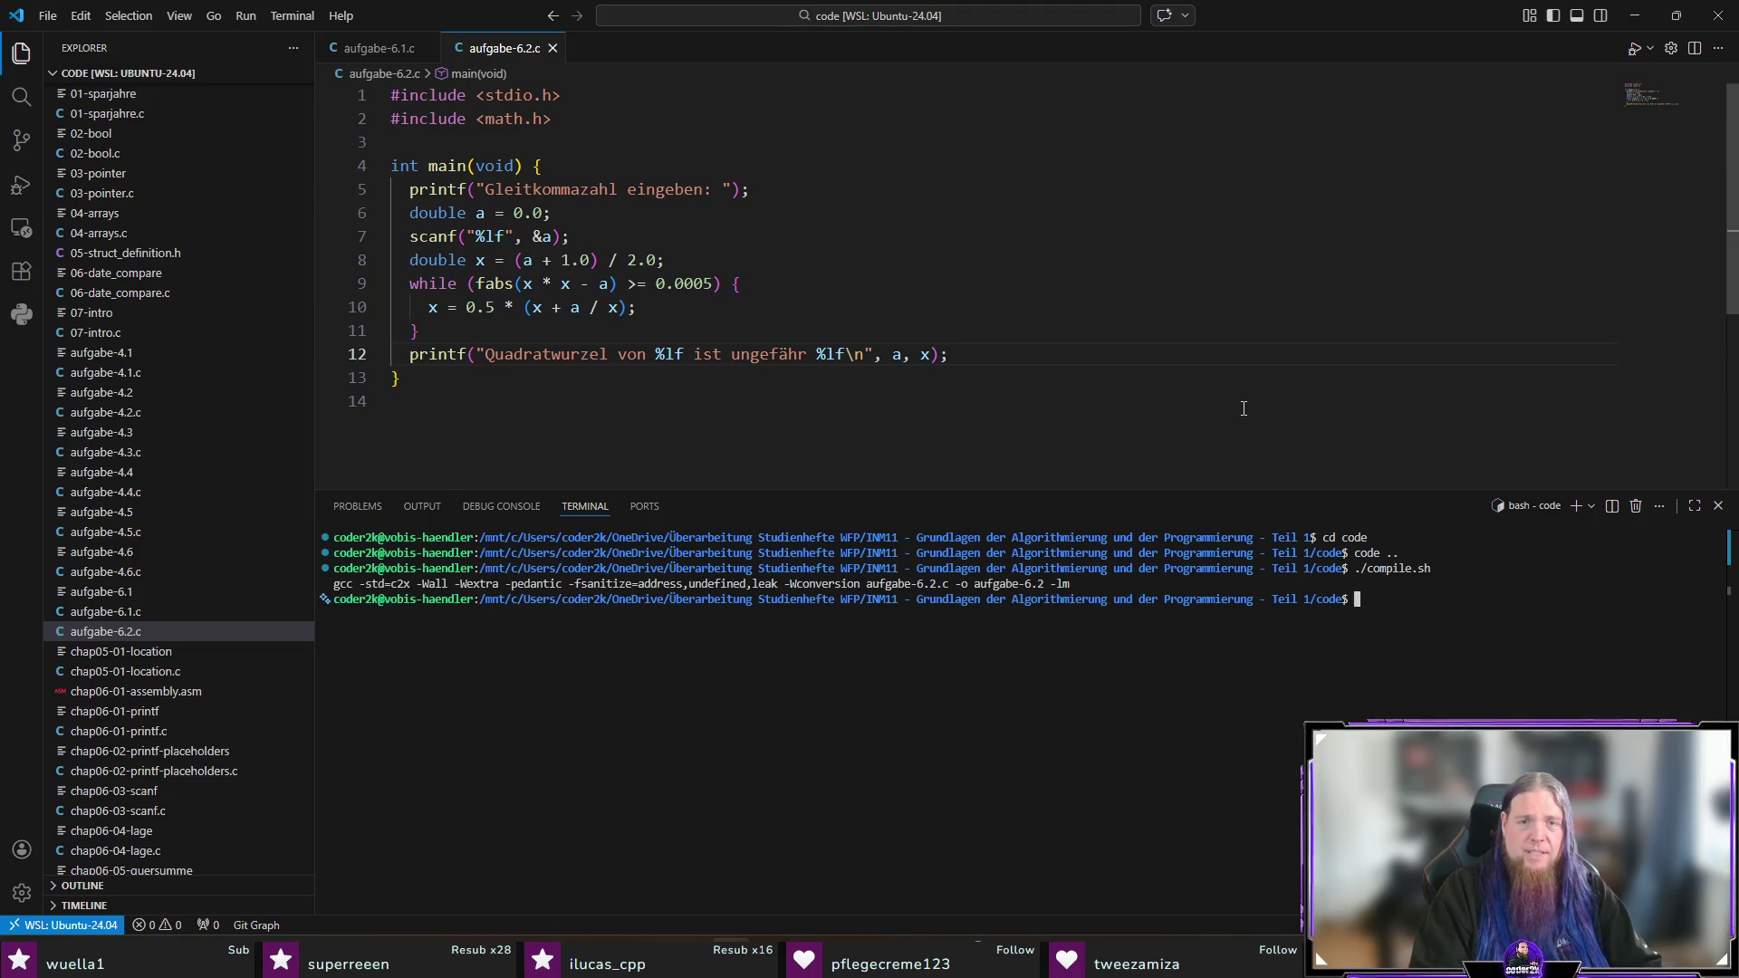
type("./au")
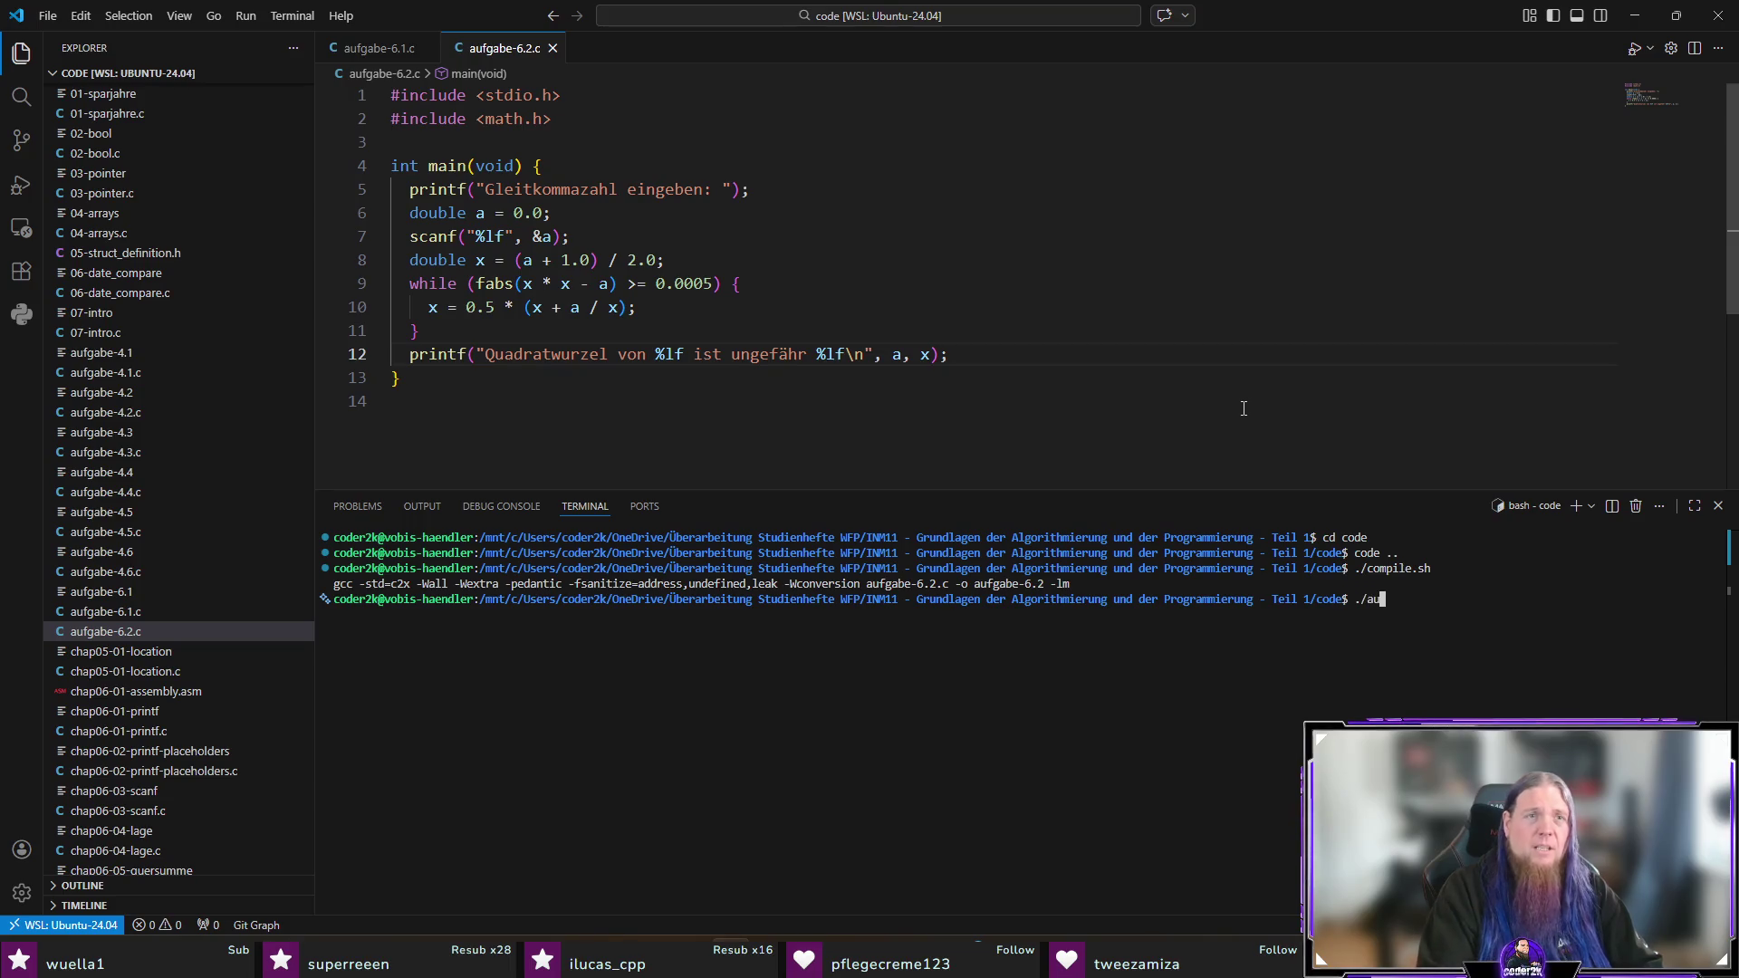
type("fgabe-6.2.c")
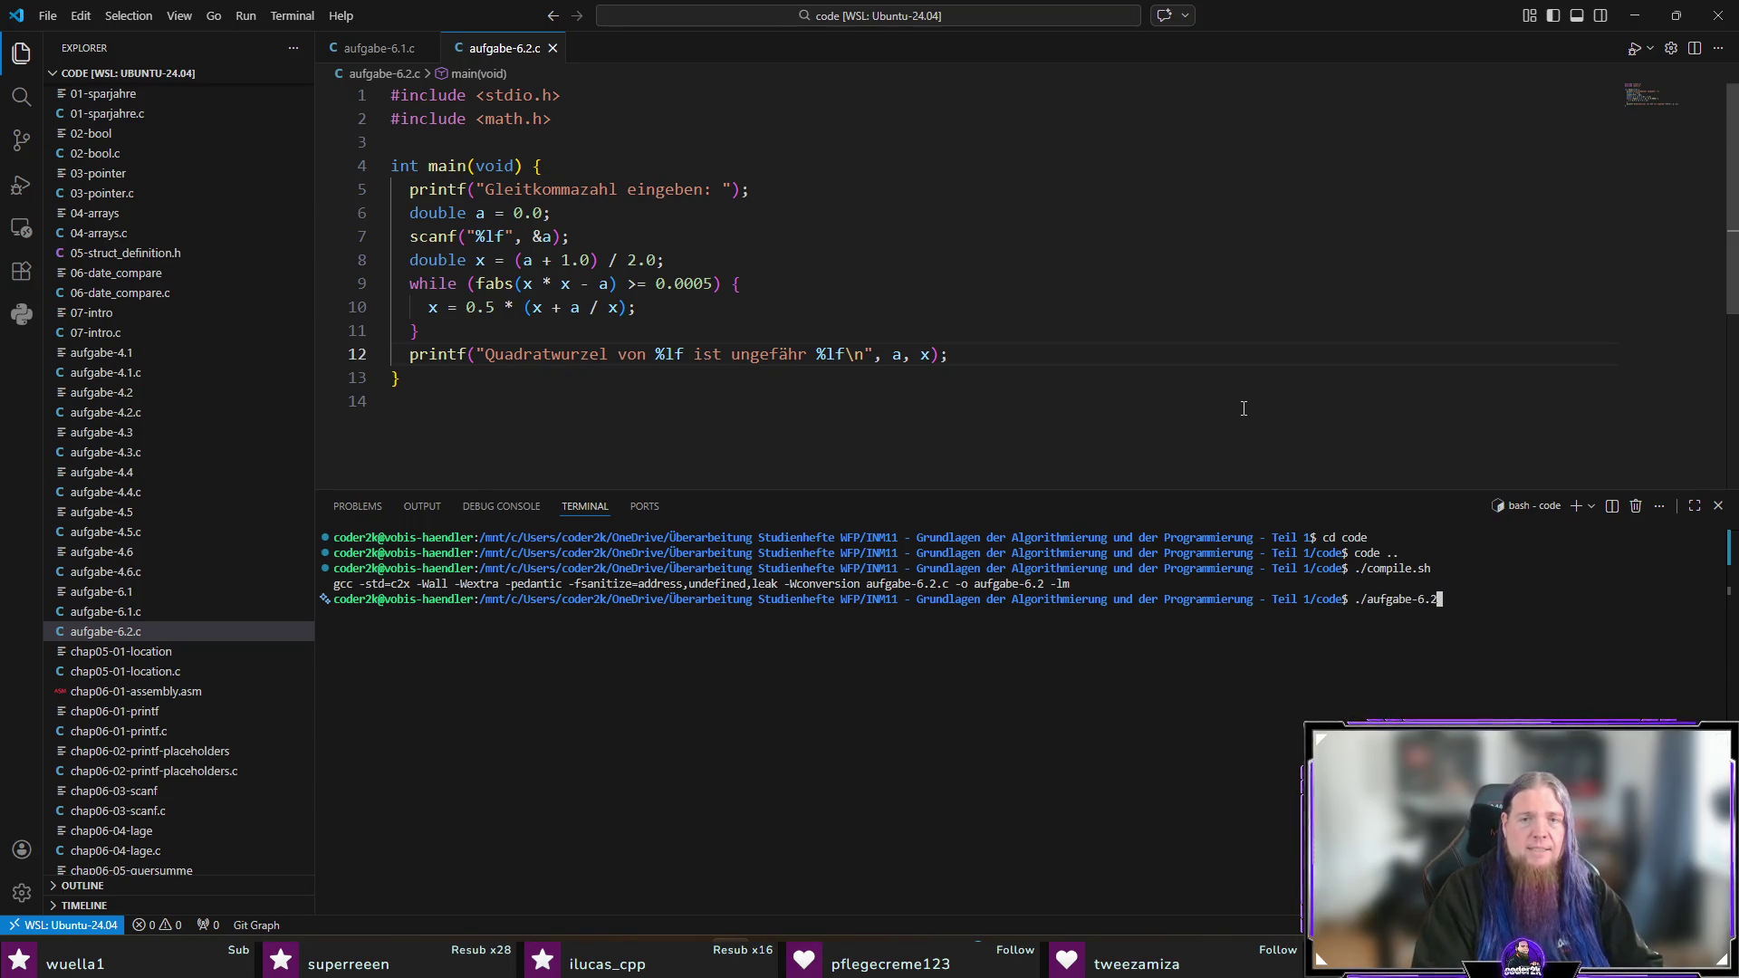
key("Return")
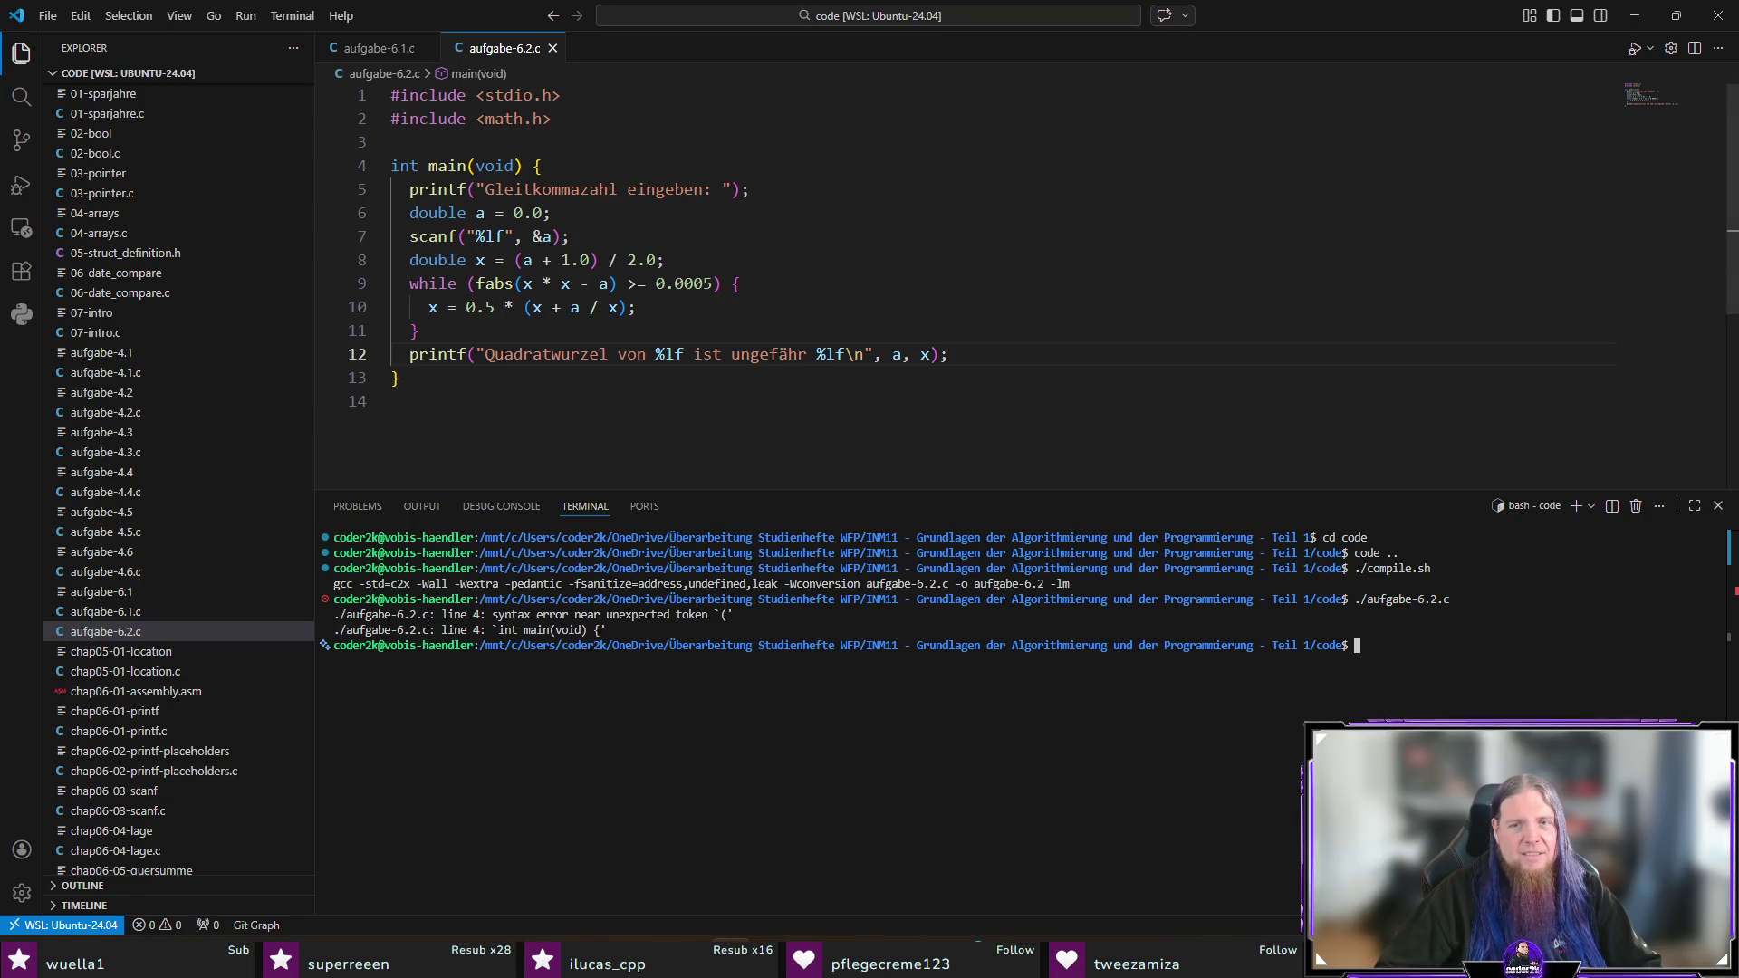
key("Up")
key("BackSpace")
key("BackSpace")
key("Return")
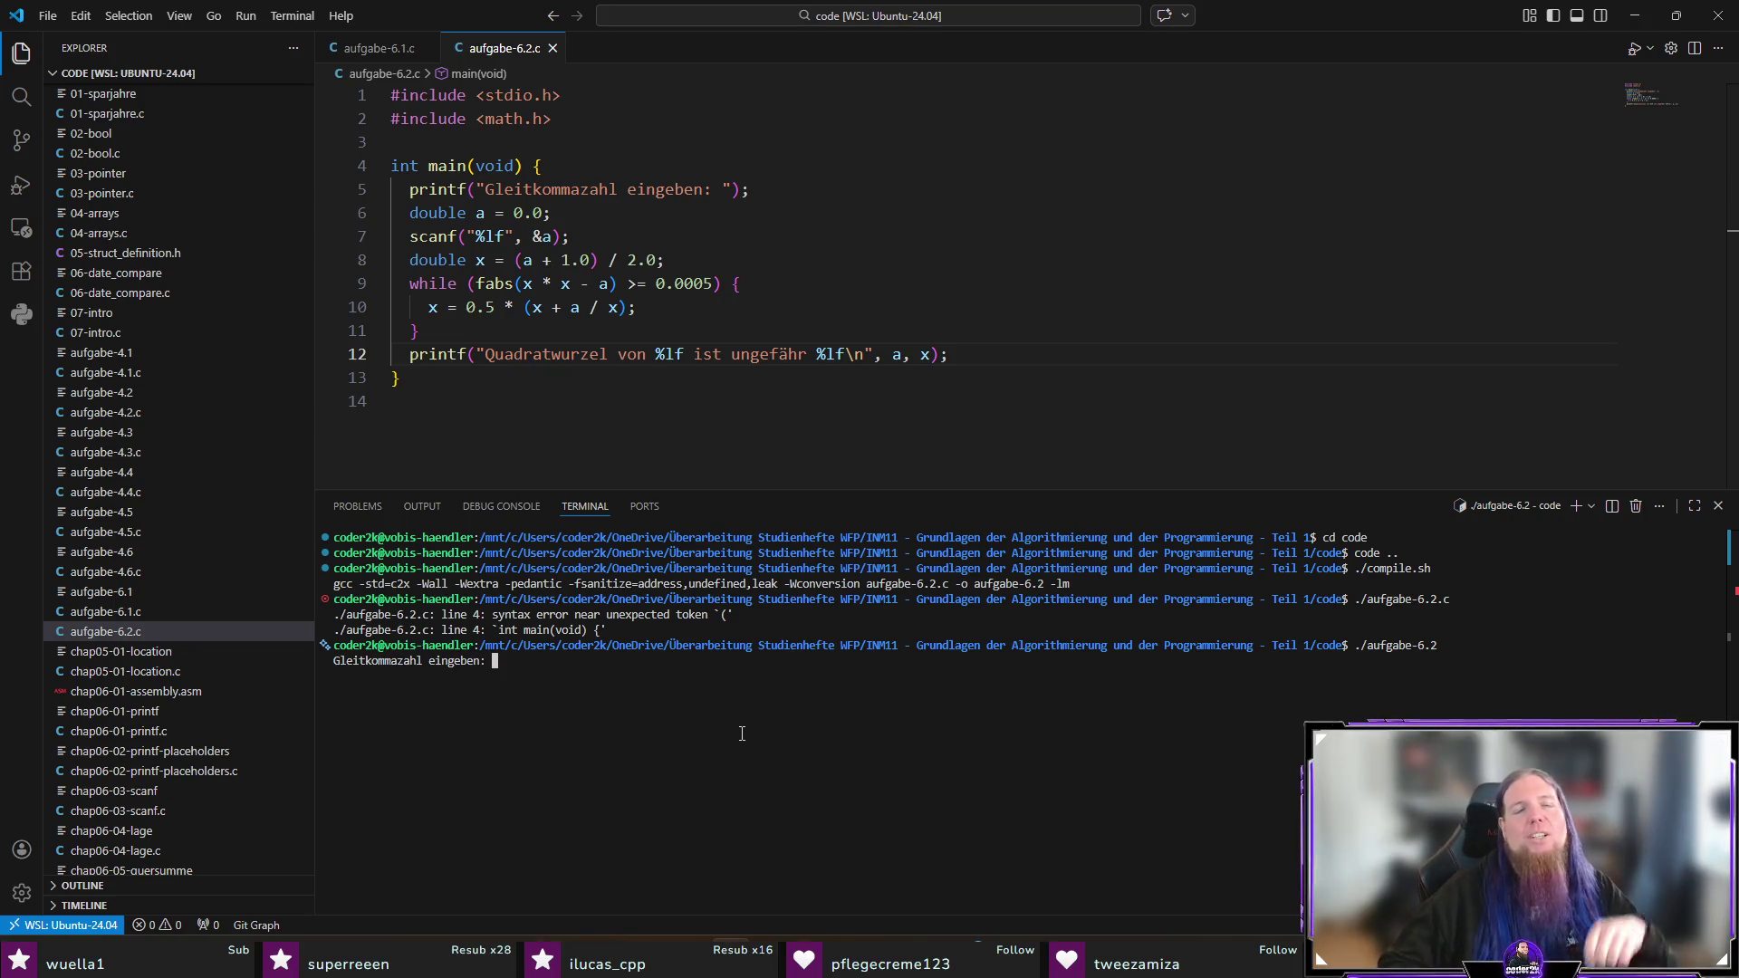
Step: Test the program with inputs 49, 2 and 3, getting 7.000000, 1.414216 and 1.732143
type("49")
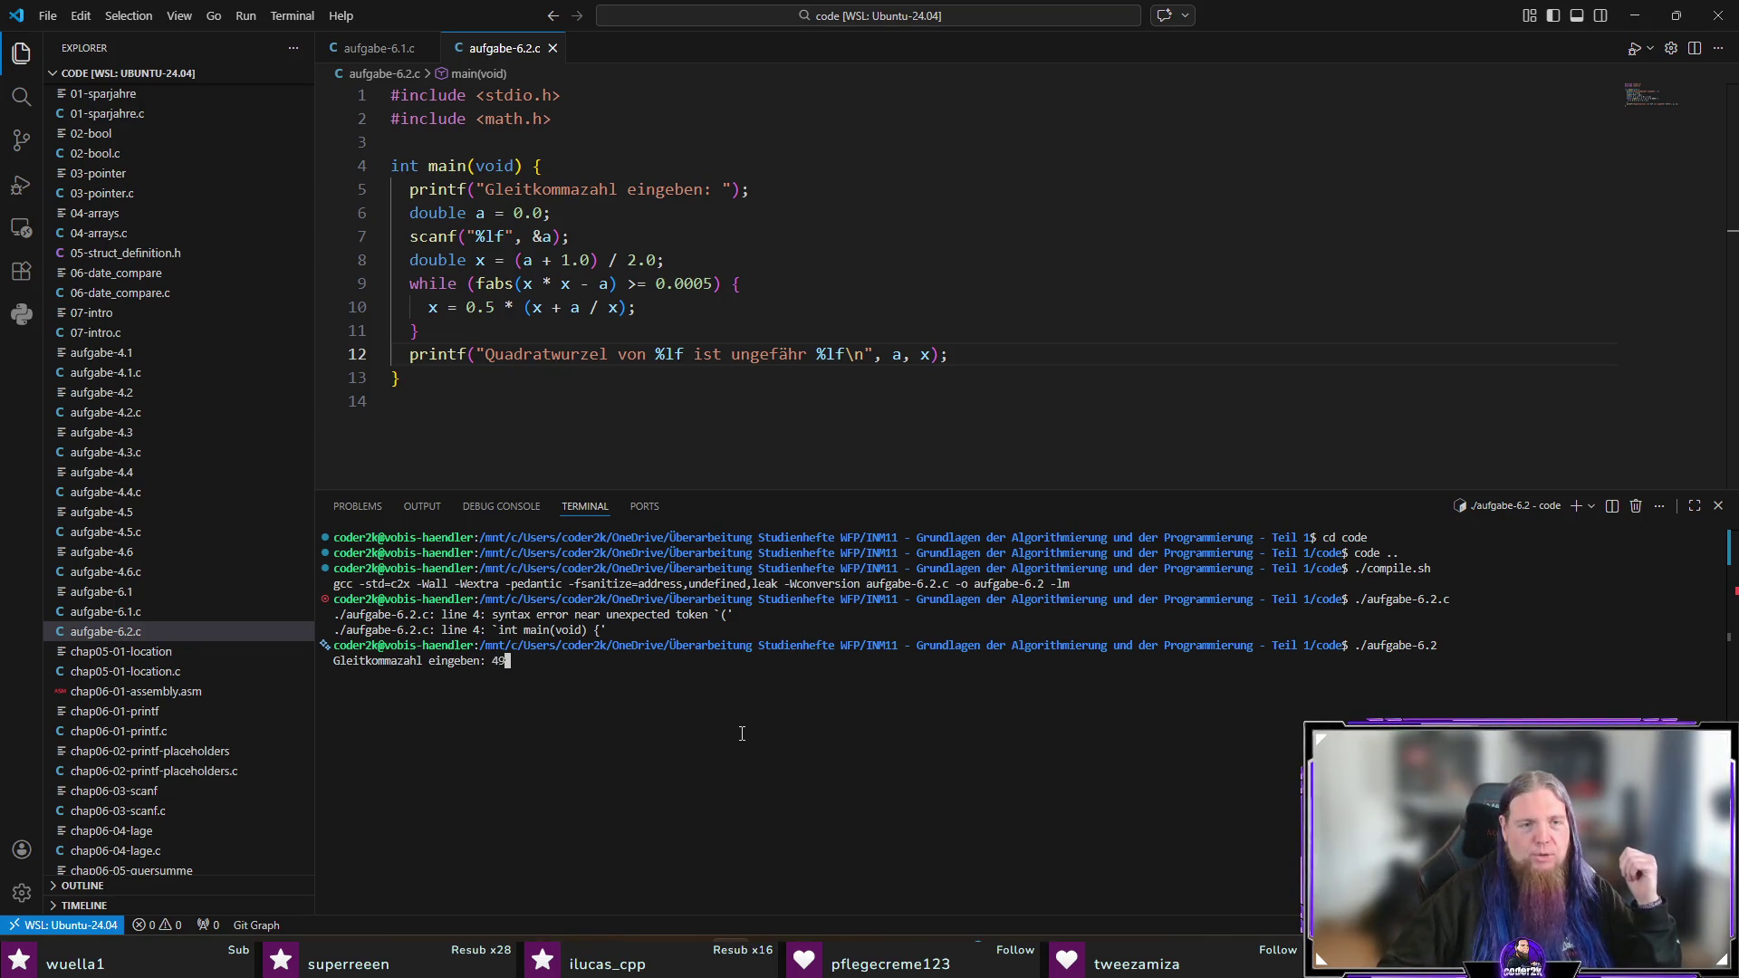
key("Return")
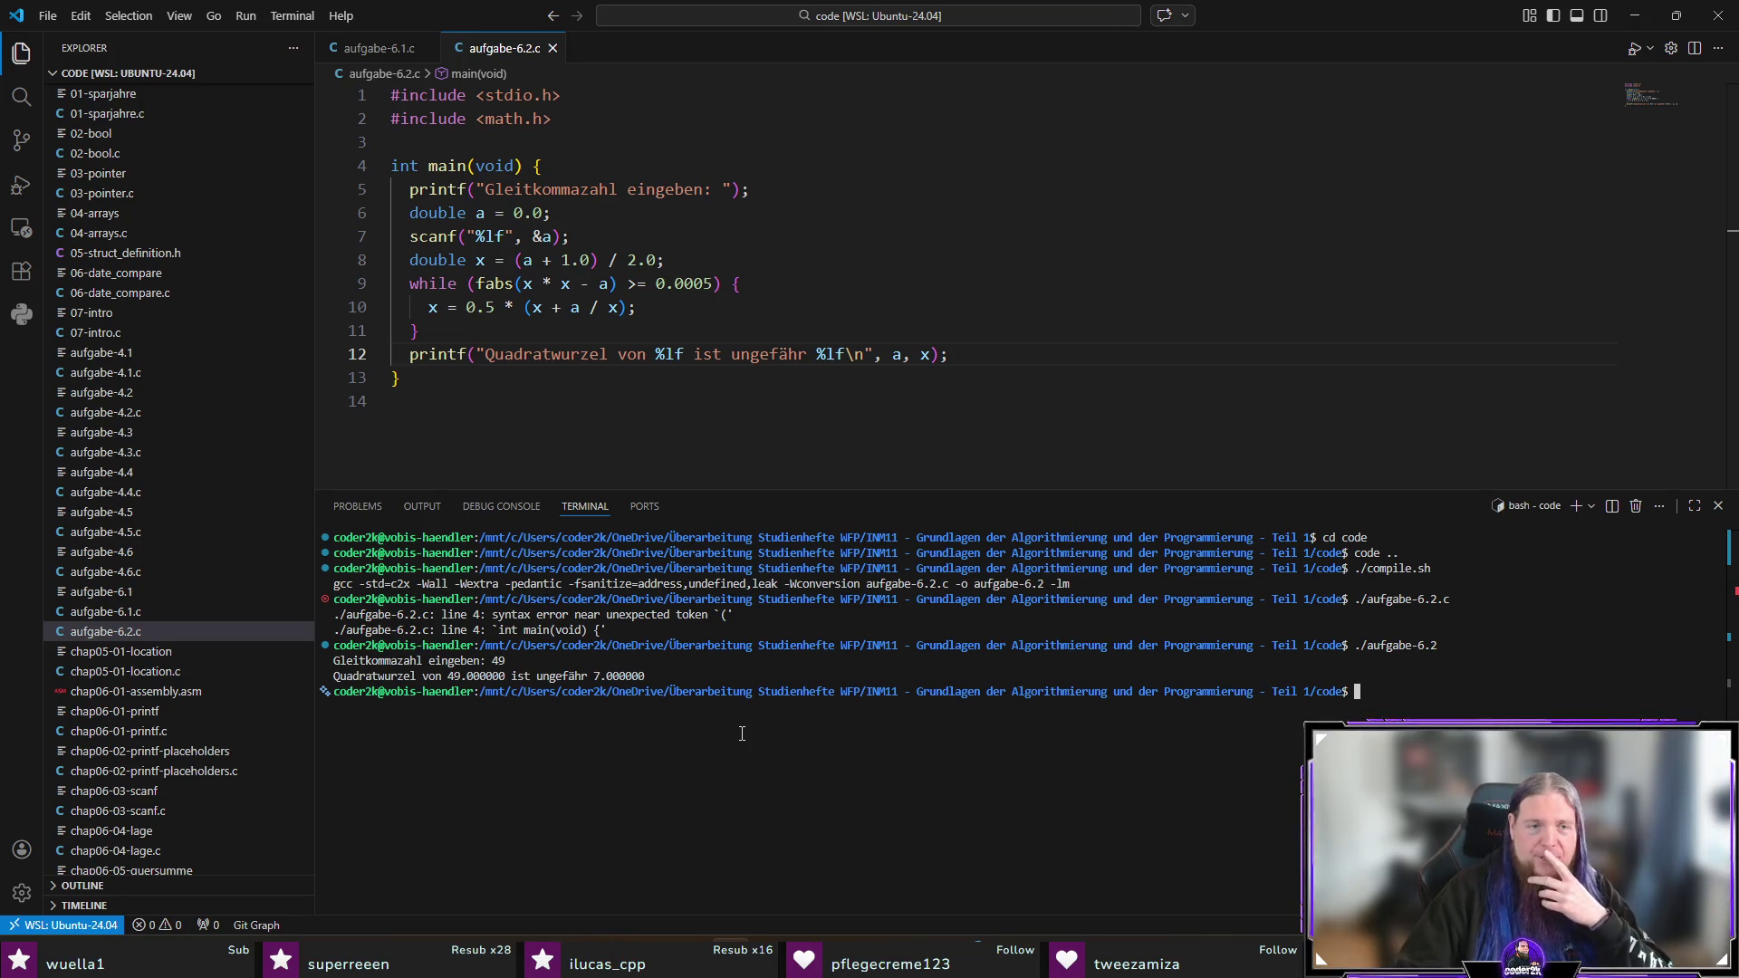
type("./aufgabe-6.2")
key("Return")
type("2")
key("Return")
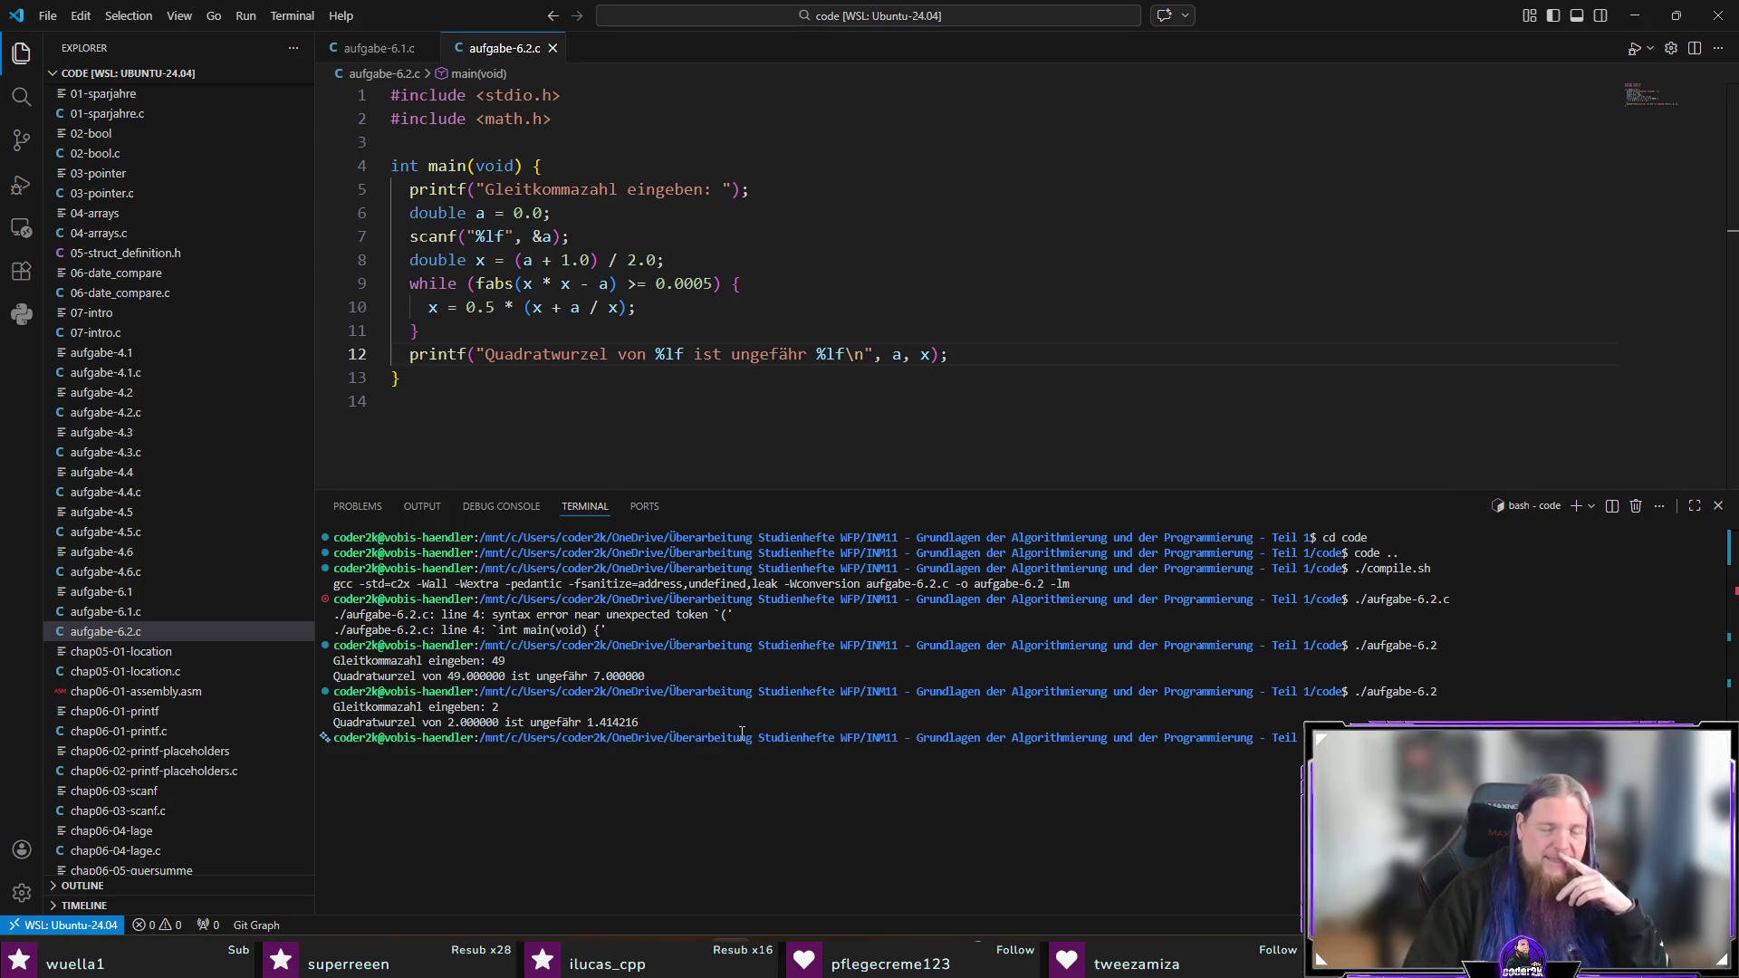
key("Up")
key("Return")
type("3")
key("Return")
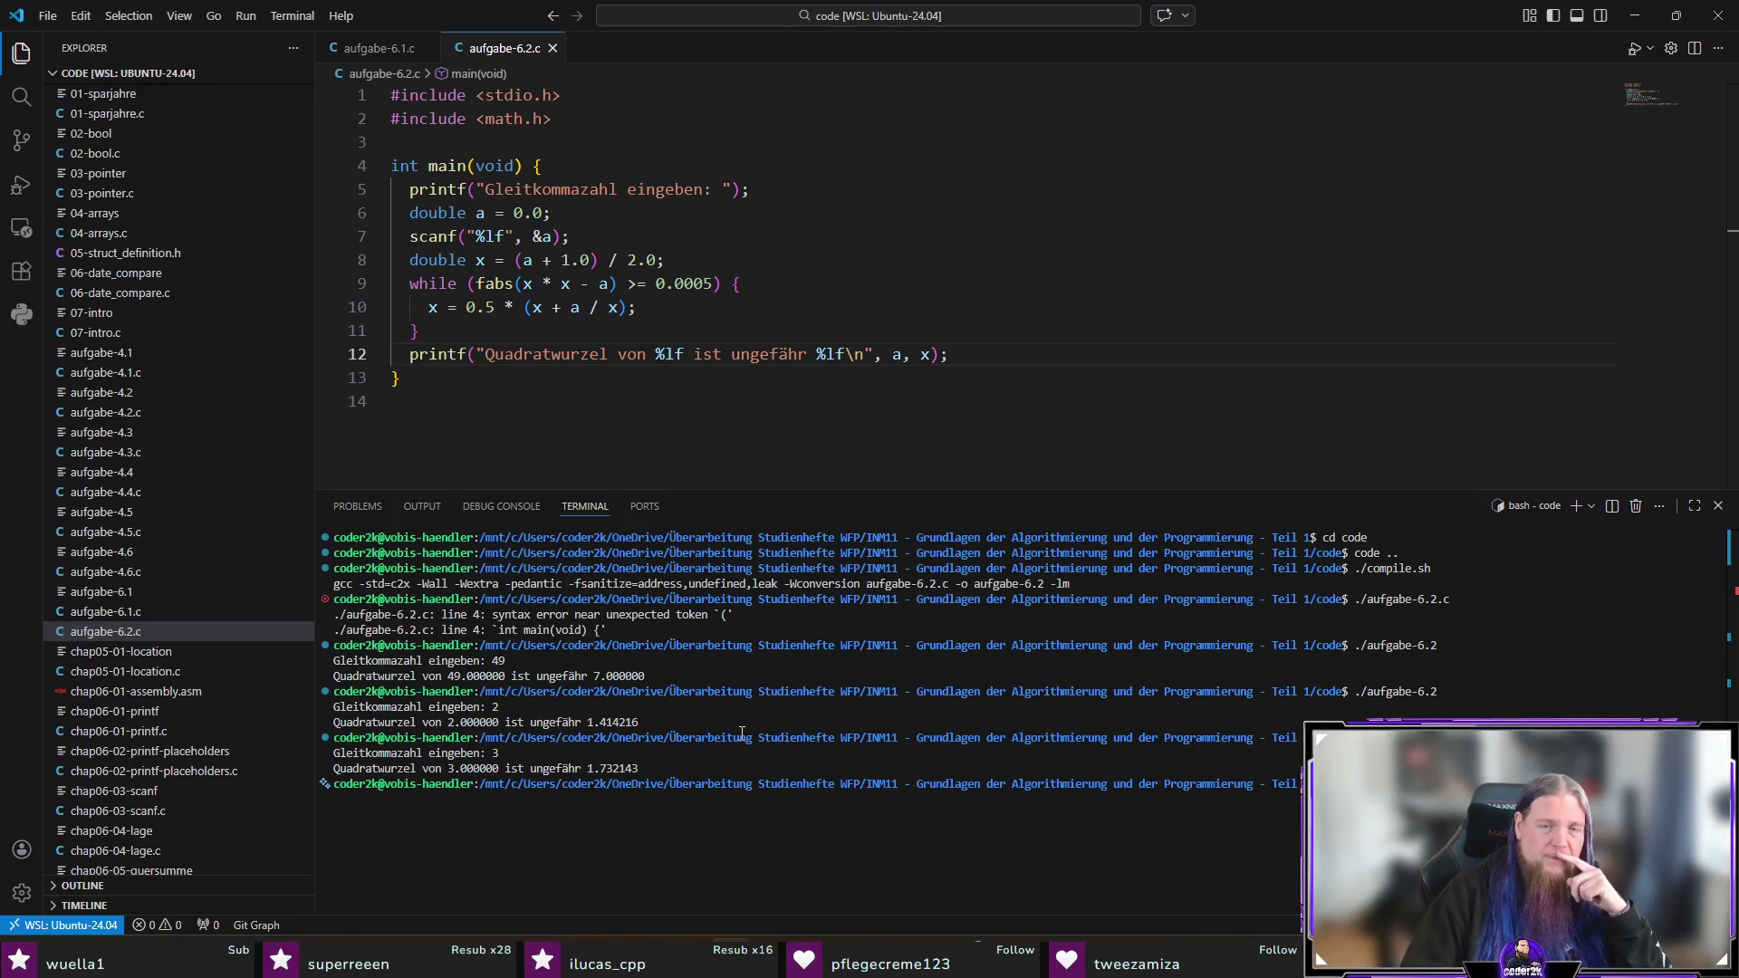
Step: Run the program with -1, interrupt the hang with Ctrl+C, and hide the terminal
key("Up")
key("Return")
type("-12")
key("BackSpace")
key("Return")
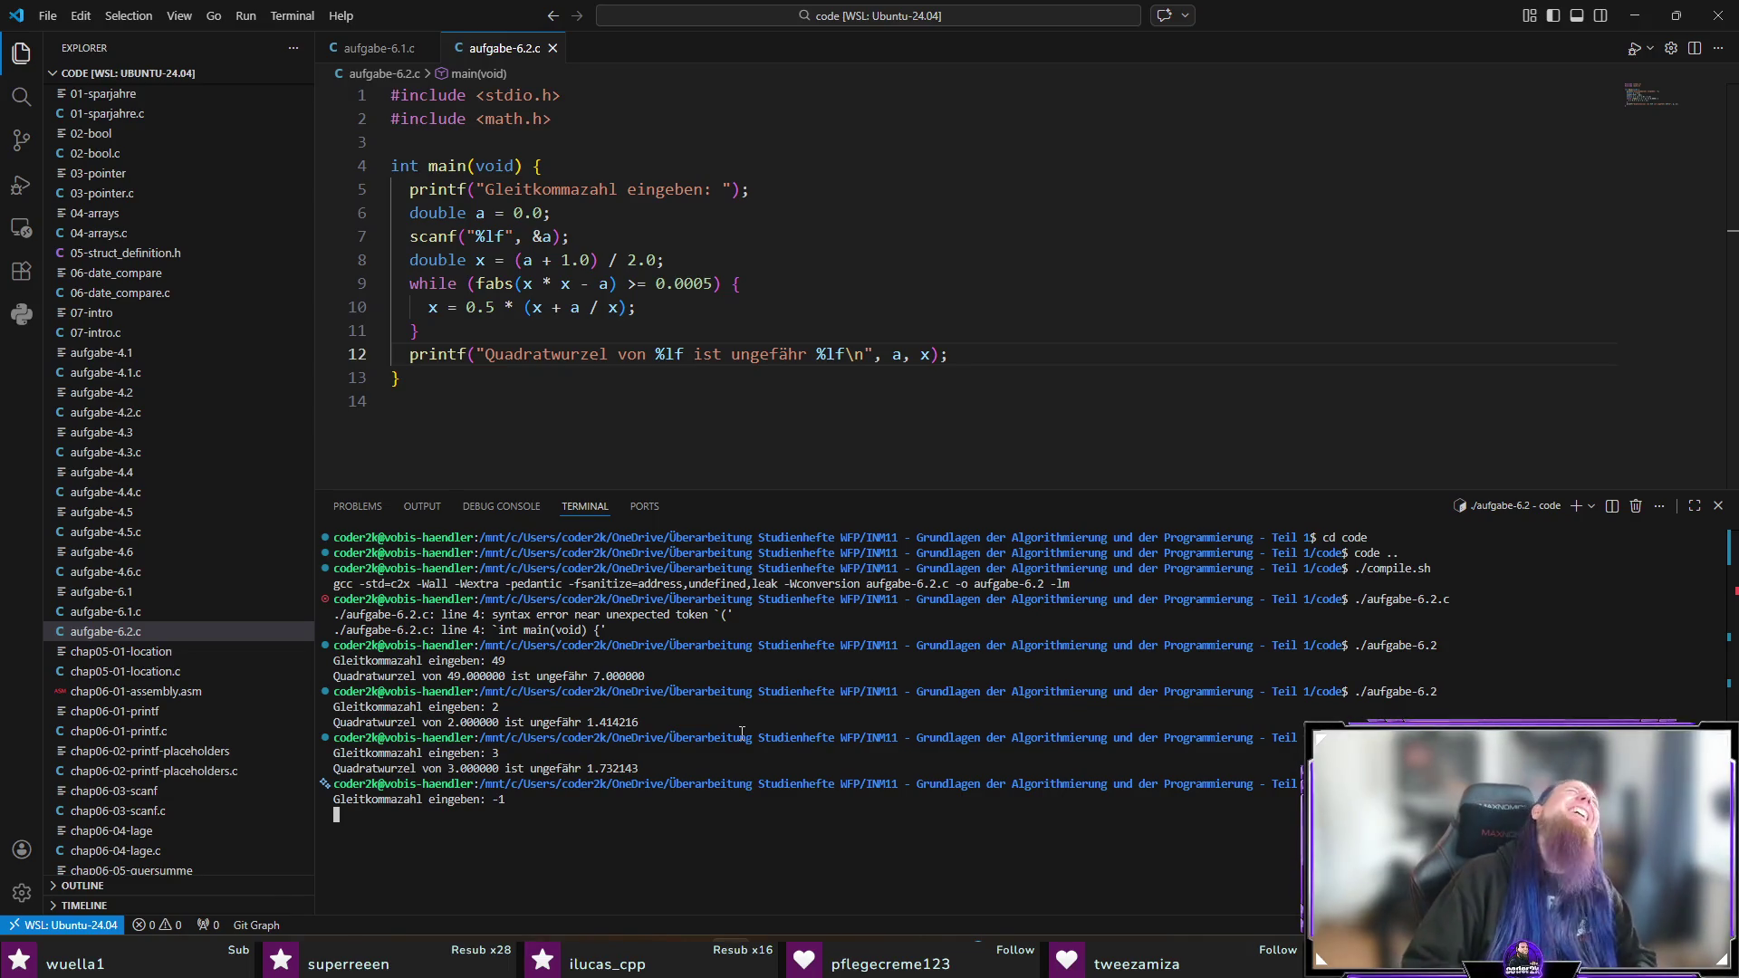
key("ctrl+c")
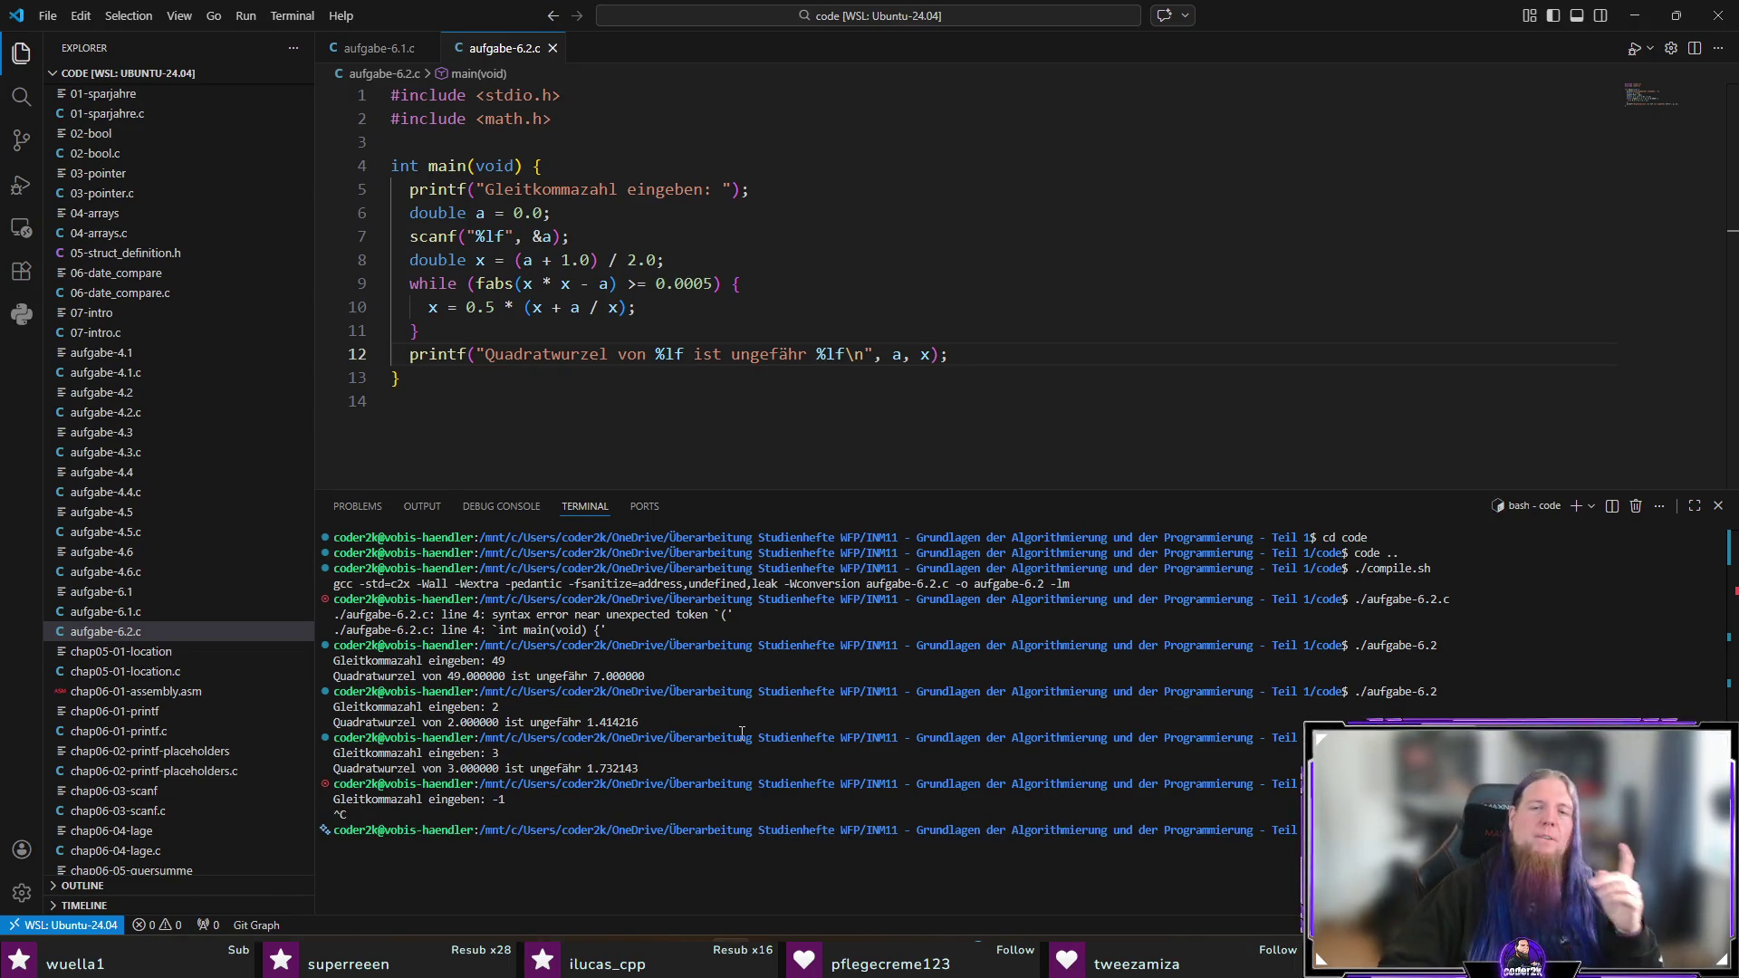
key("ctrl+j")
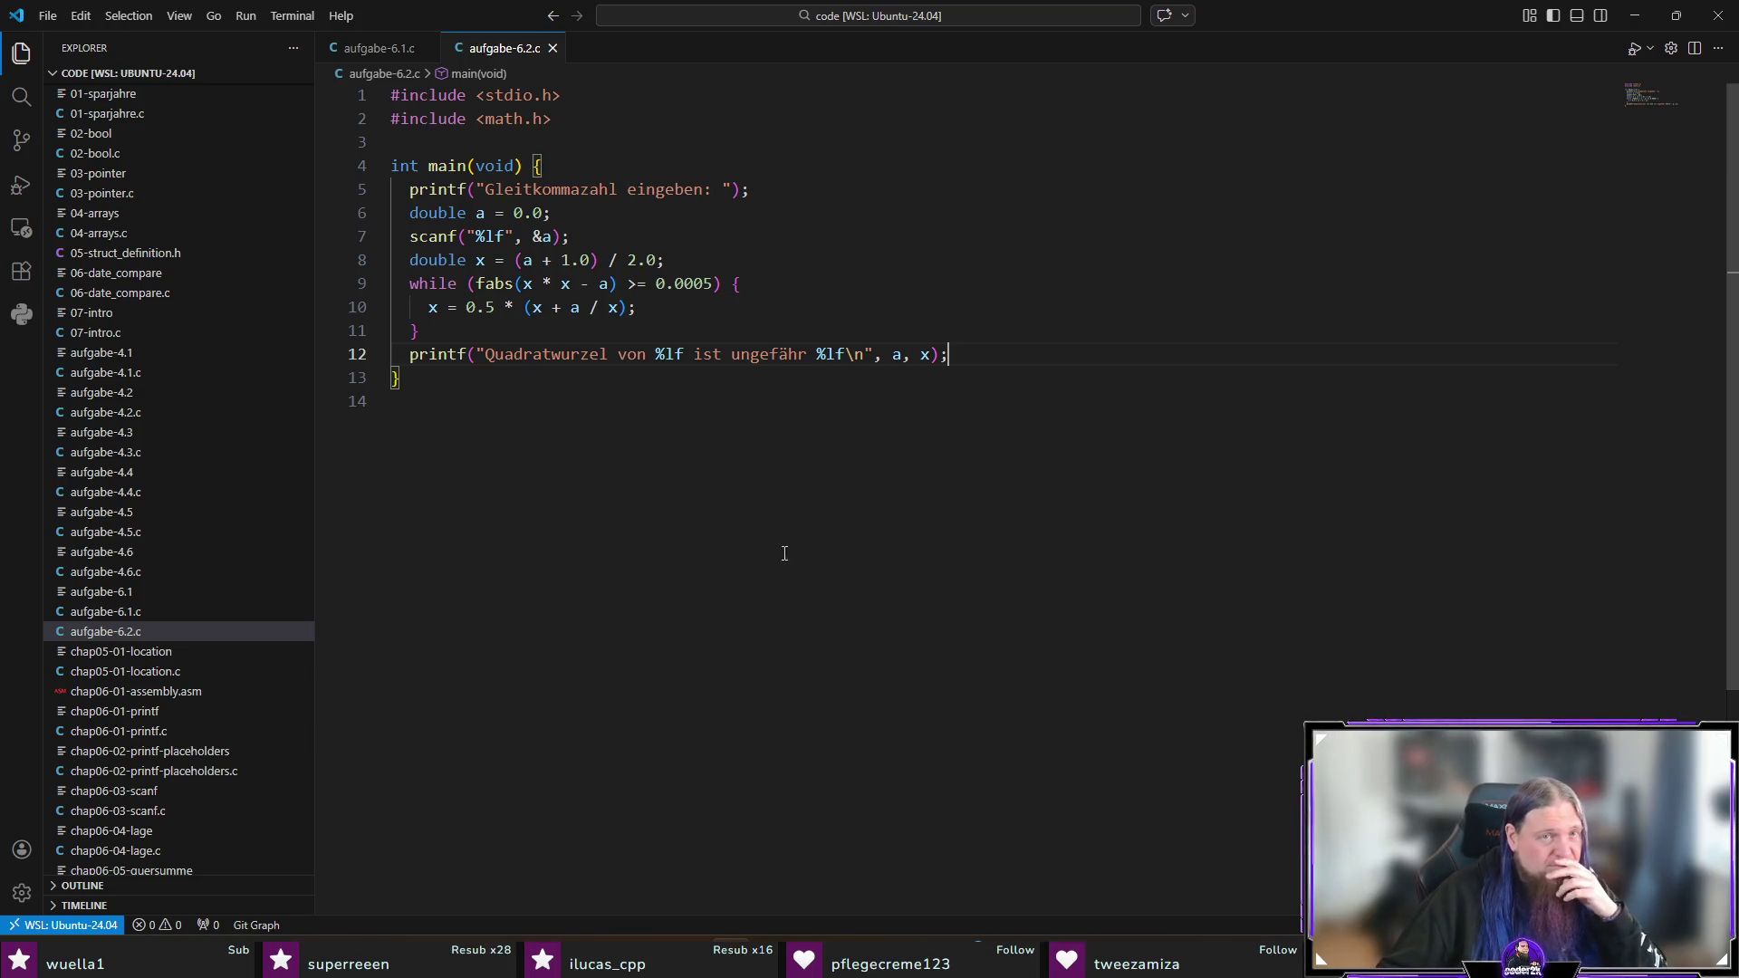
Step: Add an if (a < 0.0) check after scanf that prints the negative-number message and returns 1, then save
left_click(617, 239)
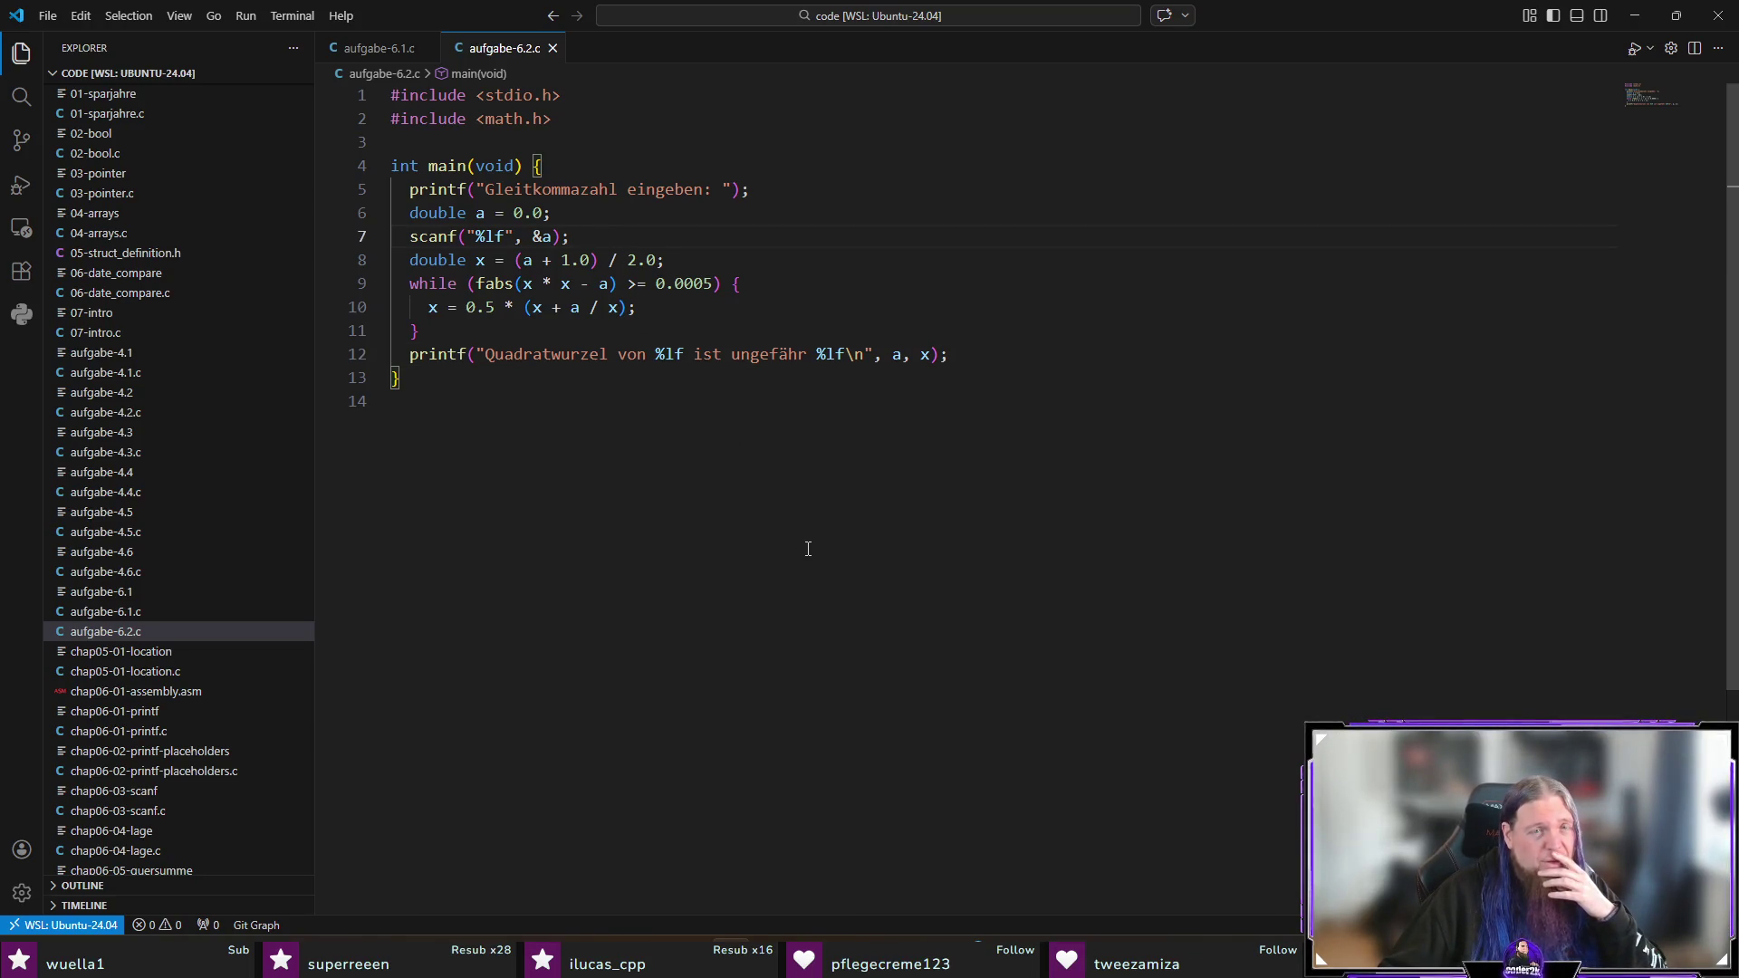
key("Return")
type("if (a < 0.0")
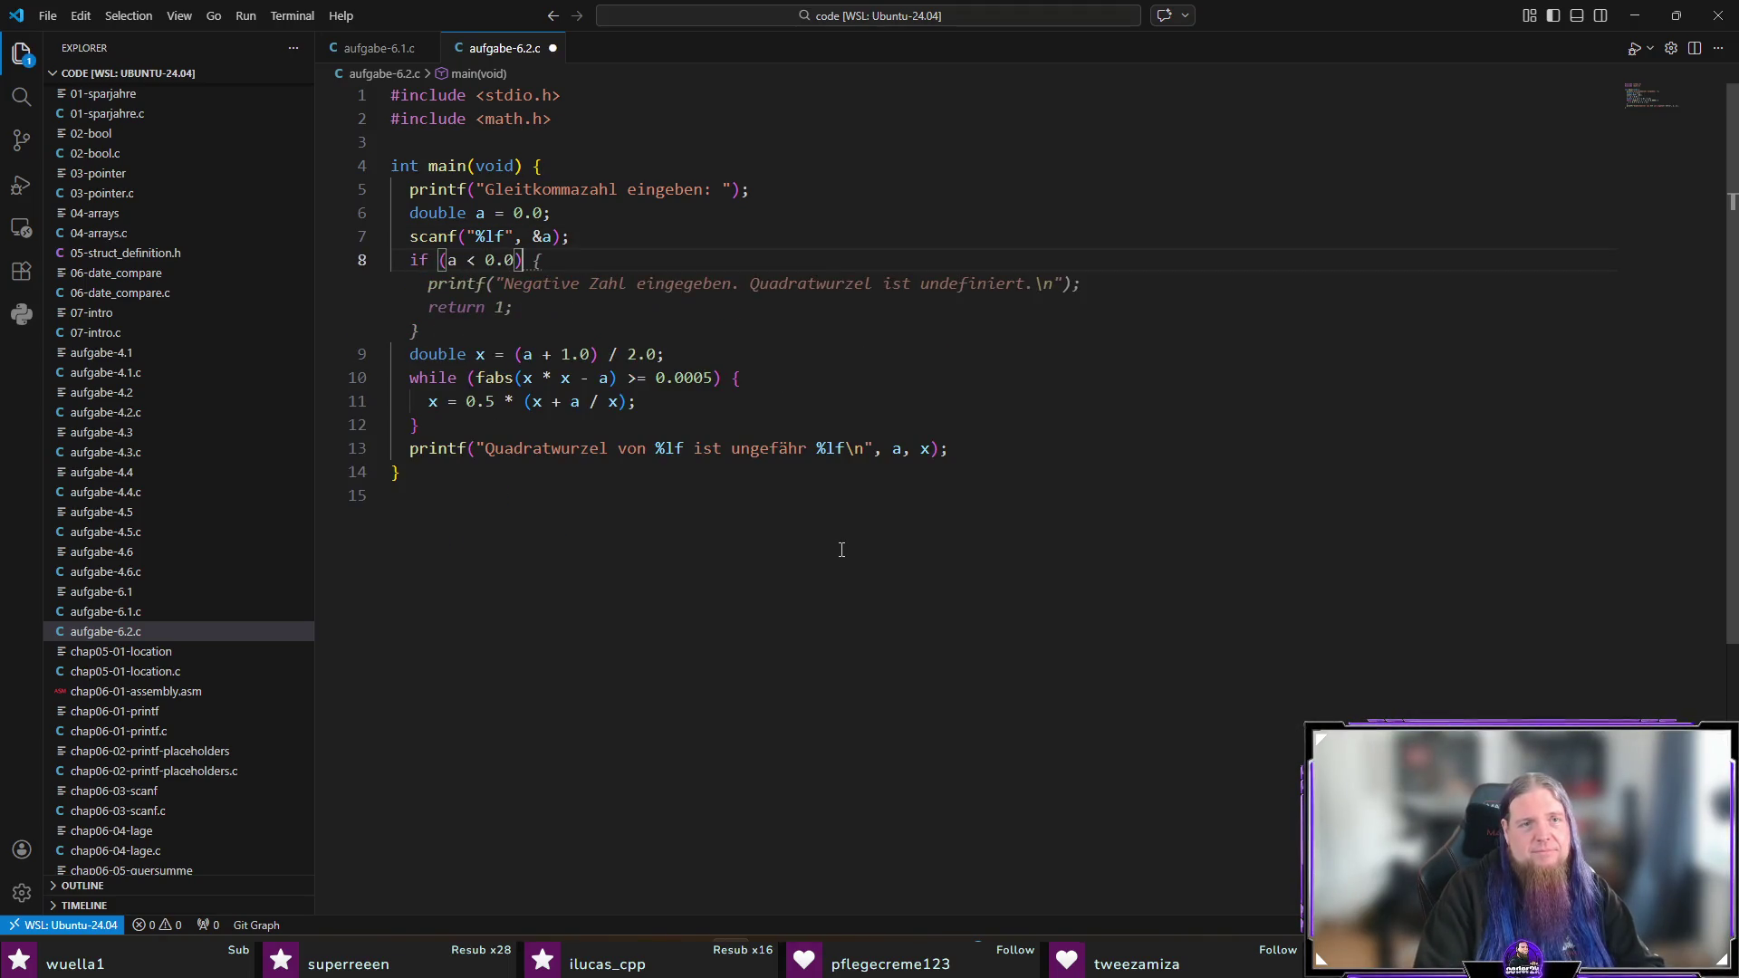
type(") {")
key("Return")
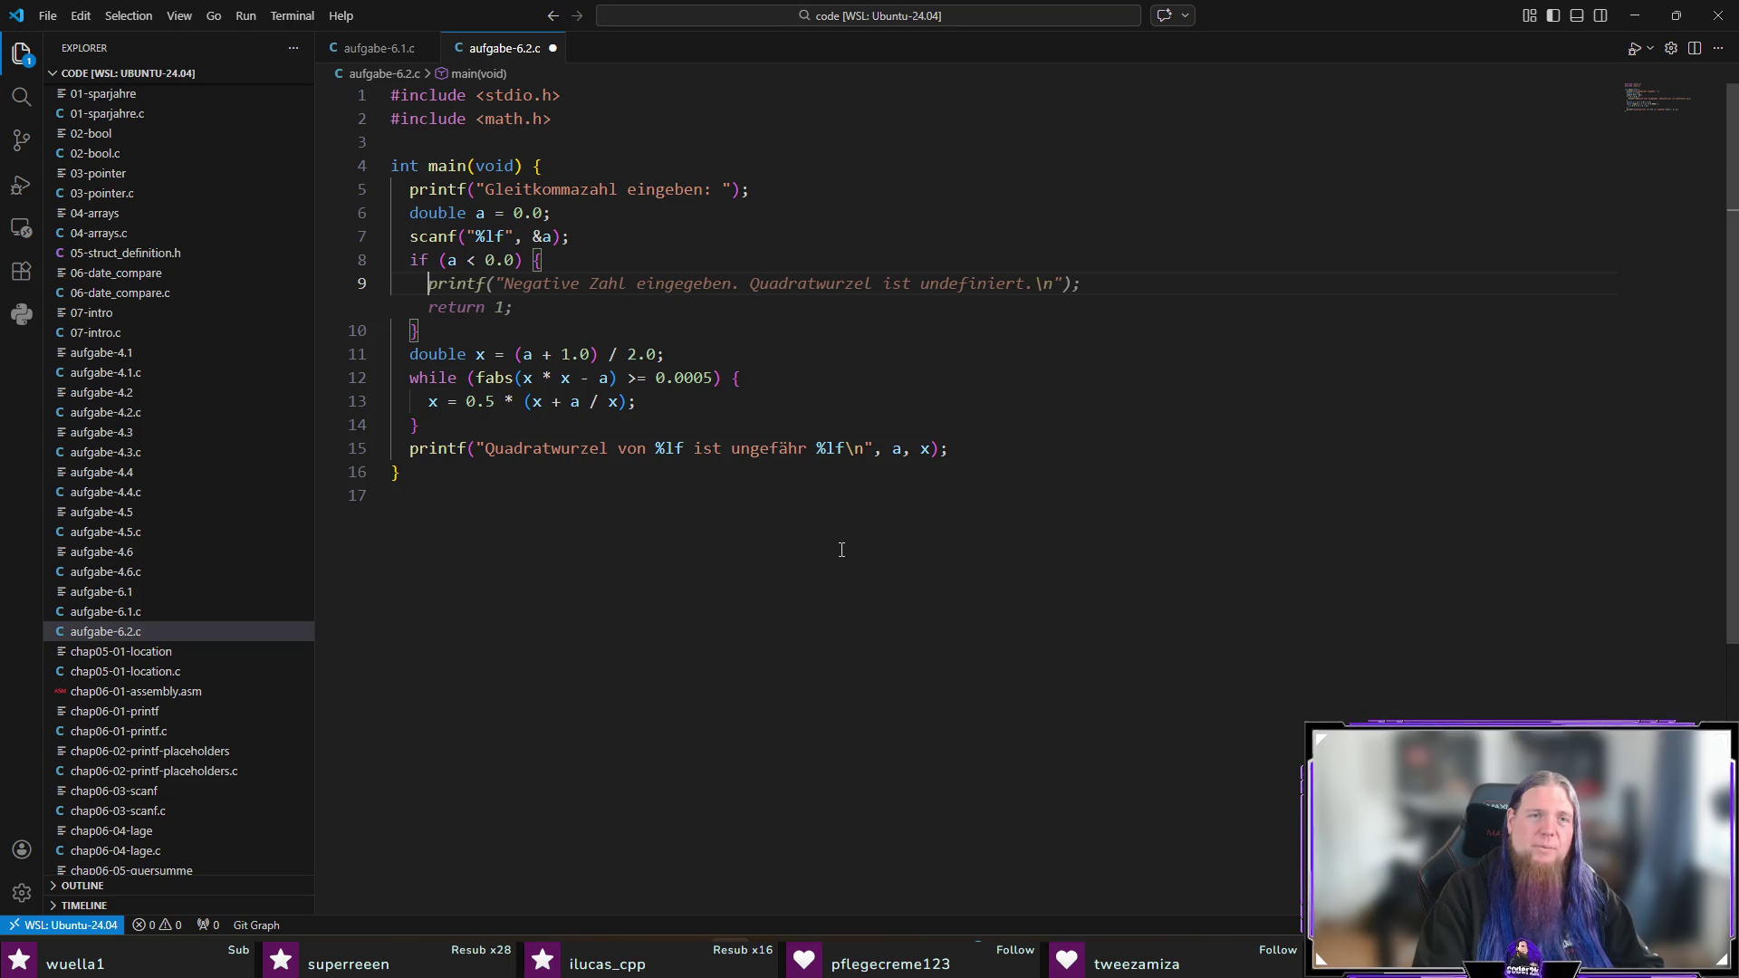
key("Tab")
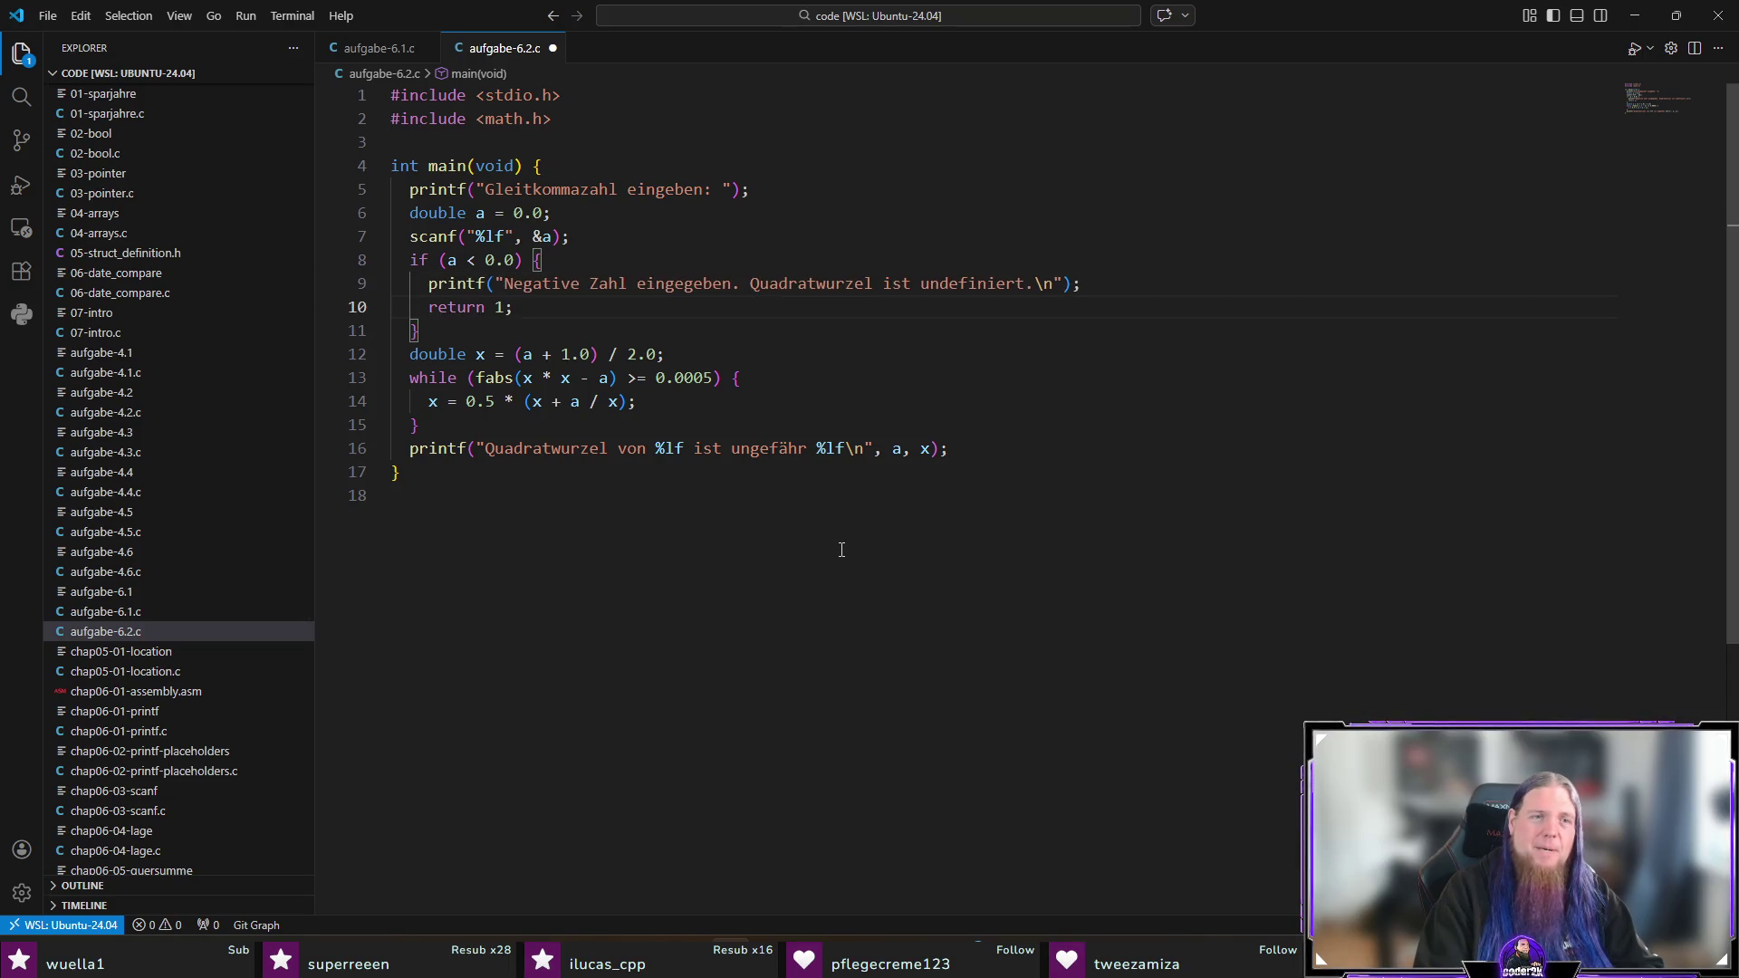
key("ctrl+s")
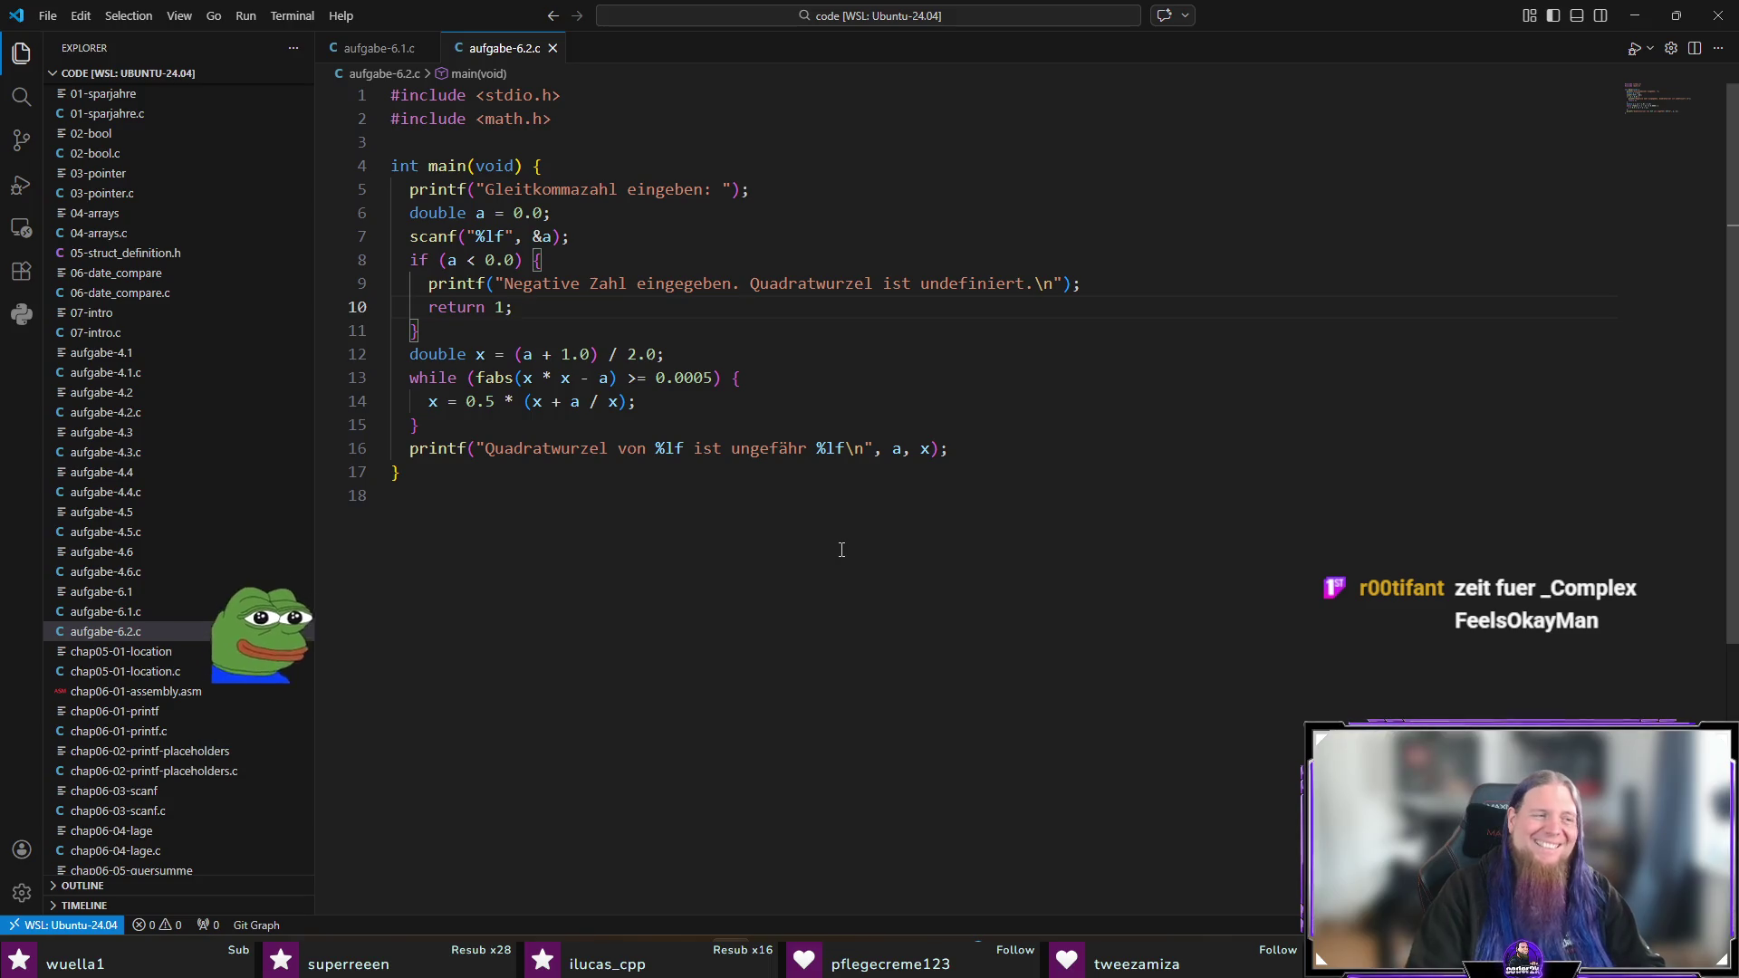
Step: Rebuild and run aufgabe-6.2 with input -1, then hide the terminal
key("ctrl+grave")
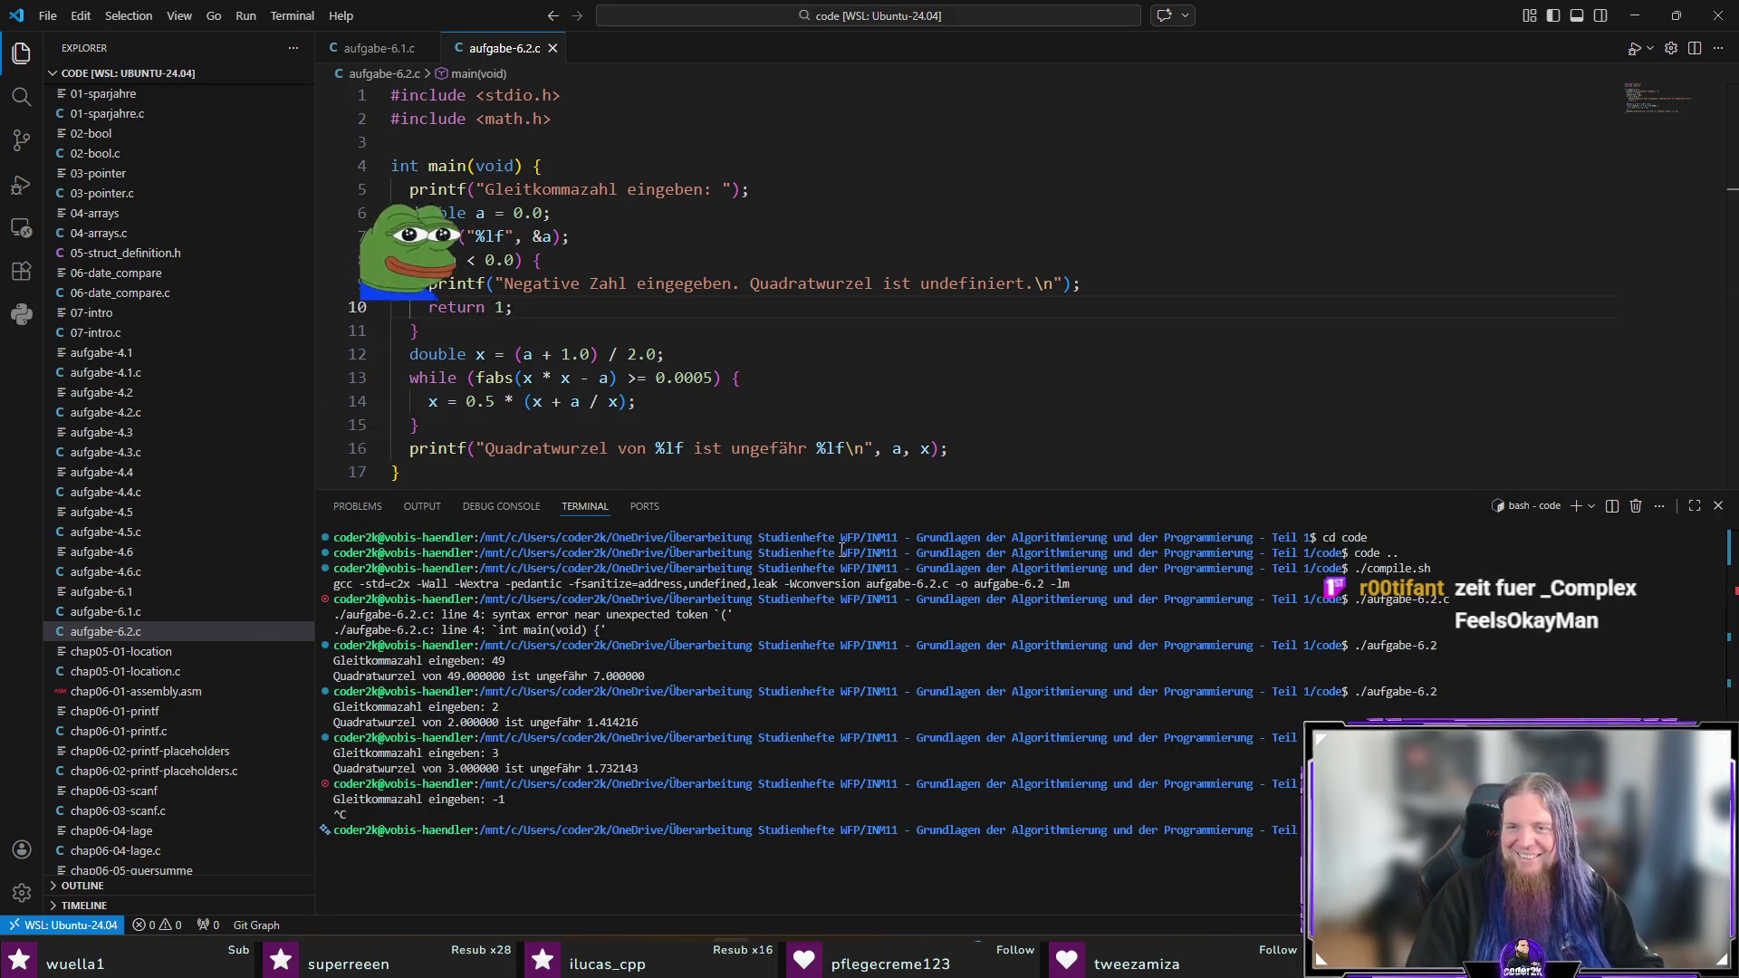
key("Return")
key("Return")
type("-1")
key("Return")
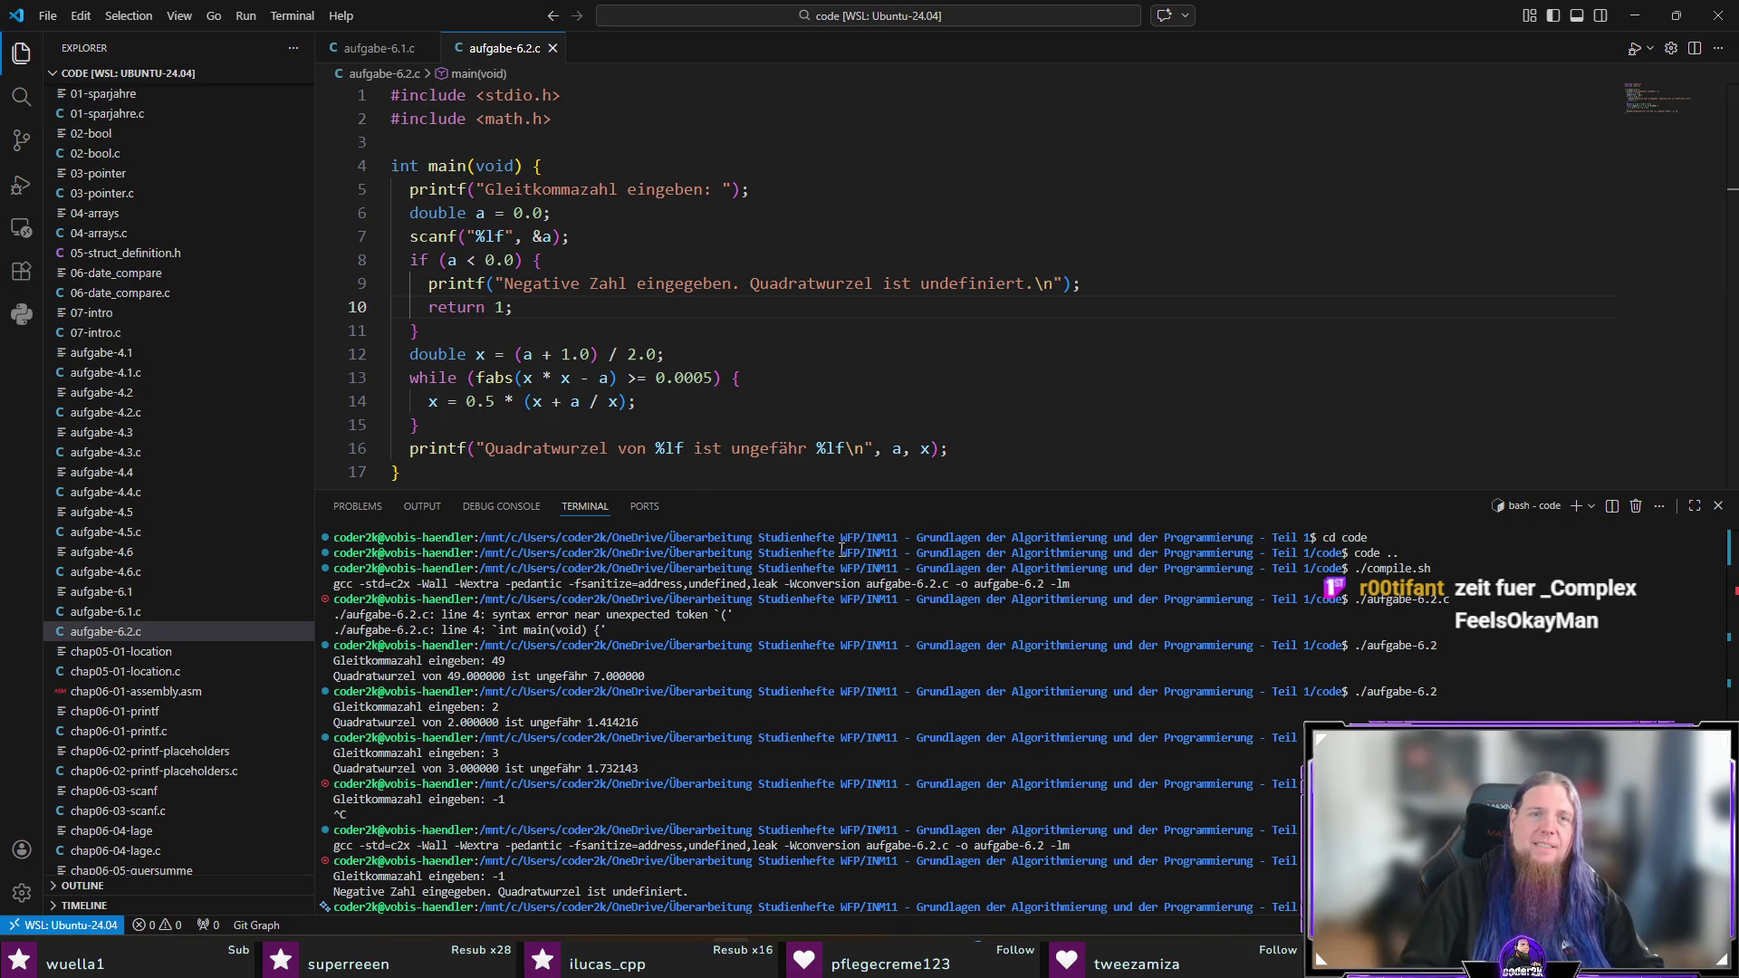
key("ctrl+j")
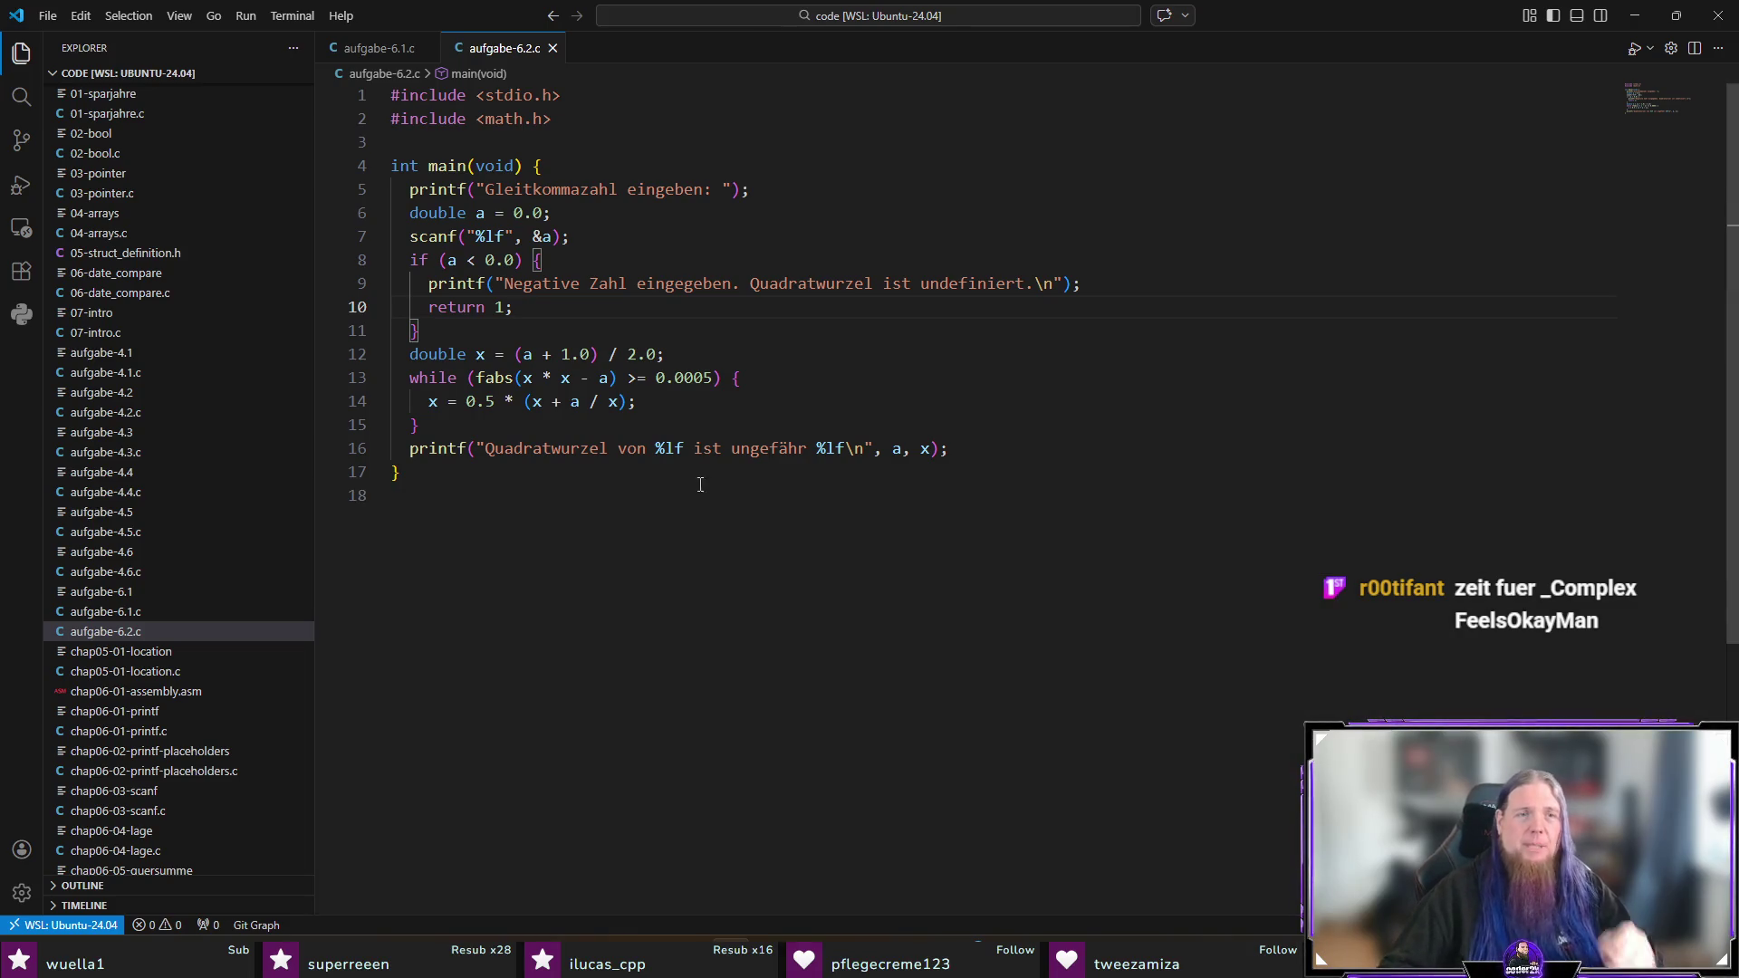
left_click(694, 535)
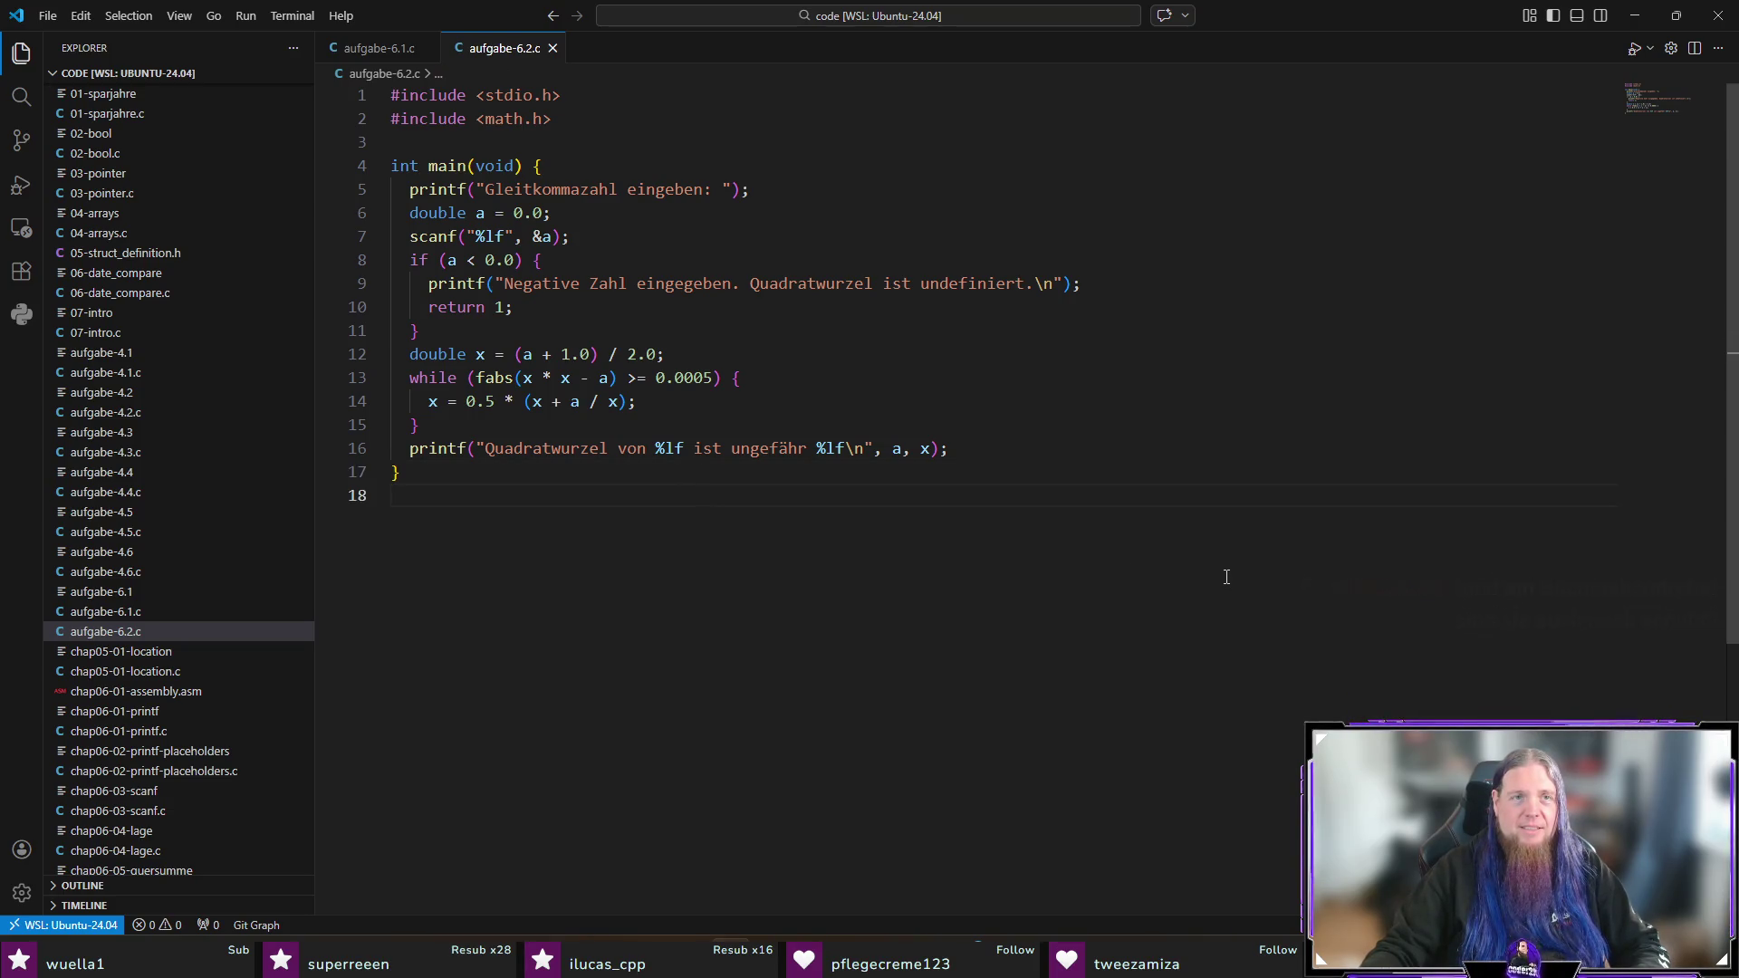
mouse_move(1209, 957)
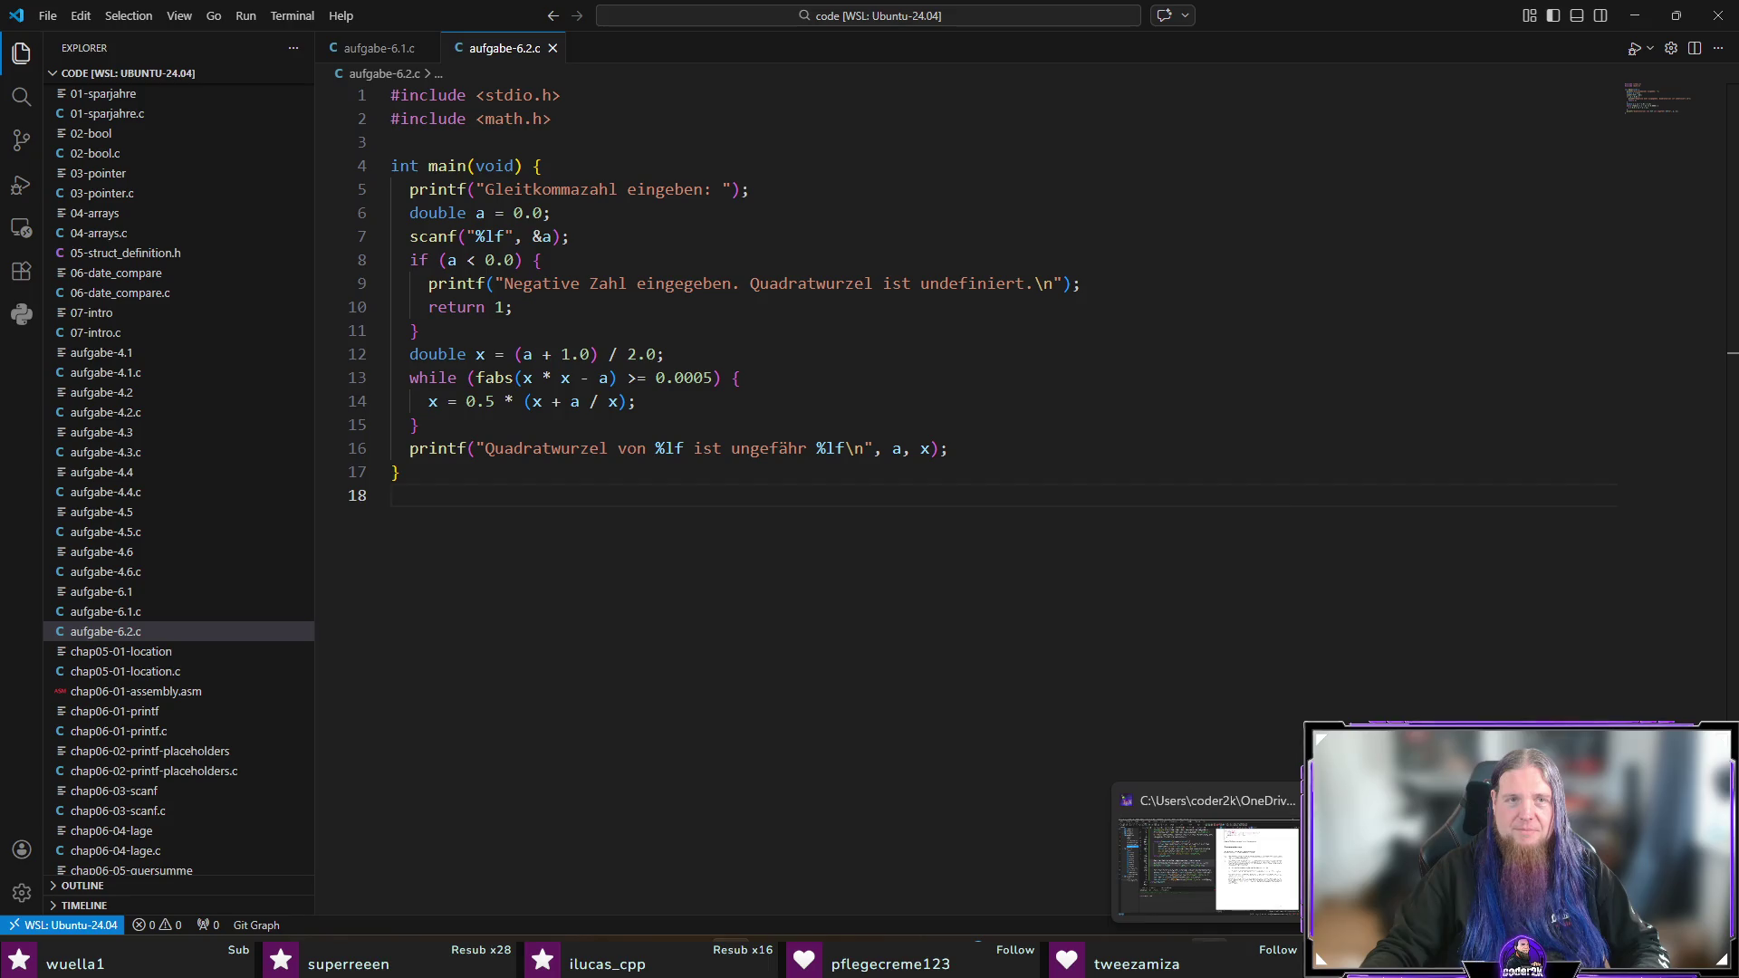
Step: In TeXstudio, open loesungen.tex, close INM11.tex, and add '\item Mögliche Lösung:' below the 6.1 listing
left_click(1211, 867)
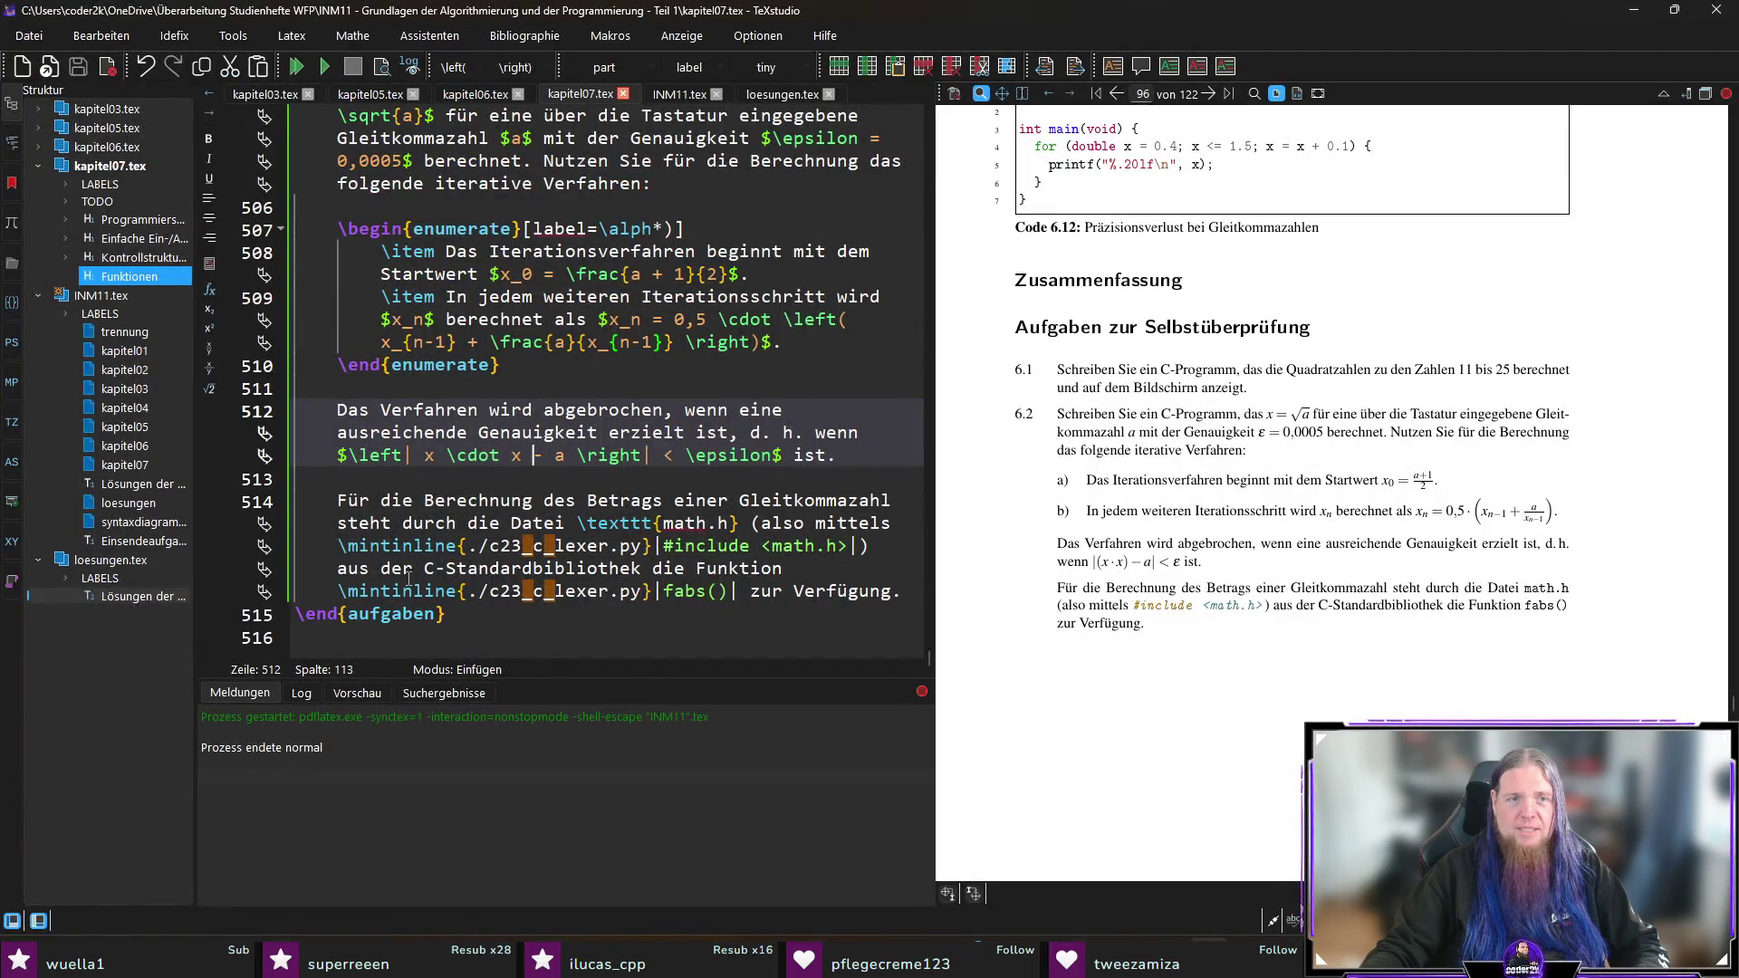
left_click(779, 94)
left_click(715, 94)
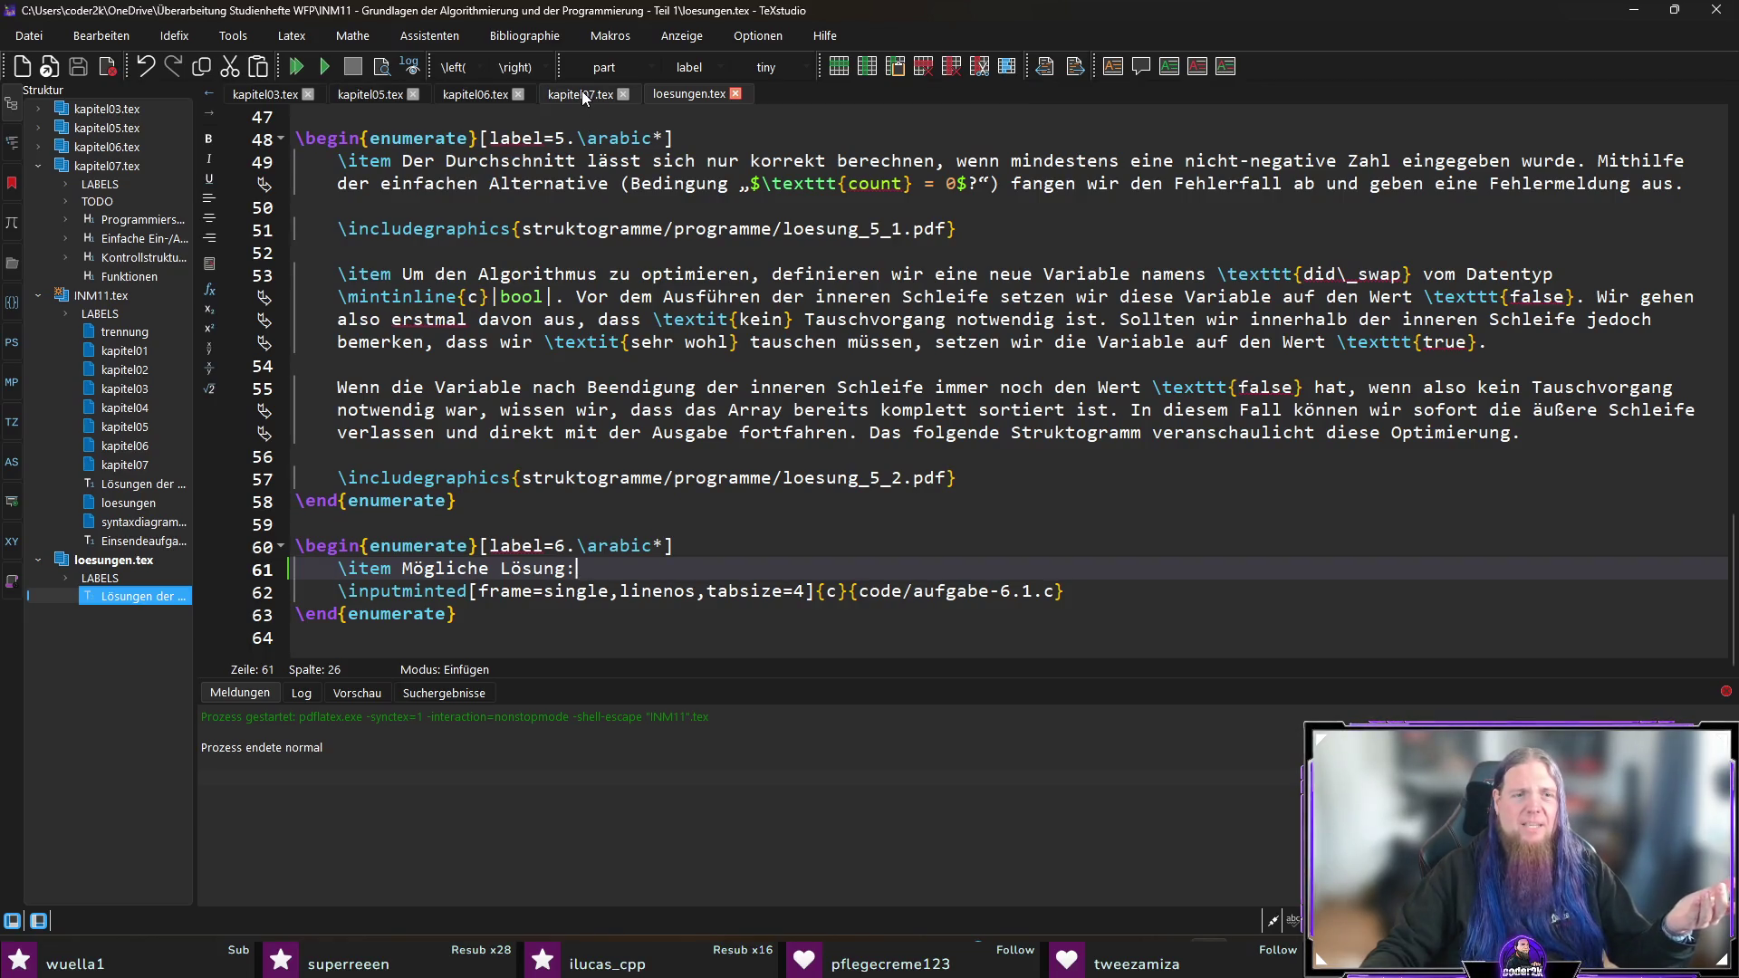
left_click(1108, 597)
key("Return")
key("Return")
type("\\item Mögli")
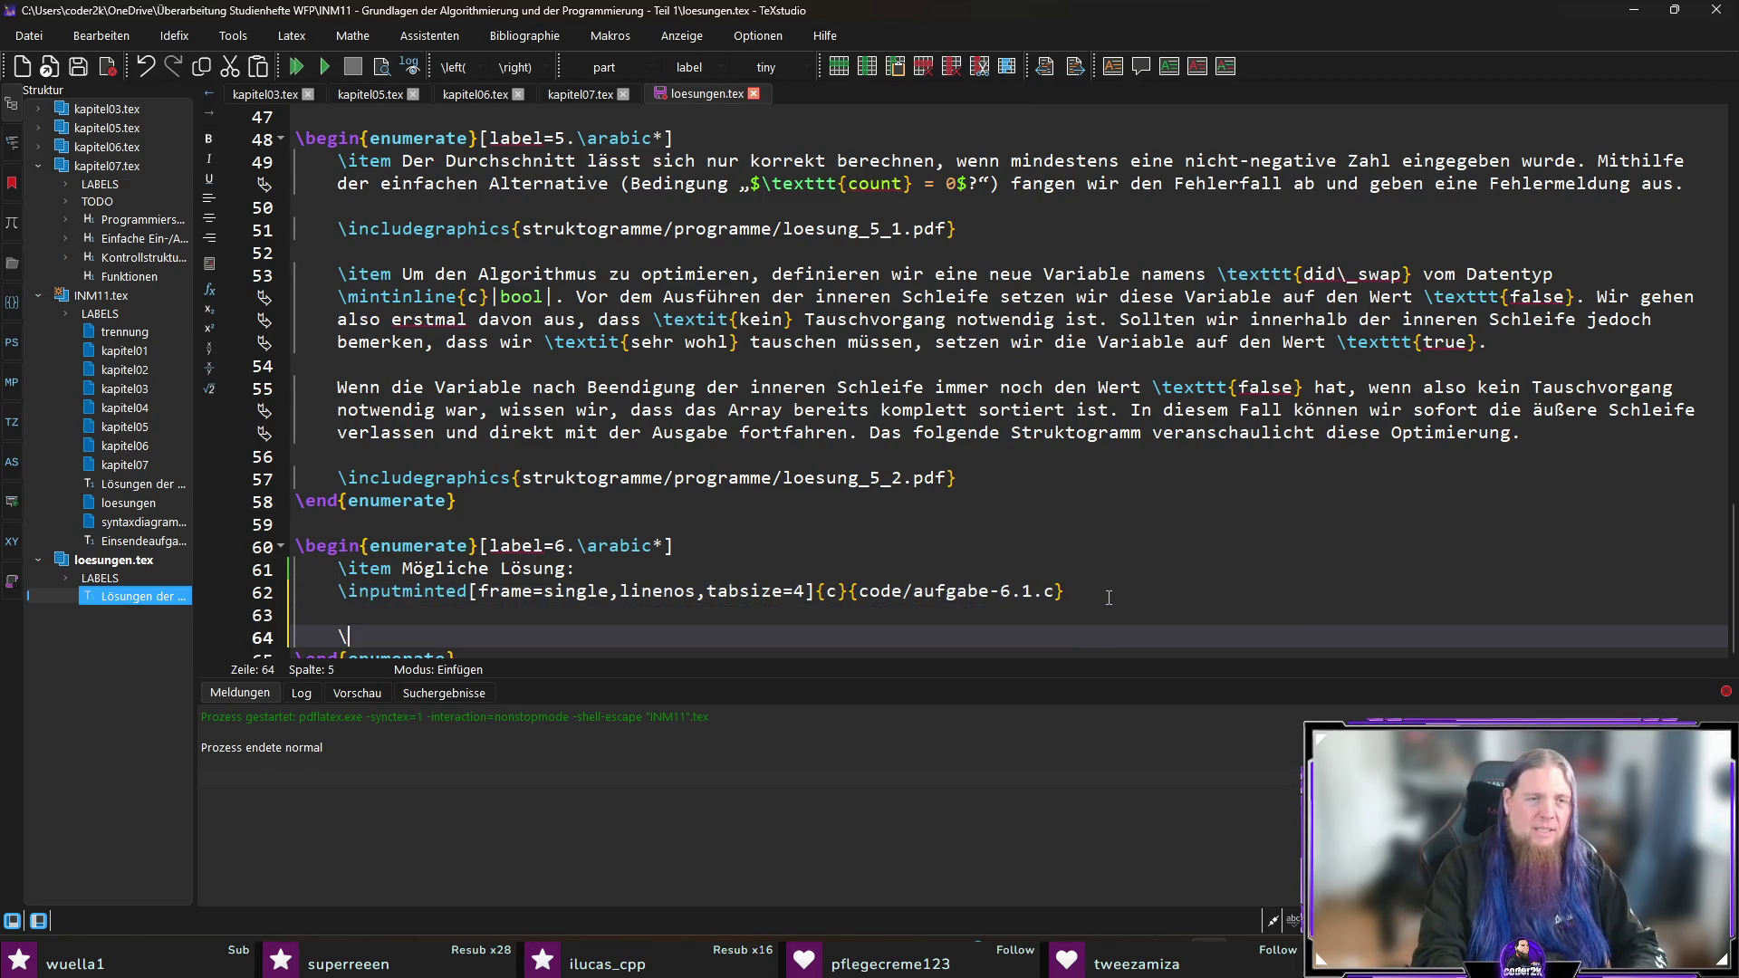
type("che Lösung:")
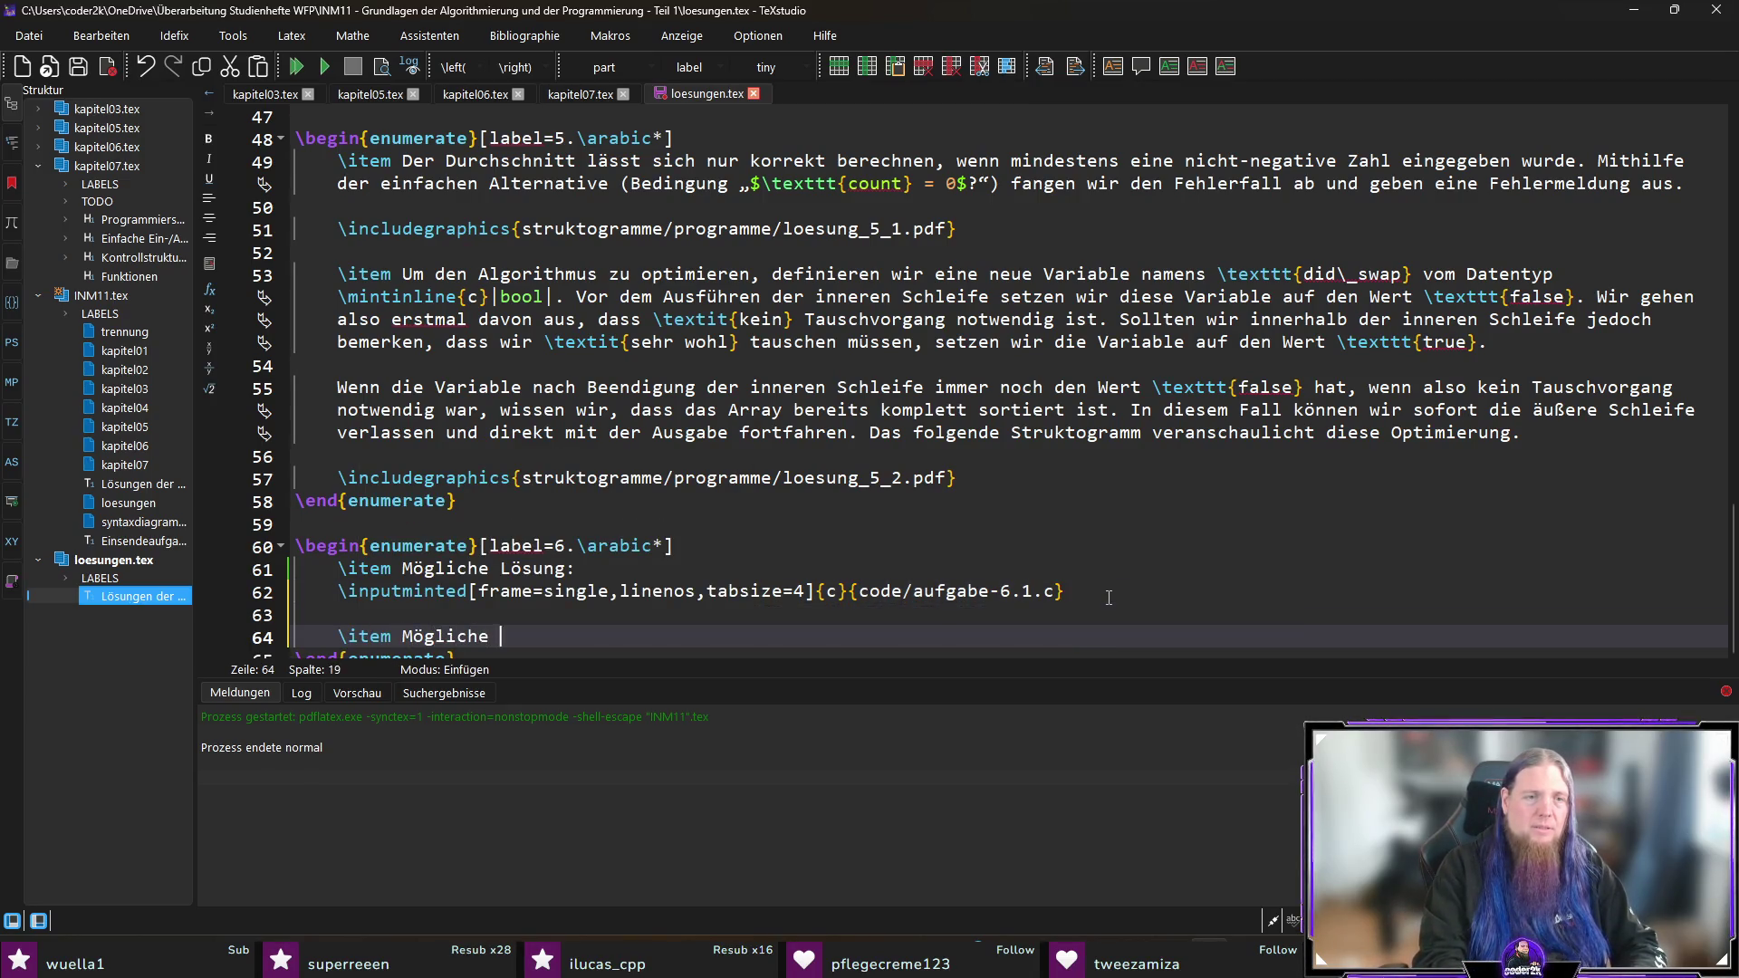
Step: Copy the 6.1 \inputminted line under the new item, change it to aufgabe-6.2.c, and compile
left_click(1109, 597)
key("shift+Home")
key("ctrl+c")
key("Down")
key("Down")
key("Return")
key("ctrl+v")
key("Left")
key("Left")
key("Left")
key("BackSpace")
type("2")
key("F5")
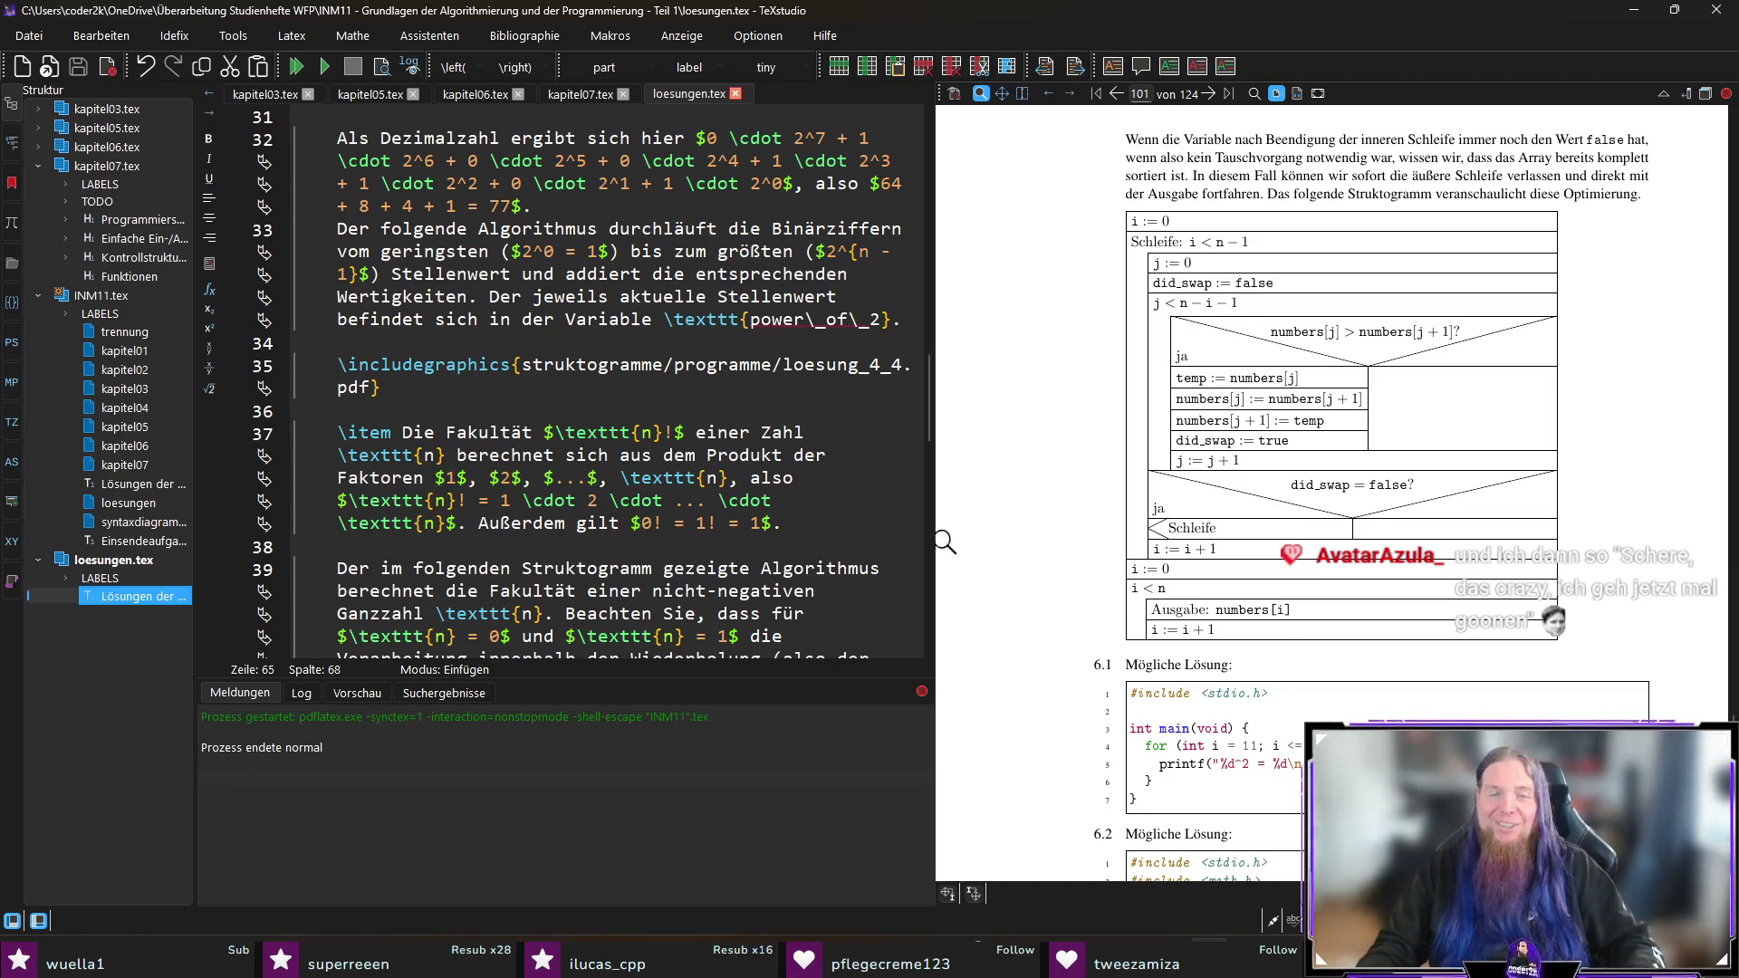
scroll(599, 533, "down", 5)
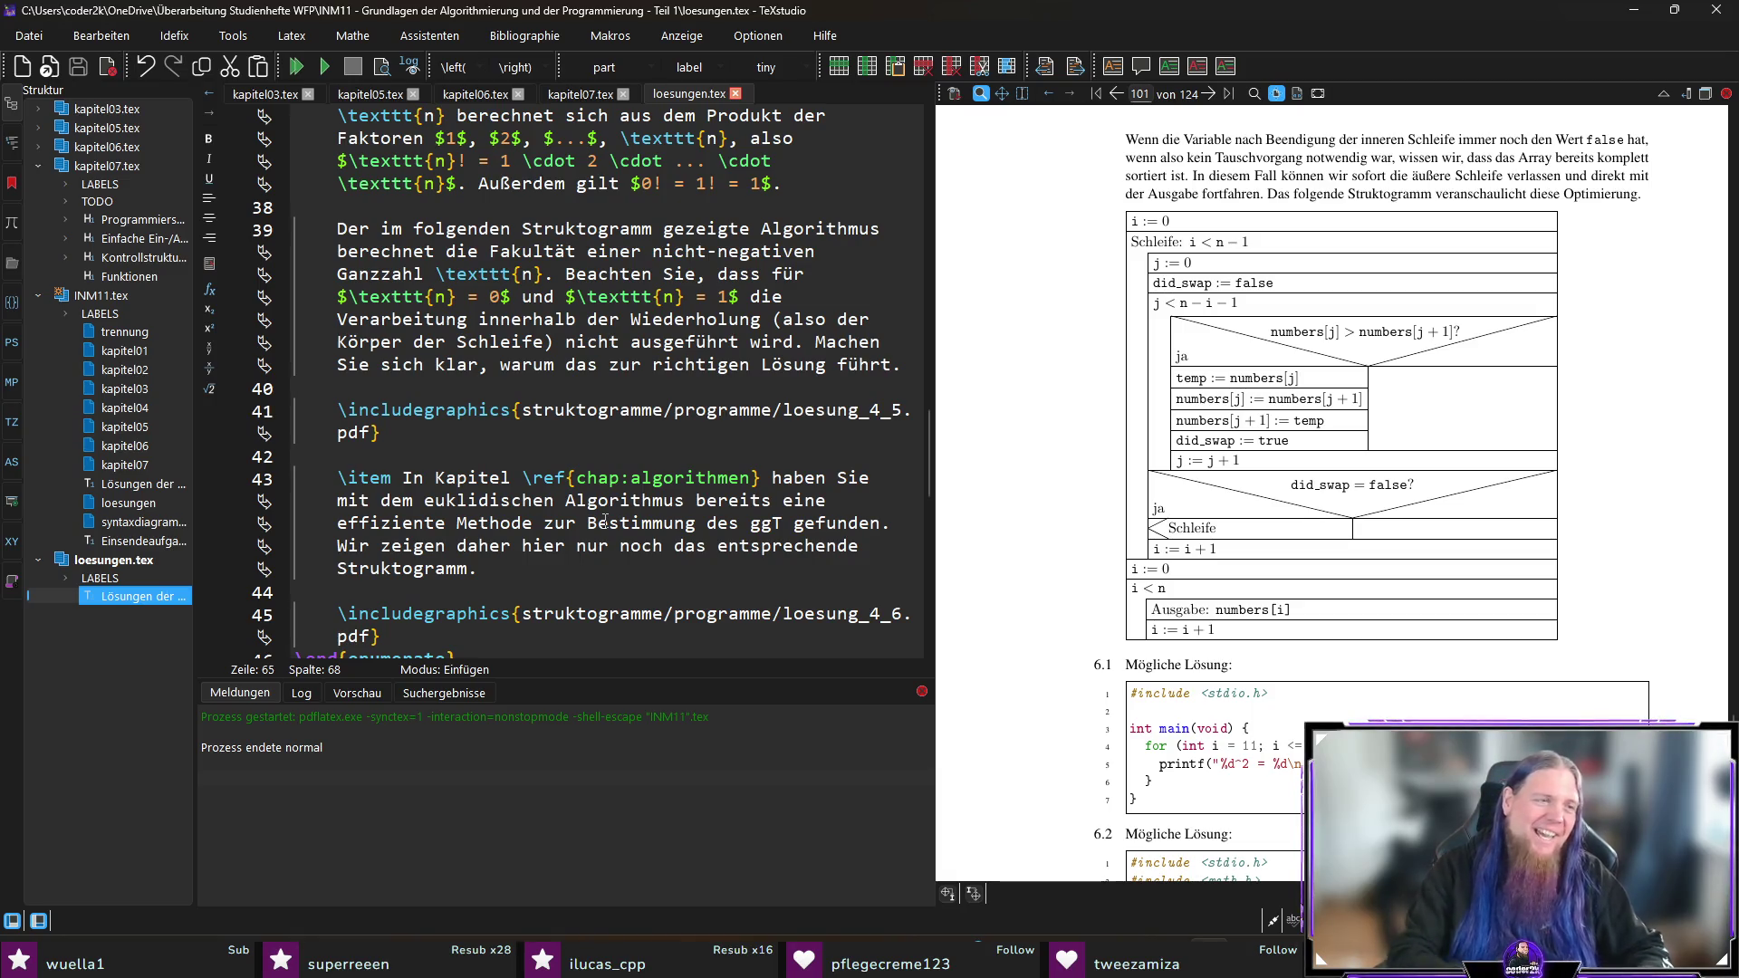
left_click(453, 478)
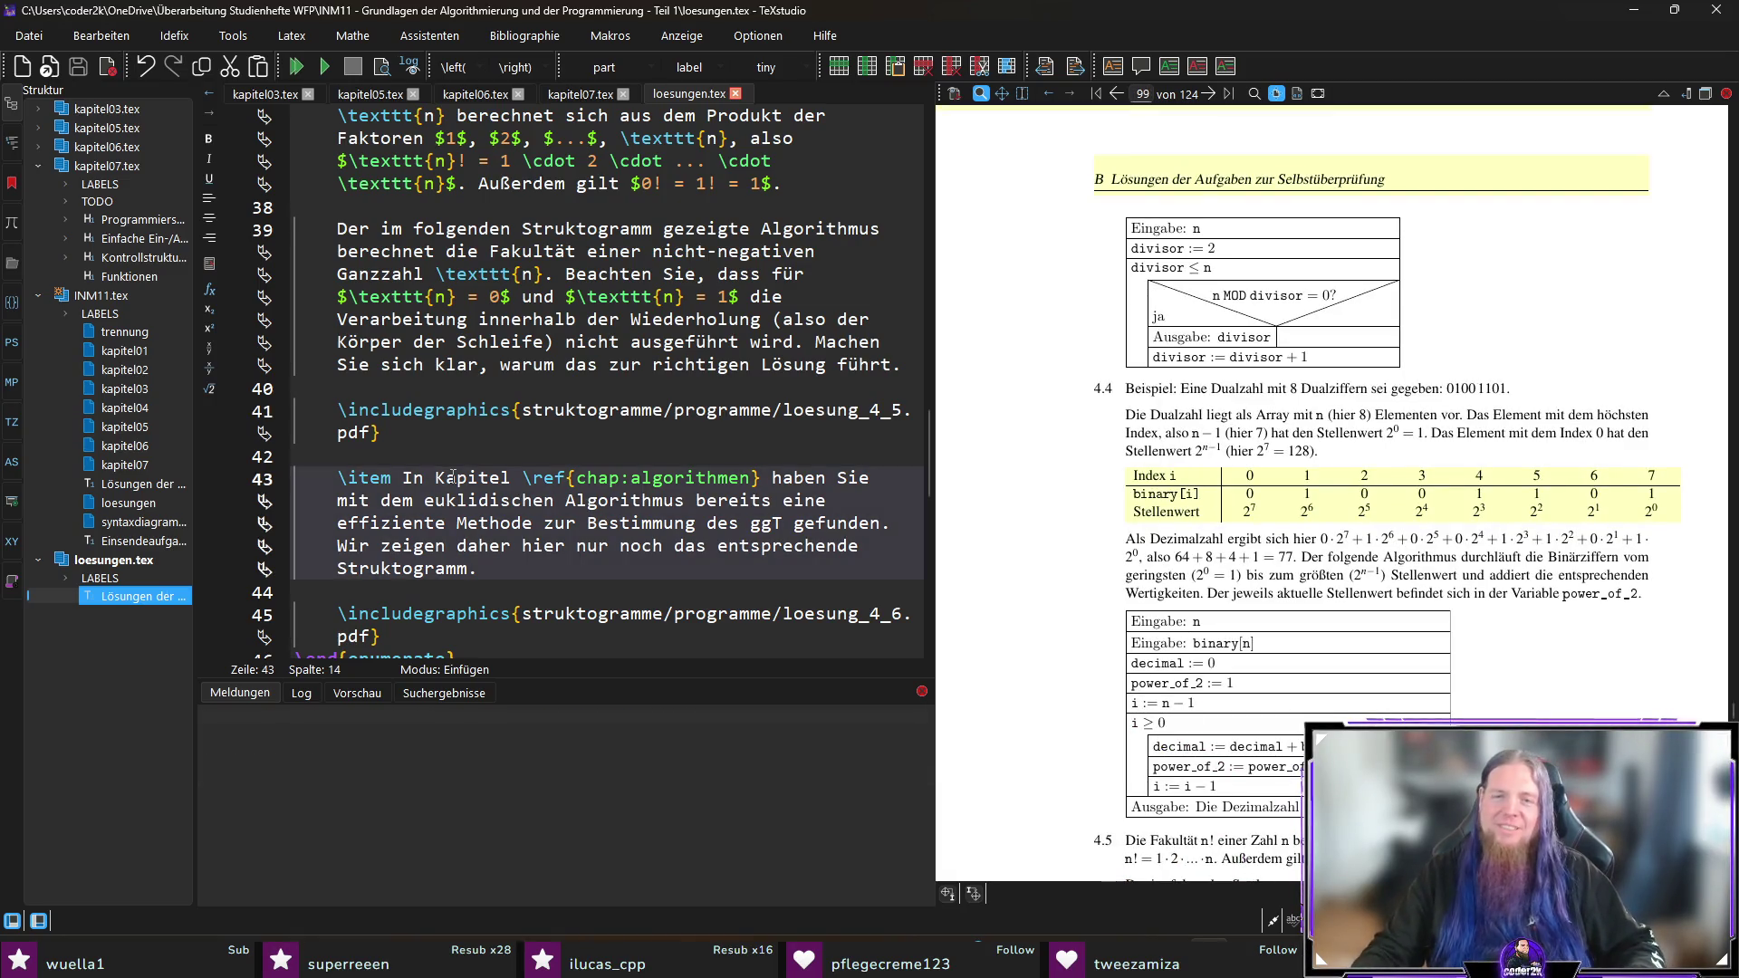
scroll(605, 484, "down", 10)
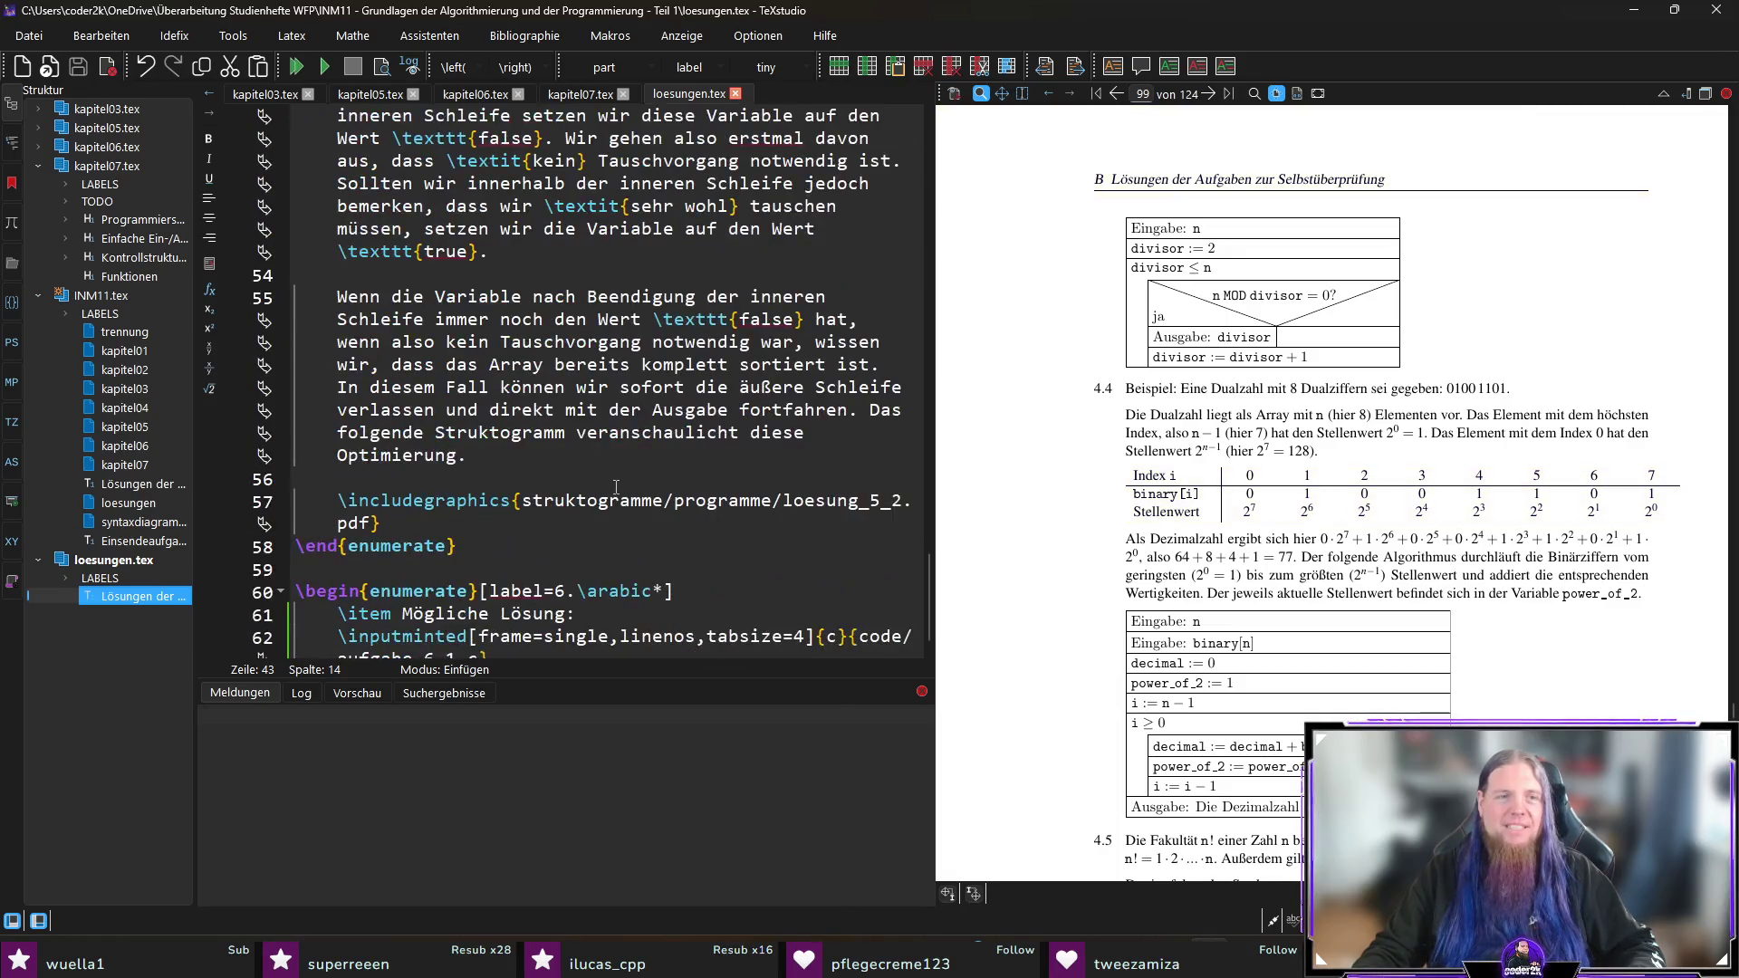
left_click(459, 544)
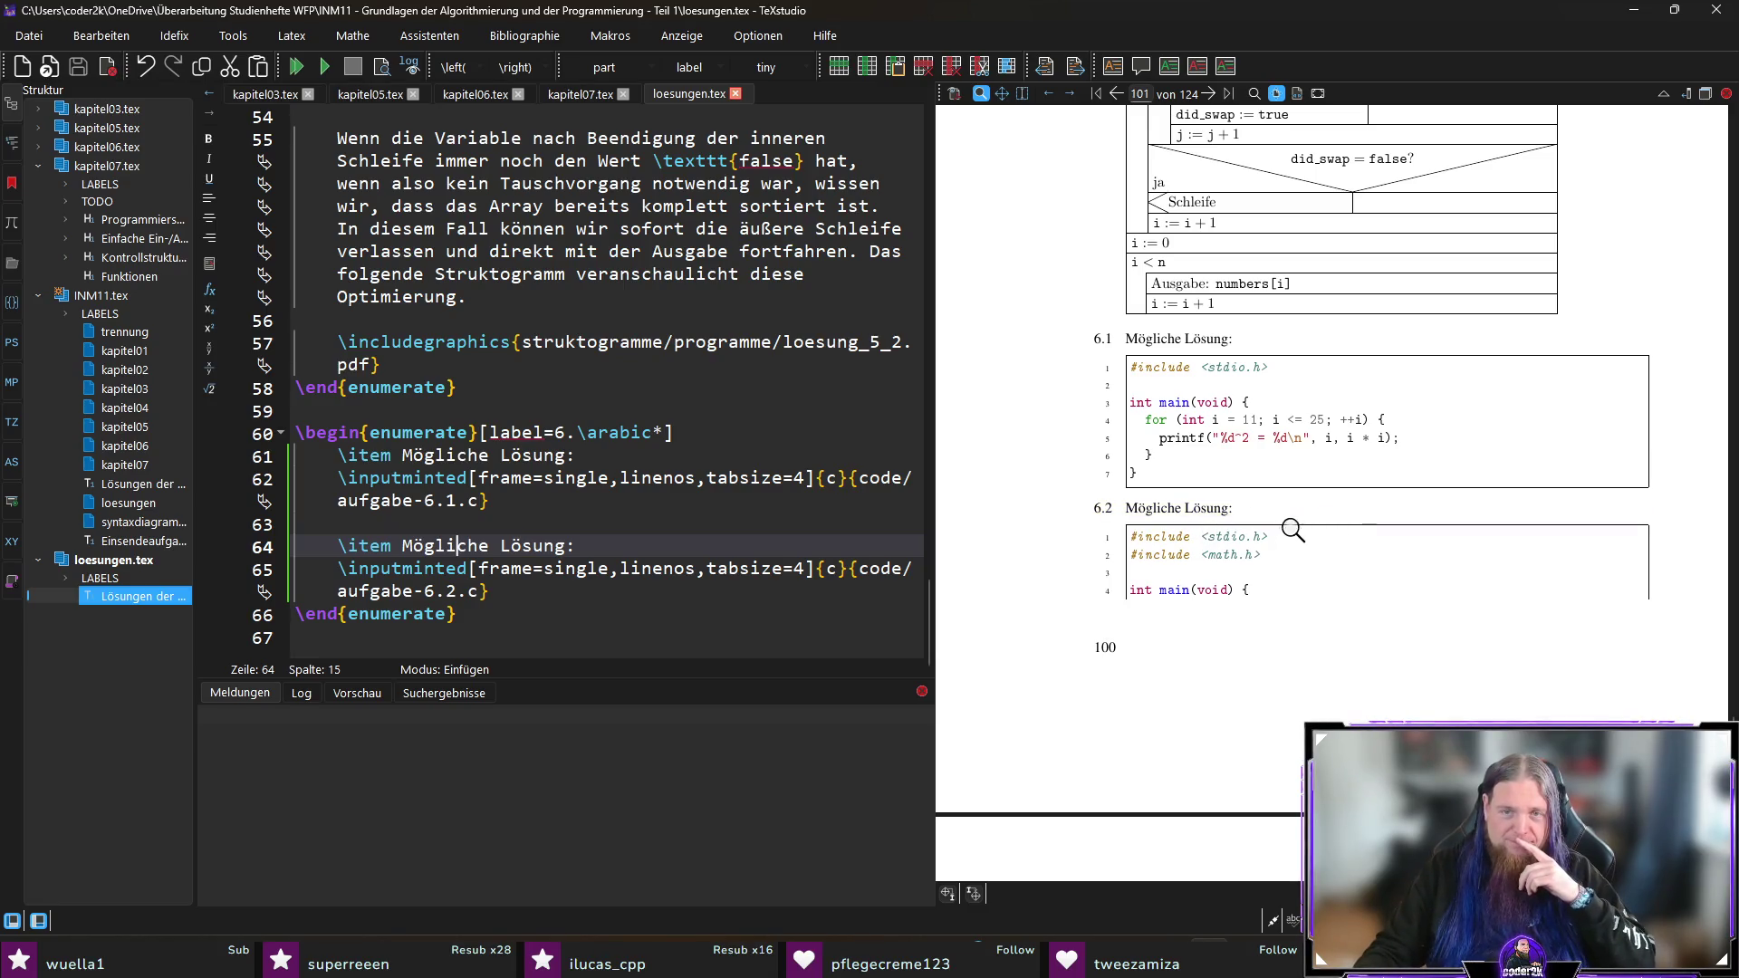
scroll(1298, 543, "down", 3)
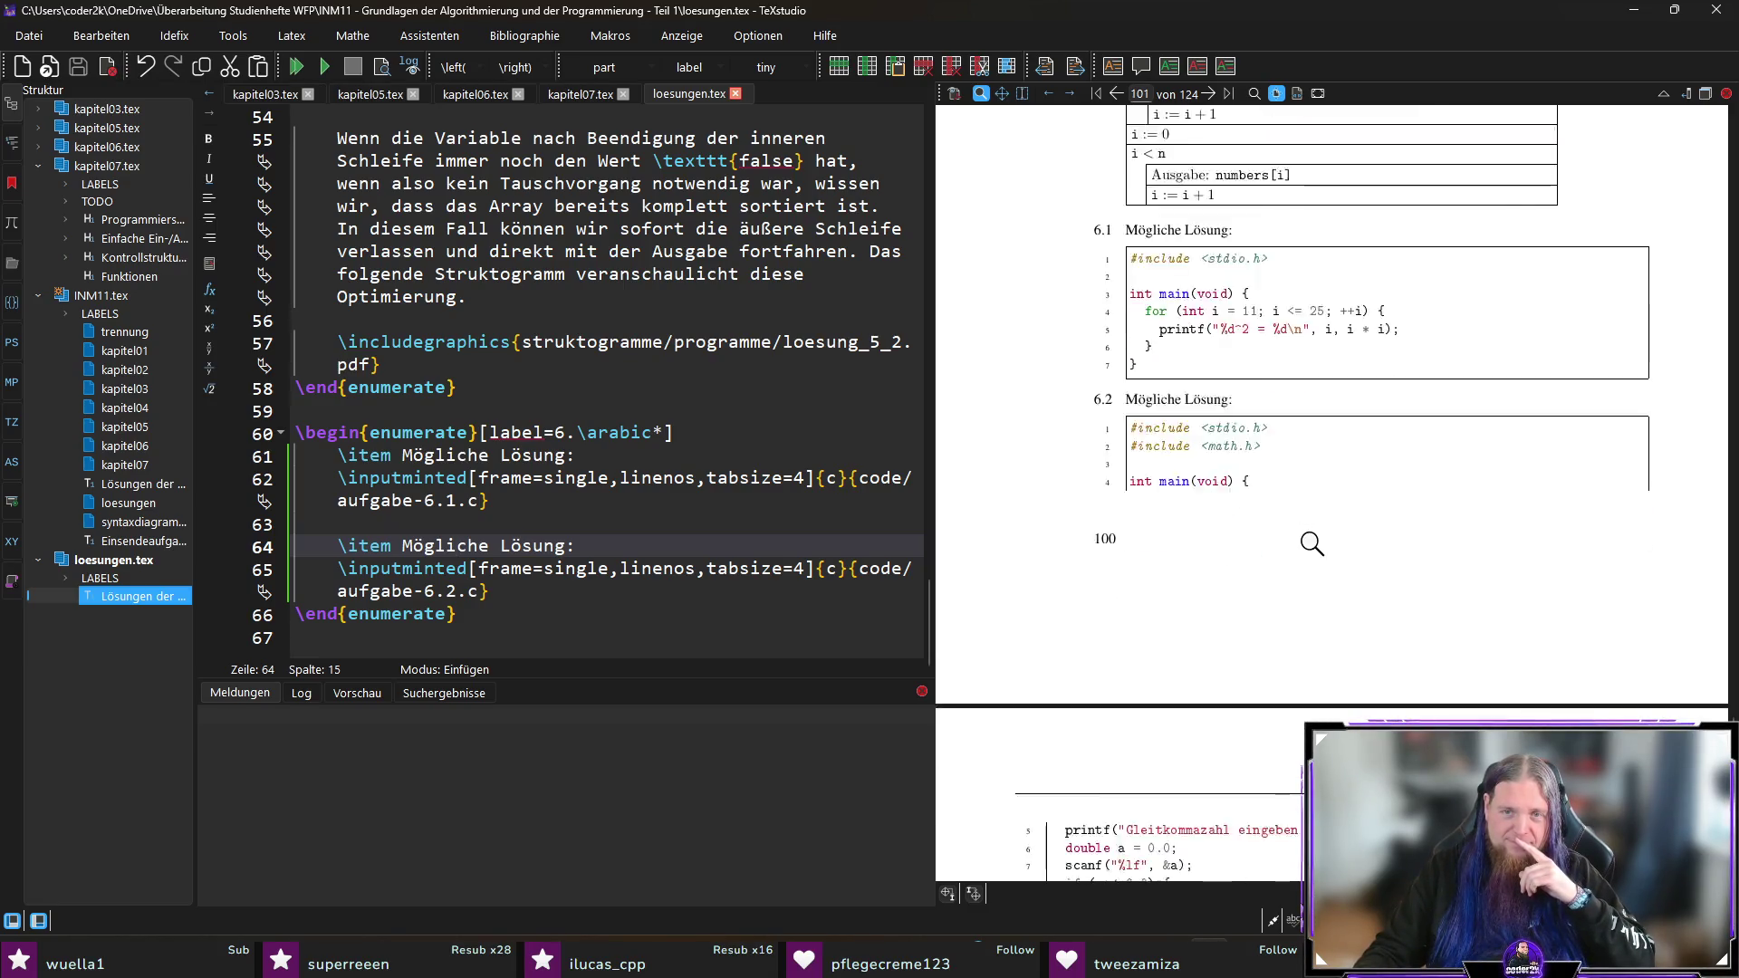
scroll(1290, 493, "down", 2)
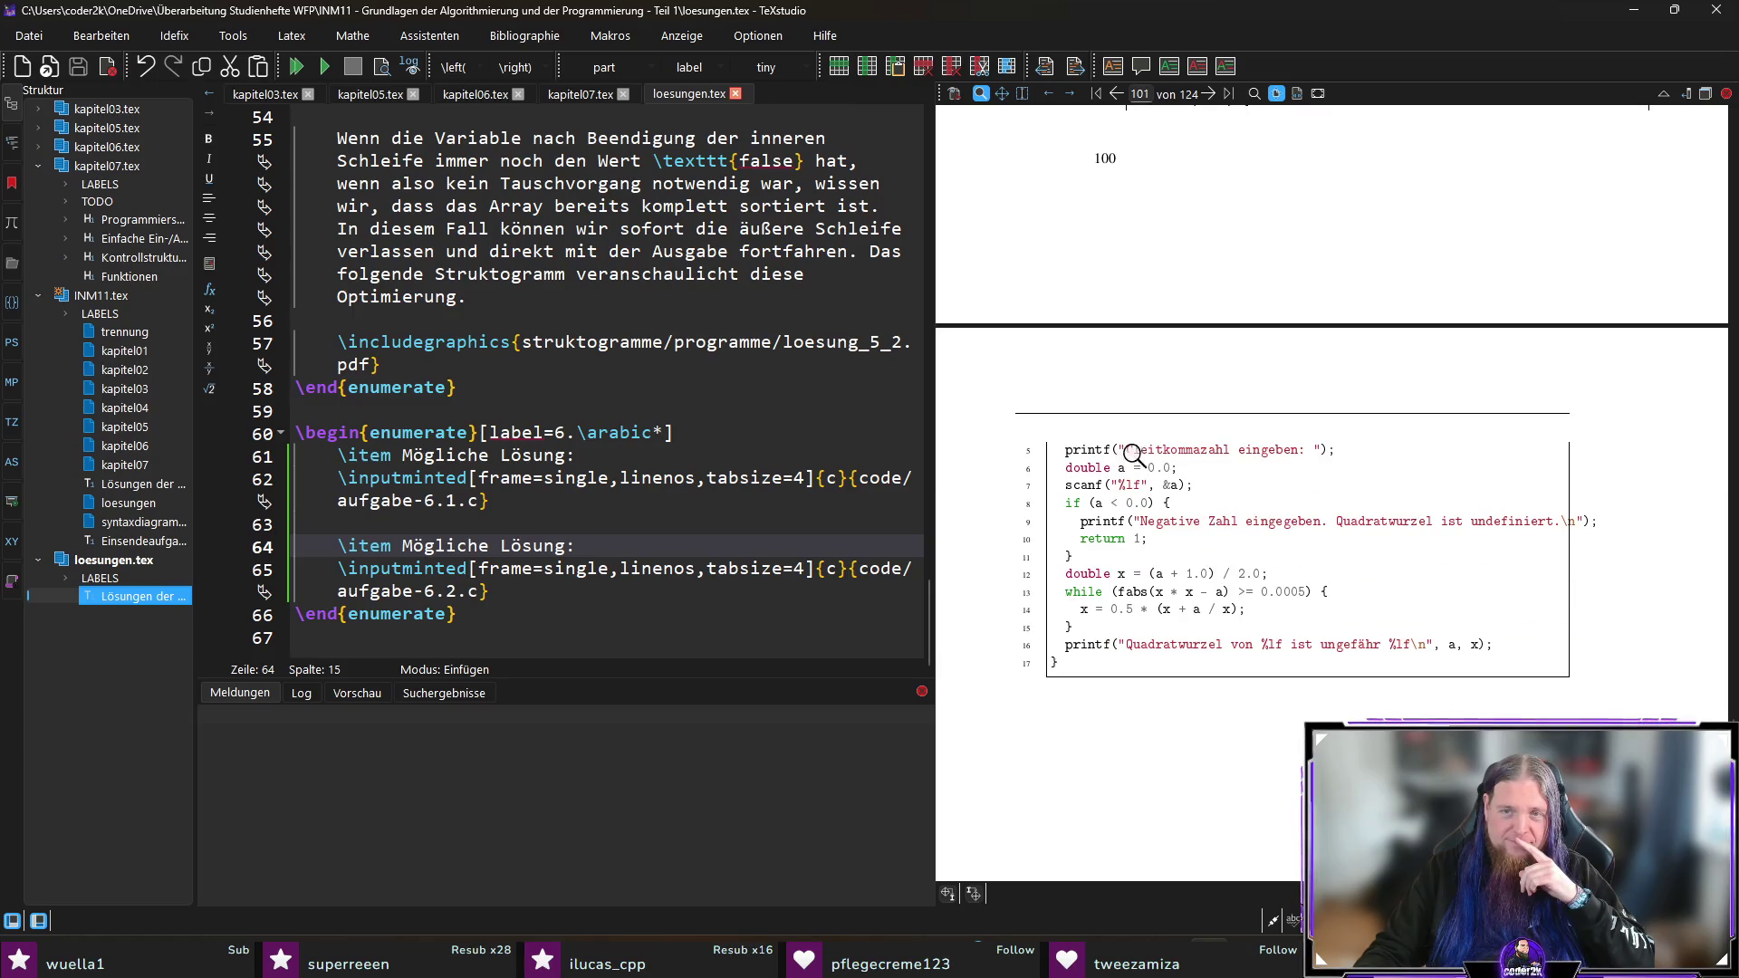
left_click_drag(1508, 527, 1544, 522)
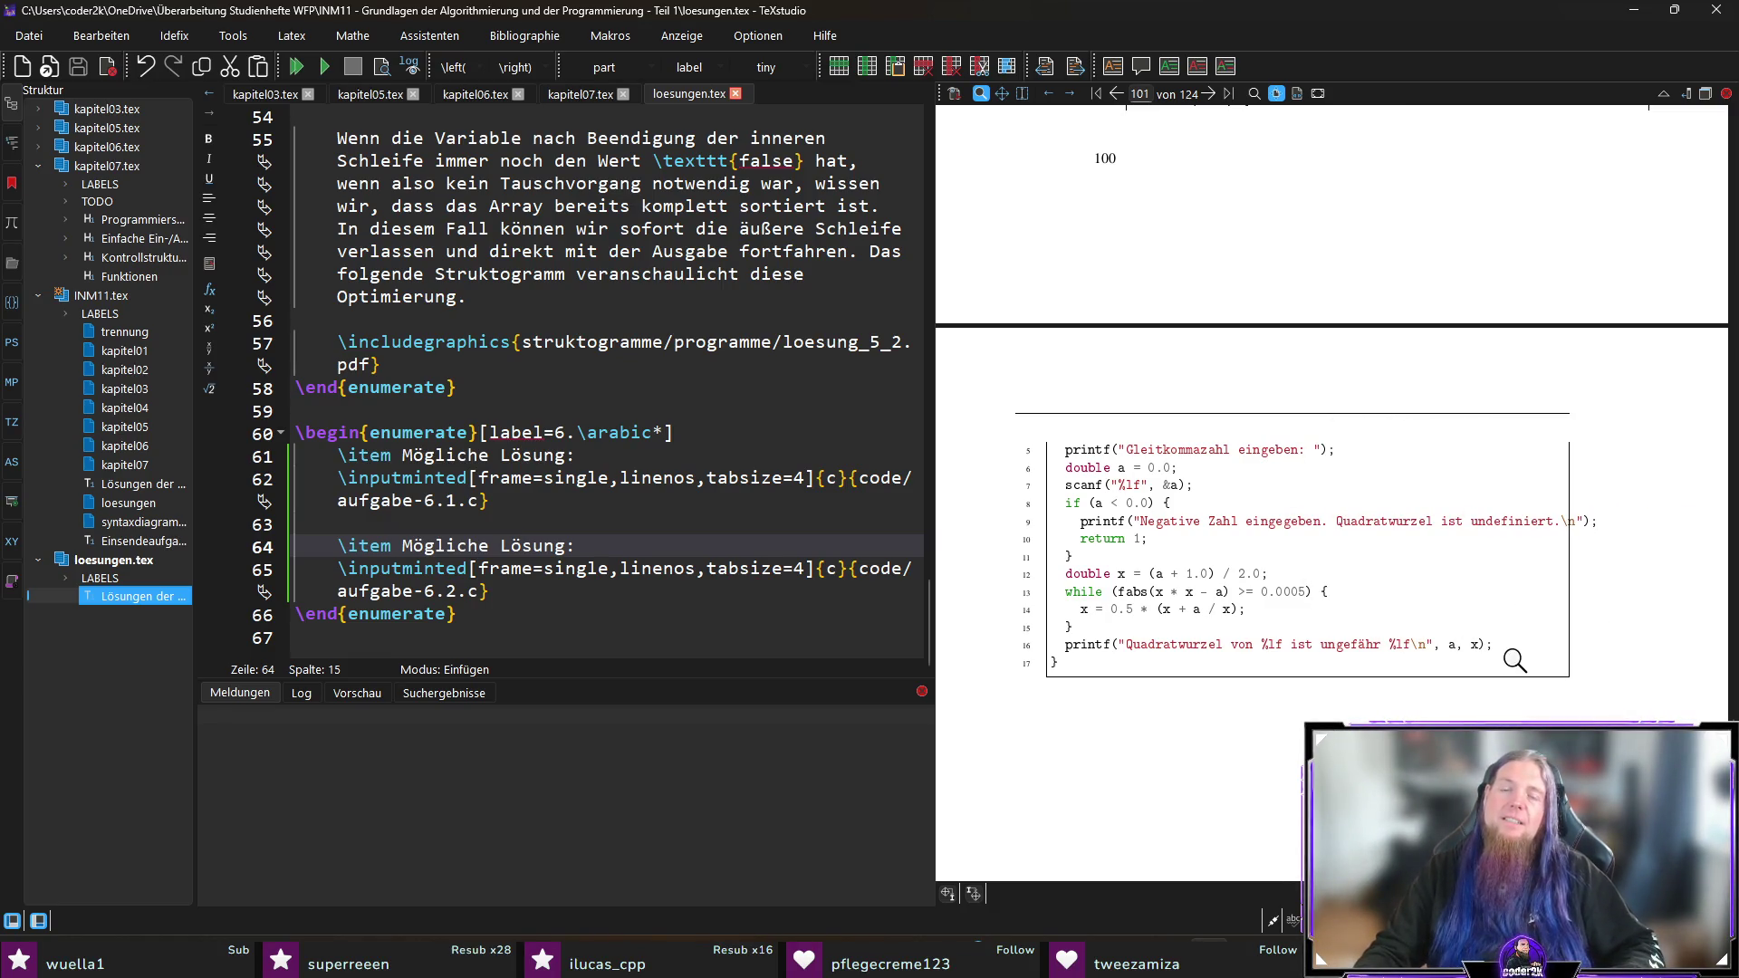
key("alt+Tab")
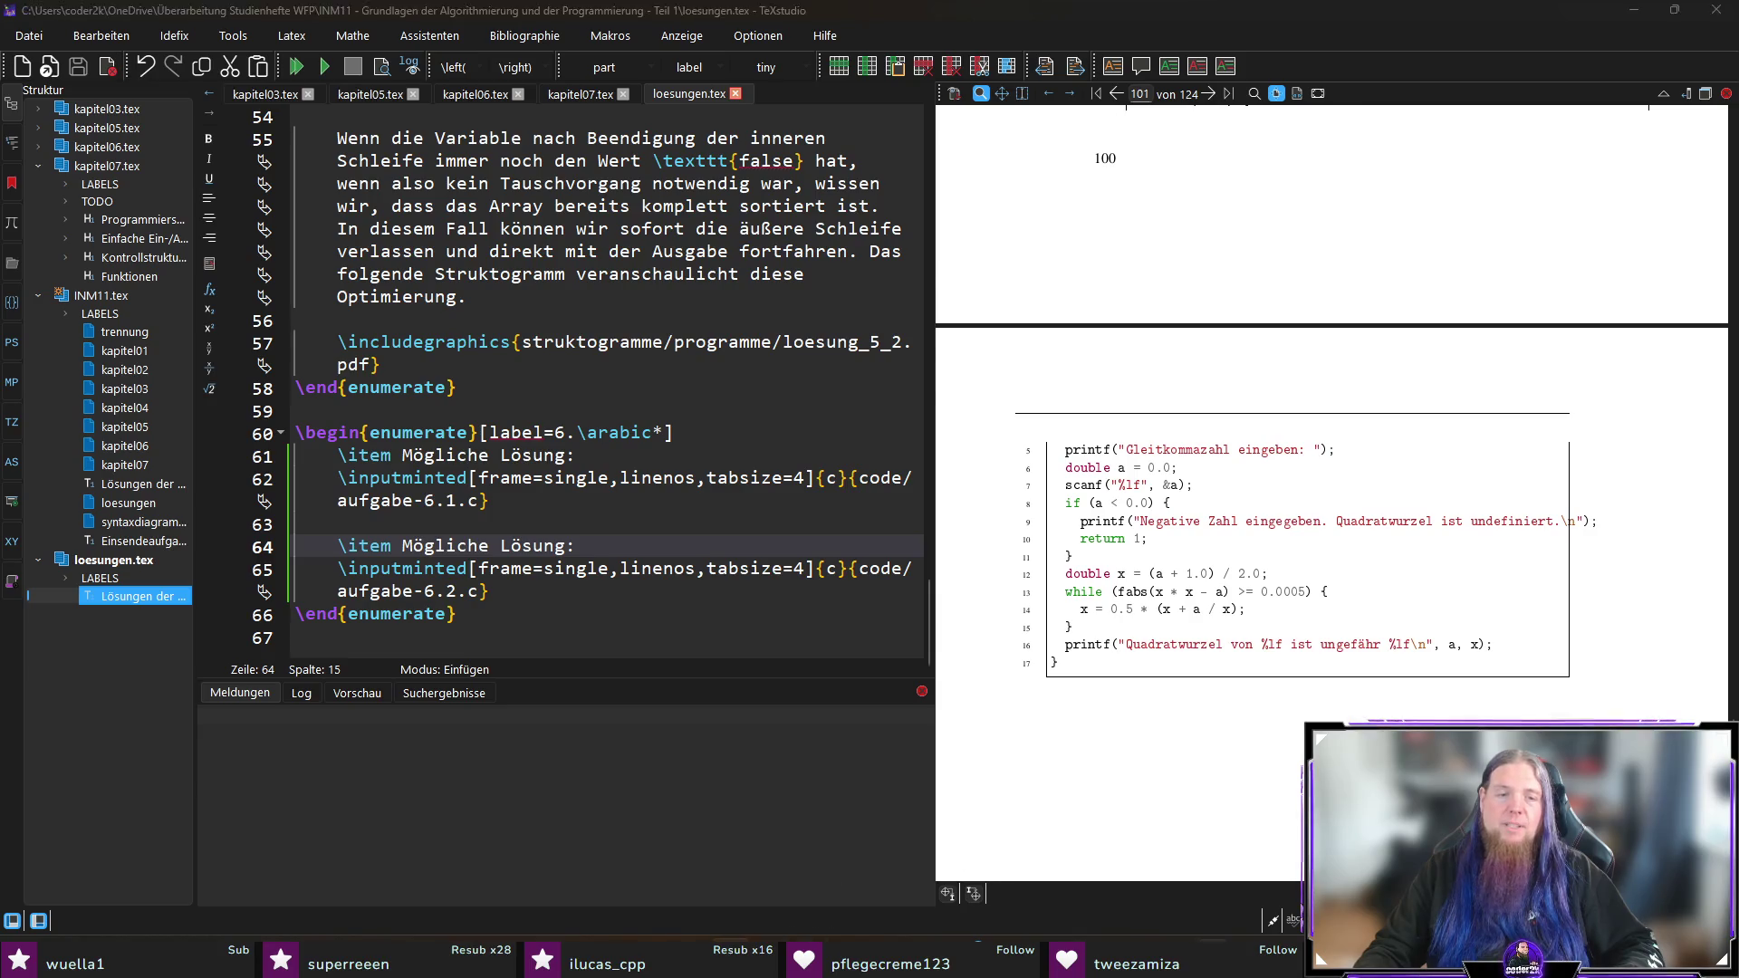
Step: Change the error message to 'Ungültige Eingabe.' and prefix the input prompt with 'Positive'
left_click(505, 283)
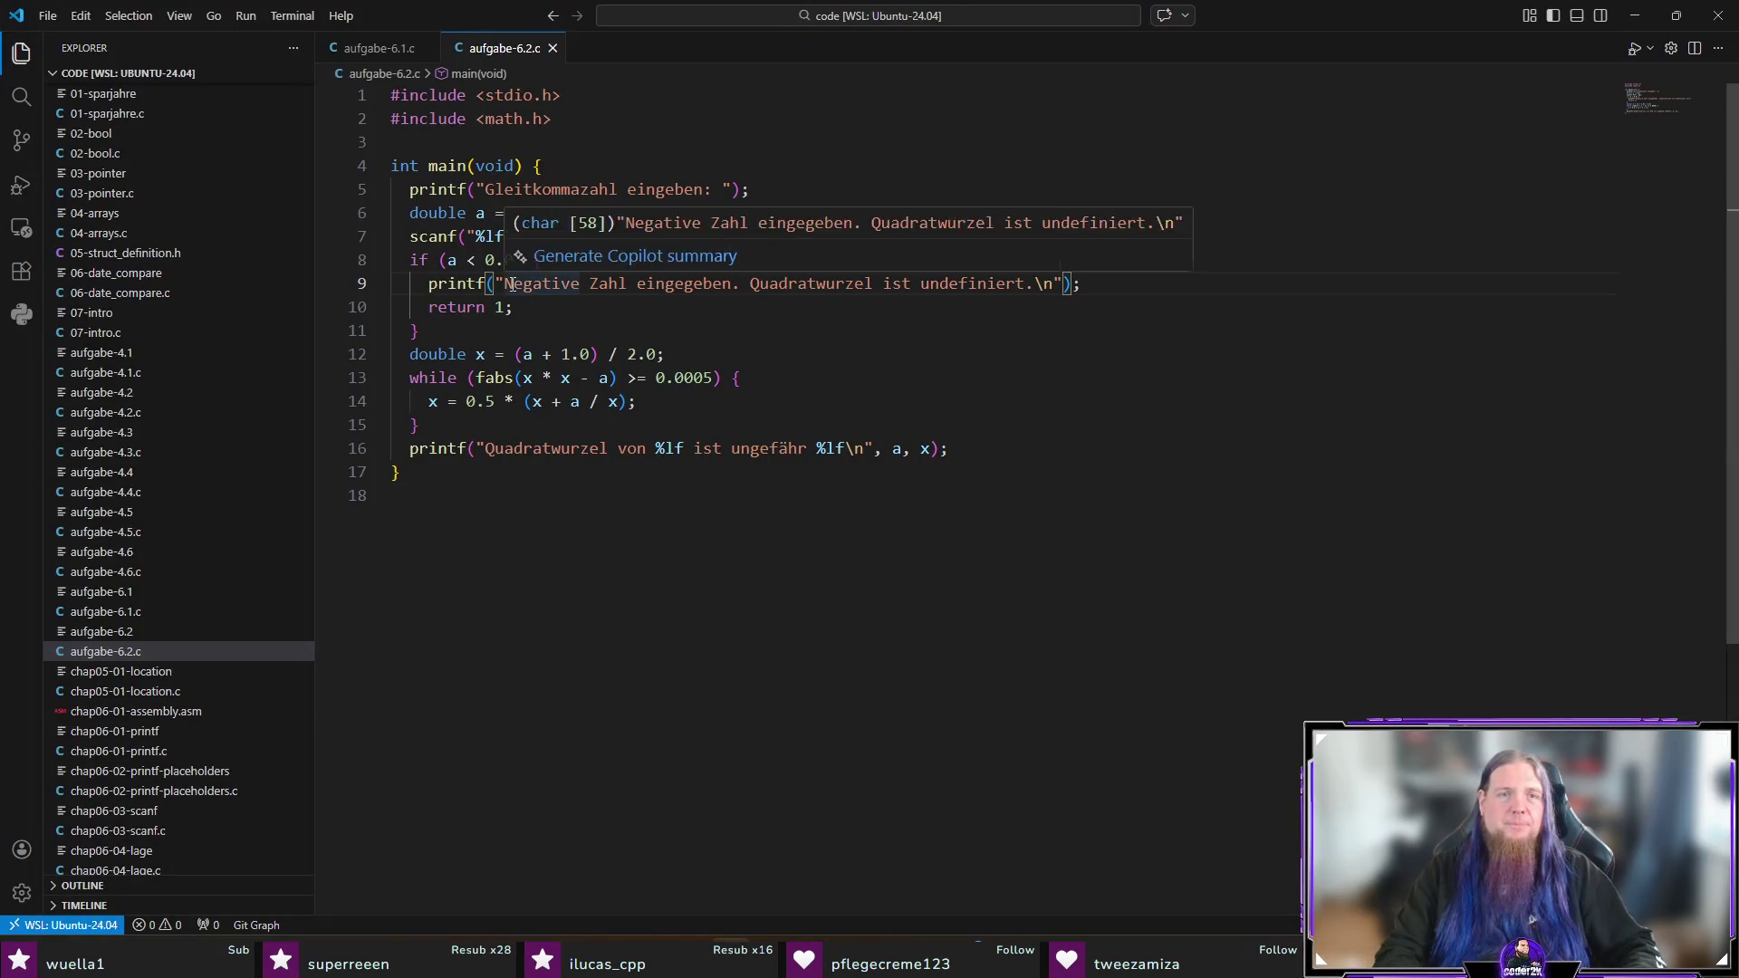
key("shift+End")
key("shift+Left")
key("shift+Left")
key("shift+Left")
type("Ung")
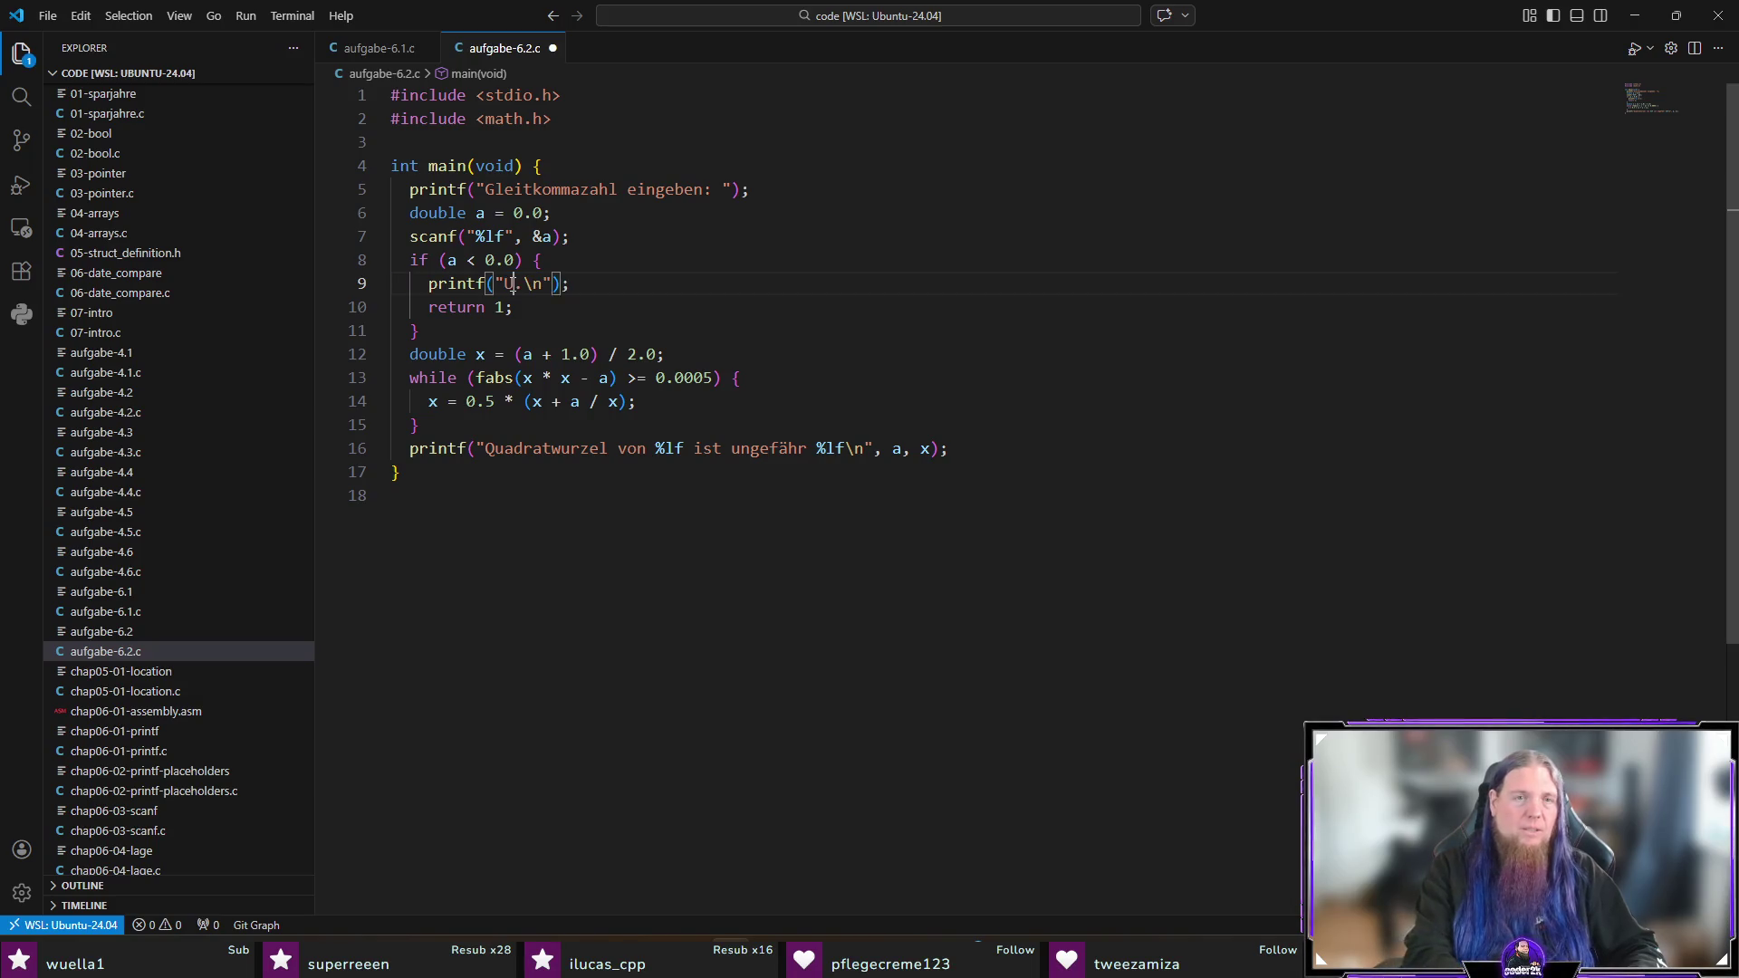
key("Tab")
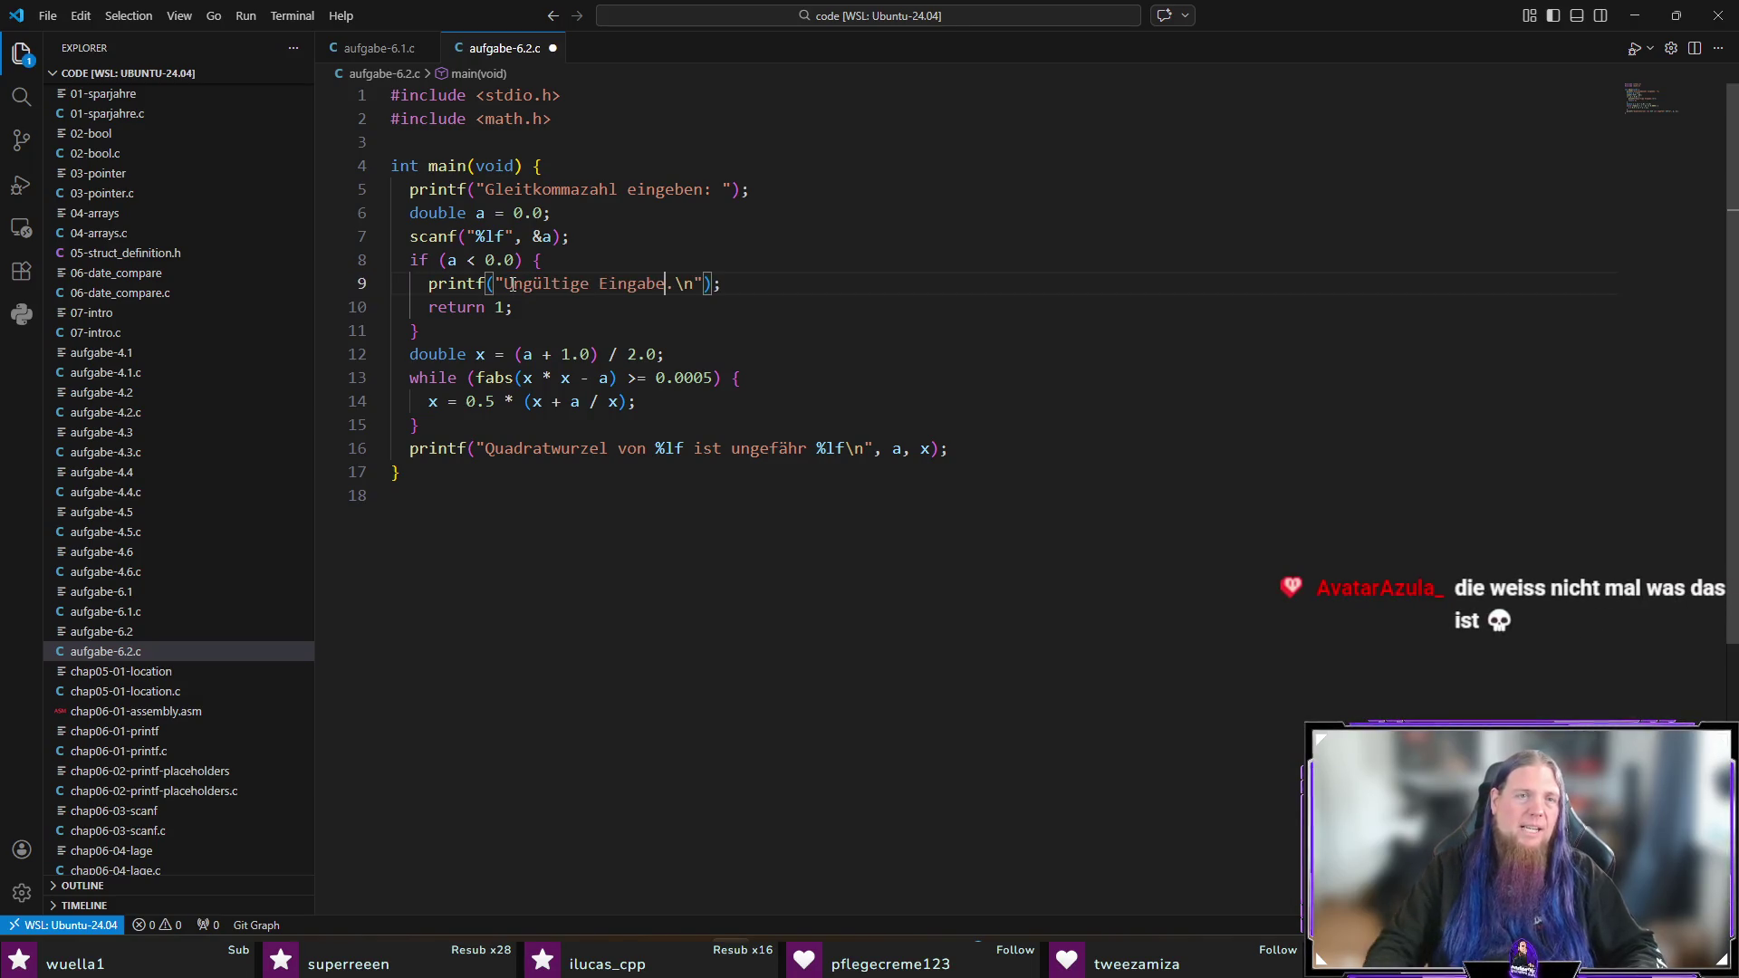
left_click(487, 188)
type("Positive")
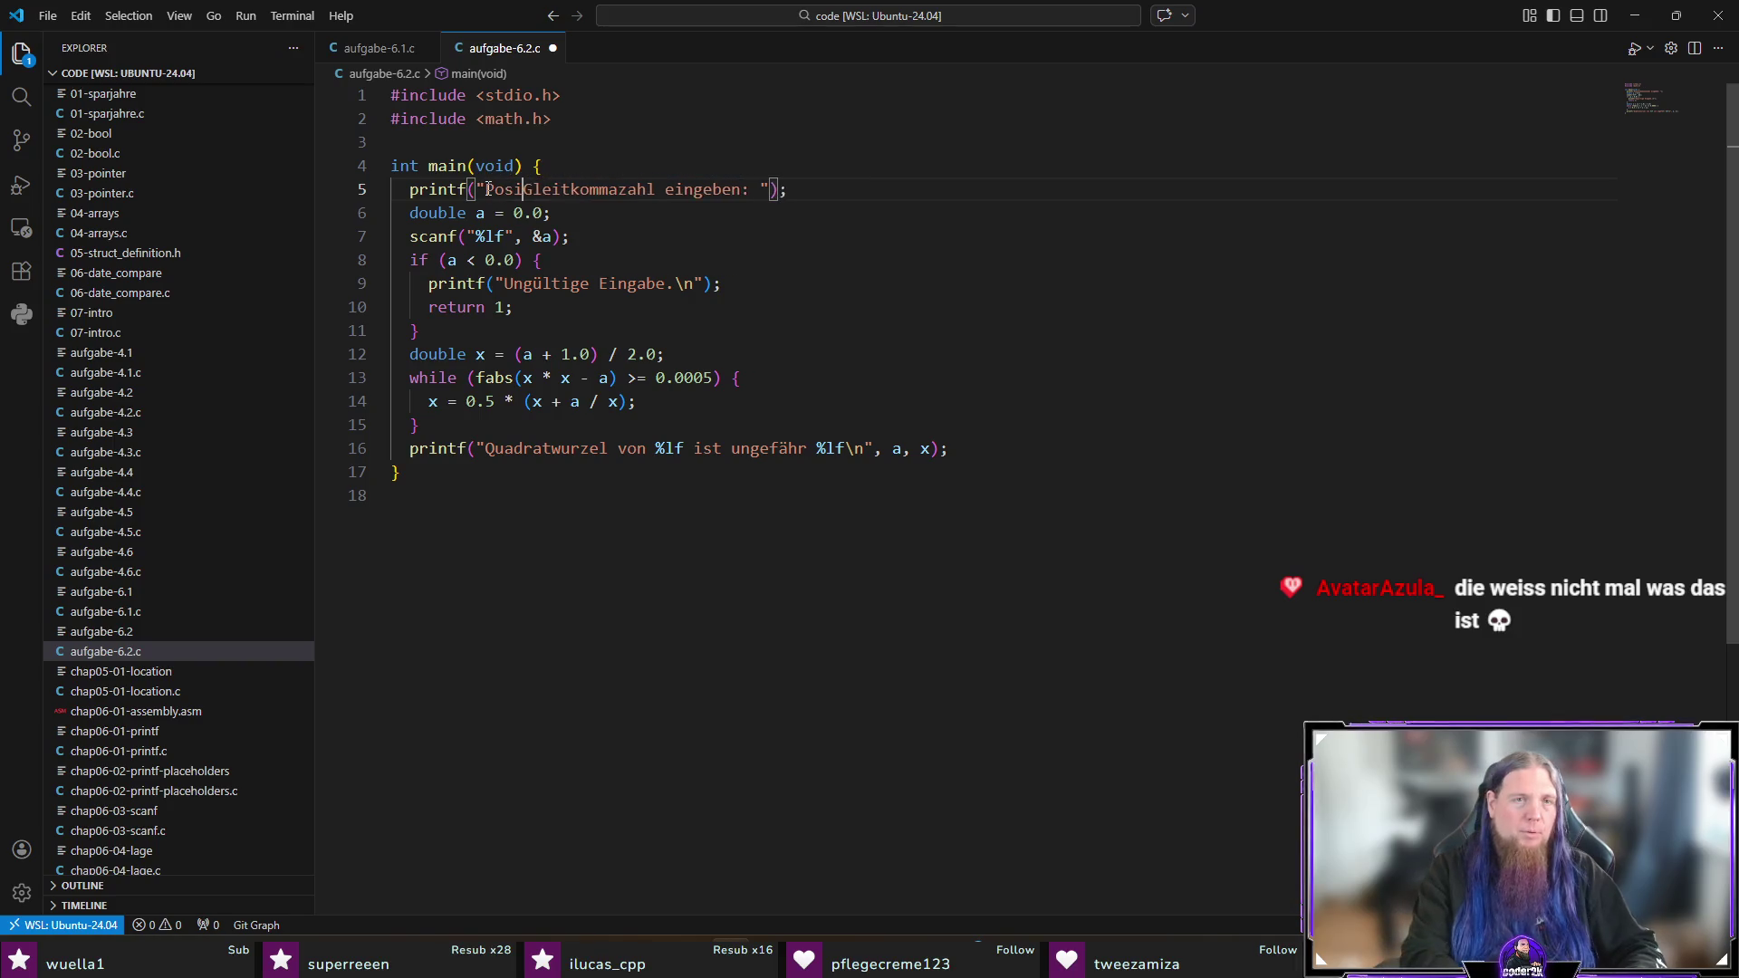
Step: Recompile and run aufgabe-6.2 with -1 to confirm the new message, then return to TeXstudio
key("ctrl+grave")
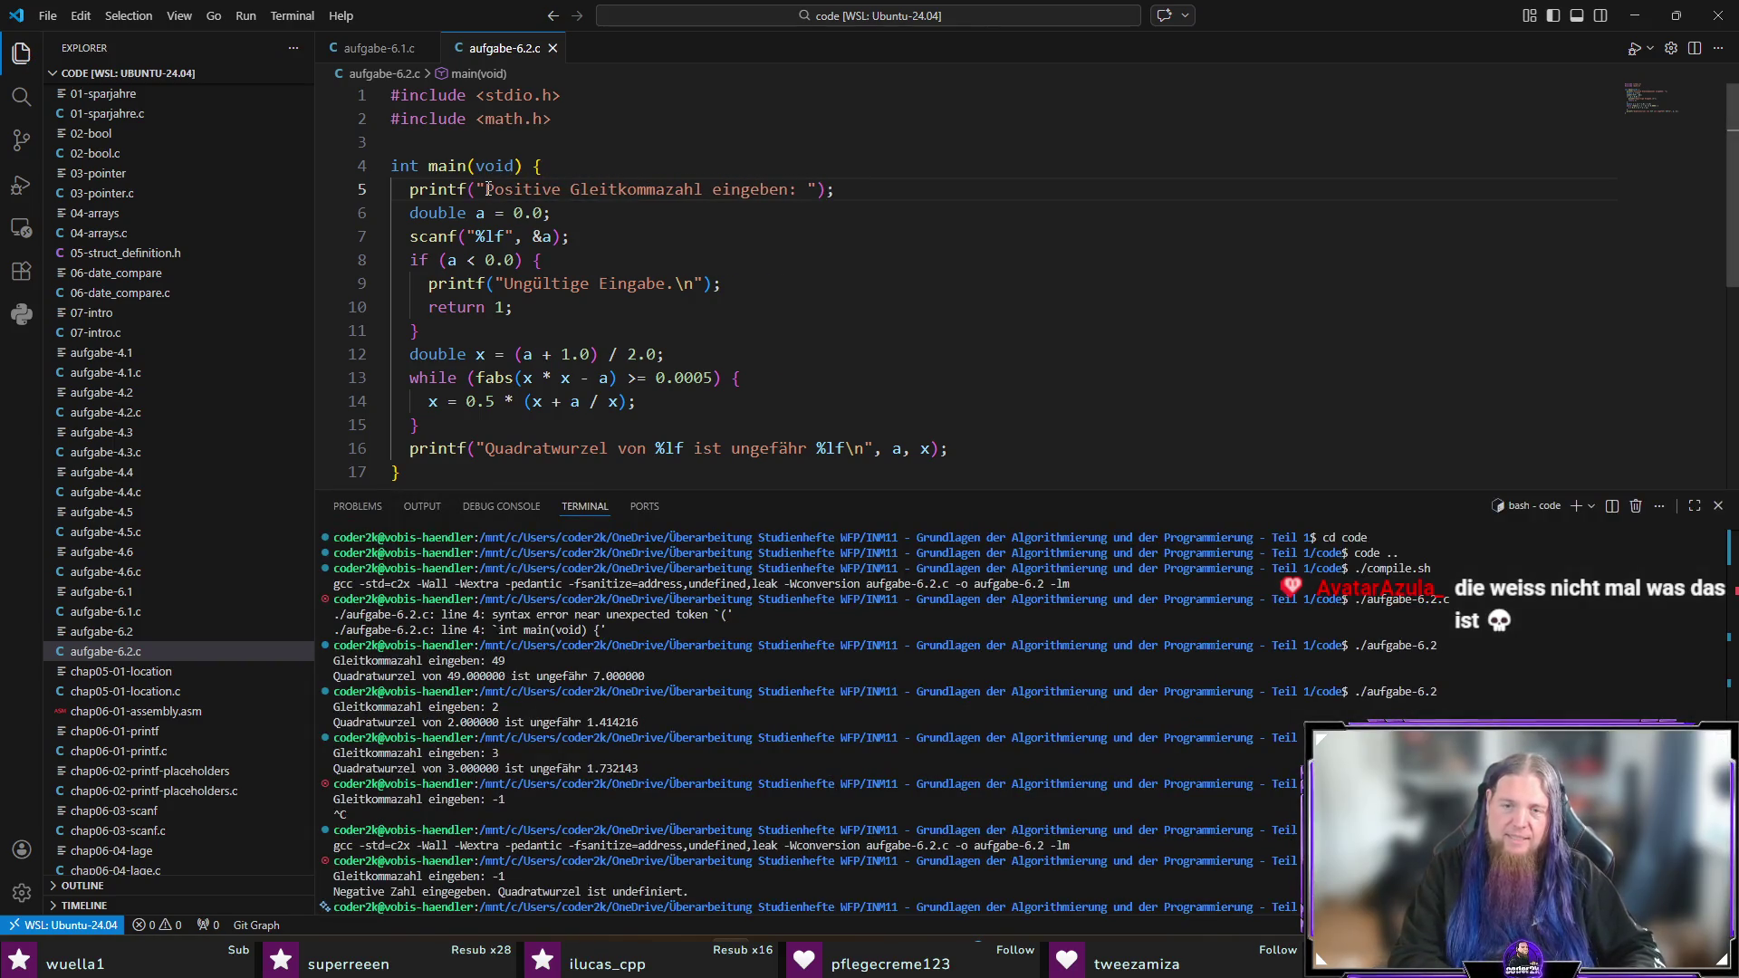
key("Return")
key("Up")
key("Up")
key("Return")
type("-1")
key("Return")
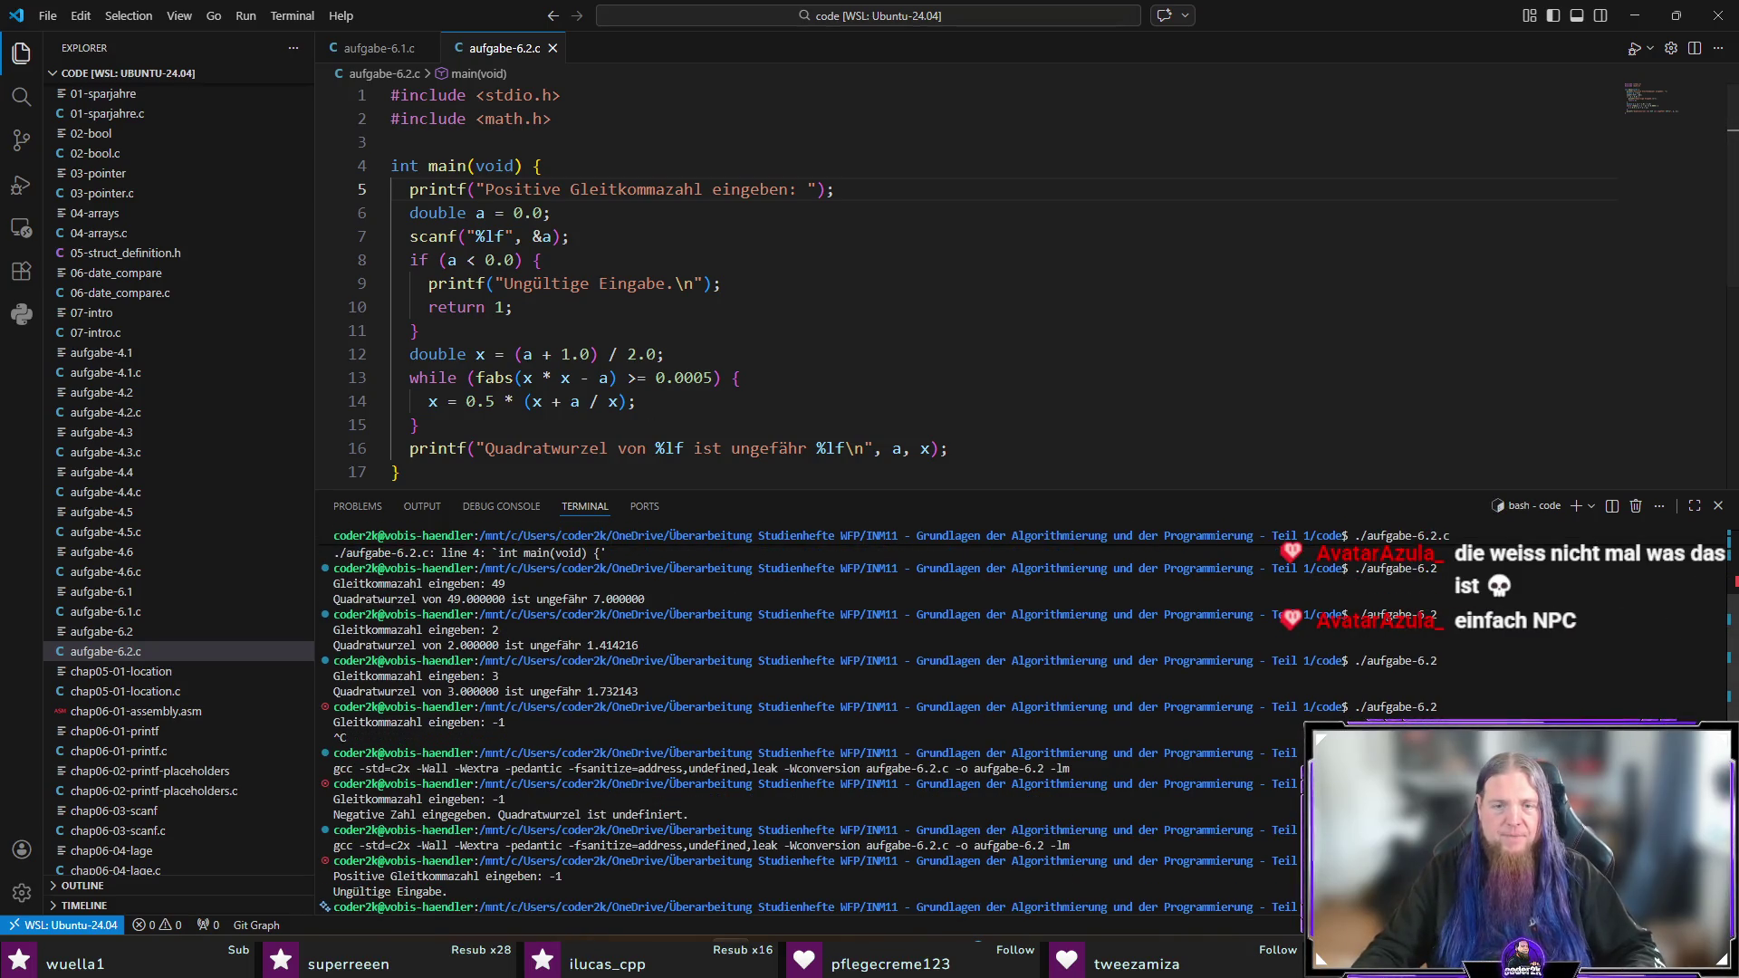
key("alt+Tab")
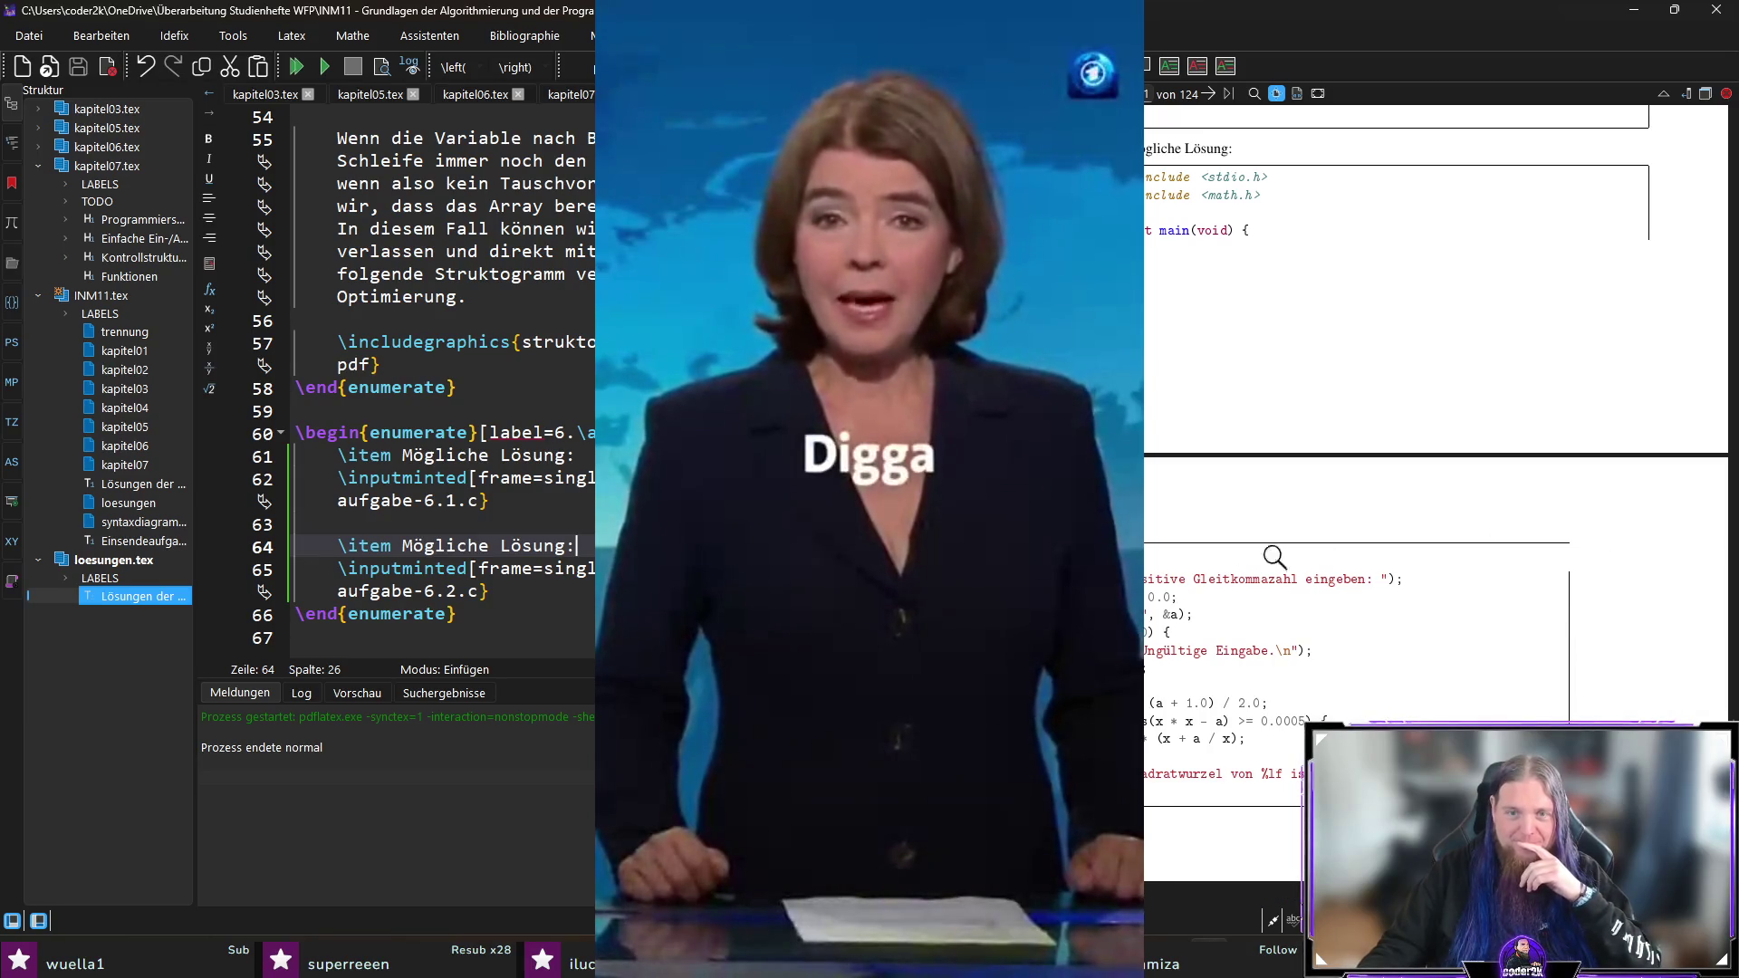
Step: Check the updated 6.2 listing in the PDF, then return to kapitel07.tex at exercise 6.2's last paragraph
scroll(1313, 541, "down", 3)
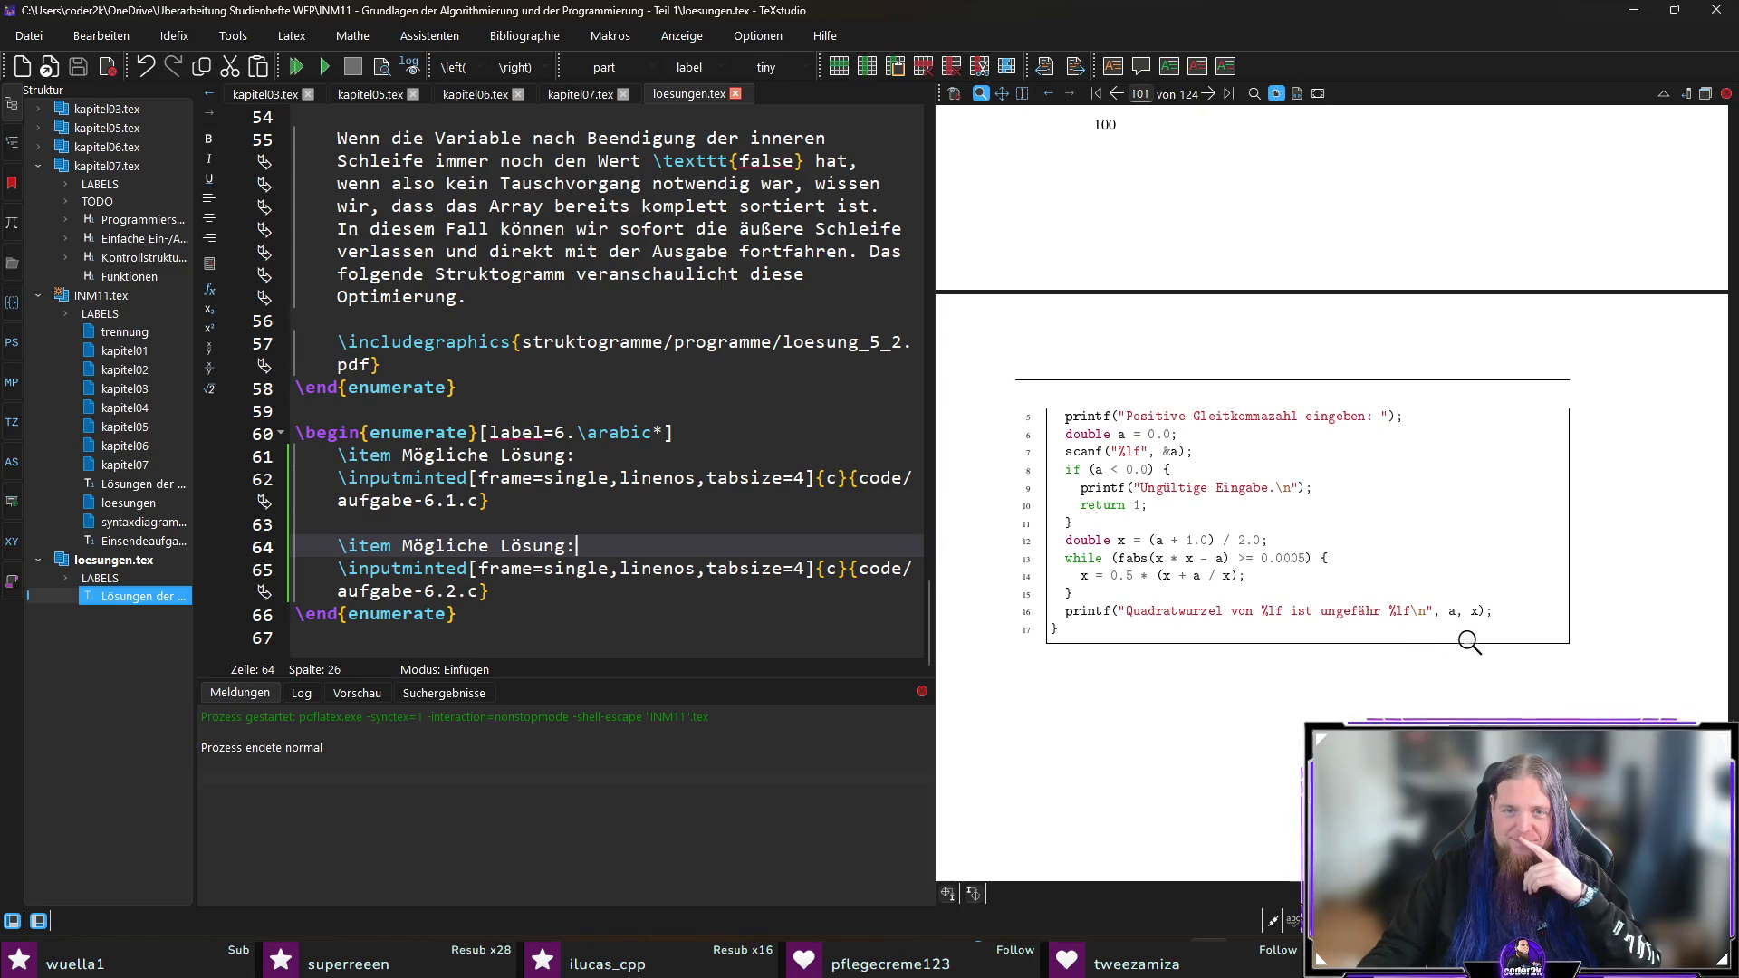
scroll(1345, 507, "up", 6)
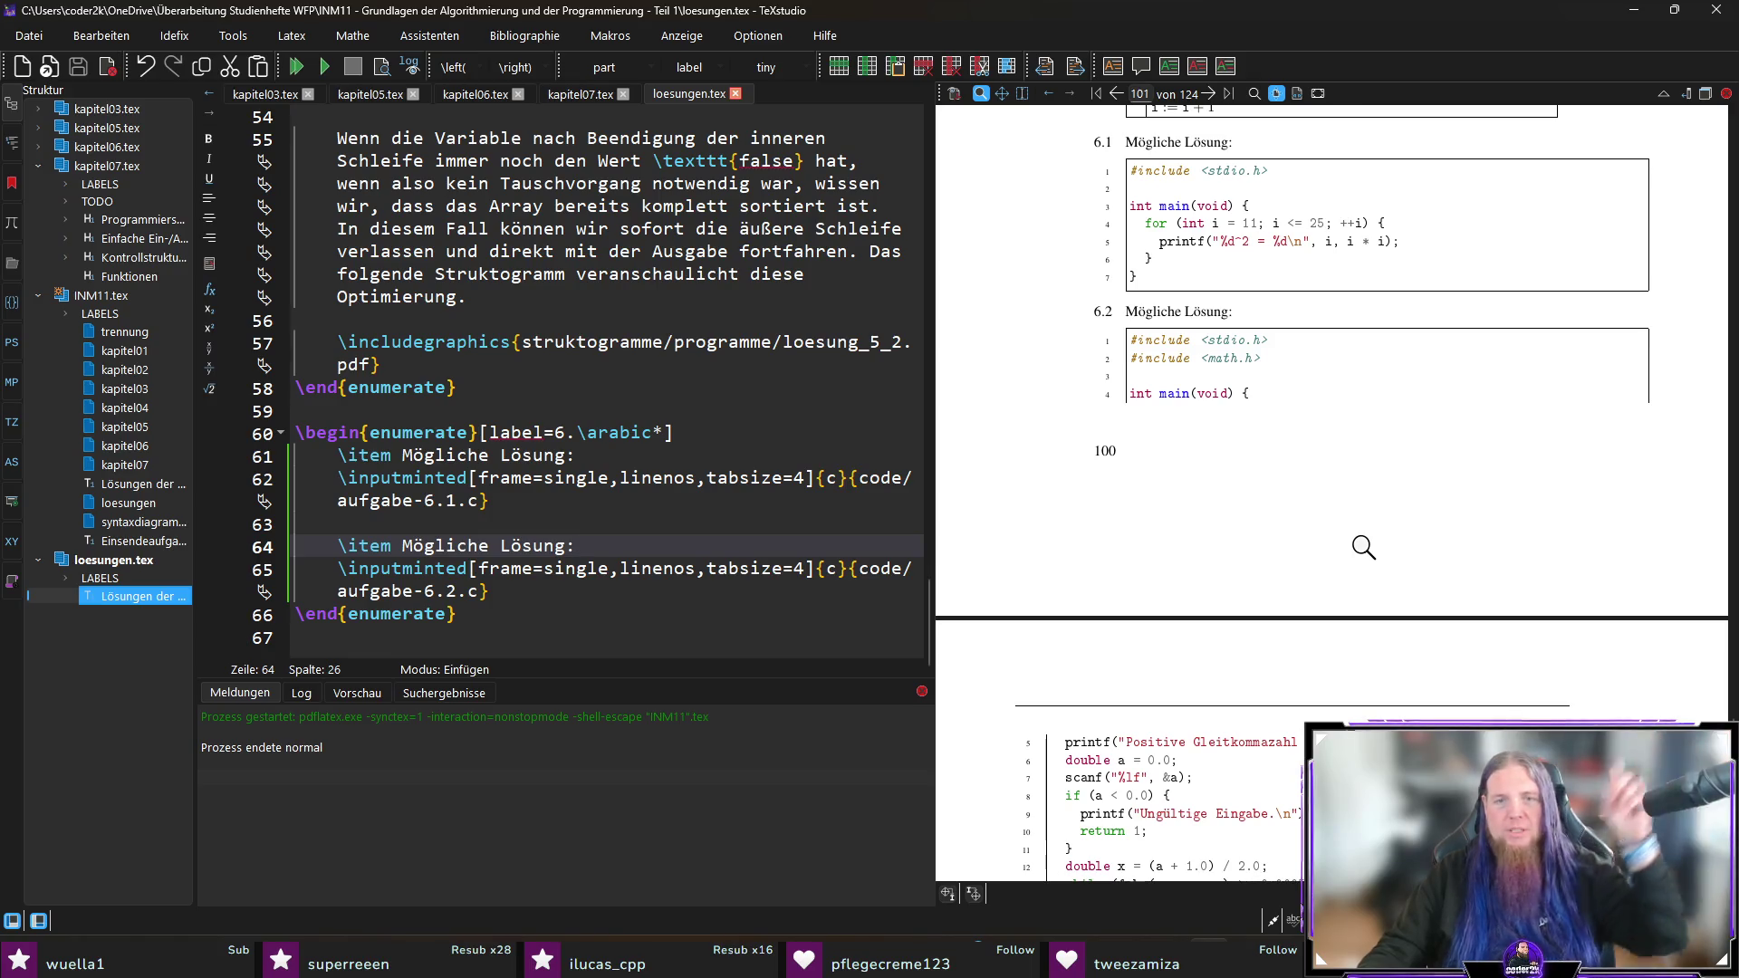
left_click(558, 618)
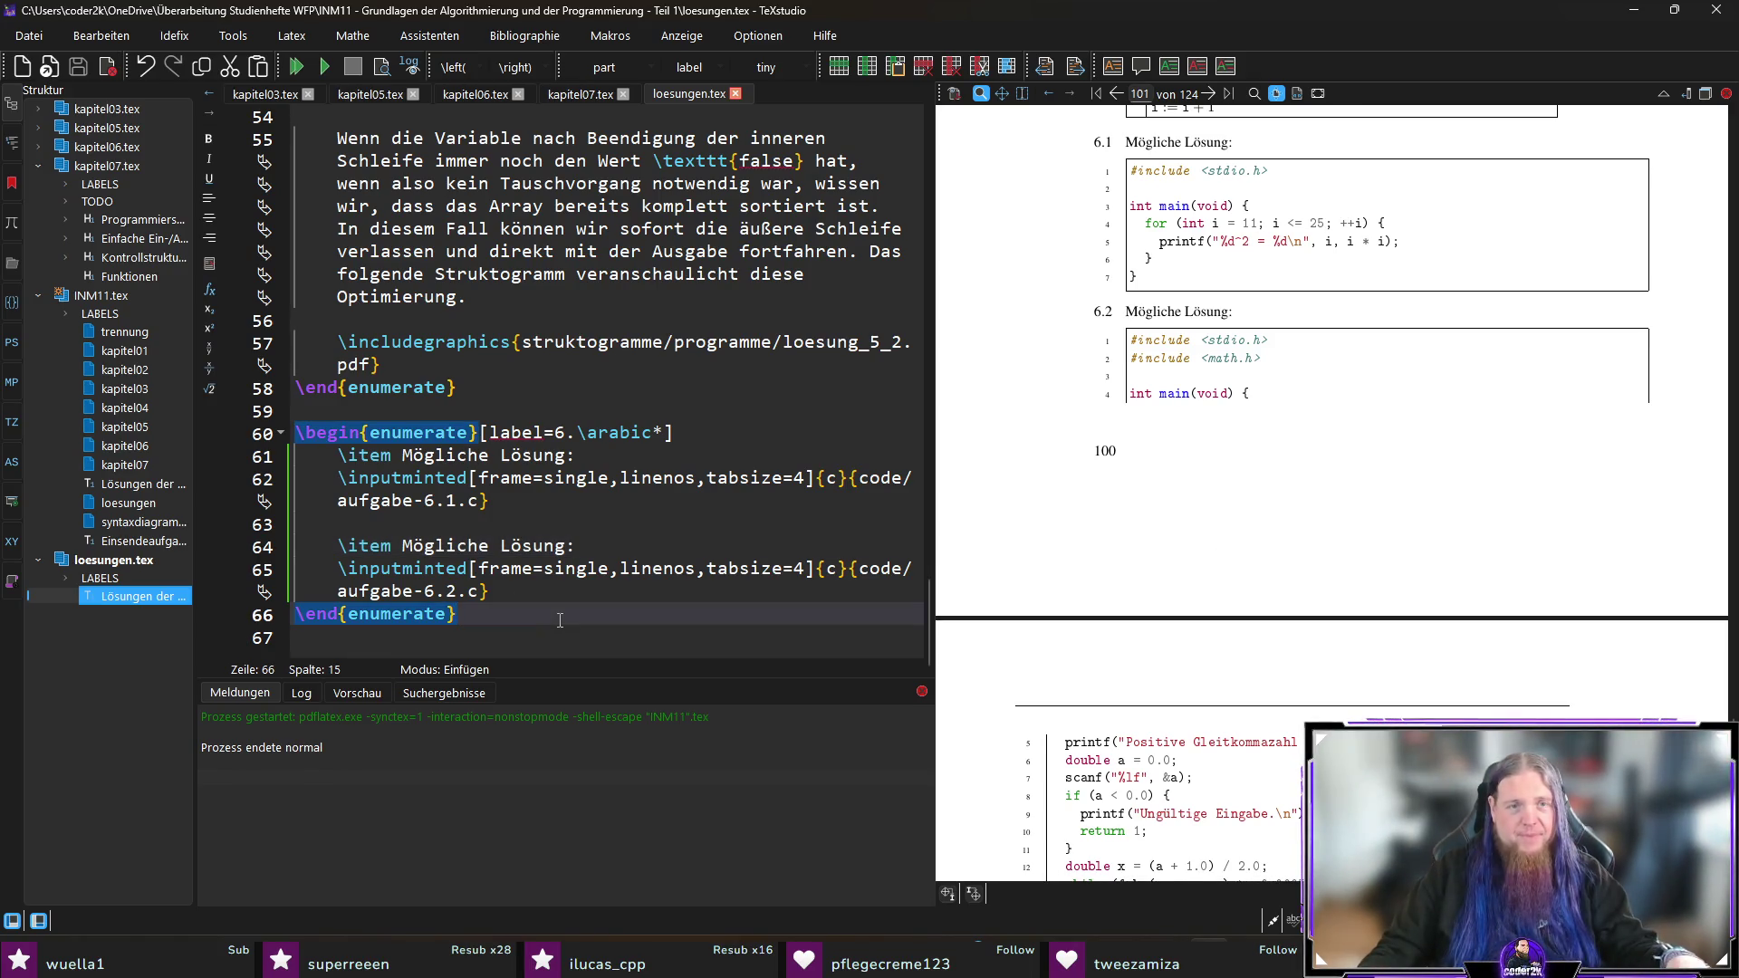
left_click(588, 634)
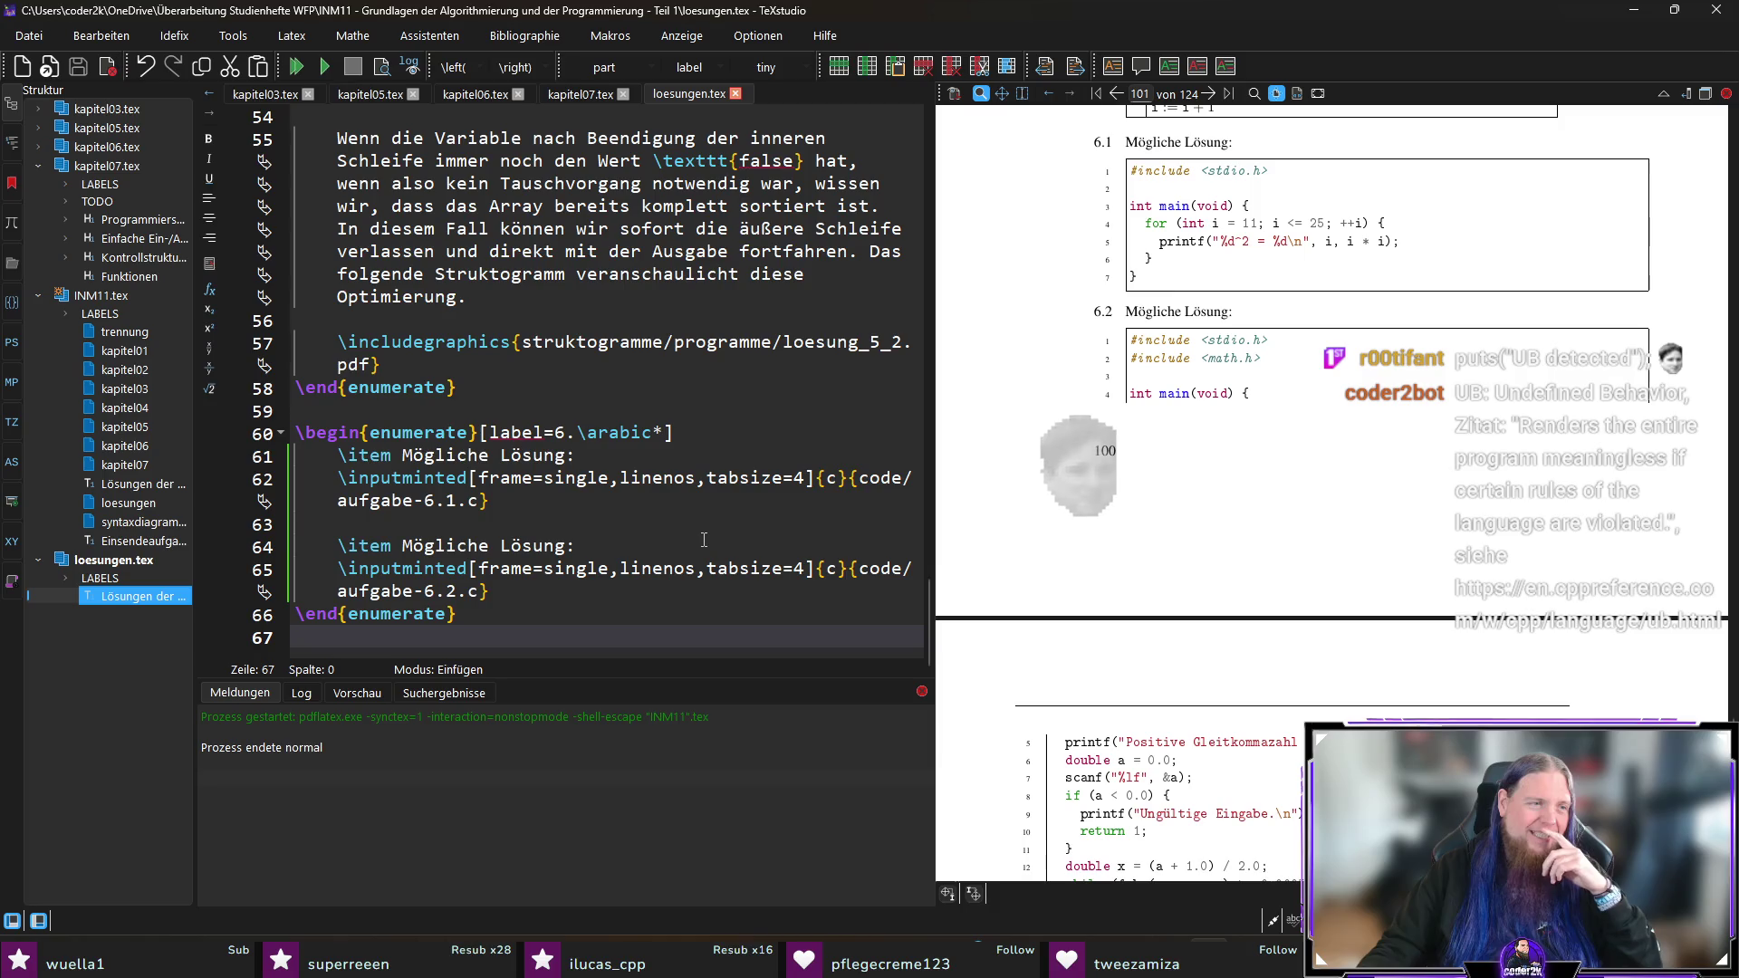
key("ctrl+Tab")
left_click(892, 602)
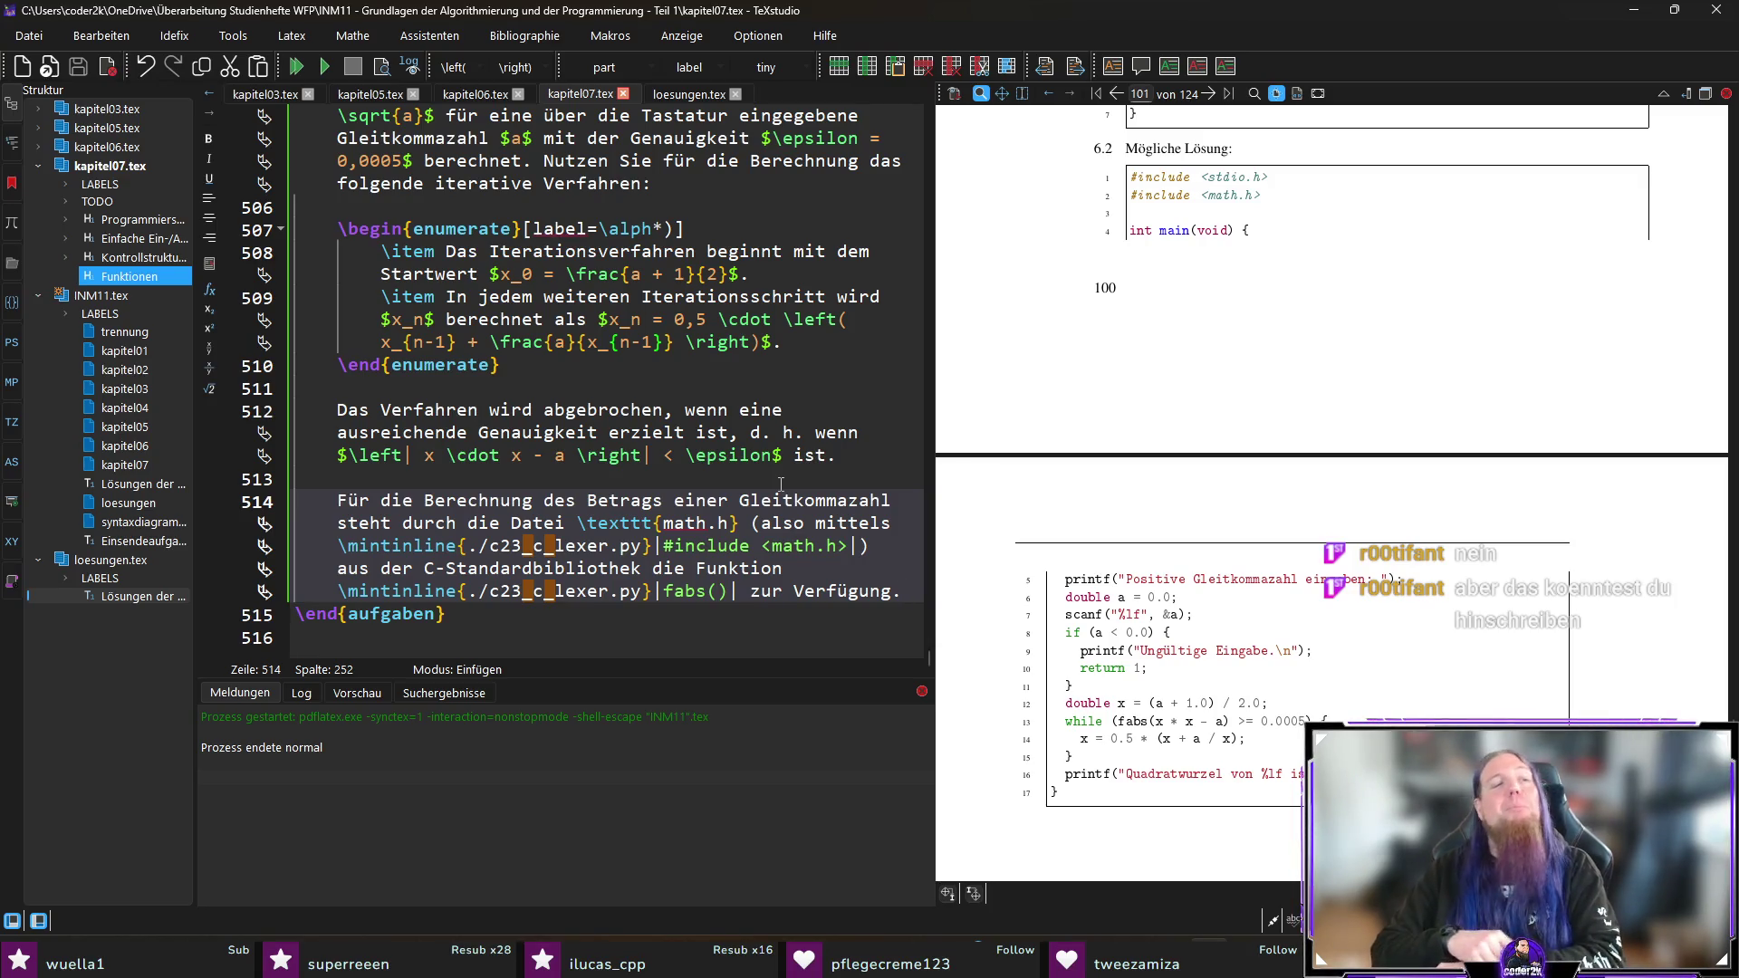
Step: Complete exercise 6.2's math.h/fabs() sentence and add a blank line before \end{aufgaben}
scroll(685, 447, "up", 2)
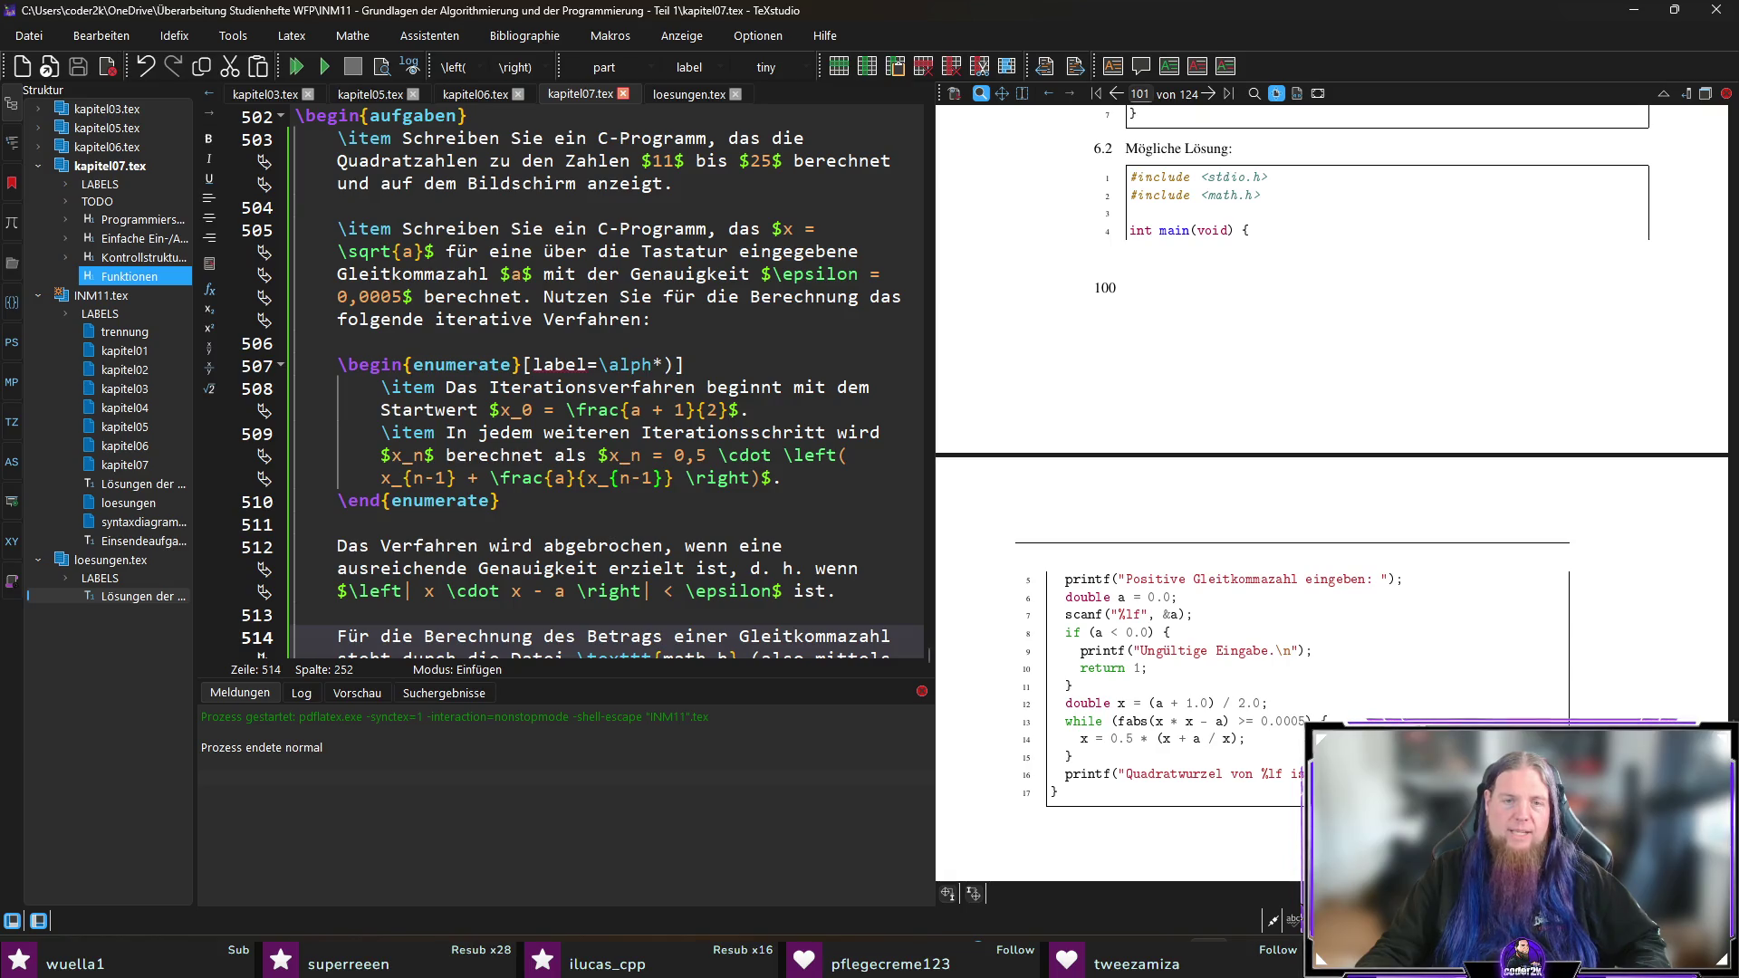
scroll(572, 533, "down", 2)
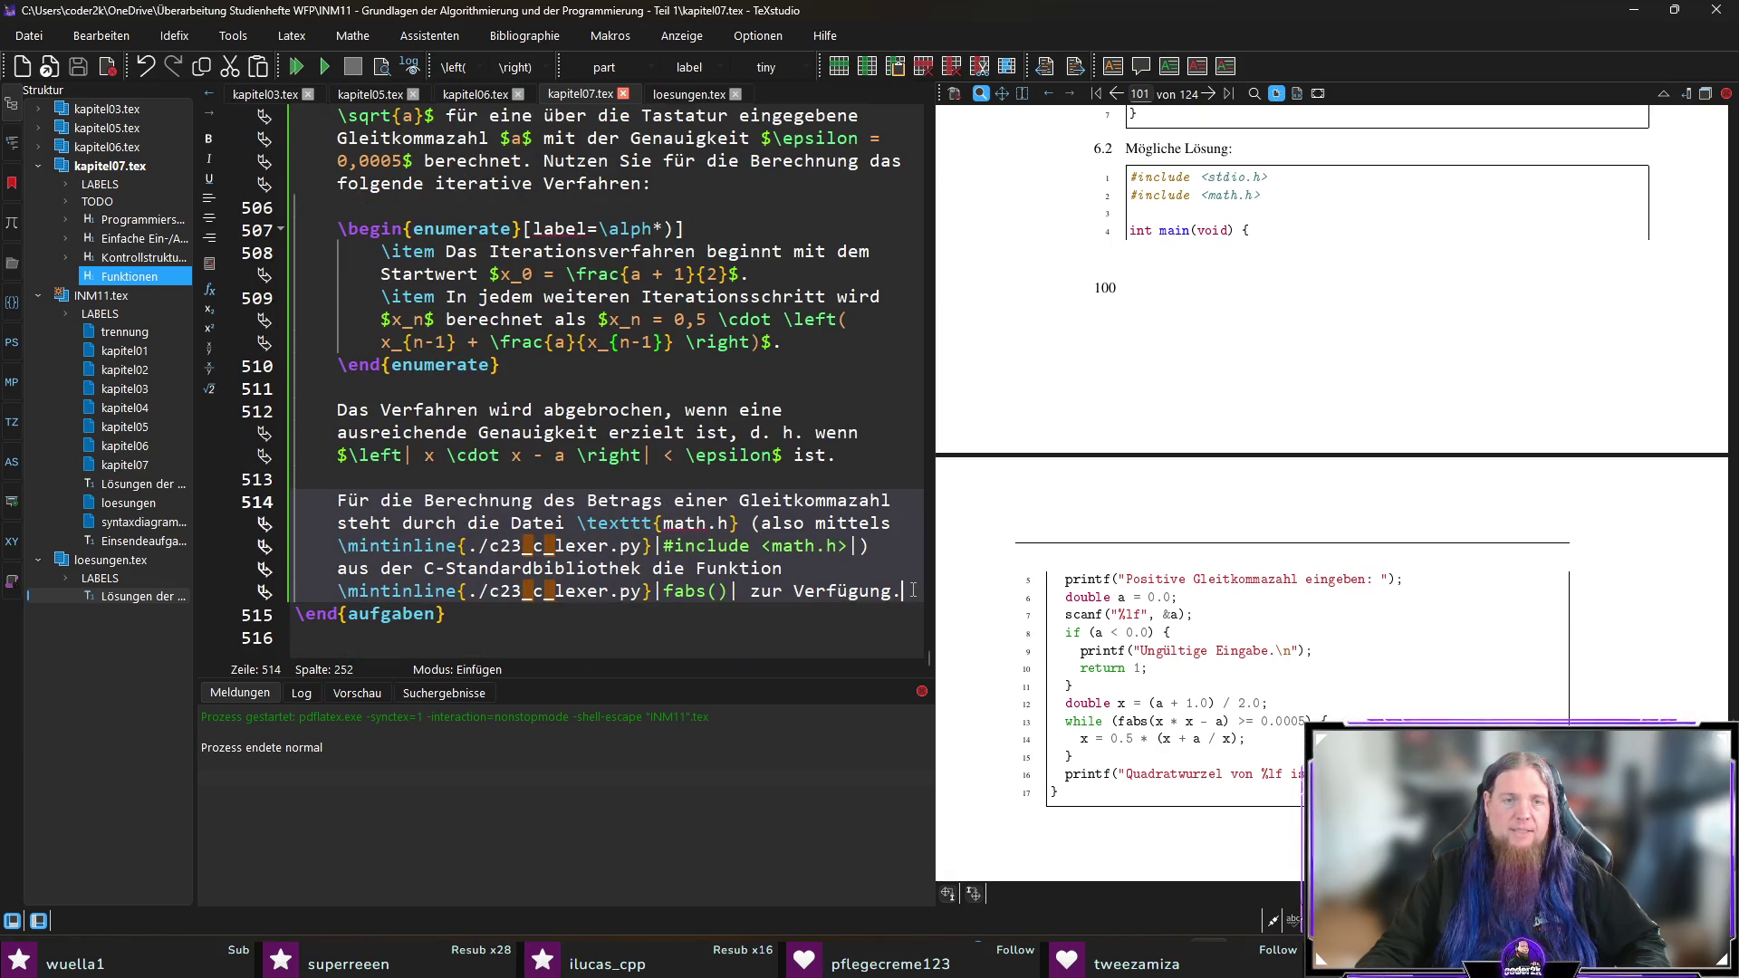
left_click_drag(1098, 735, 1258, 720)
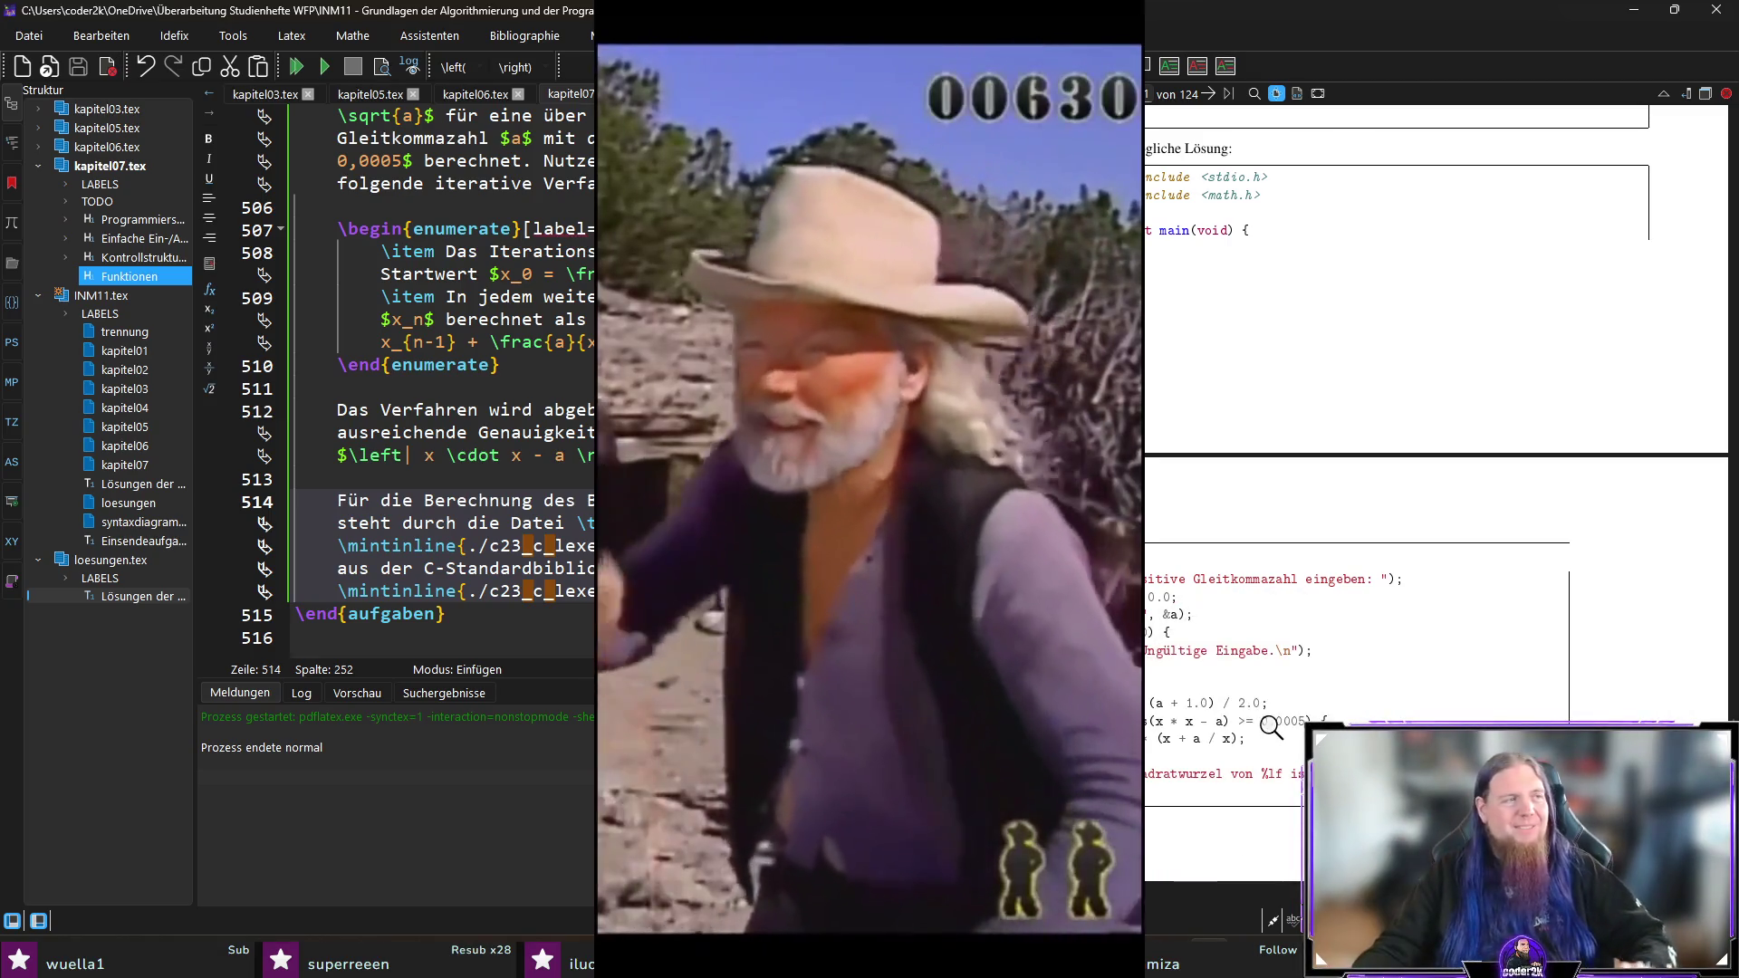
scroll(262, 510, "up", 3)
scroll(262, 510, "down", 3)
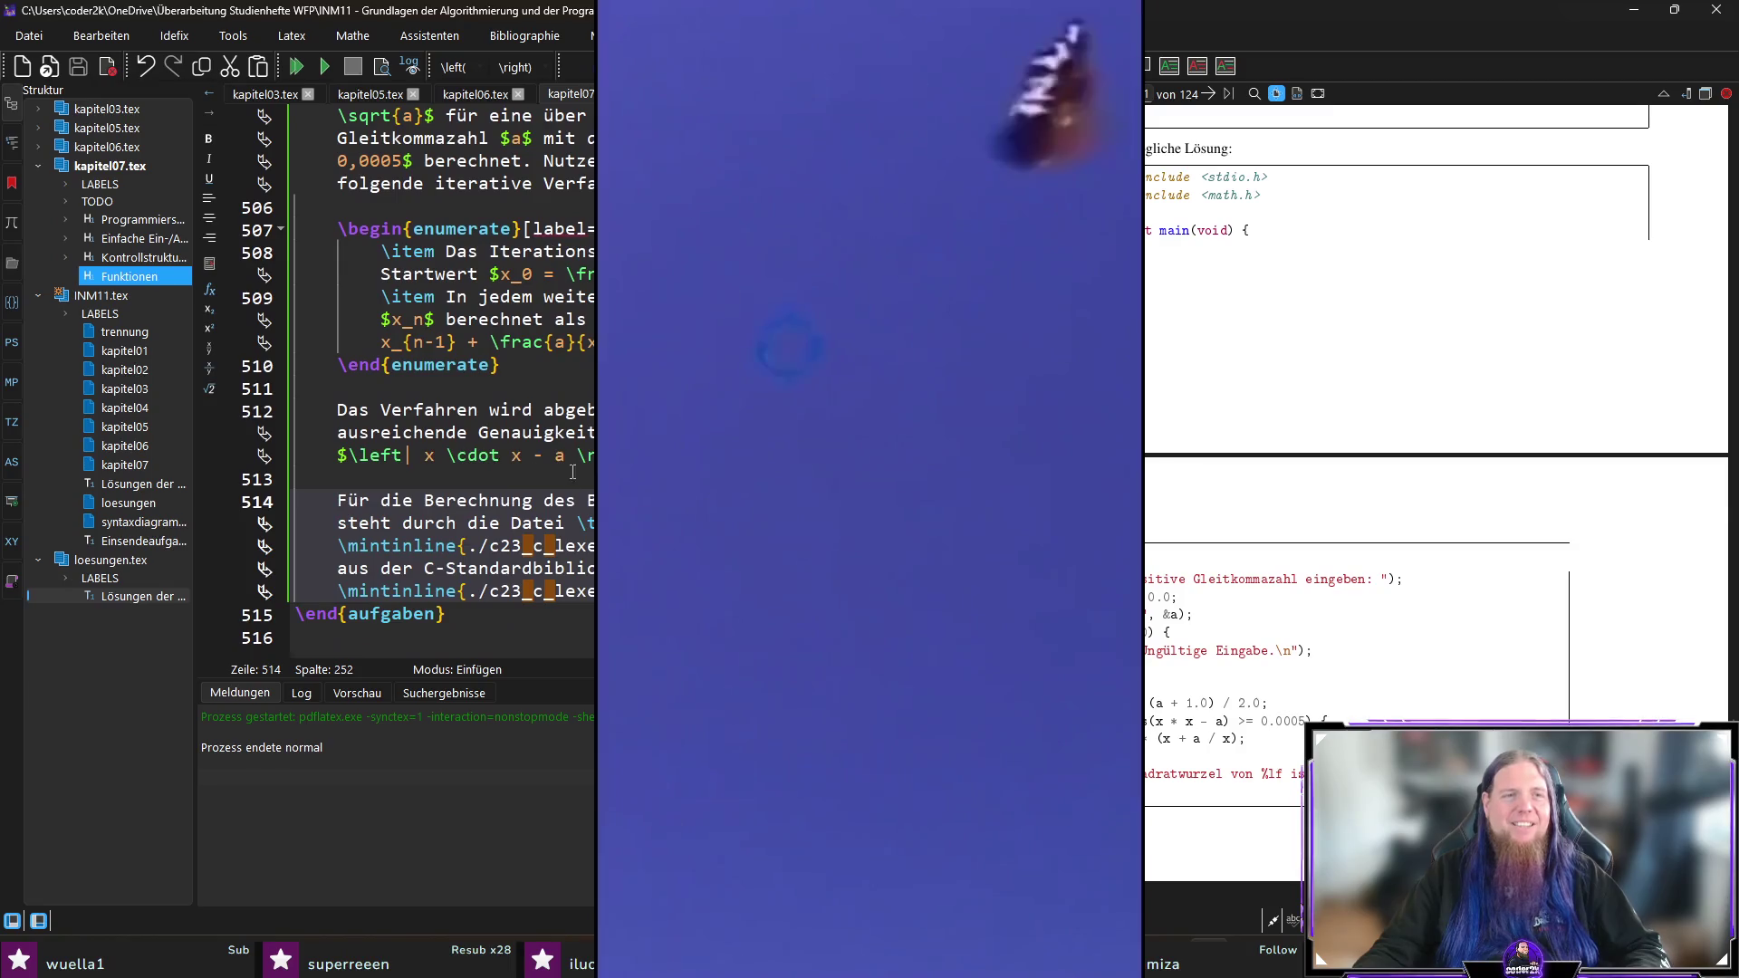
key("Return")
key("Return")
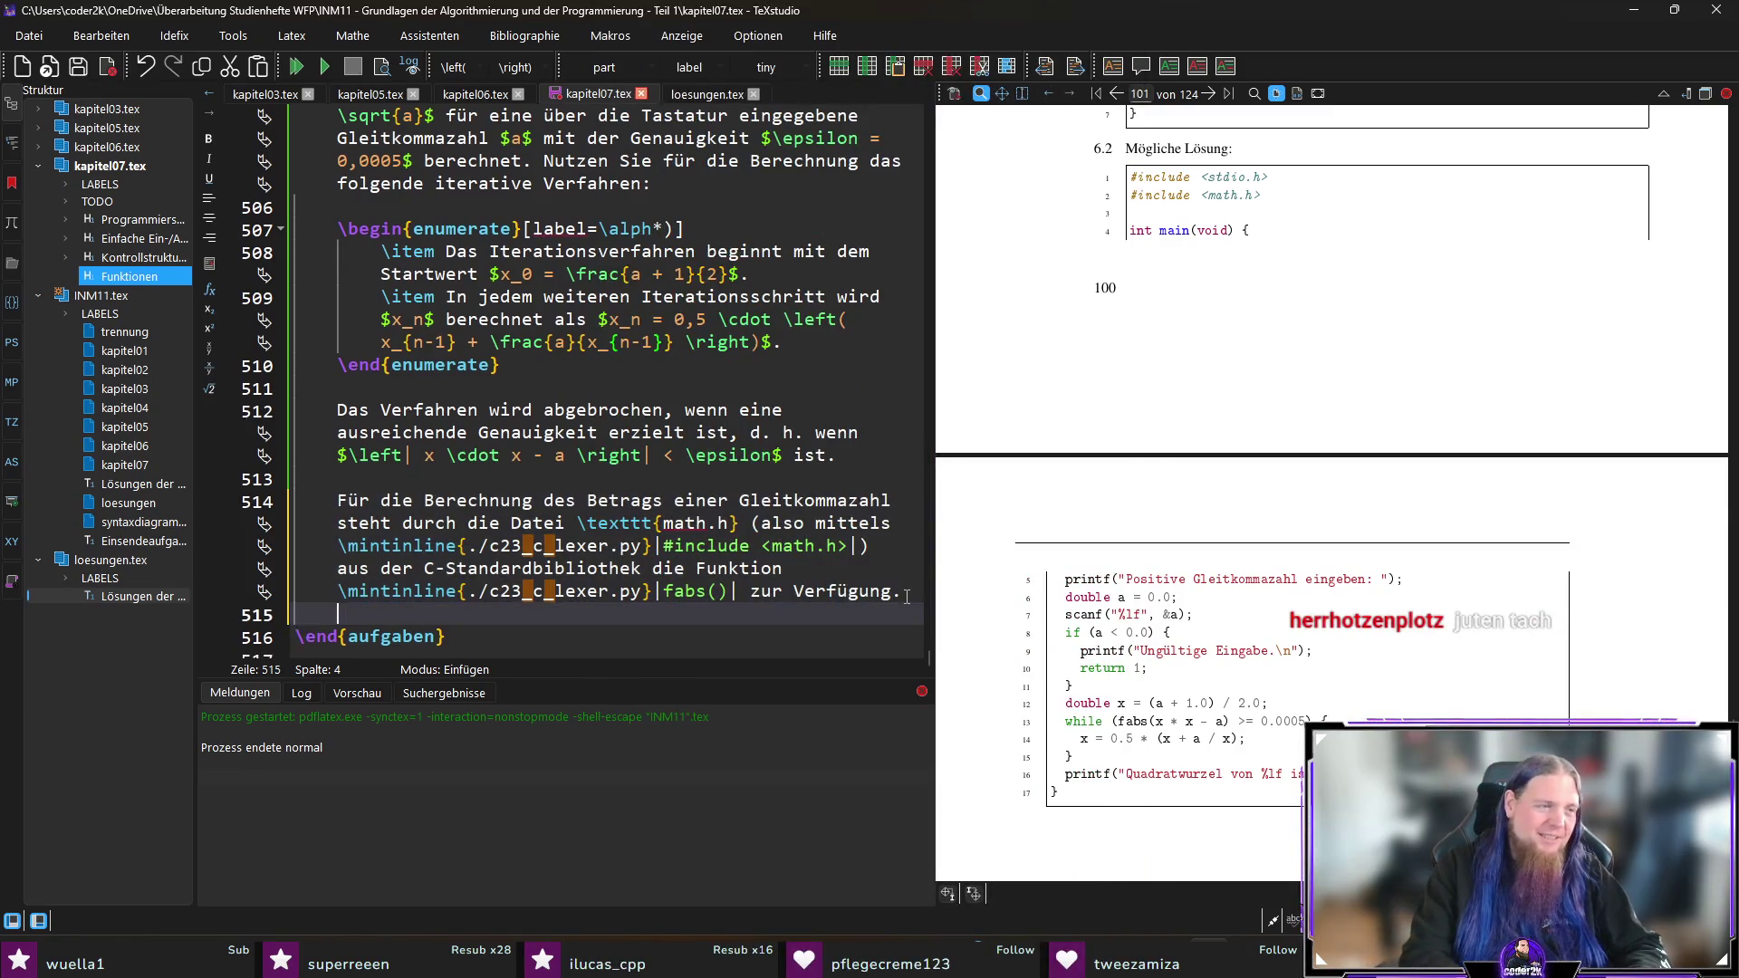
Step: Add an \item: 'Die Eulersche Zahl $e$ kann als Grenzwert der folgenden unendlichen Reihe berechnet werden:'
type("\\item")
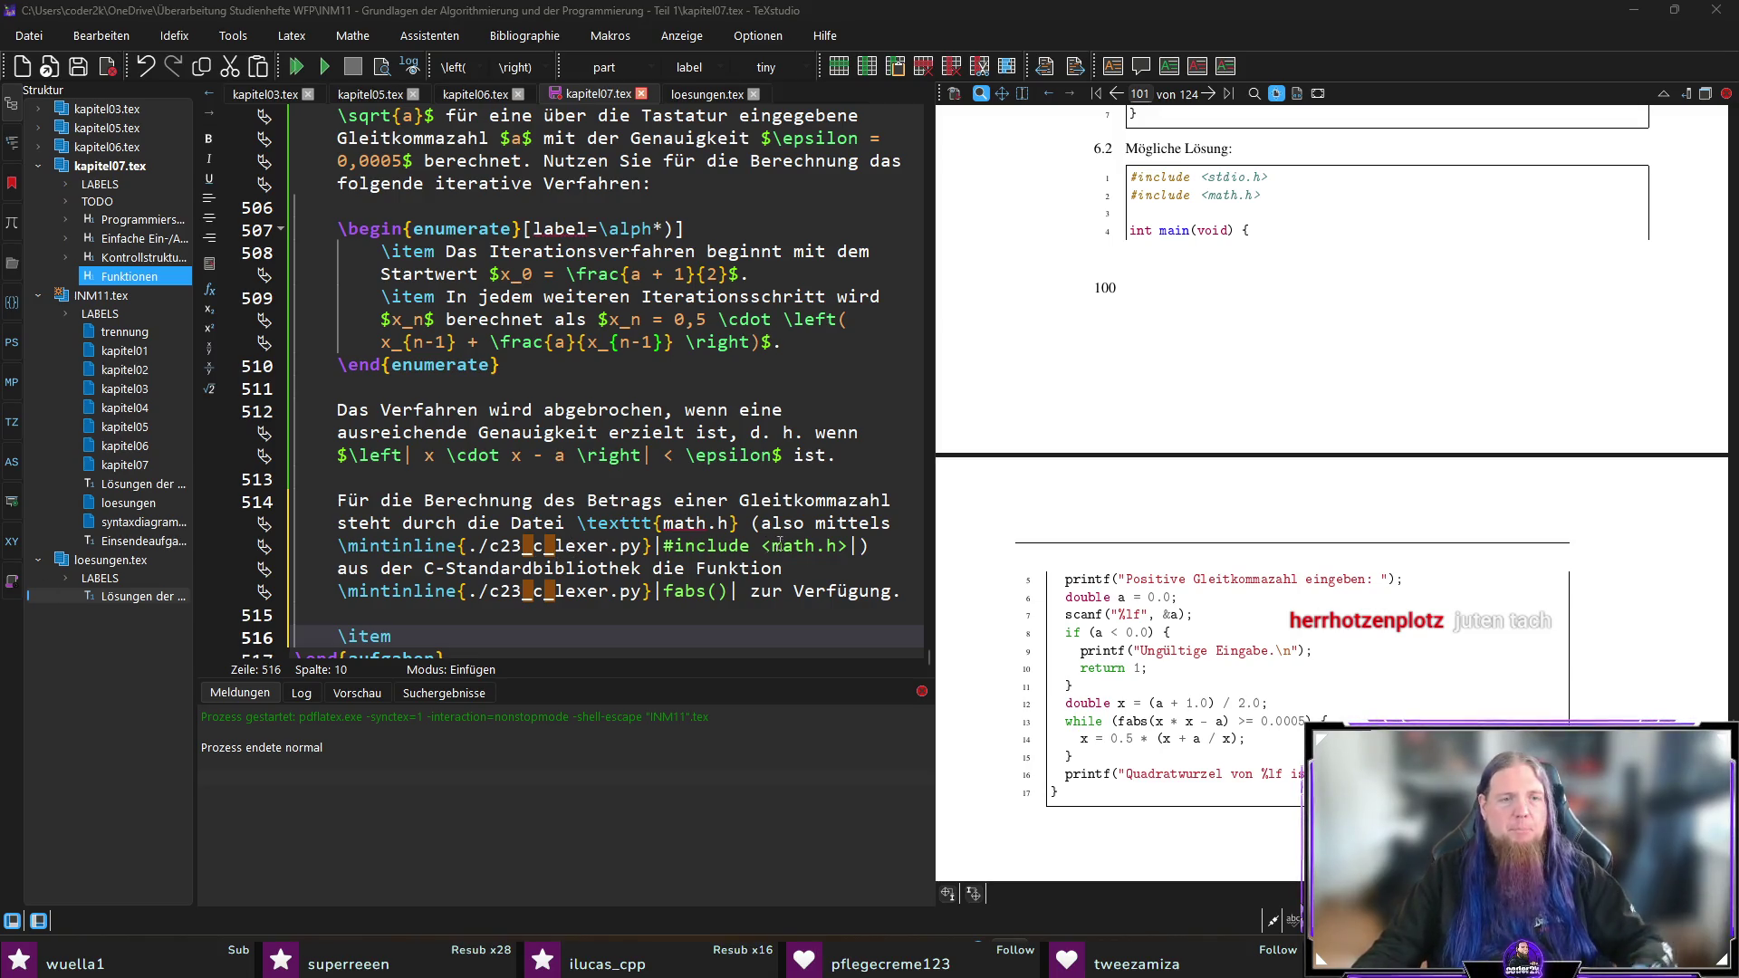
scroll(678, 512, "down", 1)
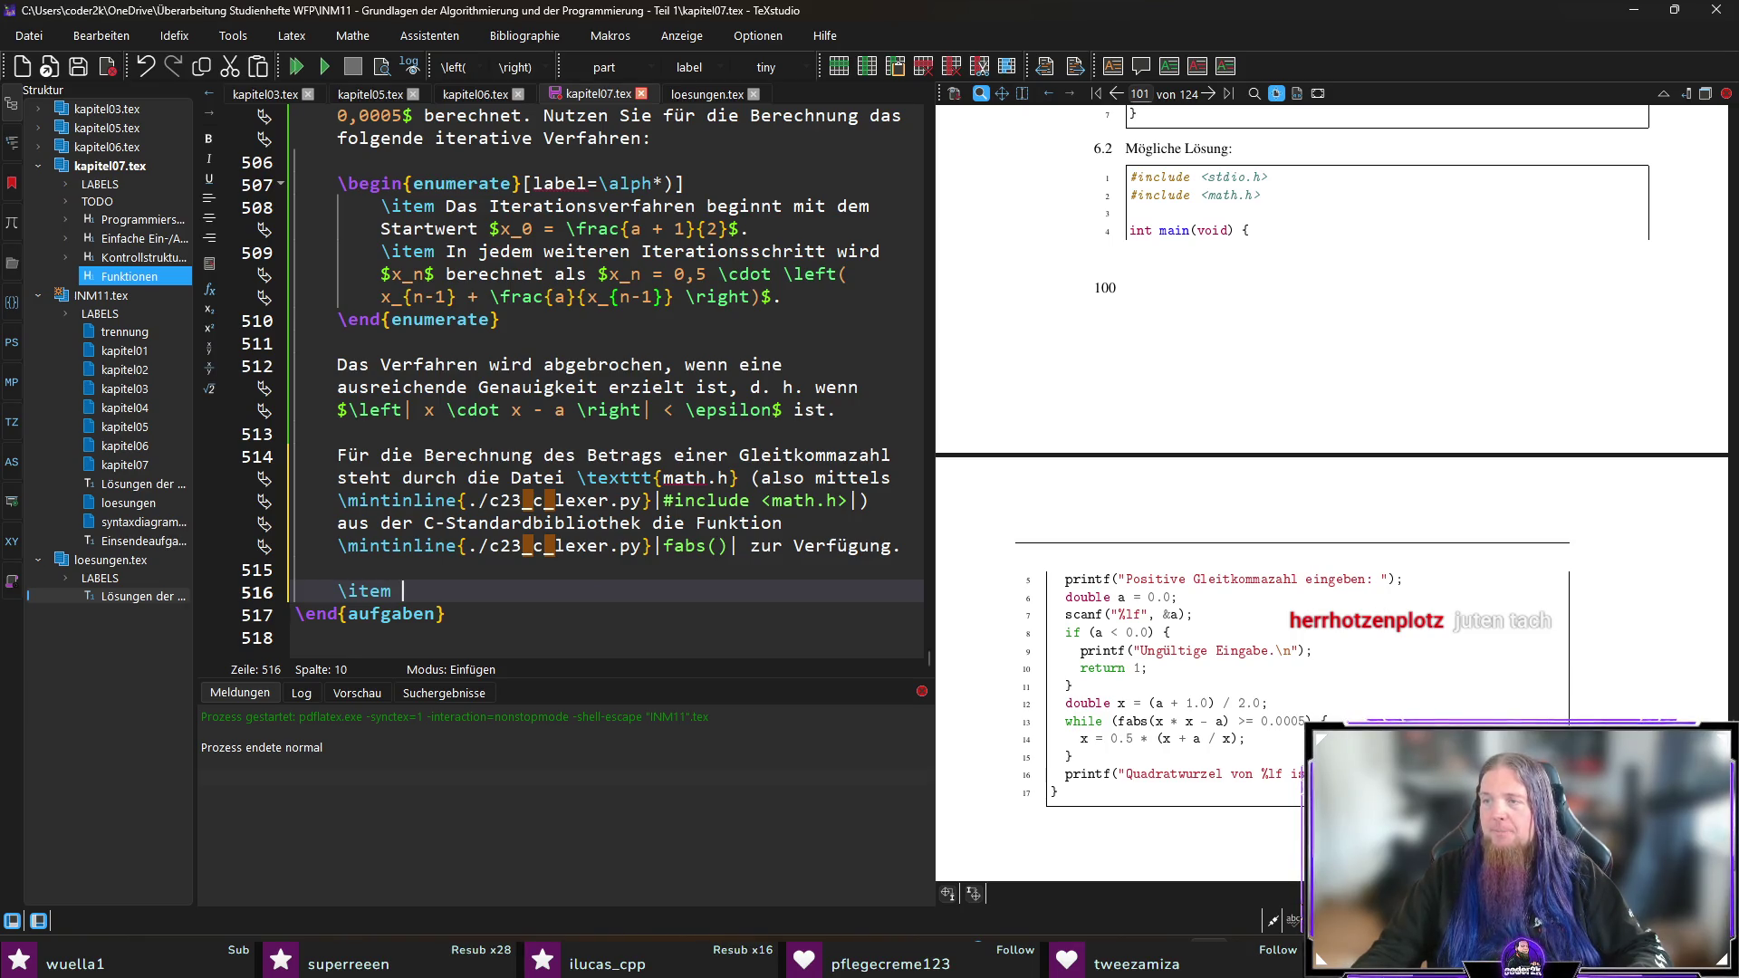
type("Die")
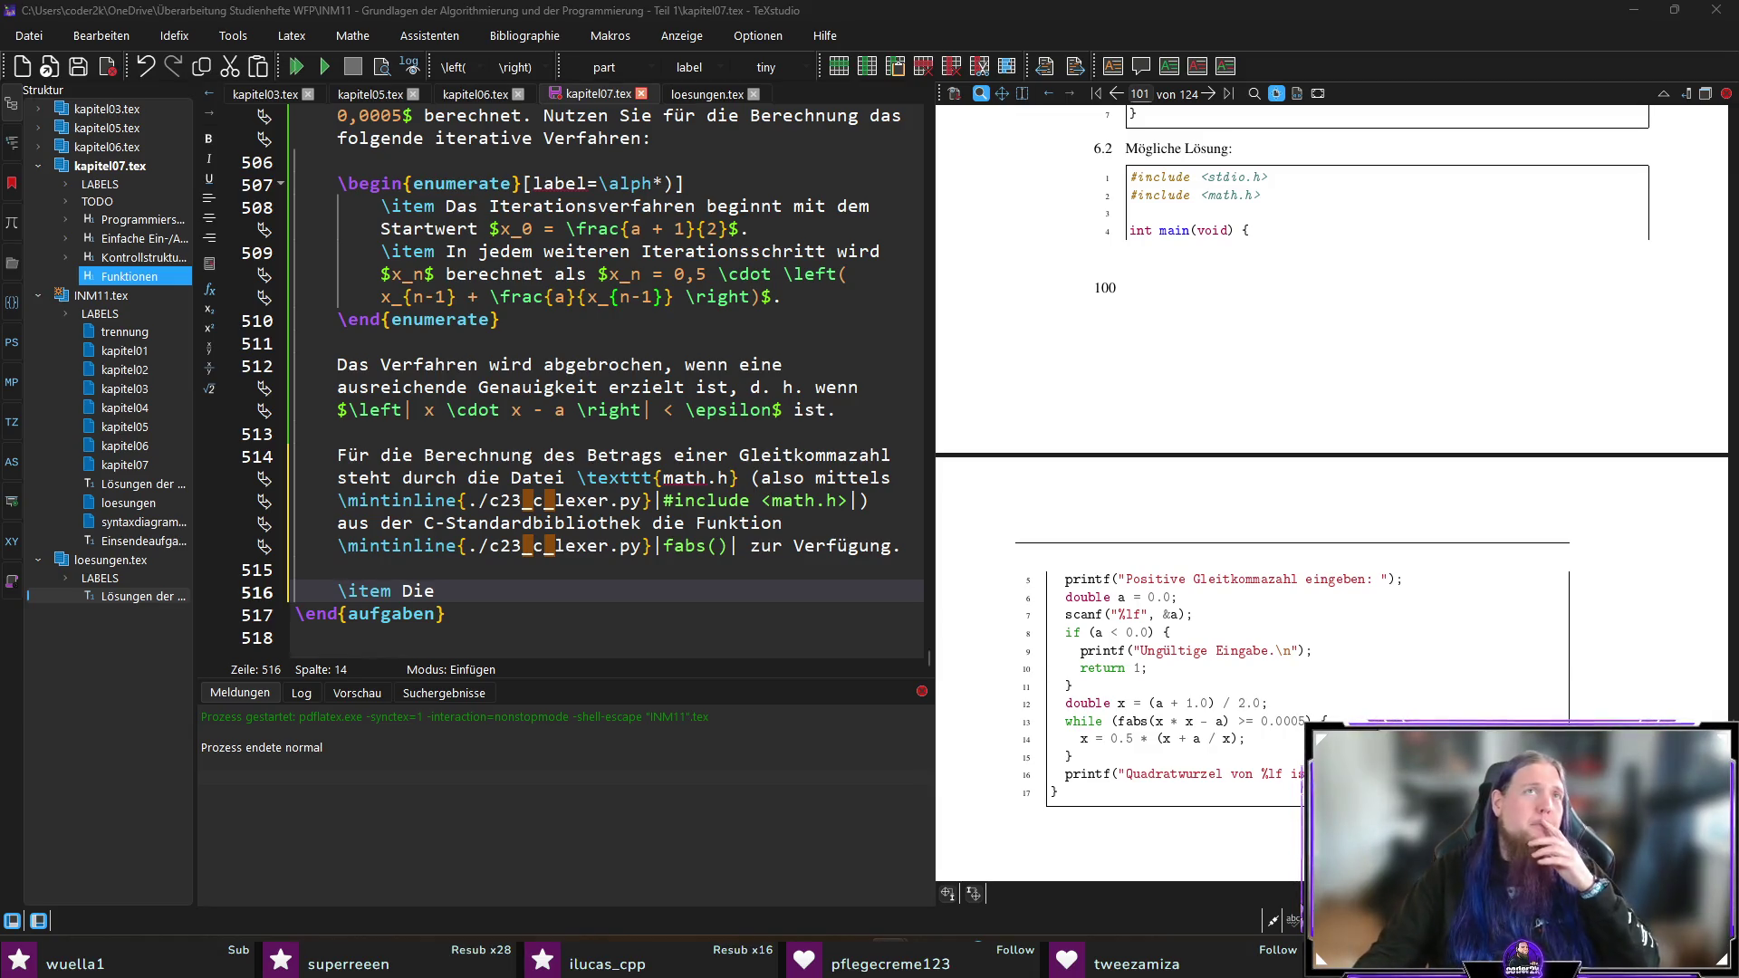
left_click(490, 602)
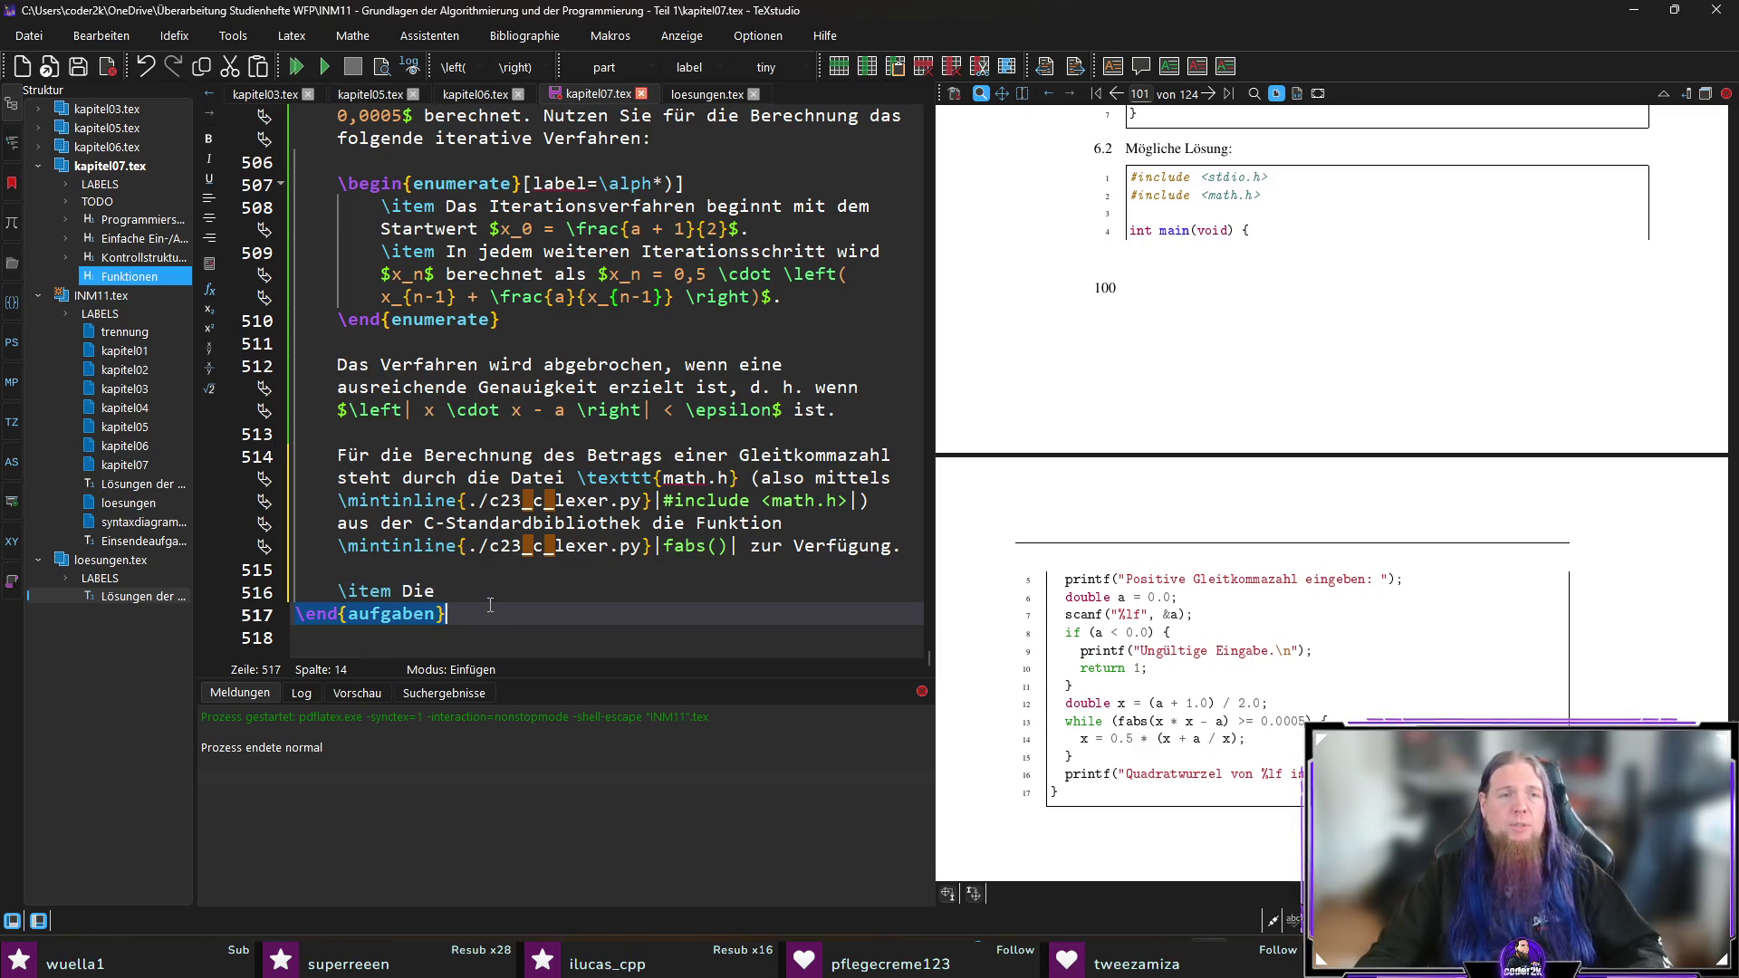
type("Eulersch")
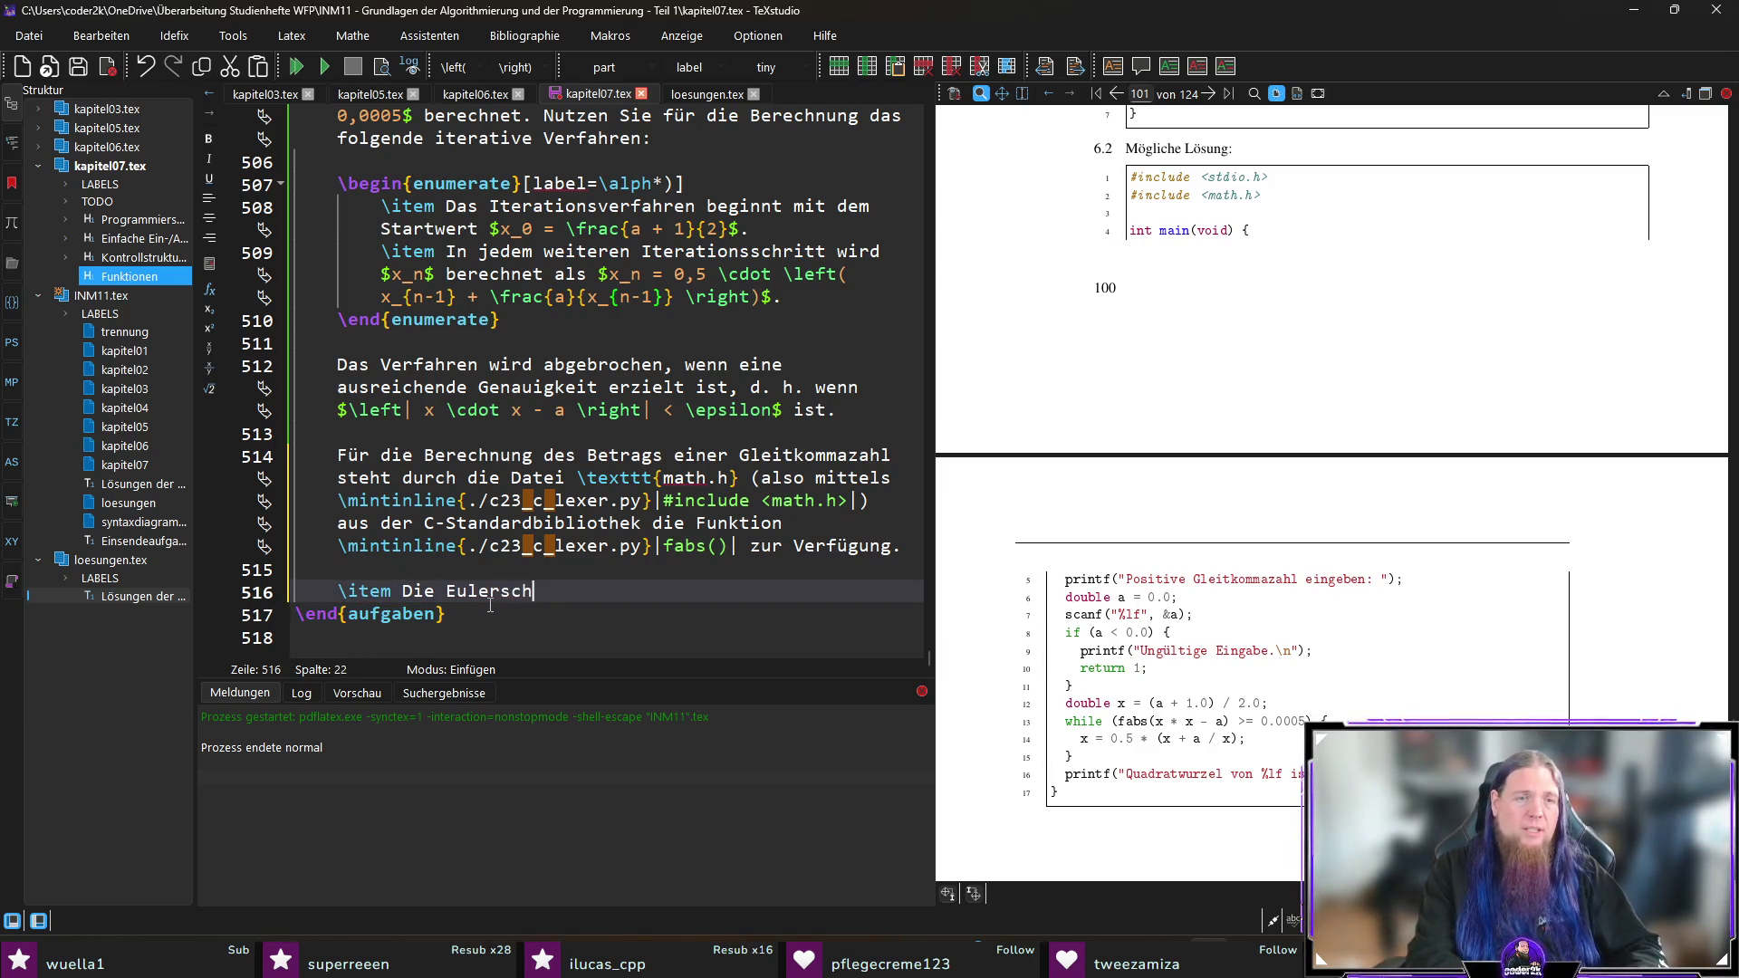
type("e Zahl $e$")
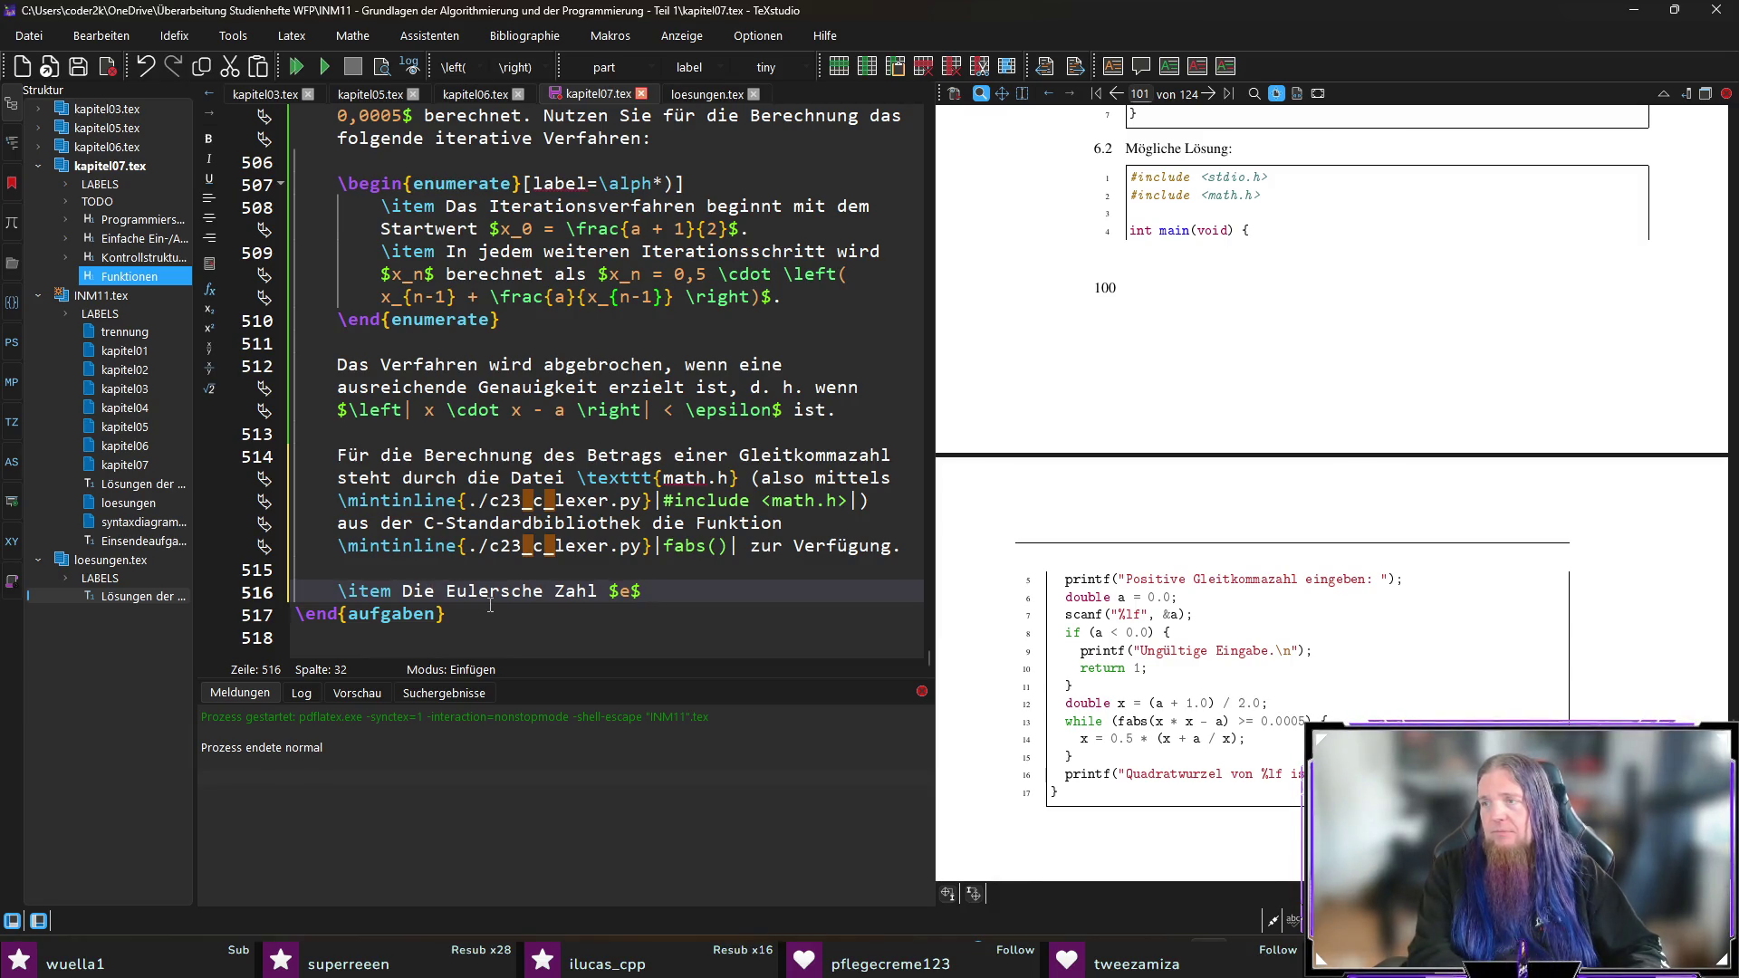
type("kann als Gre")
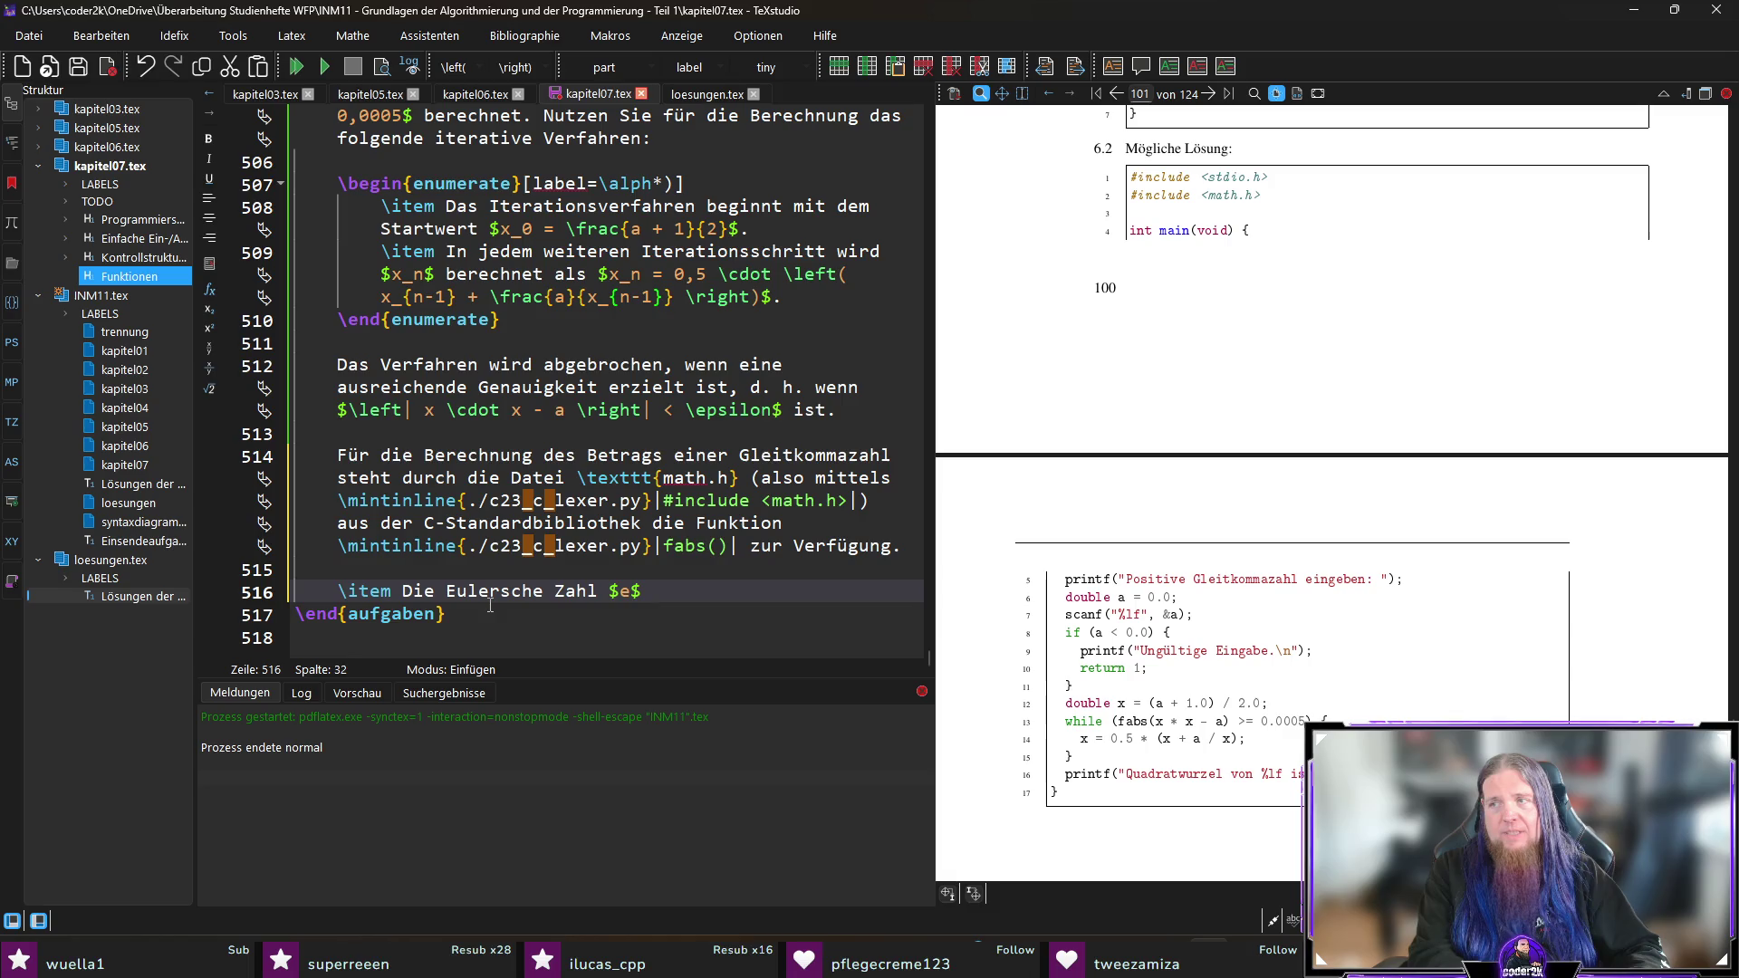
type("nzwer")
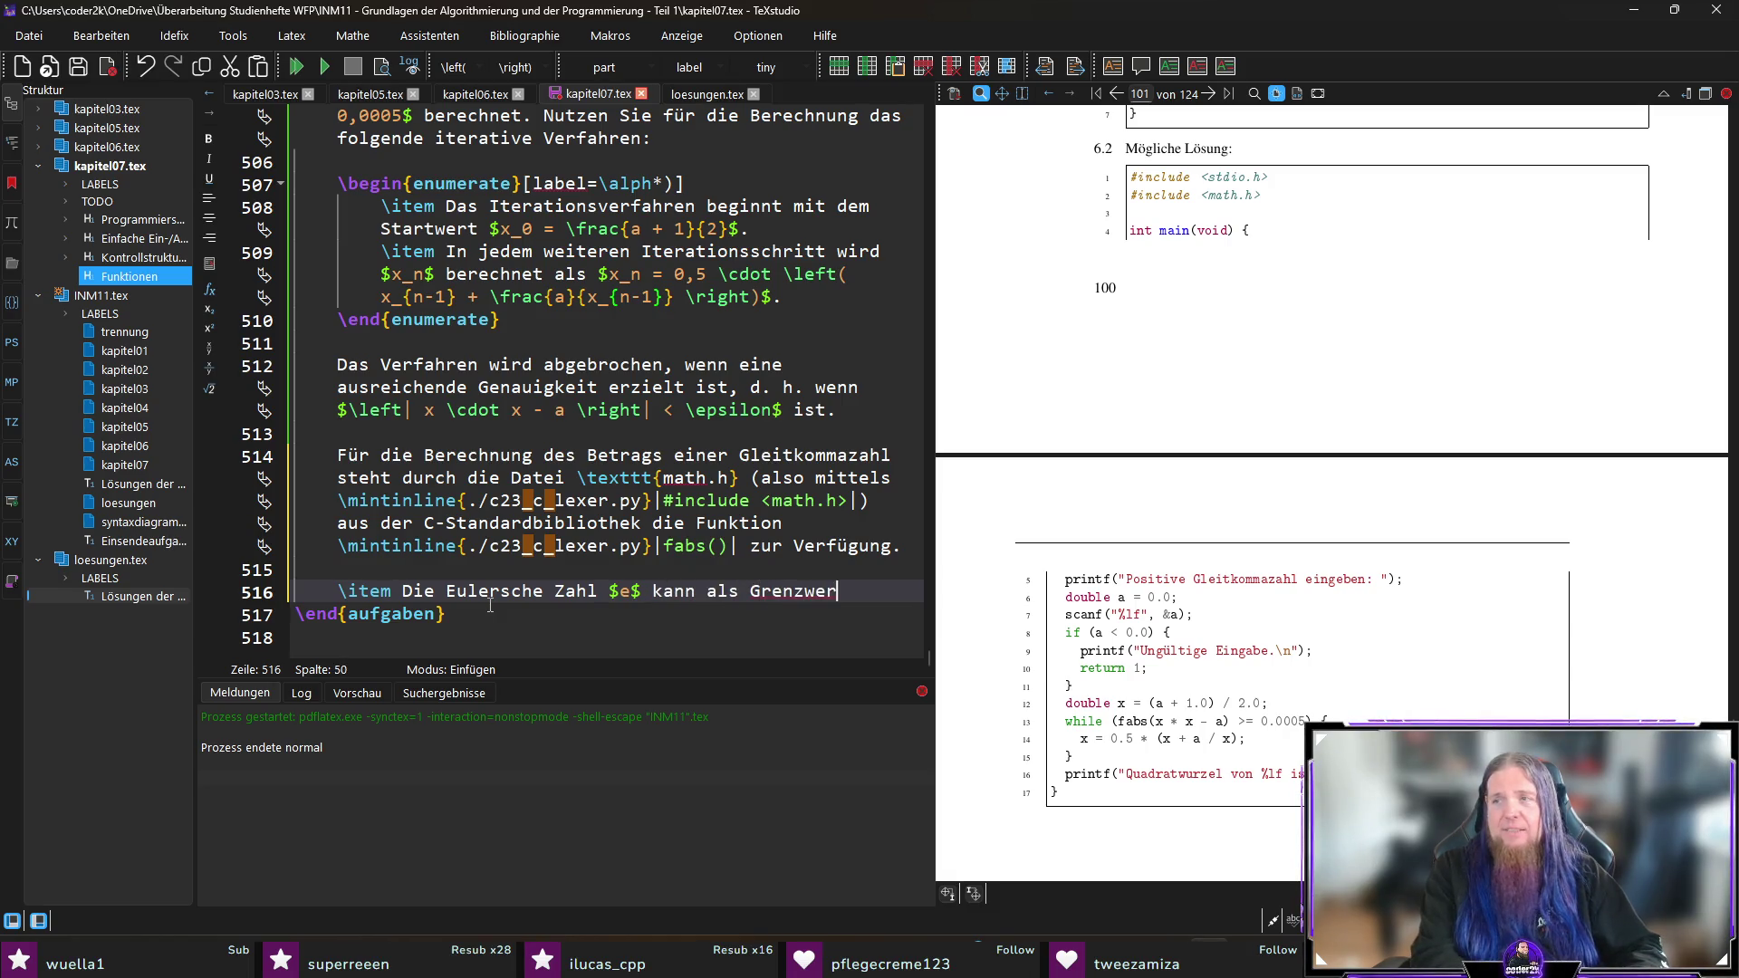
type("t der fol")
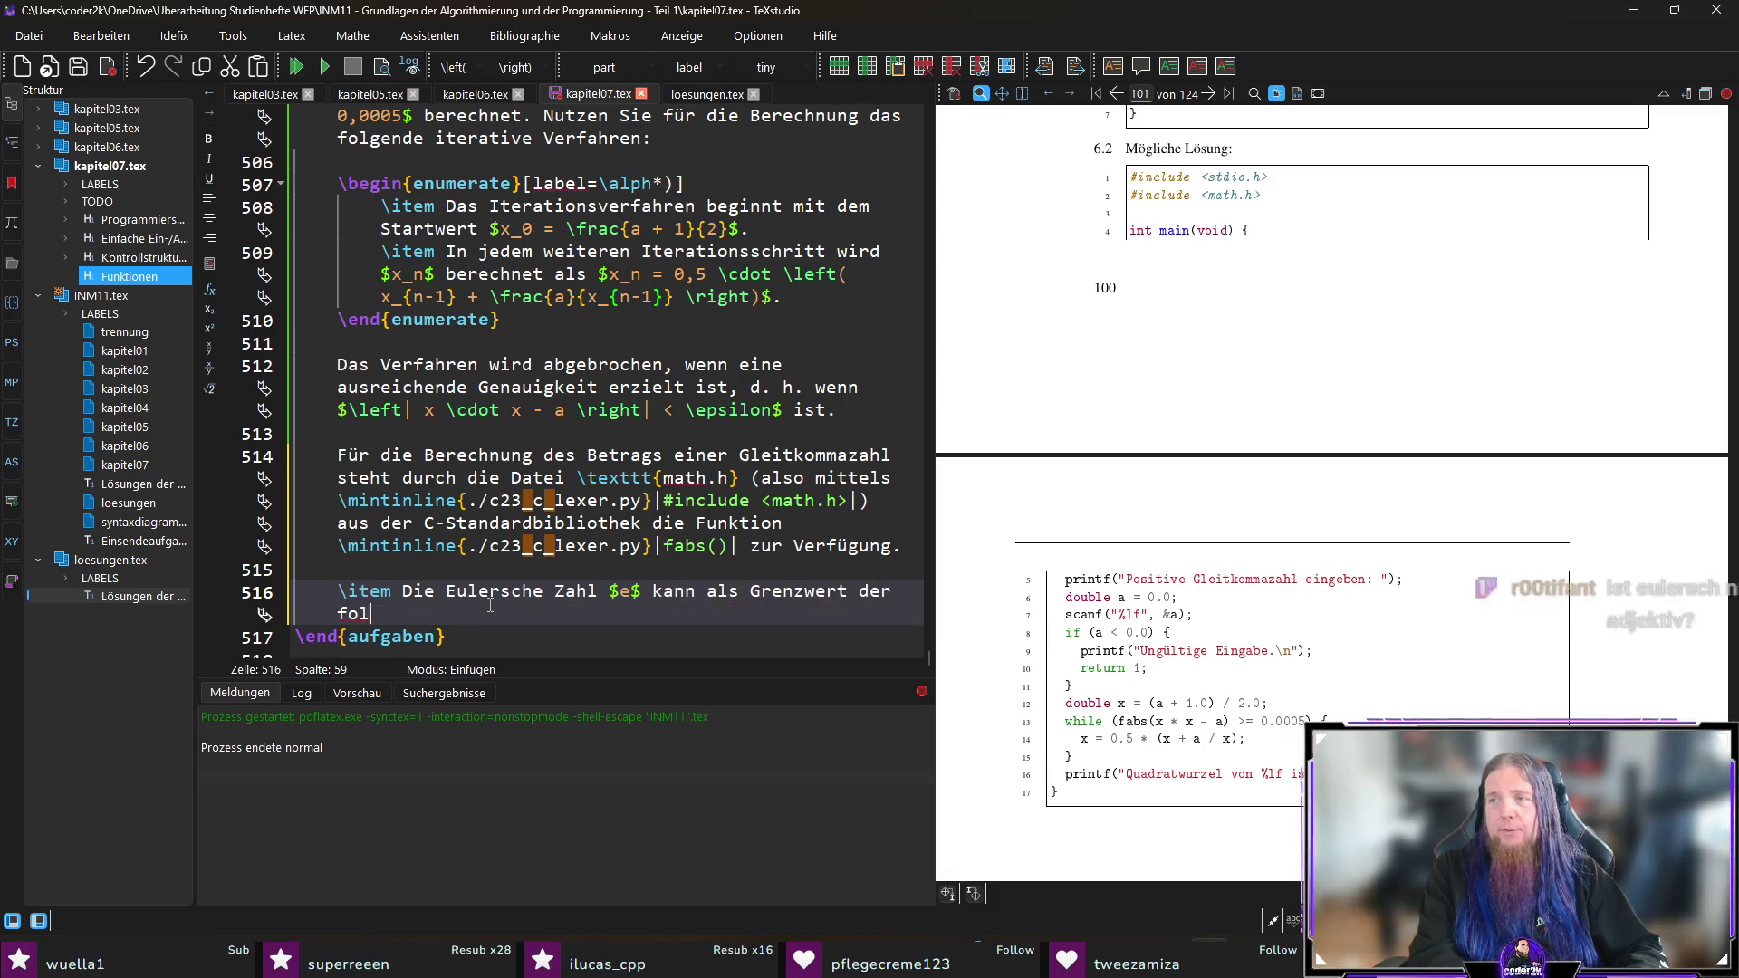
type("genden unendli")
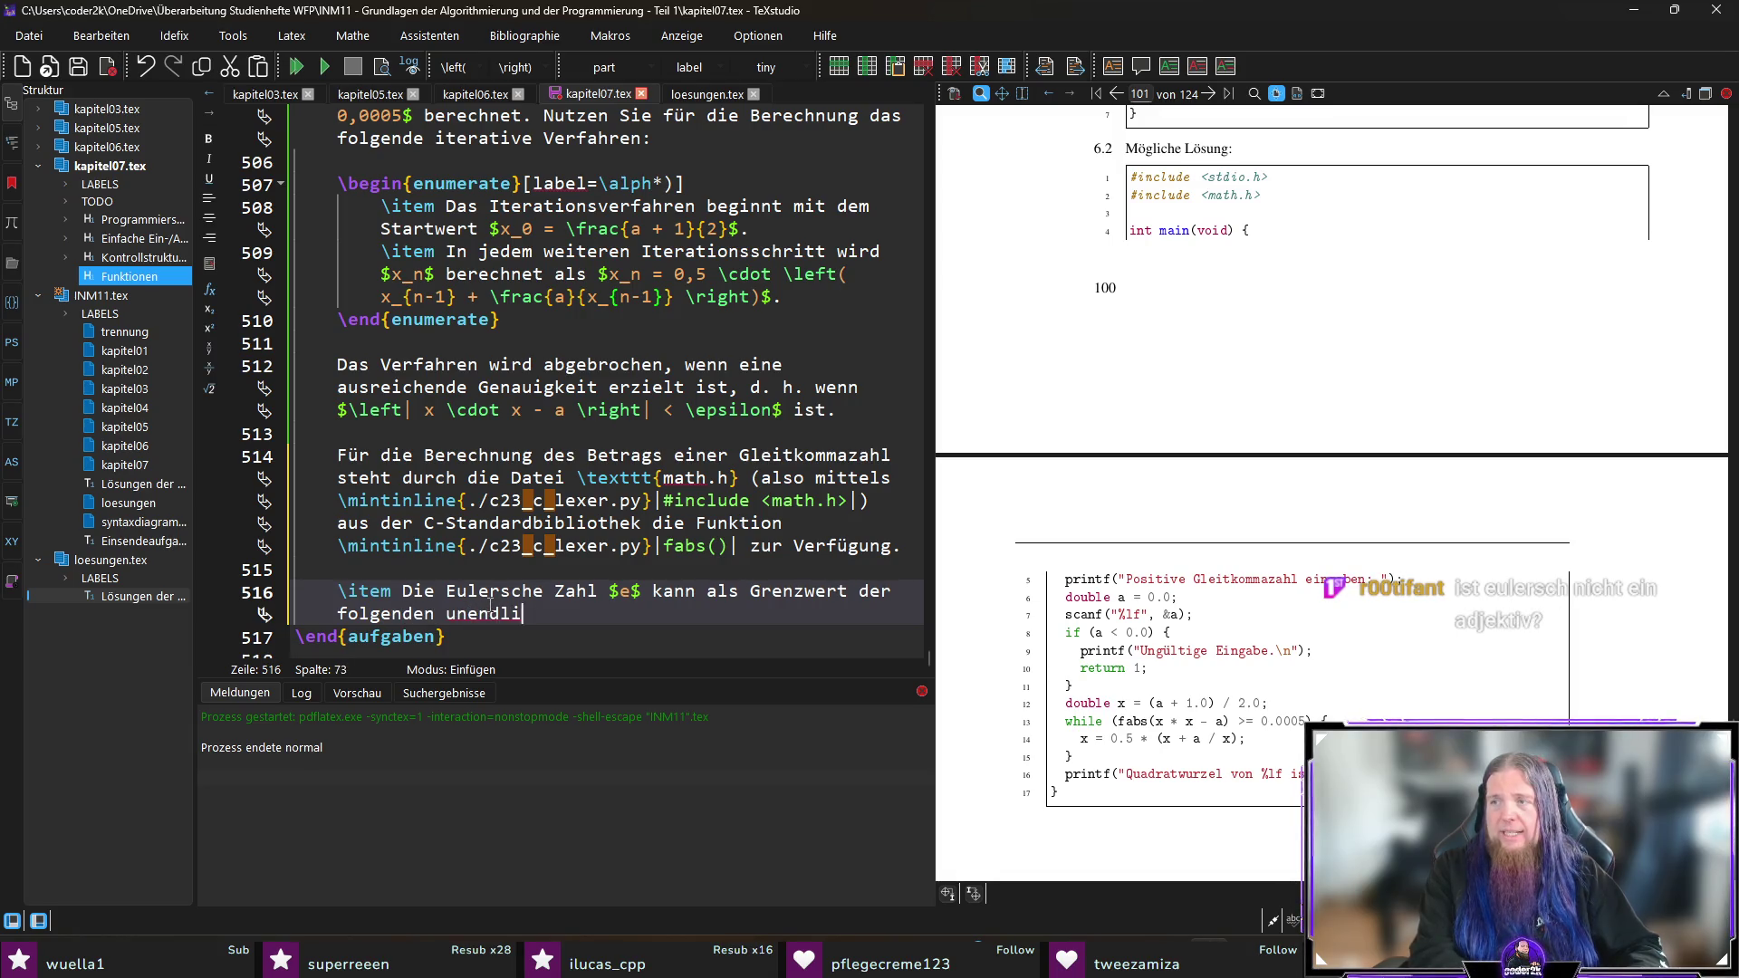
type("chen Reihe berechnet werden:")
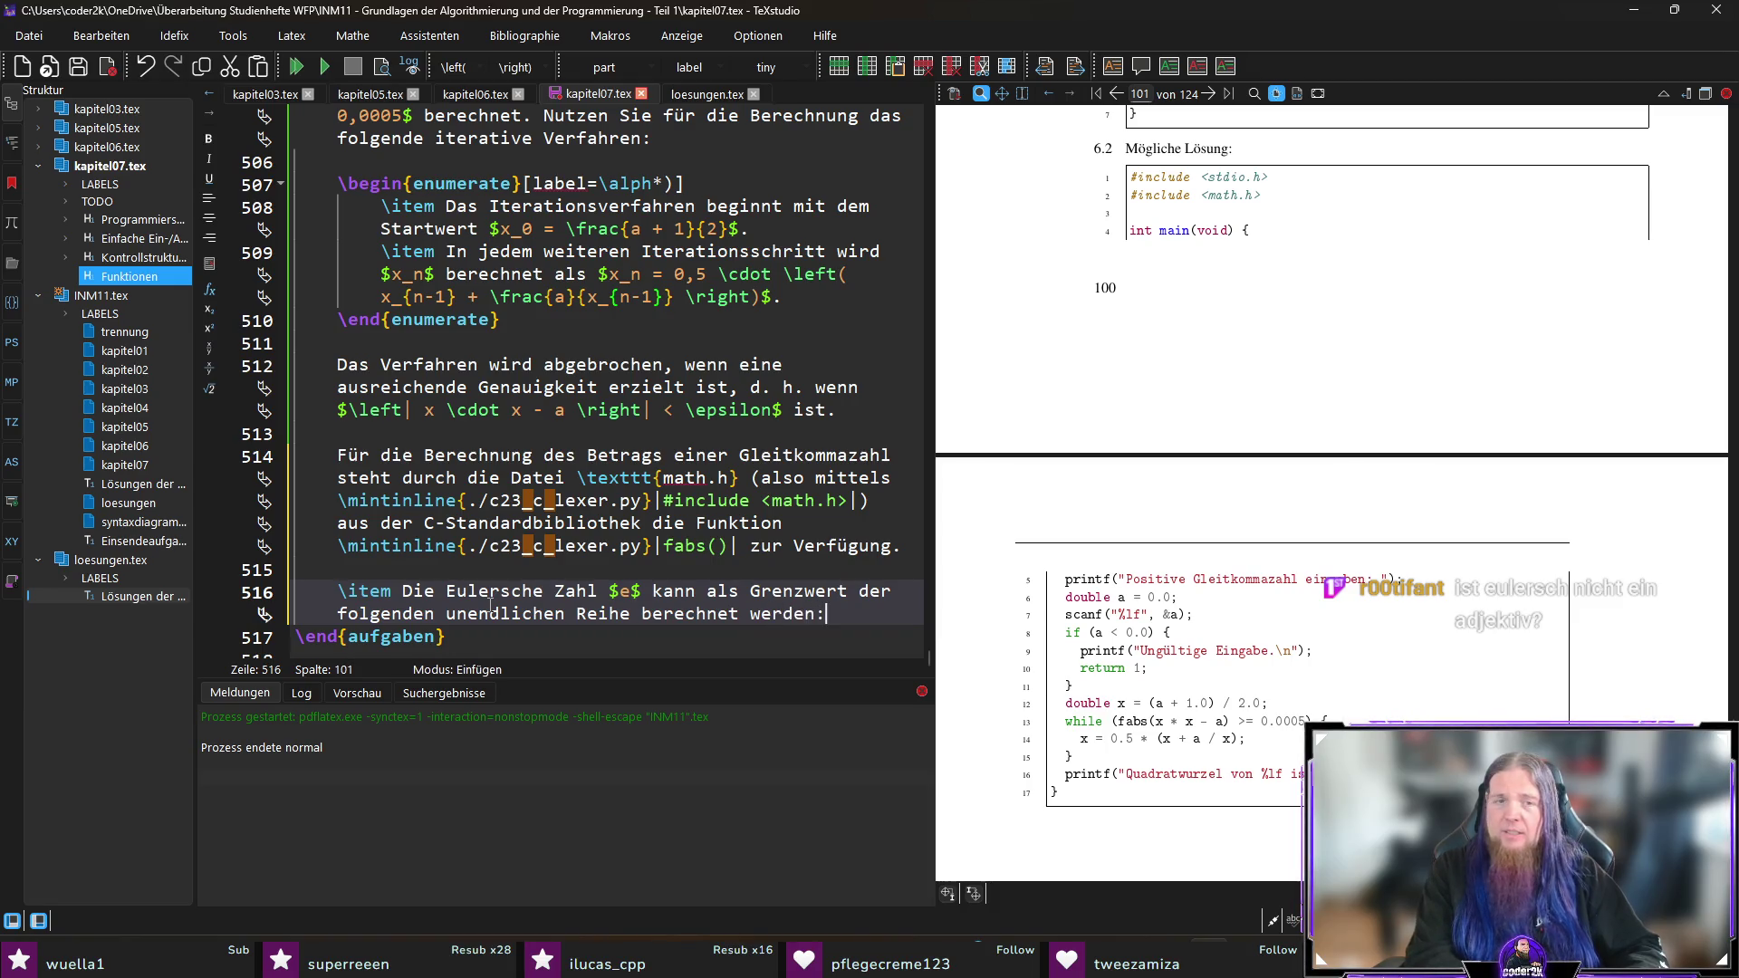
key("Return")
key("Return")
type("\\")
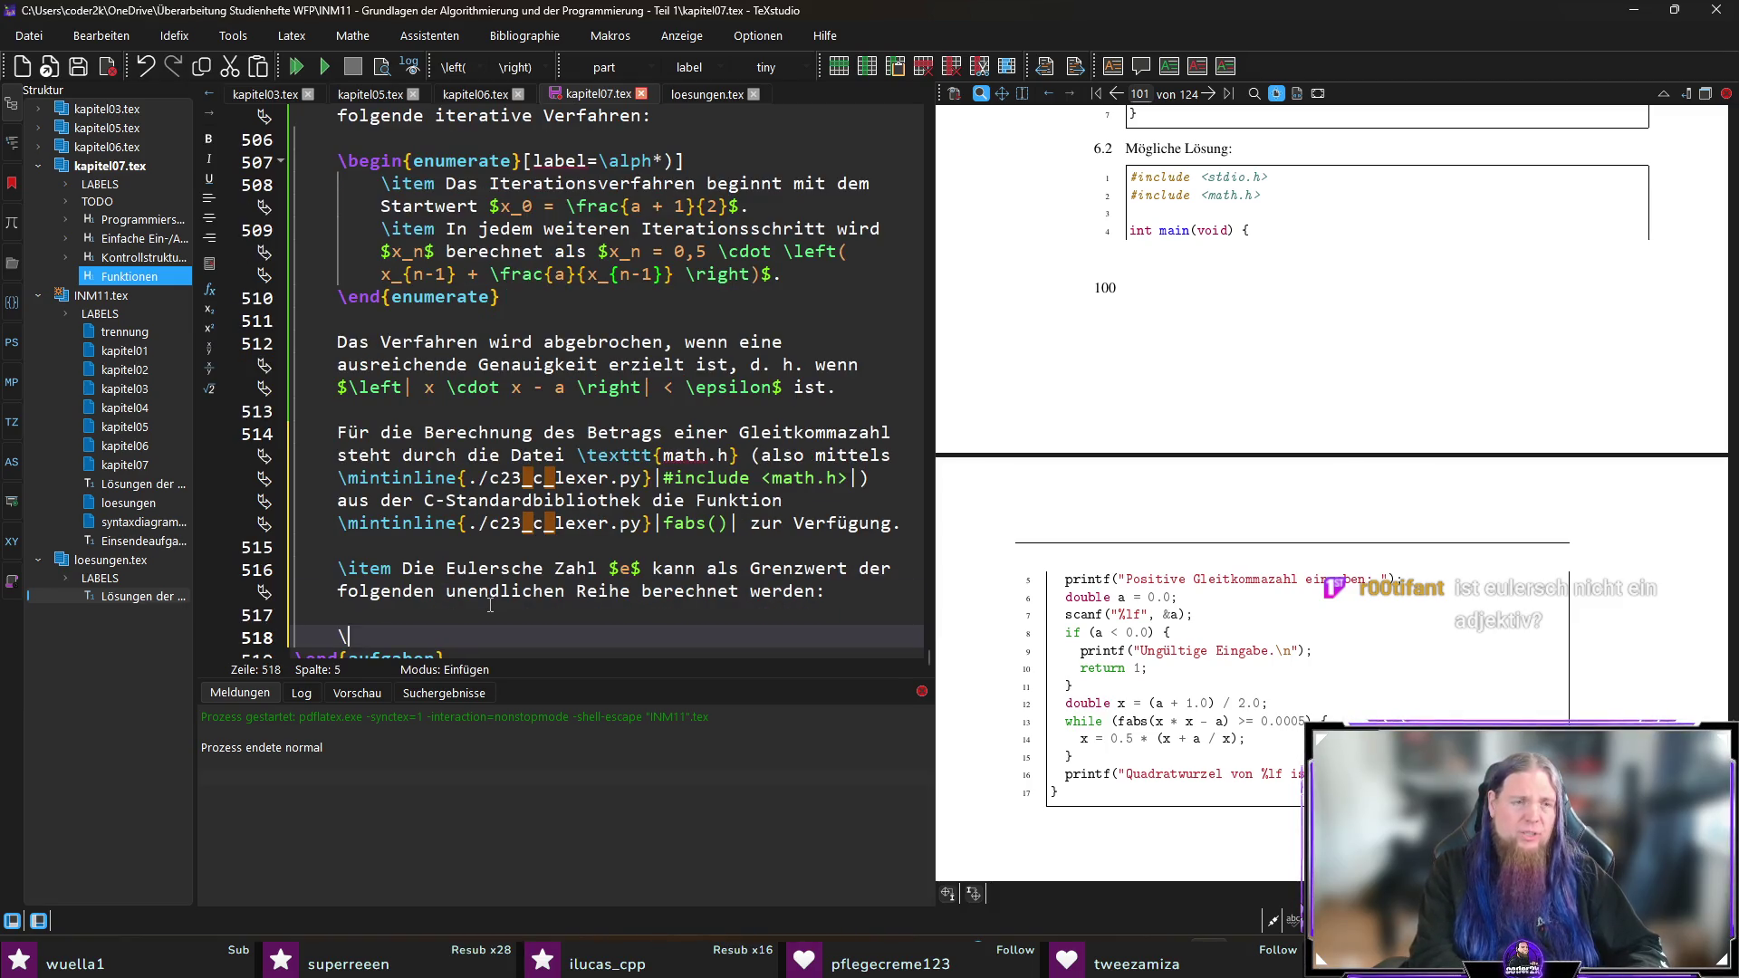
Step: Insert an equation* environment through autocompletion and delete its Inhalt placeholder
type("begin{equa")
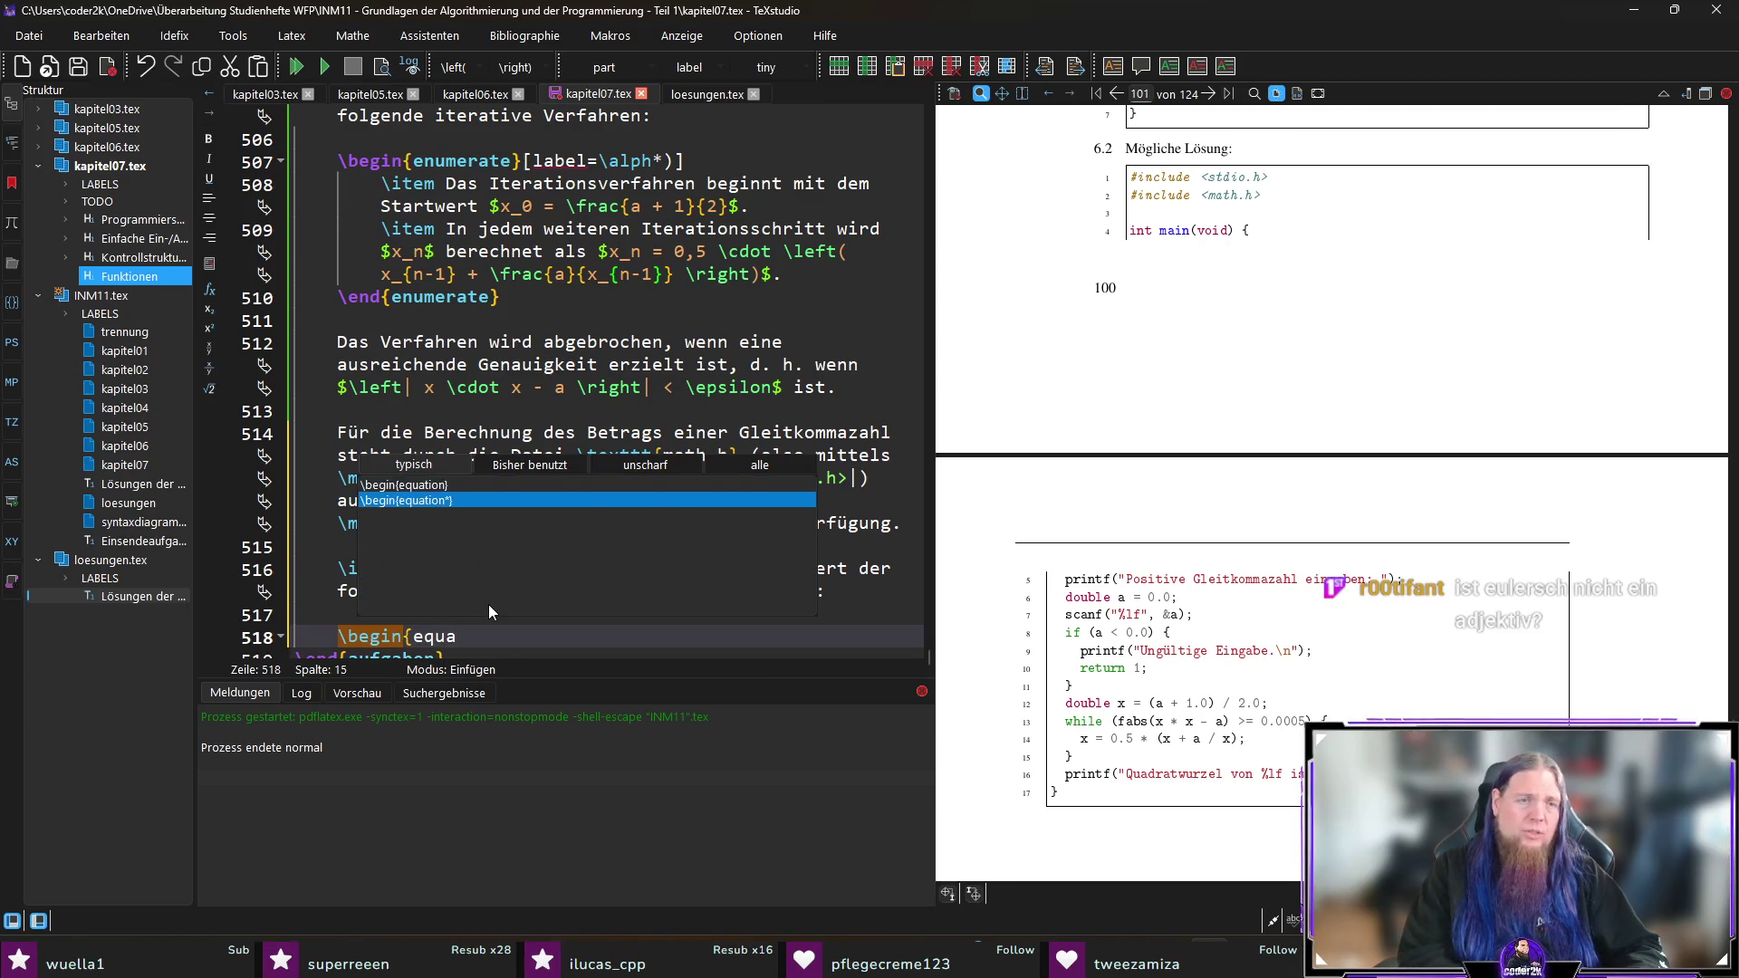
key("Return")
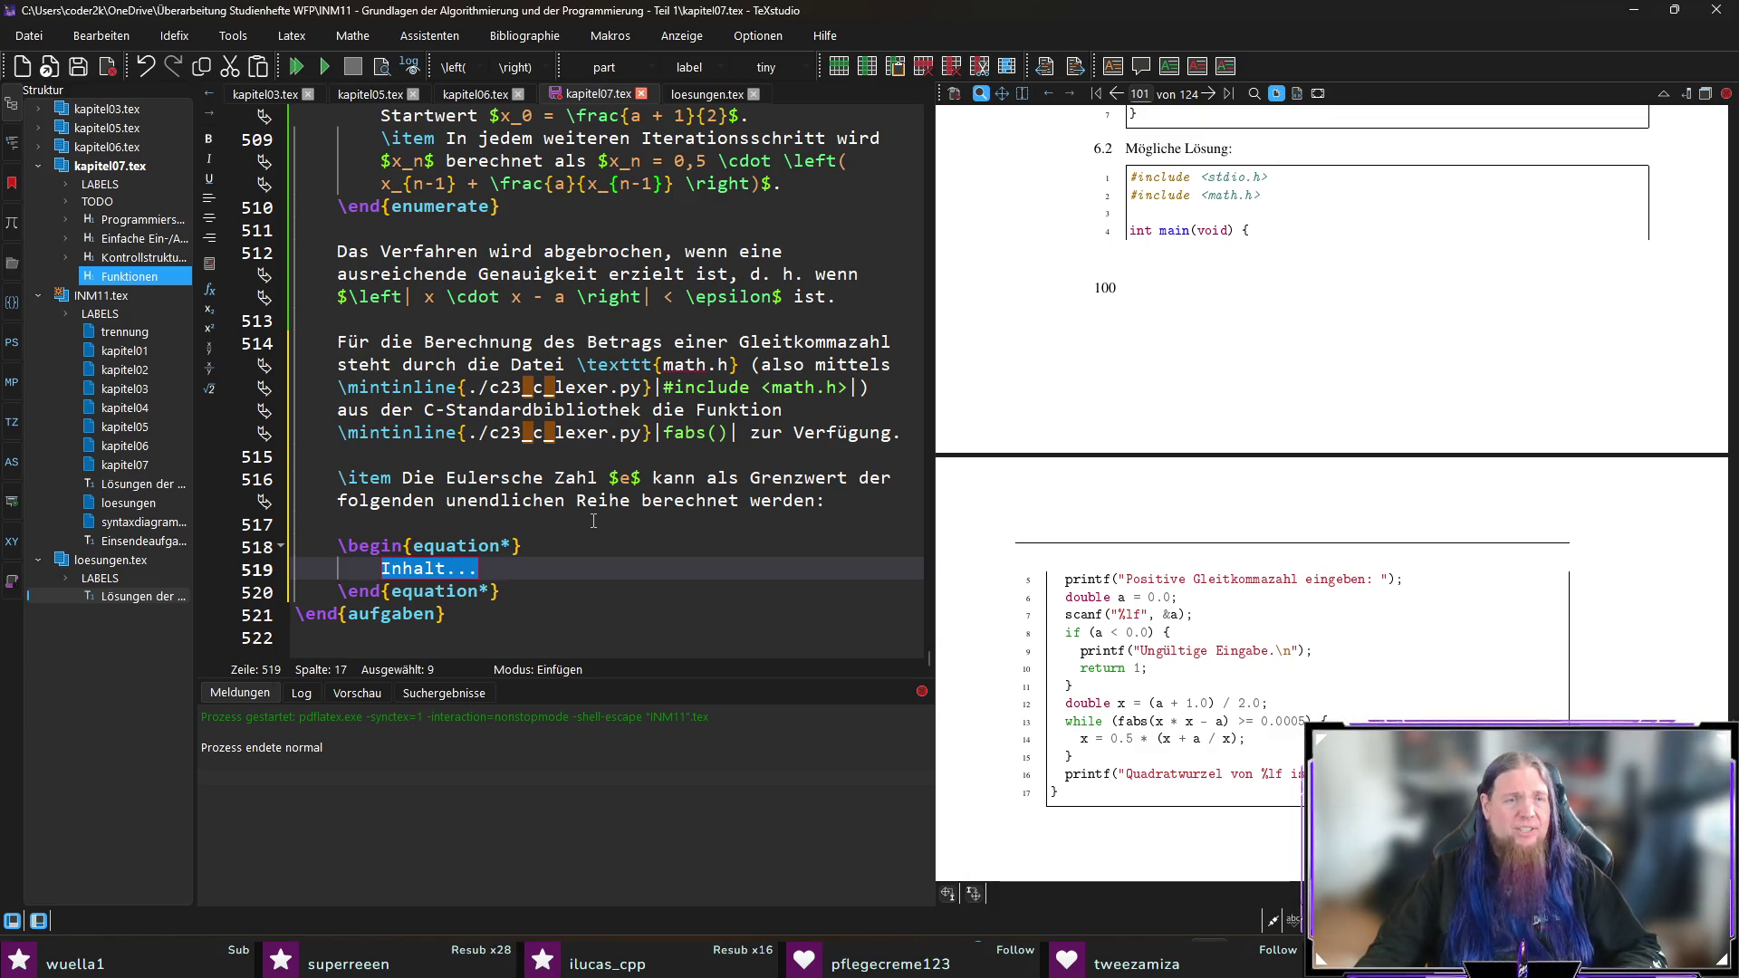
left_click(566, 568)
key("shift+Left")
key("shift+Left")
key("shift+Left")
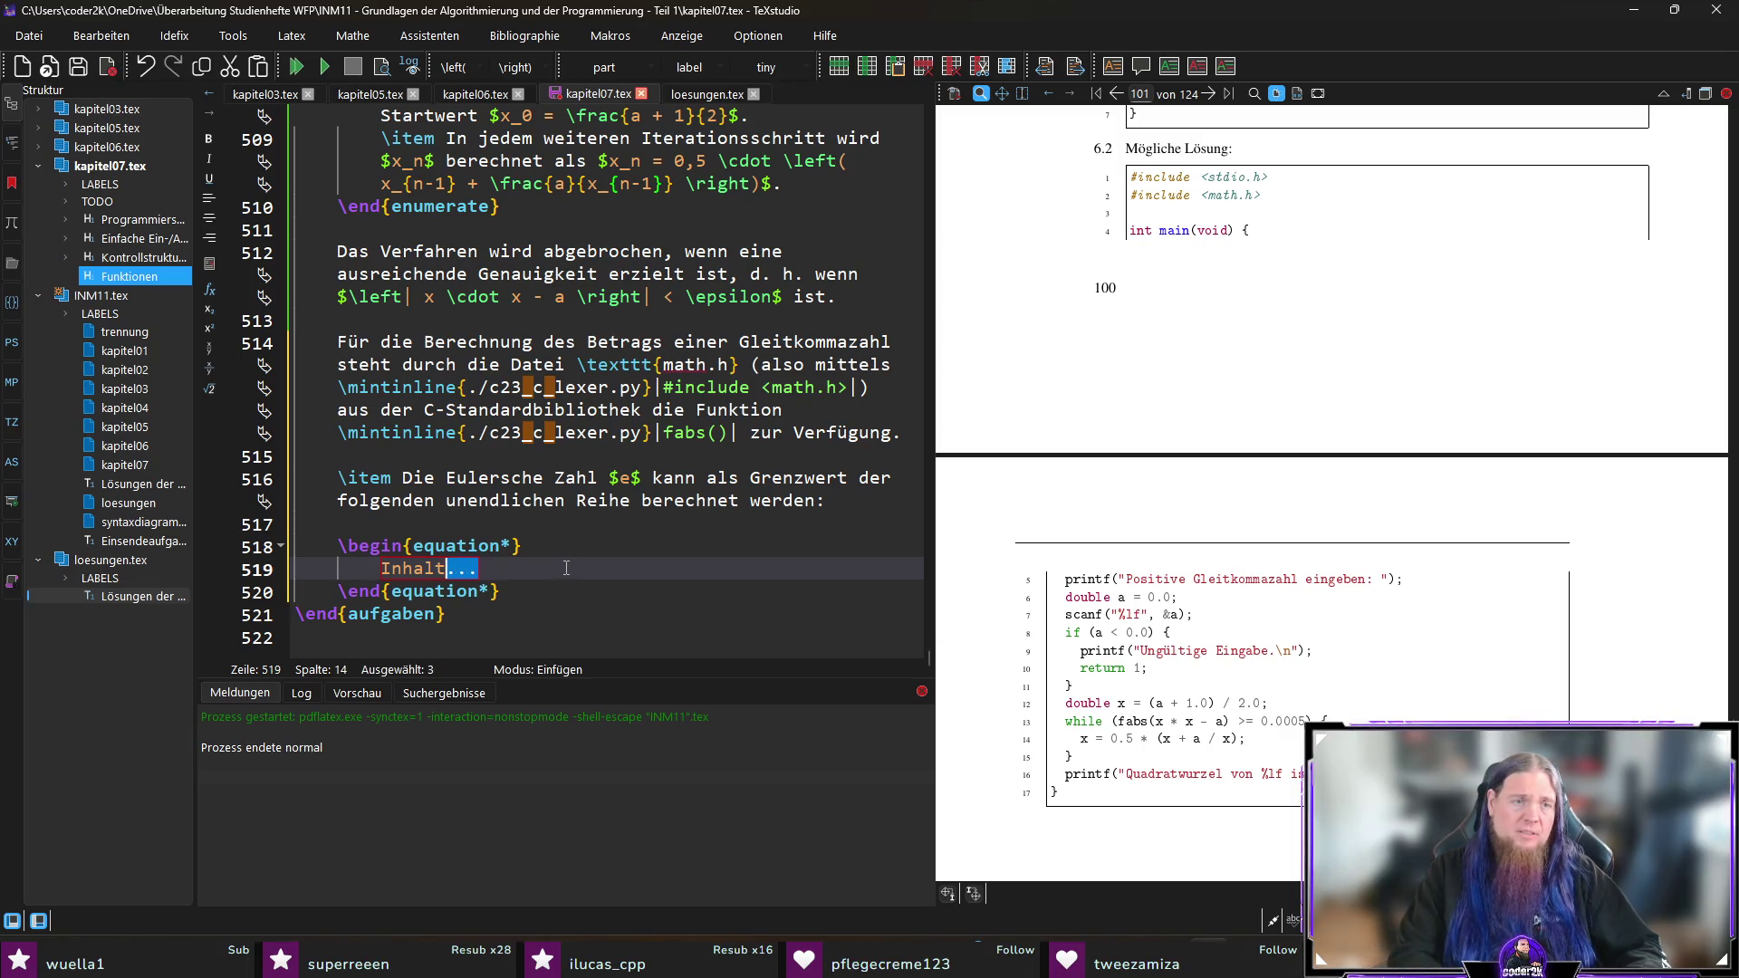
key("shift+Home")
key("BackSpace")
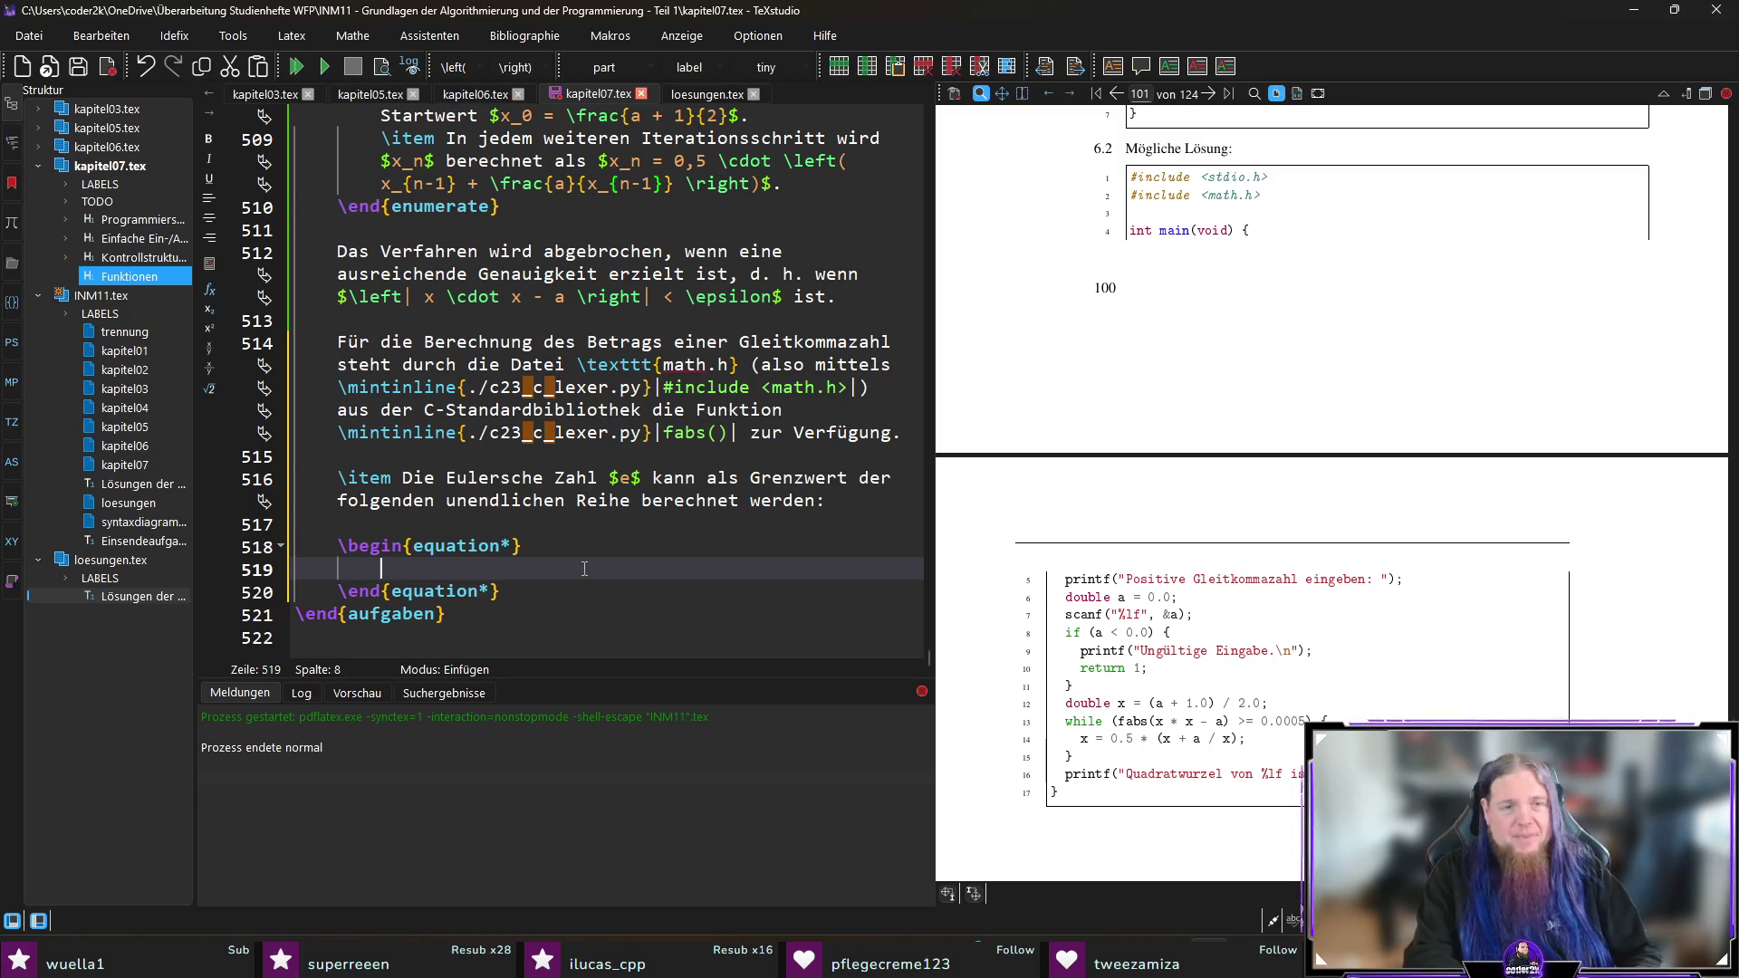
Step: Begin the equation with e = \frac{1}{0!} + \frac{1}{1!}
type("e = \frac")
key("Return")
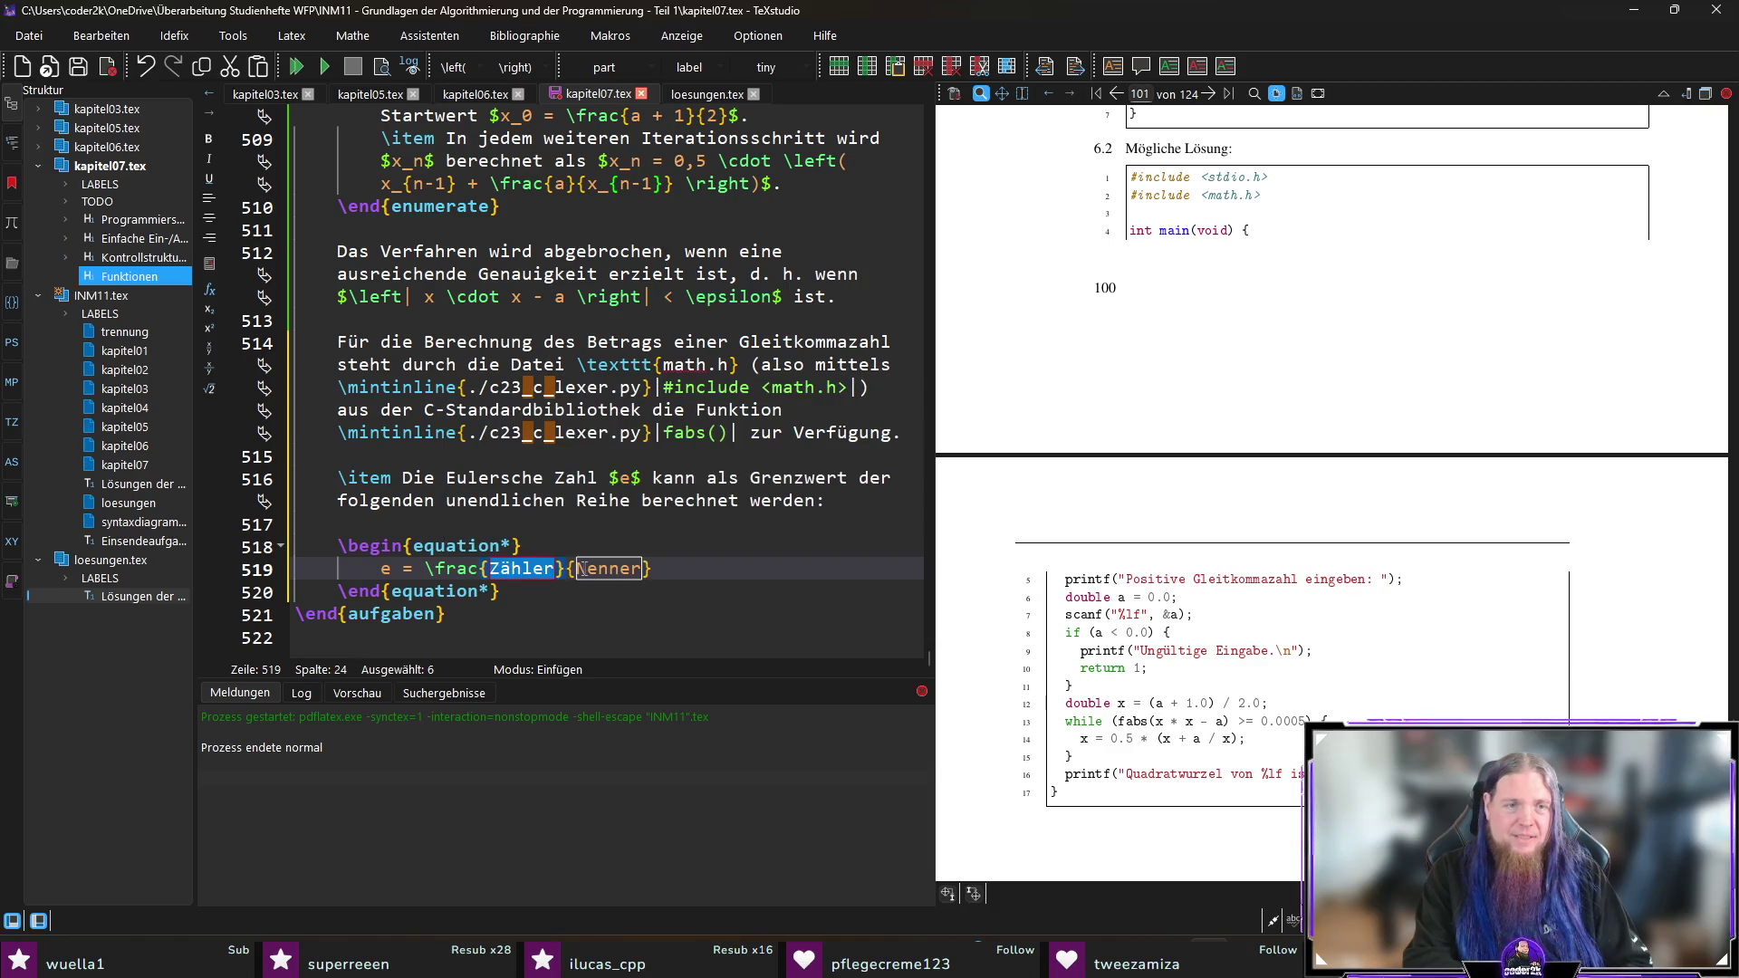
type("1")
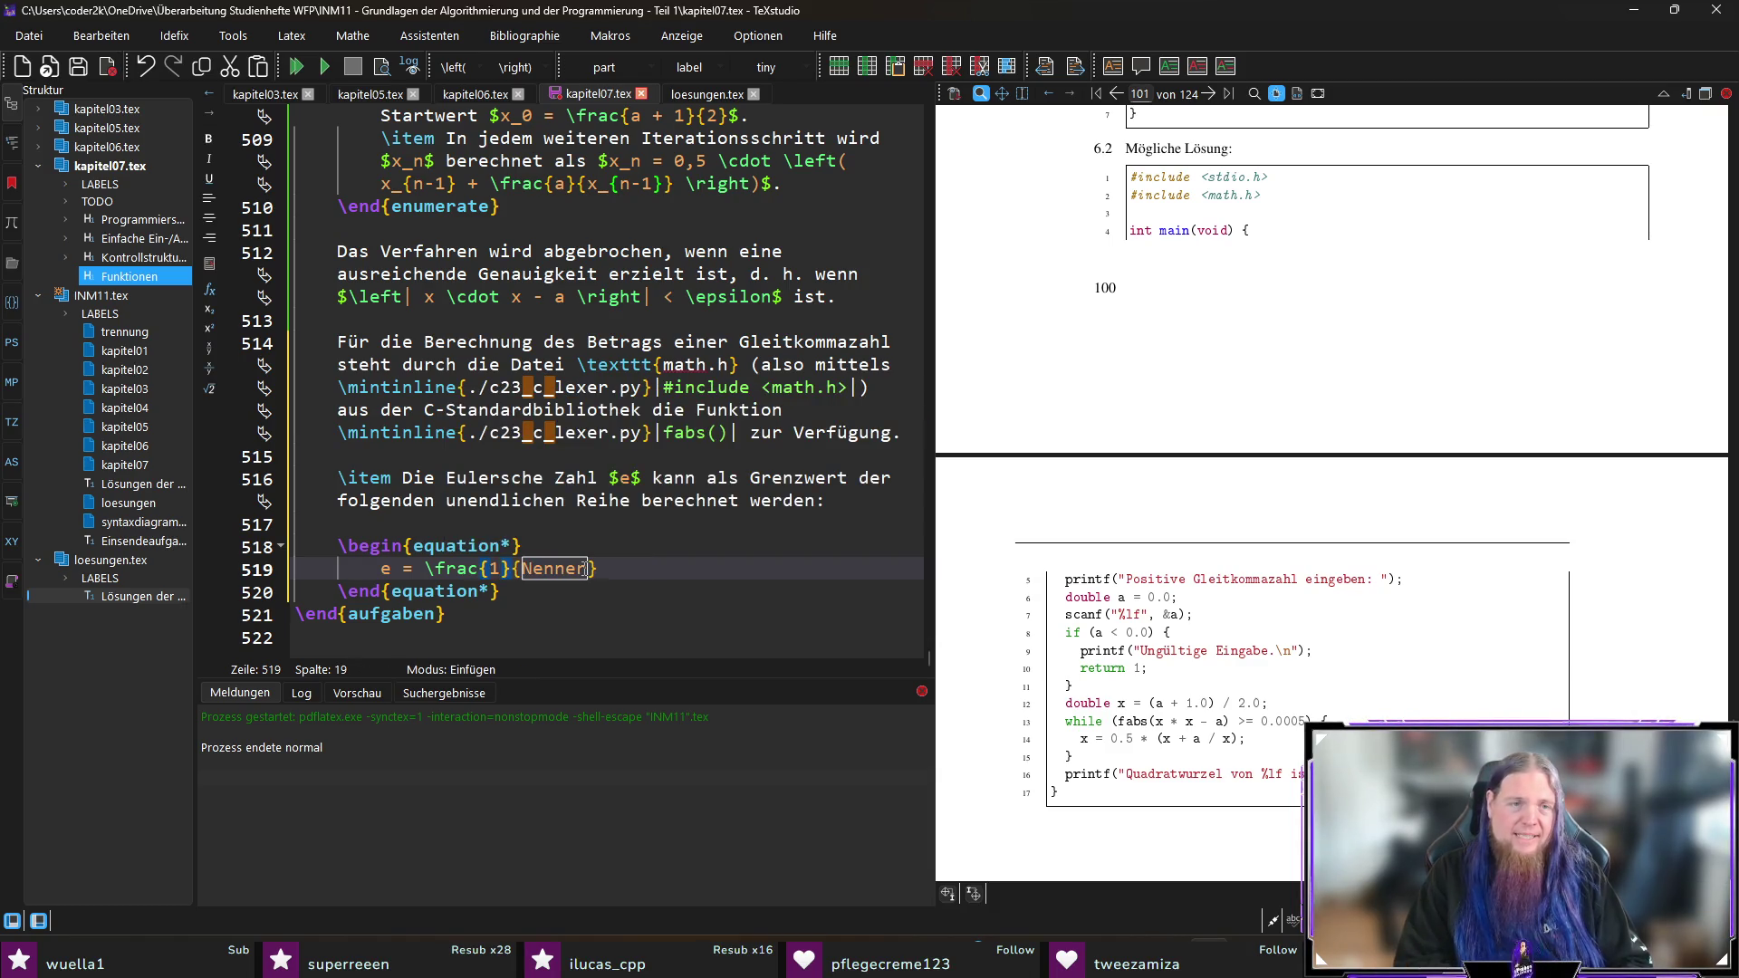
key("Tab")
type("0!")
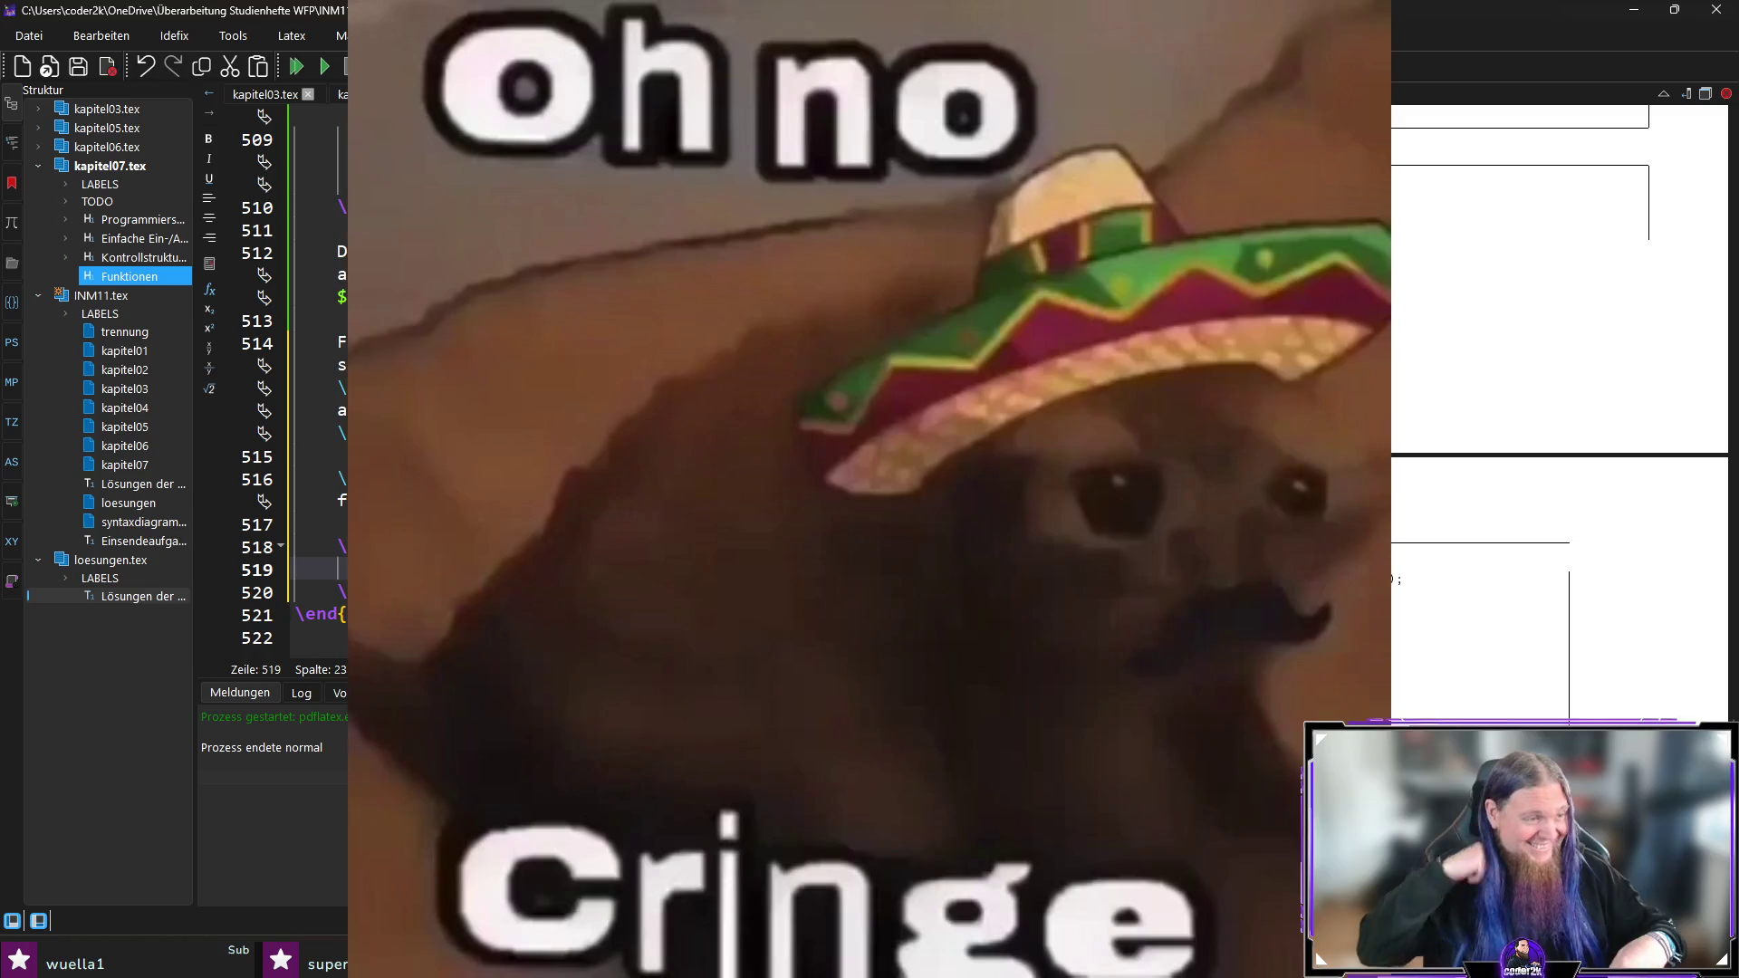
key("Right")
type("+")
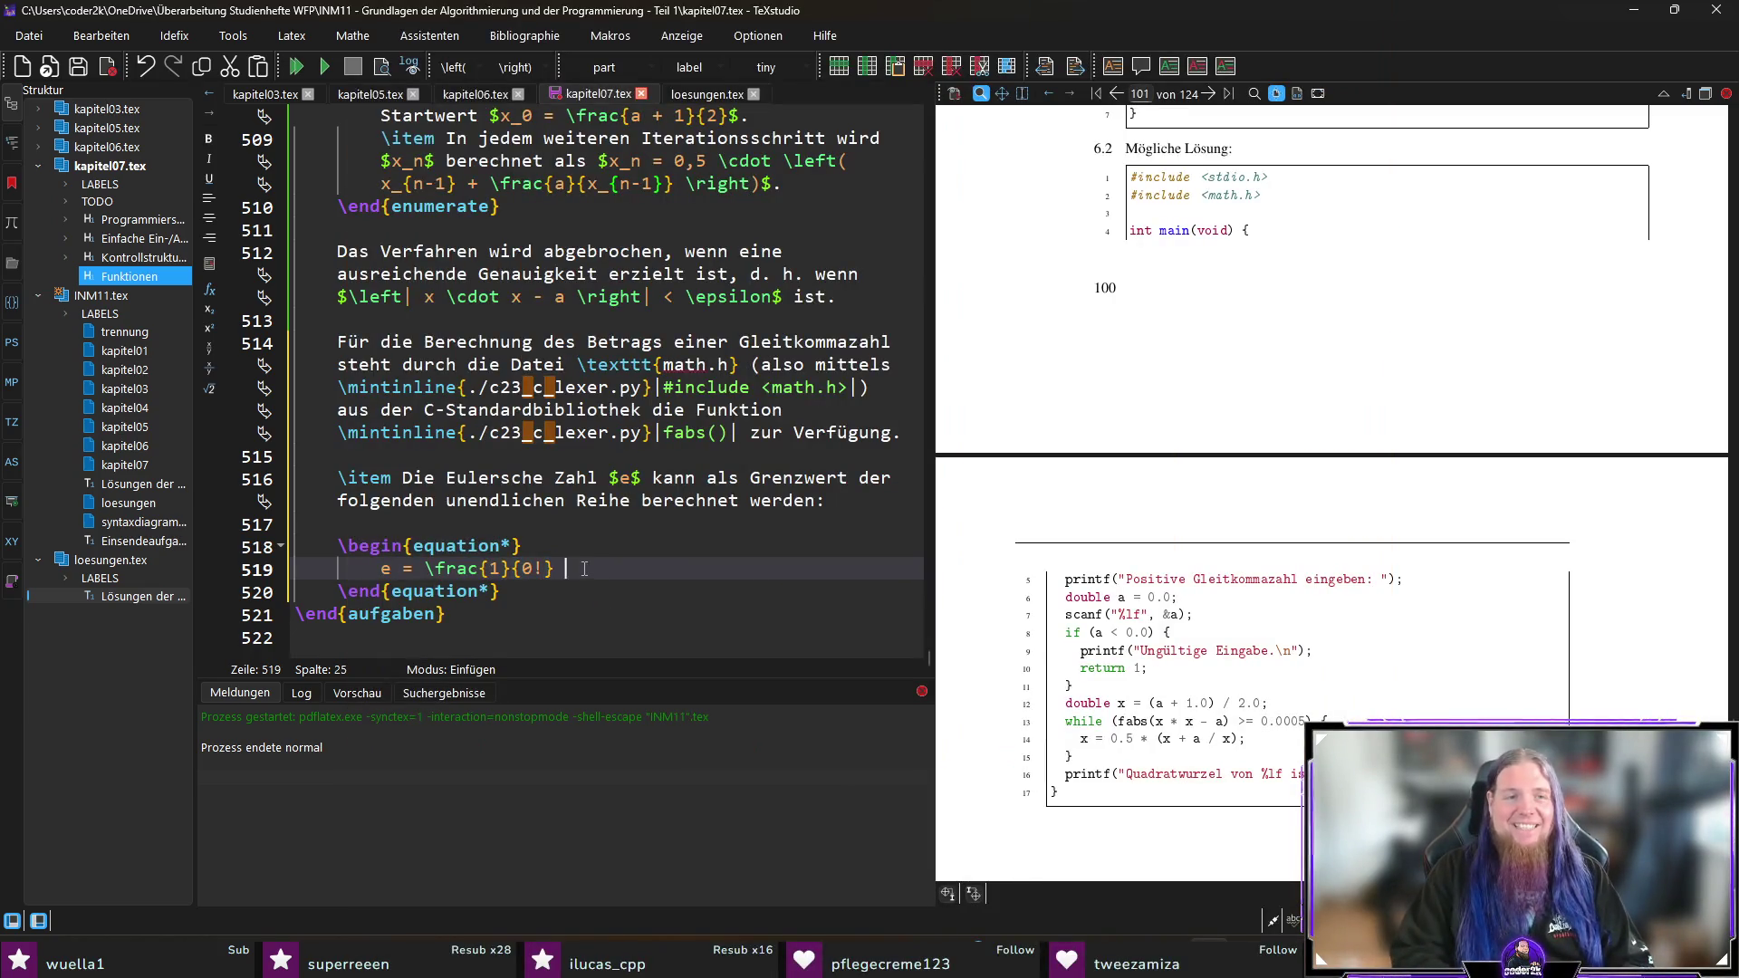
type(" \frac")
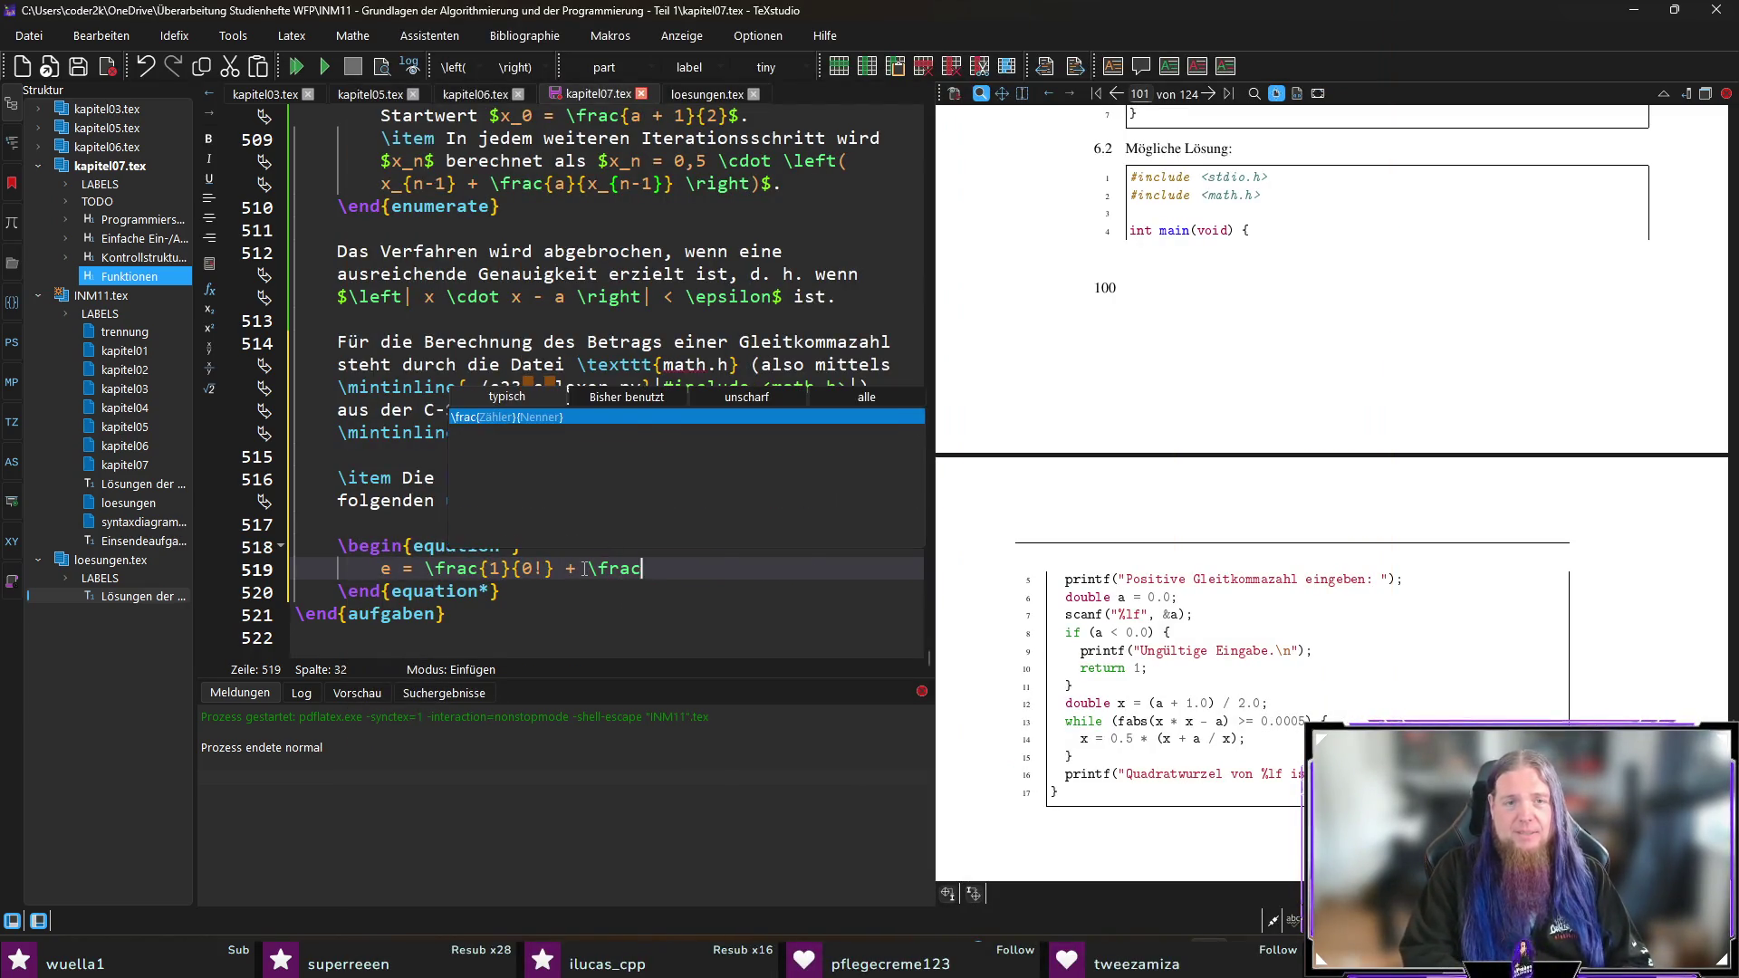
key("Return")
type("1}{Nenner}")
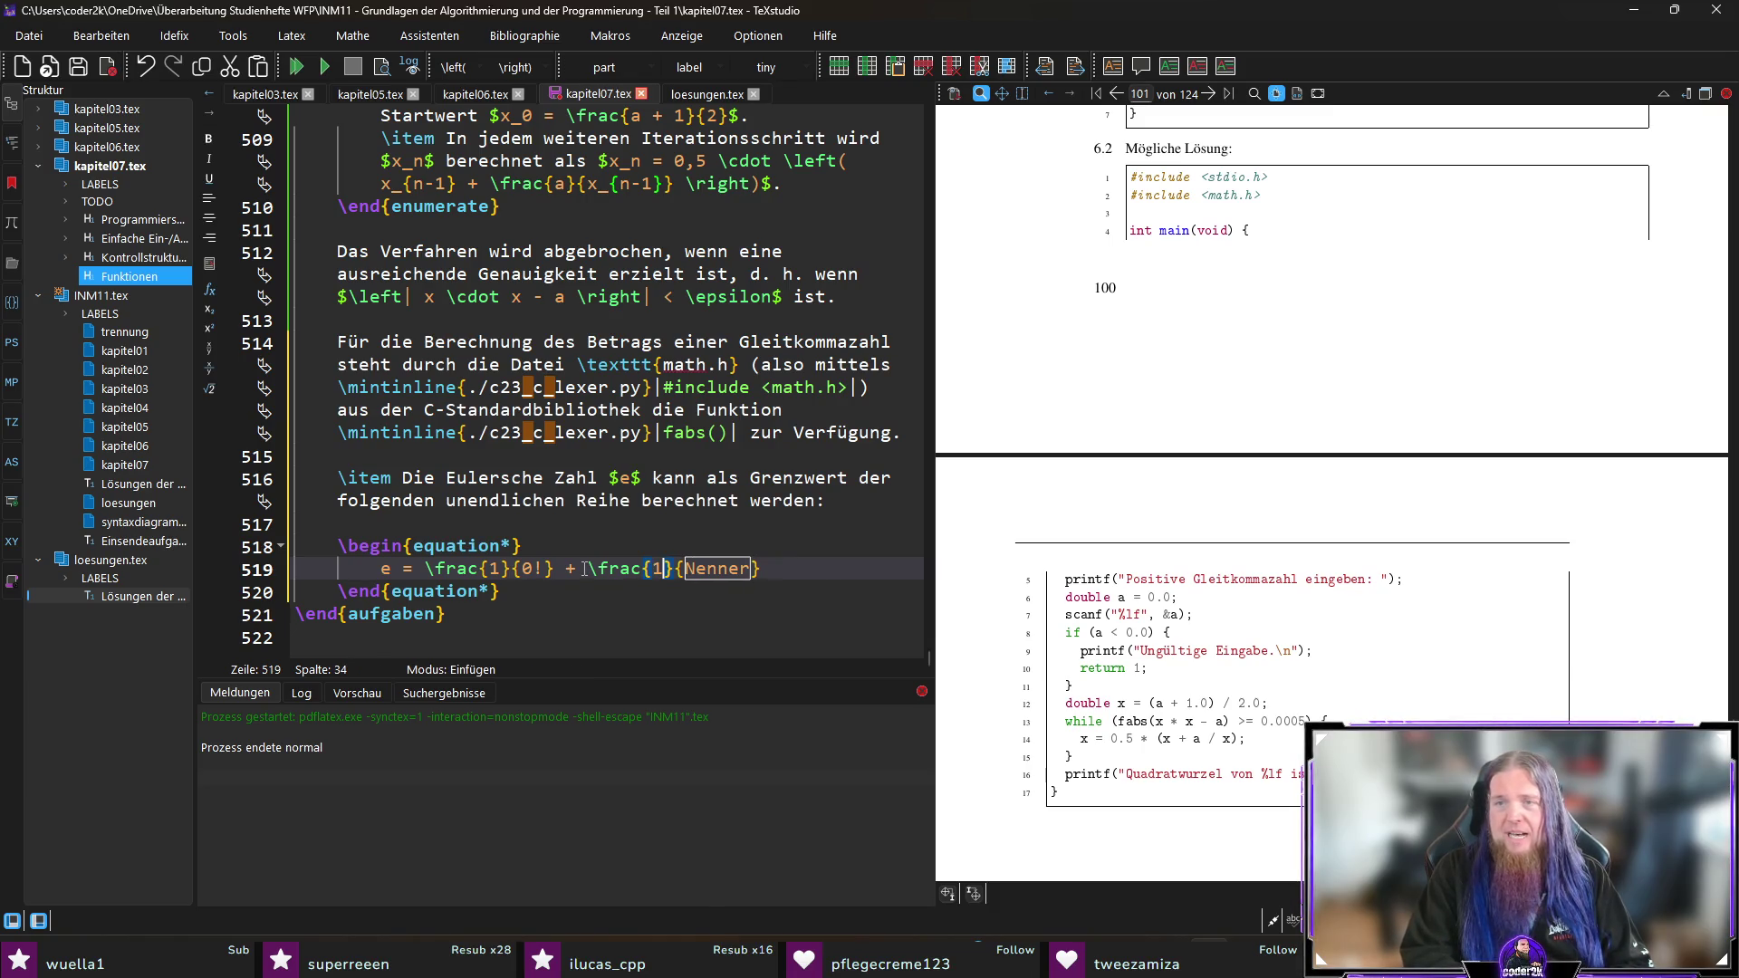
key("Tab")
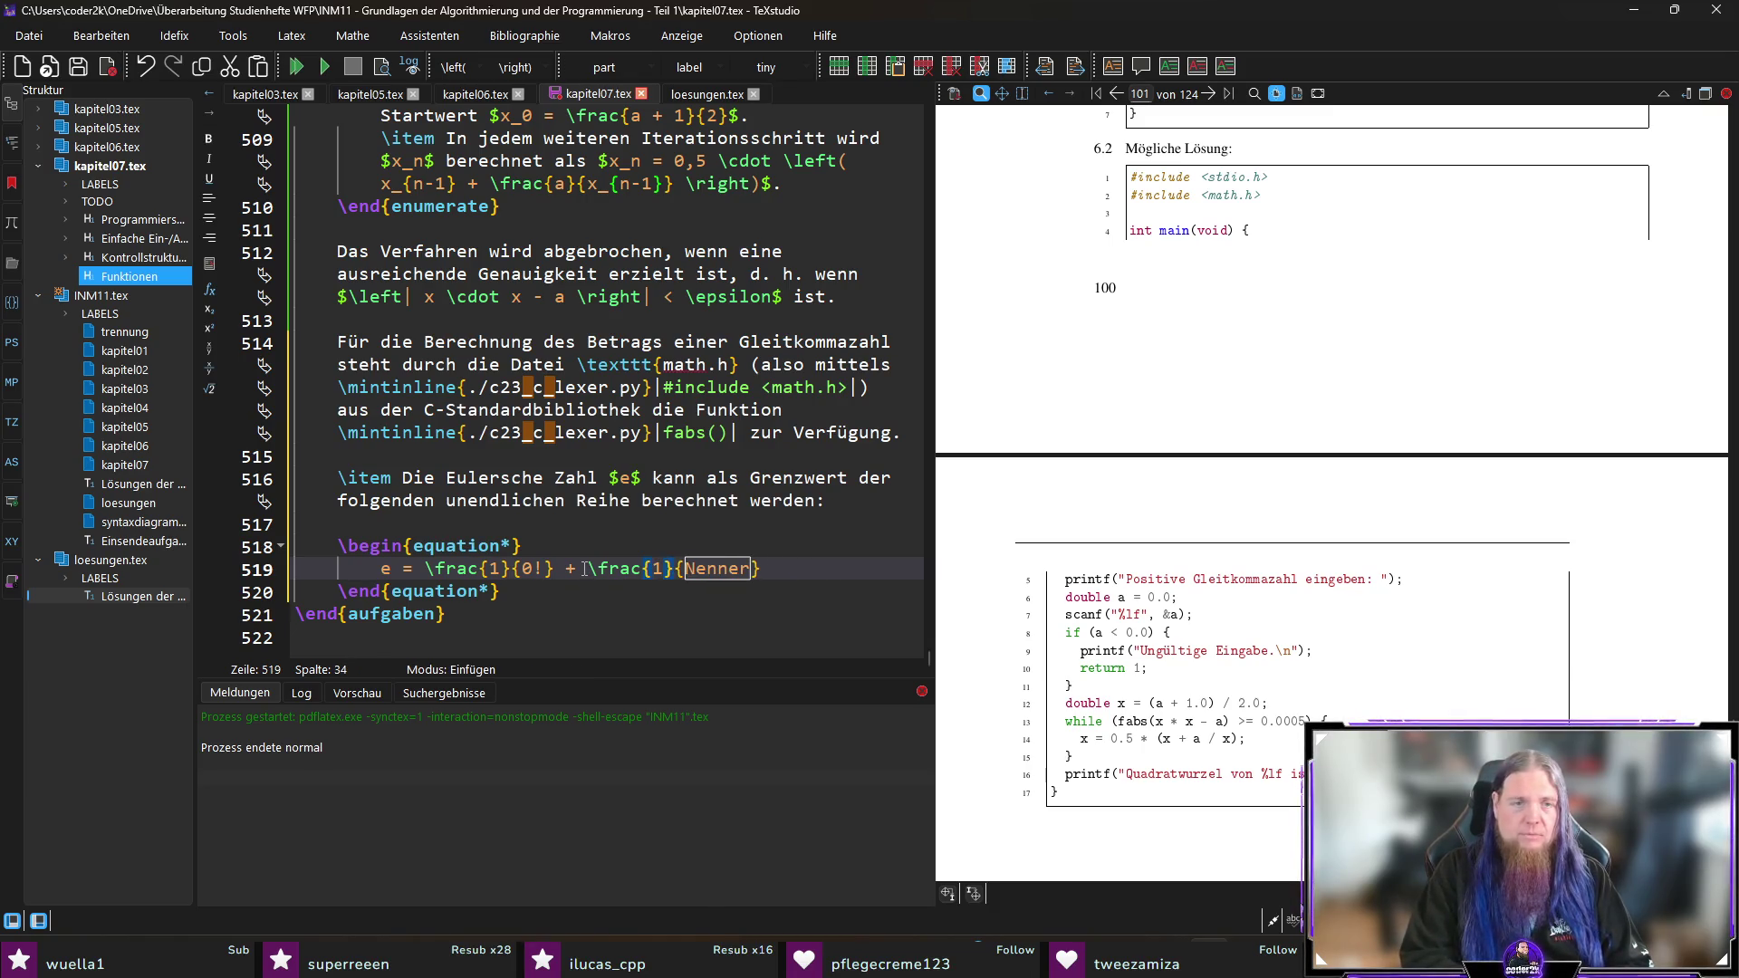
Step: Extend the series with the terms \frac{1}{2!} and \frac{1}{3!}
type("1")
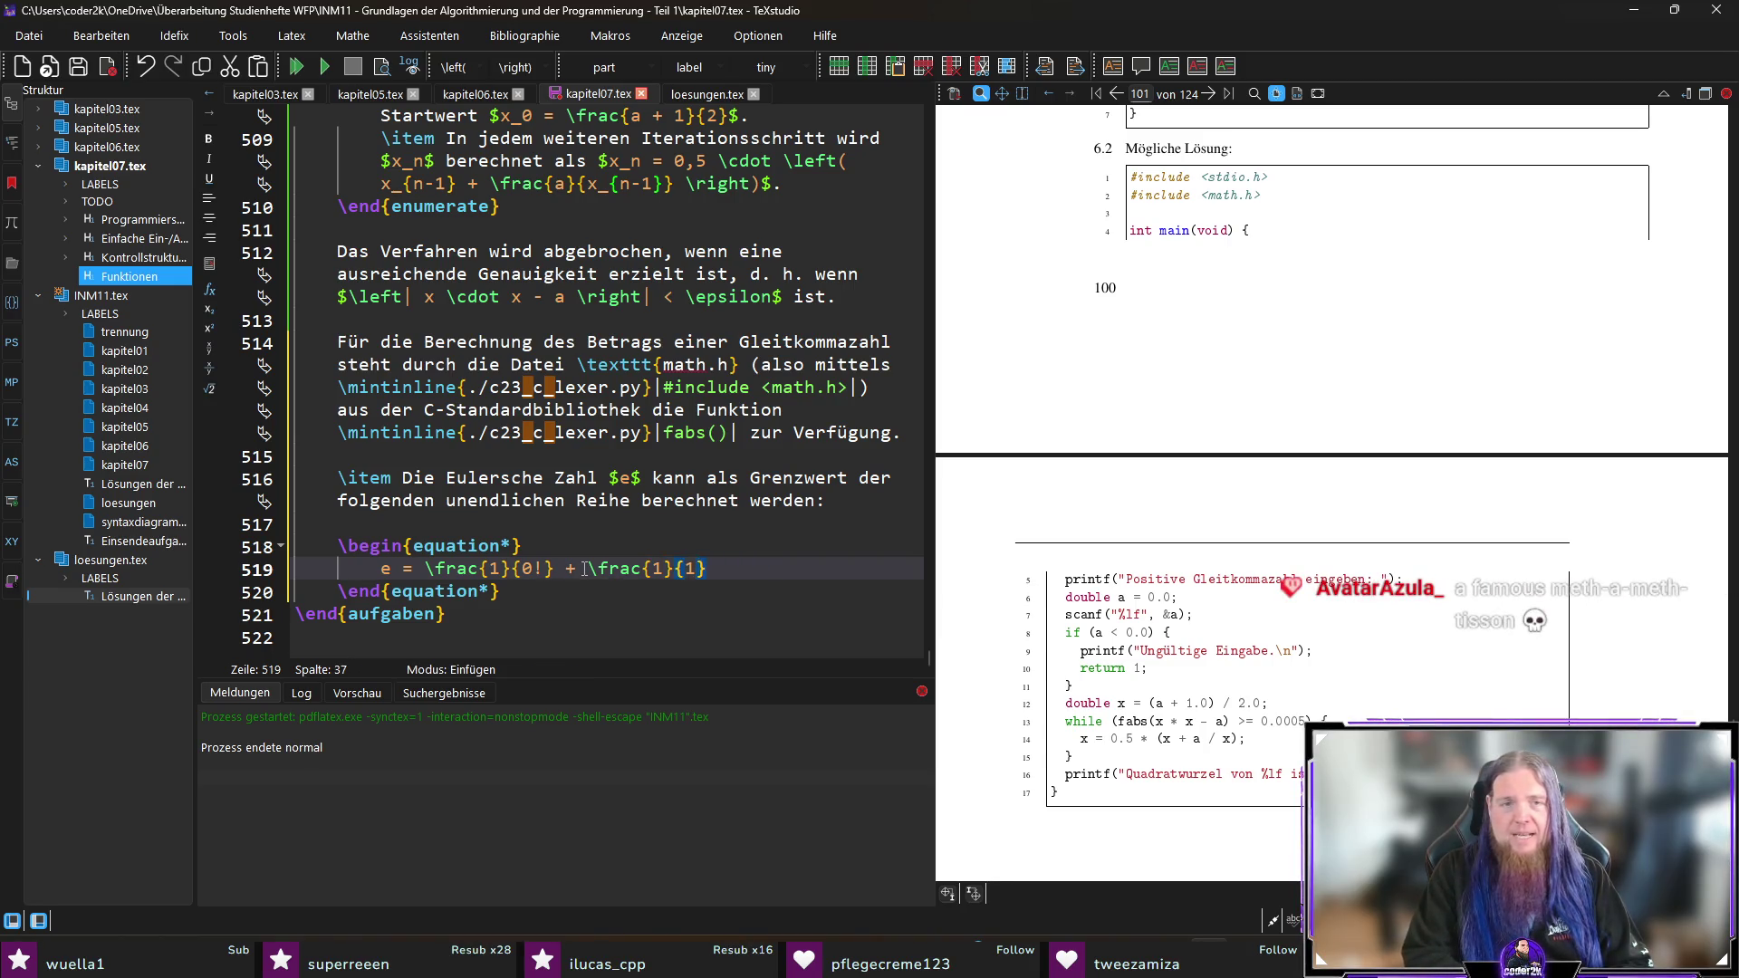
type("!} + \frac")
key("Return")
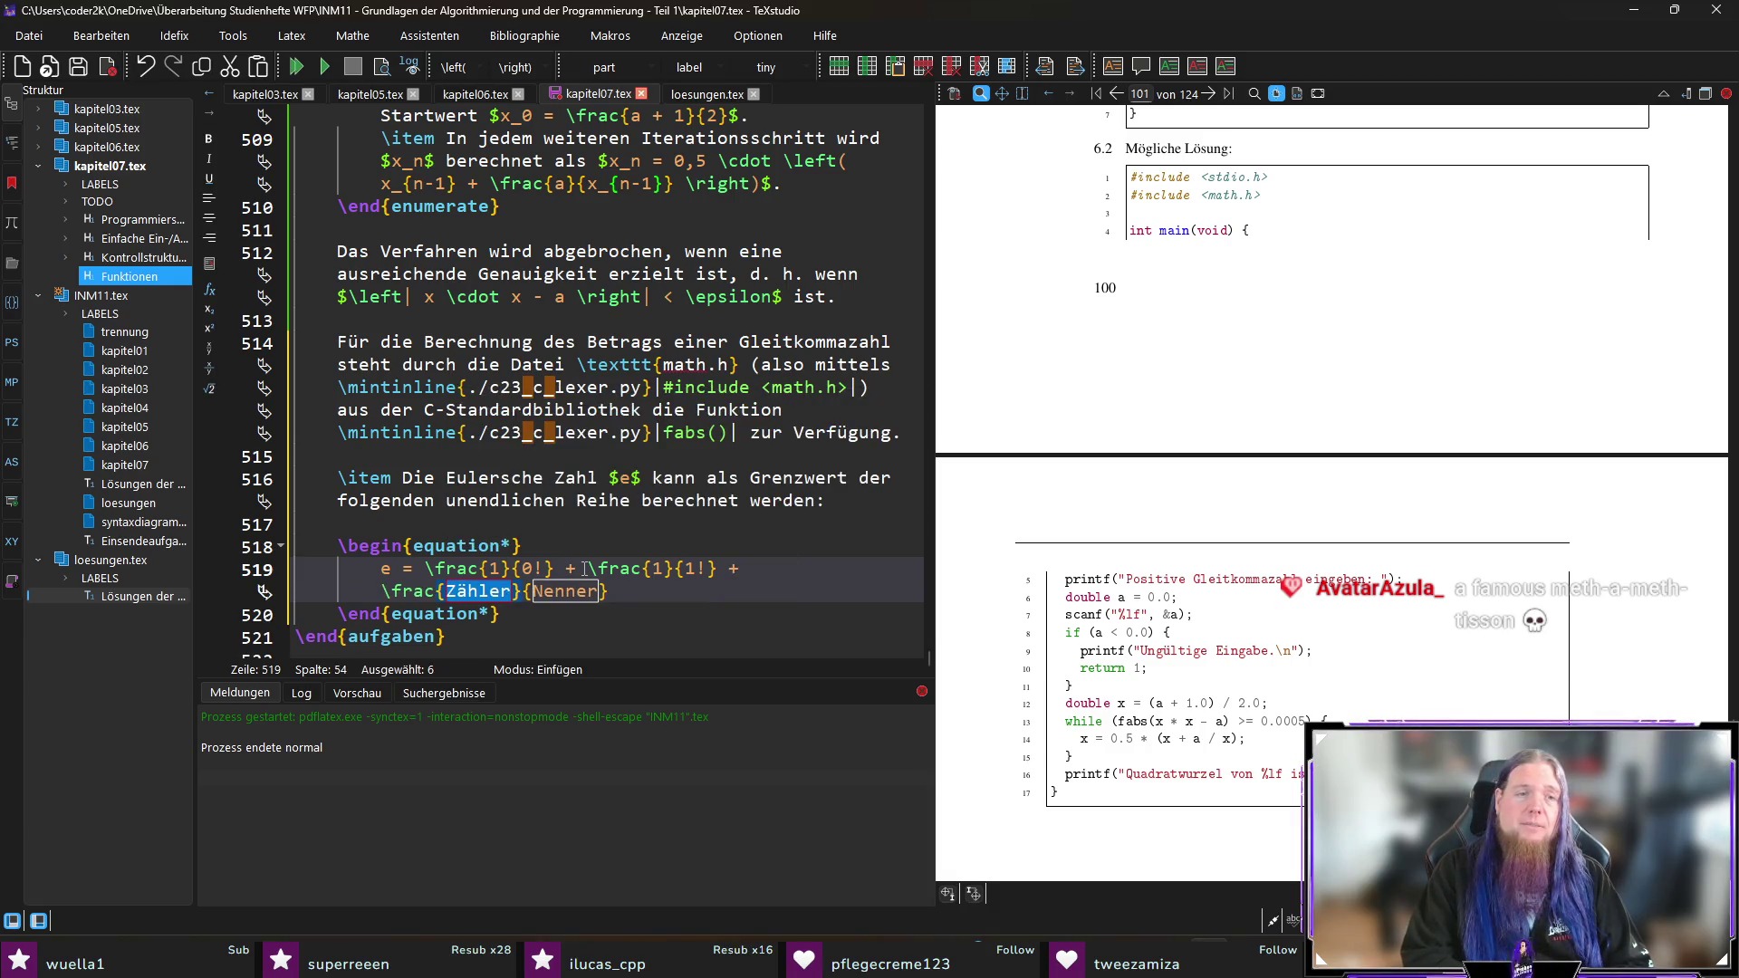
type("1")
key("Tab")
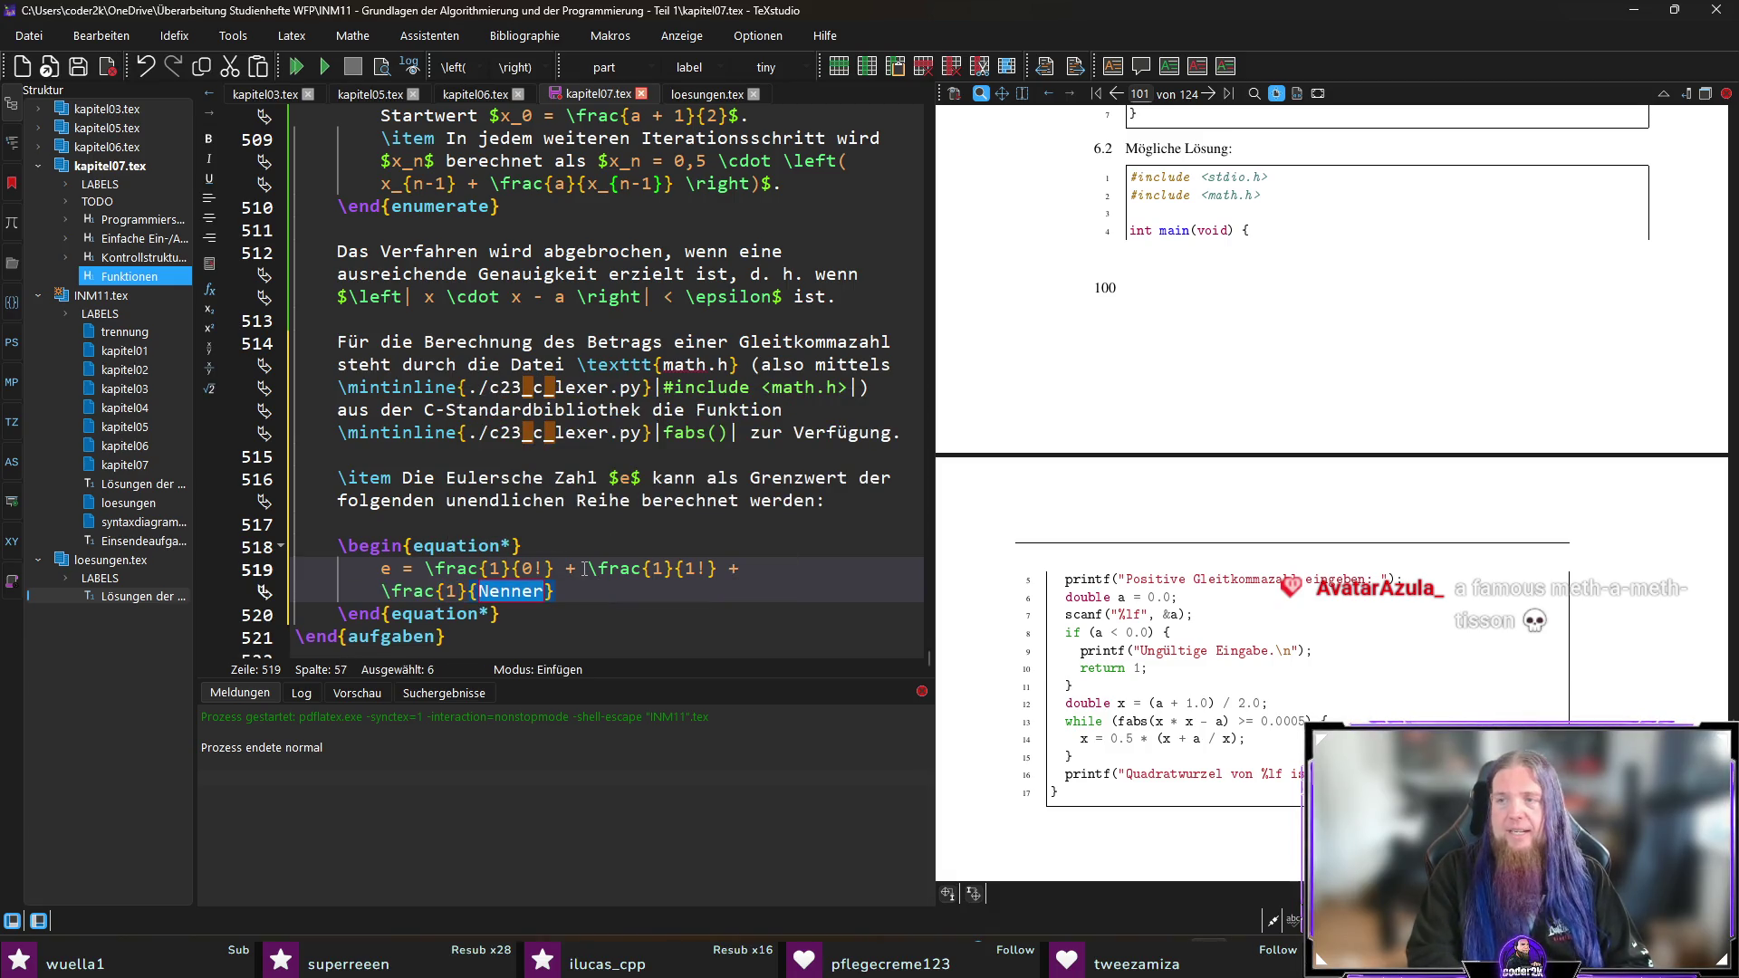
type("2!}")
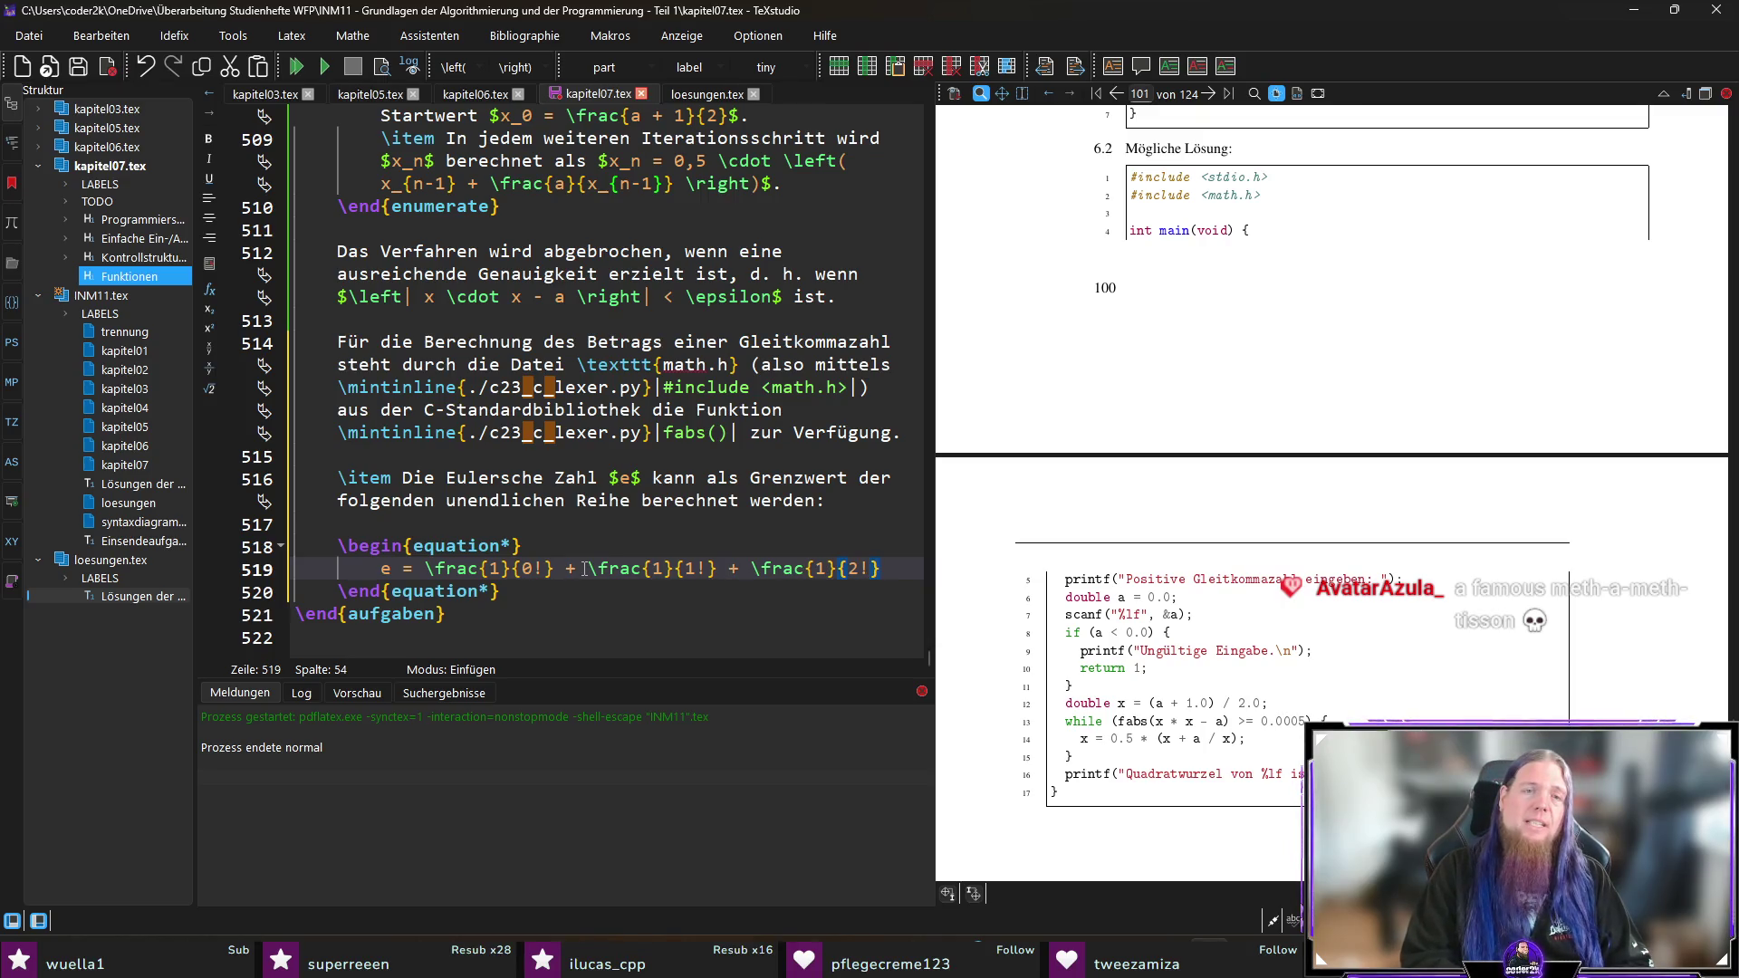
type(" + \\frac")
key("Return")
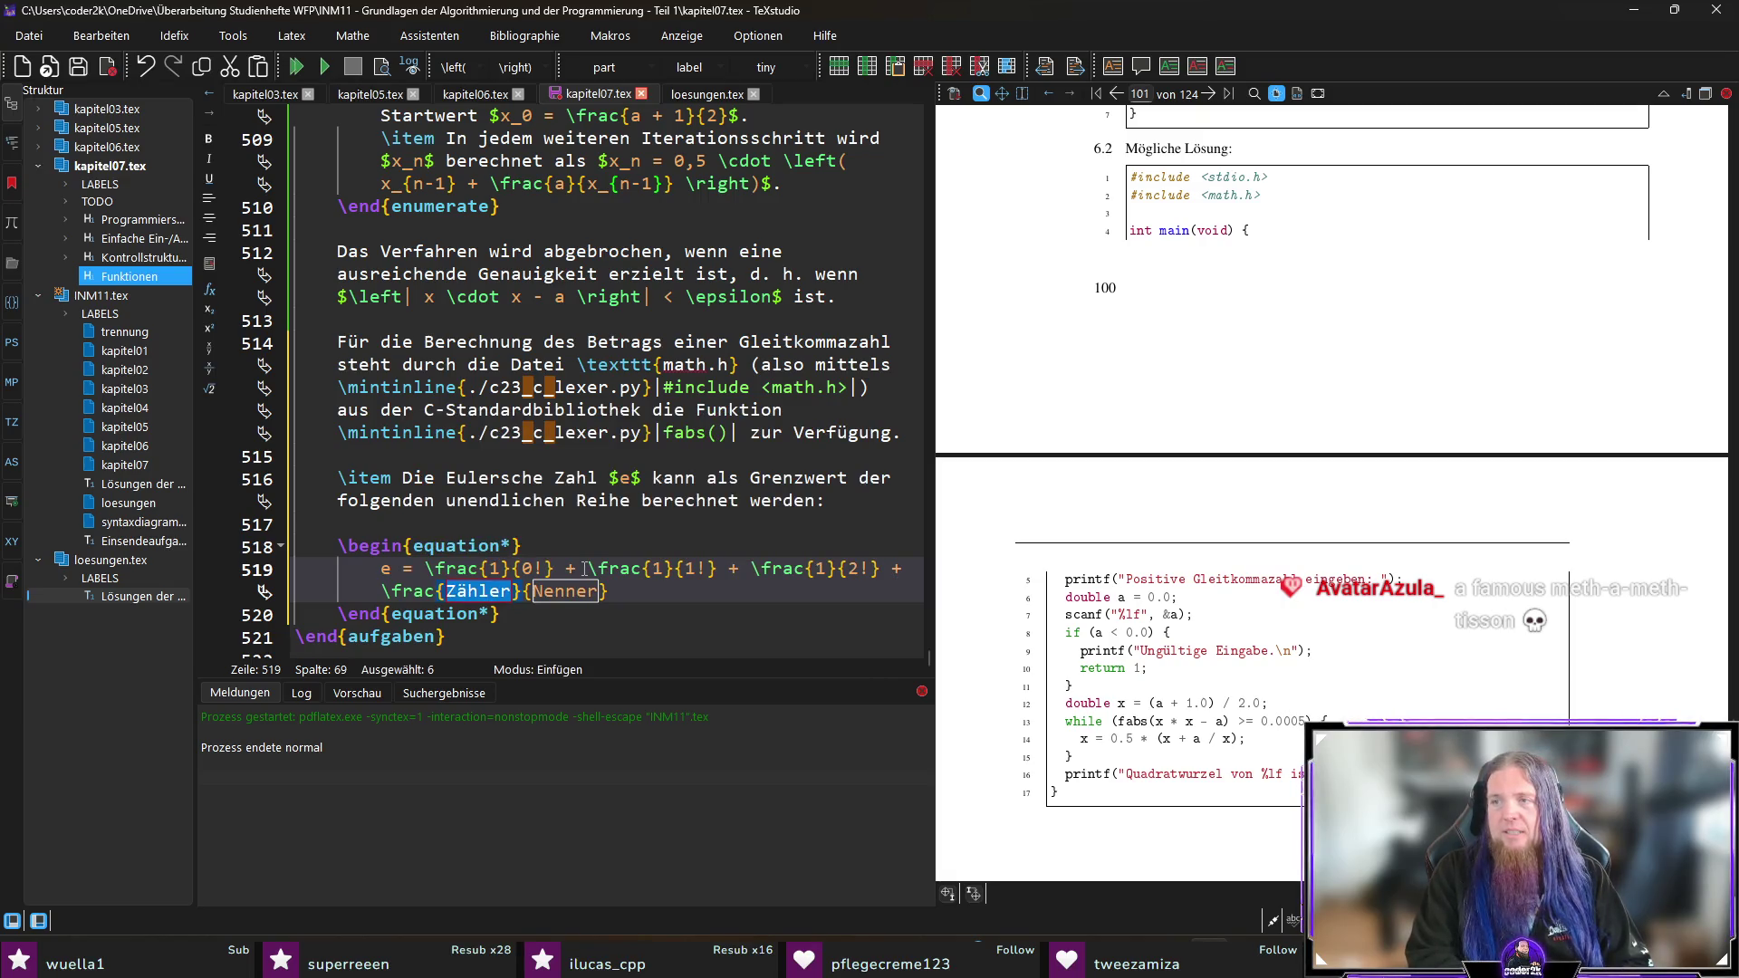
type("1")
key("Tab")
type("3!")
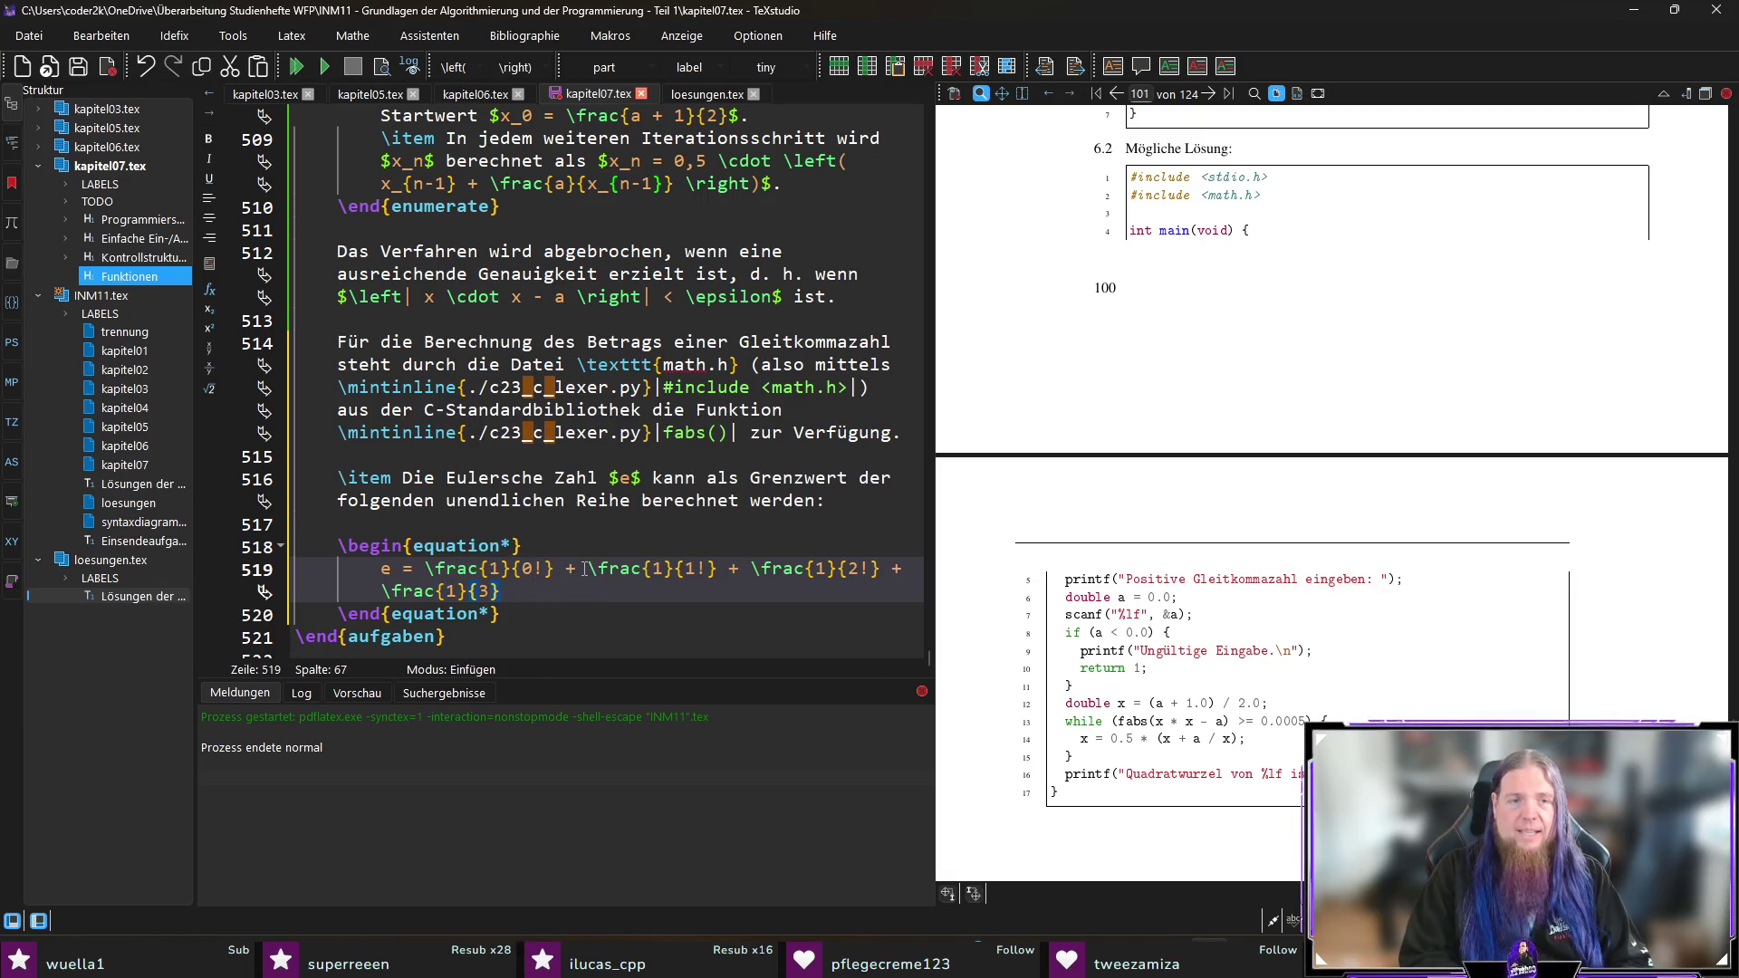
key("Right")
Step: Continue the formula with + \hdots = \sum_{k=0}^{\infty}
type("+ \\")
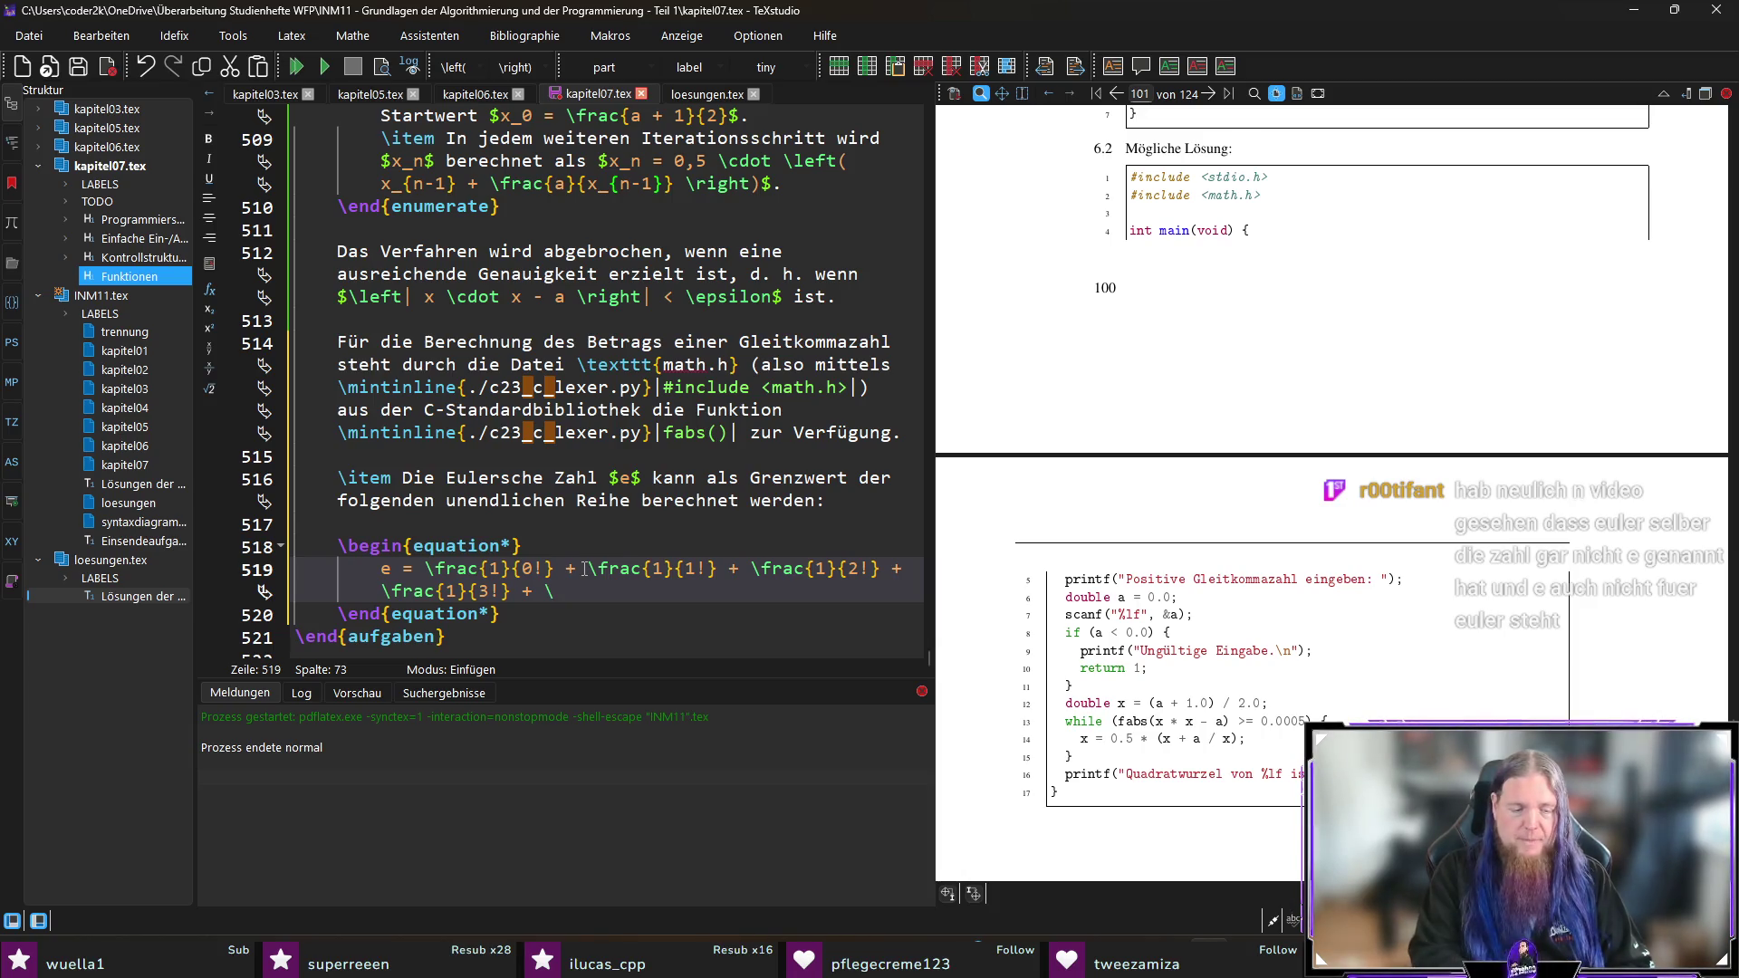
type("ht")
key("BackSpace")
type("dots")
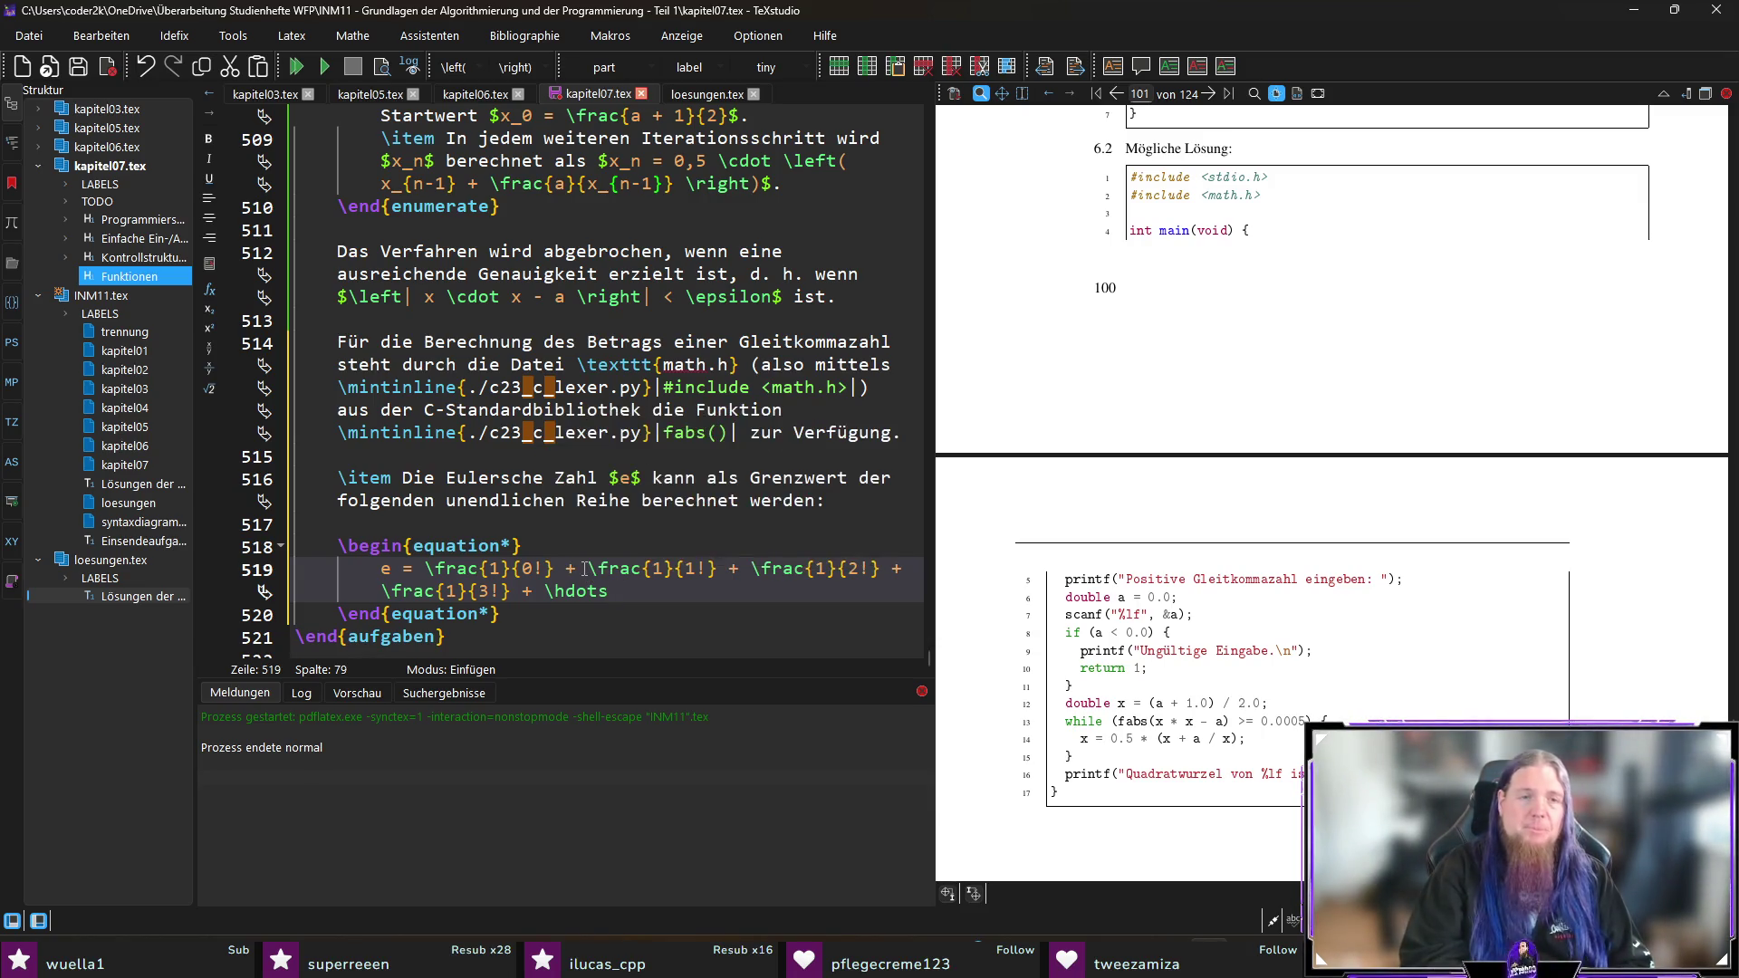
type("= \\su")
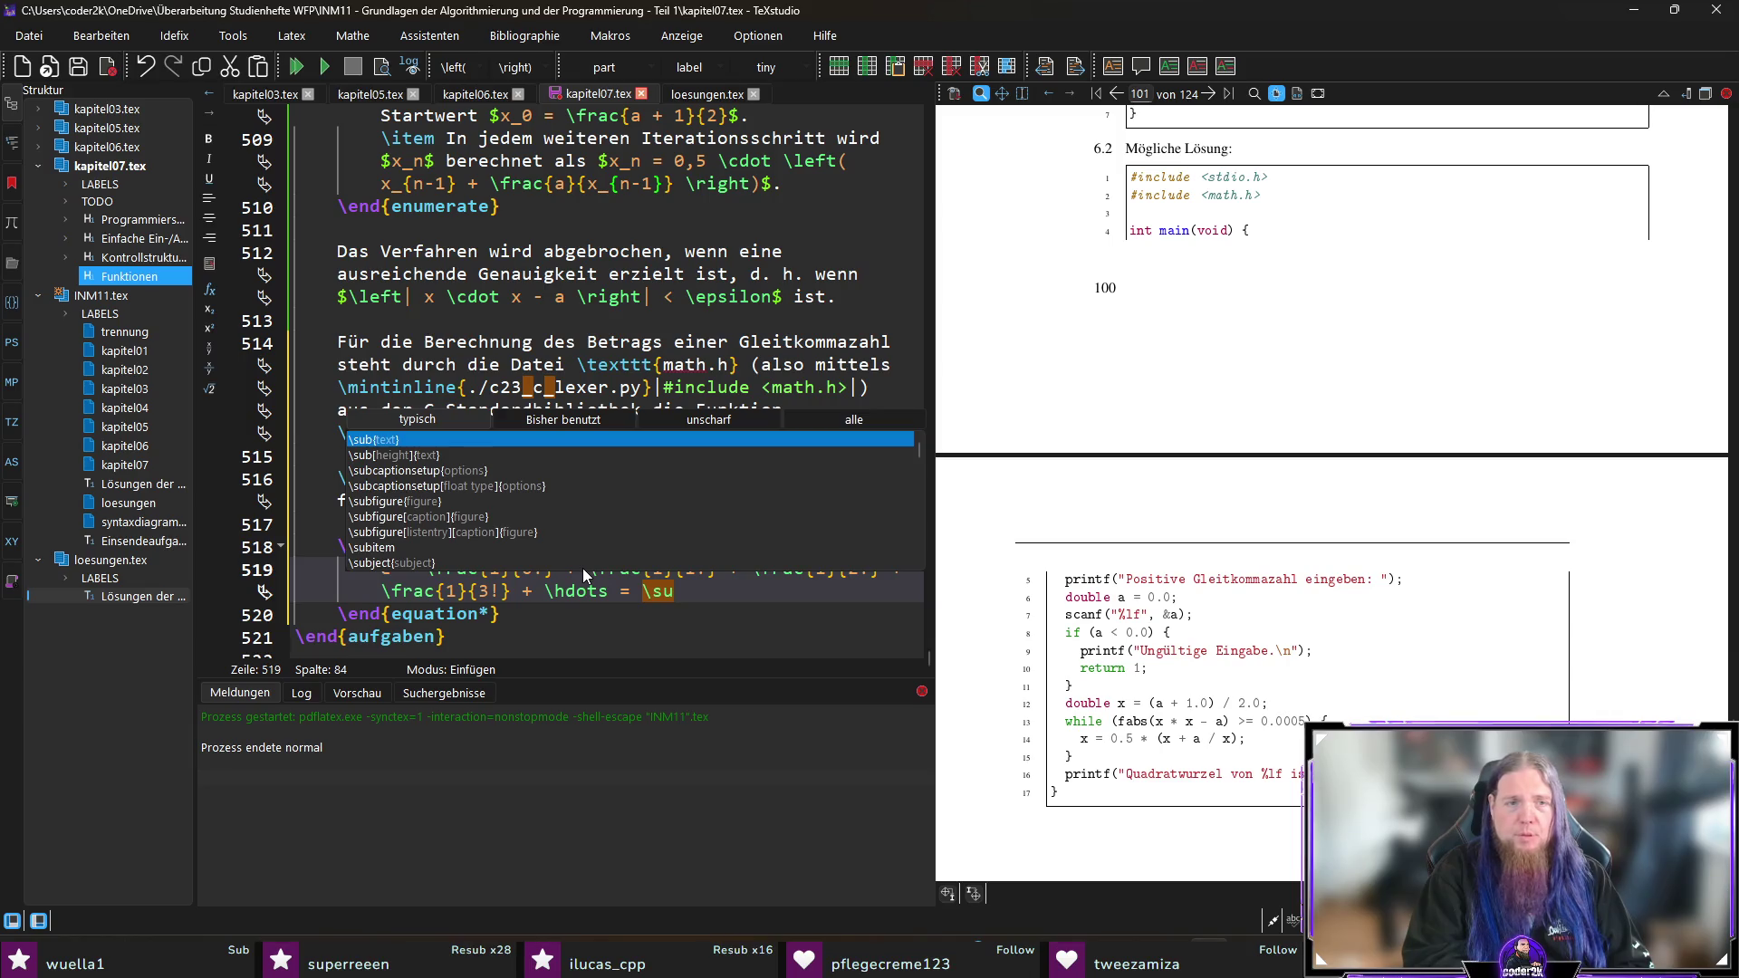
type("m")
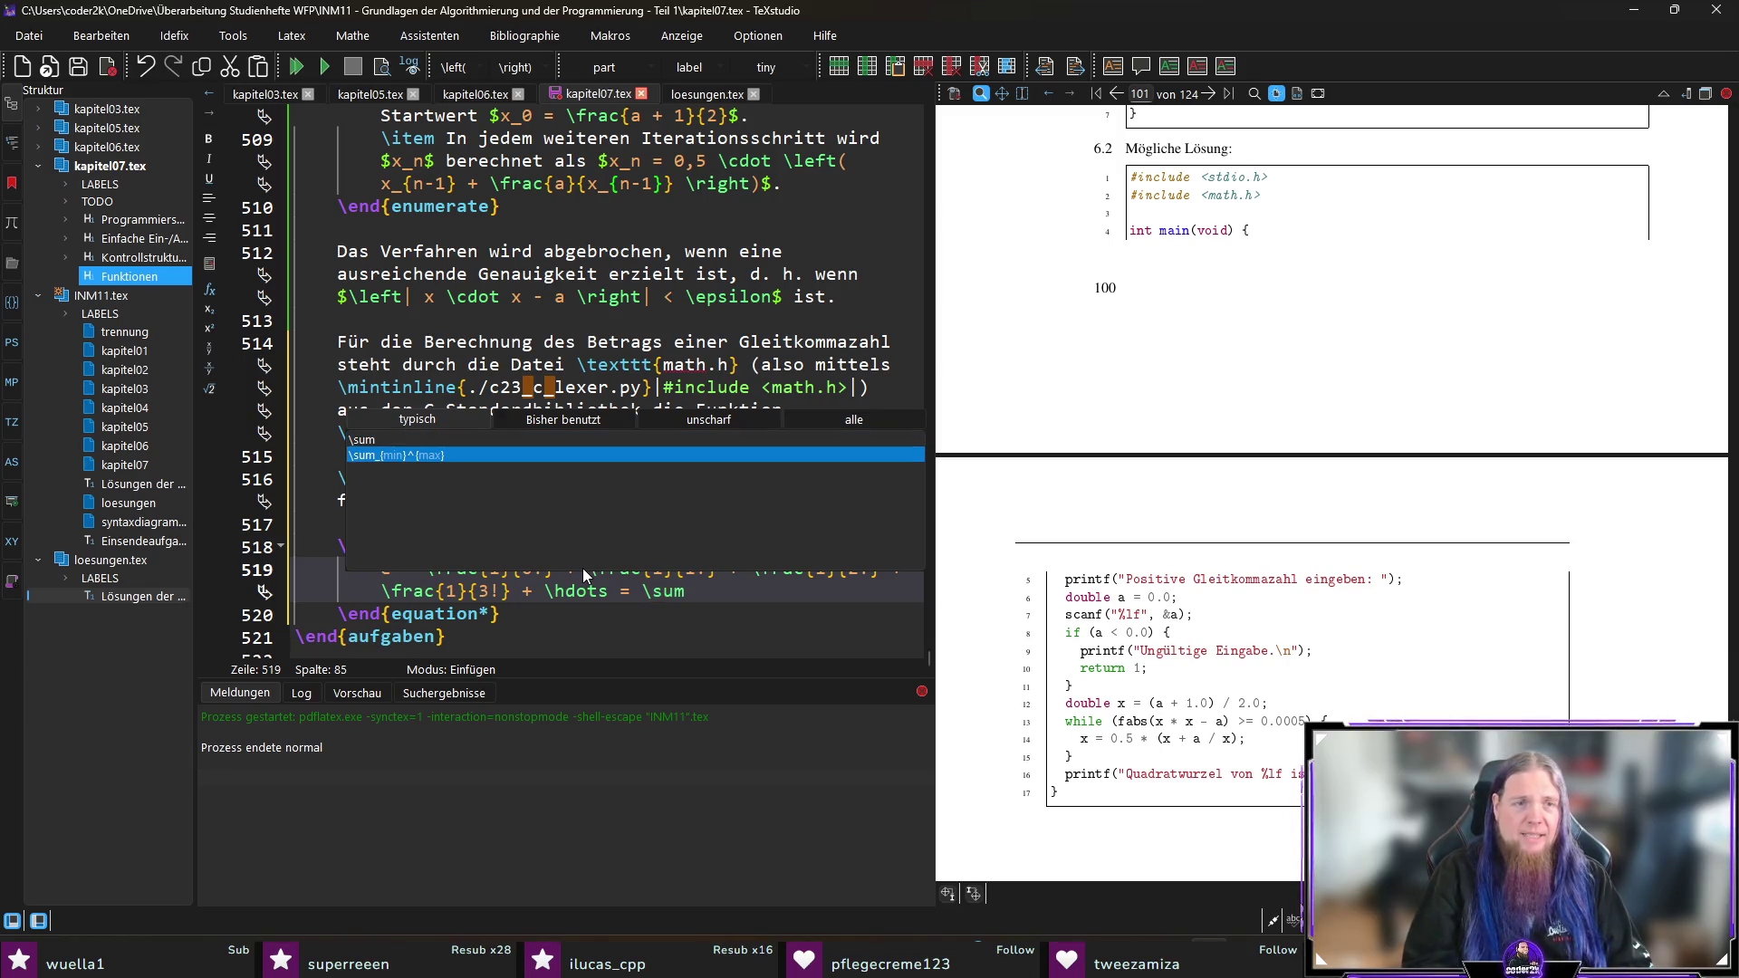
key("Return")
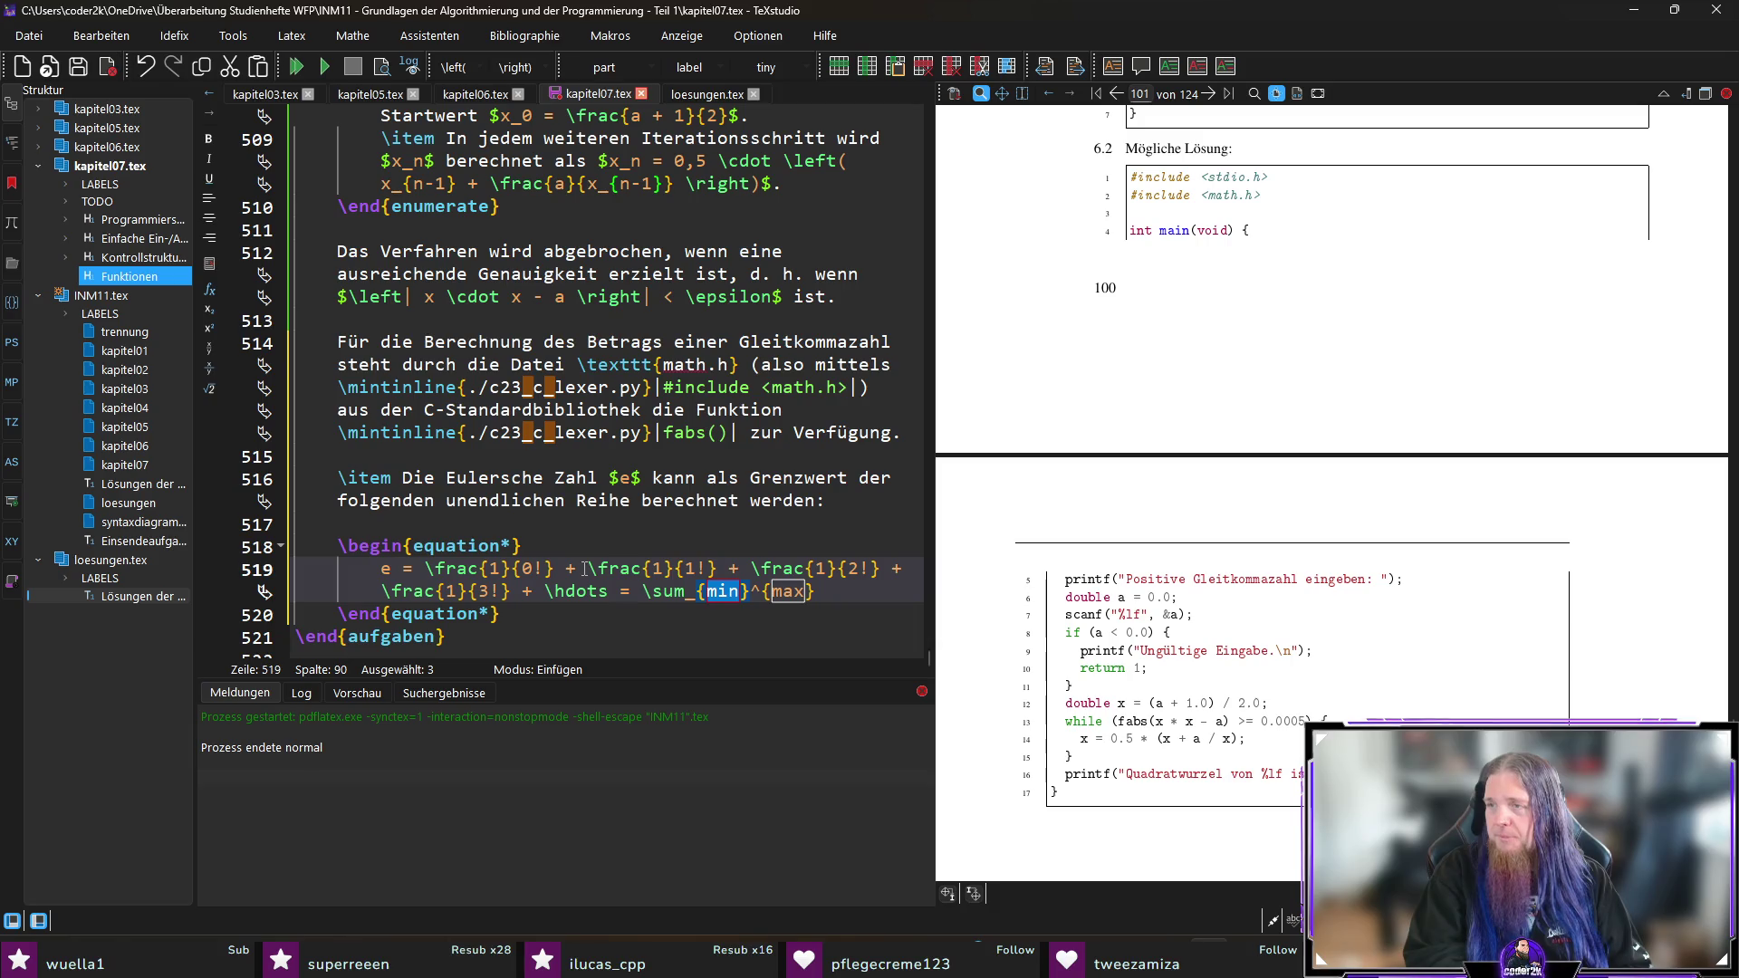
type("k=0")
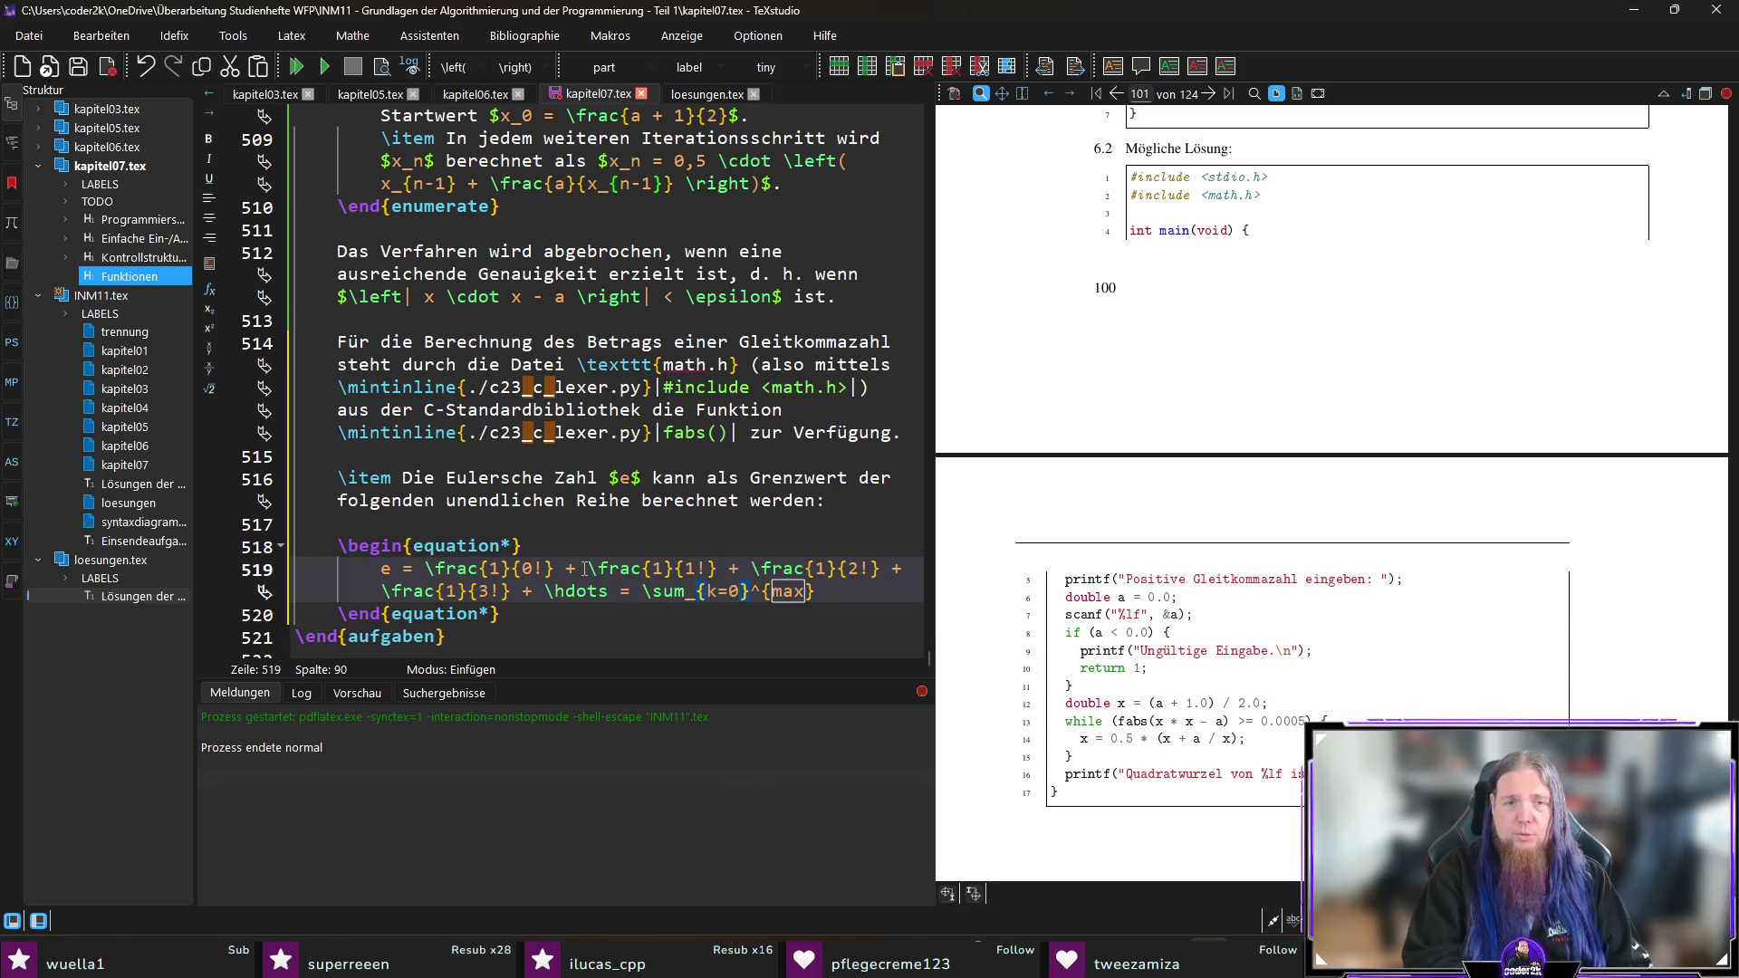
key("Tab")
type("\\infty")
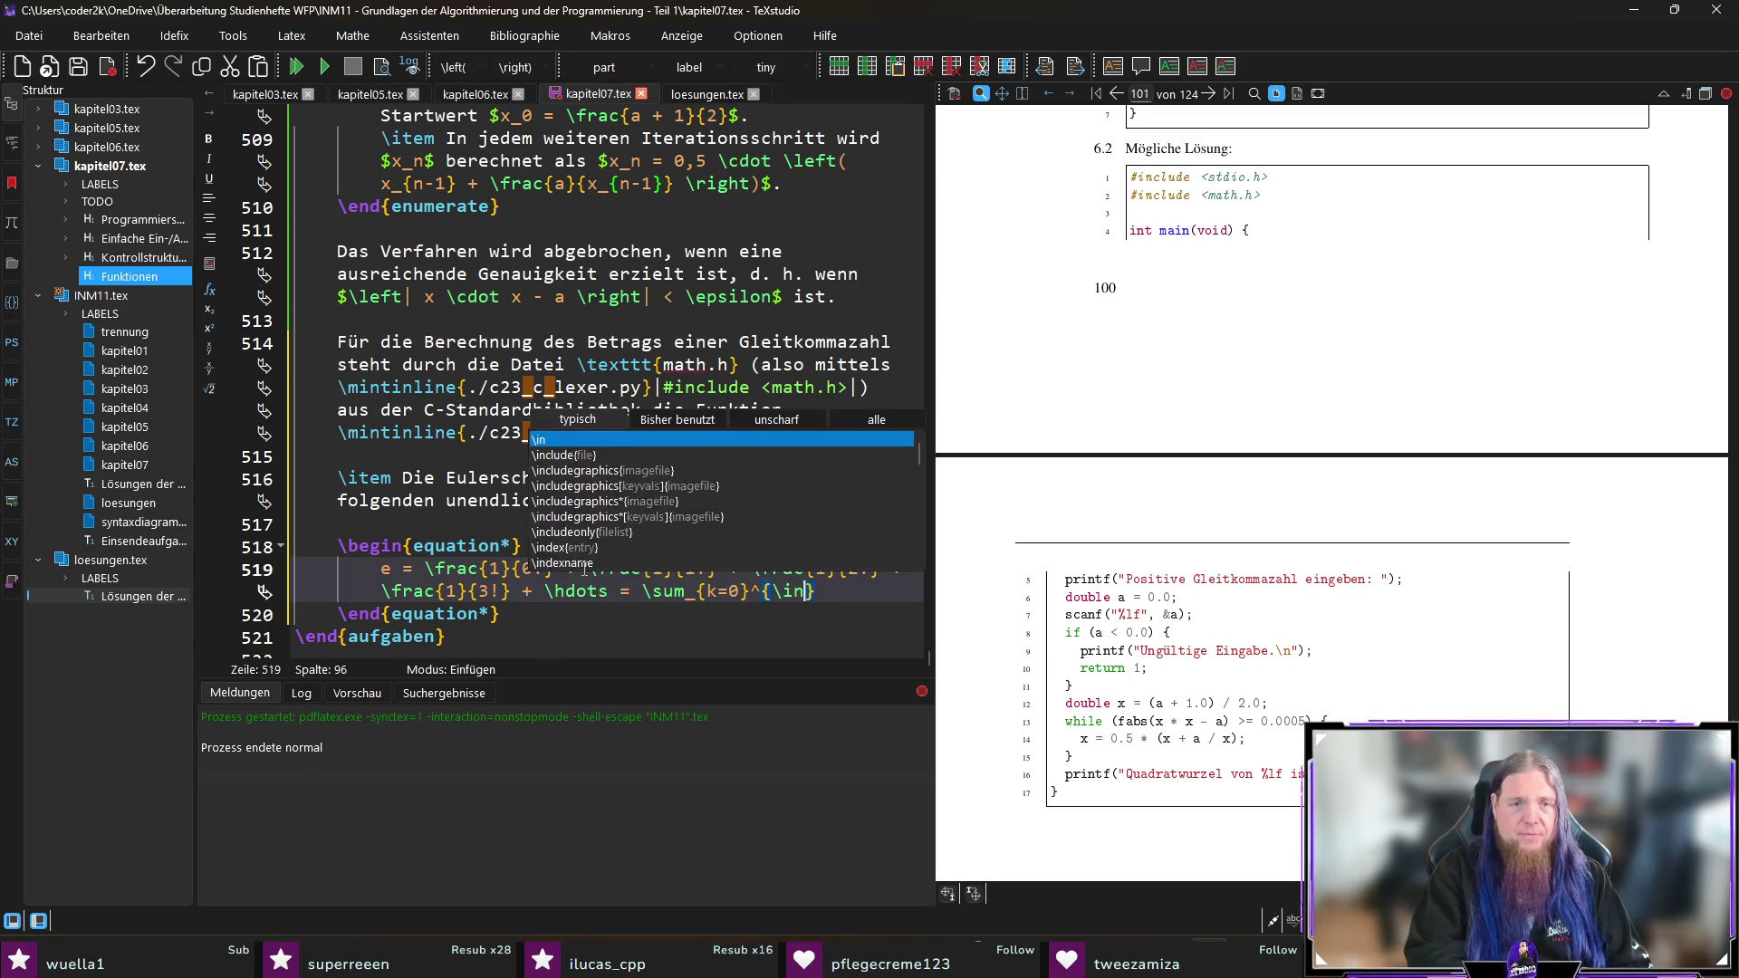
key("Return")
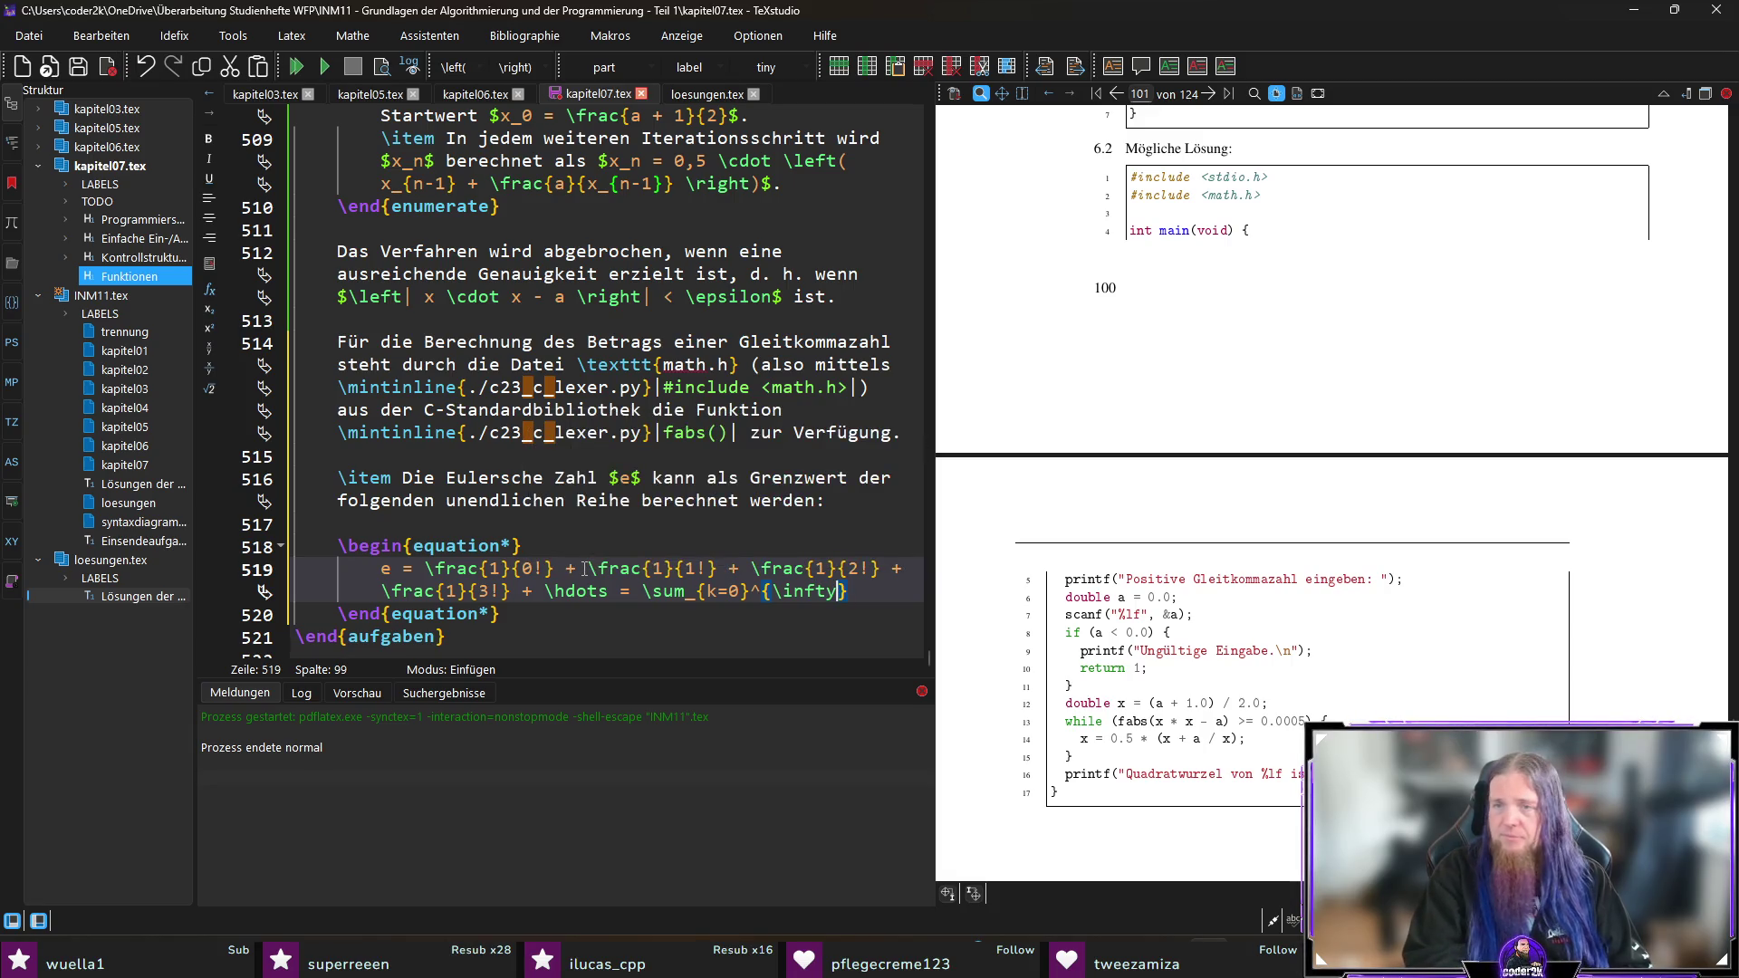
Step: Add the summand \frac{1}{k!} and begin a \text{mit} note after the formula
key("End")
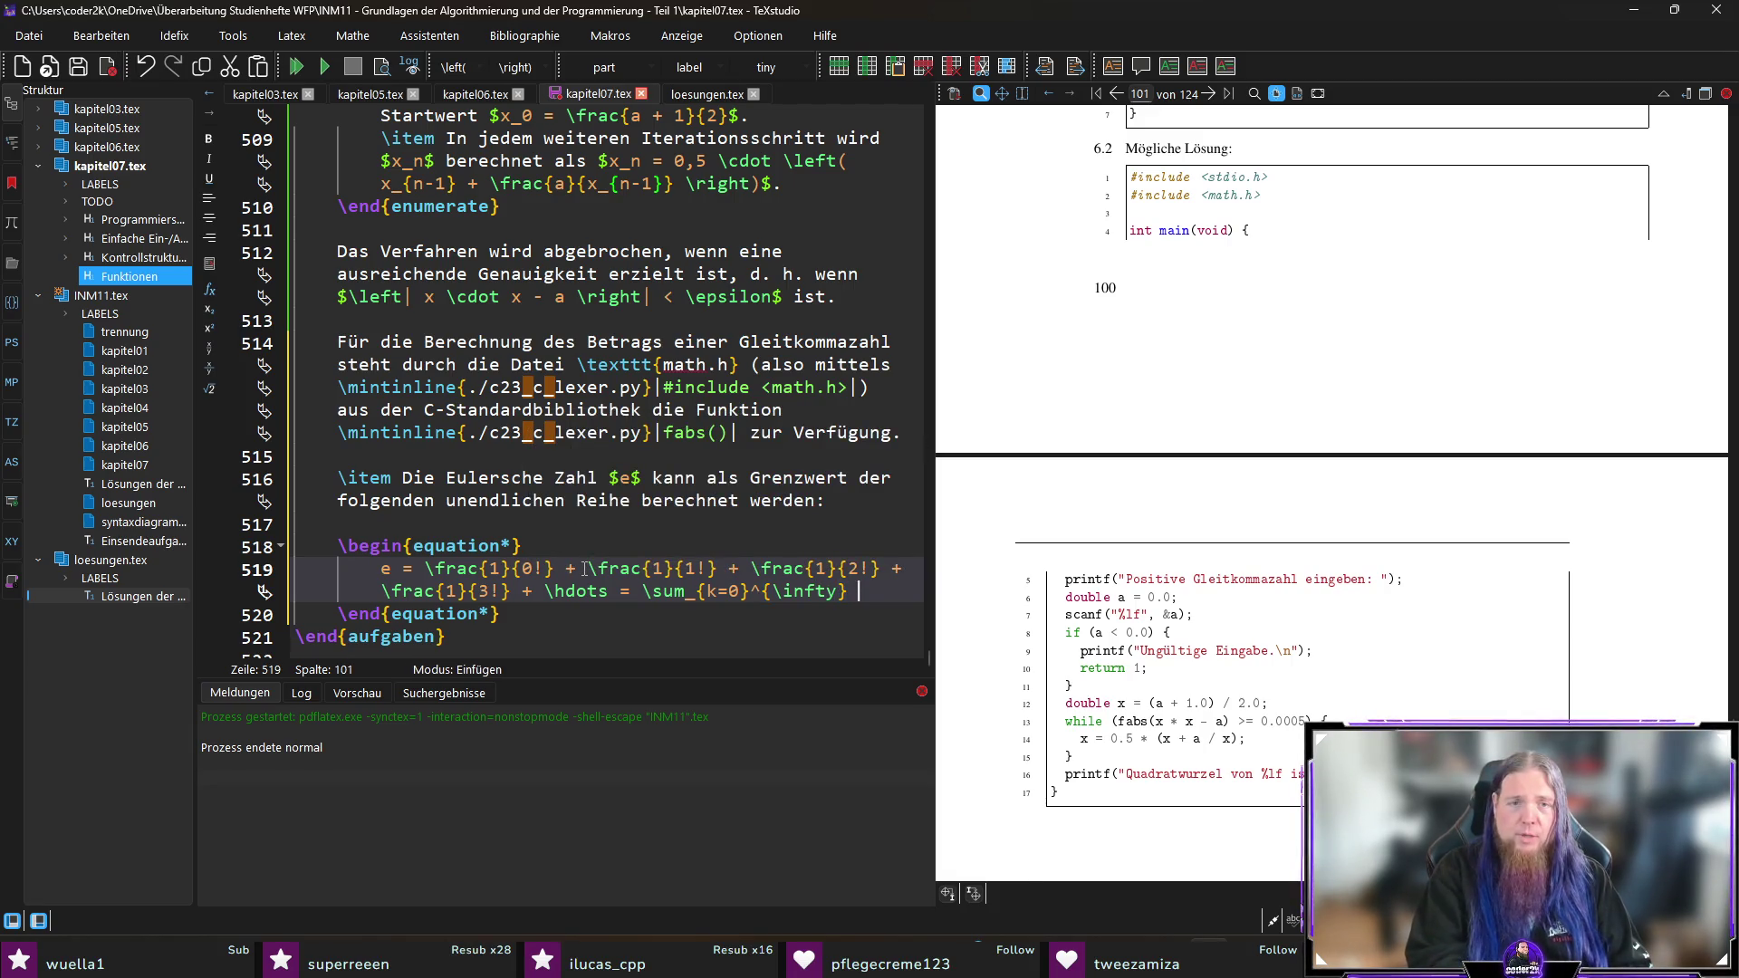
type("\\frac")
key("Return")
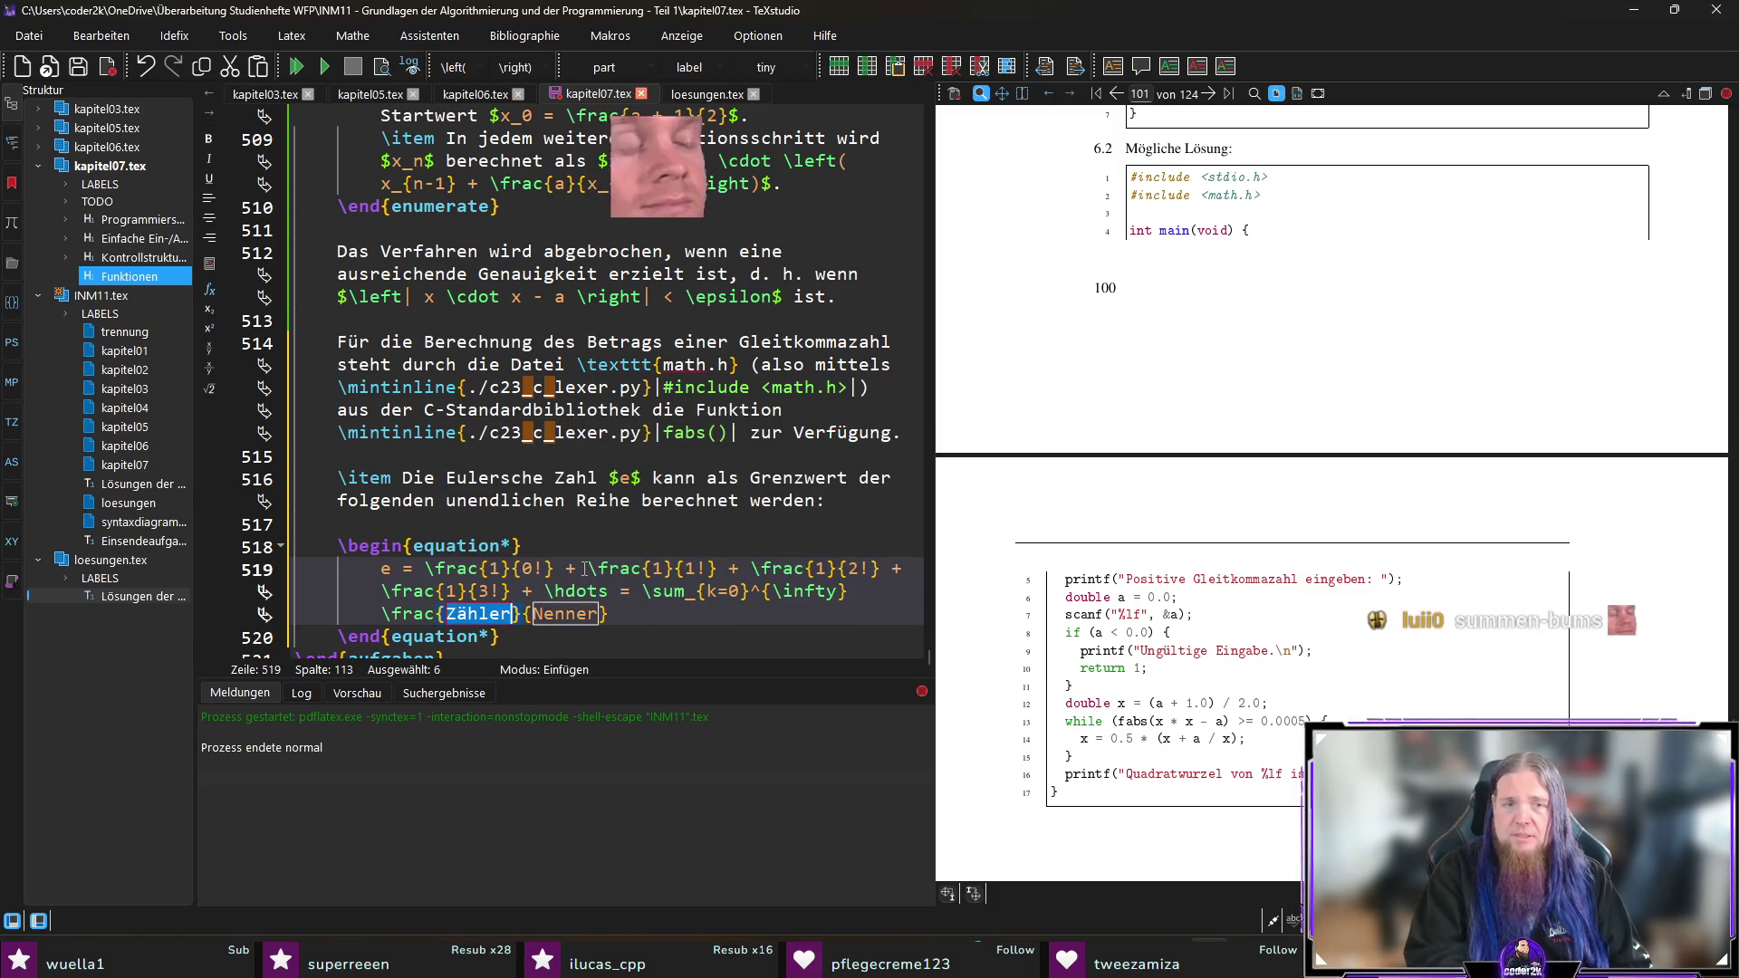
type("1")
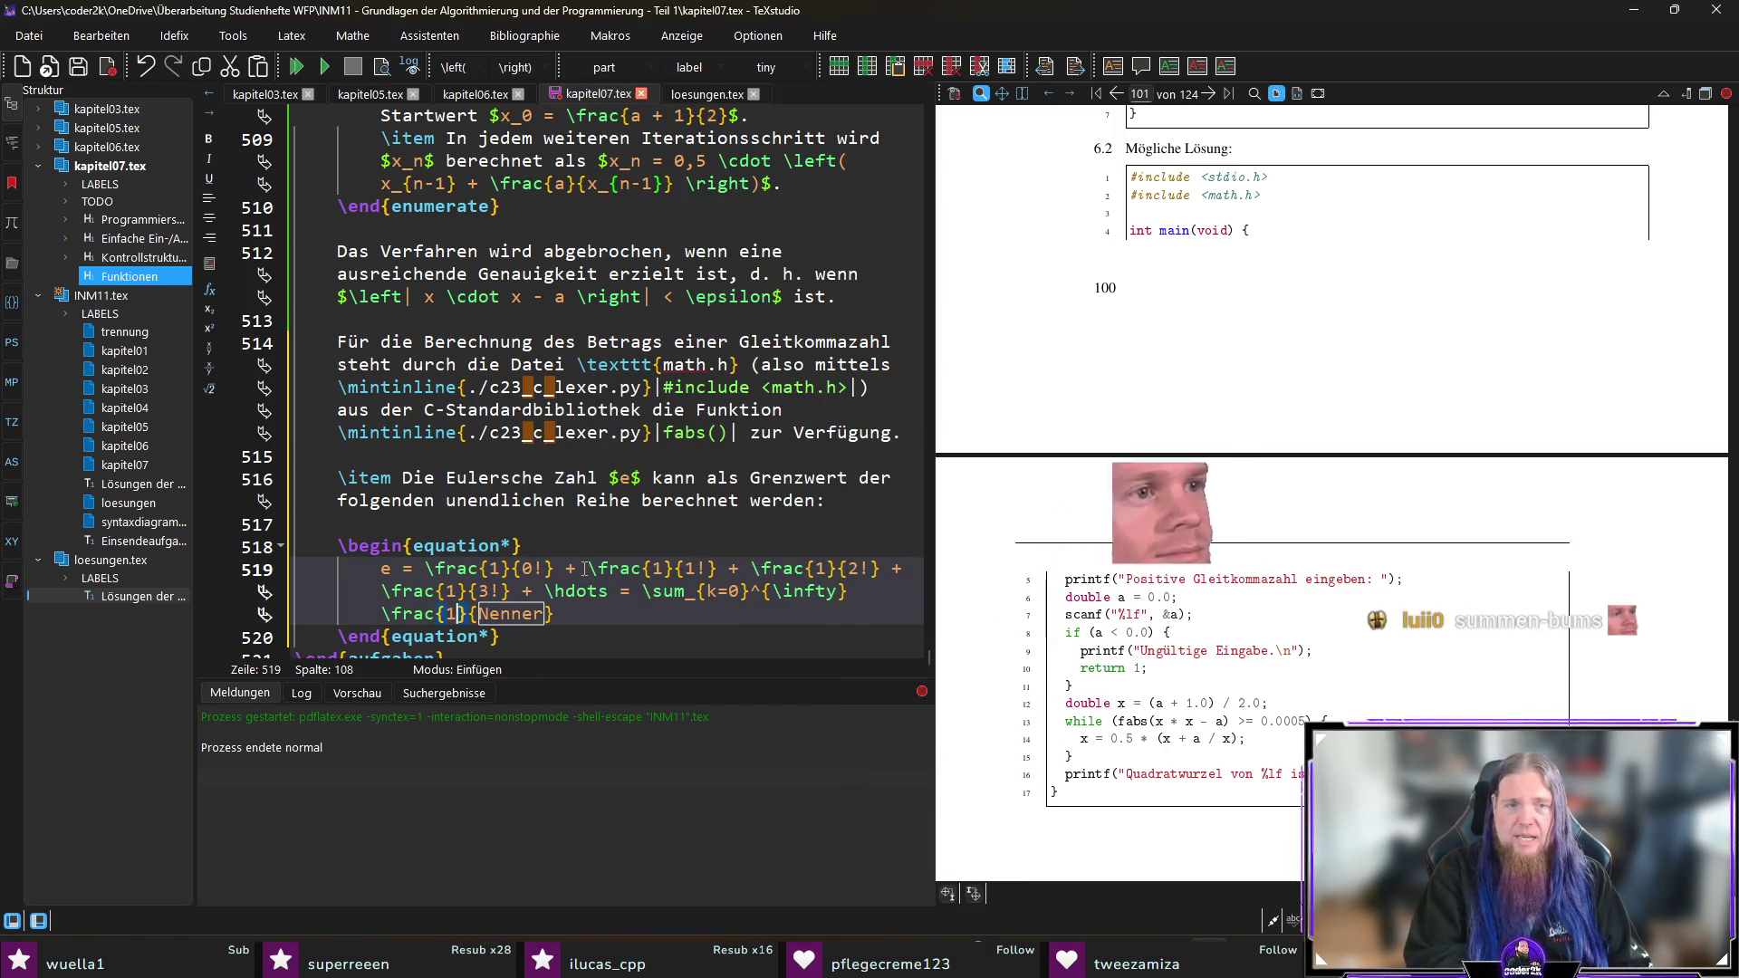
key("Tab")
type("k!")
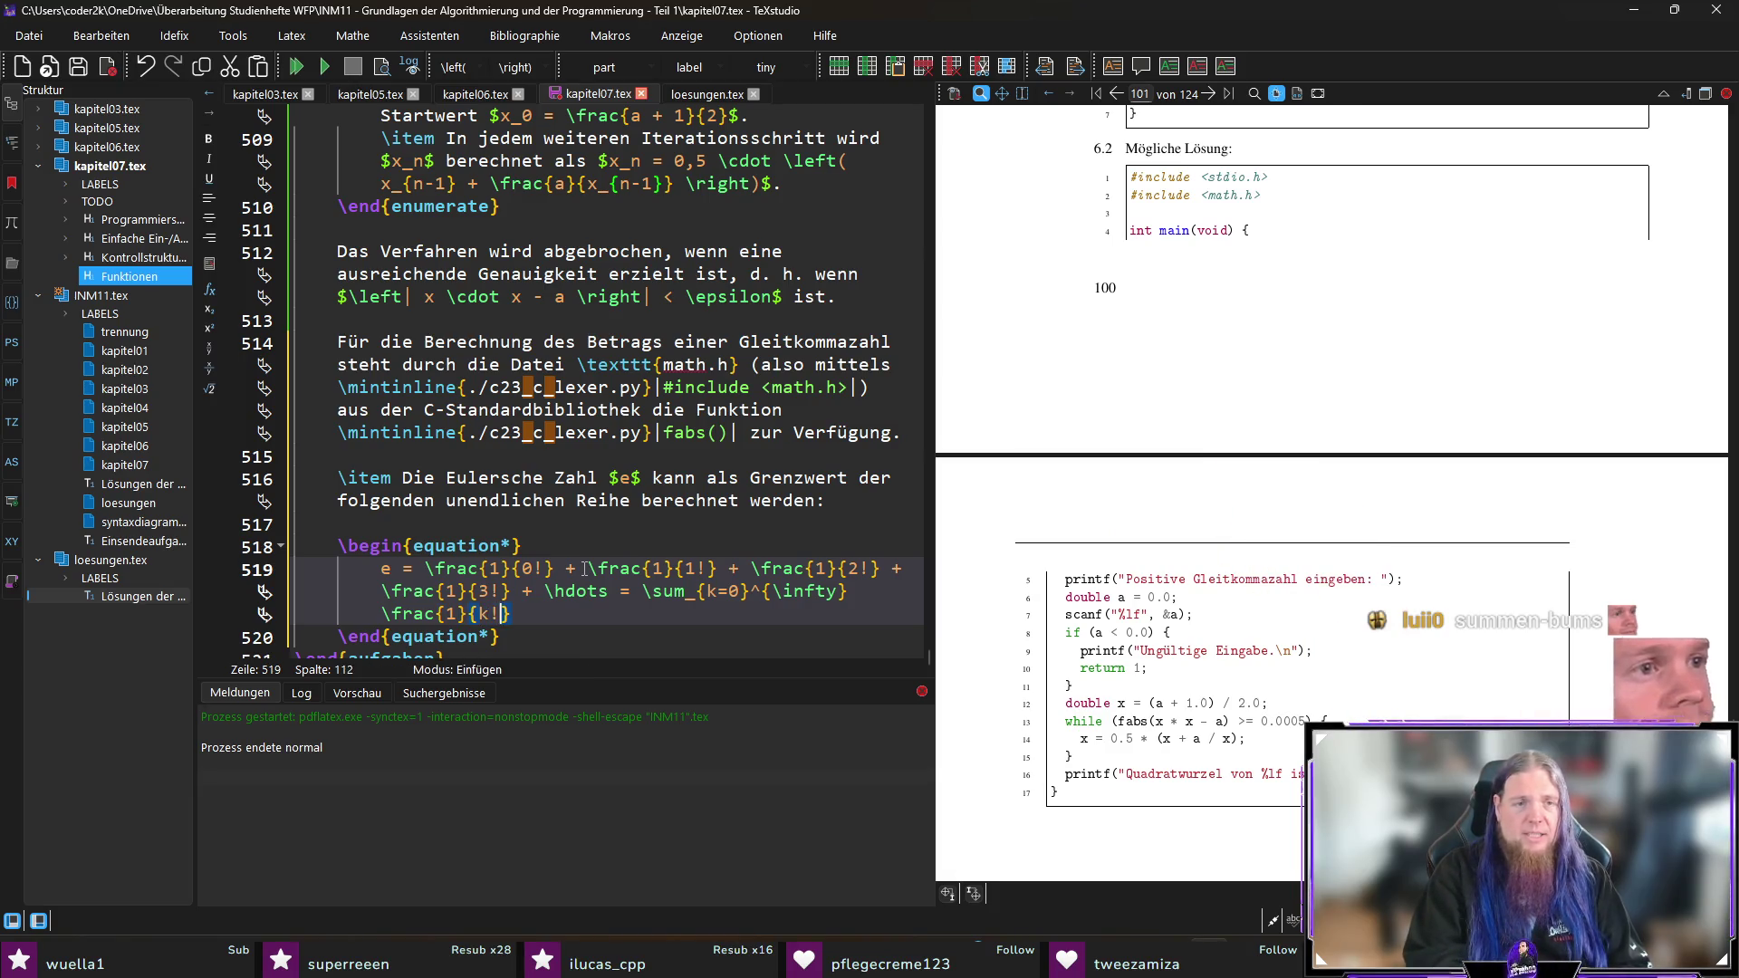
key("Right")
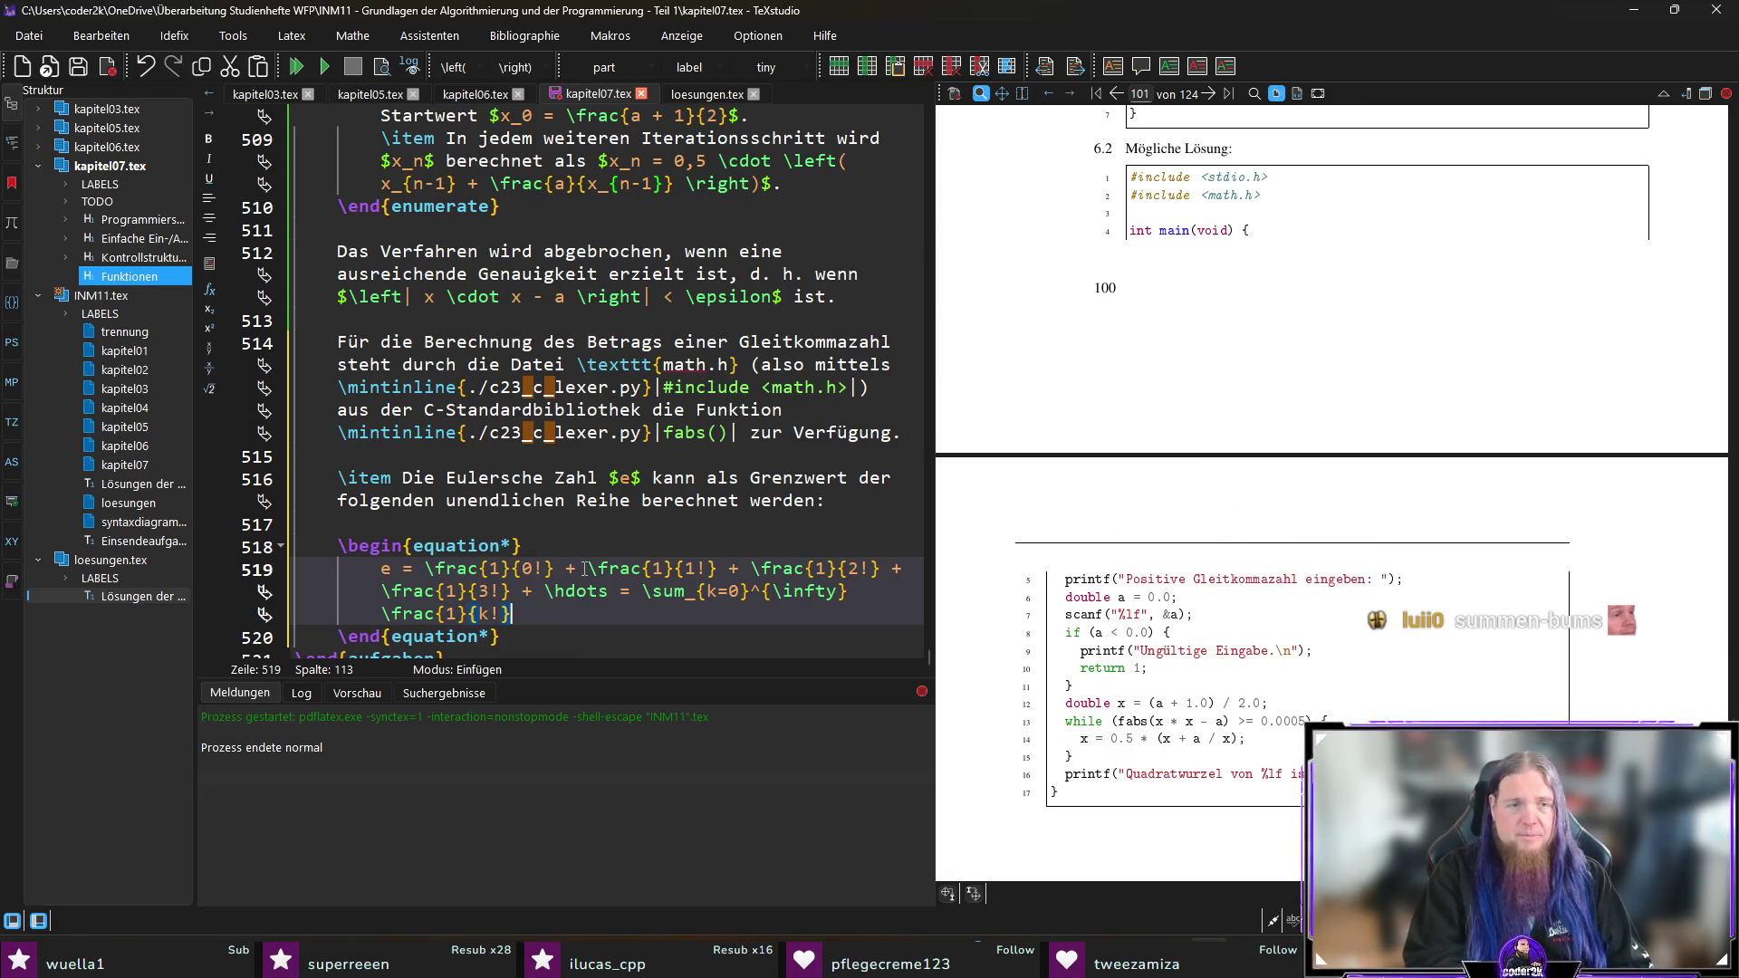
key("Down")
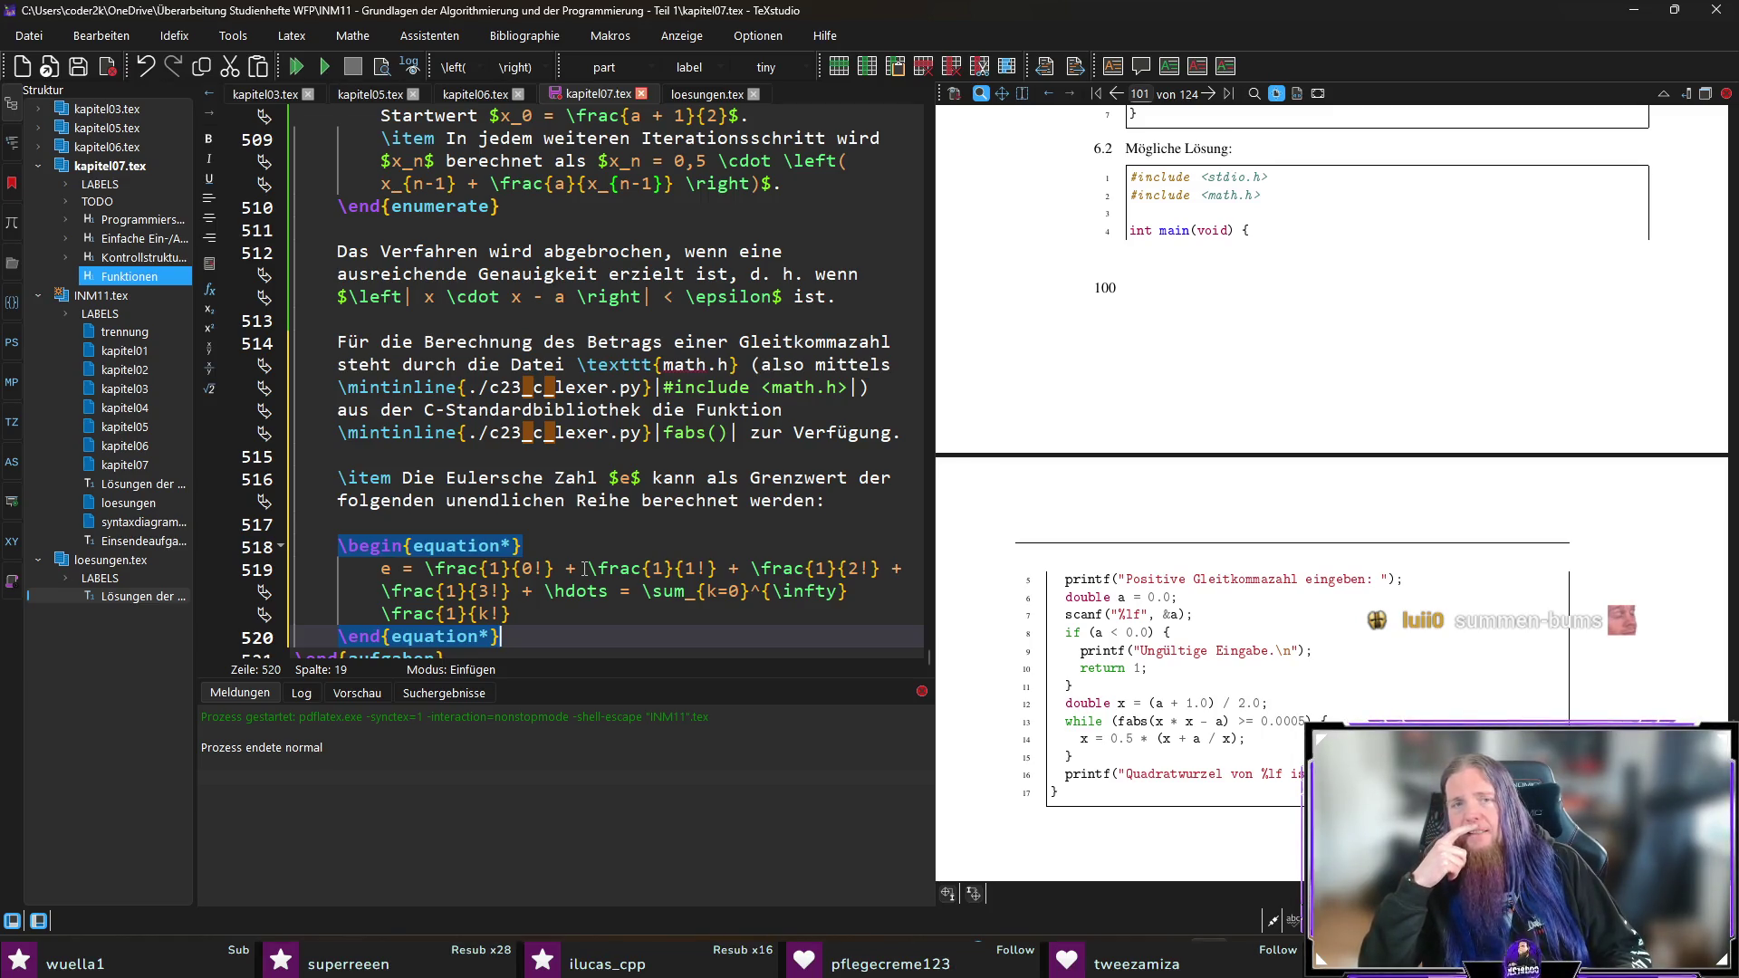
key("Up")
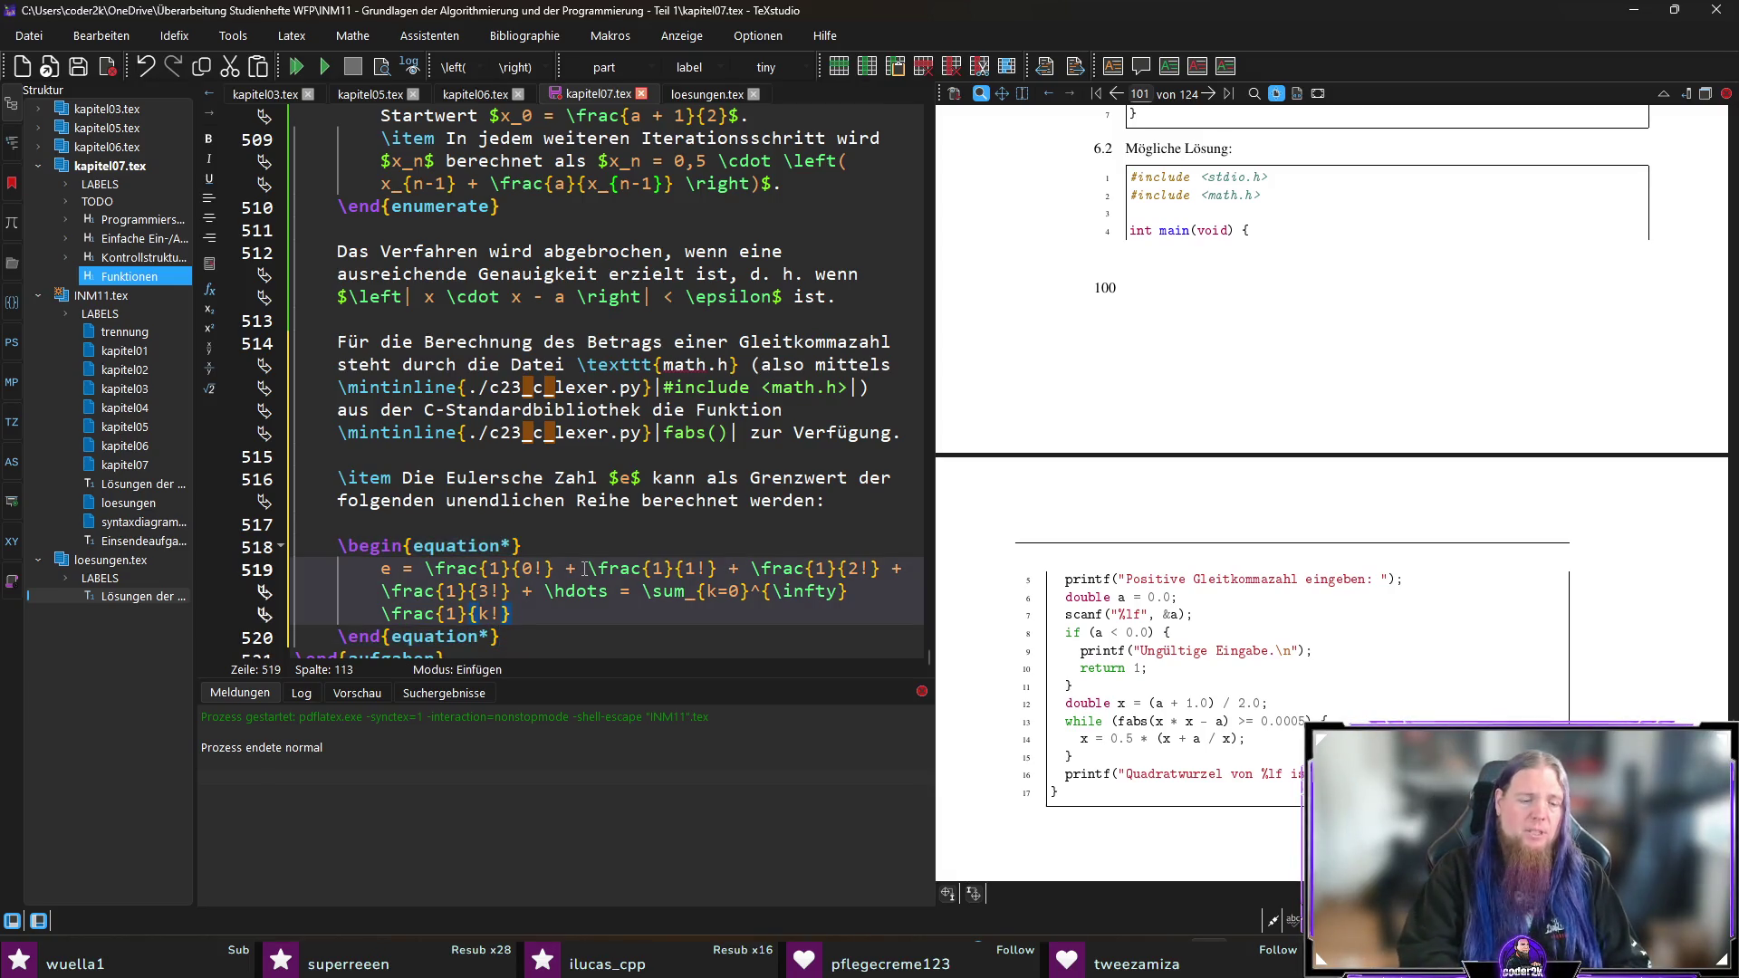
type(" \\text{")
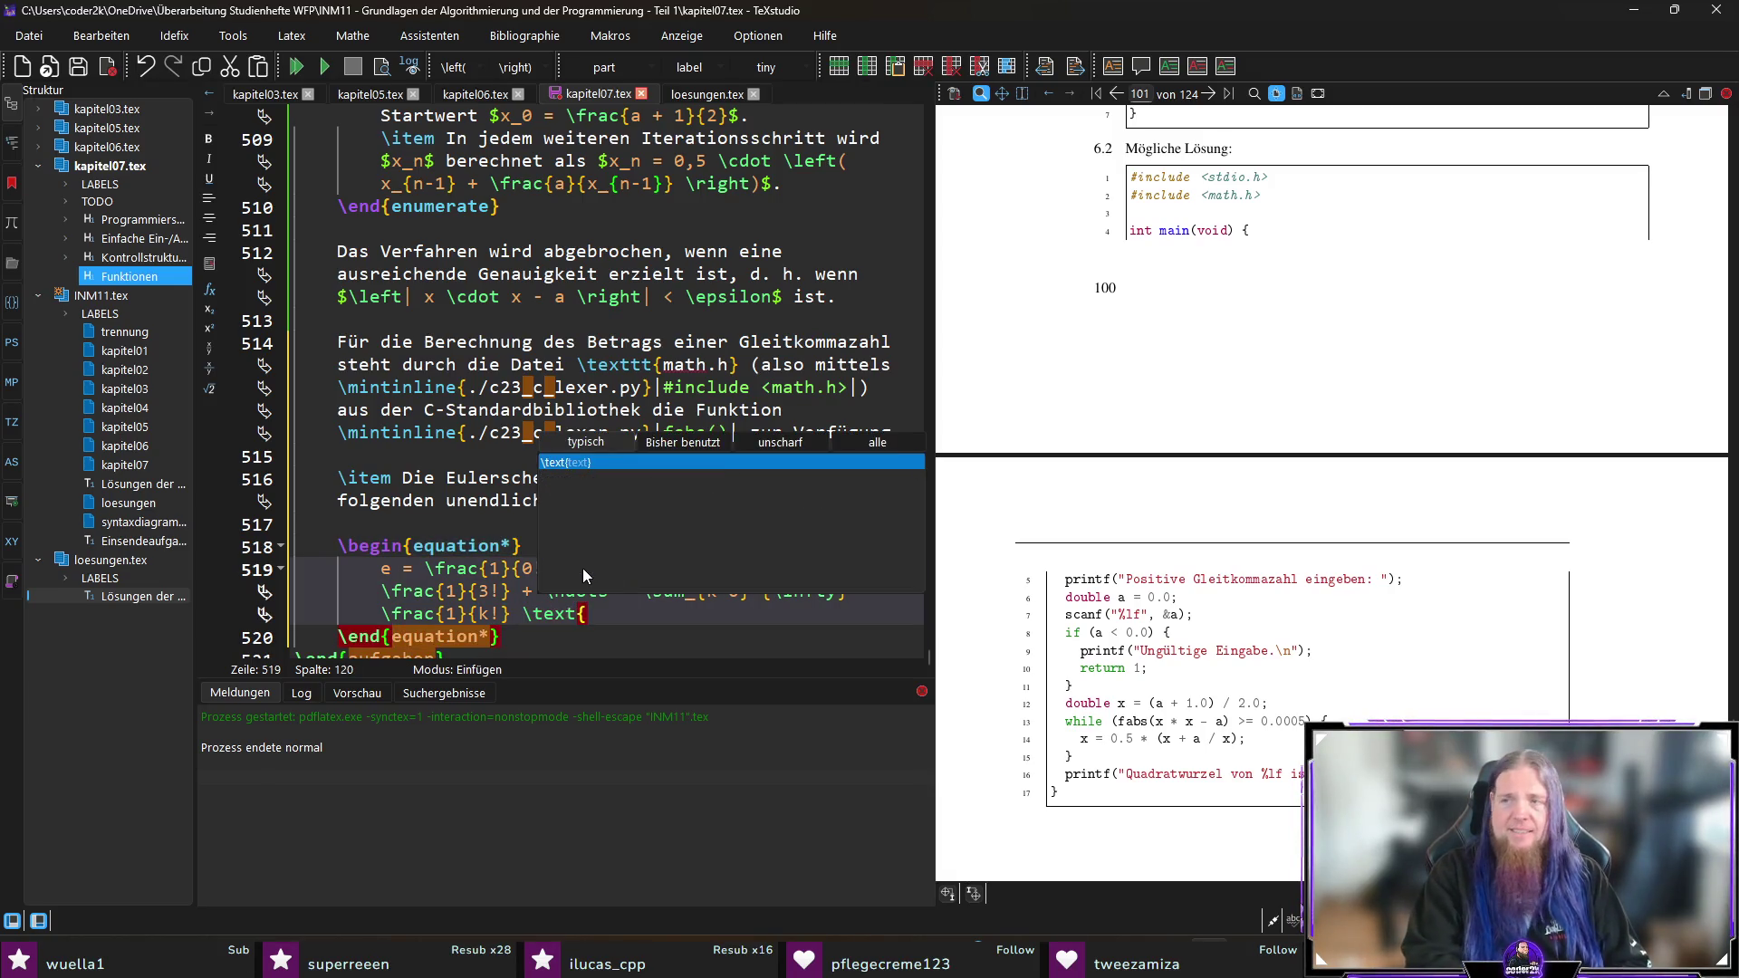
type("mit}")
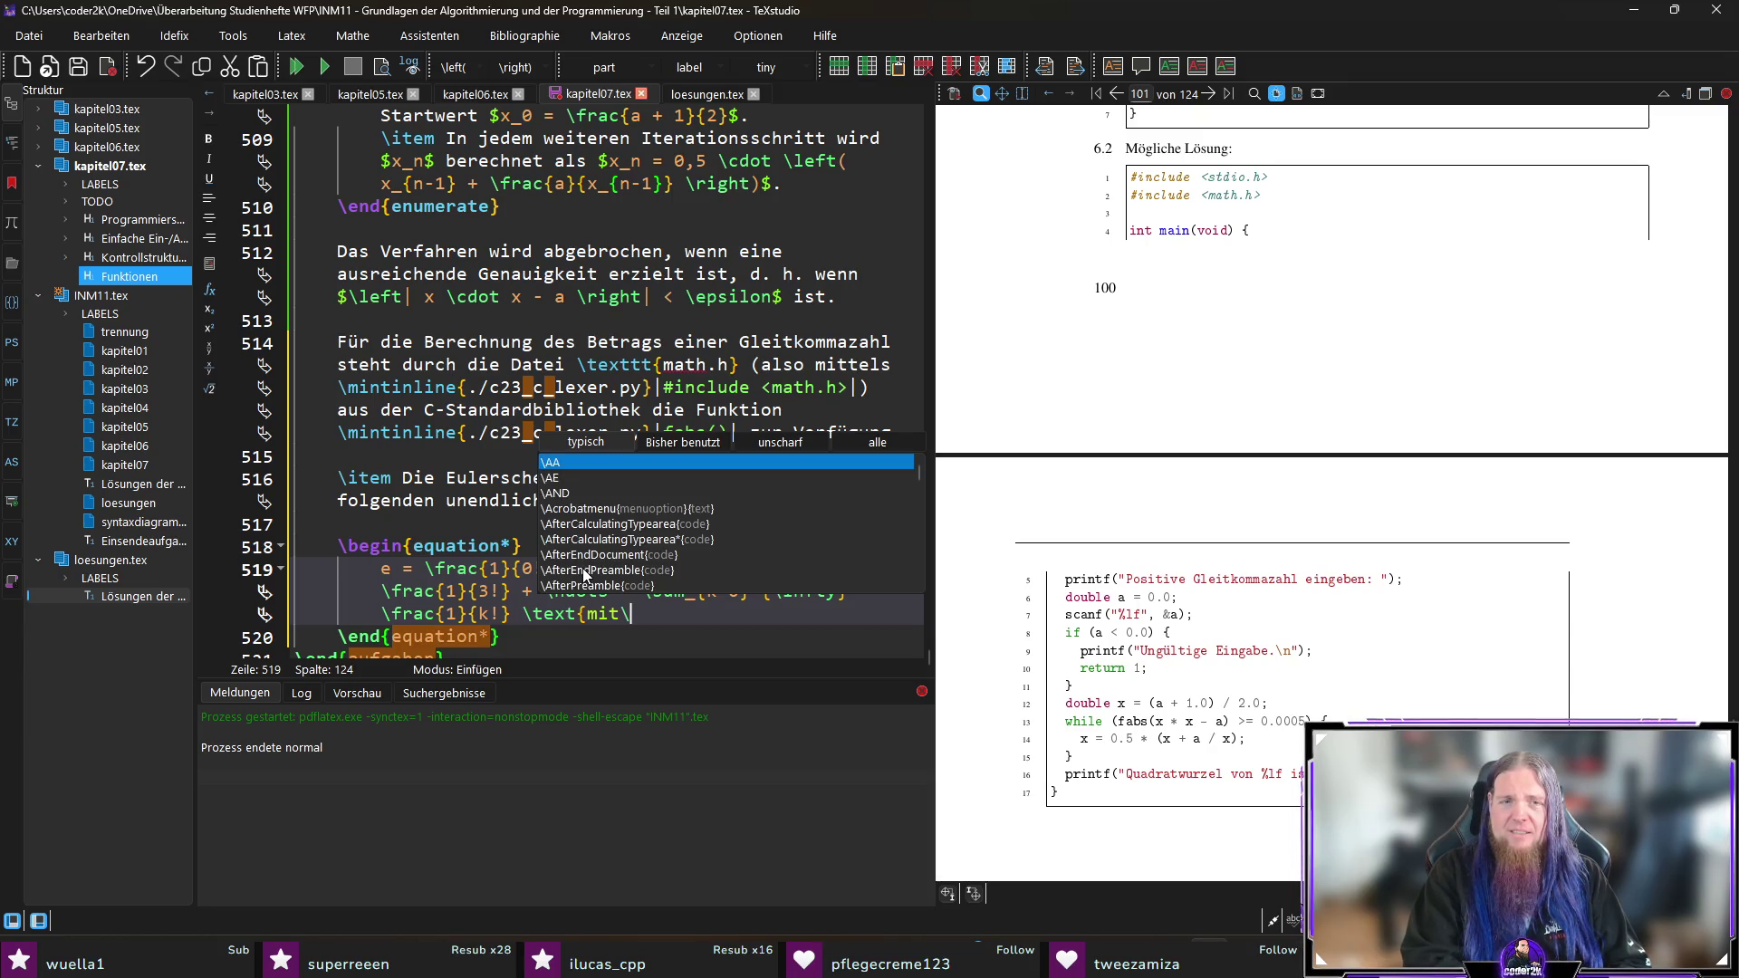
Step: Pad 'mit' with spaces inside \text{ } and add the condition k \in \mathbf{N}_0
key("Left")
key("Left")
key("Left")
key("Left")
key("End")
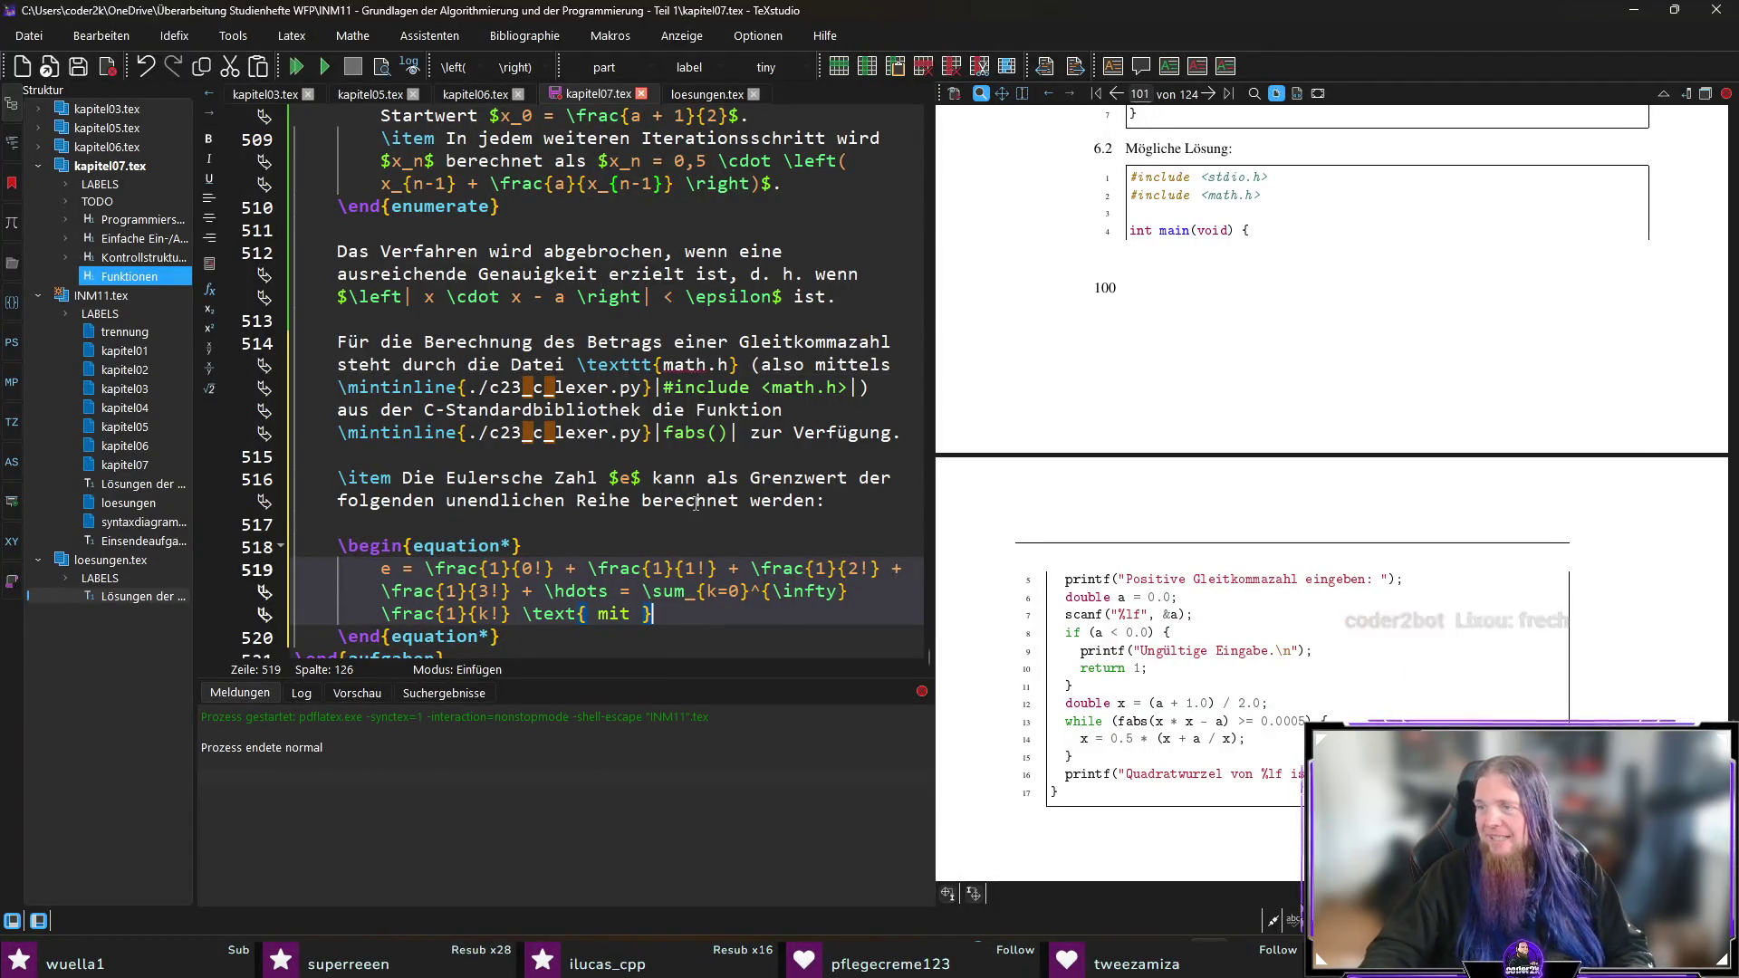
type(" k \\in")
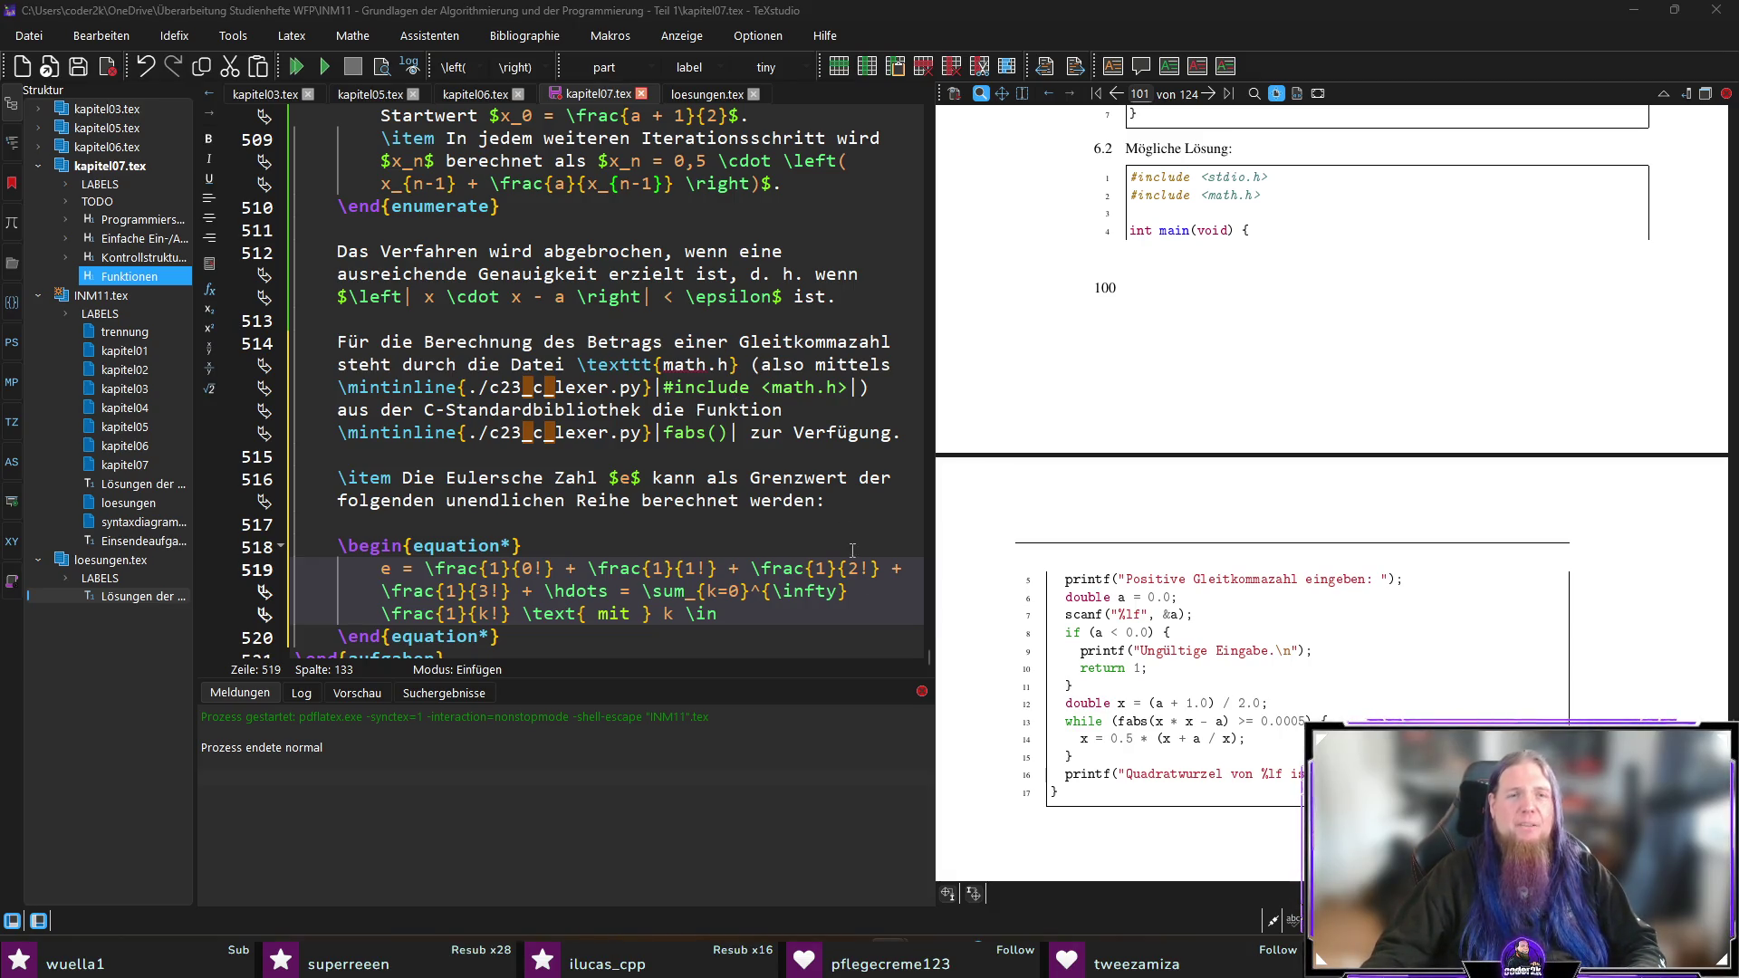
type("\\mathb")
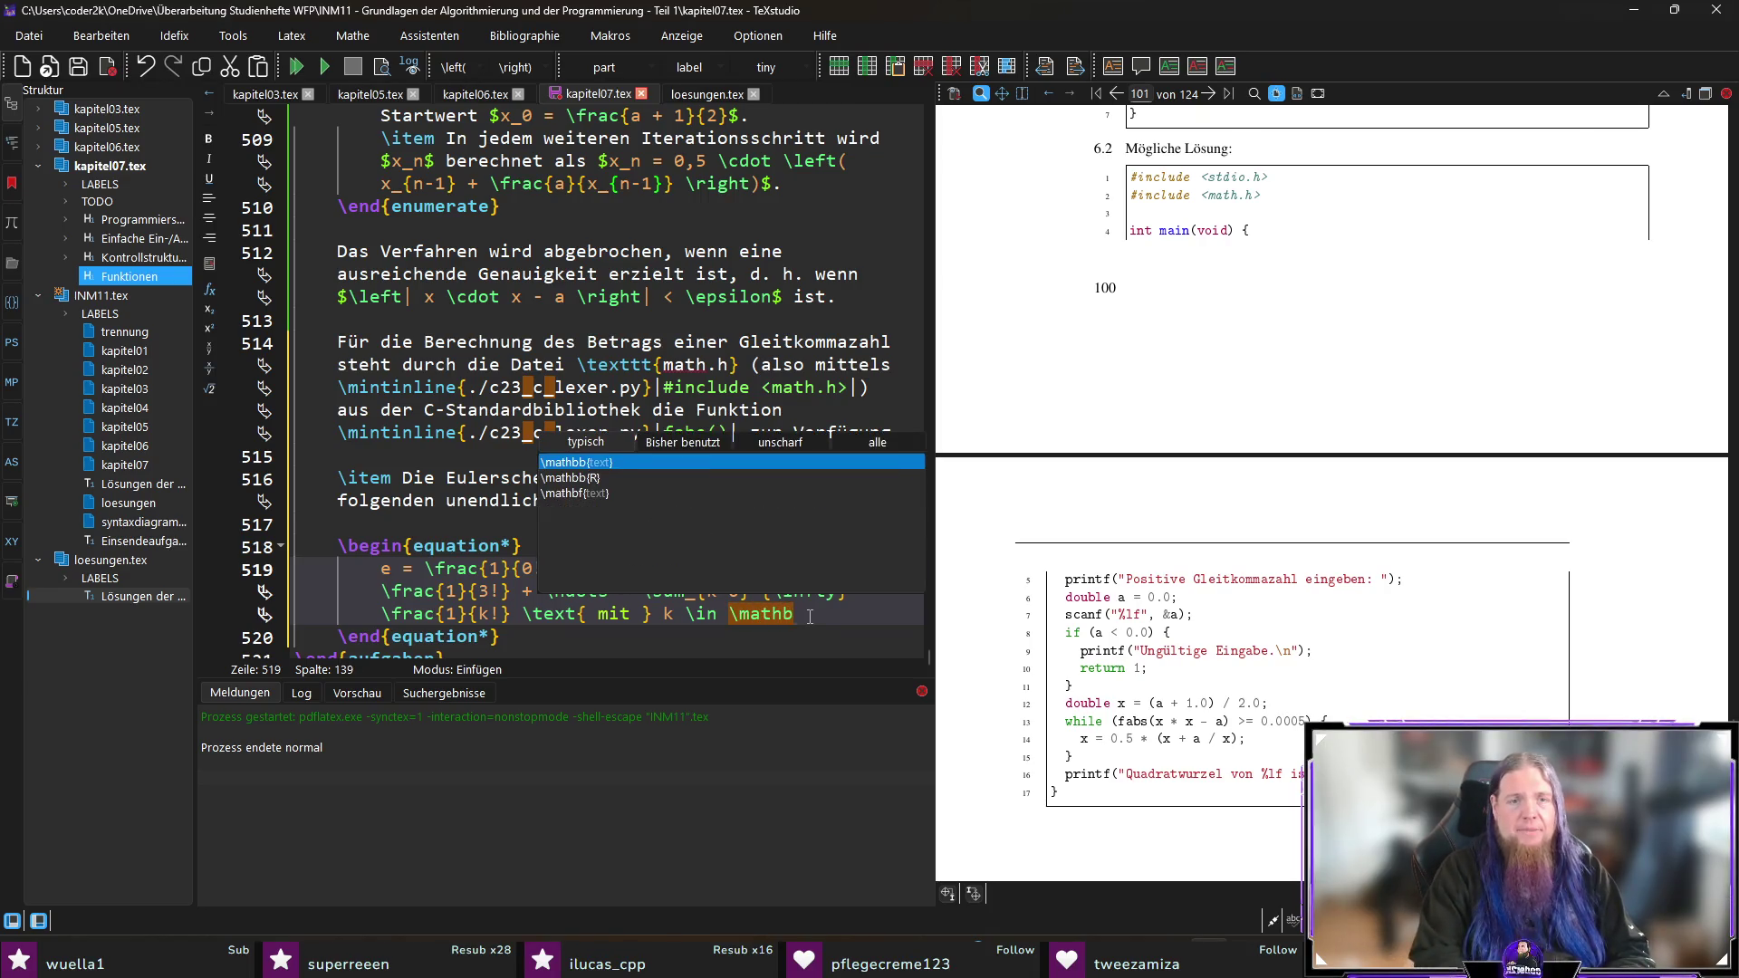
type("f{N}")
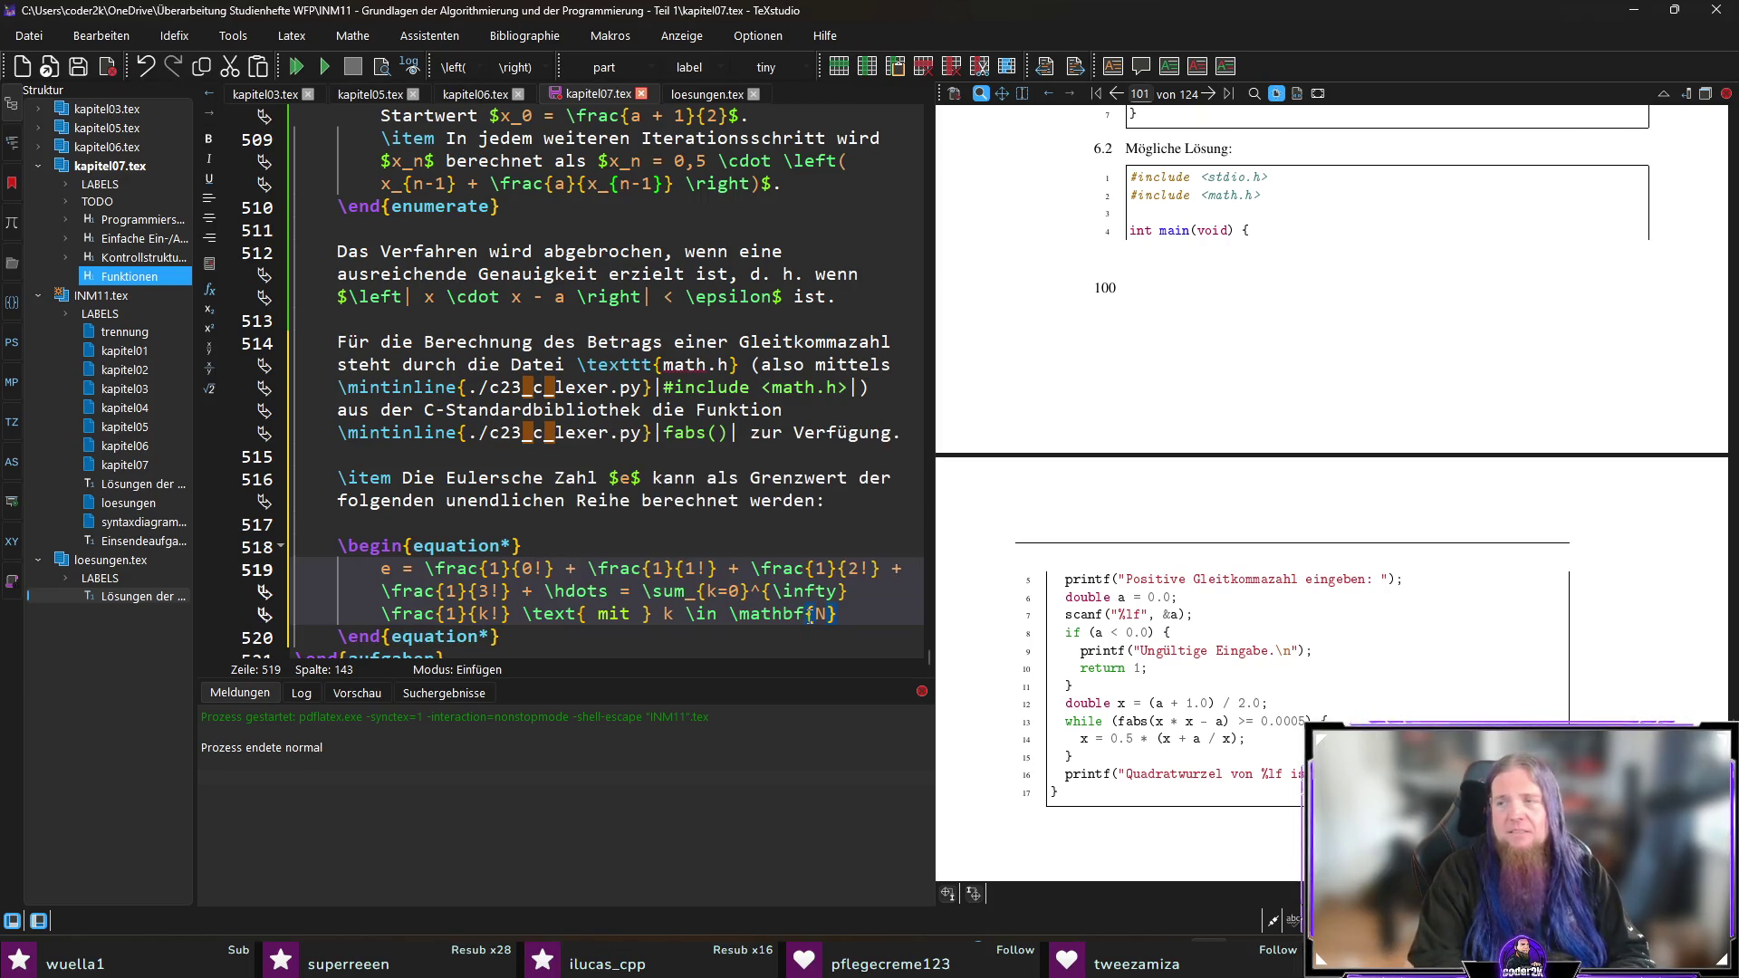
type("_0")
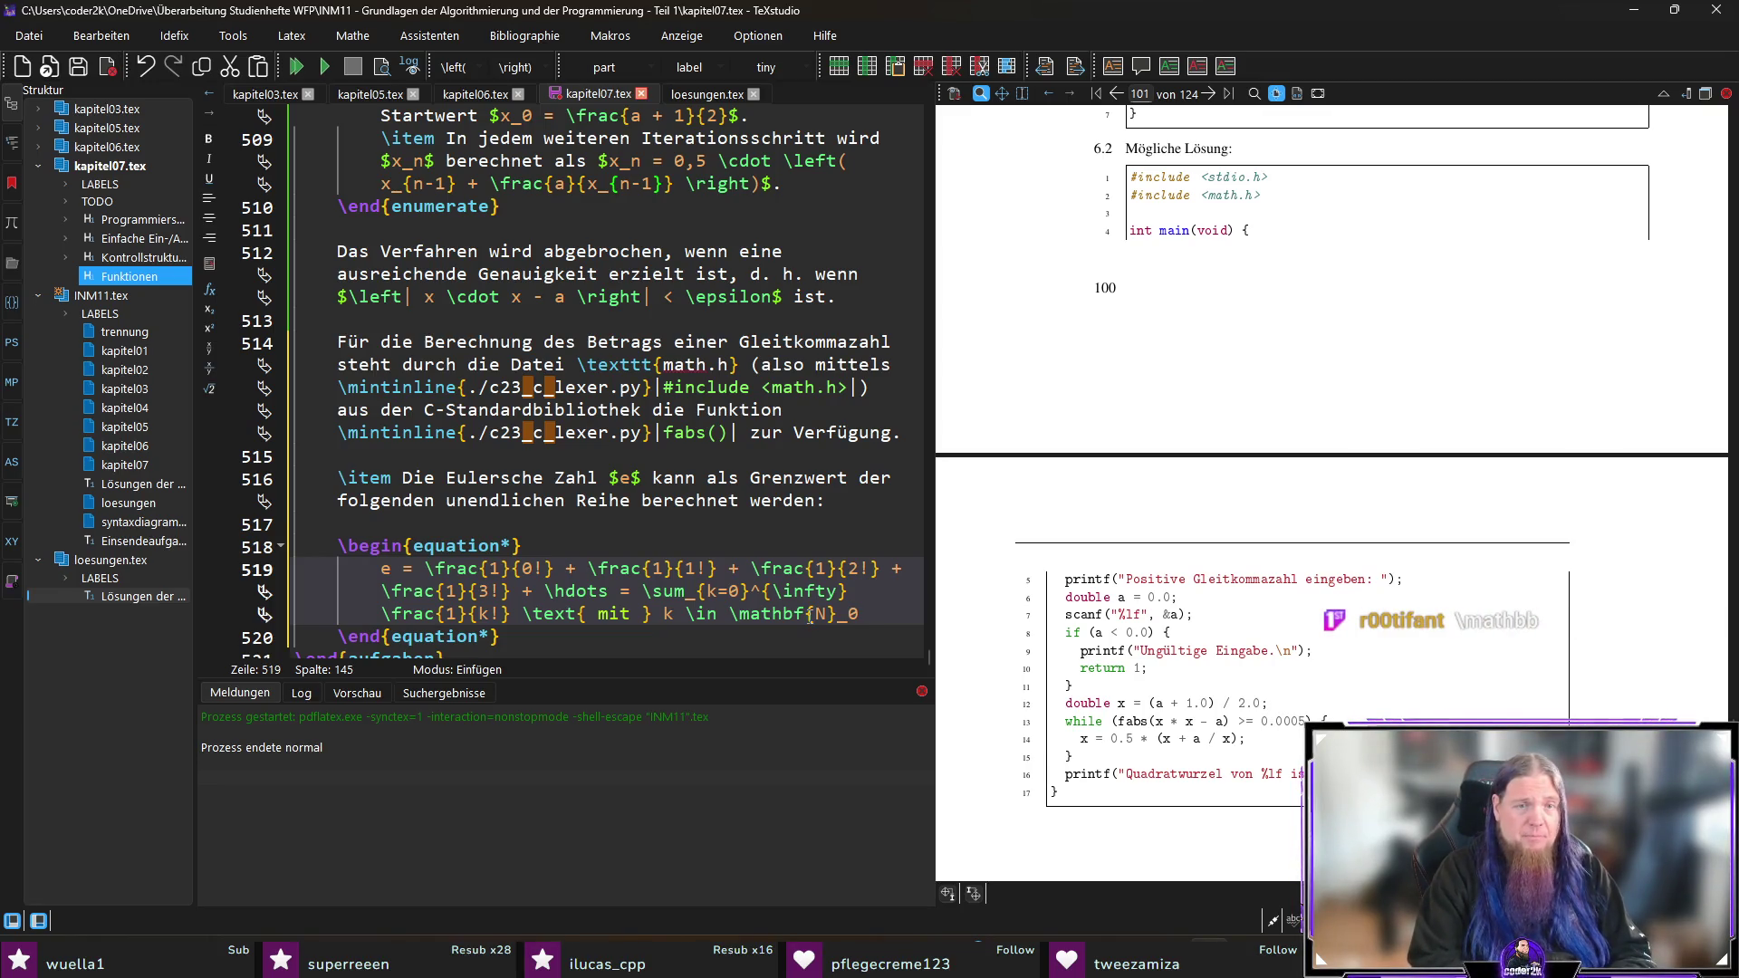
Step: Change \mathbf to \mathbb for ℕ₀, append \text{ und } 0! = 1, and save kapitel07.tex
left_click(809, 616)
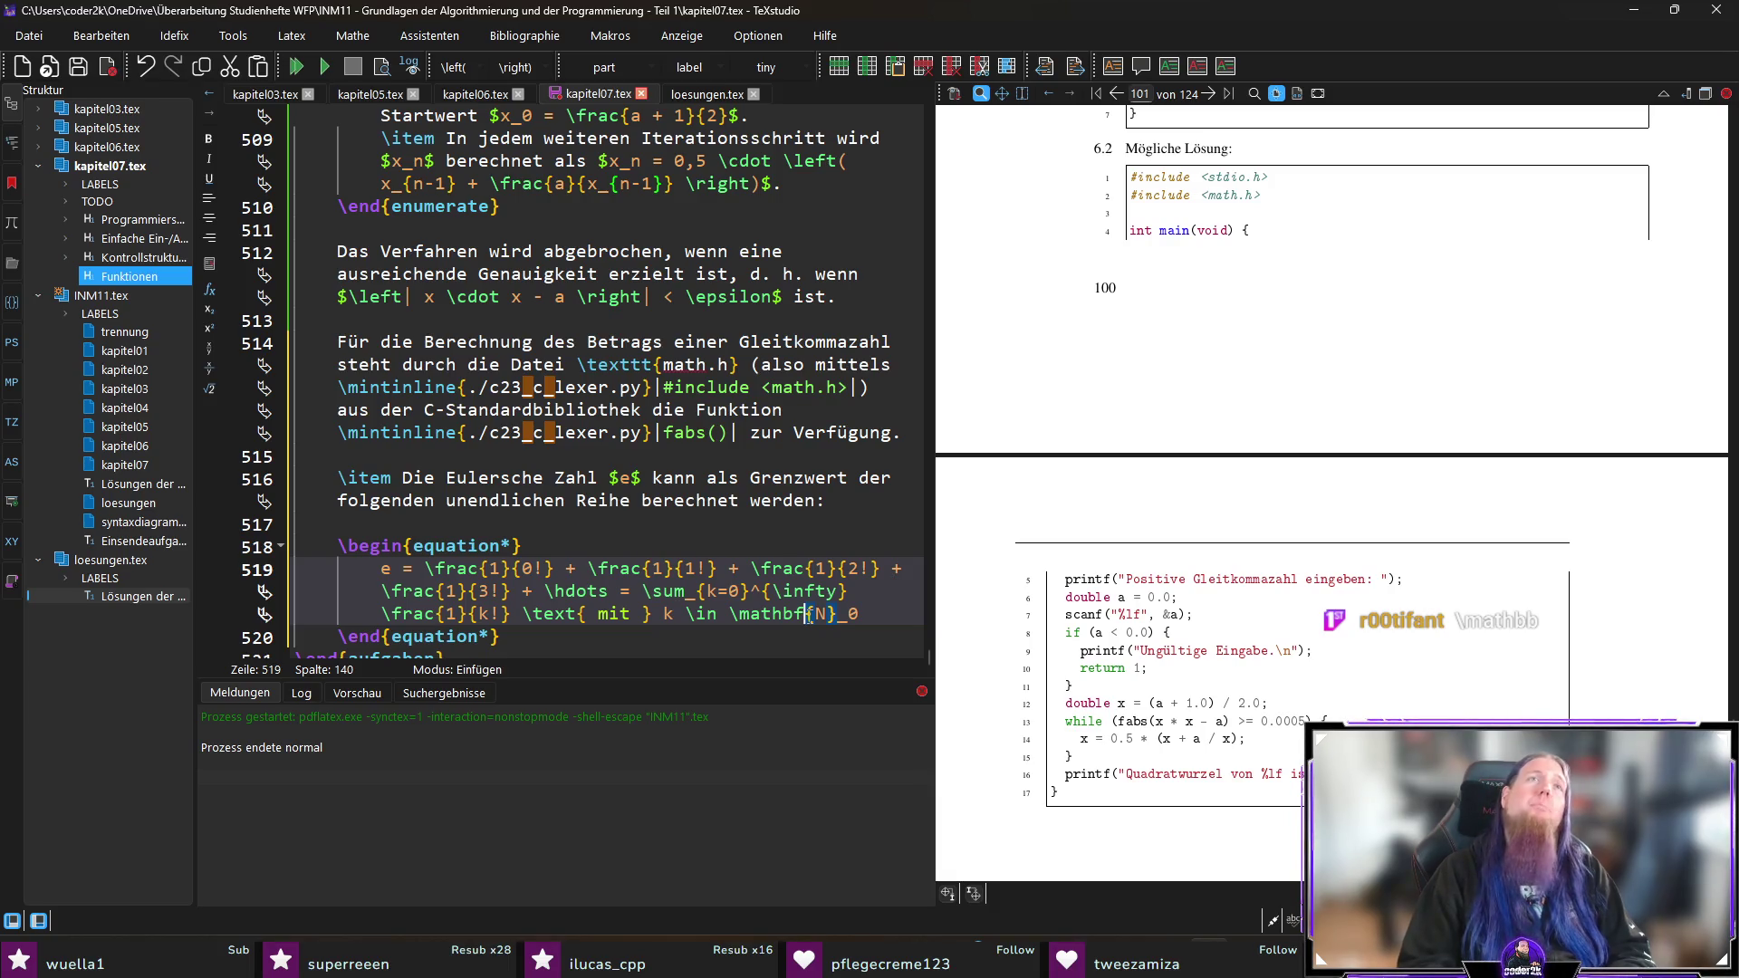
key("BackSpace")
type("b")
key("End")
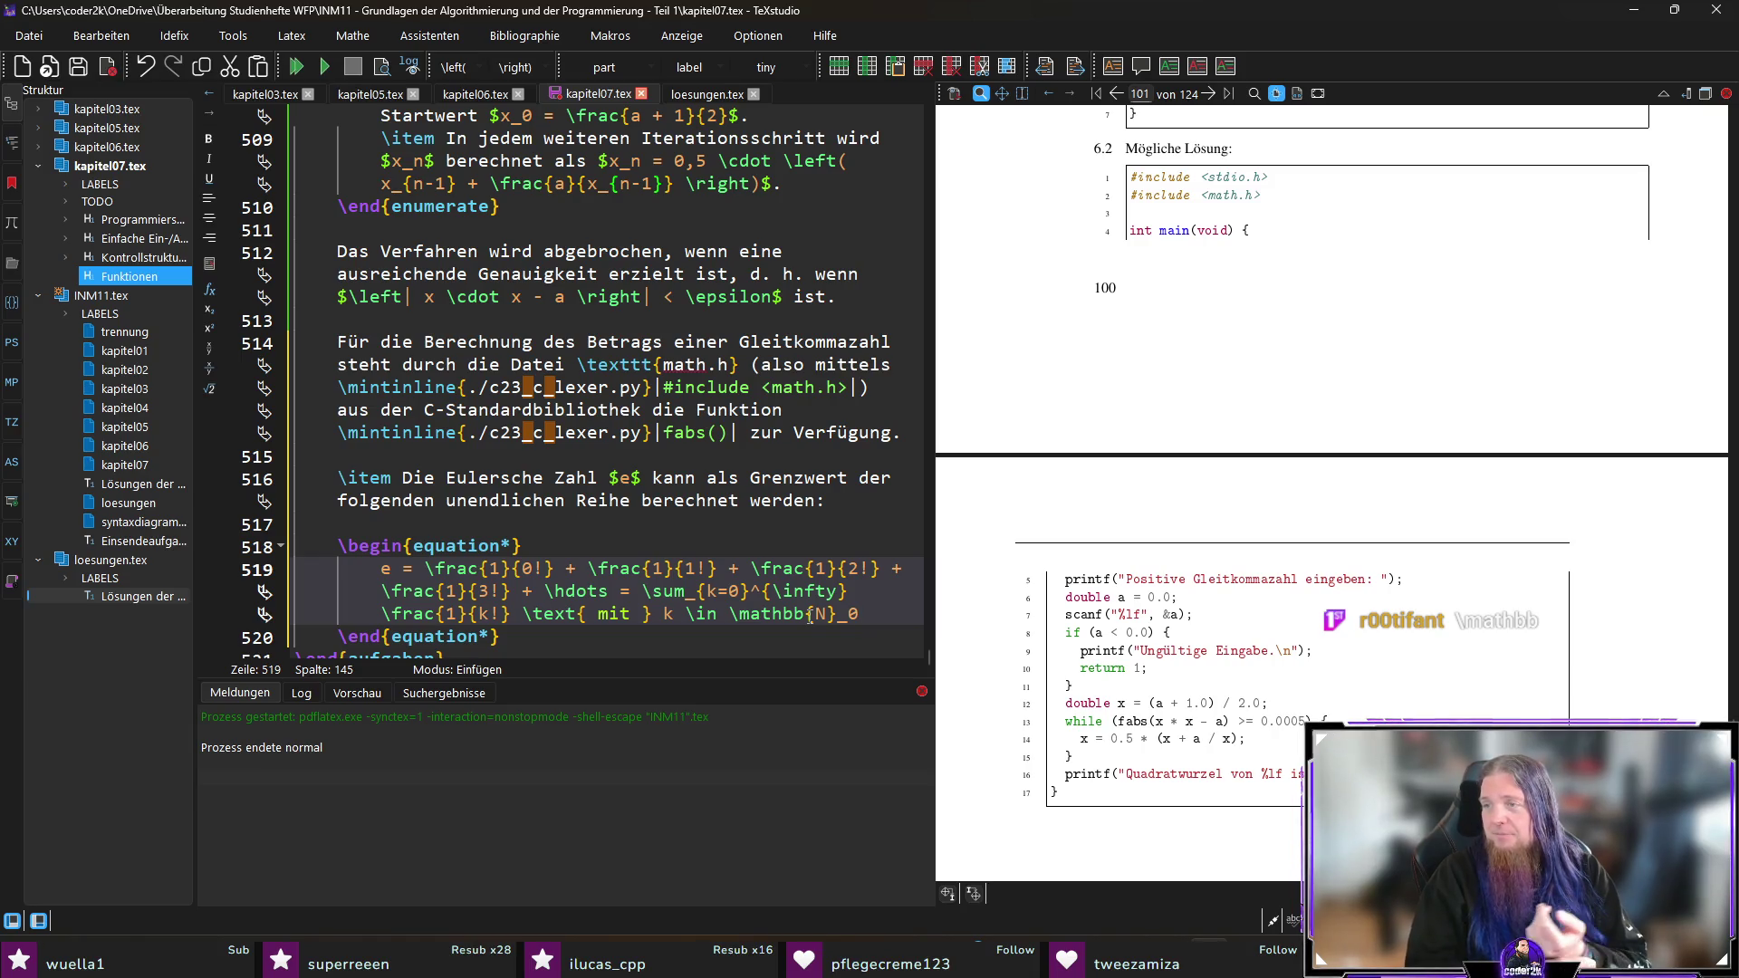
type("ext{ ")
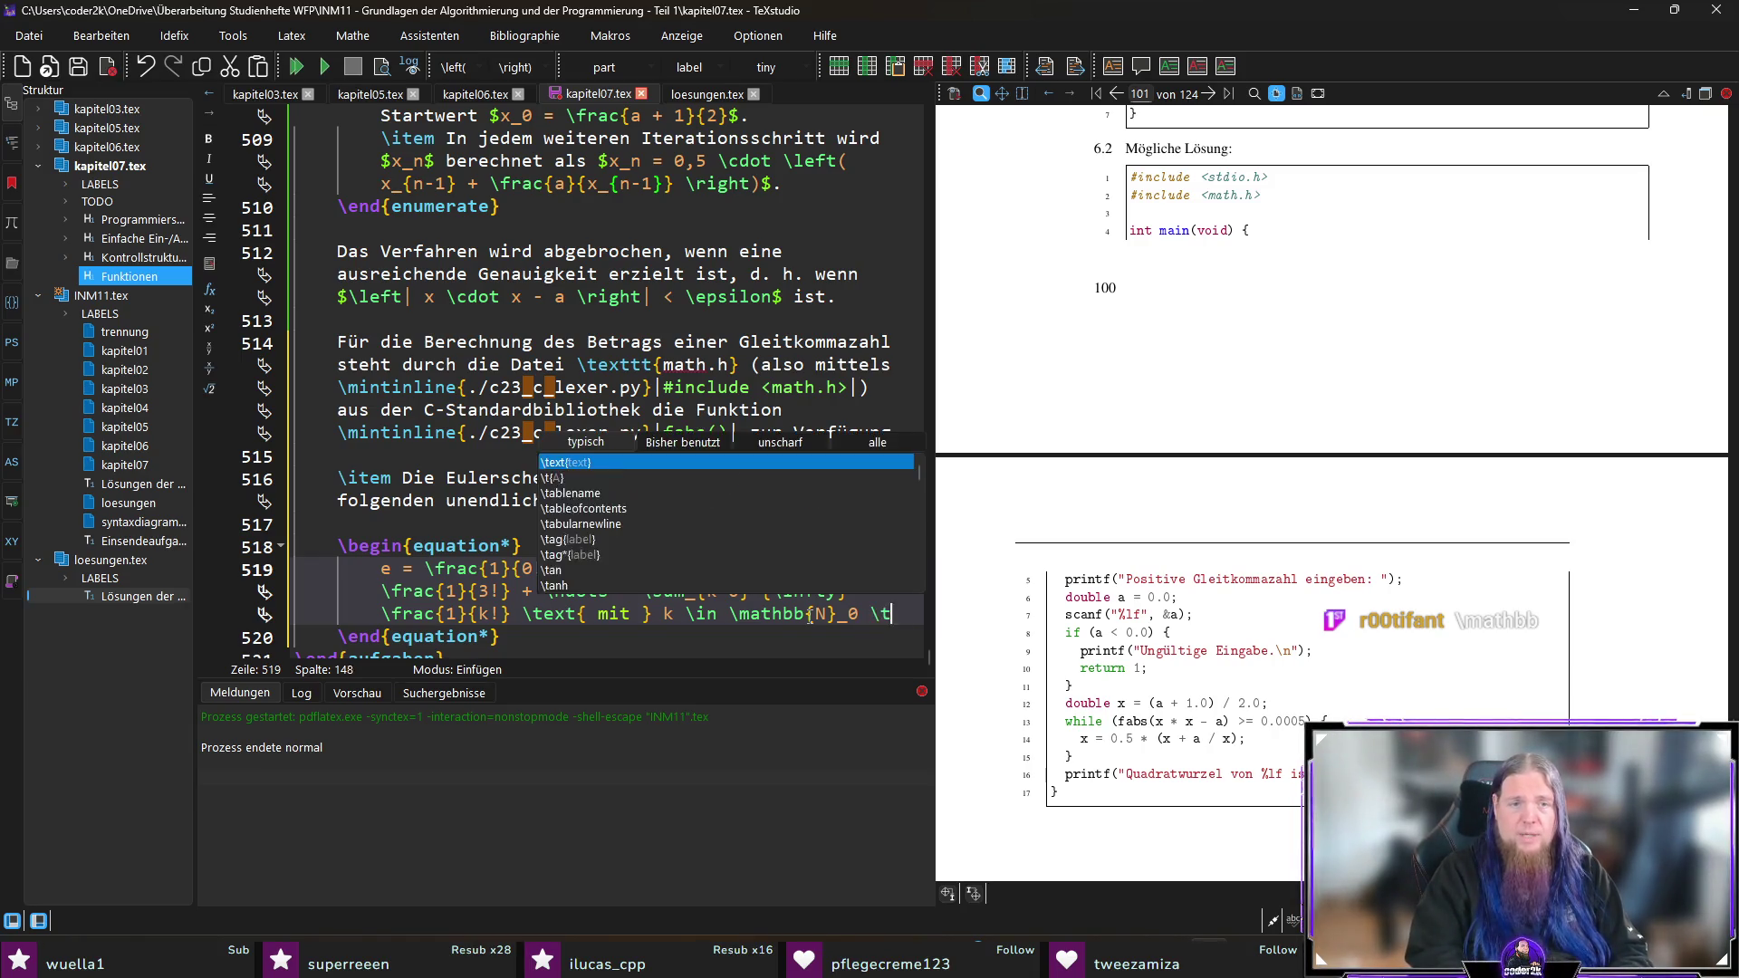
type("un")
type(" }")
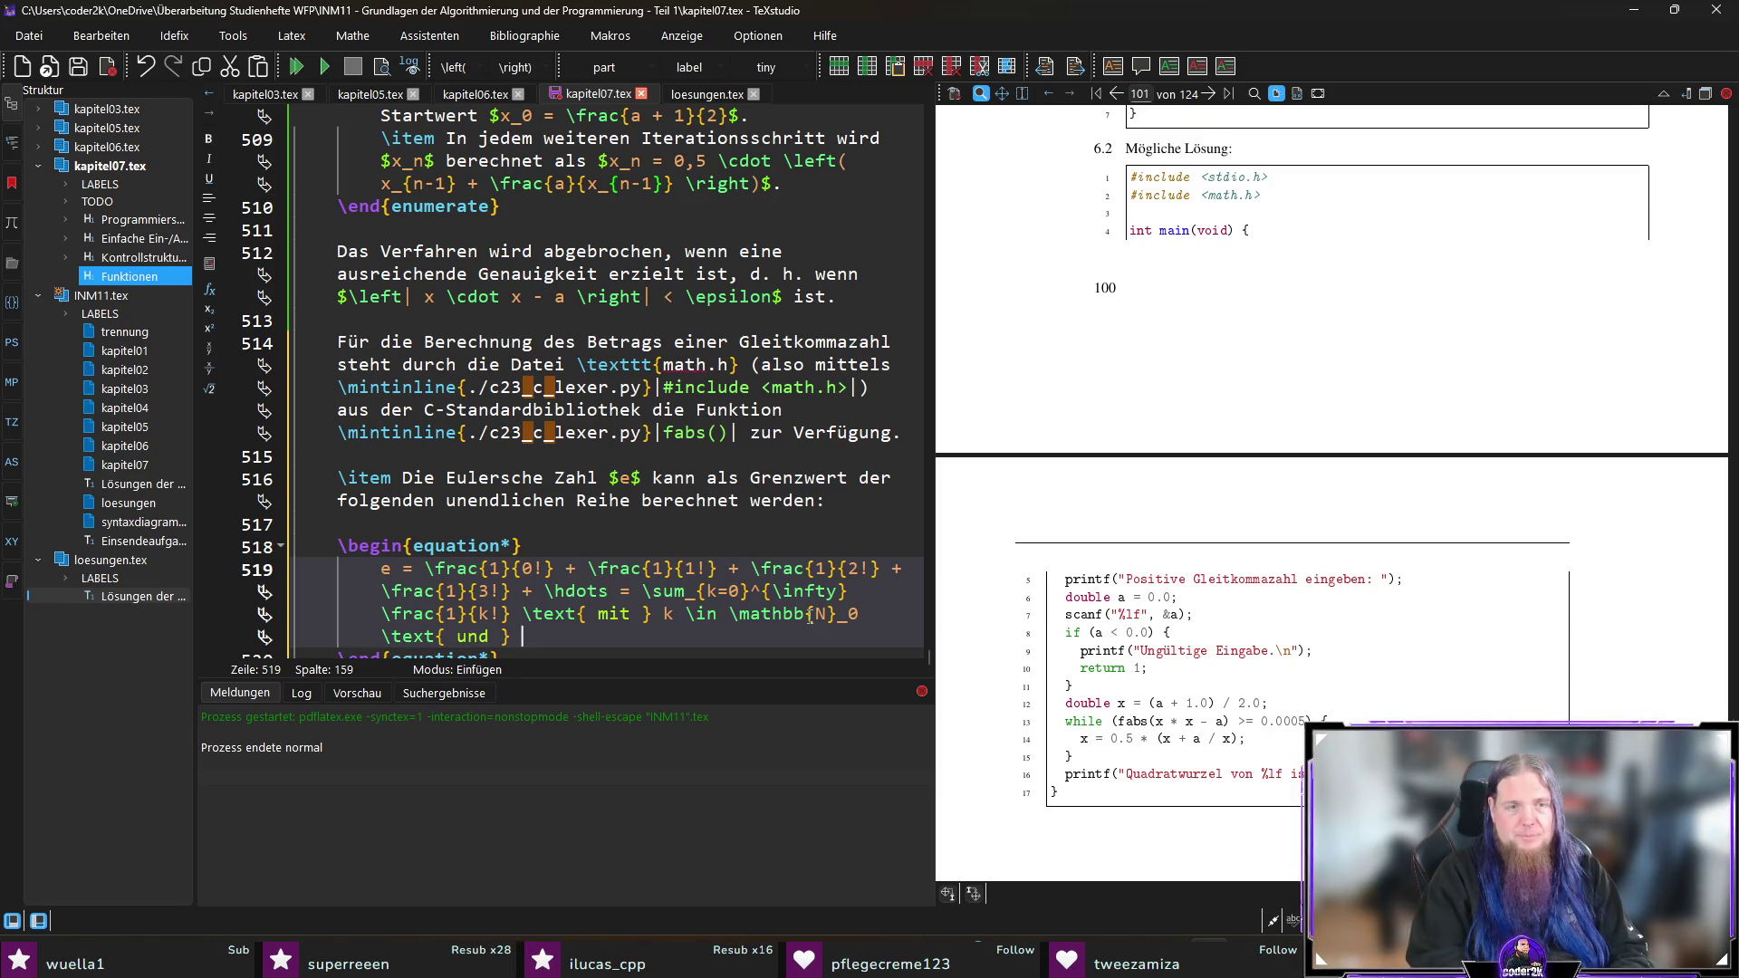
type("0!")
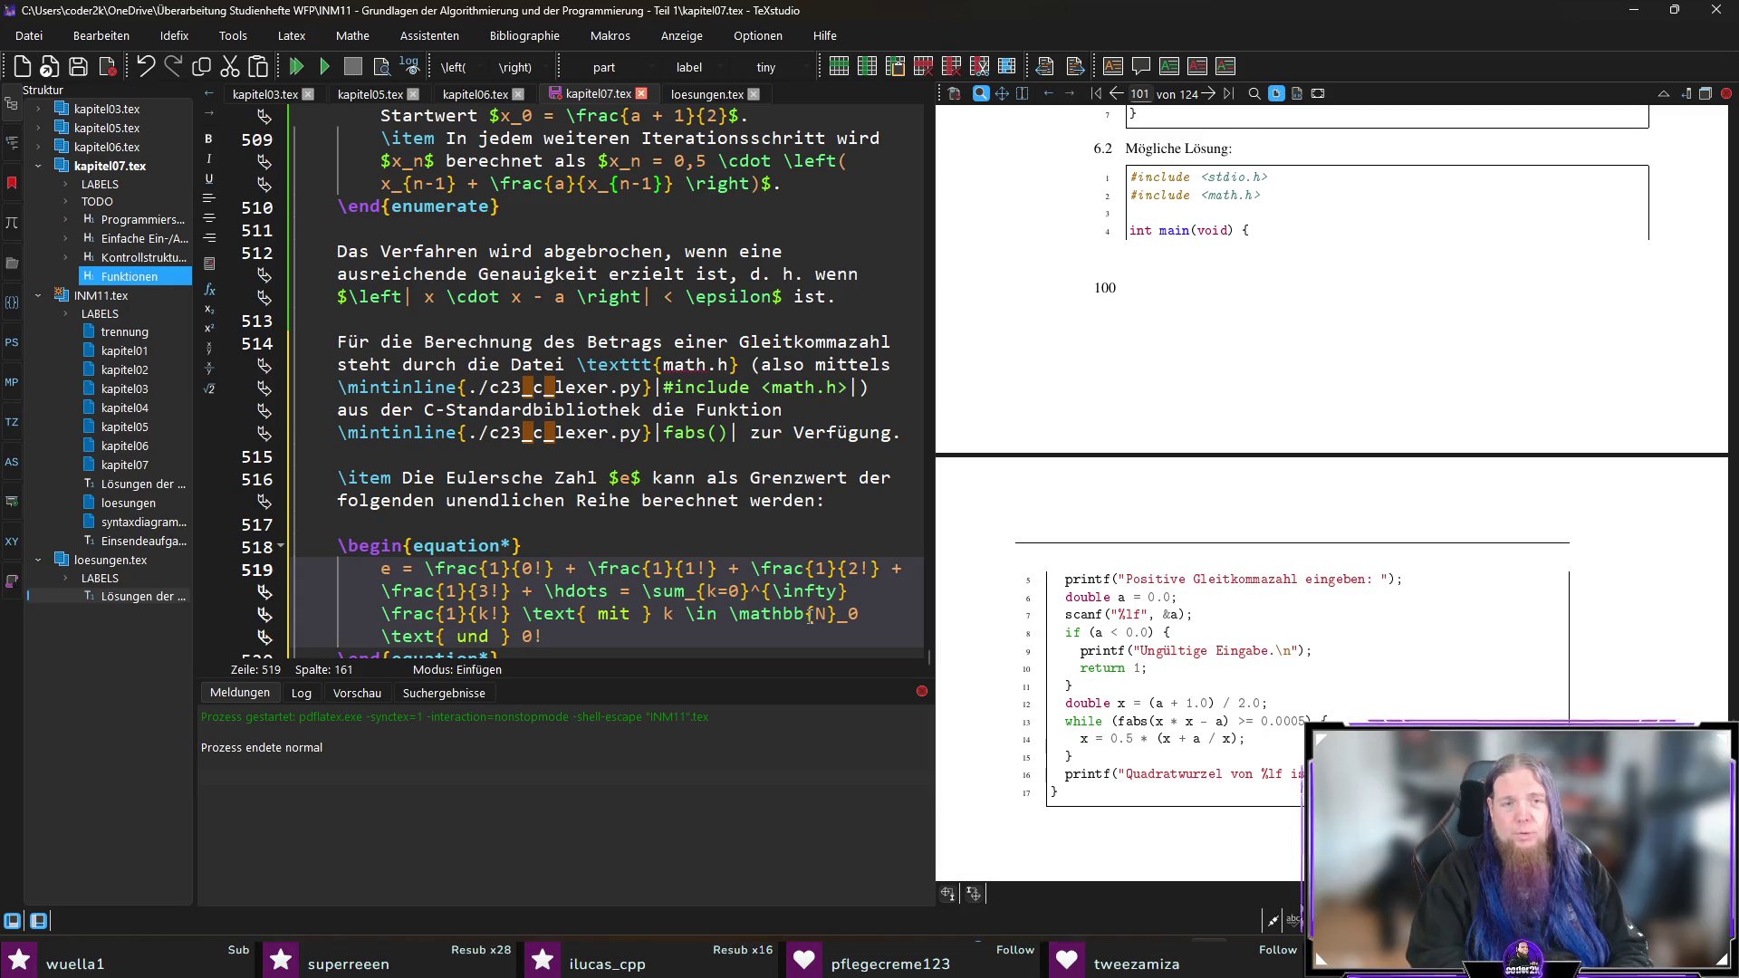
type(" = 1")
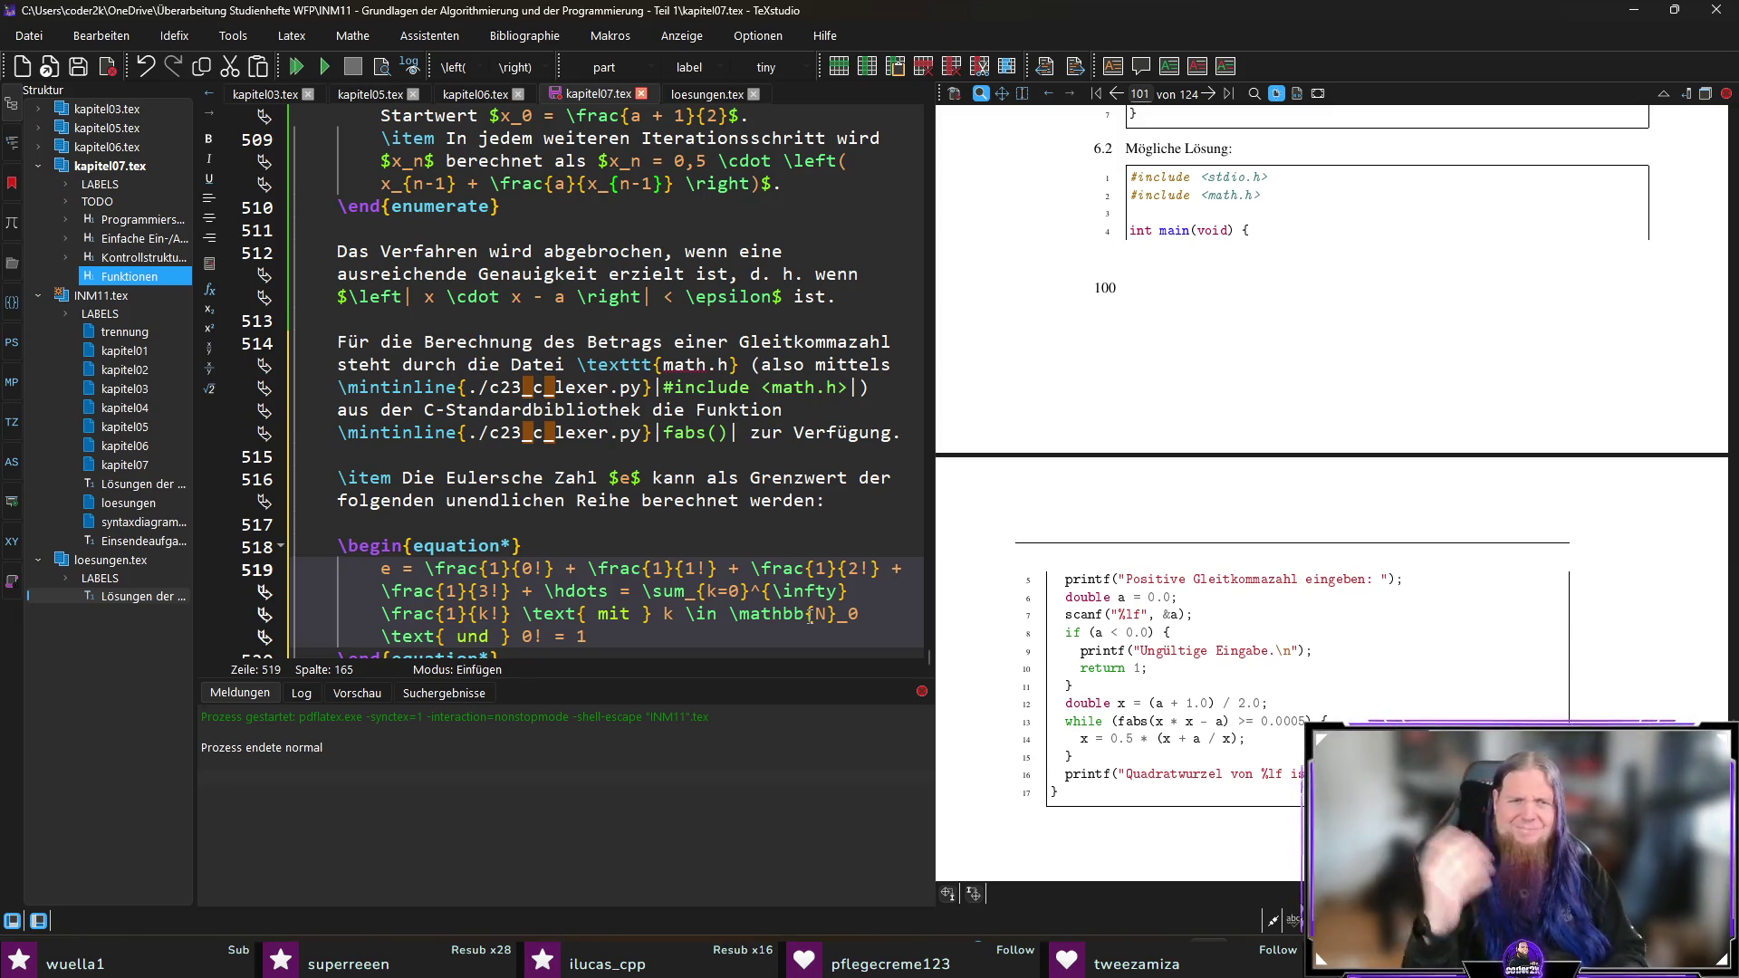
key("ctrl+s")
key("Down")
key("Down")
Step: Recompile with F5 and magnify the typeset Euler series formula in the PDF preview
scroll(810, 617, "down", 1)
key("Up")
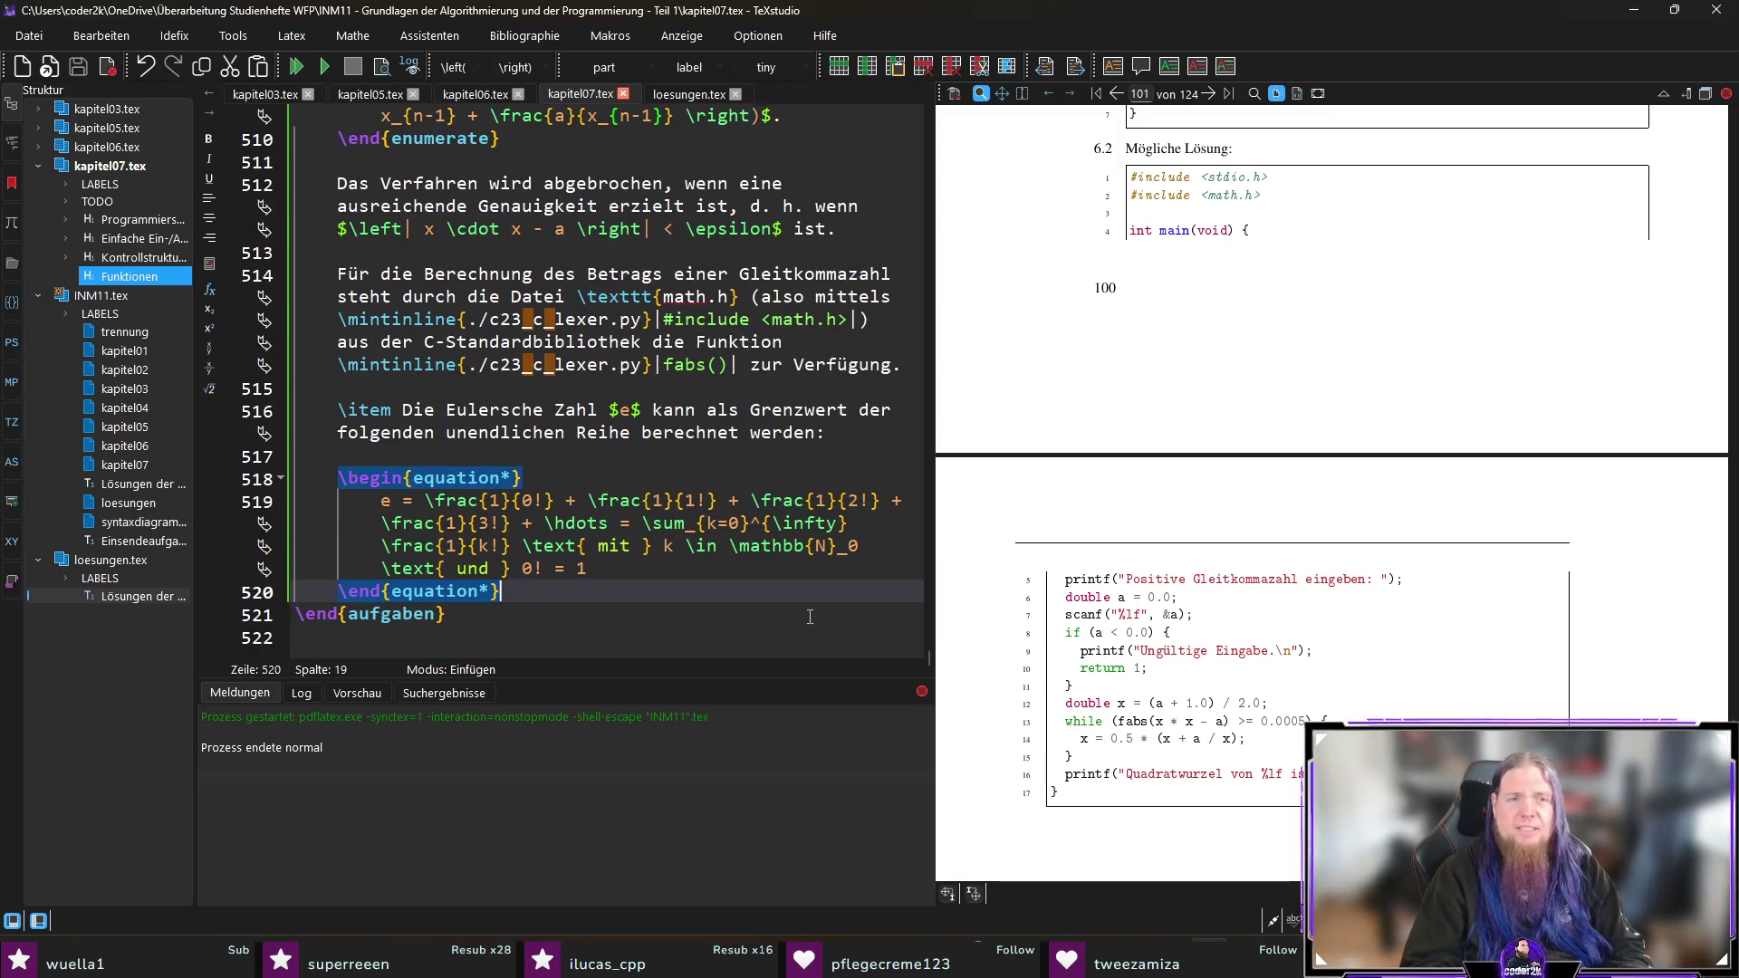
key("F5")
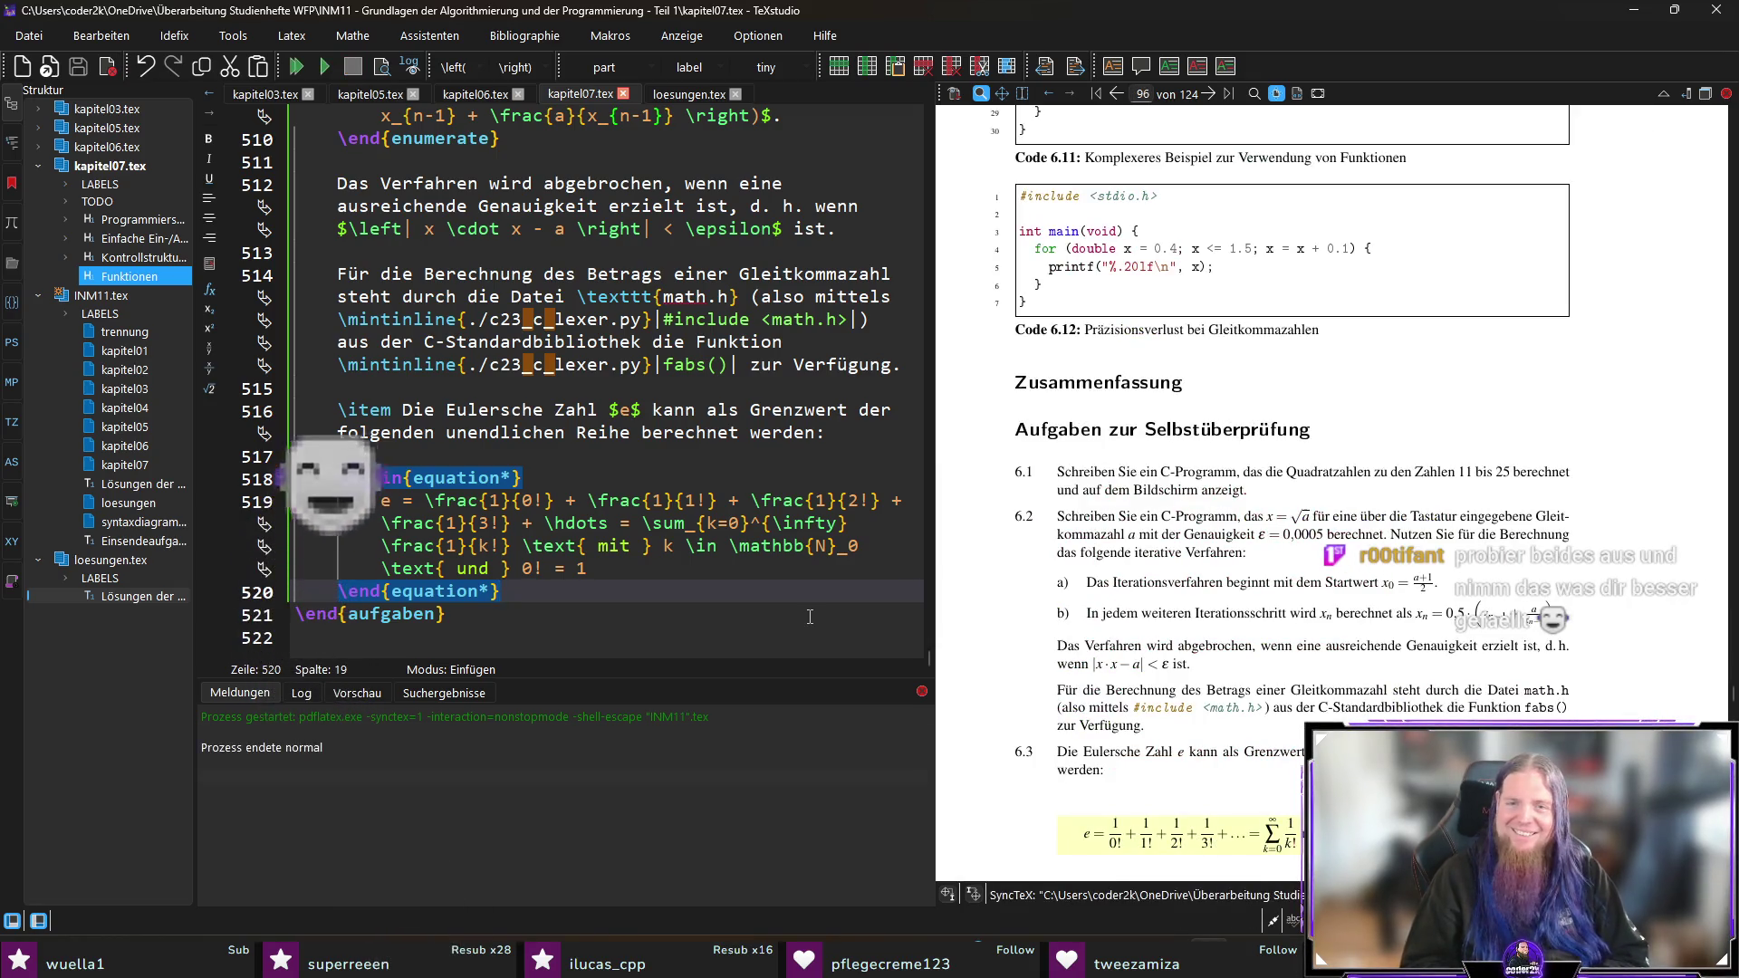
scroll(1343, 616, "down", 3)
left_click(1343, 616)
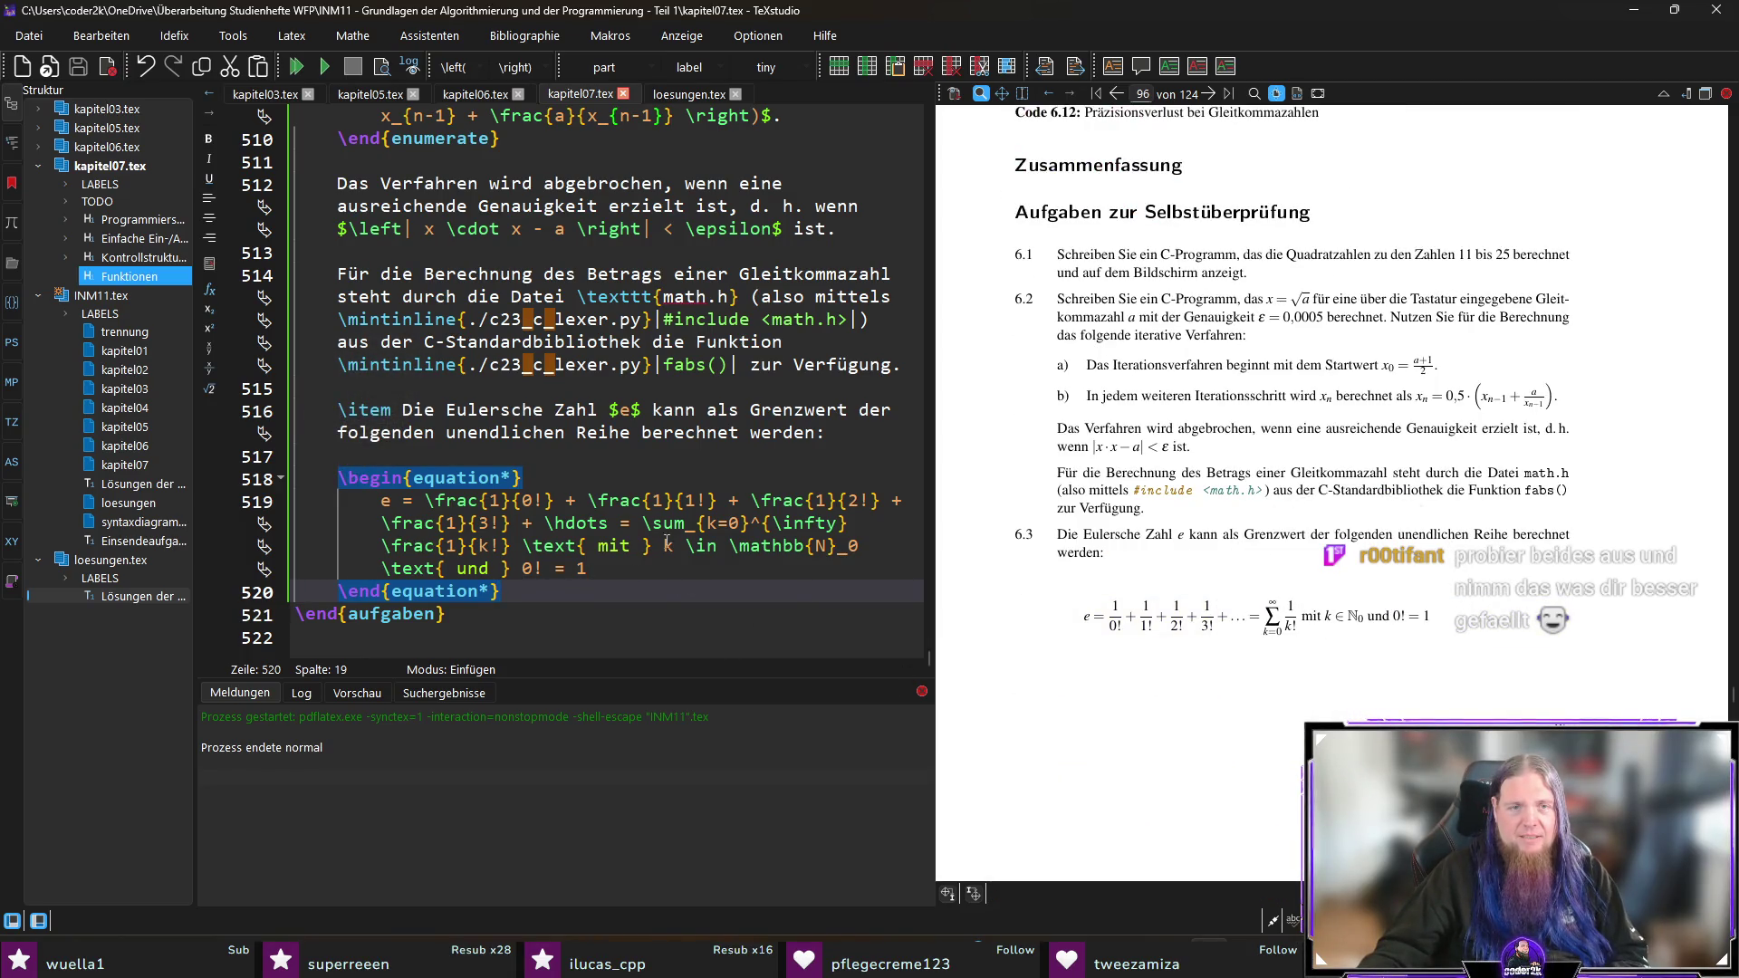
Step: Change \mathbb{N} to \mathbf{N} on line 519, recompile, and magnify the bold N
left_click(805, 545)
key("BackSpace")
type("f")
key("F5")
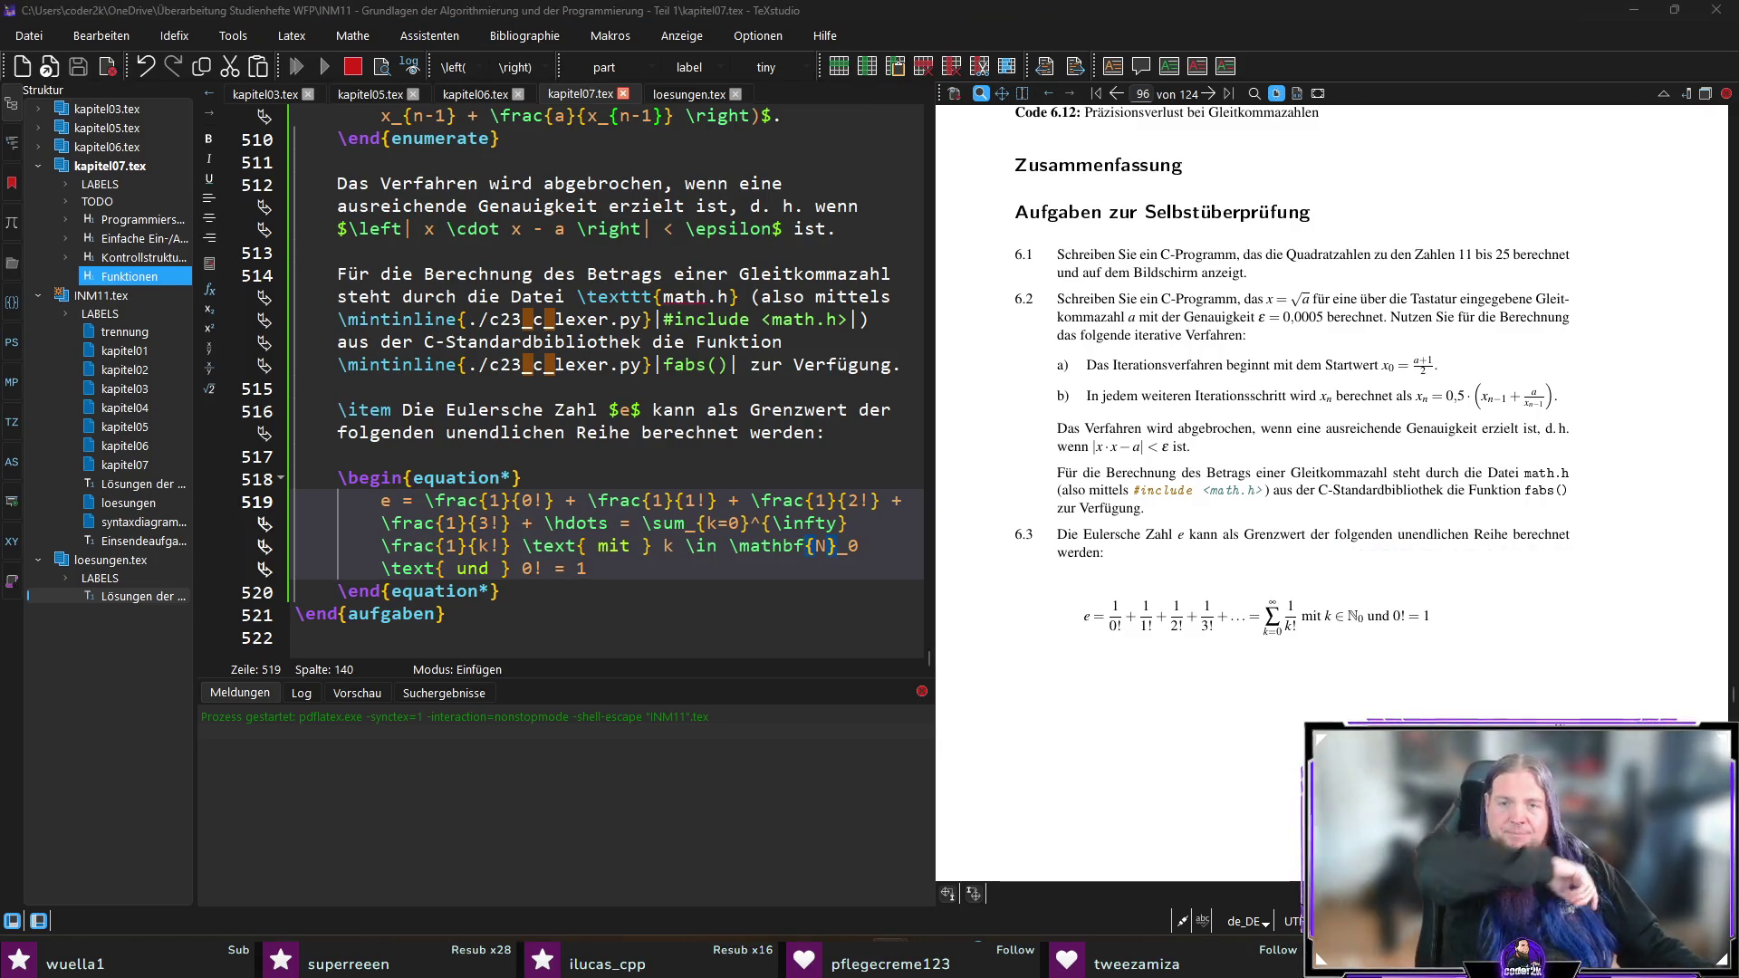
left_click(1470, 34)
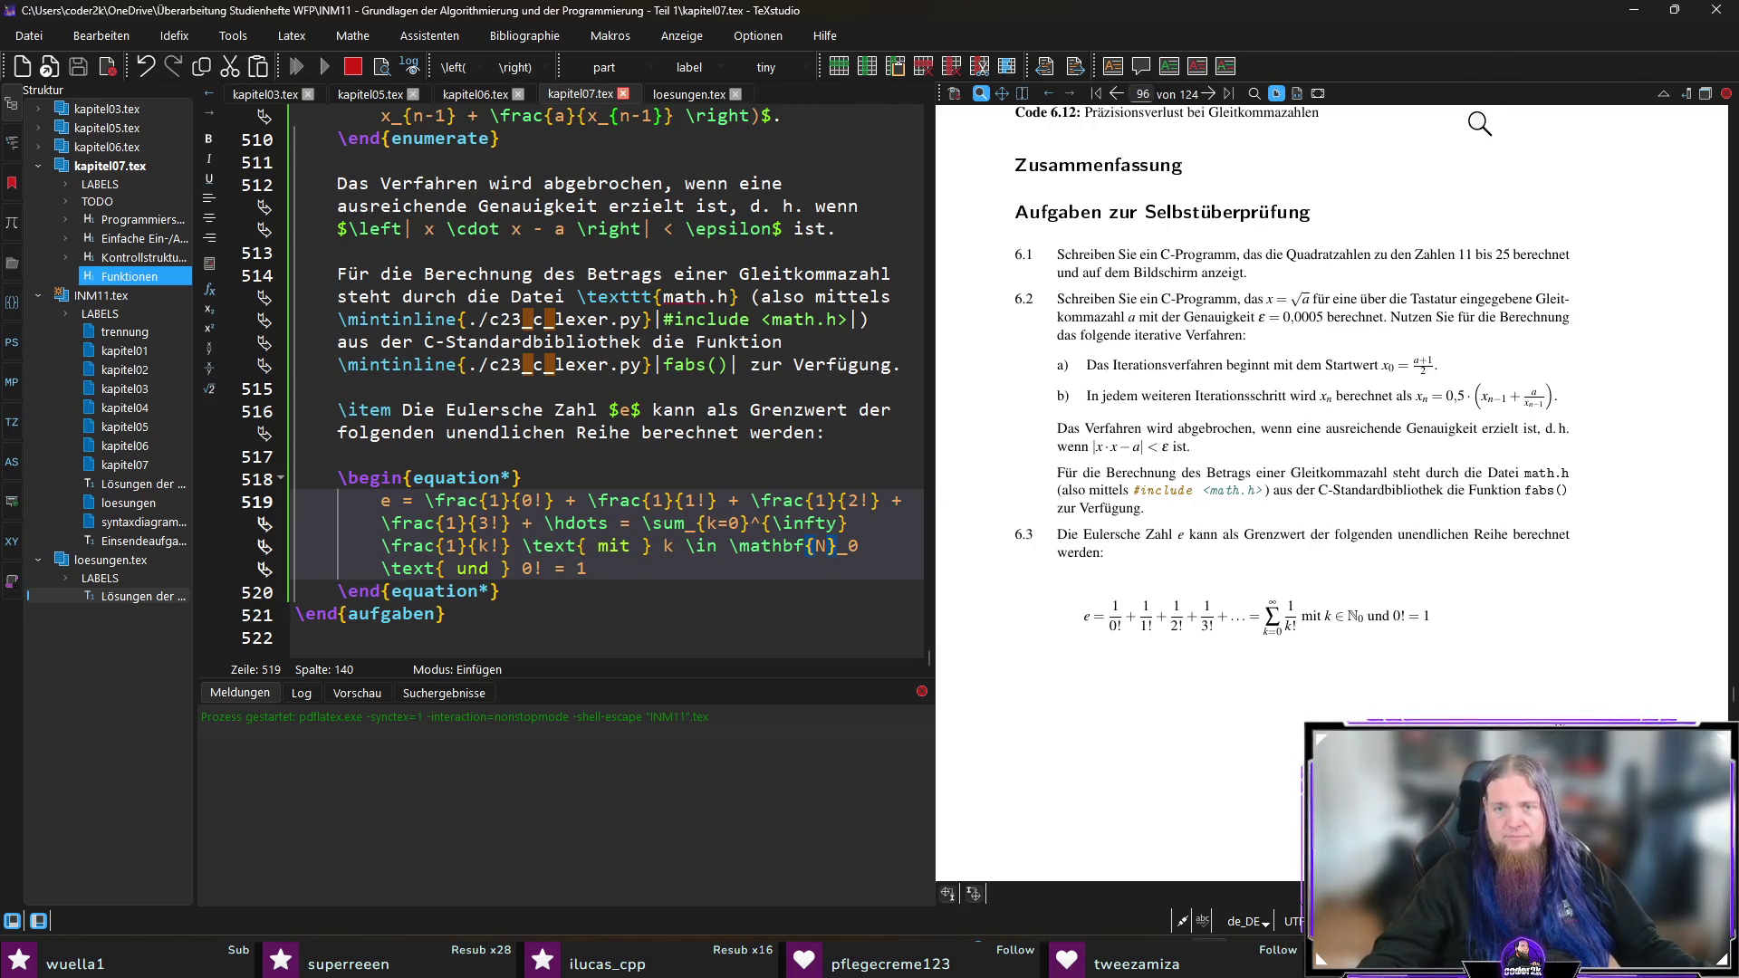
left_click(1349, 615)
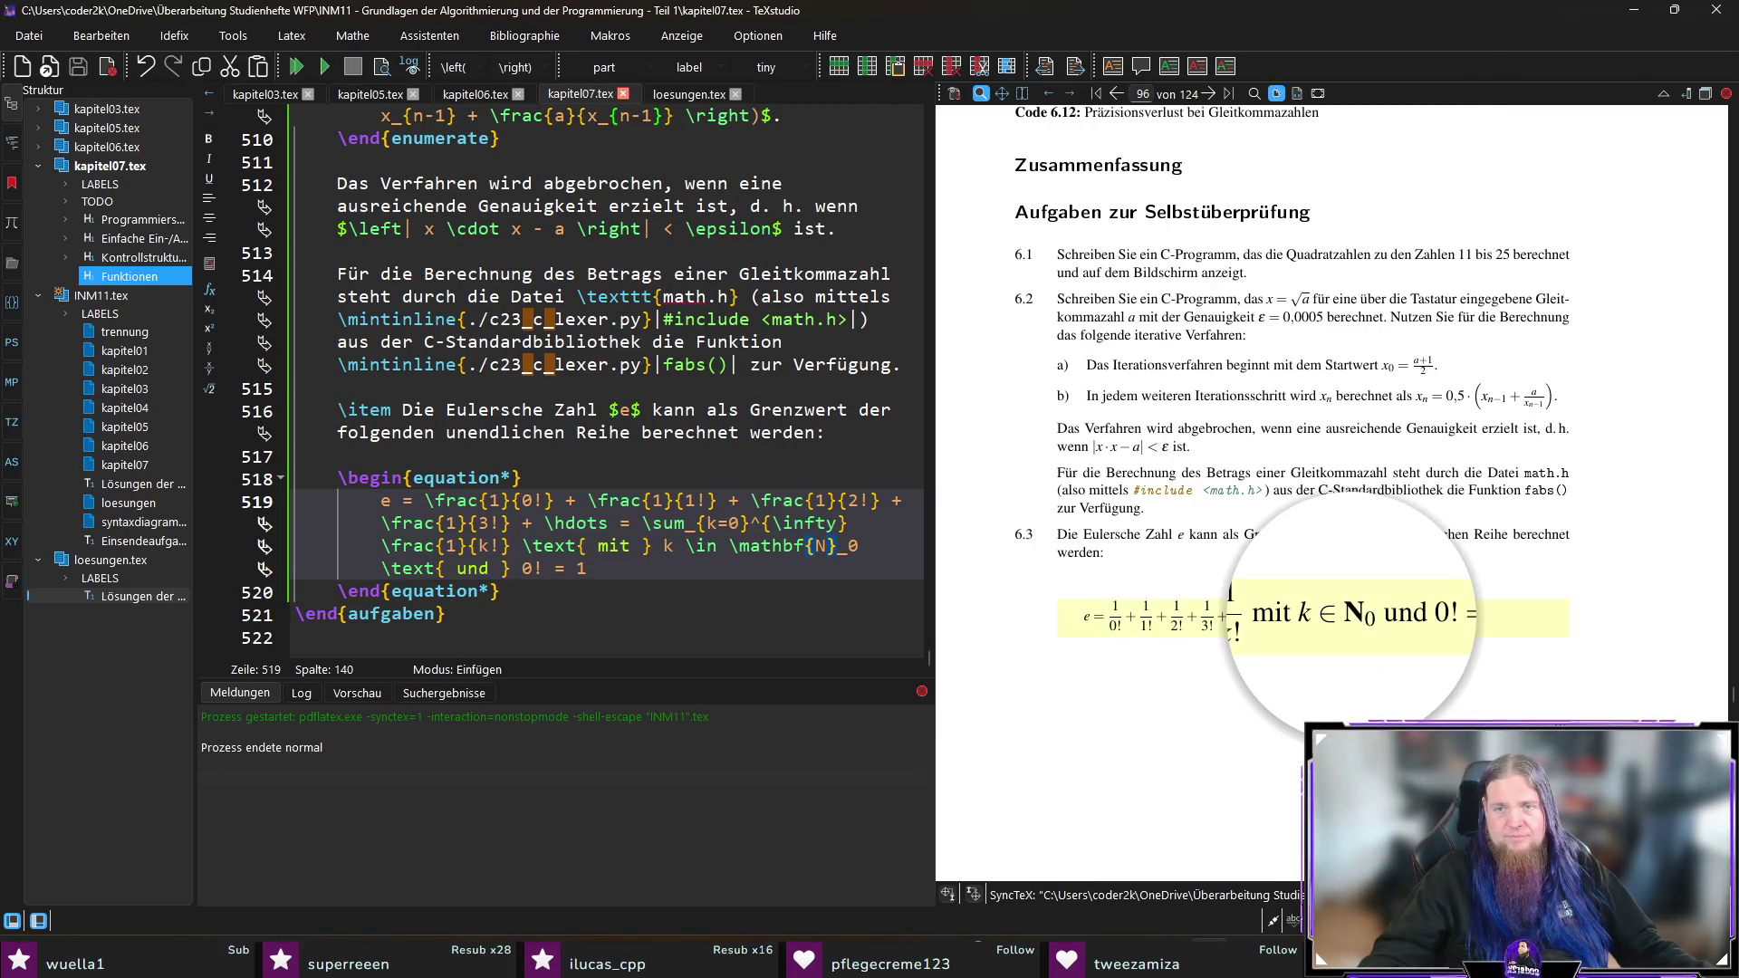
Step: Revert to \mathbb{N}, recompile, inspect N₀ in the formula, and start a new line below
key("BackSpace")
type("b")
key("F5")
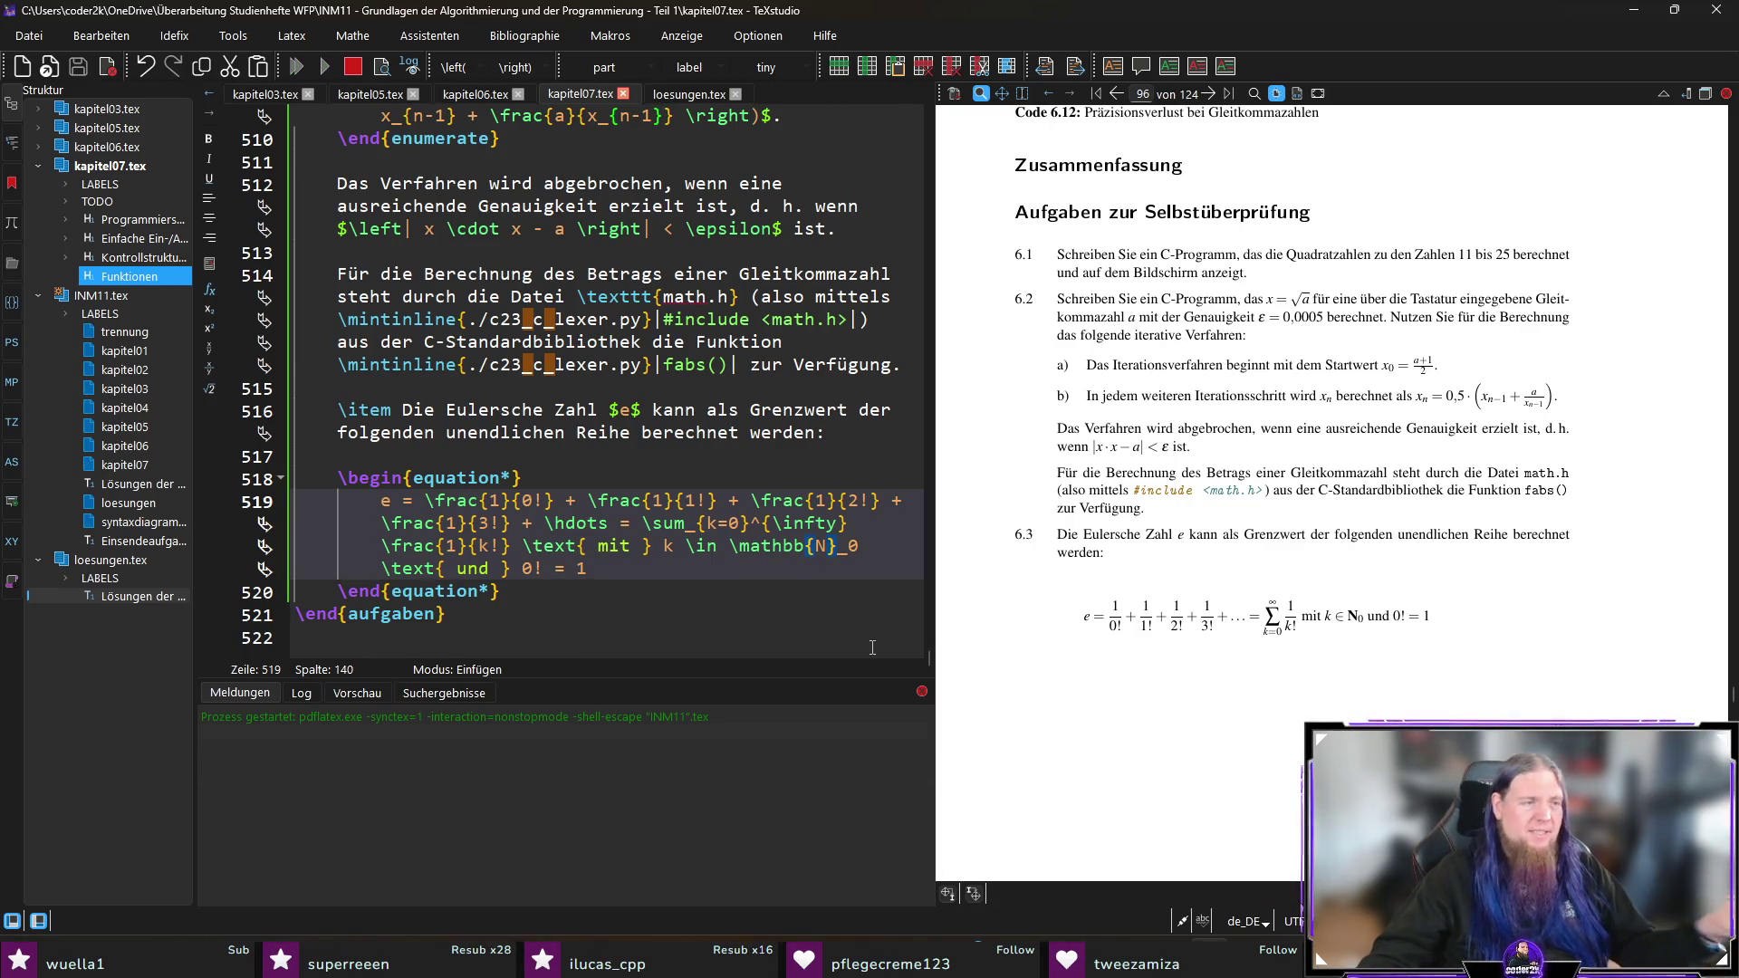
left_click_drag(1322, 620, 1355, 620)
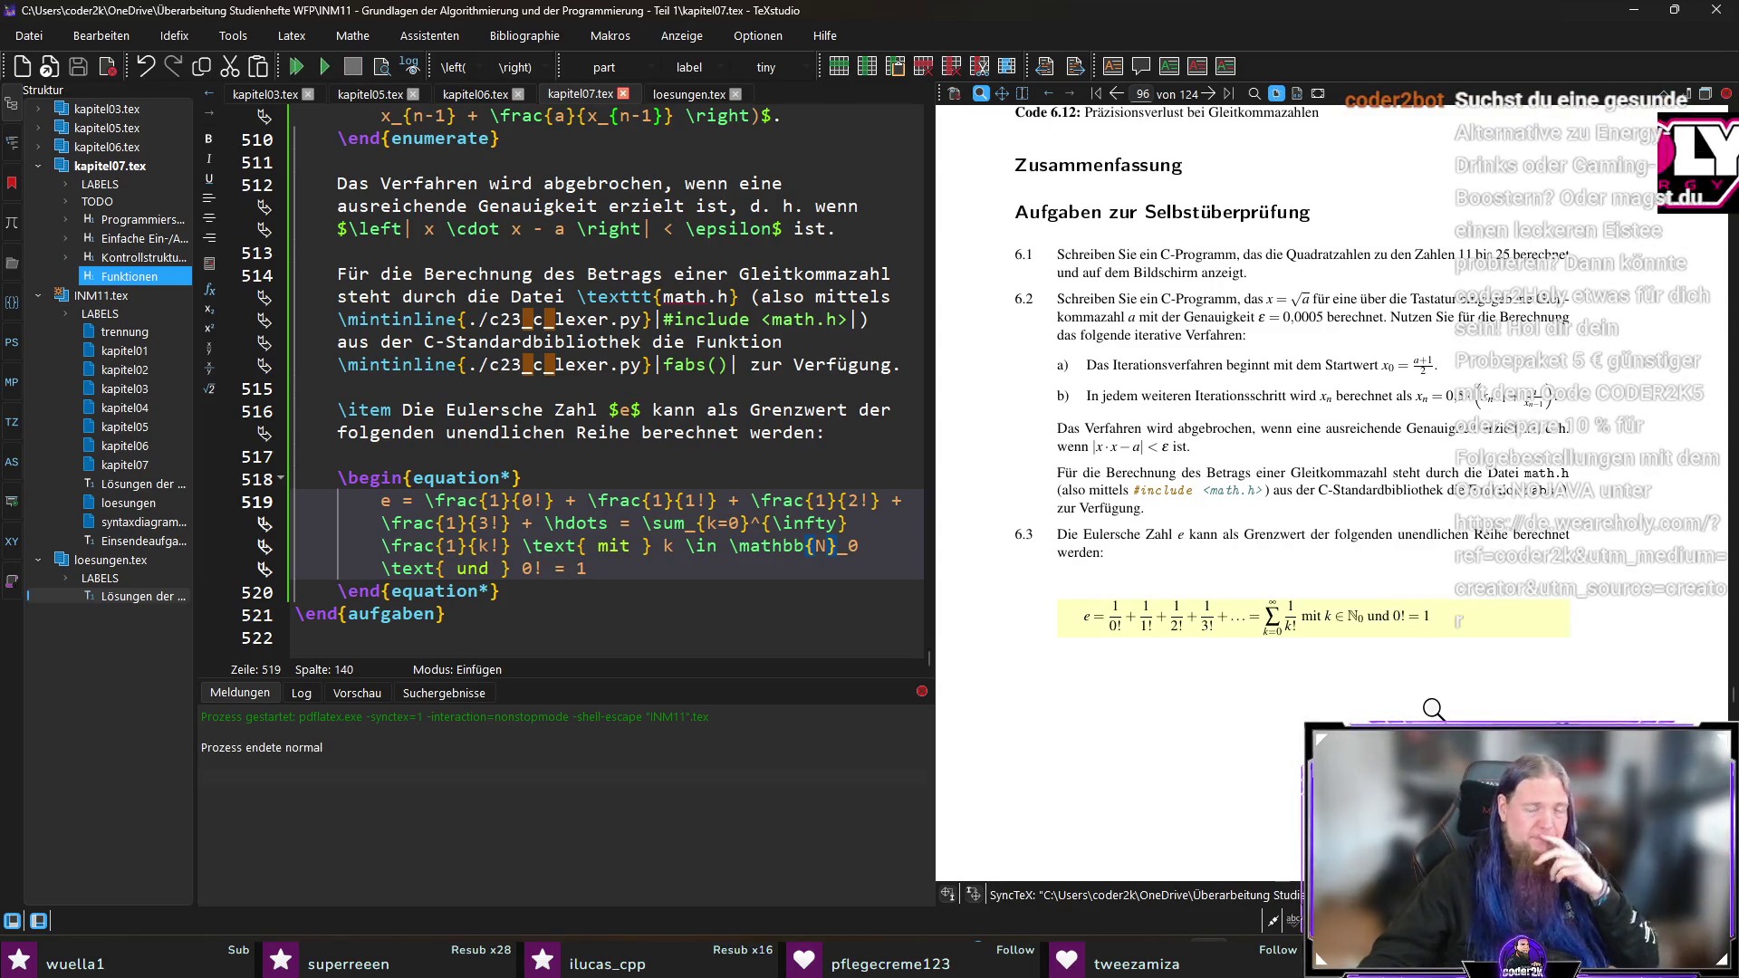
left_click_drag(1349, 621, 1426, 625)
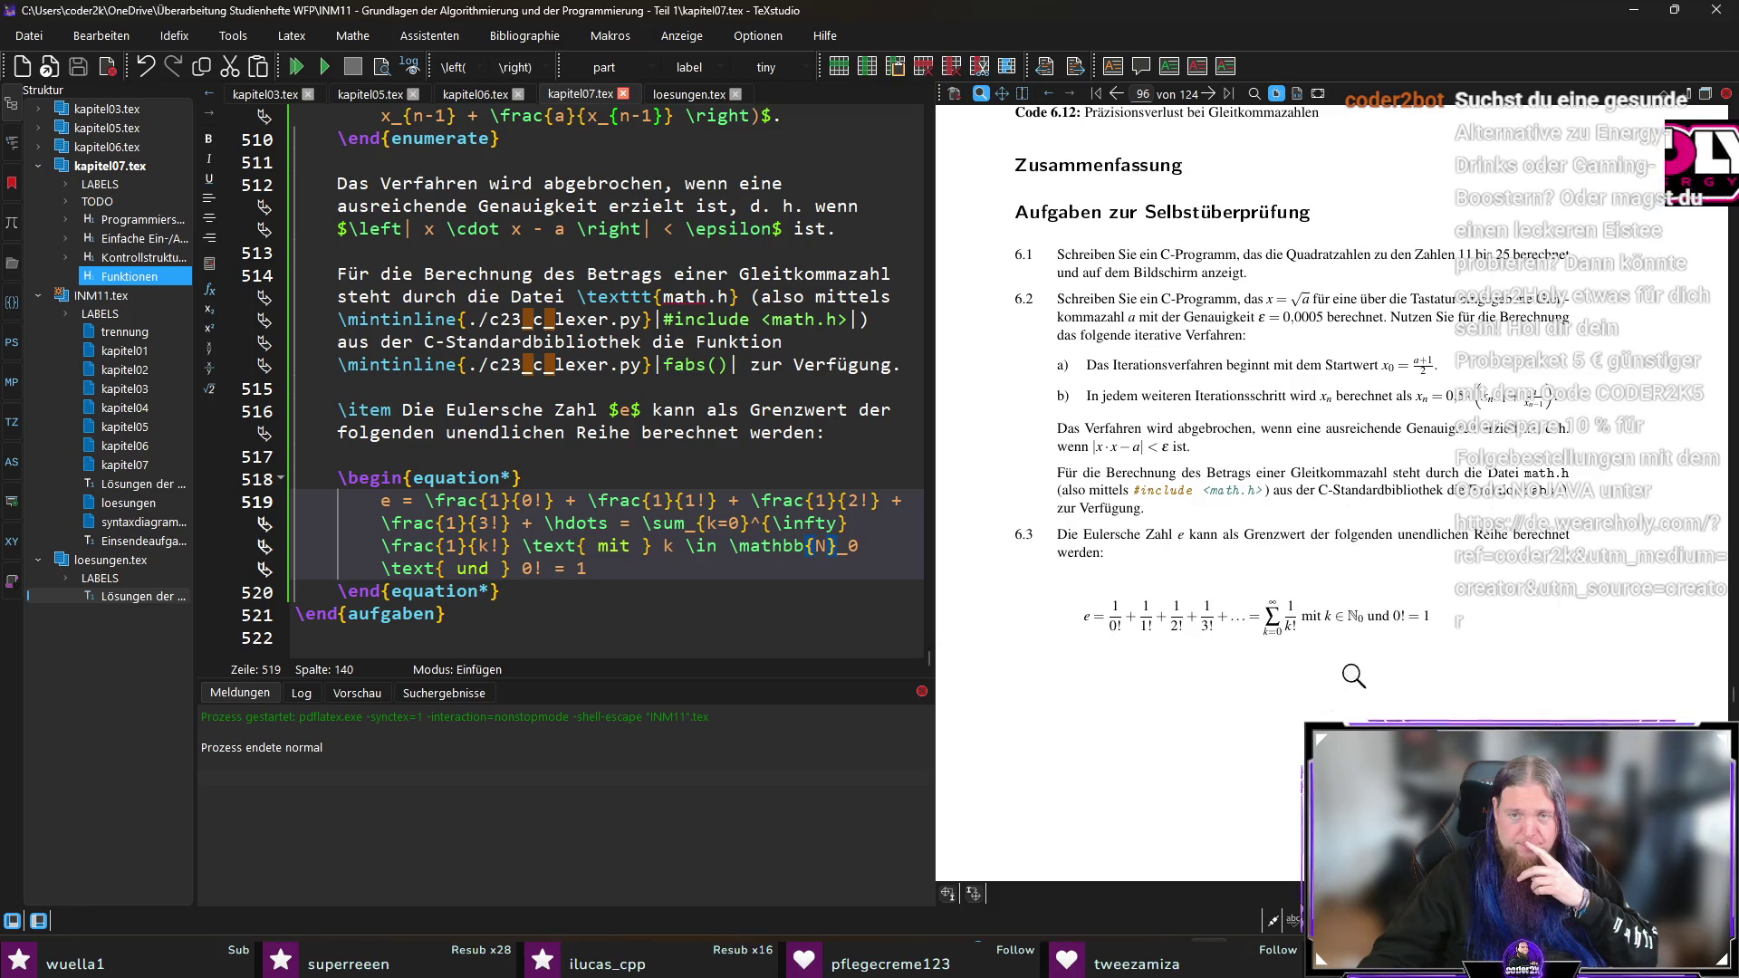
left_click_drag(1105, 625, 1424, 616)
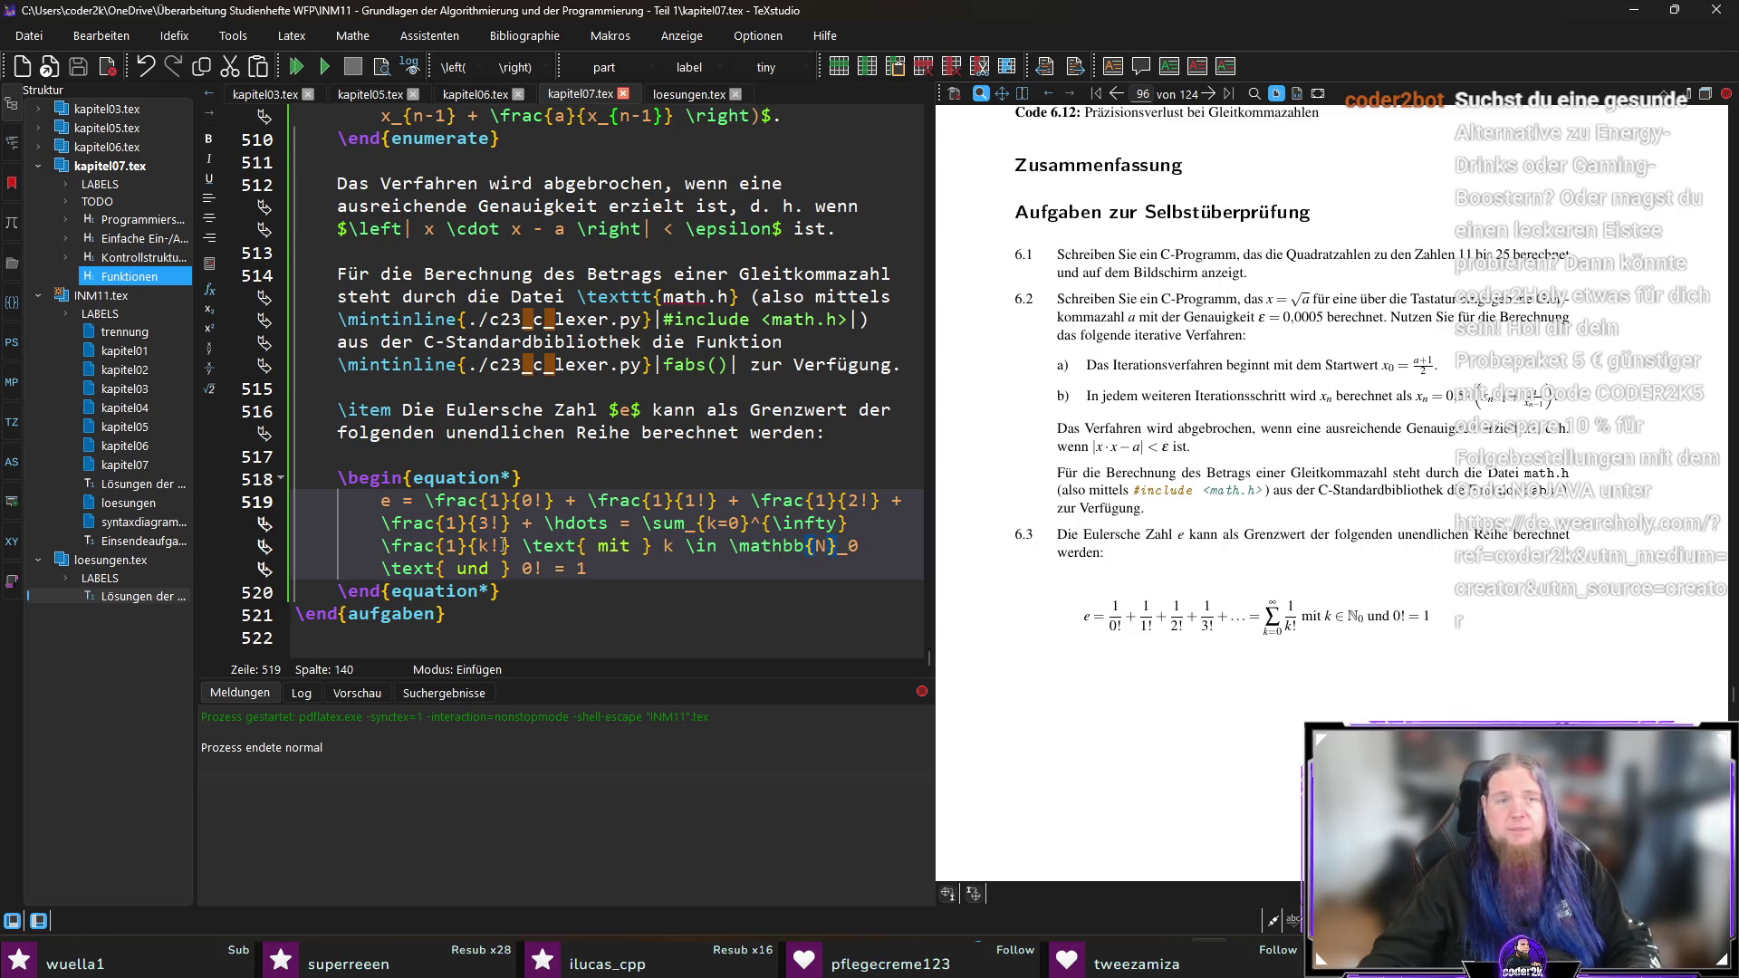
left_click(589, 592)
key("Return")
key("Return")
Step: Begin the task text: 'In einem C-Programm soll die Eulersche Zahl mit einer vom Nutzer…eingegebenen Anzahl $n$'
type("In ein")
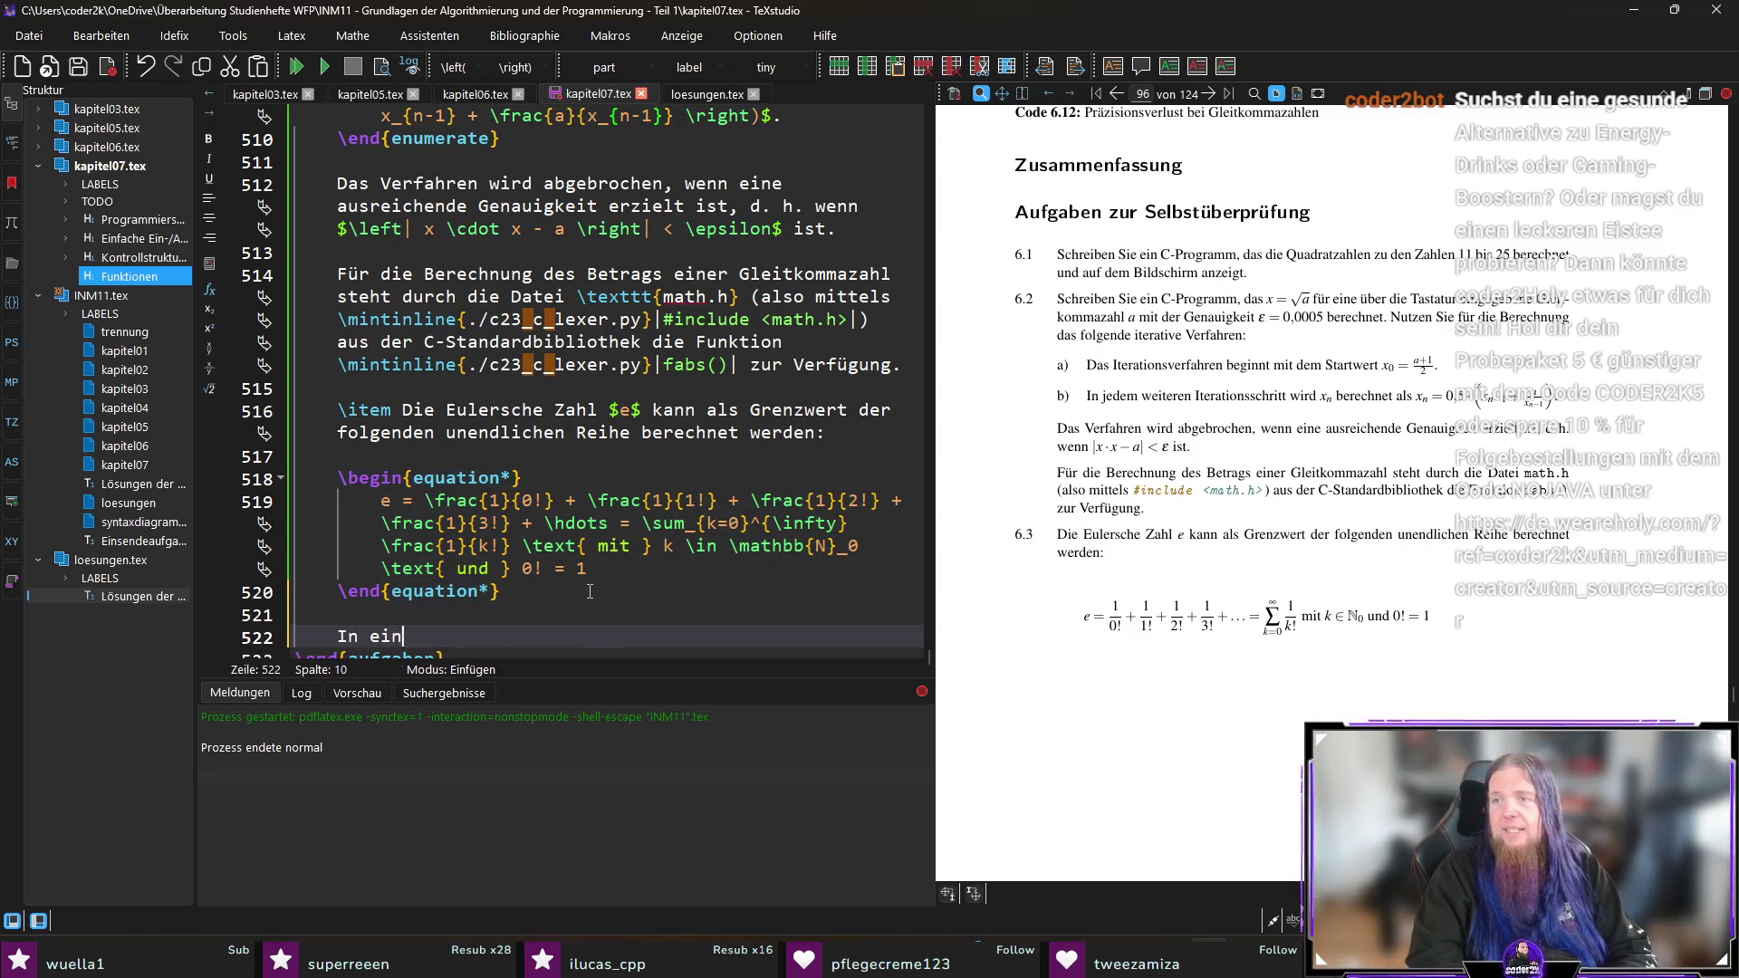
type("em C-Programm soll die Euelrsche")
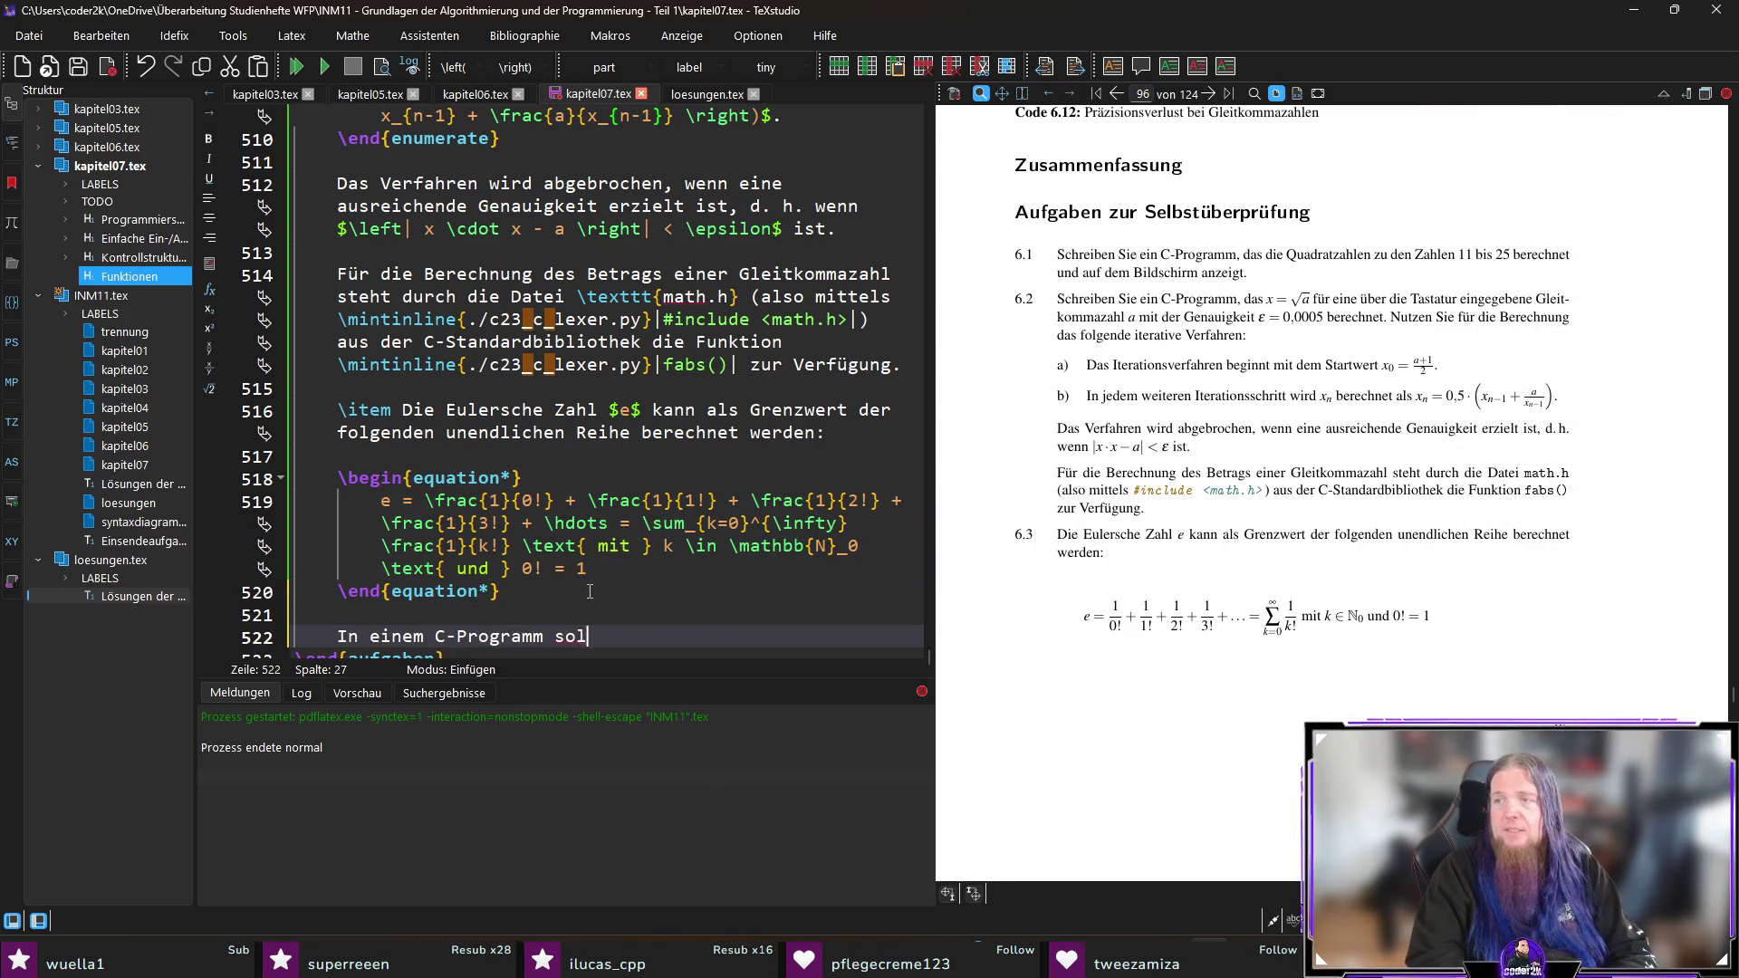
key("BackSpace")
key("BackSpace")
key("BackSpace")
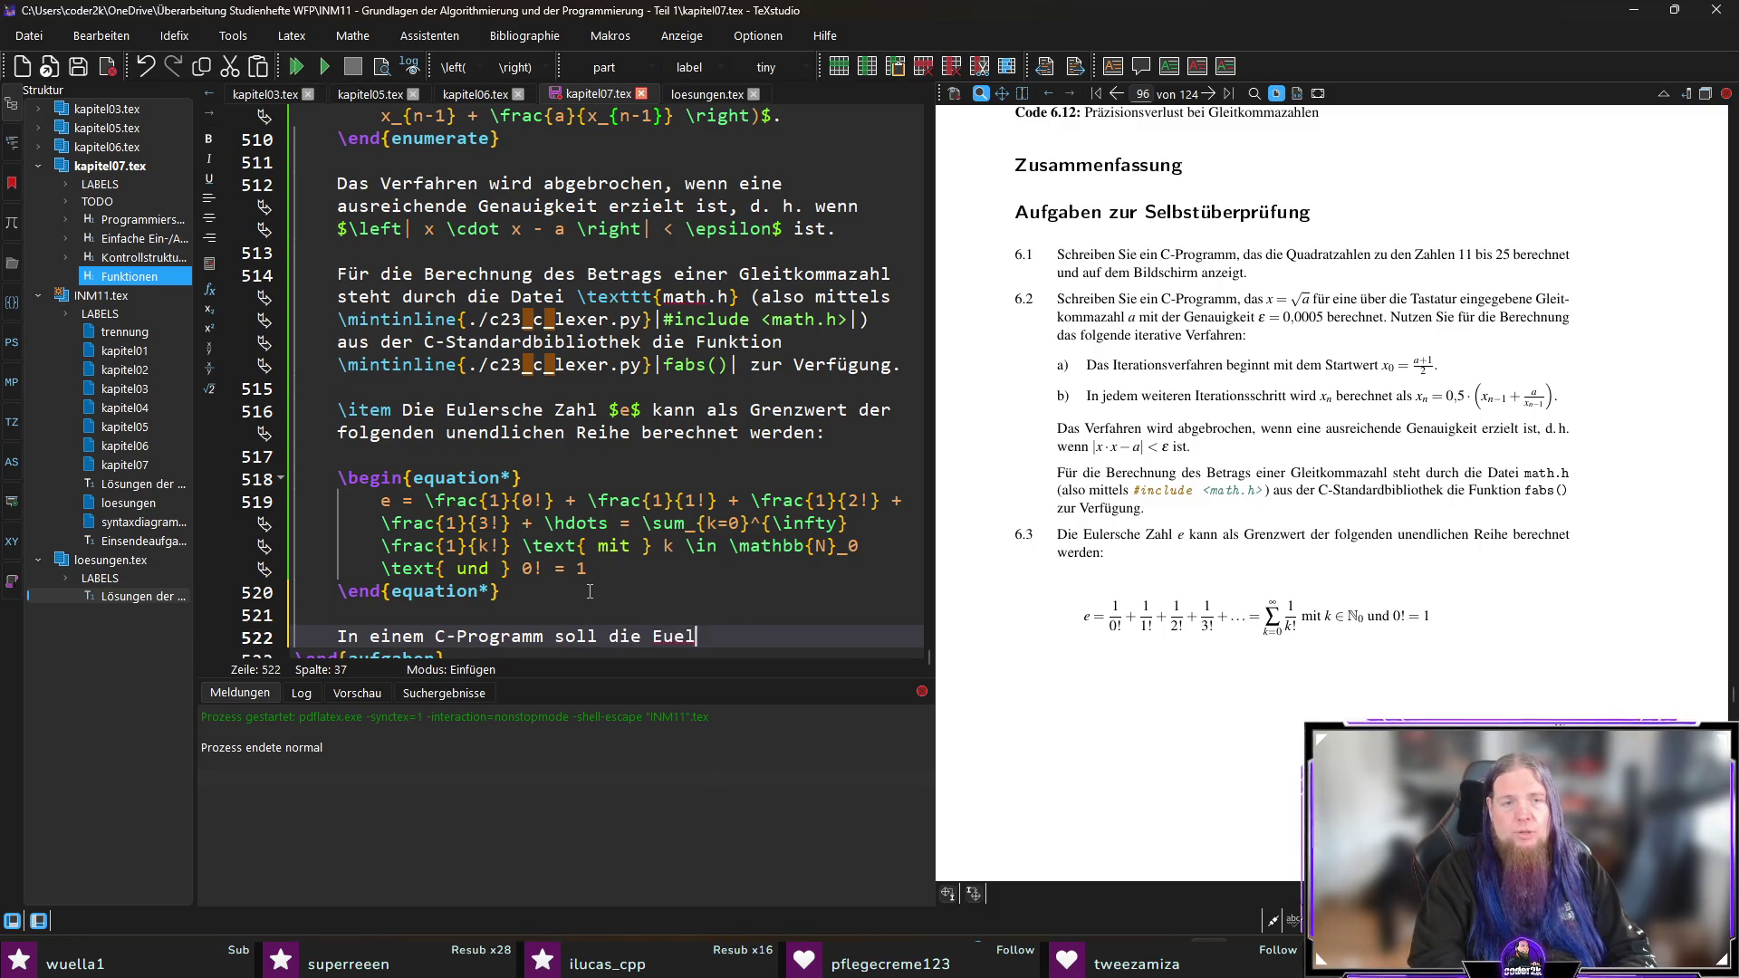
type("lersche Zahl mit einer vom N")
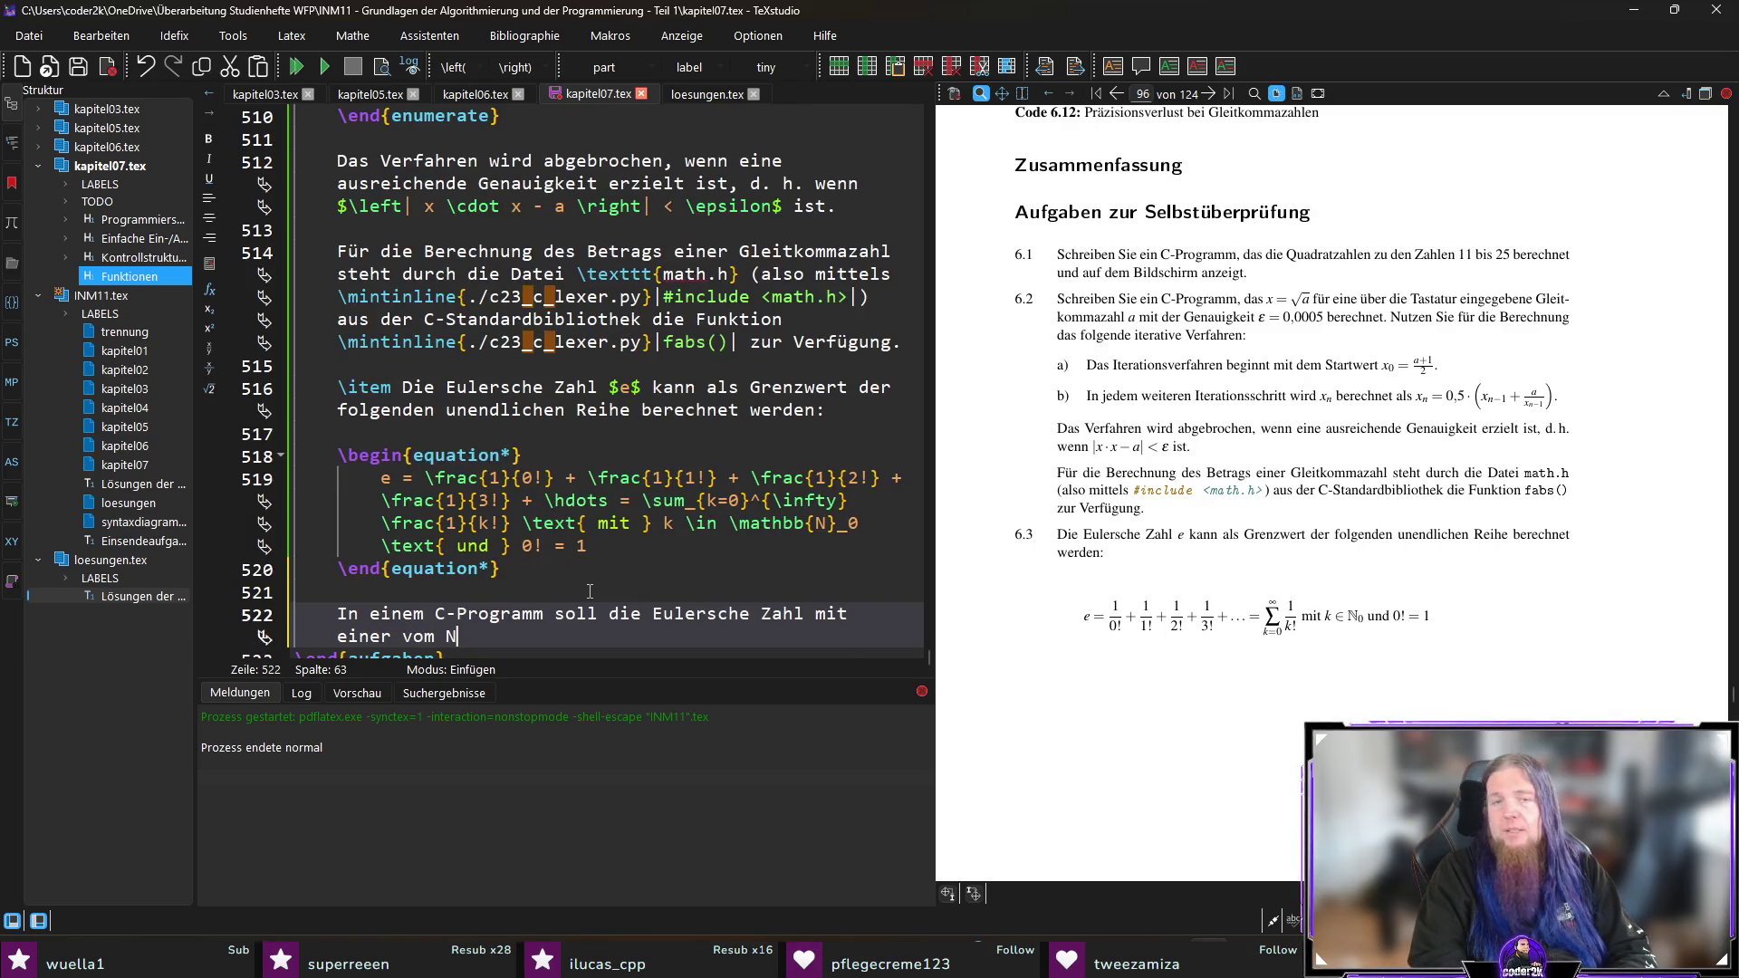
key("BackSpace")
type("der Nutzerin bzw. vom Nutzer über die Tast")
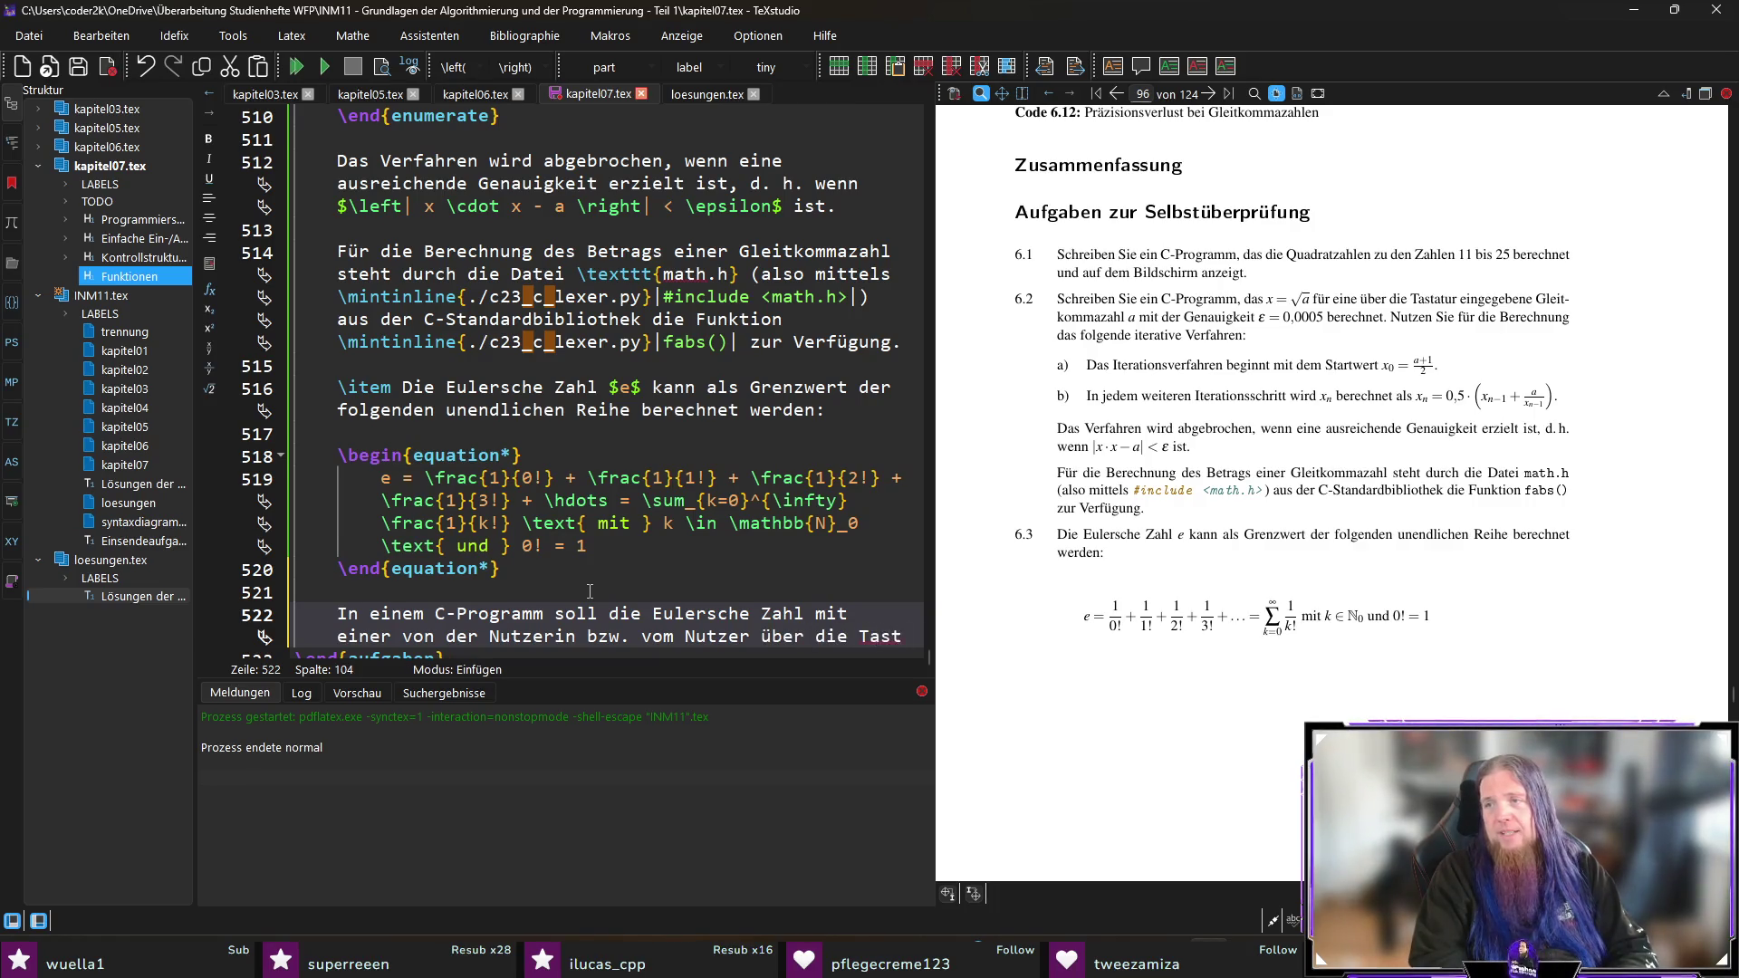
type("atur eingzugebenden ")
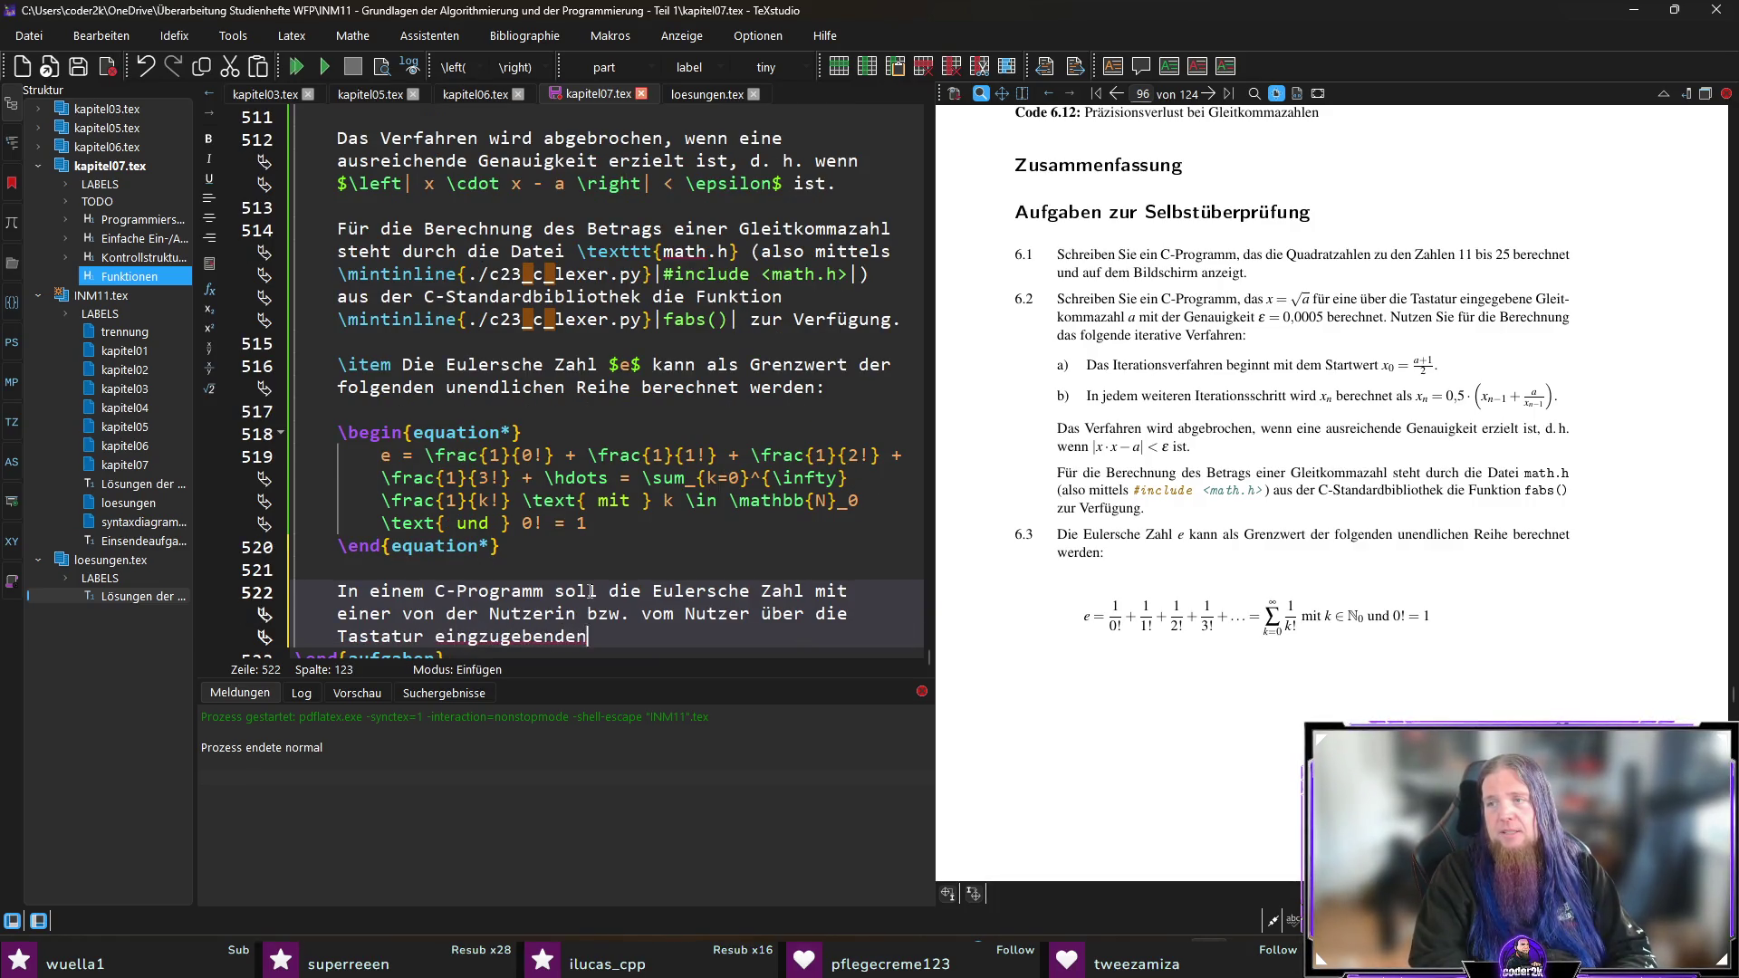
type("Anzahl ")
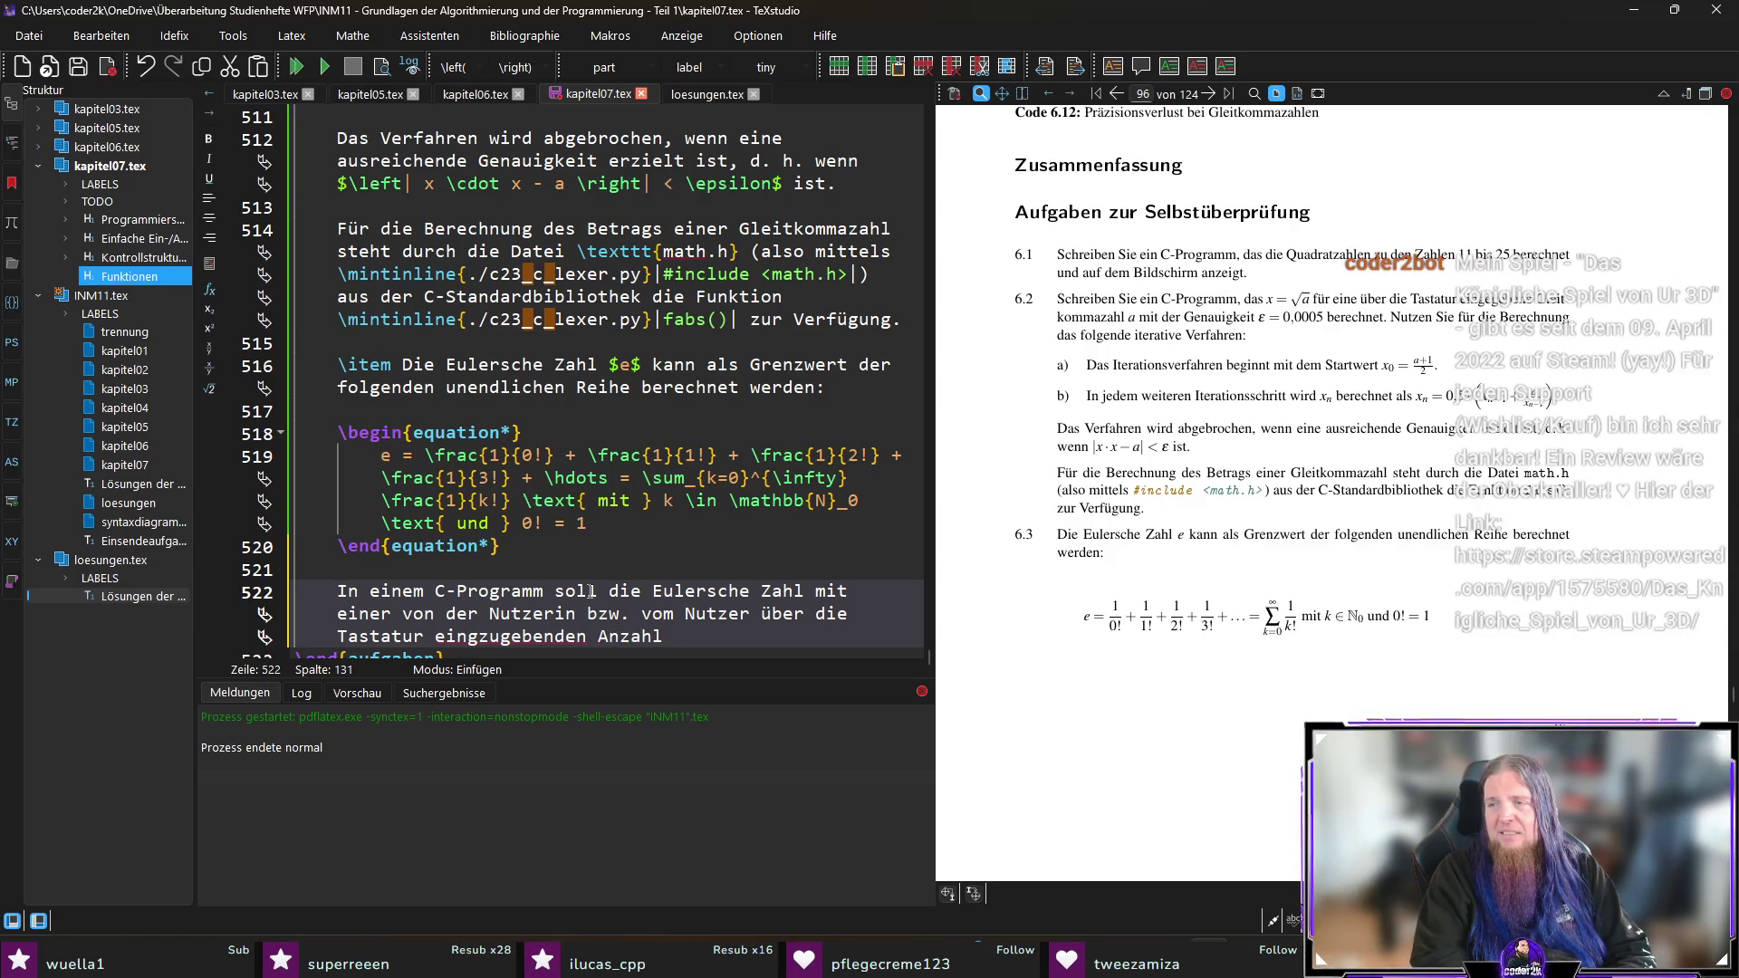
type("$n$ mit $")
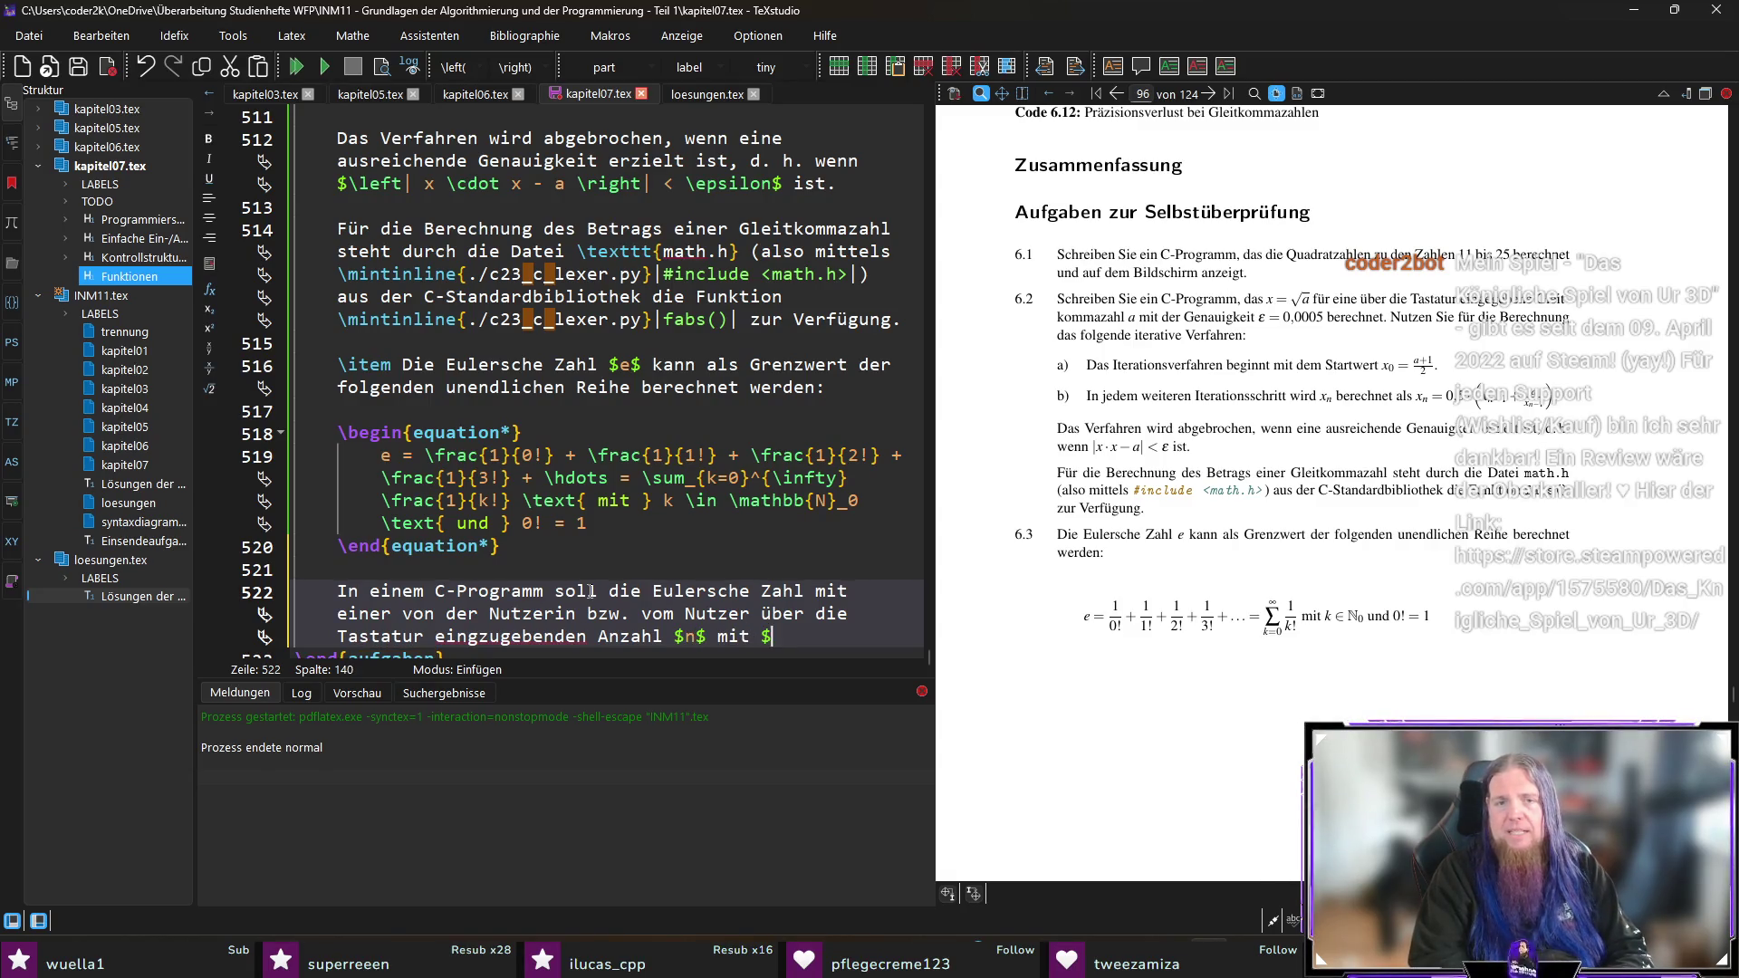
type("n <")
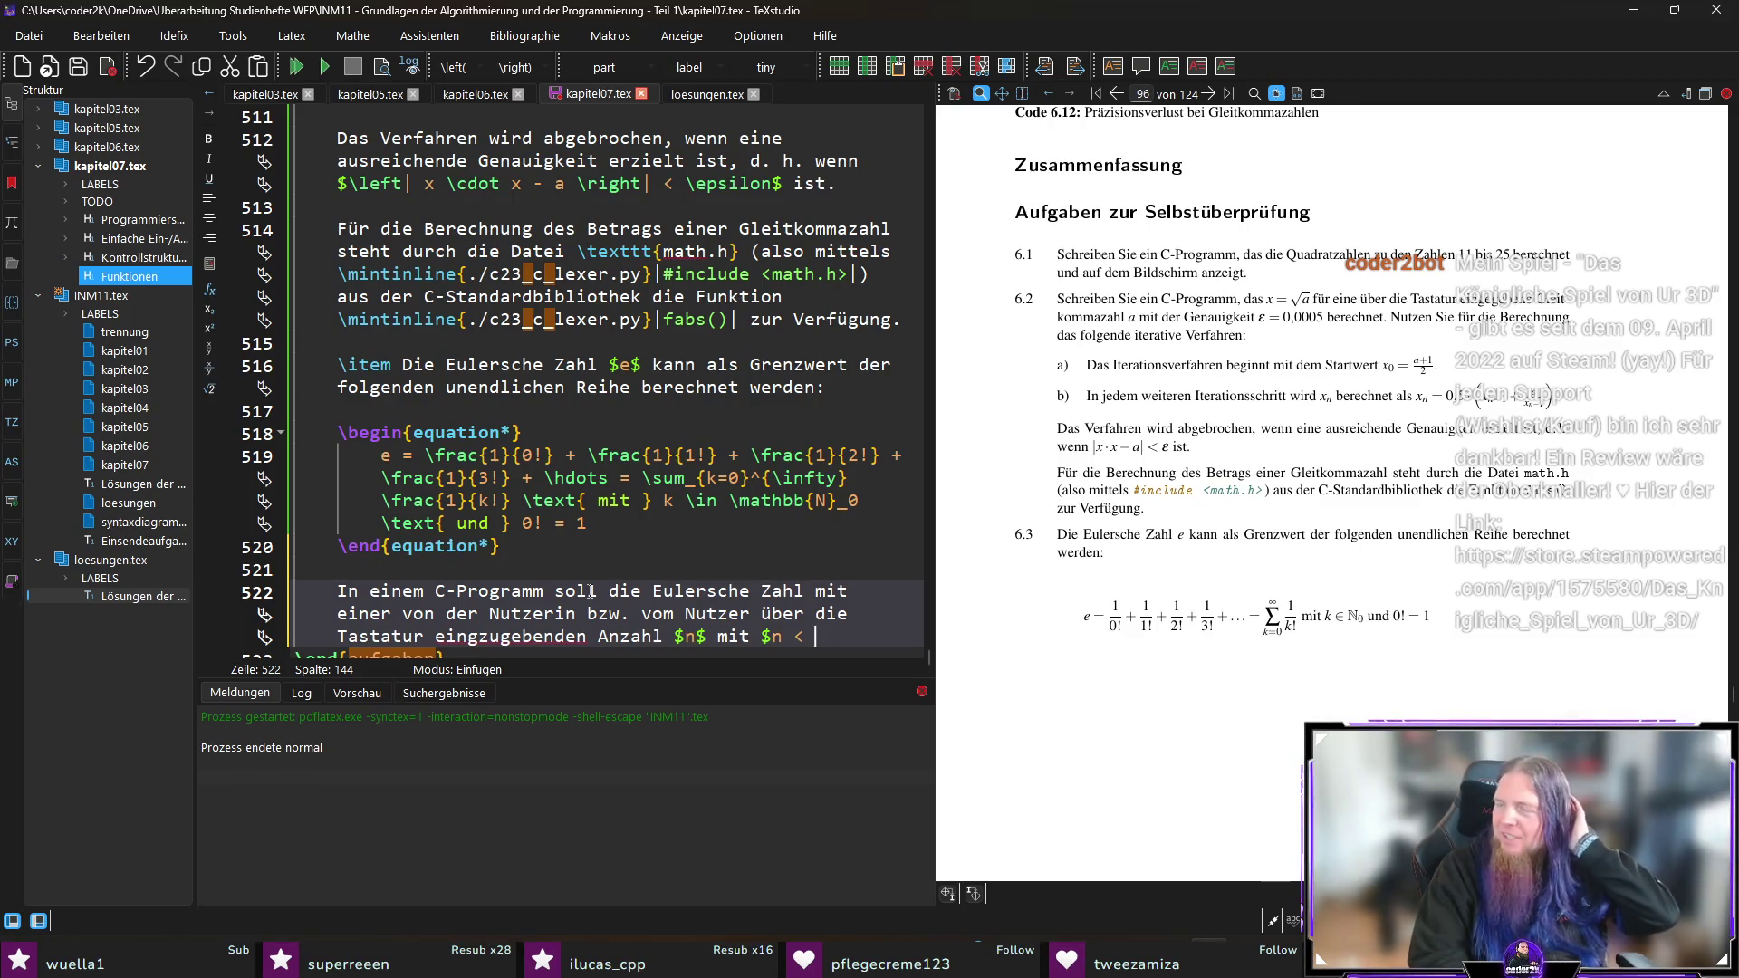
key("BackSpace")
key("BackSpace")
key("BackSpace")
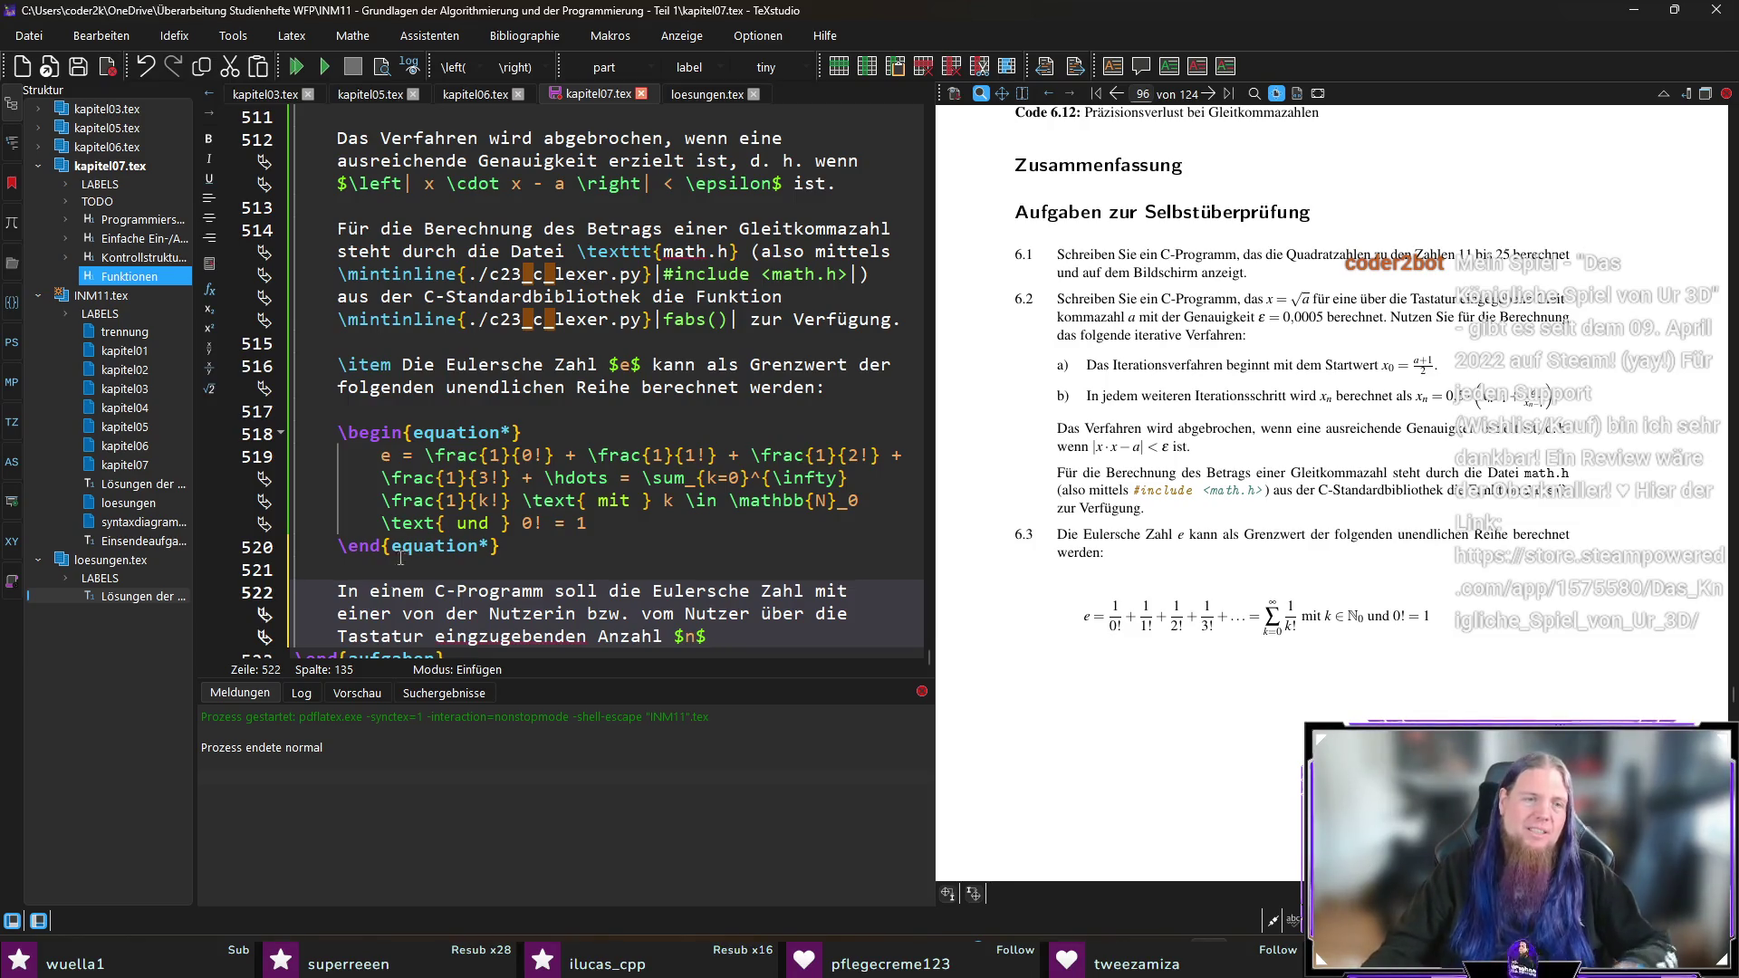
Step: Fix 'eingzugebenden', finish with 'von Reihengliedern berechnet werden.', save, and add testing for n = 5, 10, 15, 20
left_click(475, 645)
key("BackSpace")
left_click(724, 629)
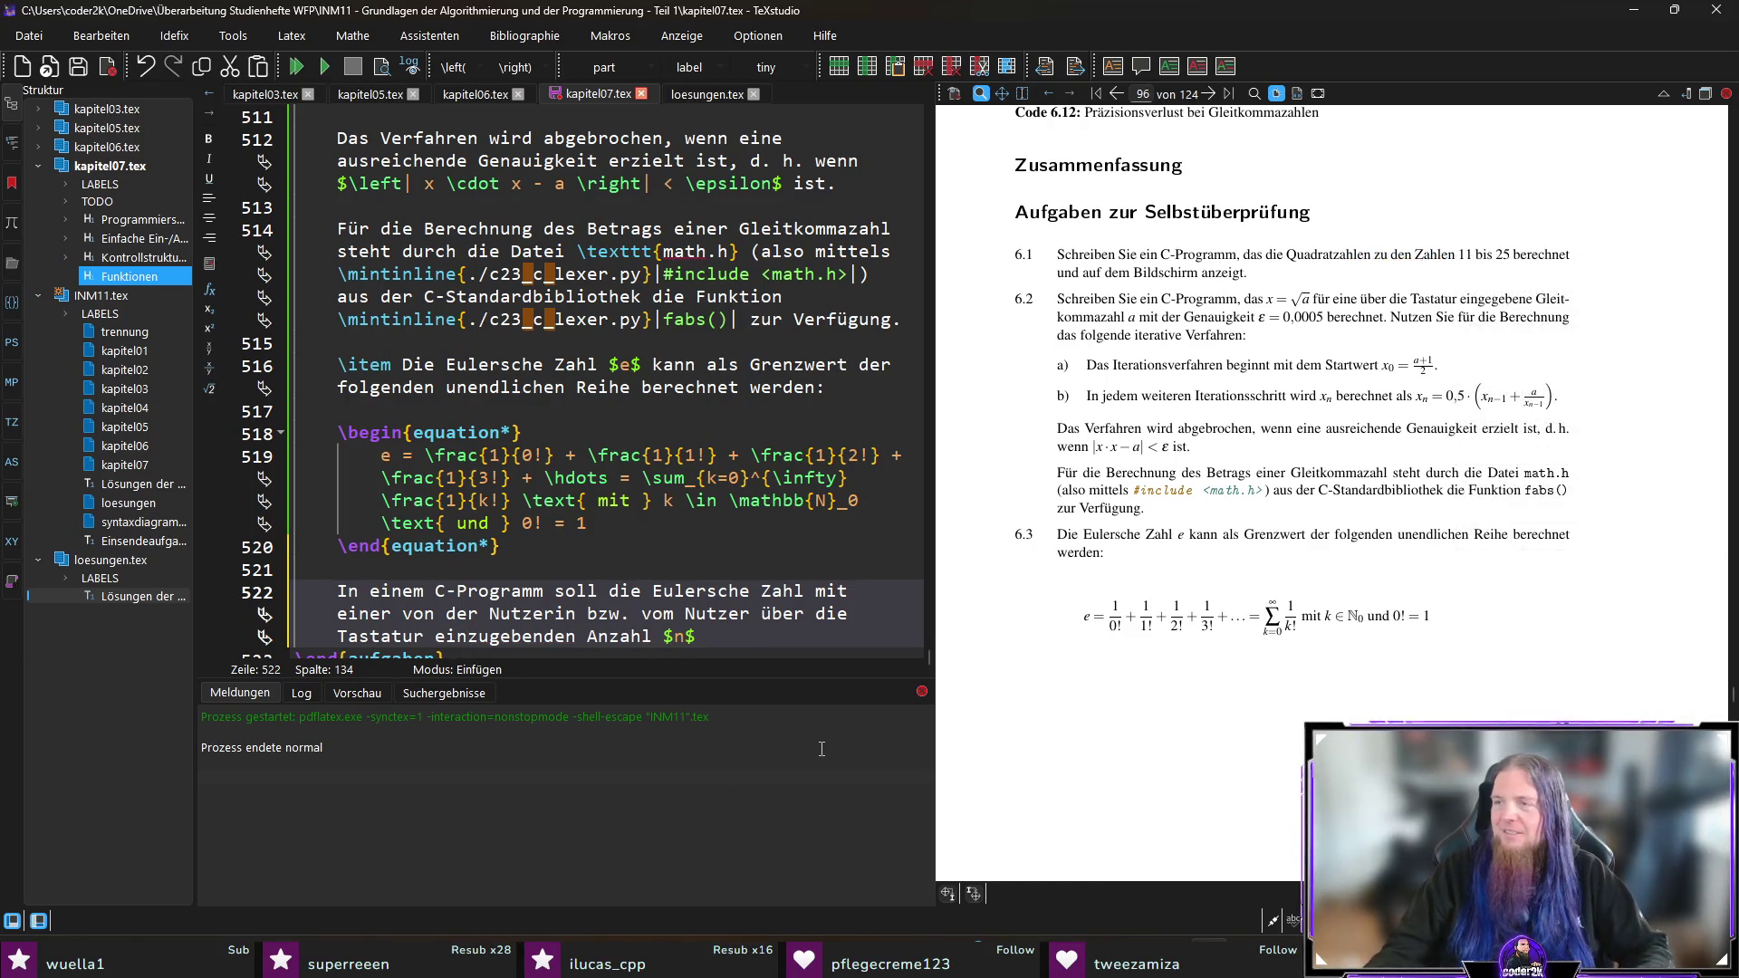
type("von Reihengliedern berechnet werden.")
key("ctrl+s")
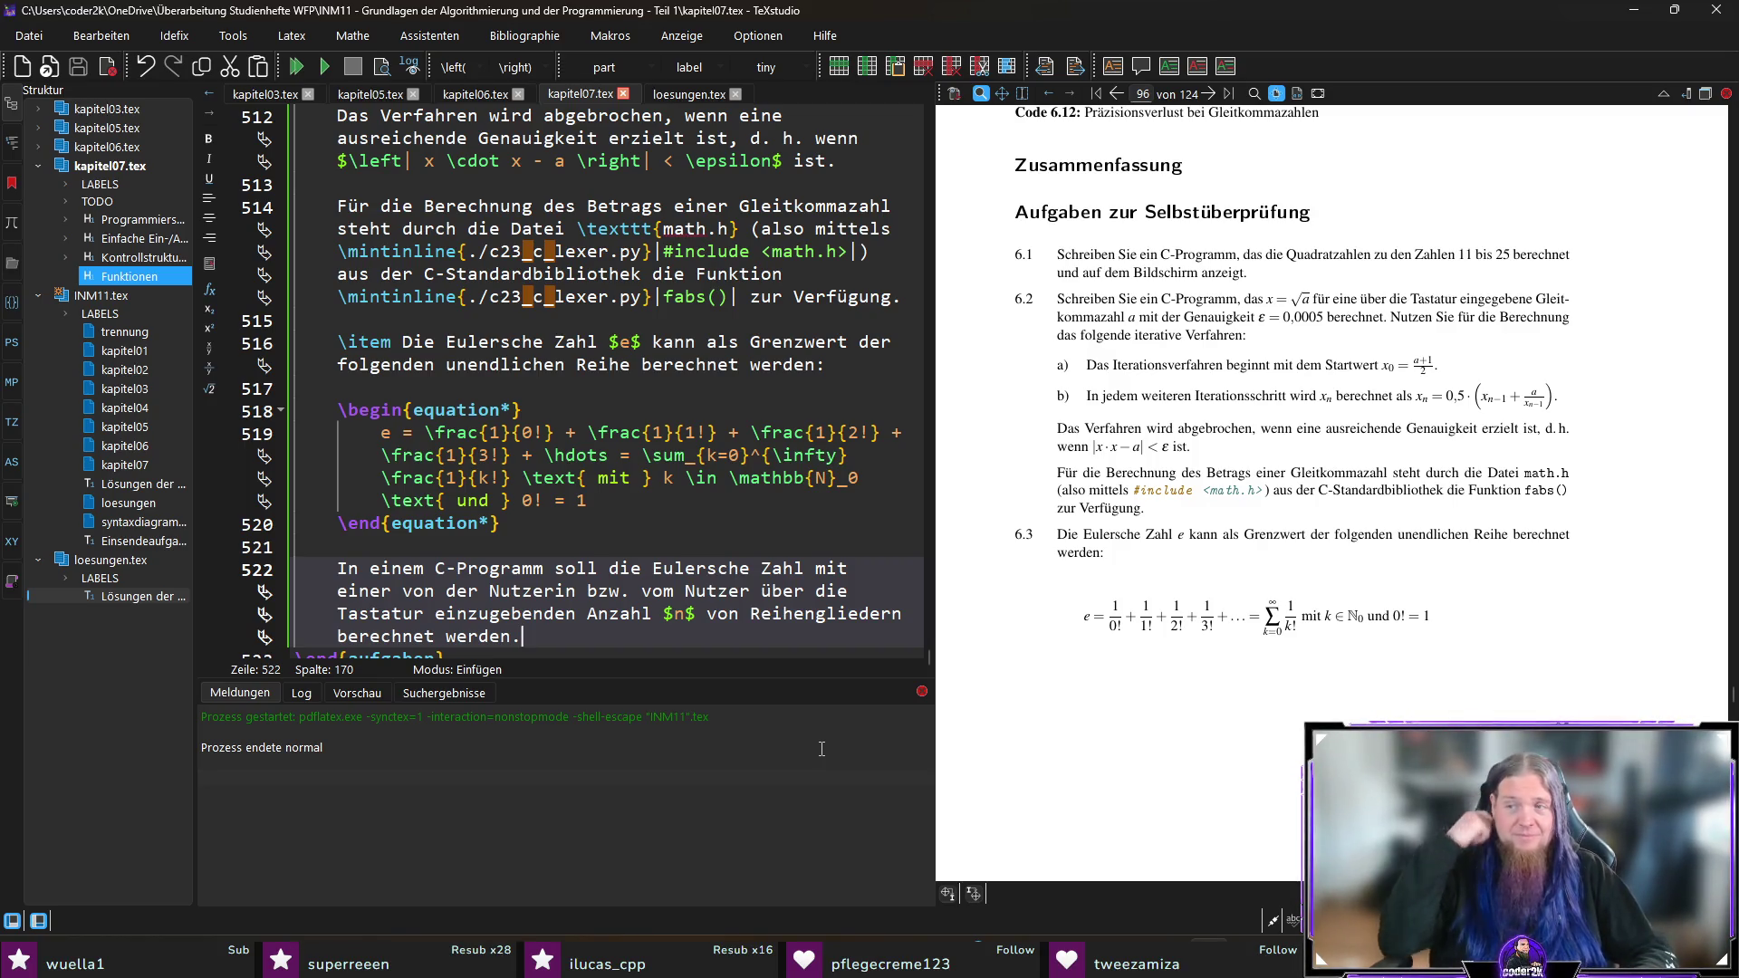
type("Testen Sie das Ergebnis der Rechnung für $n = 5$, $n =")
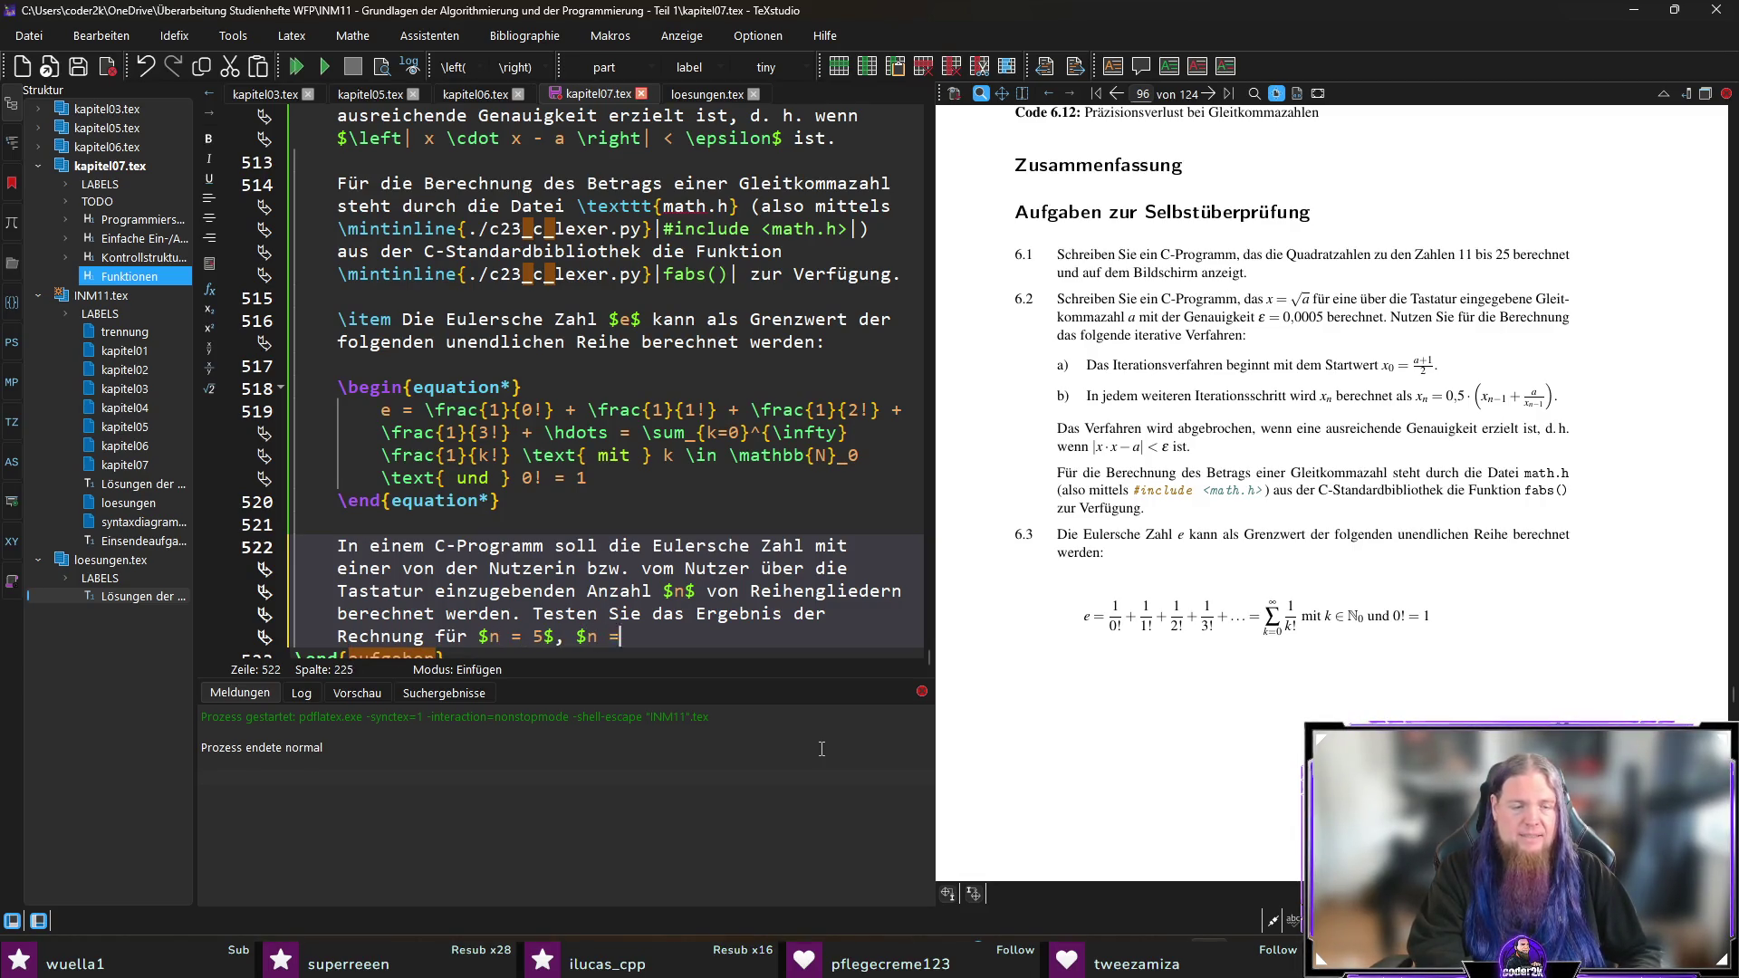
type(" 10$, $n = 15$ und $n = 2")
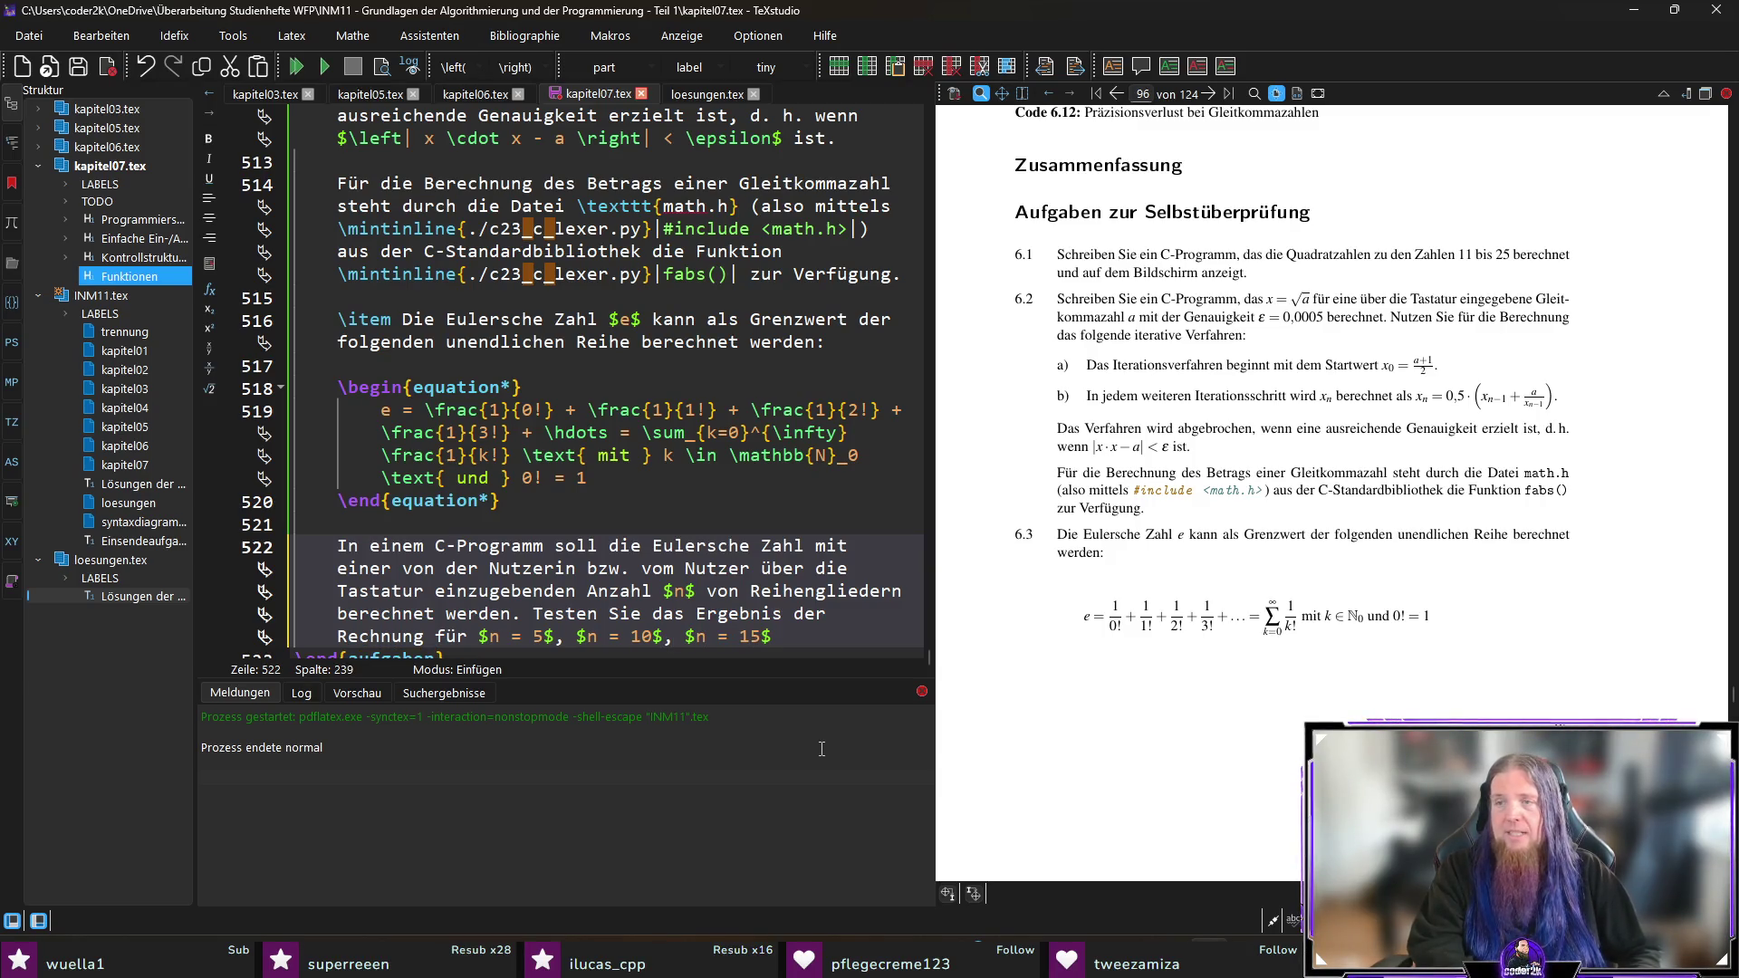
type("0$.")
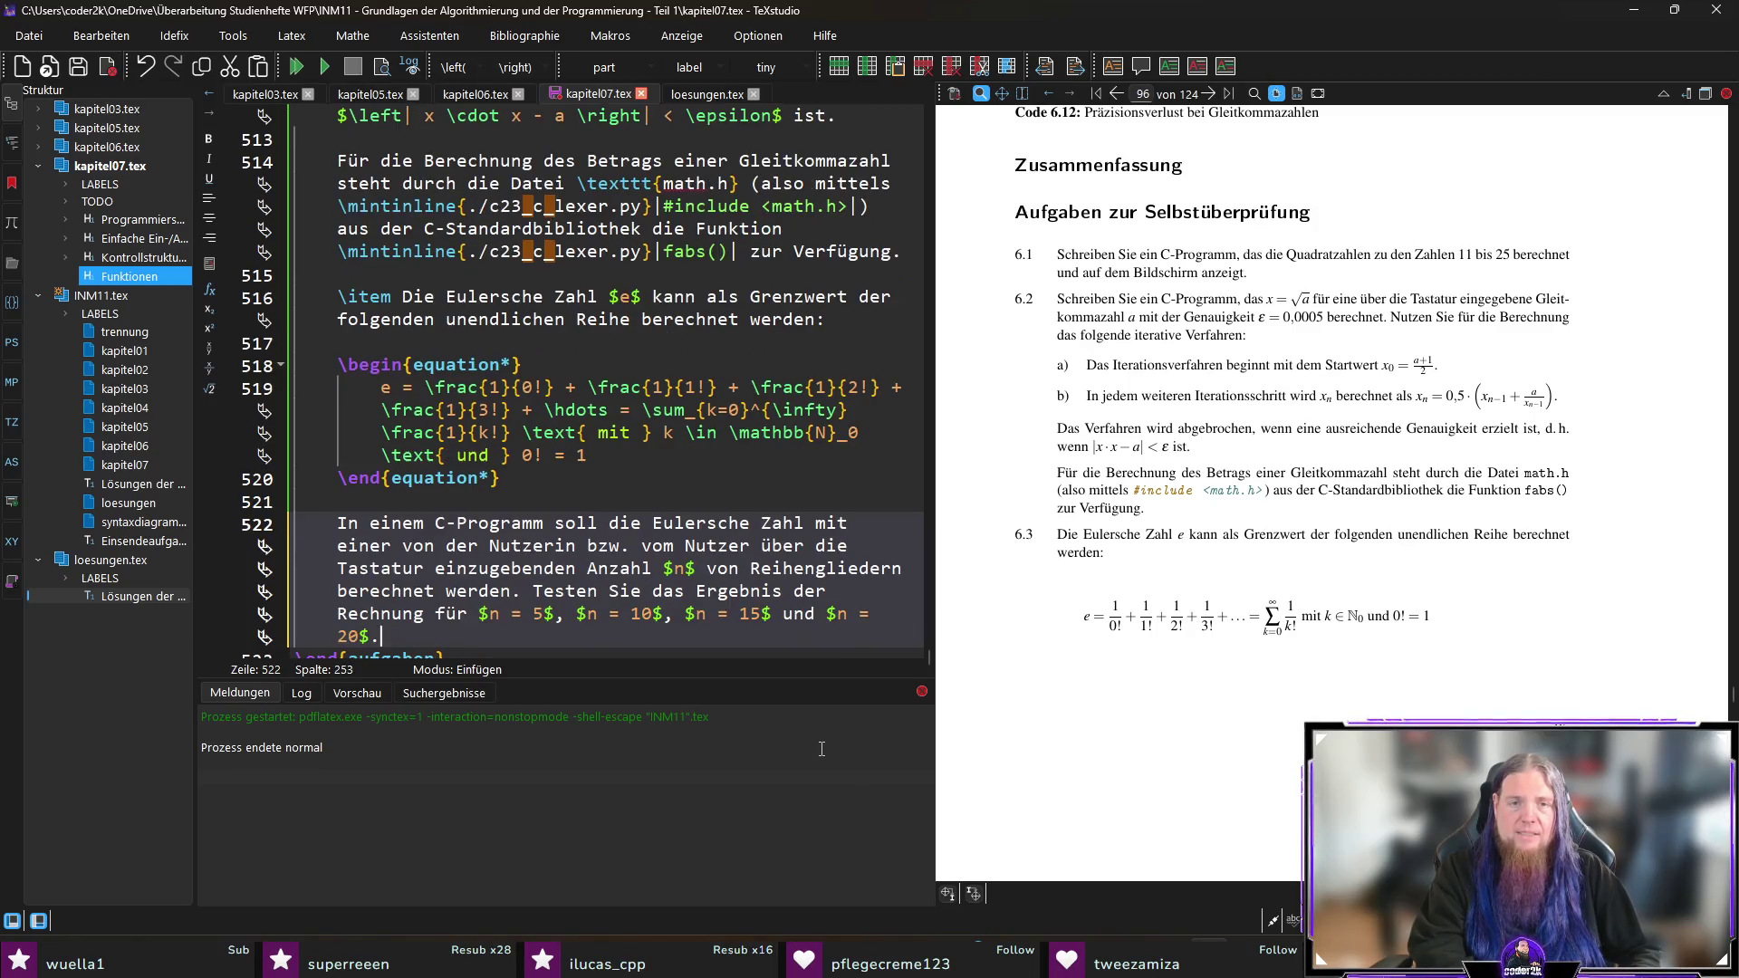
key("Return")
key("Return")
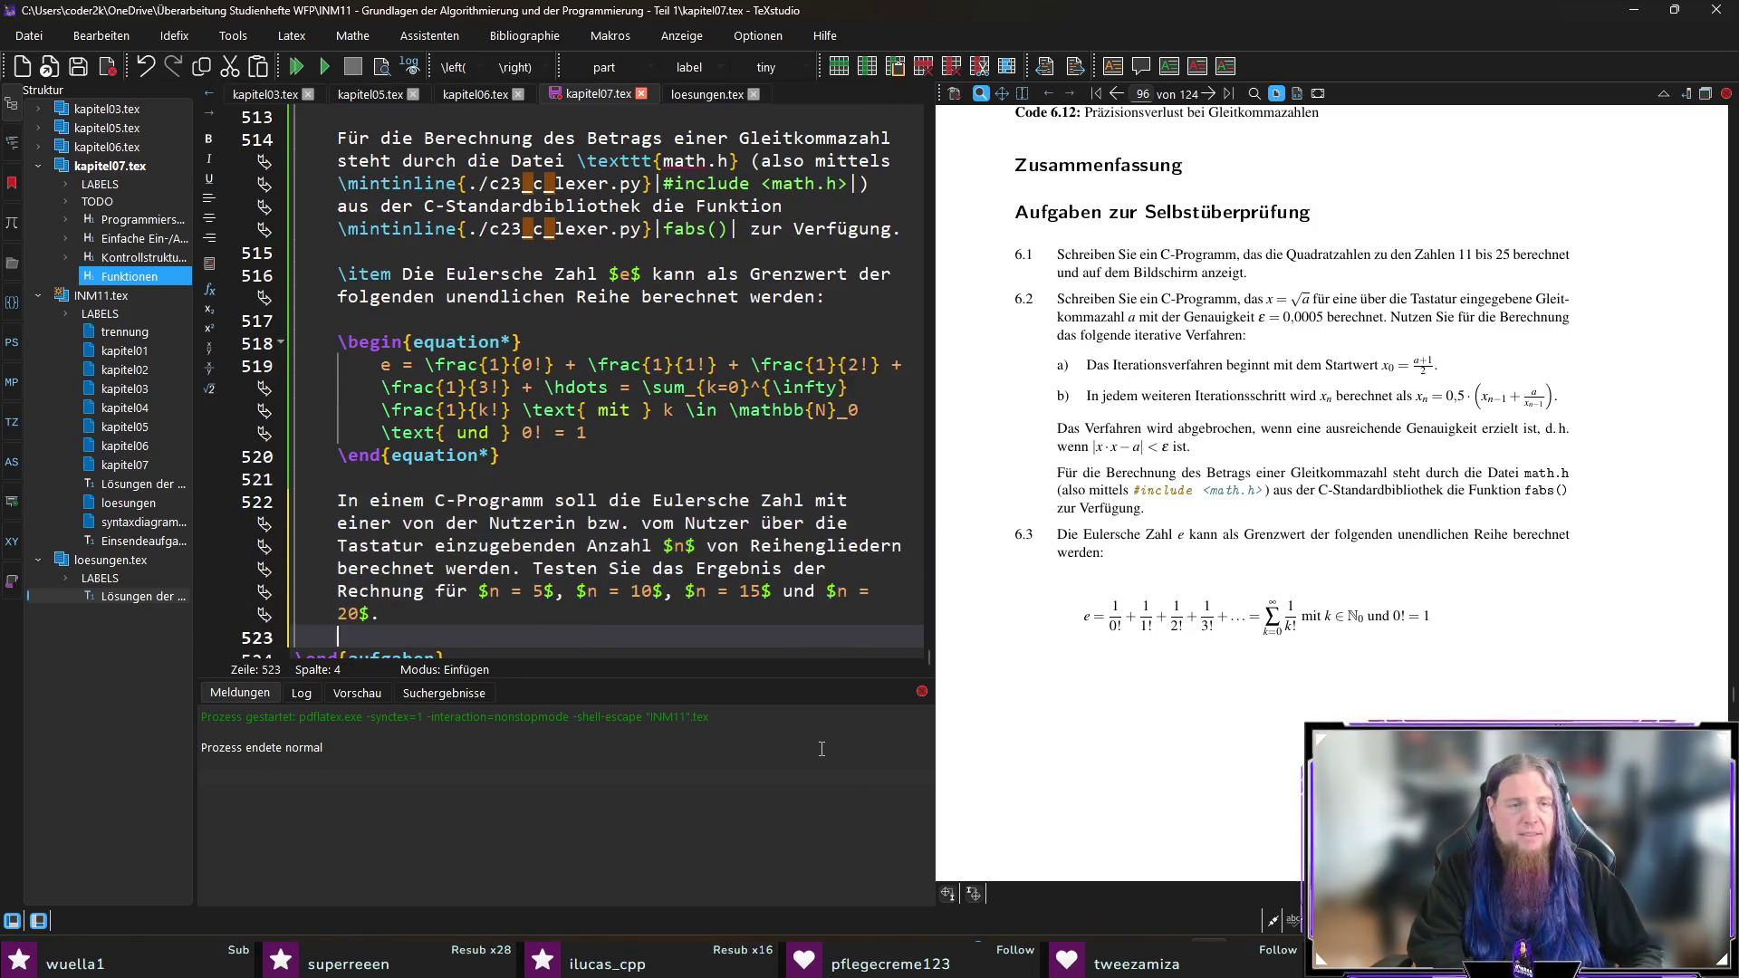
Step: Add the note 'Beachten Sie die Ausgabe…' about decimal places, with 'Funktion' replacing 'Anweisung', and save
type("Beachten Sie die Ausgabe; ma")
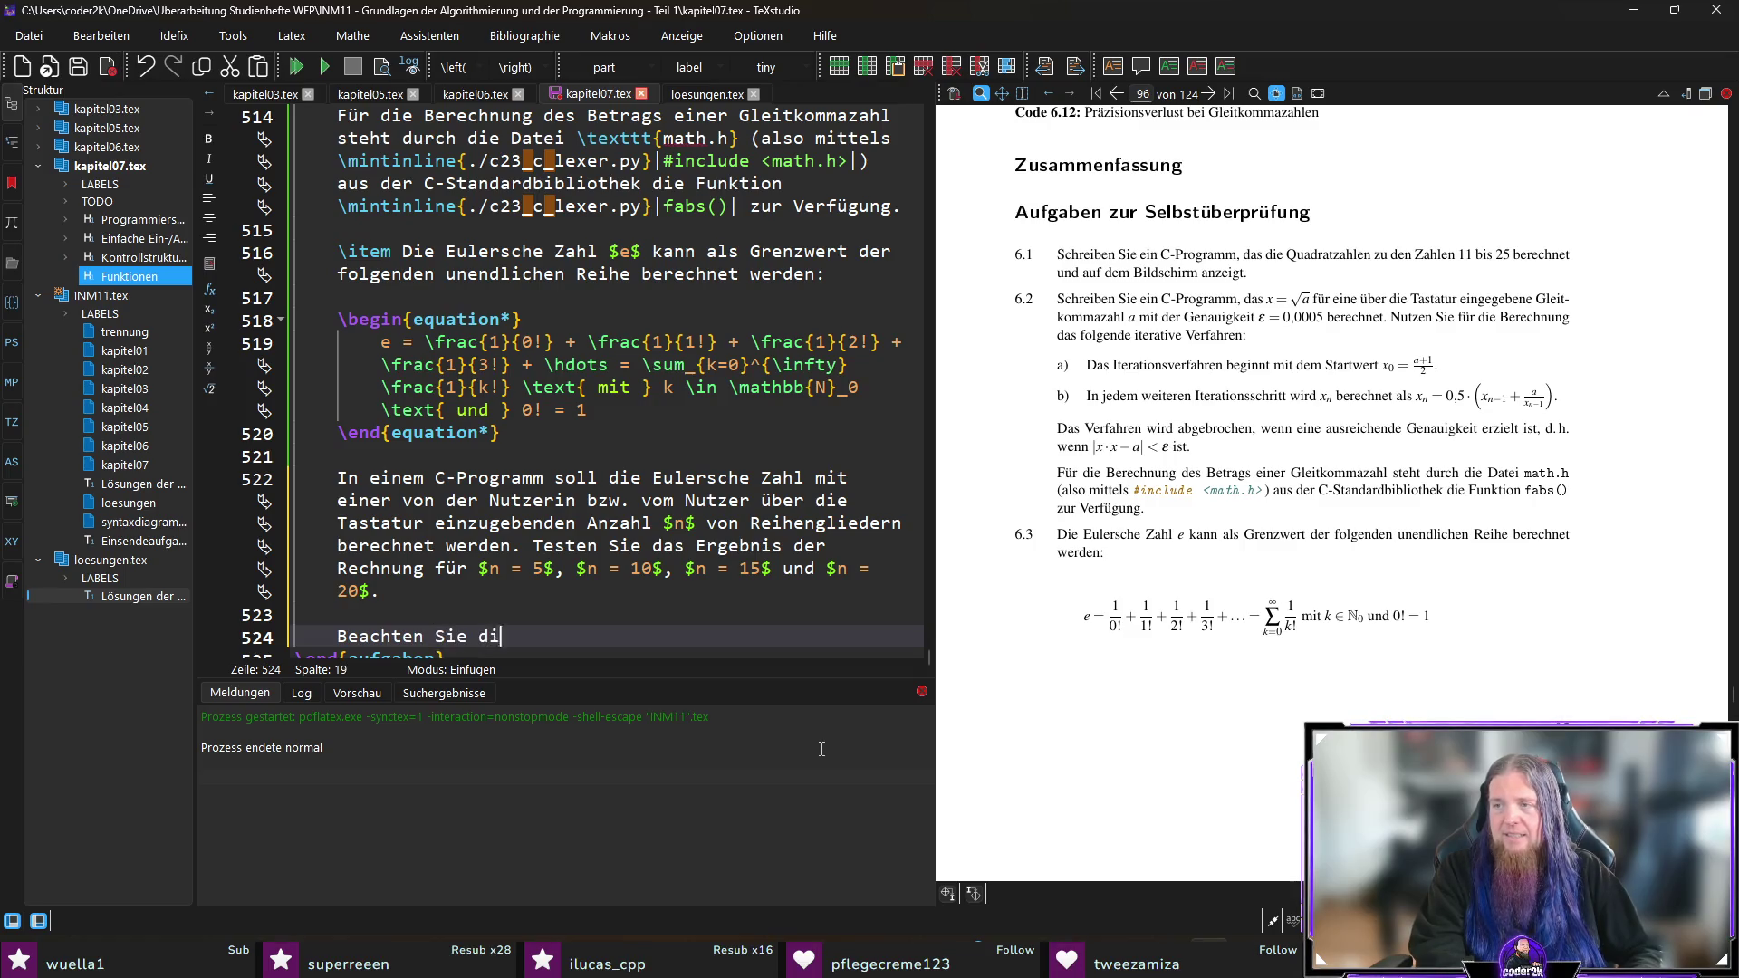
type("n kan")
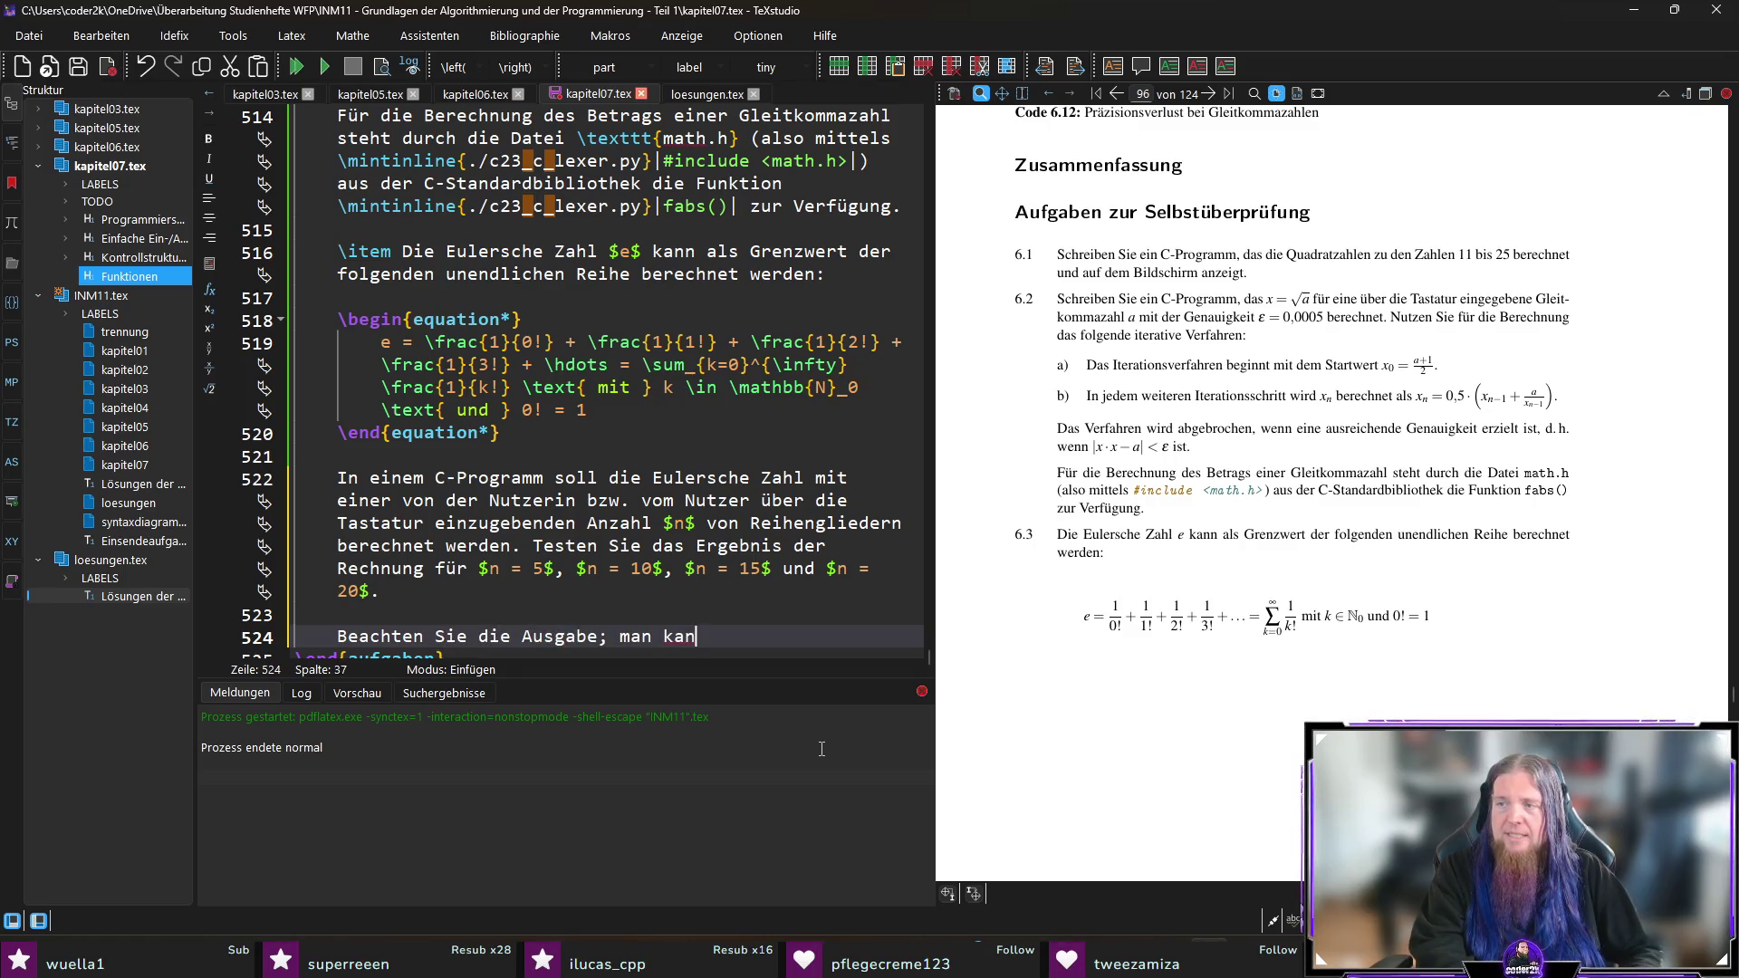
type("n die Anzahl der Stelle")
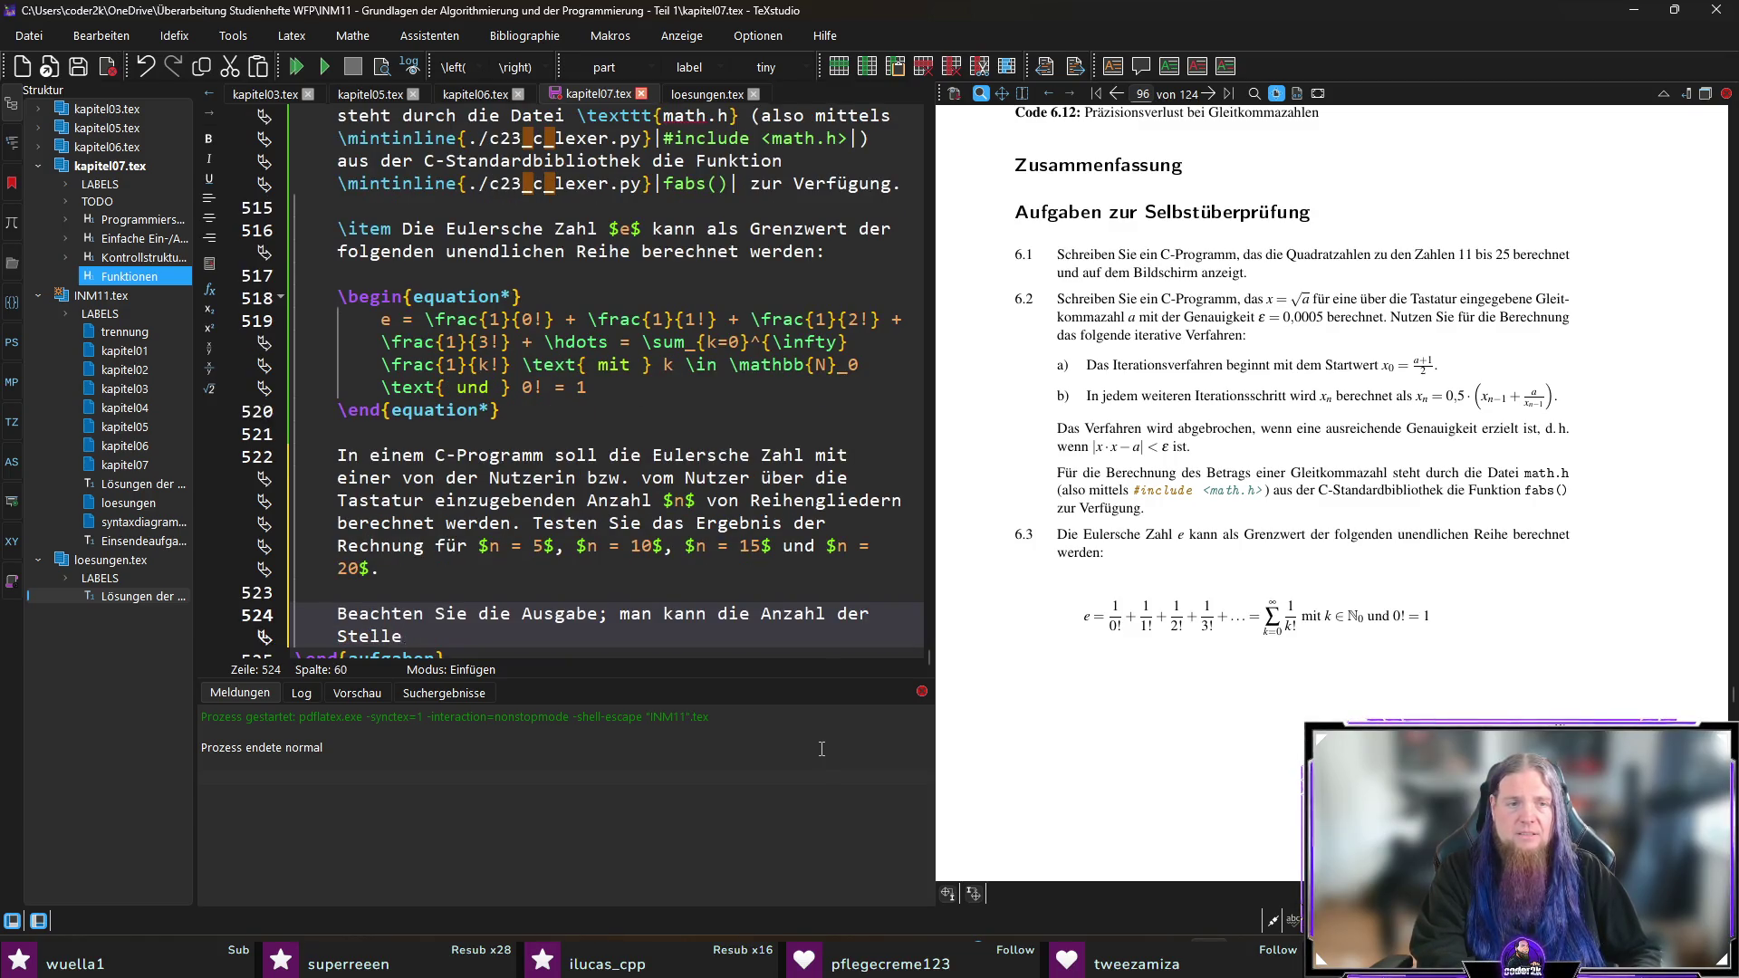
type("n nach dem Komma in der Anweisung ")
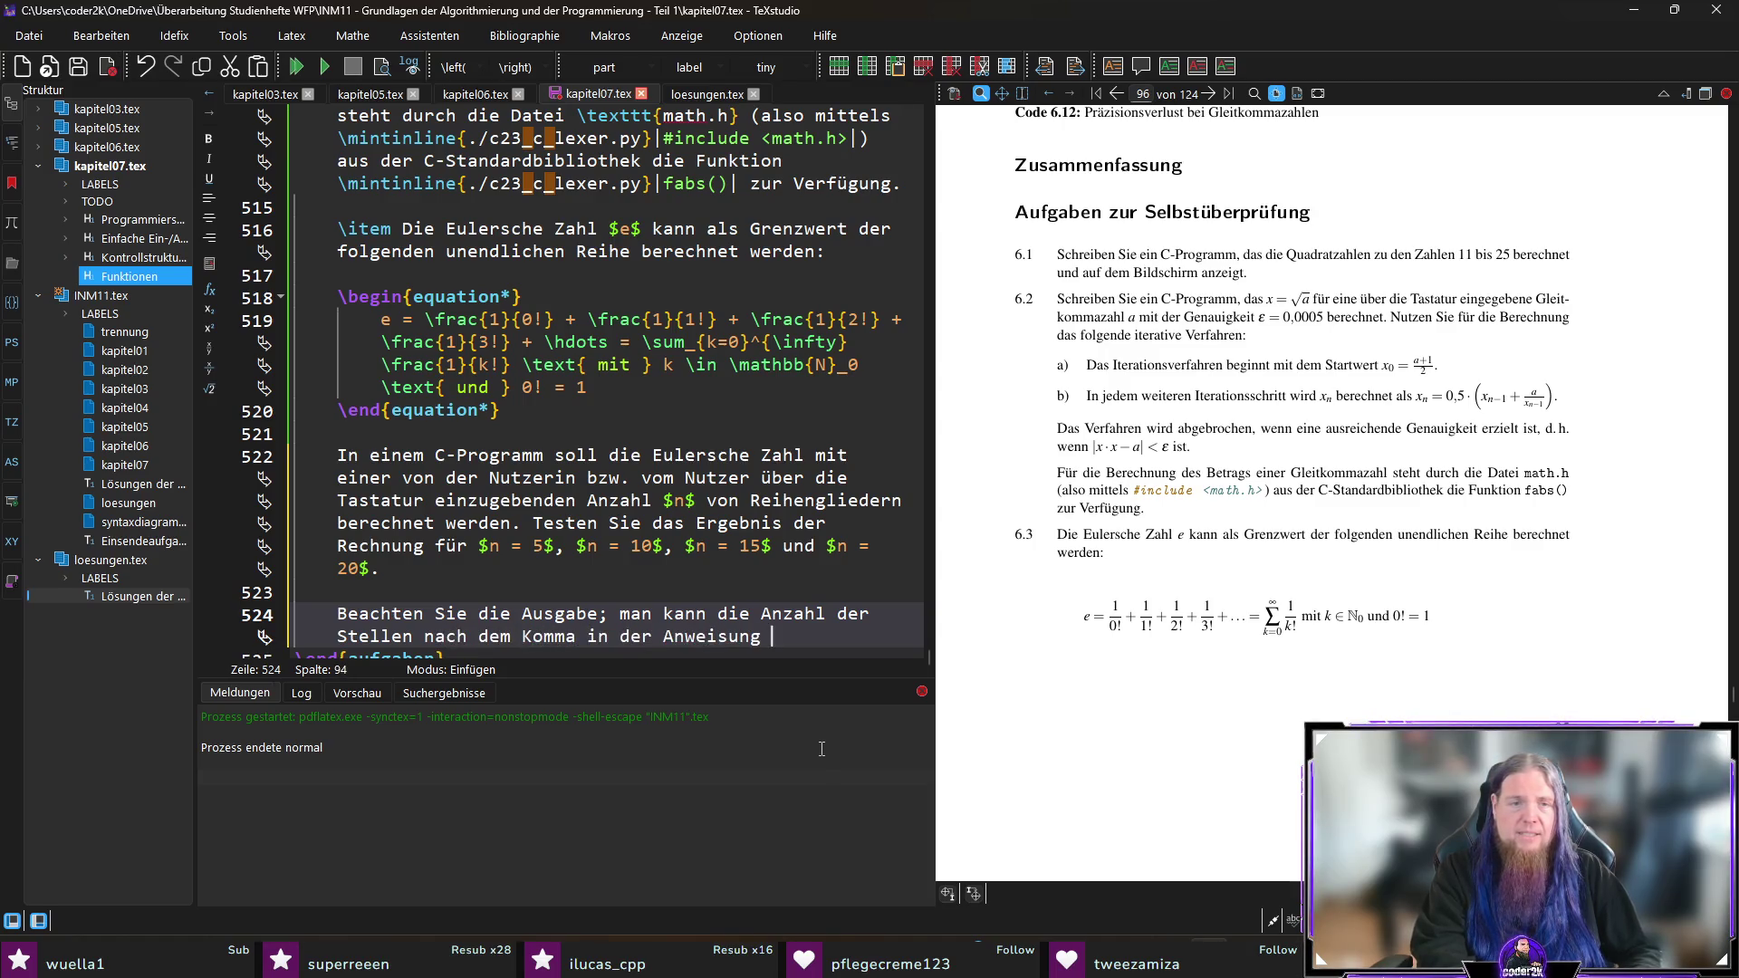
type("\\mintinline{./c23_c_lexer.py}|printf()|")
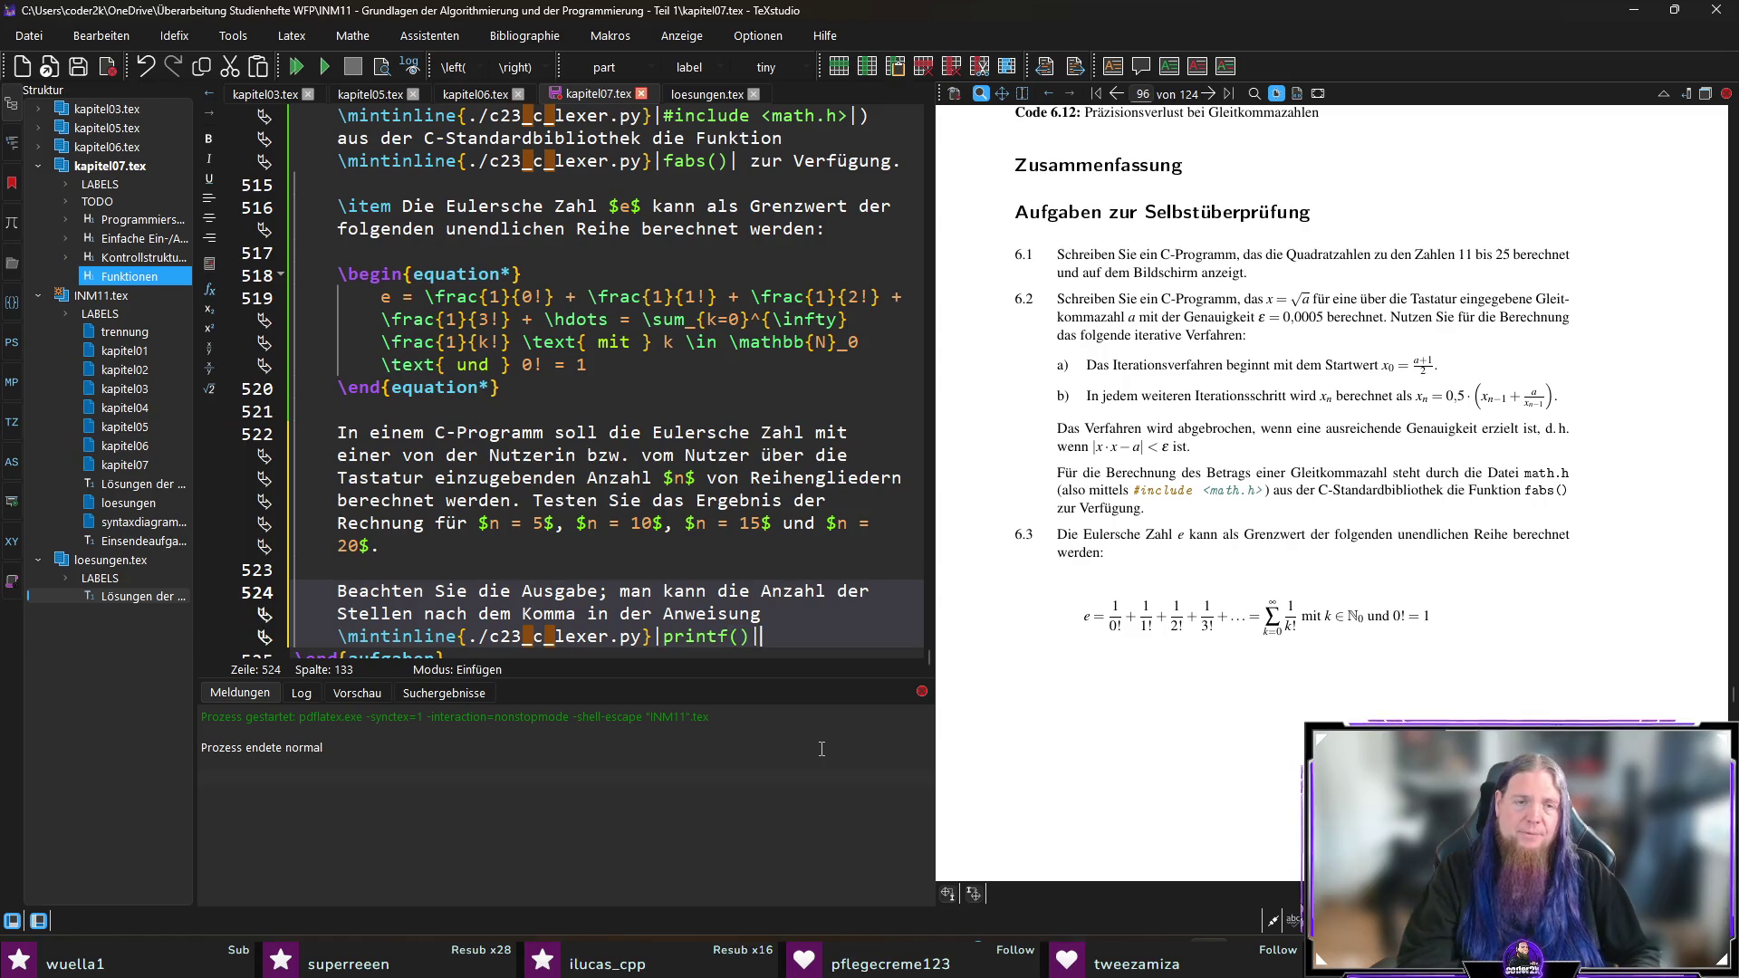
type(" anpassen.")
key("Left")
key("Left")
key("Left")
key("Up")
key("Left")
key("Left")
key("Left")
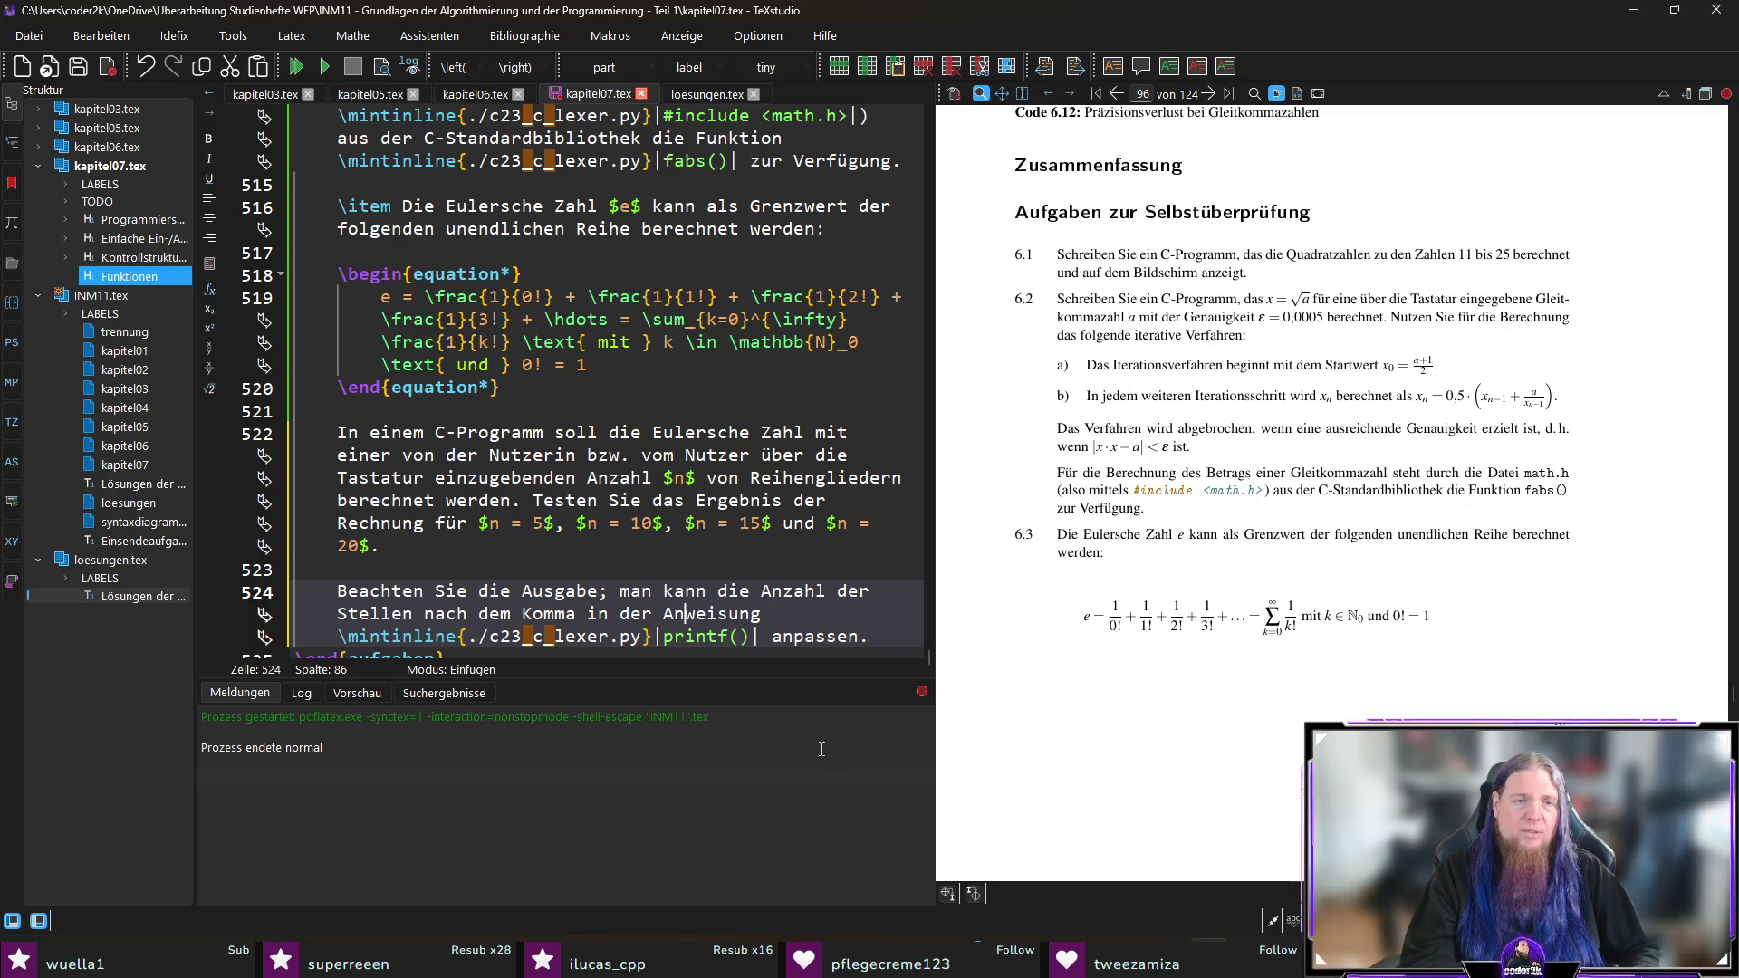
key("shift+End")
type("Funktion")
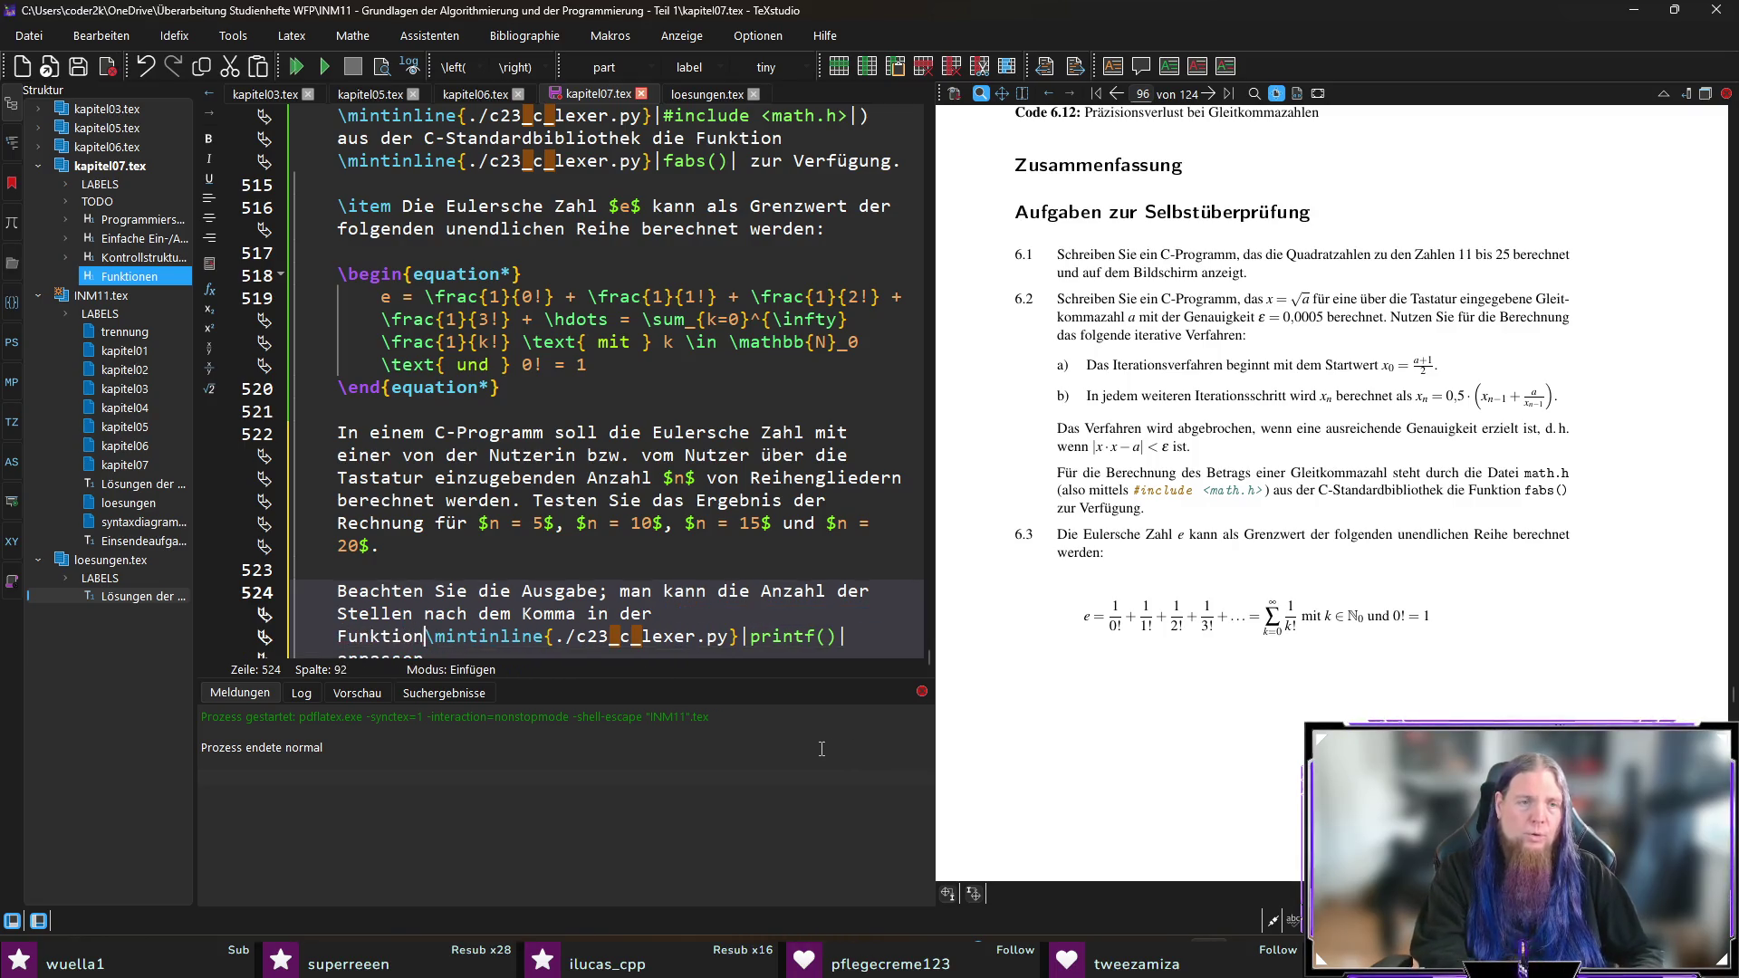
key("End")
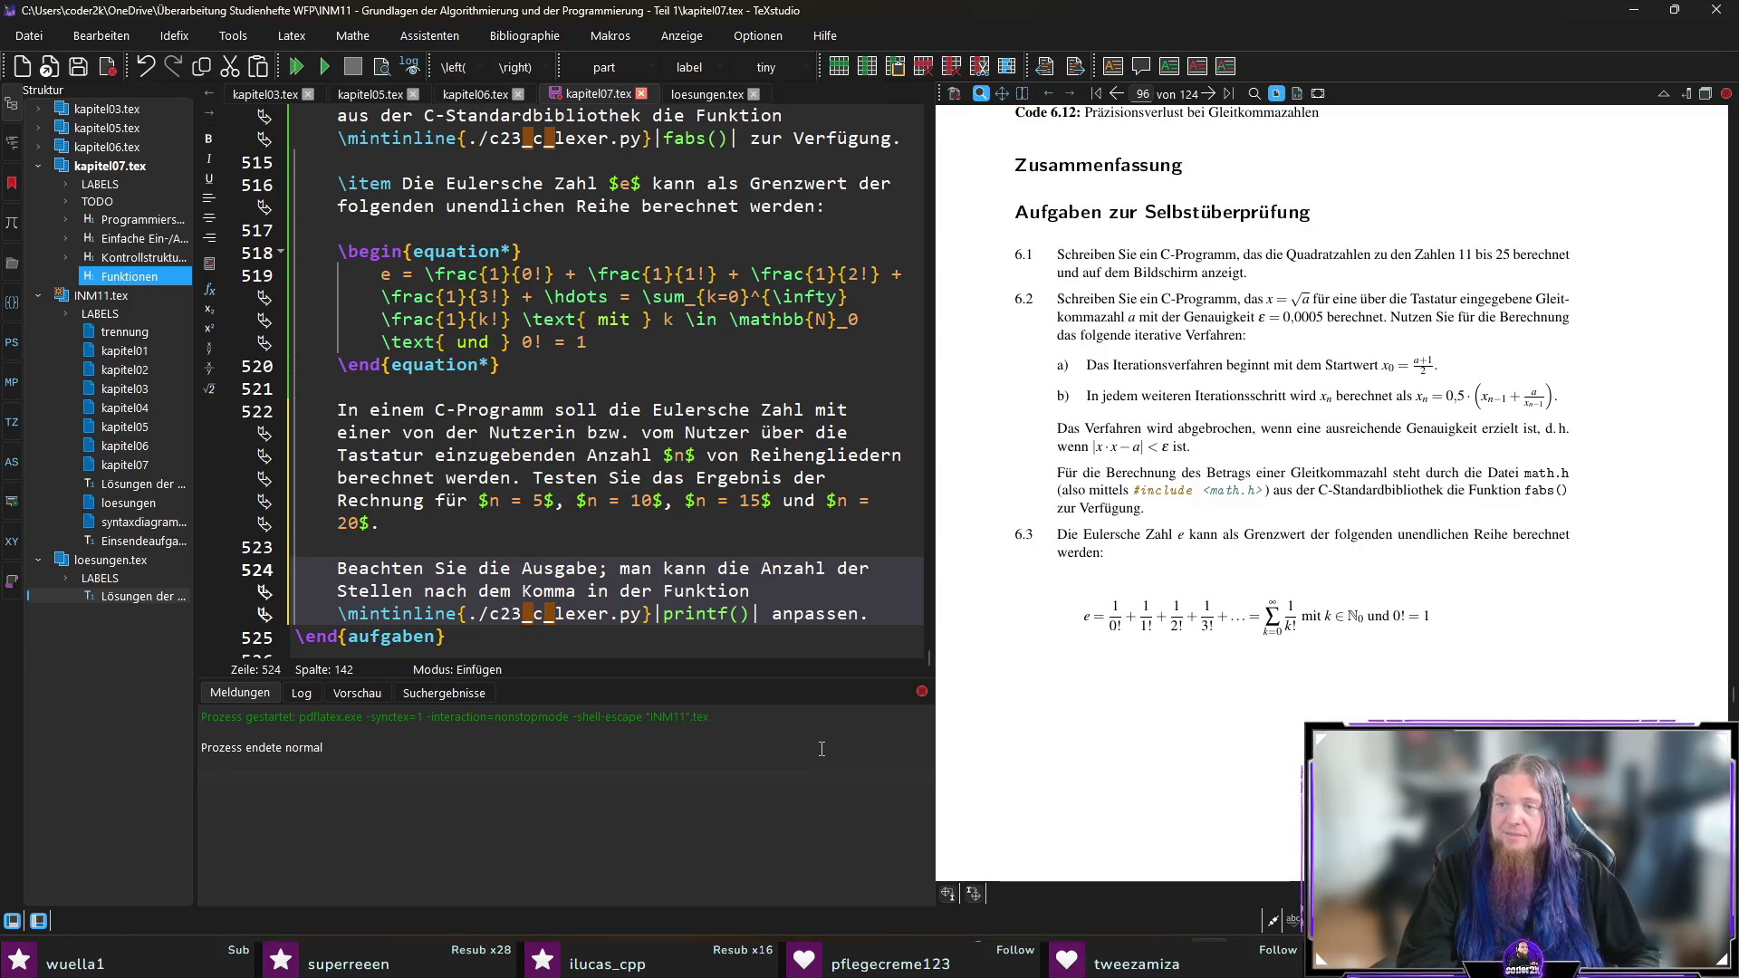
key("Return")
key("Return")
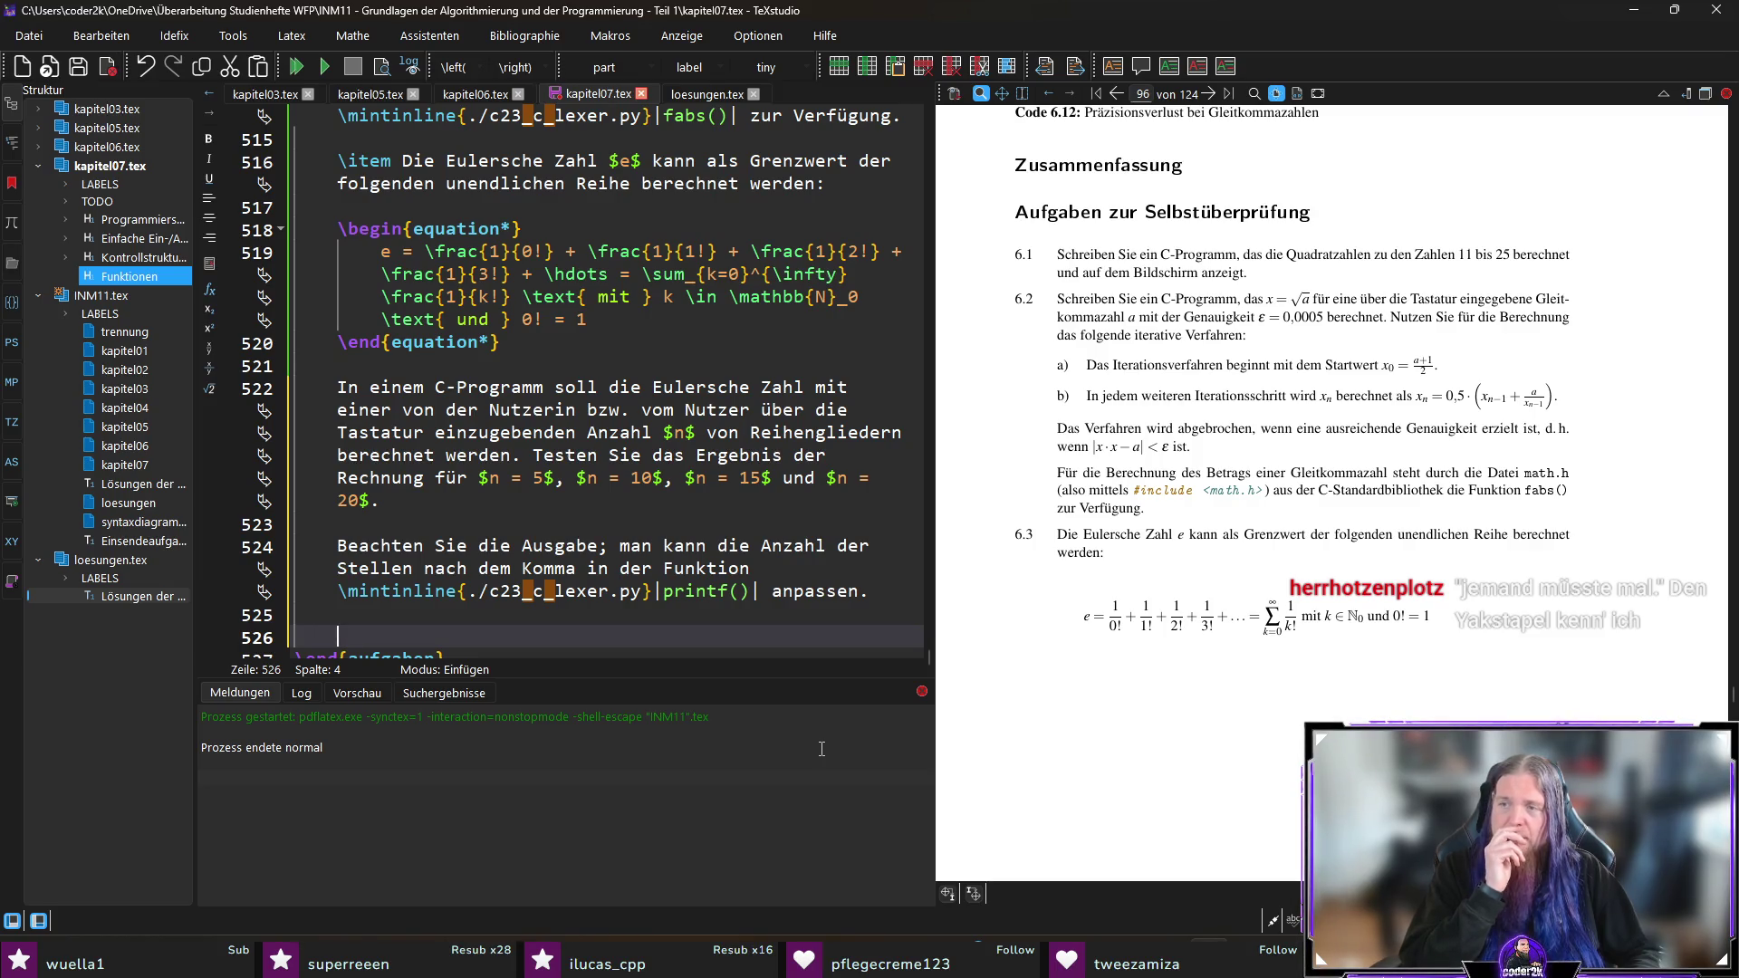
key("BackSpace")
key("BackSpace")
key("BackSpace")
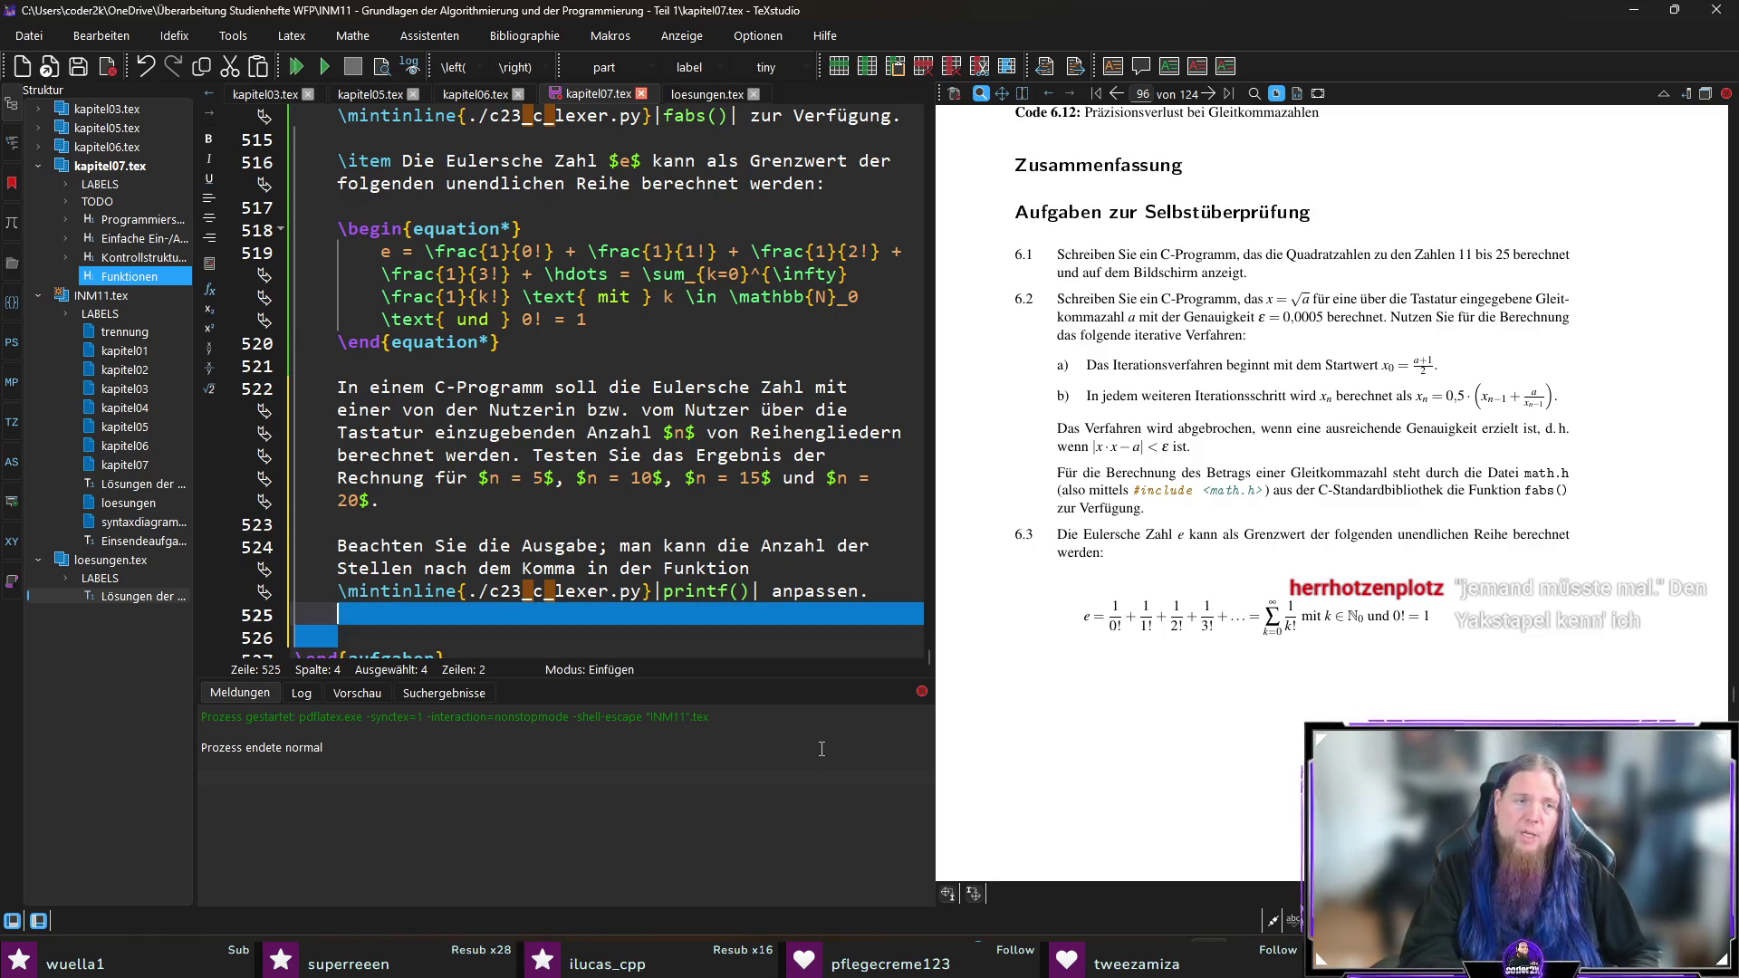
key("ctrl+s")
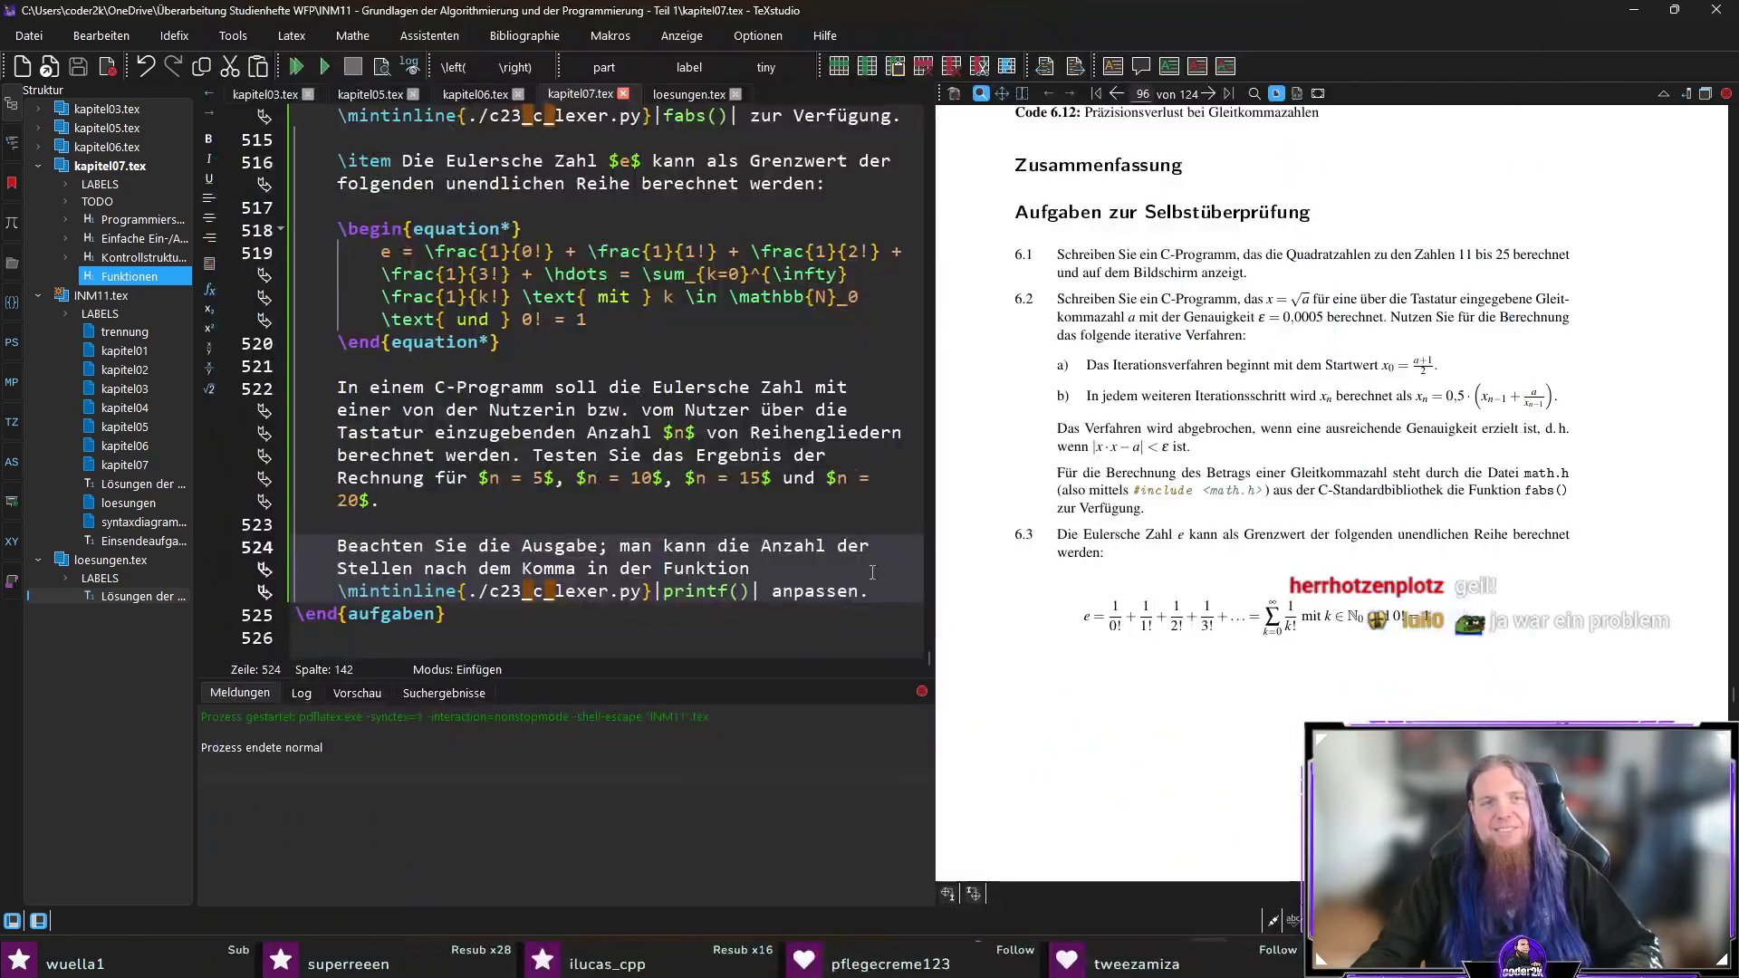
Step: Switch from TeXstudio to Visual Studio Code with Alt+Tab
key("alt+Tab")
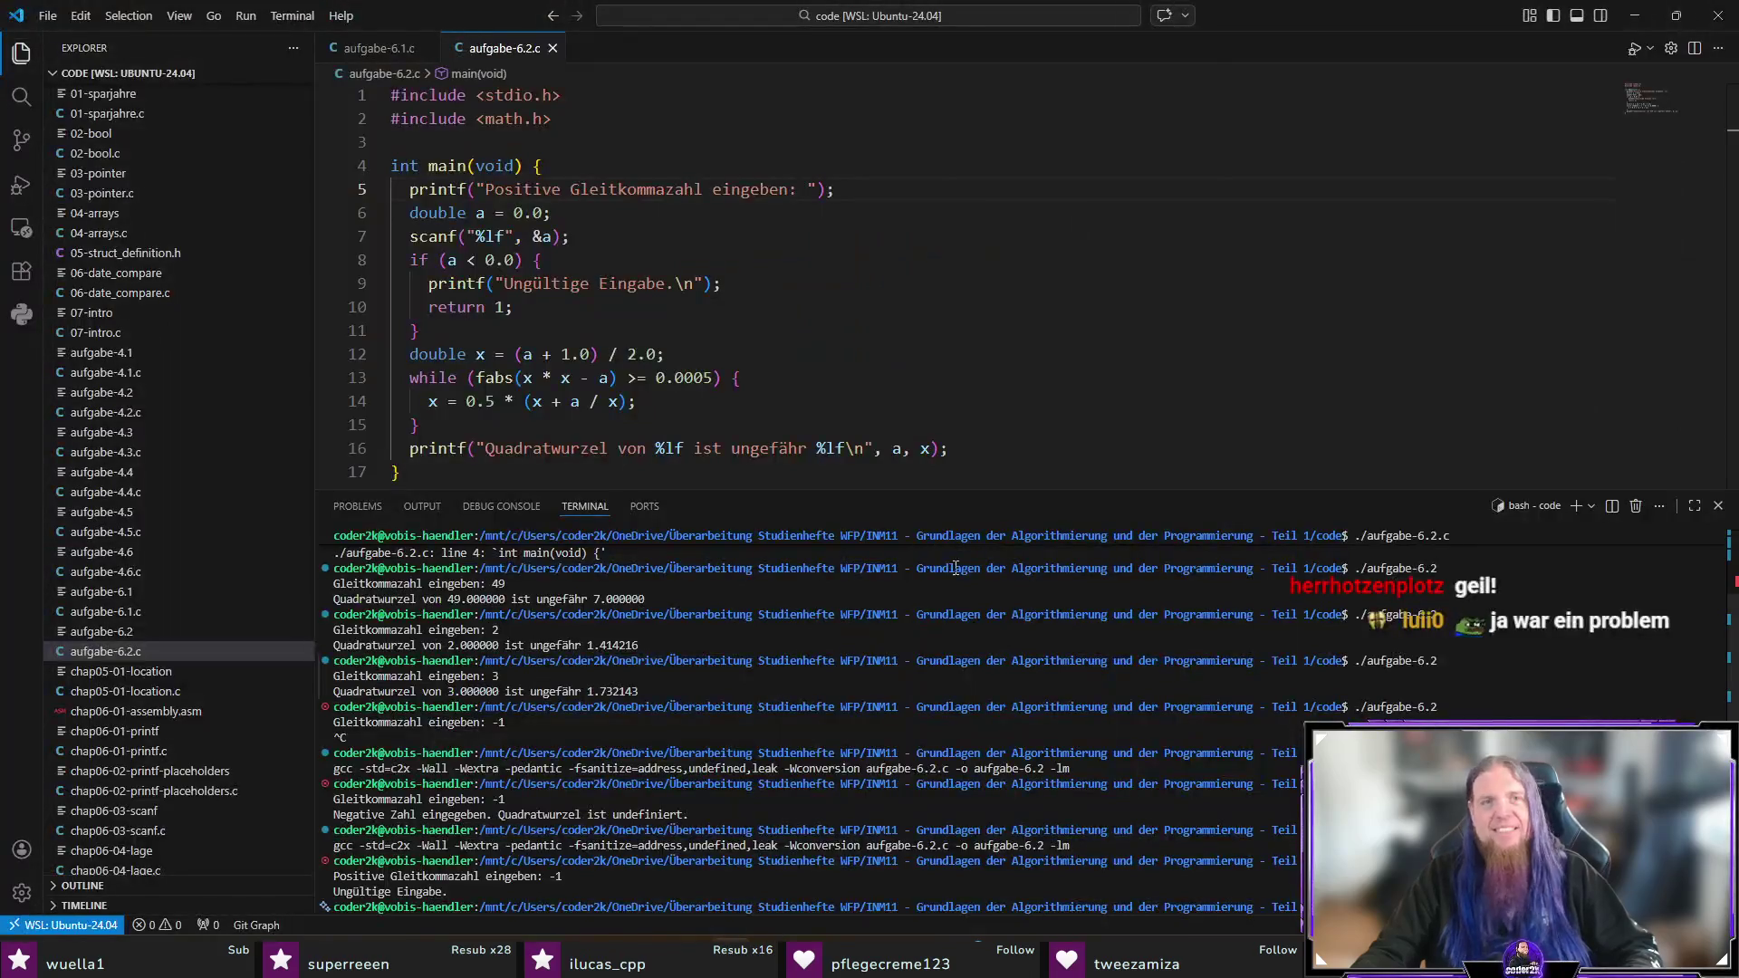
Step: Hide the terminal and create a new file aufgabe-6.3.c in the workspace
left_click(1137, 333)
key("ctrl+j")
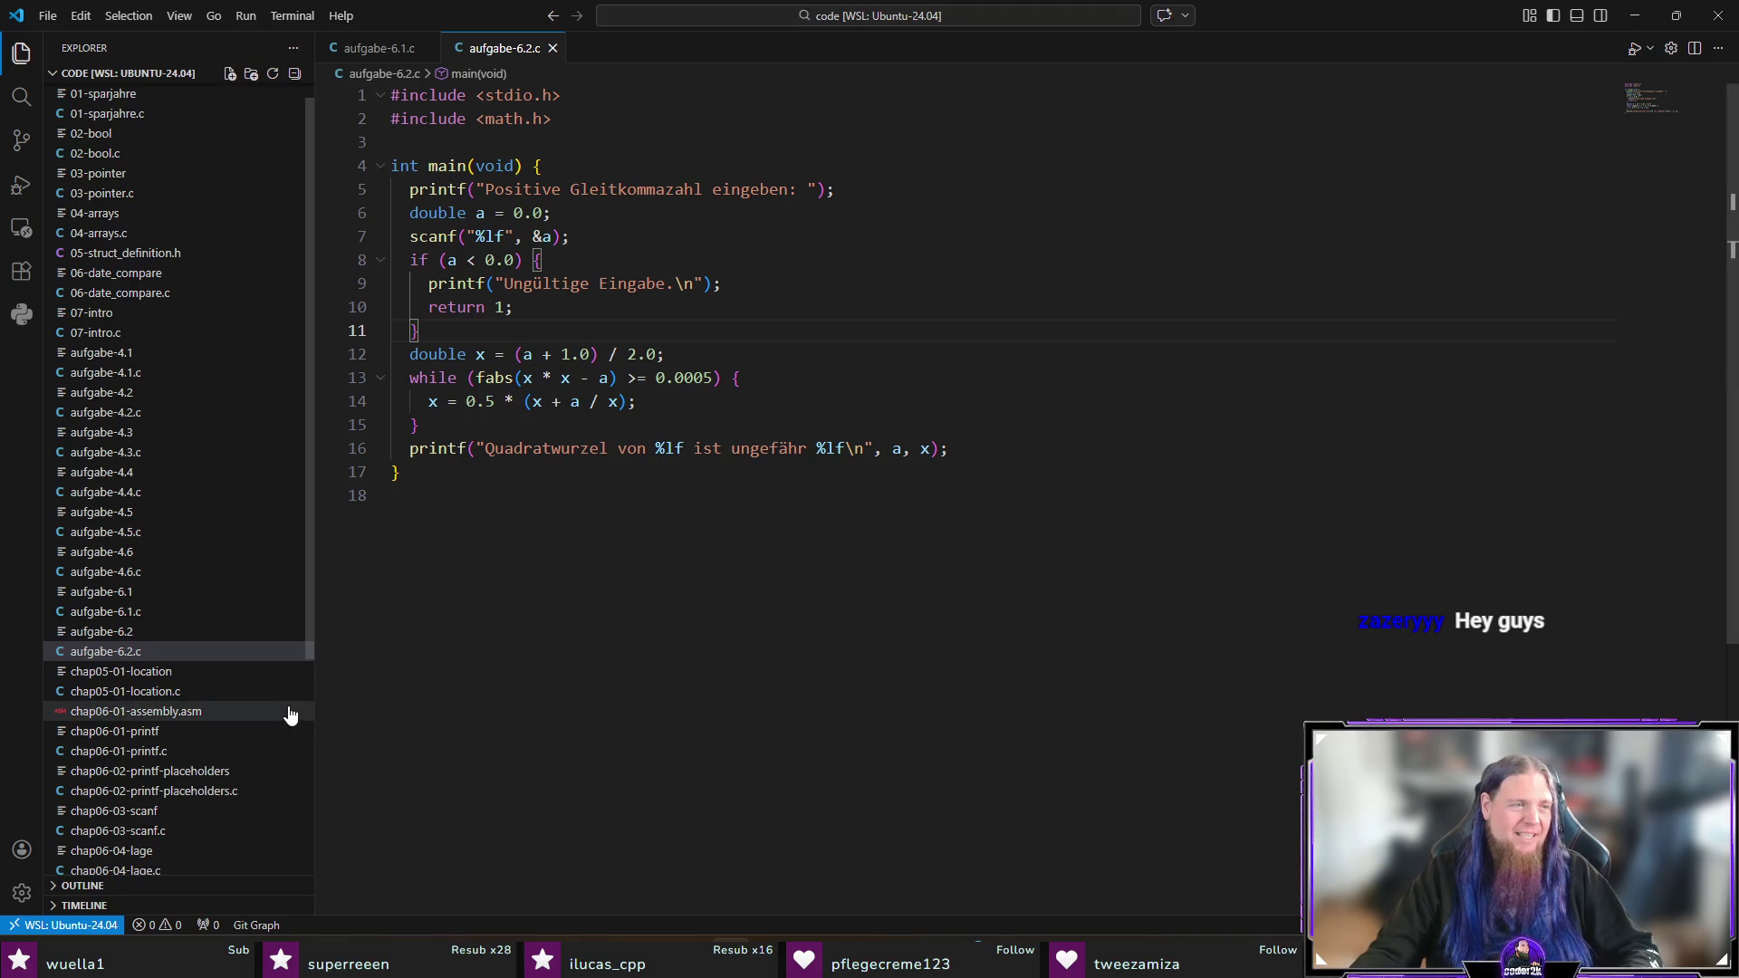
scroll(209, 770, "down", 5)
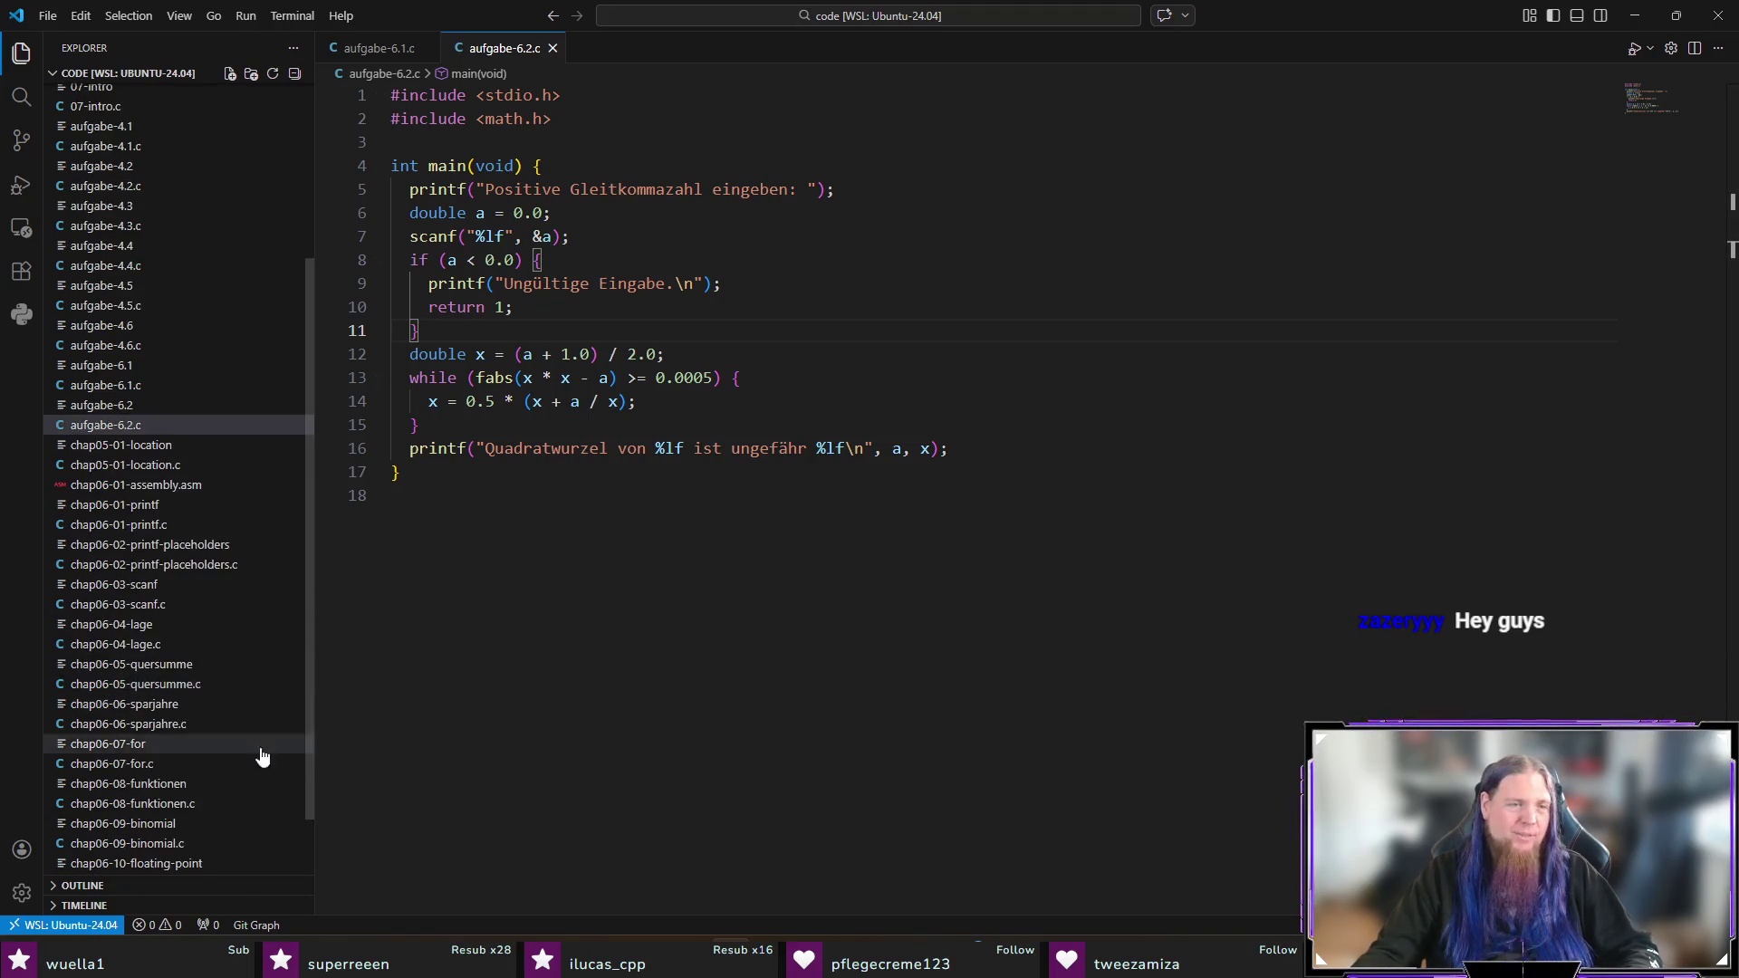
right_click(125, 862)
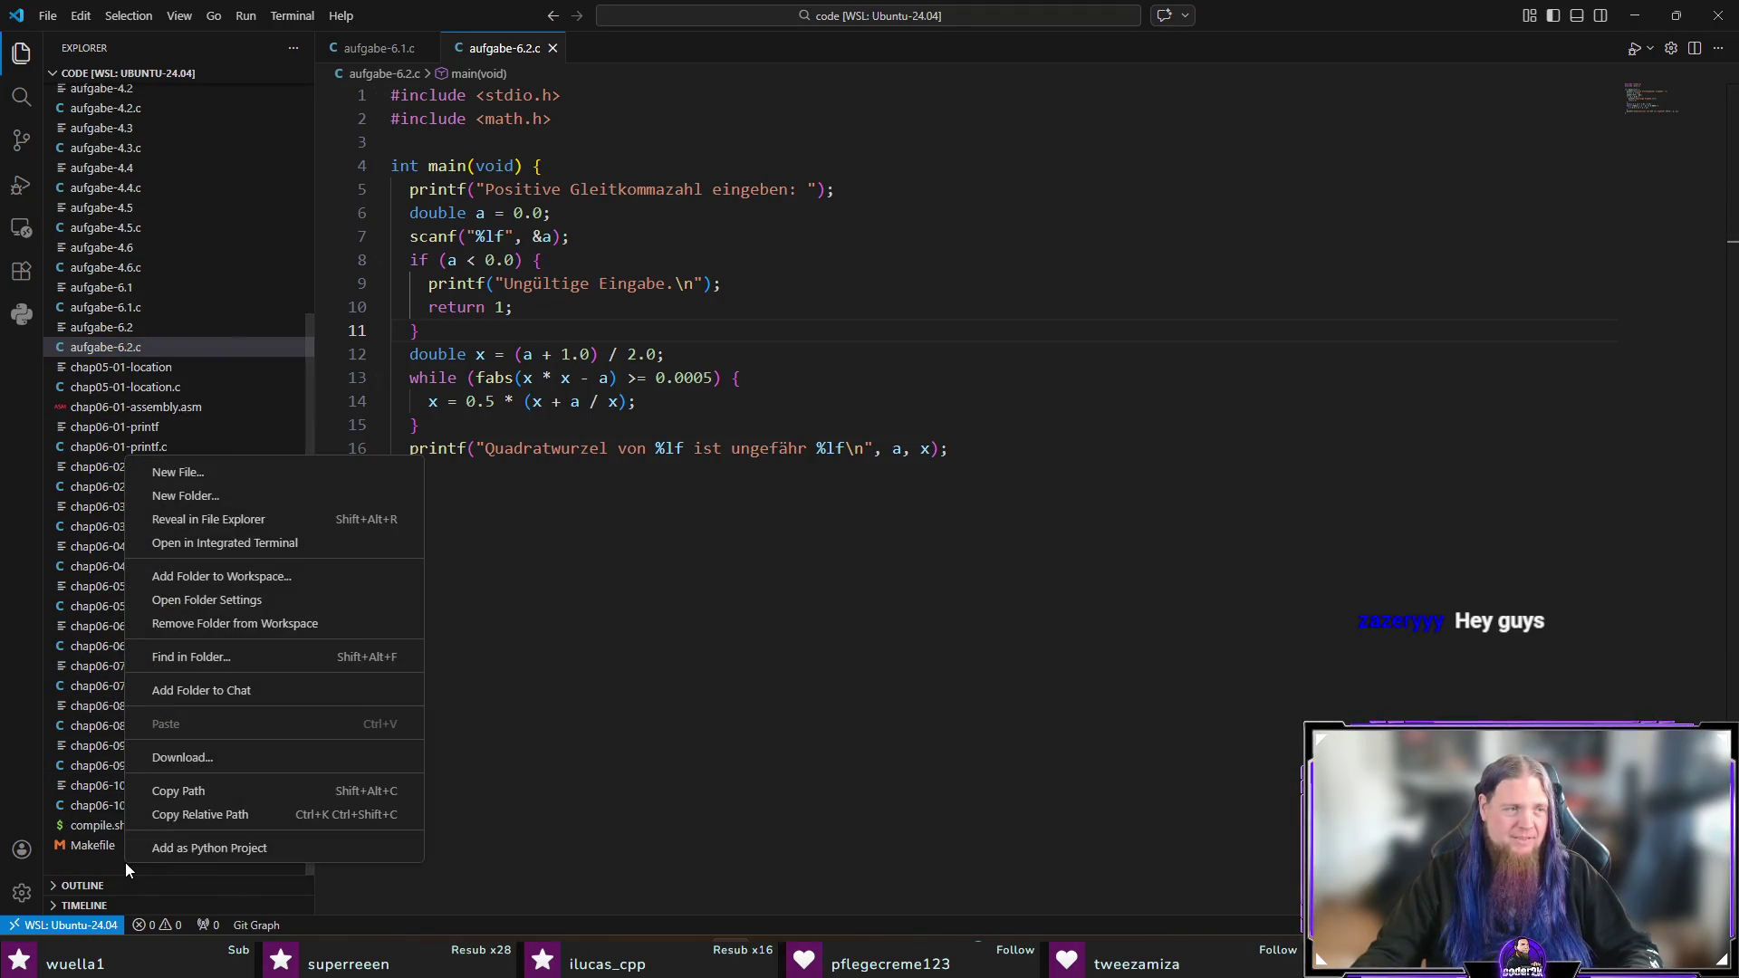
left_click(335, 471)
type("aufgabe-6")
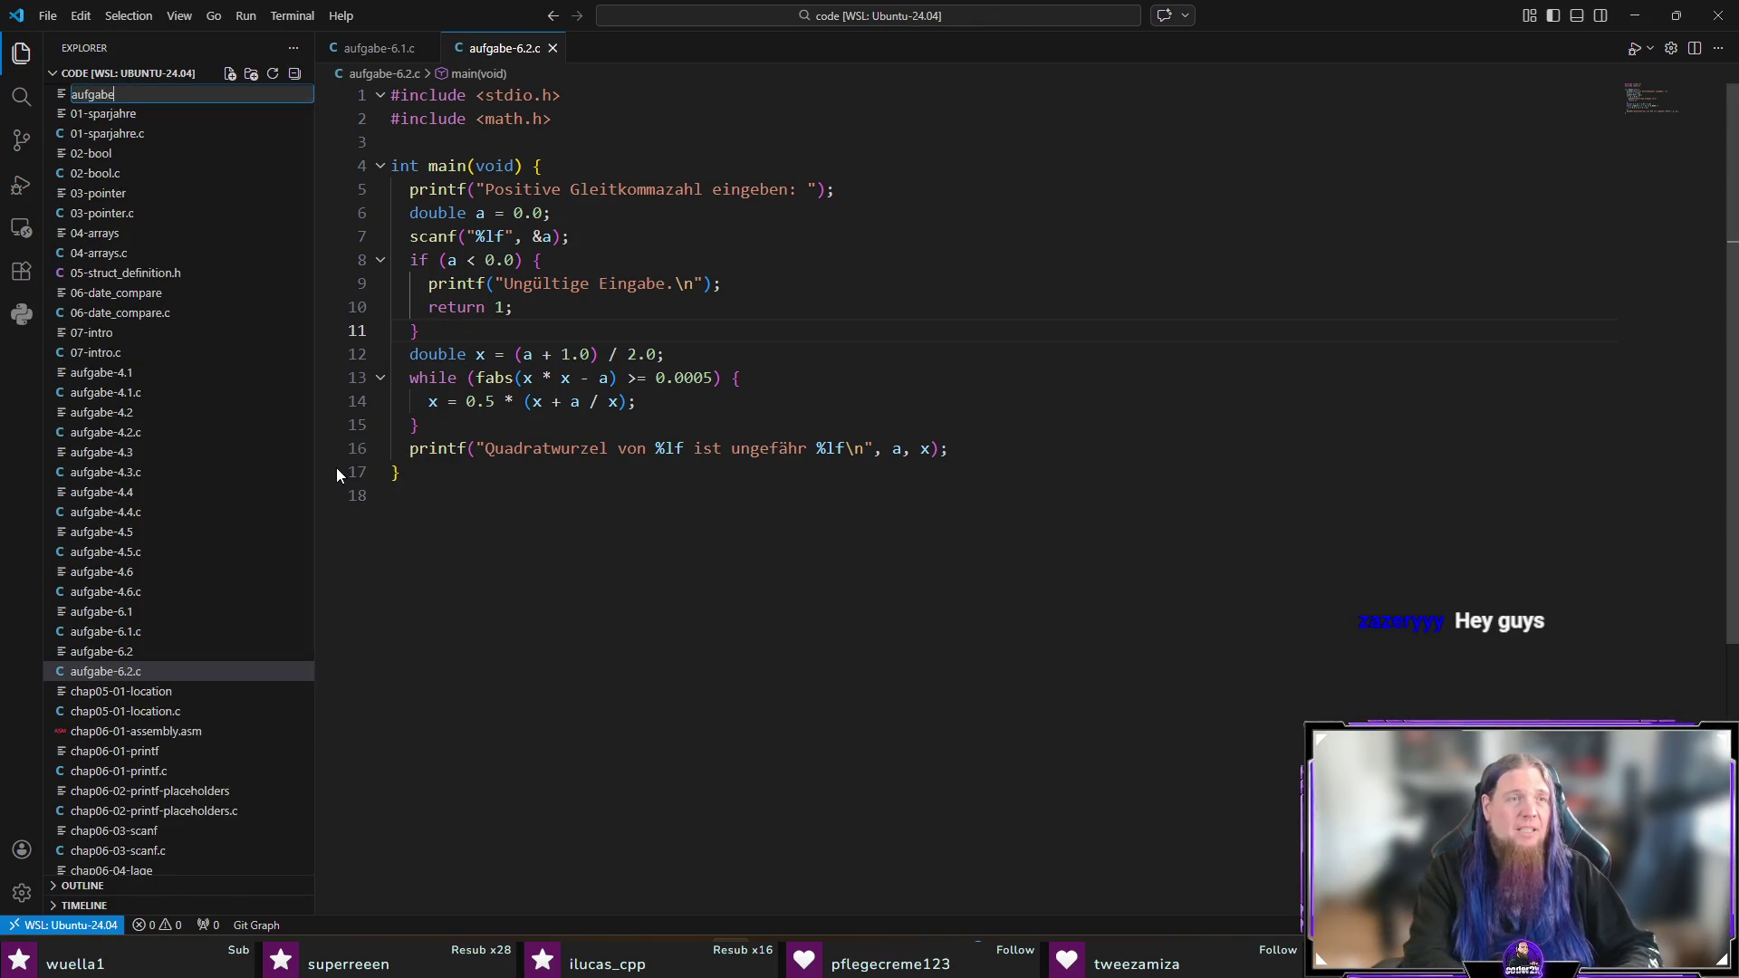
type(".3.c")
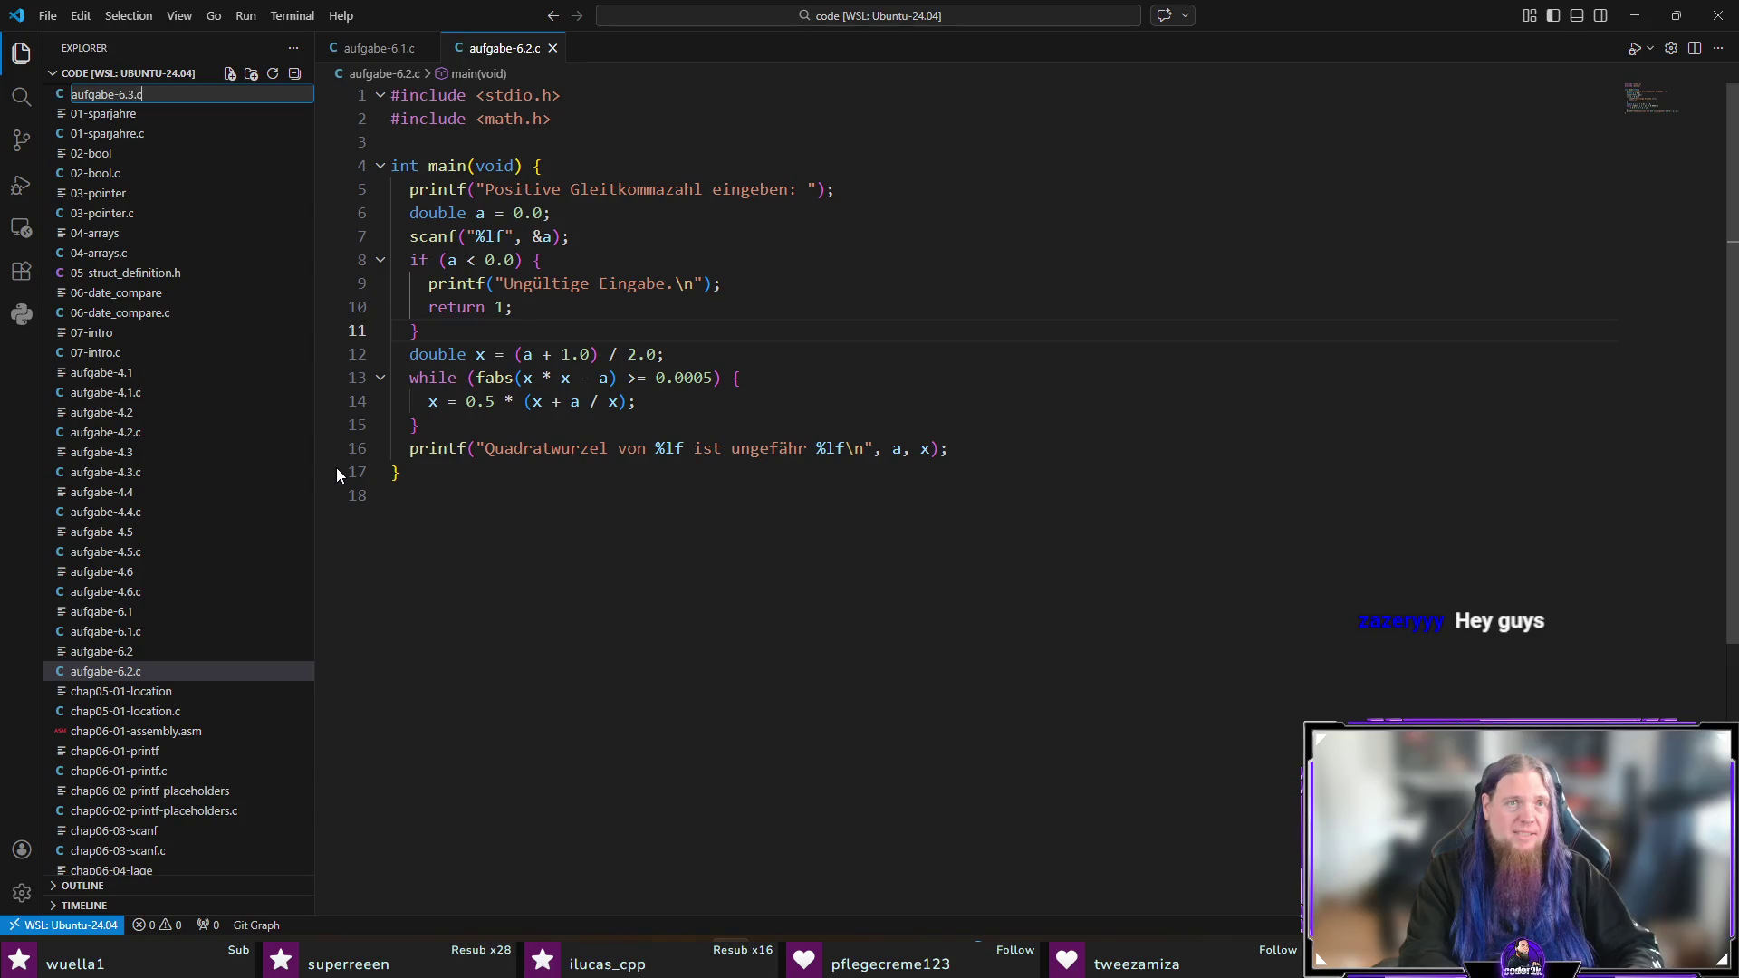
key("Return")
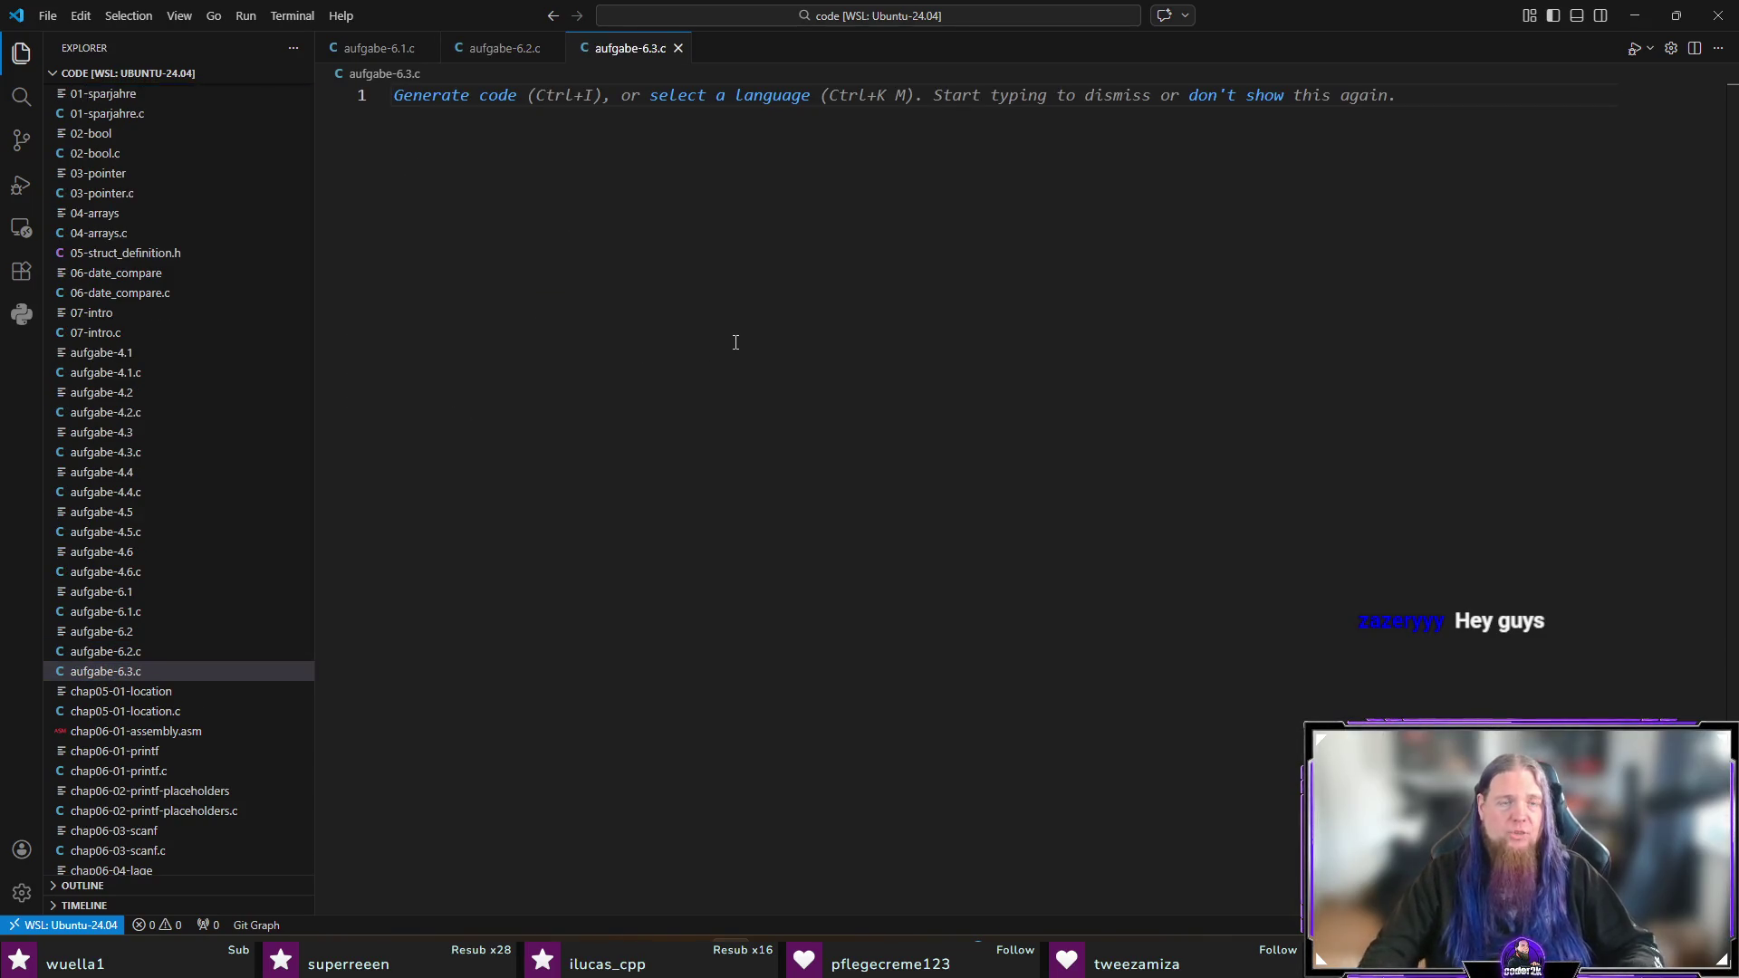
Step: Add #include <stdio.h>, decline the suggested main(), and begin 'double factorial'
type("#include <stdi")
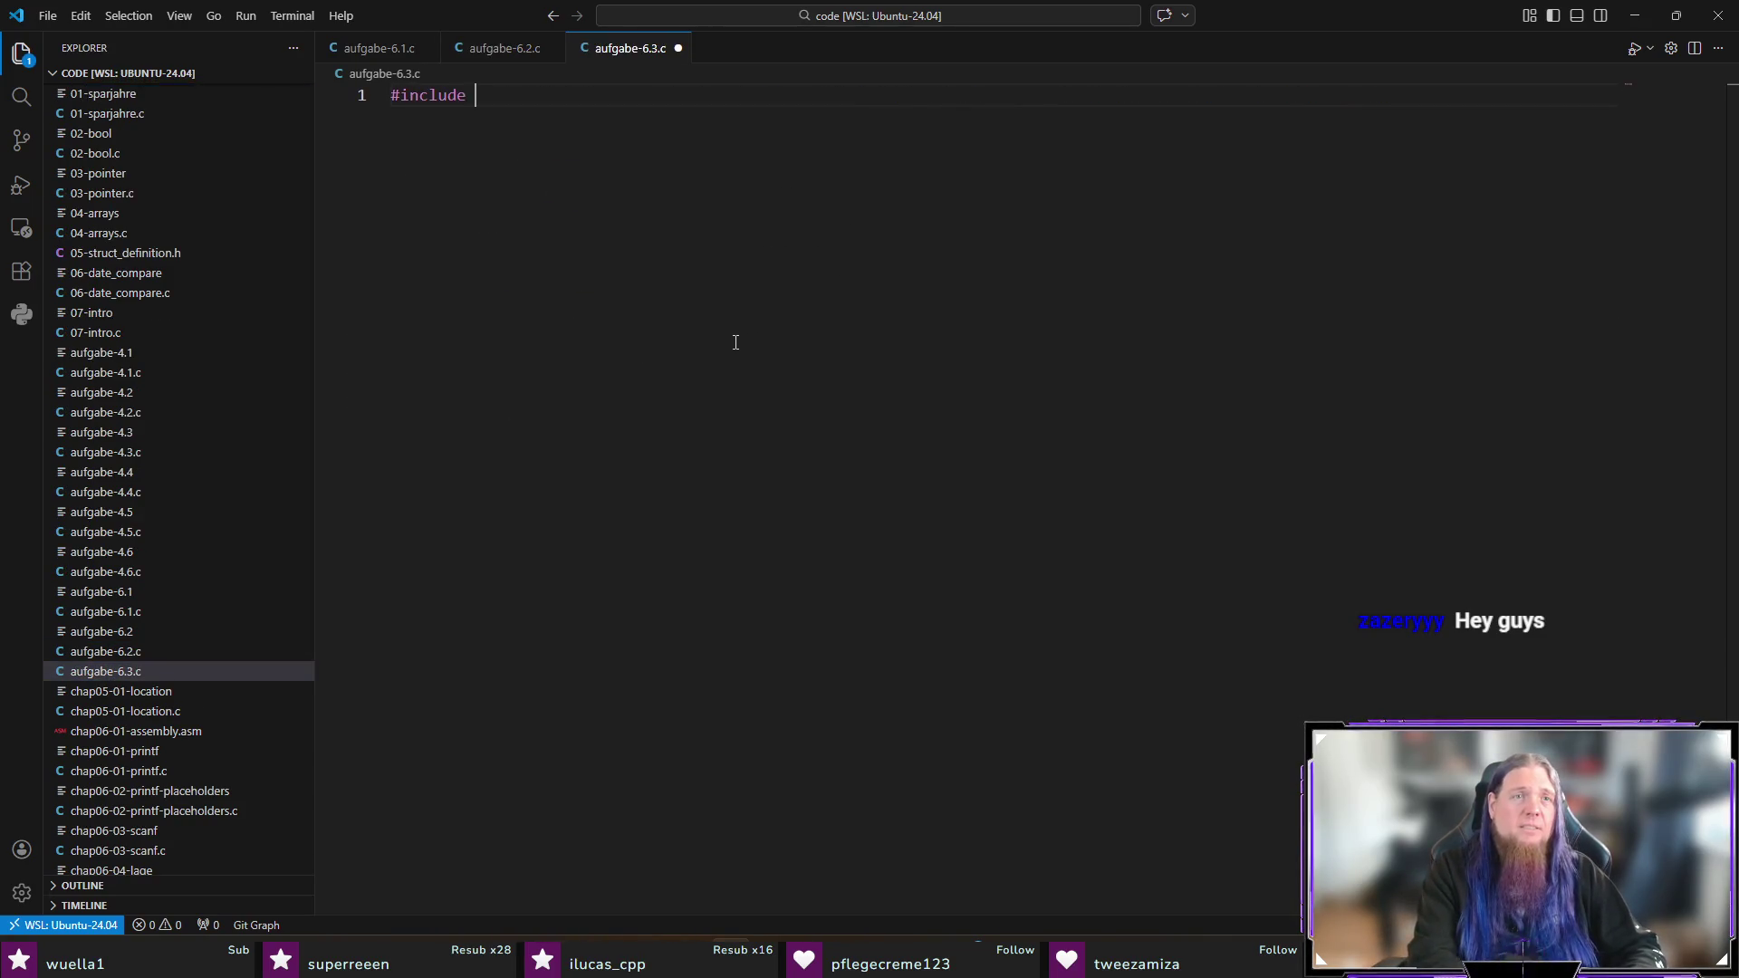
type("o.h>")
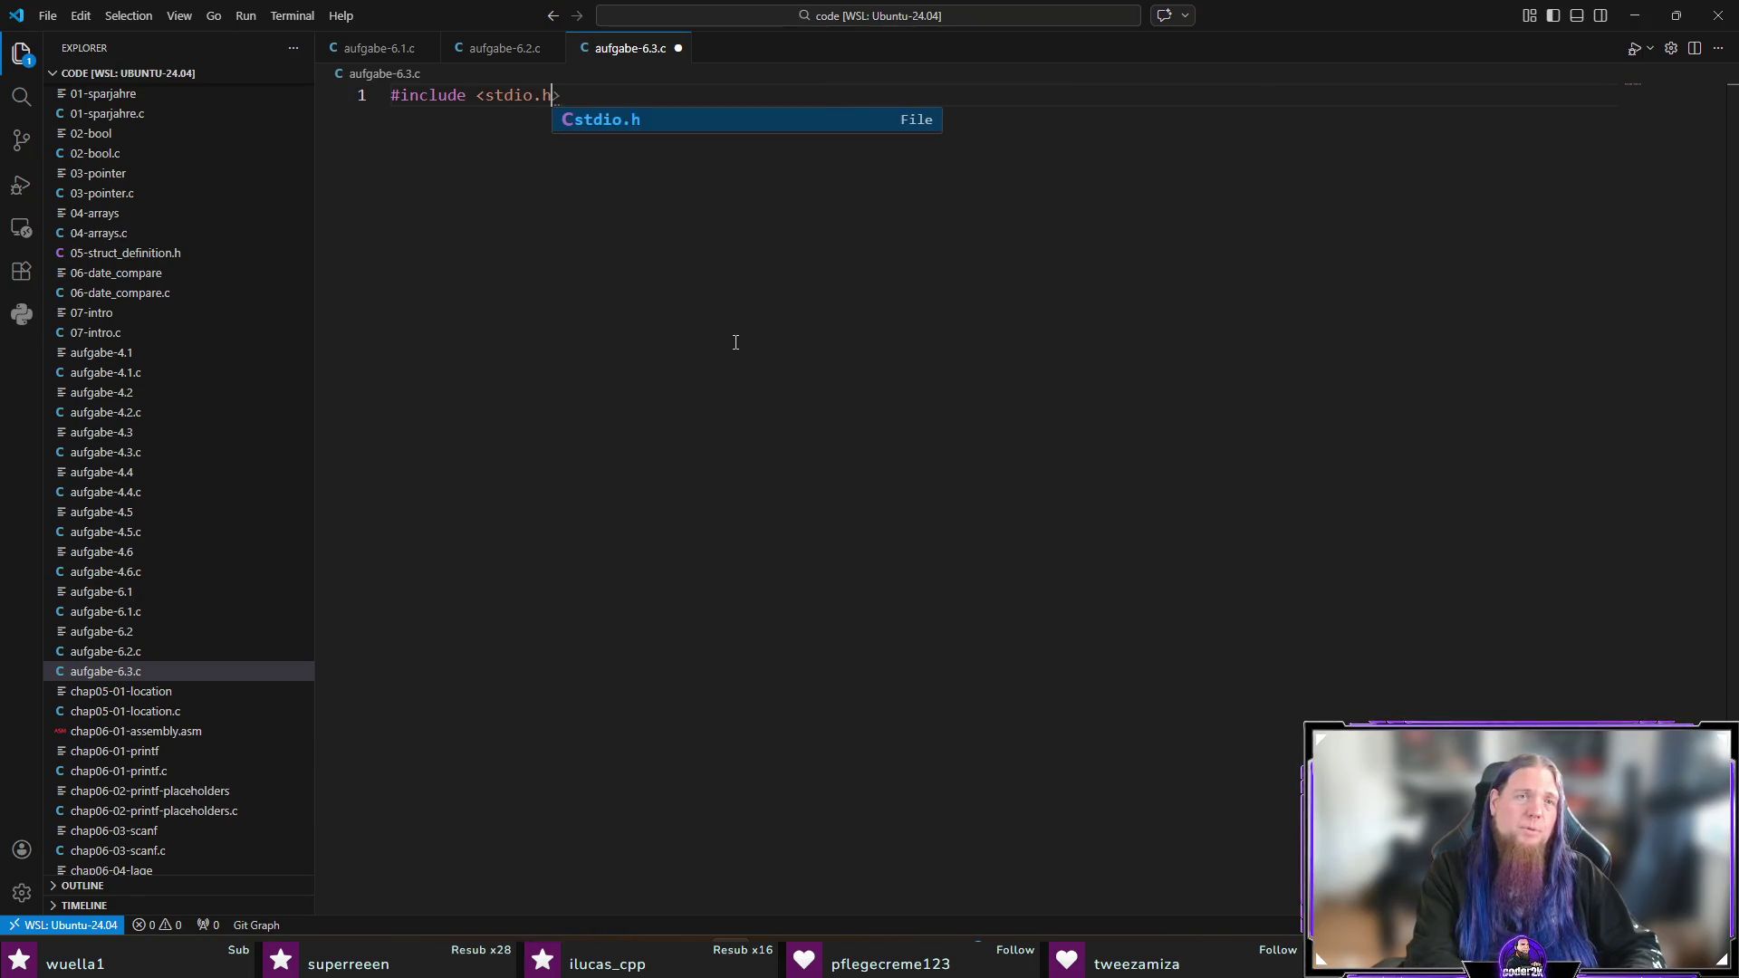
key("Return")
key("Return")
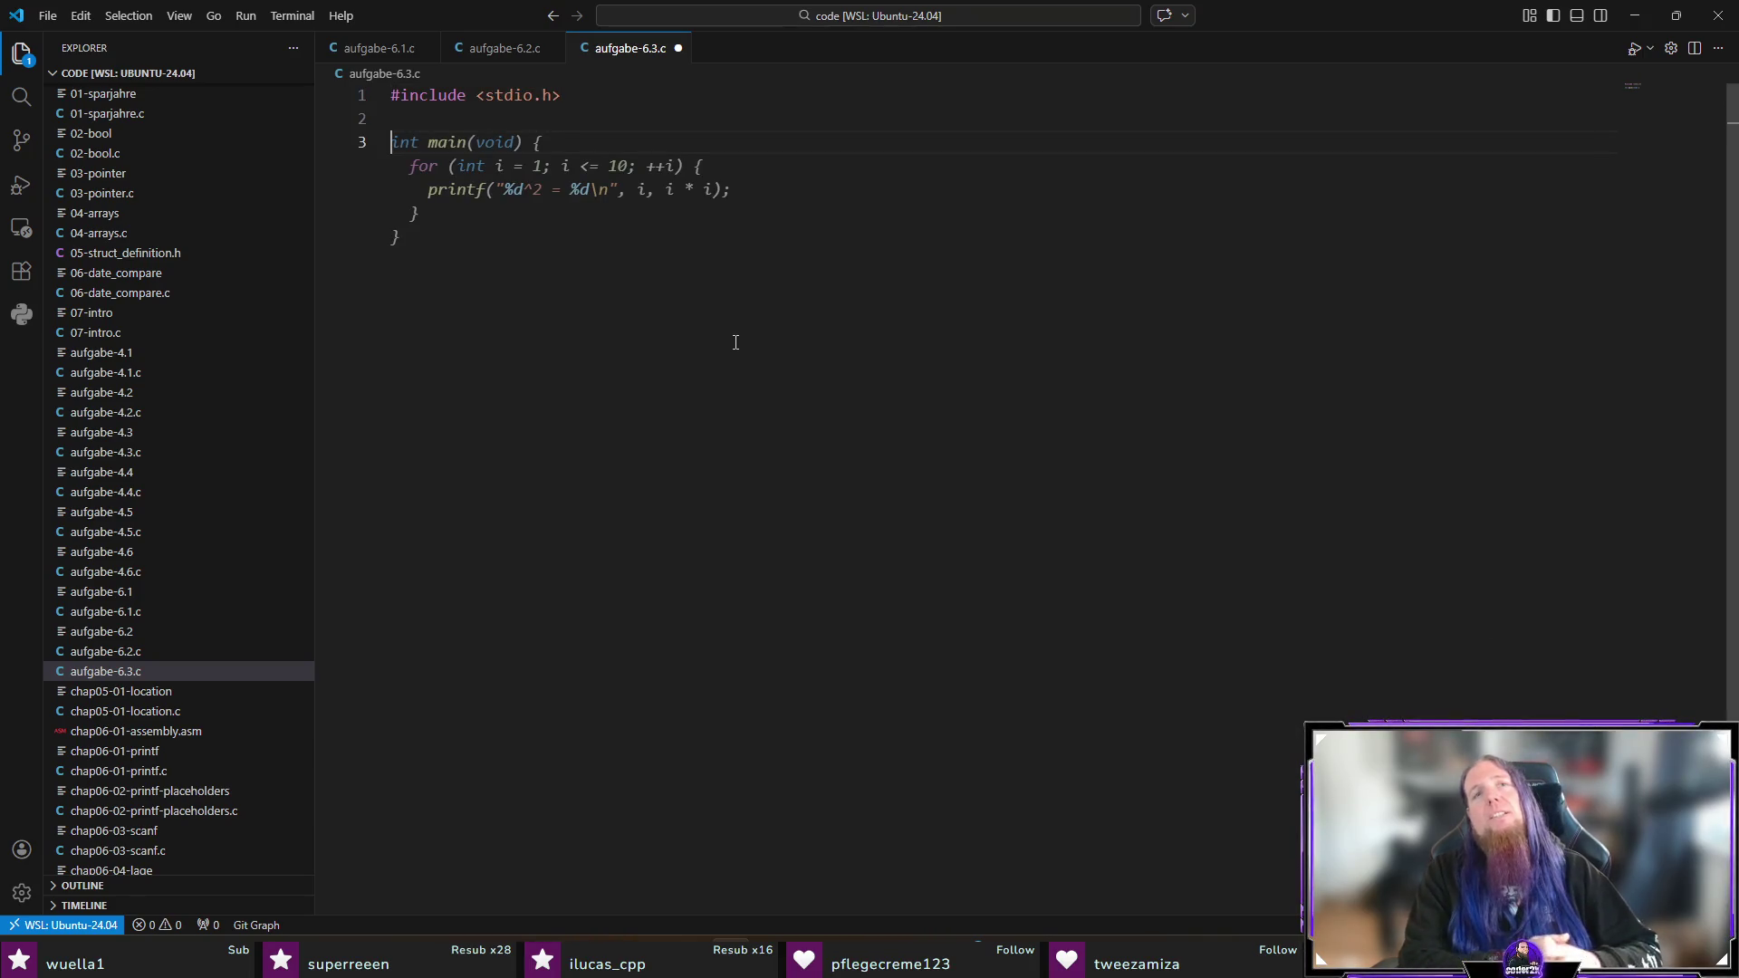
key("Escape")
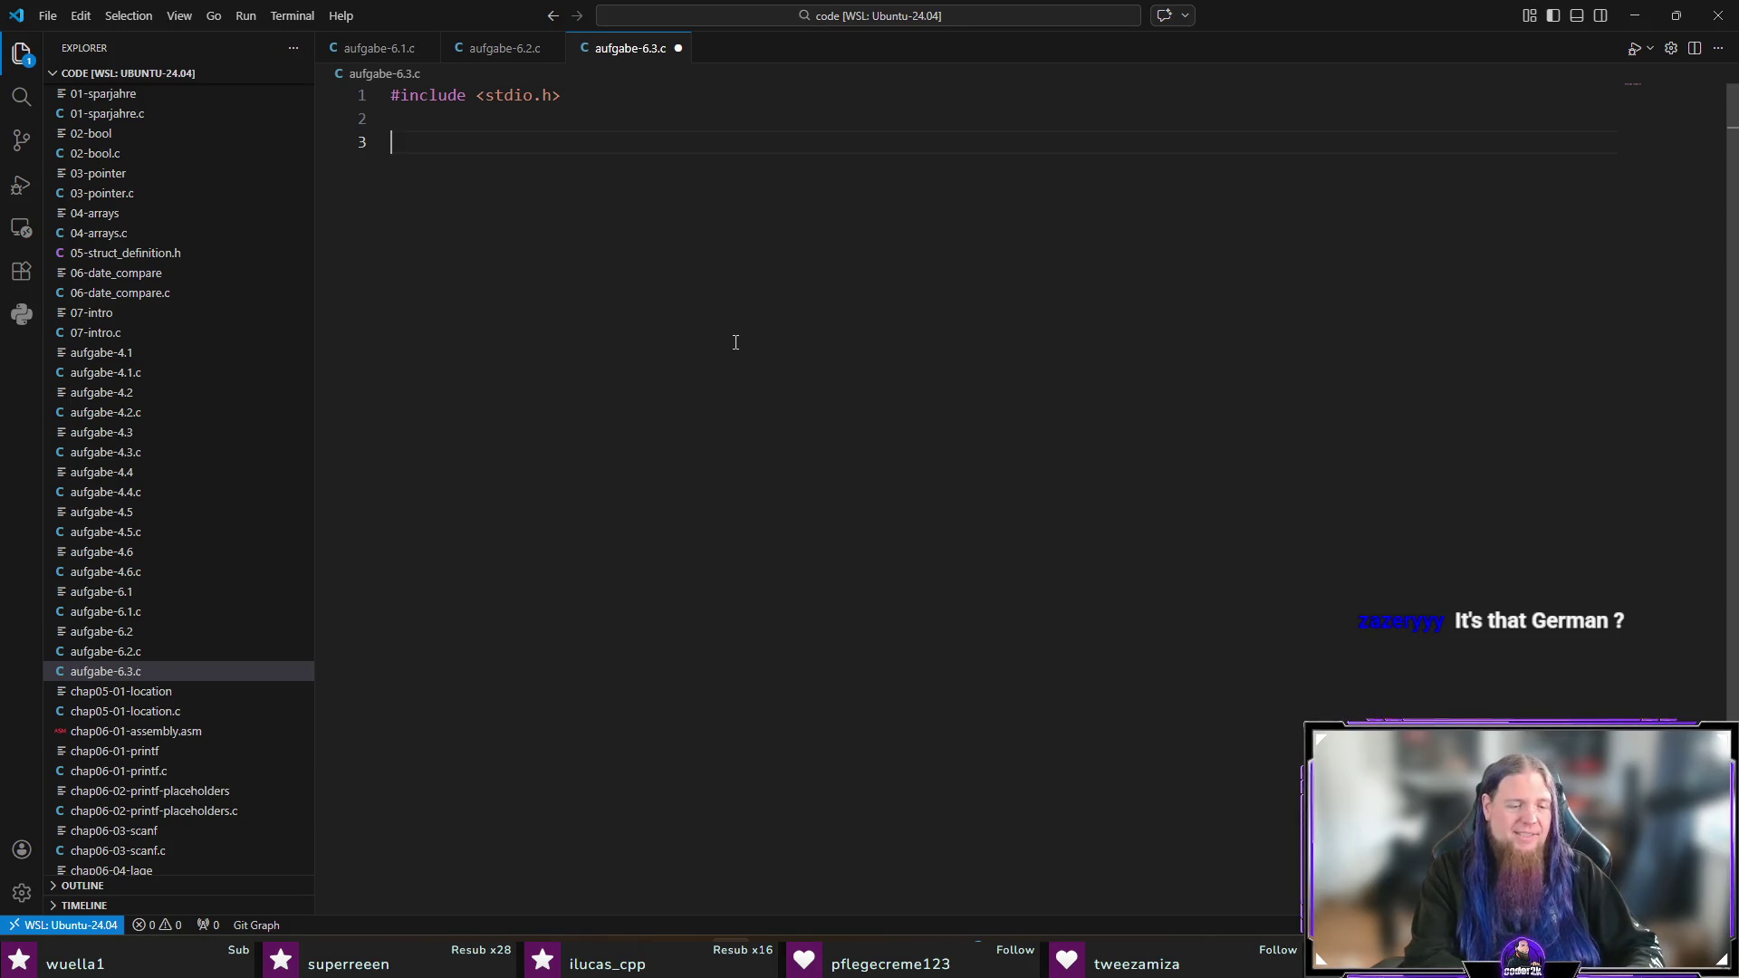
type("double")
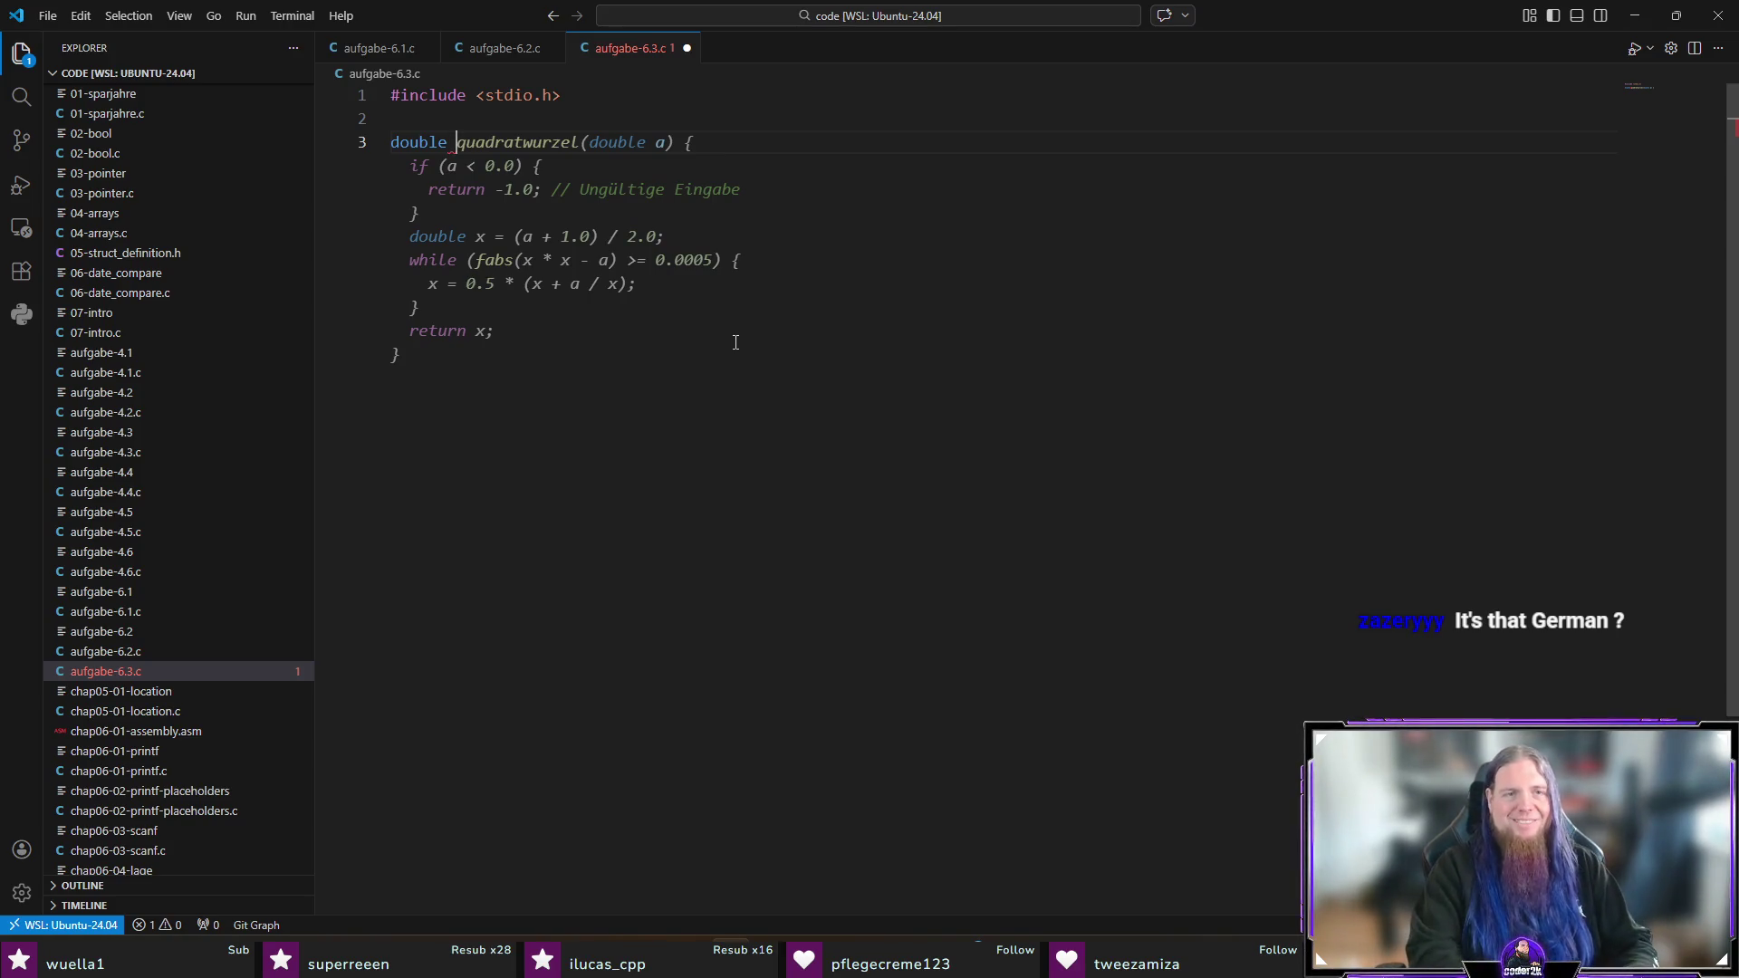
type("factorial")
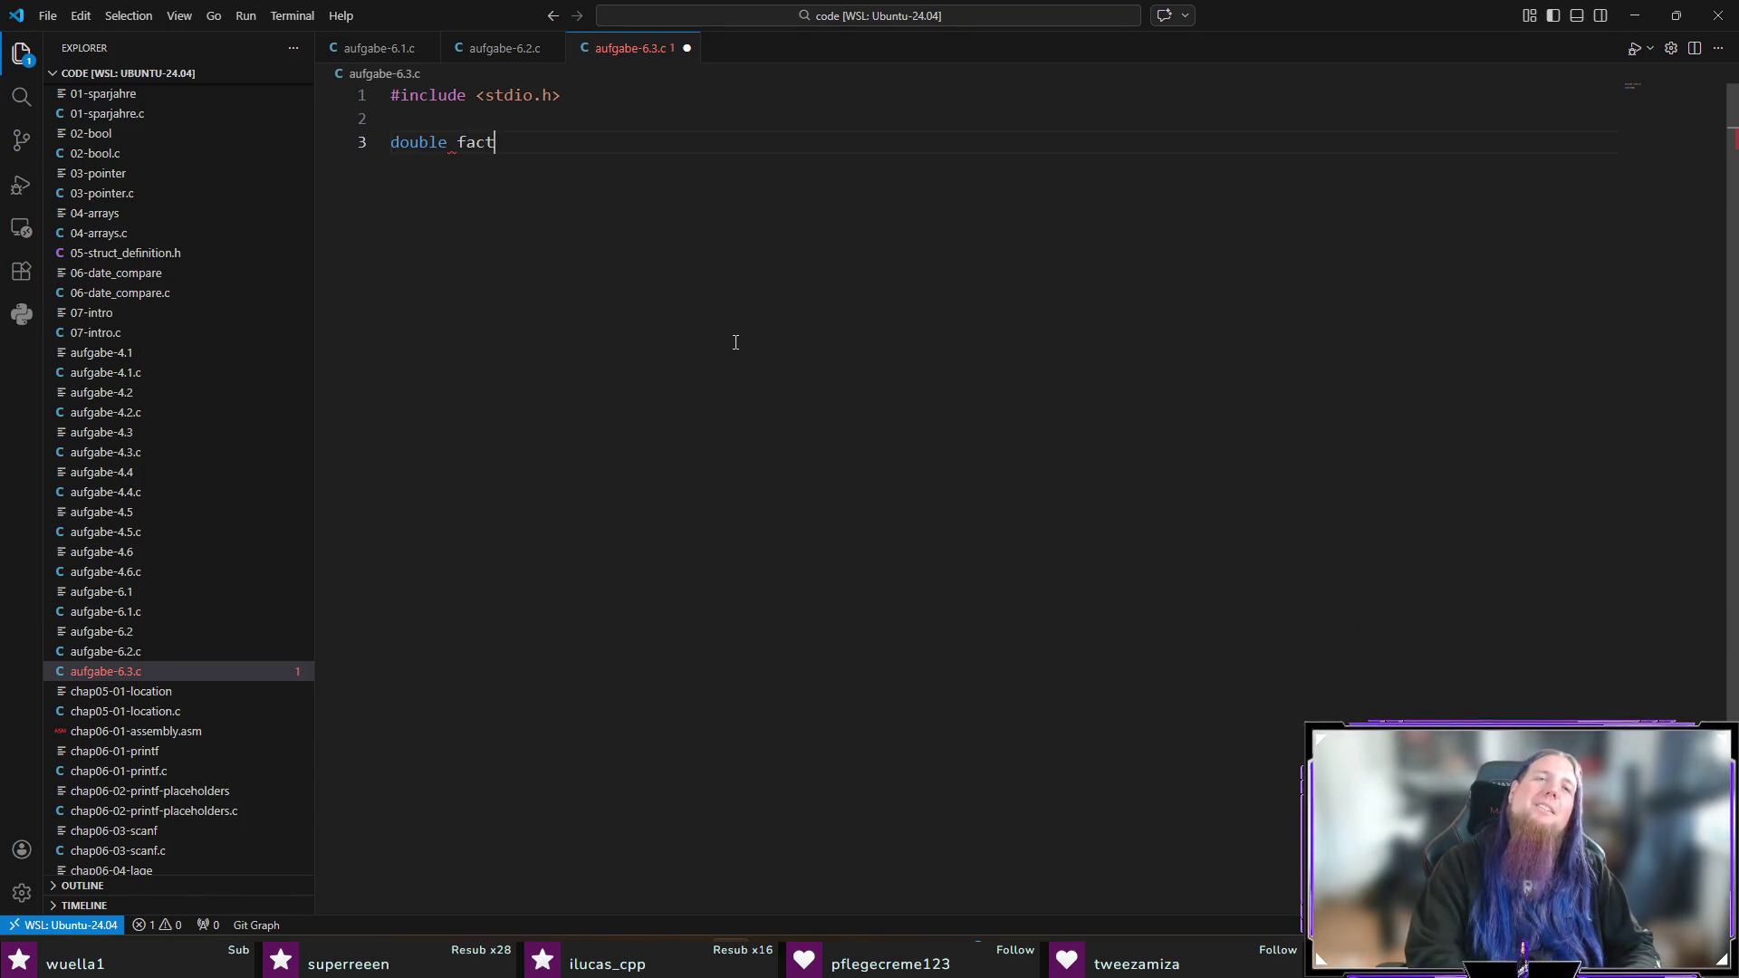
Step: Complete double factorial(double x) with an empty body, rejecting Copilot's suggestion, and select the return type
type("double x")
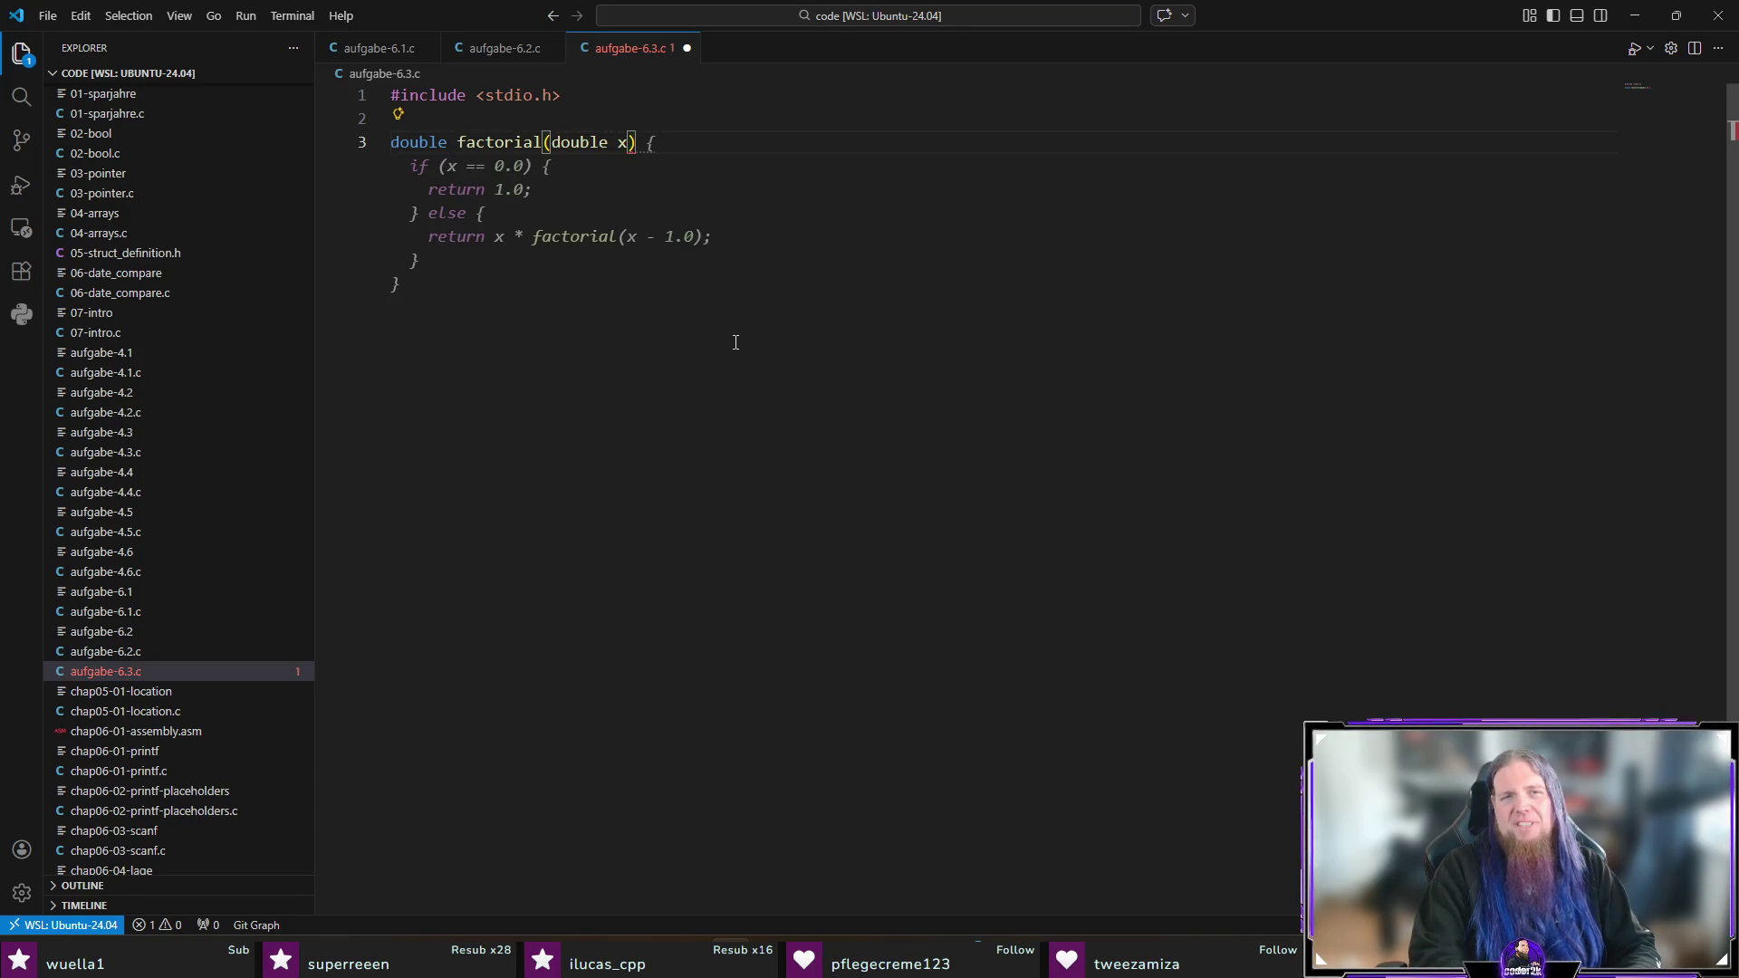
key("Right")
type("{")
key("Return")
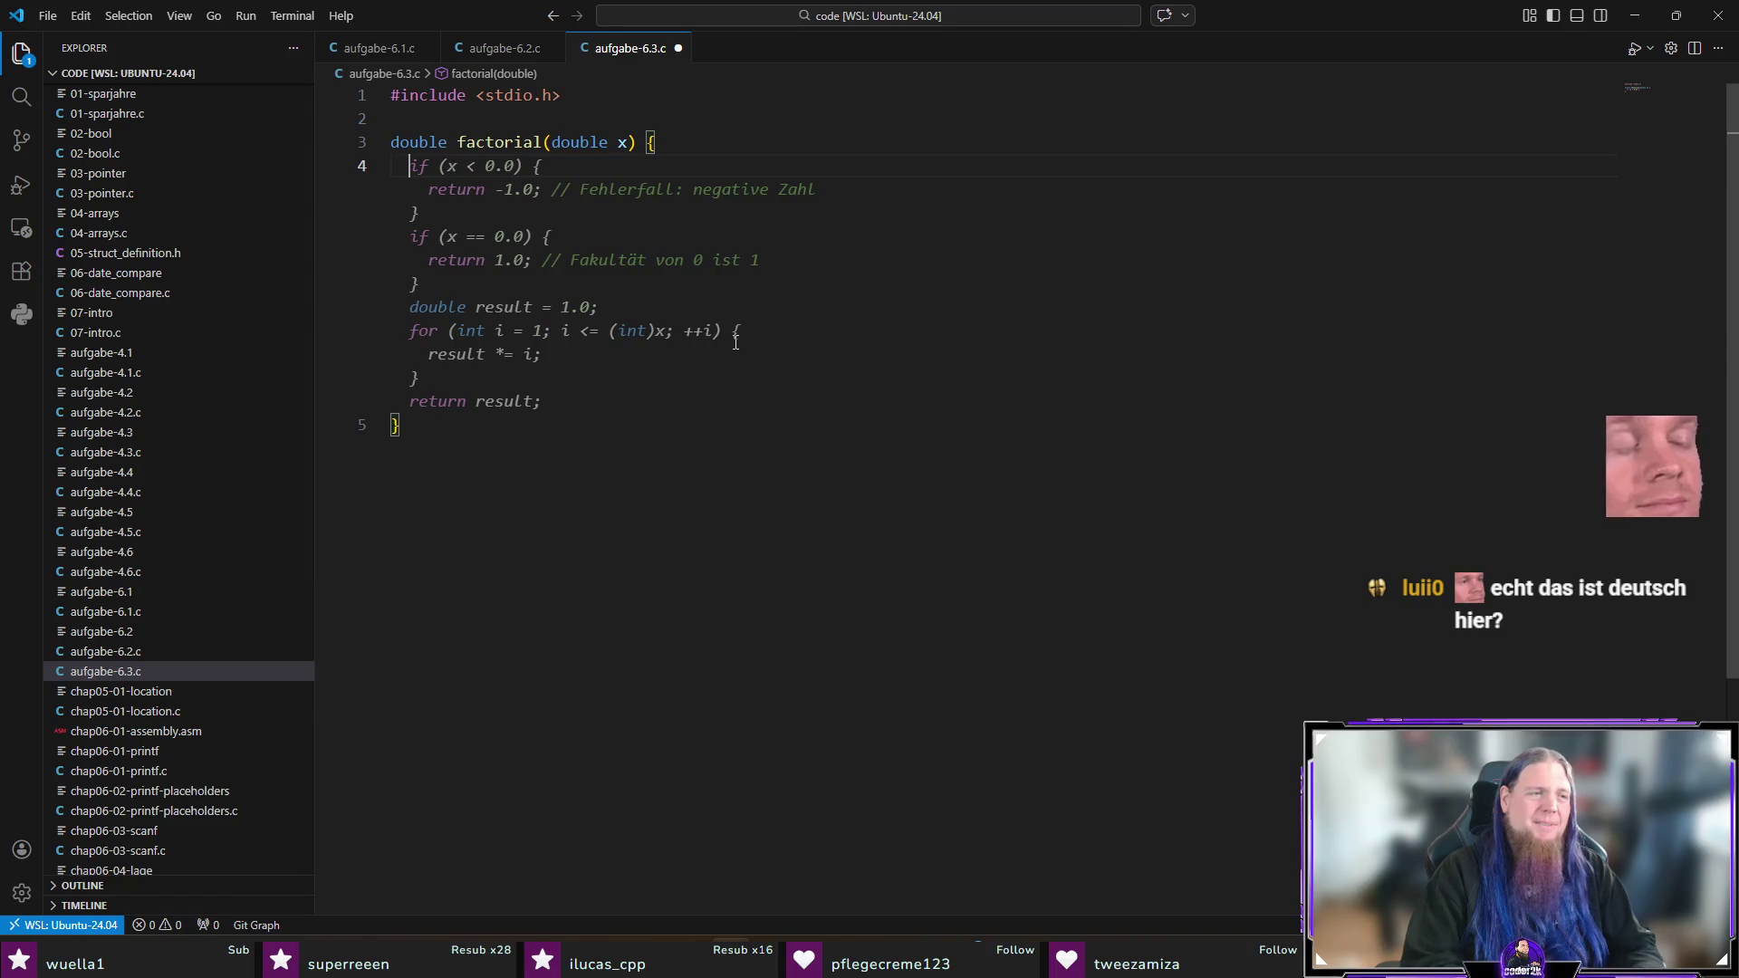
key("Escape")
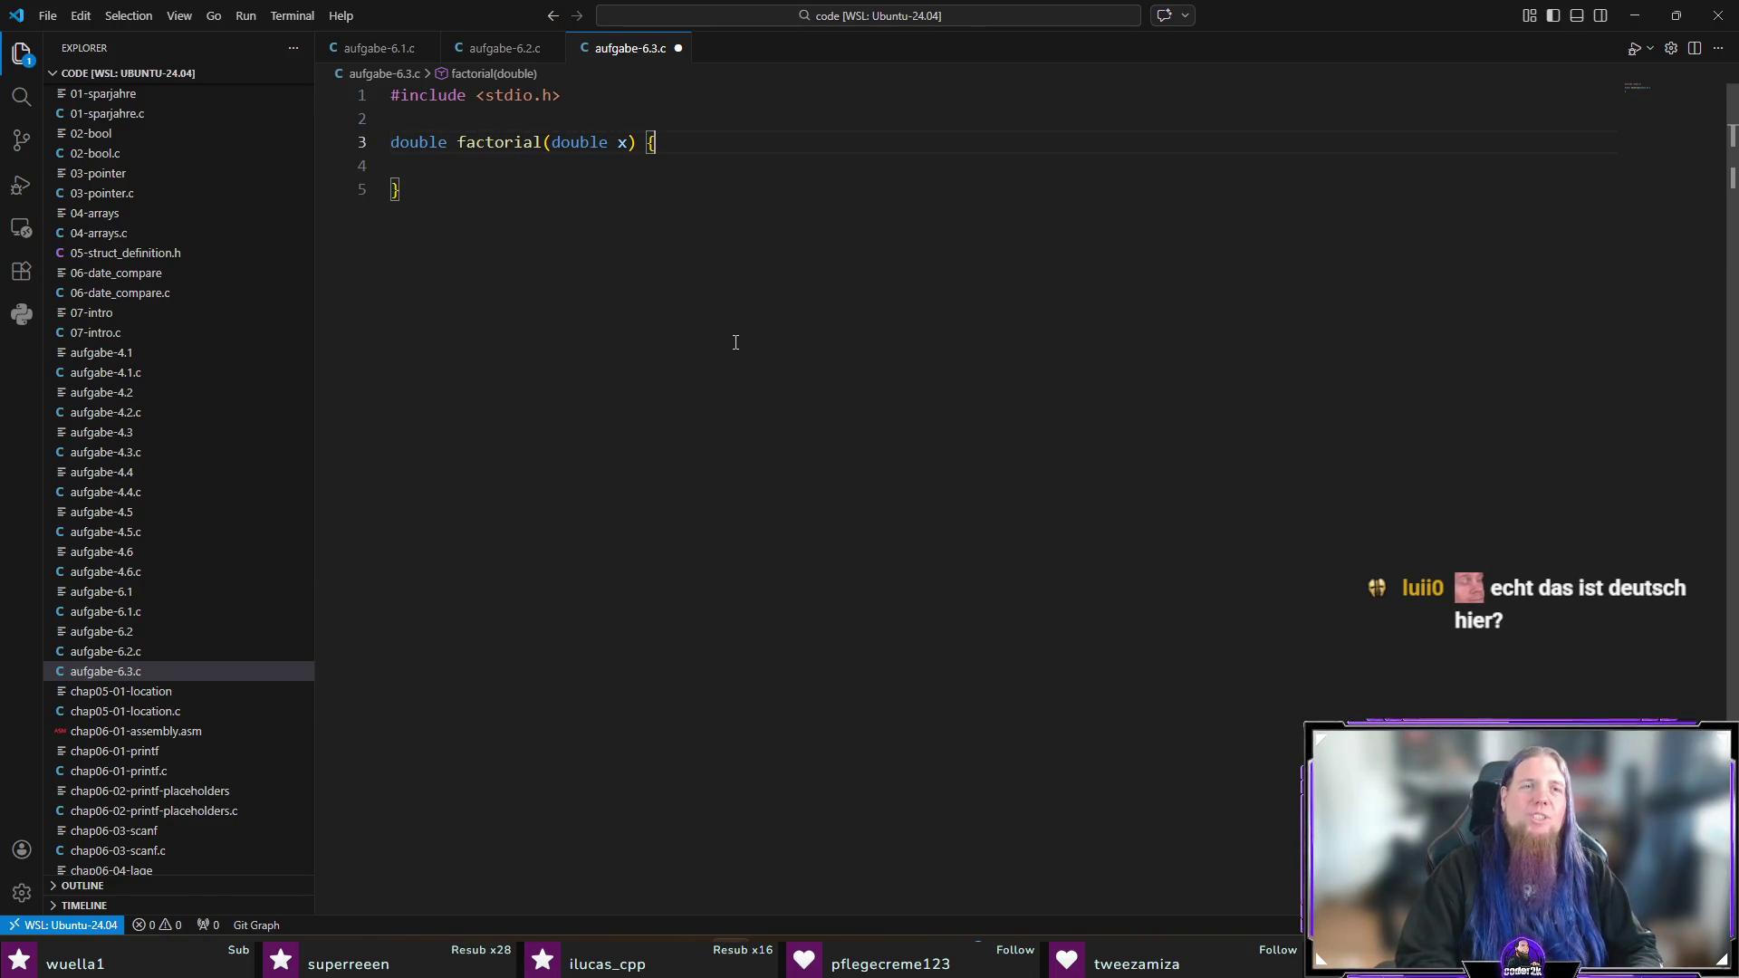
key("Left")
key("Left")
key("Left")
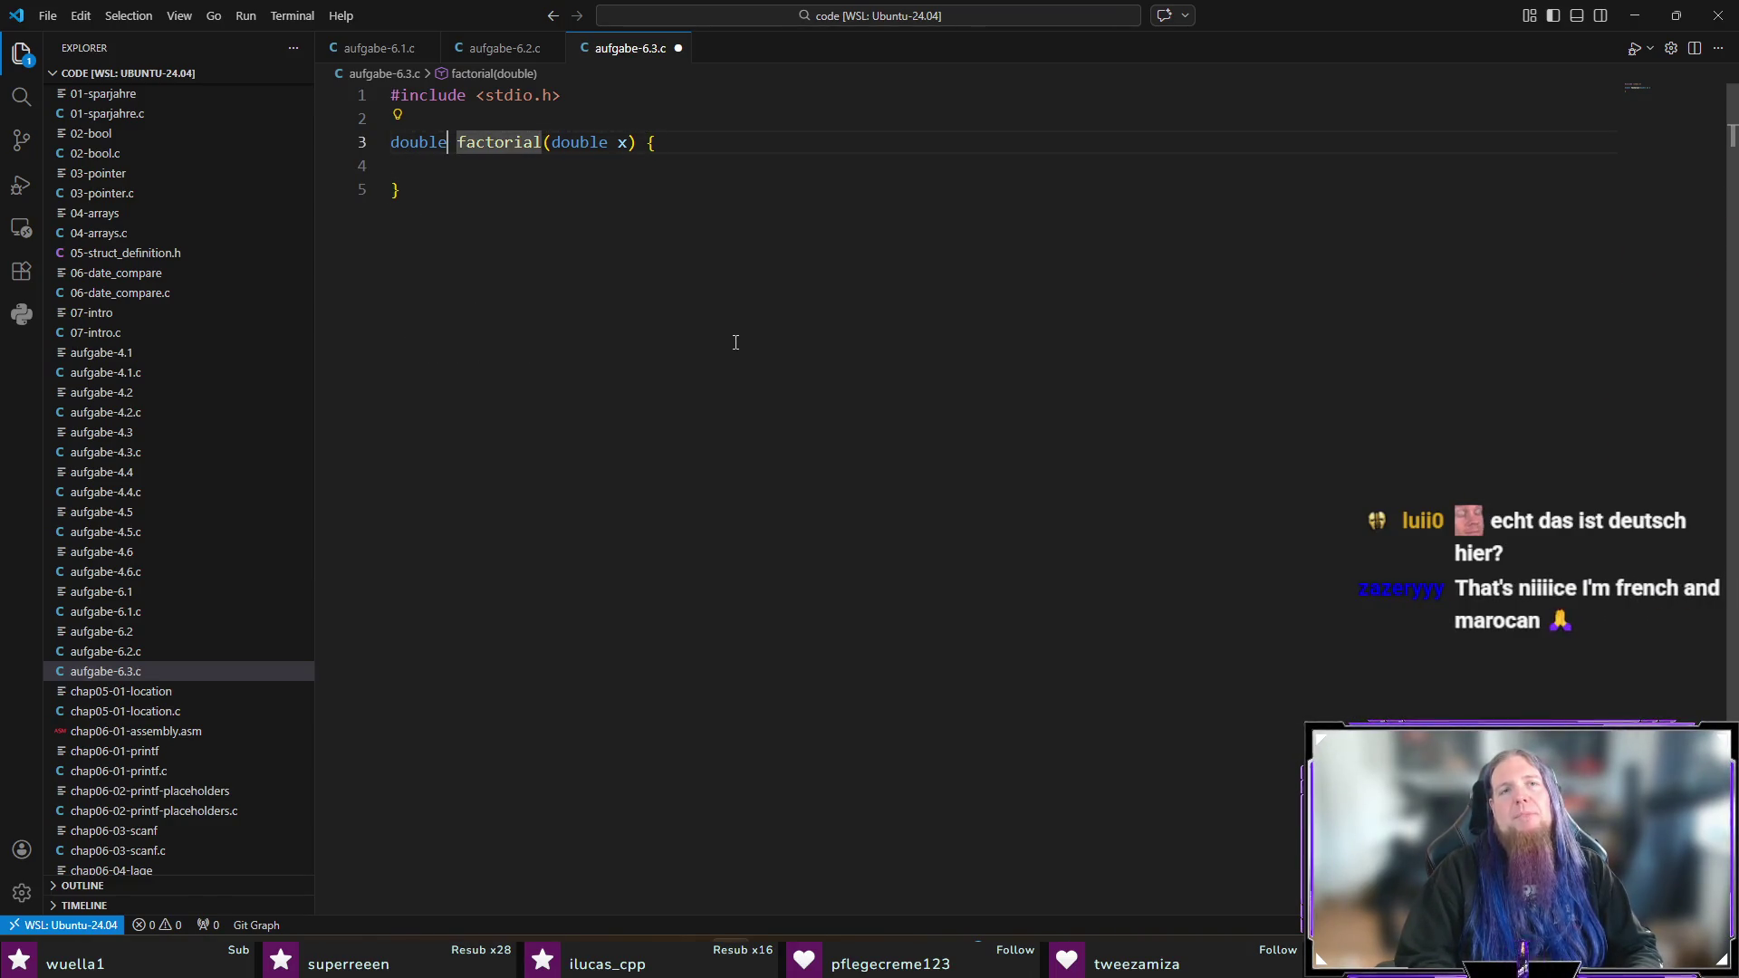
key("ctrl+shift+Left")
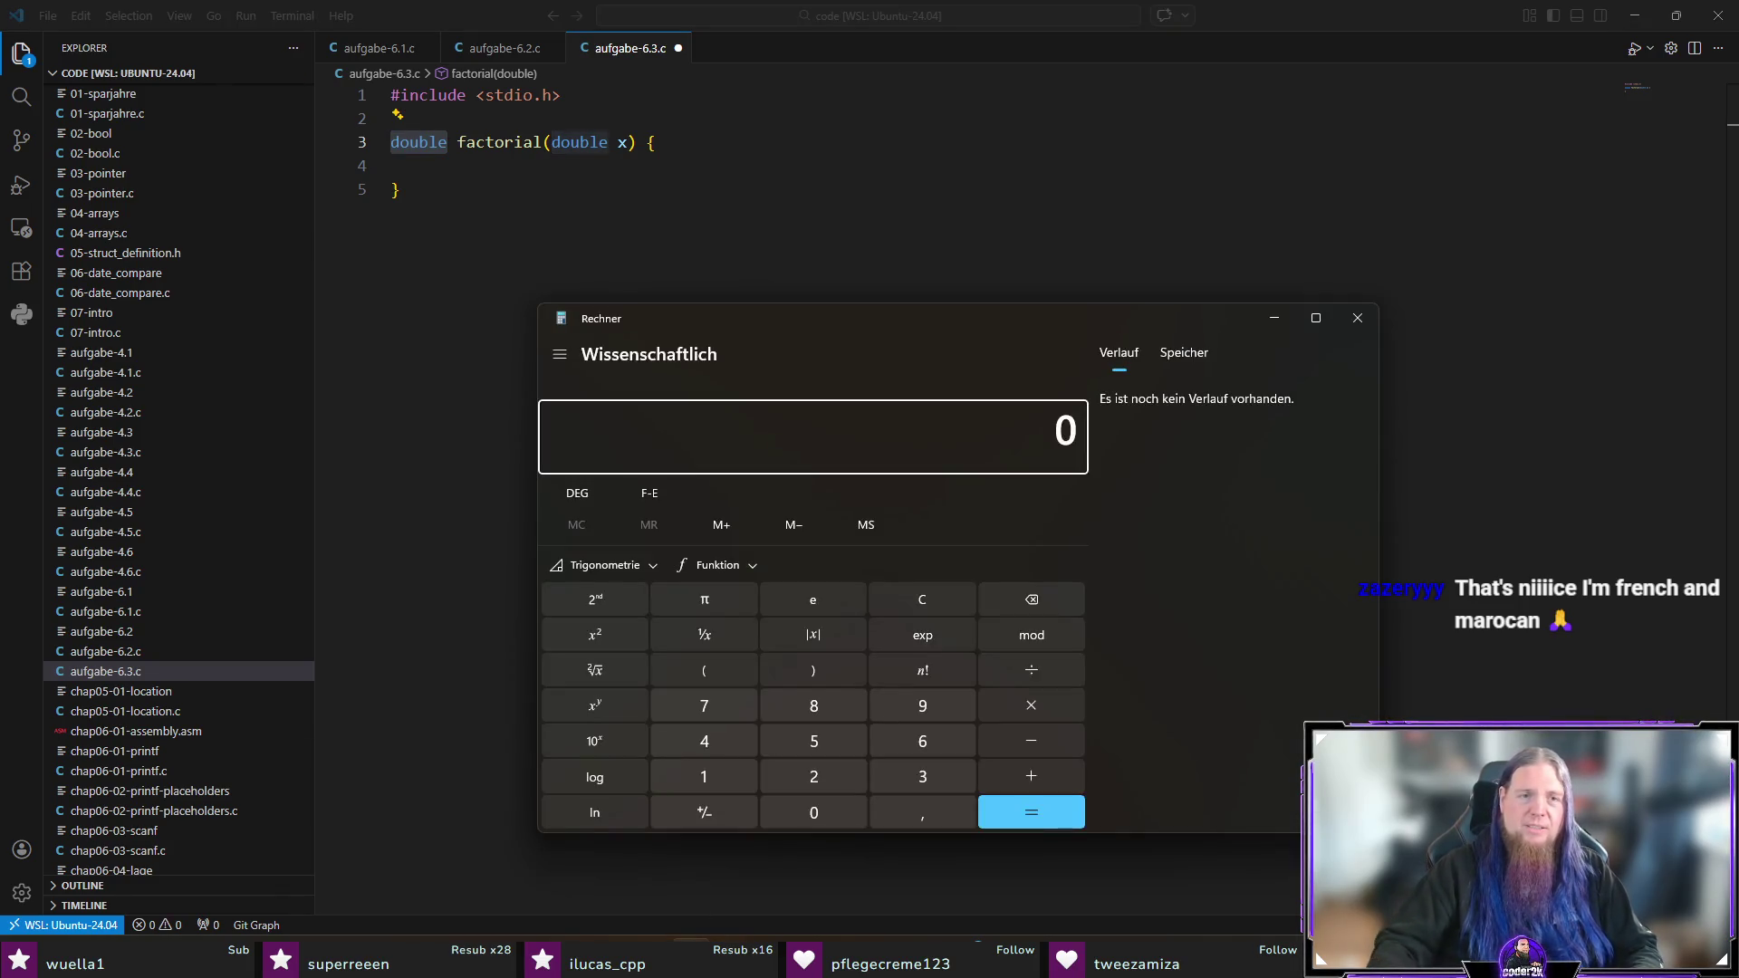
Step: Compute 20! in Calculator (2.432.902.008.176.640.000), then close it
type("20")
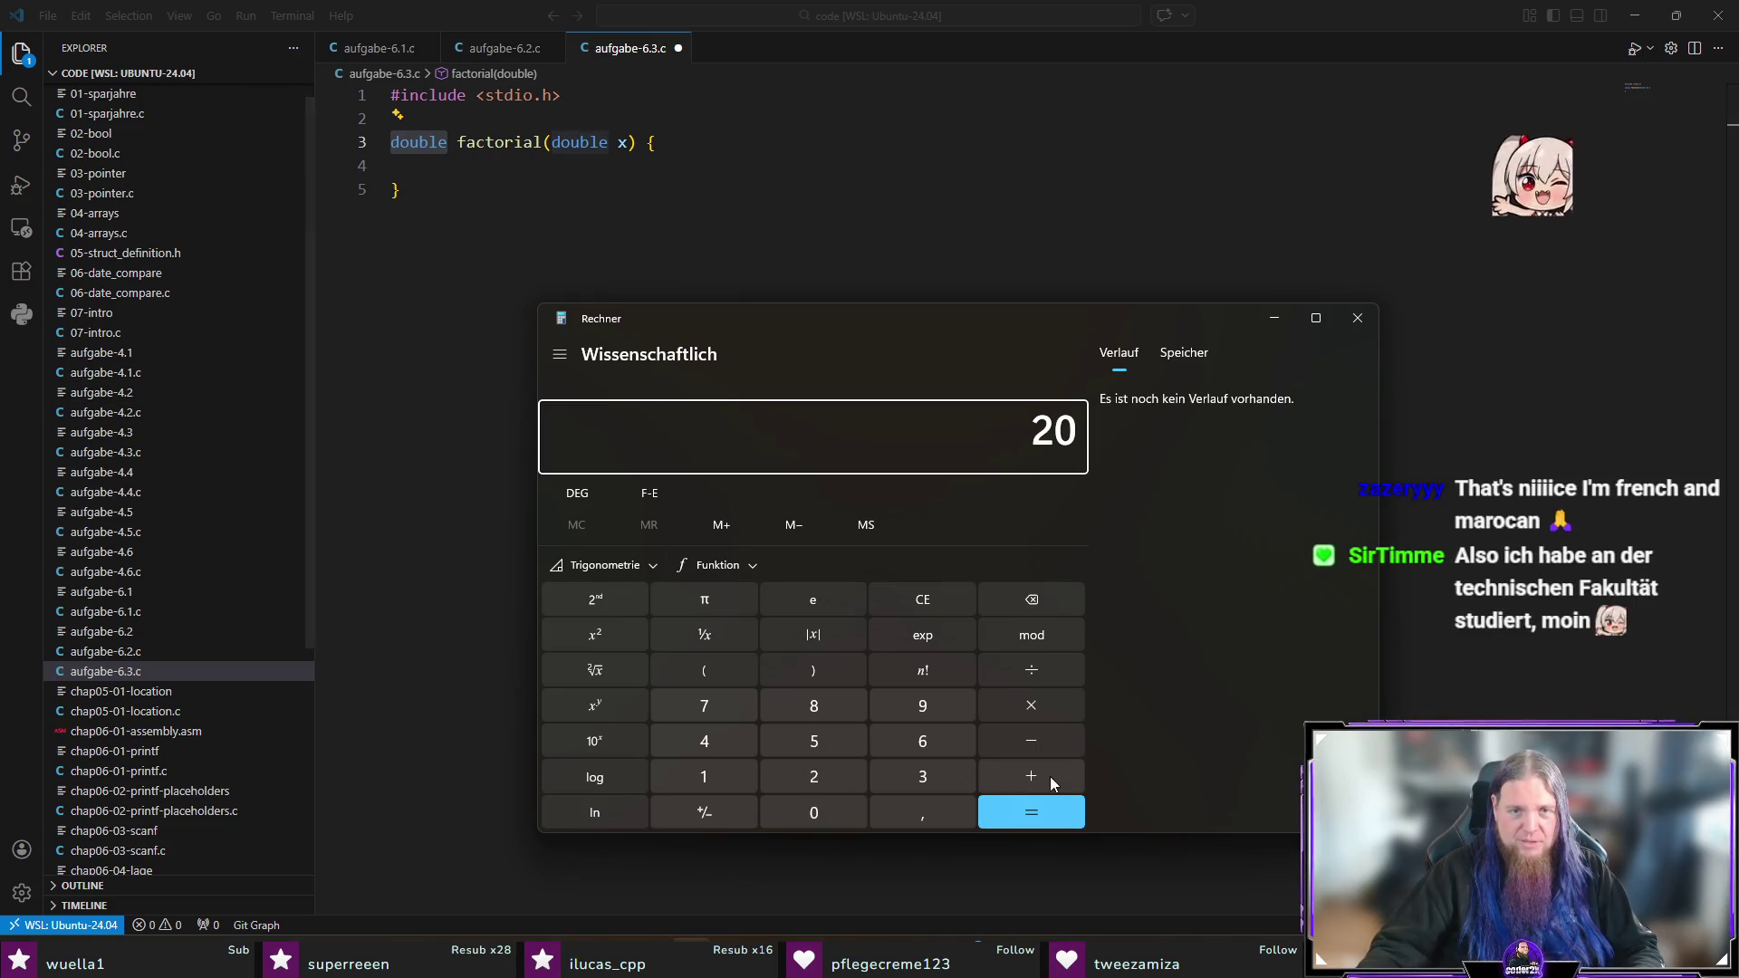
left_click(928, 671)
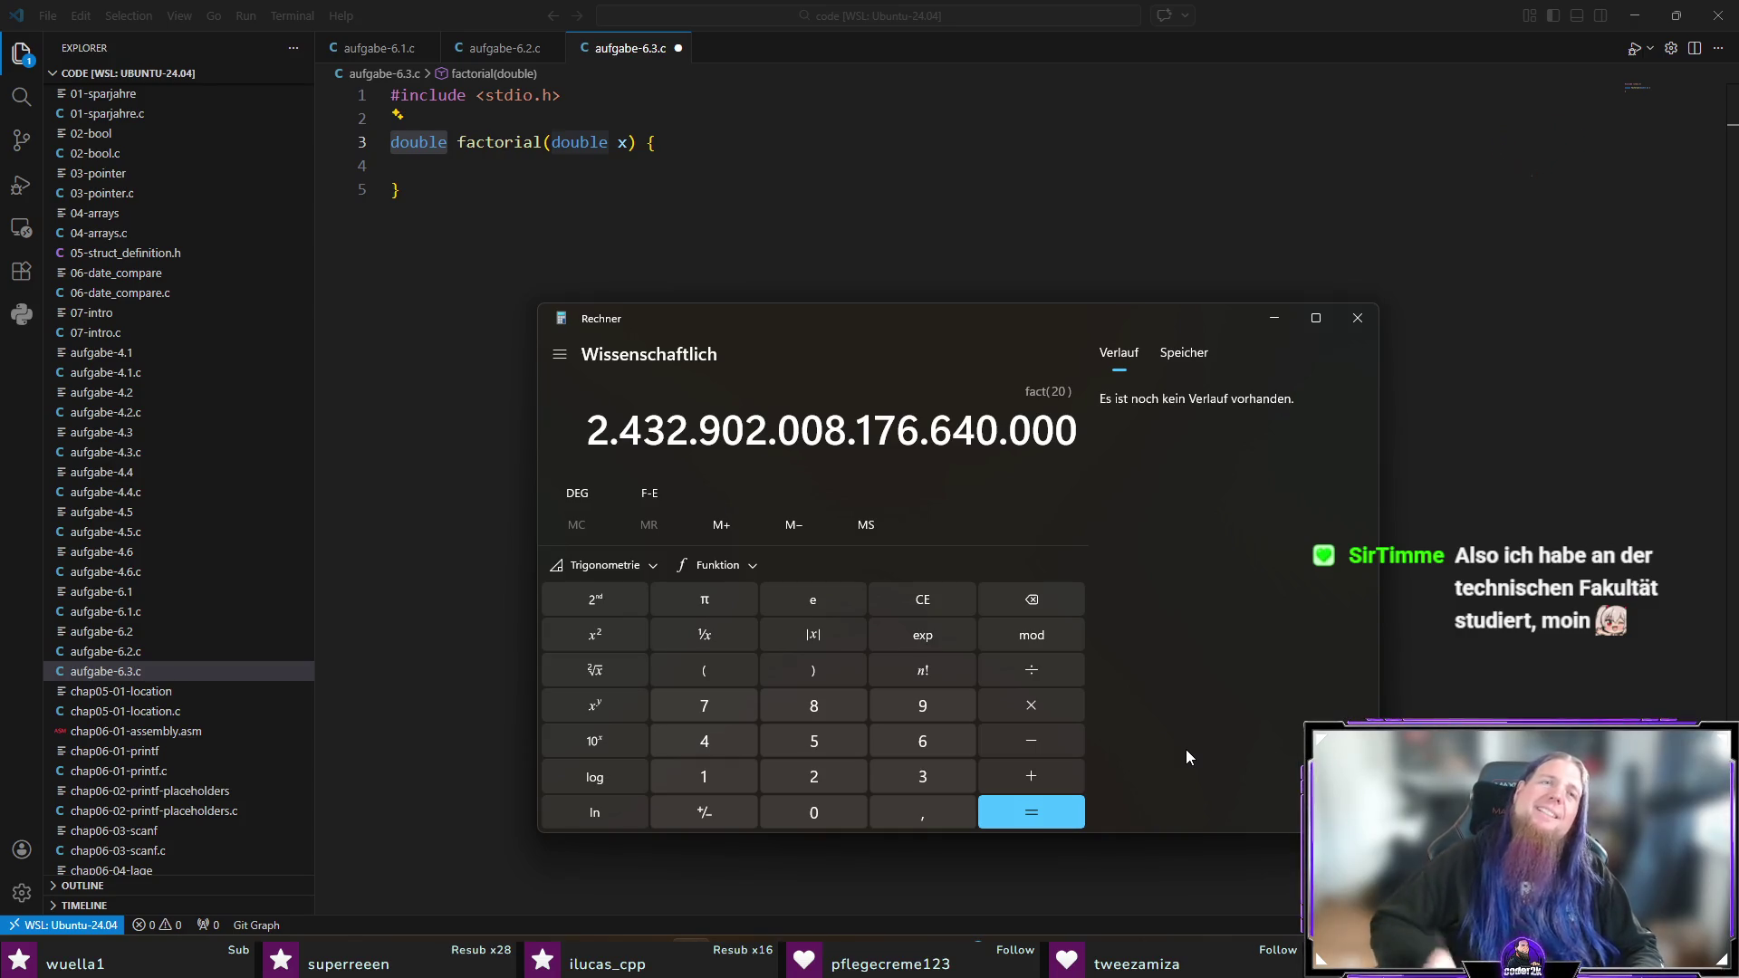
left_click(1369, 329)
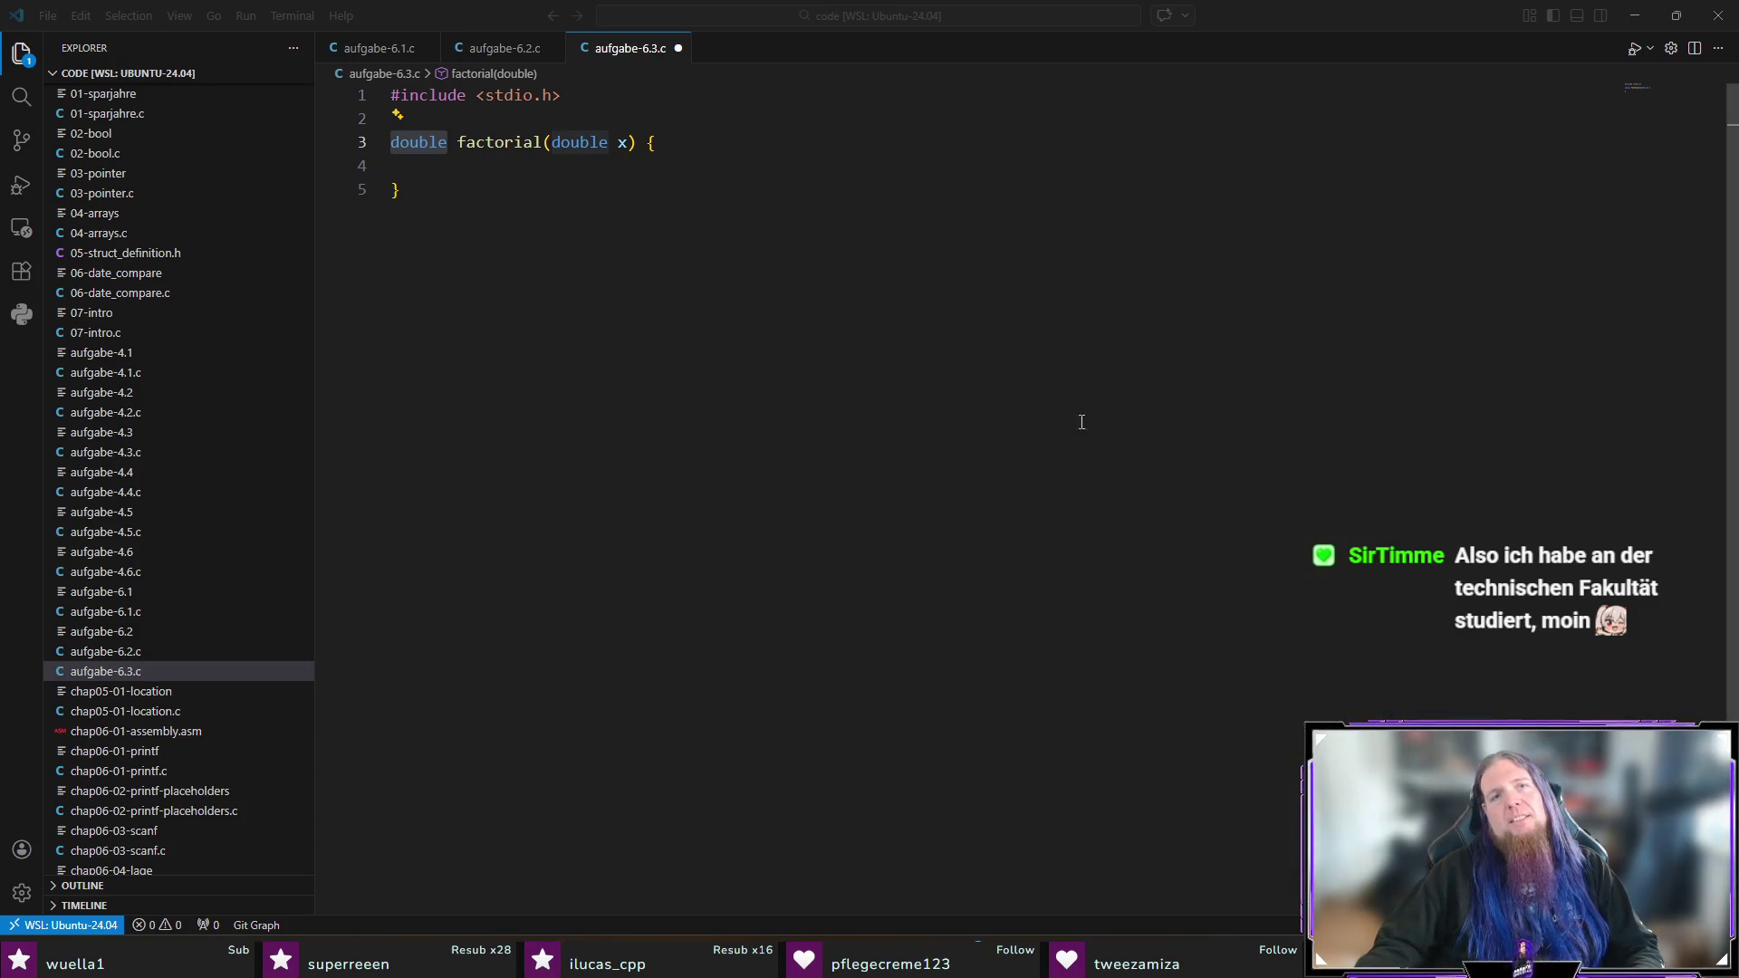
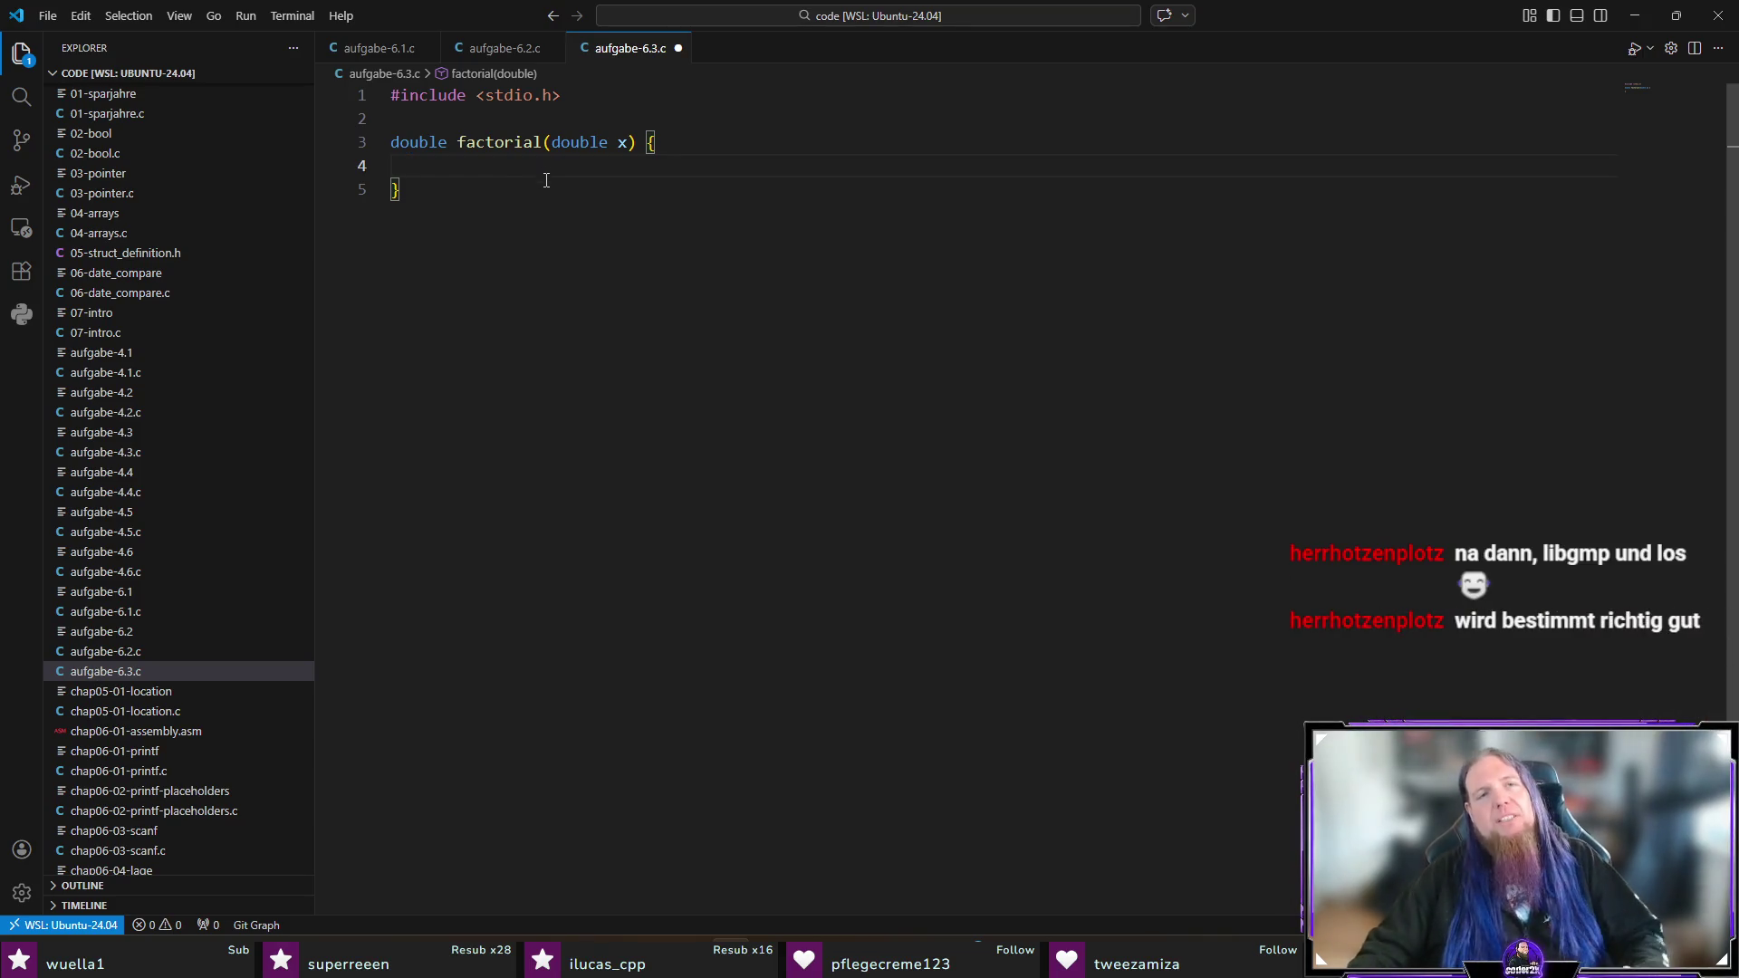
Step: Change factorial's return and parameter types from double to unsigned long long
left_click(500, 187)
key("Return")
key("Up")
key("Up")
key("Up")
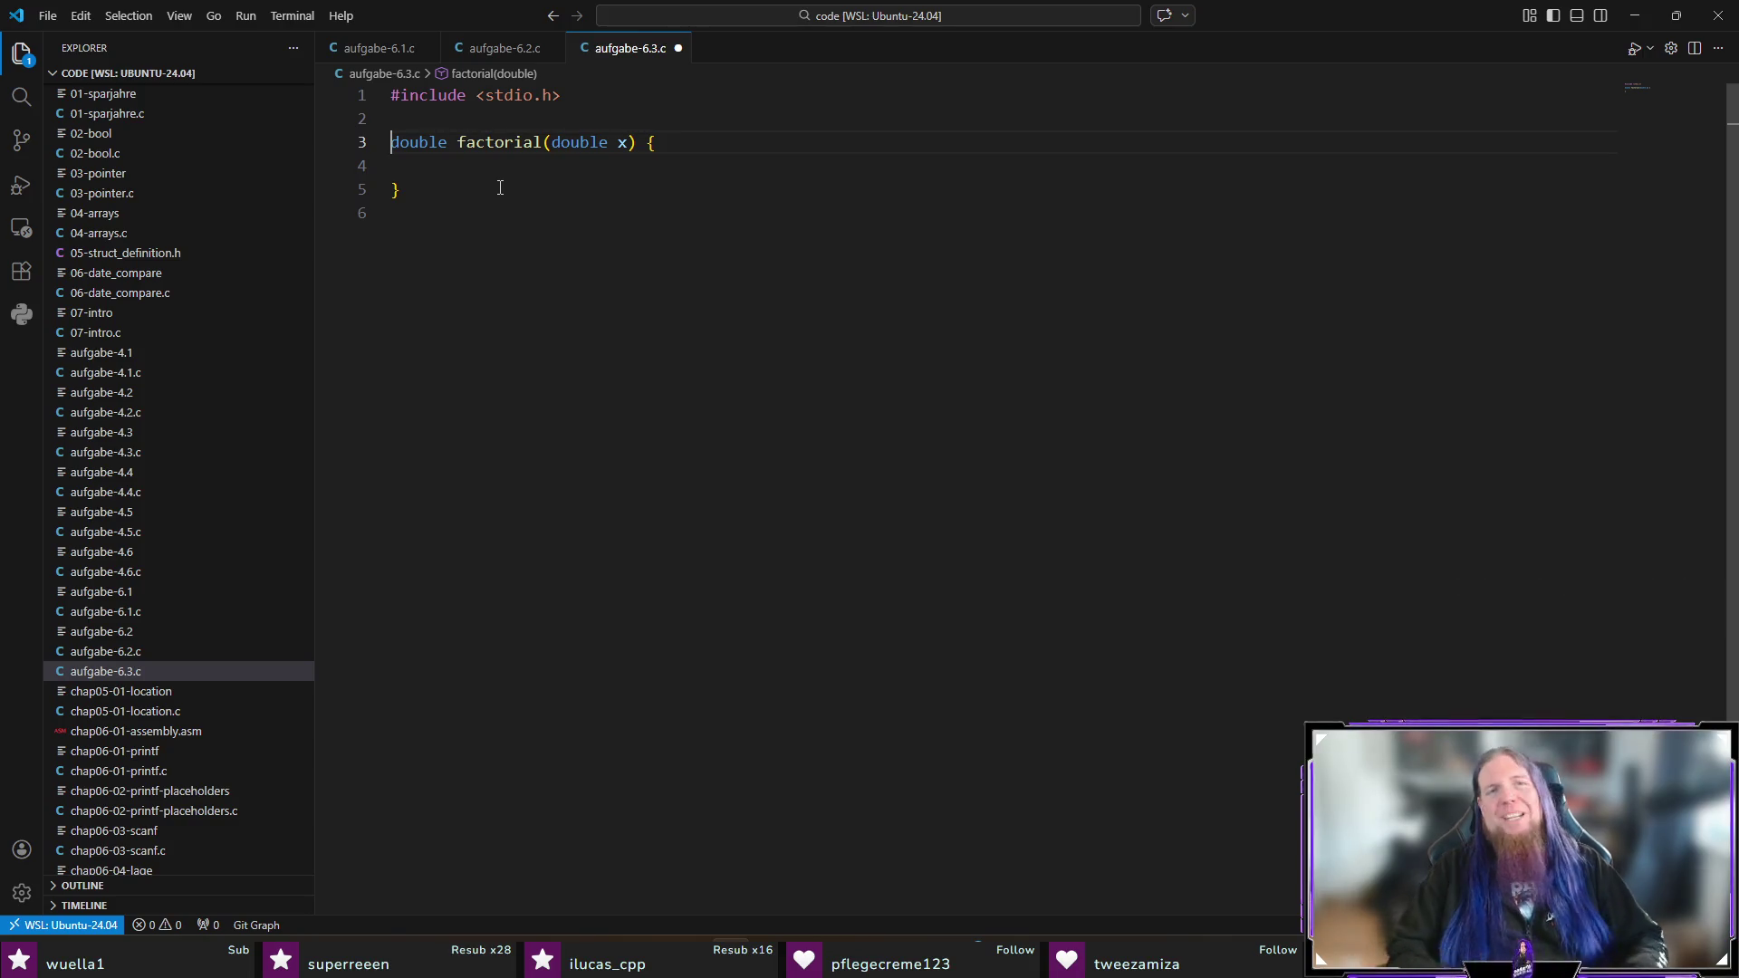
key("Home")
key("ctrl+shift+Right")
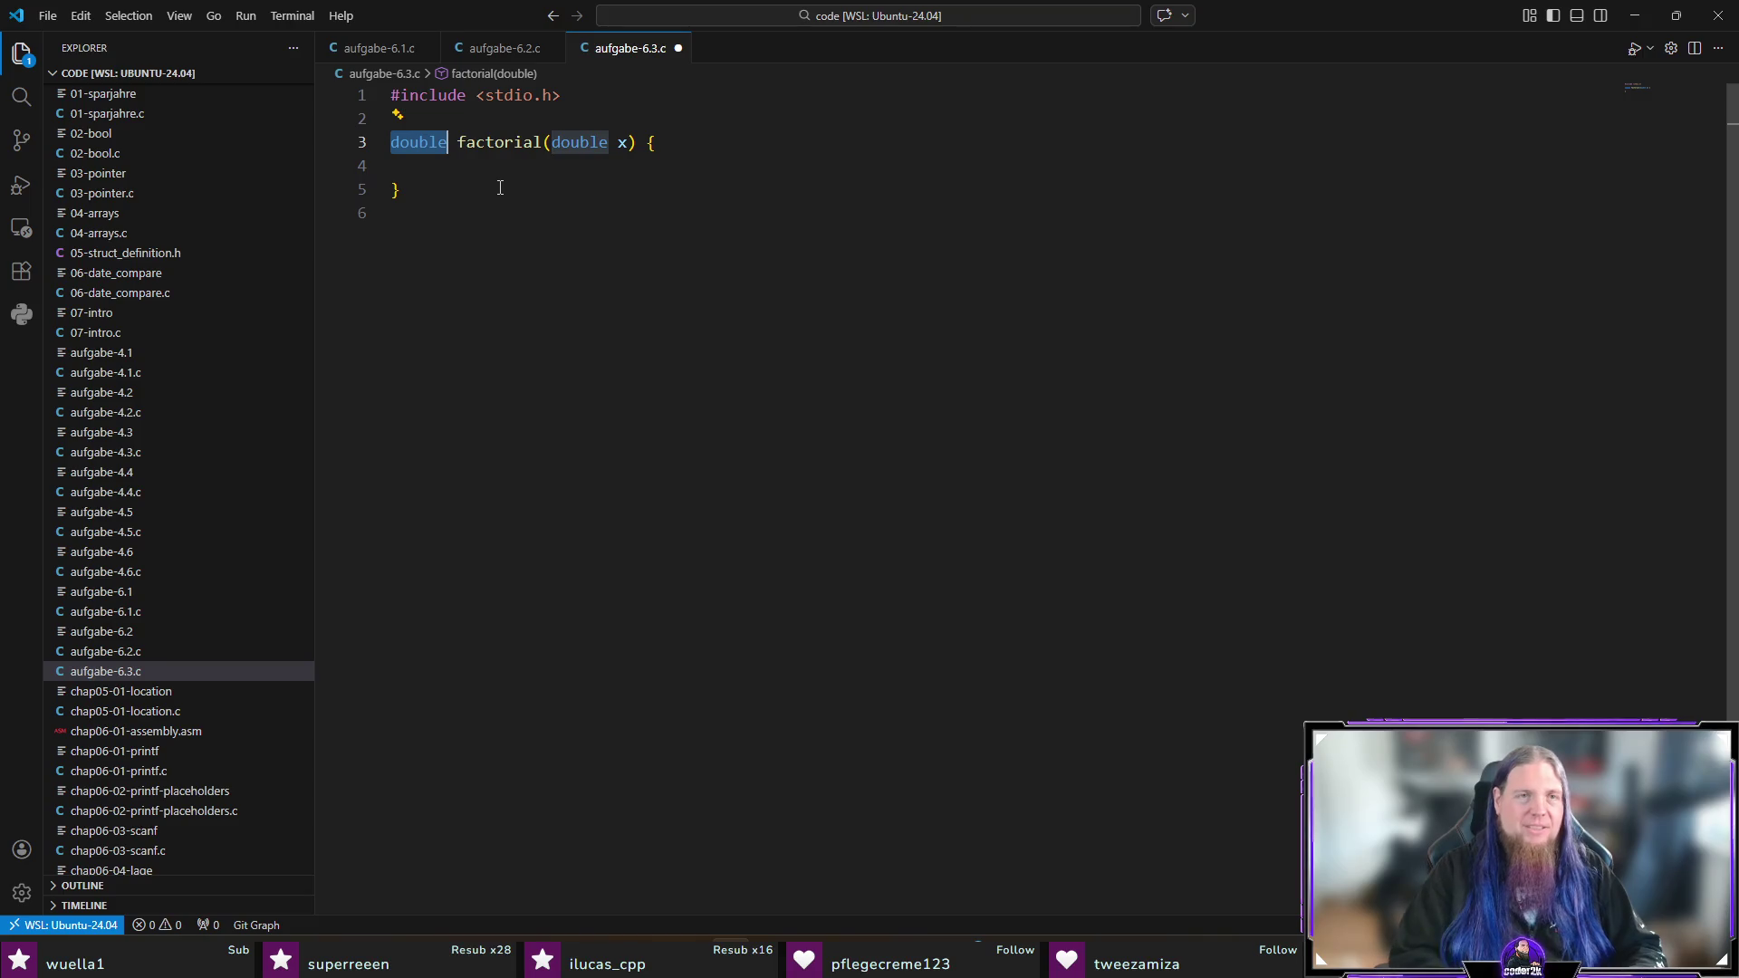
type("unsigned long long")
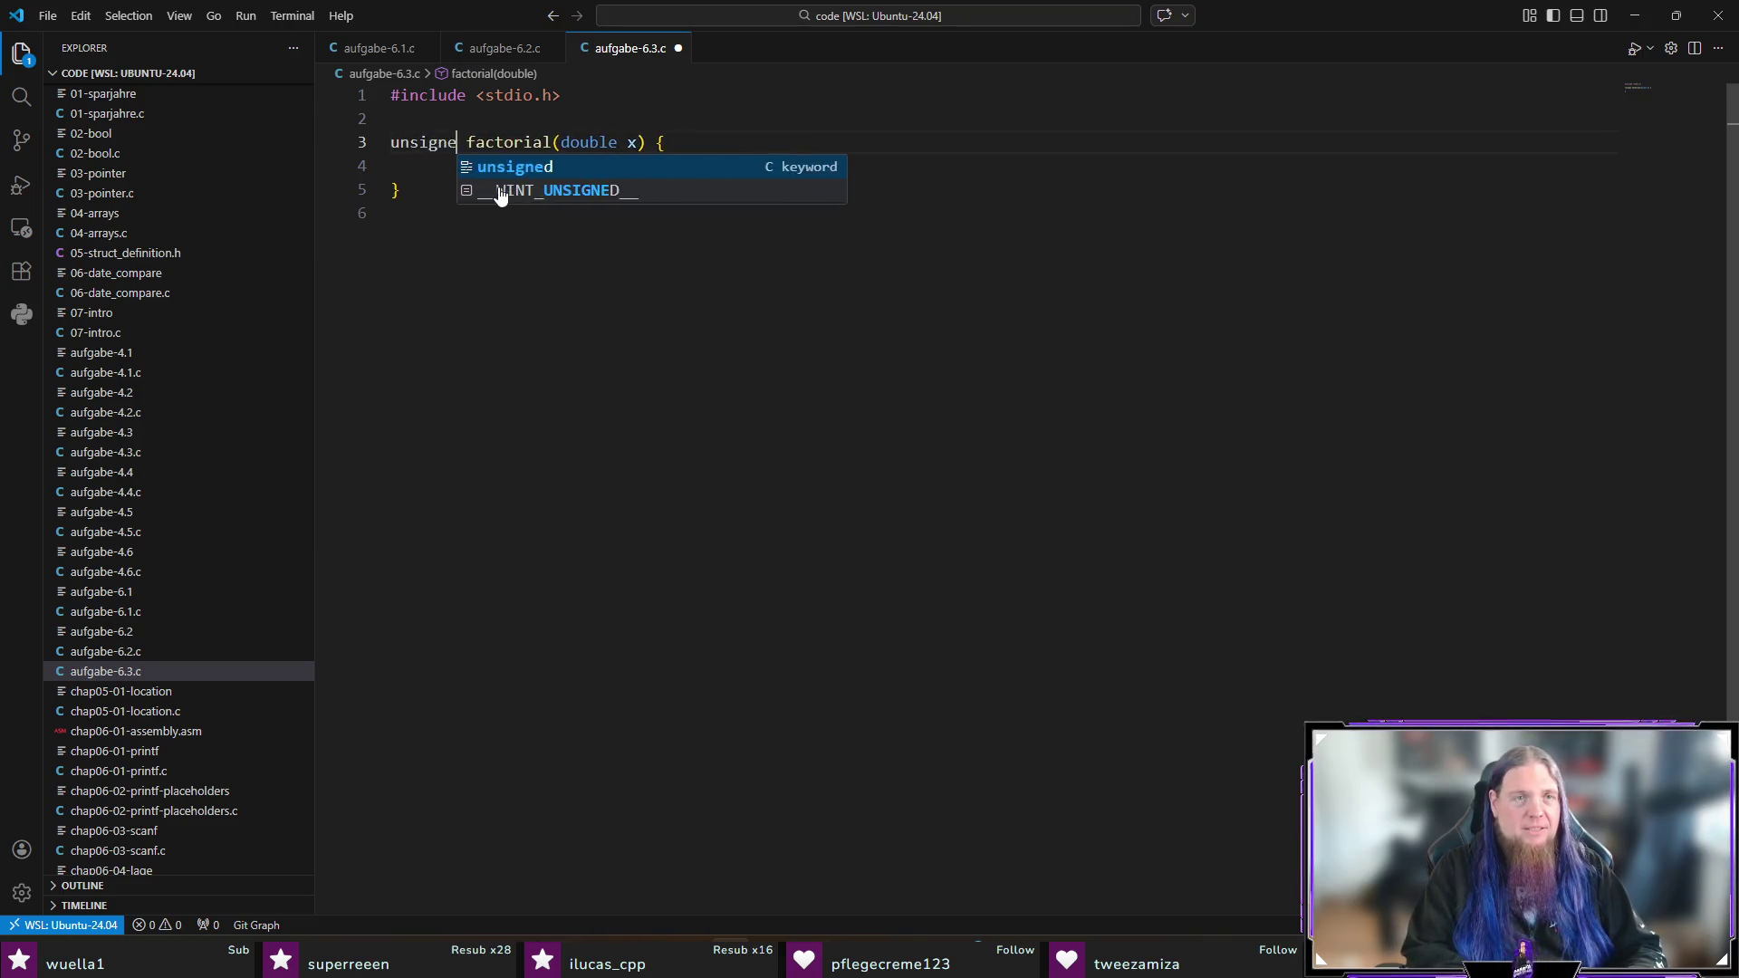
key("End")
key("ctrl+Left")
key("ctrl+Left")
key("ctrl+Left")
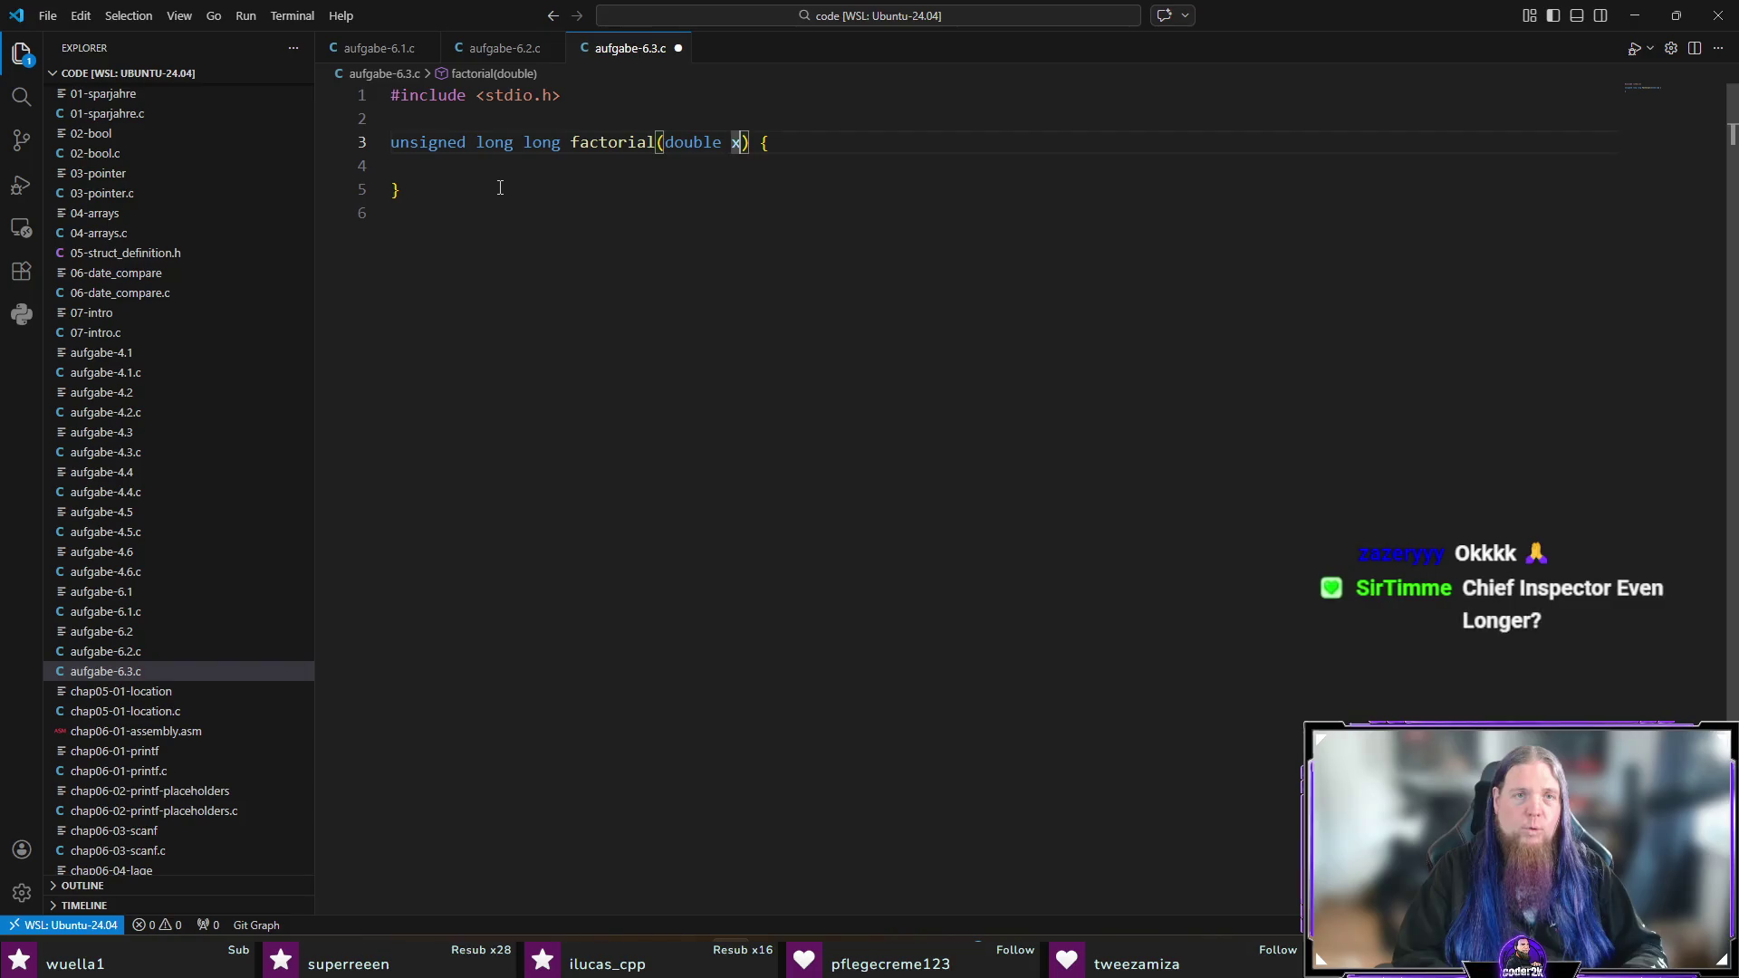
key("ctrl+shift+Right")
type("unsigned long lon")
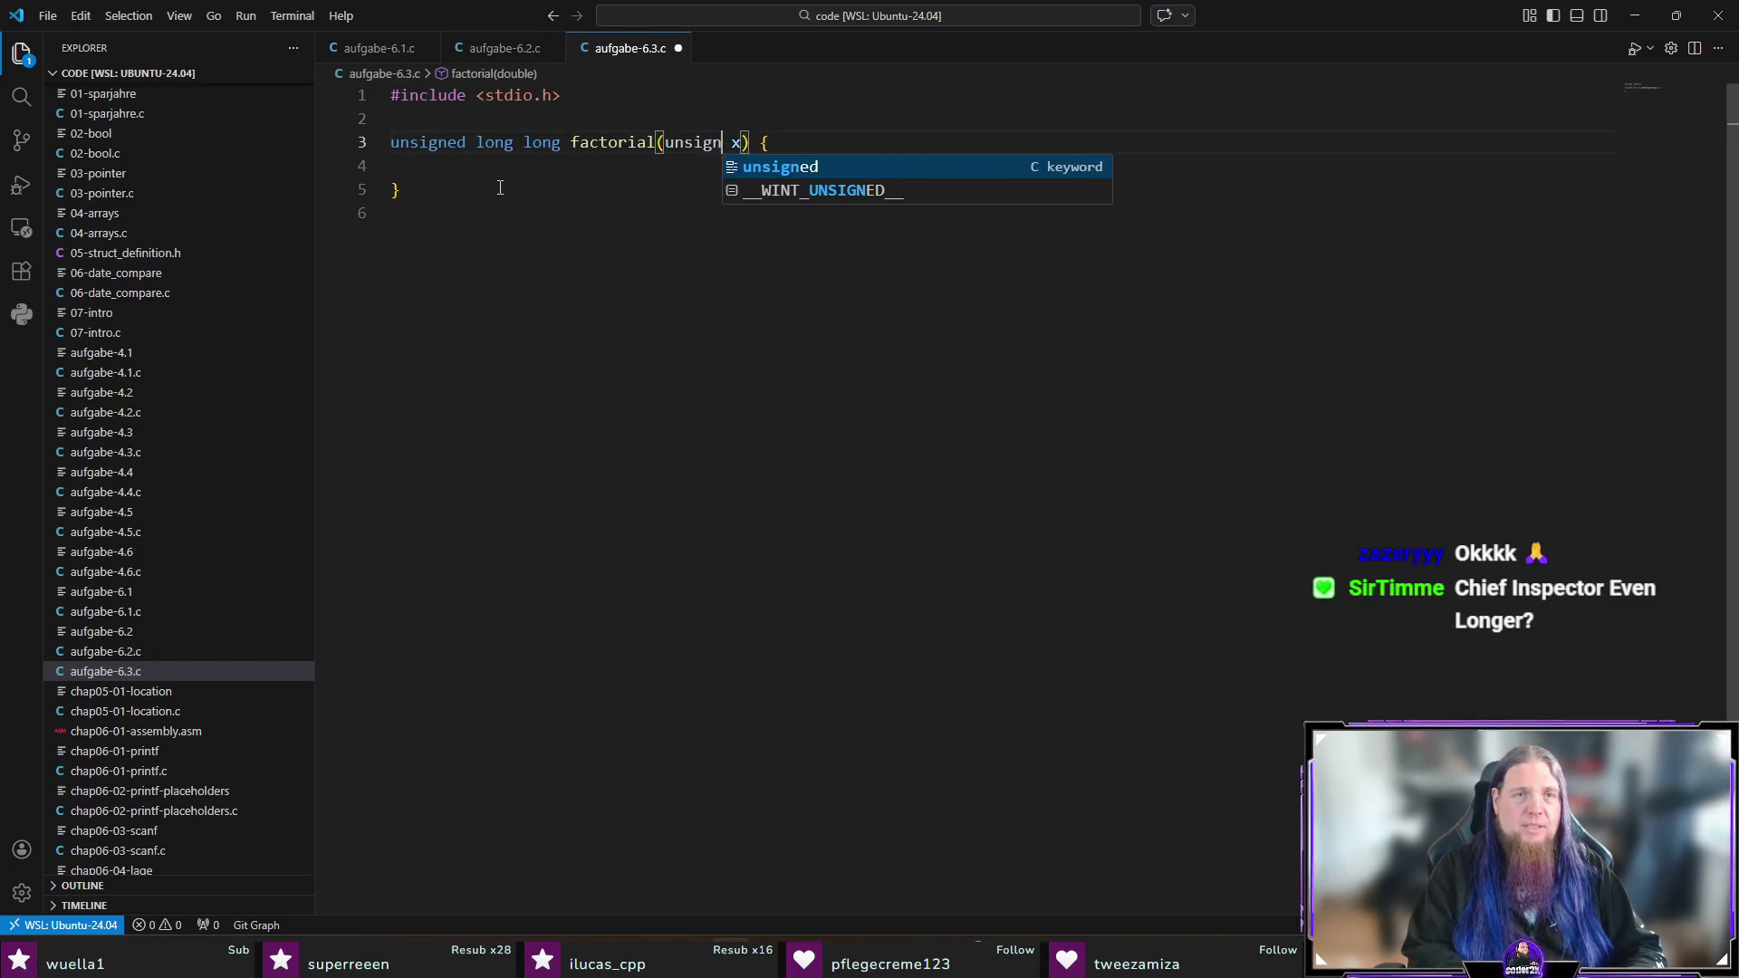
type("g")
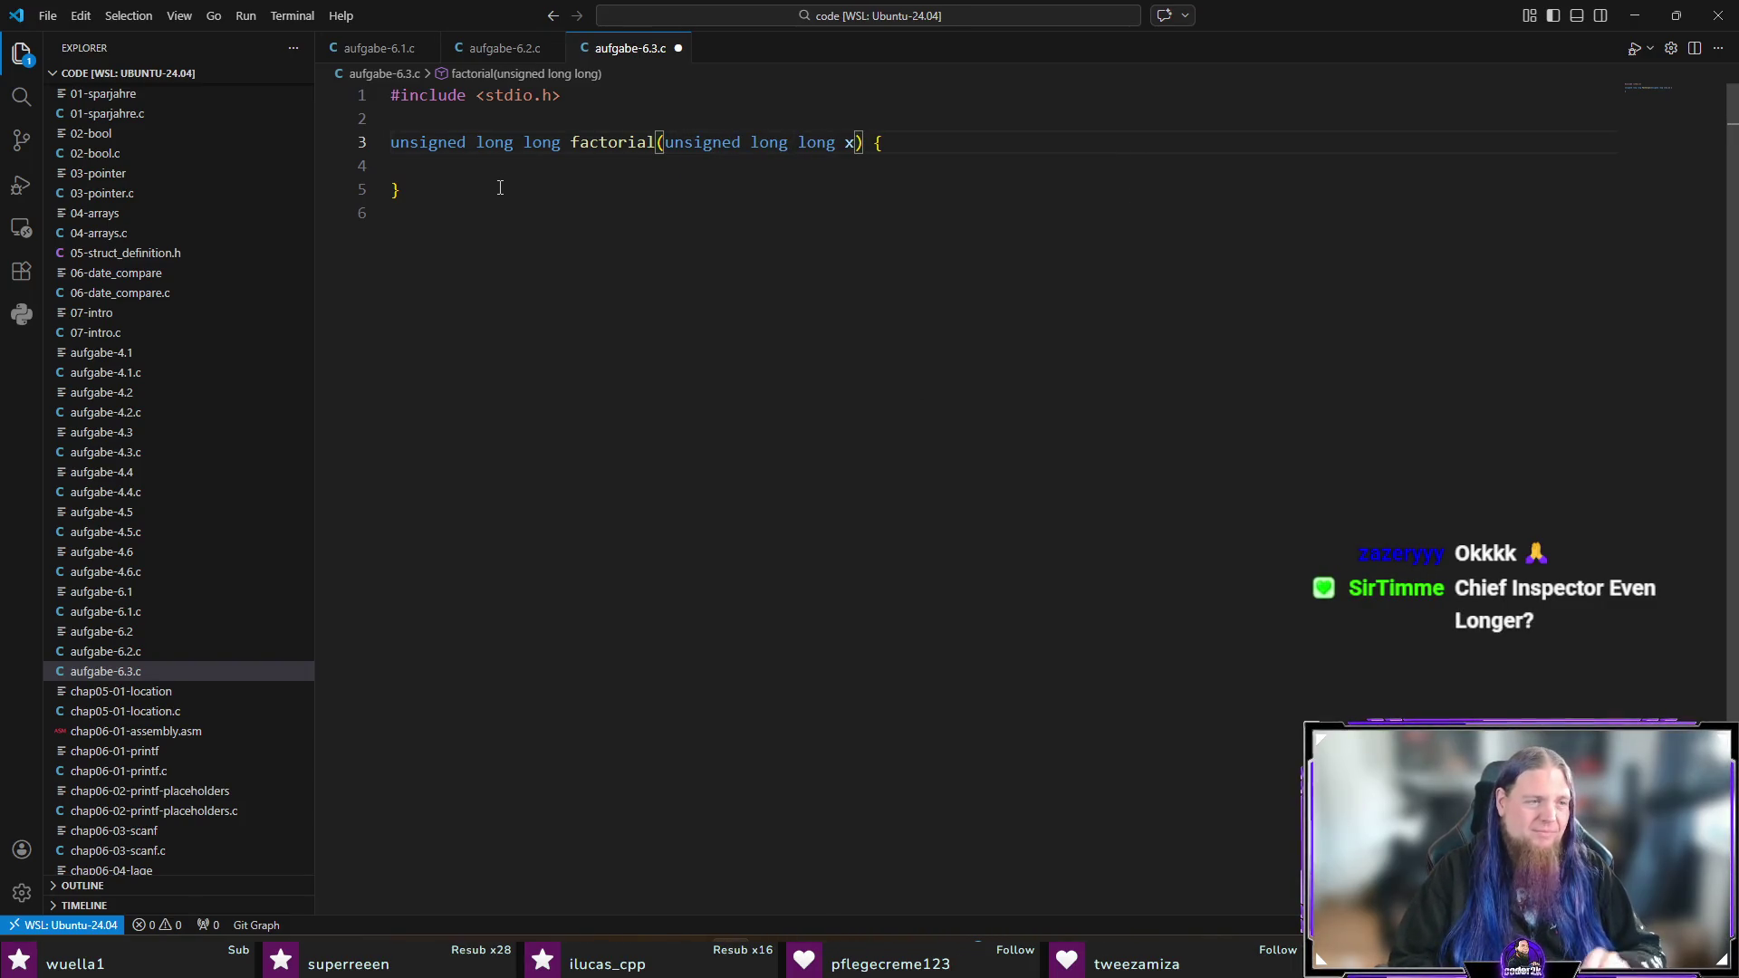
Step: Begin an if statement in the body and rename the parameter x to n
key("End")
key("Down")
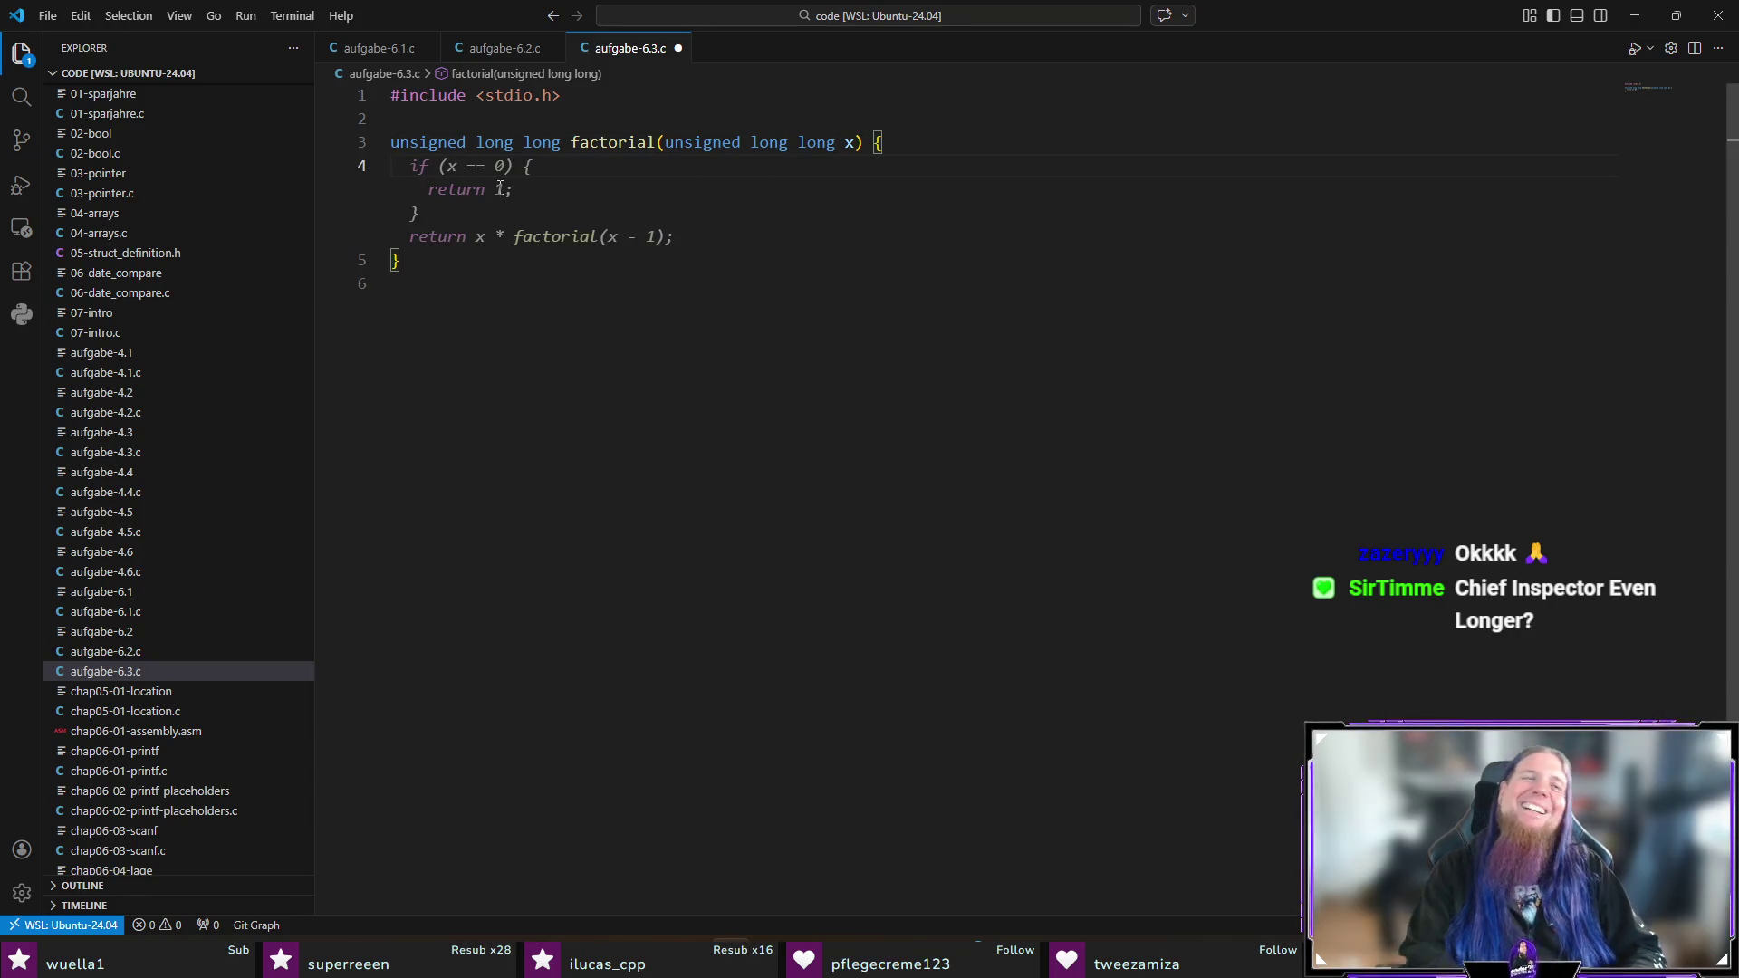
type("if (")
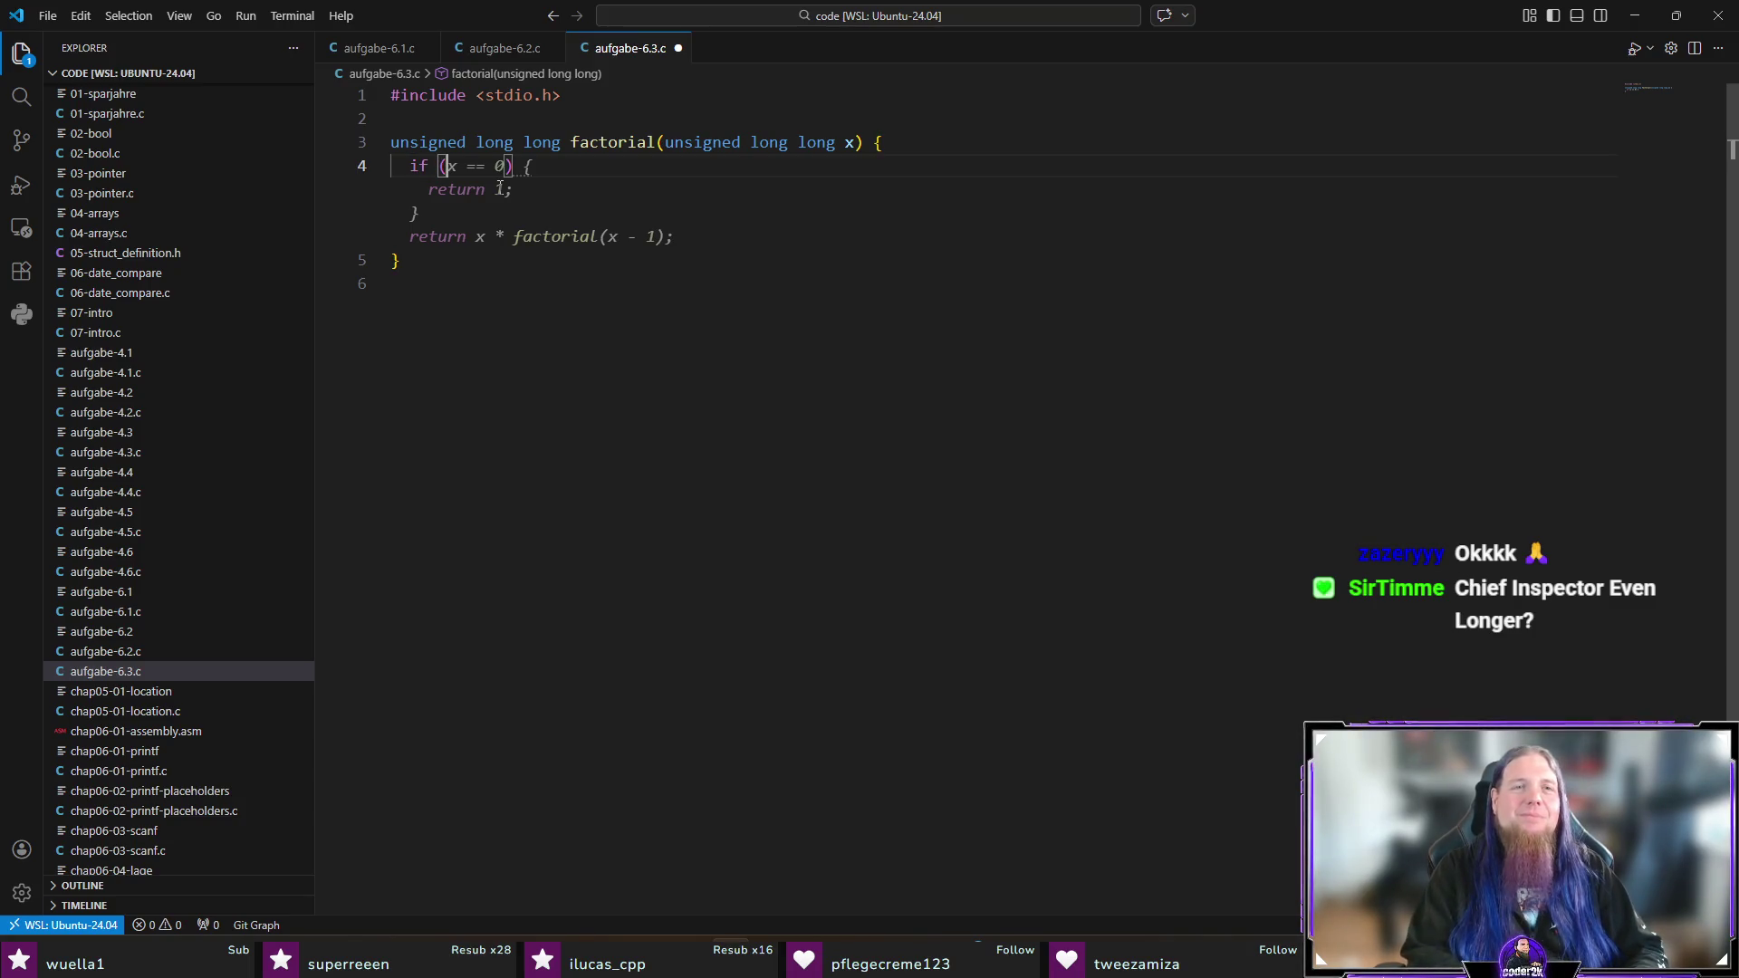
key("End")
key("Left")
key("Left")
key("Left")
key("BackSpace")
type("n")
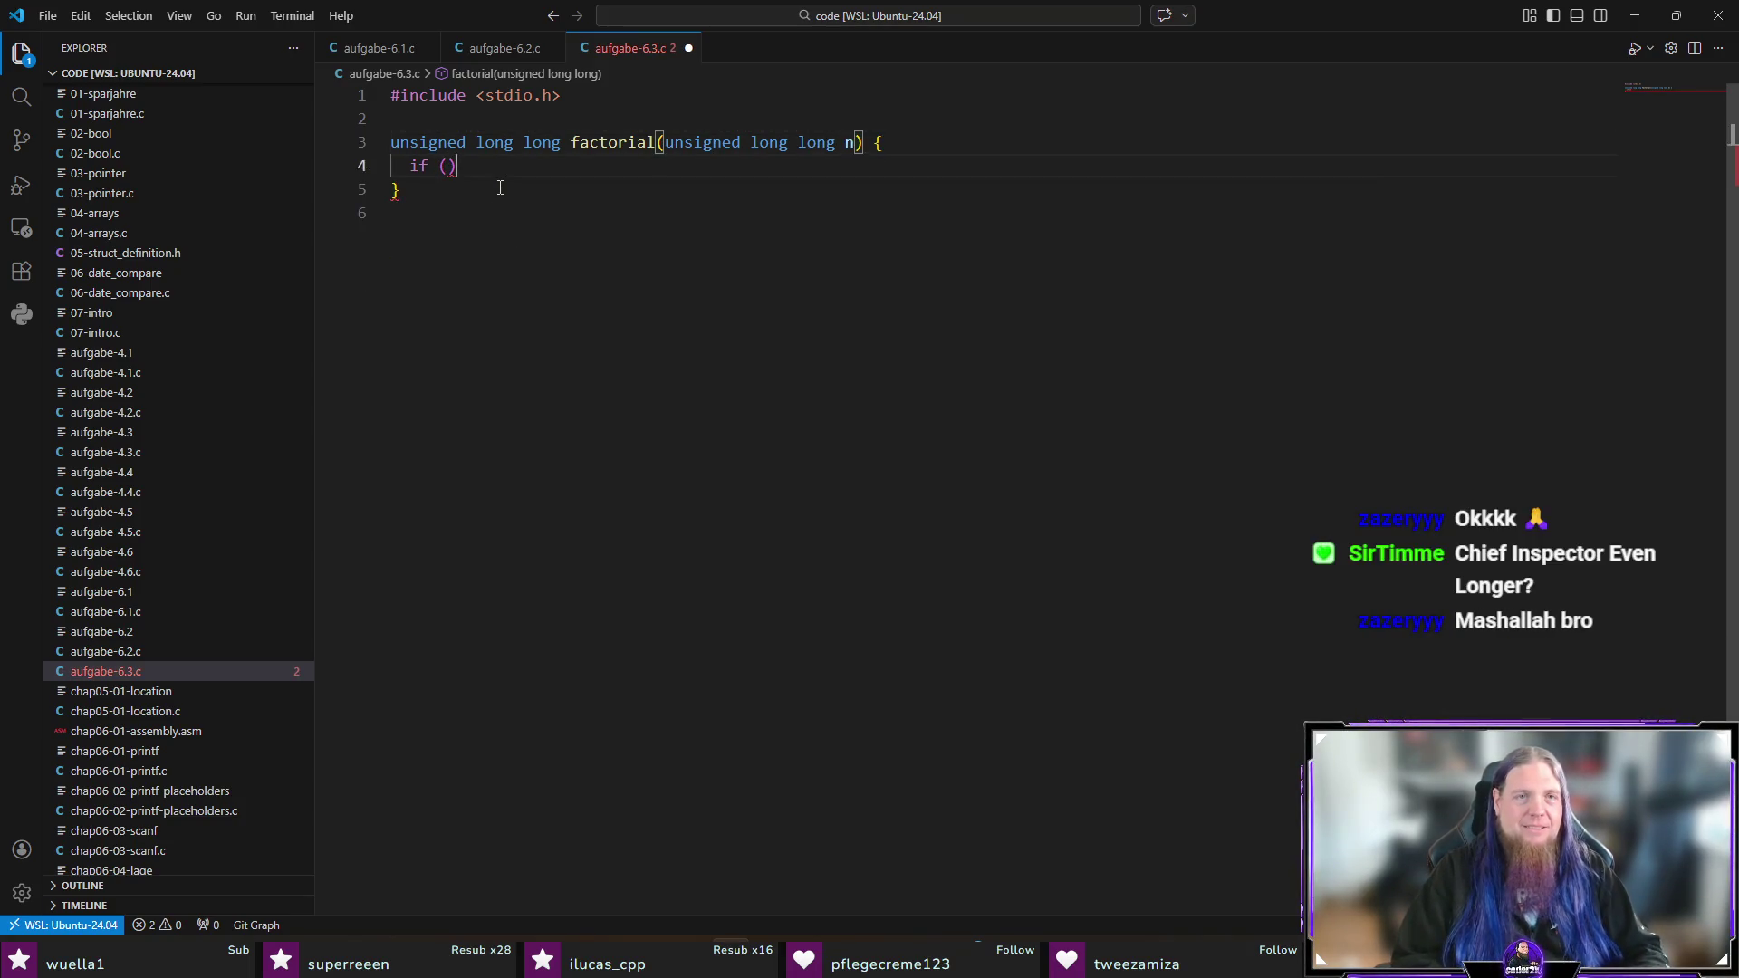
Step: Complete the condition n == 0ULL and accept the 1ULL base case and recursive return
key("Down")
key("Left")
type("n == ")
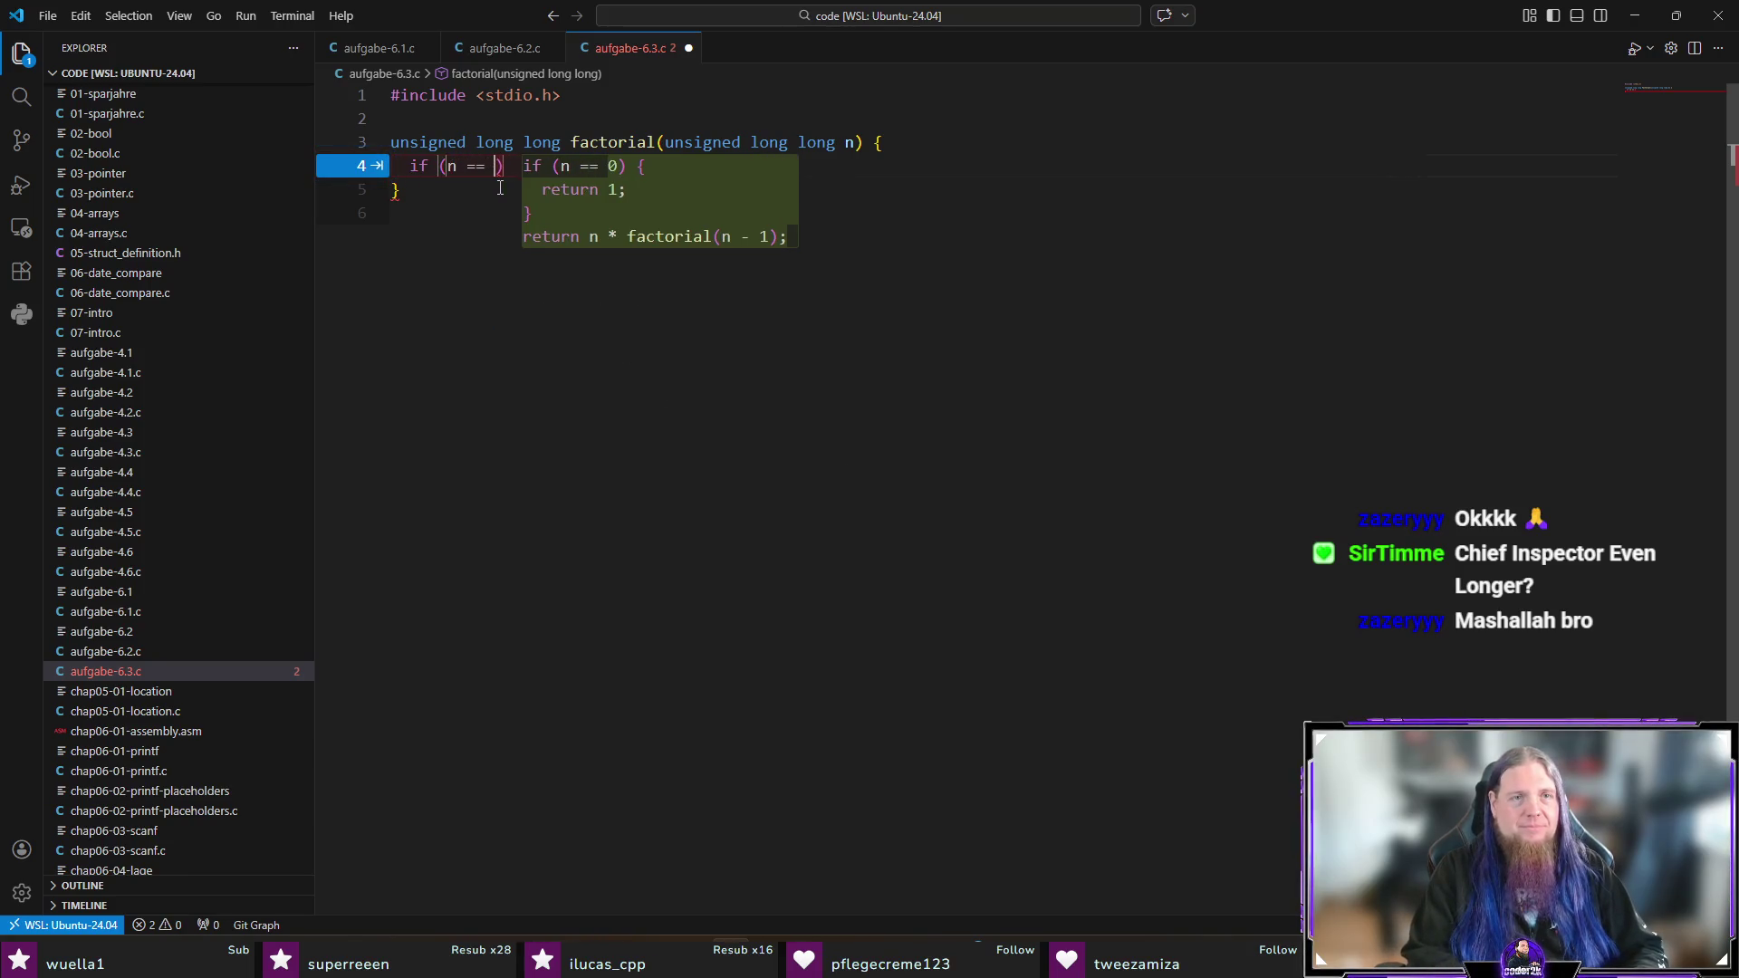
type("0ULL")
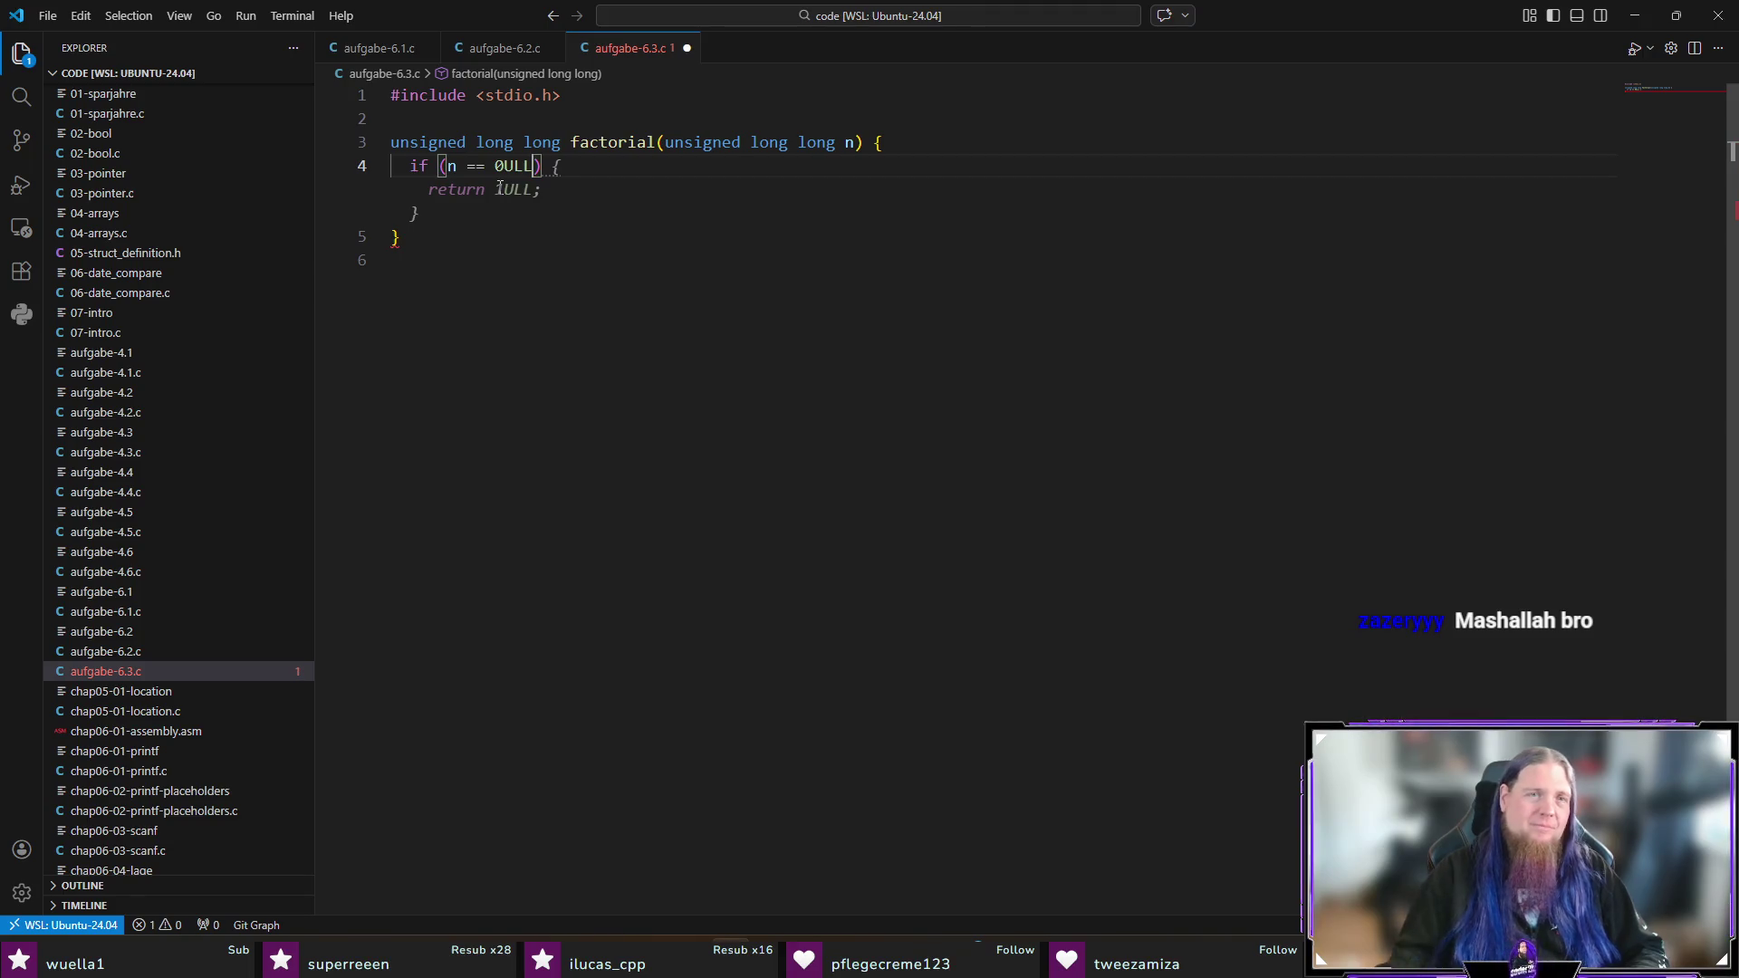
key("Tab")
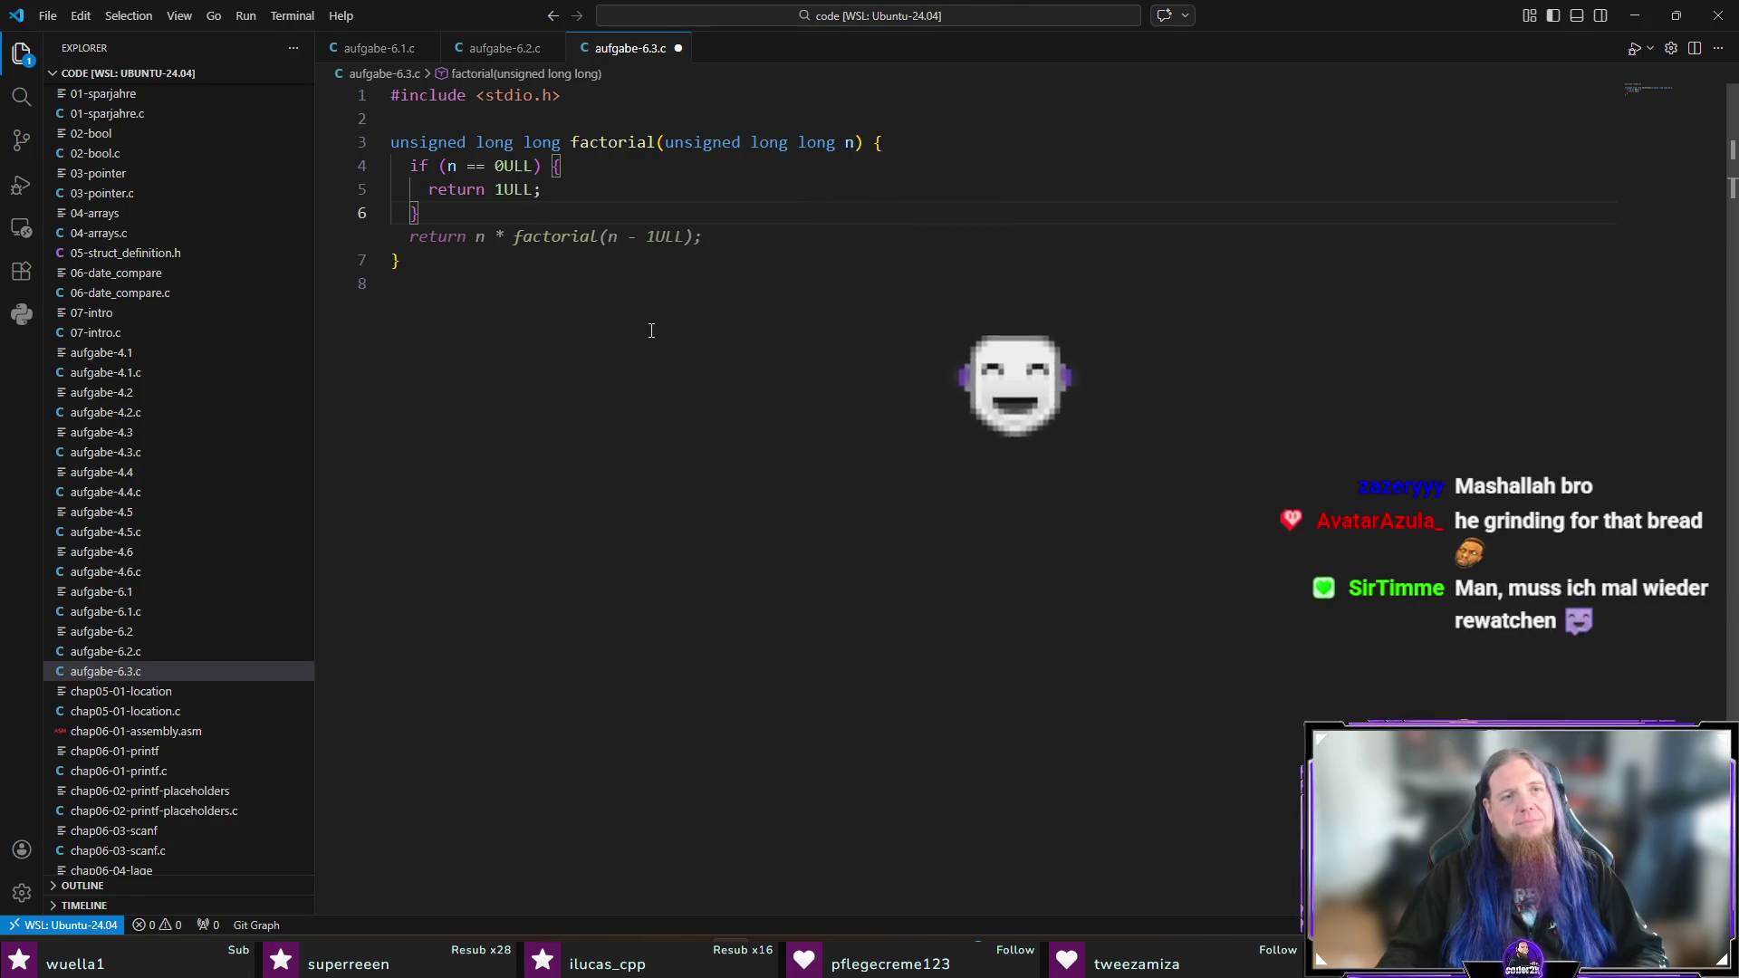
key("Tab")
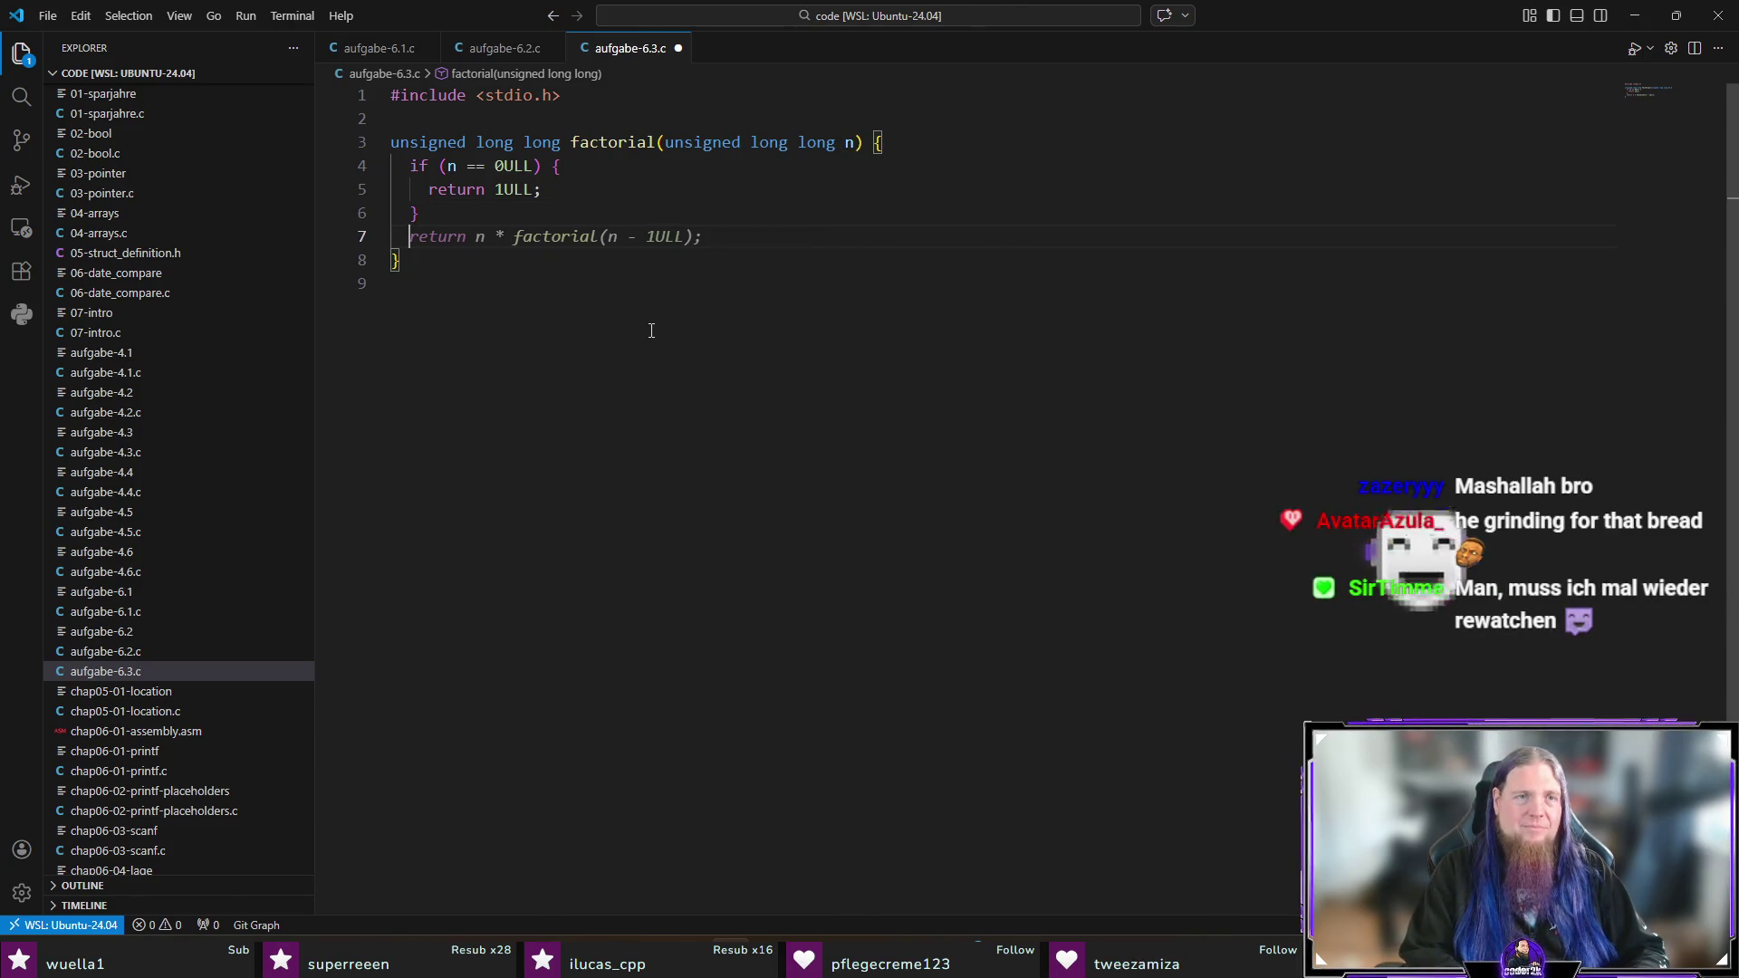
type("unsigned long long")
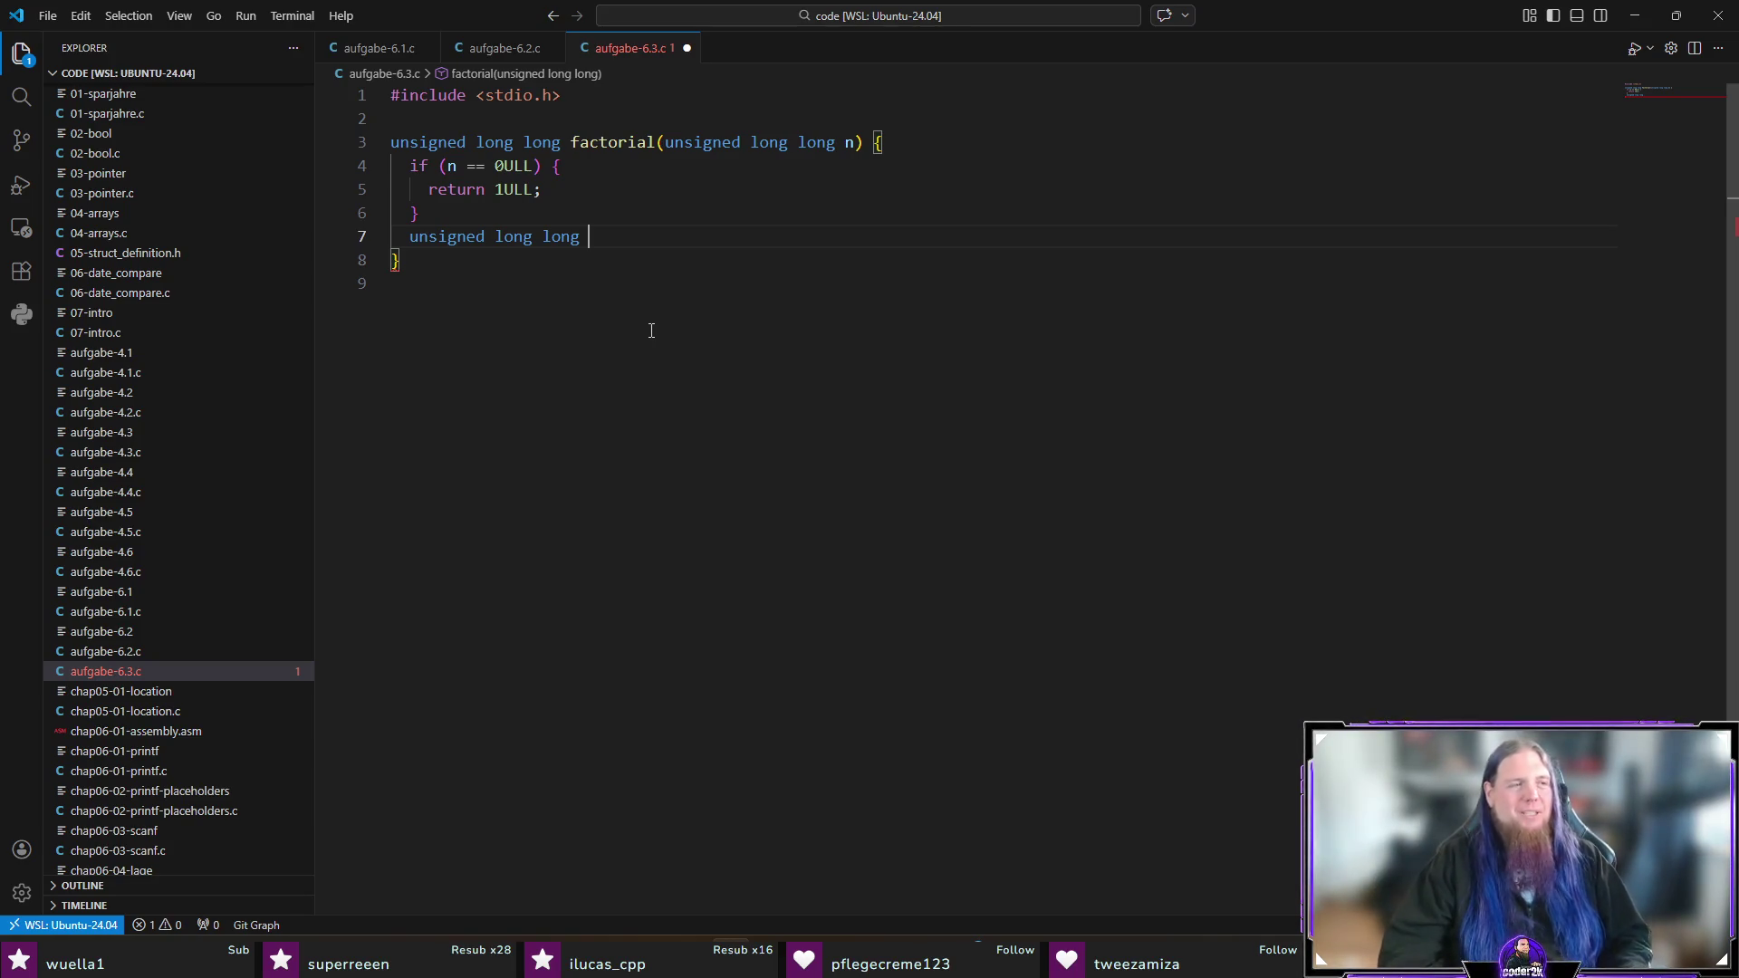
Step: Rewrite factorial with result = 1ULL, a for loop multiplying by i, 'return result;', then save
type("result")
key("Tab")
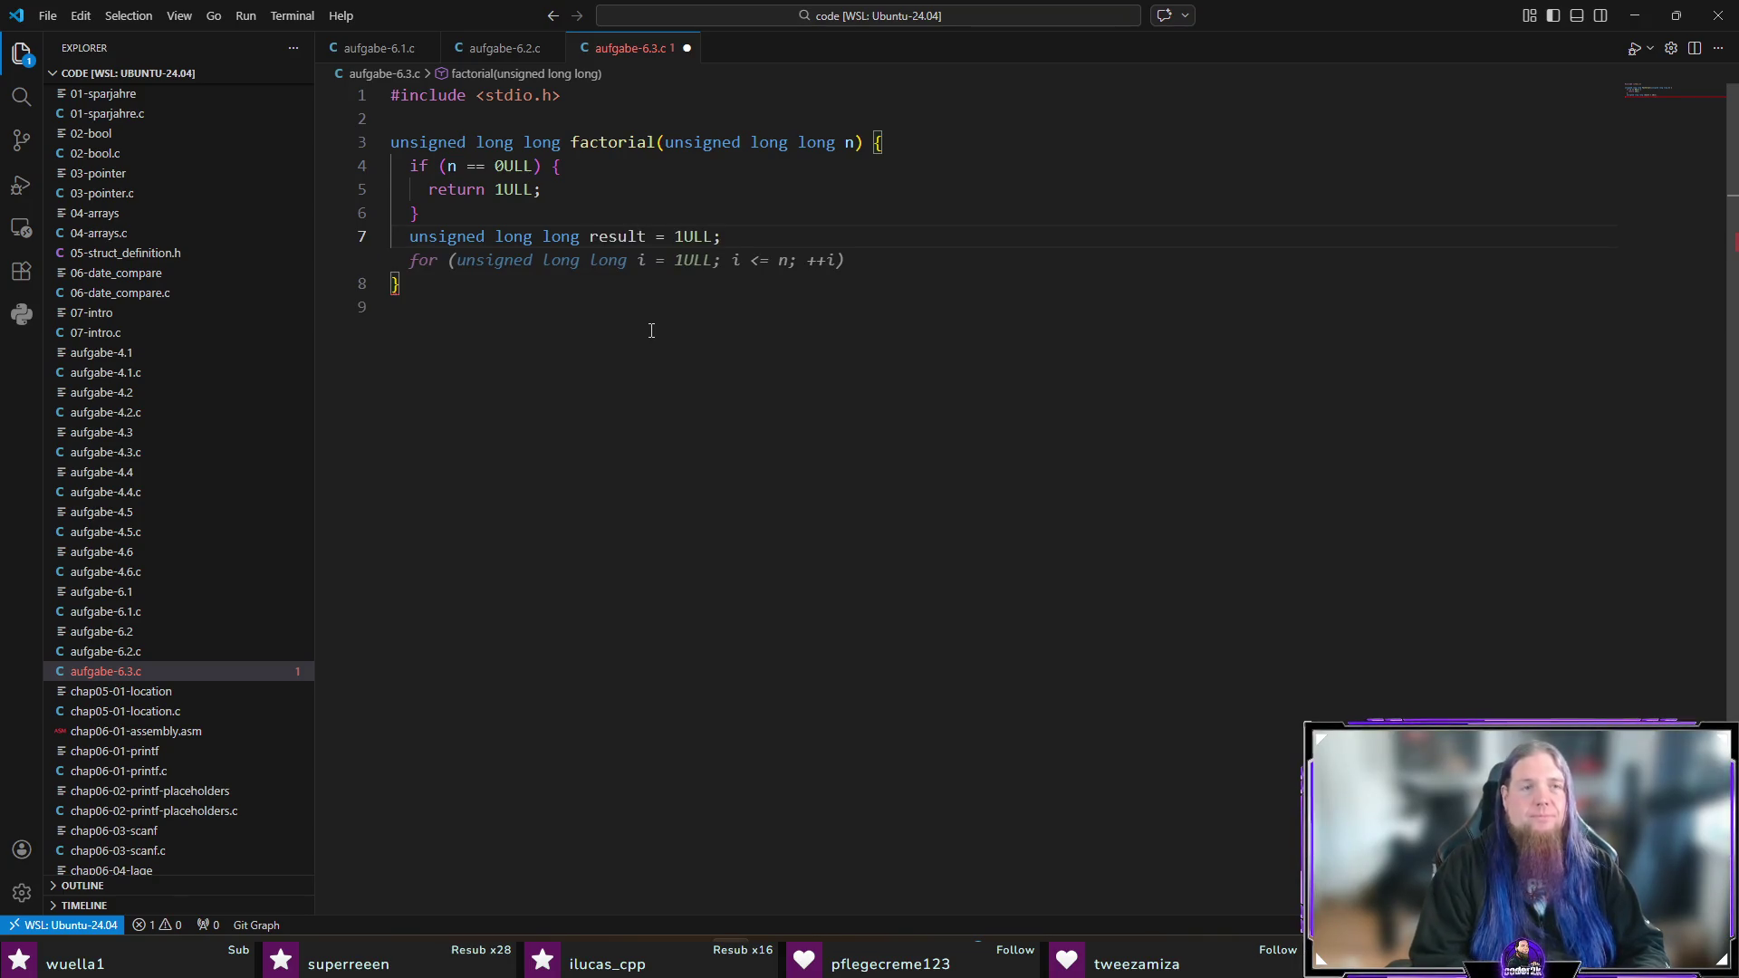
key("Tab")
key("Tab")
key("Return")
type("}")
key("Return")
type("r")
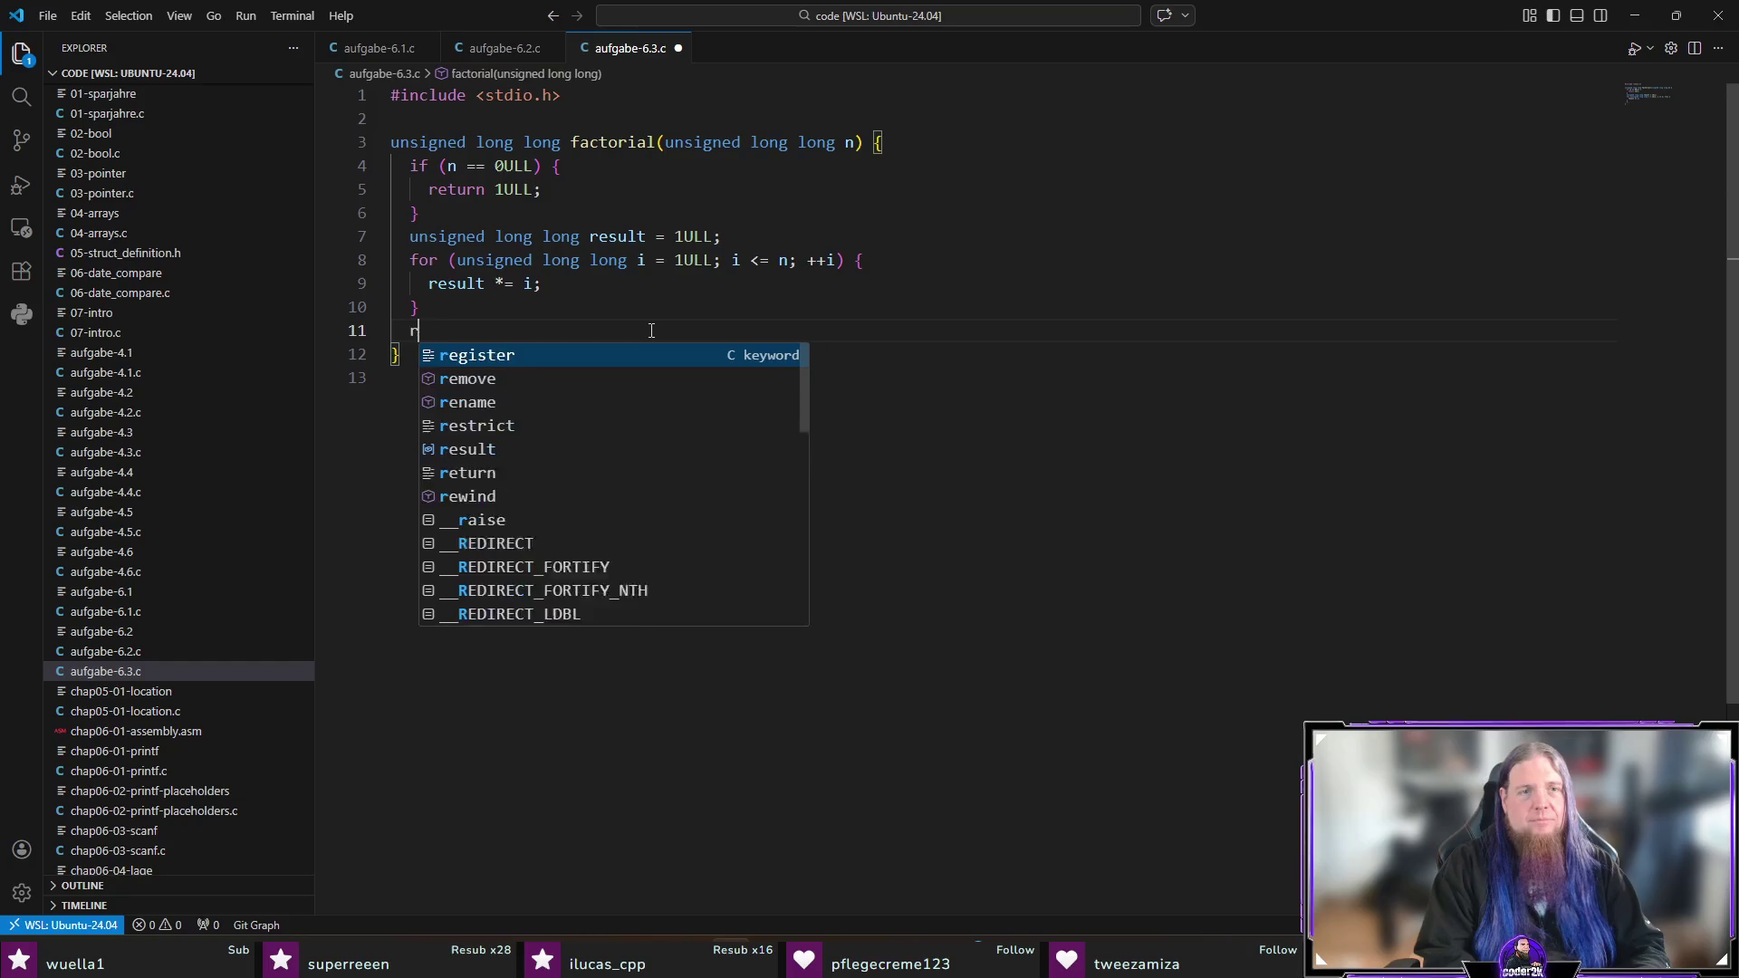
type("eturn result;")
key("ctrl+s")
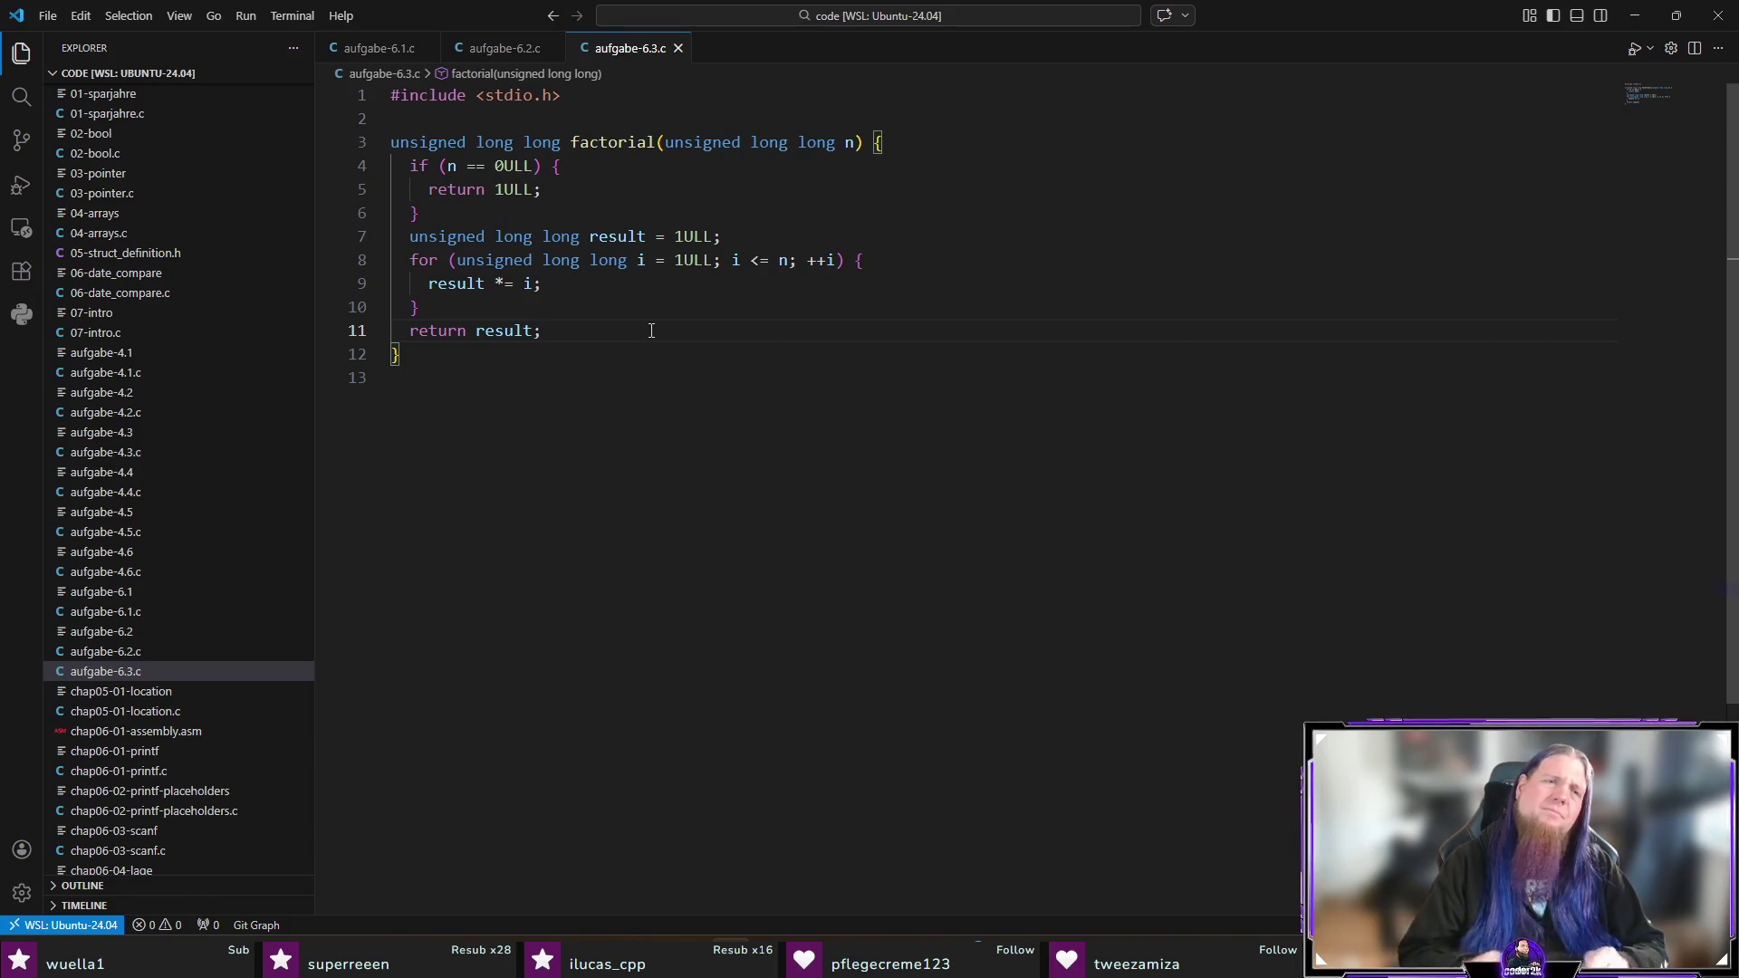
key("Down")
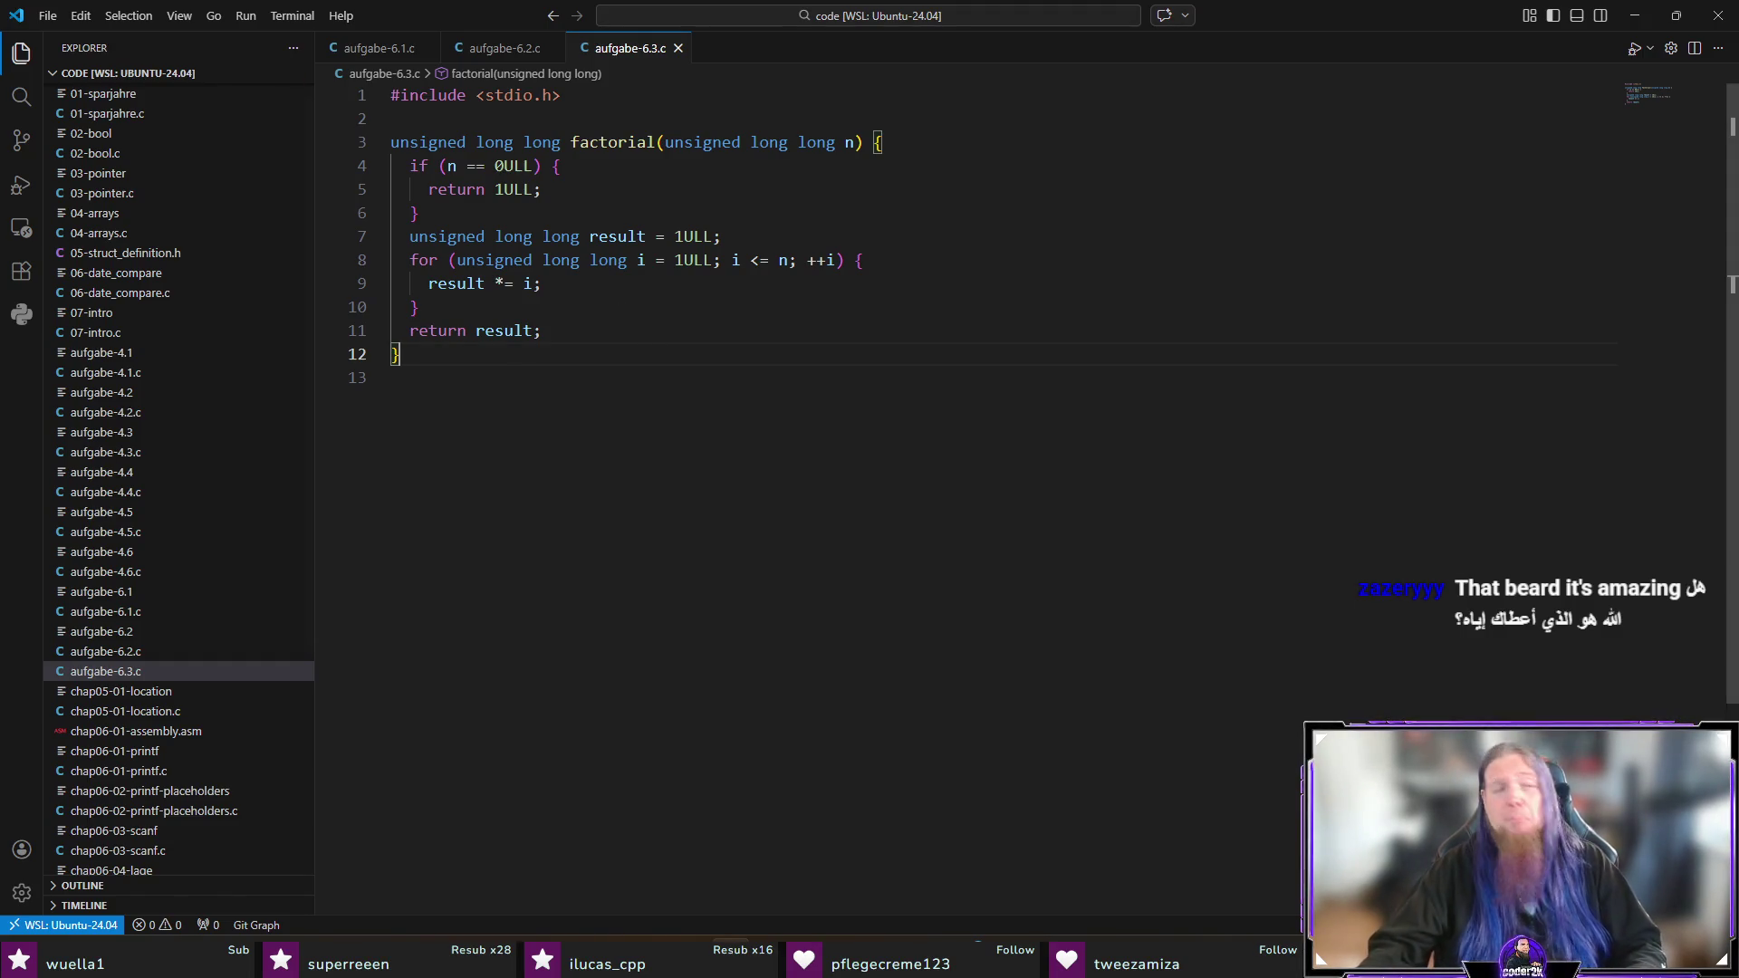
Step: Return to the editor and add an empty line below the factorial function
key("alt+Tab")
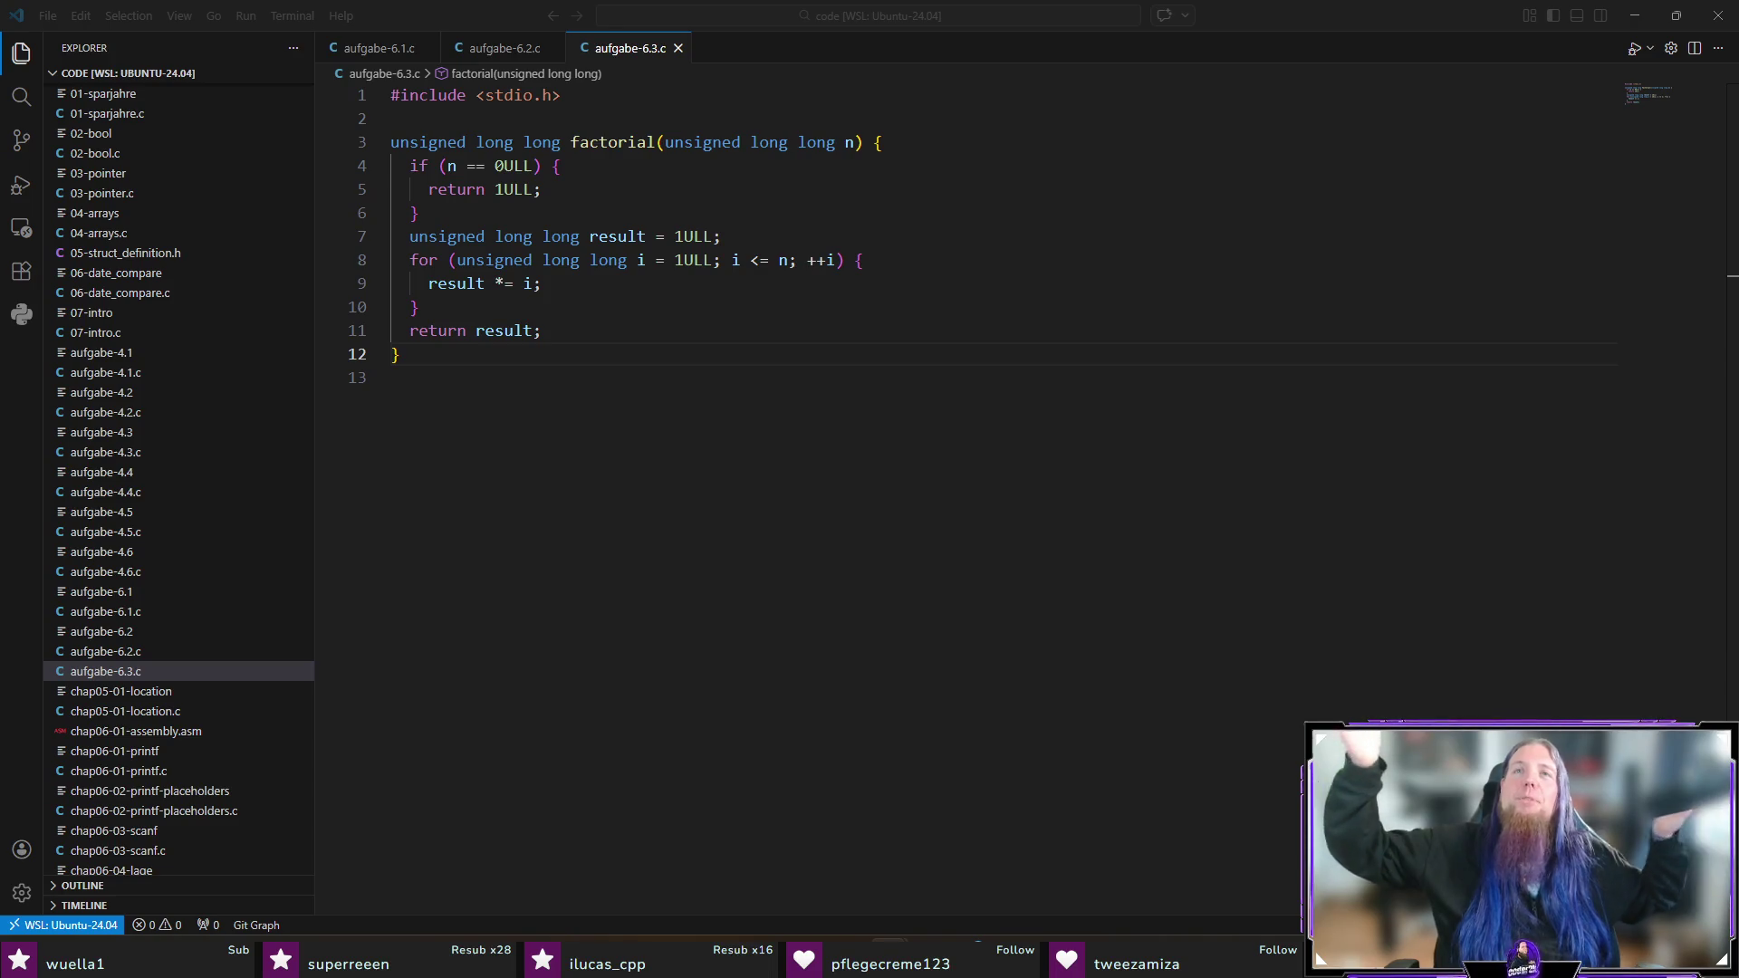
left_click(635, 372)
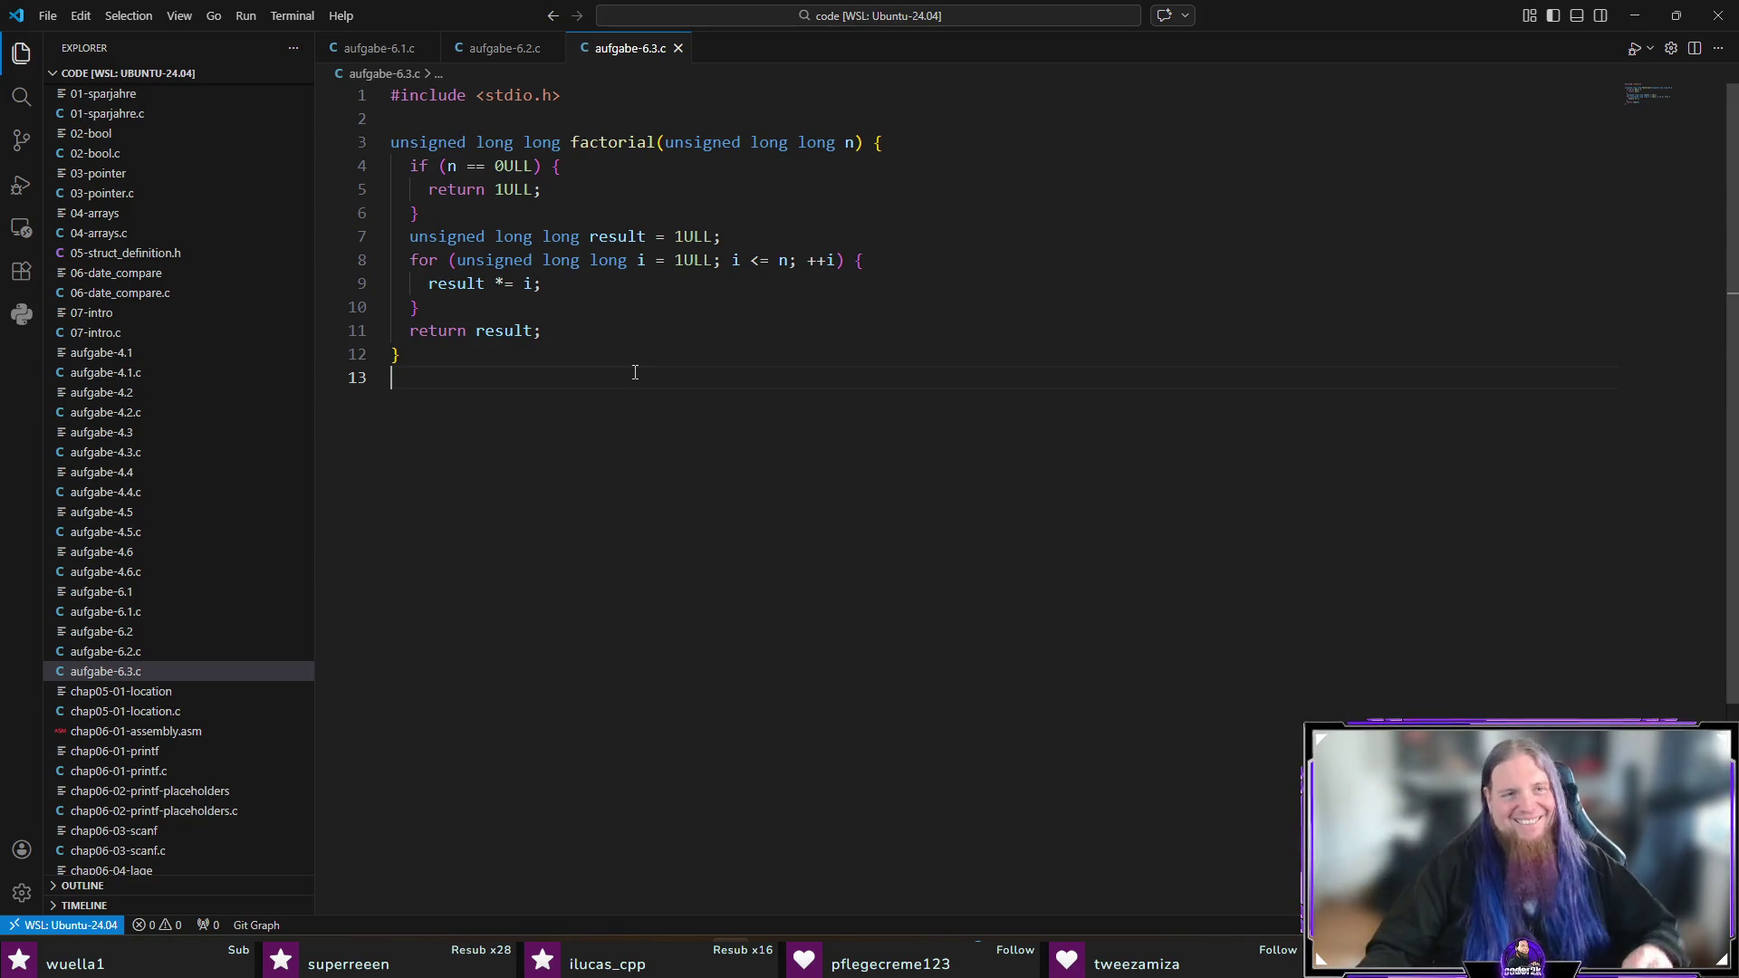
left_click(749, 443)
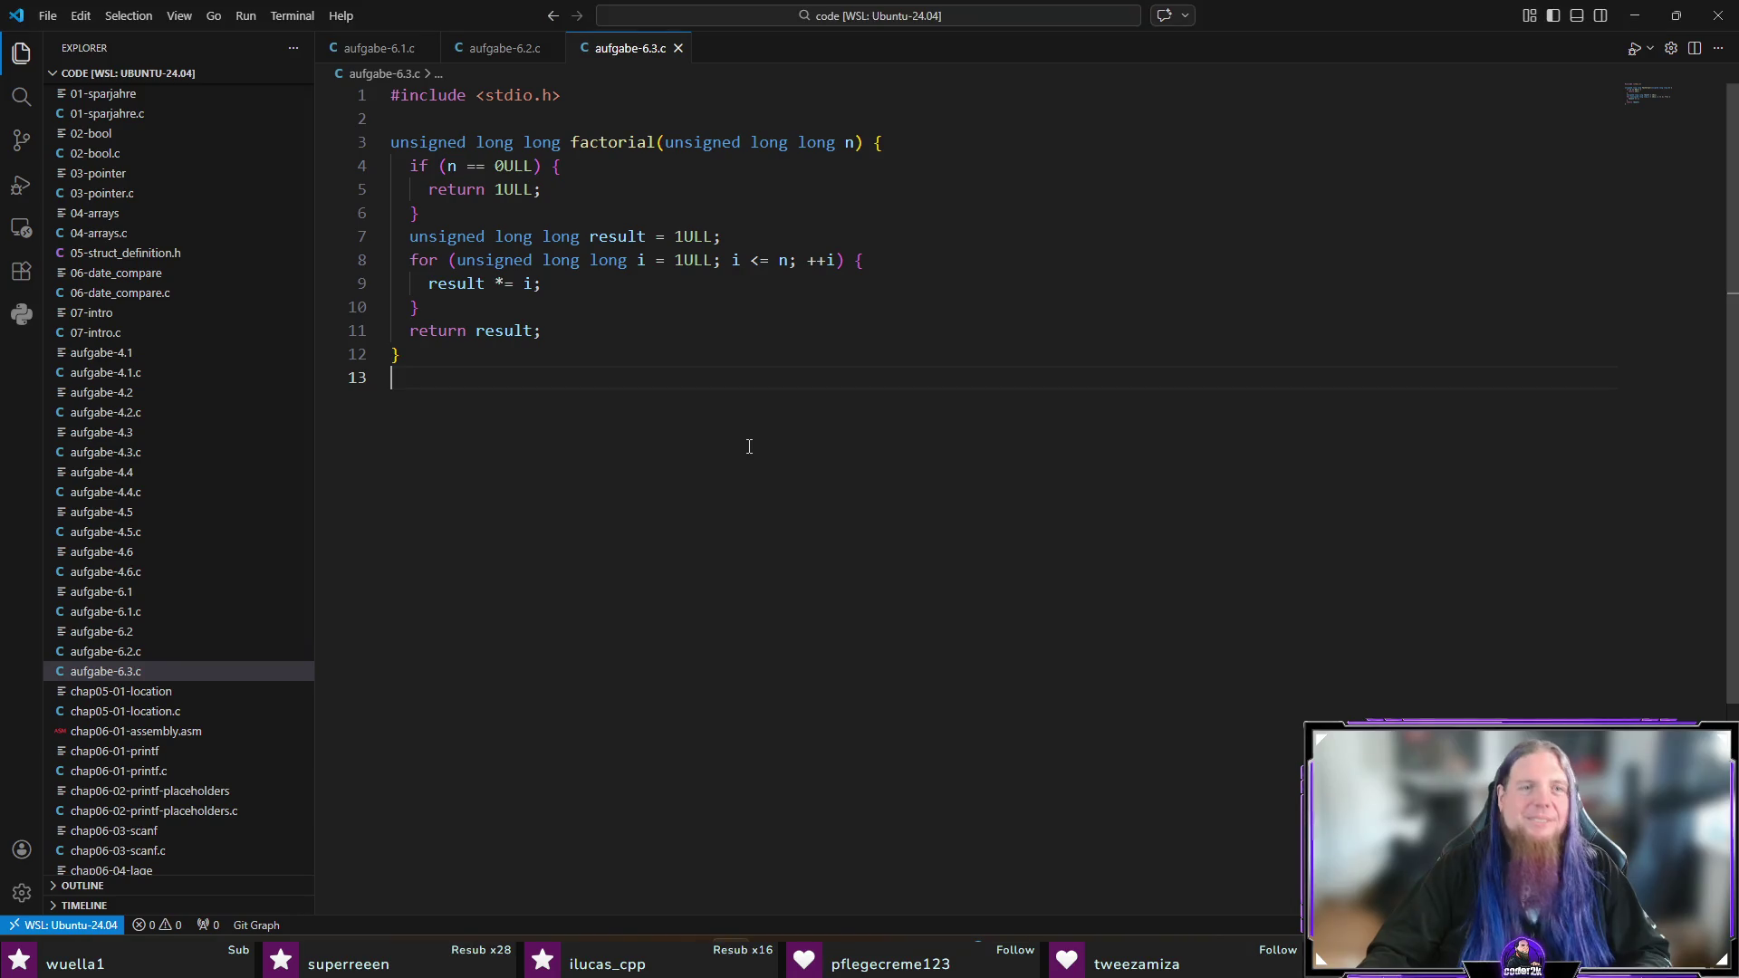
key("Return")
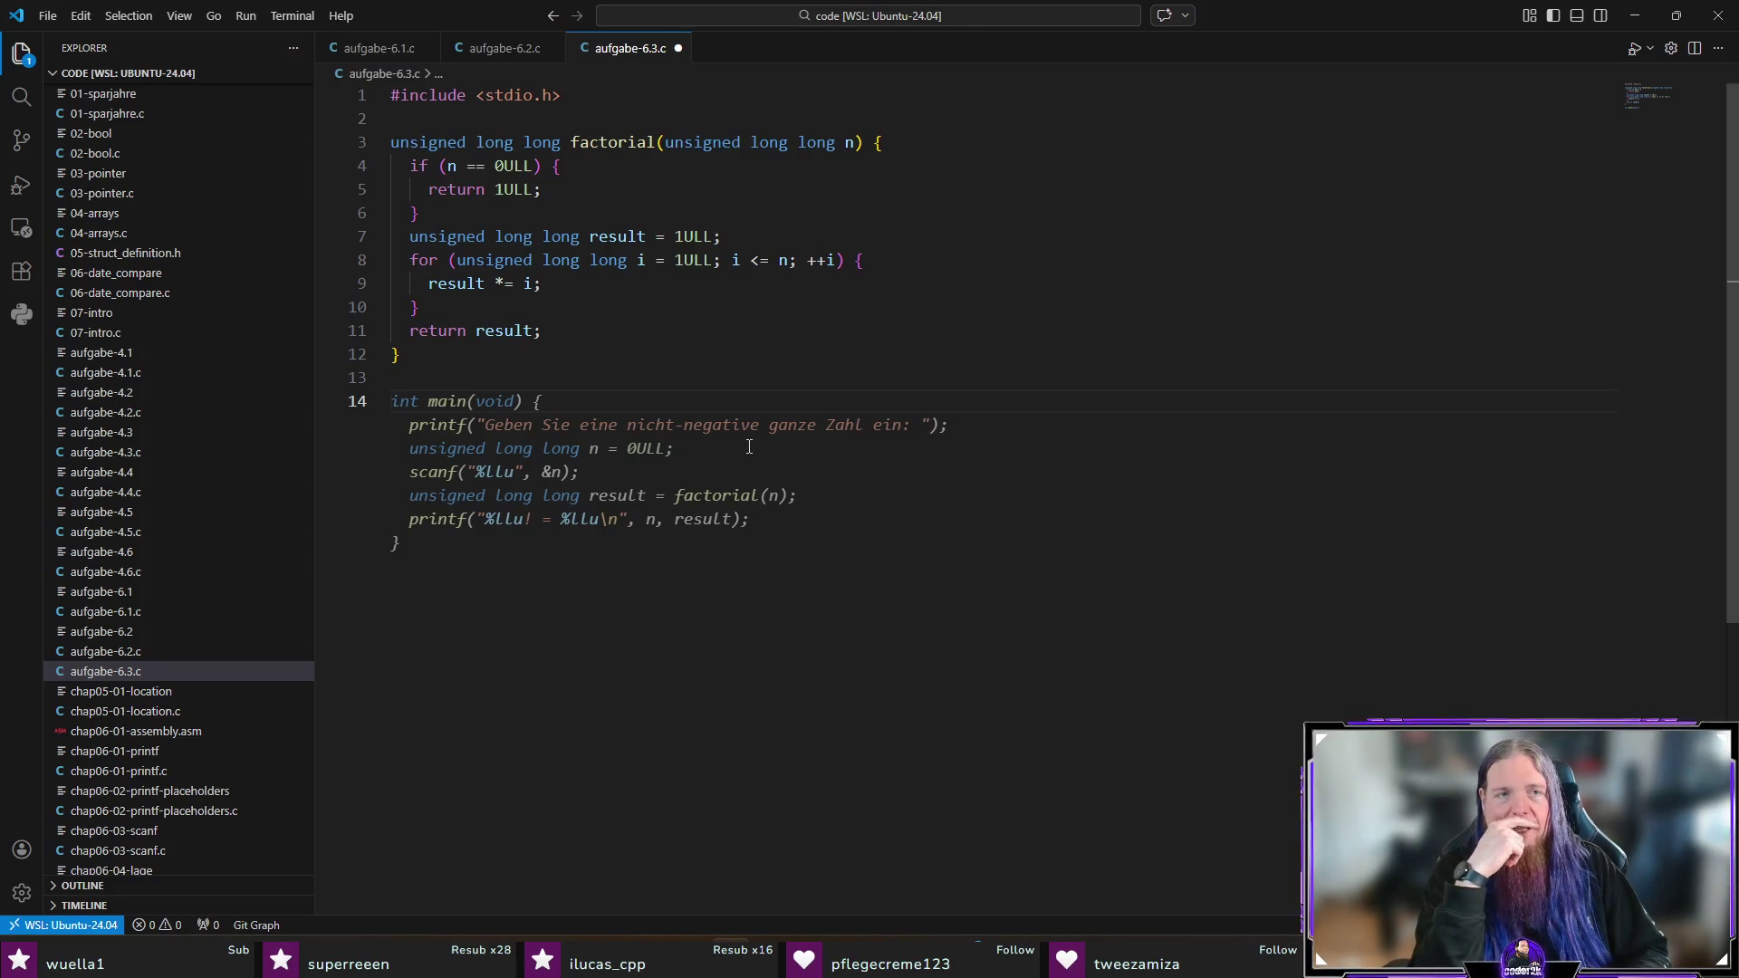
Step: Declare double euler_number(unsigned long long iterations) and open its function body
type("double")
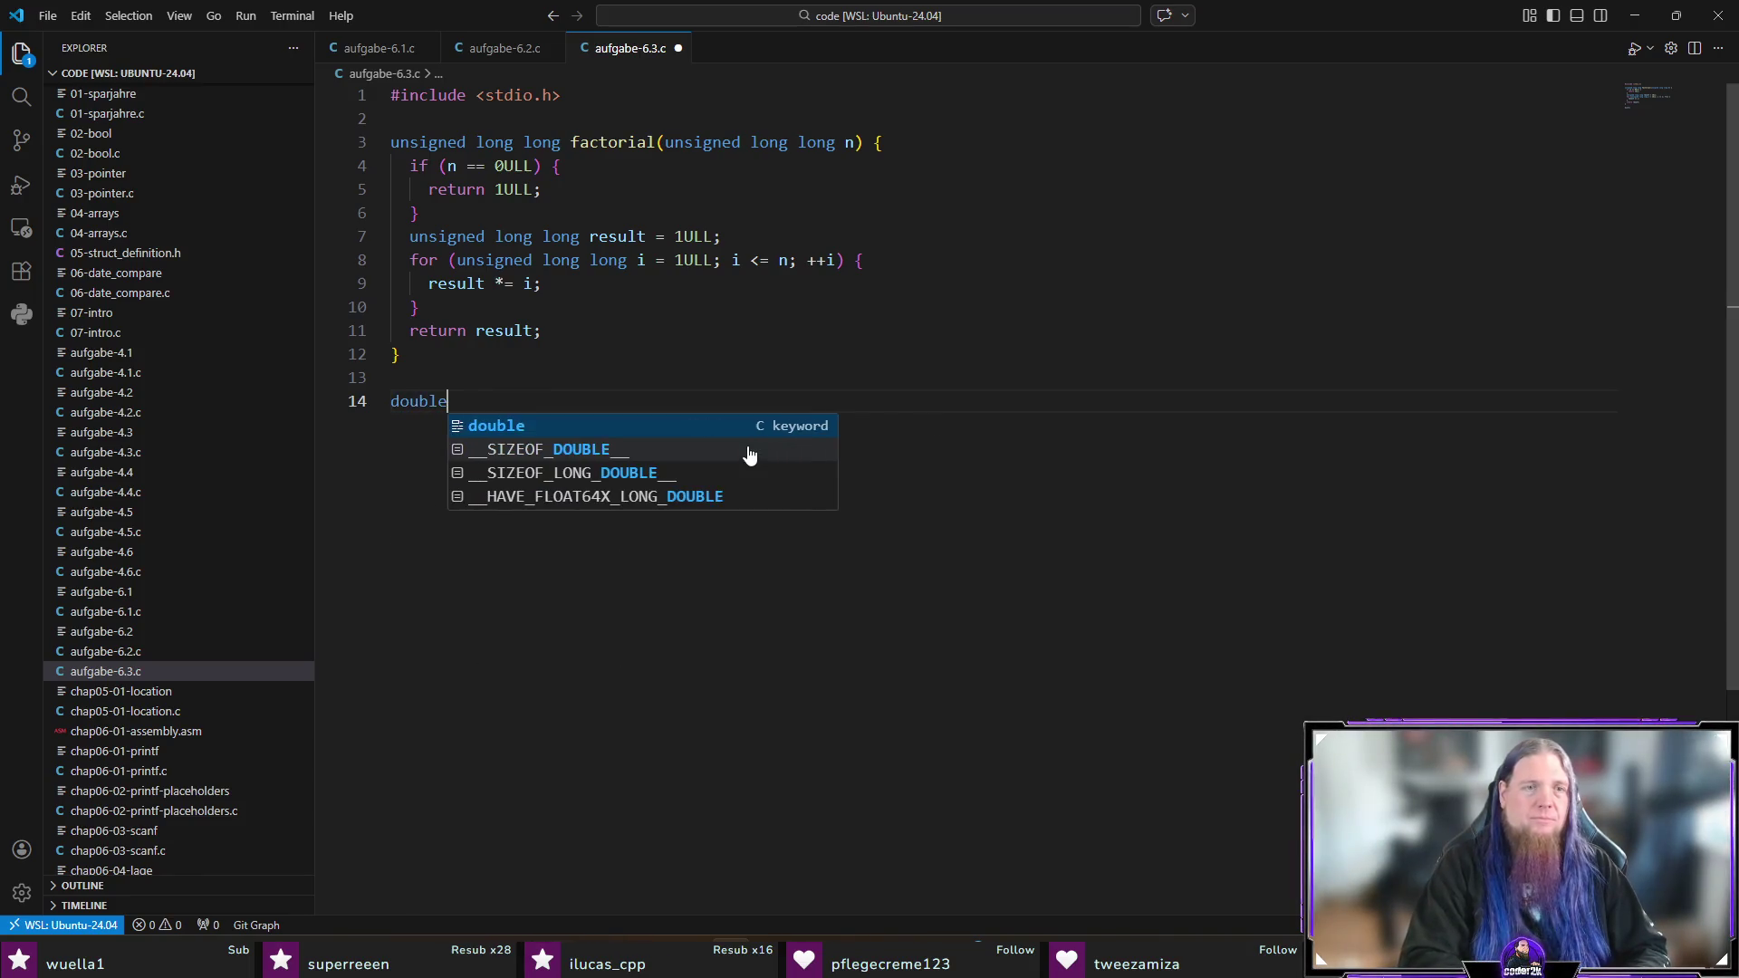
type(" eu")
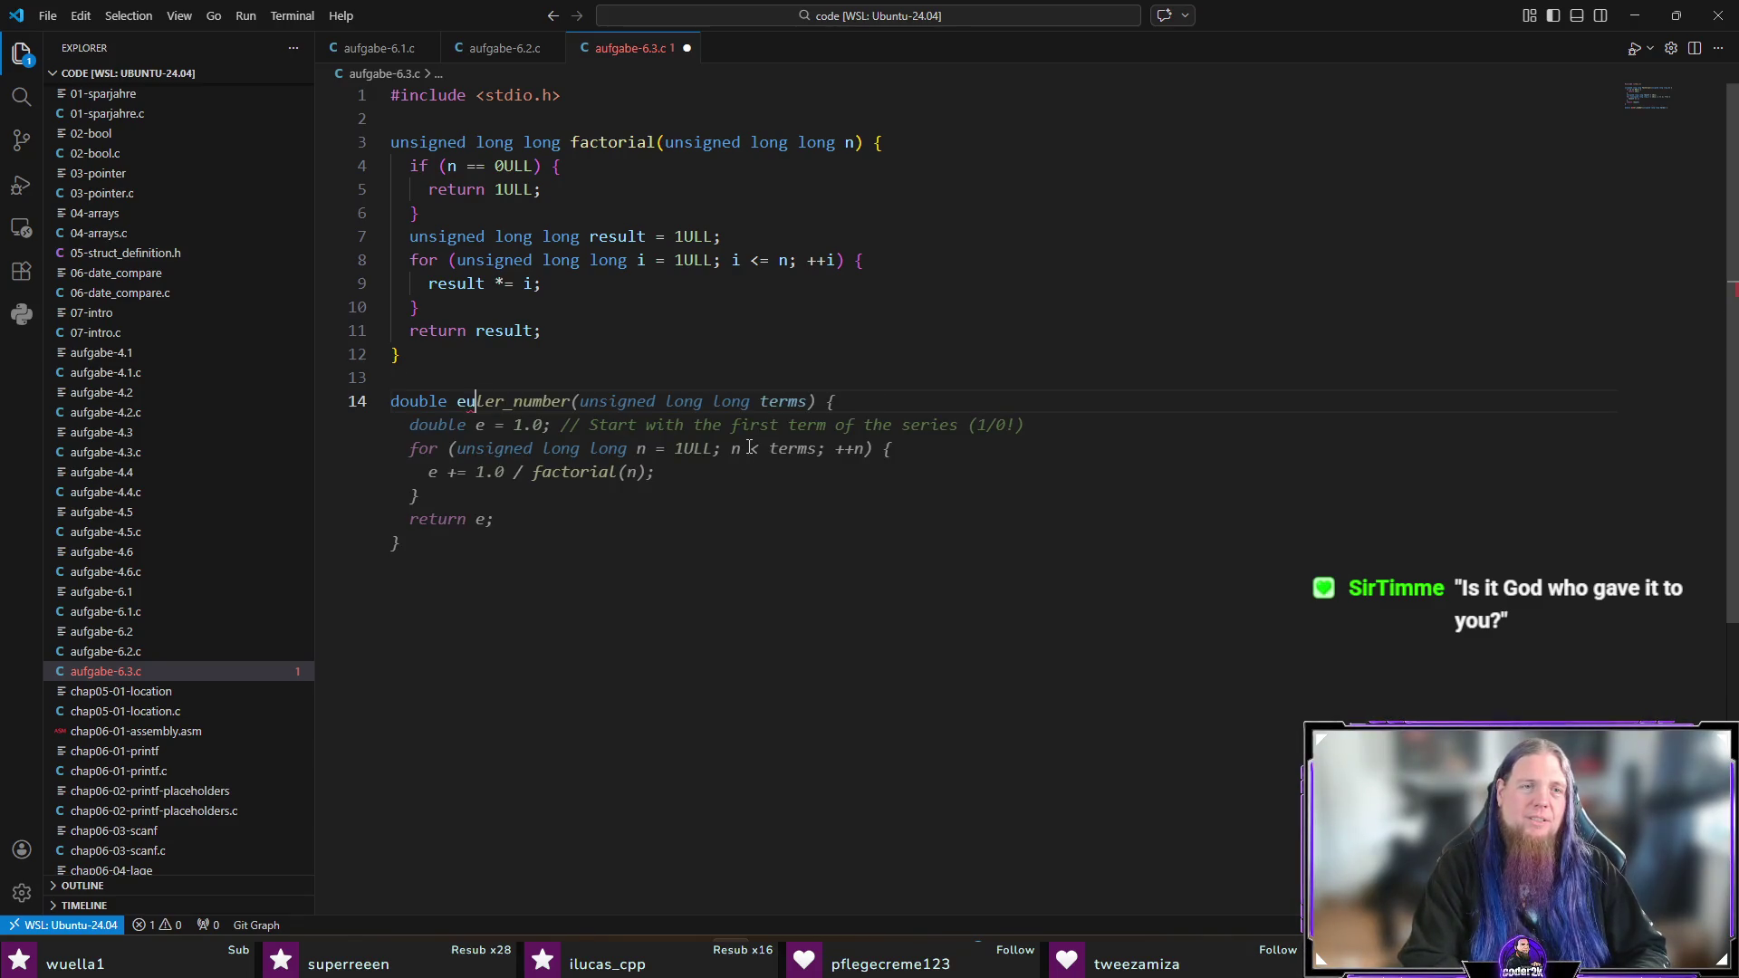
type("ler_number")
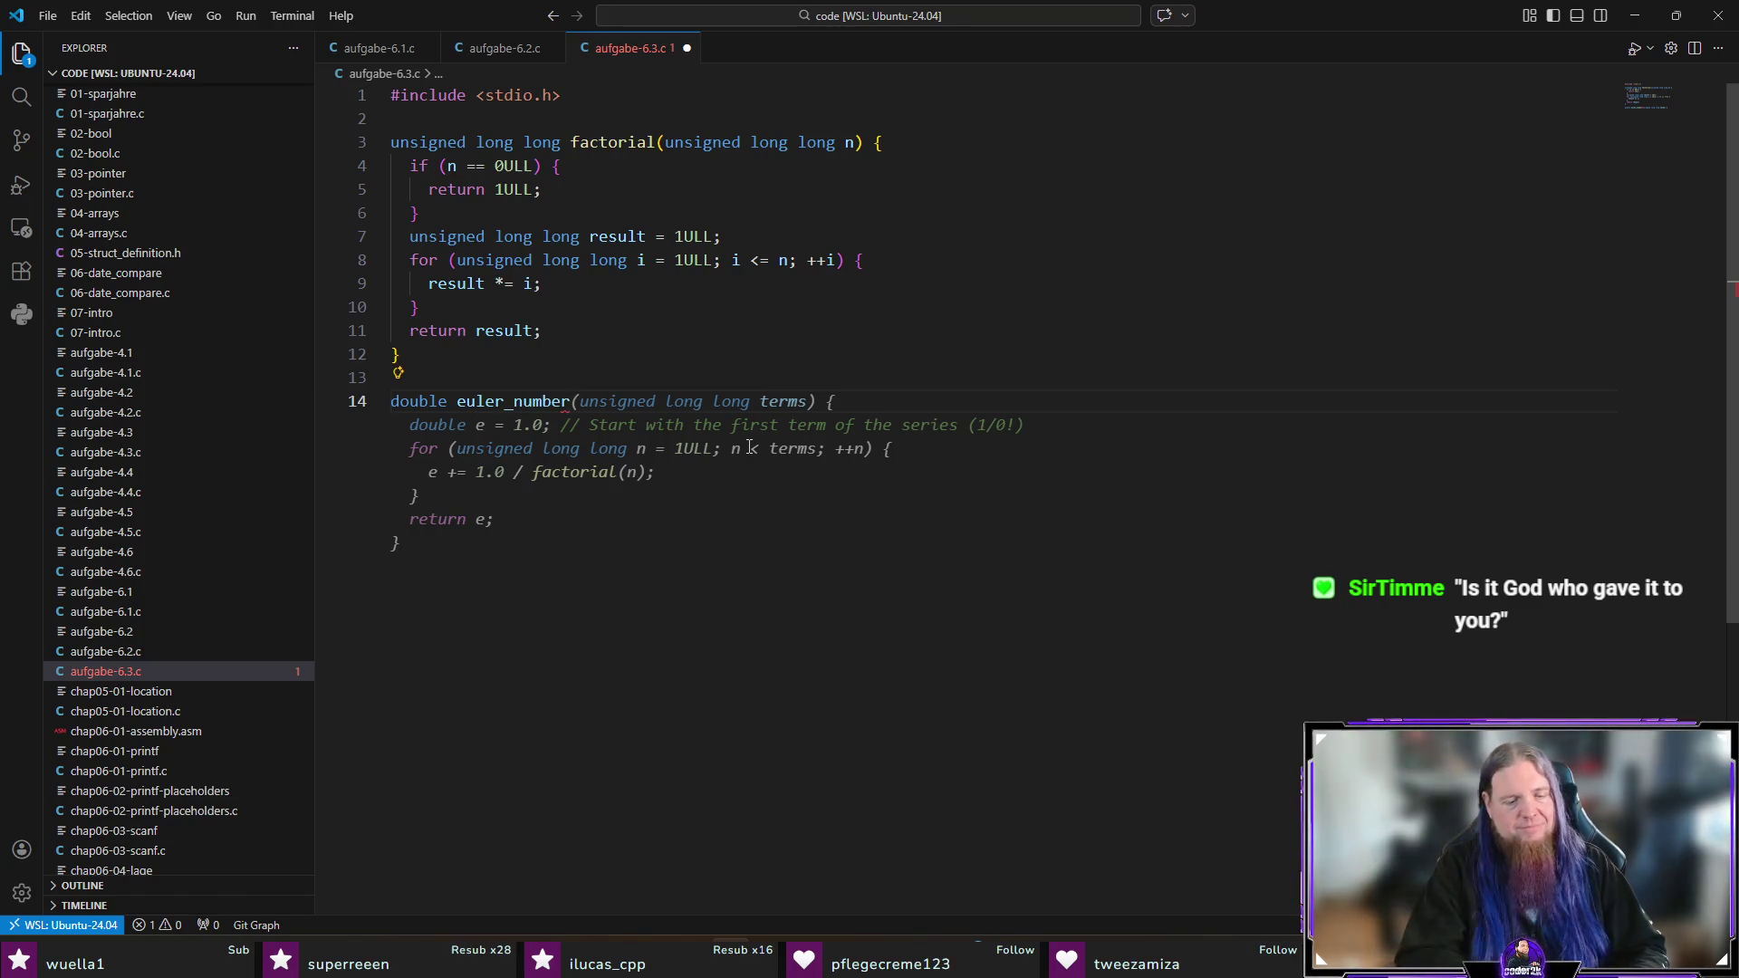
type("(unsigned ")
type("long long iterations)")
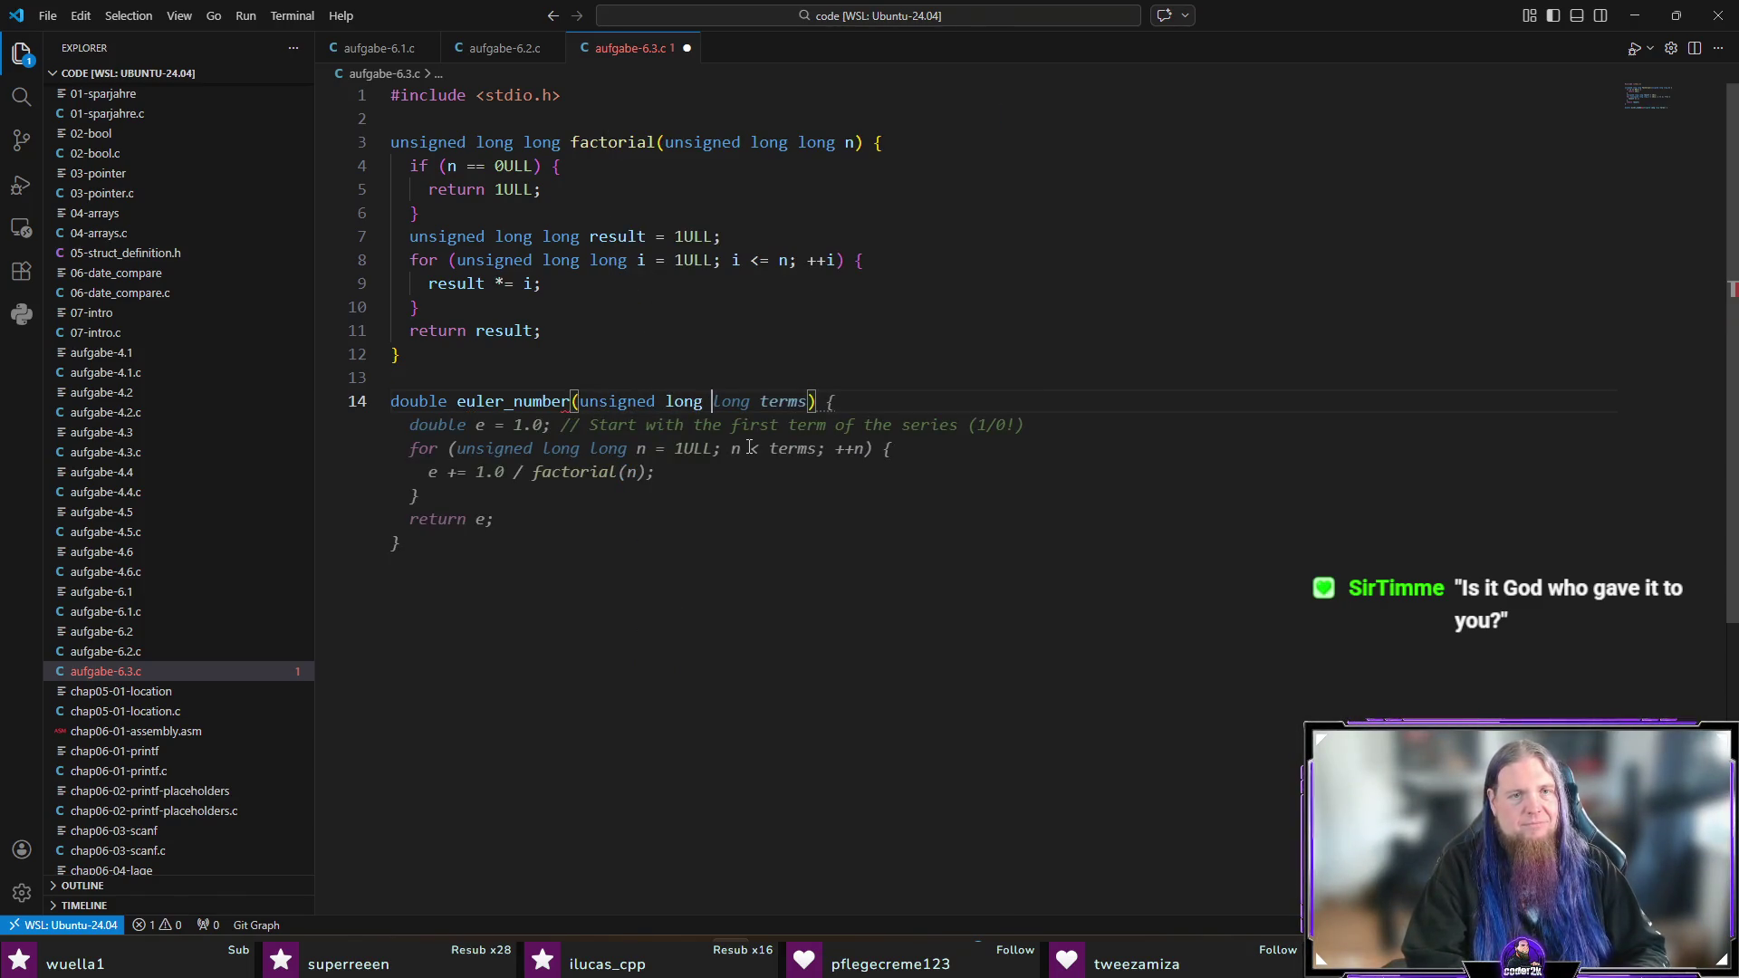
type(" {")
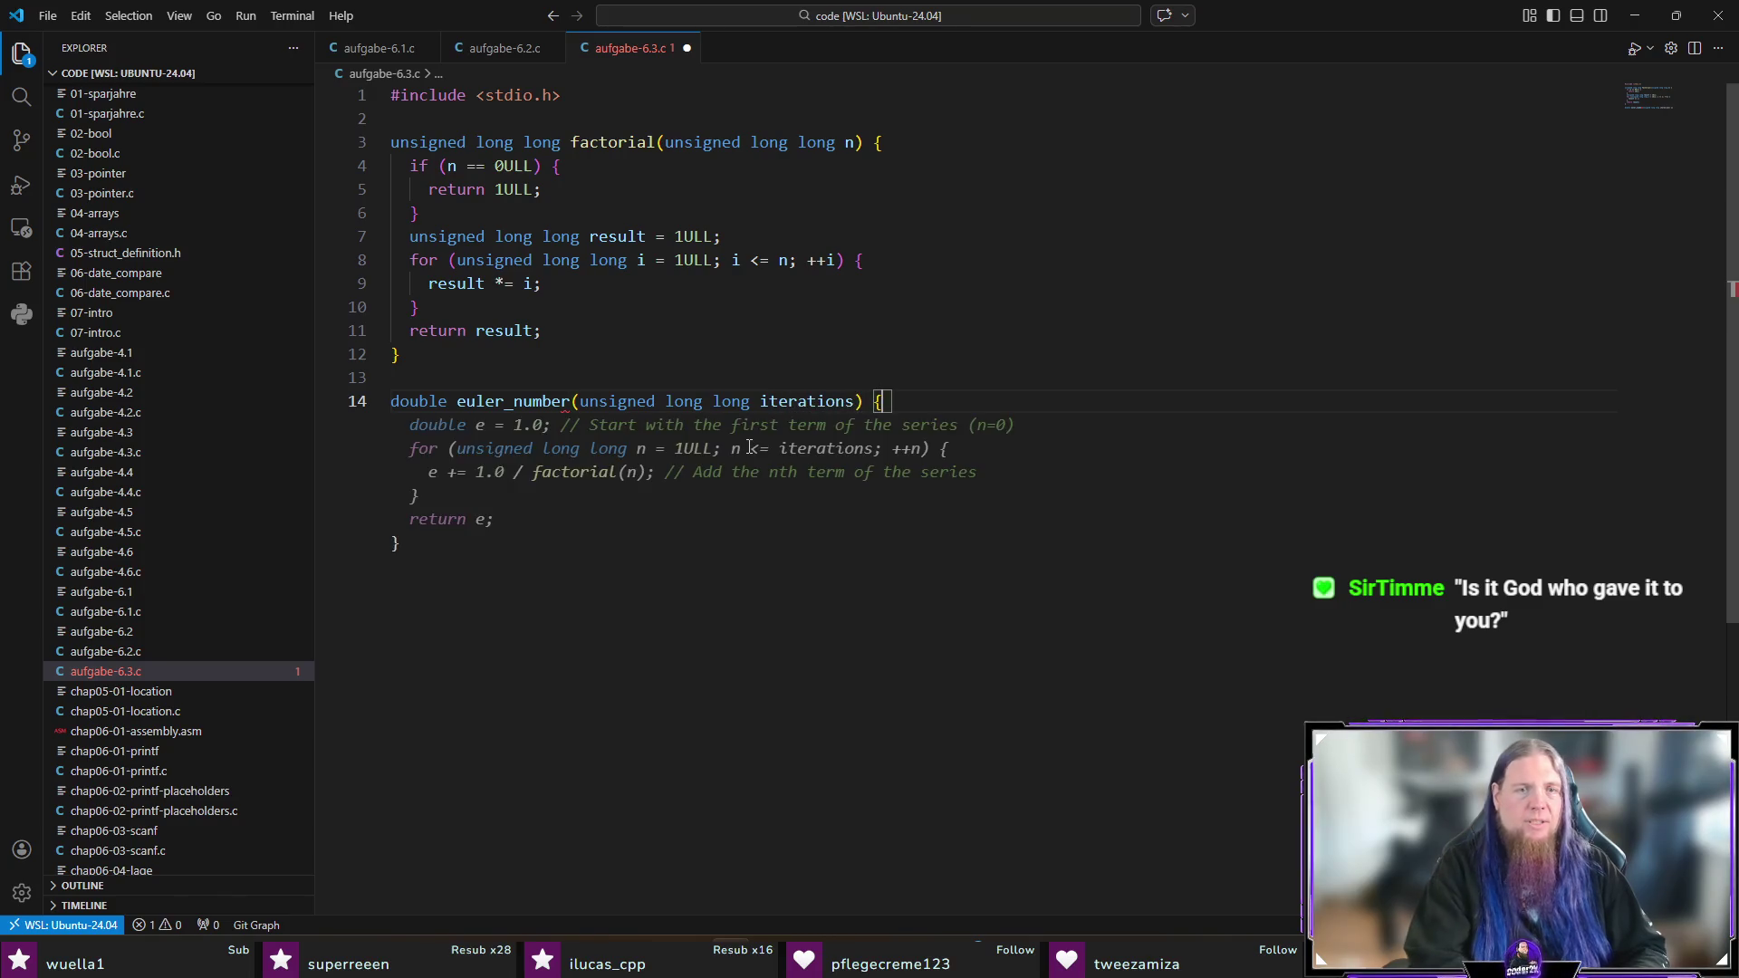
key("Return")
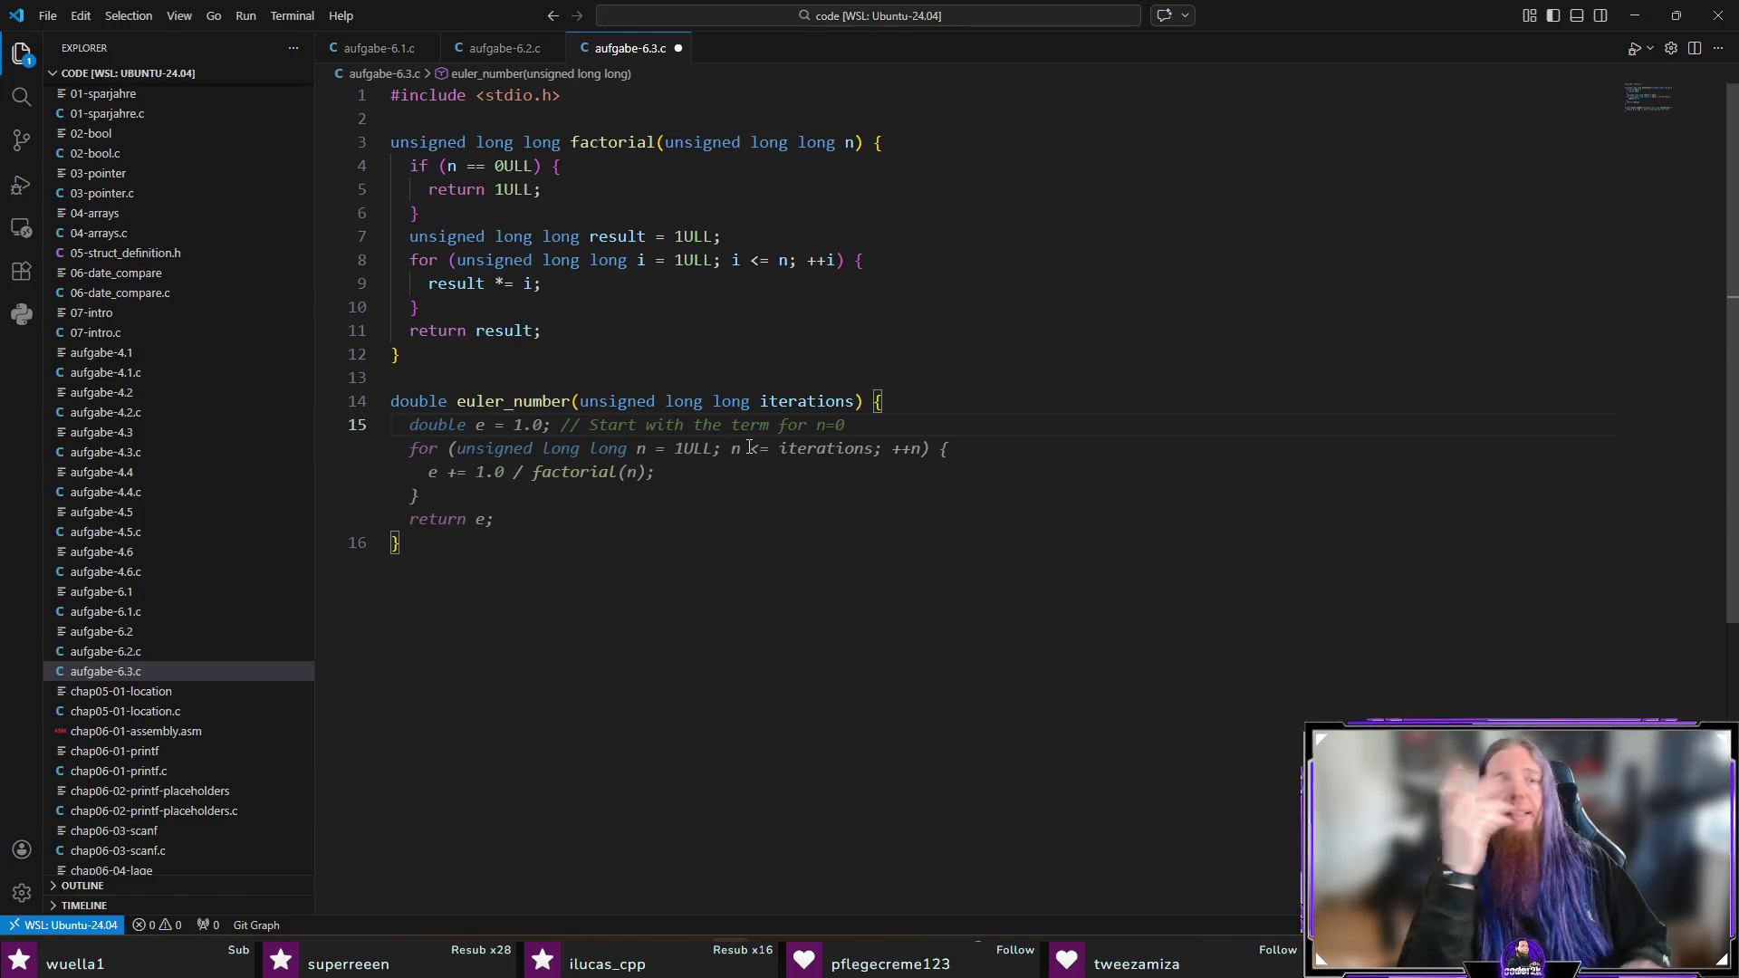
Step: Initialise e as 1.0 / (double)factorial(0ULL) without the suggested comment, adding a trailing empty line
type("double e = ")
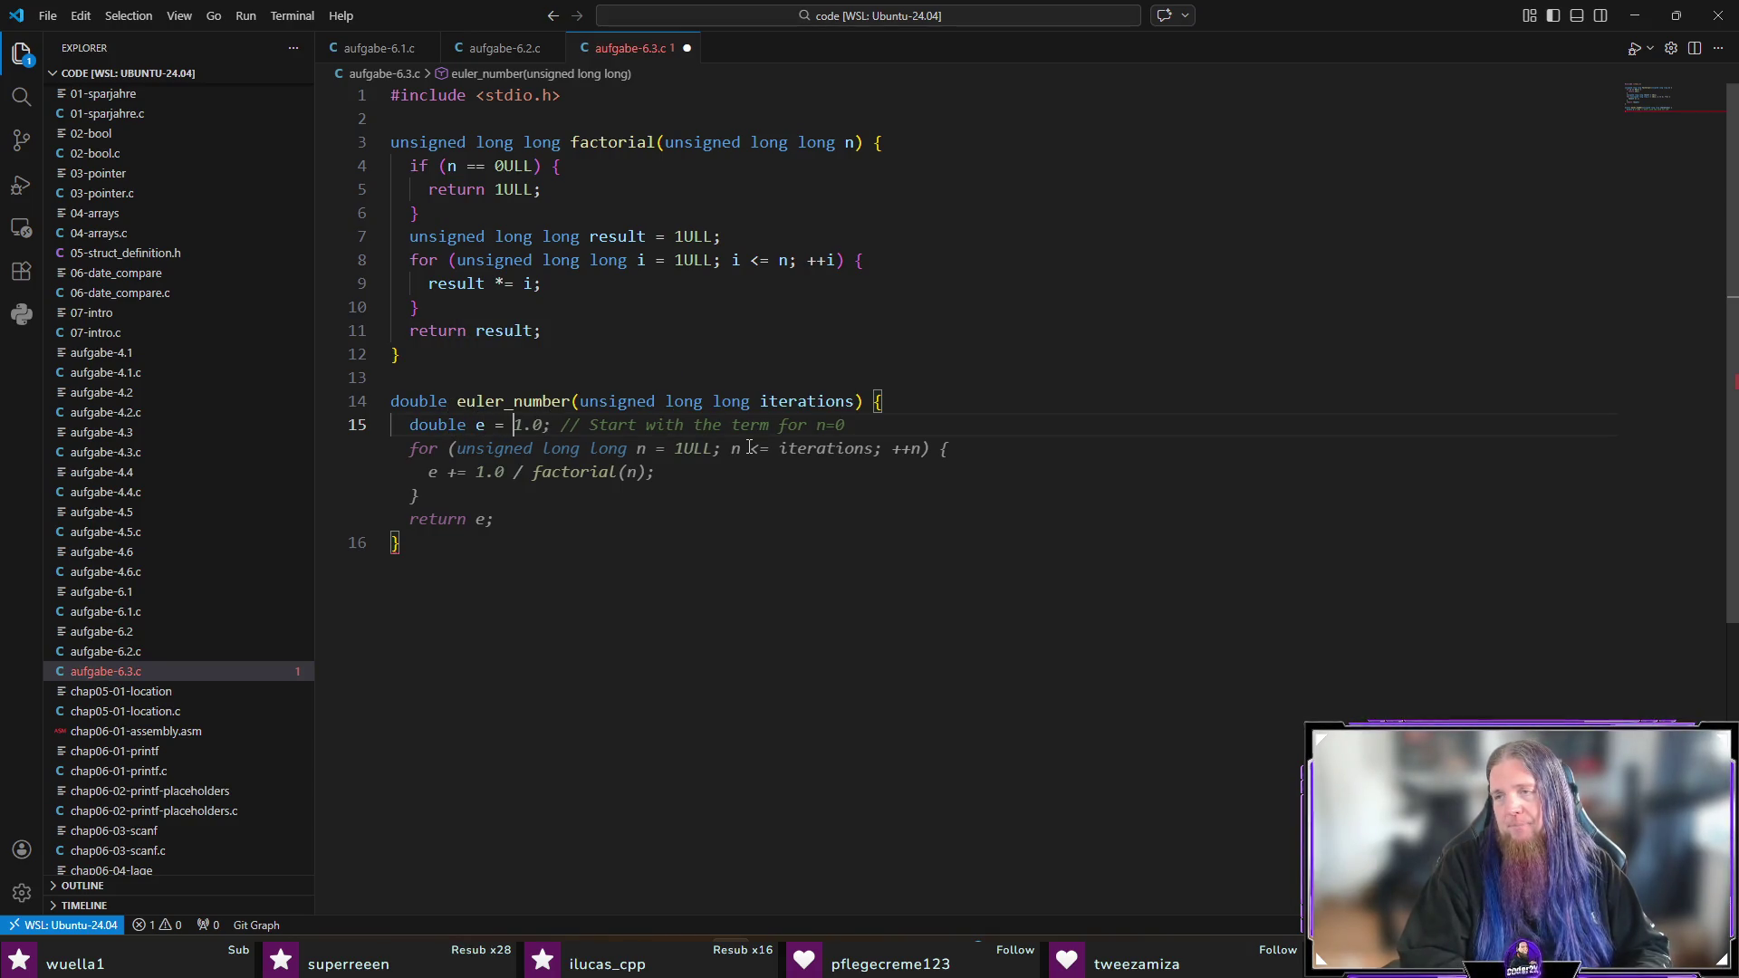
type("1.0")
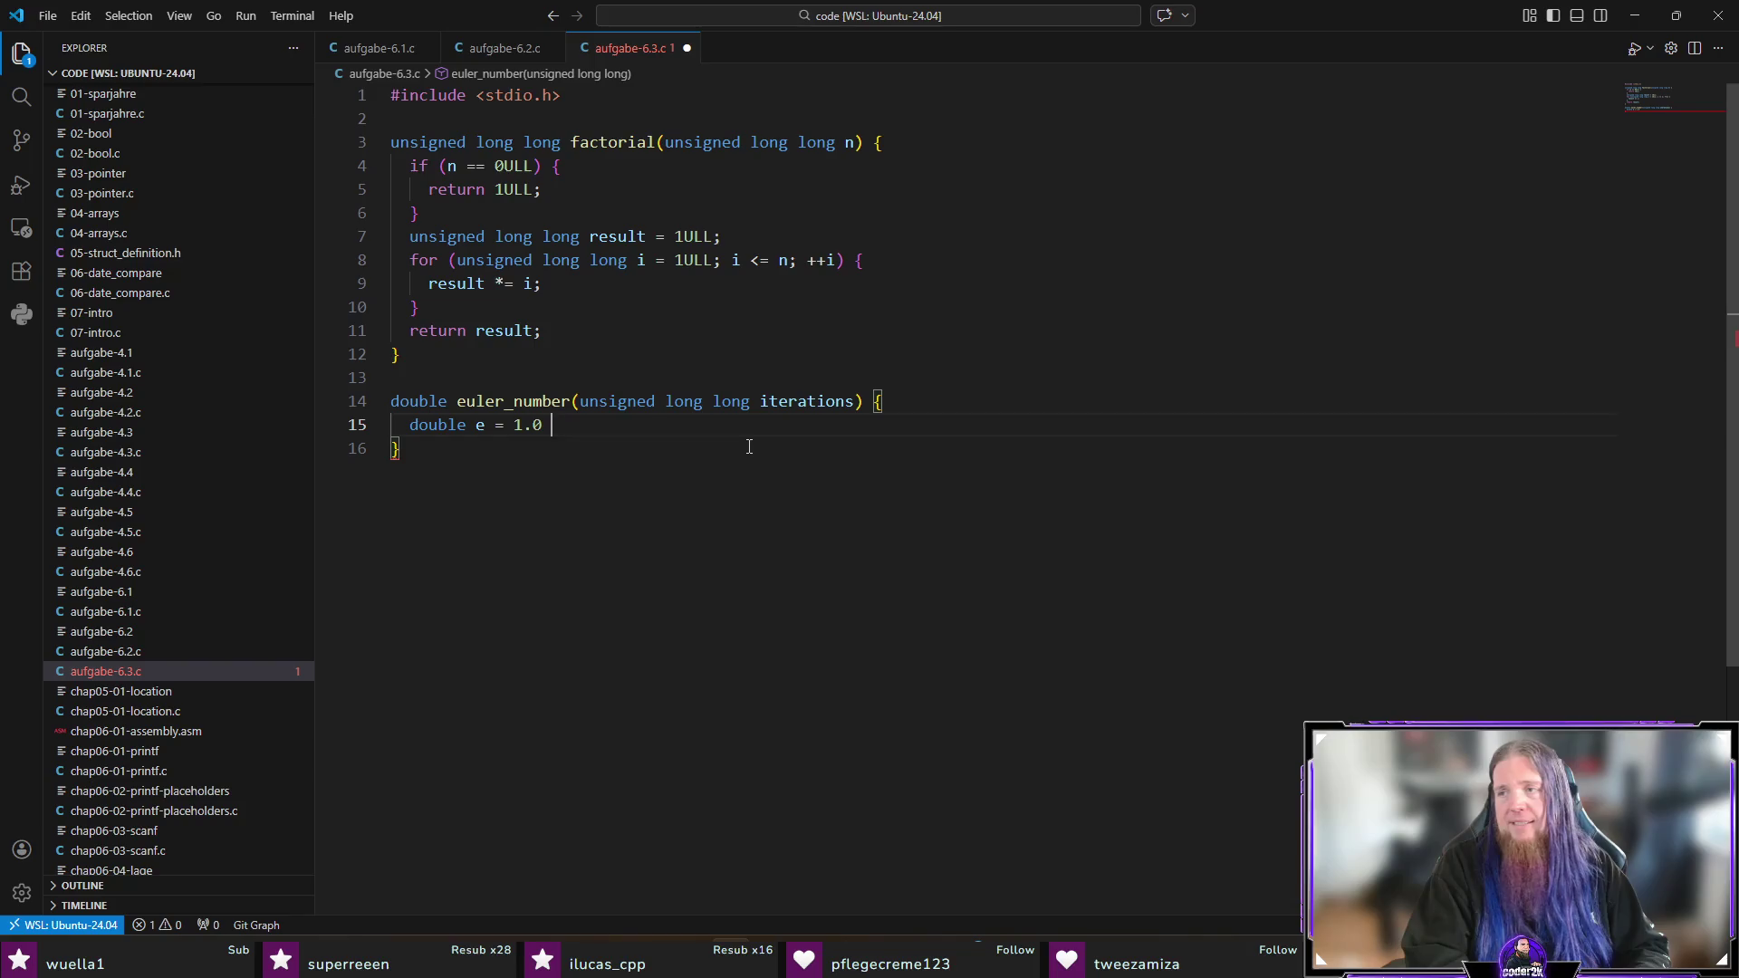
type(" / ")
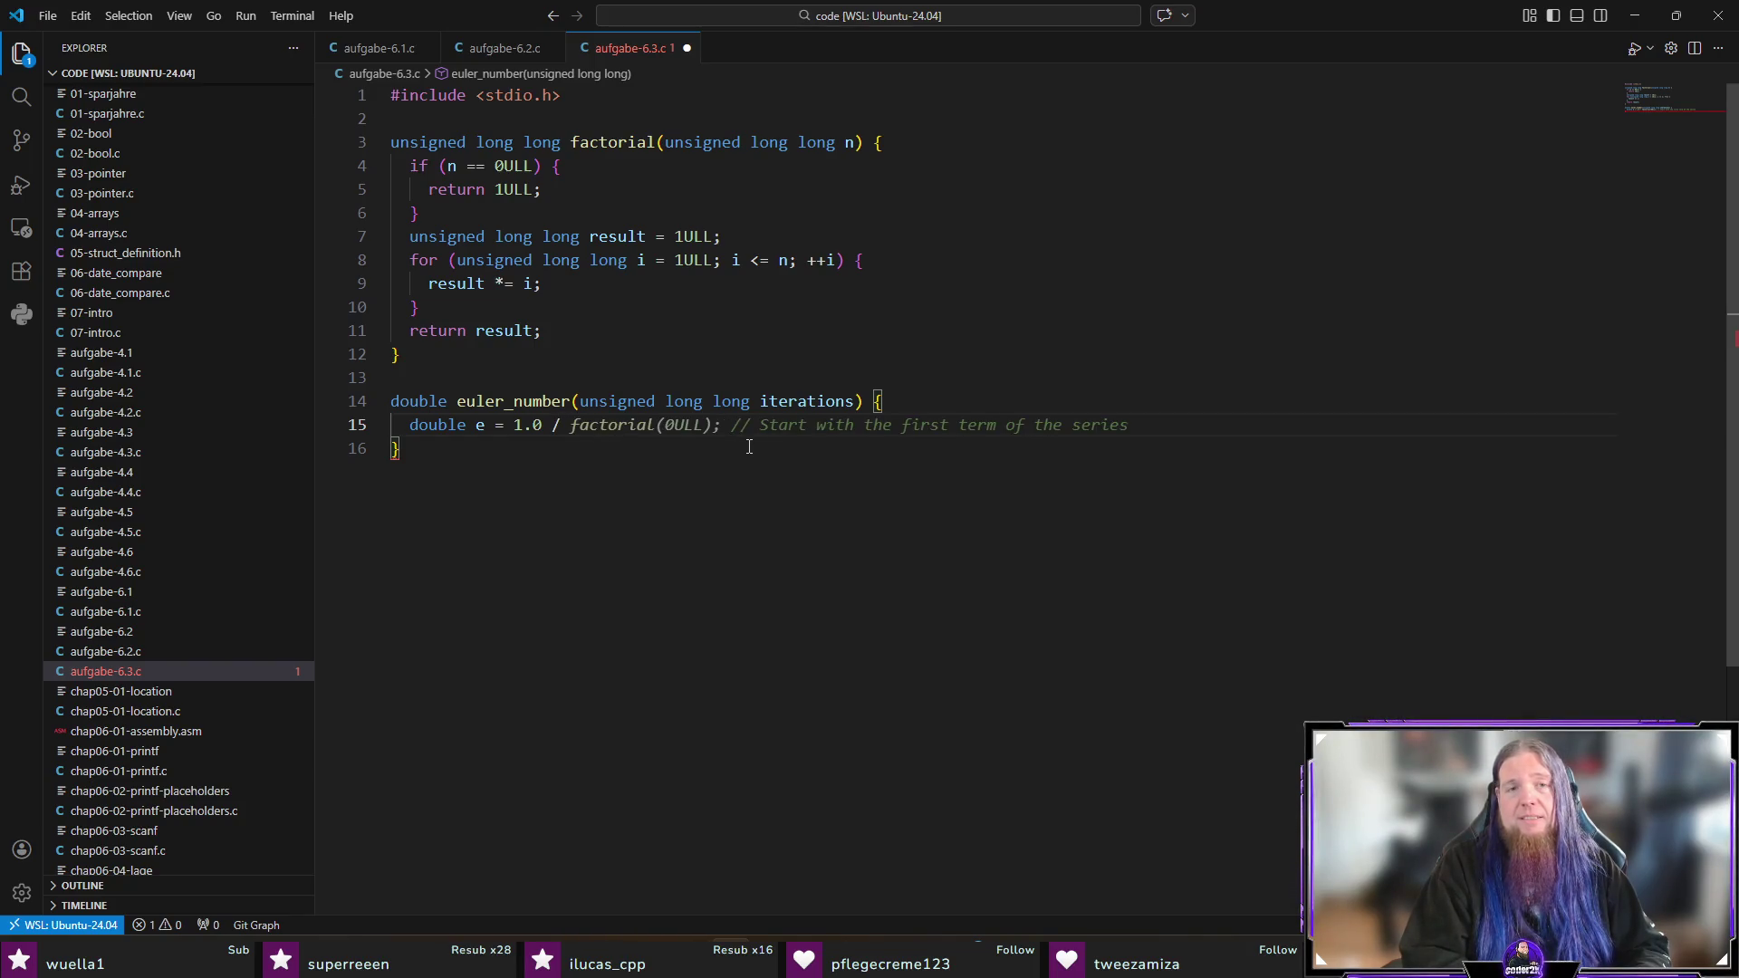
type("double(")
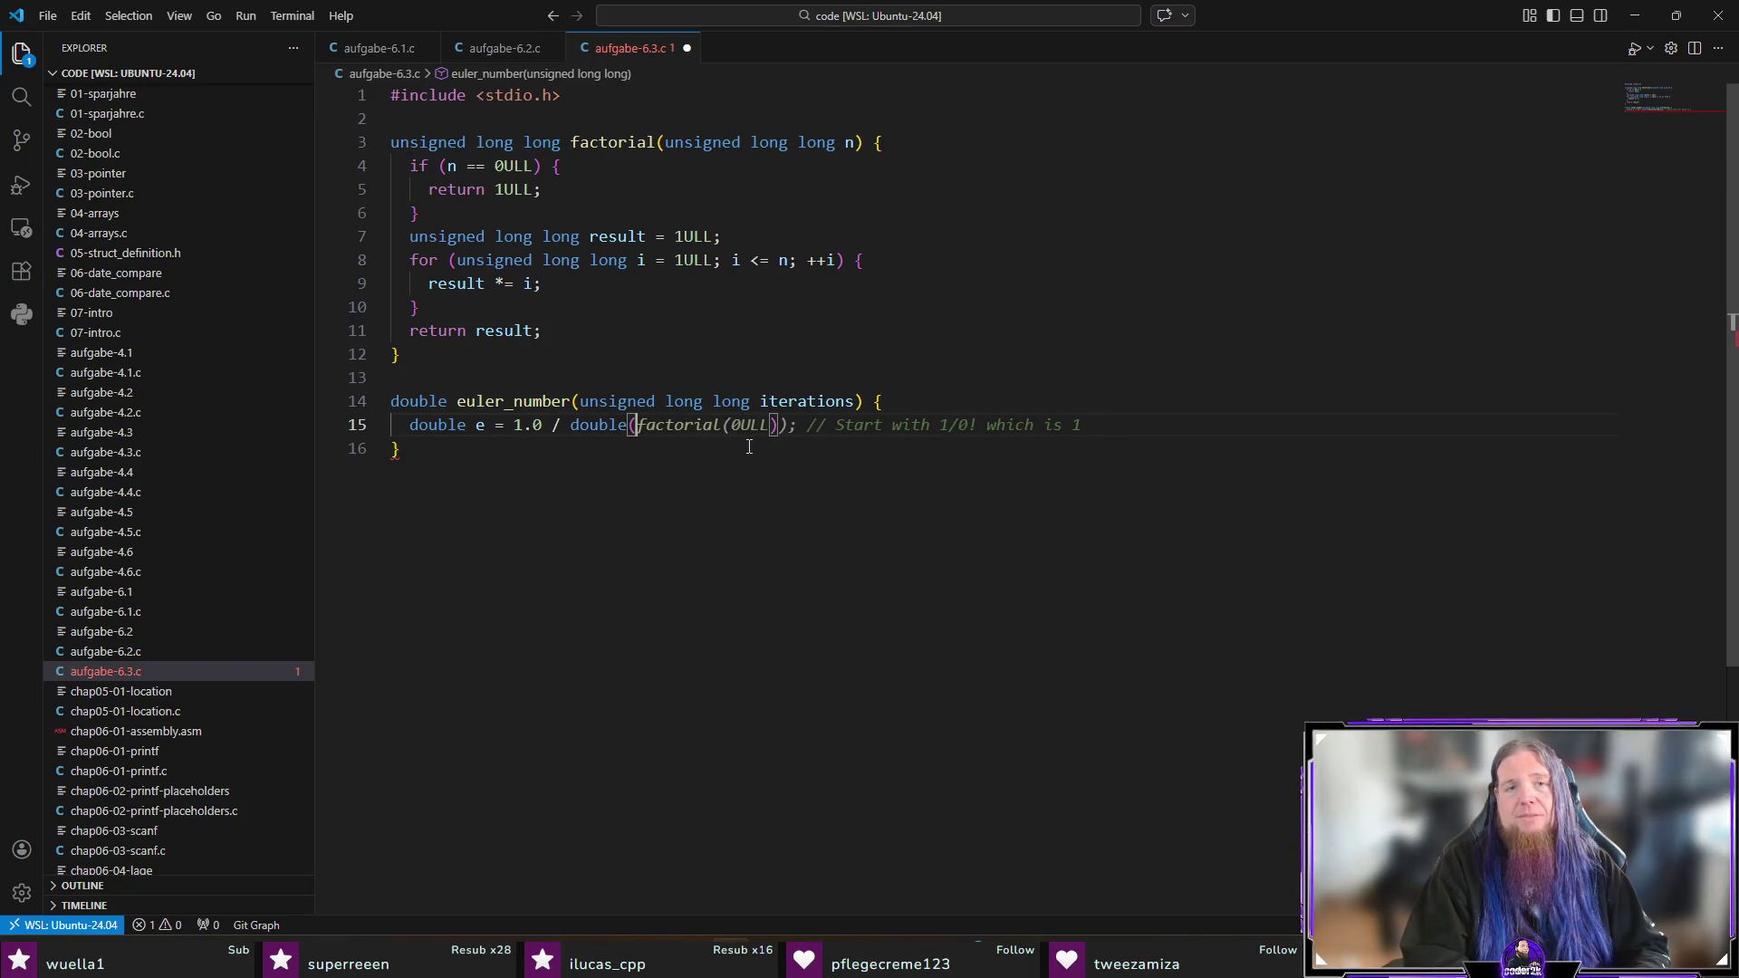
key("BackSpace")
key("BackSpace")
key("BackSpace")
type("(double)")
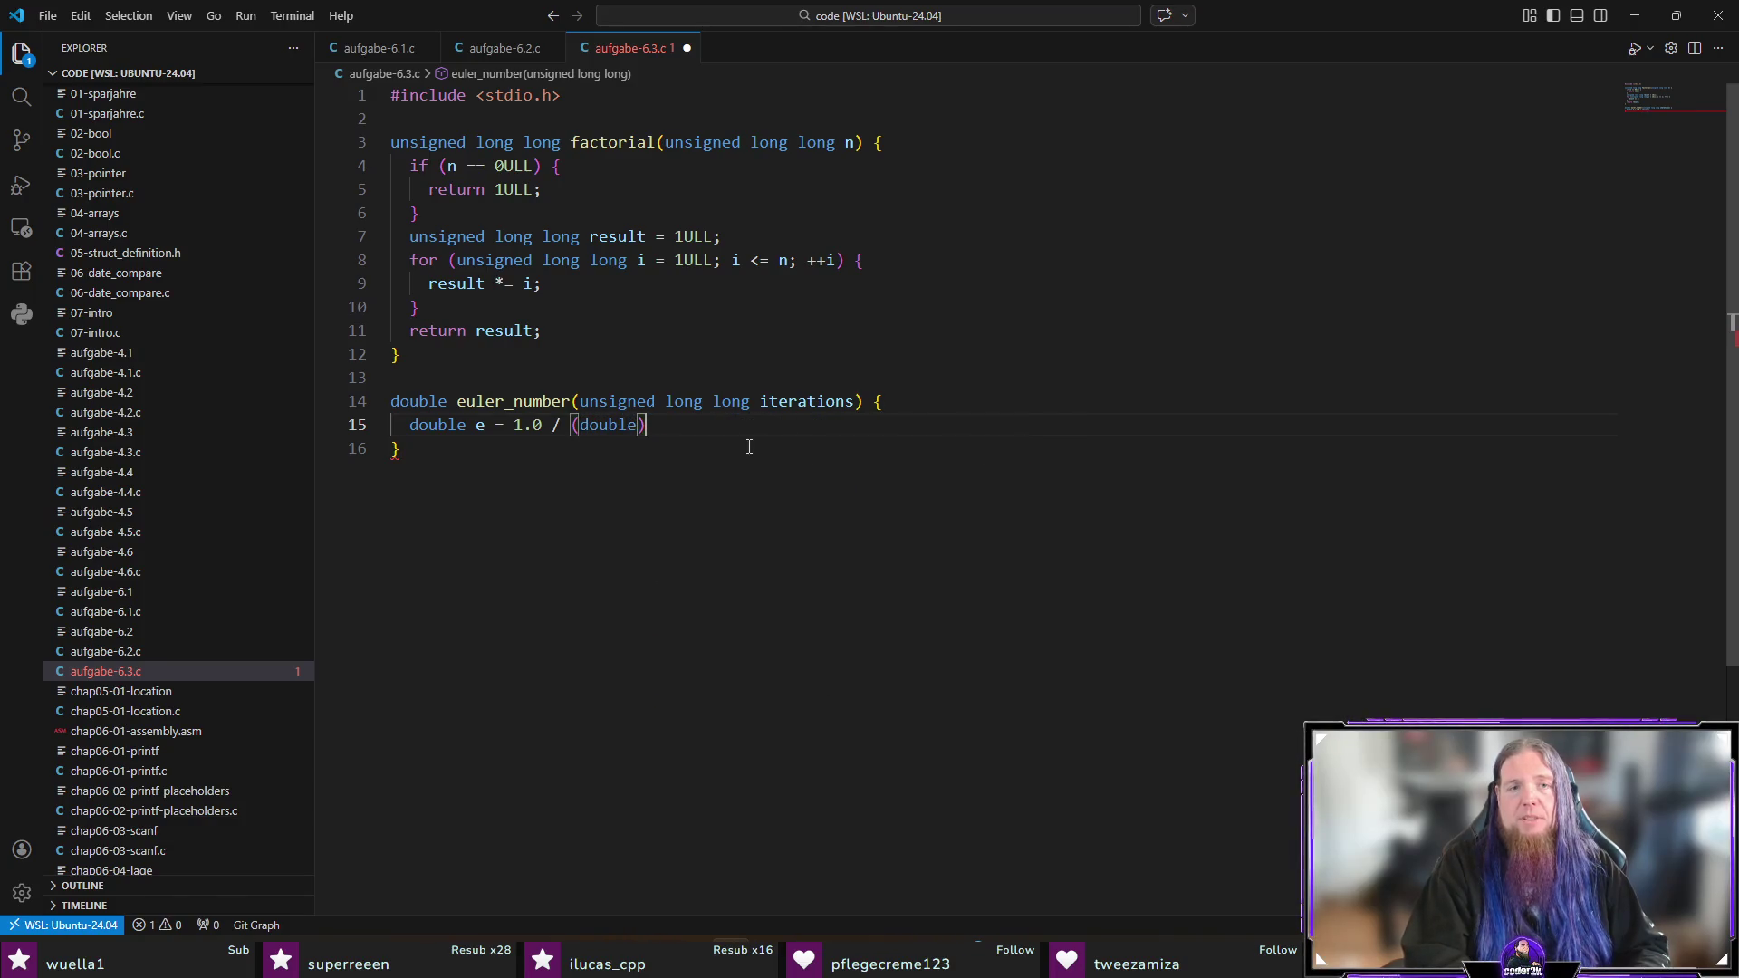
type("factorial(0ULL")
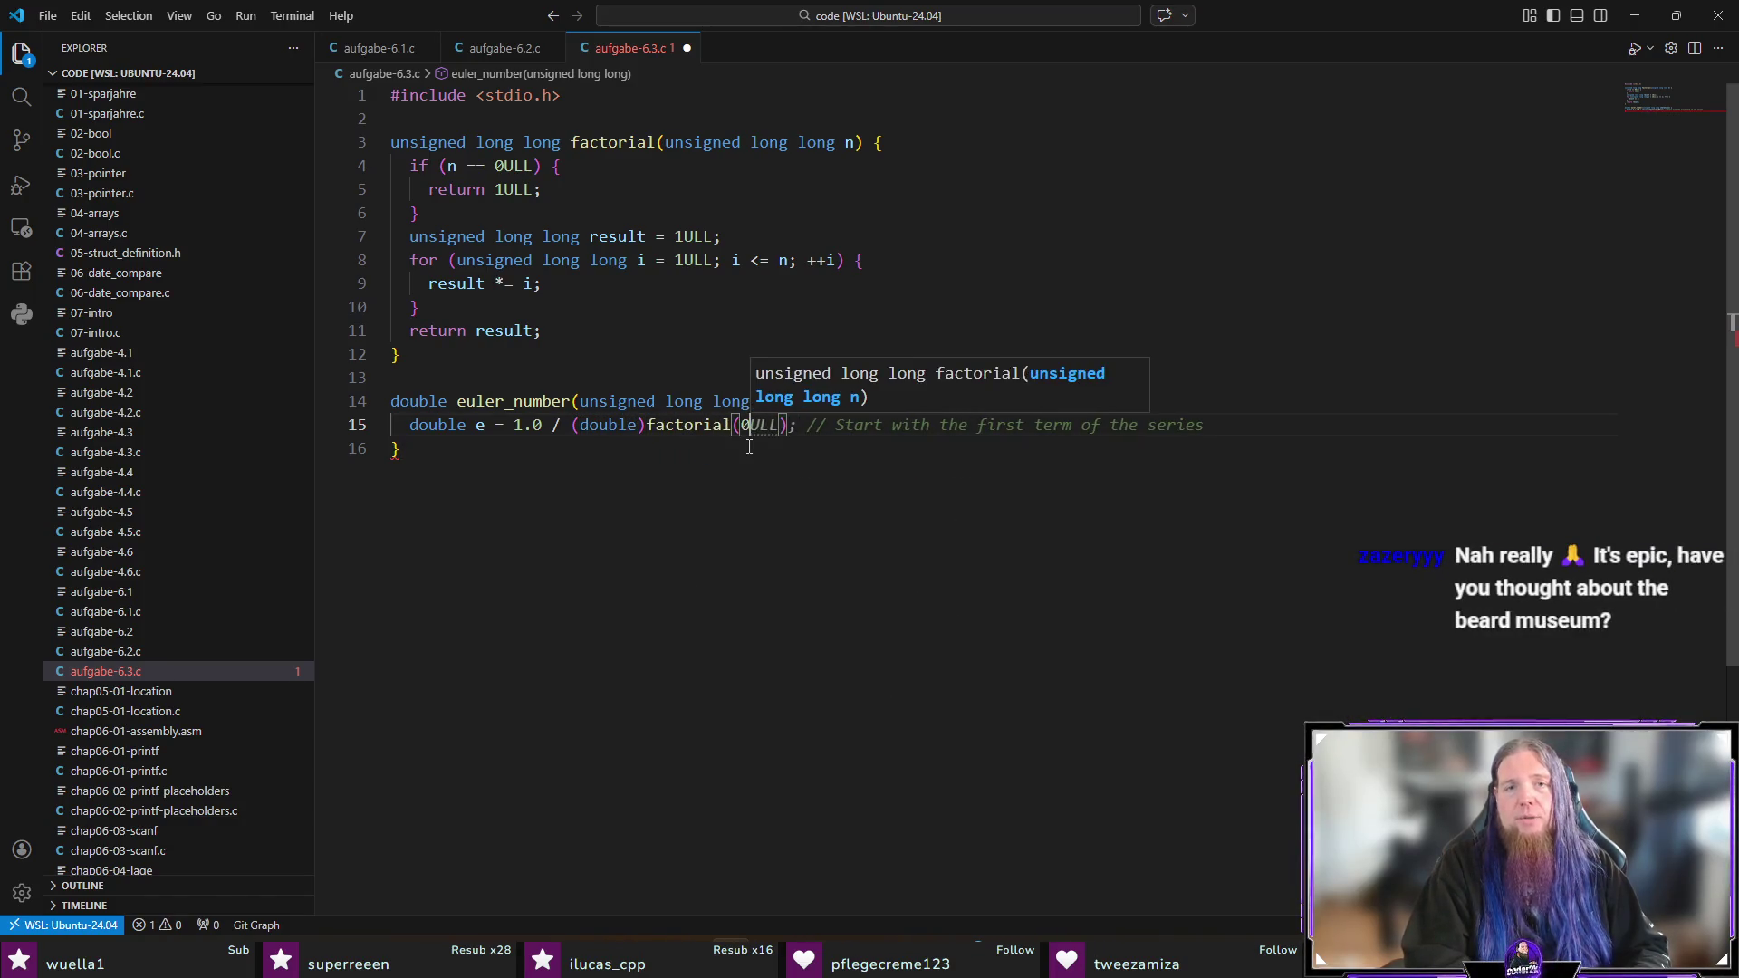
type(");")
key("Escape")
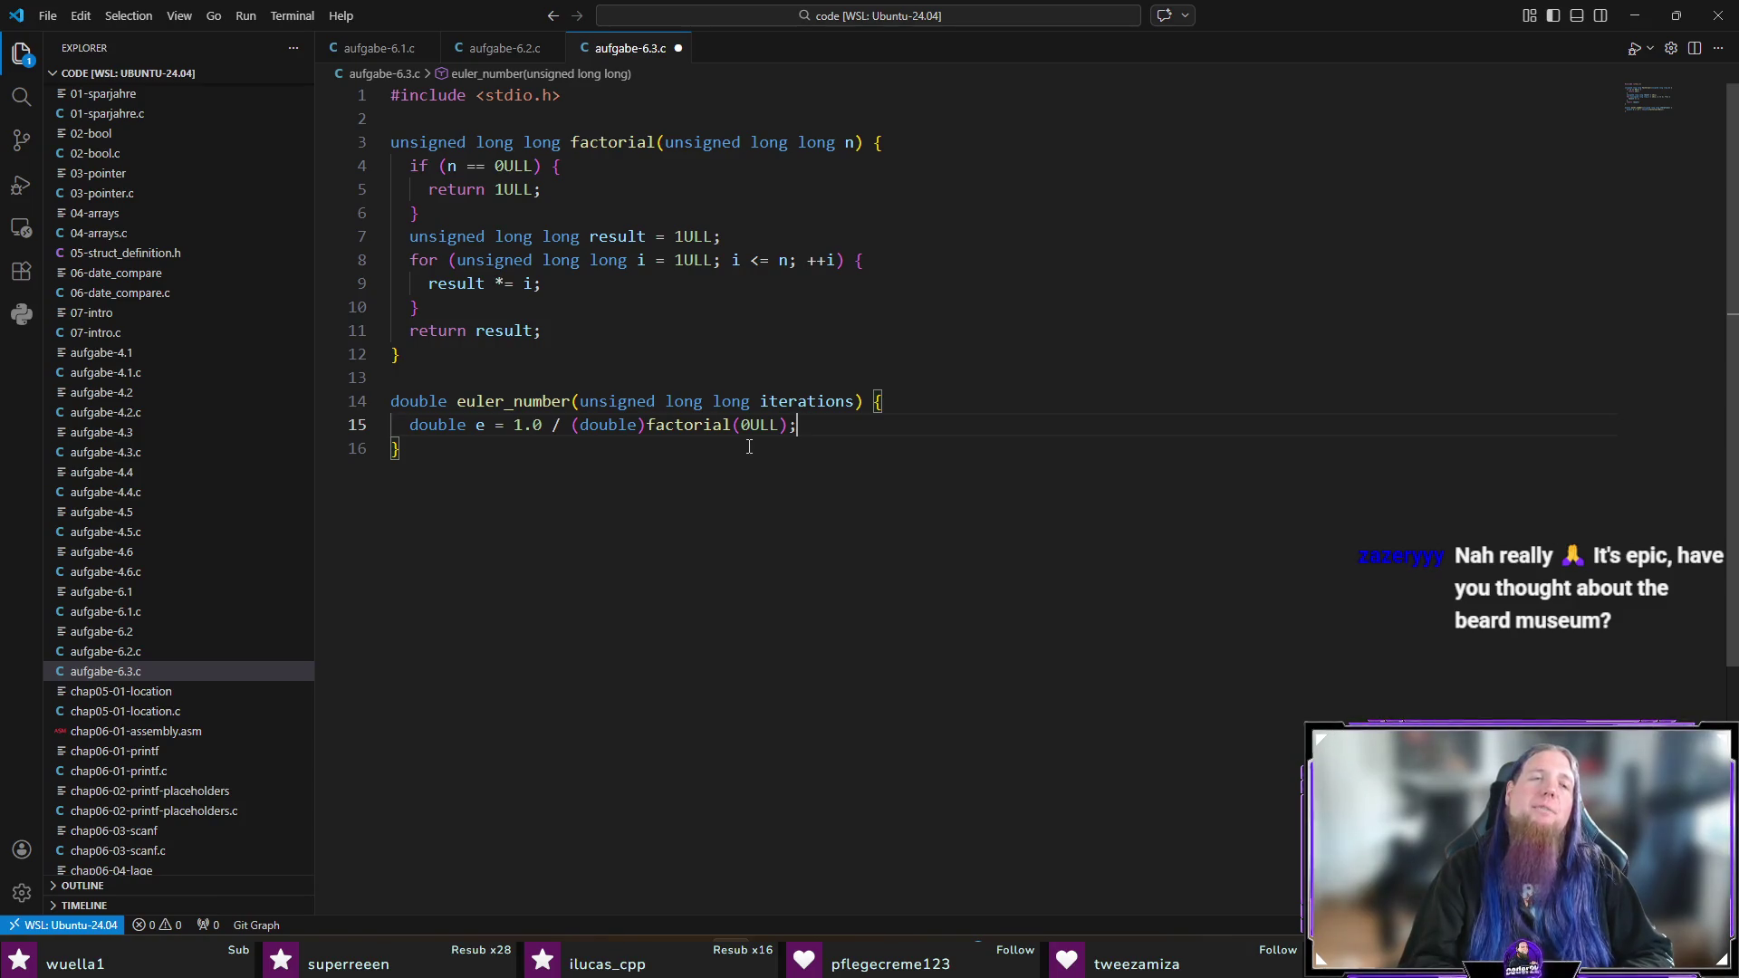
key("Down")
key("Return")
key("Up")
key("Up")
key("End")
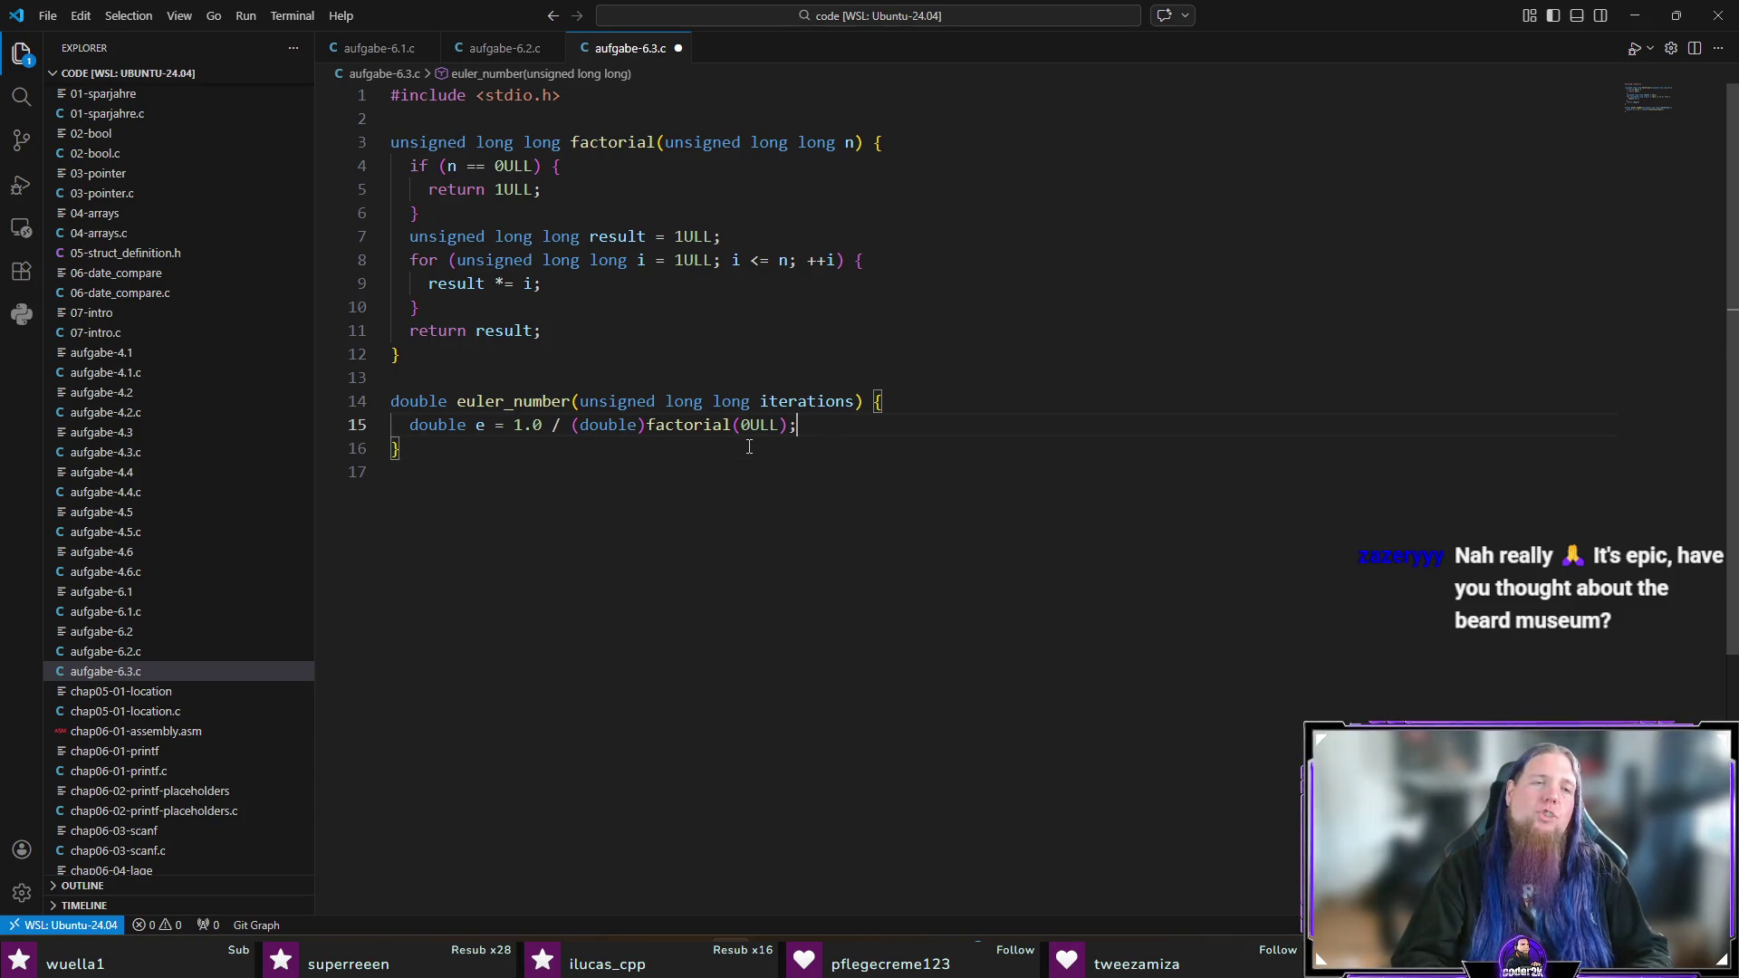
key("Escape")
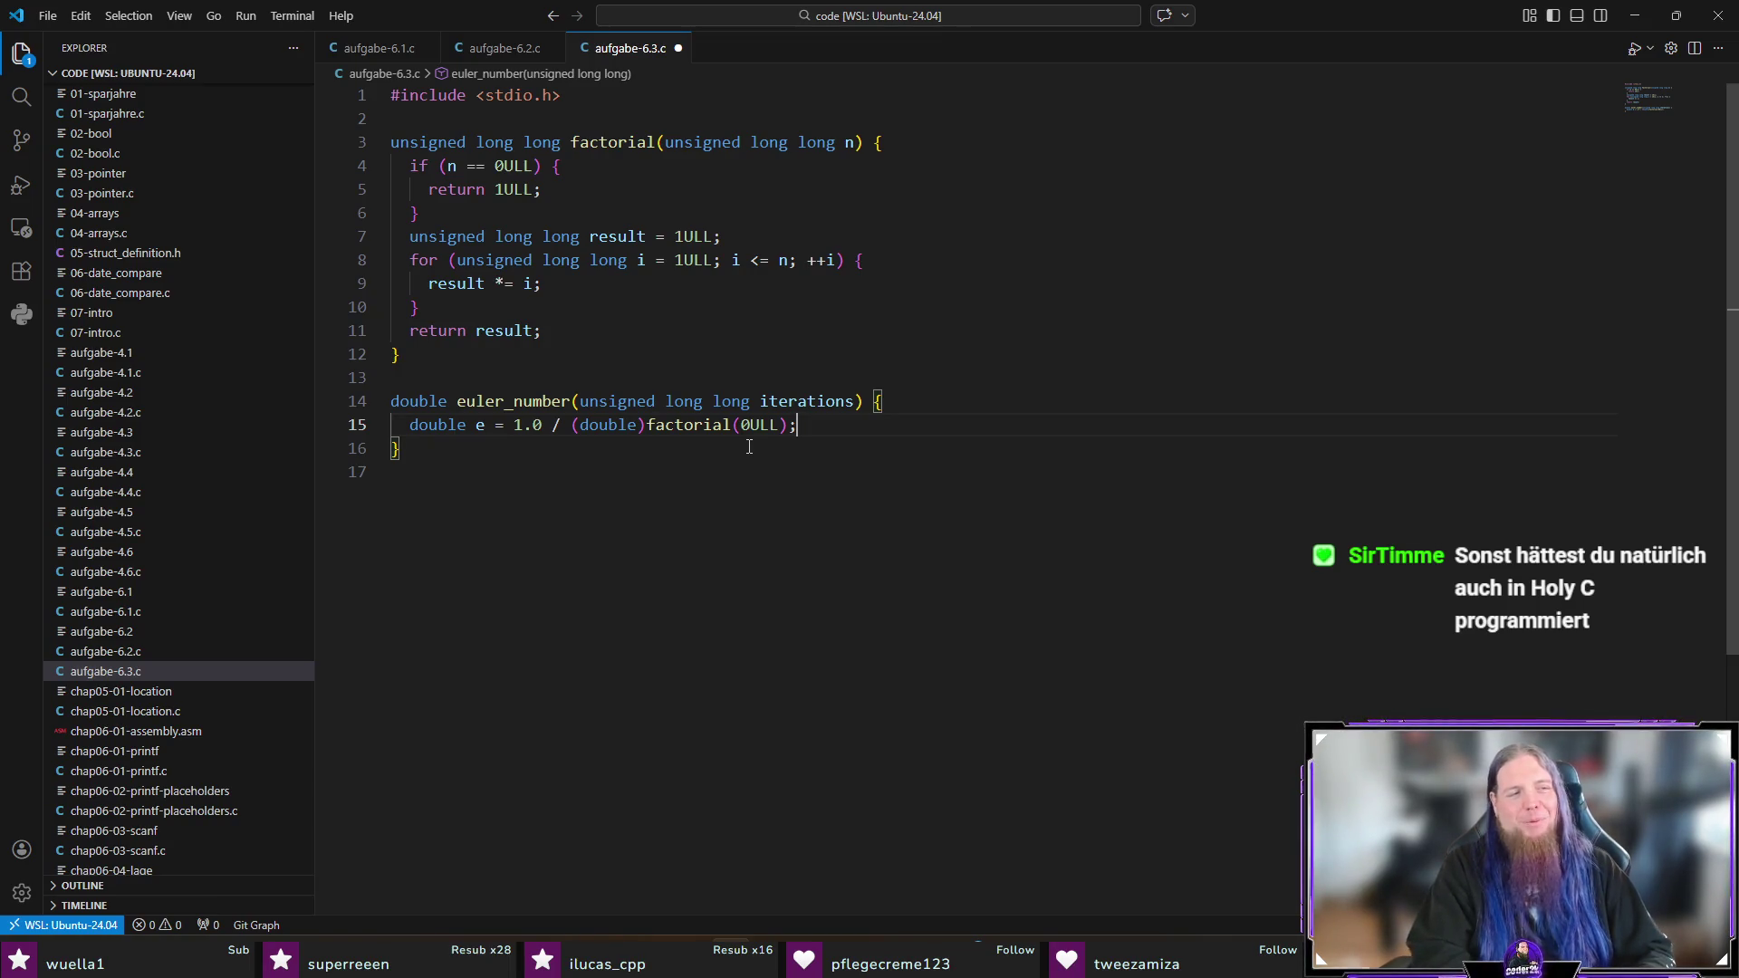
key("Return")
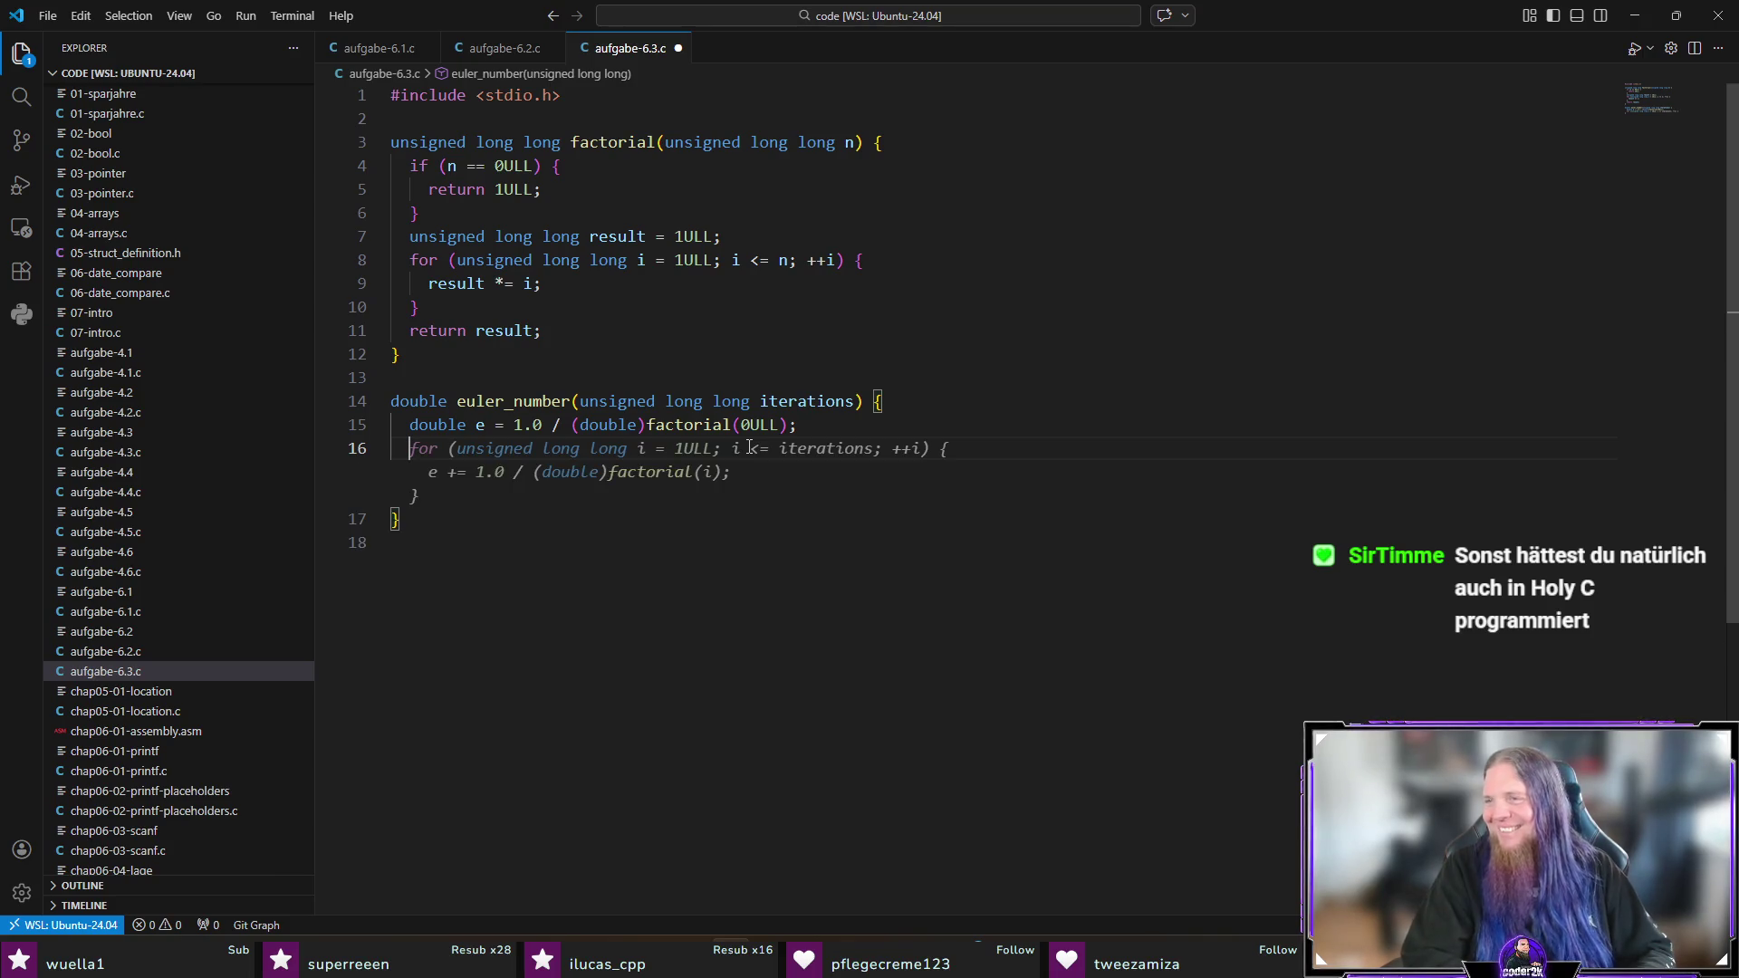
Step: Accept the summation loop and rename the parameter iterations to num_terms
key("Tab")
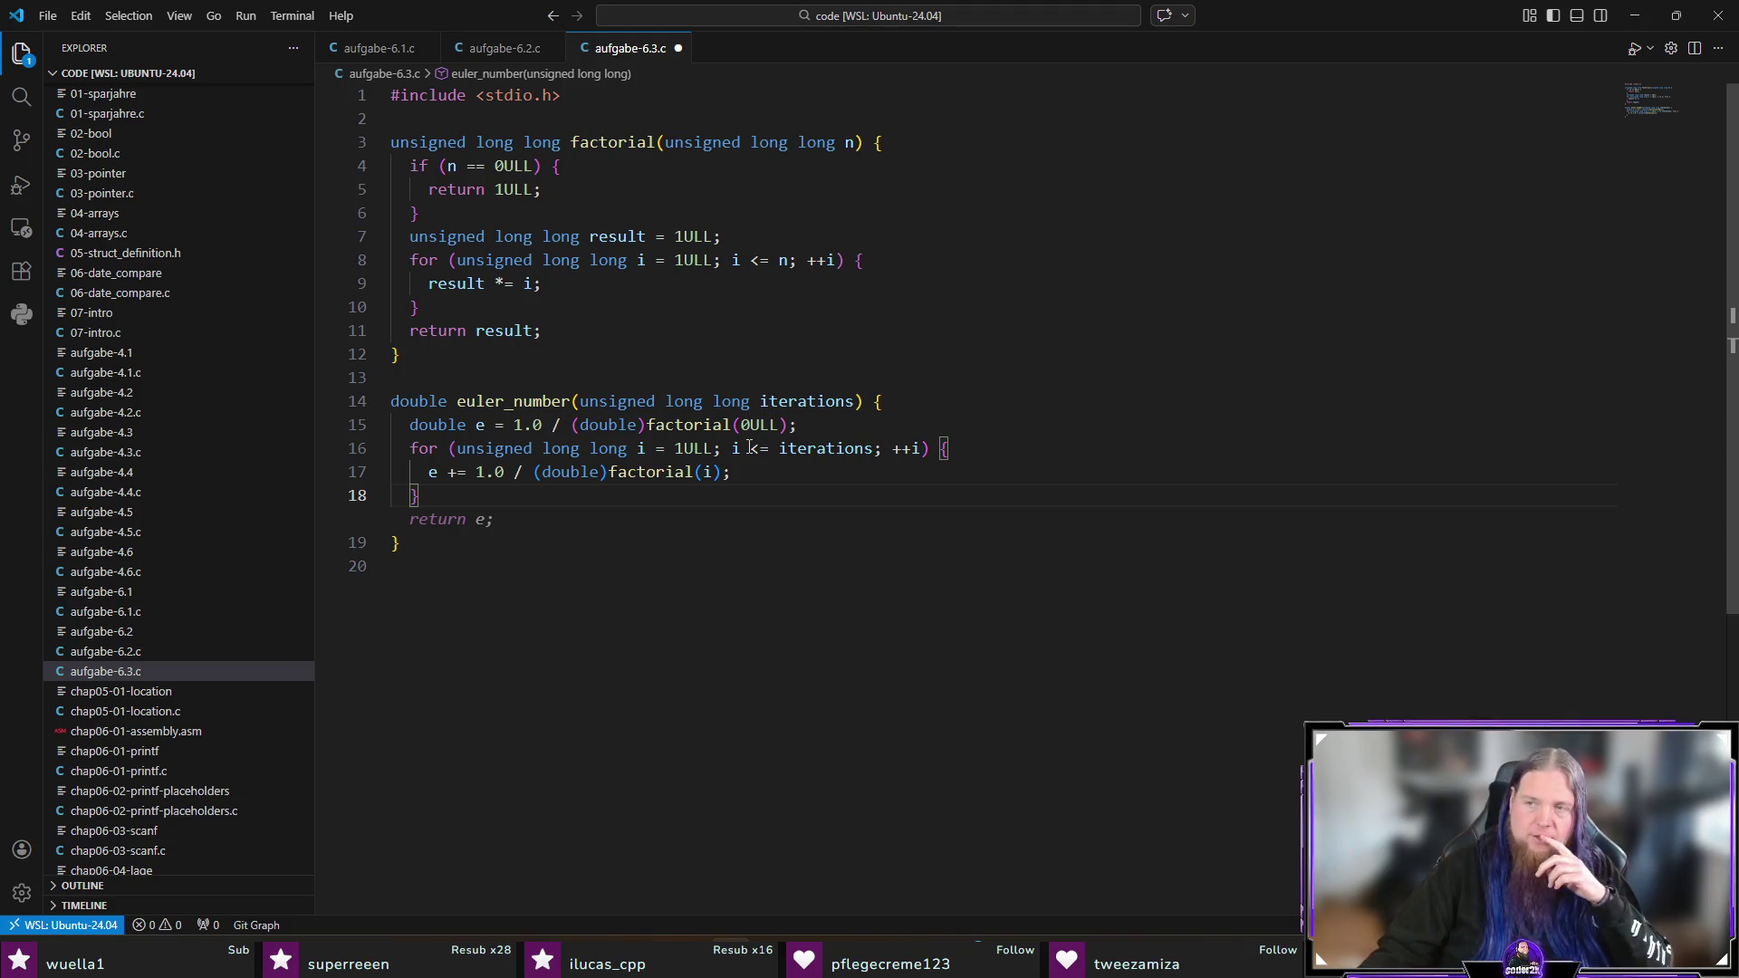
left_click(782, 469)
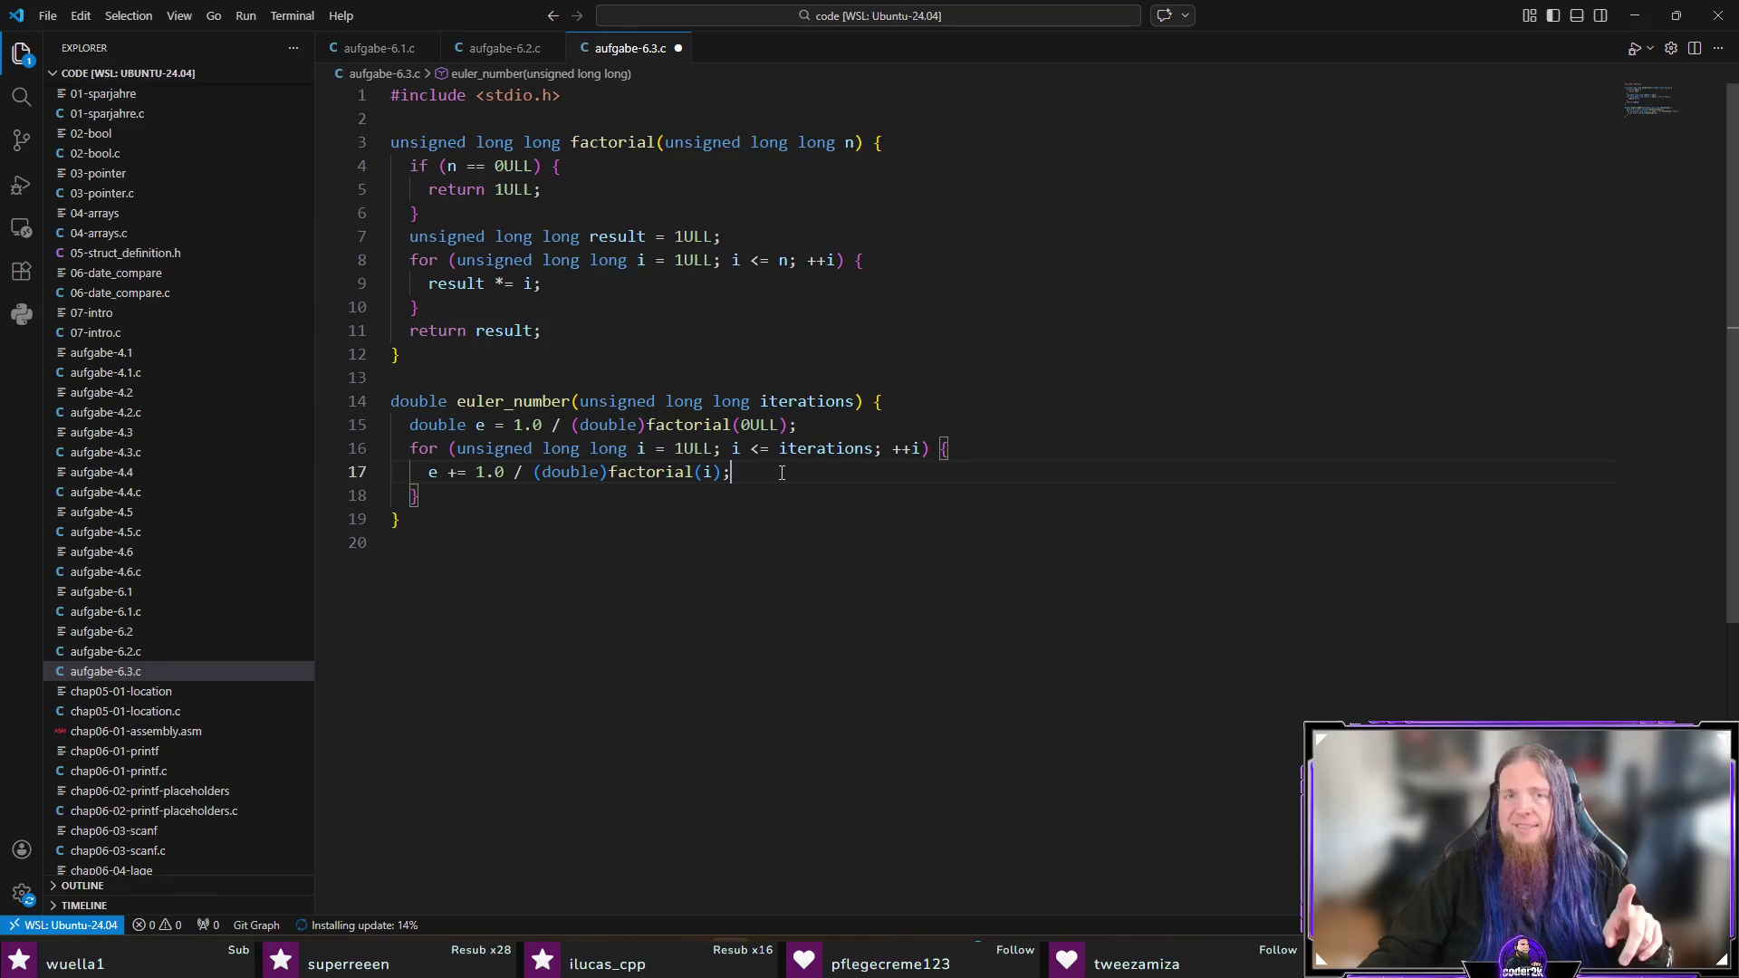
left_click(790, 403)
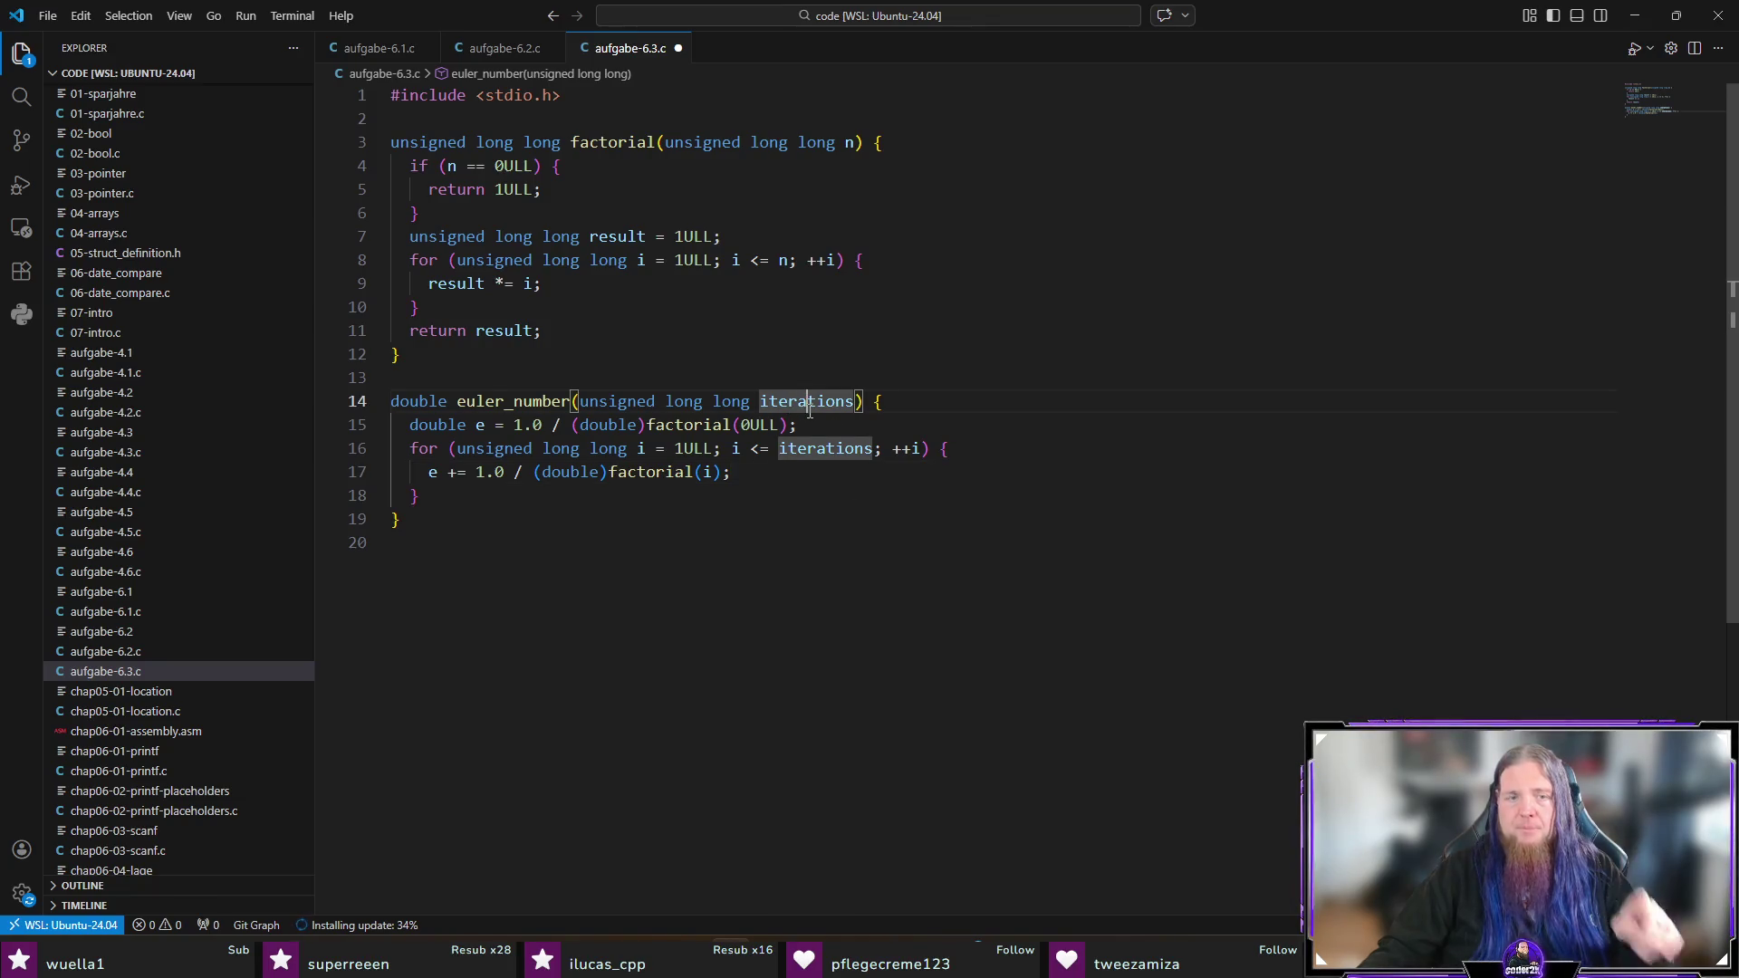
key("F2")
type("num_terms")
key("Return")
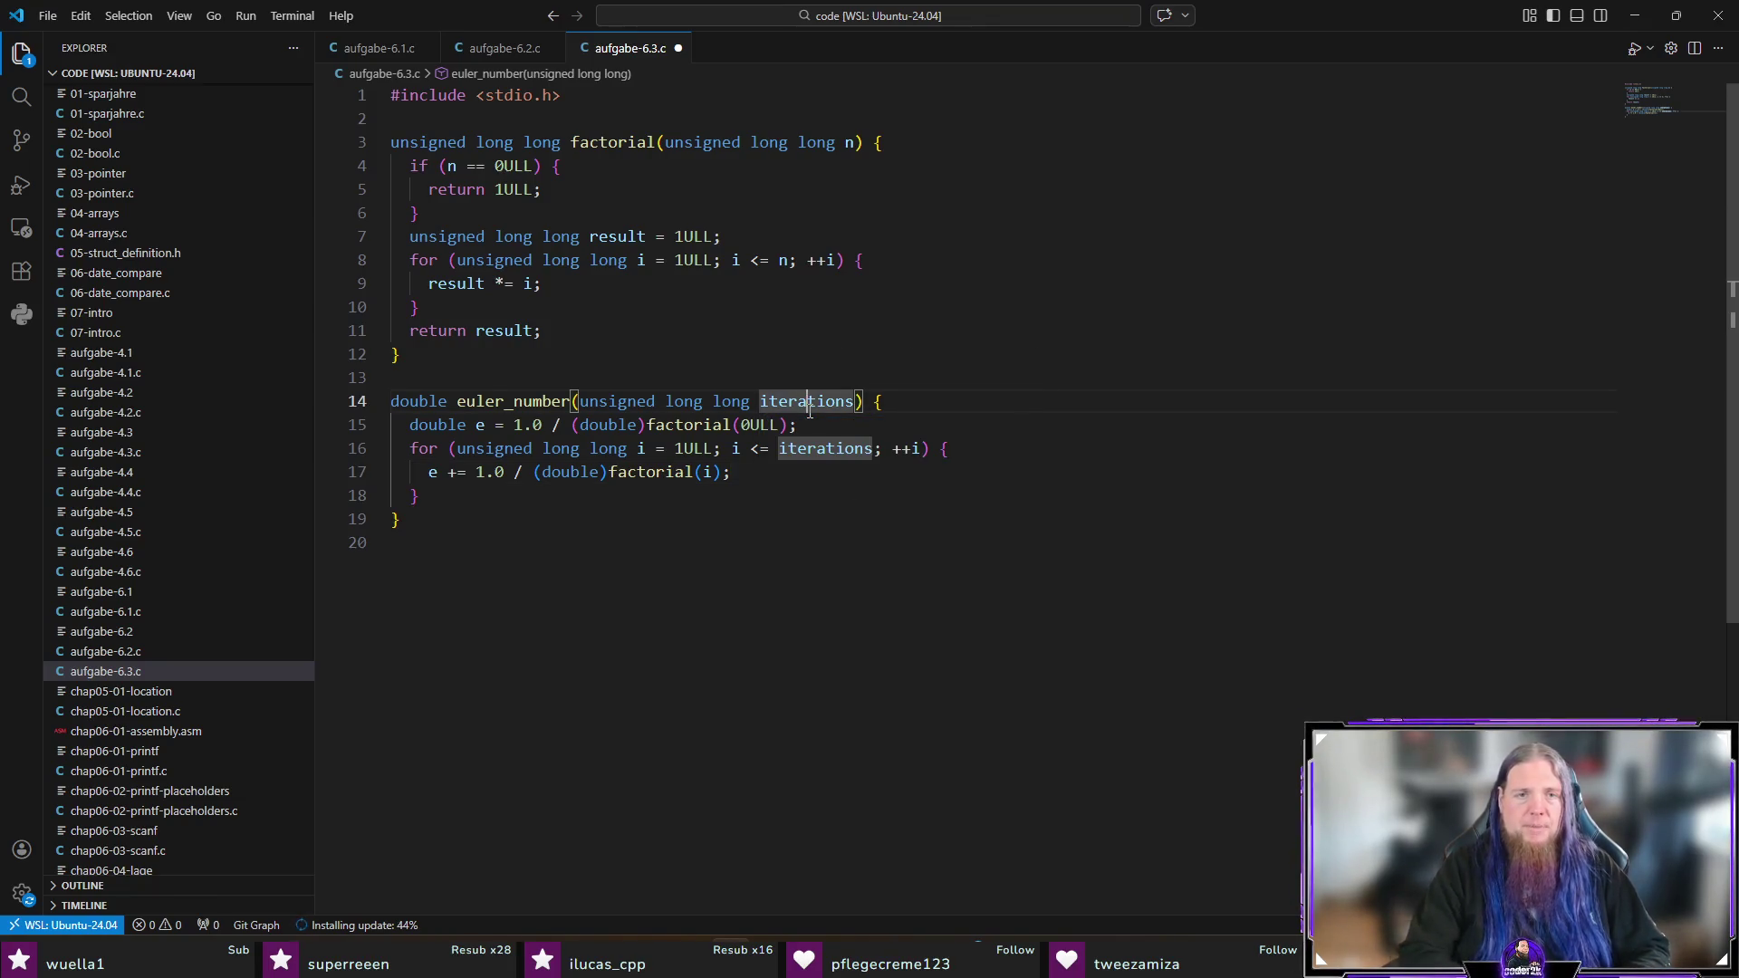
Step: Change the loop condition from <= to < num_terms
left_click(760, 450)
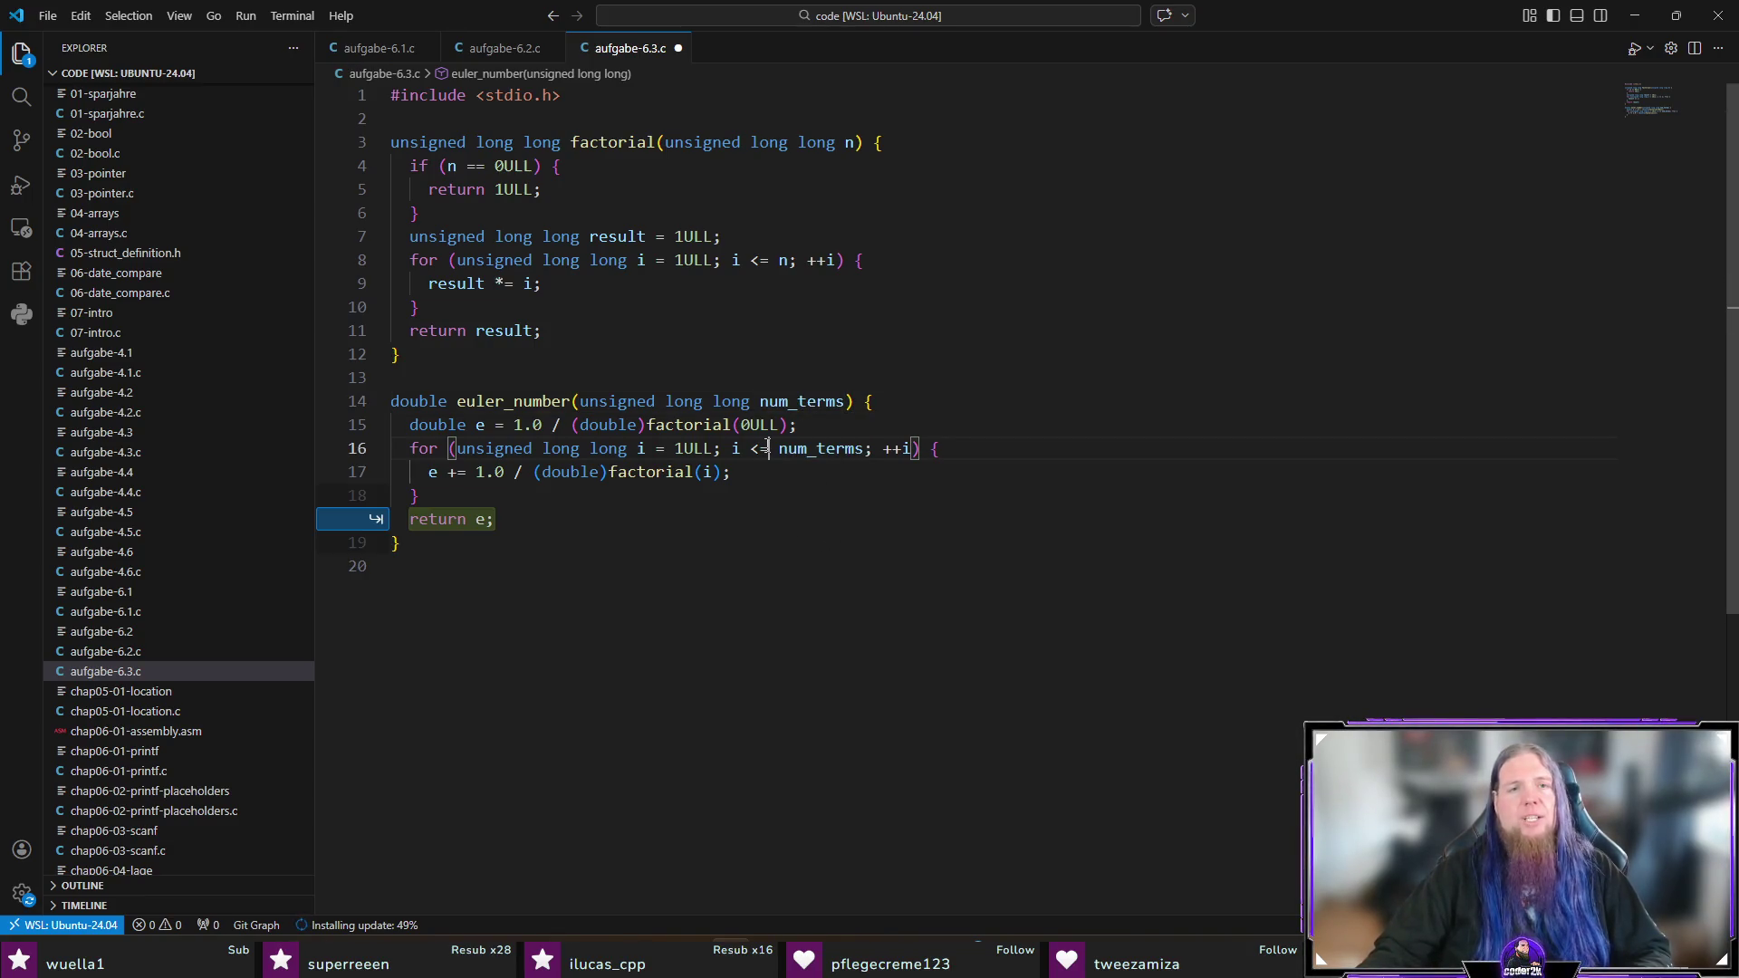
key("Delete")
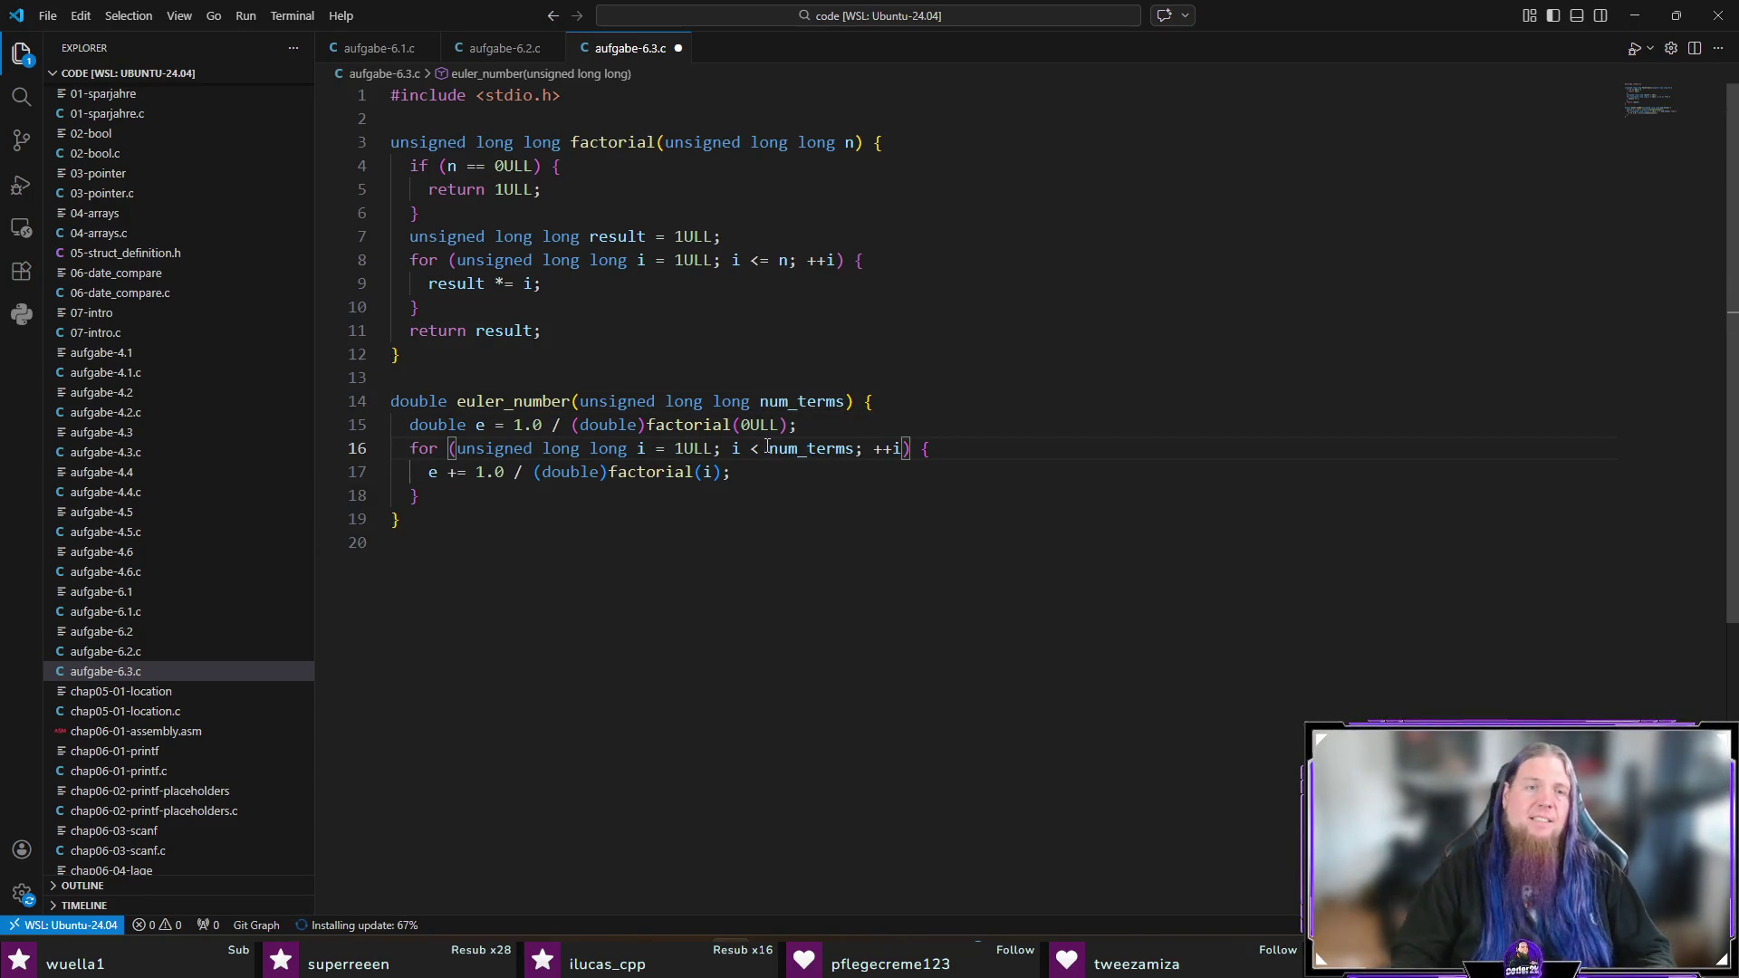
left_click_drag(513, 425, 826, 422)
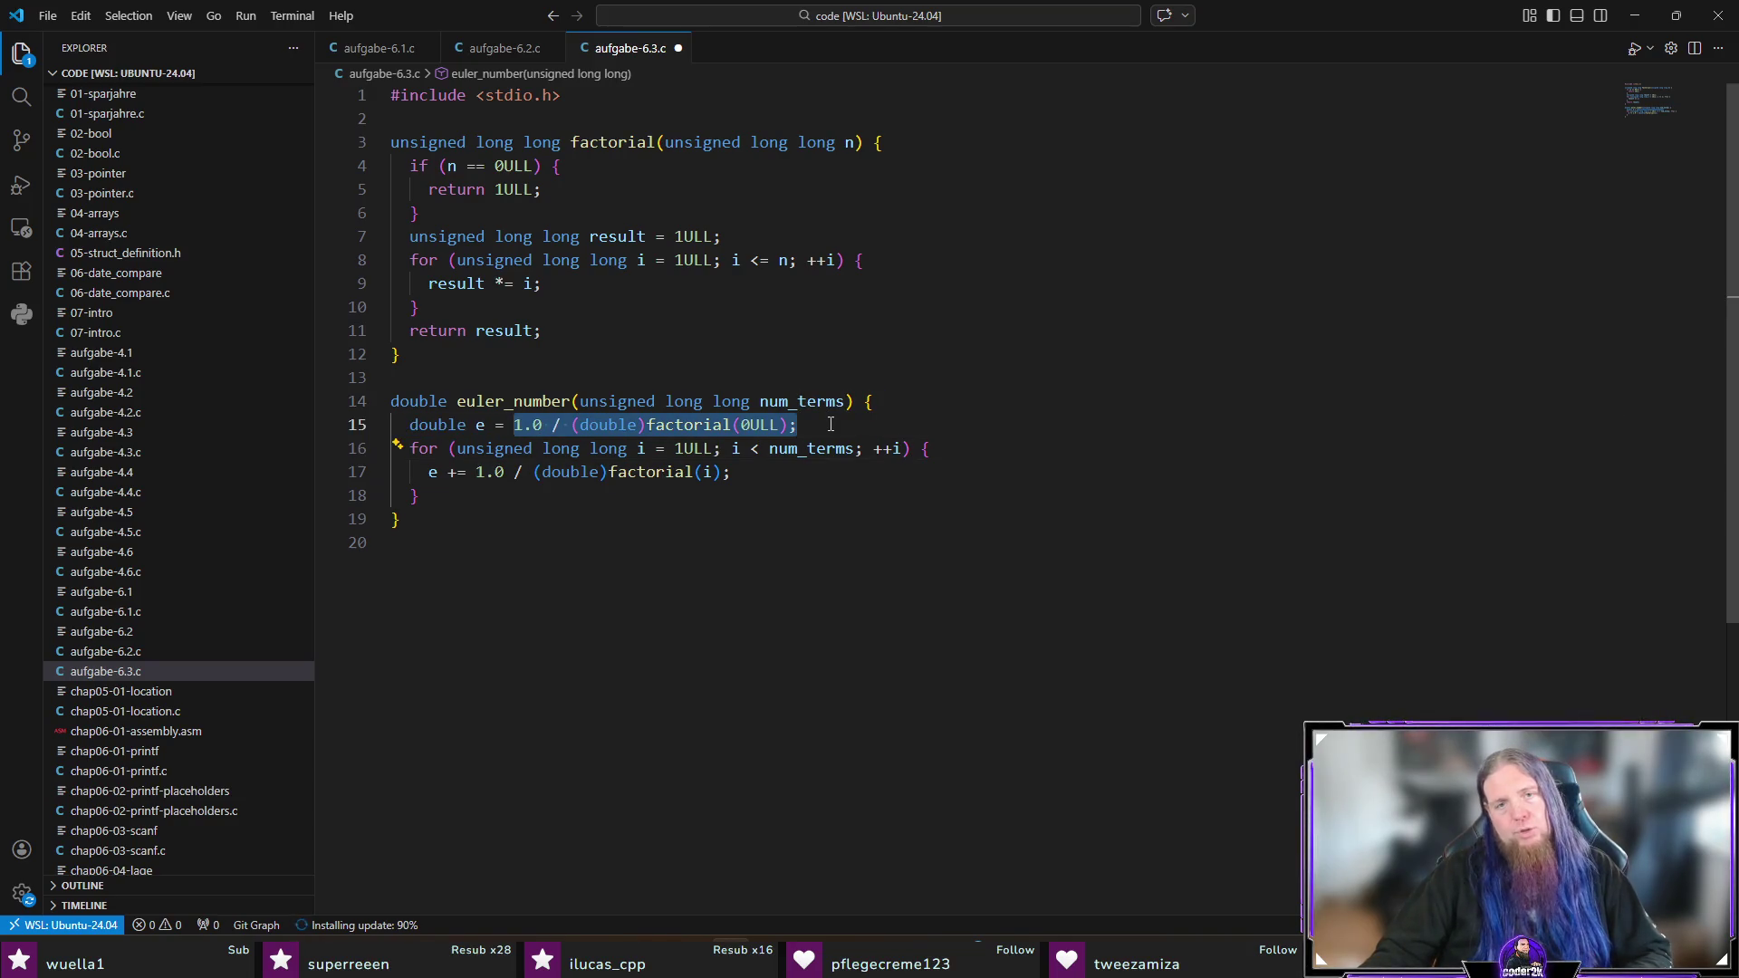
left_click(788, 471)
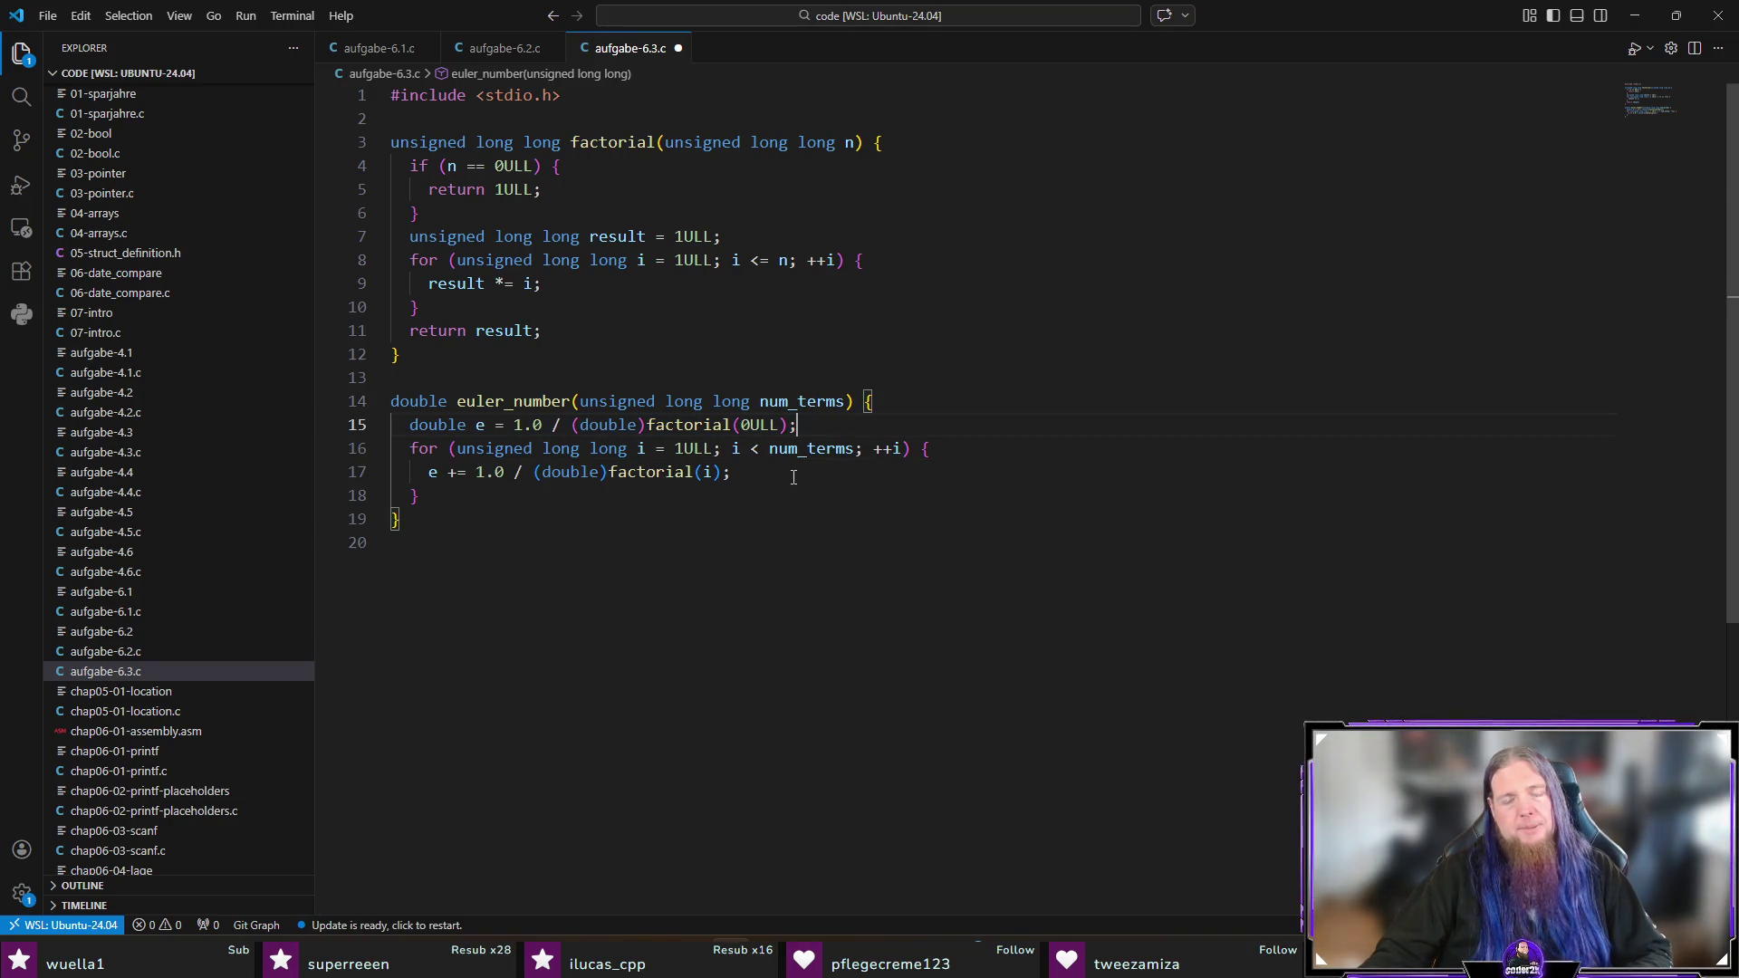
left_click_drag(641, 458, 848, 450)
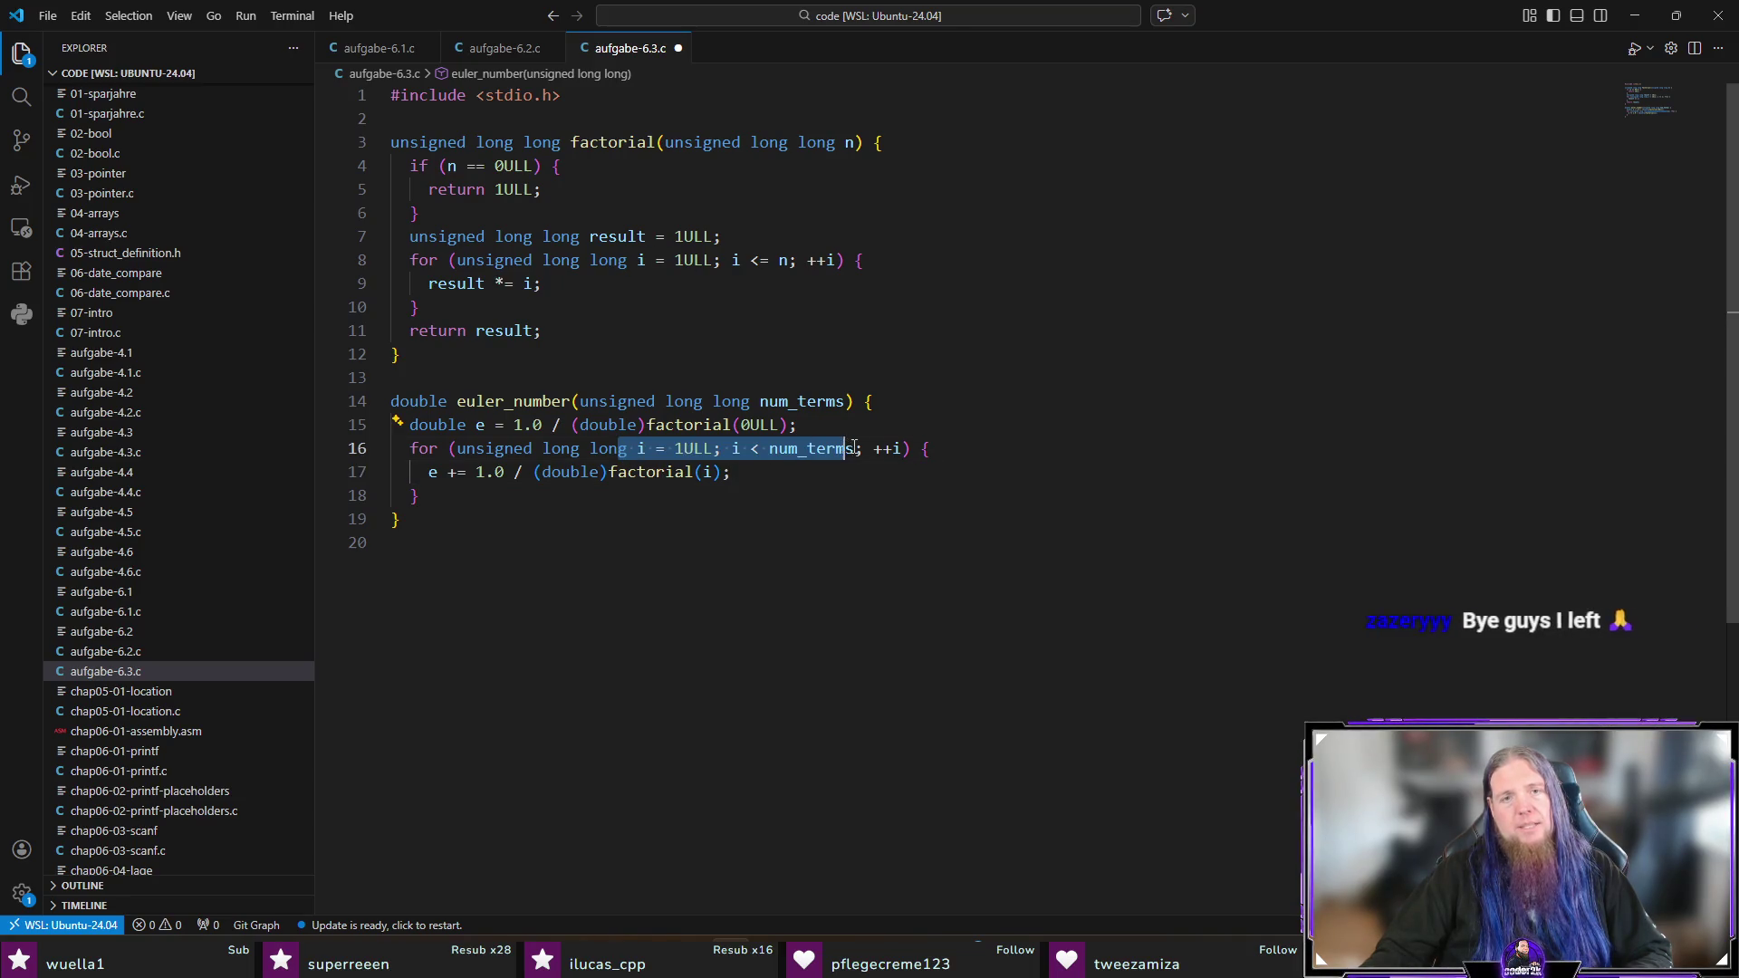
left_click(792, 452)
left_click(779, 474)
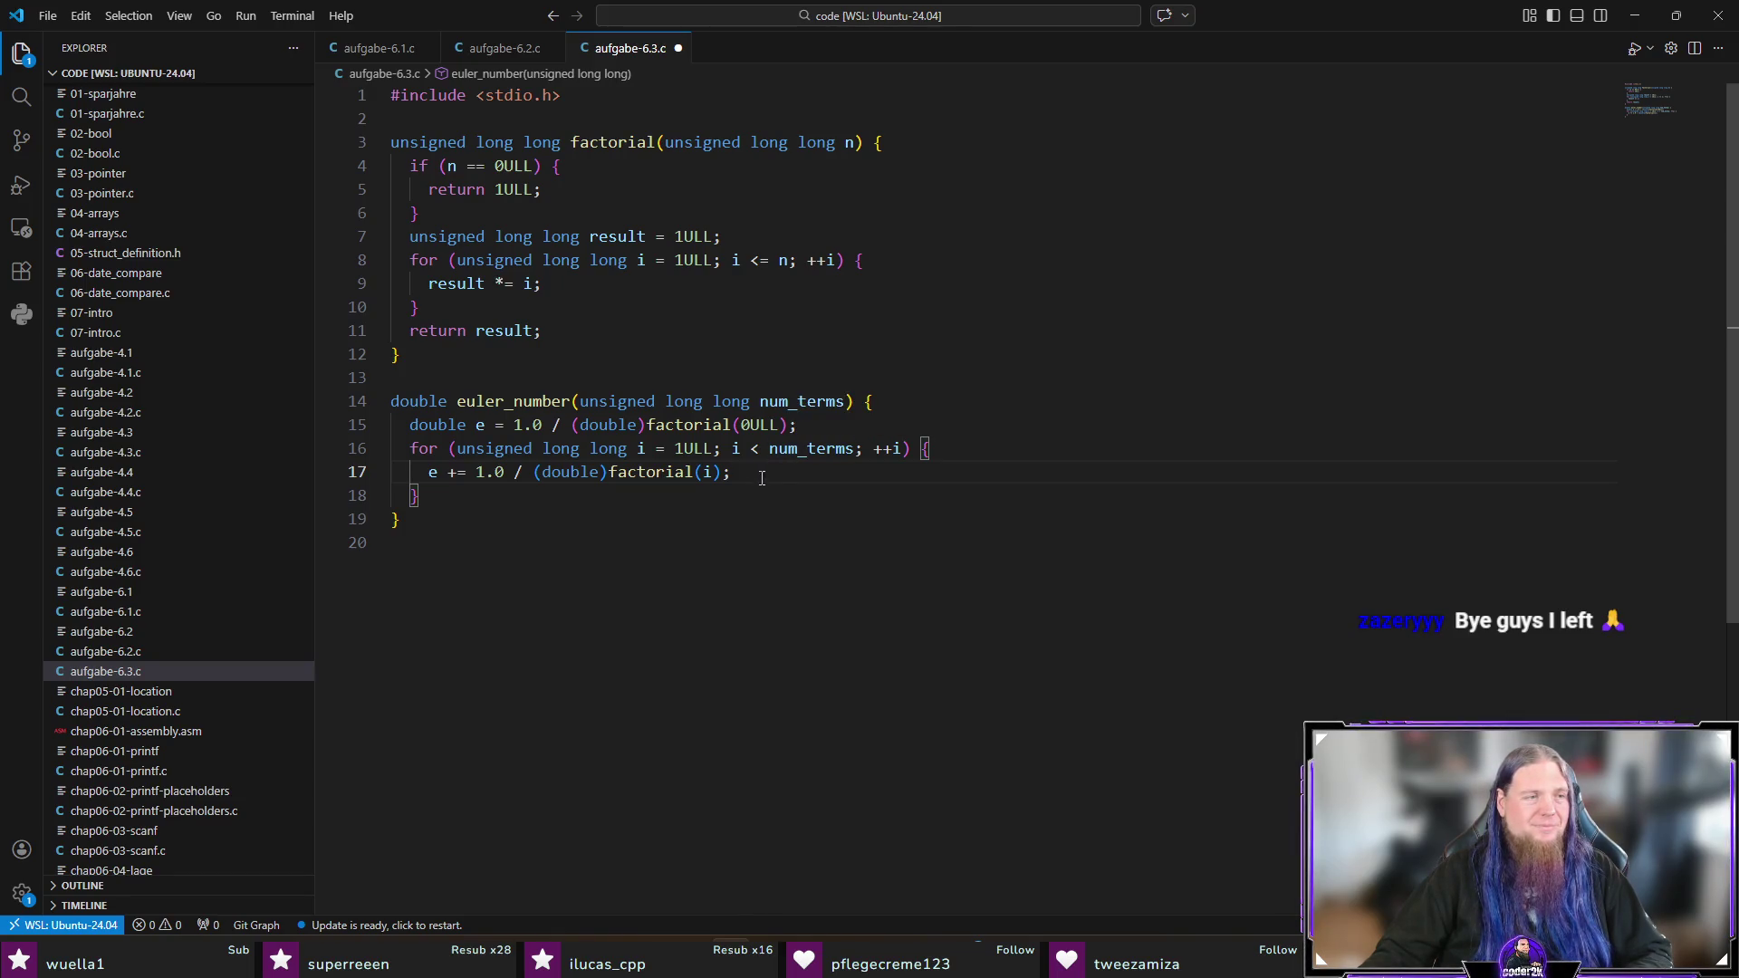
Step: Add 'return e;' after the loop and a new line below euler_number
left_click(756, 494)
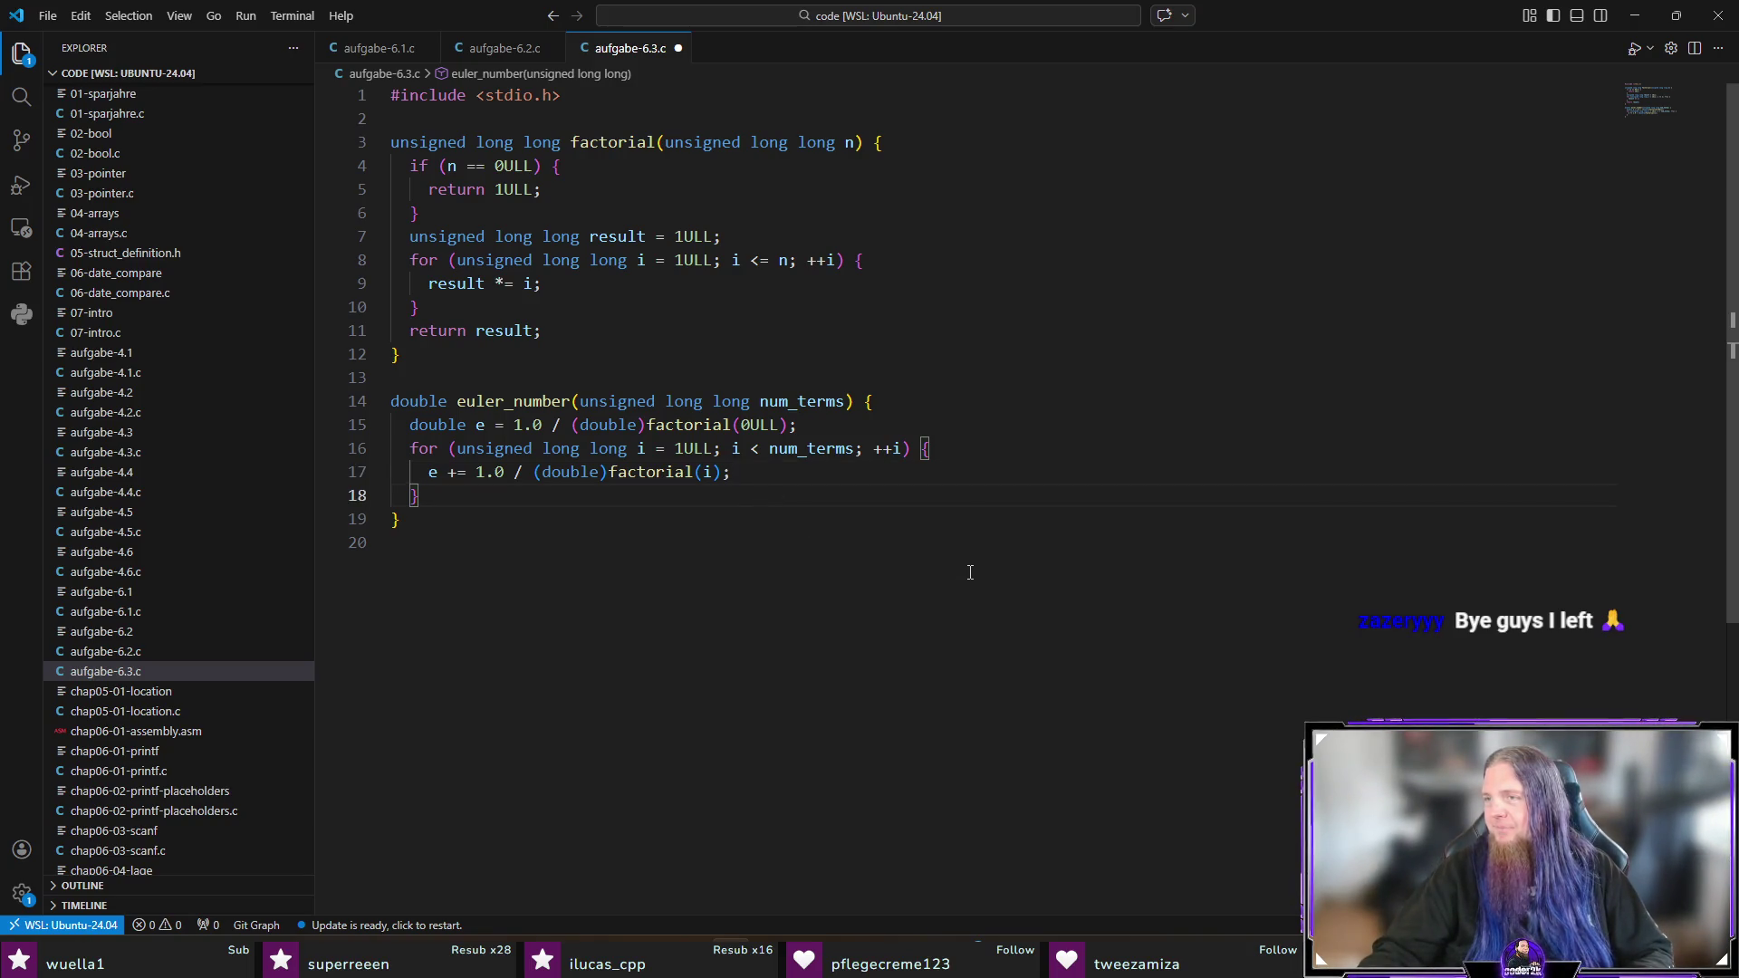
key("Return")
key("Tab")
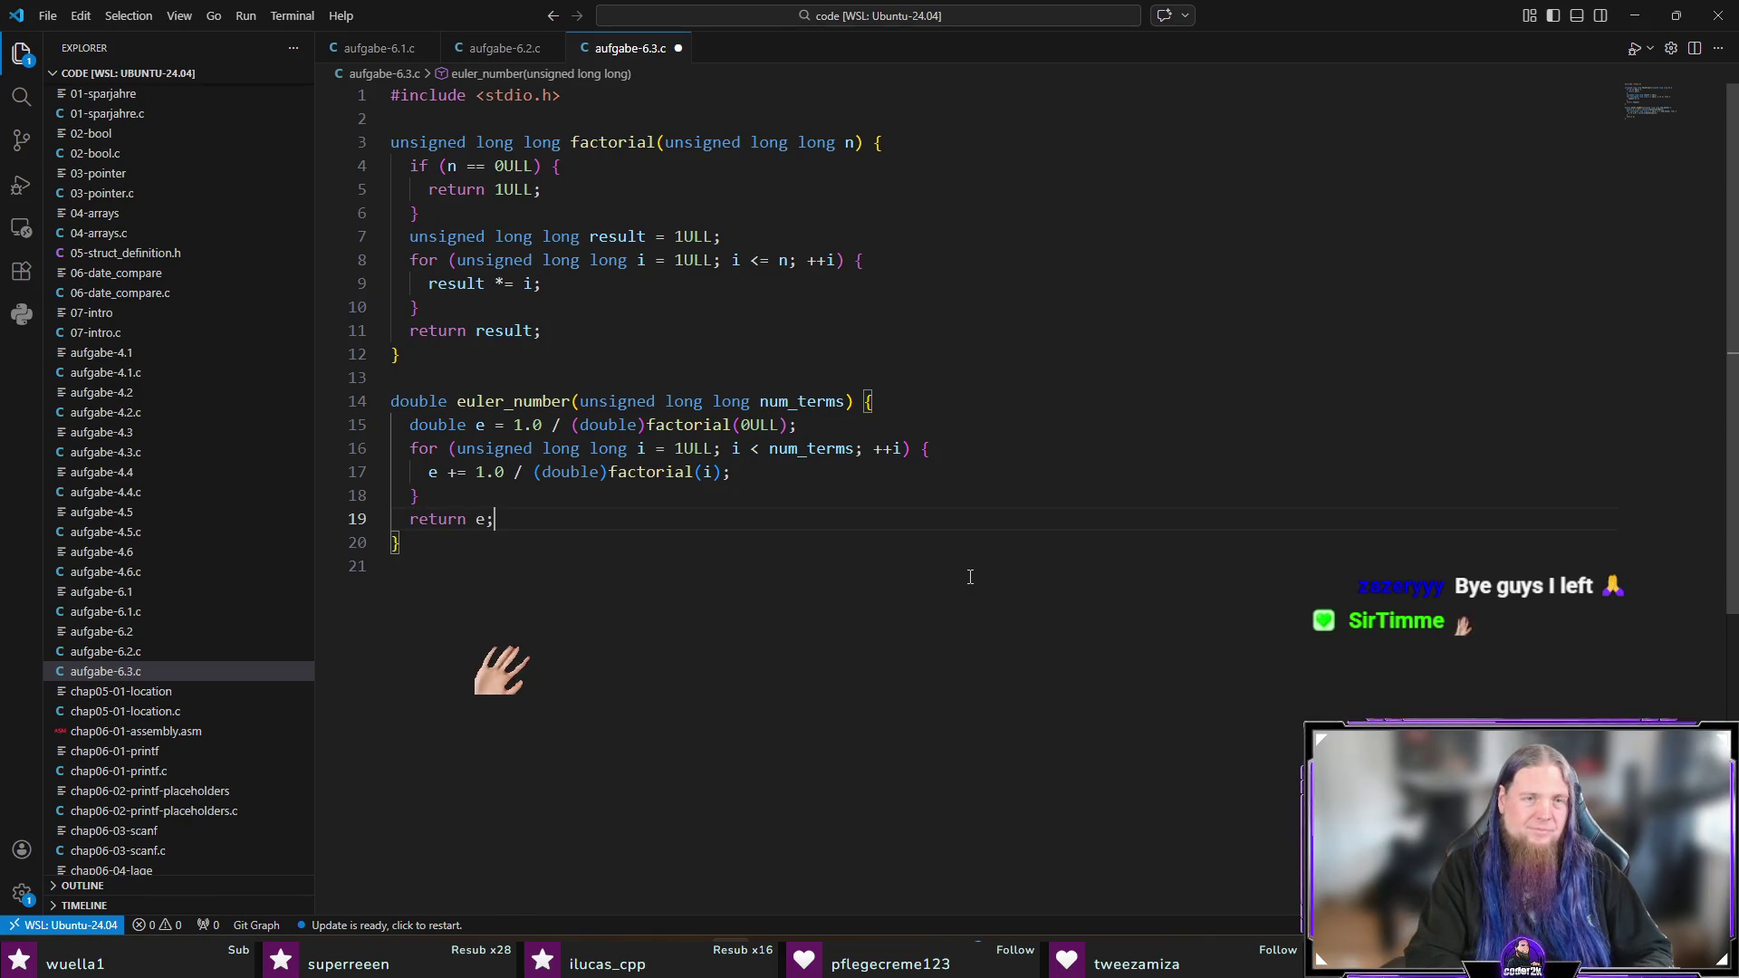
key("Down")
key("Down")
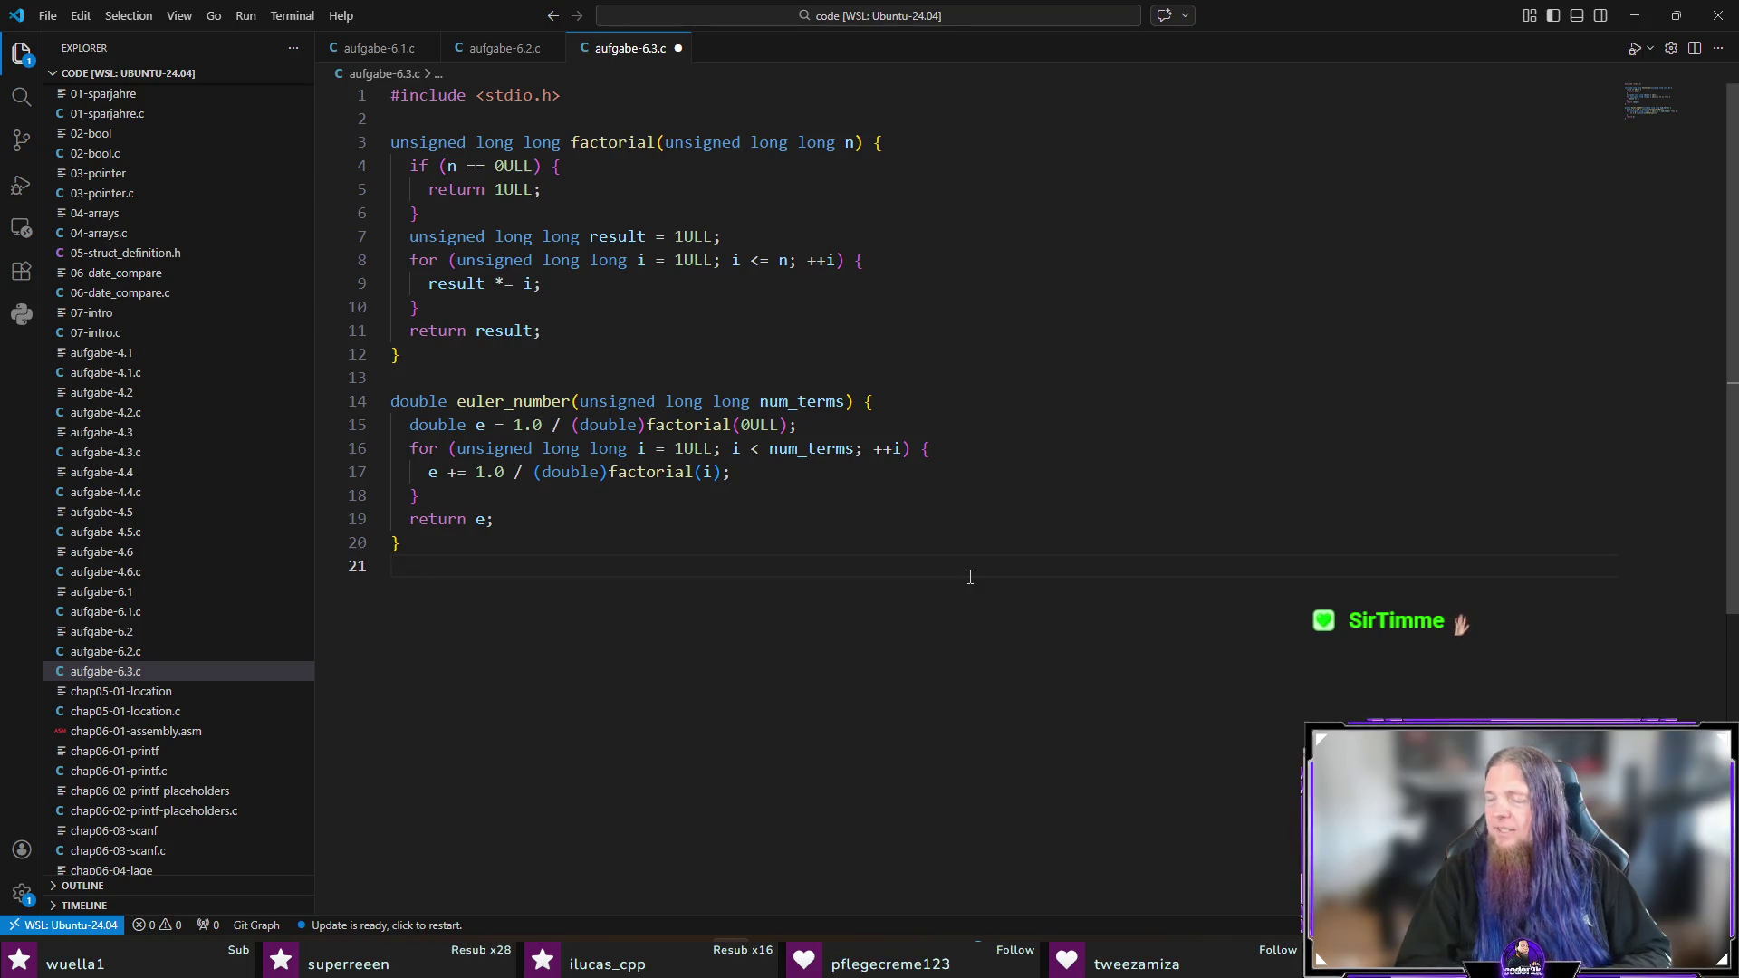
key("Return")
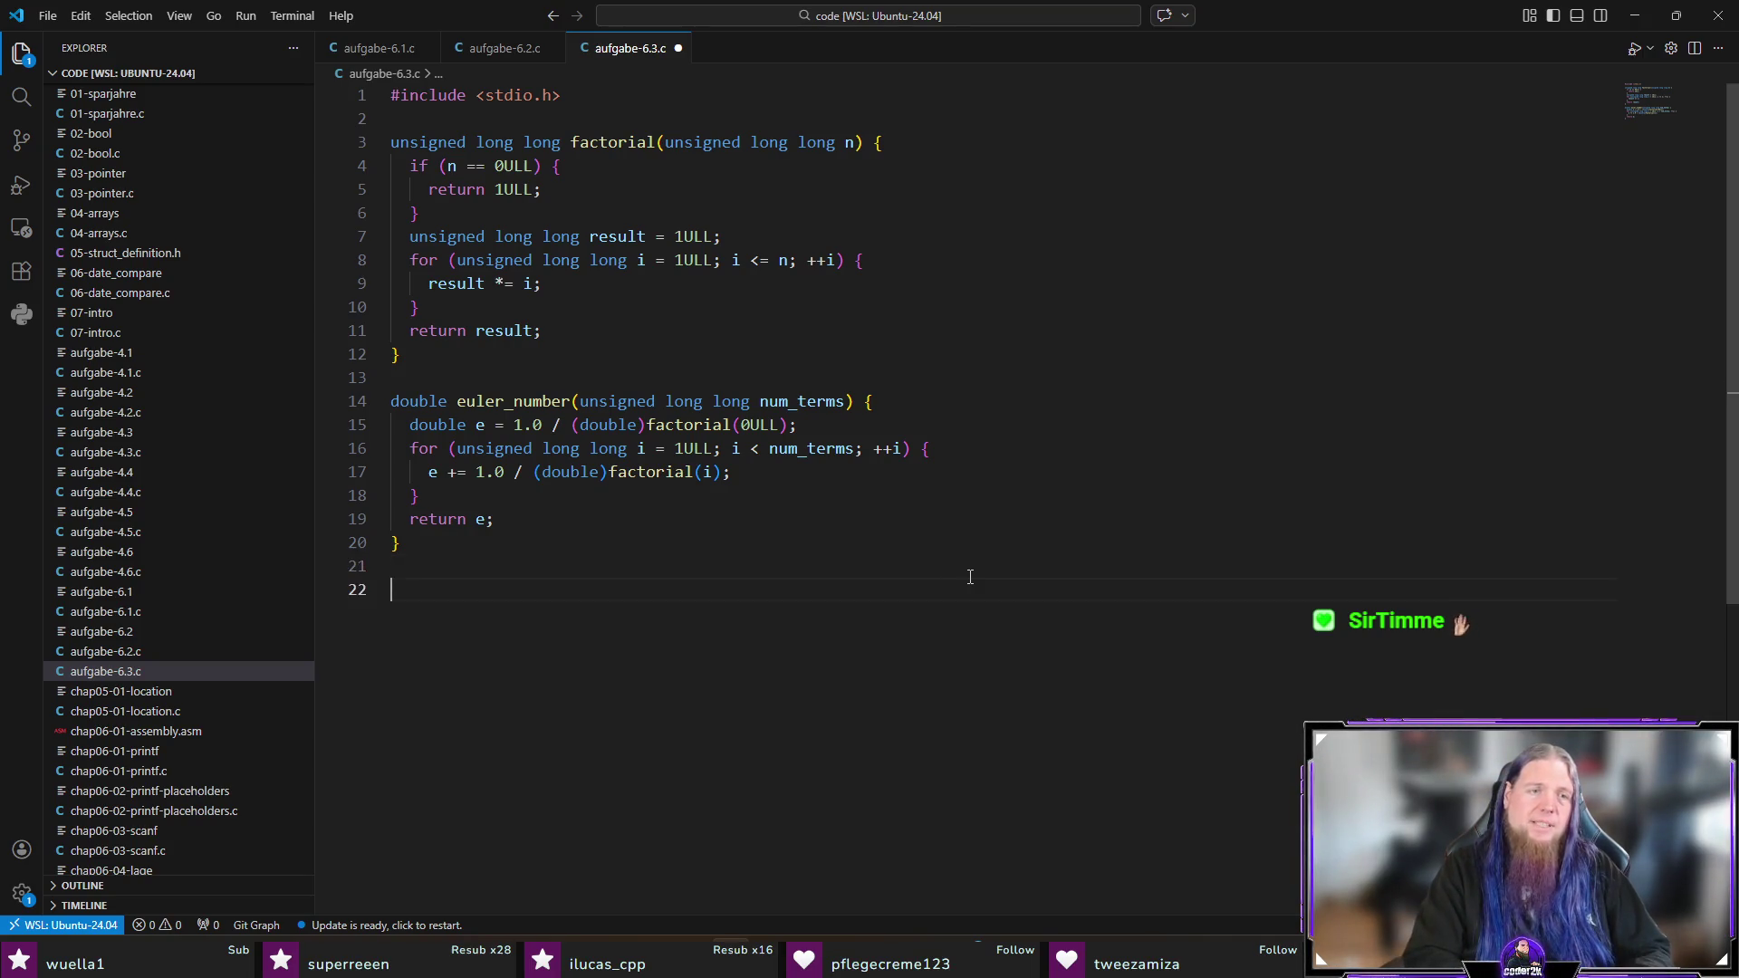
Step: Start int main(void) and declare unsigned long long num_terms = 0ULL
type("int main")
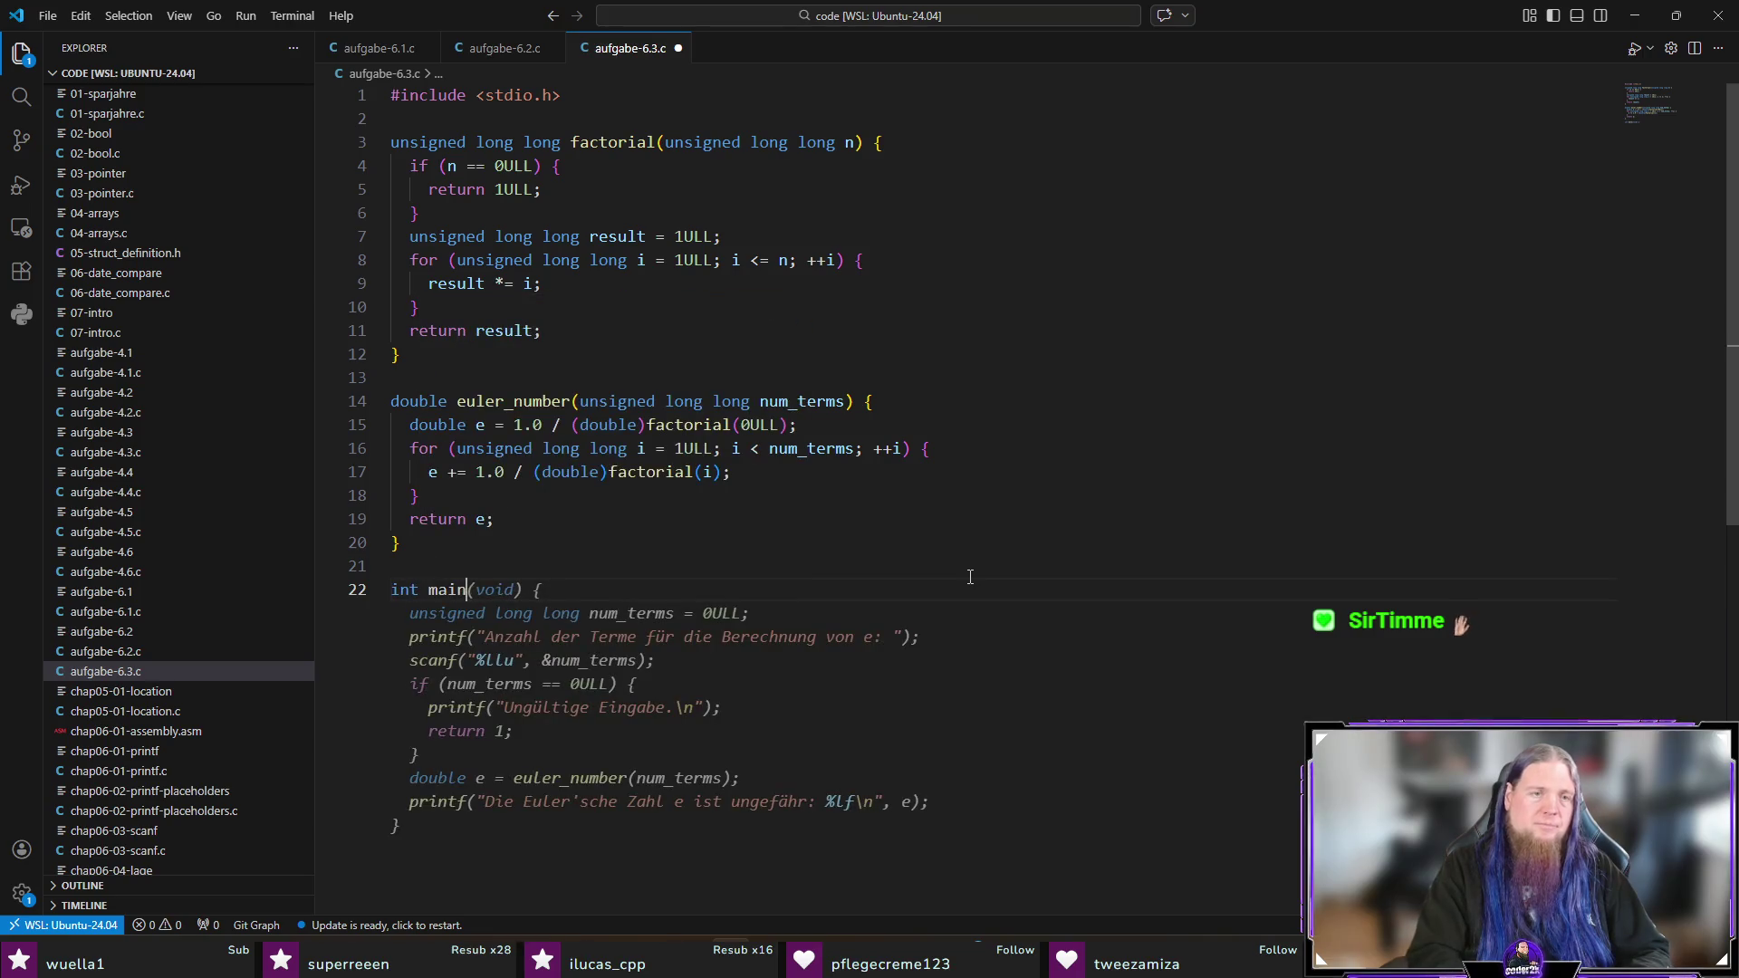
type("(void) {")
key("Return")
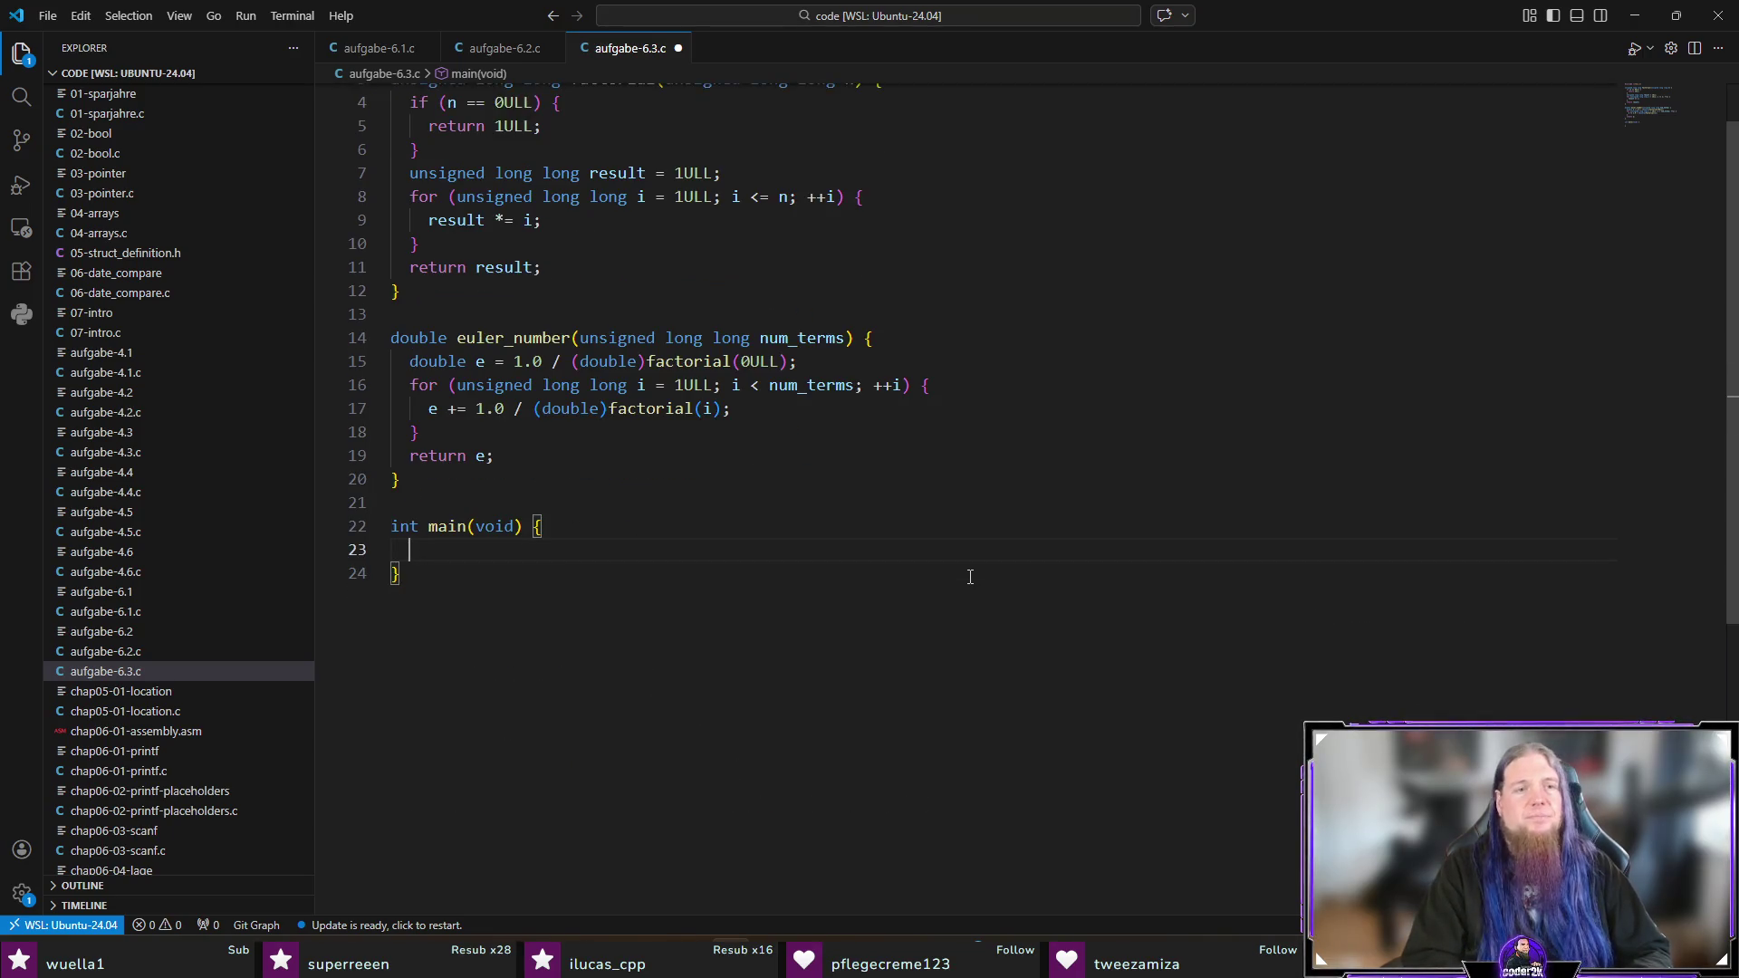
type("unsigned long long num_")
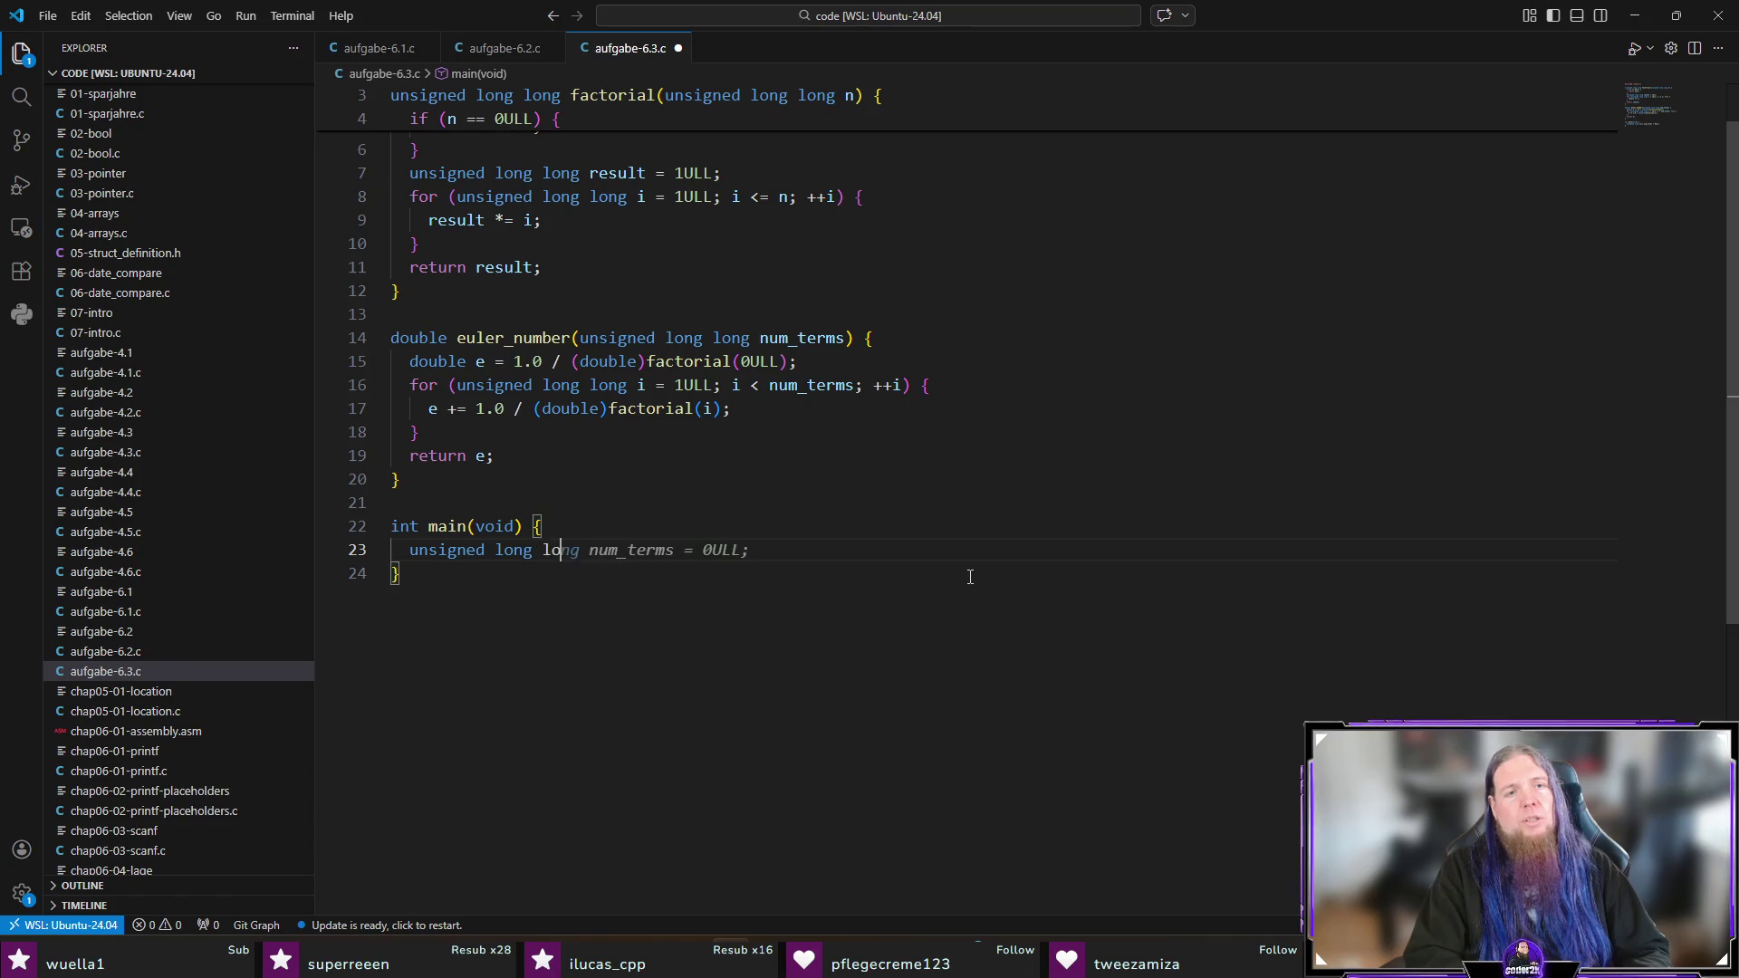
type("terms = 0ULL;")
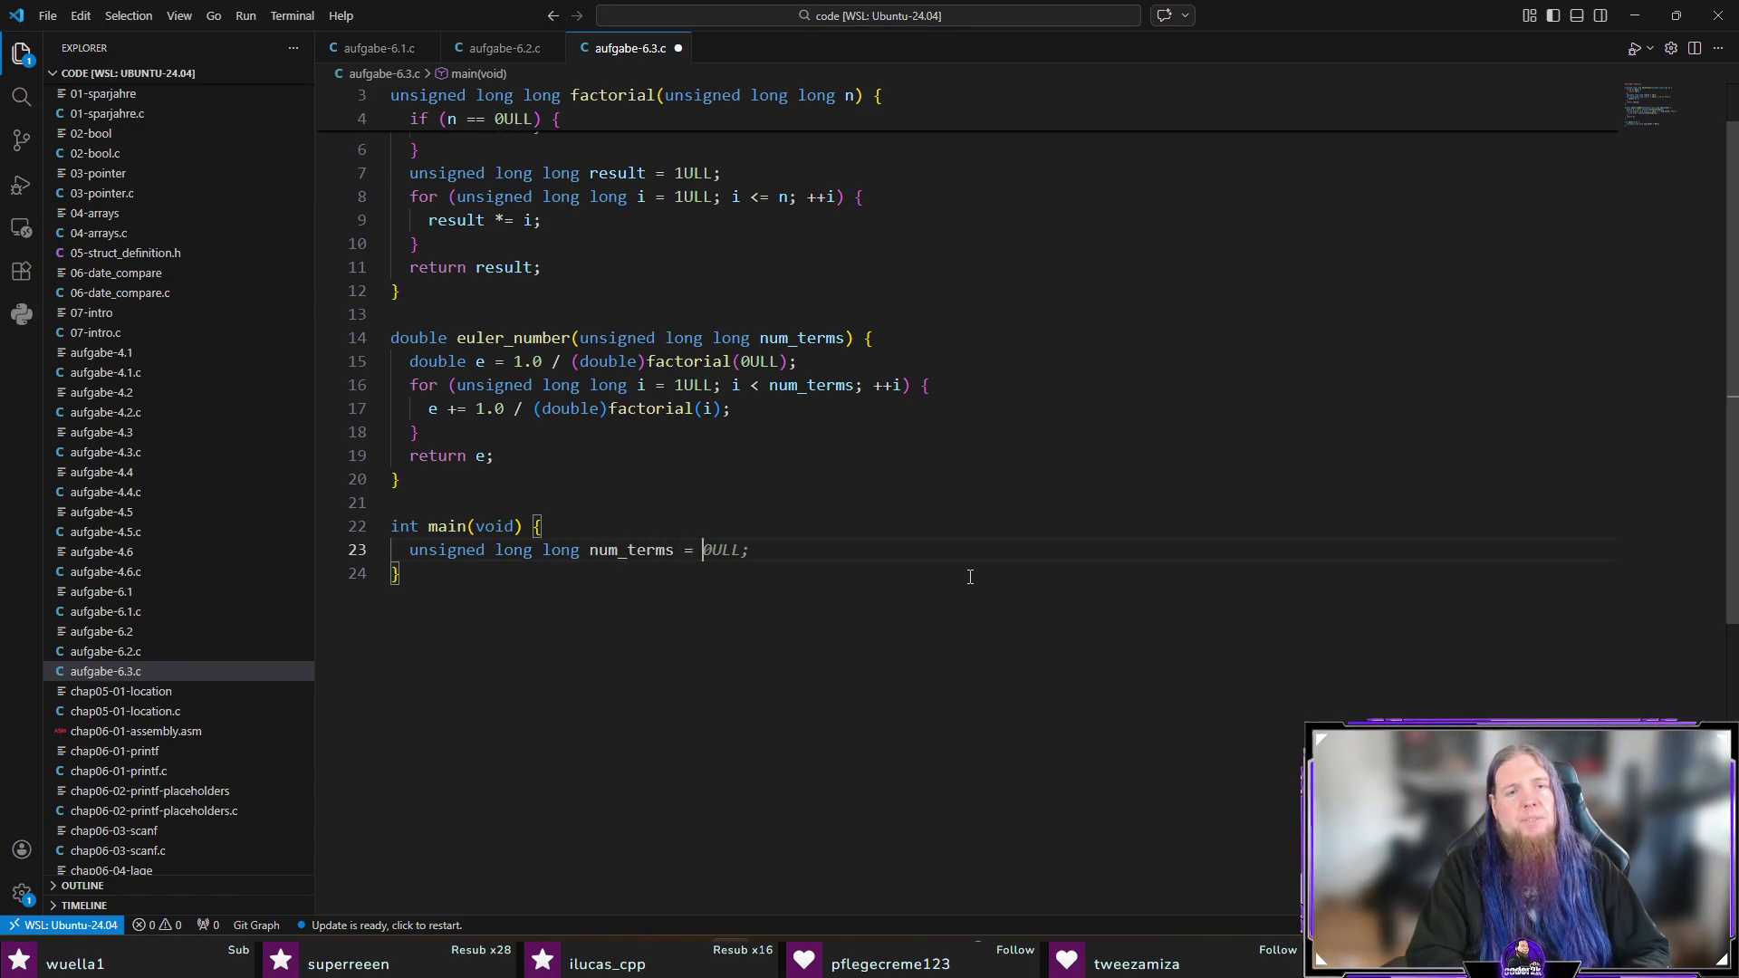
Step: Insert a printf prompt "Anzahl der Reihenglieder eingeben: " above the declaration
key("Return")
key("Up")
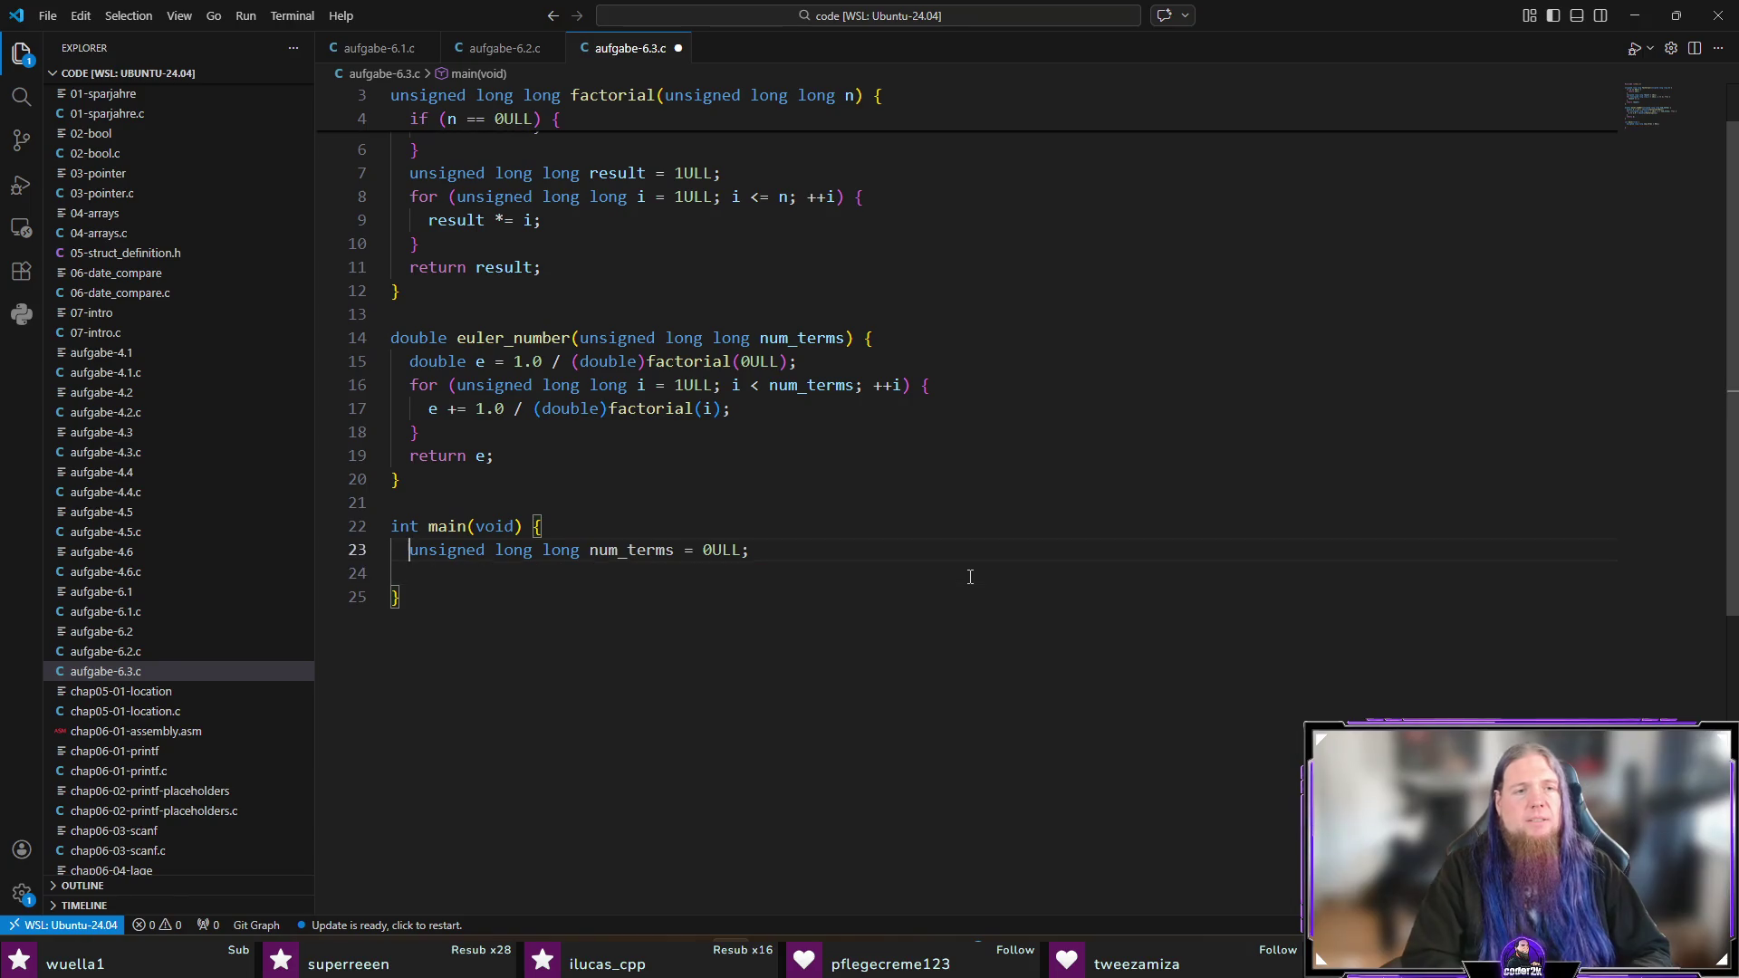
key("Return")
key("Up")
type("pr")
key("Tab")
type("(\"")
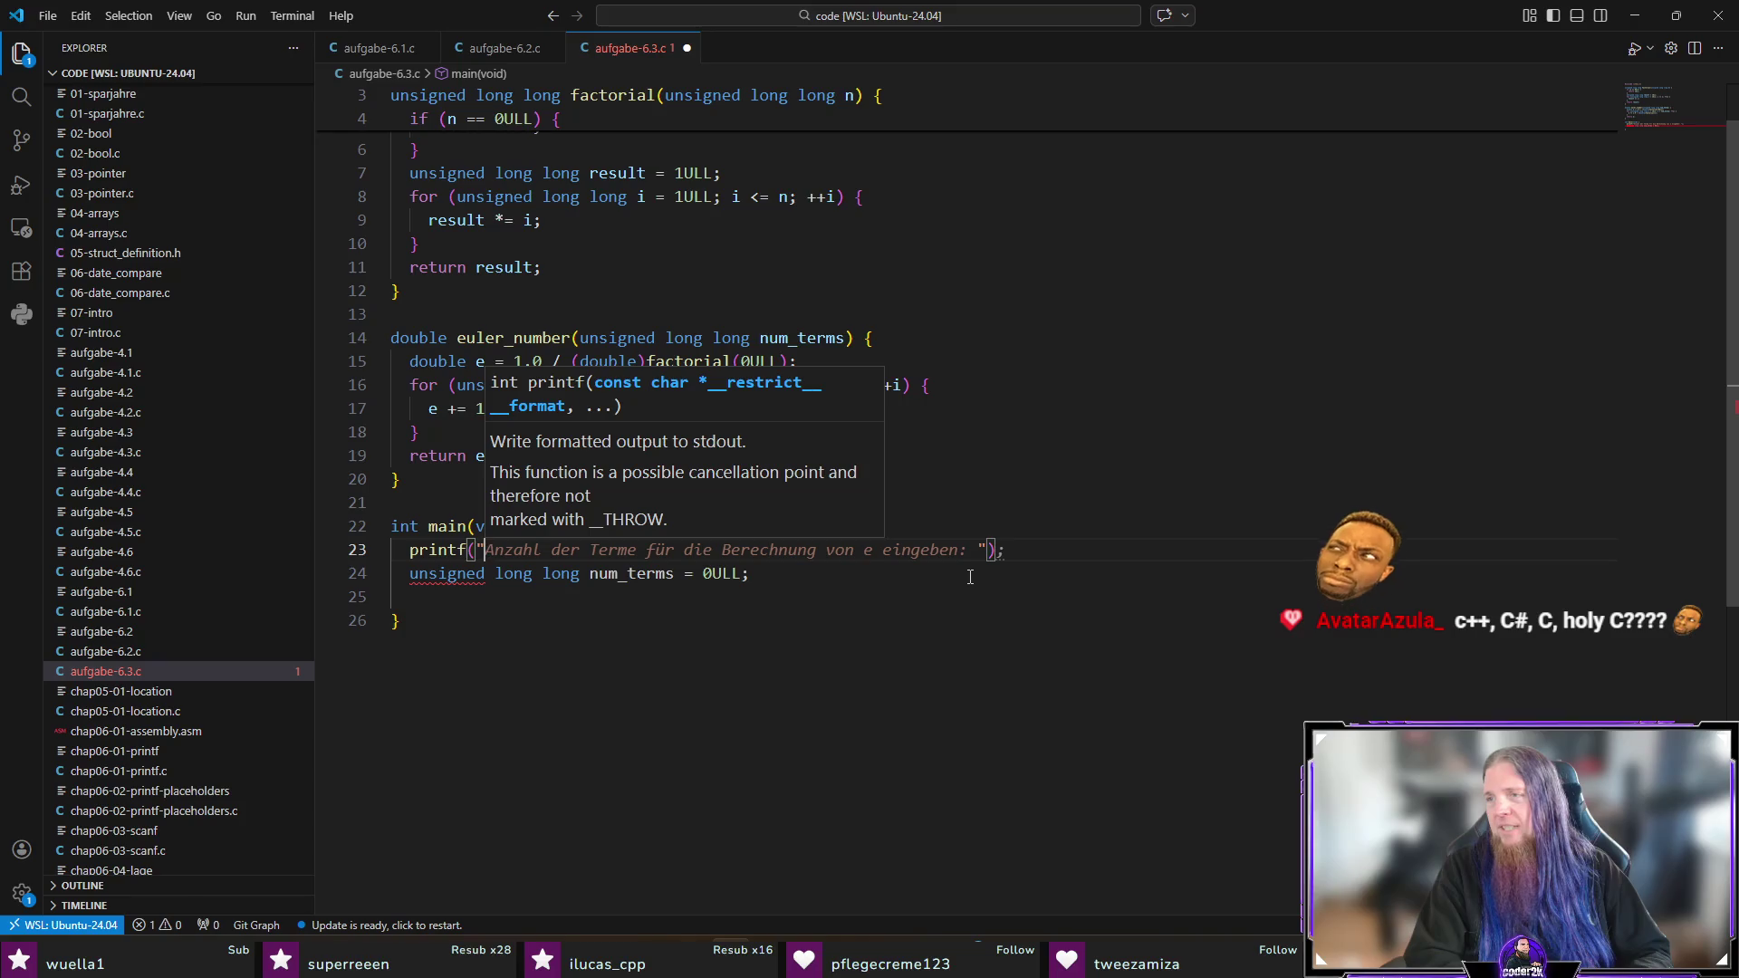
type("Anzahl der Reihen")
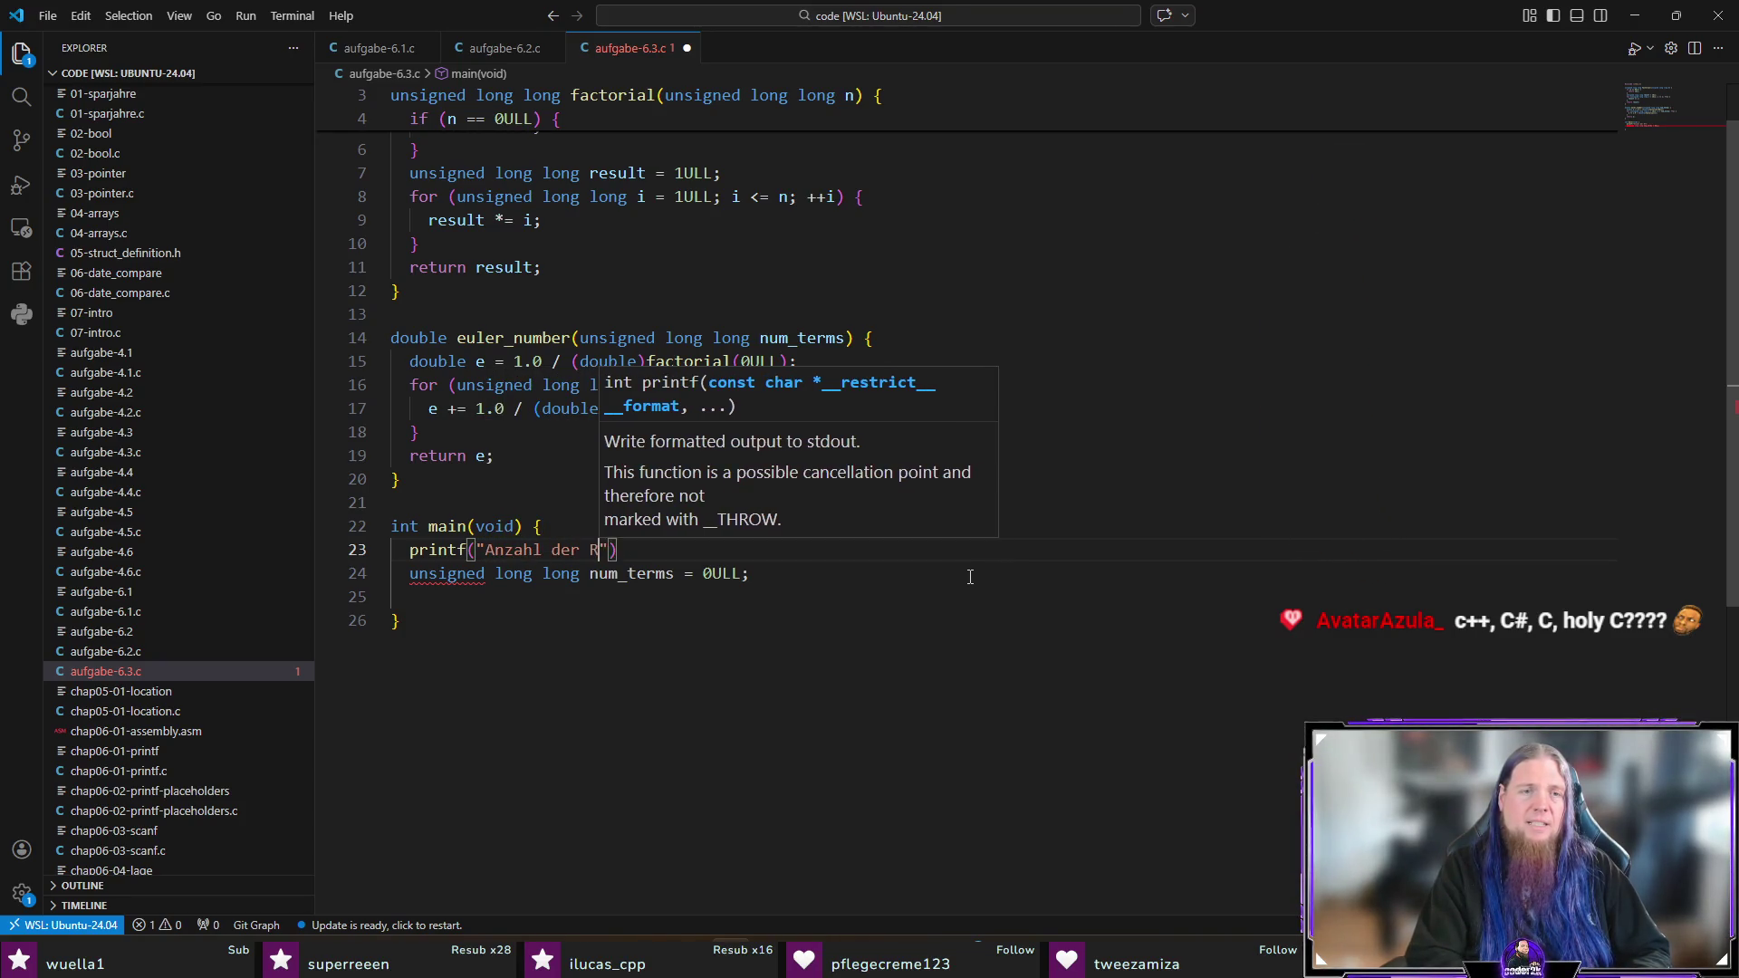
type("glieder ei")
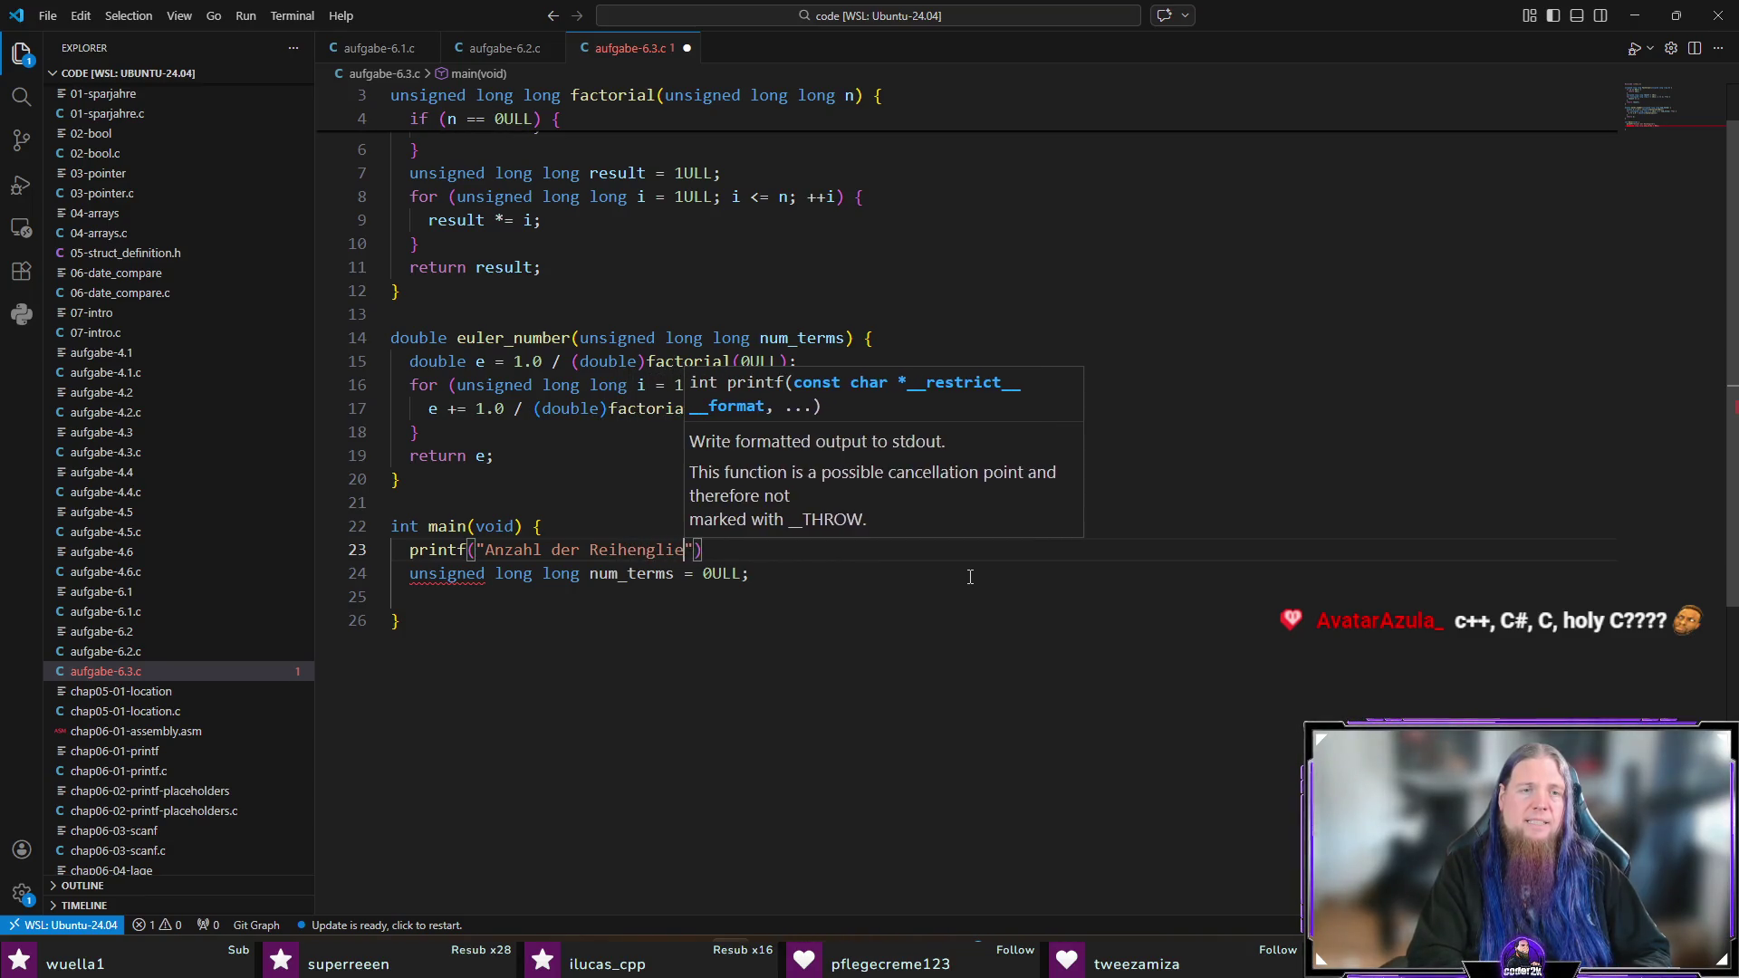
type("ngeben: \");")
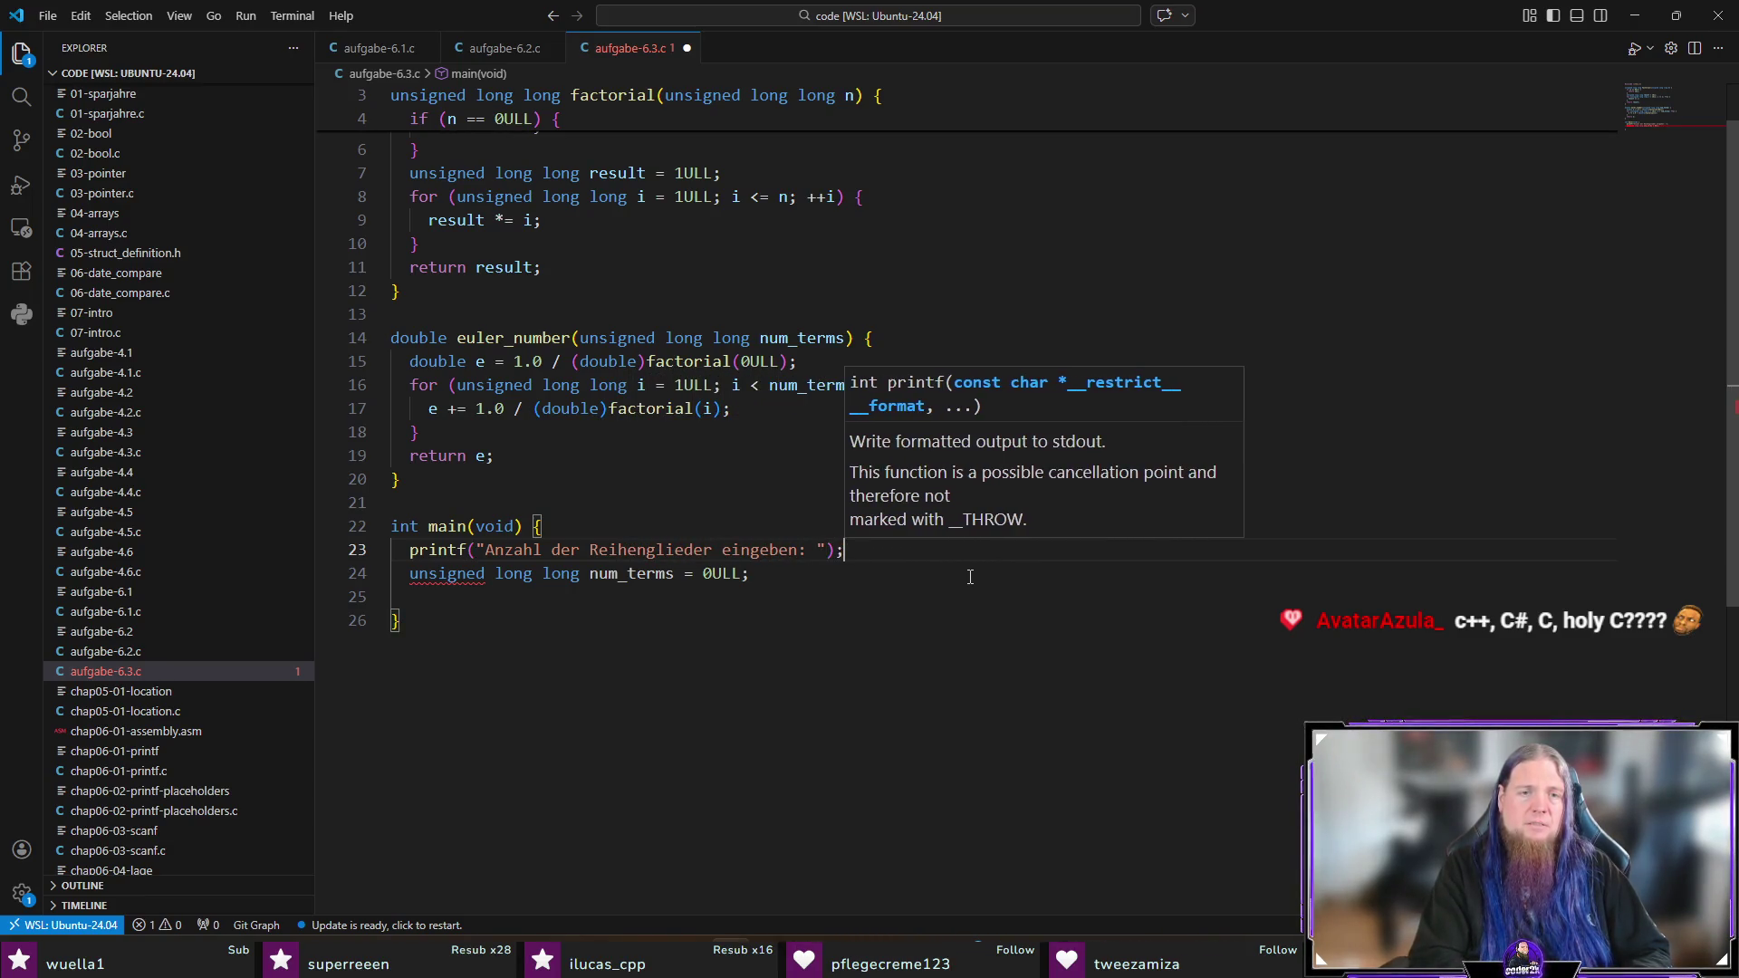
Step: Add the suggested scanf line reading num_terms after the declaration
key("Escape")
key("Down")
key("Return")
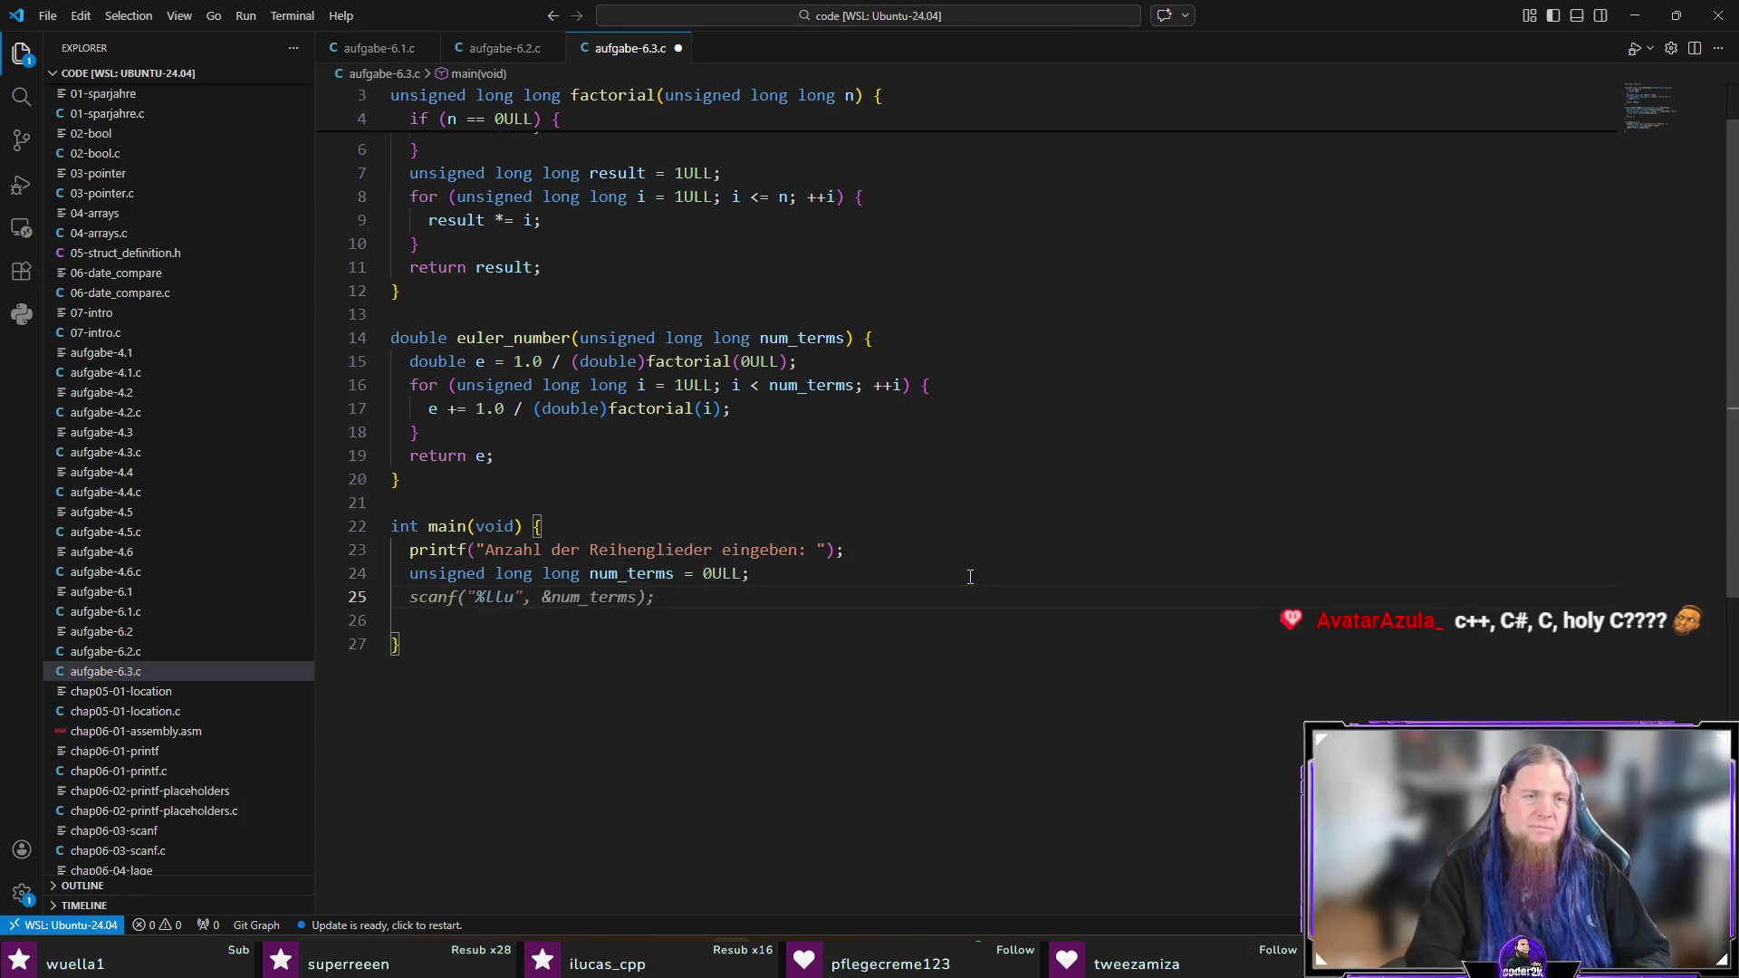
key("Tab")
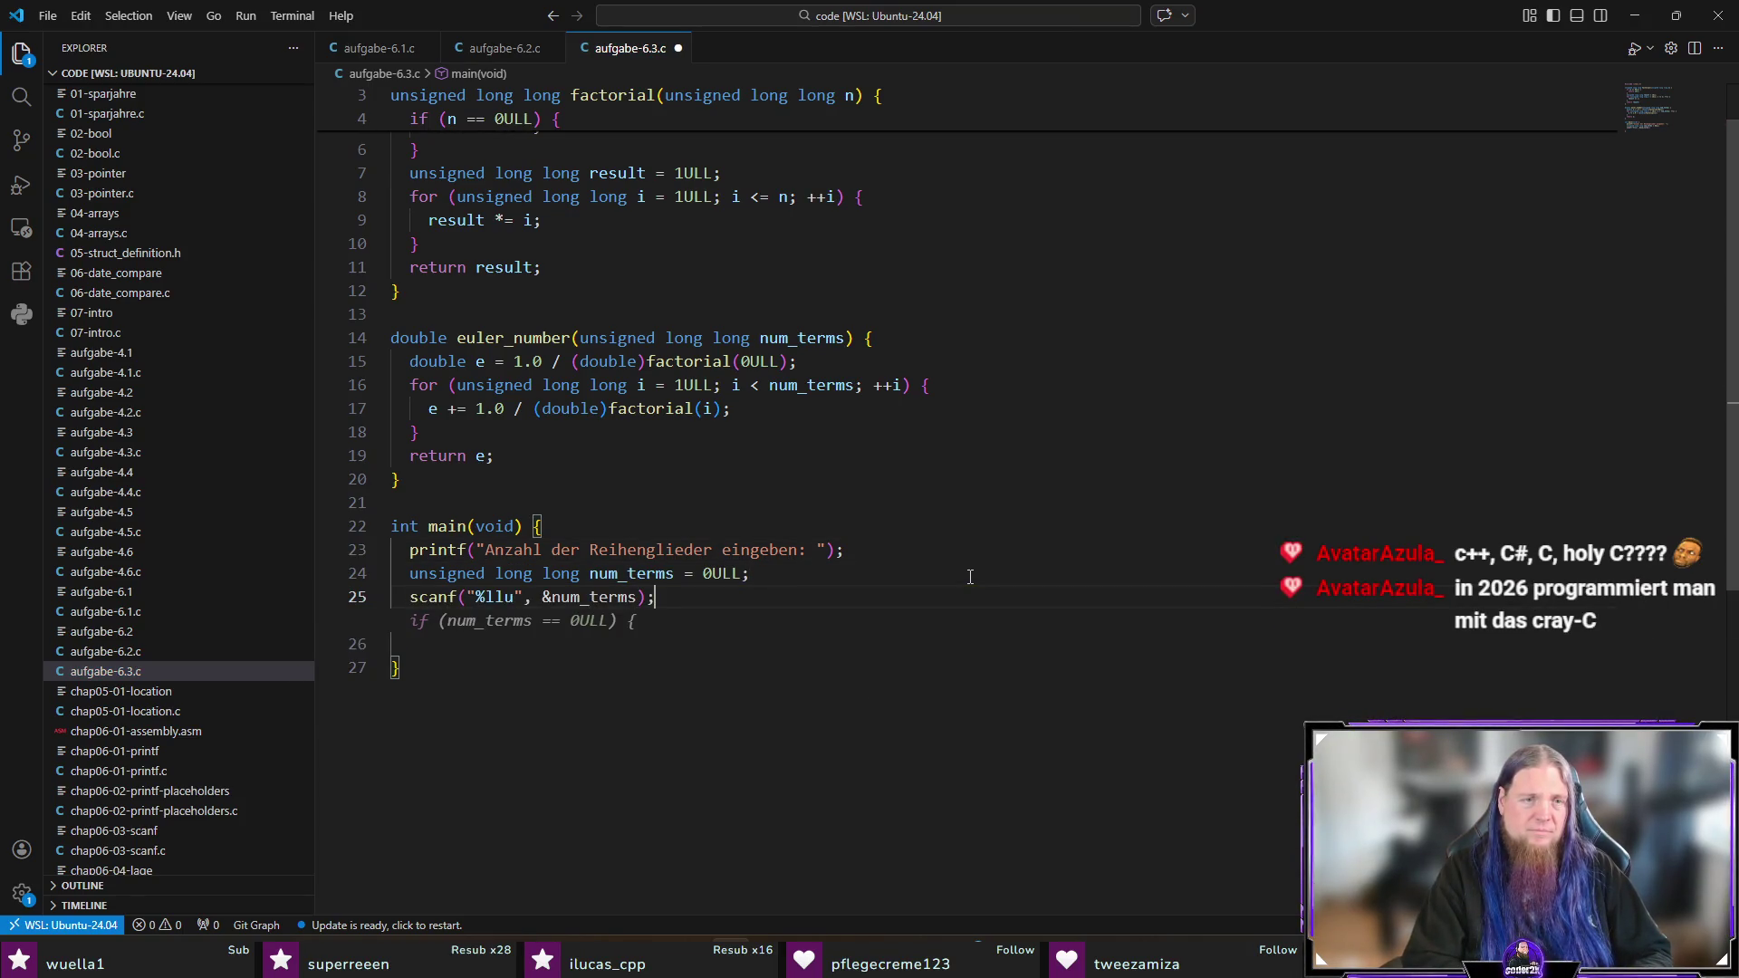
left_click(525, 602)
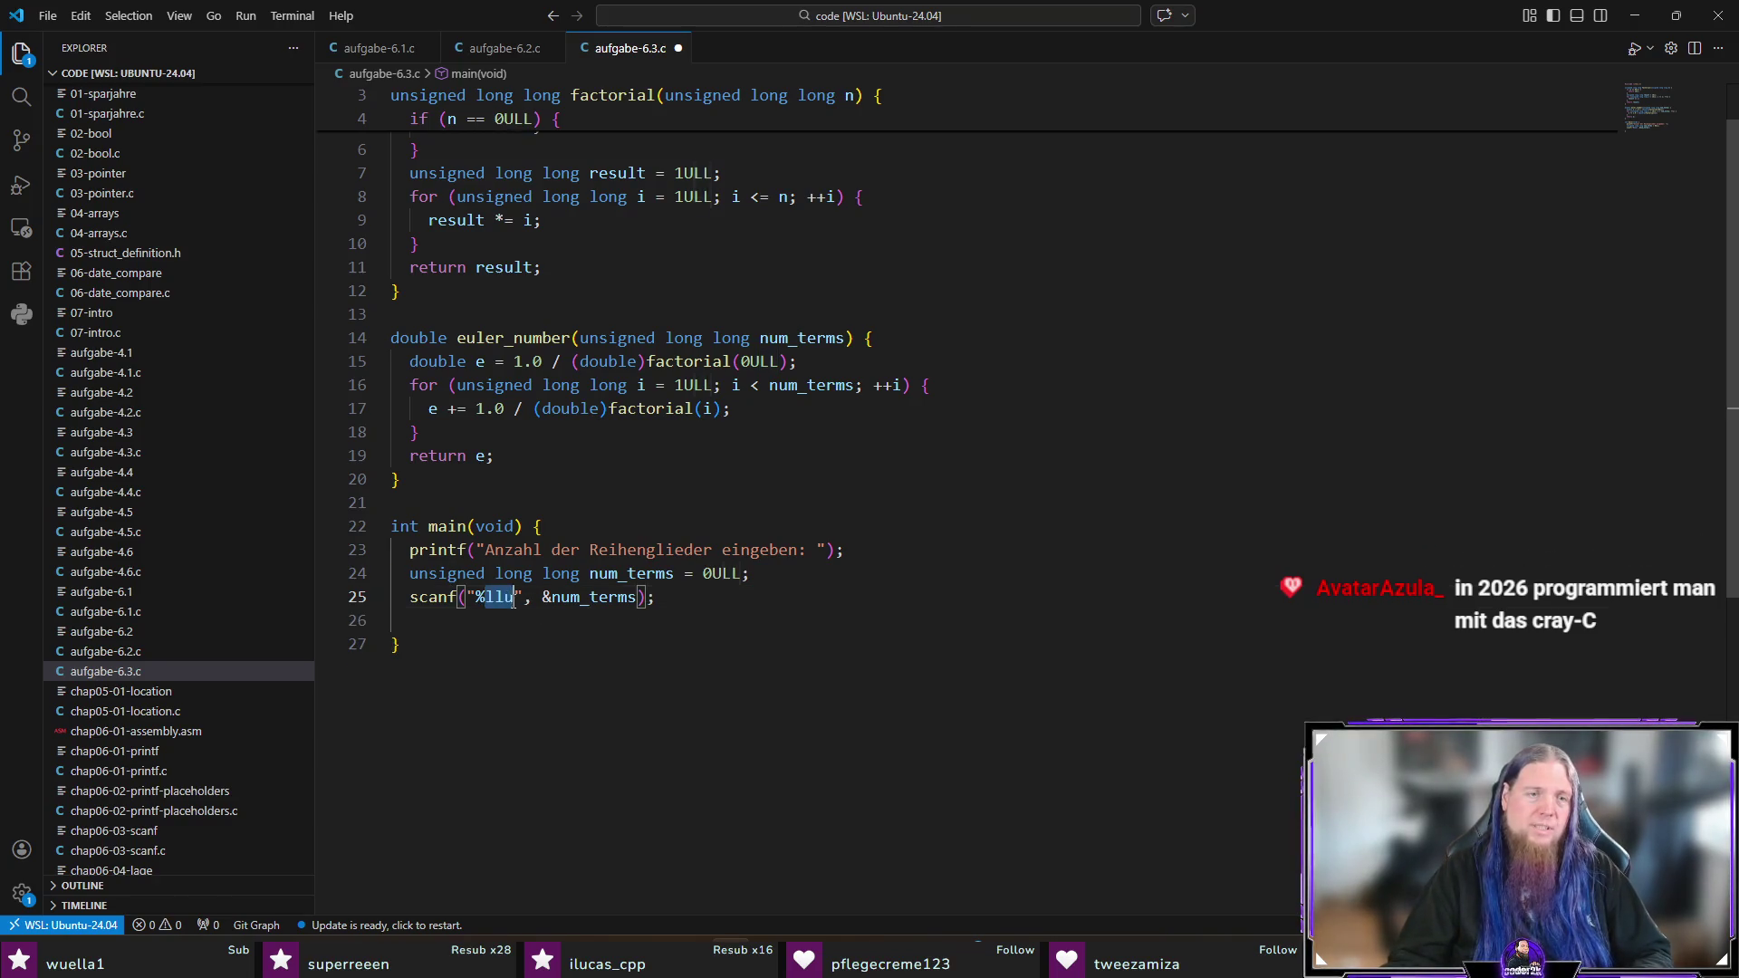
key("End")
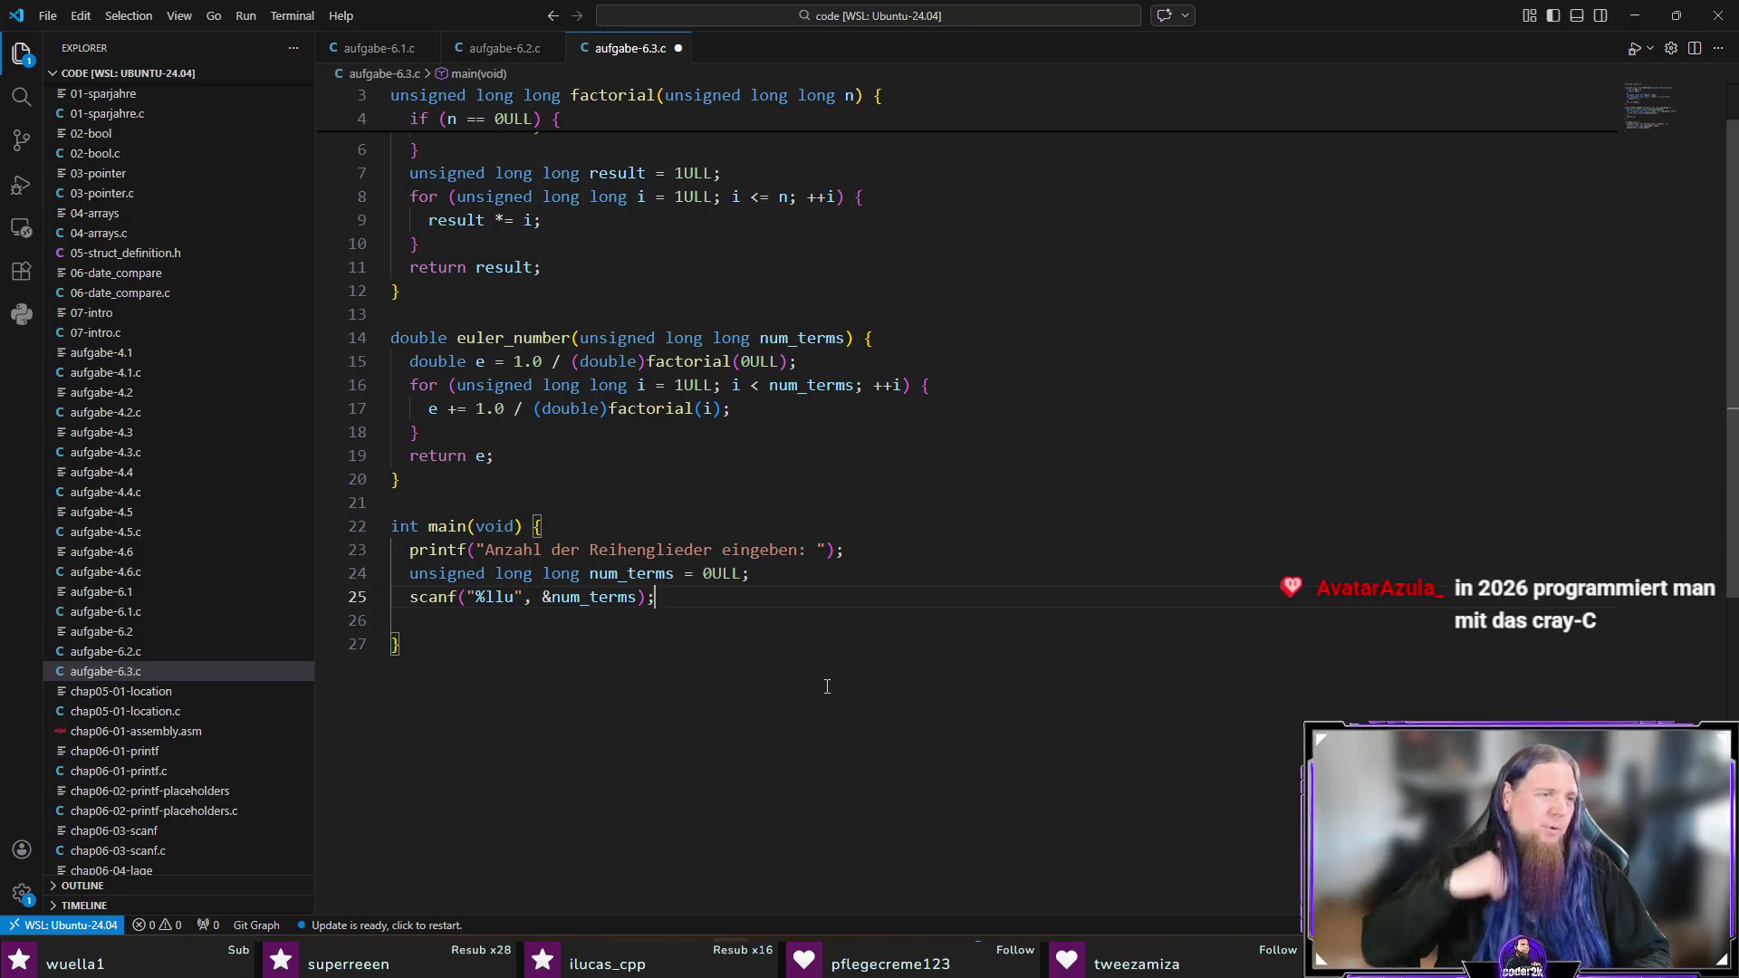
key("Return")
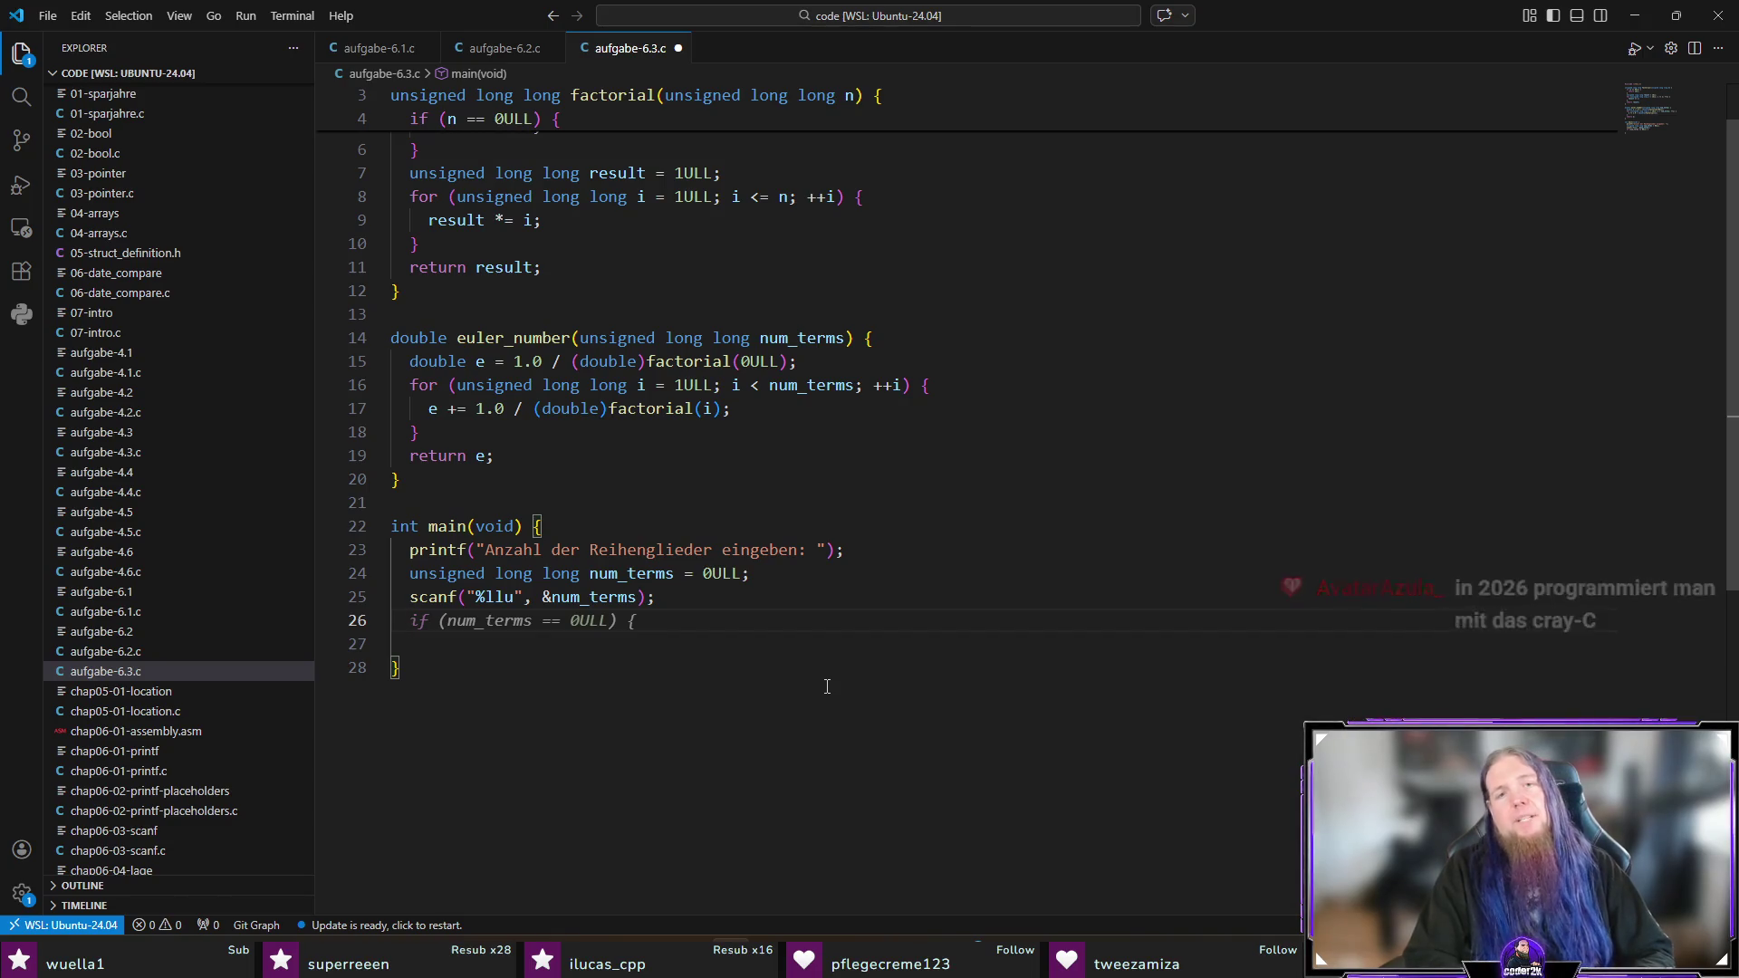
Step: Accept the zero-terms check with error message and return 1, the euler_number call and result printf
key("Tab")
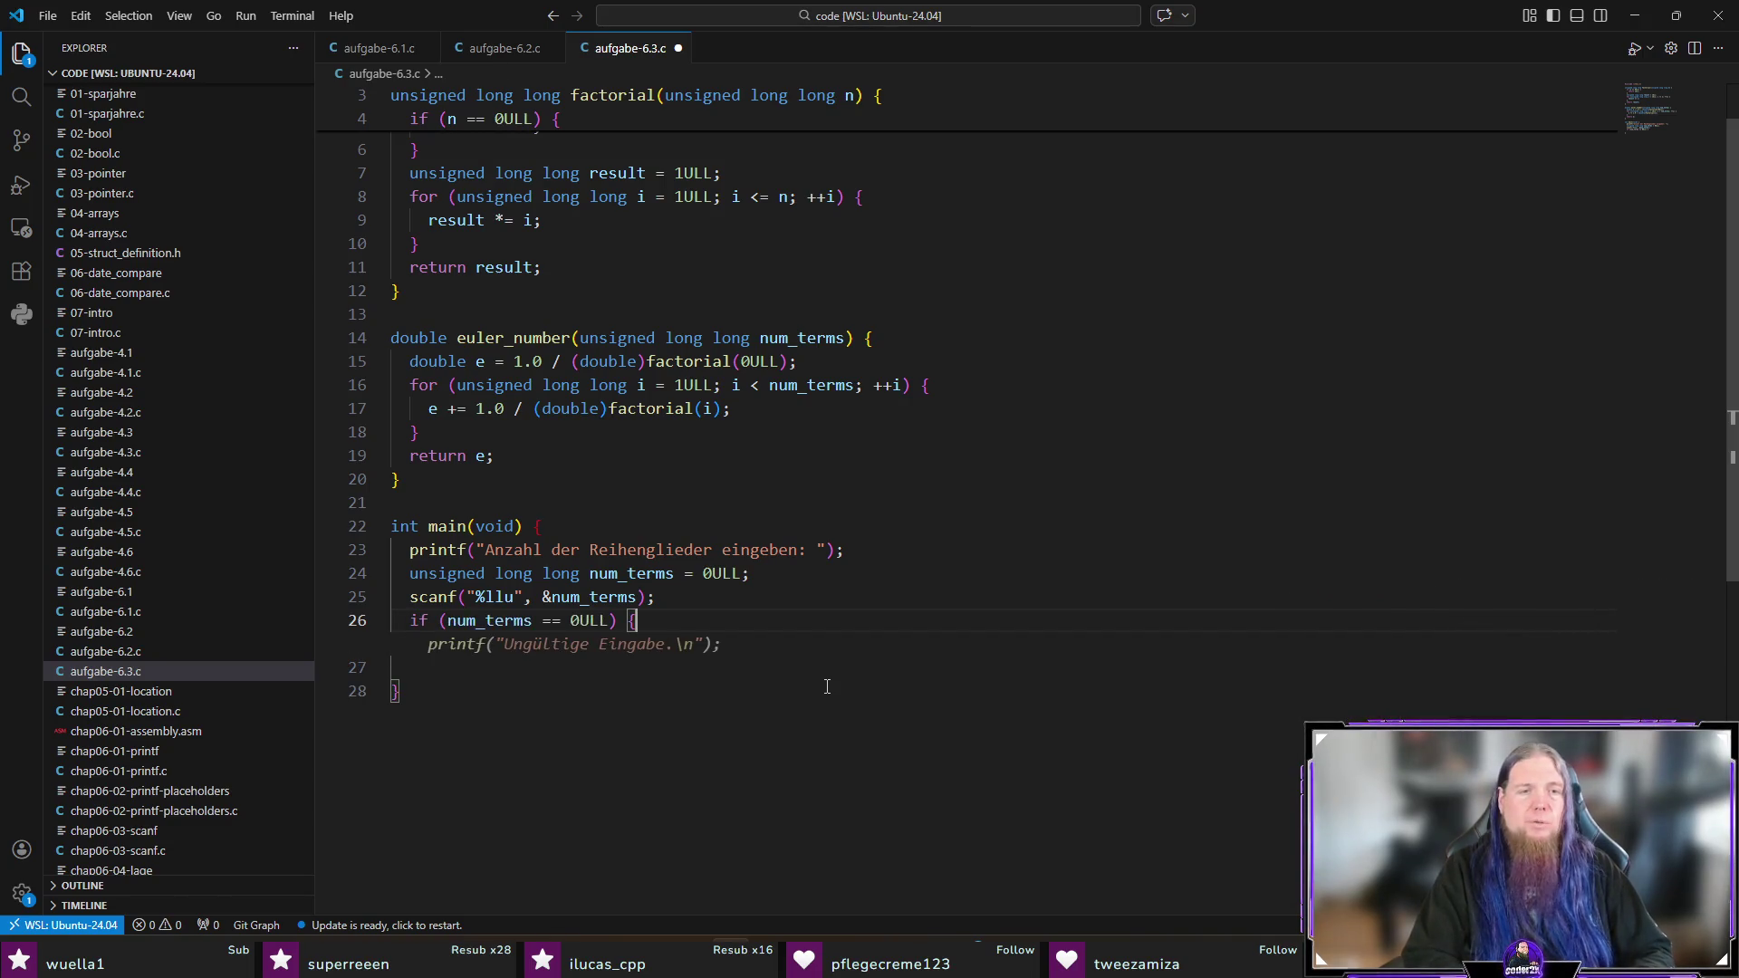
key("Tab")
key("Tab")
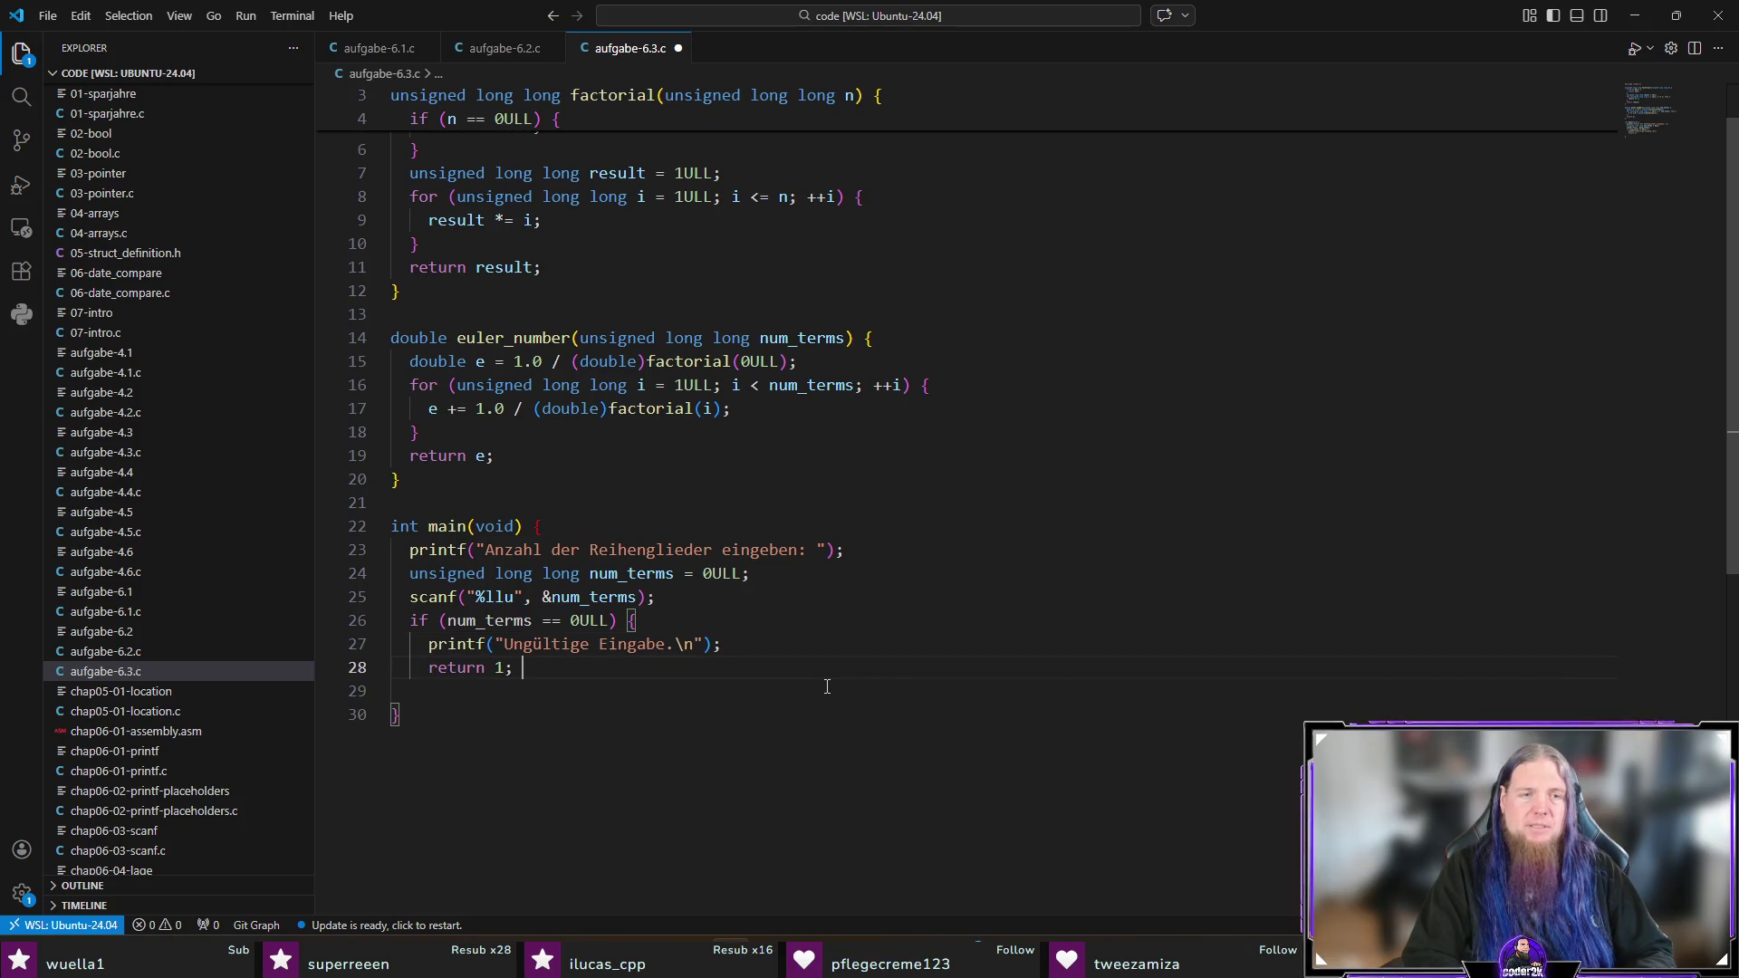
key("Return")
key("Tab")
key("Return")
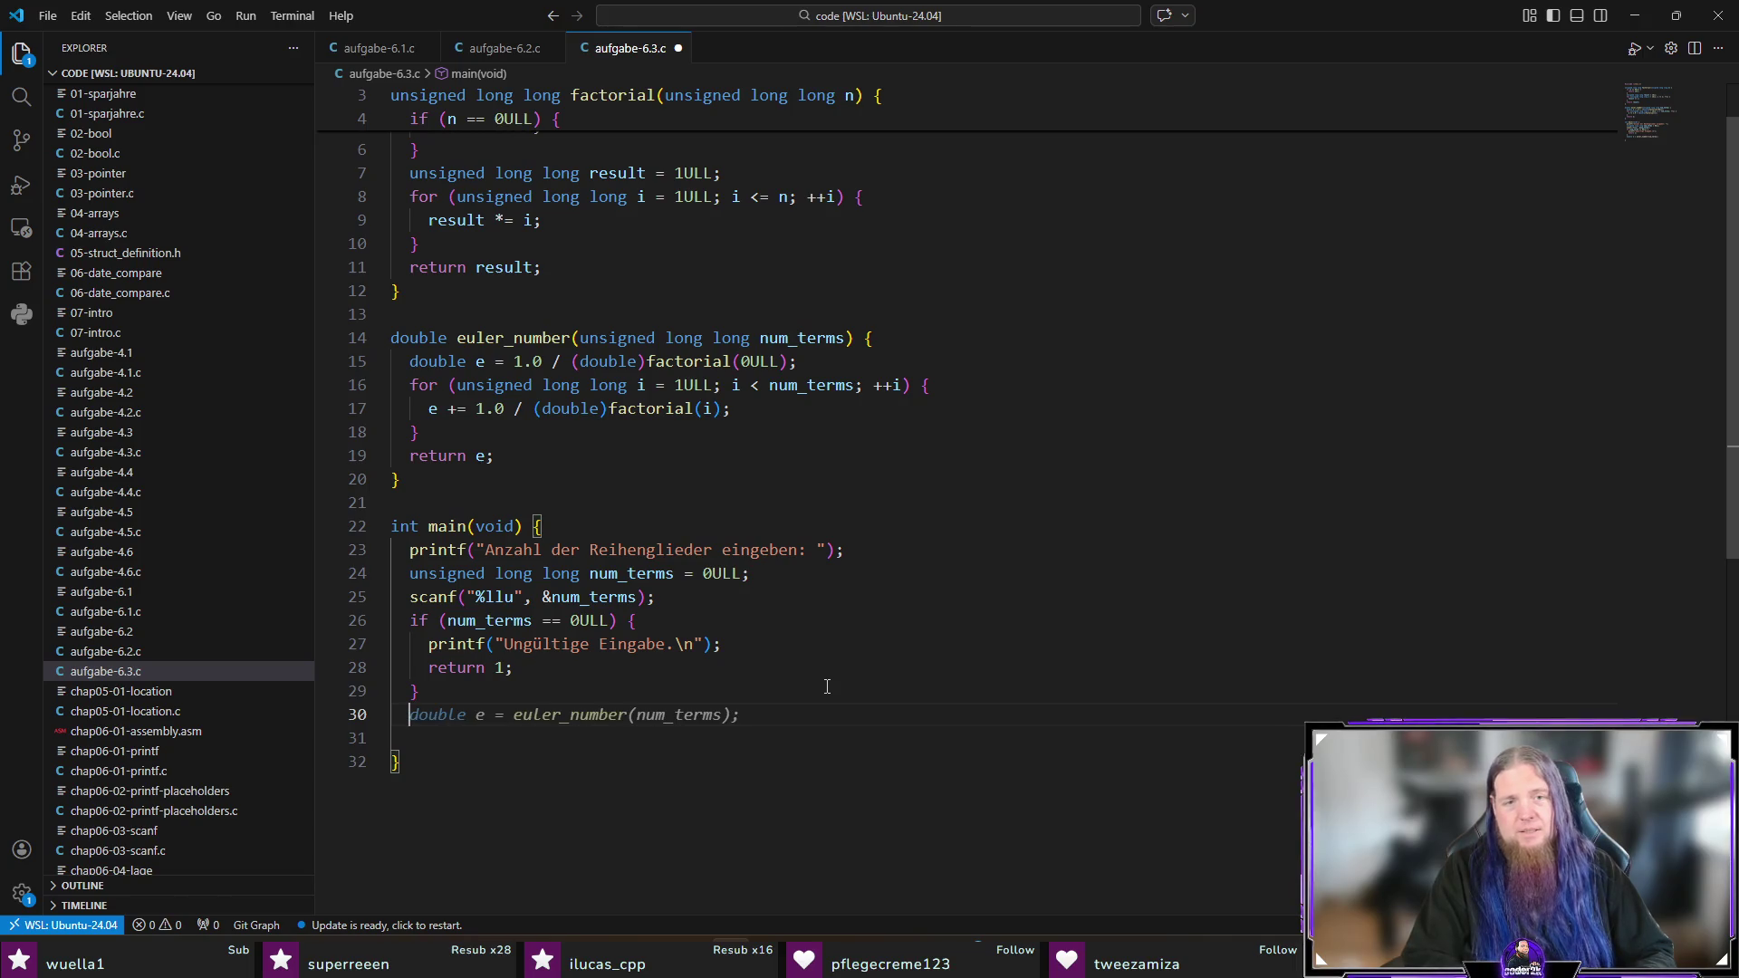
key("Tab")
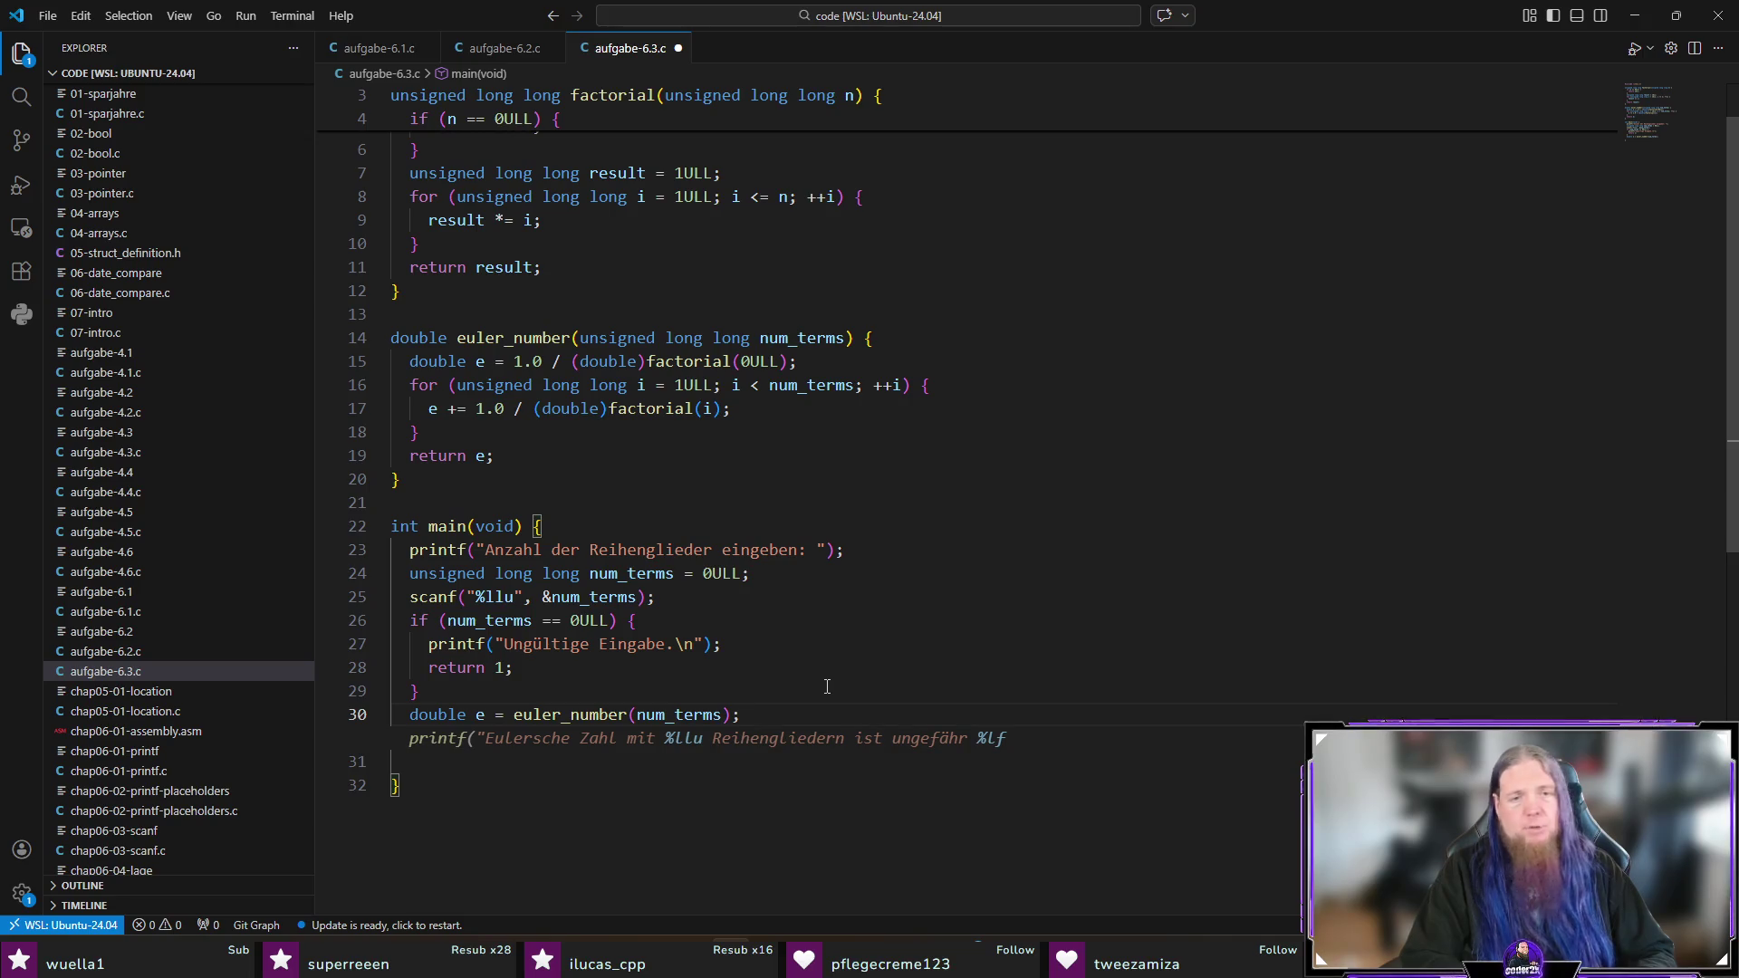
key("Tab")
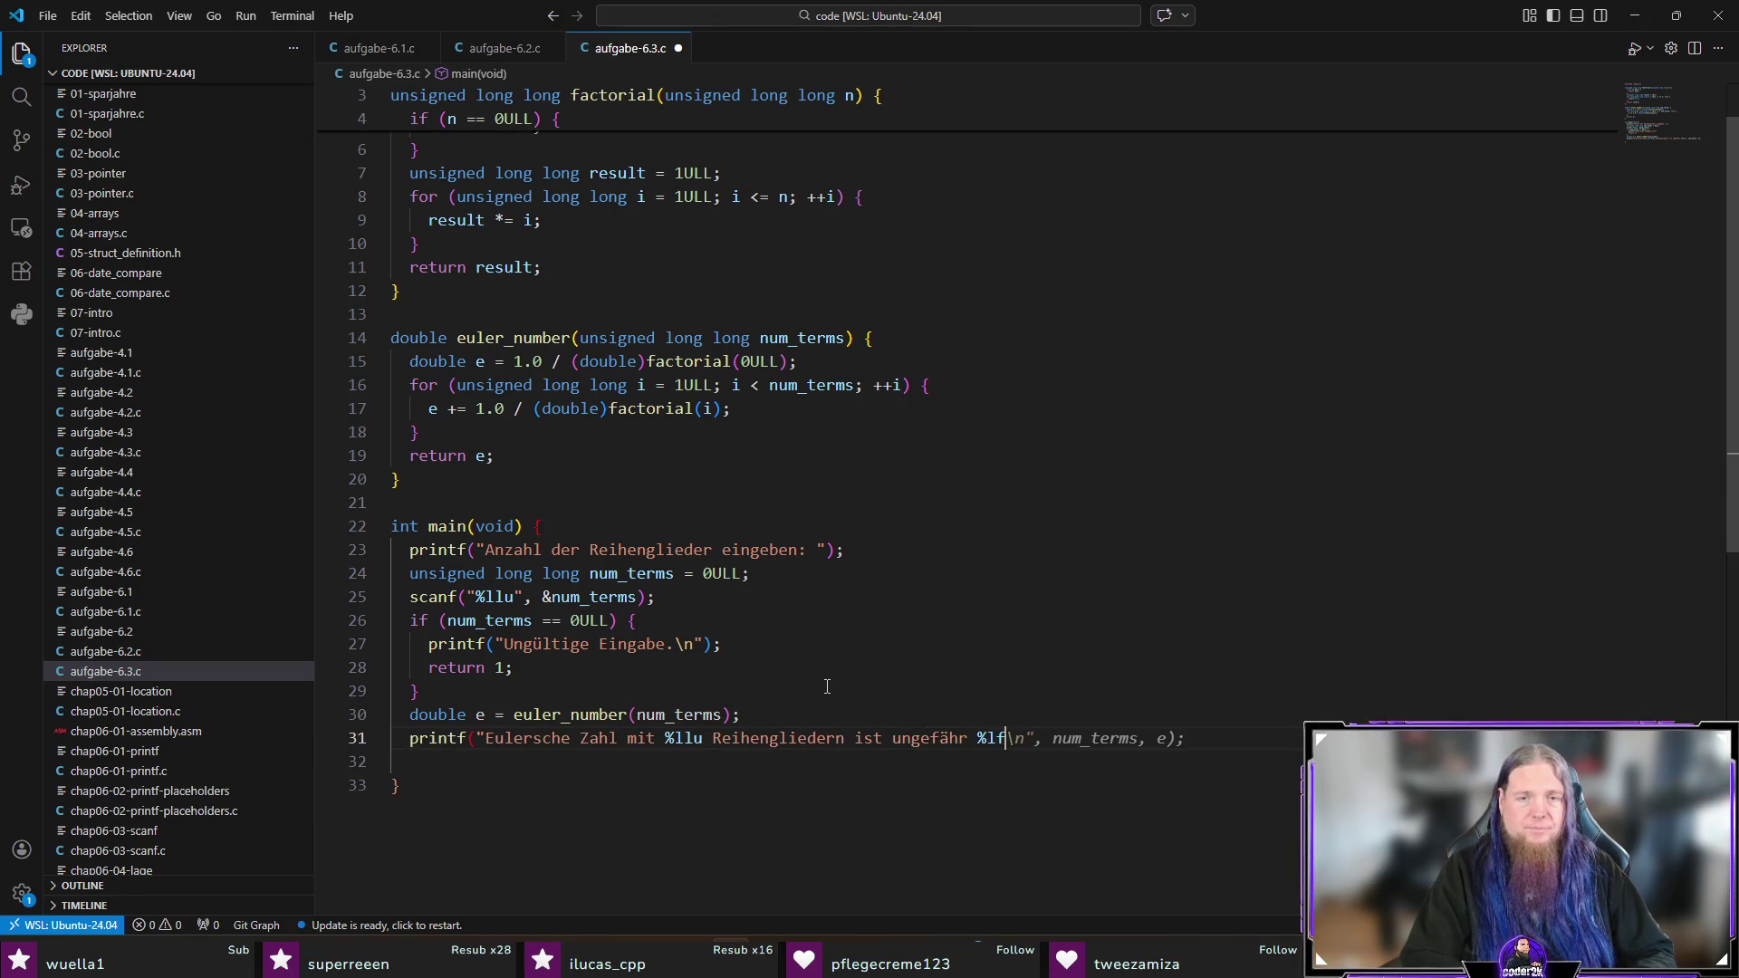
Step: Split the printf format string, num_terms, e and closing parenthesis onto separate lines
key("Delete")
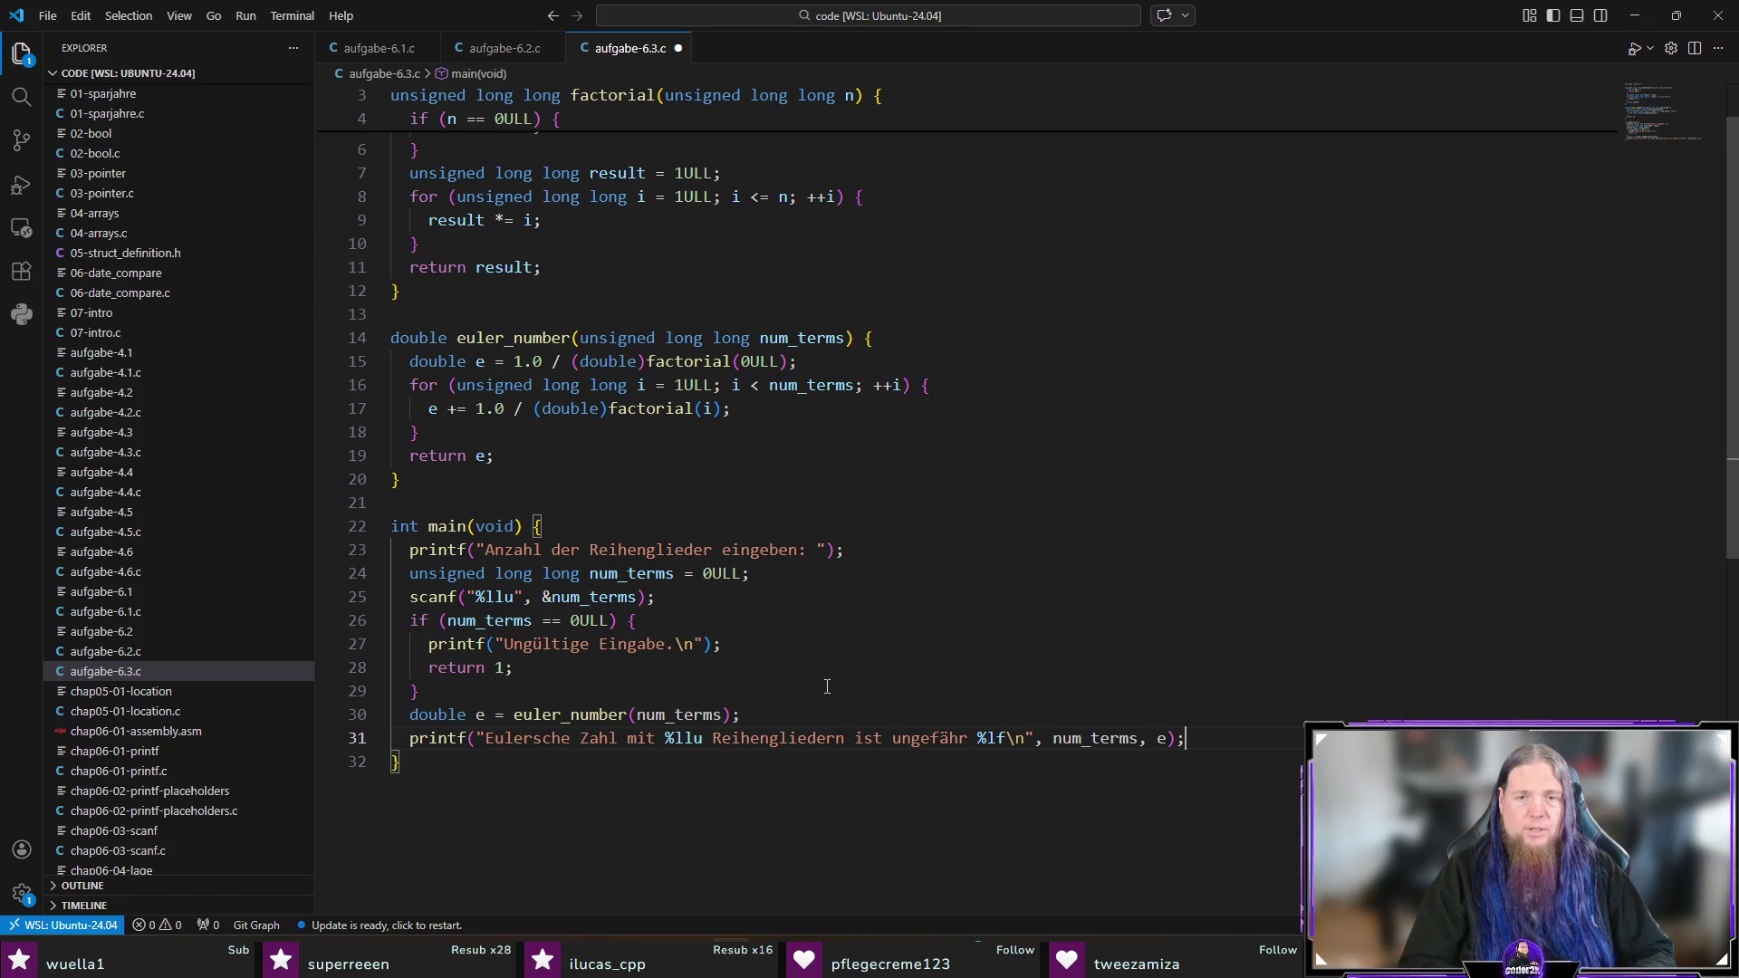
key("Home")
key("Right")
key("Right")
key("Right")
key("Return")
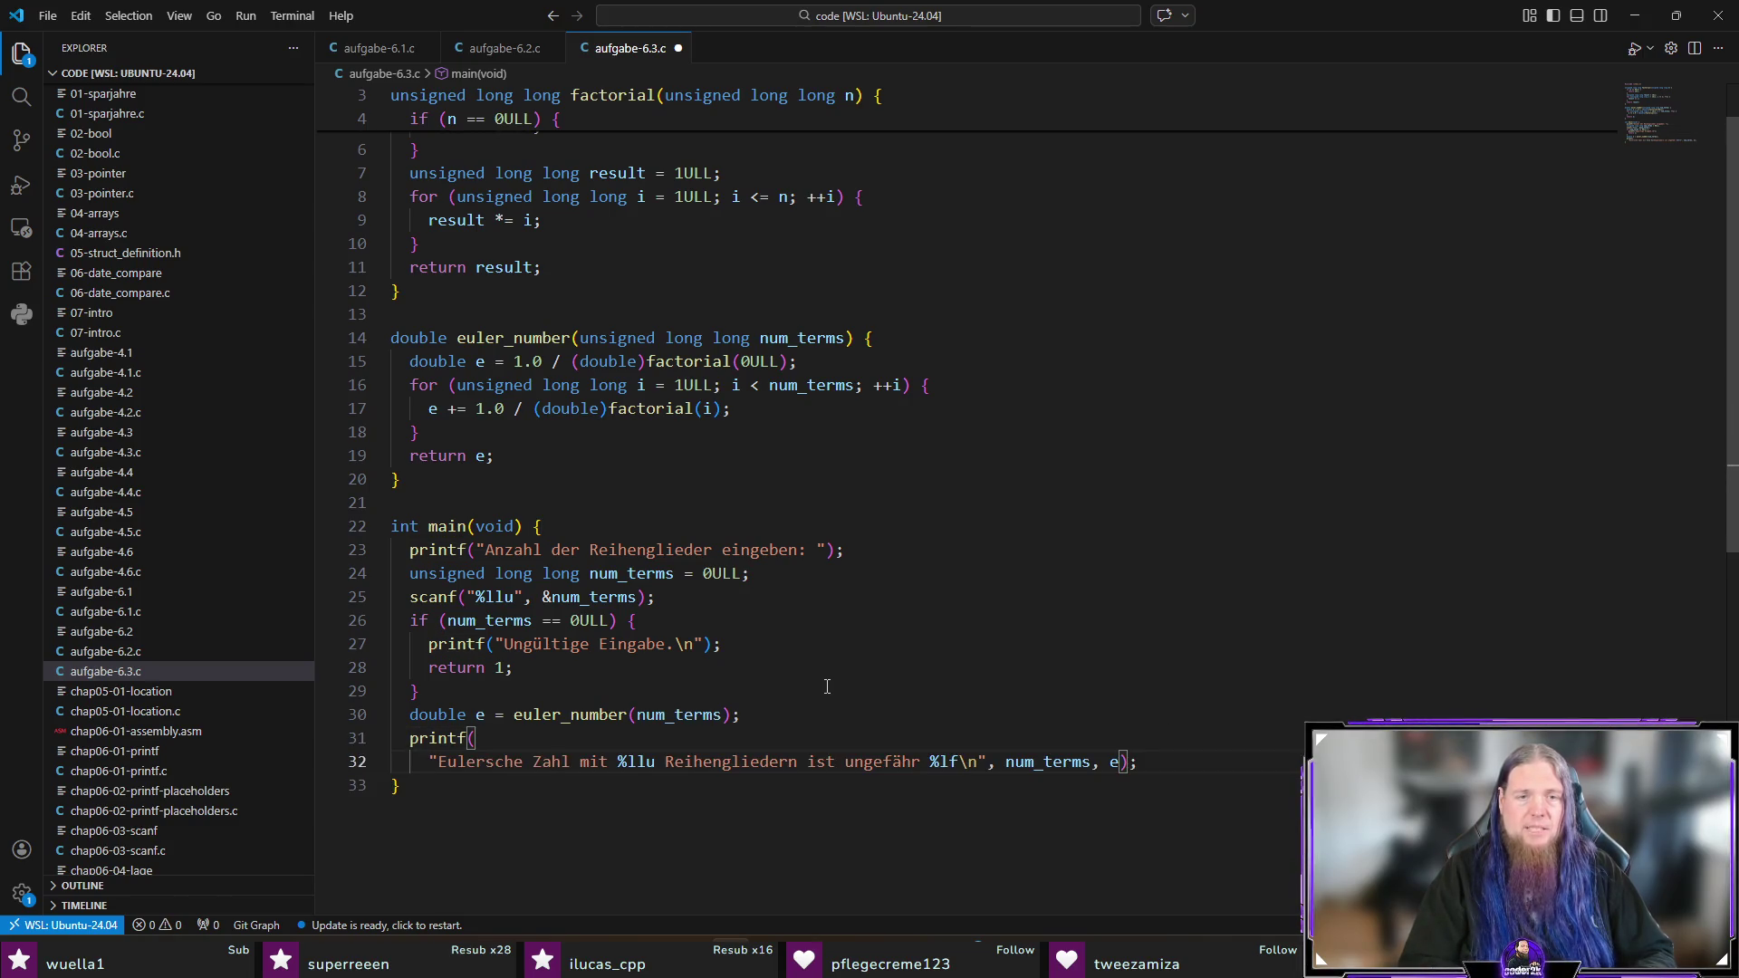
key("End")
key("ctrl+Left")
key("ctrl+Left")
key("ctrl+Left")
key("Return")
key("ctrl+Right")
key("ctrl+Right")
key("Left")
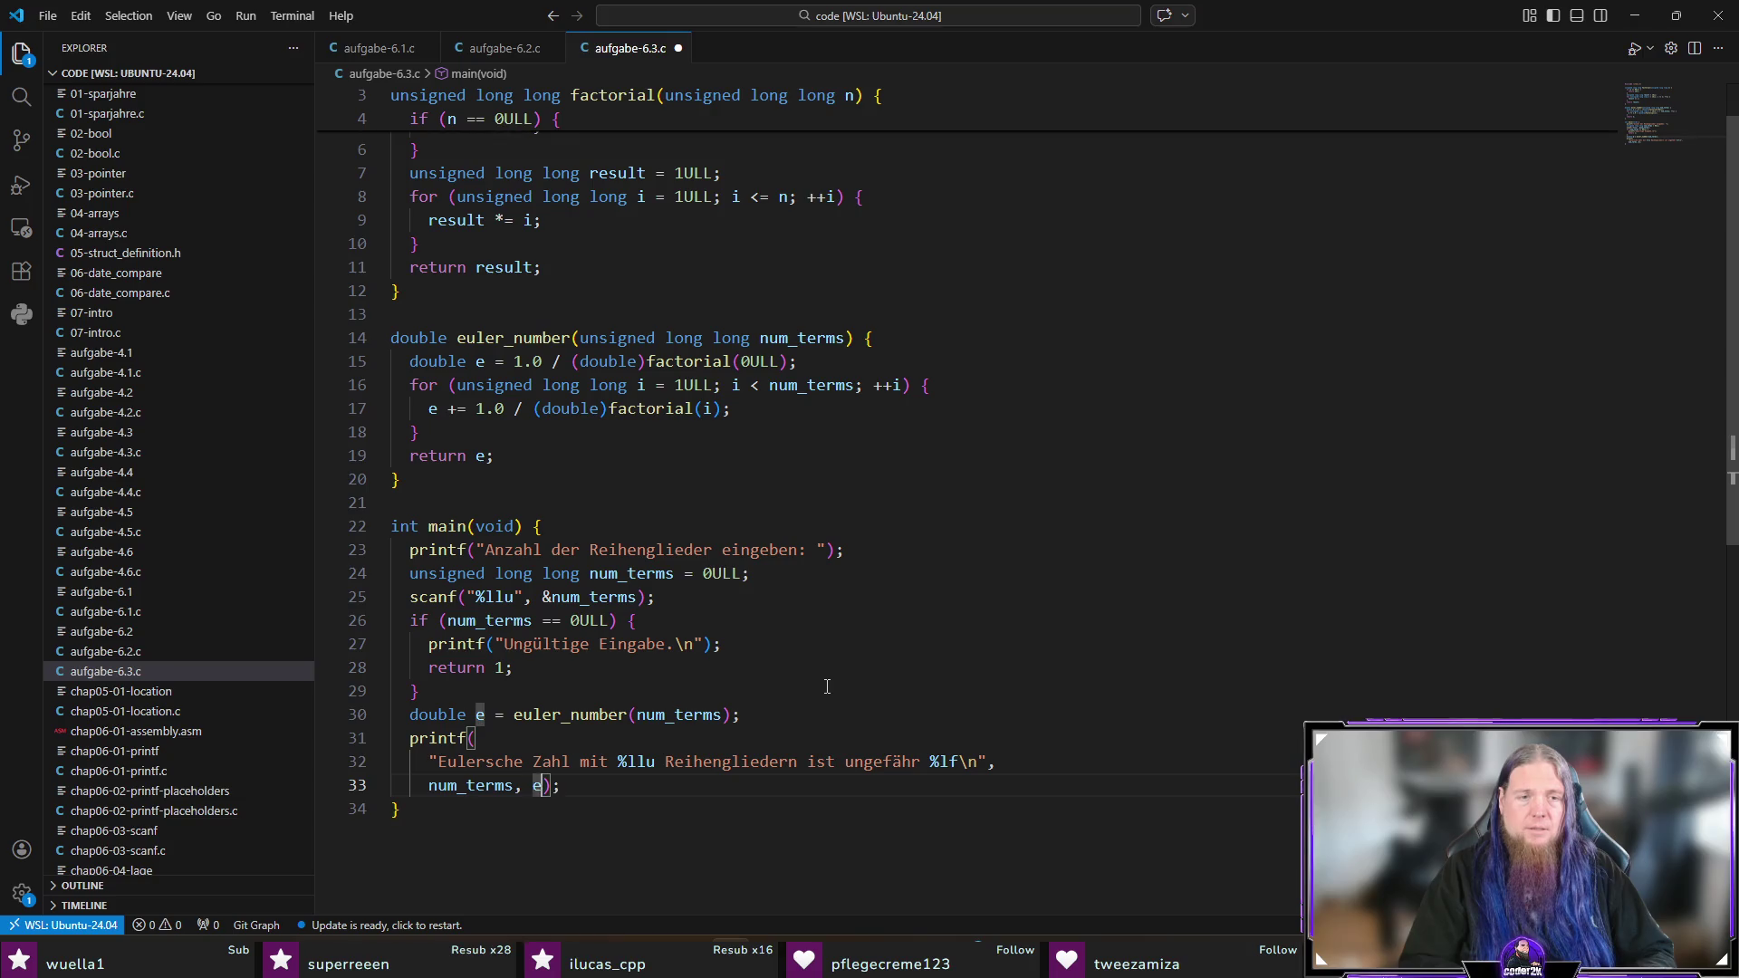
key("Return")
key("Right")
key("Return")
Step: Save aufgabe-6.3.c and add an empty line after main
key("ctrl+s")
key("Down")
key("Return")
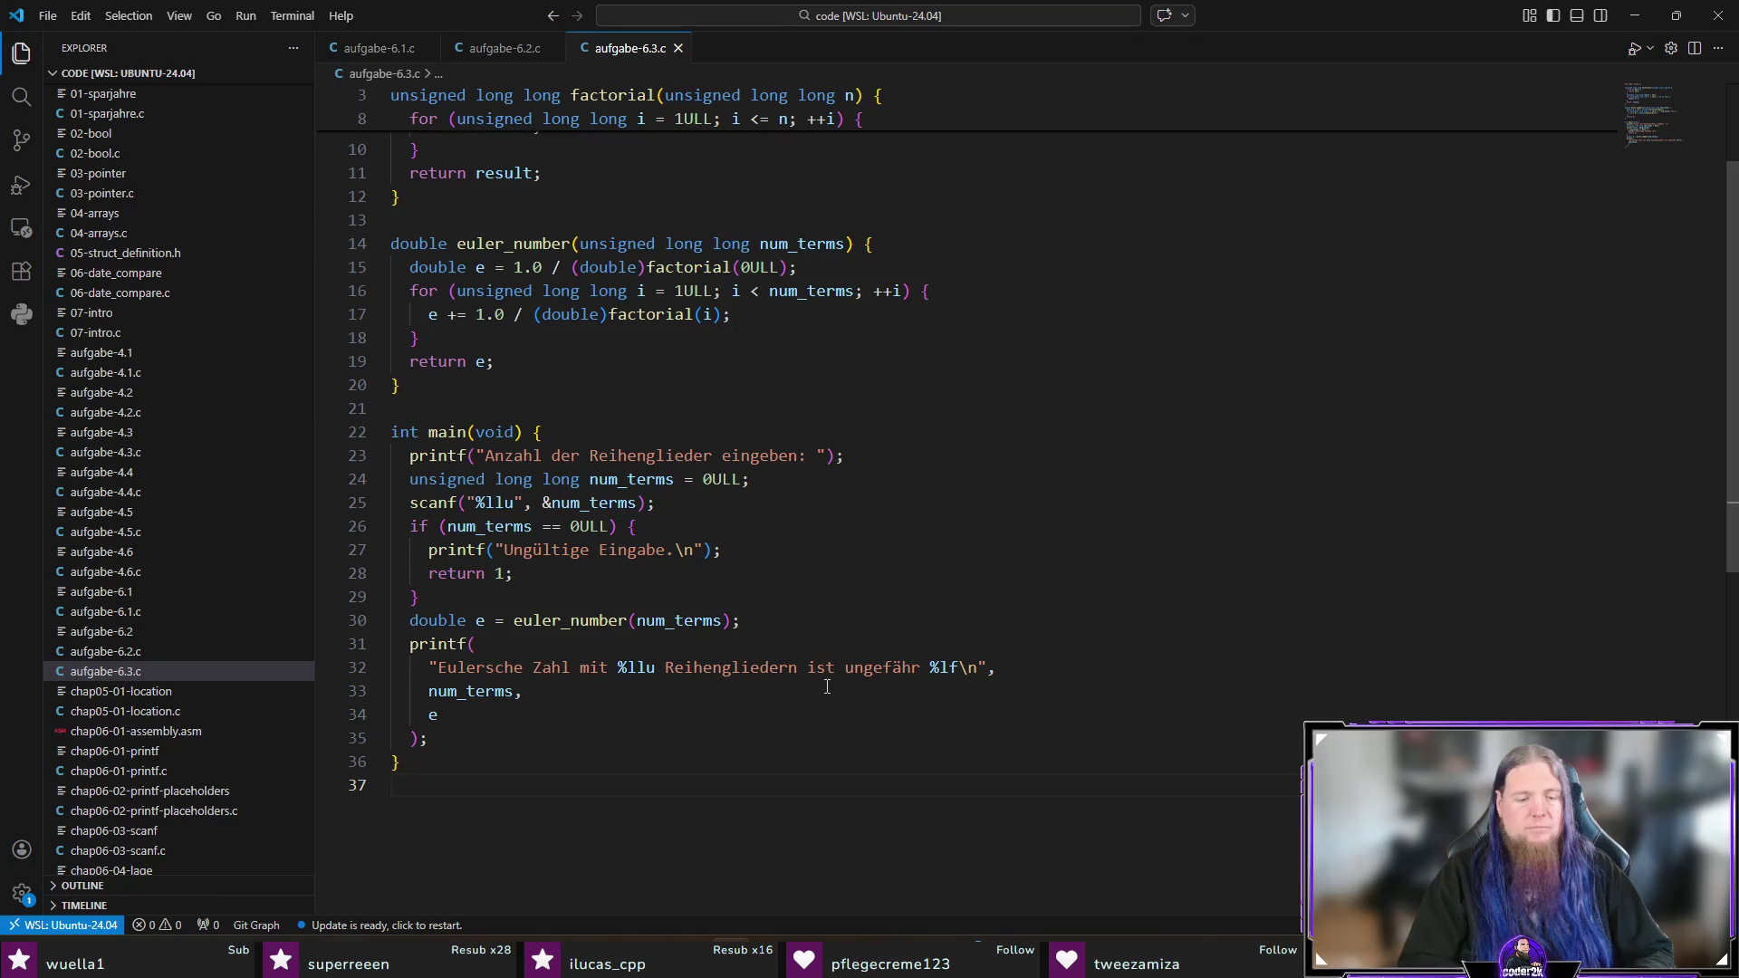
type("ö")
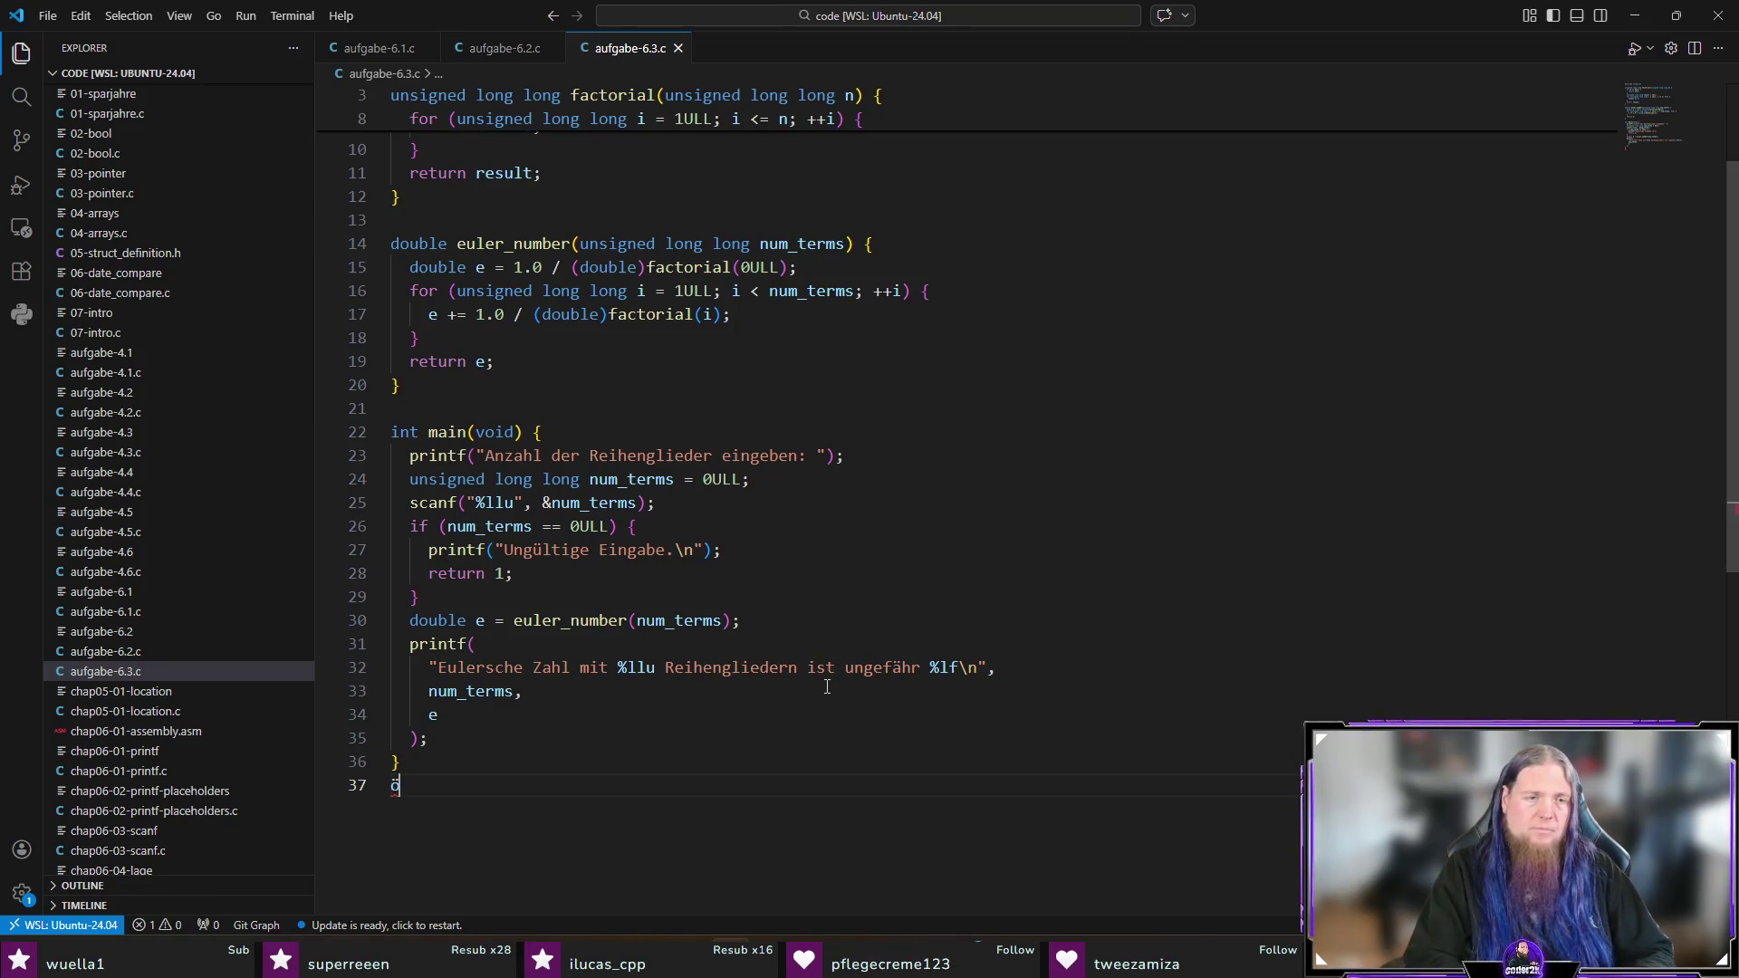
key("BackSpace")
key("ctrl+s")
key("ctrl+grave")
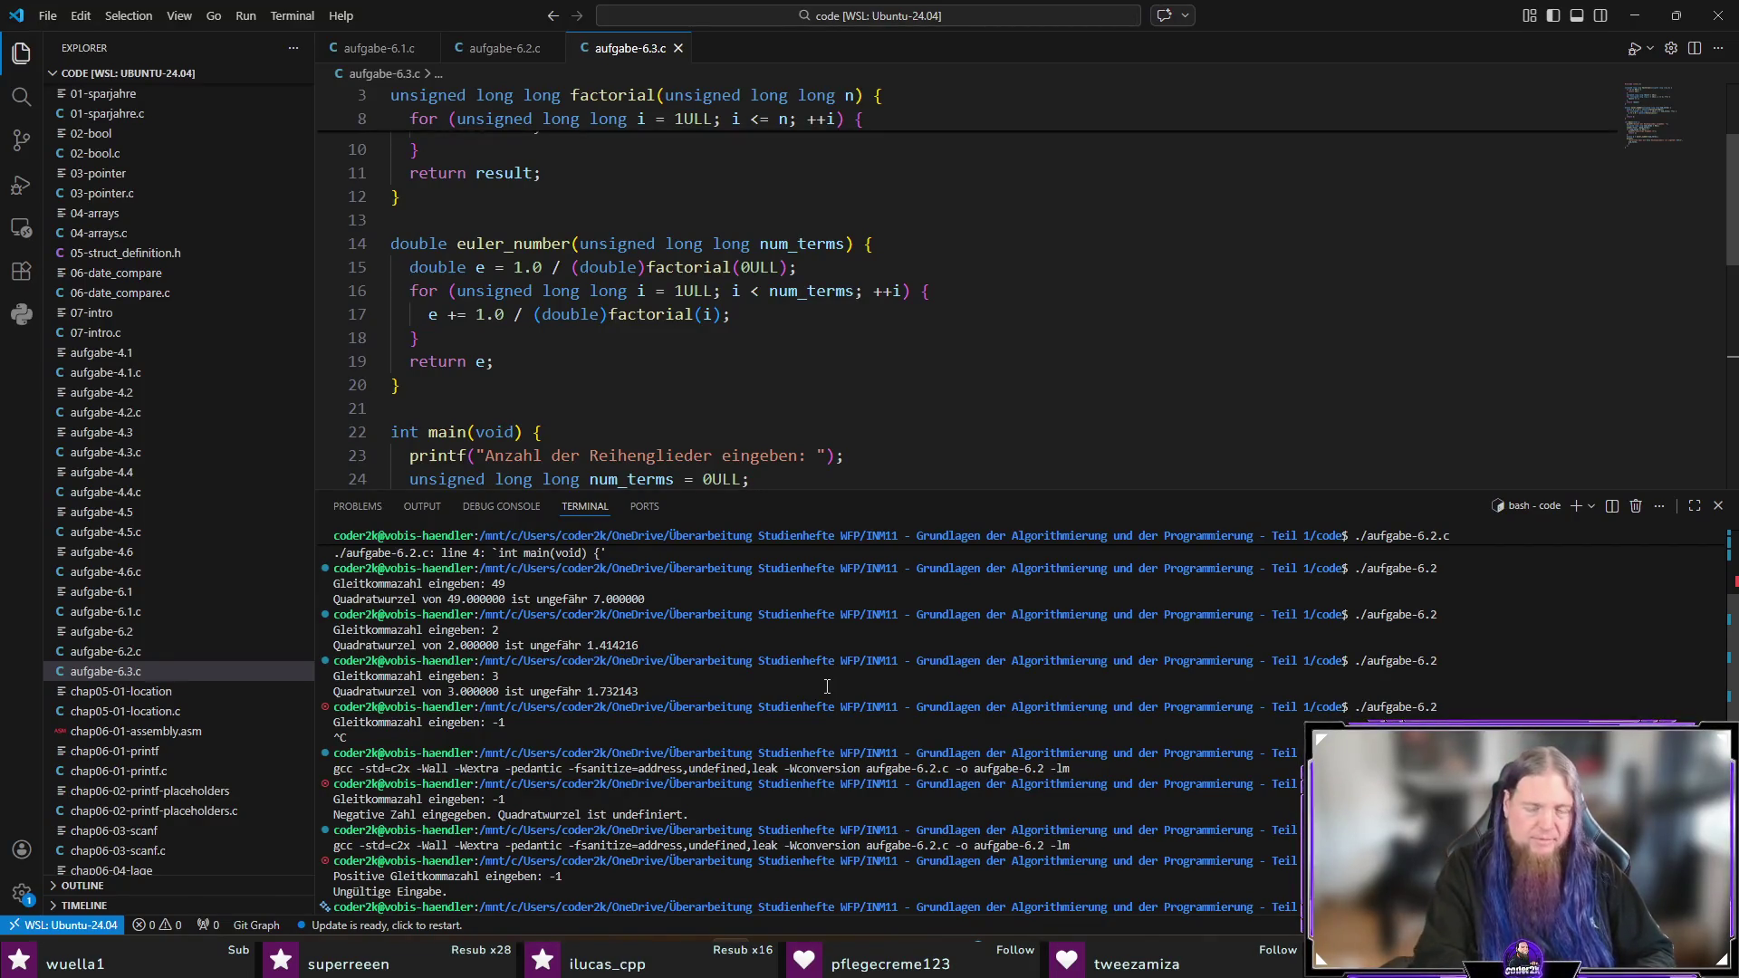
Step: Compile, then change the result format to %.16lf and save
key("Return")
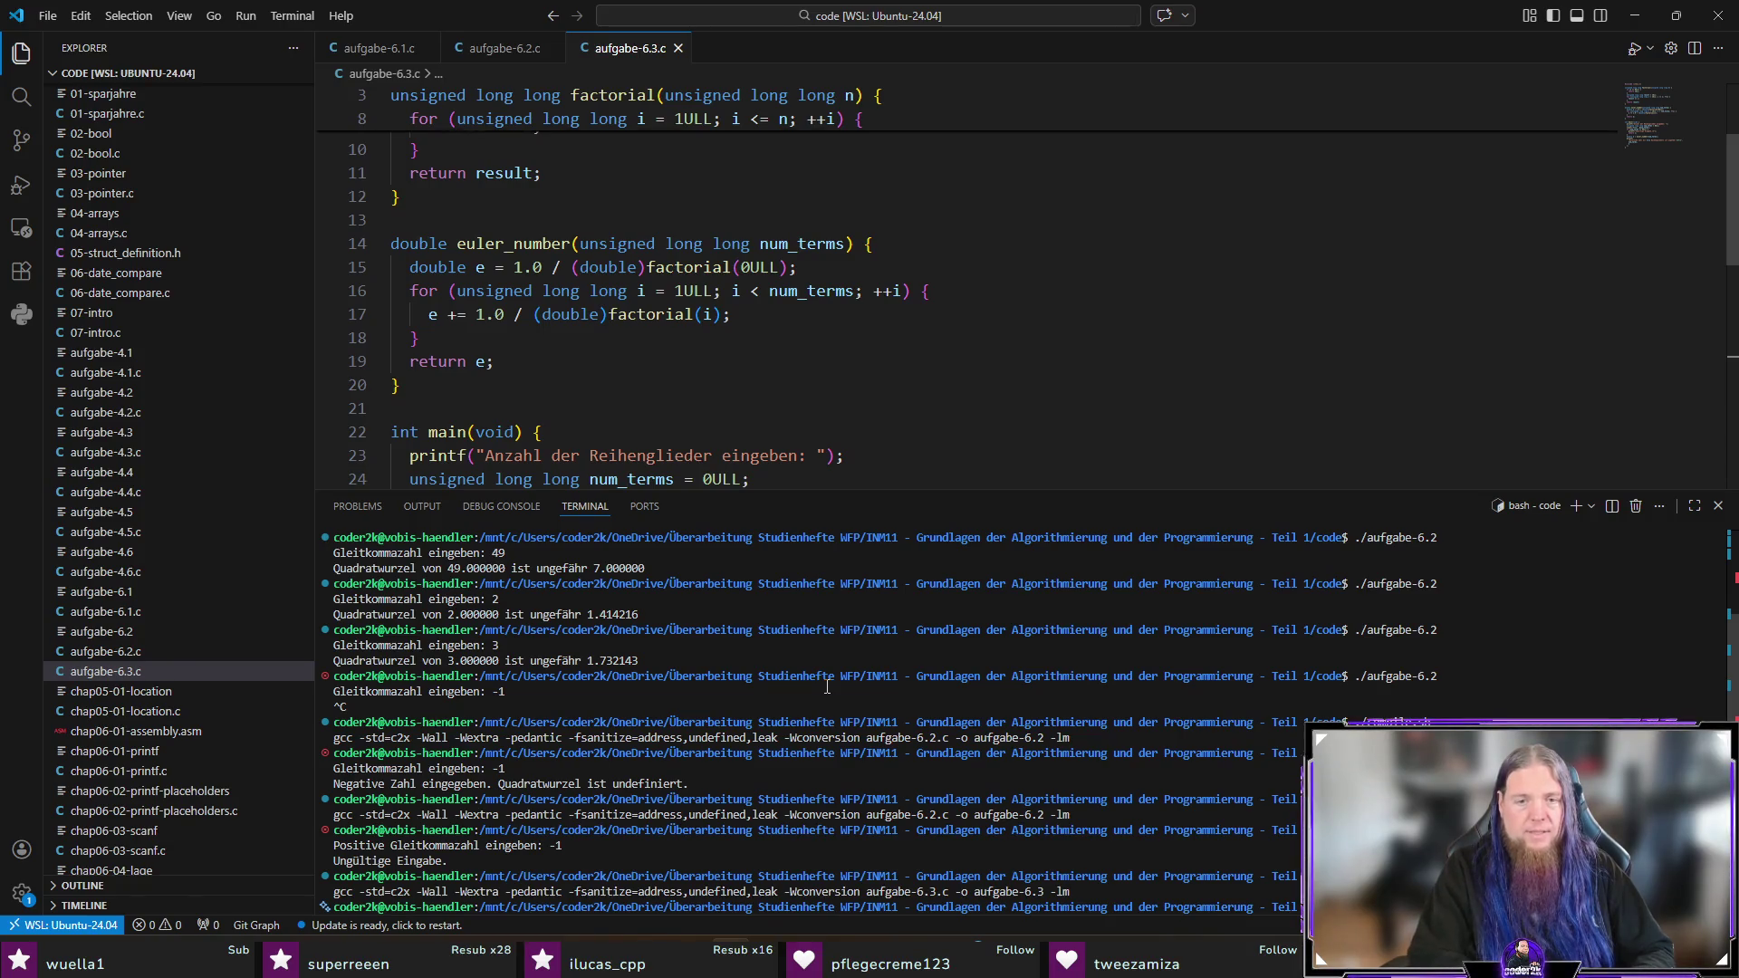
key("ctrl+j")
left_click(939, 667)
type(".")
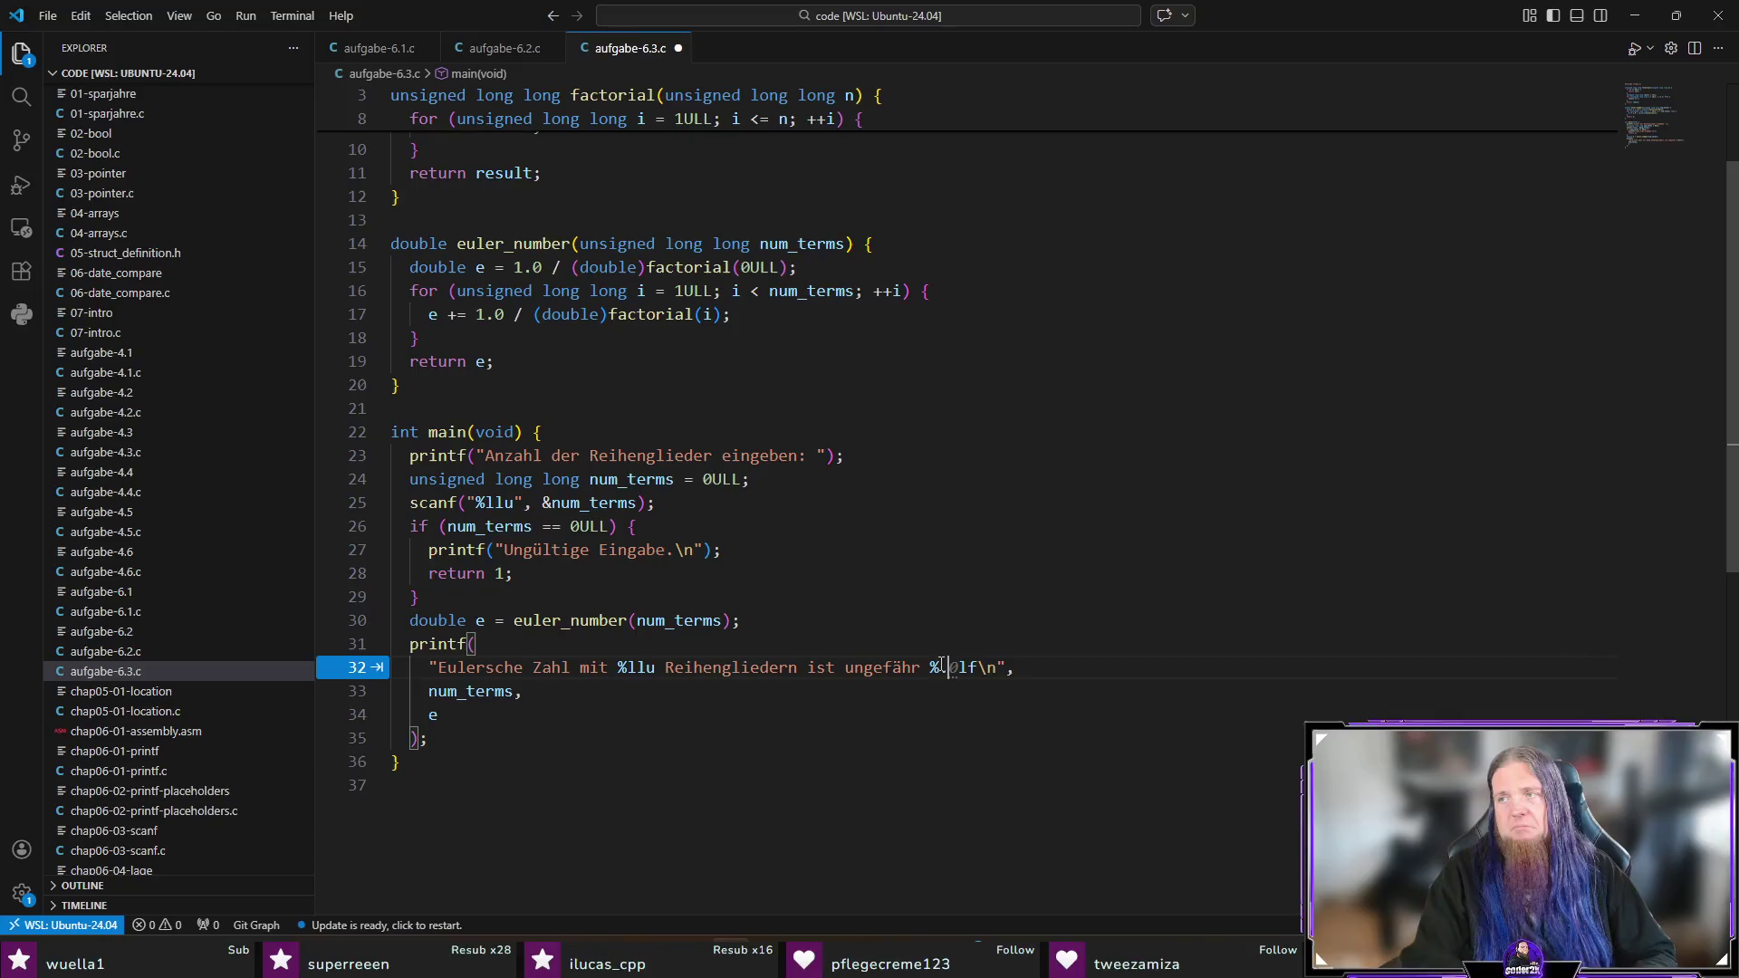
type("16")
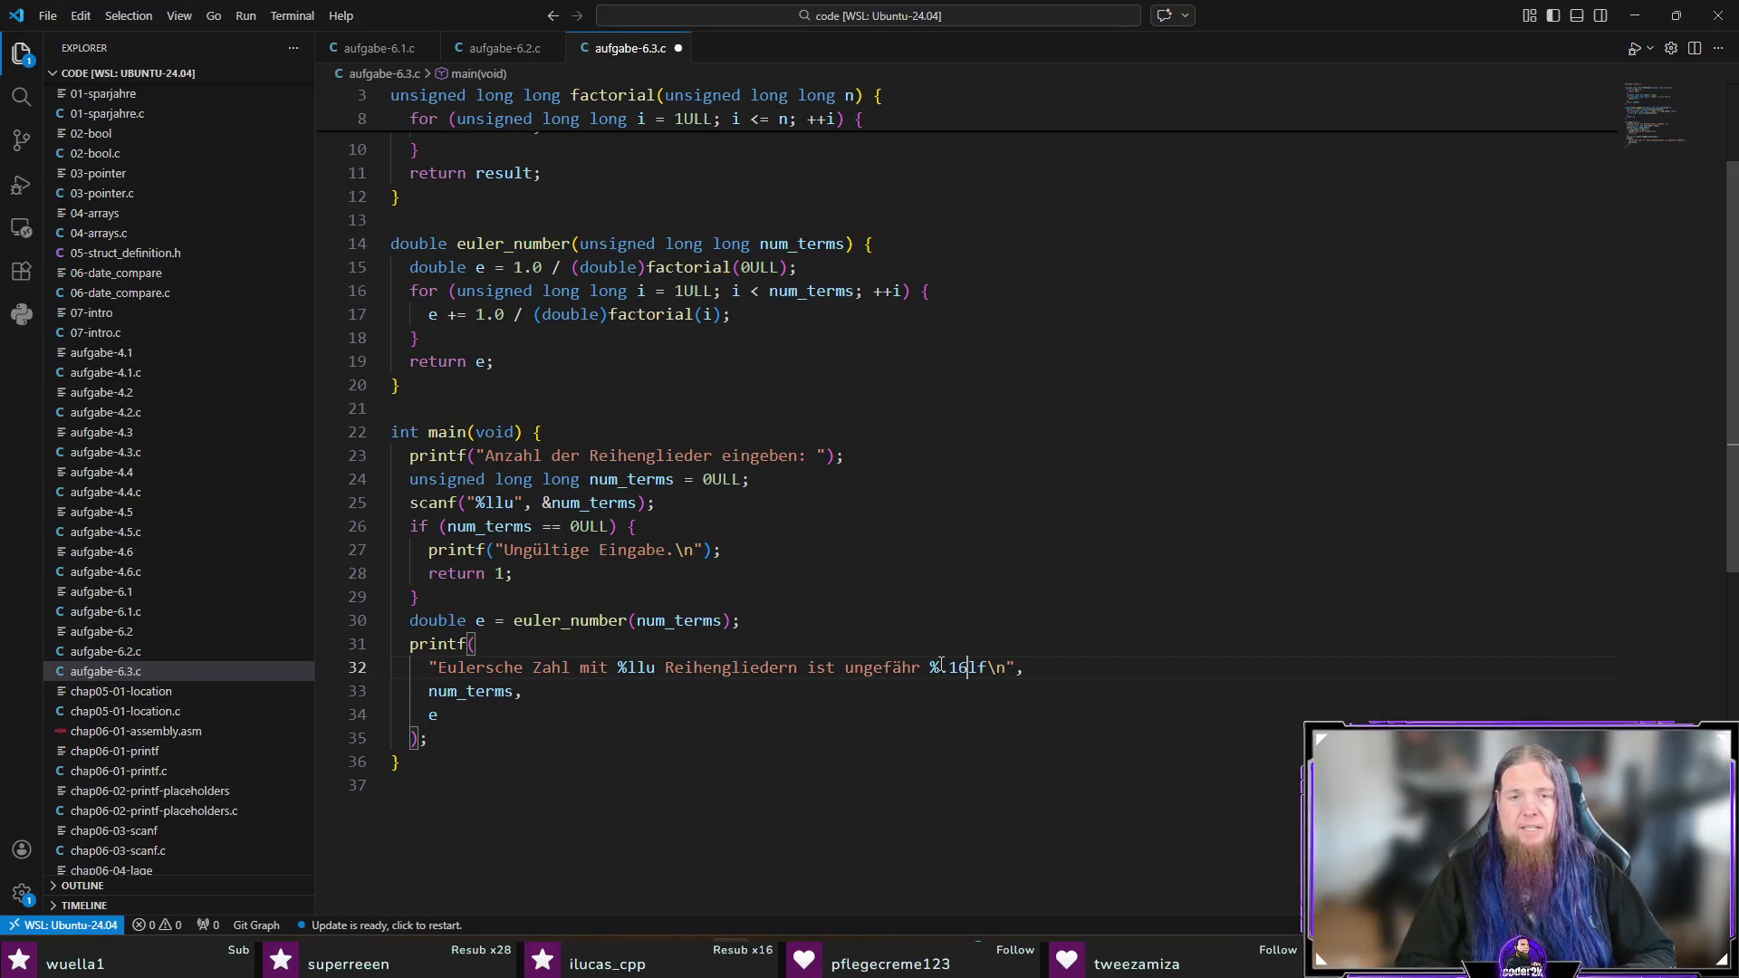
key("ctrl+s")
Step: Recompile and run aufgabe-6.3 with 20, 5 and 10 terms
key("ctrl+j")
key("Return")
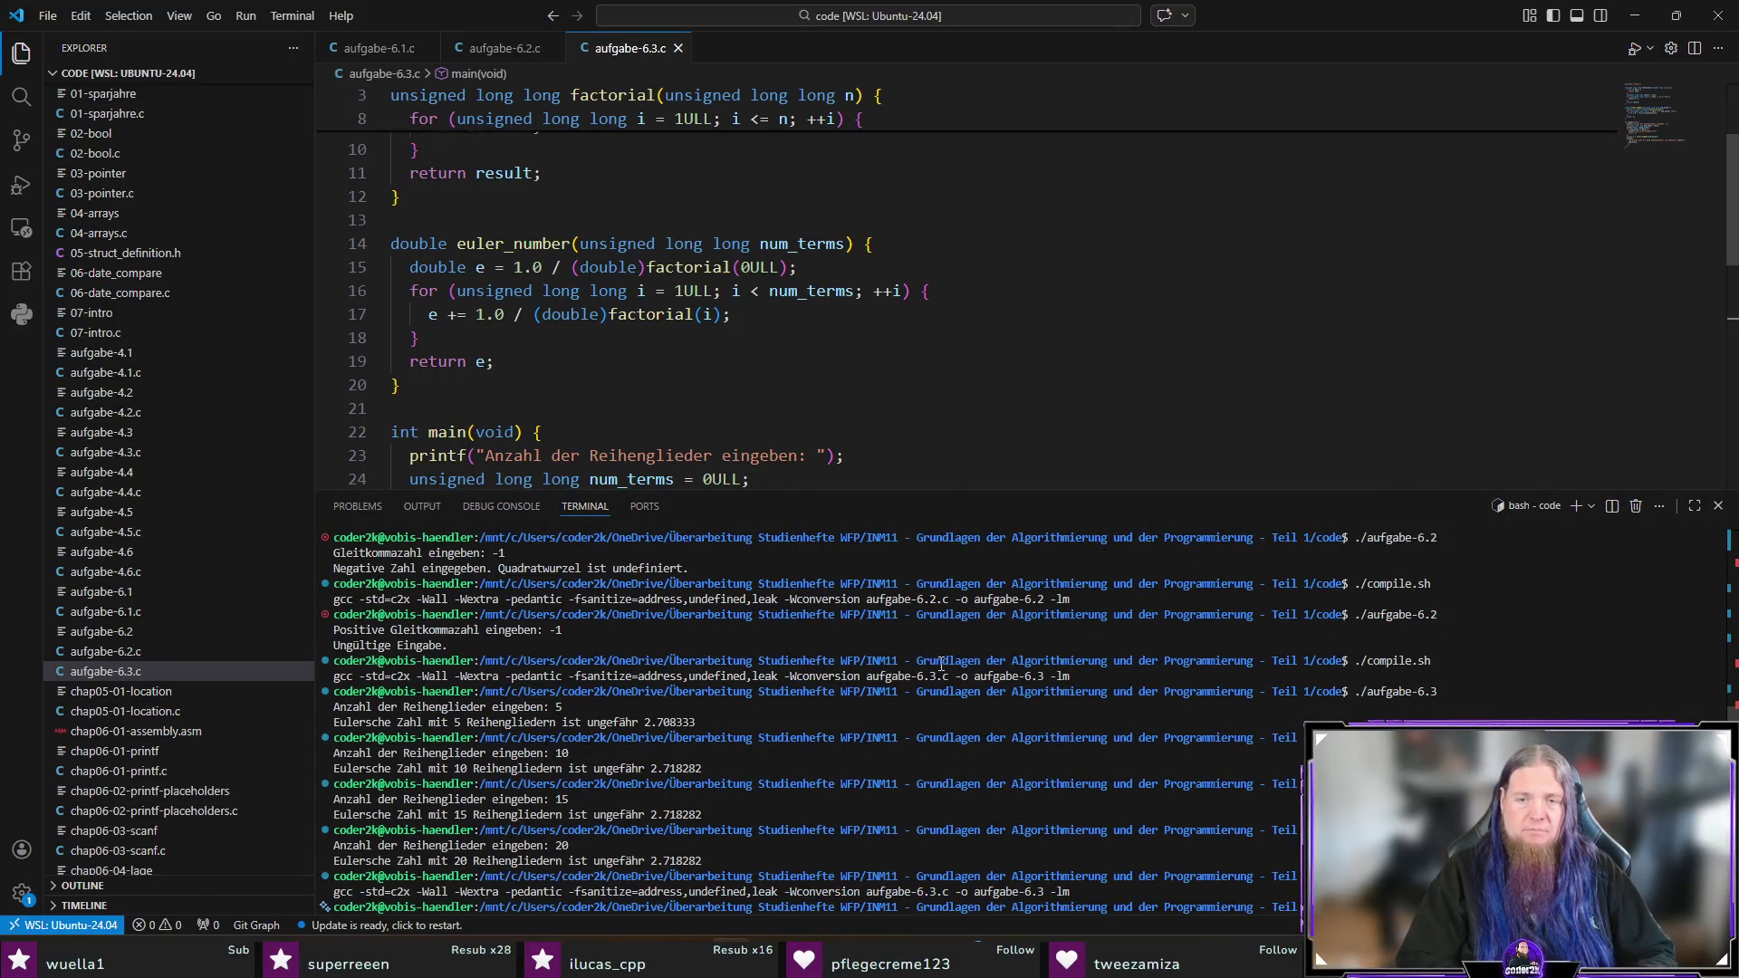
key("Up")
key("Up")
key("Return")
type("20")
key("Return")
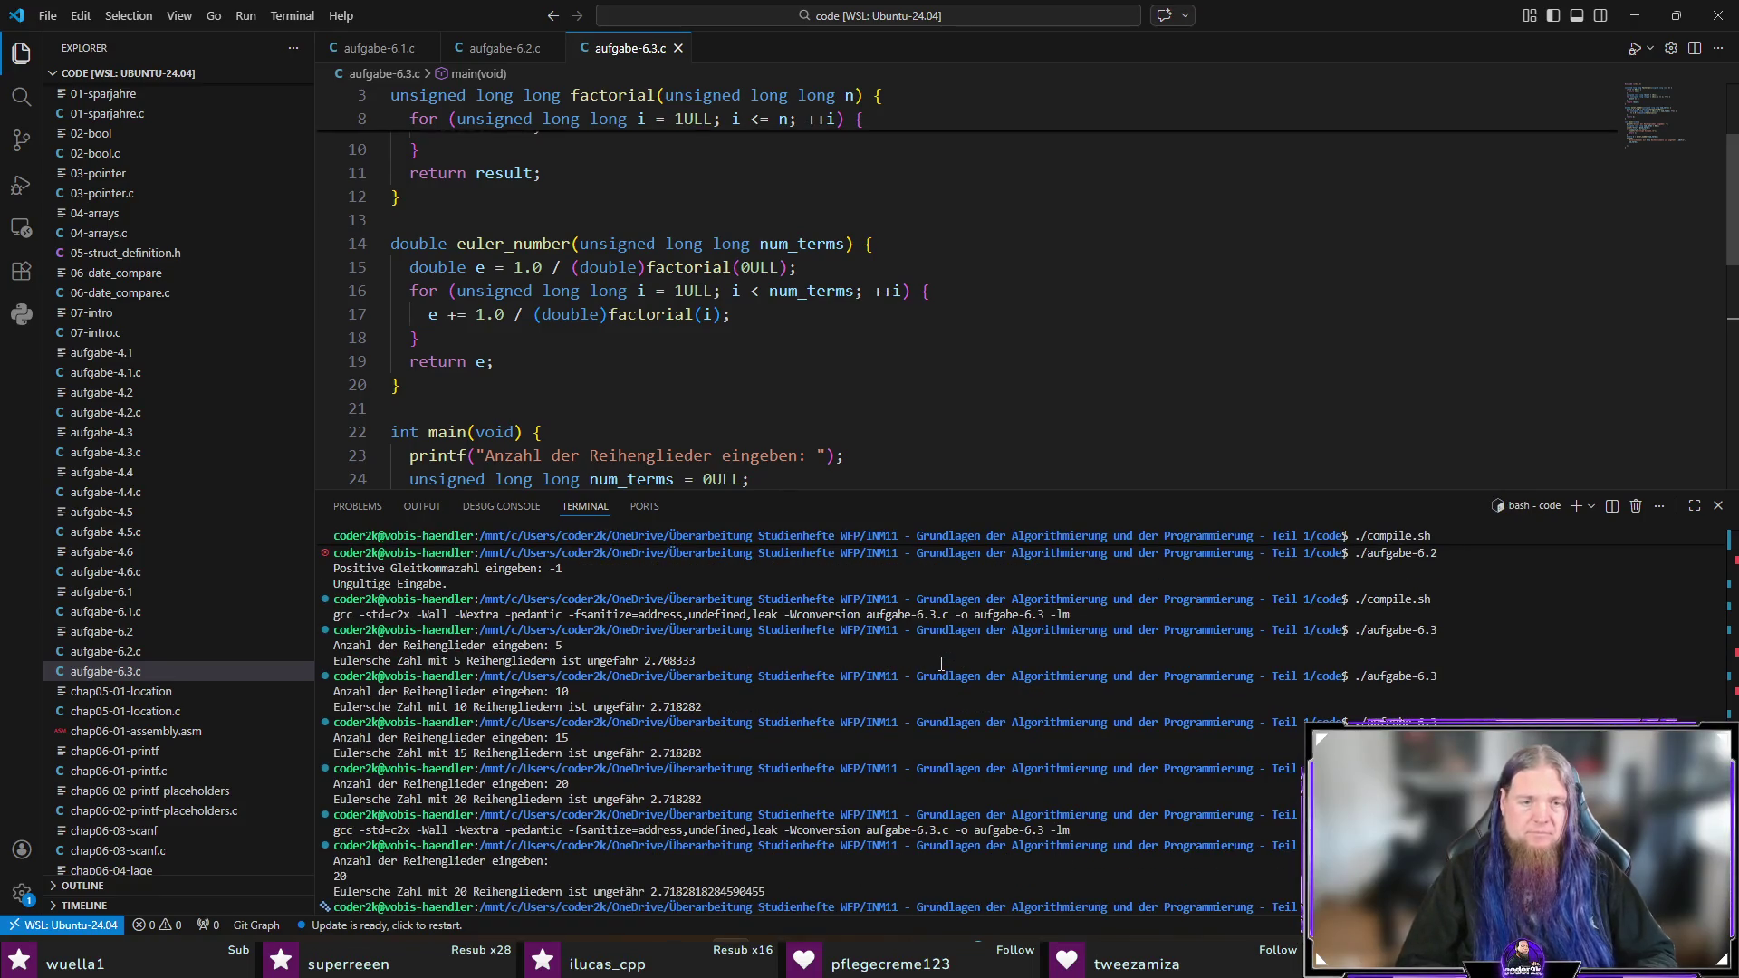
key("Up")
key("Return")
key("Return")
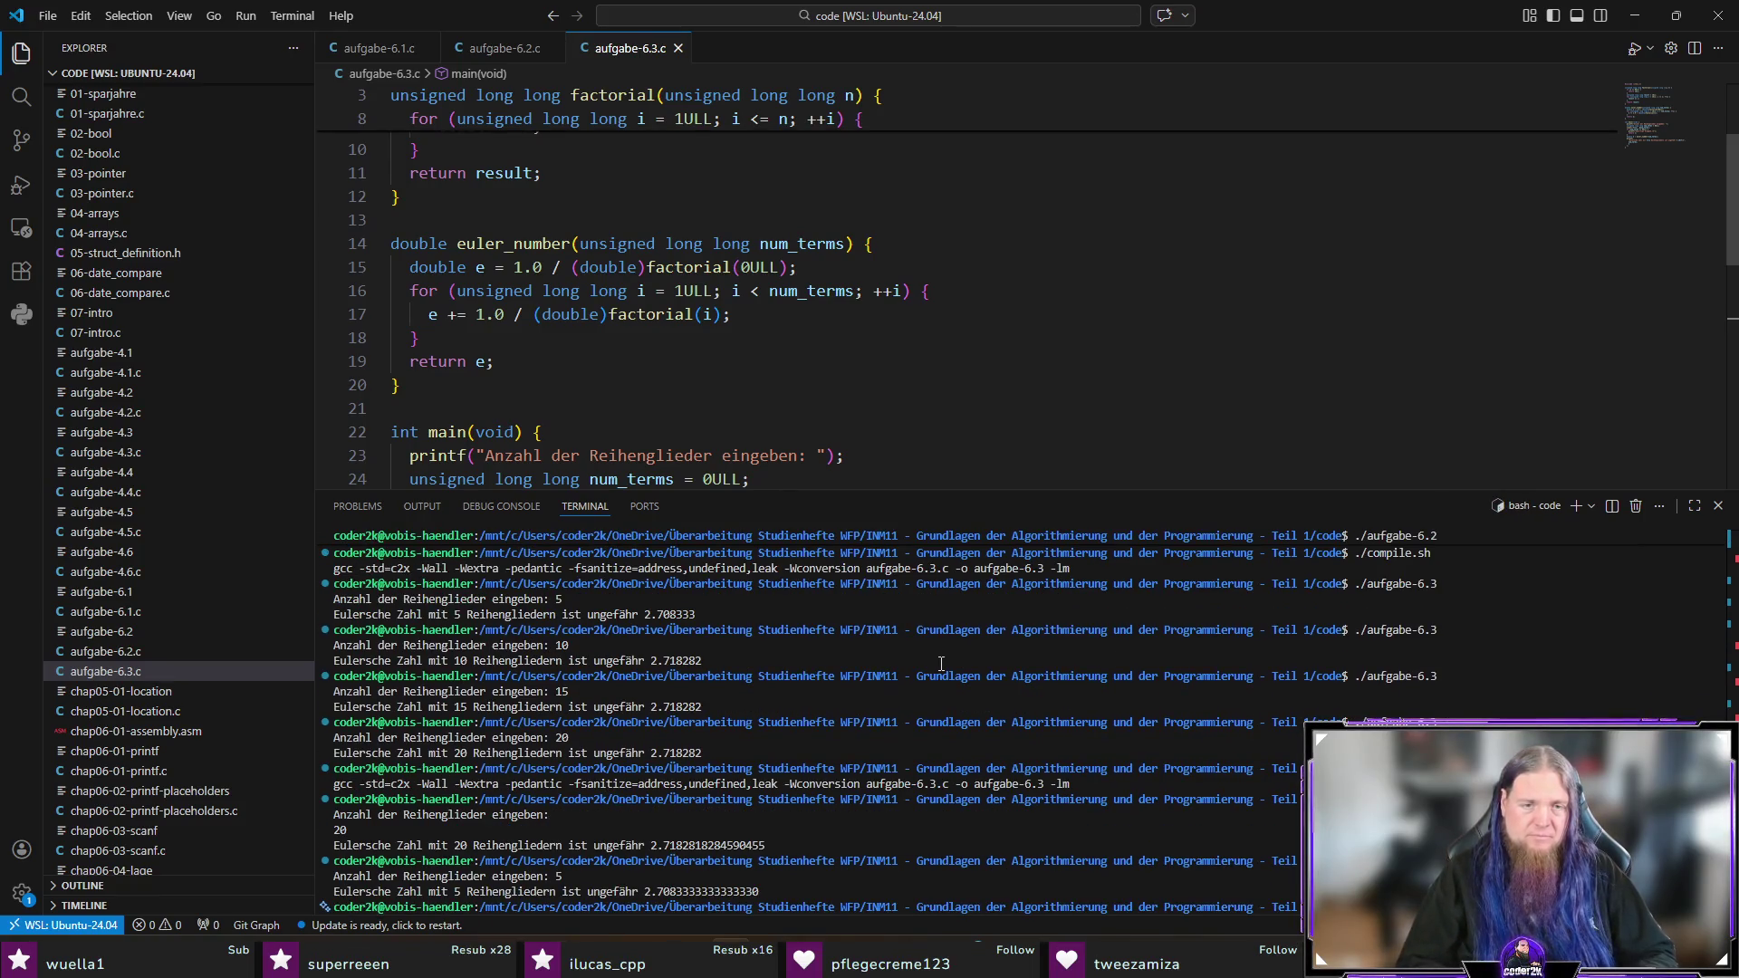
key("Up")
key("Return")
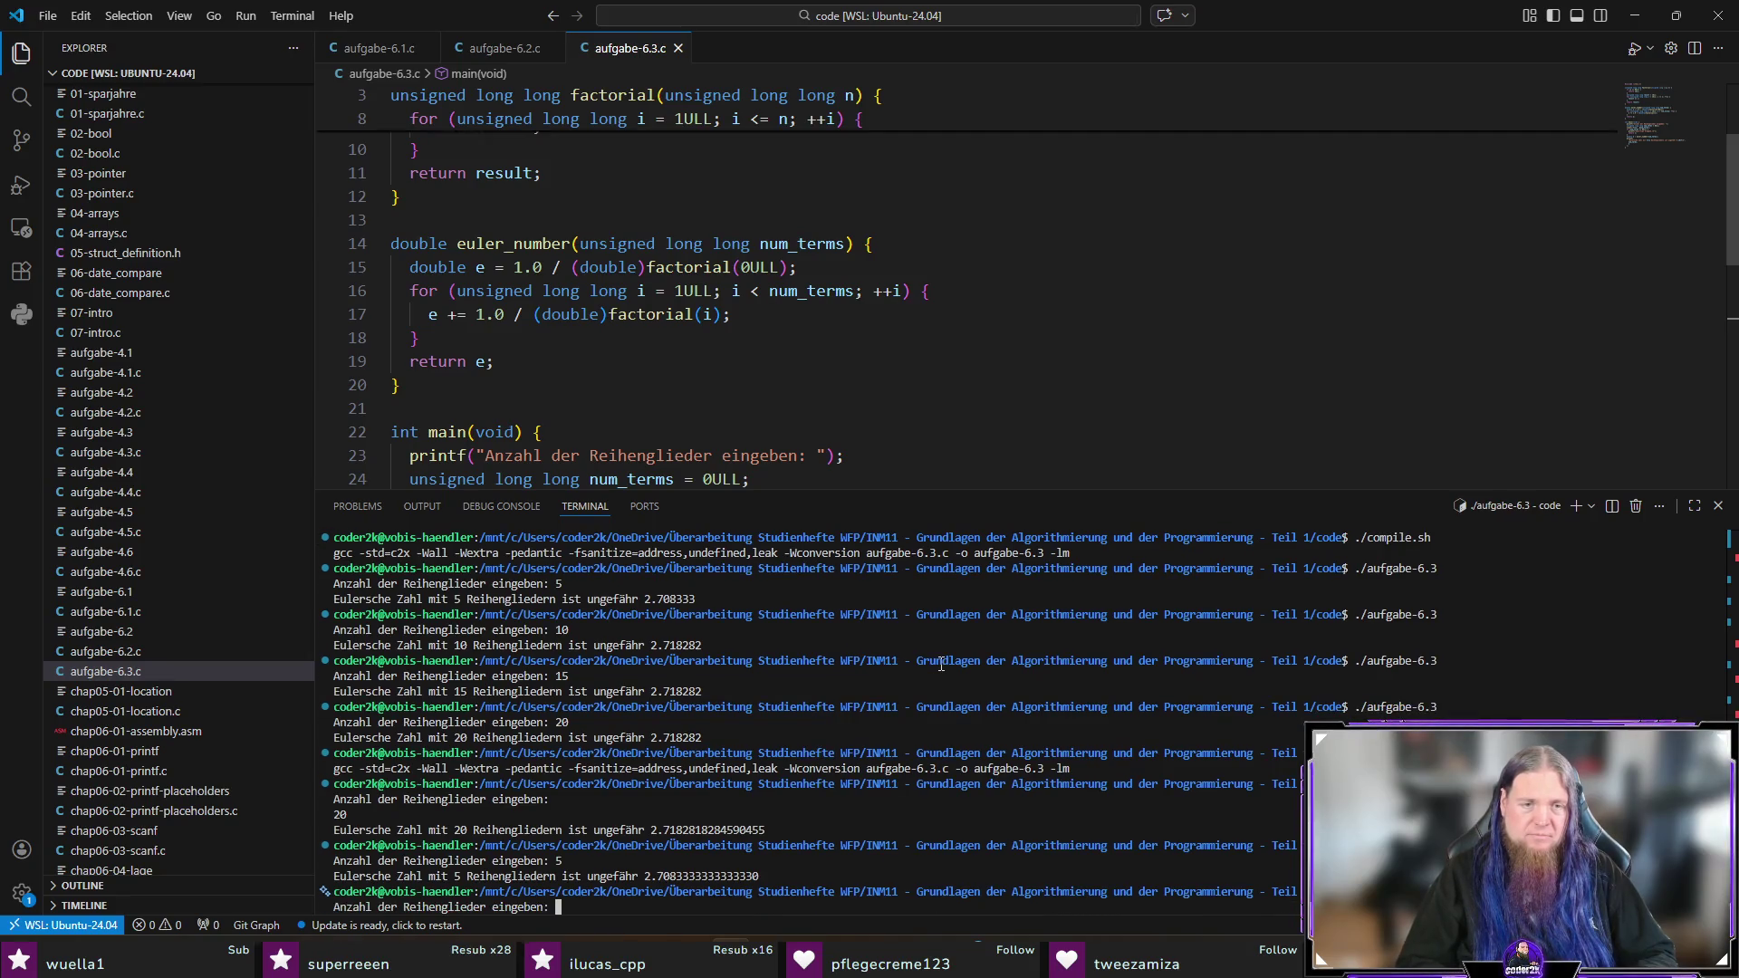
type("10")
key("Return")
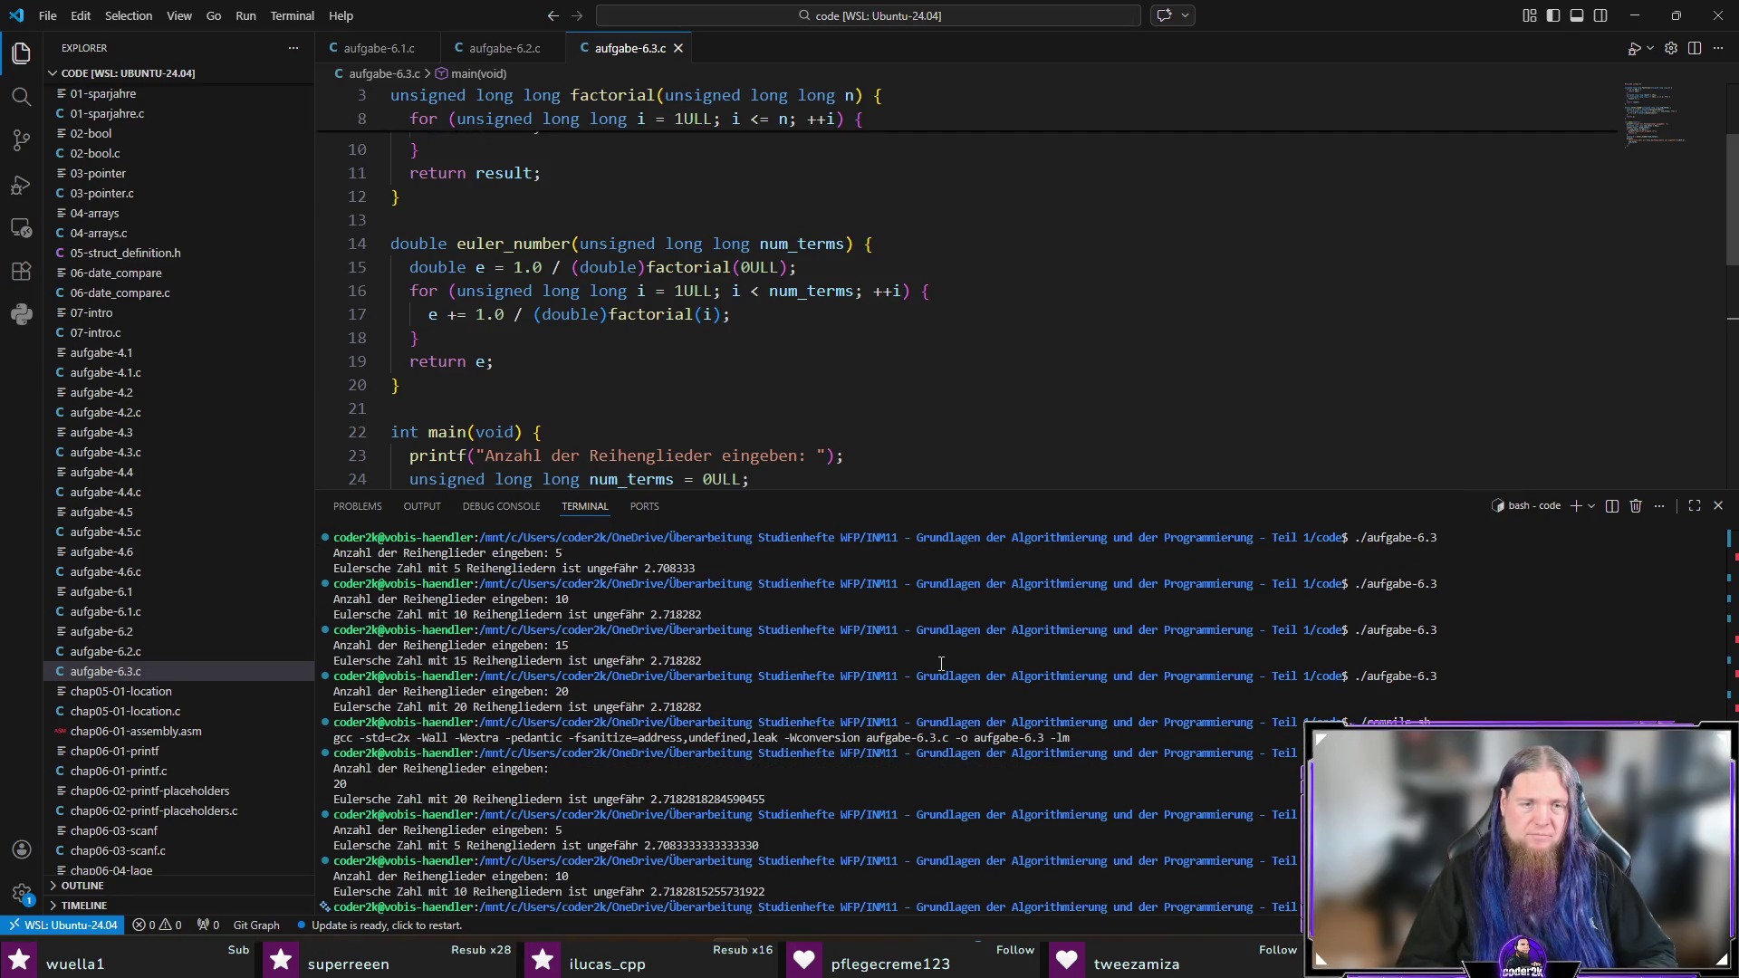
key("ctrl+j")
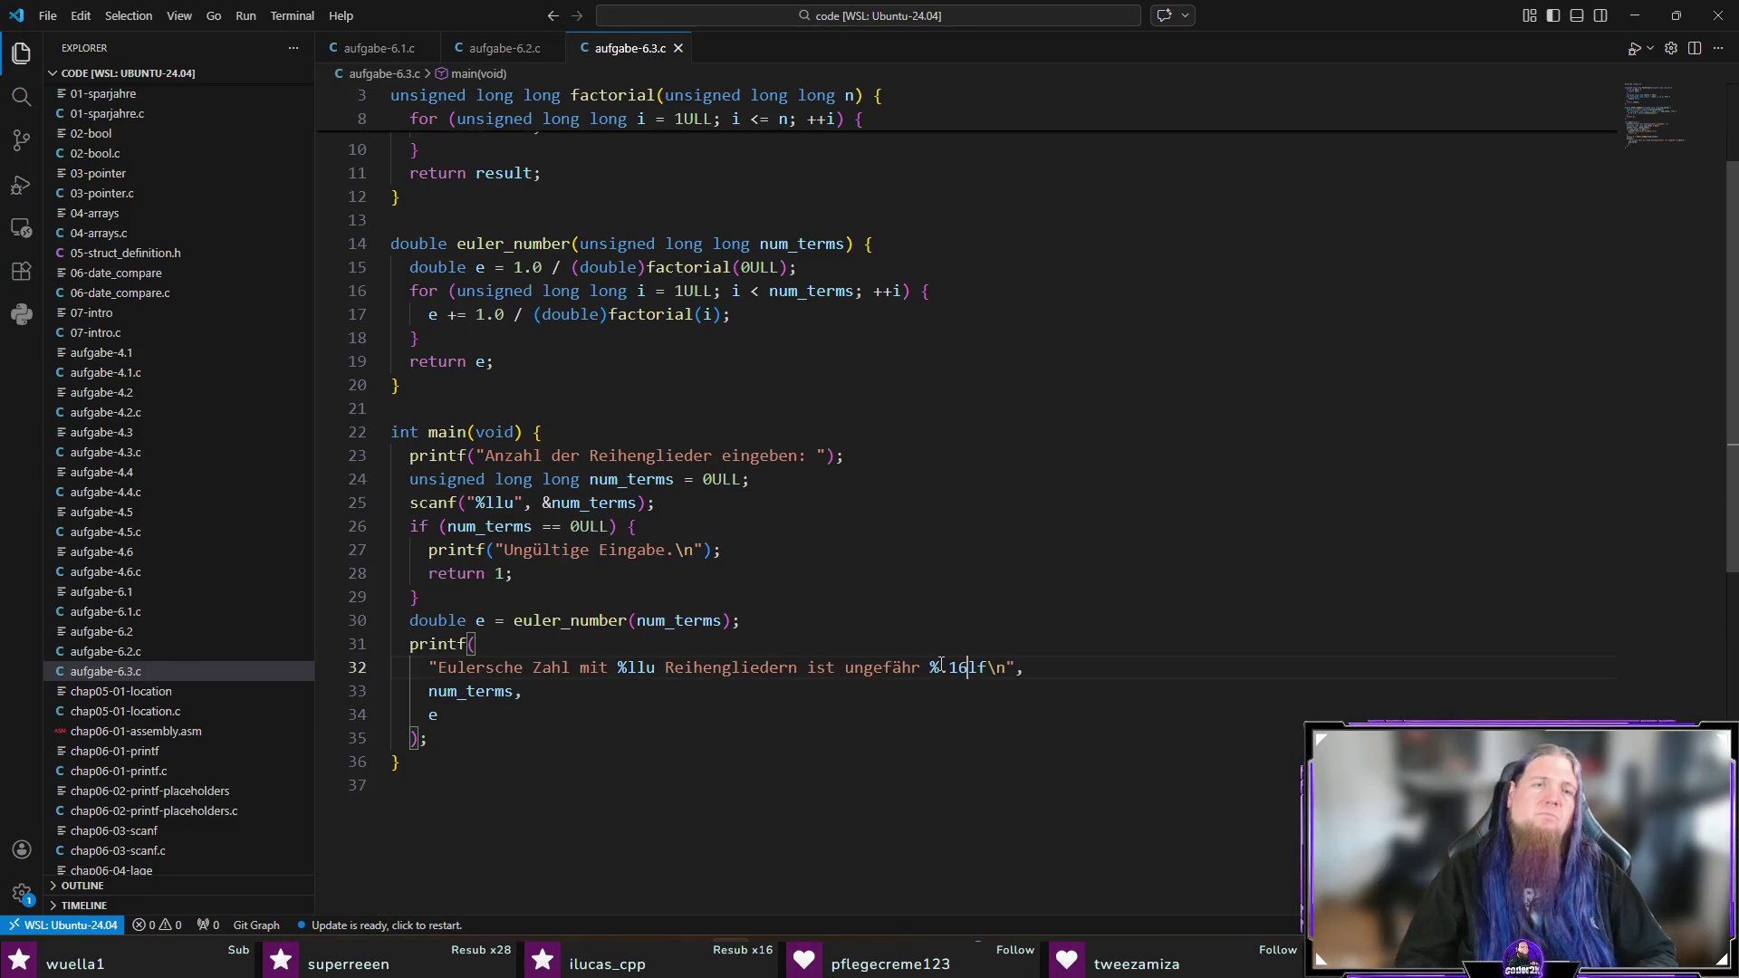
Step: Add the comment '// Ausgabe mit 16 Nachkommastellen.' on a new line below the e computation and save
left_click(636, 624)
key("End")
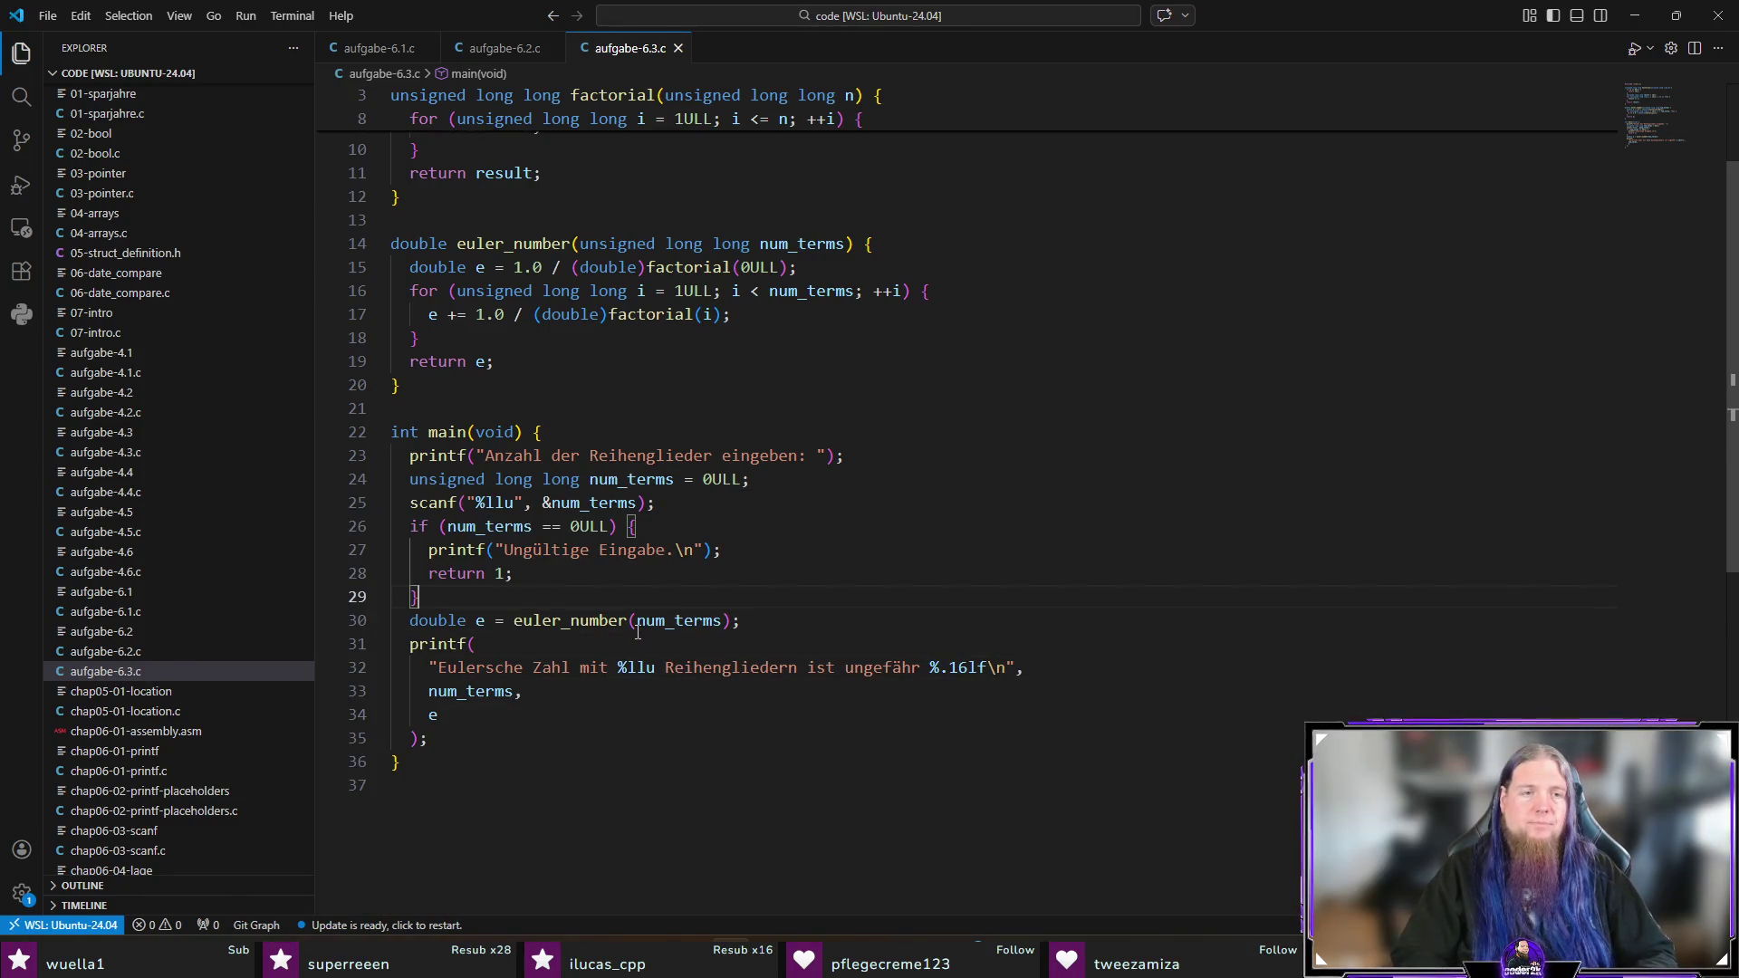
key("Return")
type("// Au")
type("sgabe mit 15")
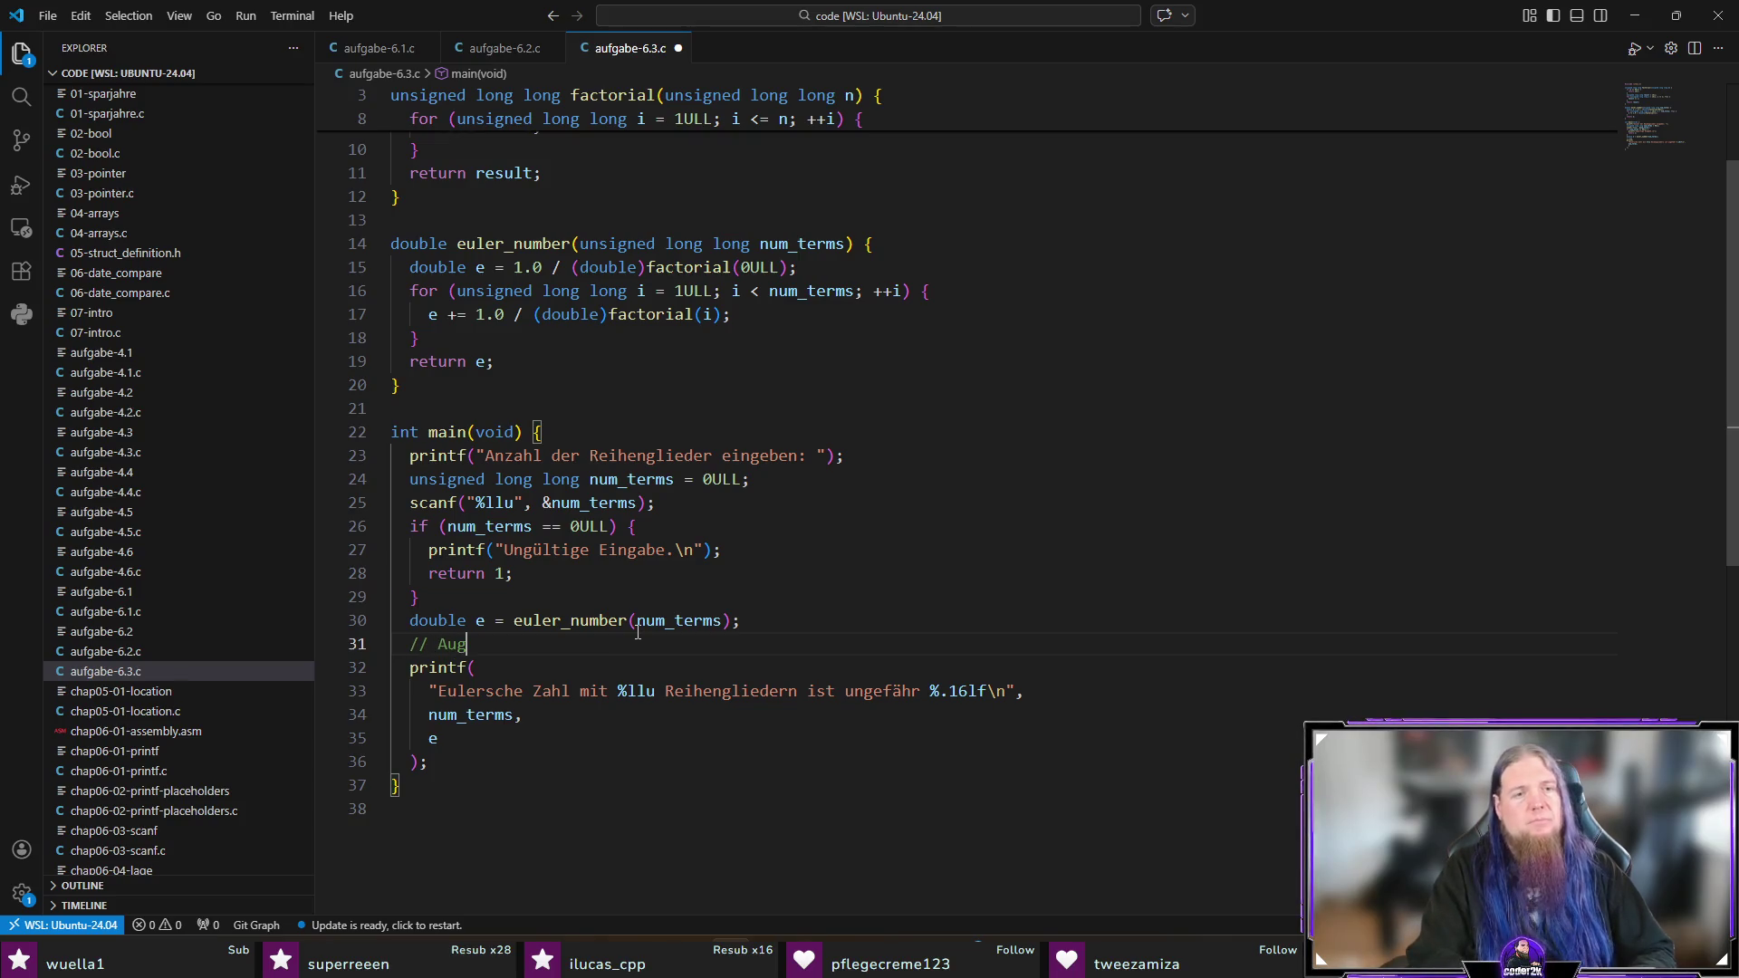
key("BackSpace")
key("BackSpace")
type("6")
key("Tab")
type(".")
key("ctrl+s")
Step: Briefly check the terminal's earlier runs, then return to TeXstudio with kapitel07.tex
scroll(1236, 641, "up", 3)
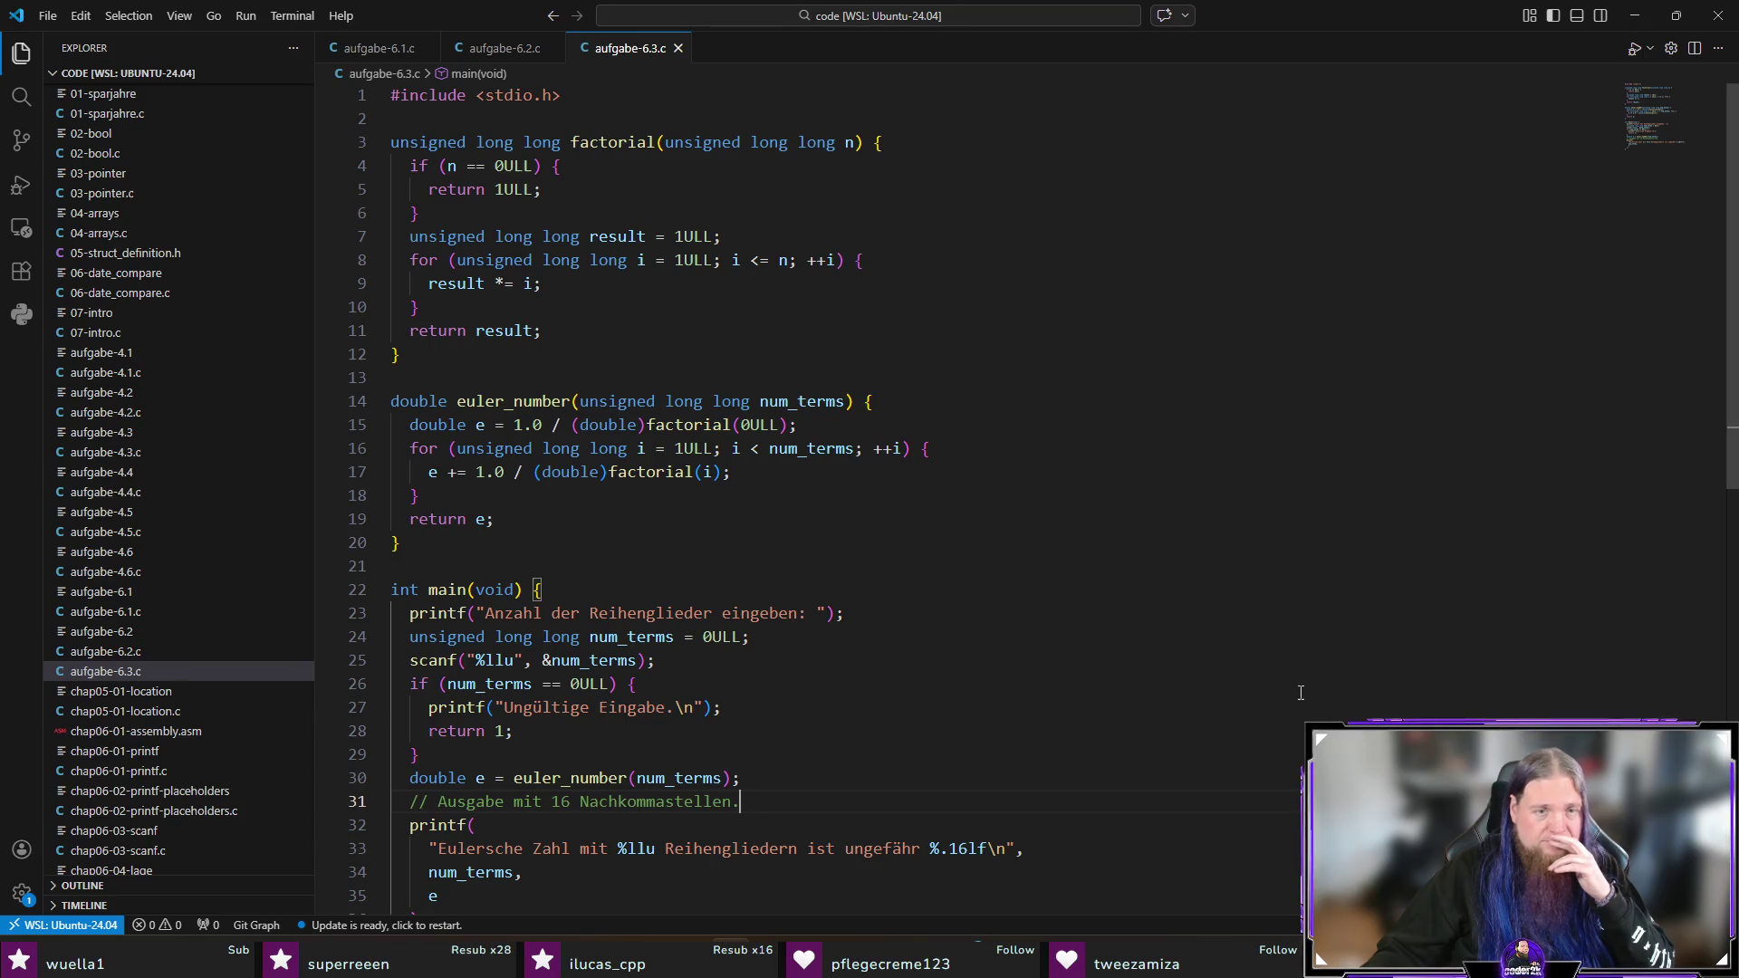
left_click(872, 514)
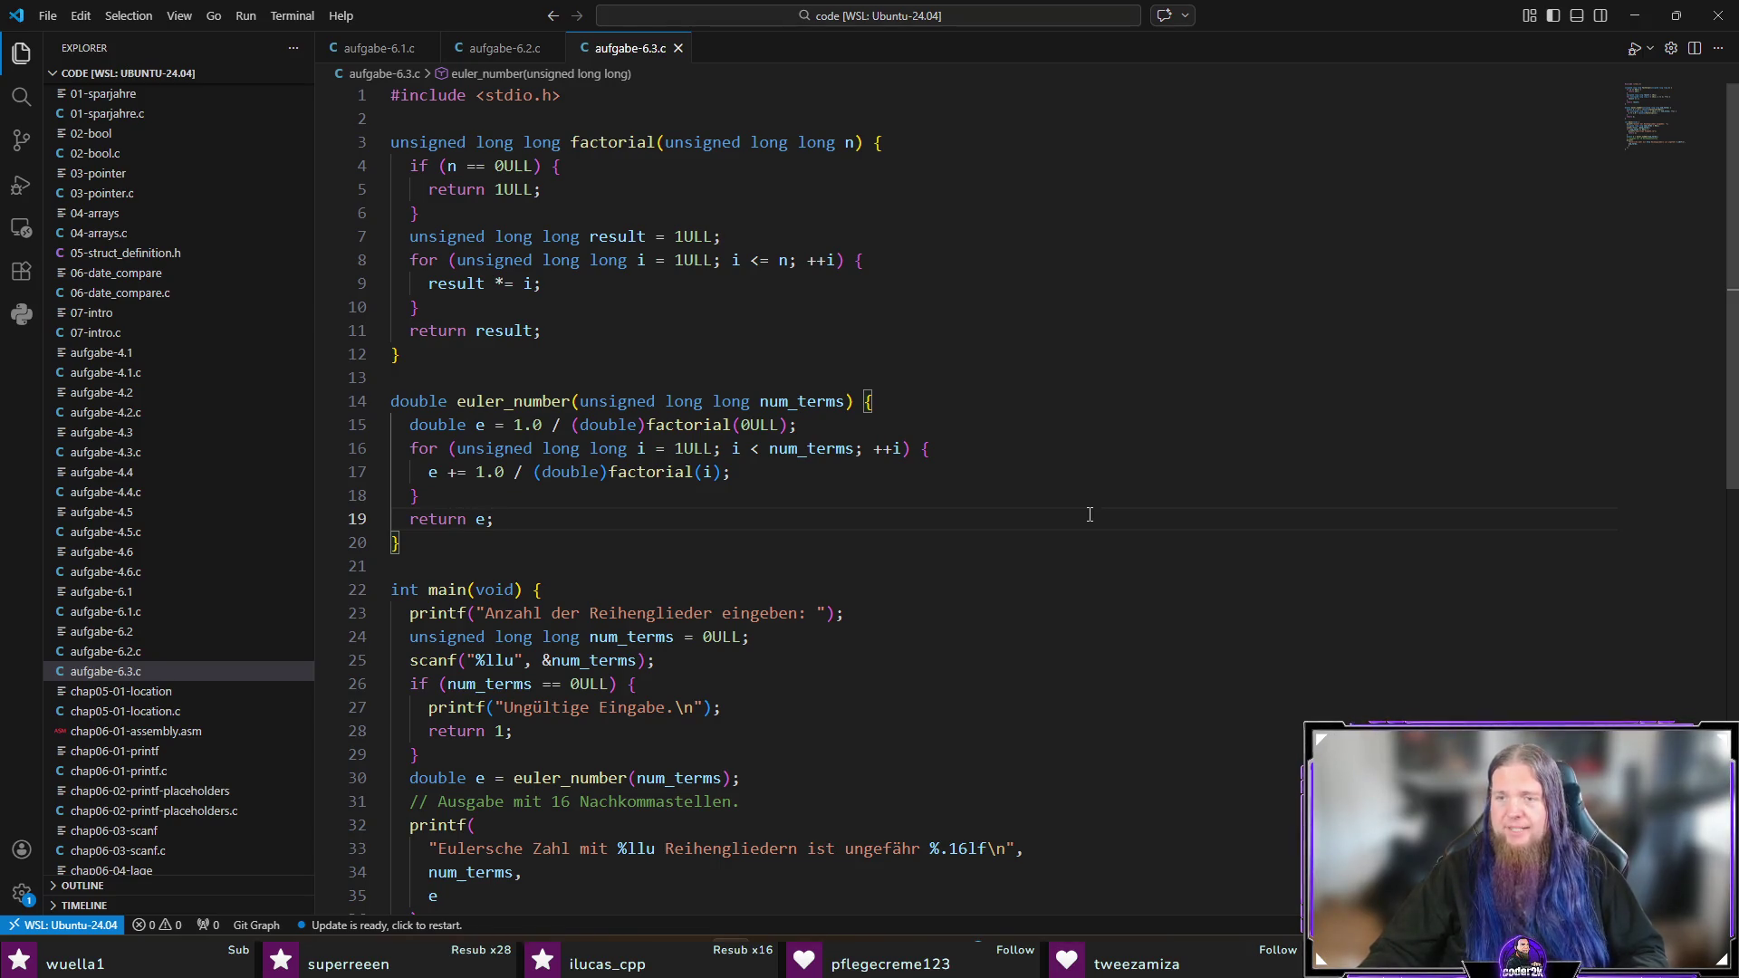
key("ctrl+grave")
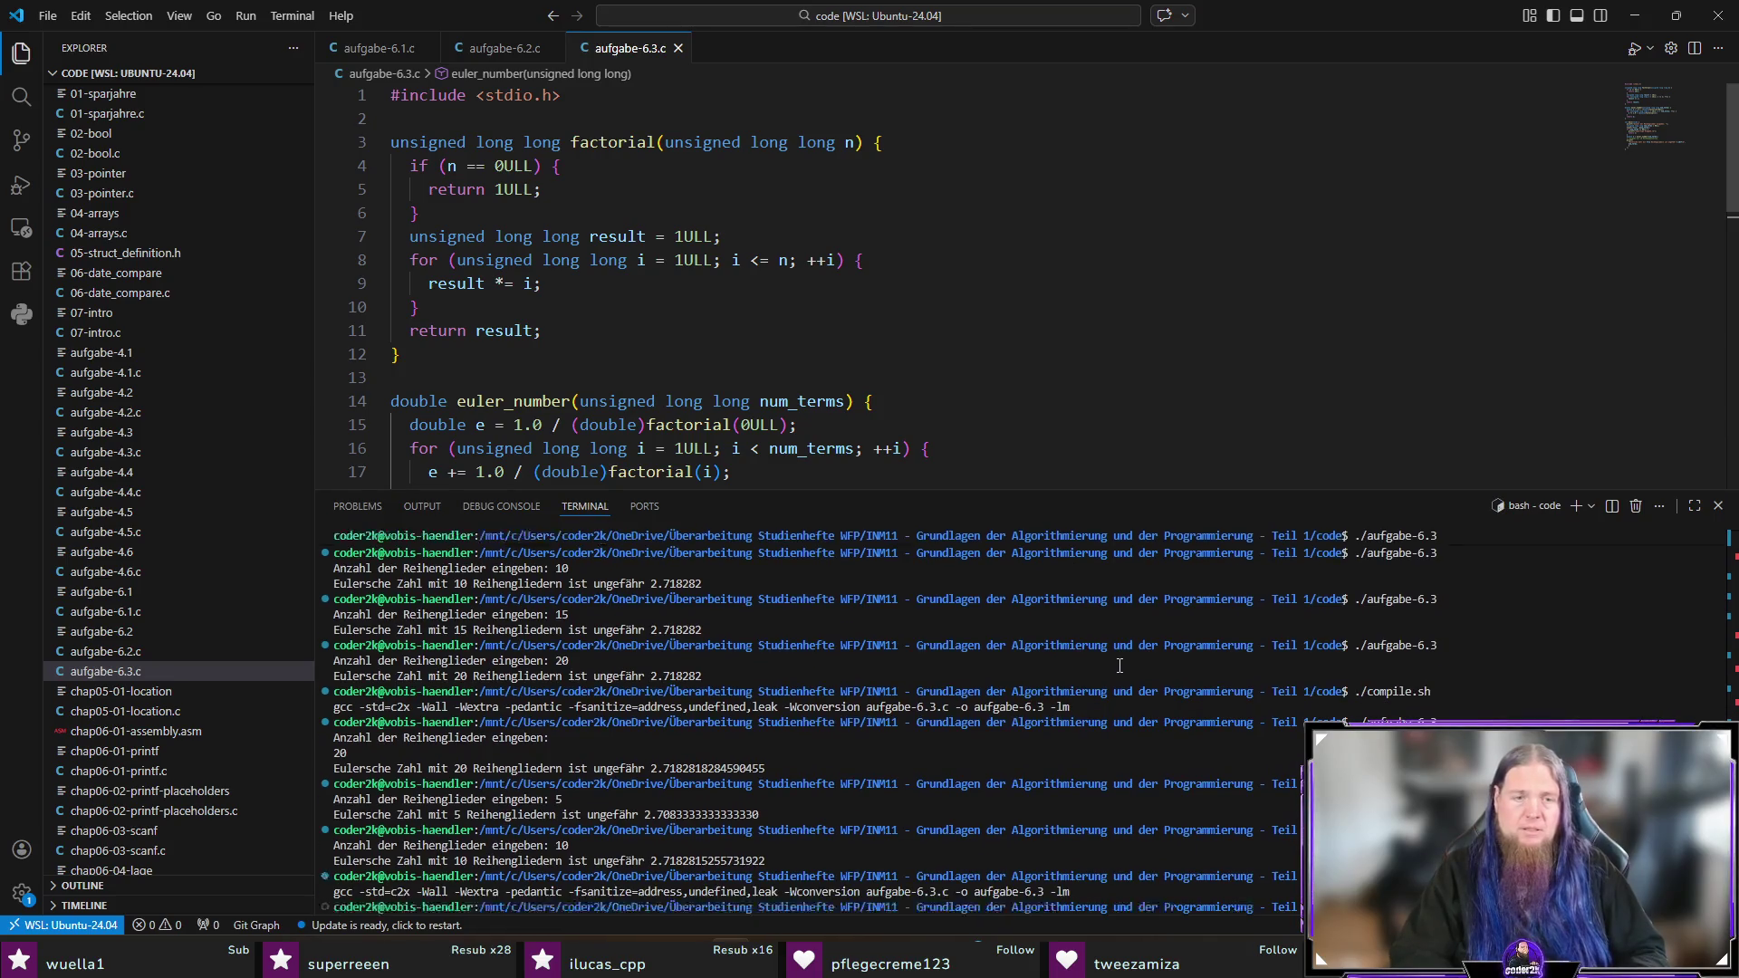
key("ctrl+grave")
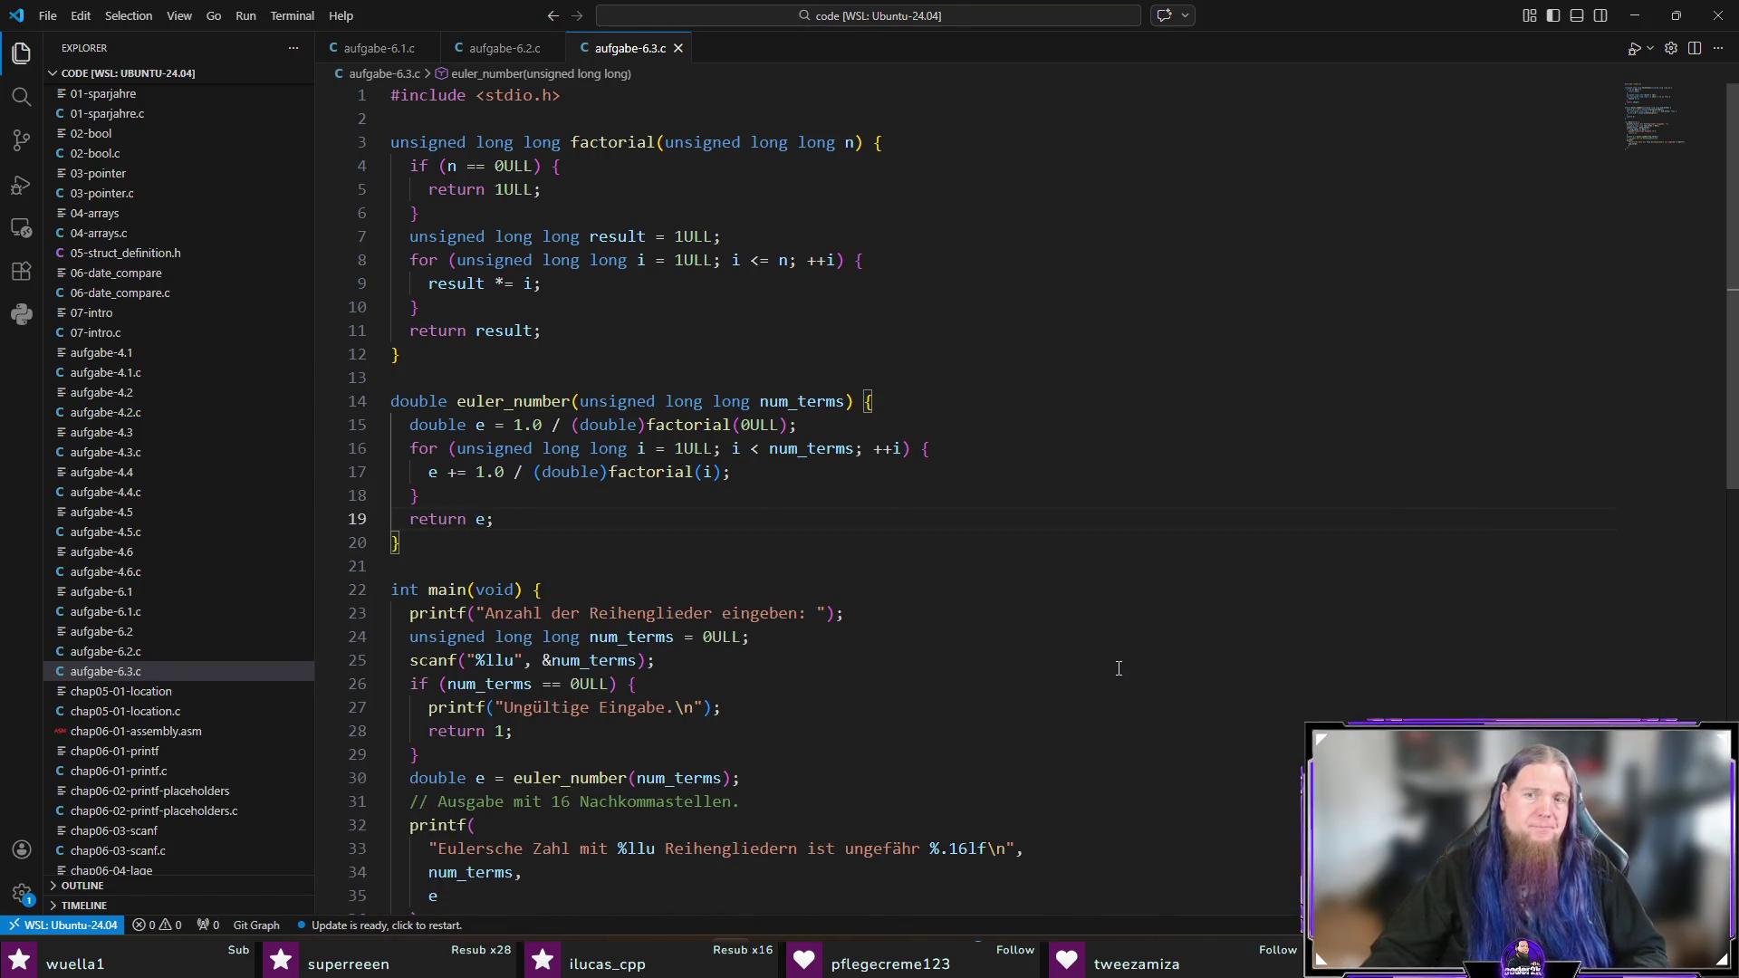
key("alt+Tab")
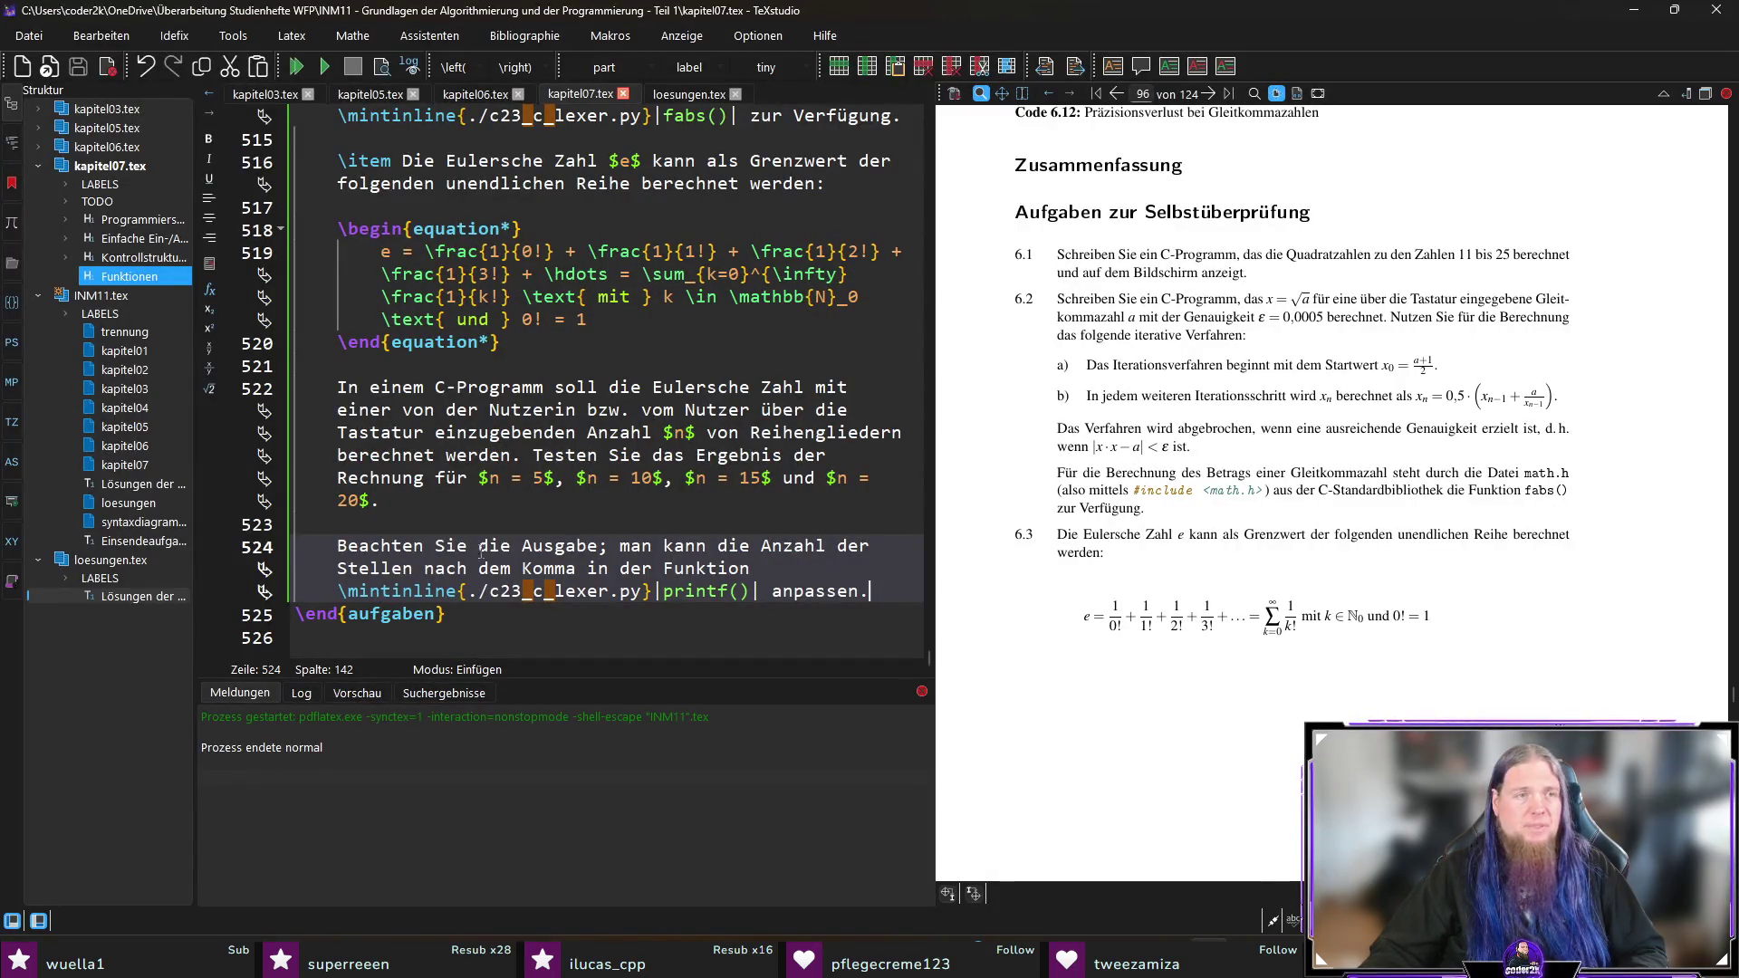
Step: In loesungen.tex, duplicate the 6.2 solution item below the original
left_click(675, 94)
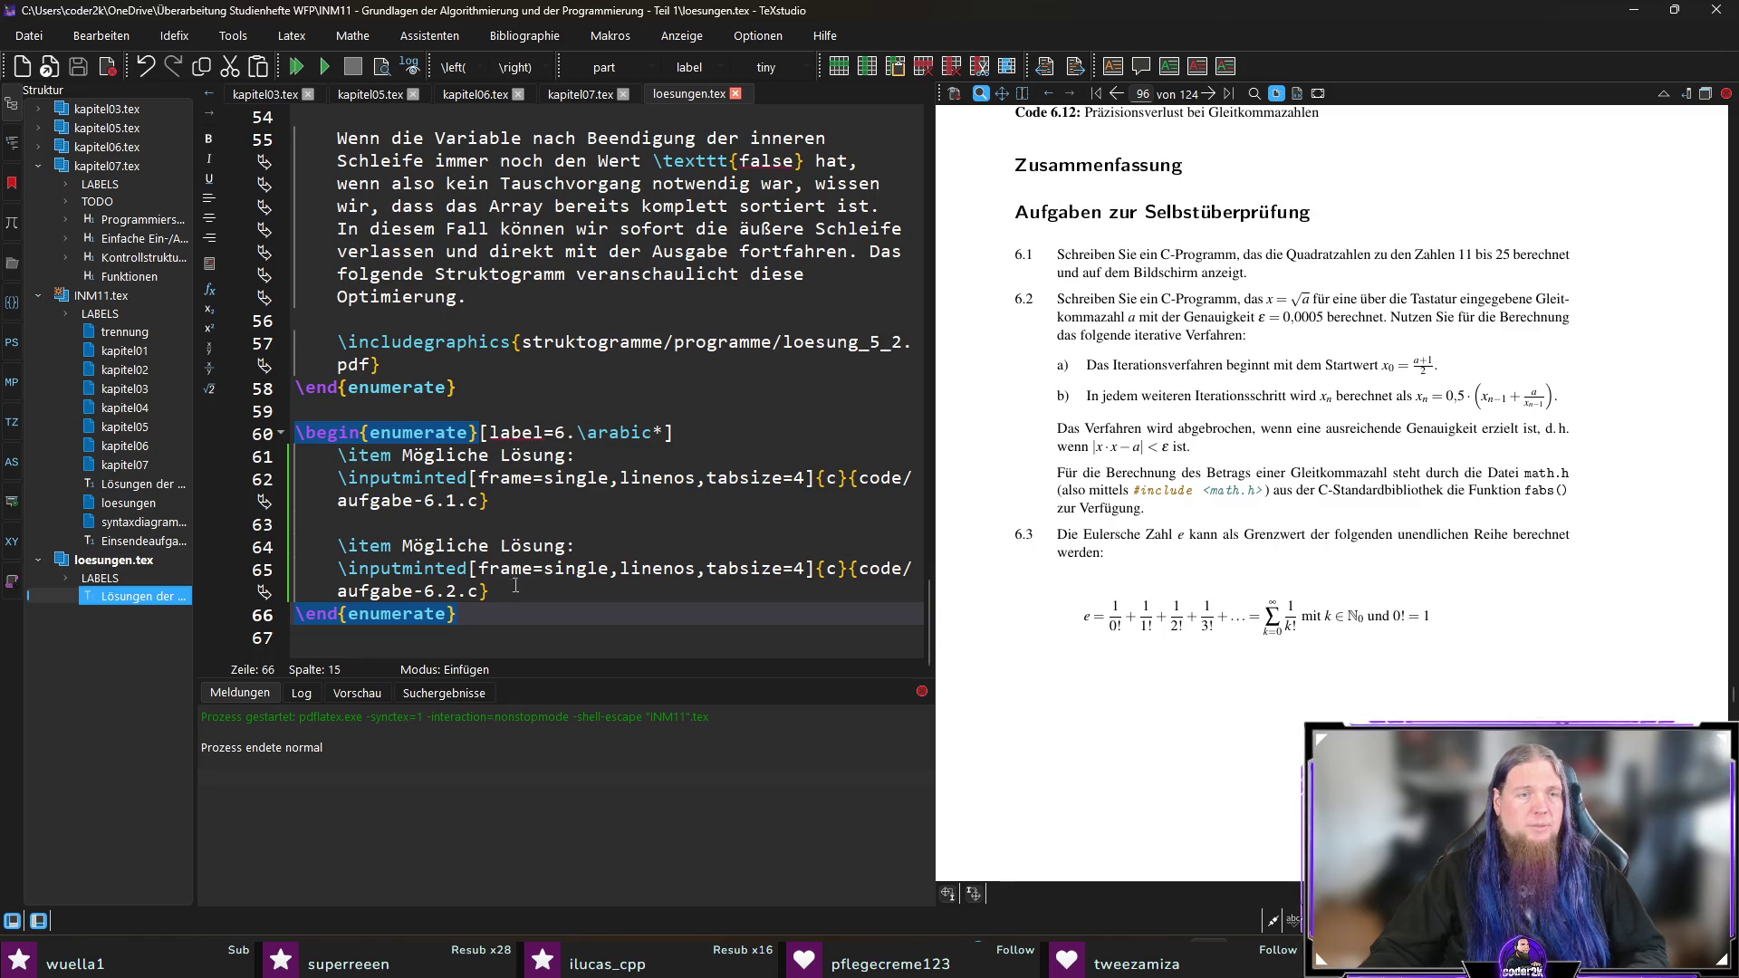
key("Home")
key("shift+Up")
key("shift+Up")
key("shift+Up")
key("ctrl+c")
left_click(521, 590)
key("Return")
key("Return")
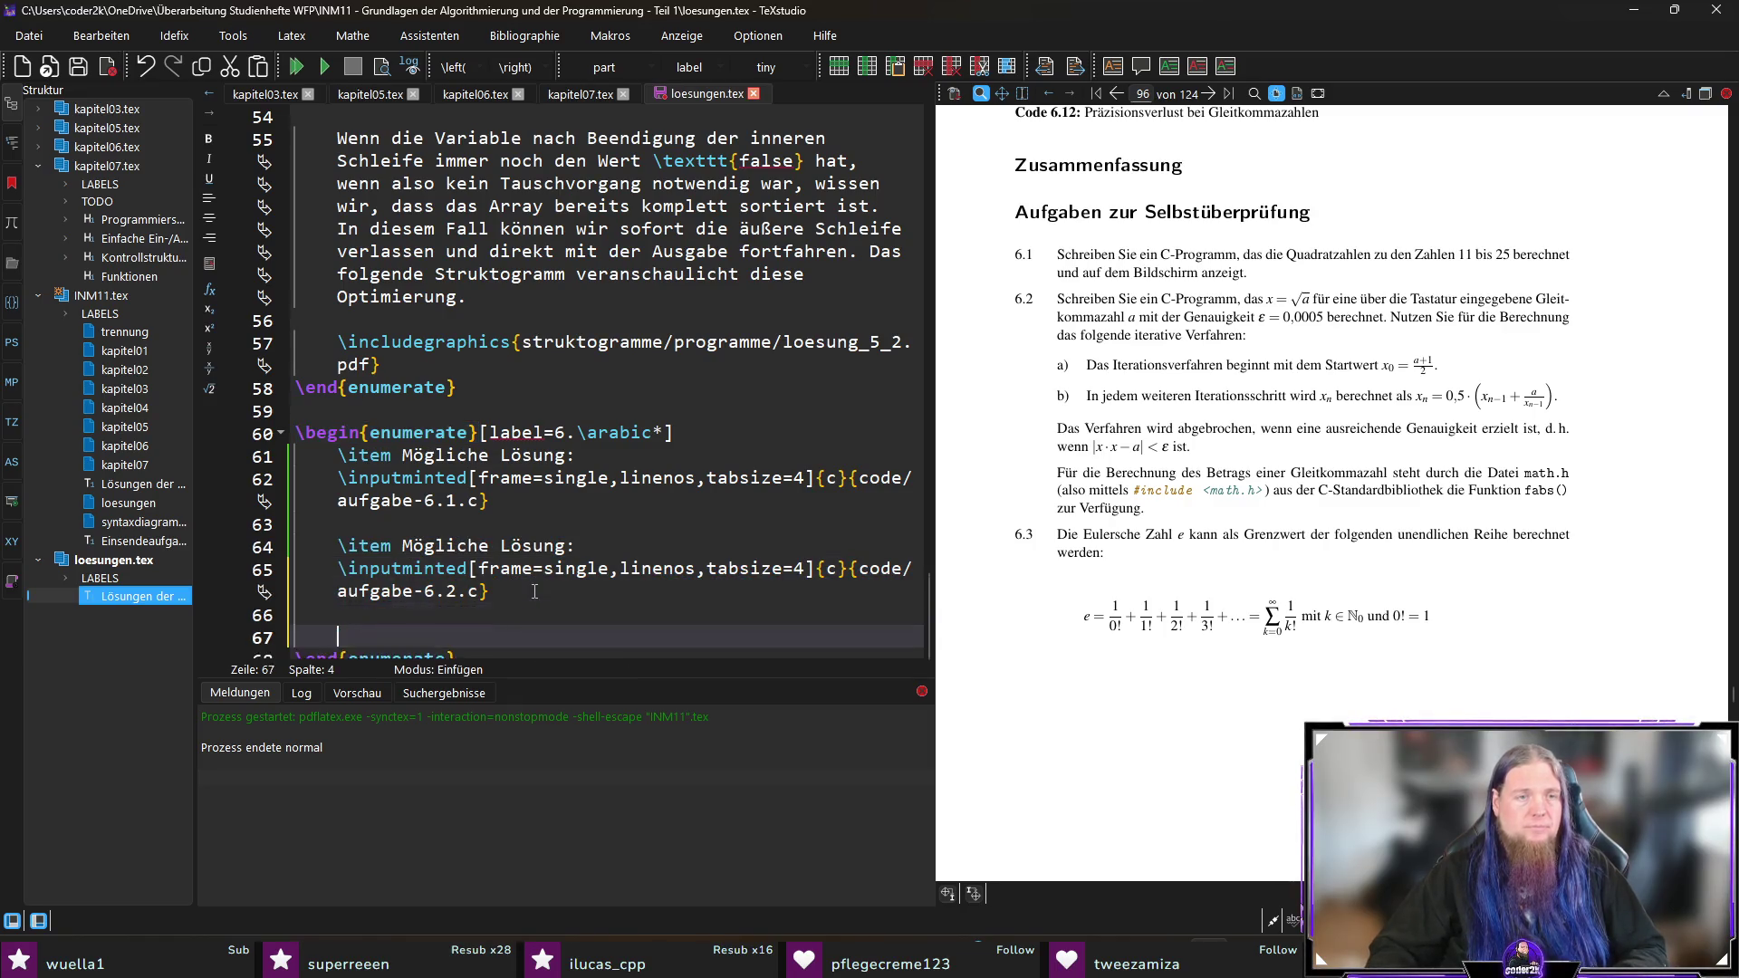
key("ctrl+v")
Step: Point the copied item at aufgabe-6.3.c and compile the solutions document
left_click(456, 593)
key("BackSpace")
type("3")
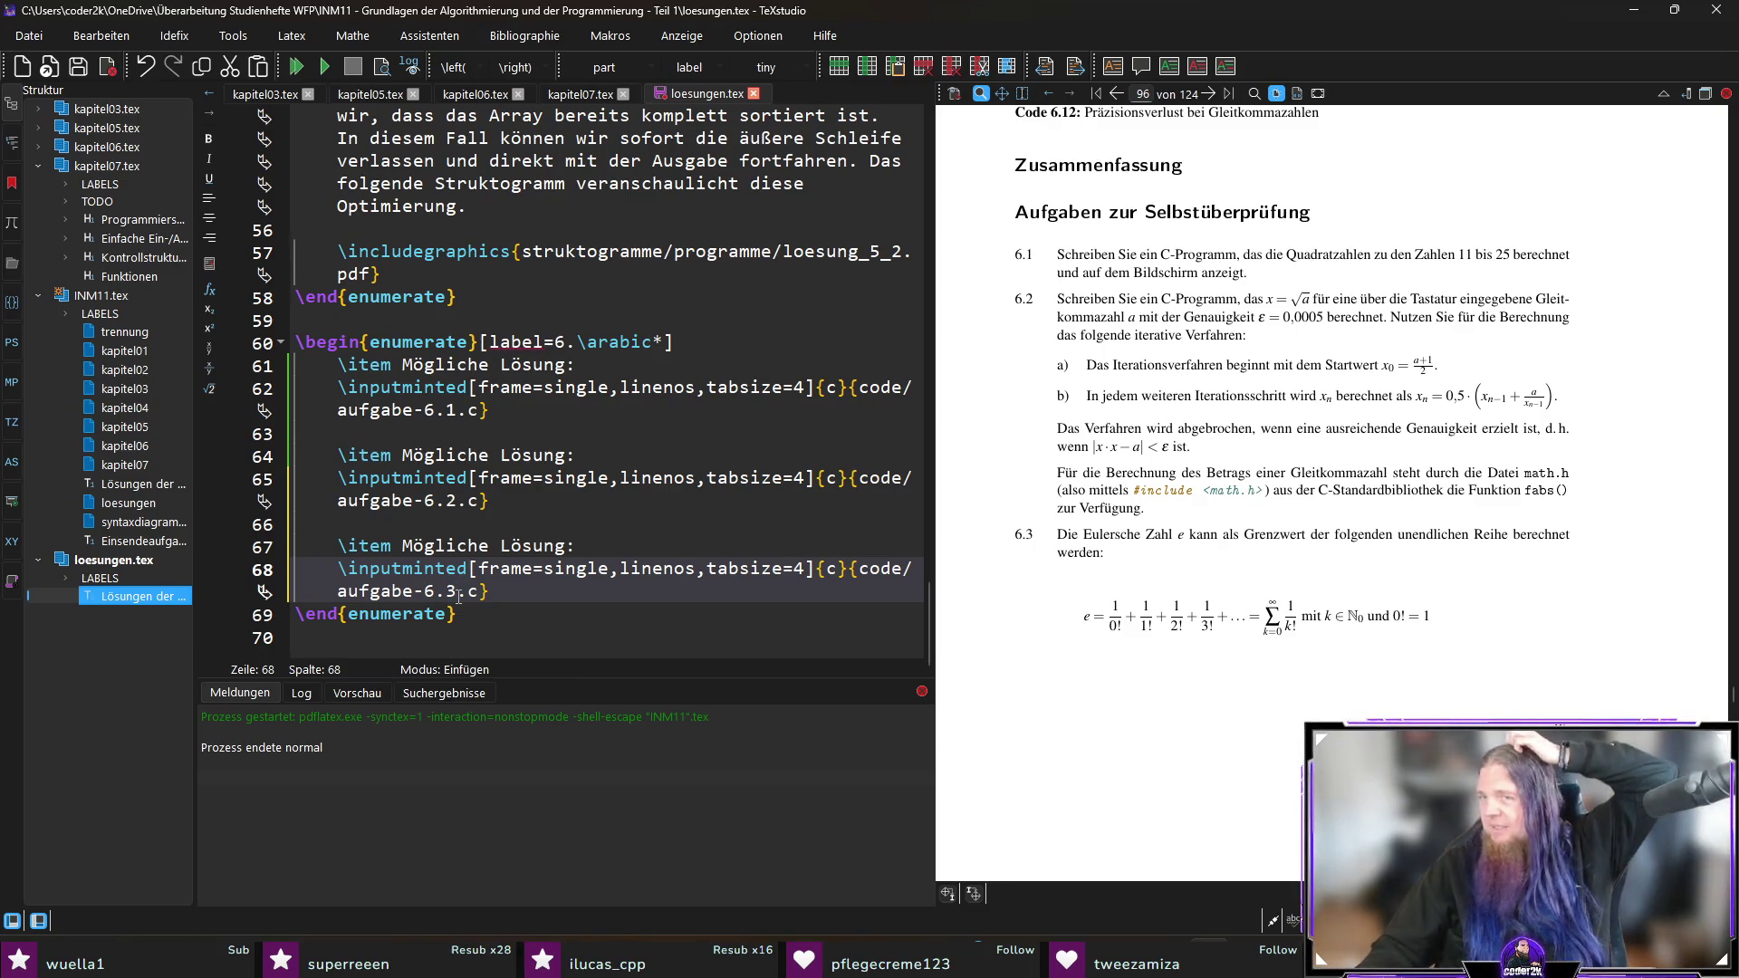
key("alt+Tab")
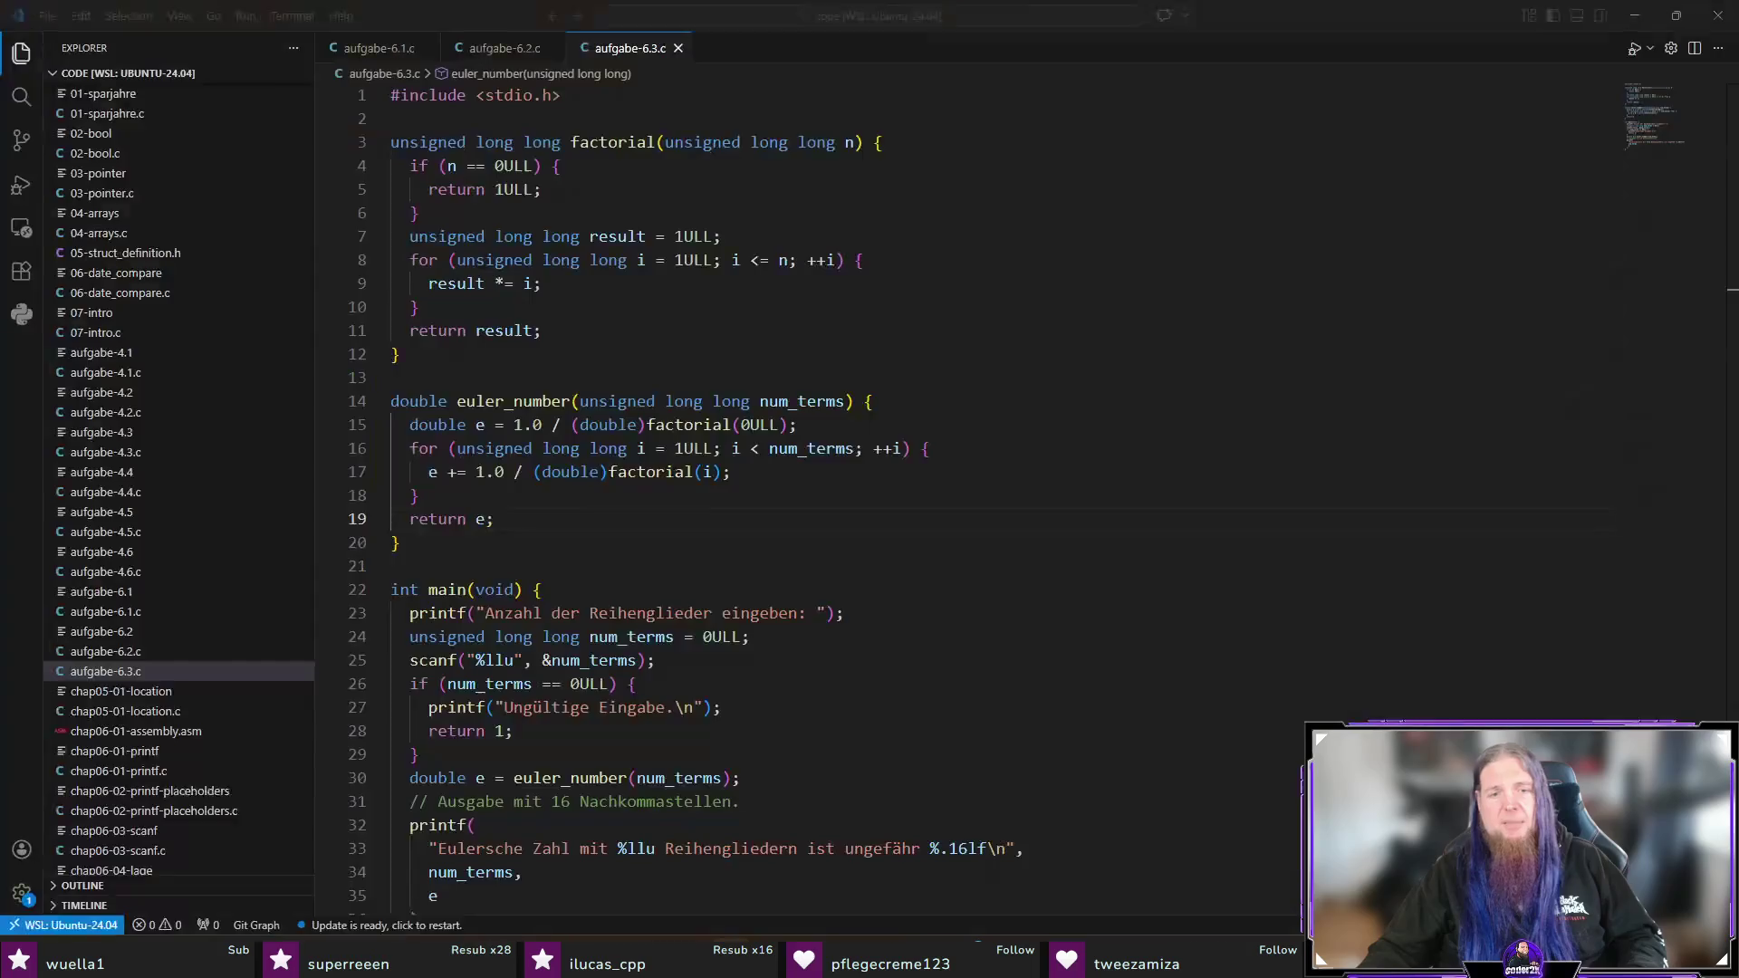
key("alt+Tab")
left_click(739, 691)
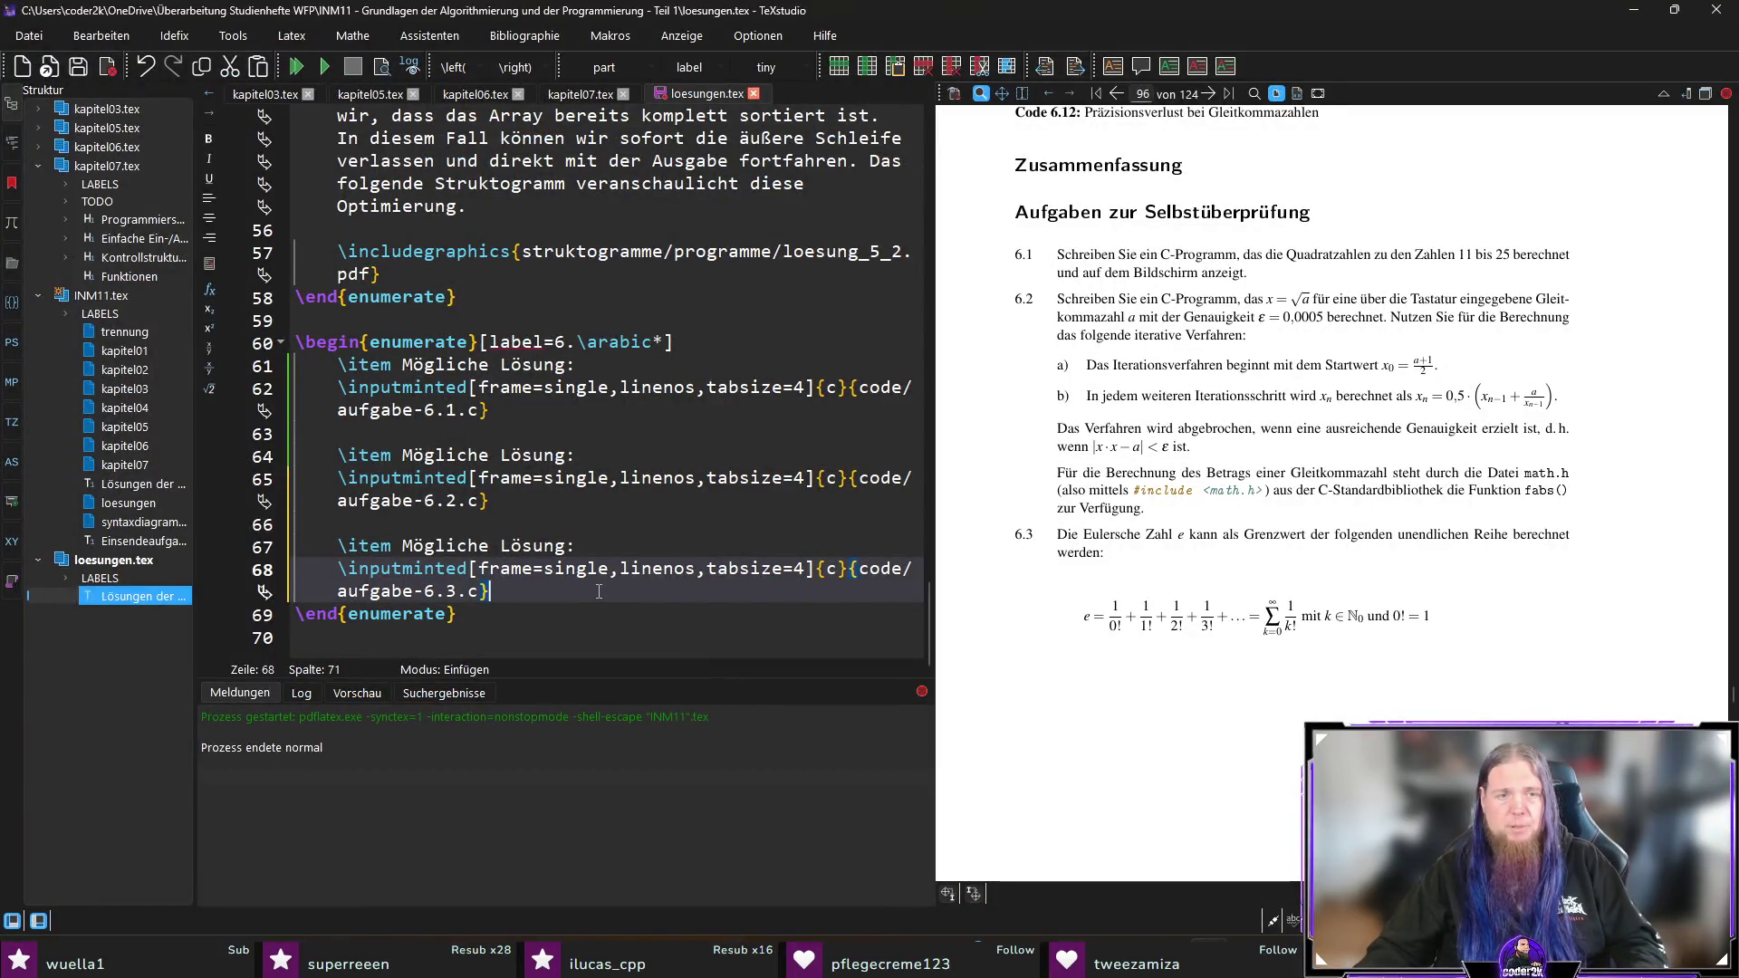
key("F5")
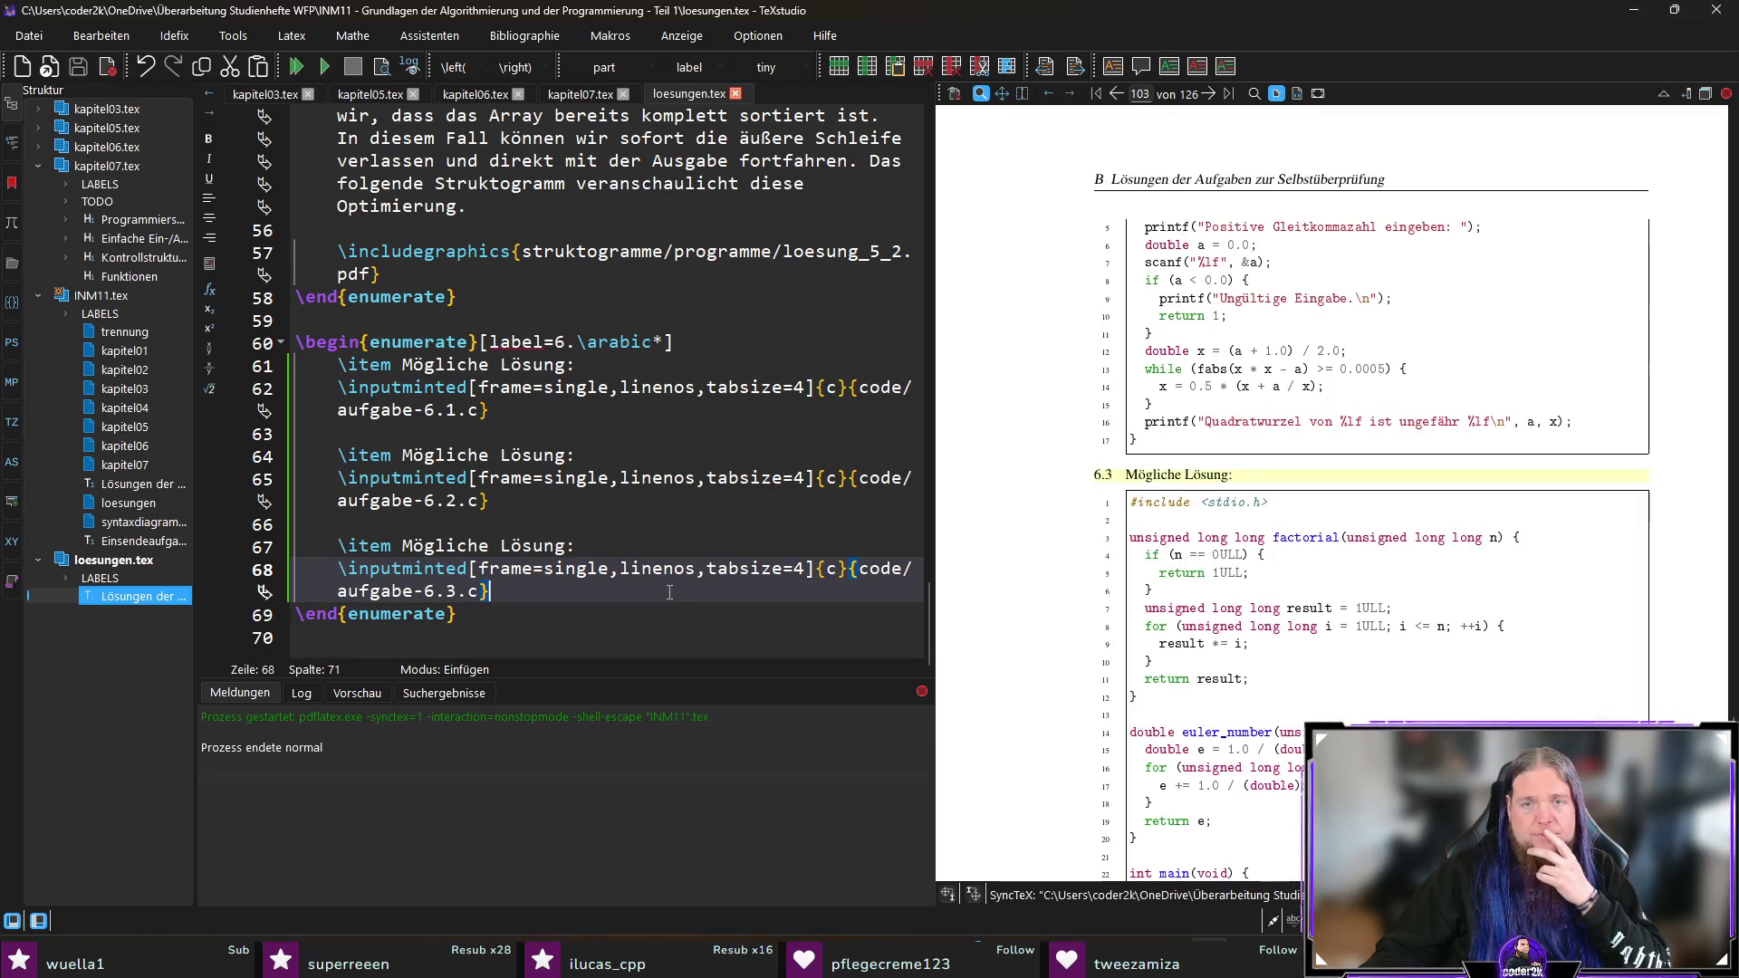
Step: Replace 'Mögliche Lösung:' in the 6.3 item with 'In der folgenden Lösung haben wir das Programm in'
scroll(1424, 509, "down", 3)
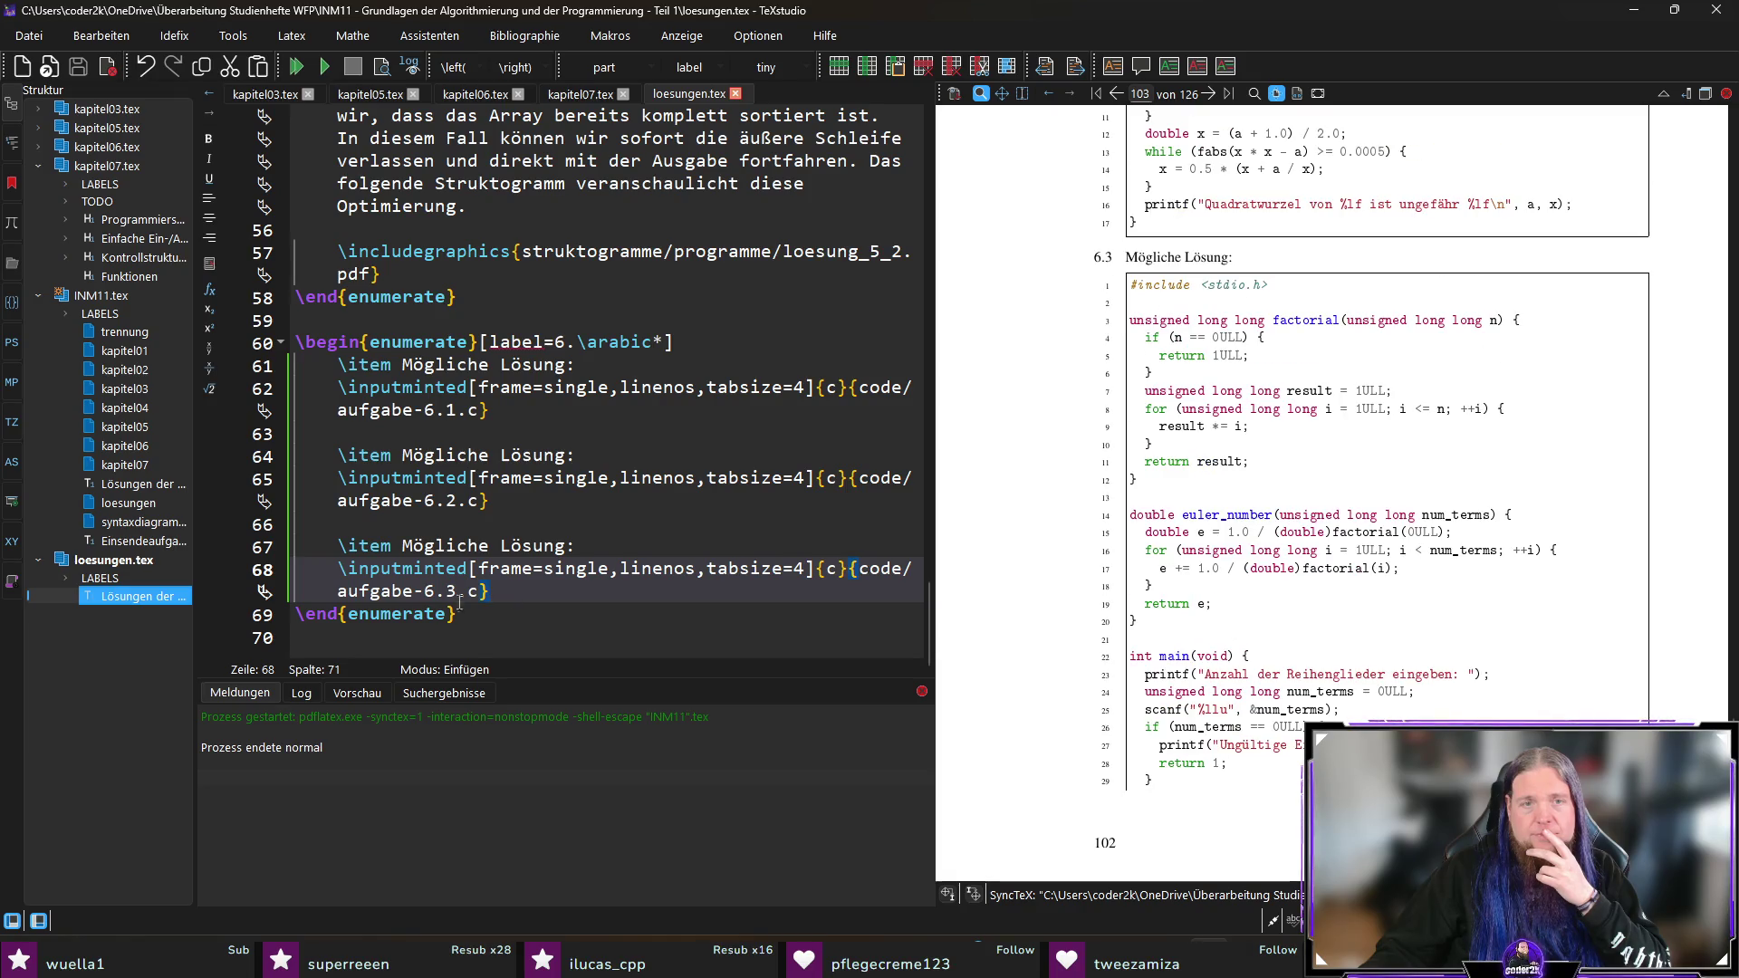
left_click_drag(400, 545, 617, 543)
type("In d")
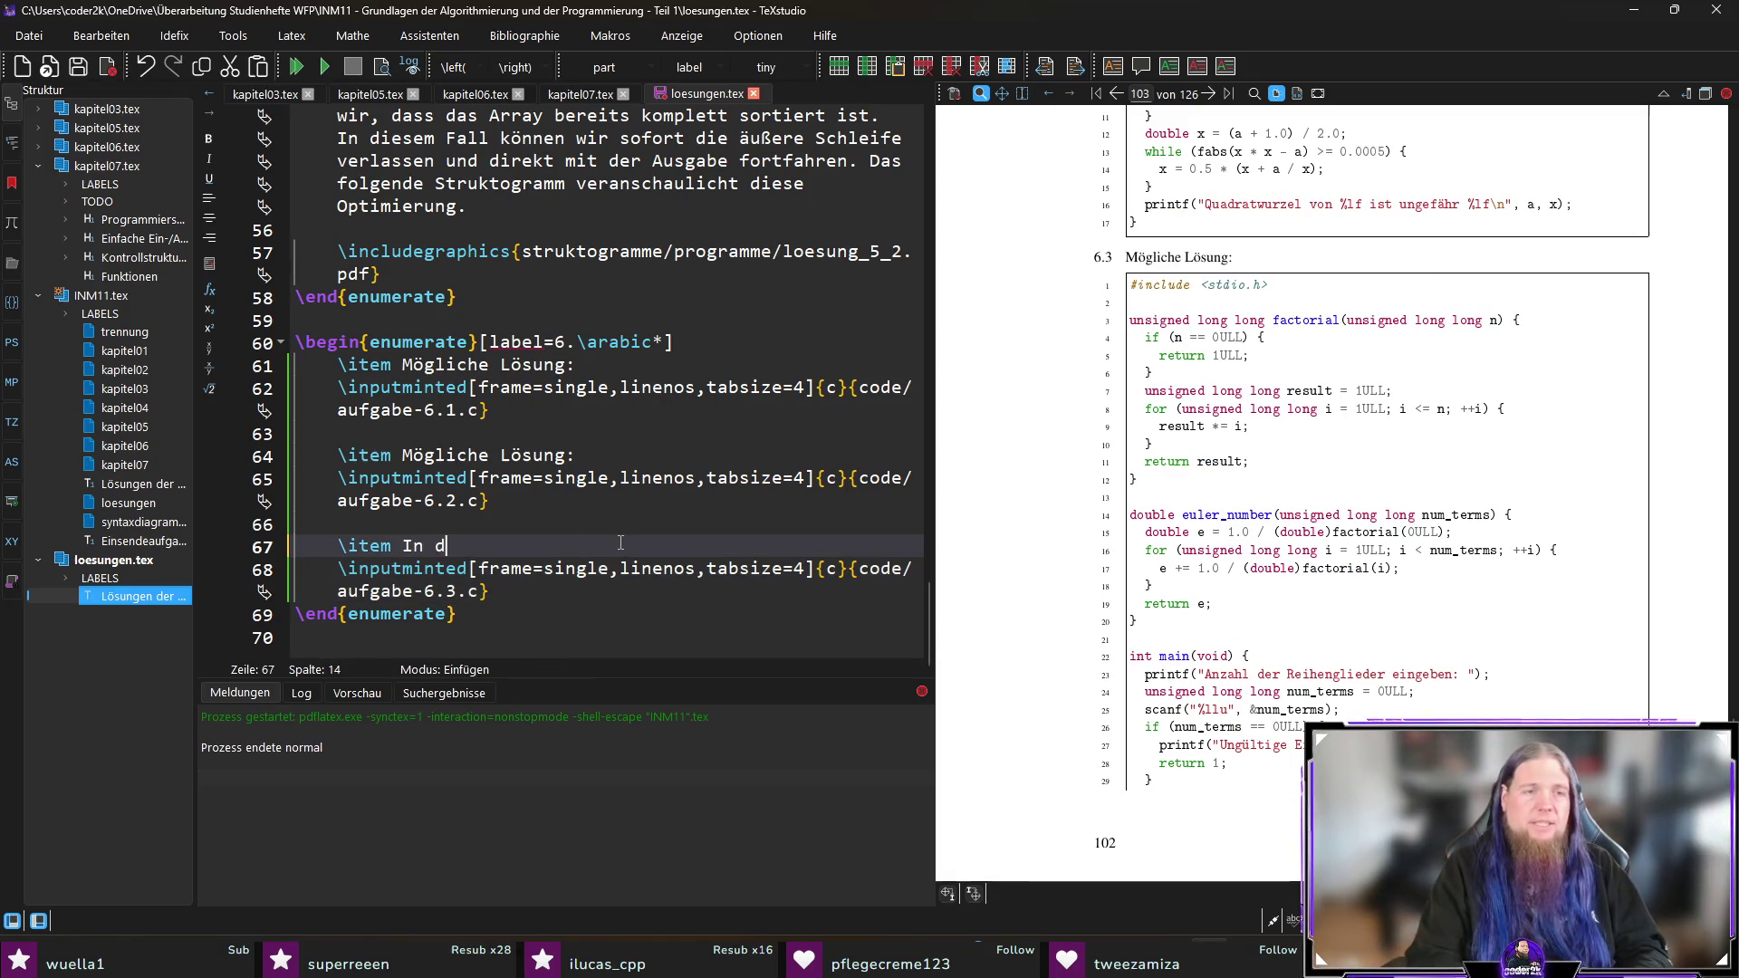
type("er folgenden Lösung")
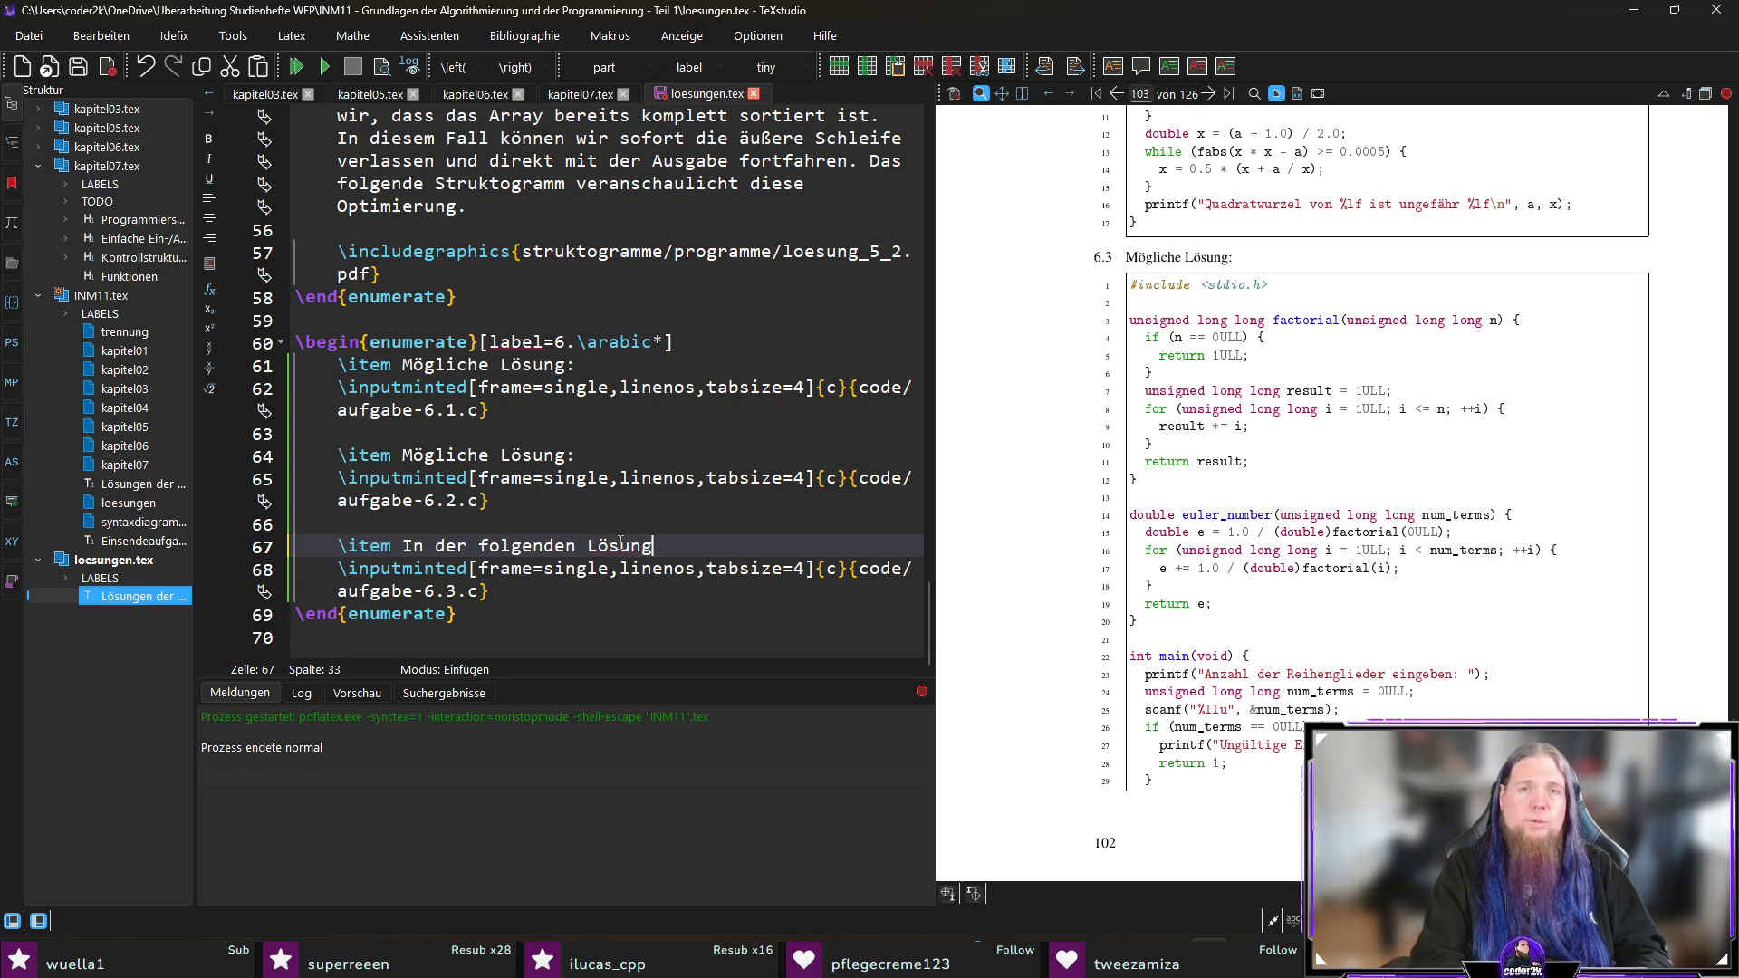
type(" haben wir")
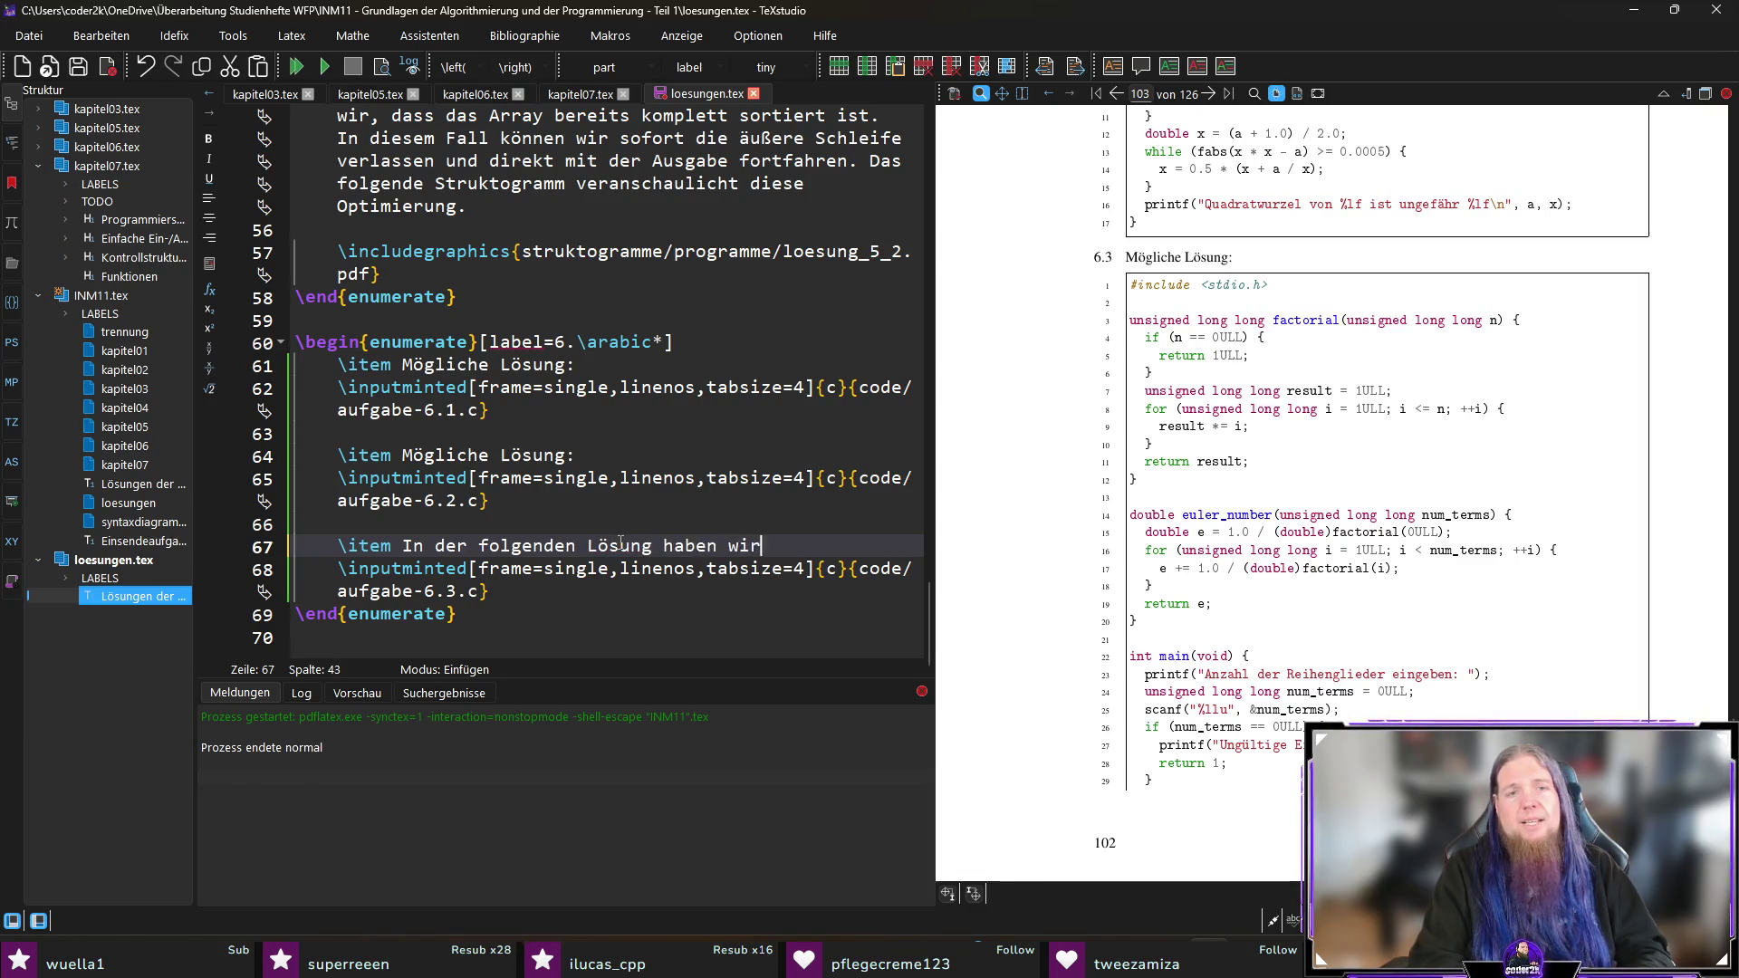
type(" das Programm in")
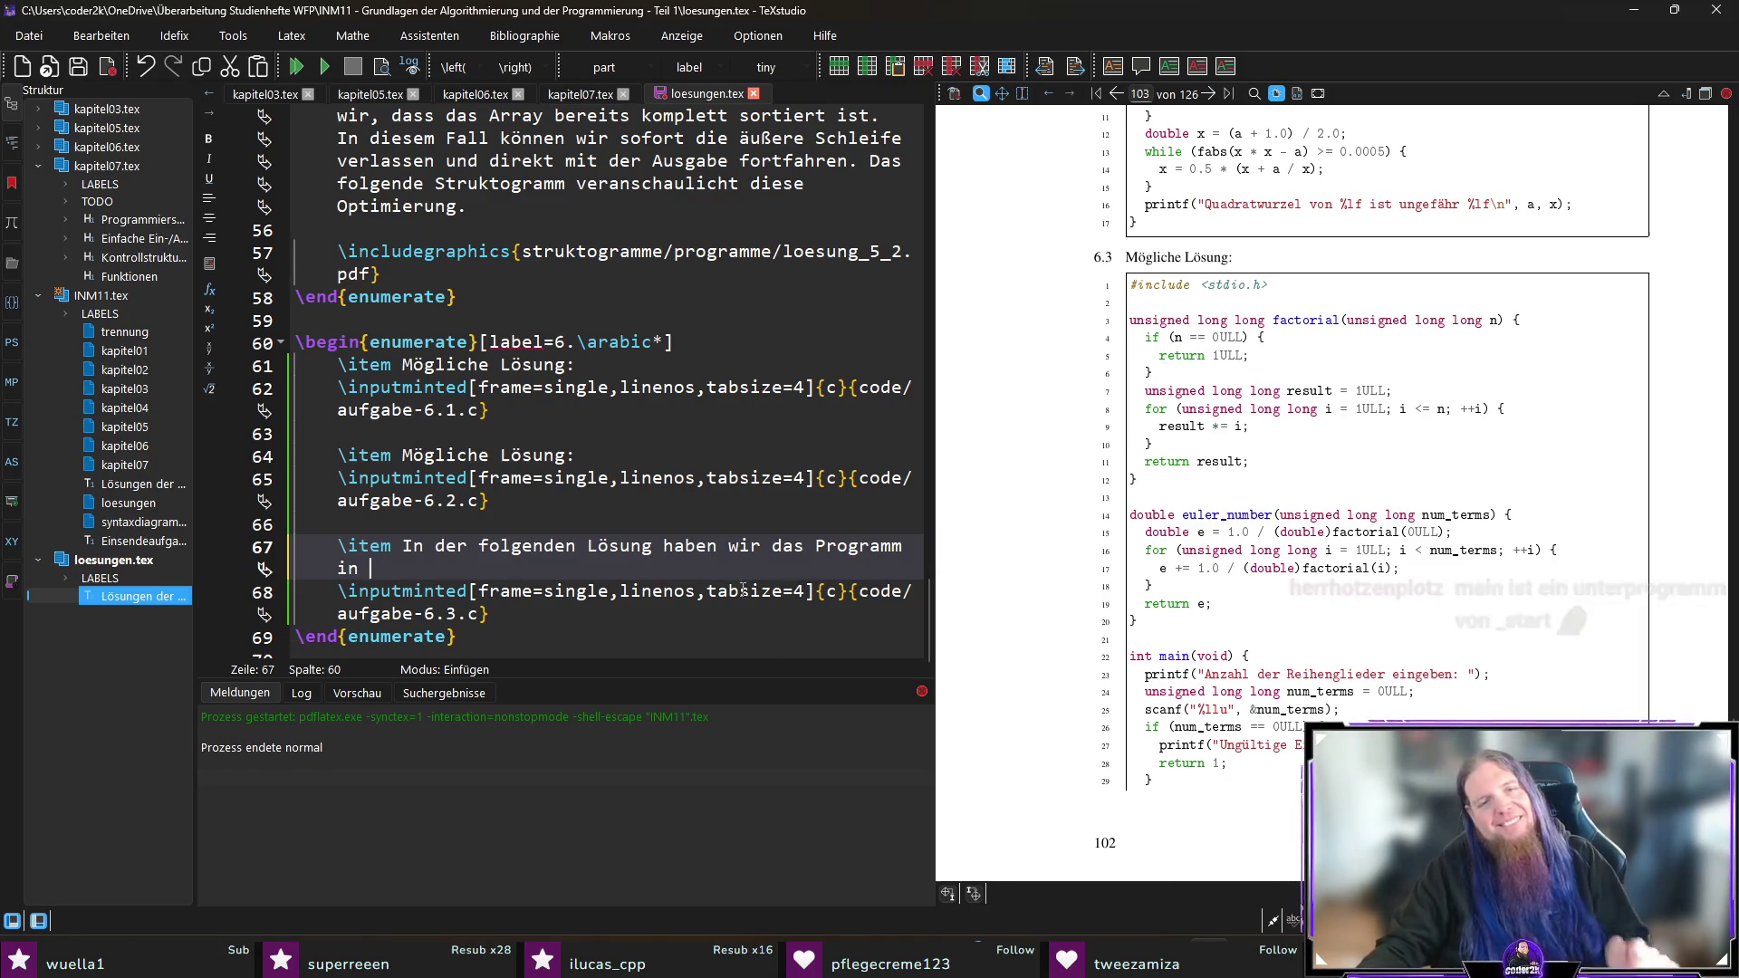
Step: Continue: split into mehrere Unterprogramme for clarity; note the inline-code type unsigned long long
scroll(741, 572, "down", 1)
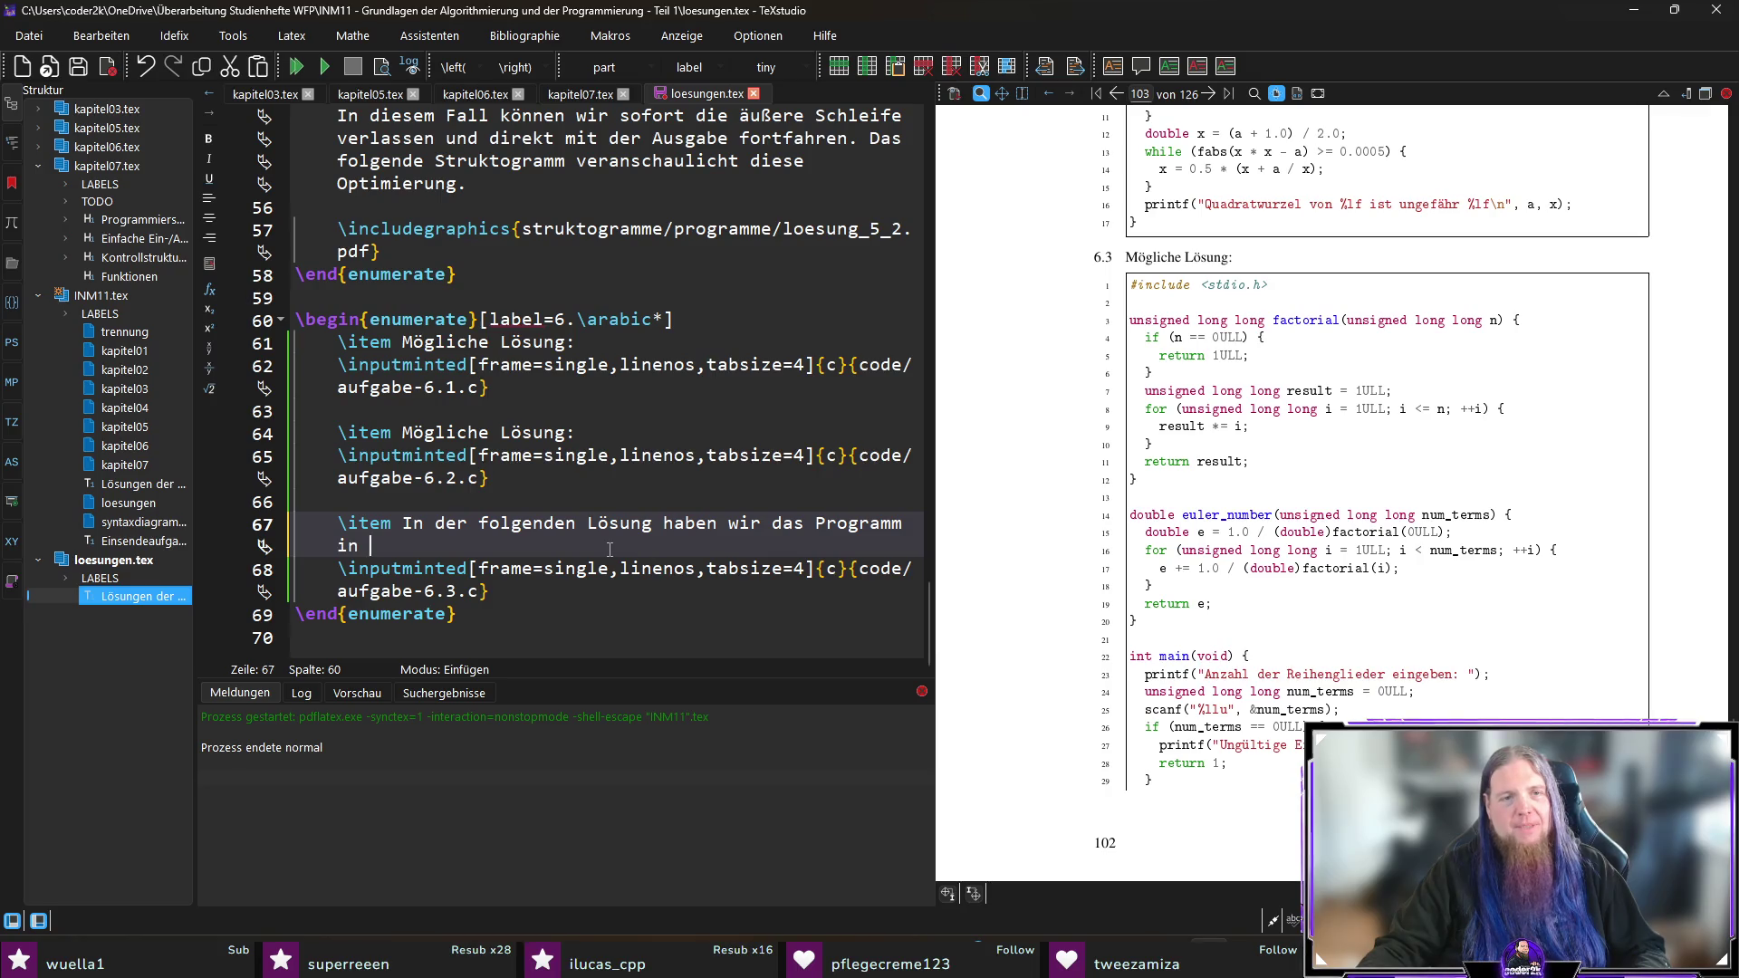
type("mehrereUnterprogramme auf")
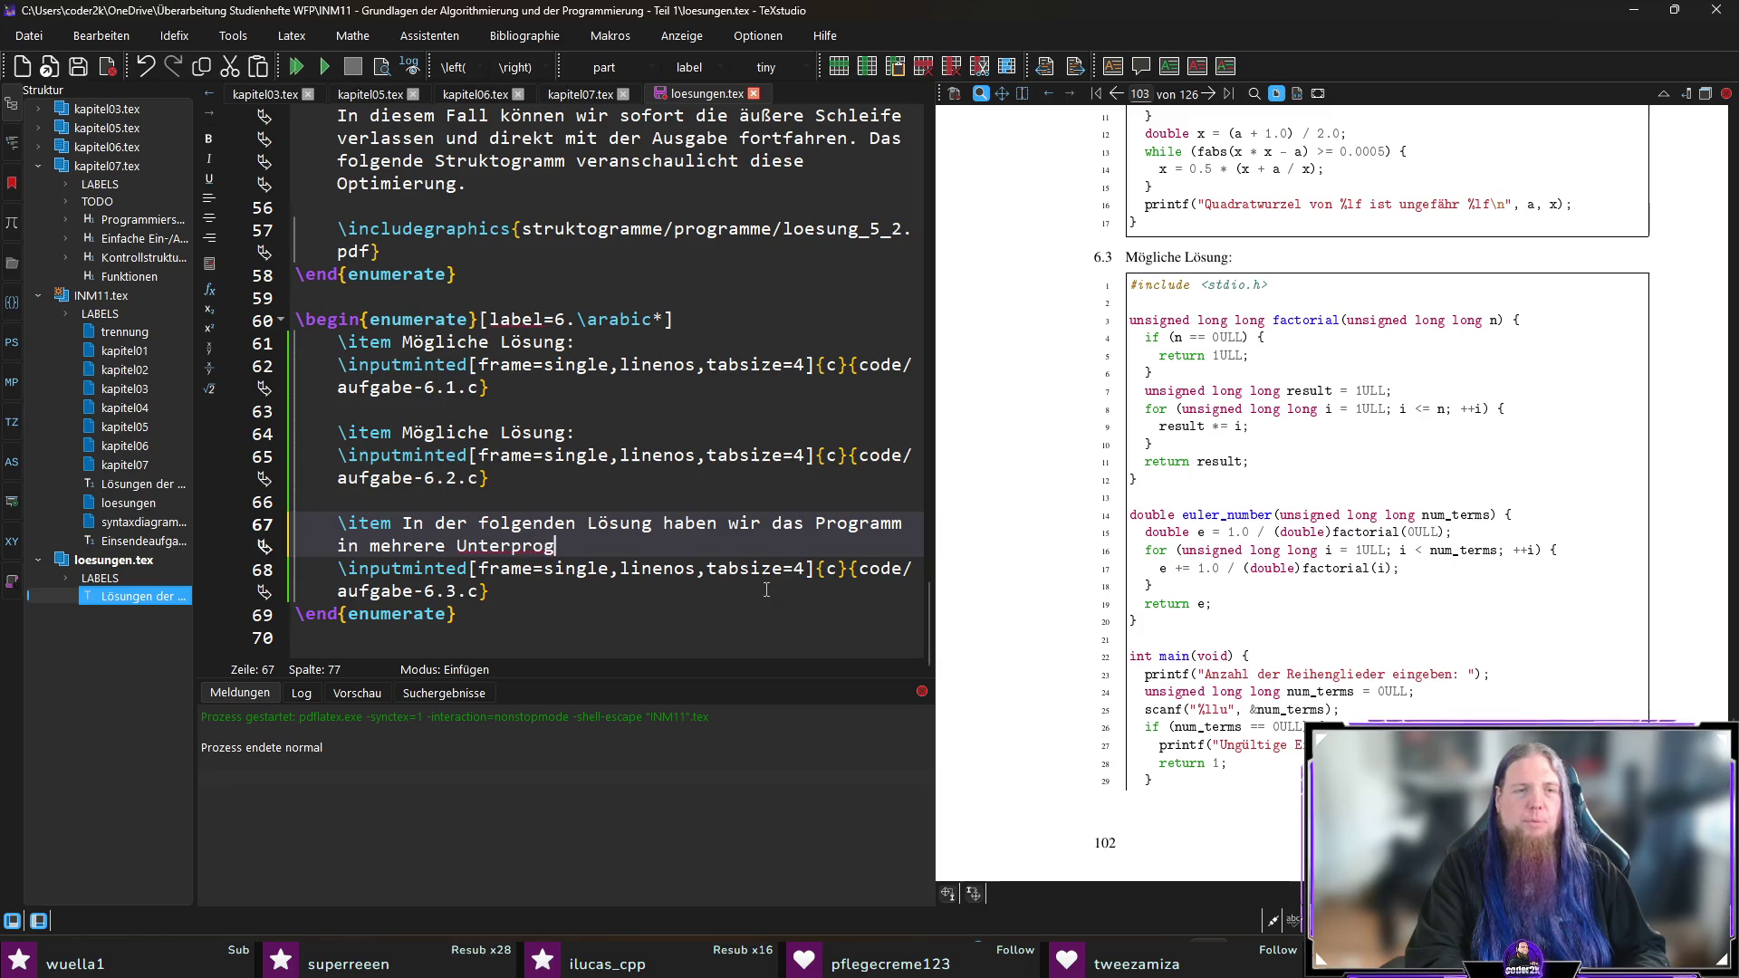
type("get")
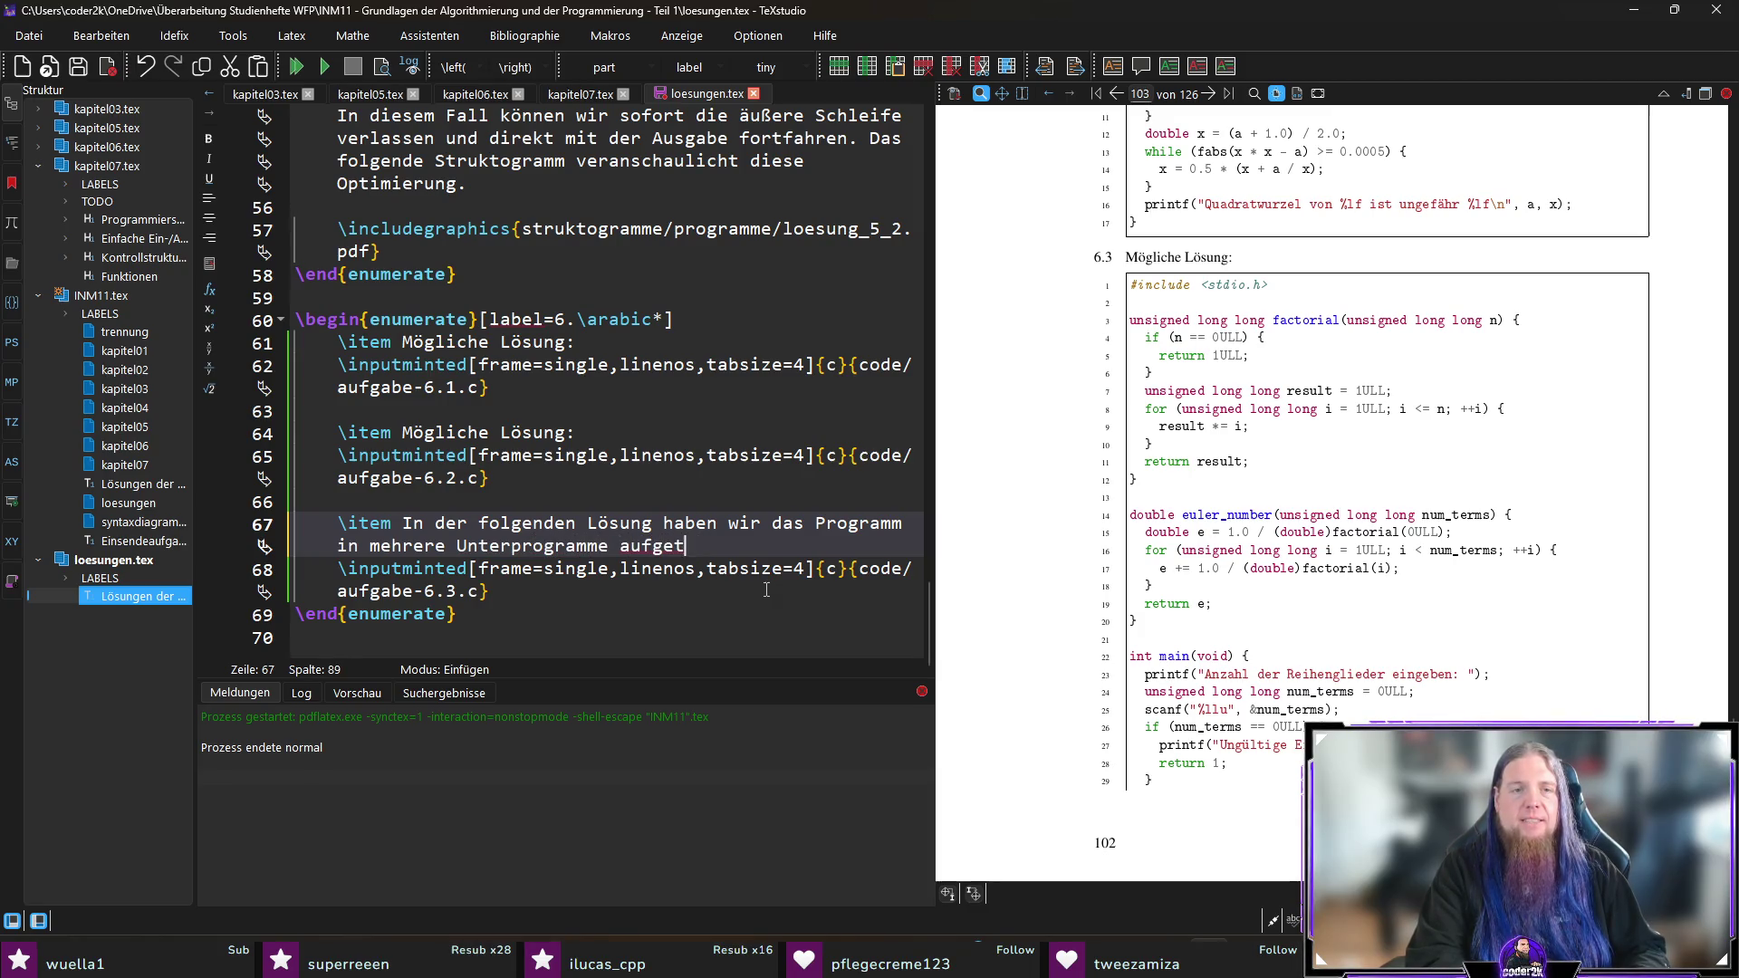
type("eilt, um es über")
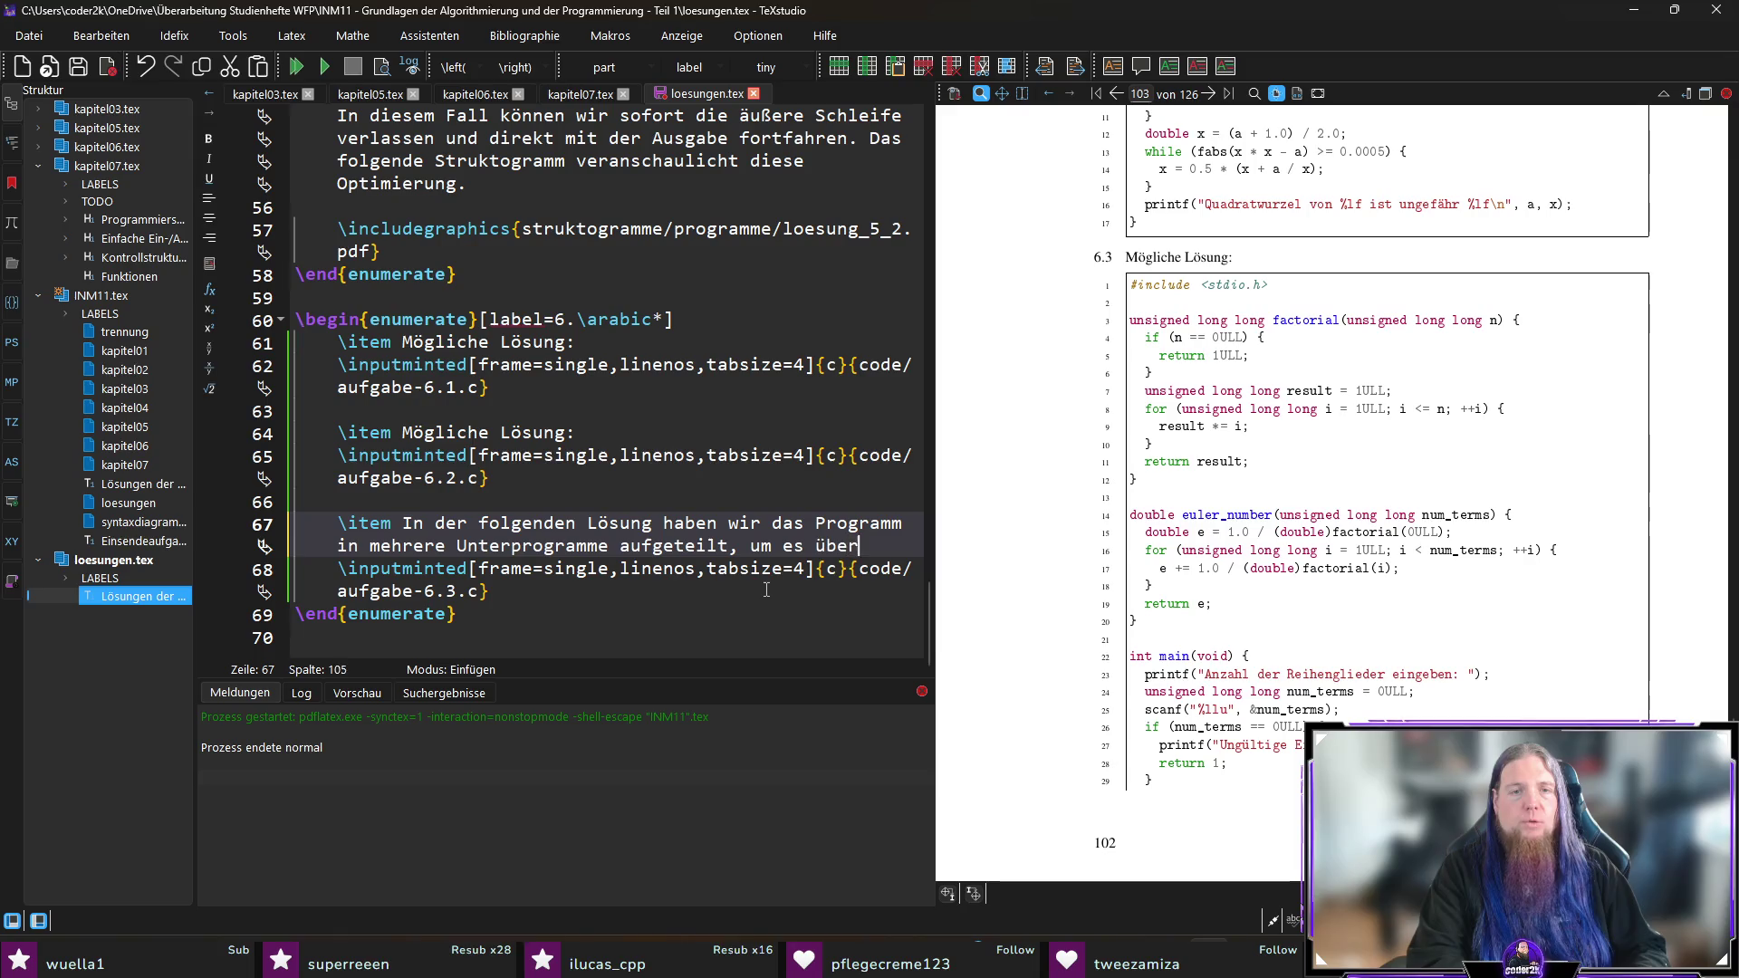
type("sichtlicher zu gestalte")
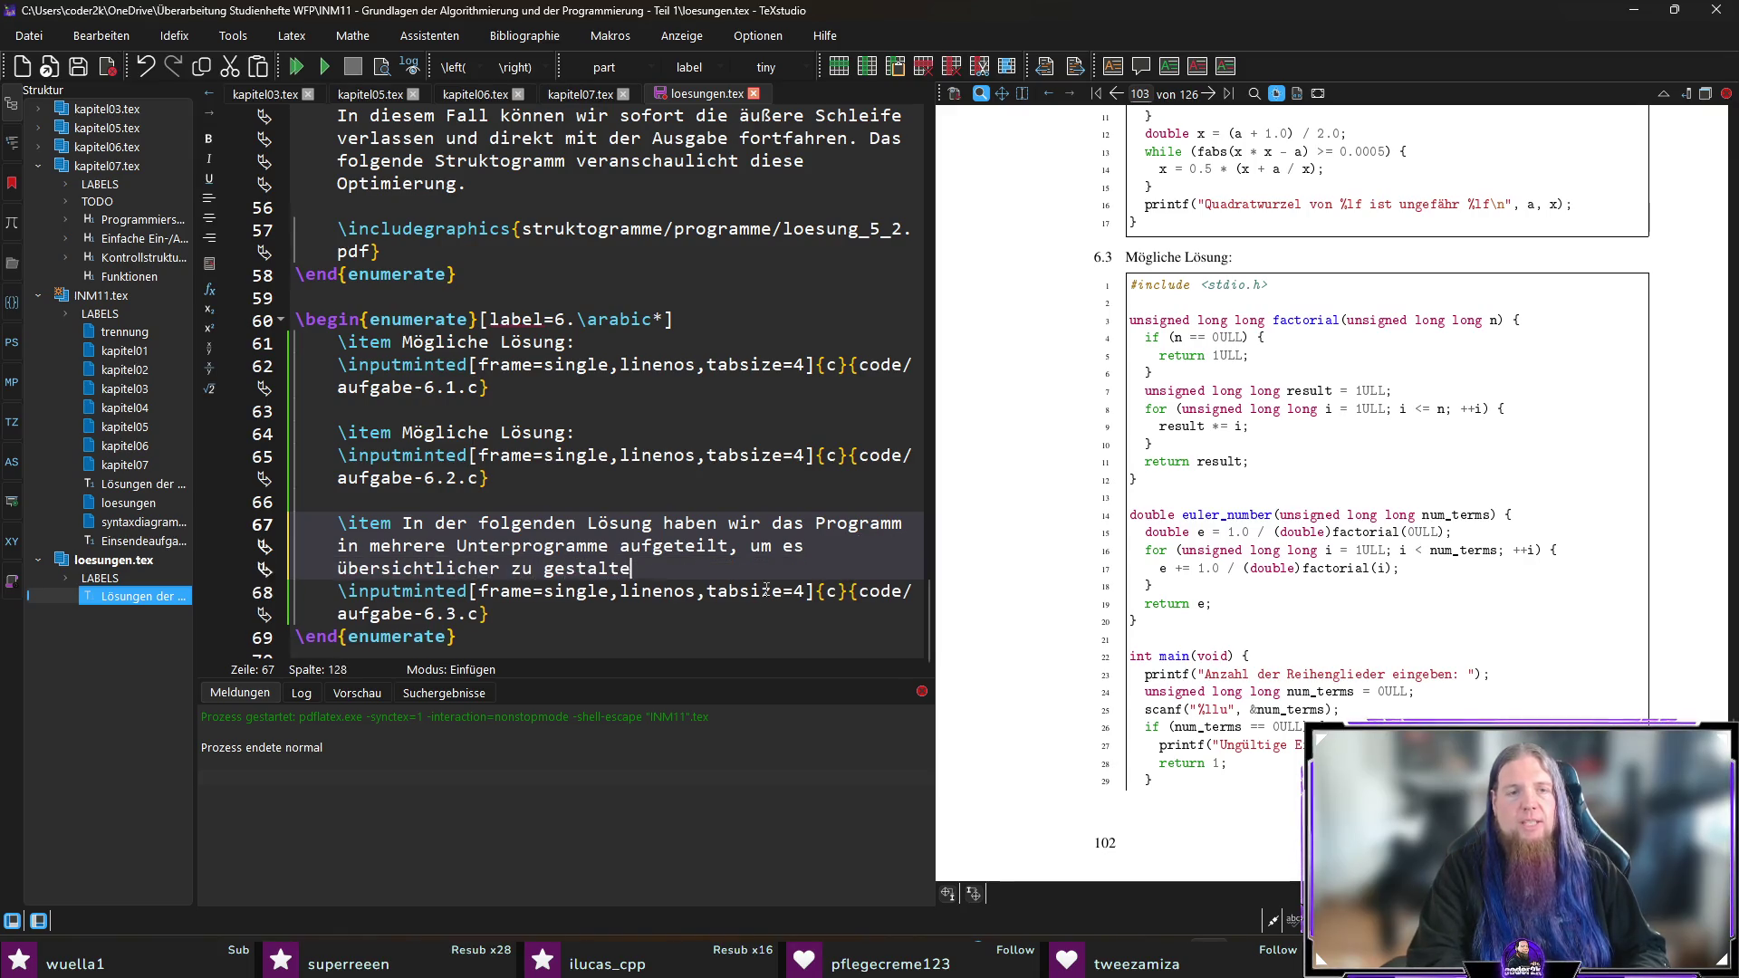
type("n. Beachten Sie, da")
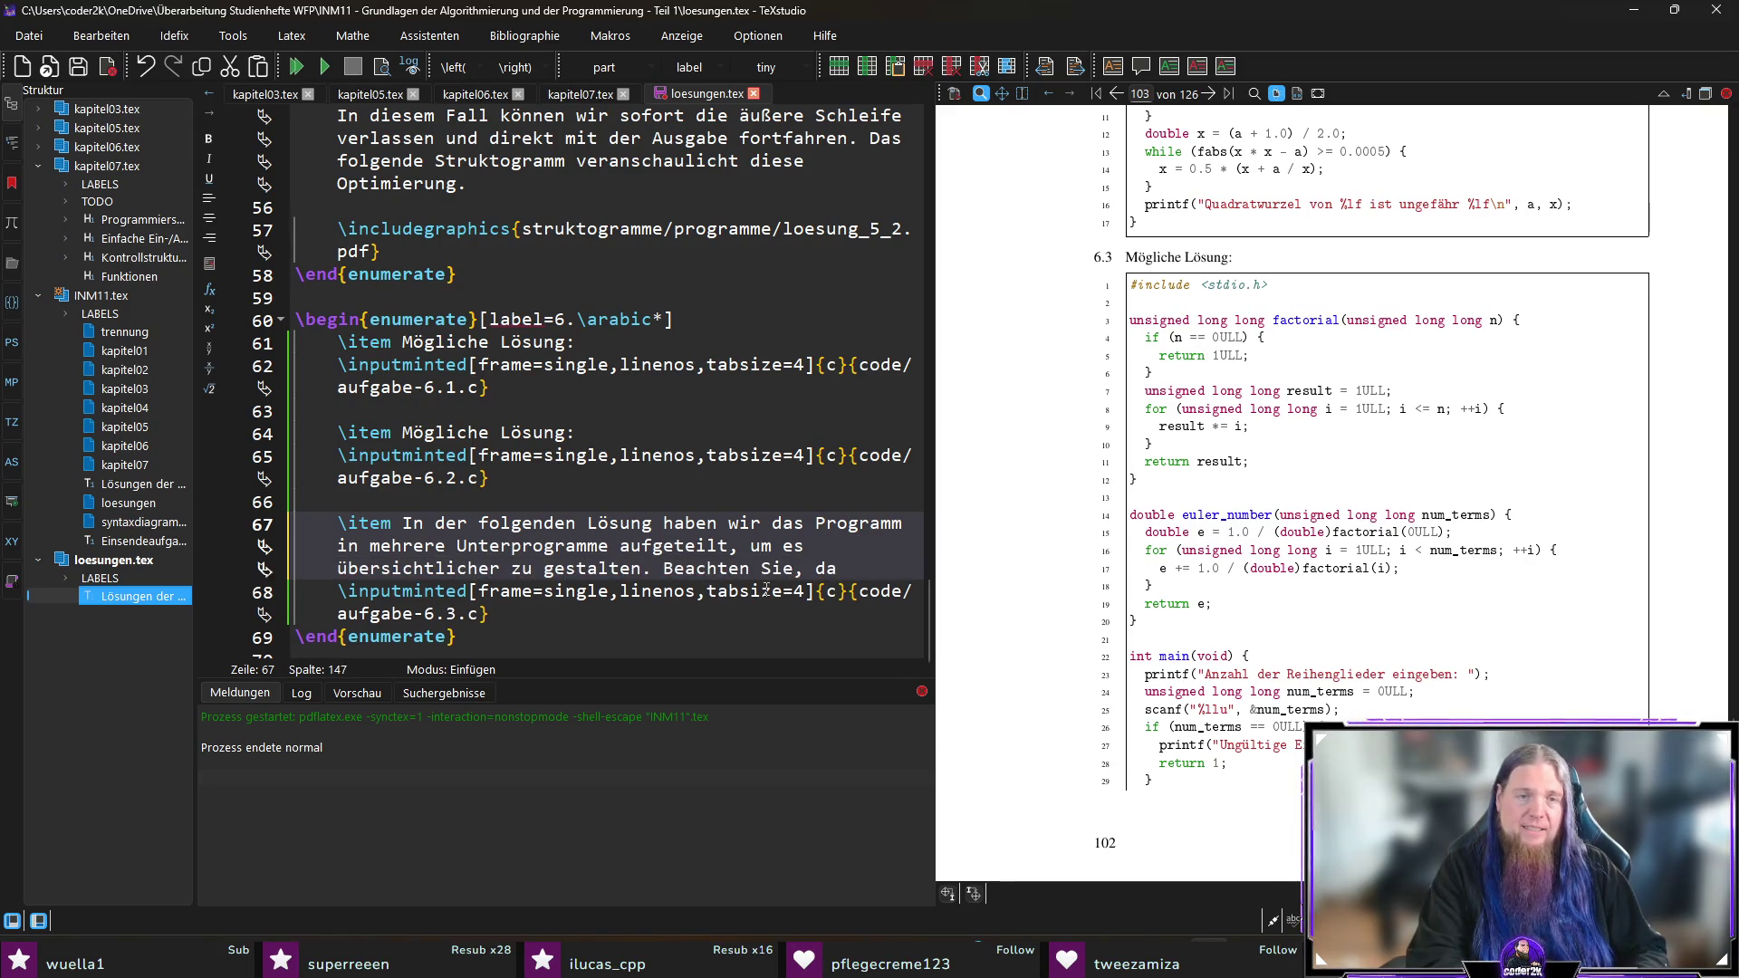
type("ss die in der Berechn")
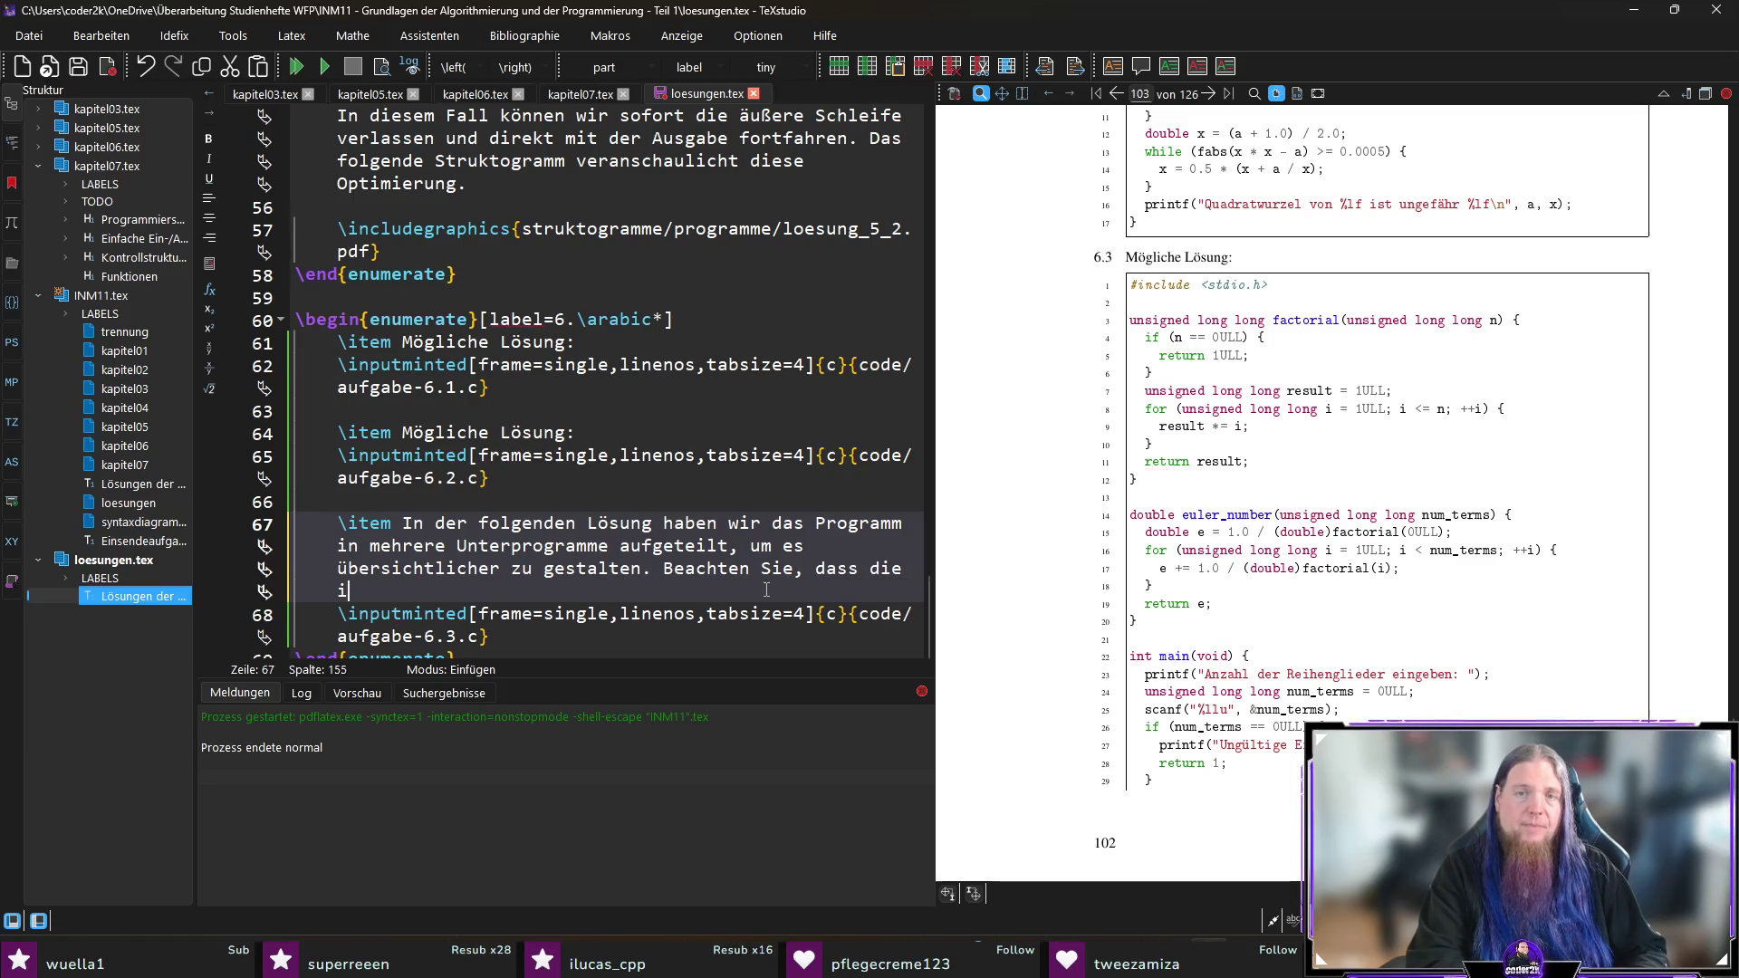
type("ung vo")
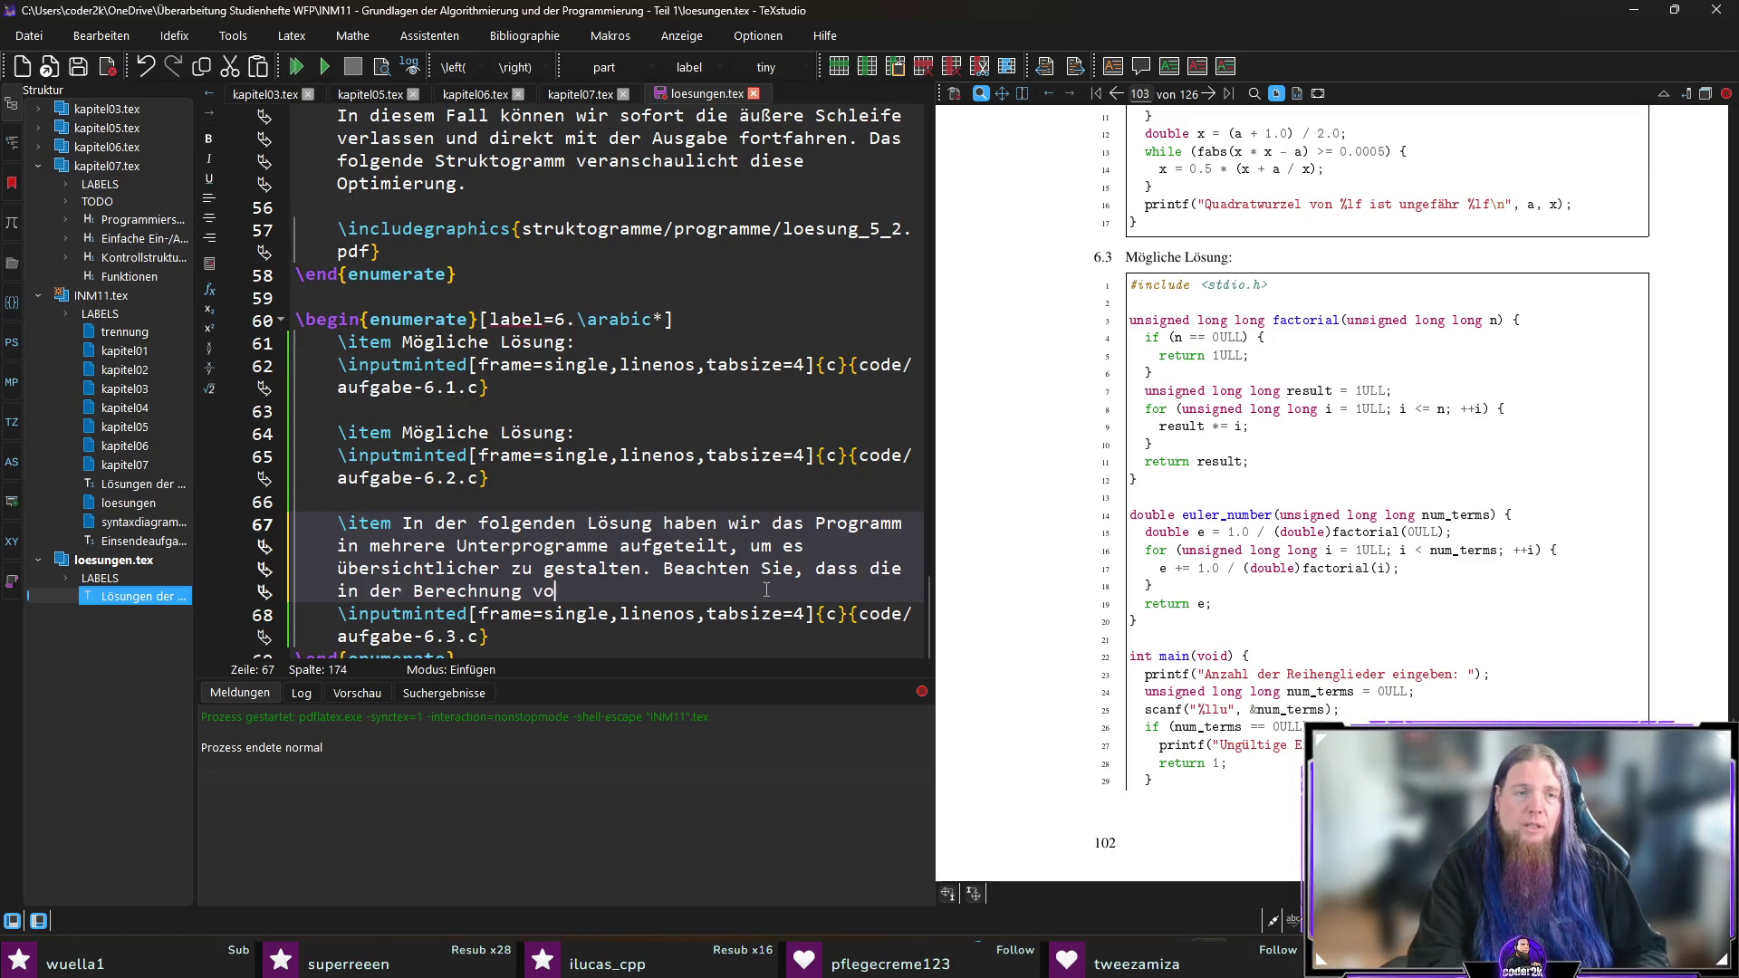
type("rkommenden Zahlen")
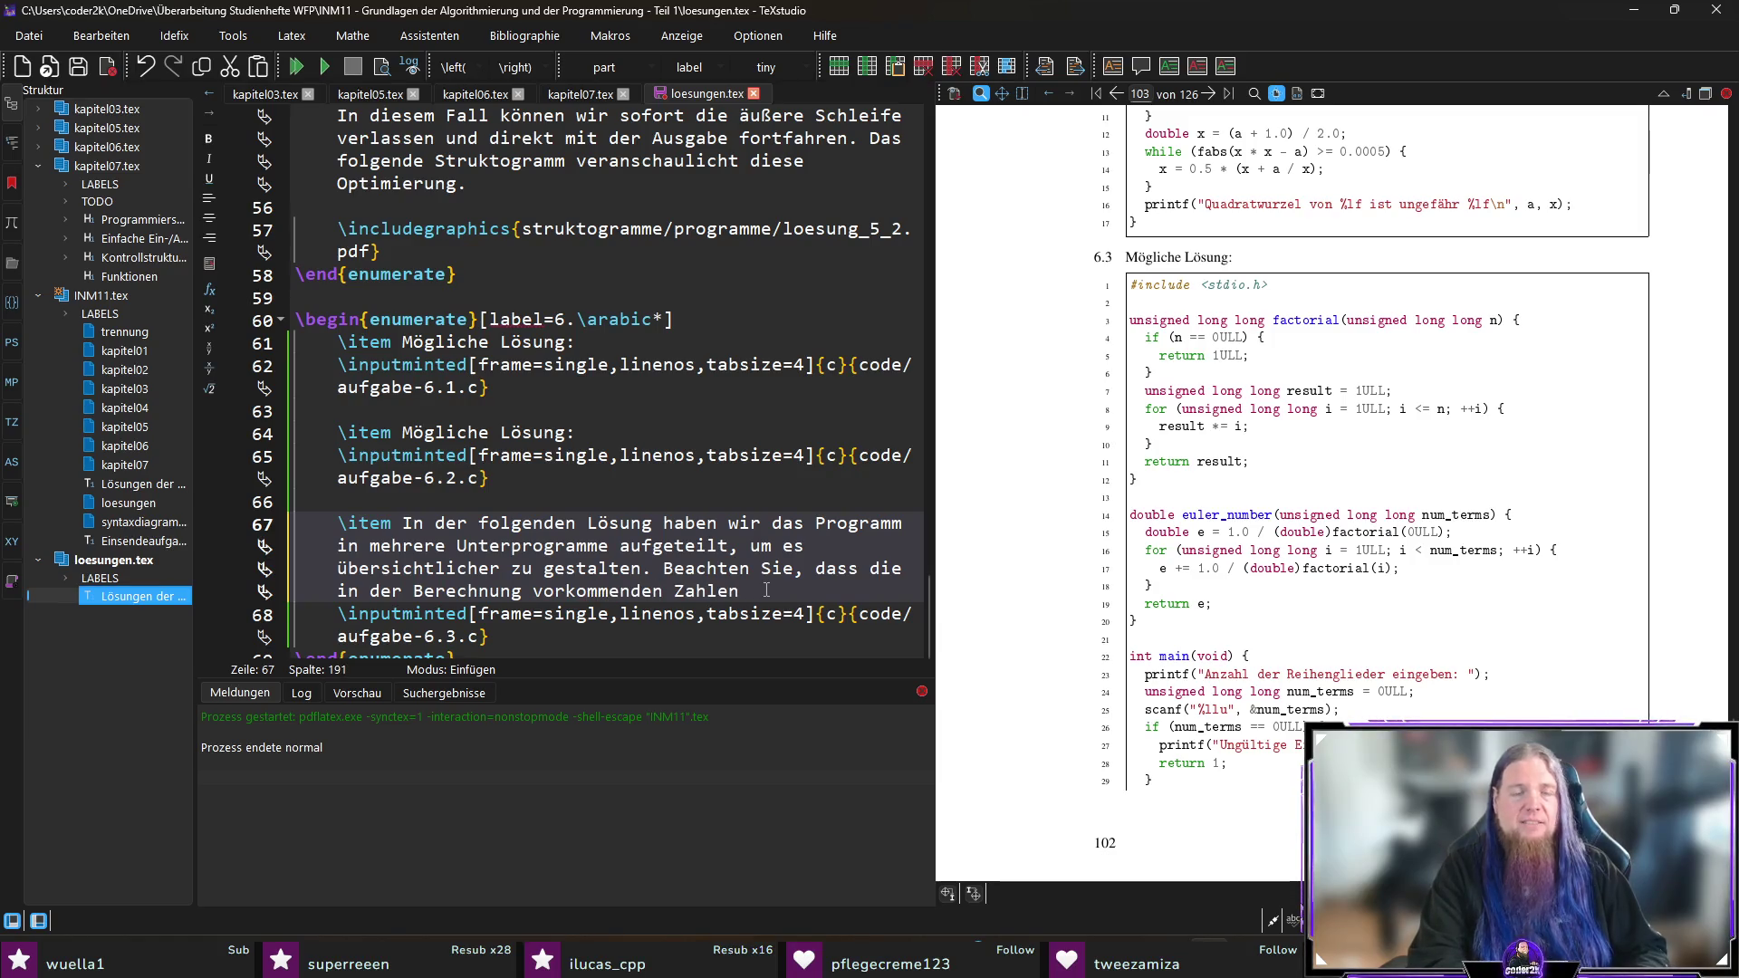
type(" recht groß werd")
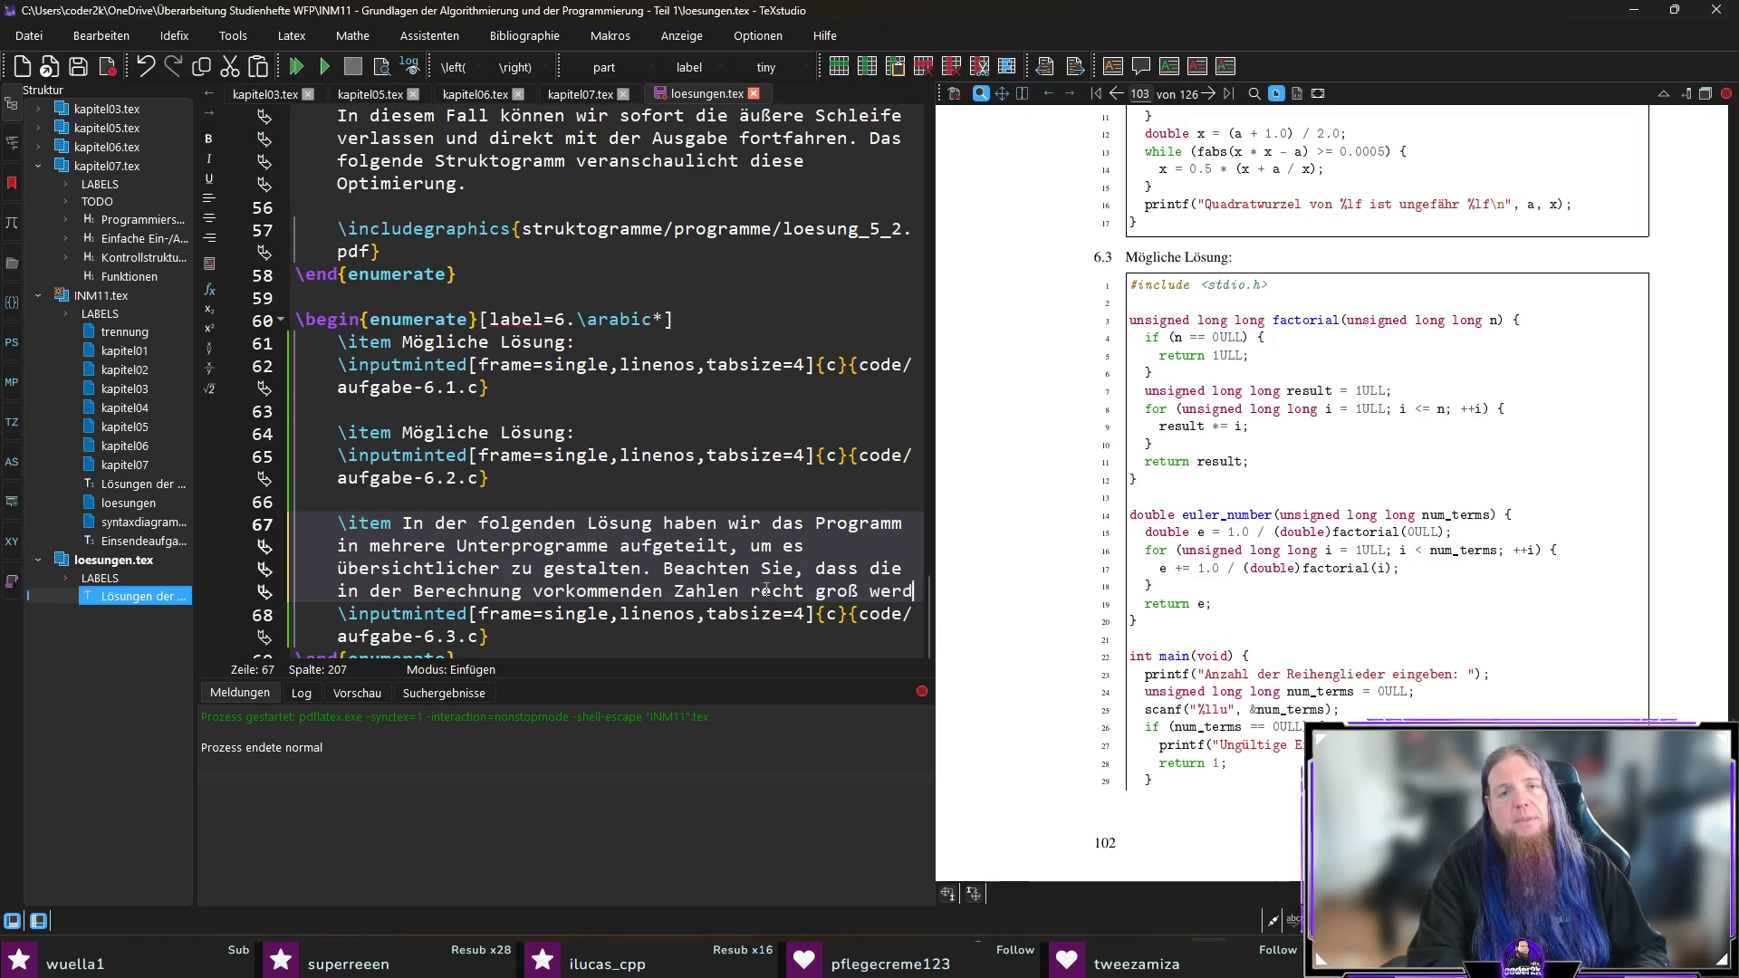
type("en können. Daher ")
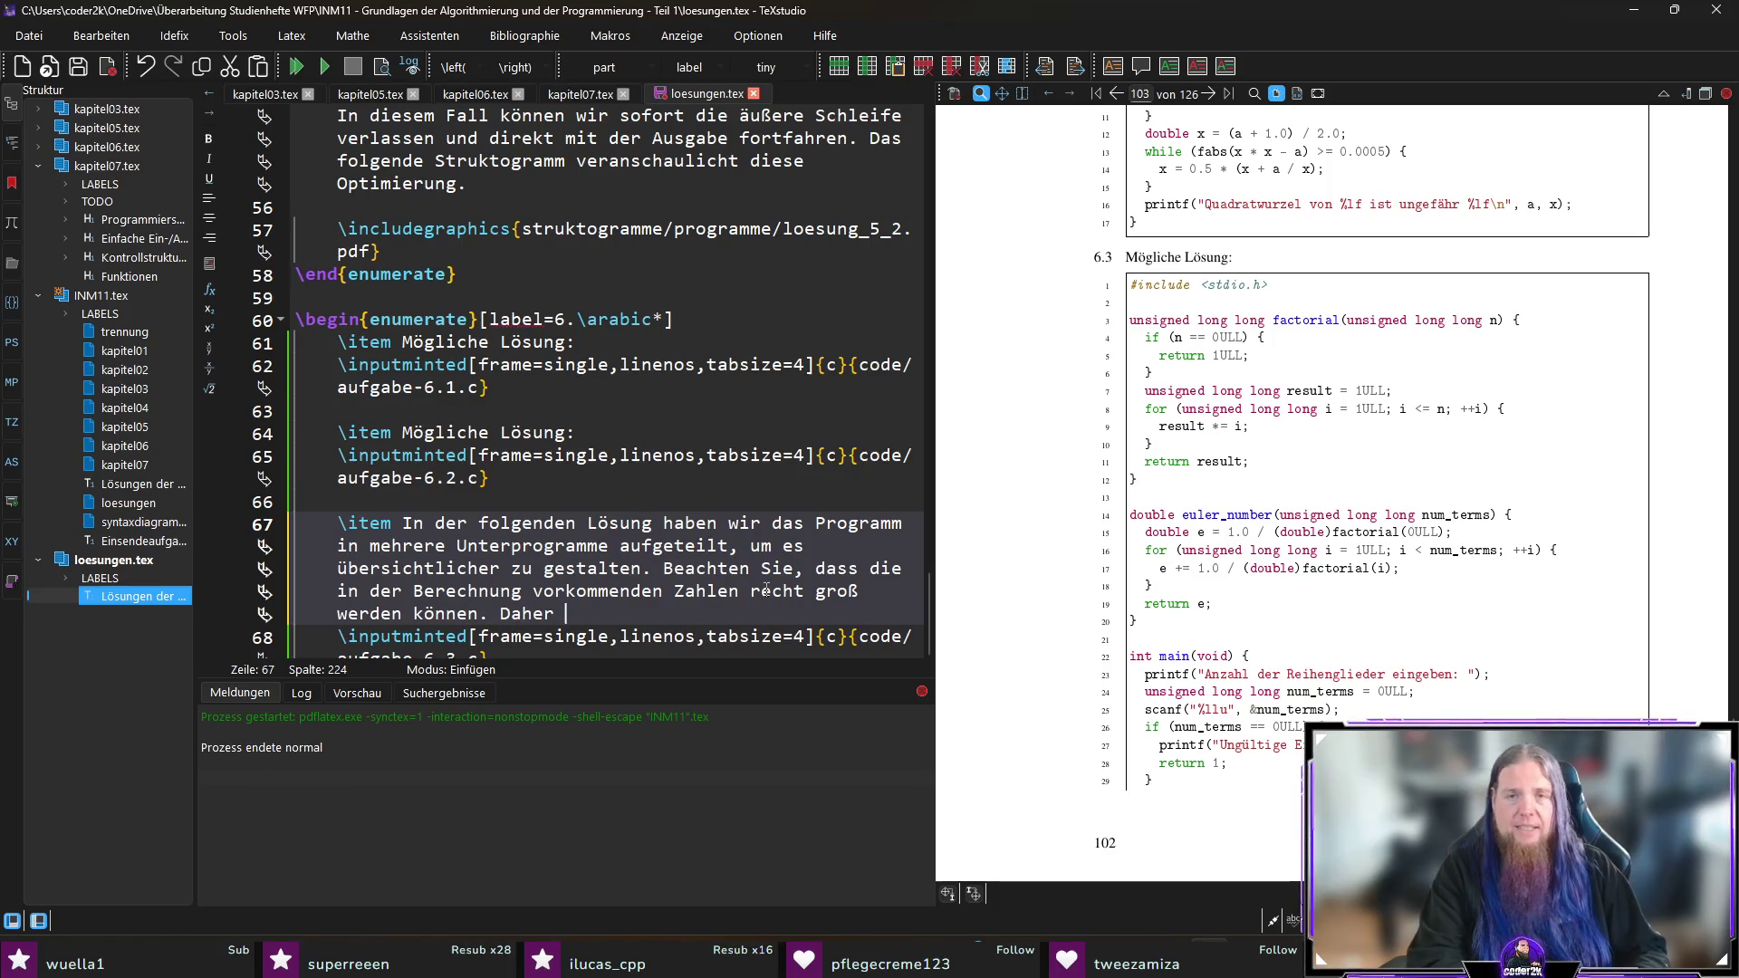
type("arbeiten wir ")
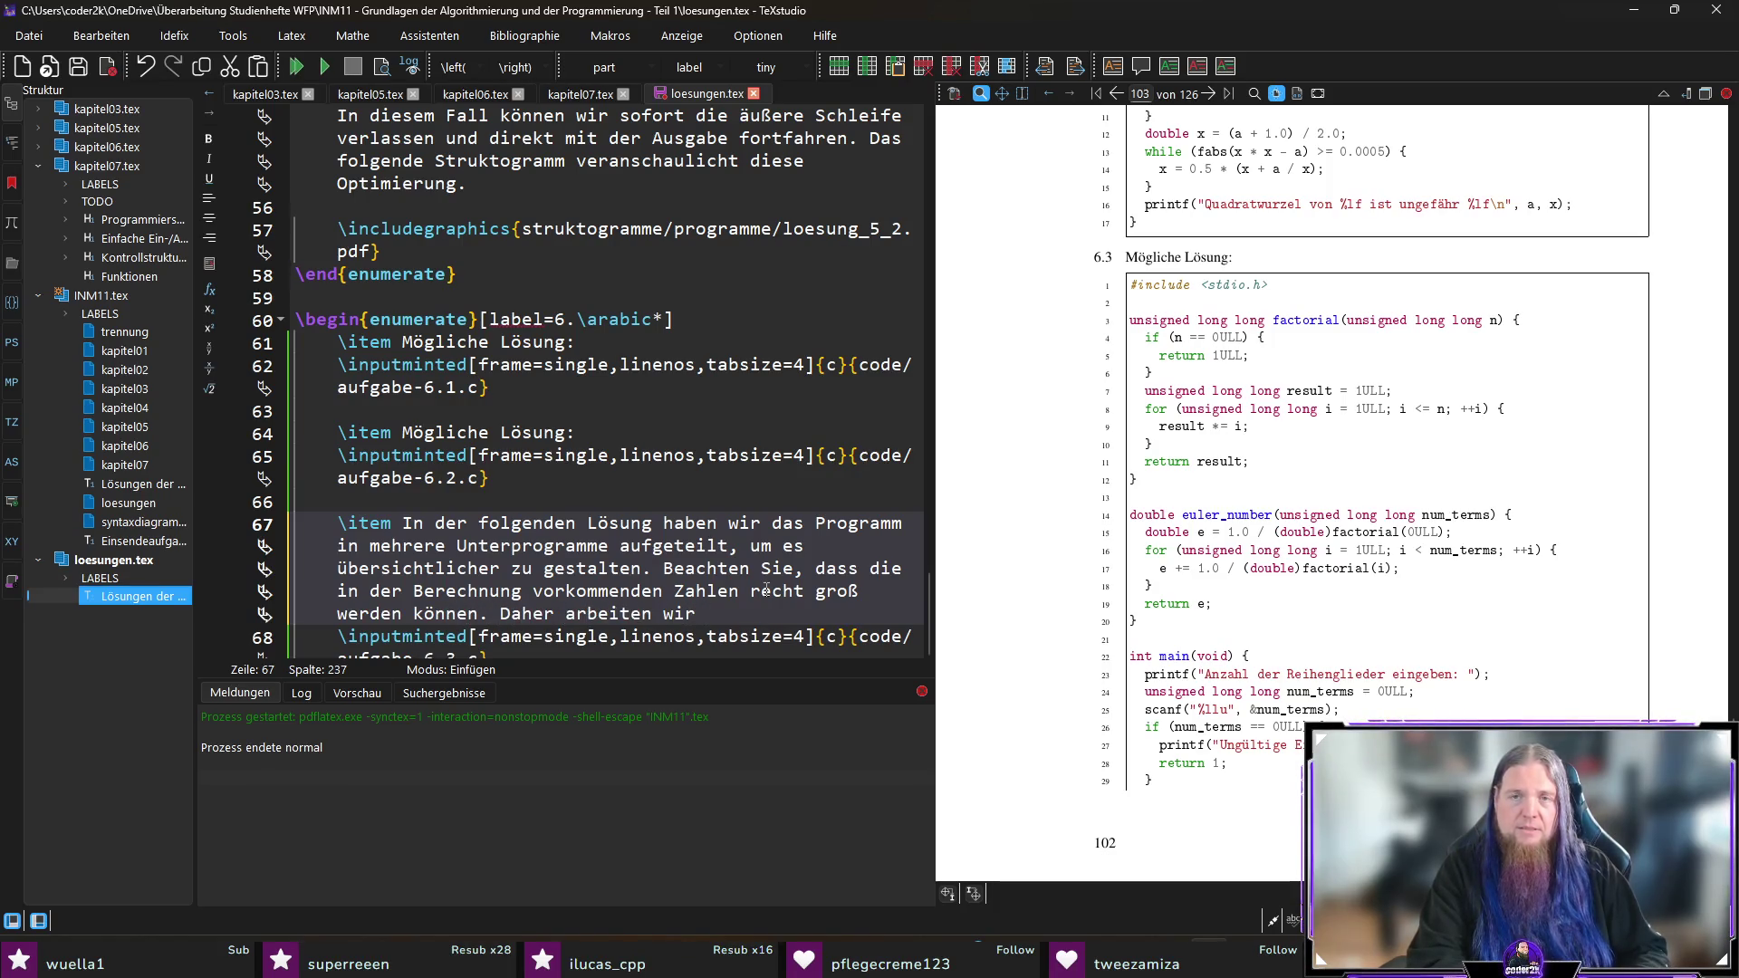
type("mit dem Datentyp \\c")
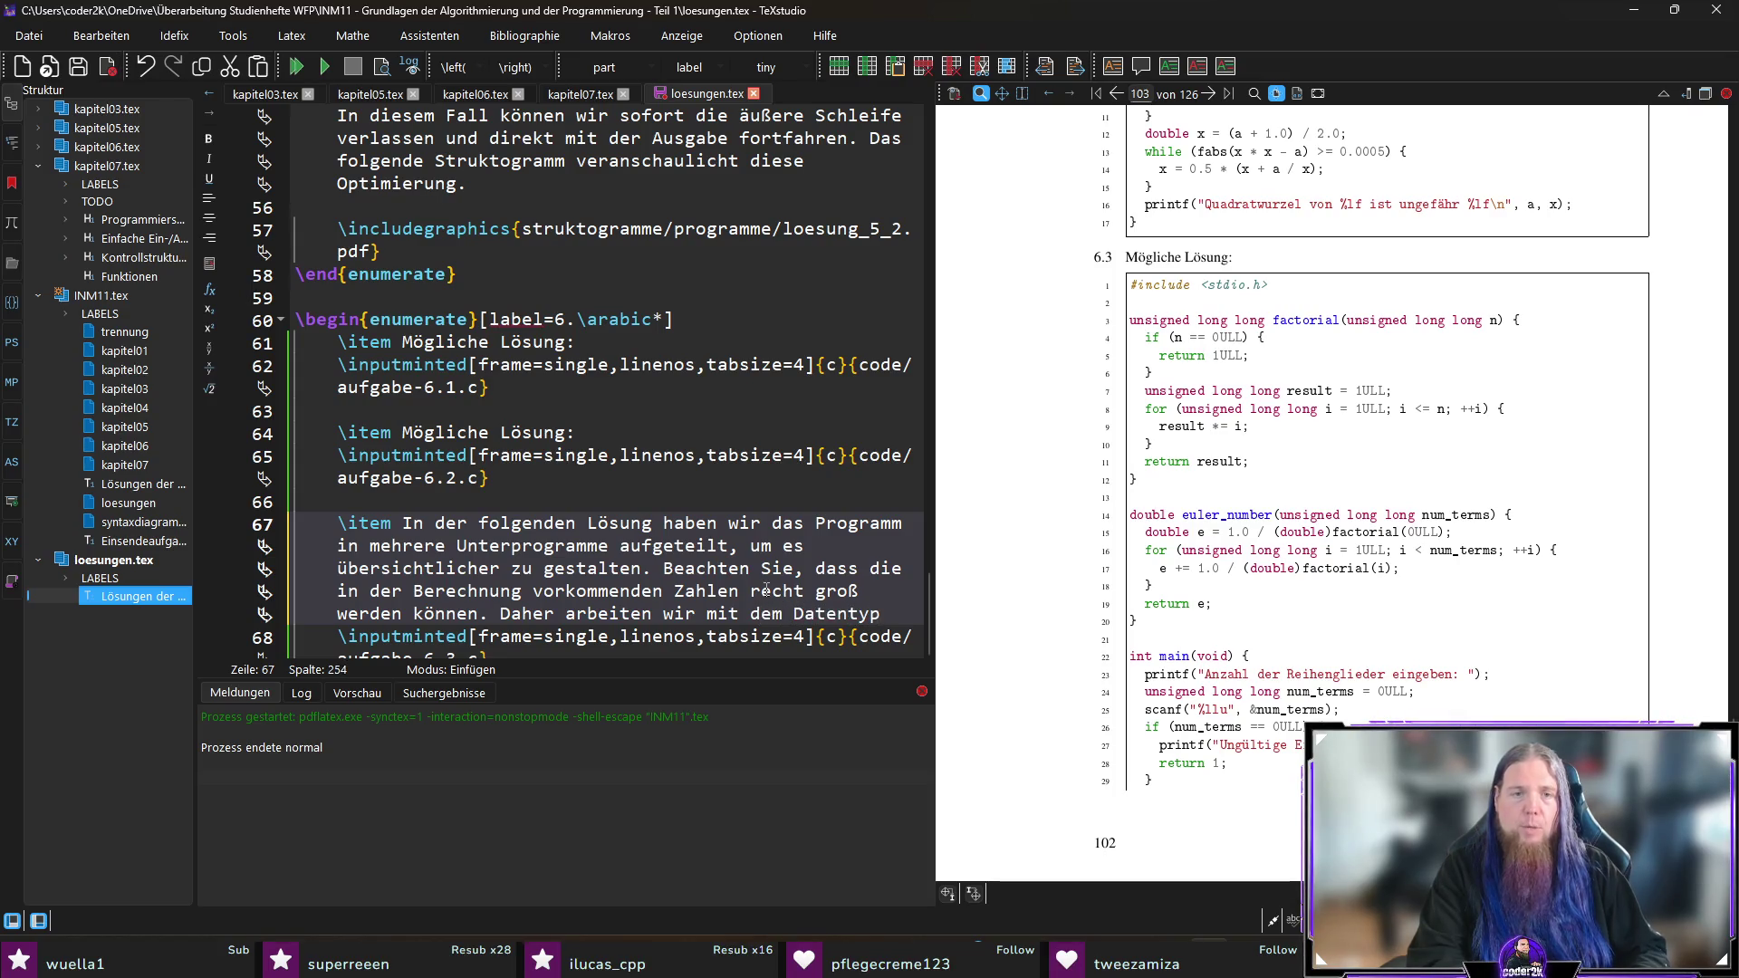
key("BackSpace")
key("BackSpace")
type("\\mintinline{./c23_c_lexer.py}|")
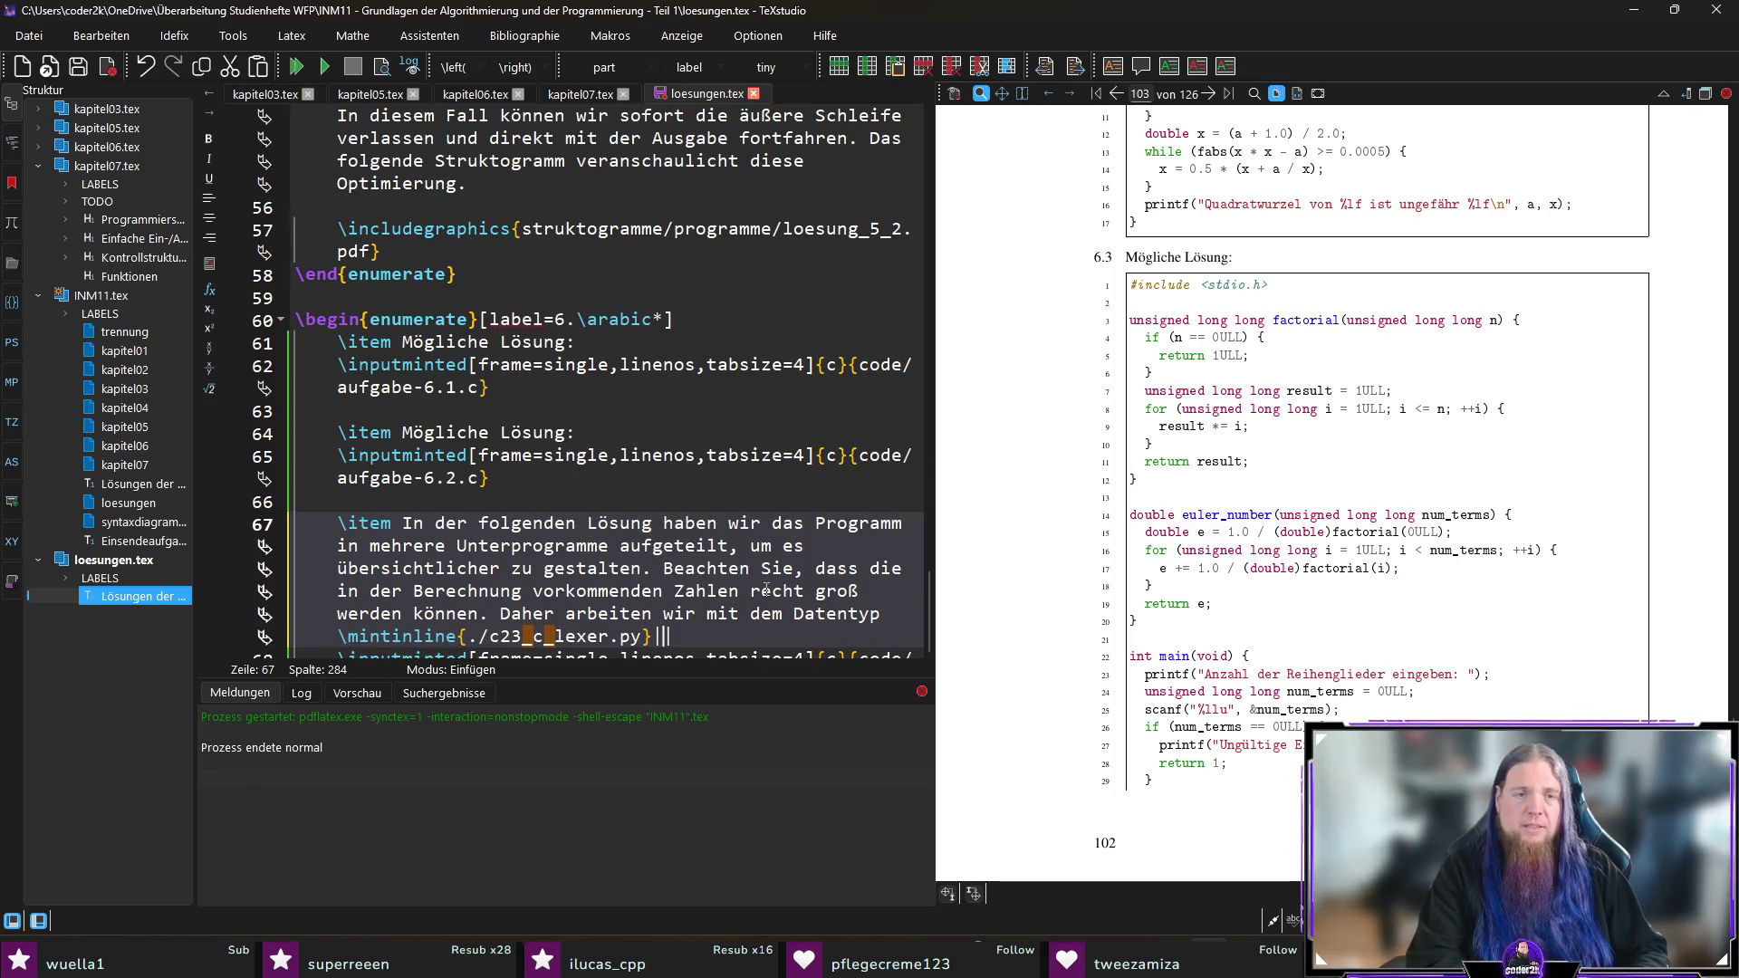
scroll(719, 508, "down", 2)
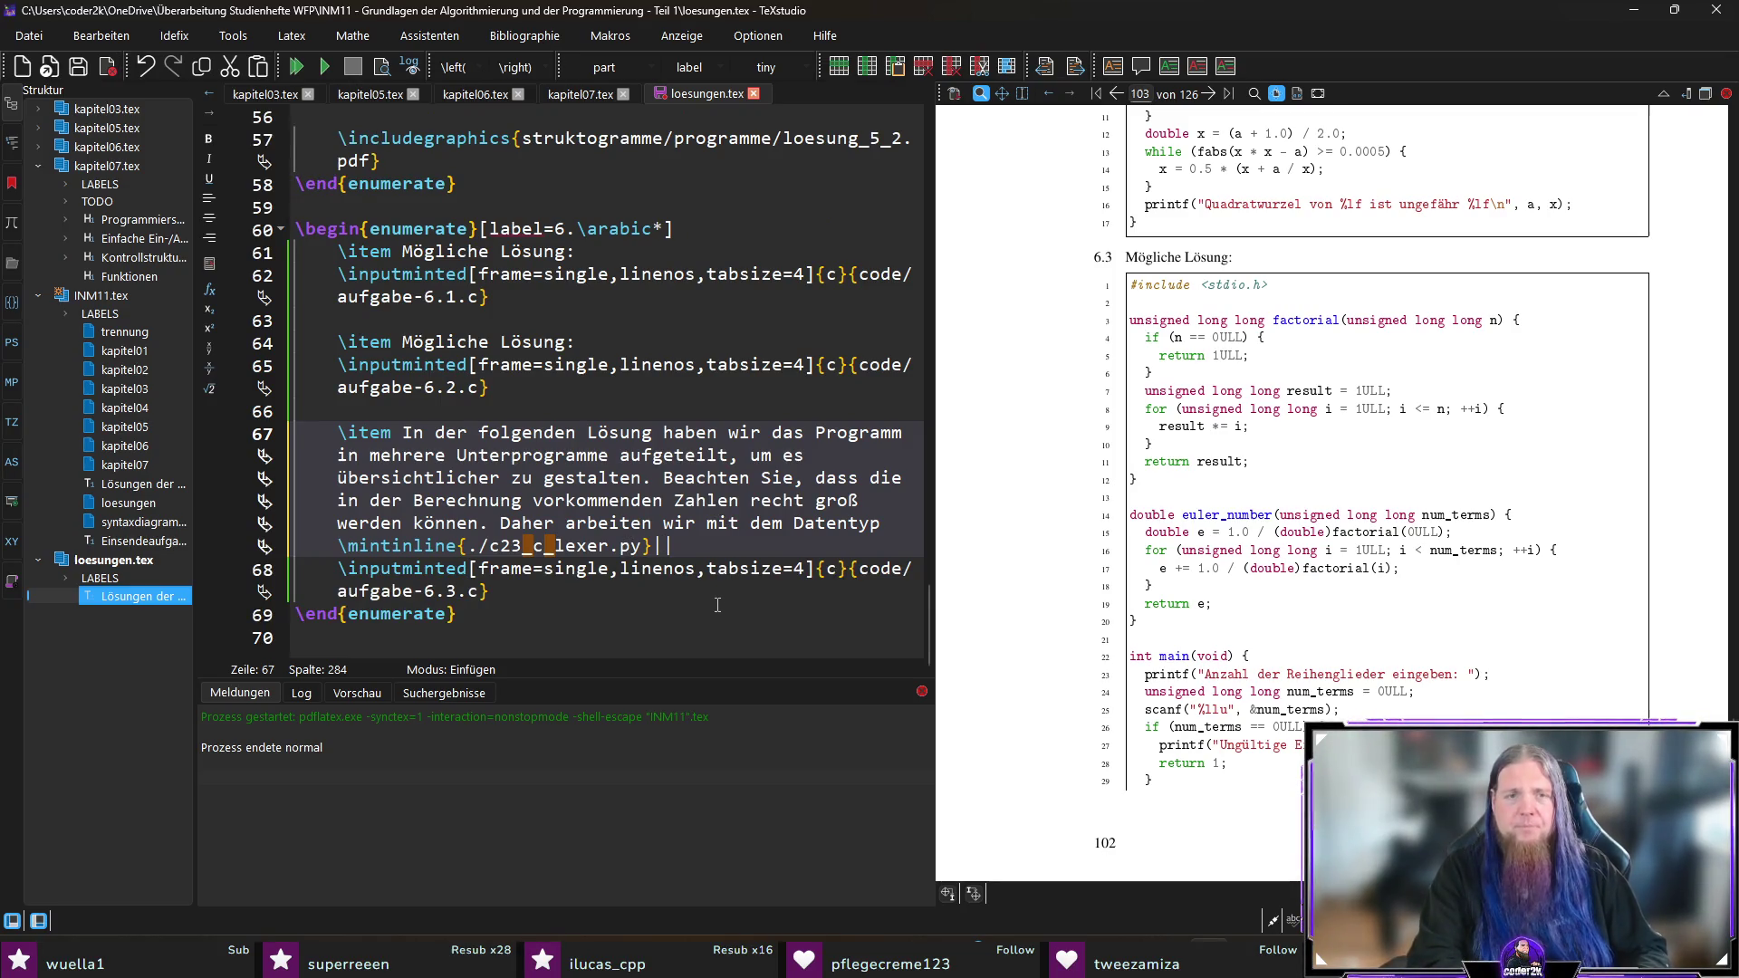
type("unsigned lonbg")
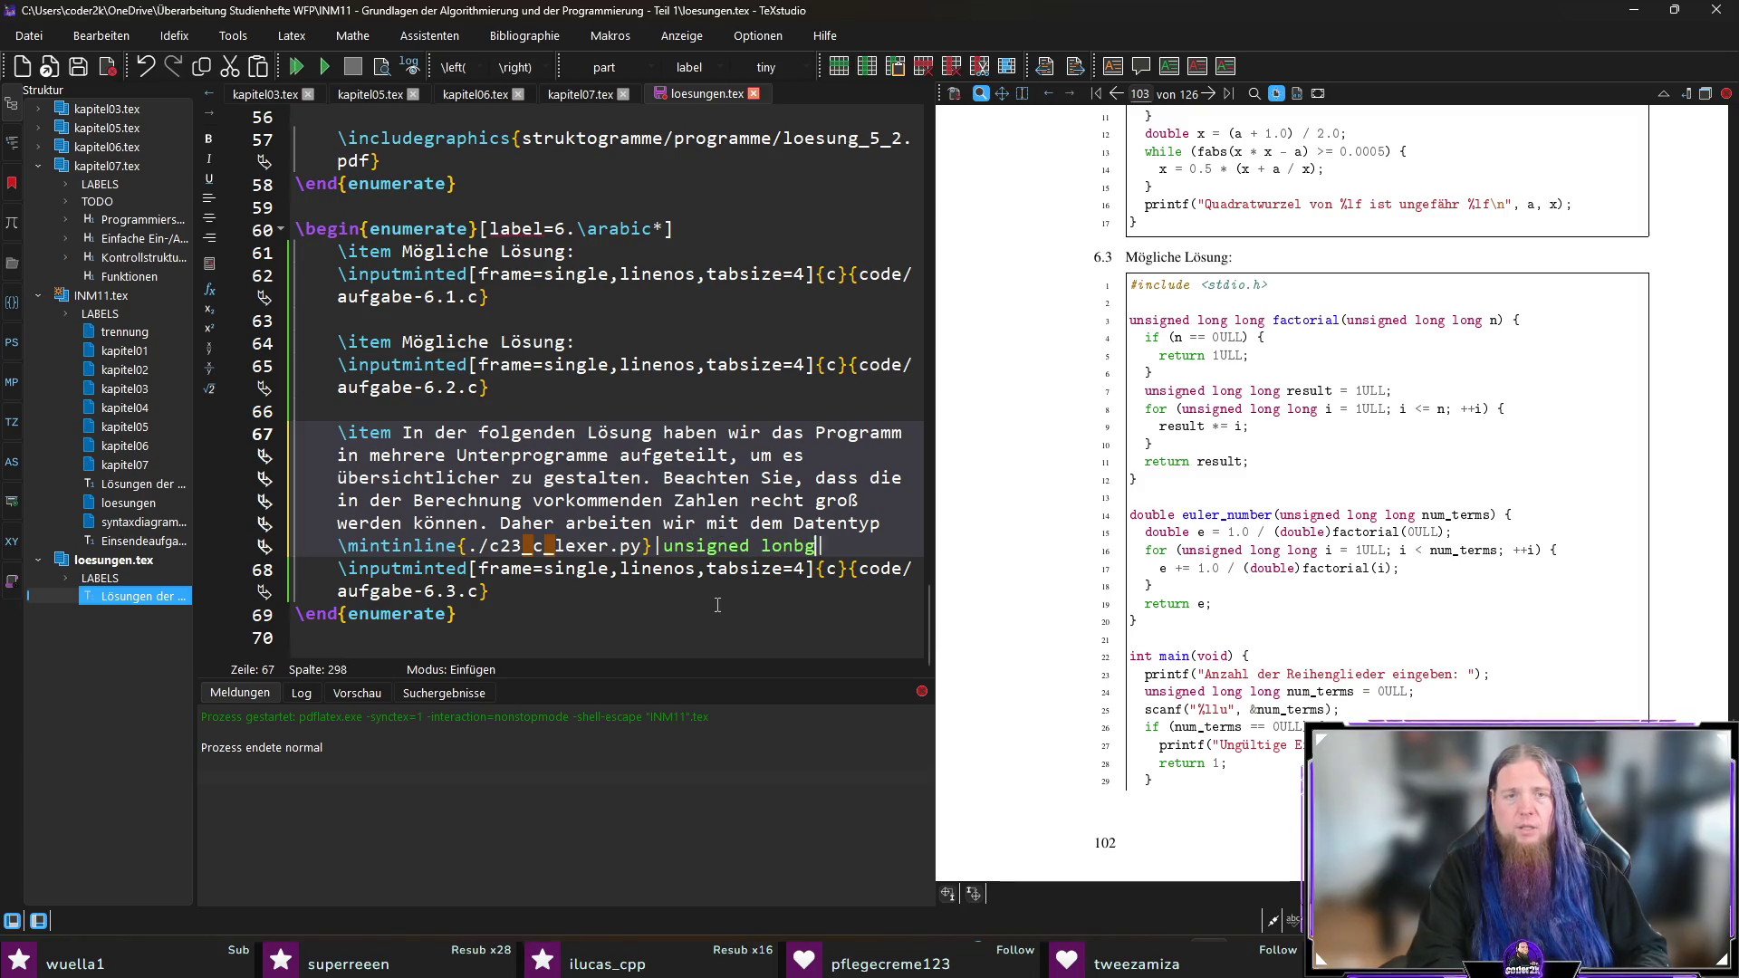
key("BackSpace")
key("BackSpace")
type("g long|.")
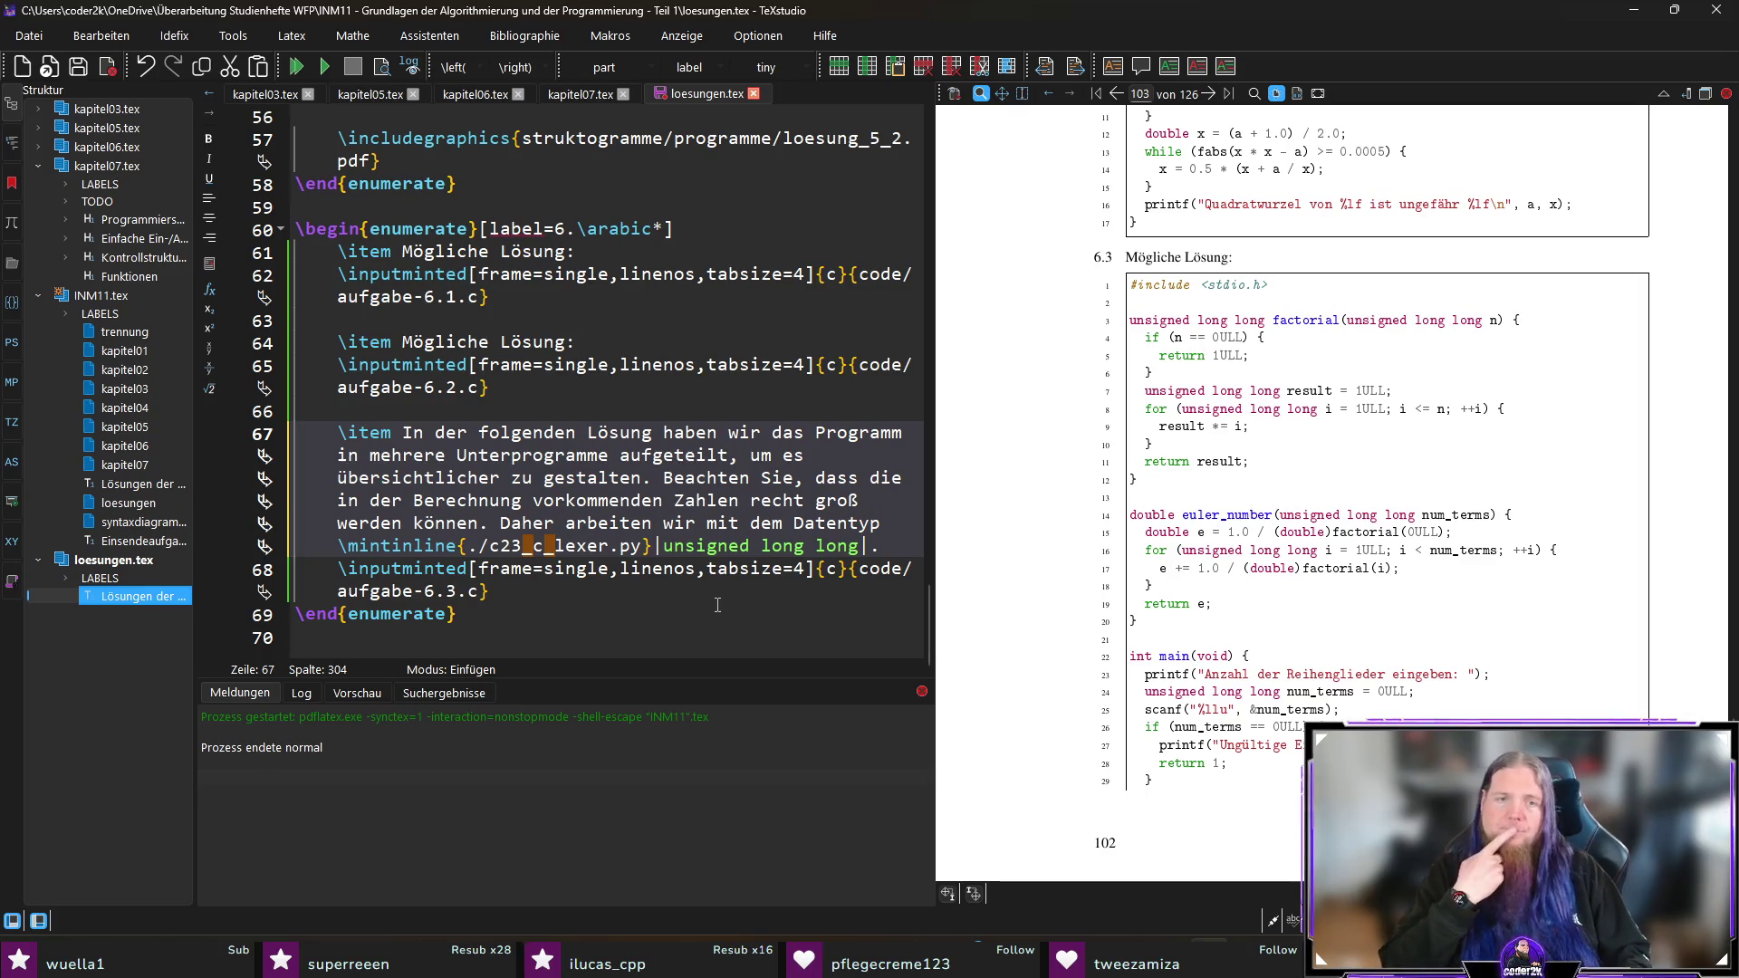
Step: Add 'Dieser kann nur nicht-negative Ganzzahlen annehmen.' and insert 'zur Berechnung der Fakultät' after the type
type("Dieser kann nur ")
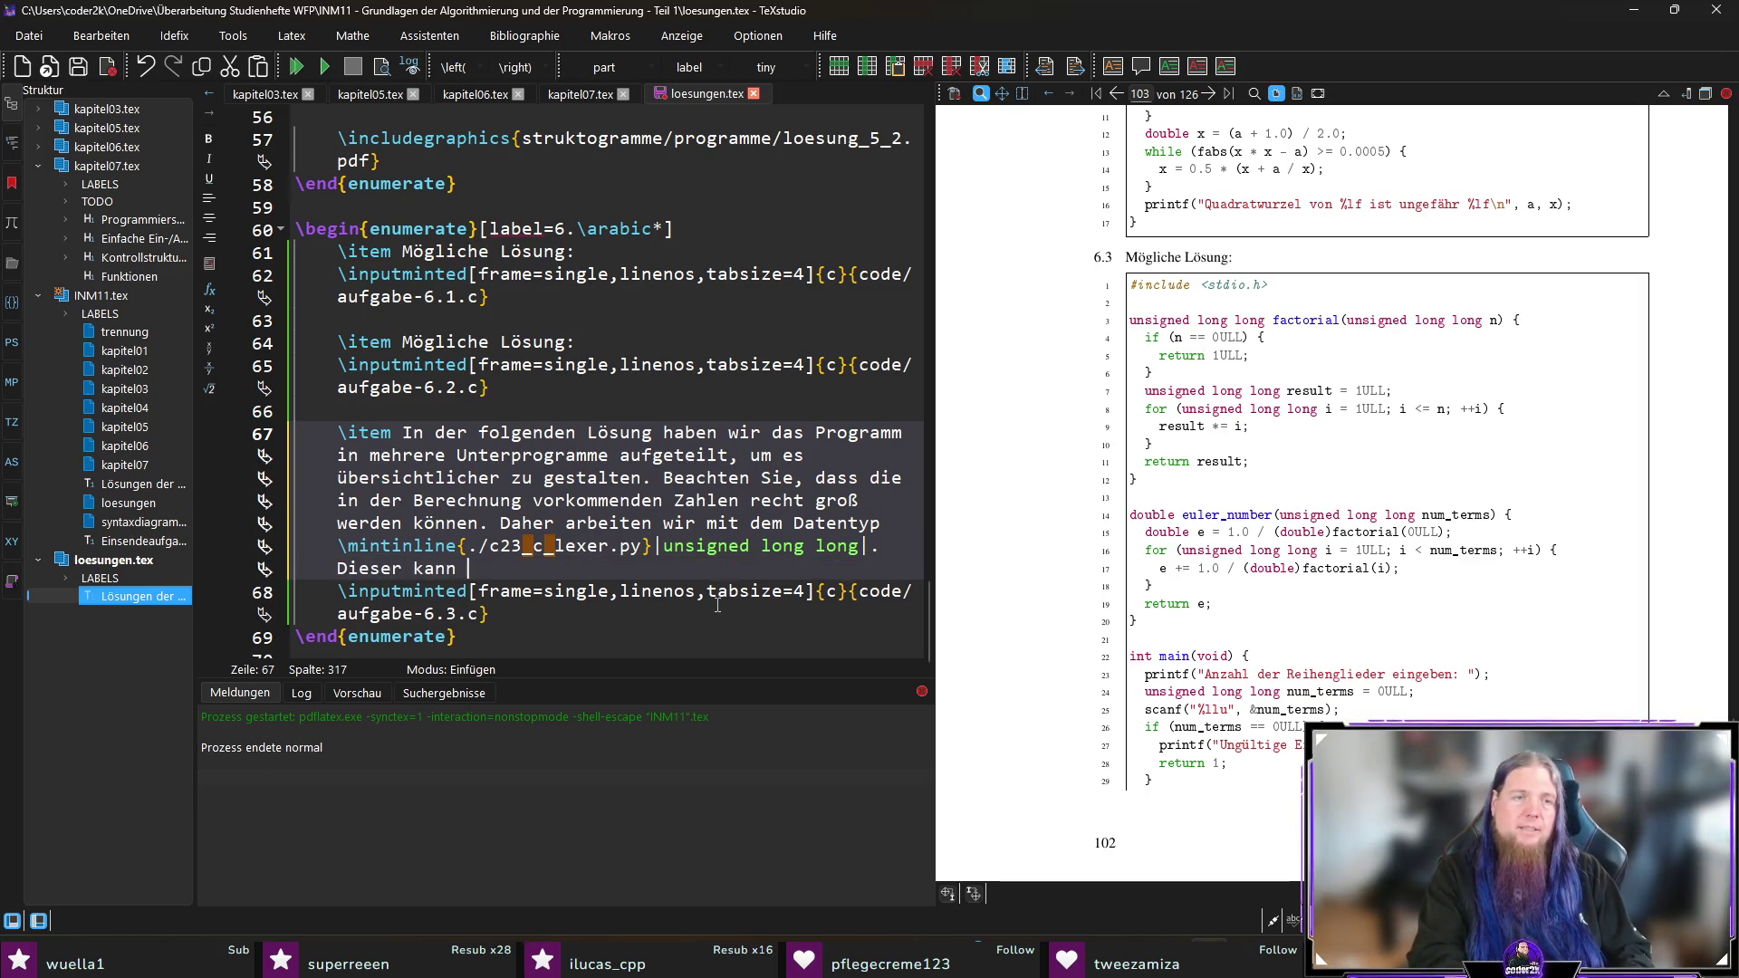
type("vorzeichenlos")
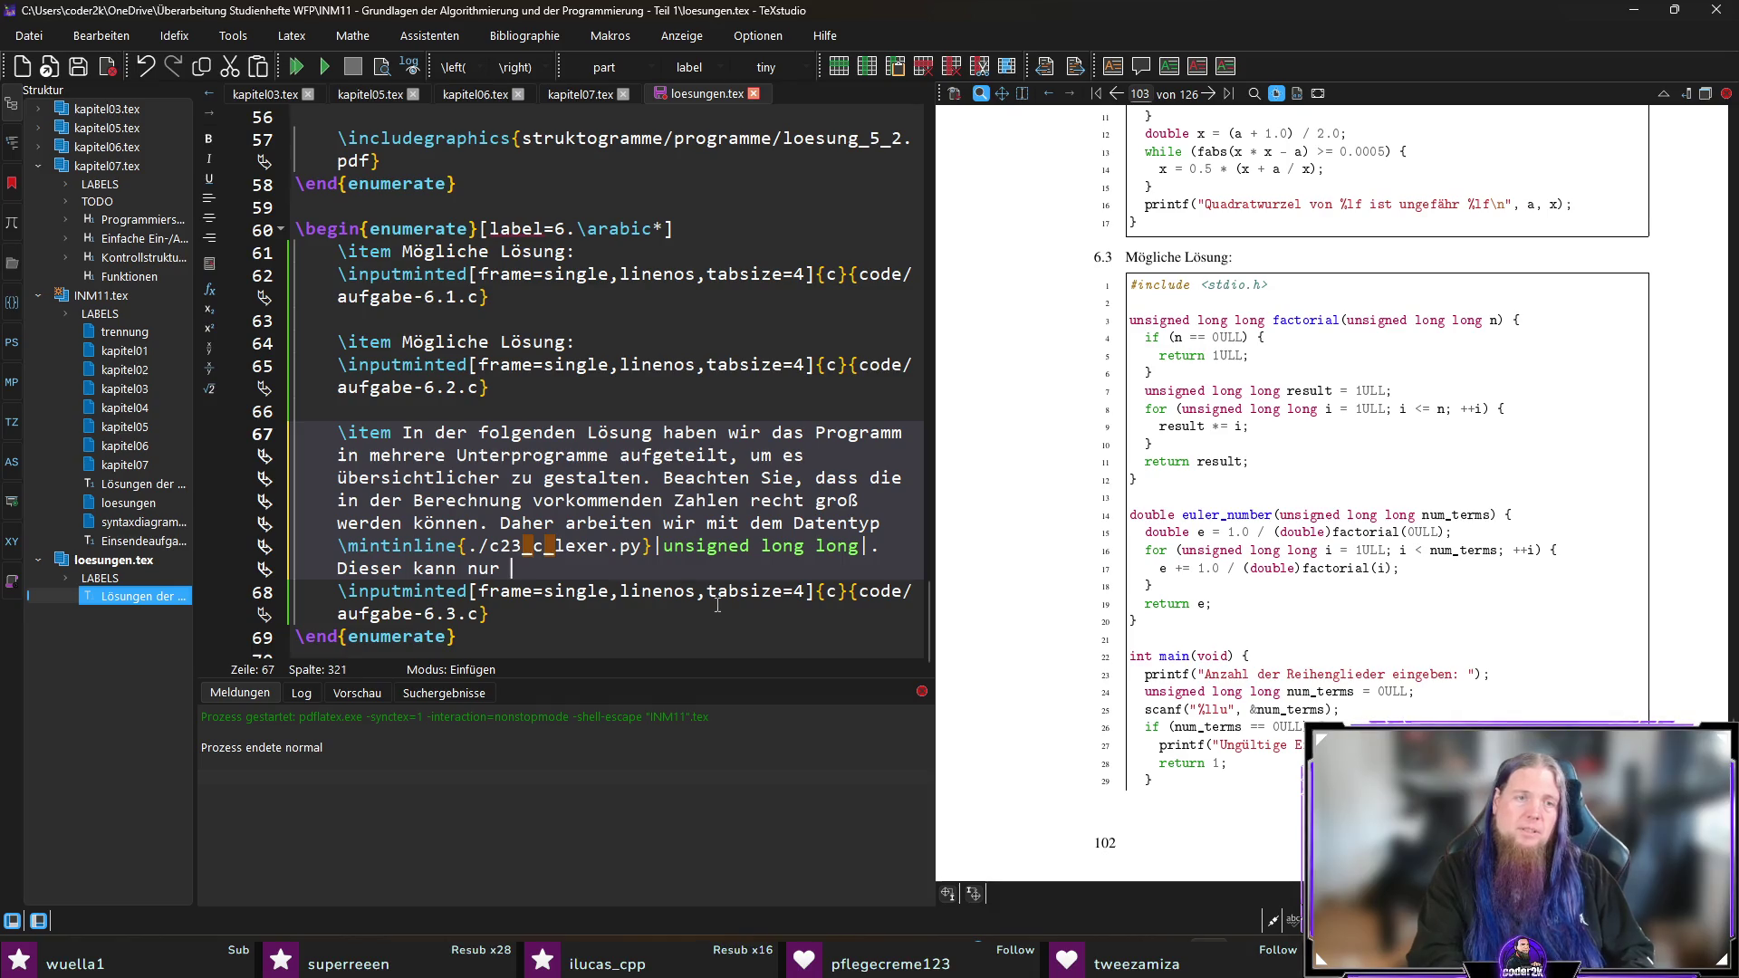
type("e")
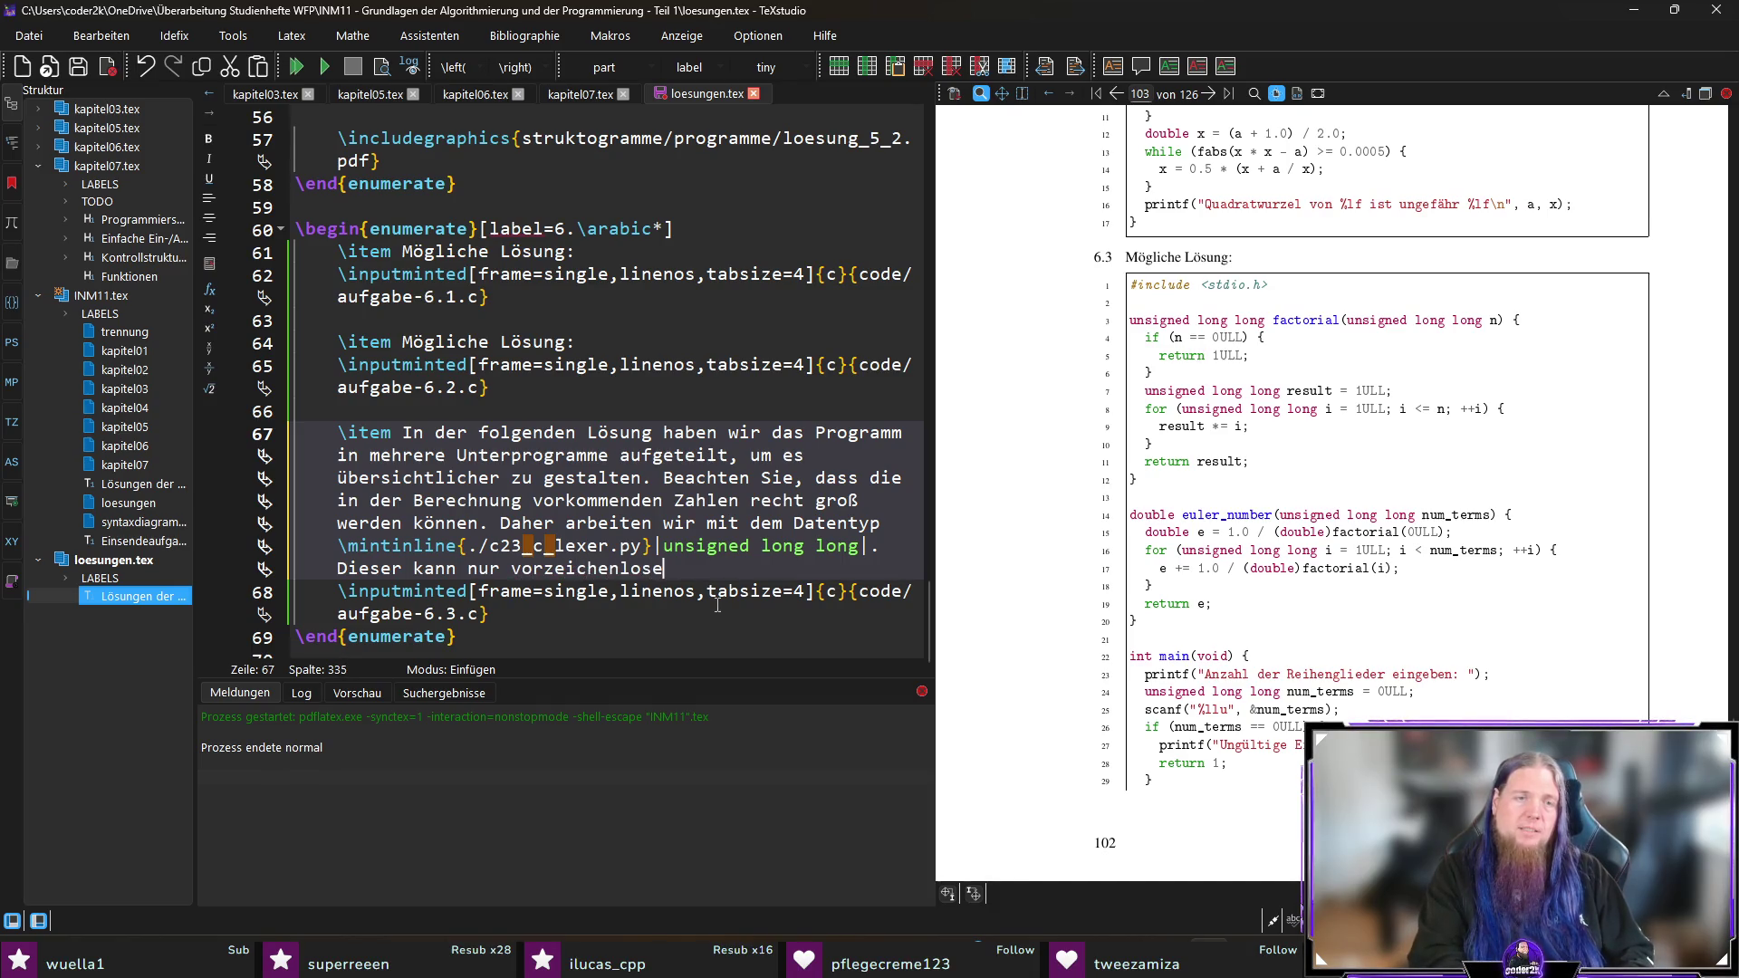
key("ctrl+shift+Left")
type("nic")
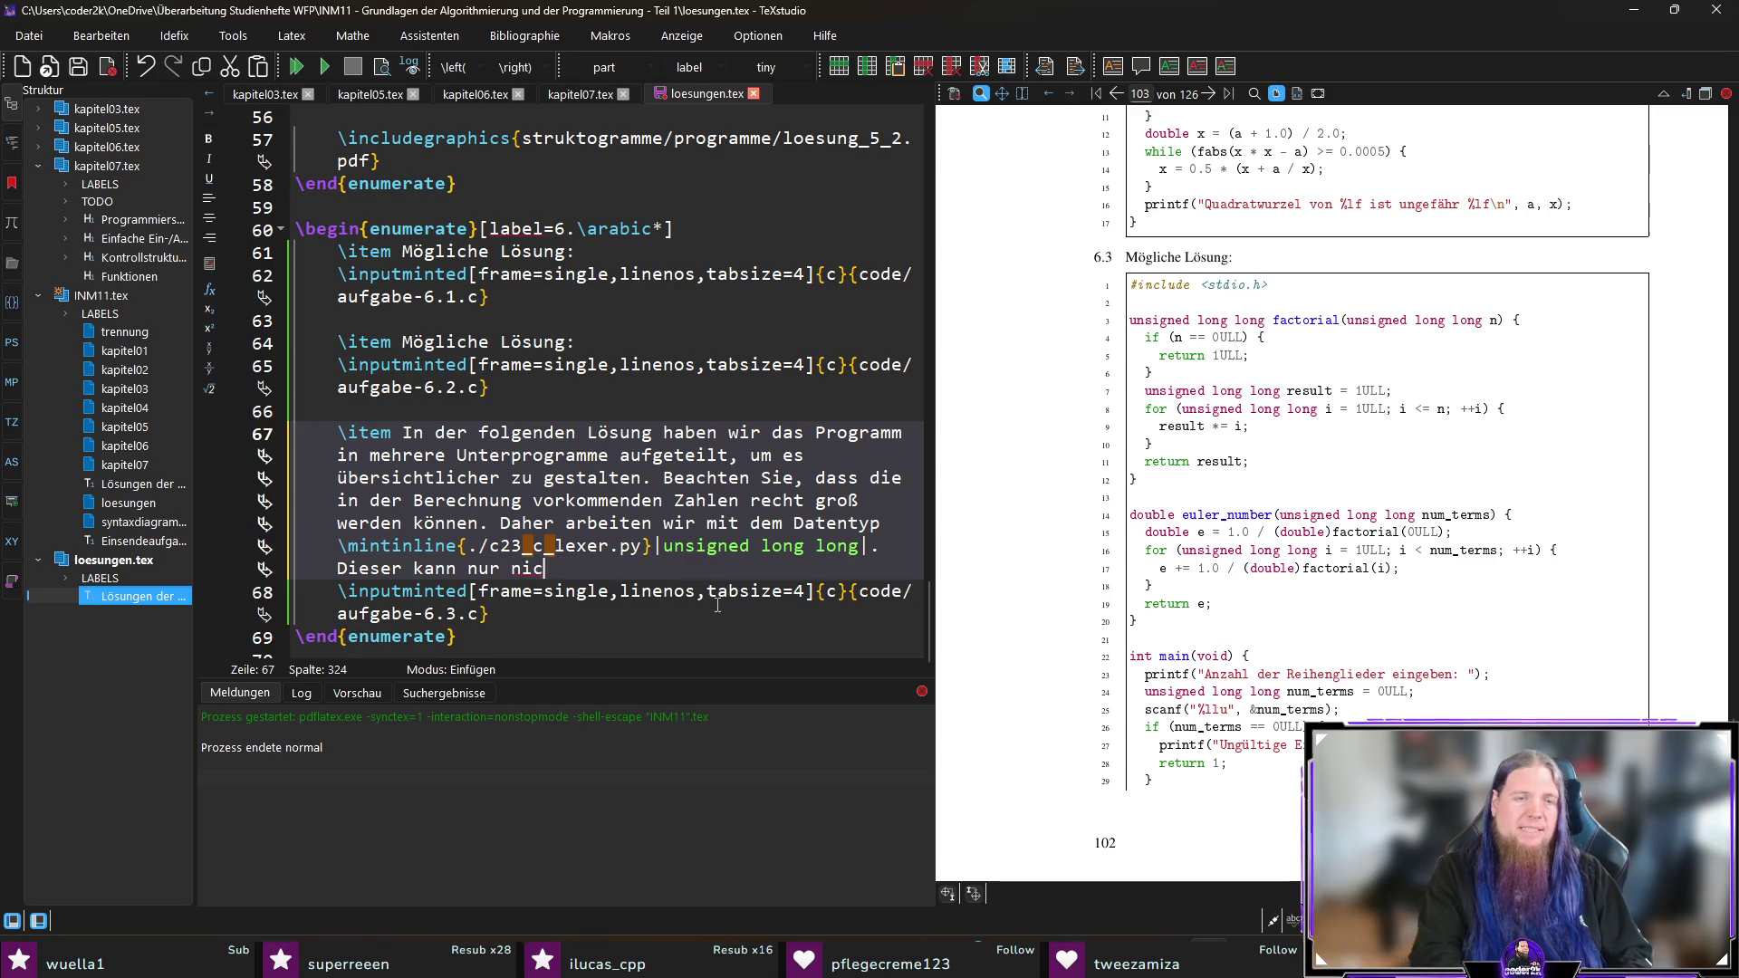
type("ht-negative Ga")
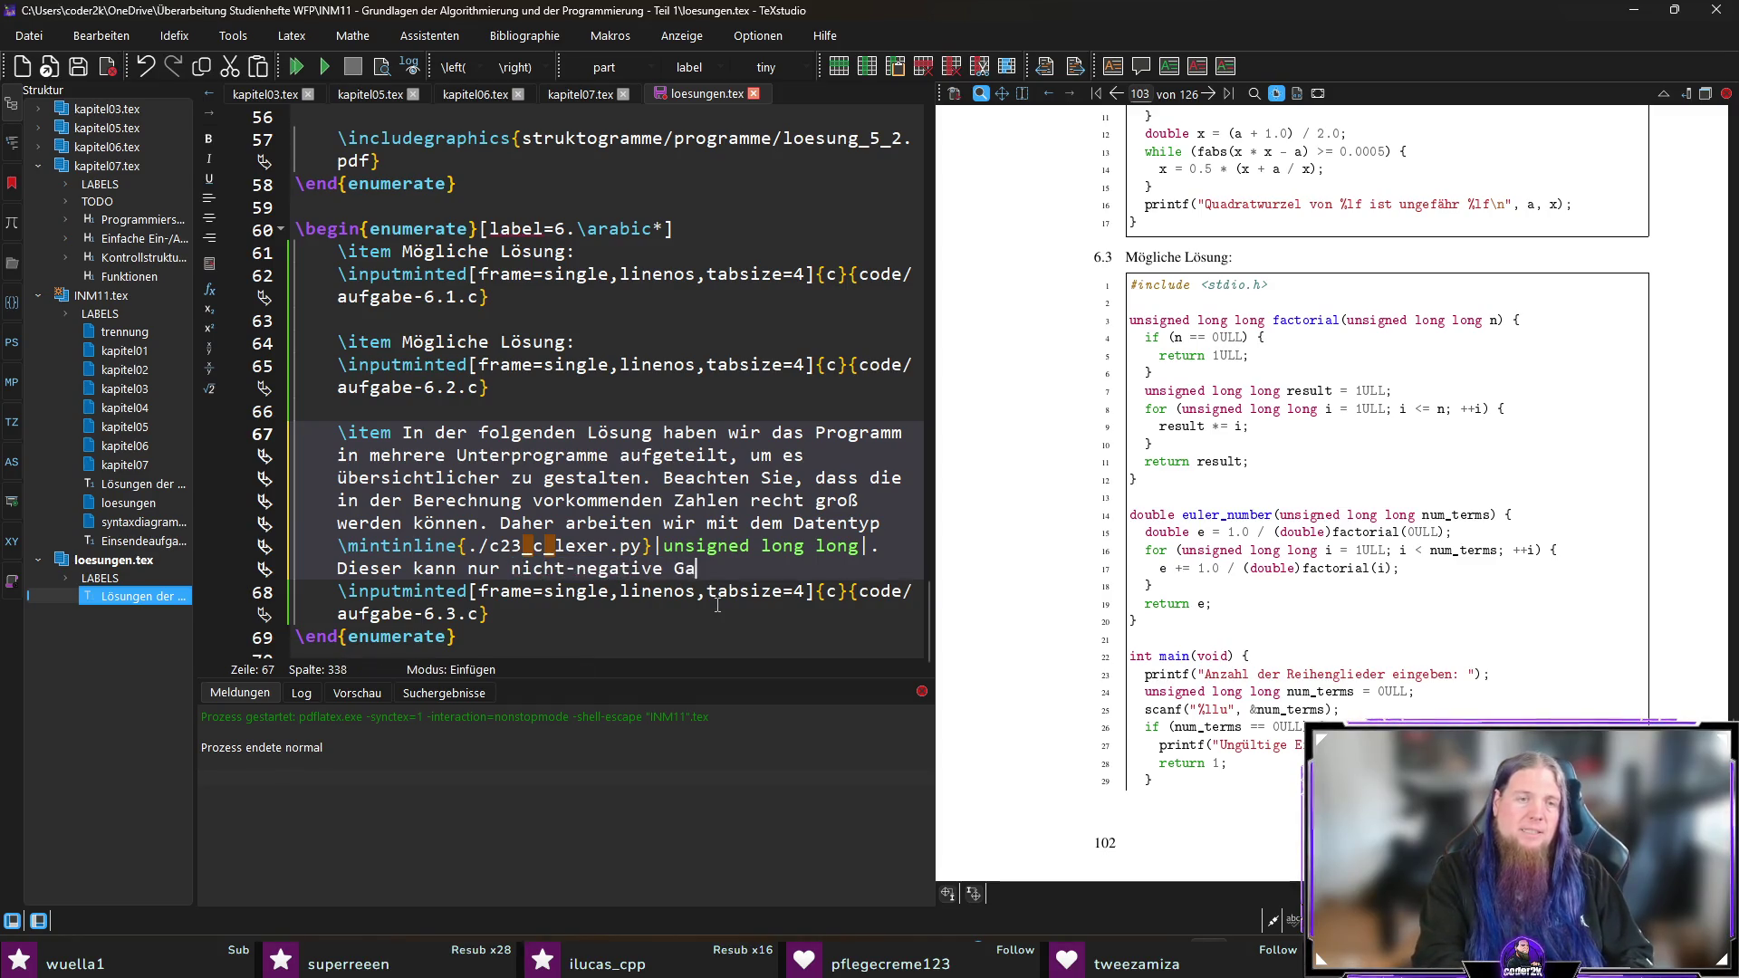
type("nzzahlen annehmen.")
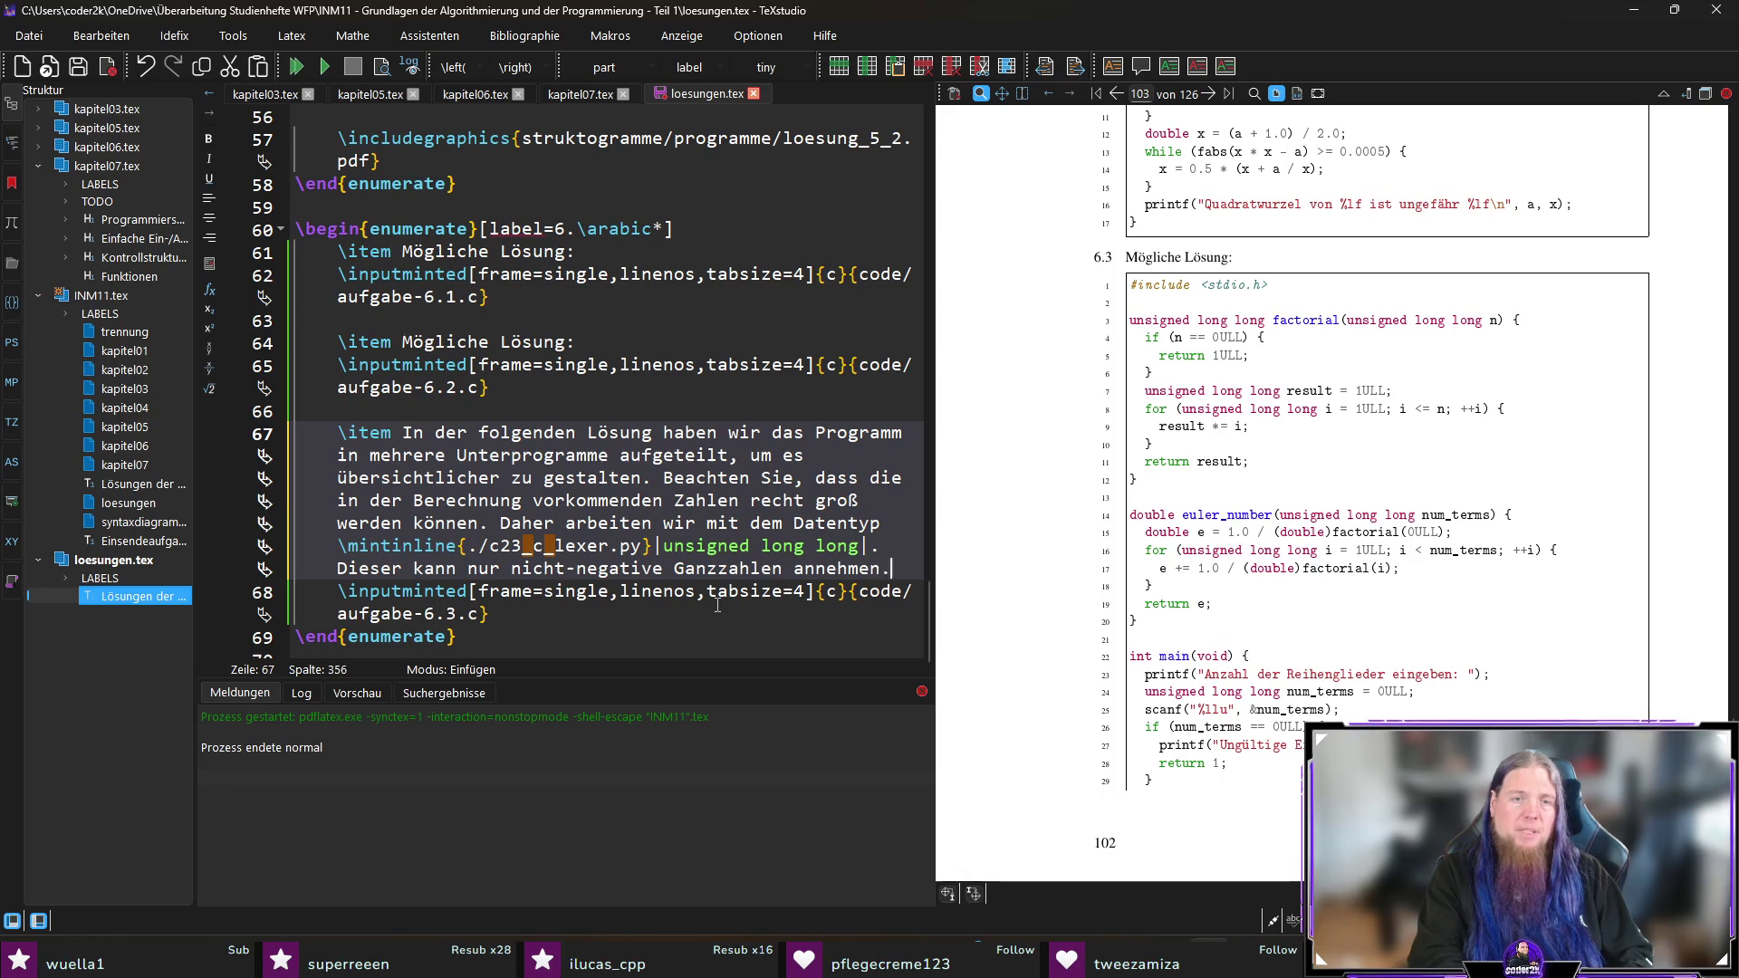
key("Up")
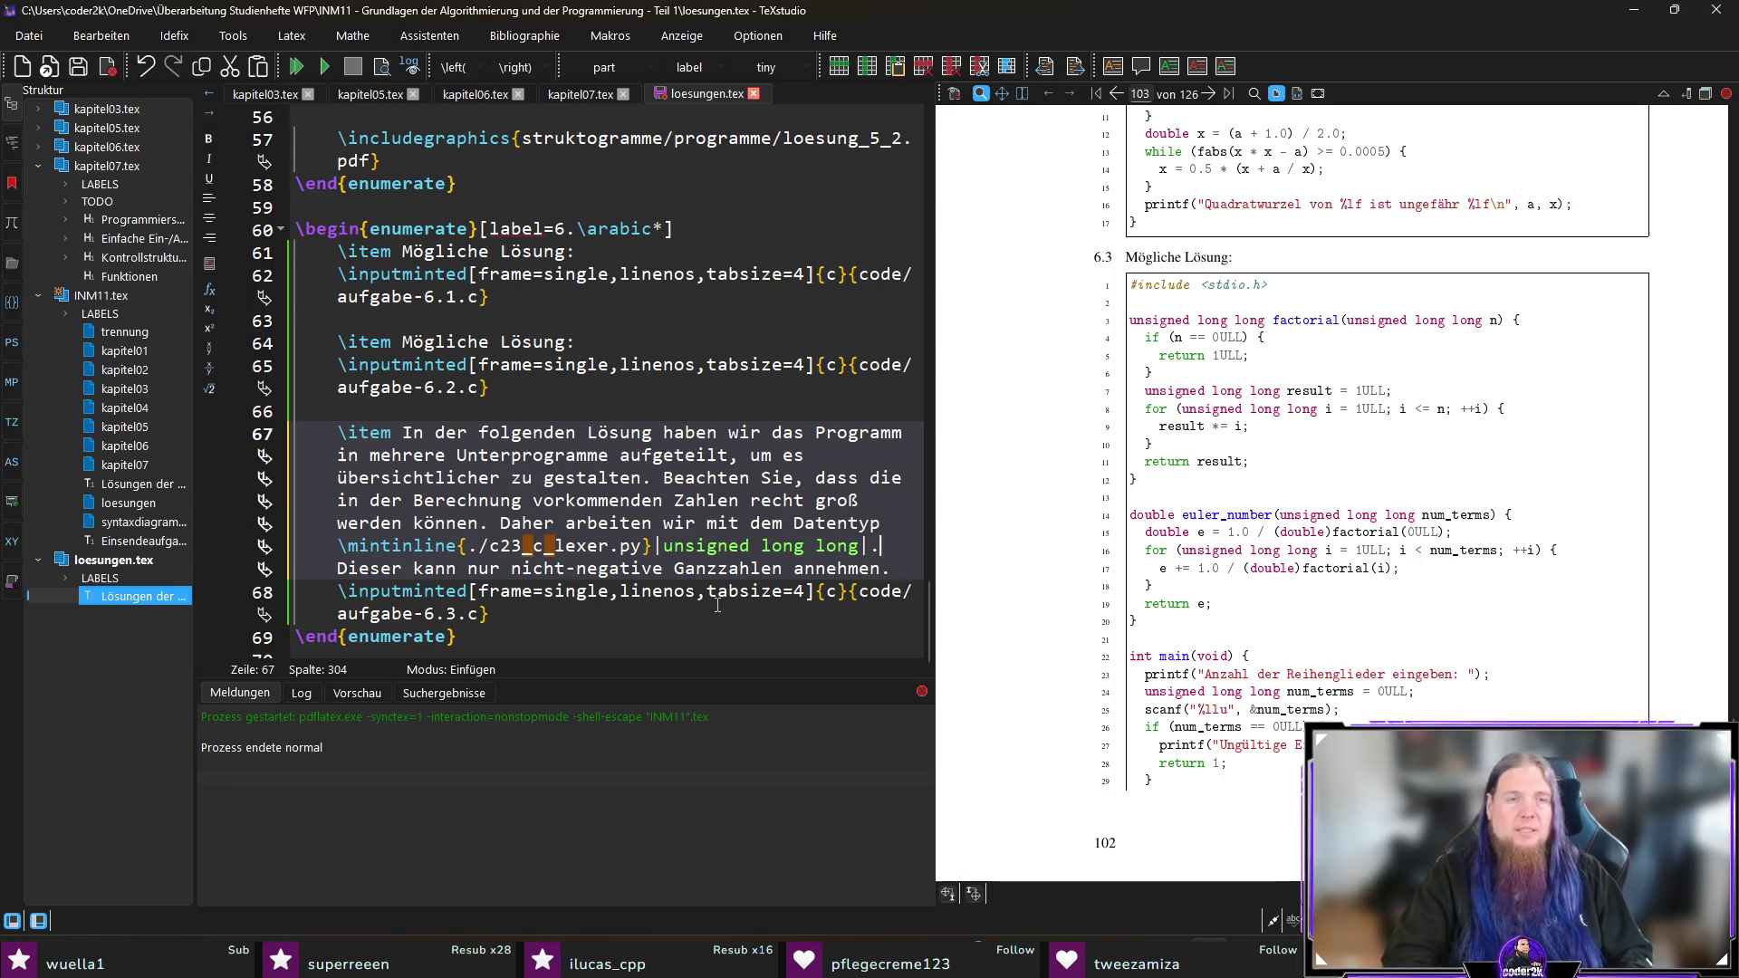
key("Down")
type("z")
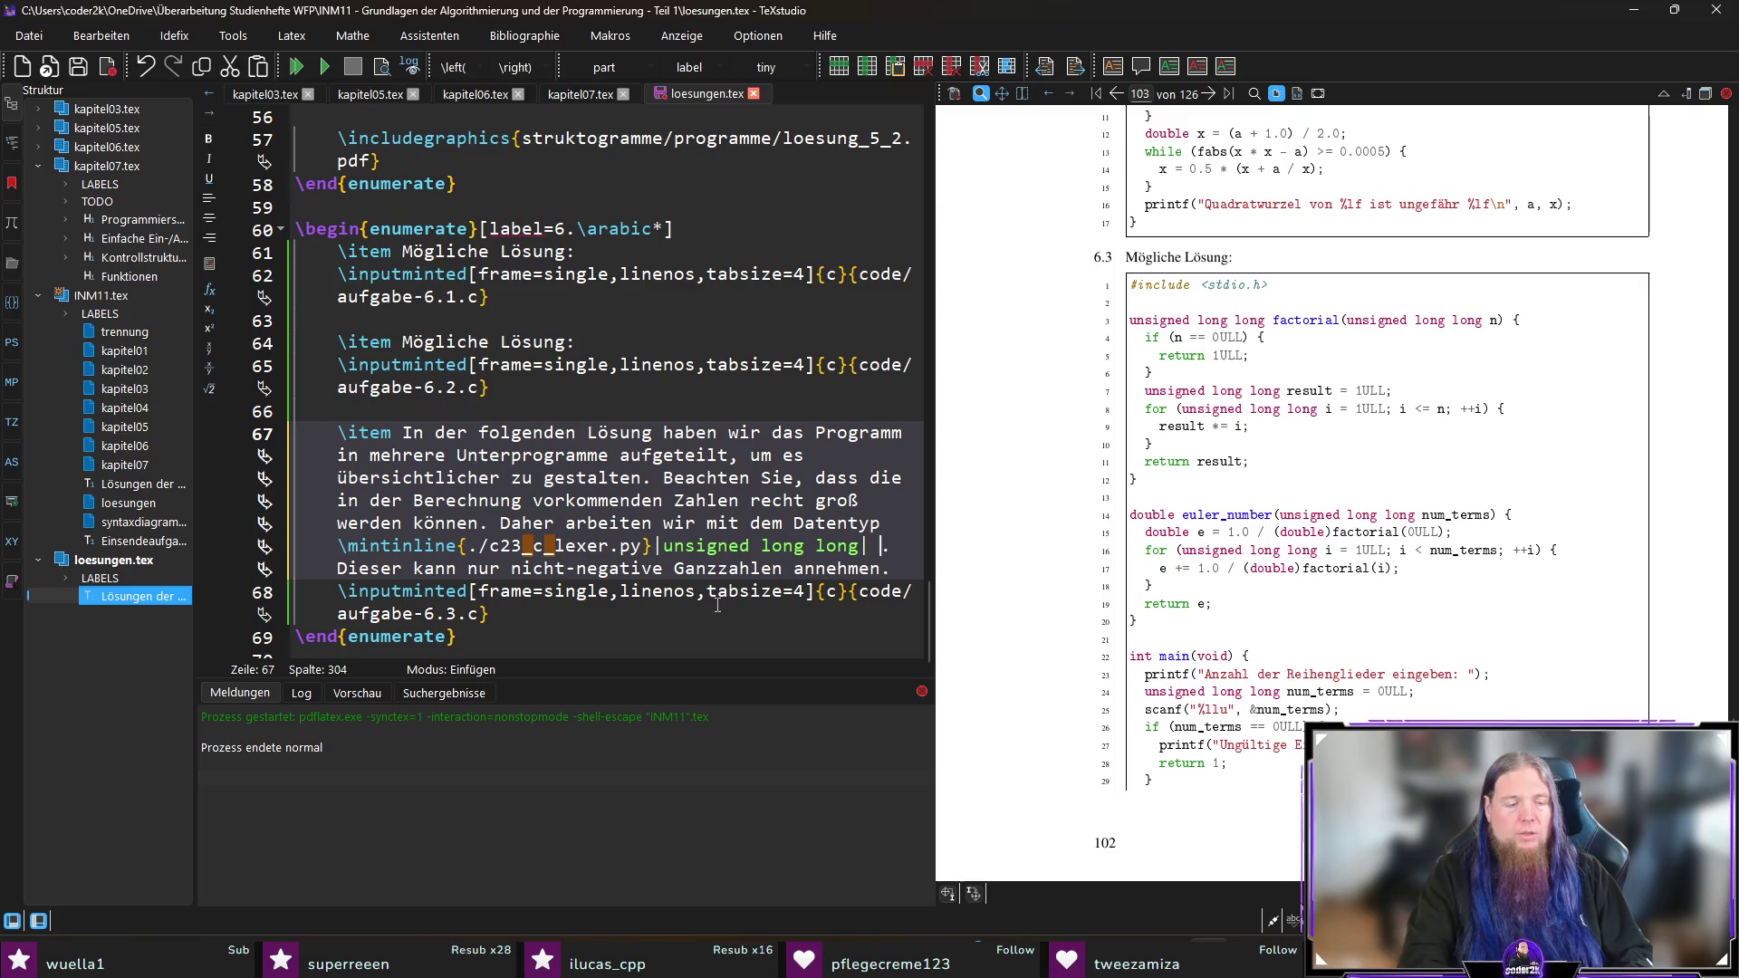
type("ur Berech")
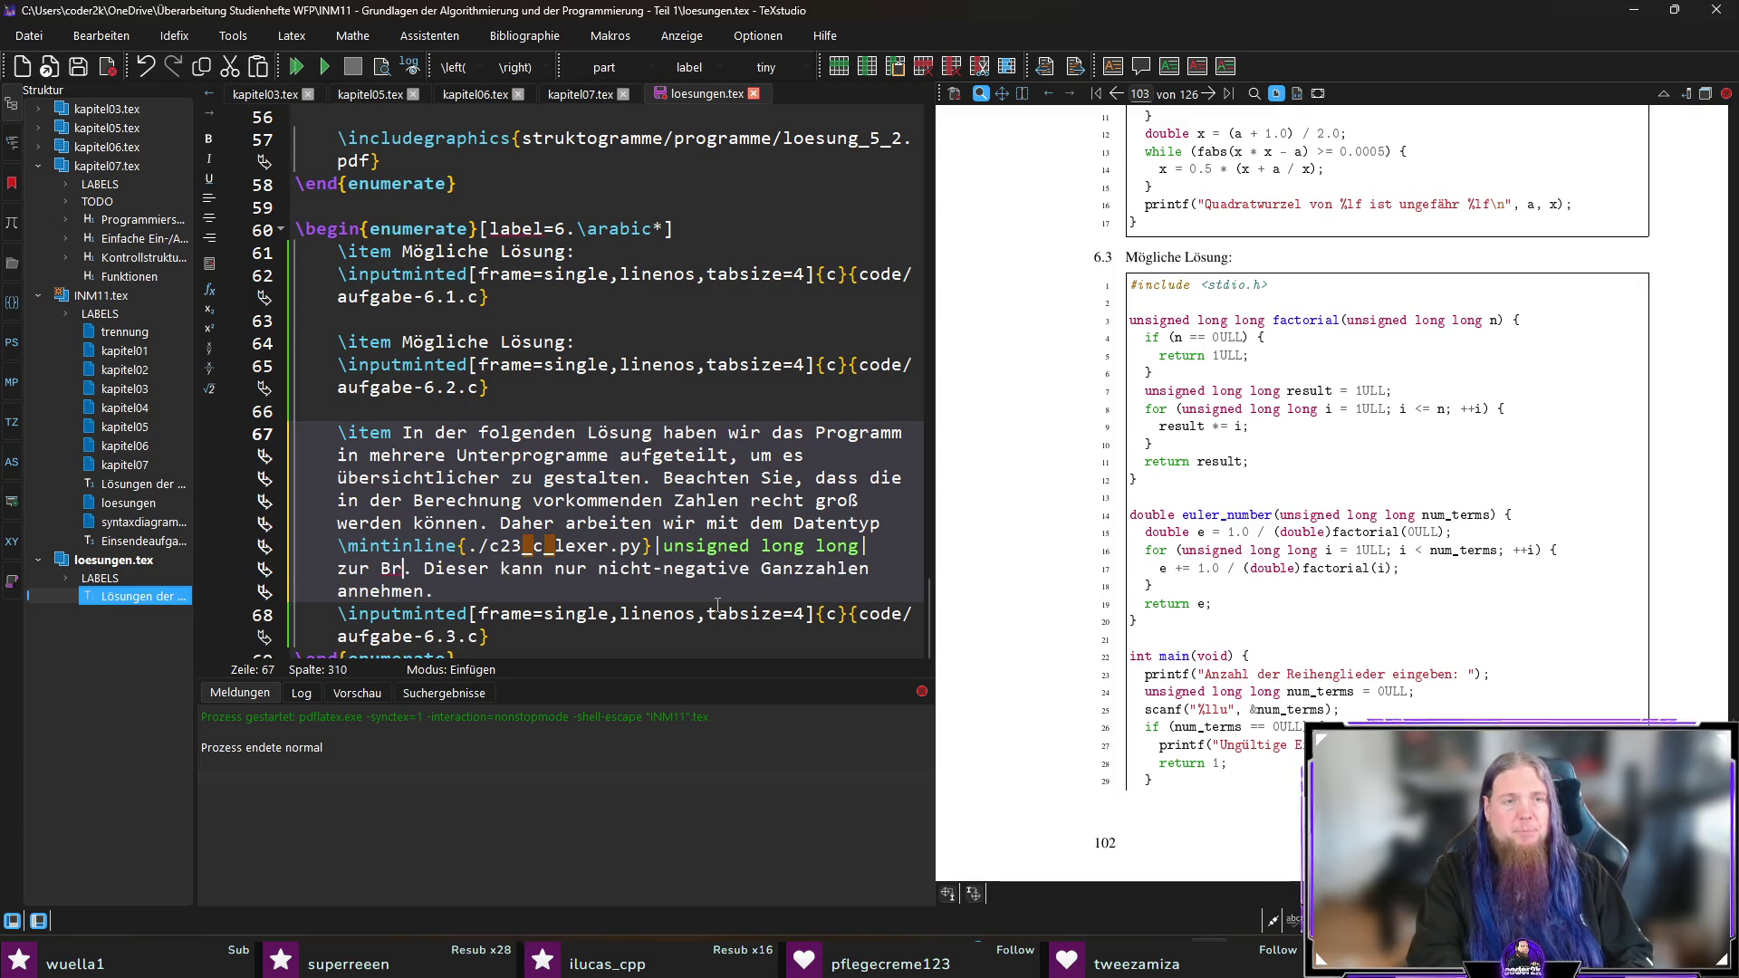
type("nung der Fakultät. Dieser kann nur")
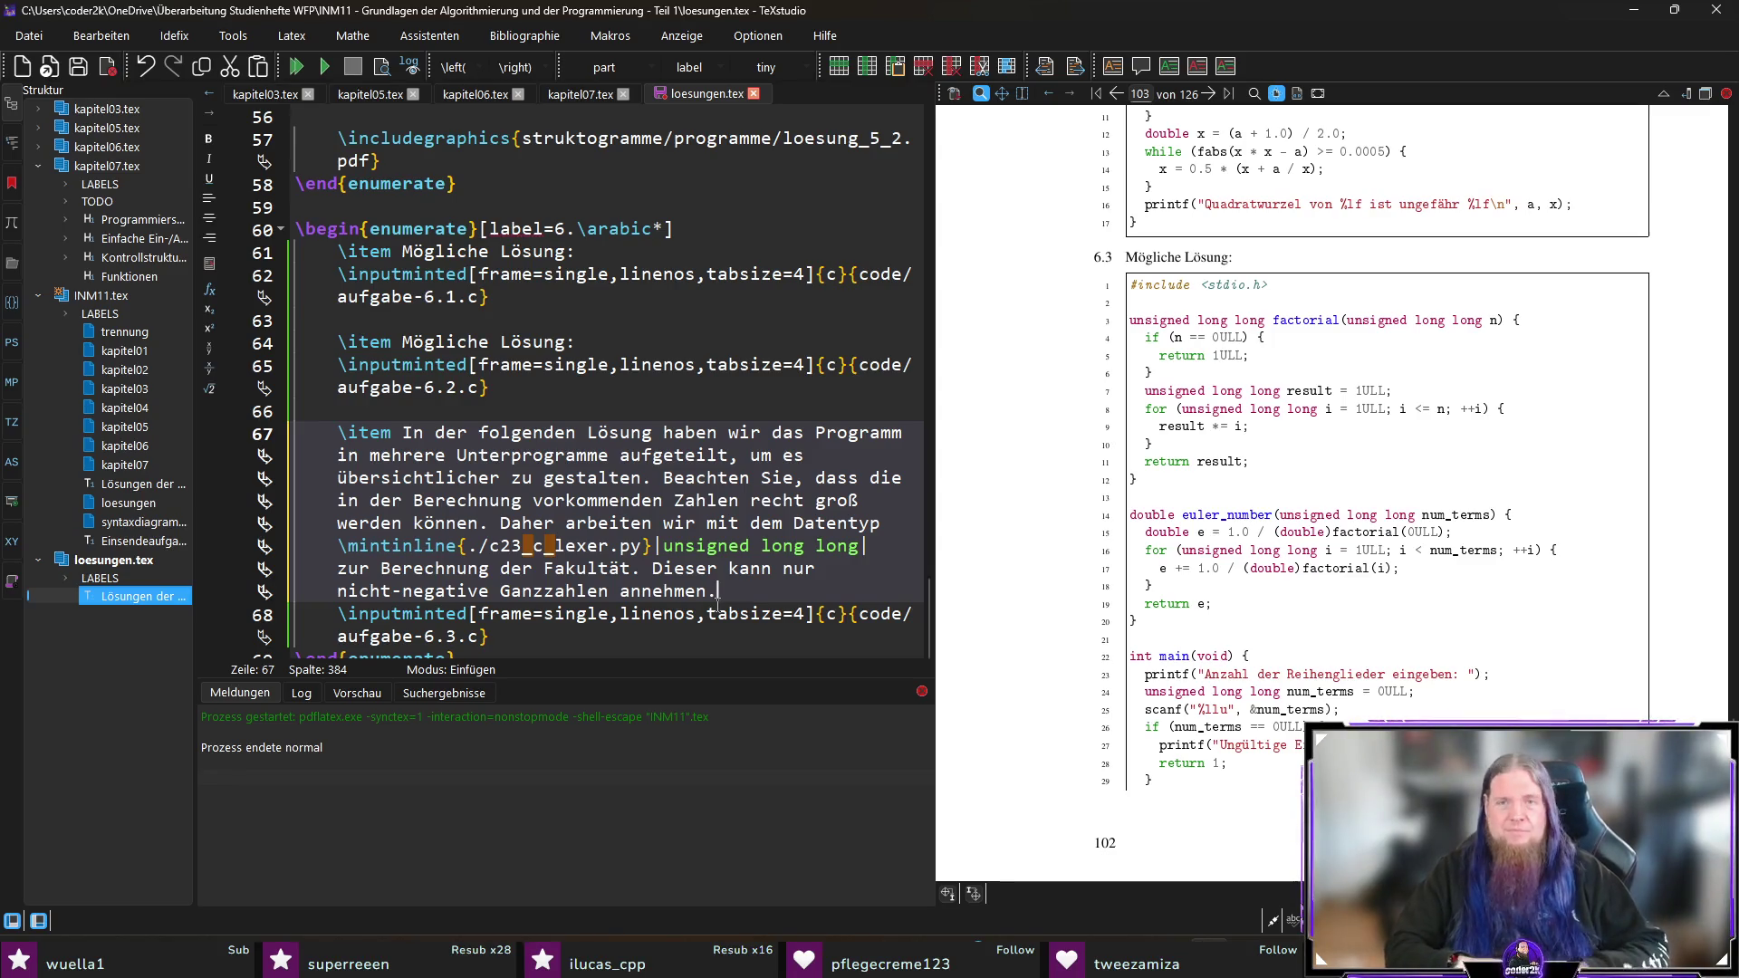
Step: Insert a blank line between the item text and the \inputminted code include
scroll(779, 562, "down", 1)
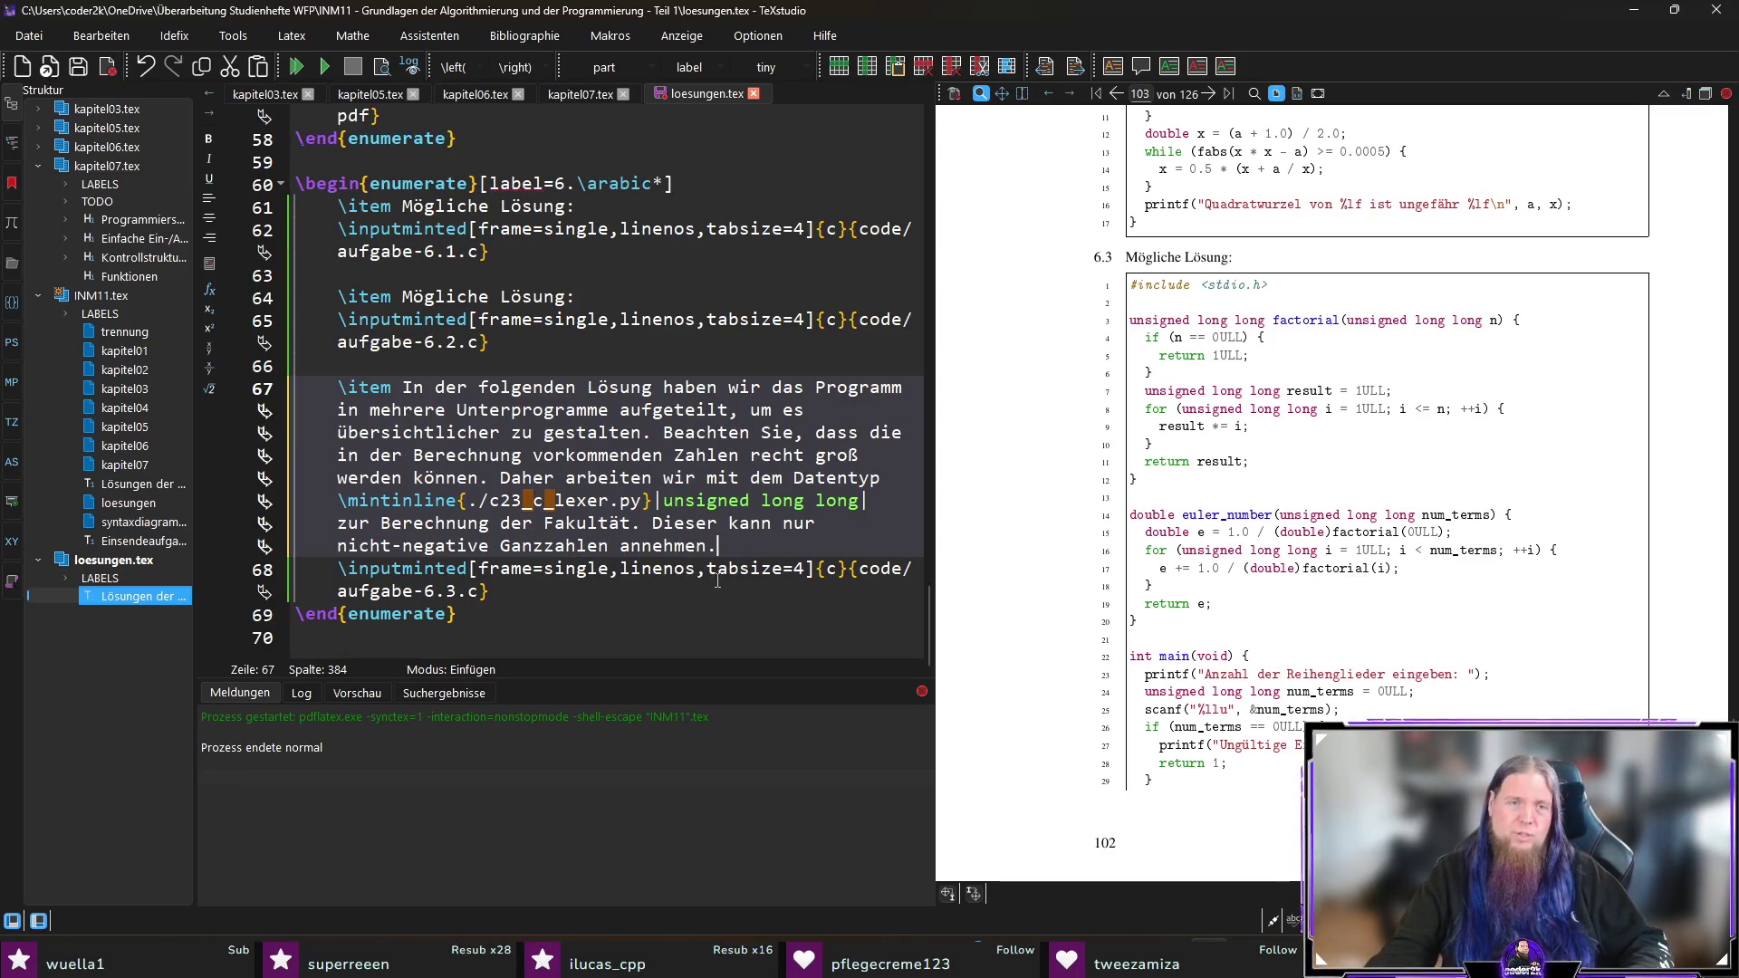
left_click(842, 588)
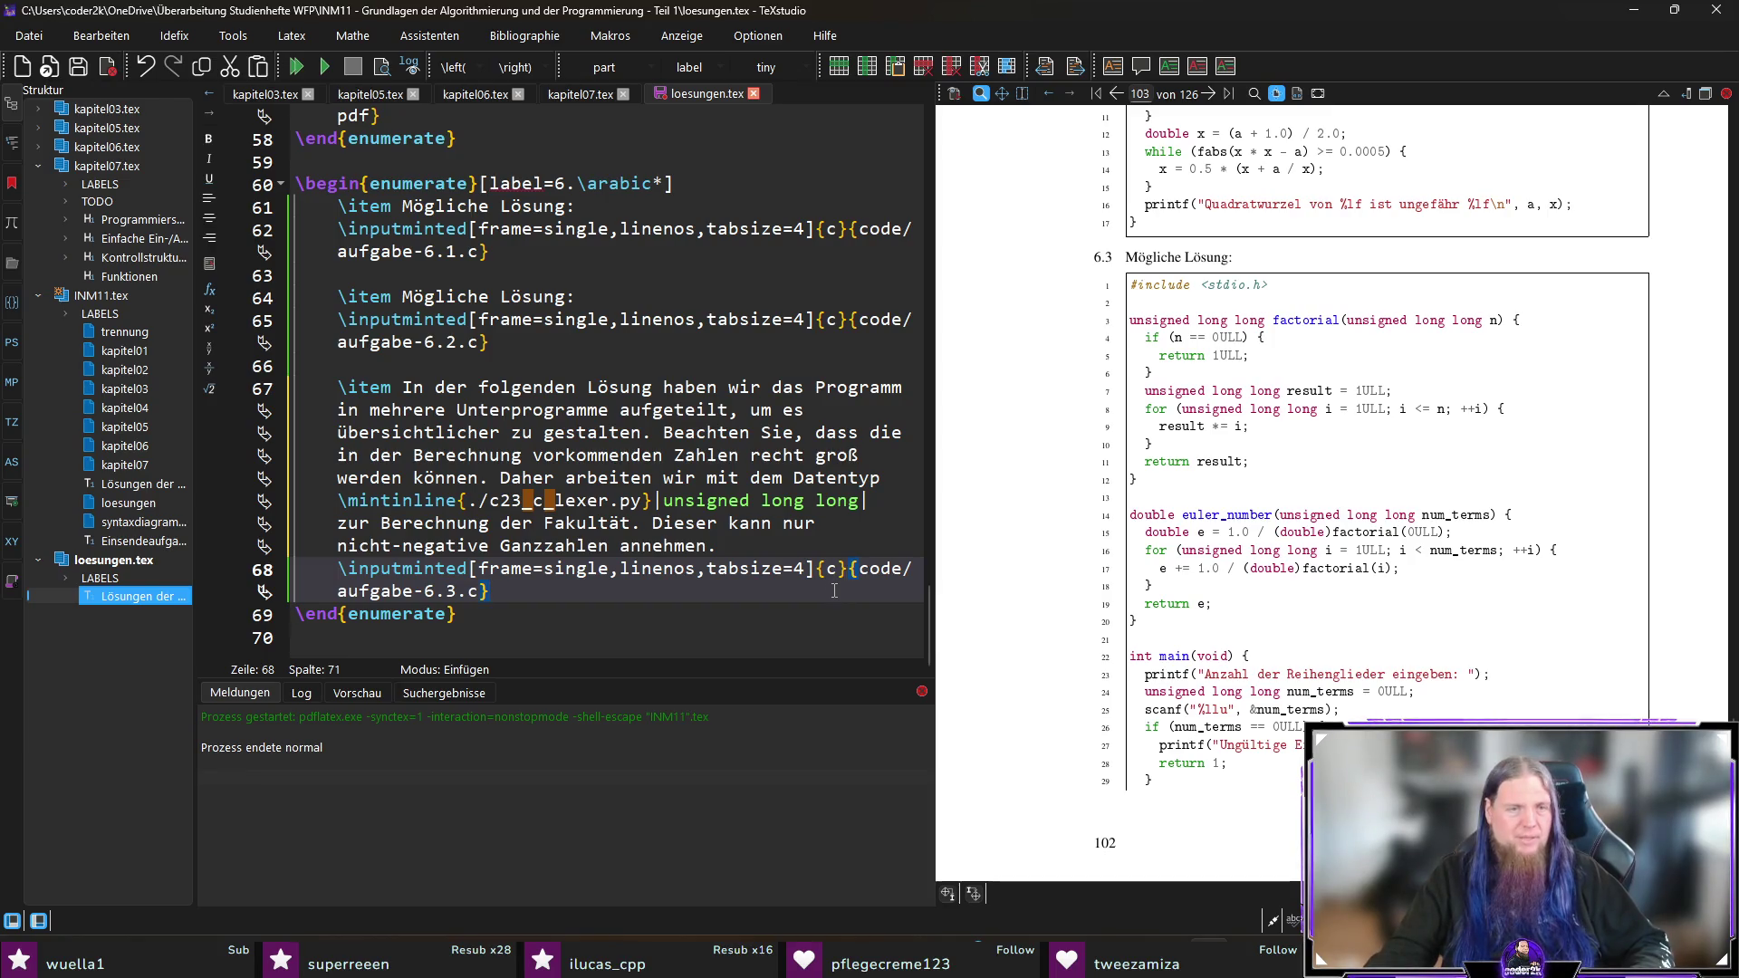
left_click(736, 548)
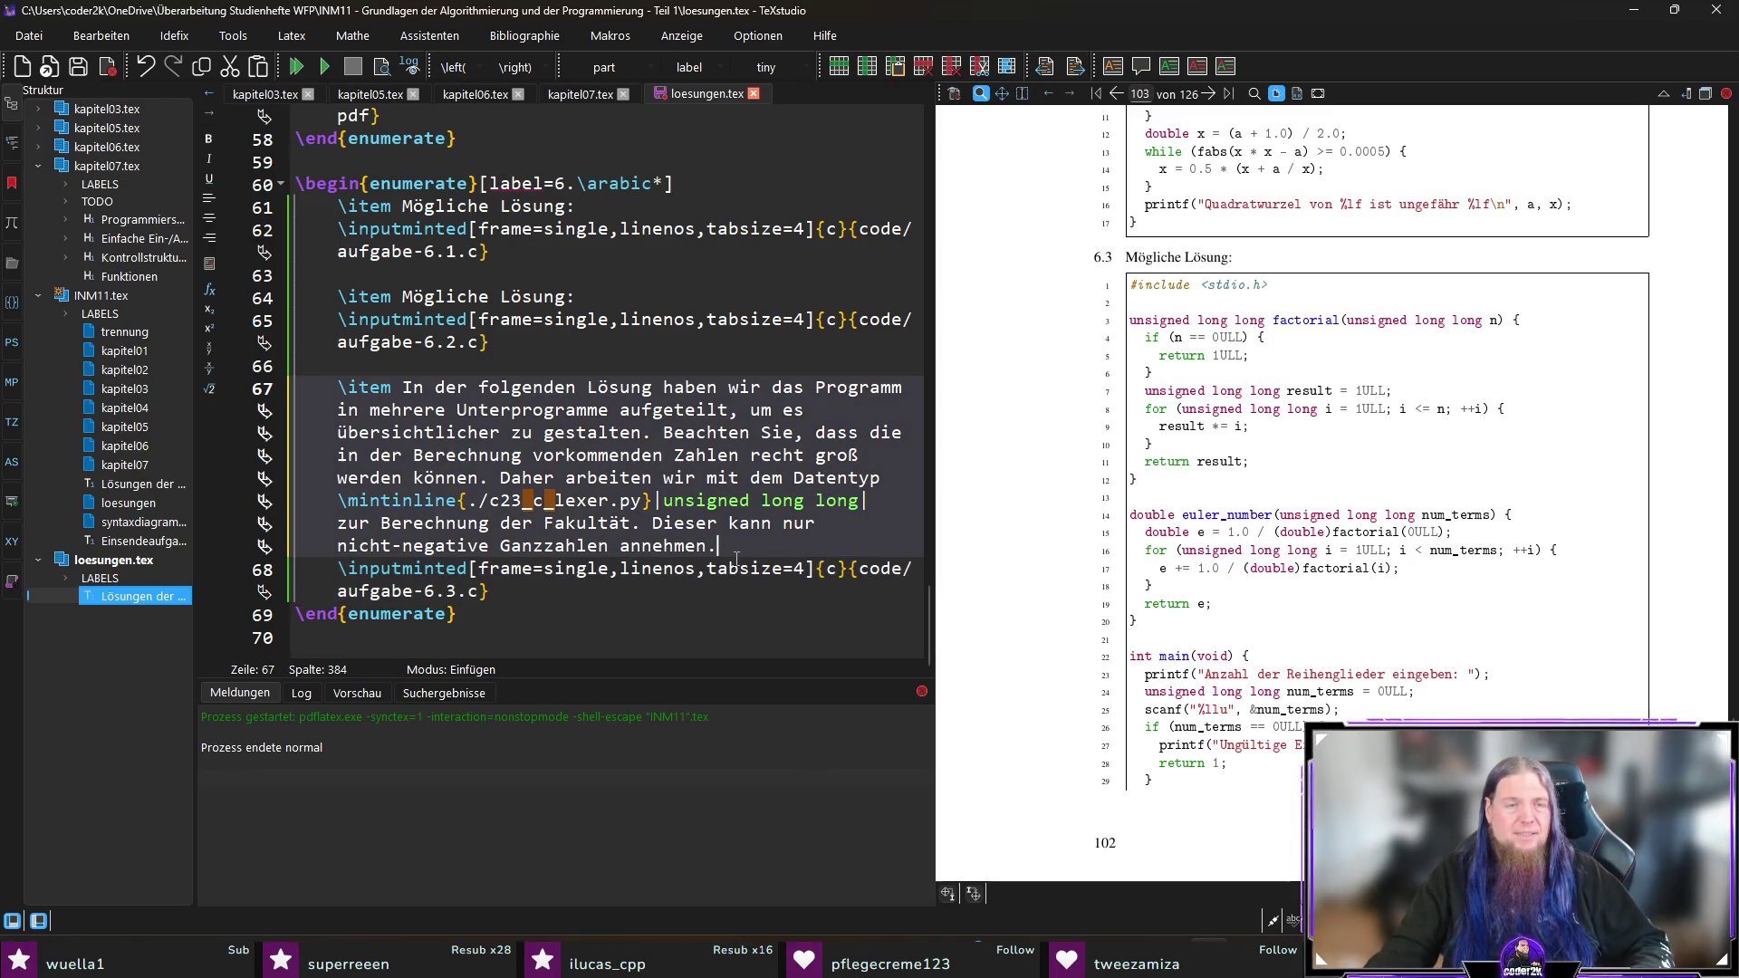
key("Return")
key("Return")
left_click(736, 559)
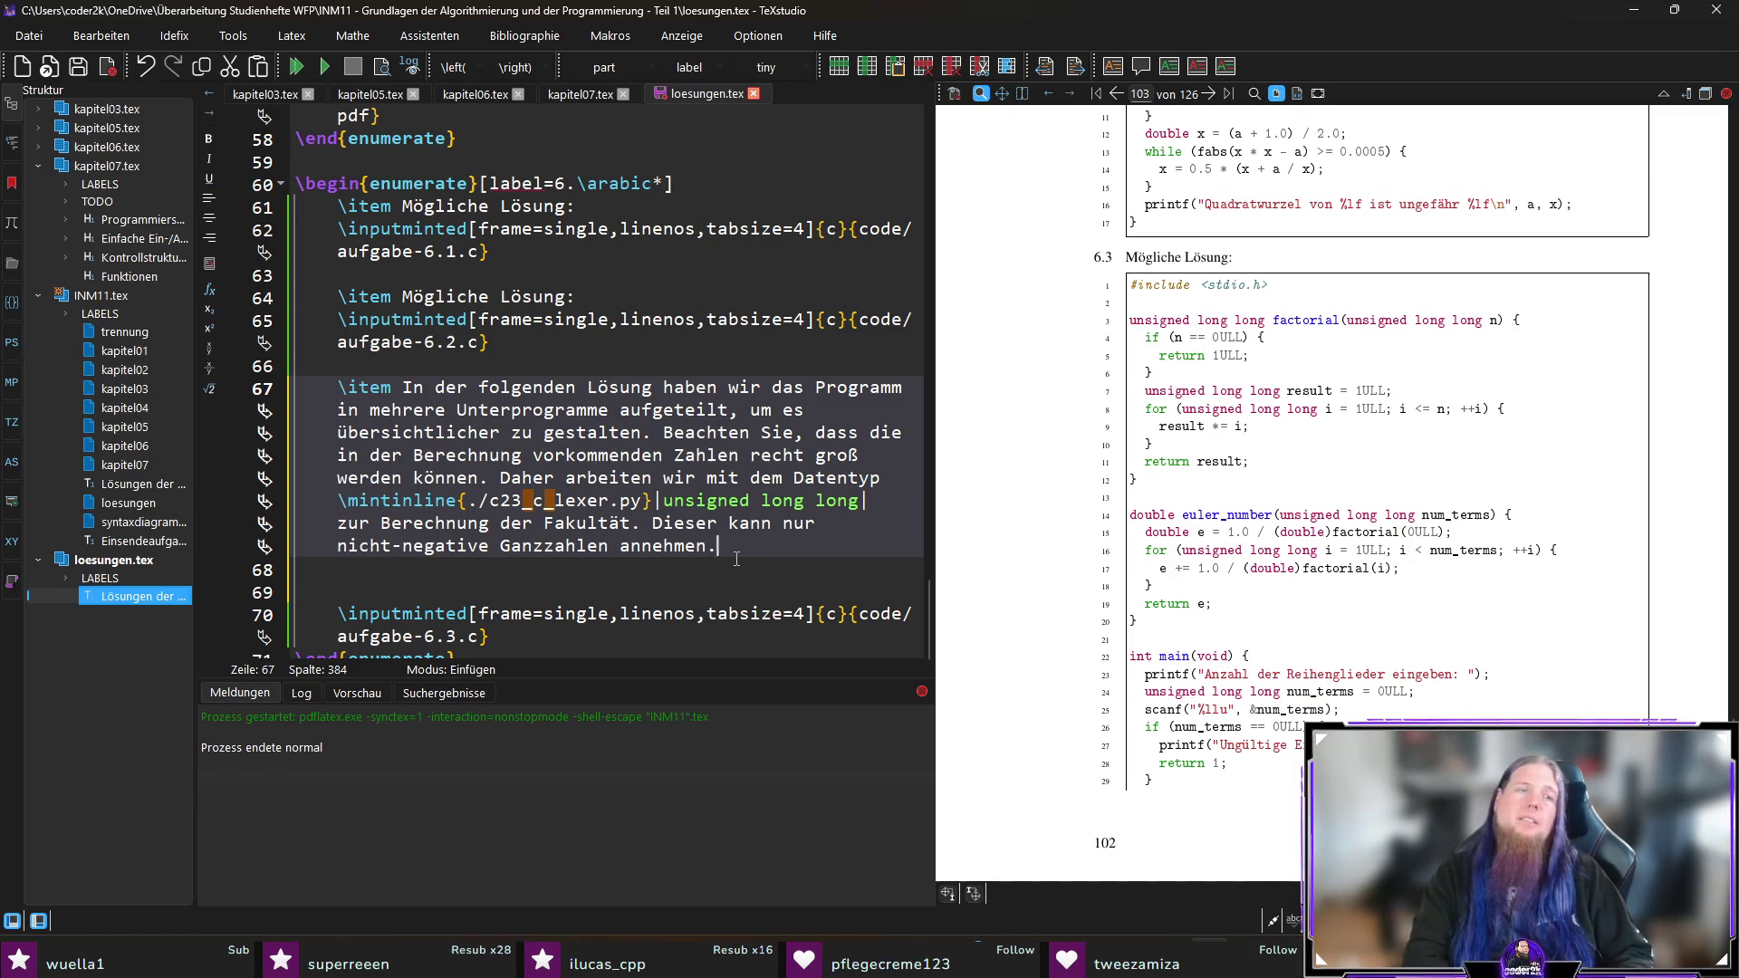
Step: On a new line, write 'Mithilfe des „ULL“-Suffixes können wir Ganzzahlliterale vom Typ' with ULL as \mintinline code
key("Return")
type("Mithilfe de")
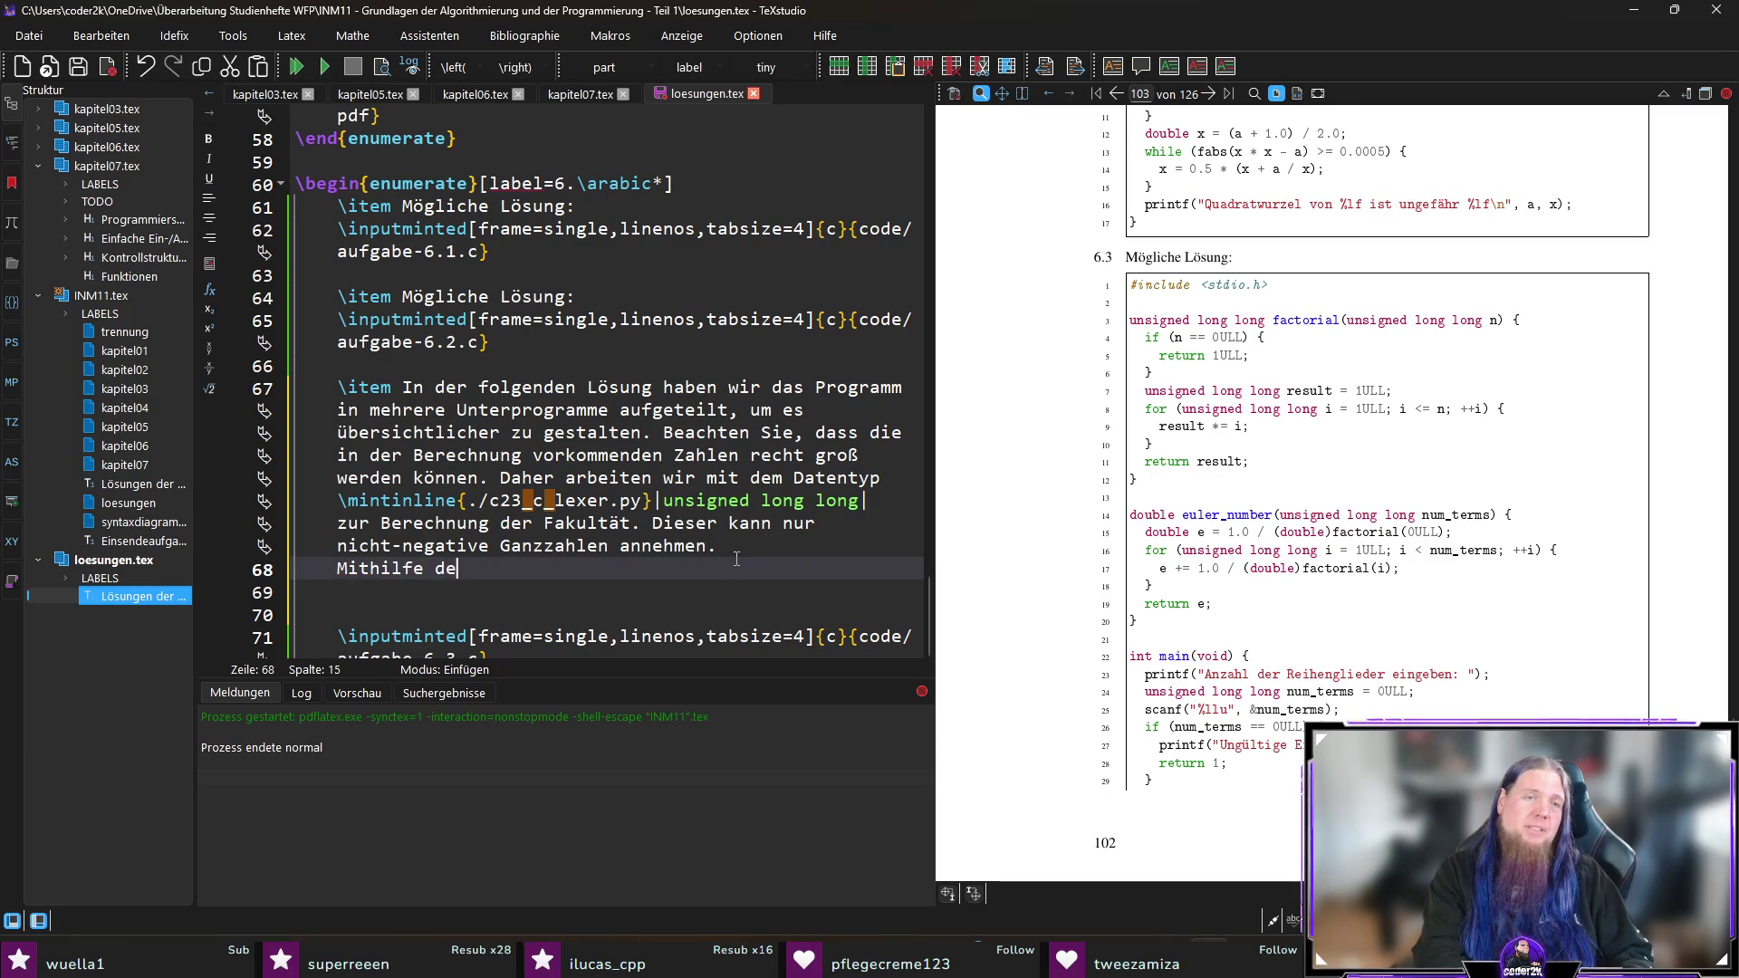
type("s „\\mi")
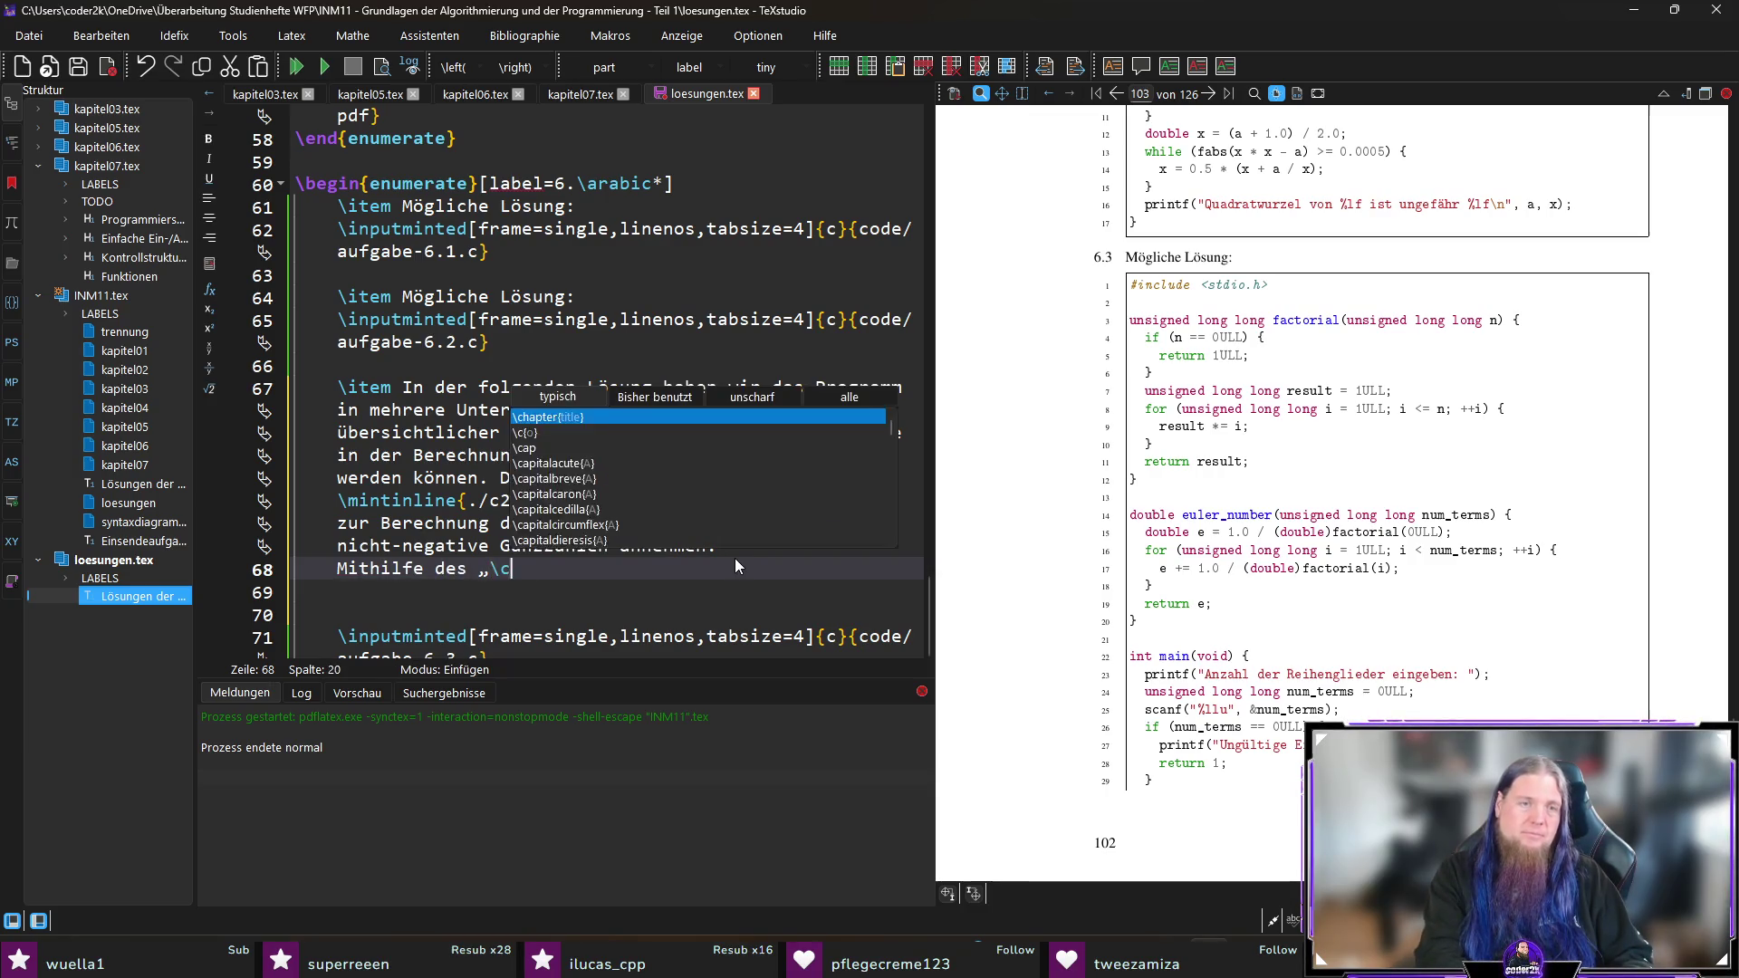
key("Return")
type("|ULL|")
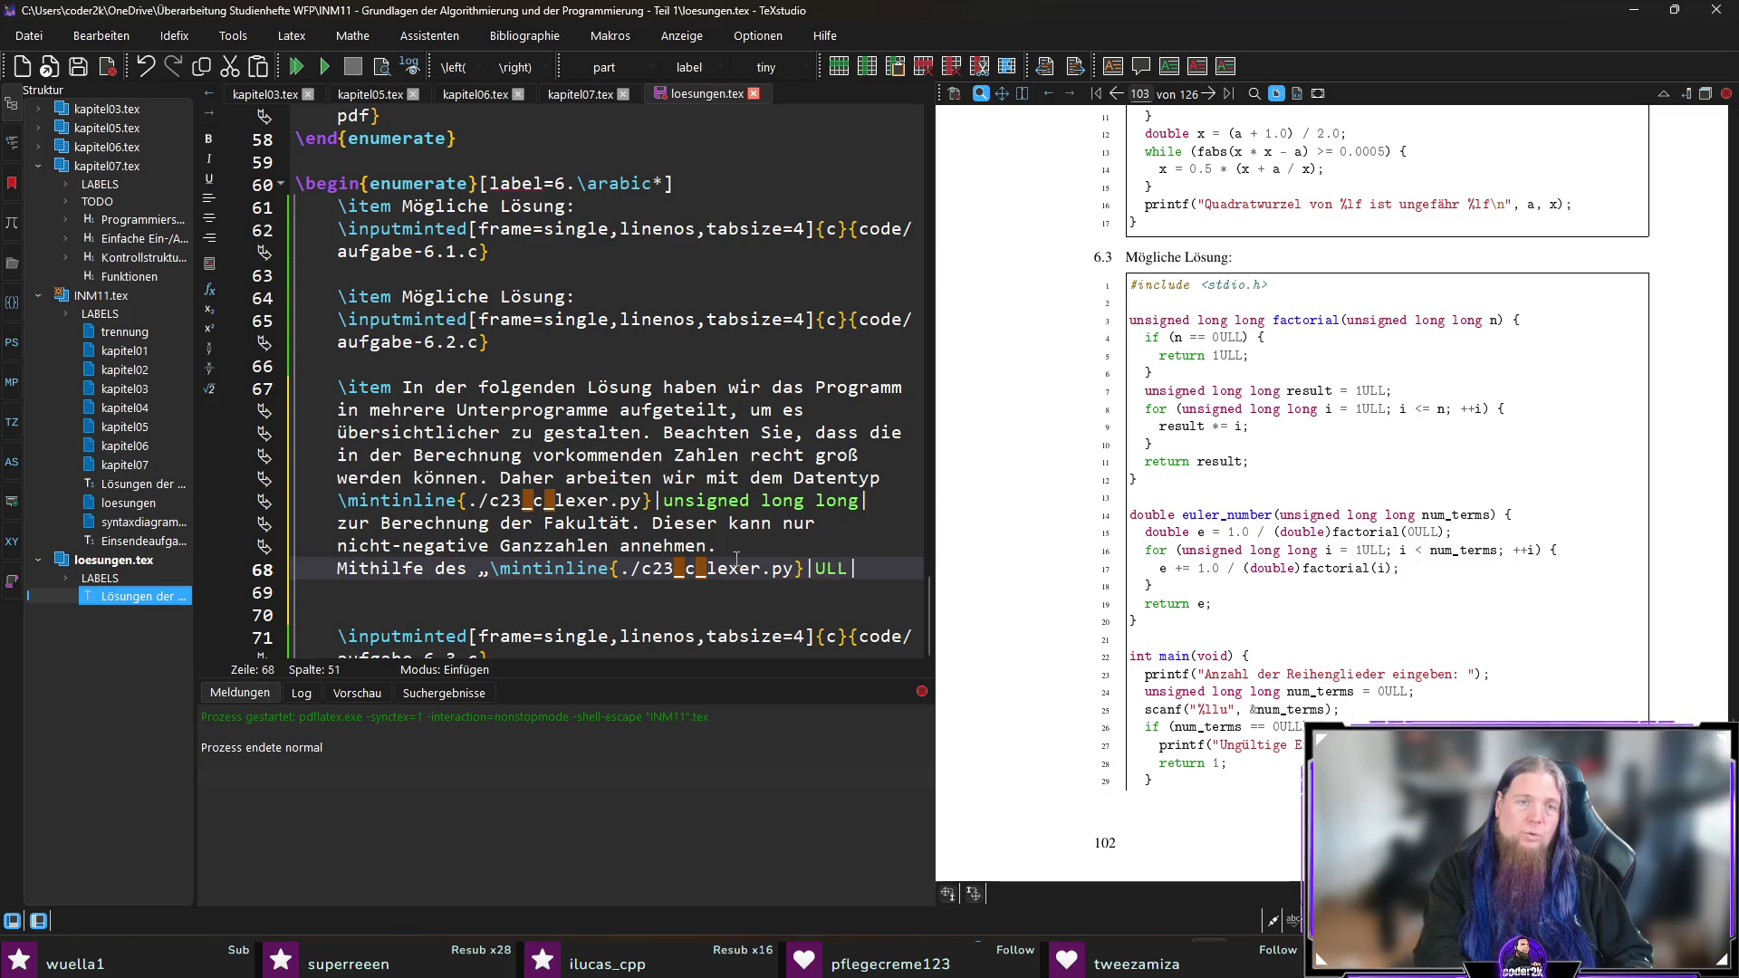
type("“")
type("-Su")
type("-Suffix")
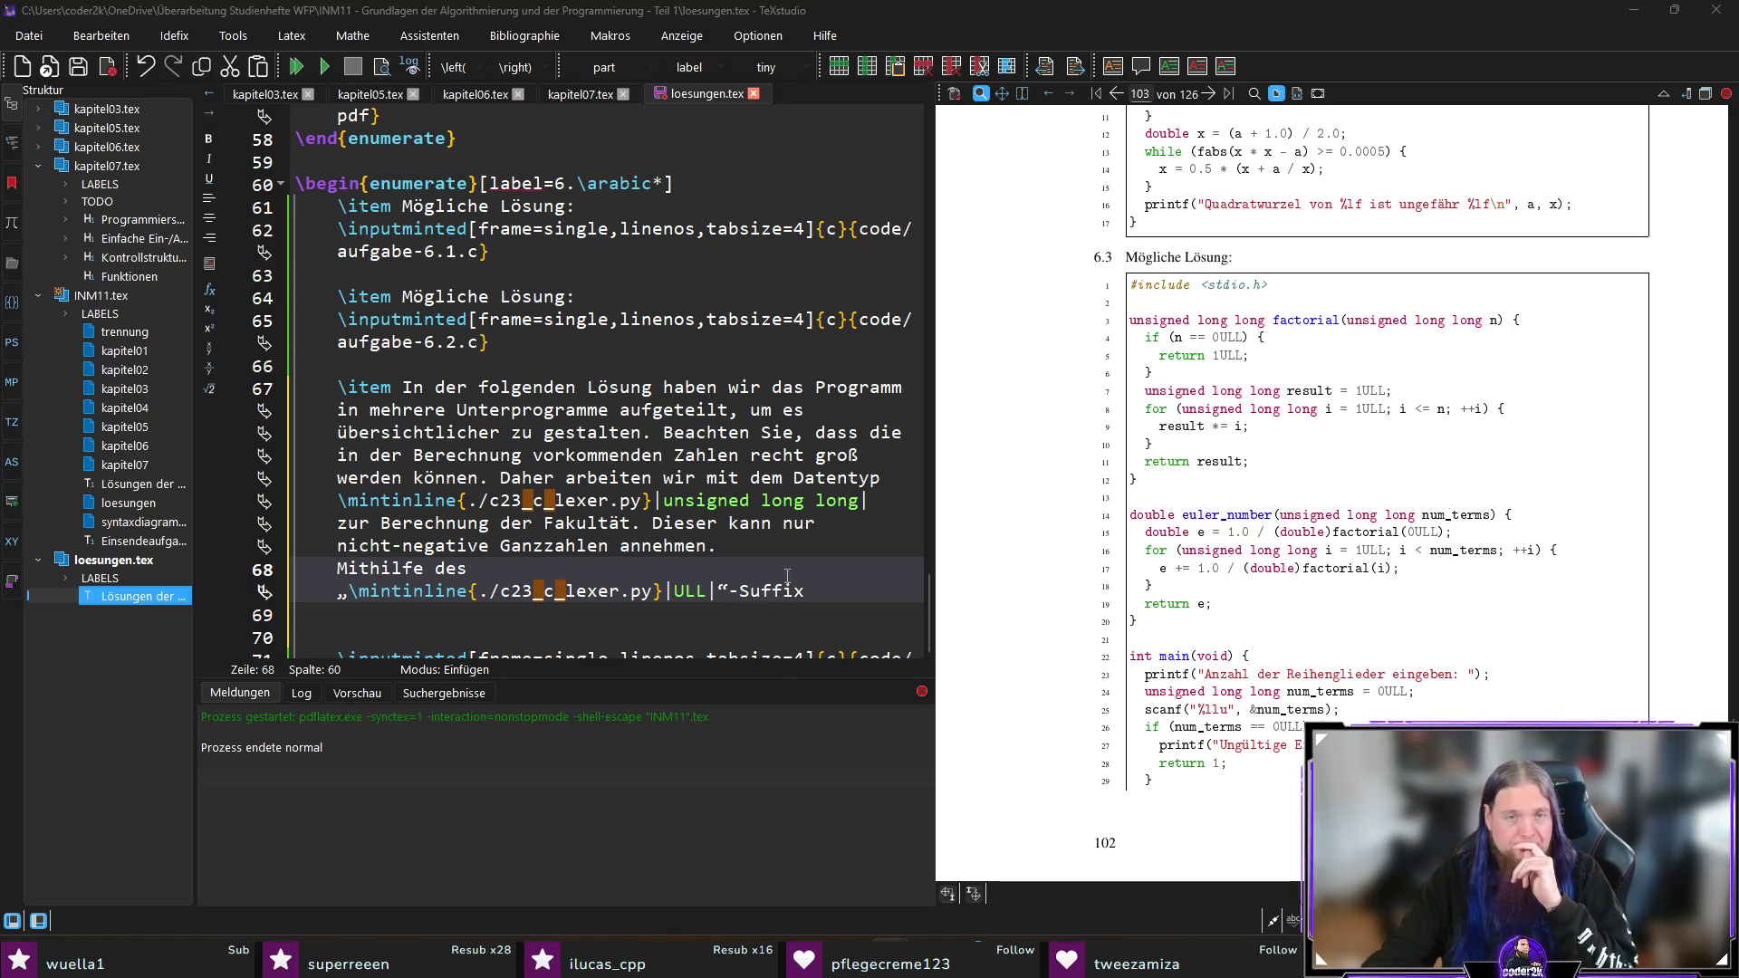
type("es")
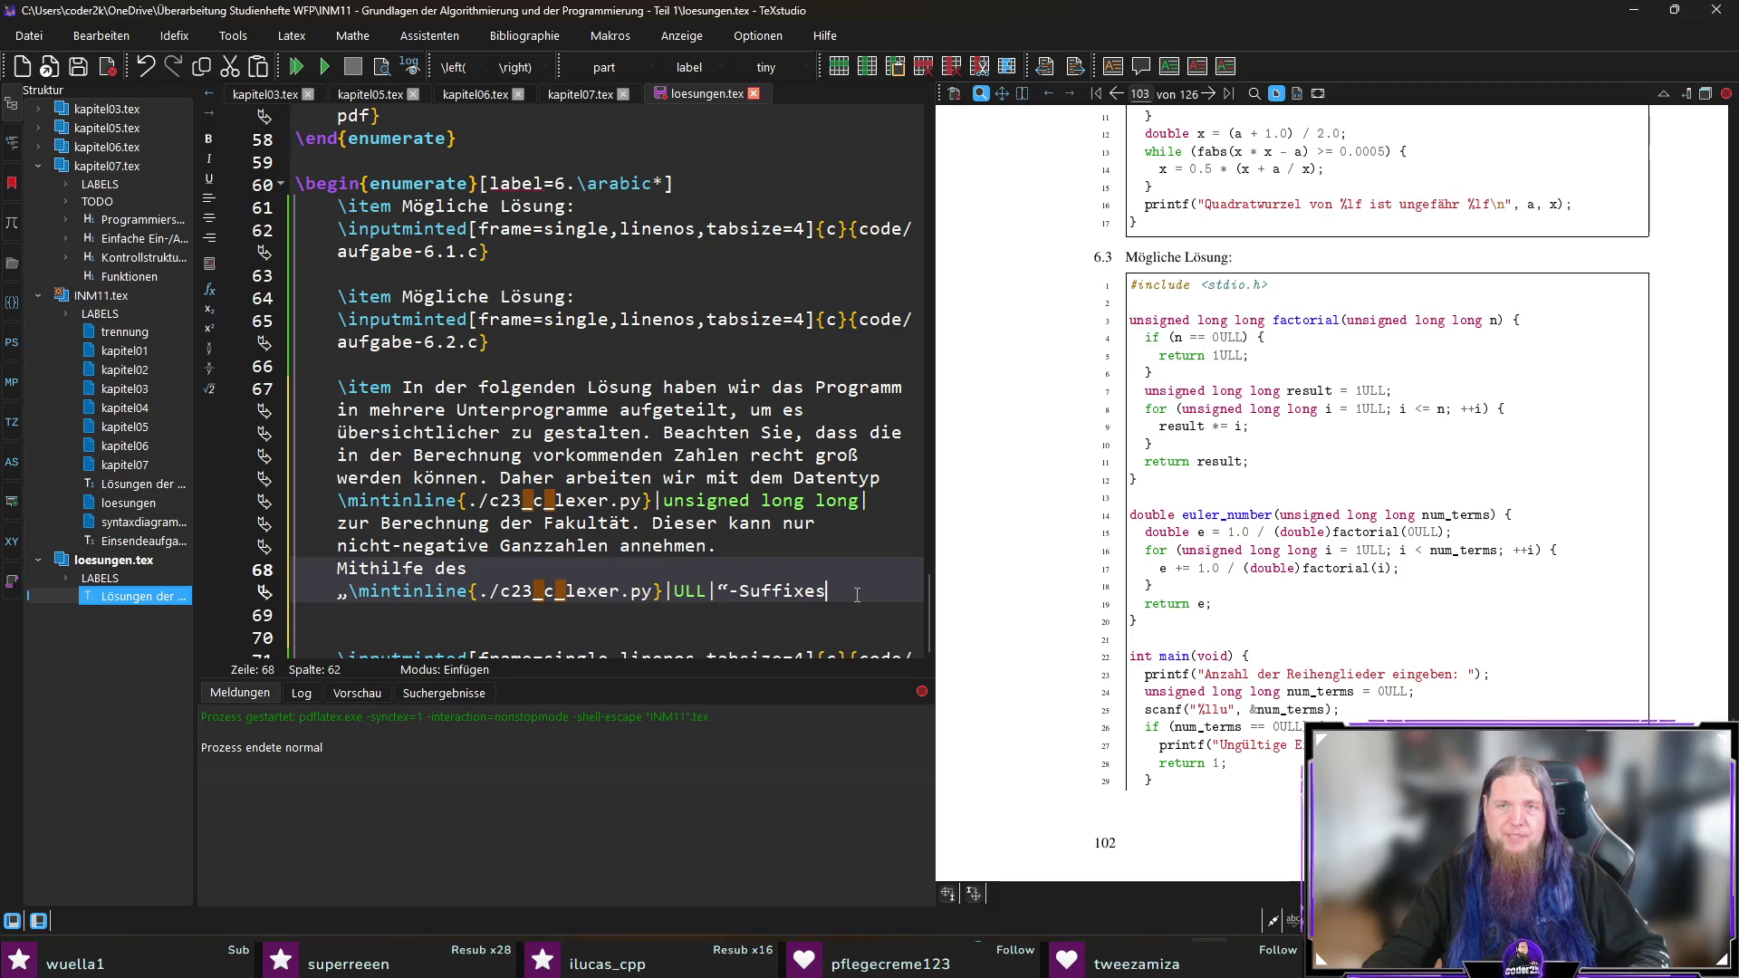
type(" können wir ")
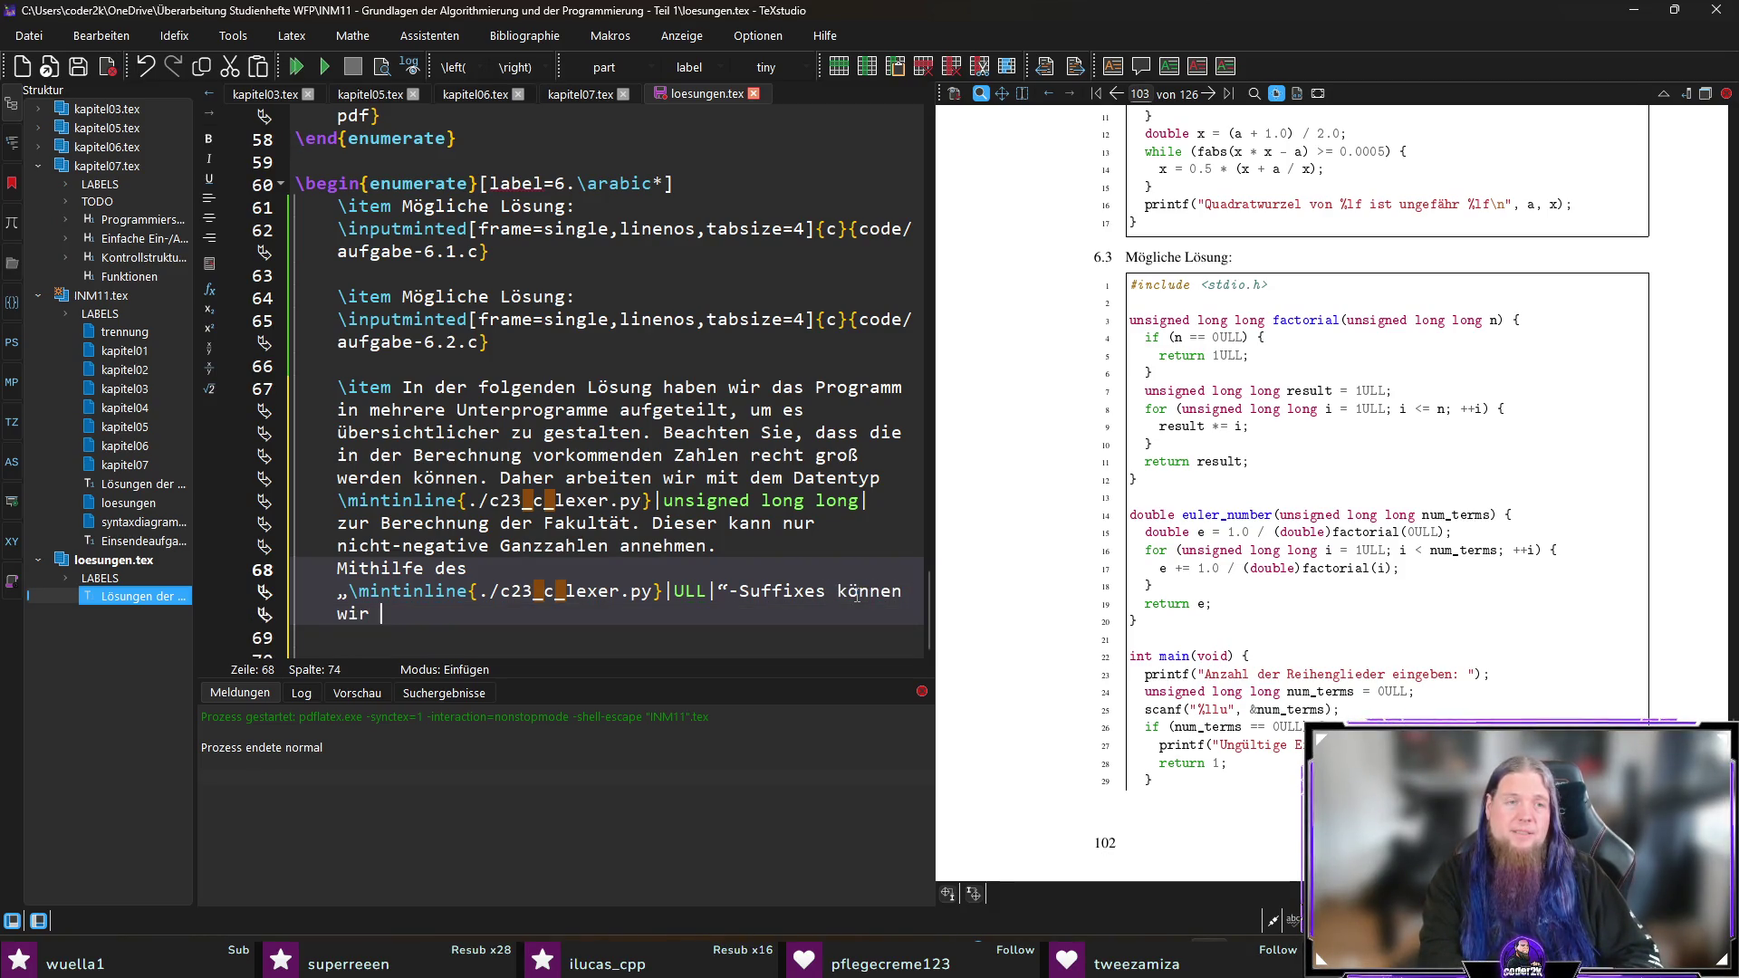
type("Zah")
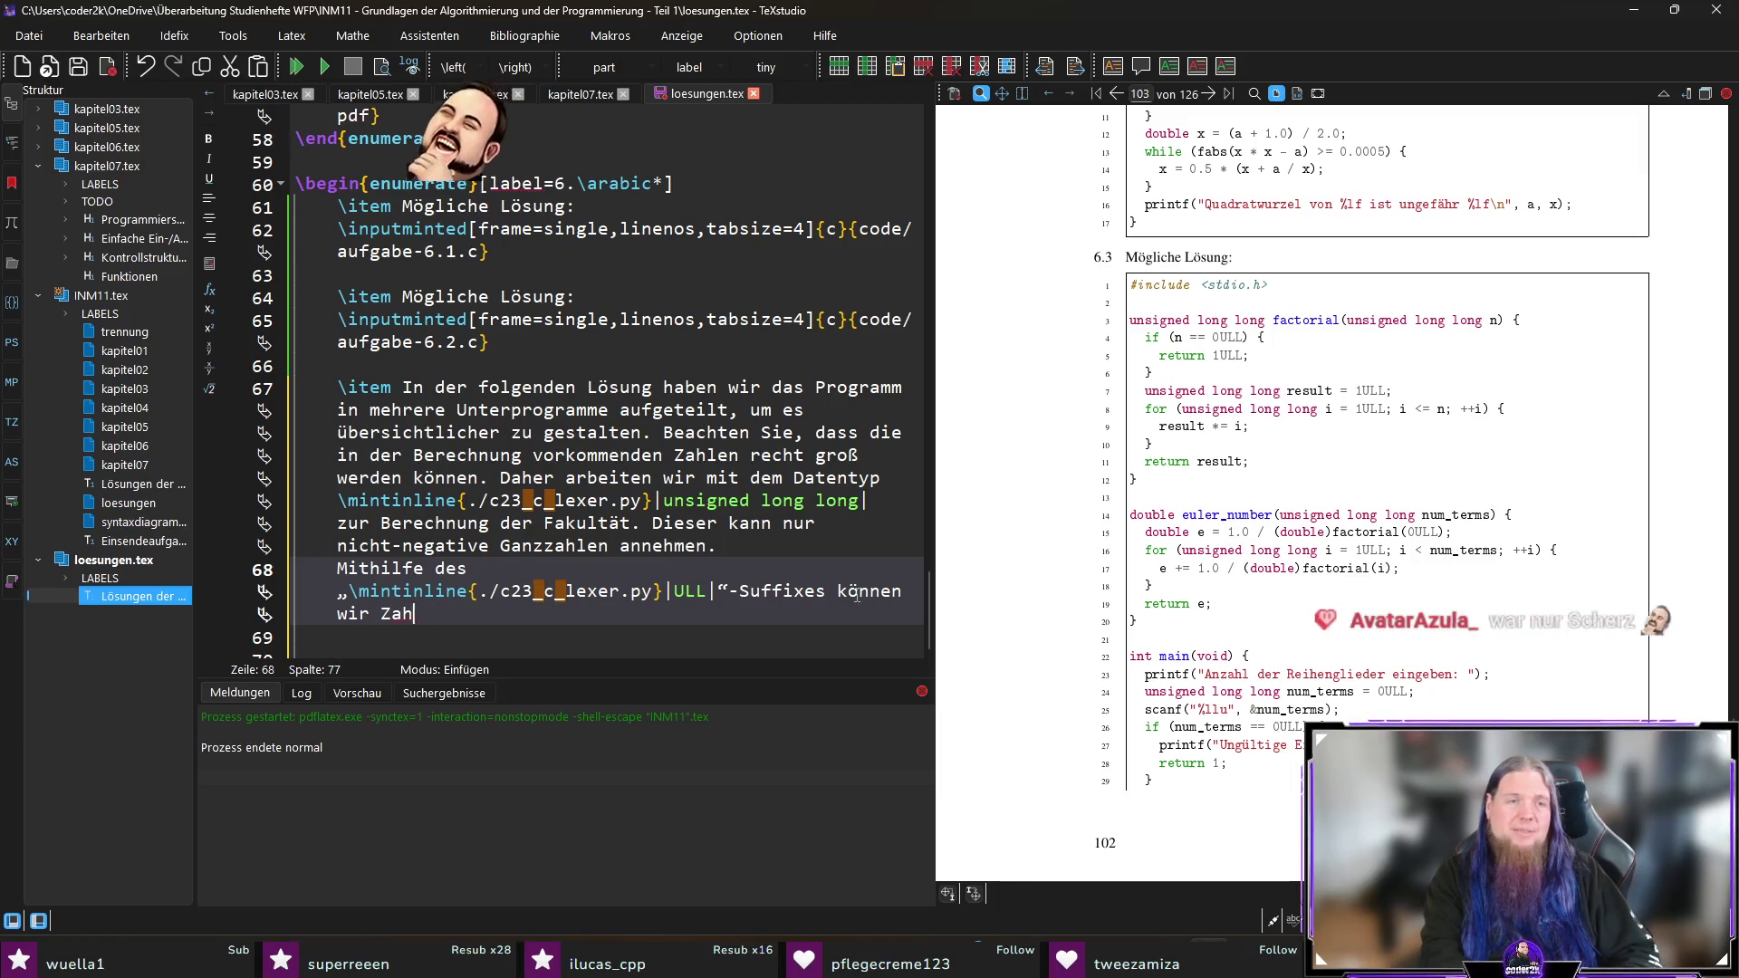
key("BackSpace")
key("BackSpace")
key("BackSpace")
type("Ganzzahllitera")
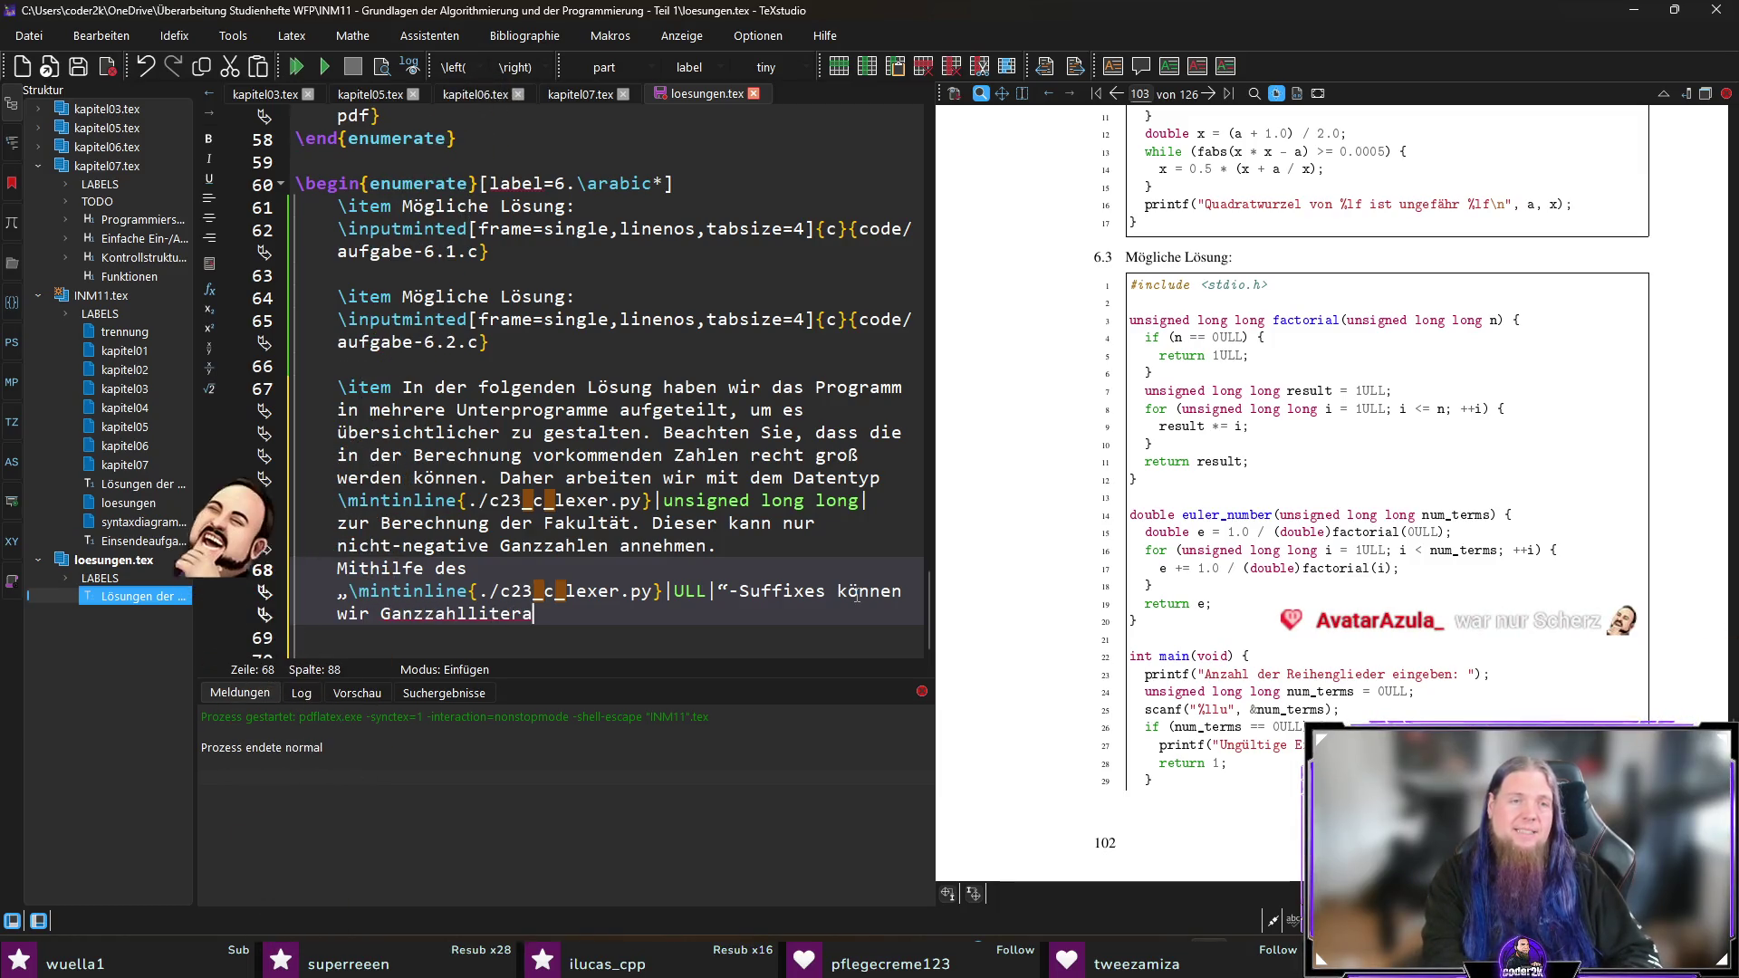
type("le vom Typ \\mint")
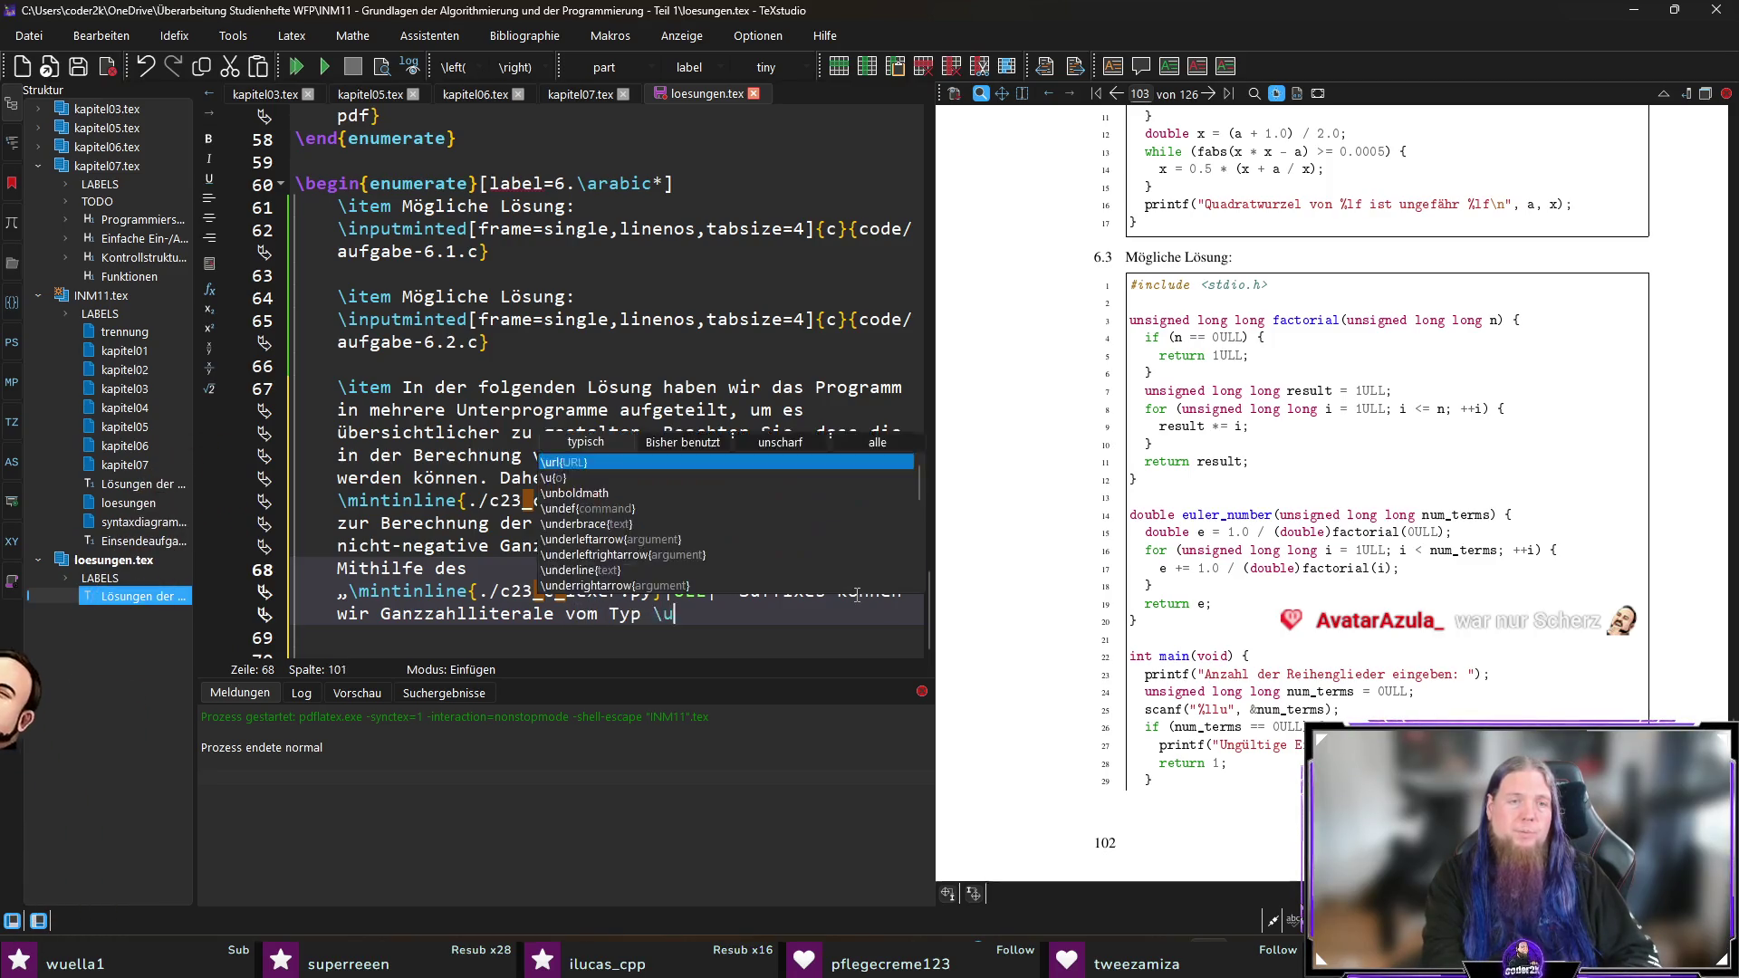
Step: Finish with inline unsigned long long '... schreiben', noting the code uses this type rather than inline int
key("Return")
type("unsigned long long|")
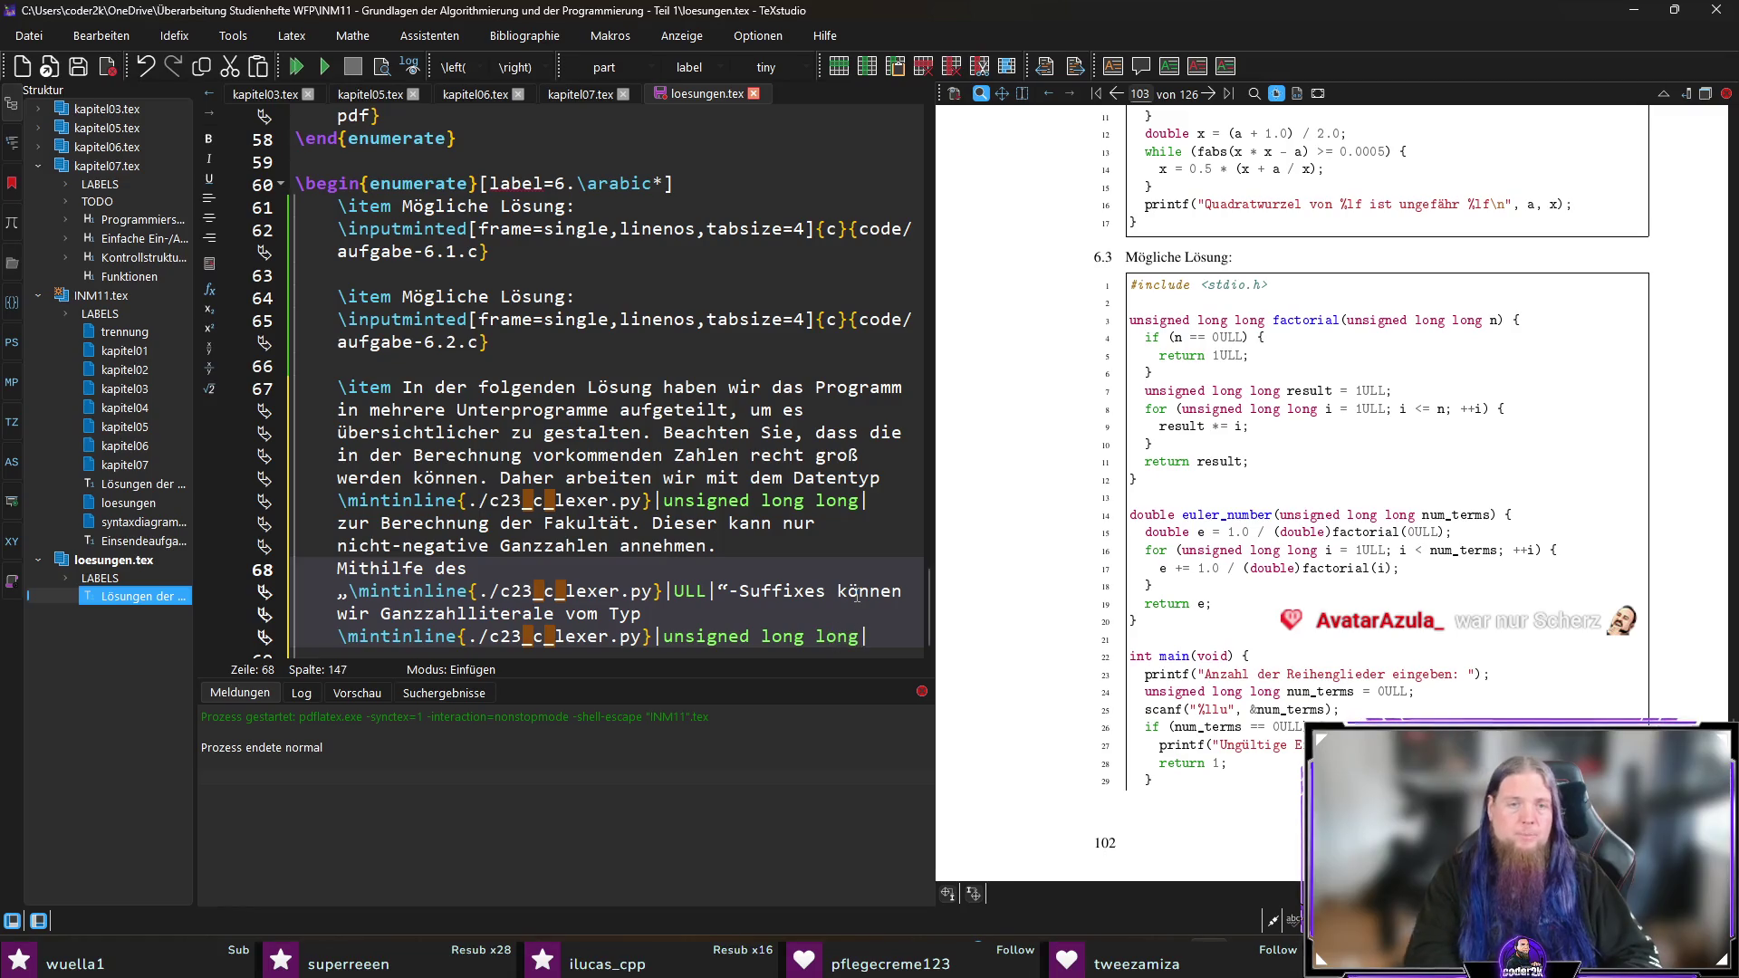
key("Right")
type("schreiben.")
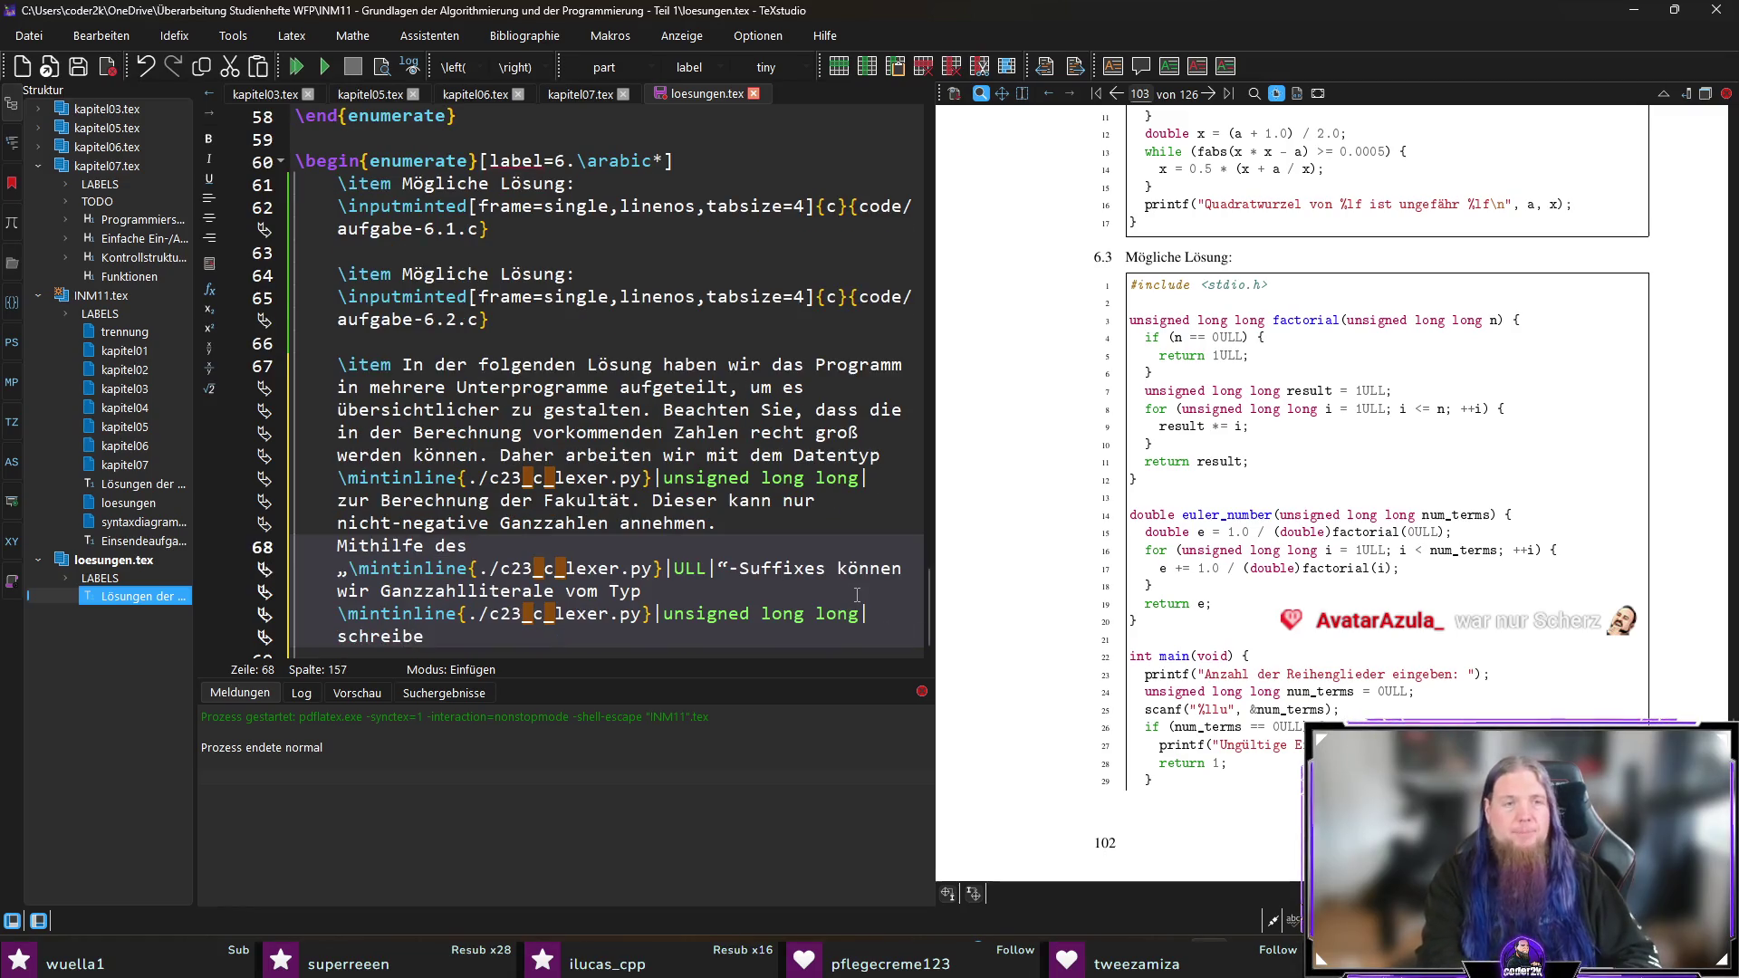
type(" D")
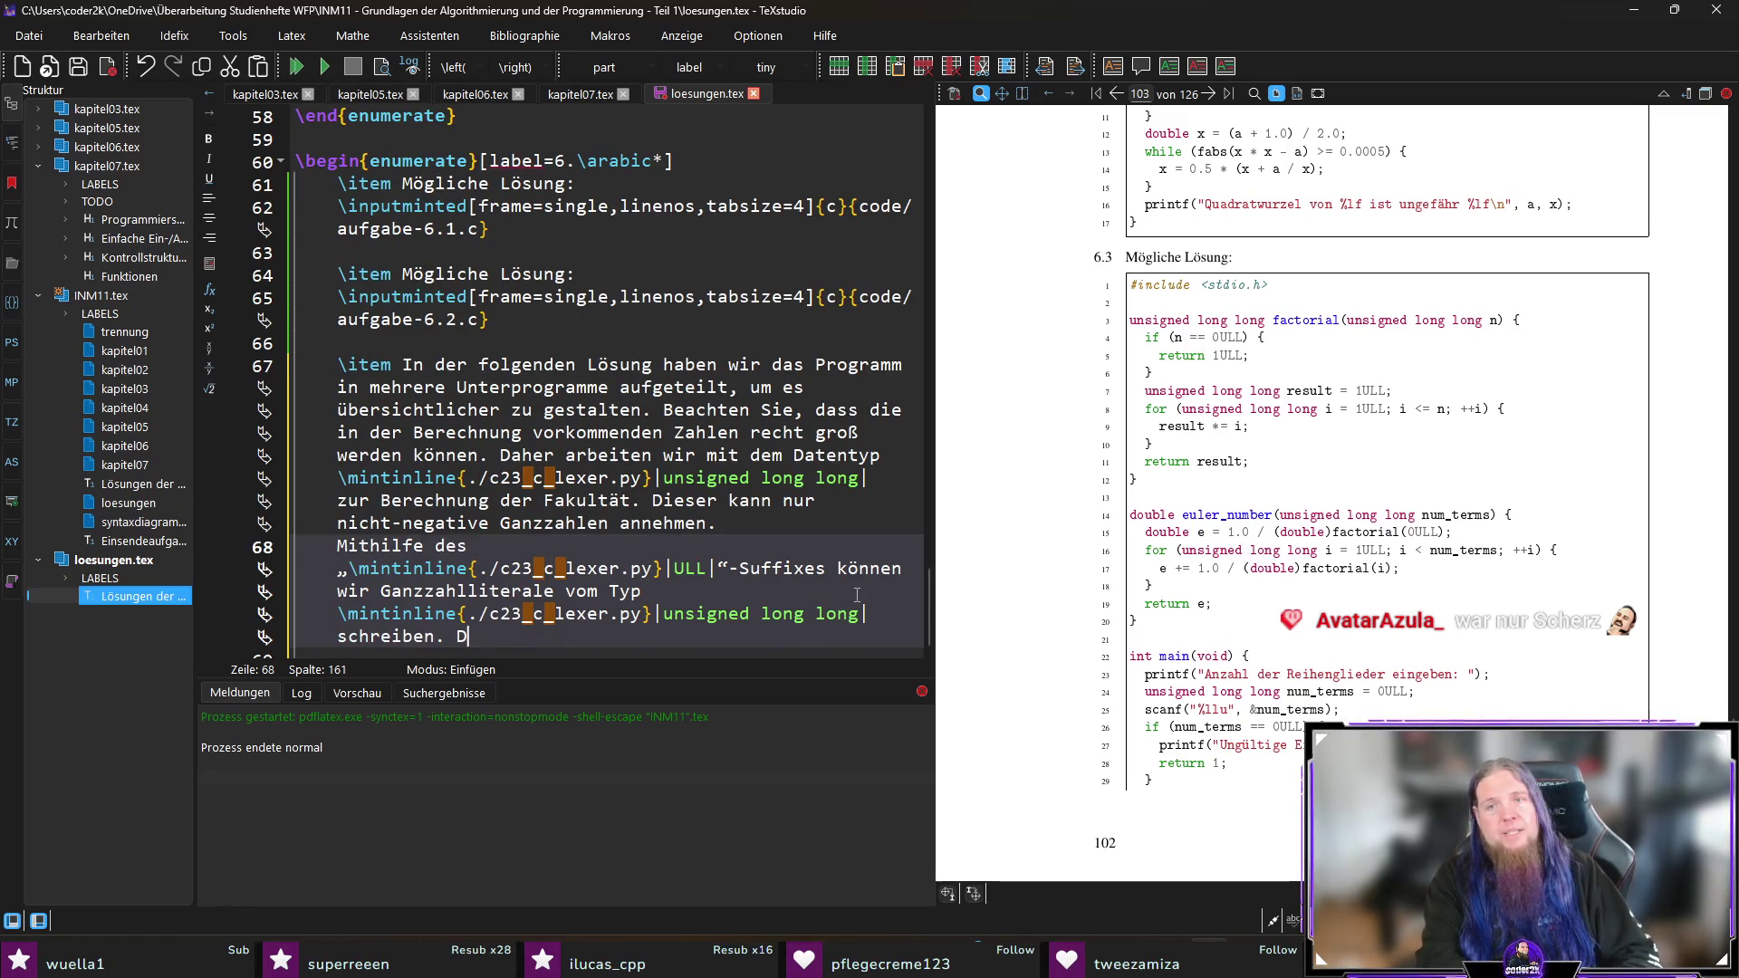
type("as macht auch")
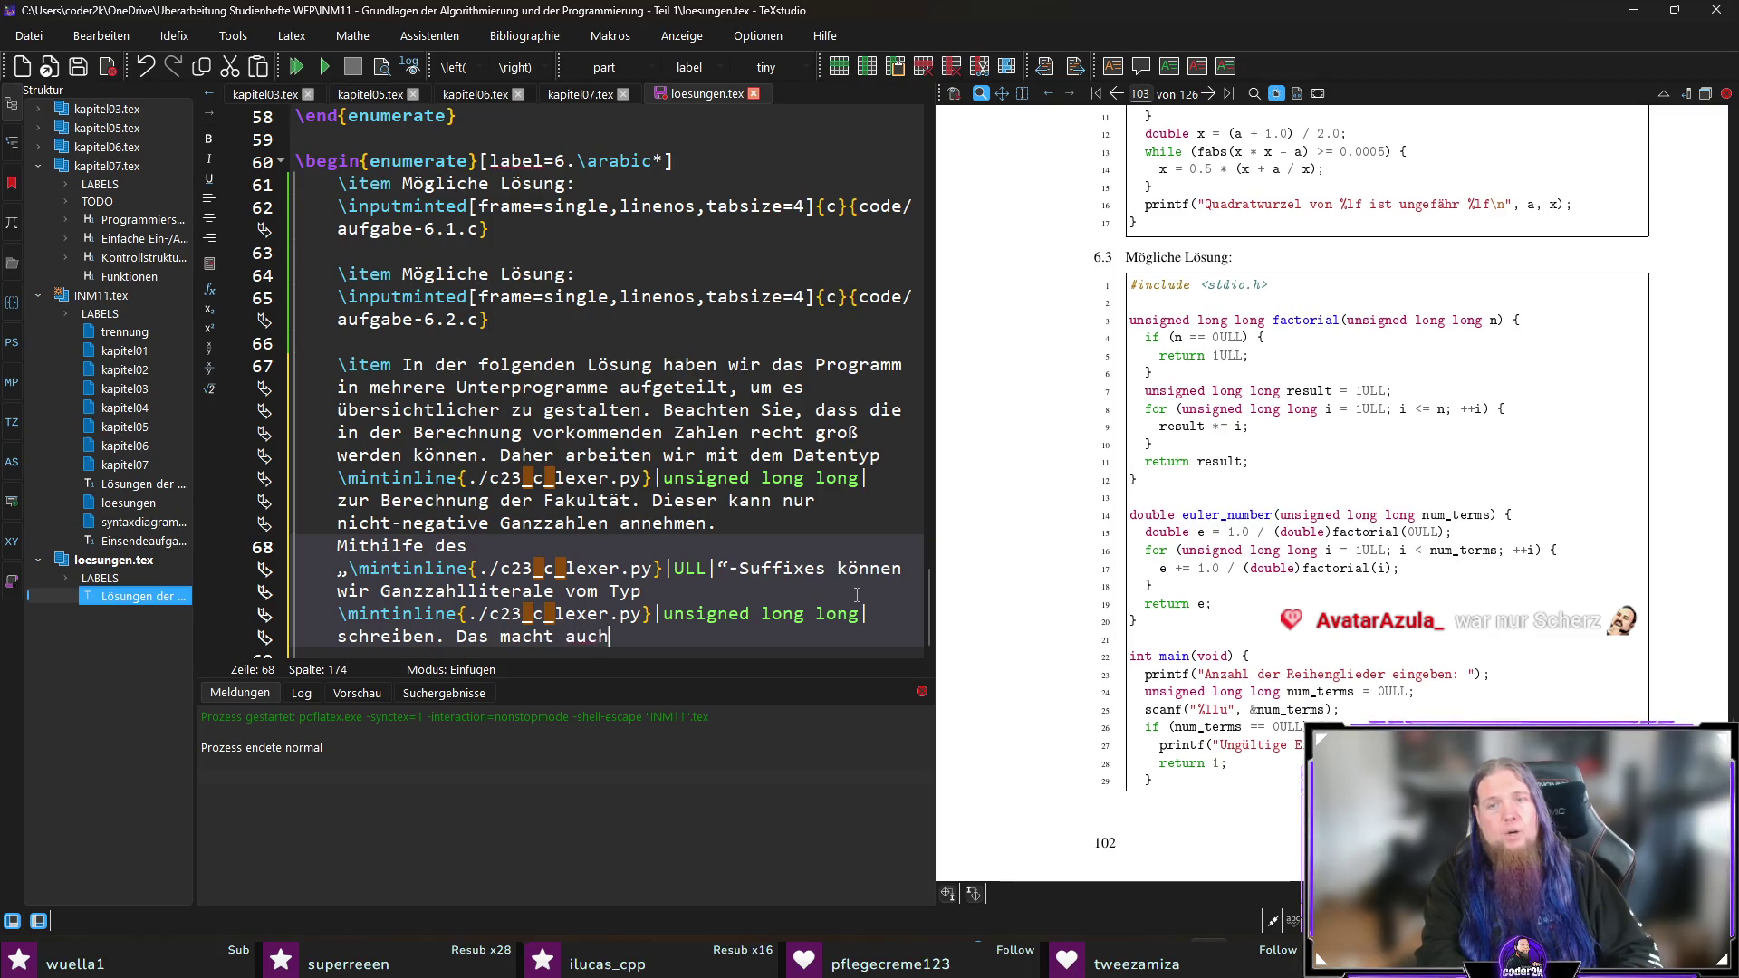
type(" beim Lesen des Co")
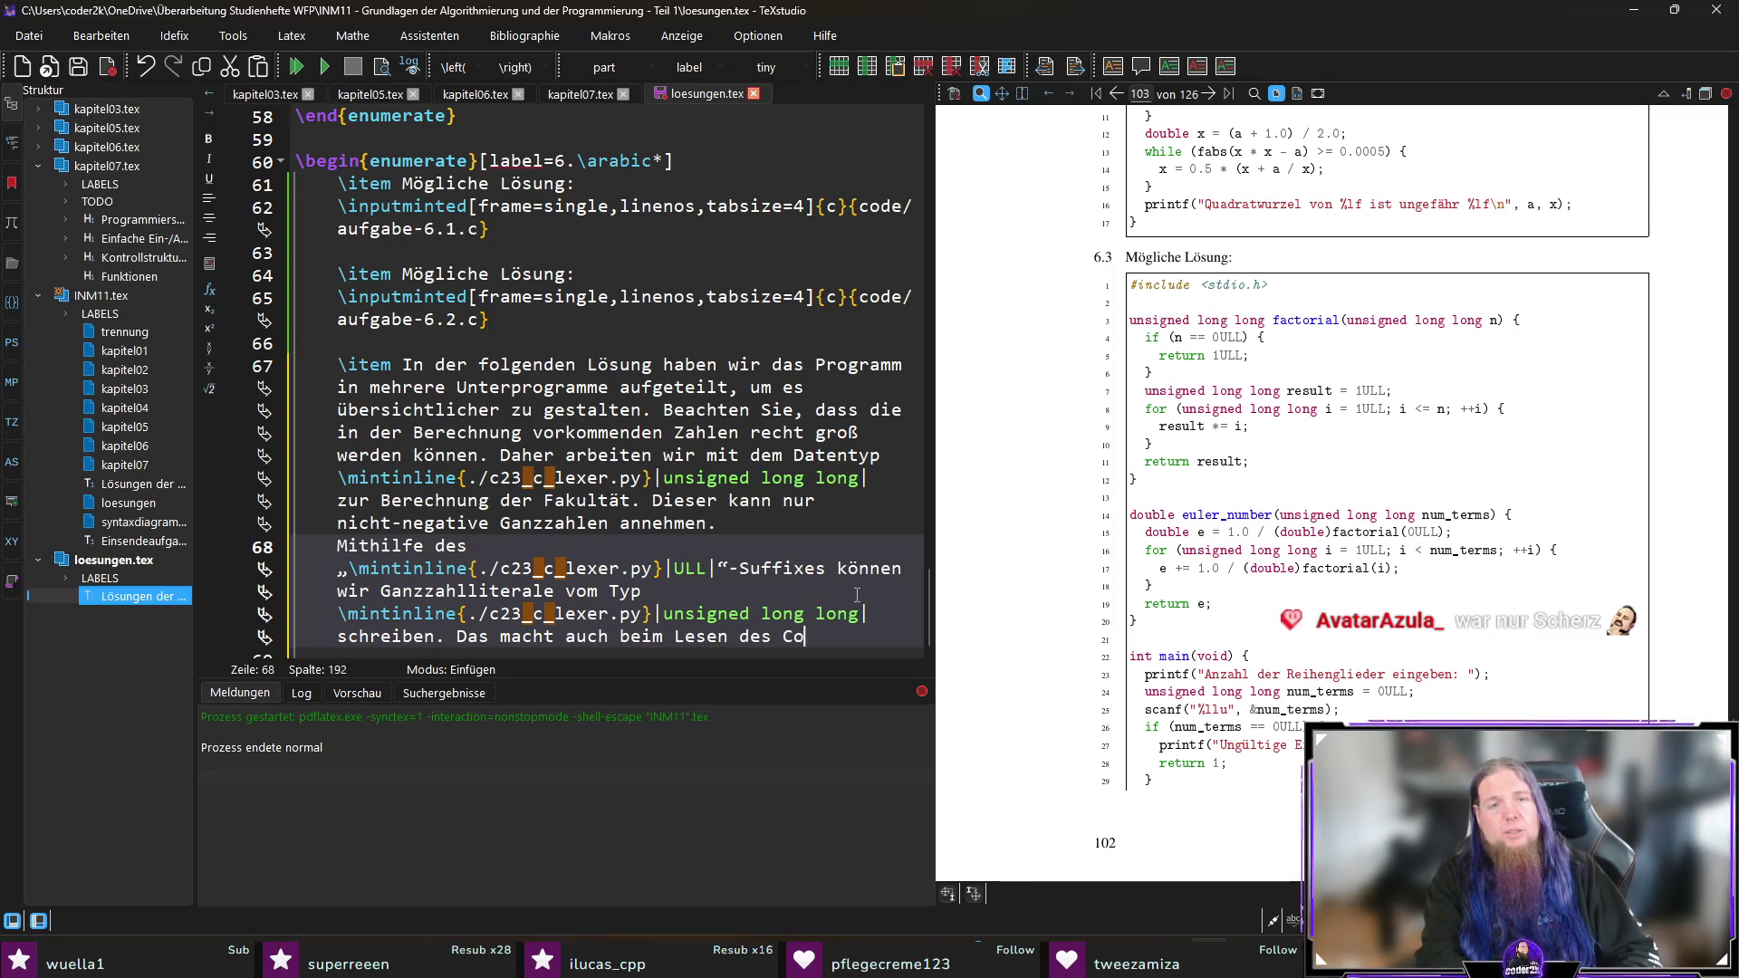
type("des direkt klar,")
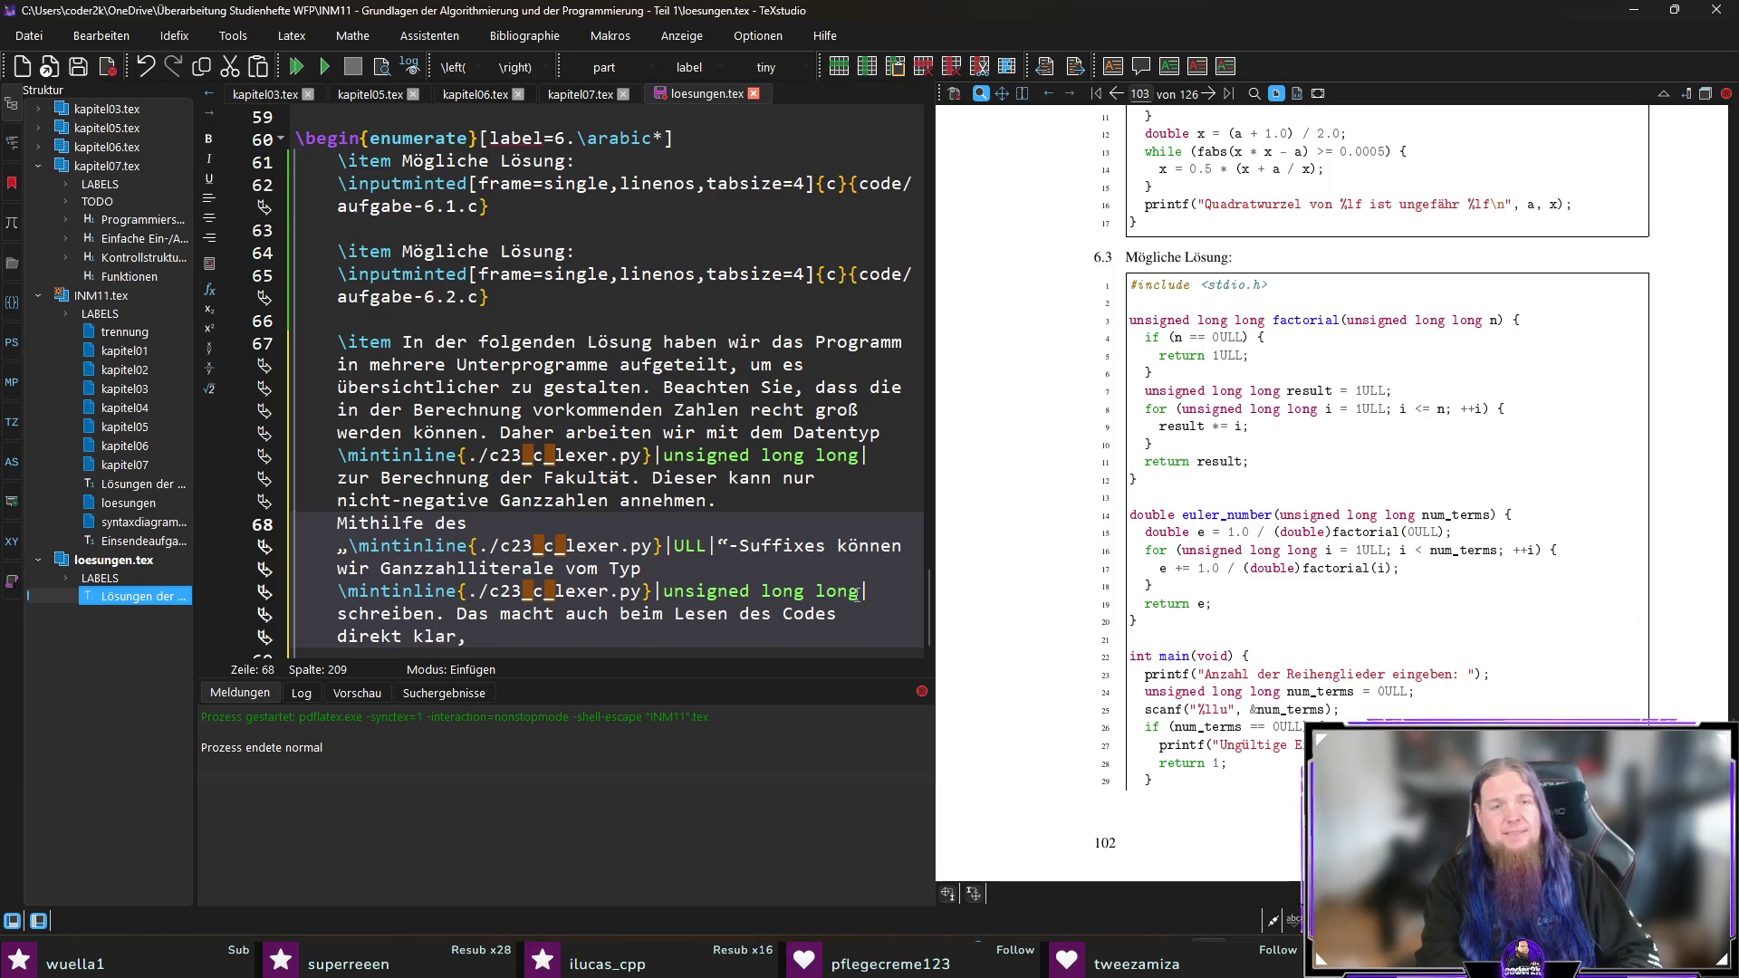
type(" dass wir ")
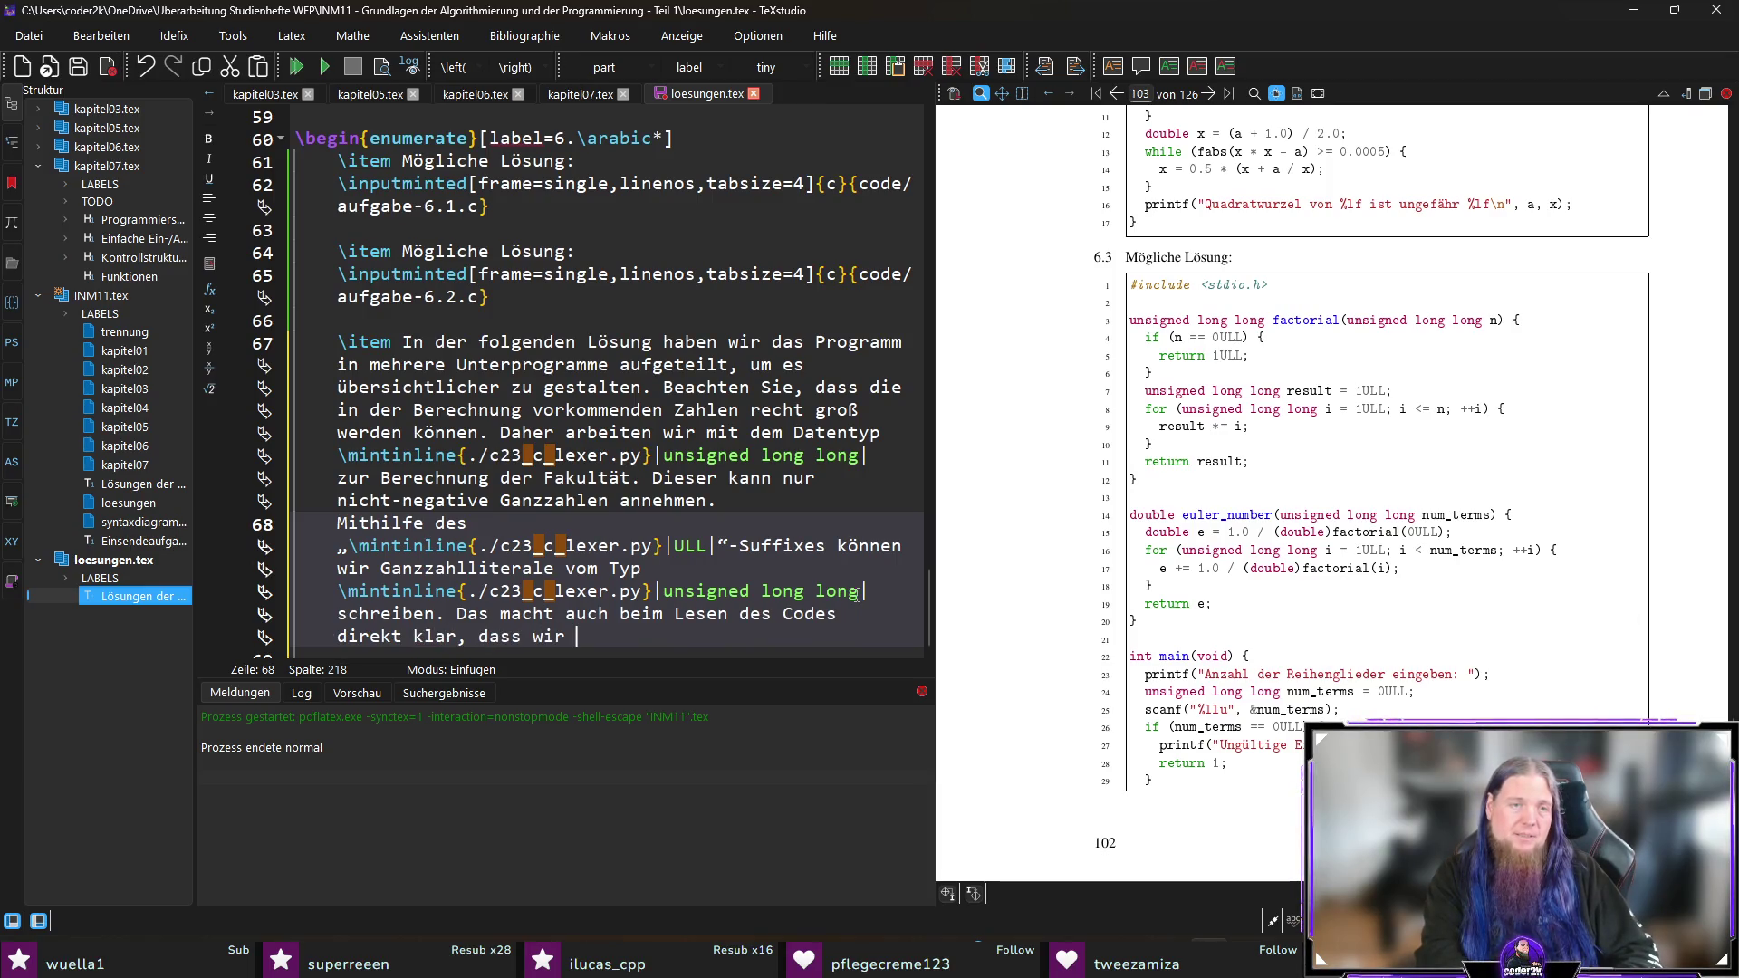
type("mit diesem Datentyp")
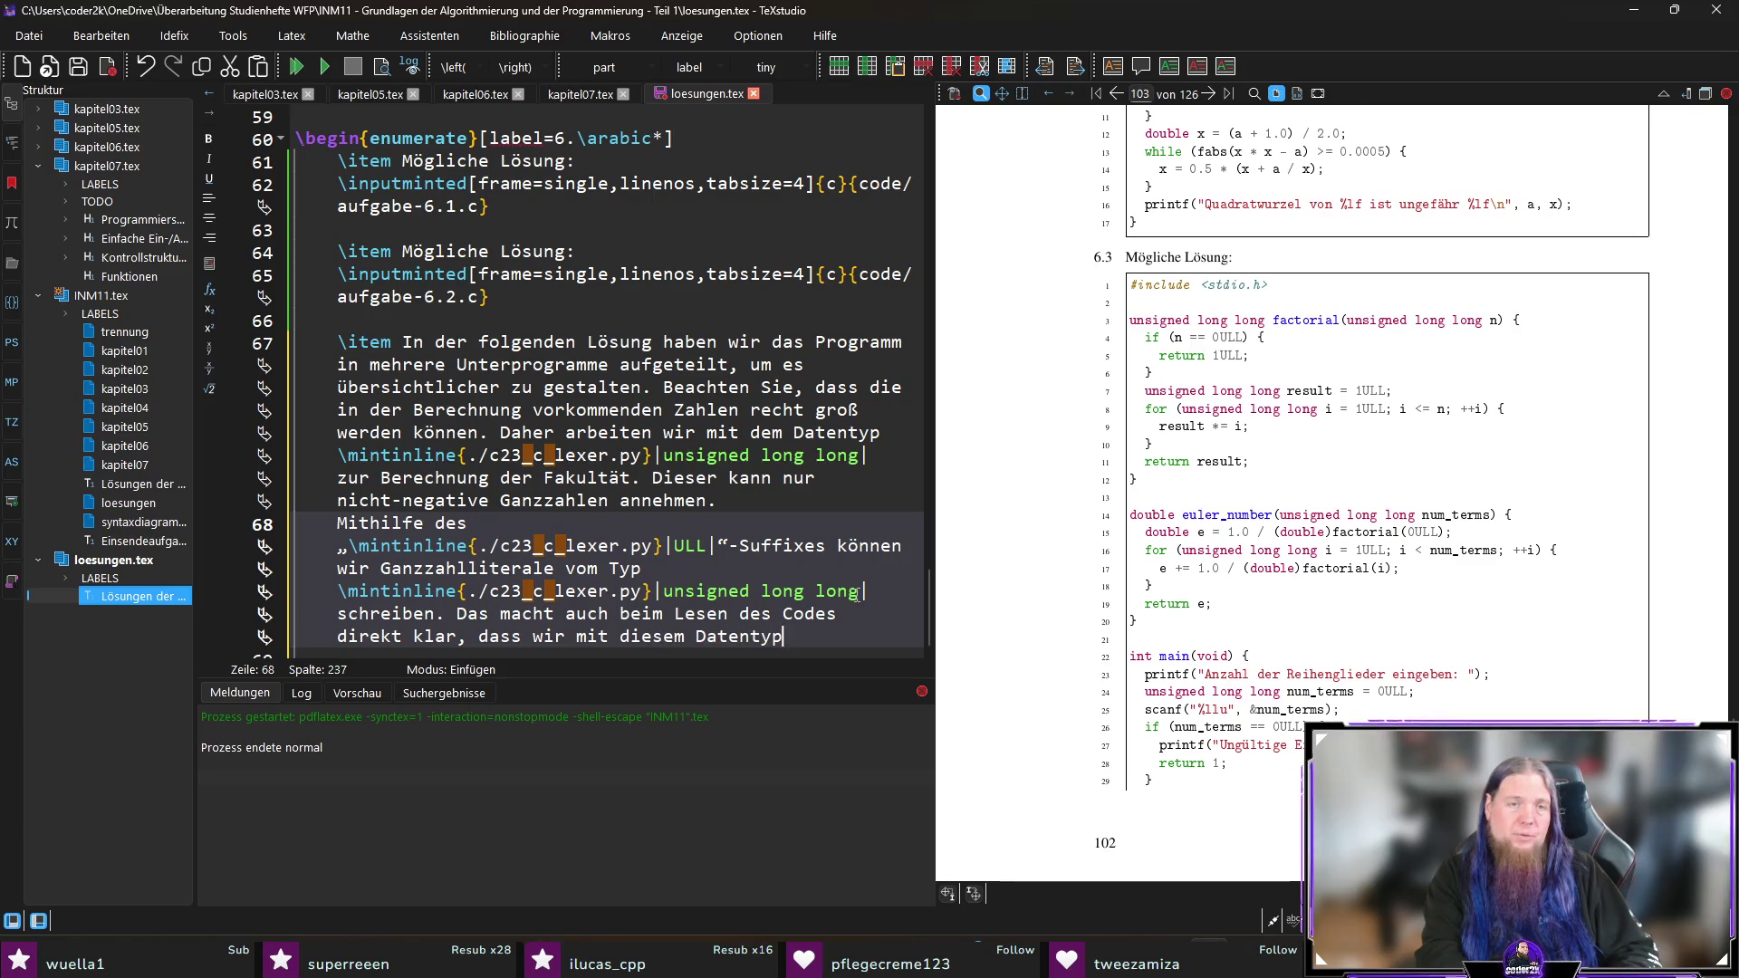
type(" arbeiten (und nicht etwa mit \\")
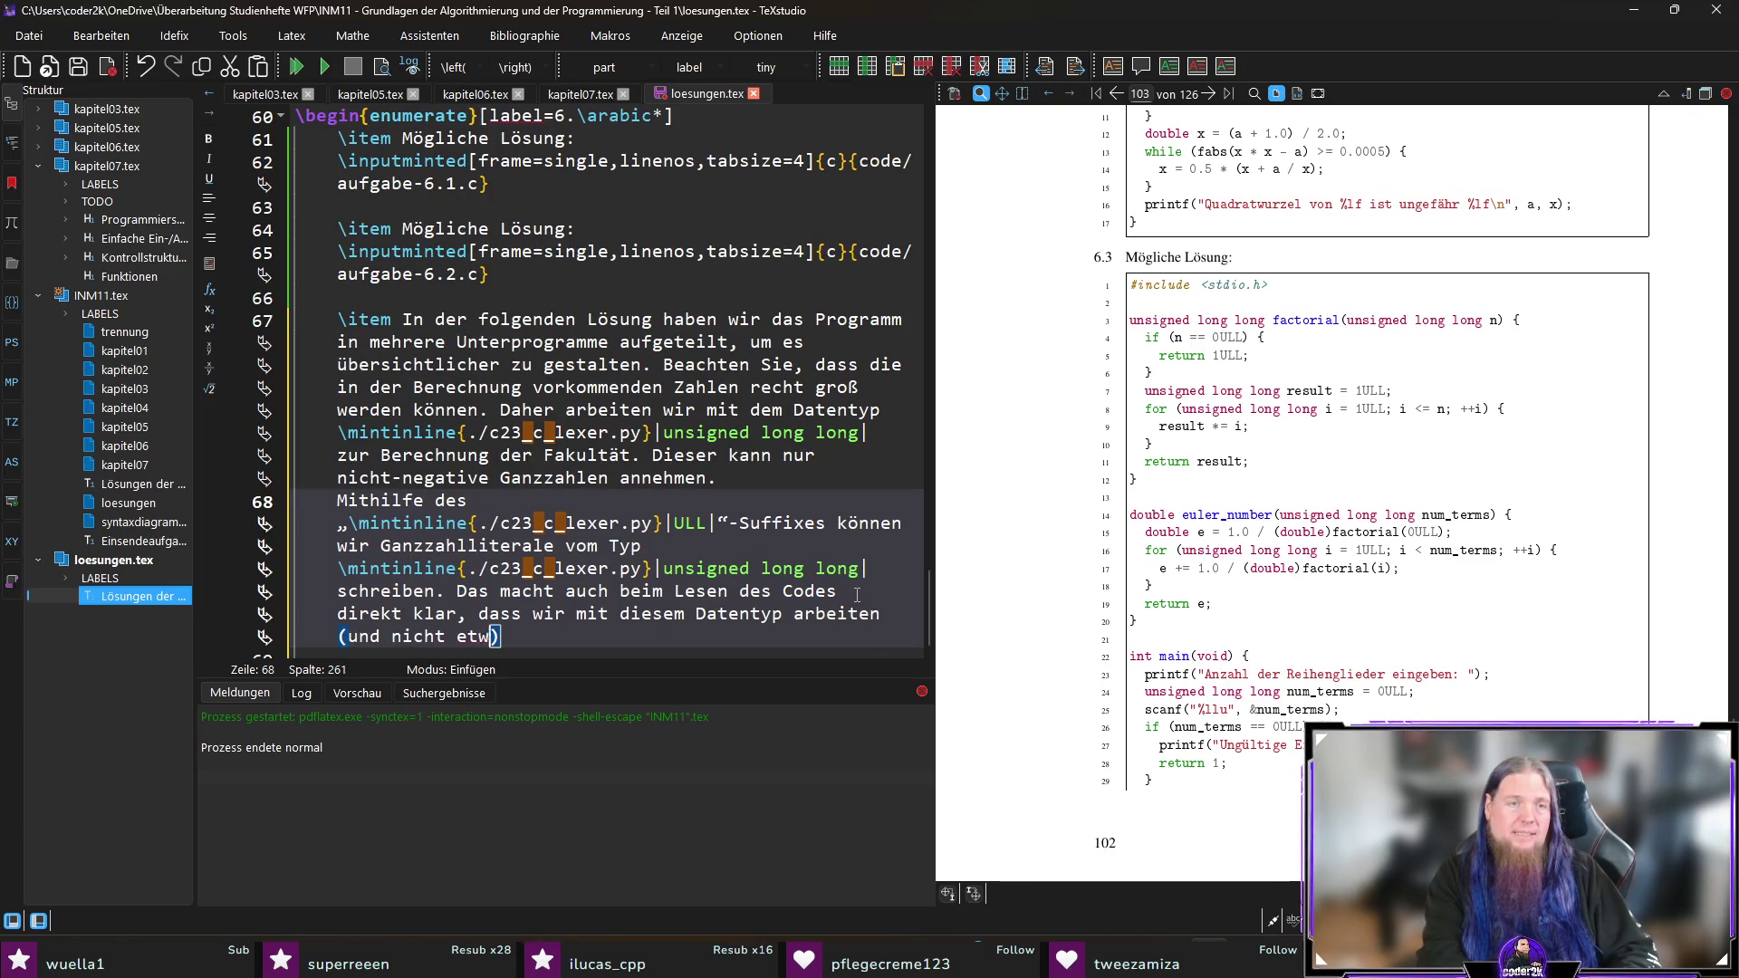
type("mint")
key("Return")
type("intinline{./c23_c_lexer.py}|int|")
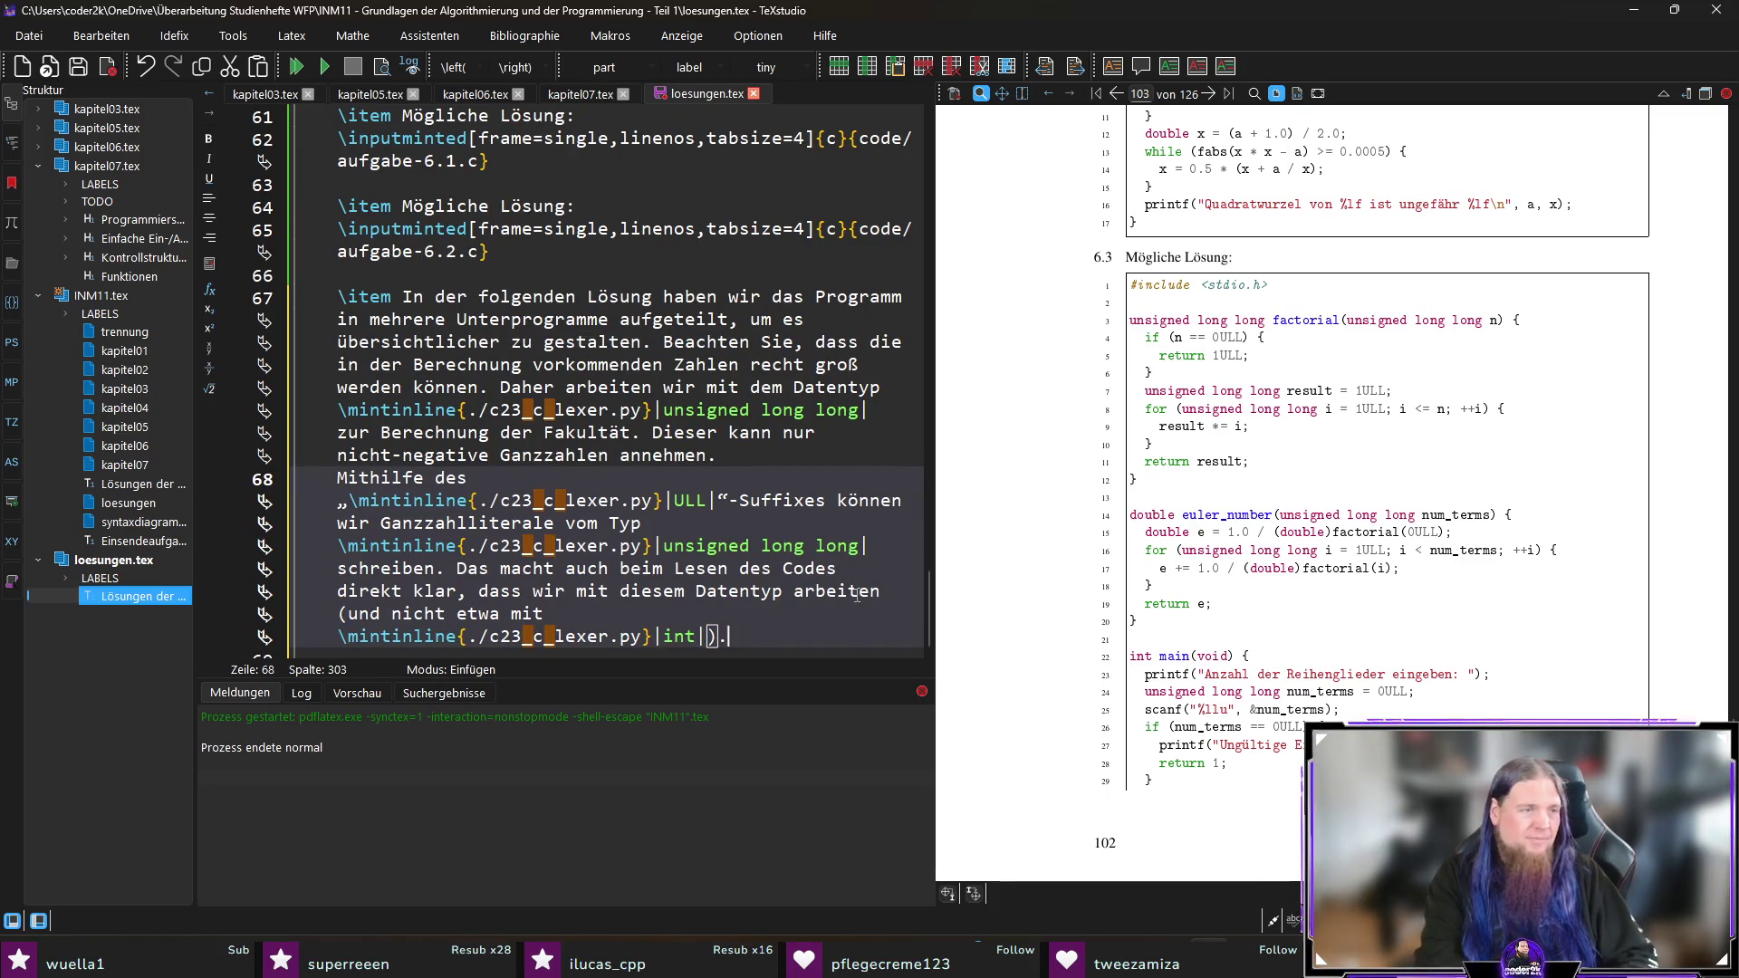
Step: Start a new sentence 'Genauso nutzen wir double-Literale innerhalb der' with double as \code
scroll(839, 550, "down", 2)
scroll(1322, 595, "down", 2)
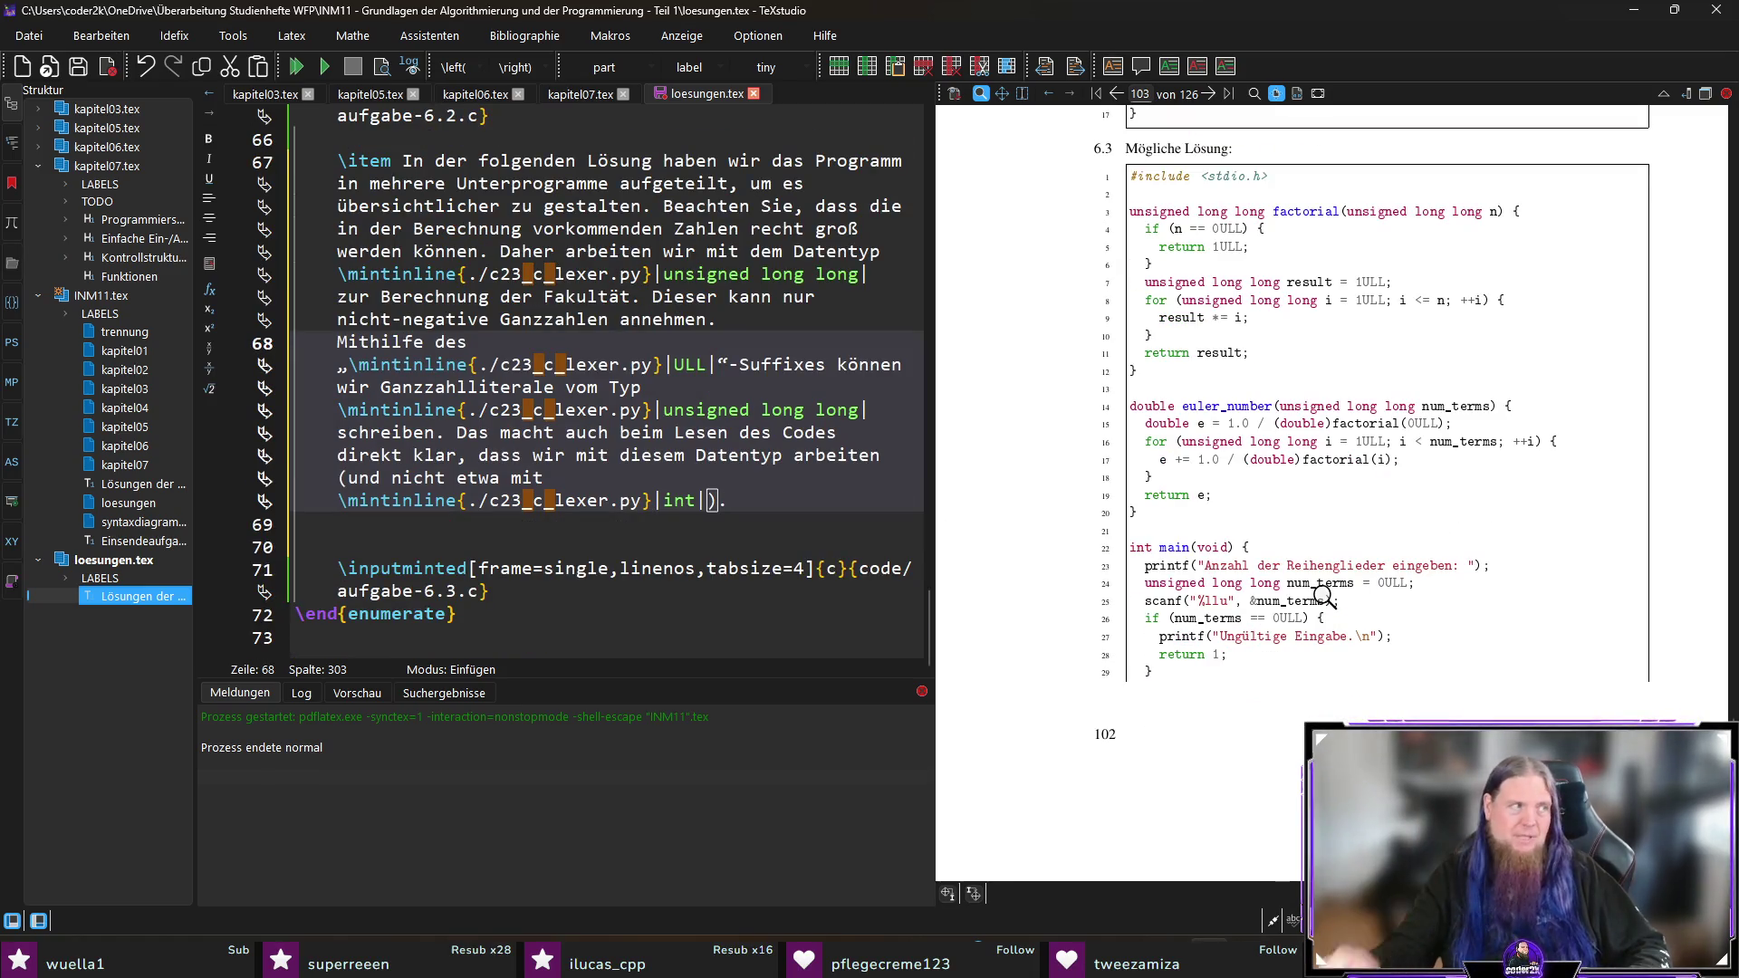
scroll(1399, 707, "down", 7)
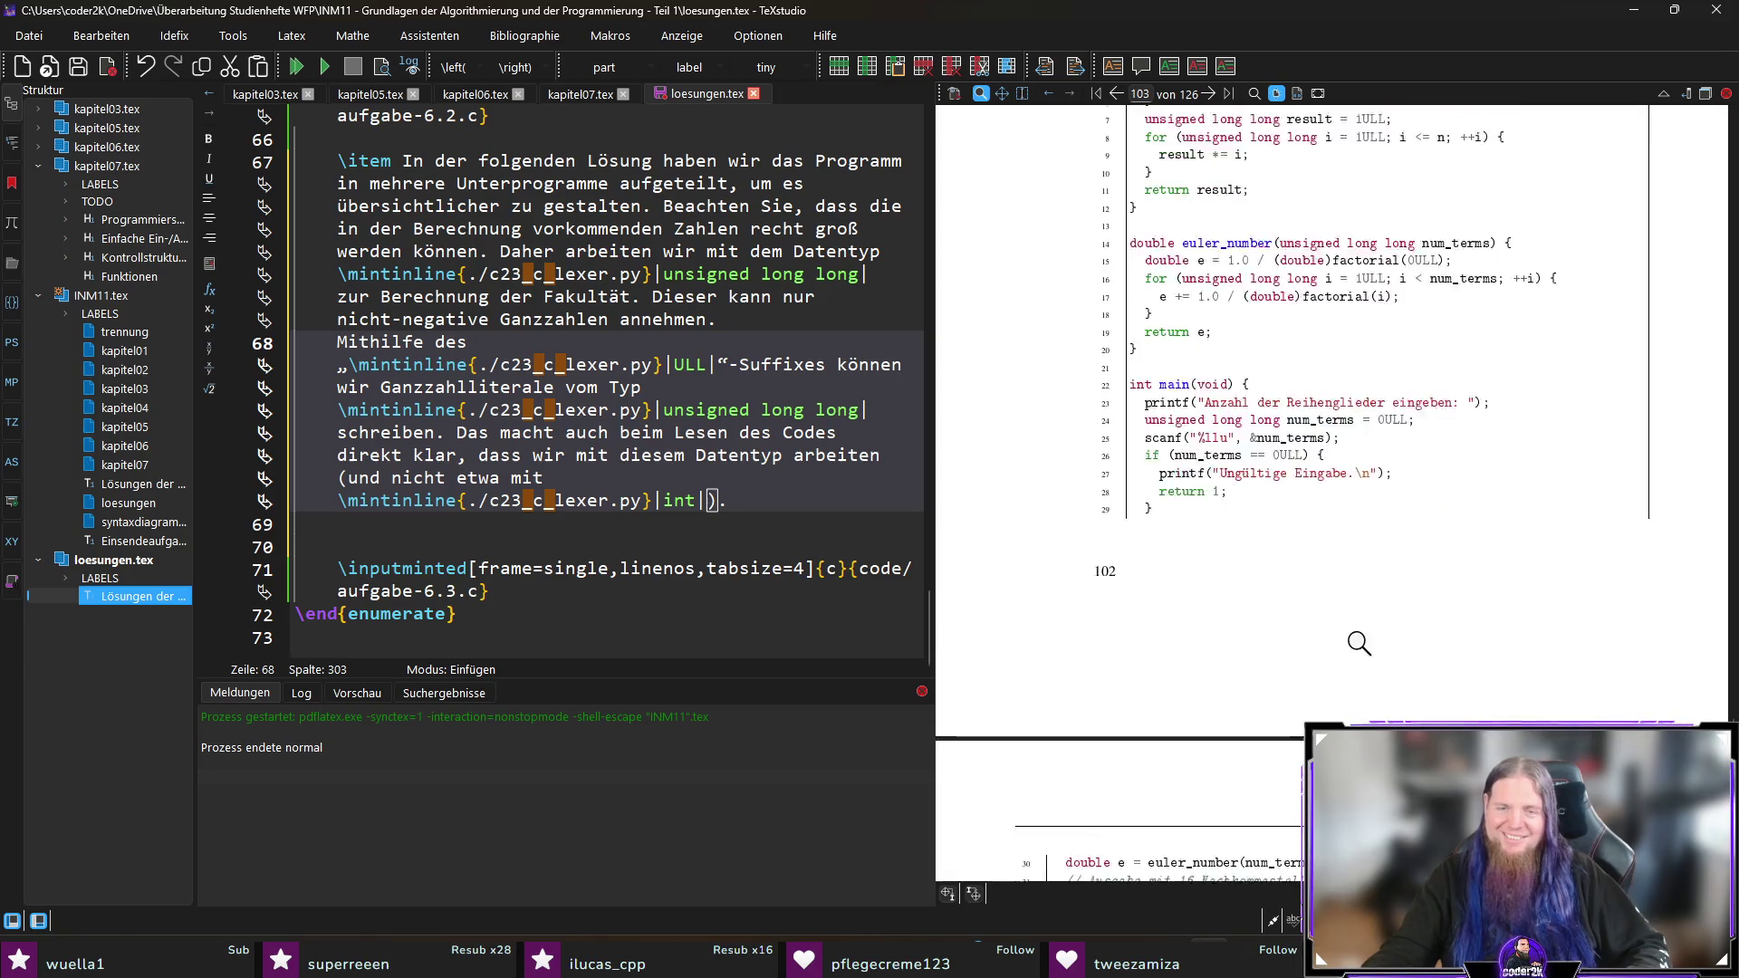
scroll(1390, 587, "up", 6)
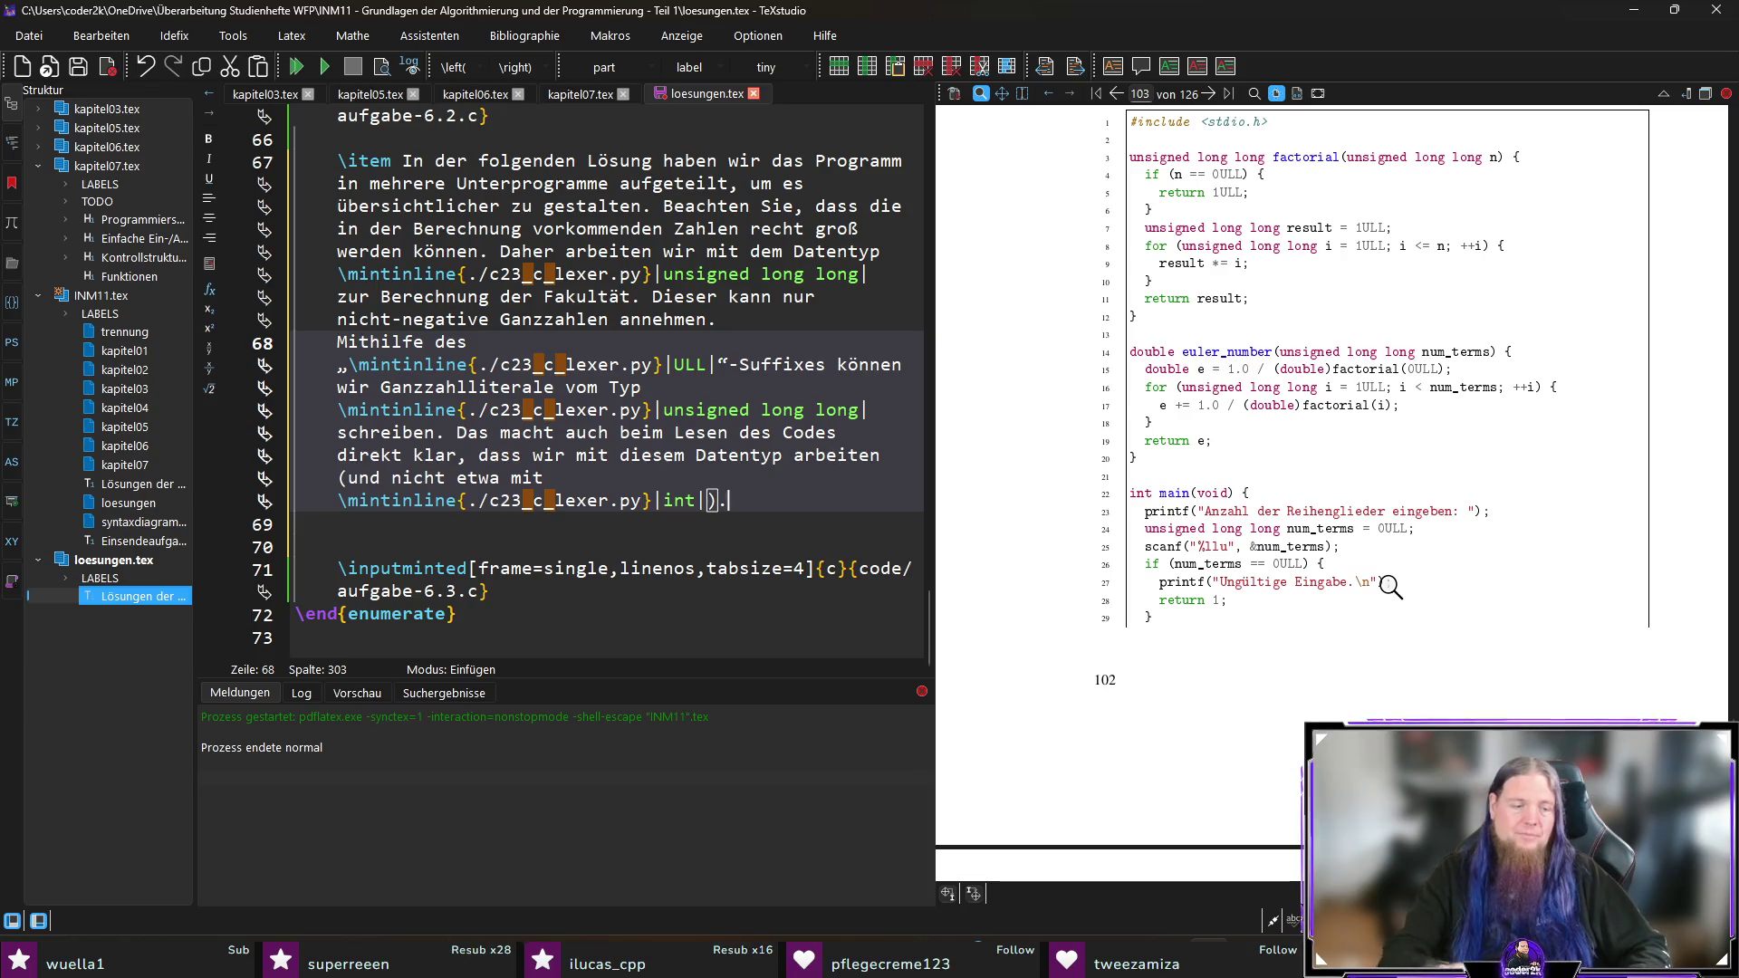
type("Genauso arbeiten wir")
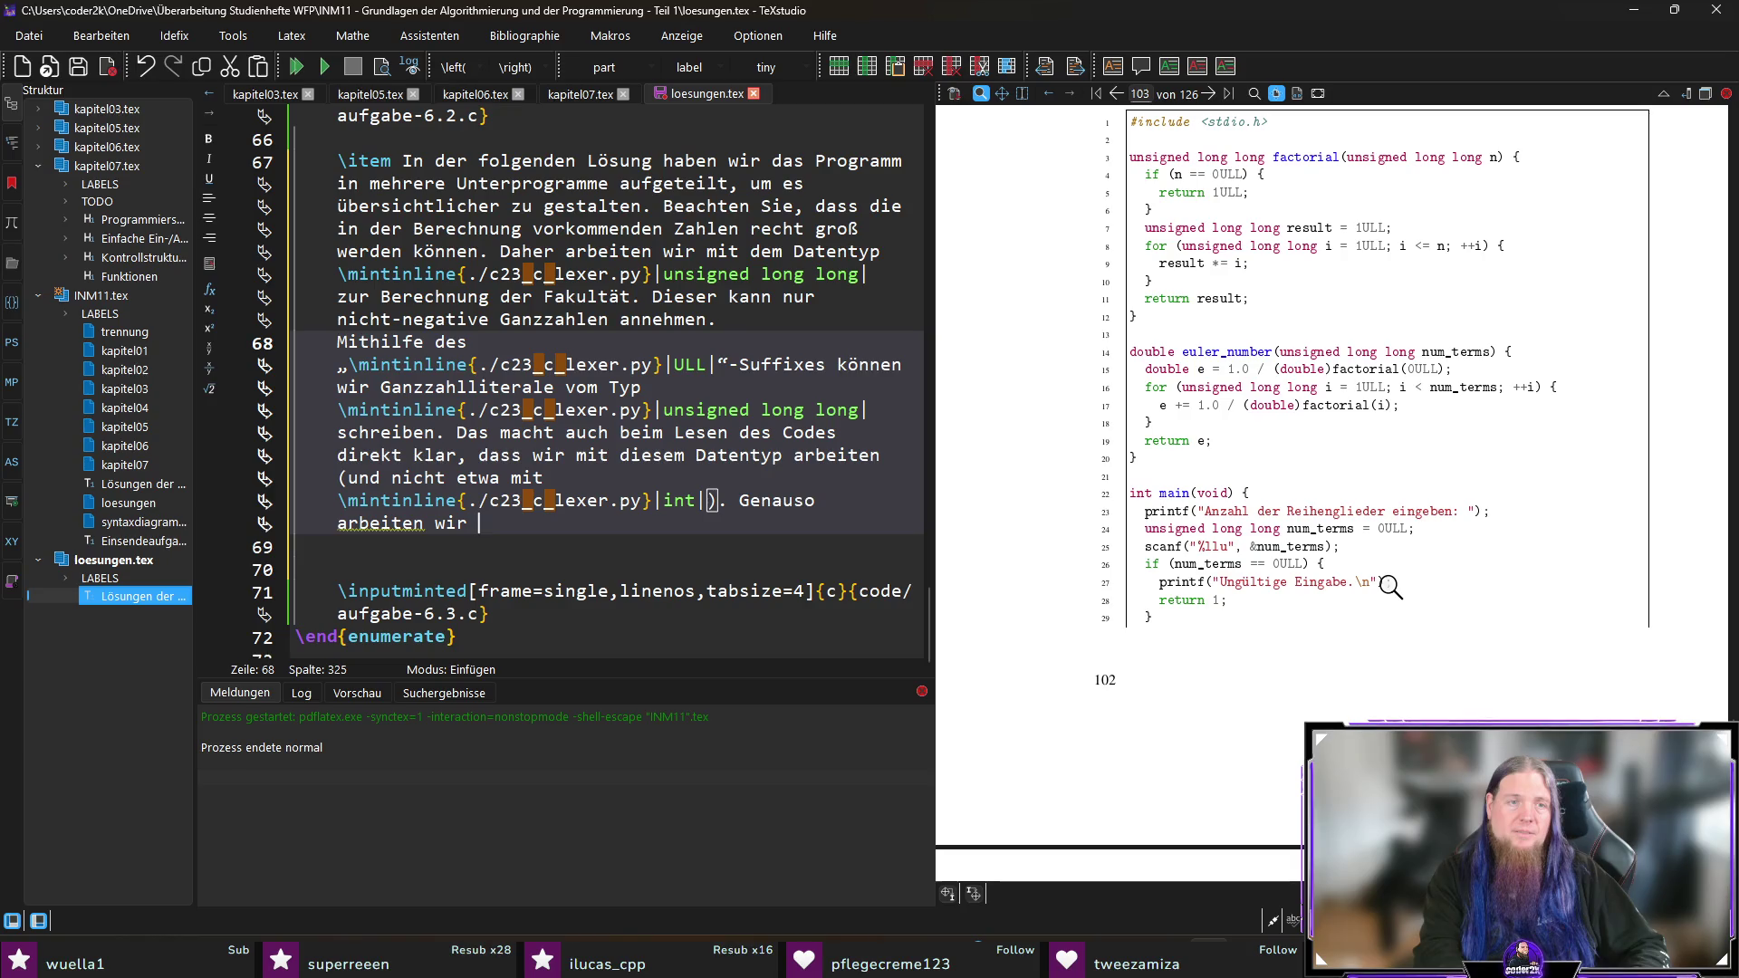
key("ctrl+shift+Left")
key("ctrl+shift+Left")
type("nutzen wir \\cod")
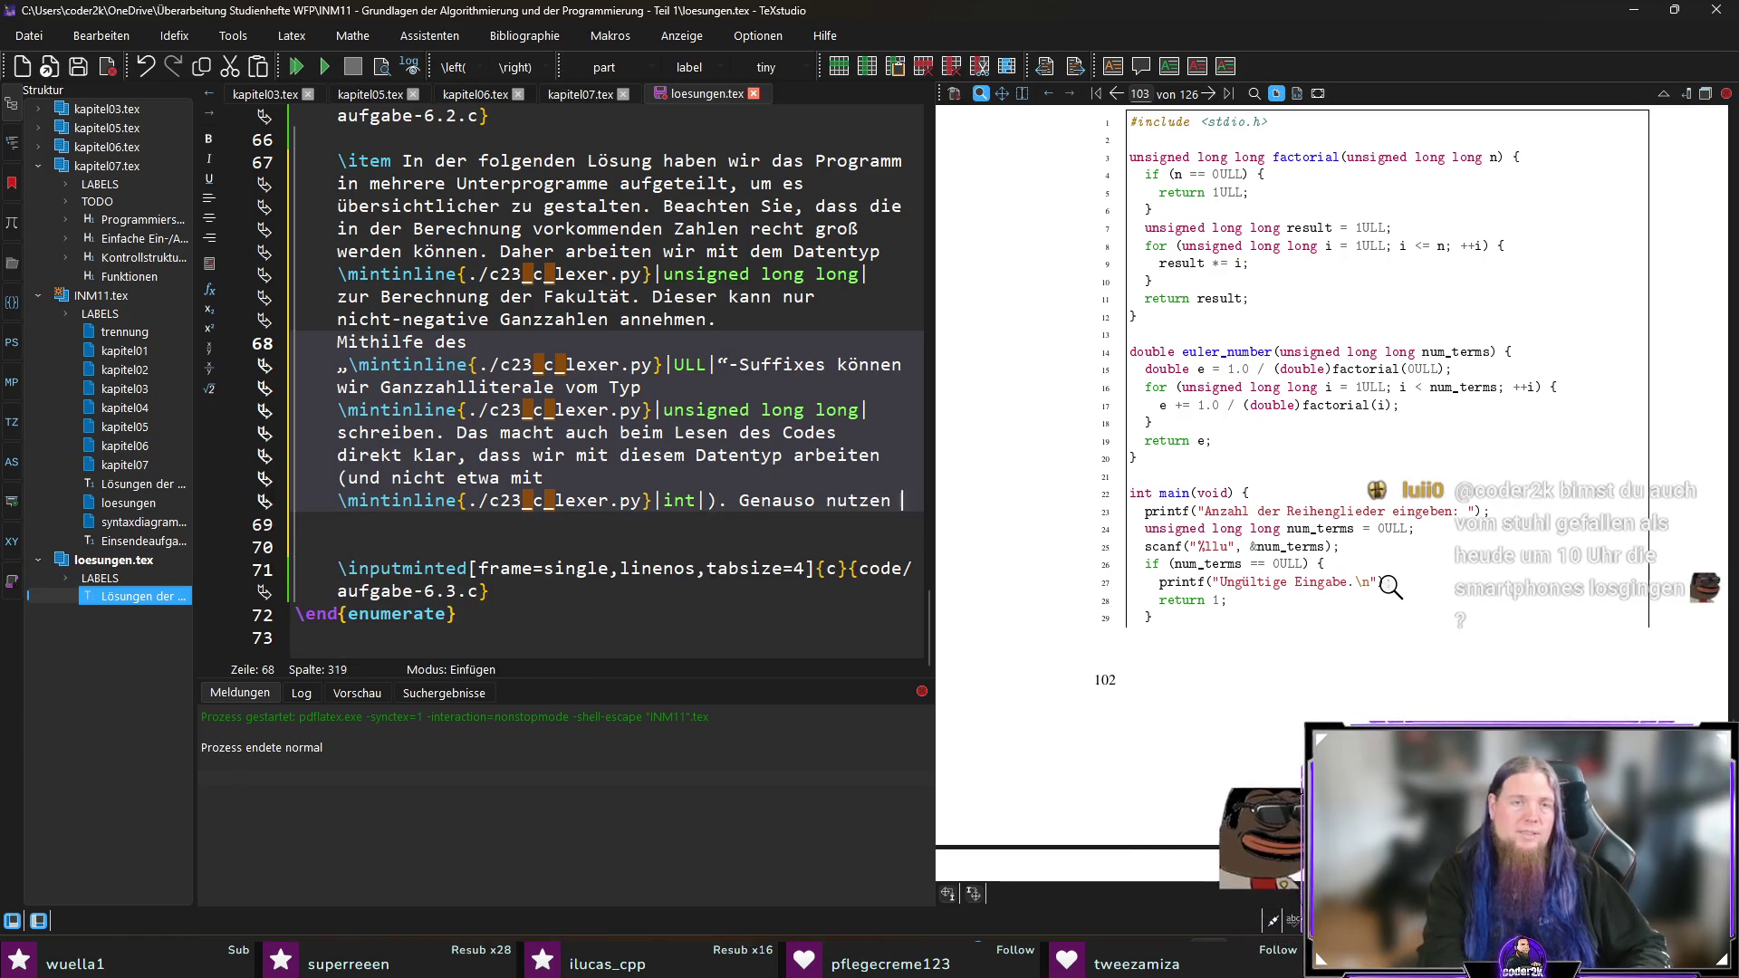
key("Return")
type("do")
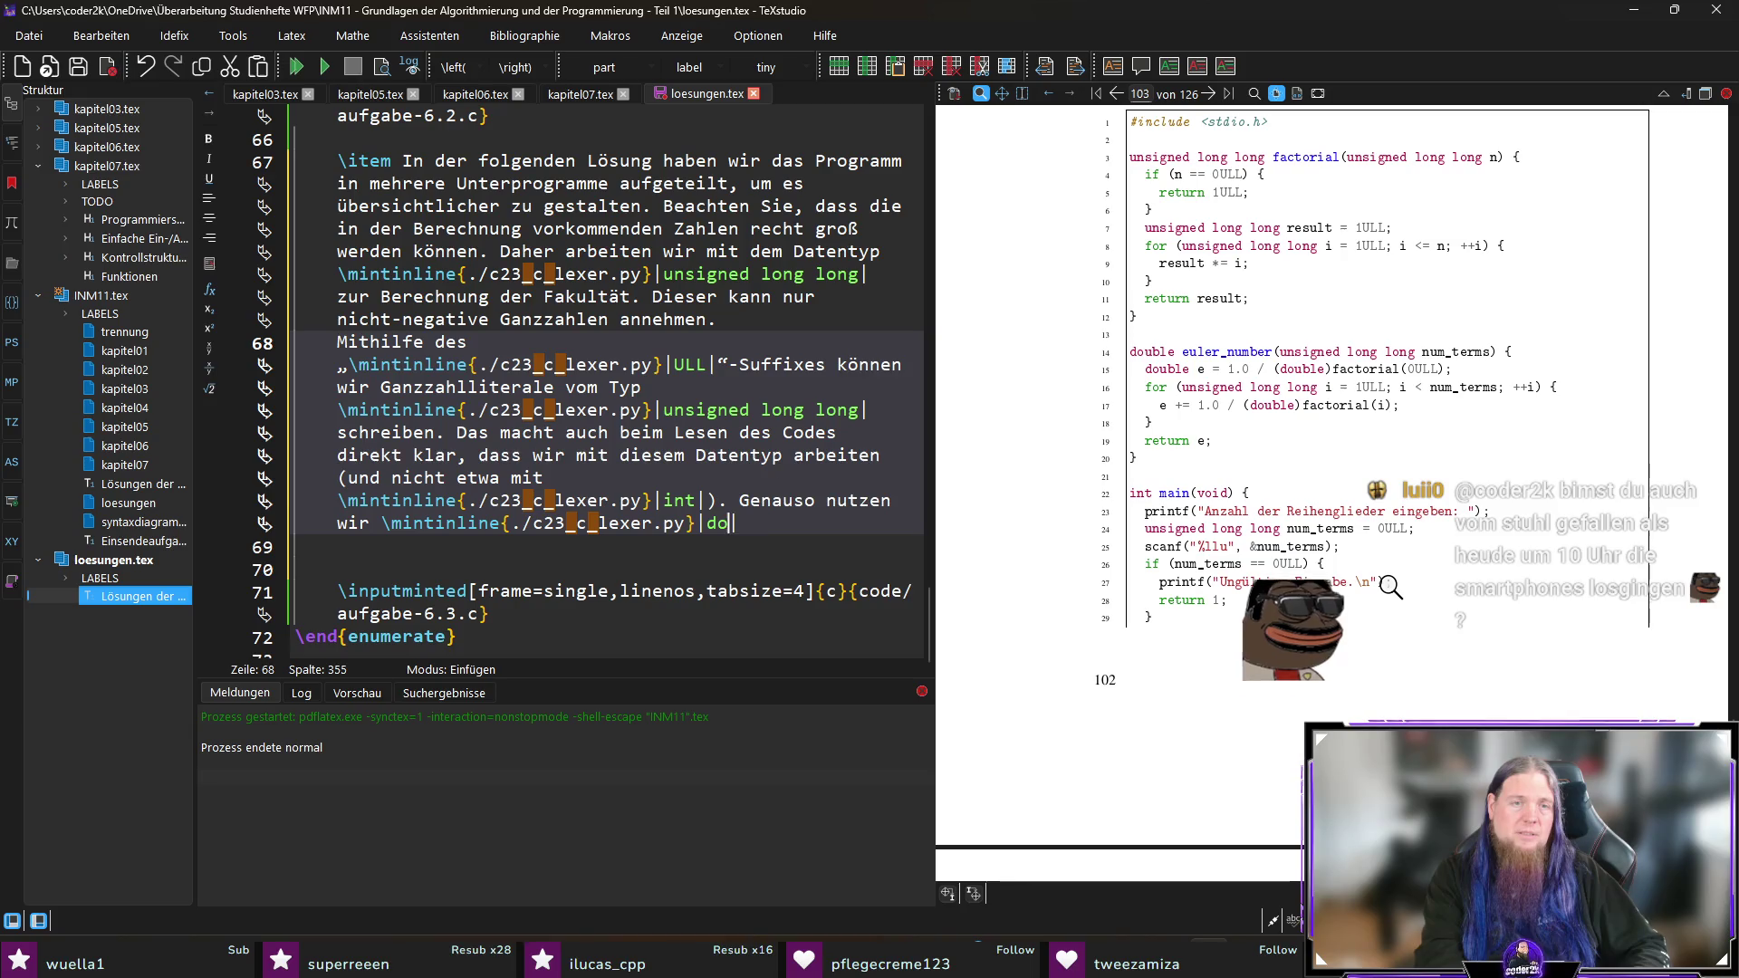
type("uble|-Litera")
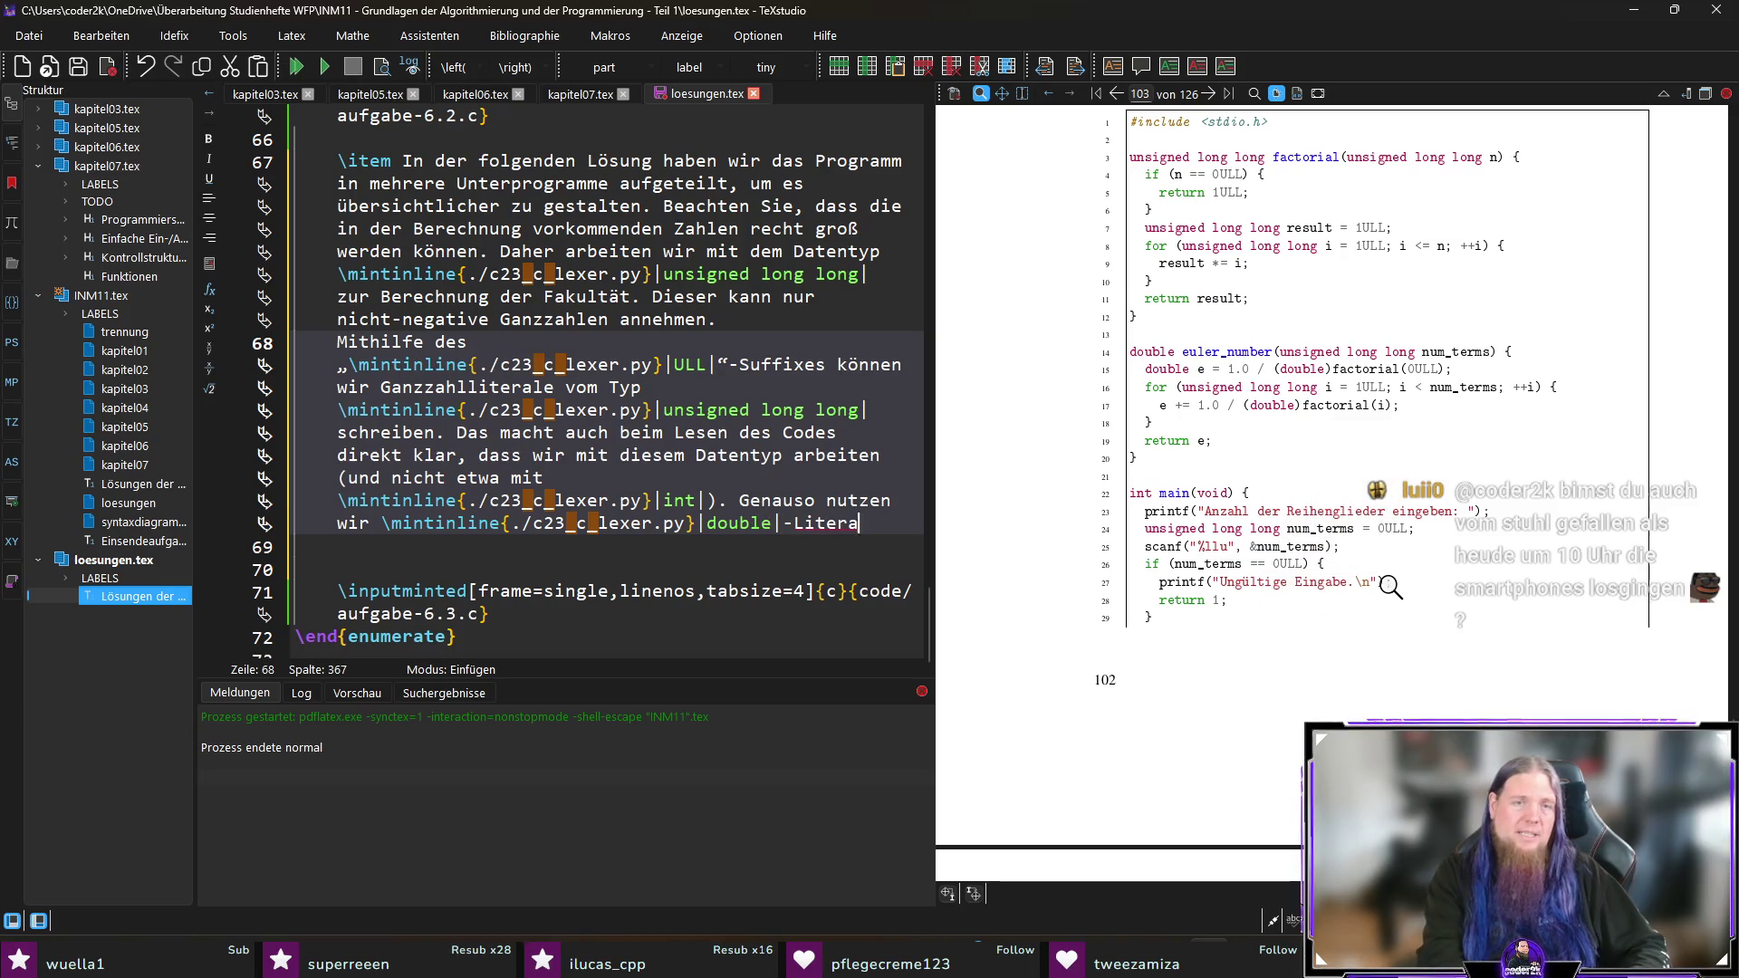
type("le in")
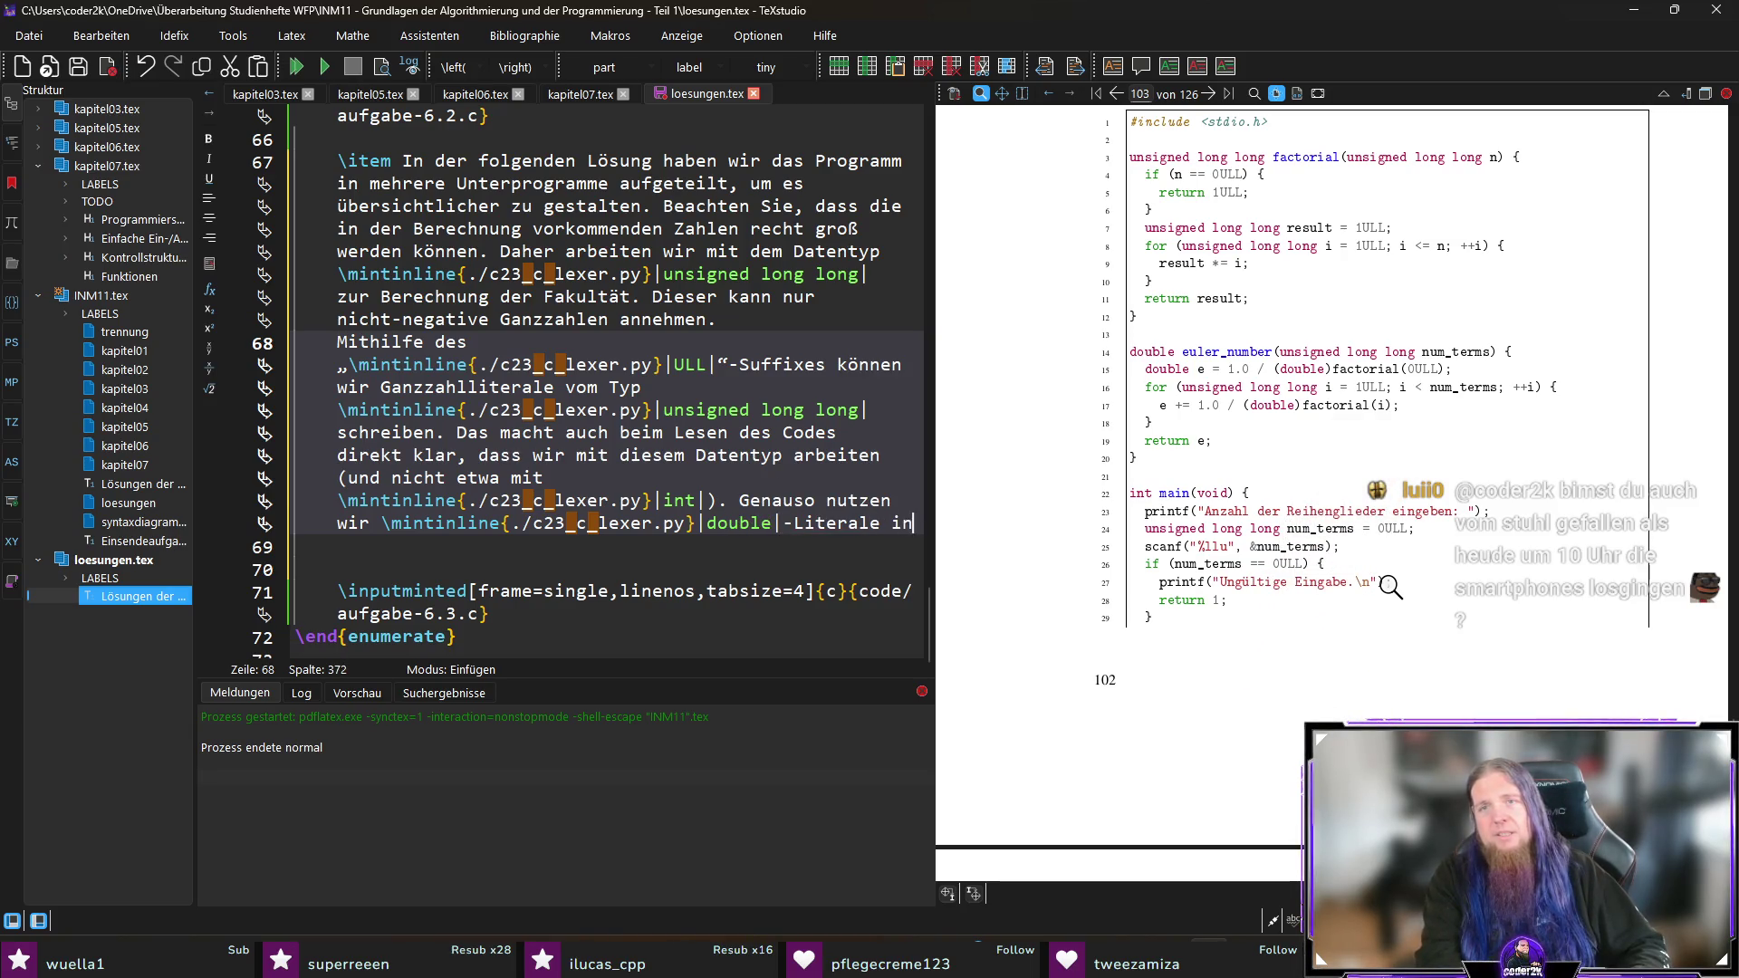
type("nerhalb der \\code")
Step: Complete it with \code euler_number() '-Funktion ... mit Gleitkommazahlen gearbeitet wird' and compile
key("Return")
type("euler_num|")
type("ber()|-Fun")
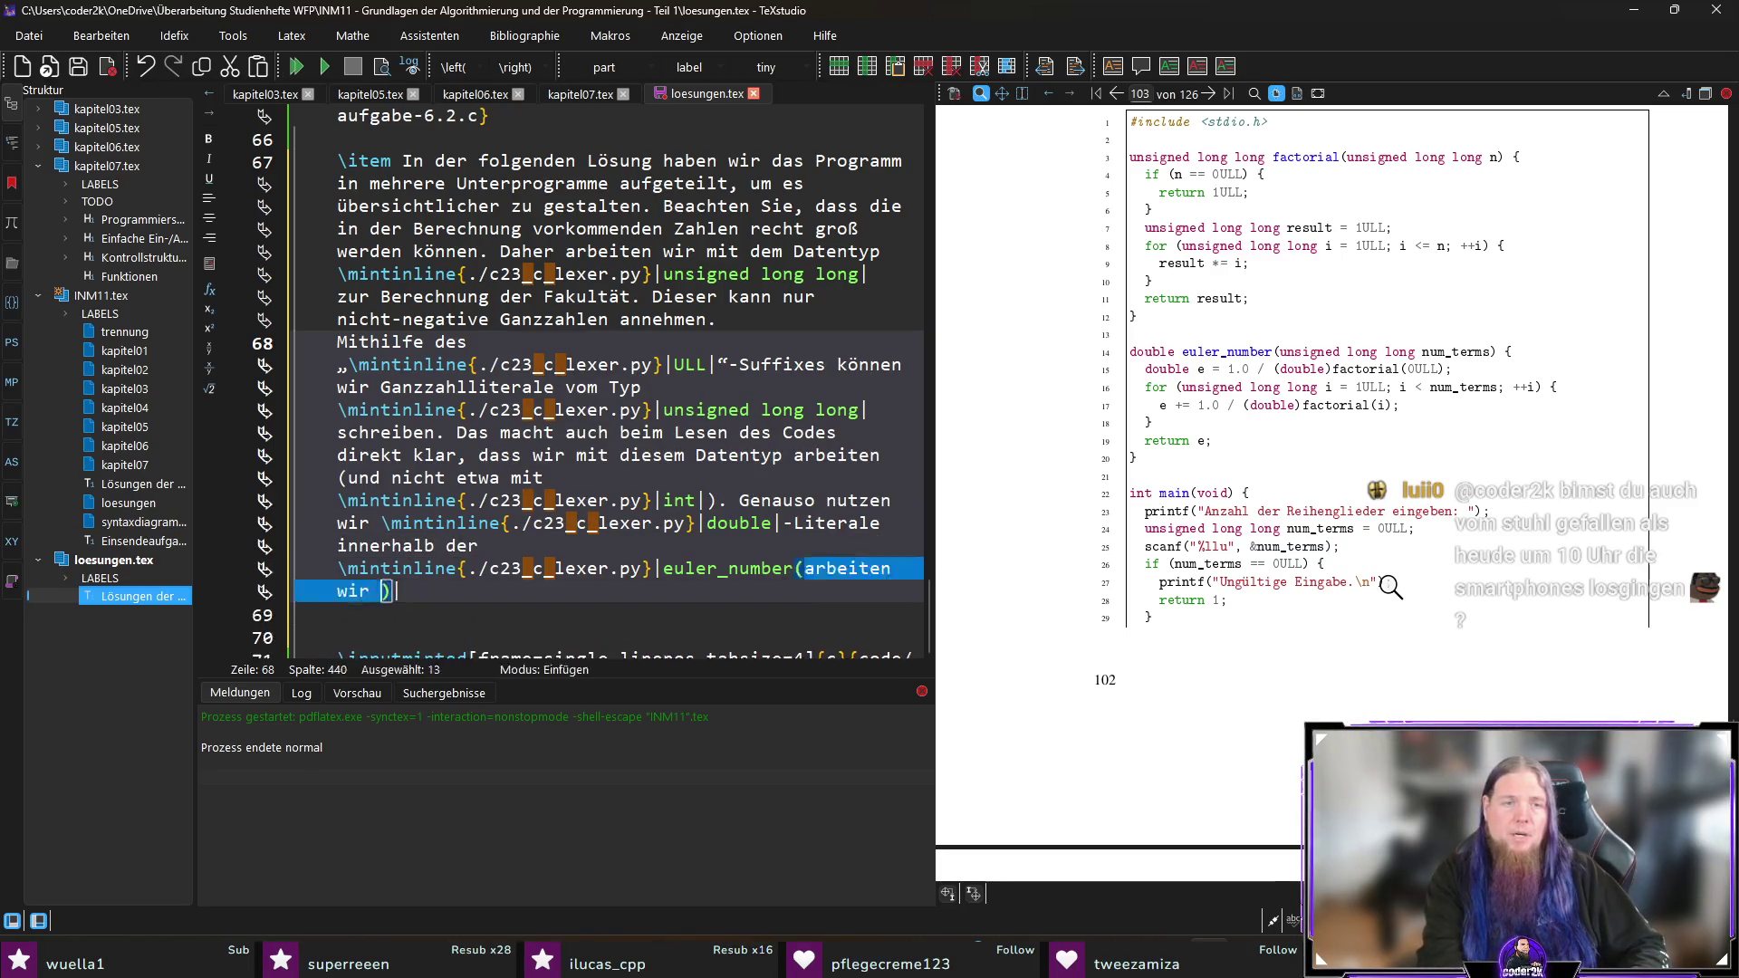
type("ktion")
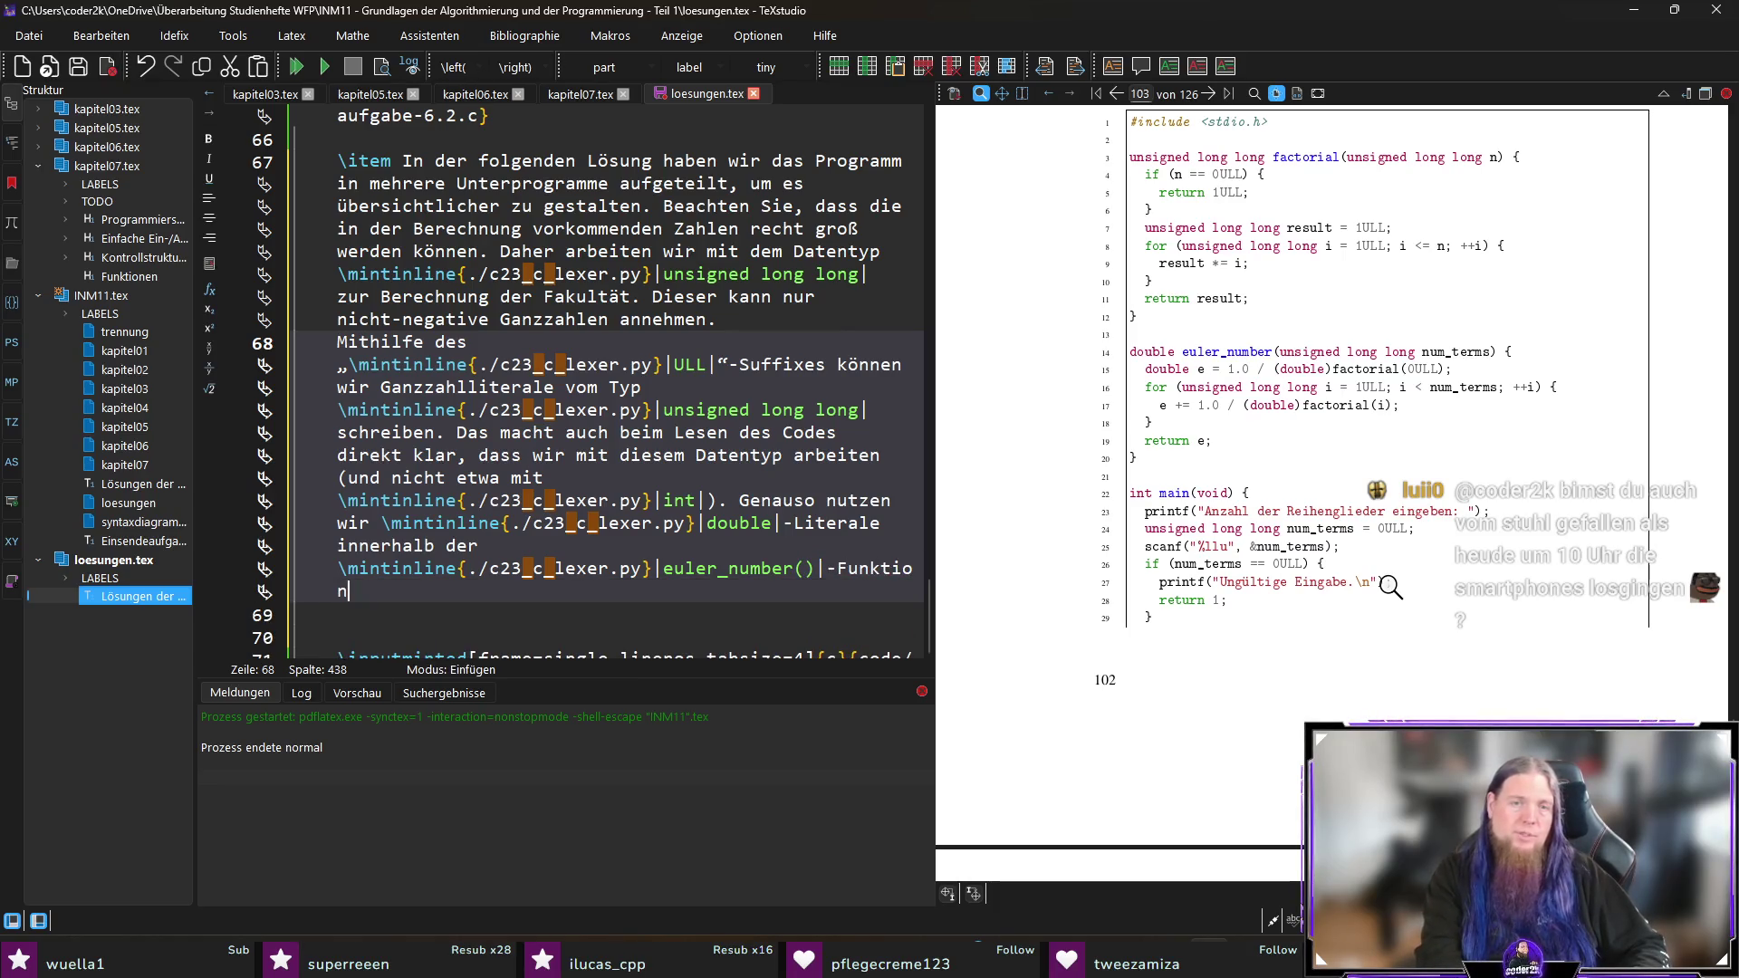
type(", um ")
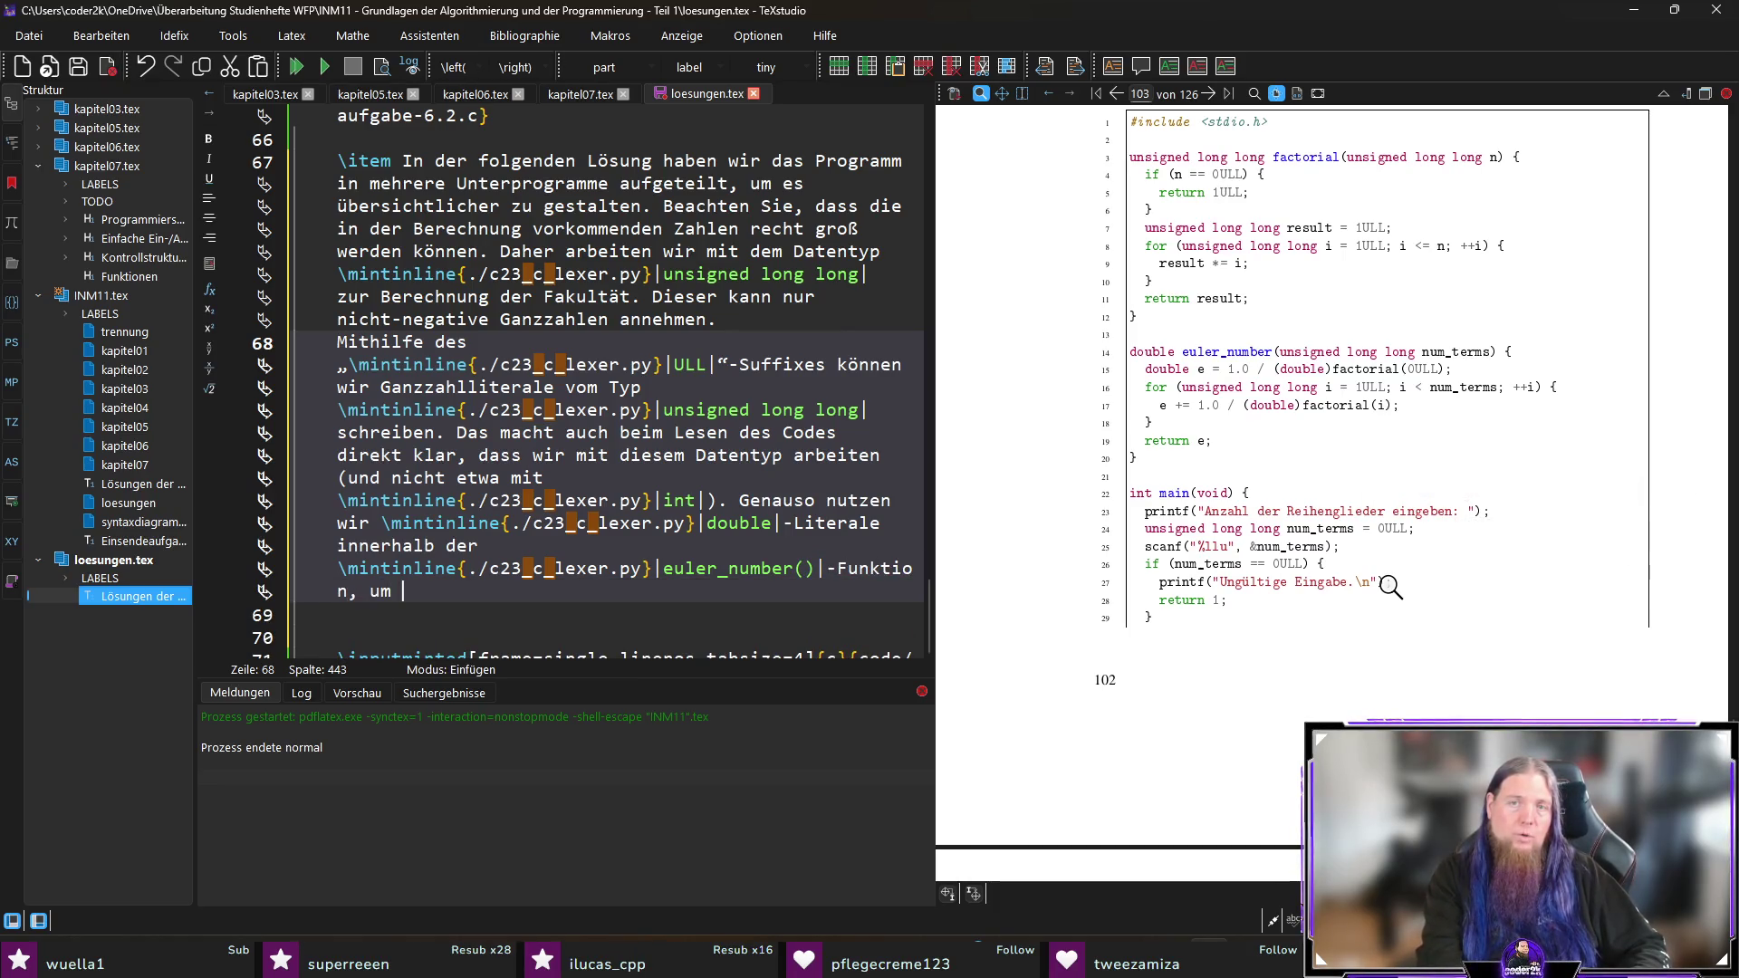
type("an")
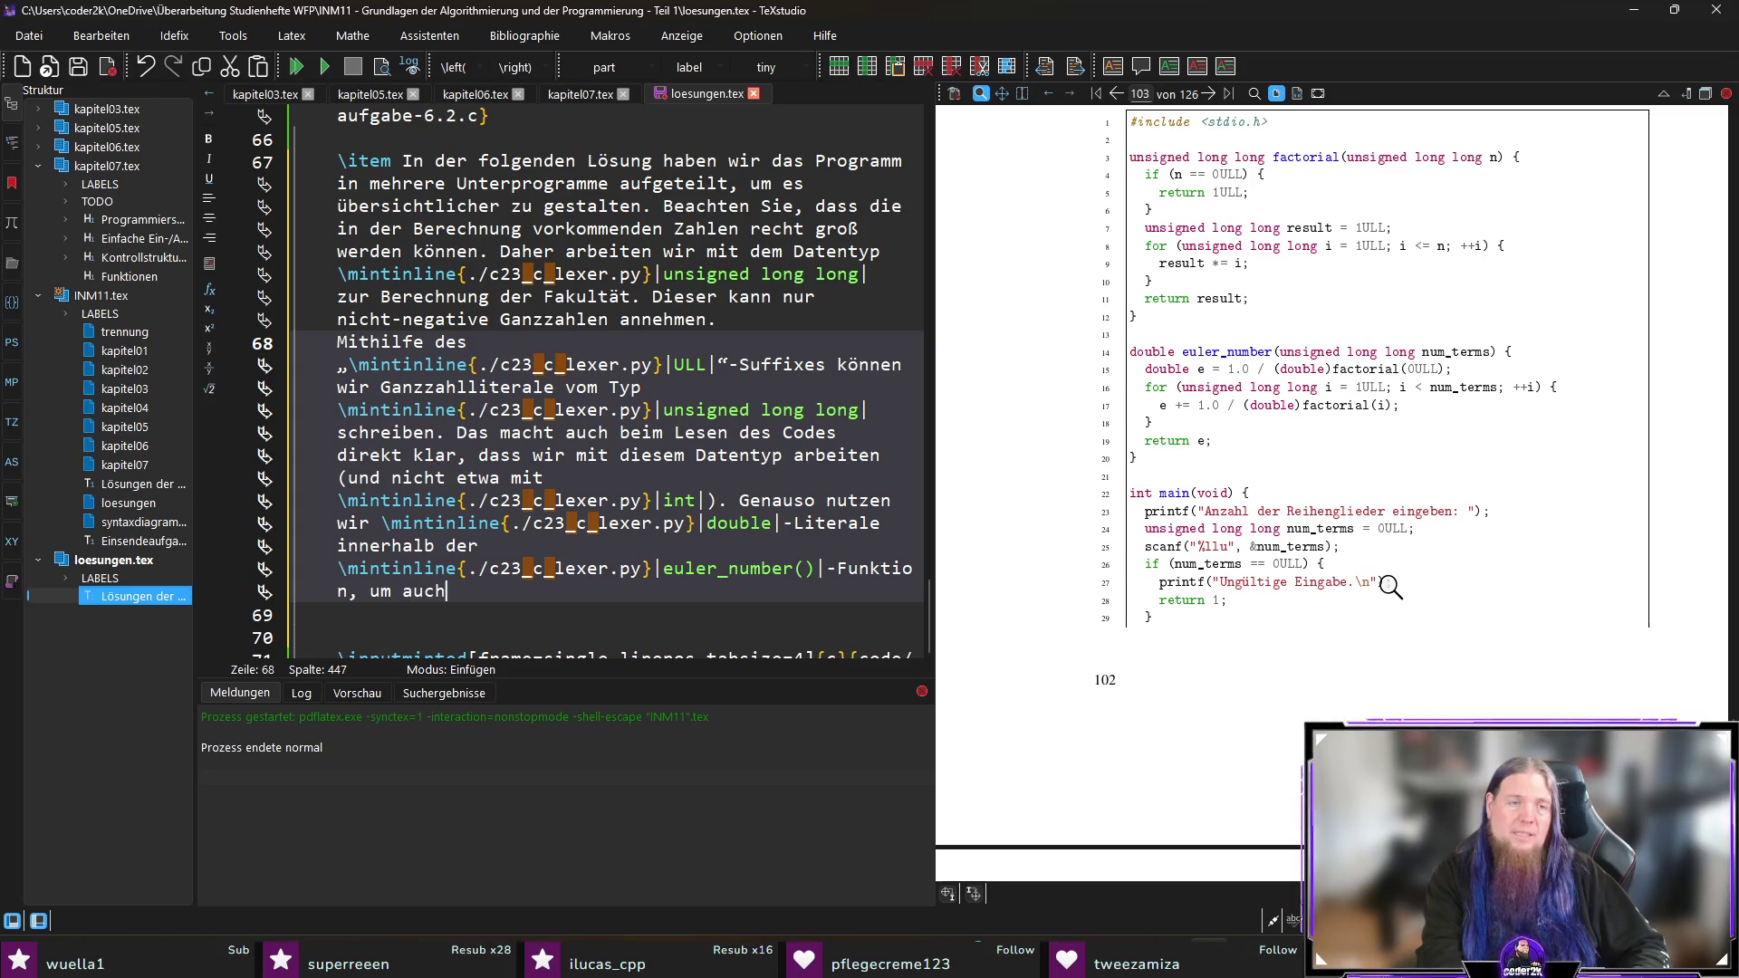
type("den entsprehcend")
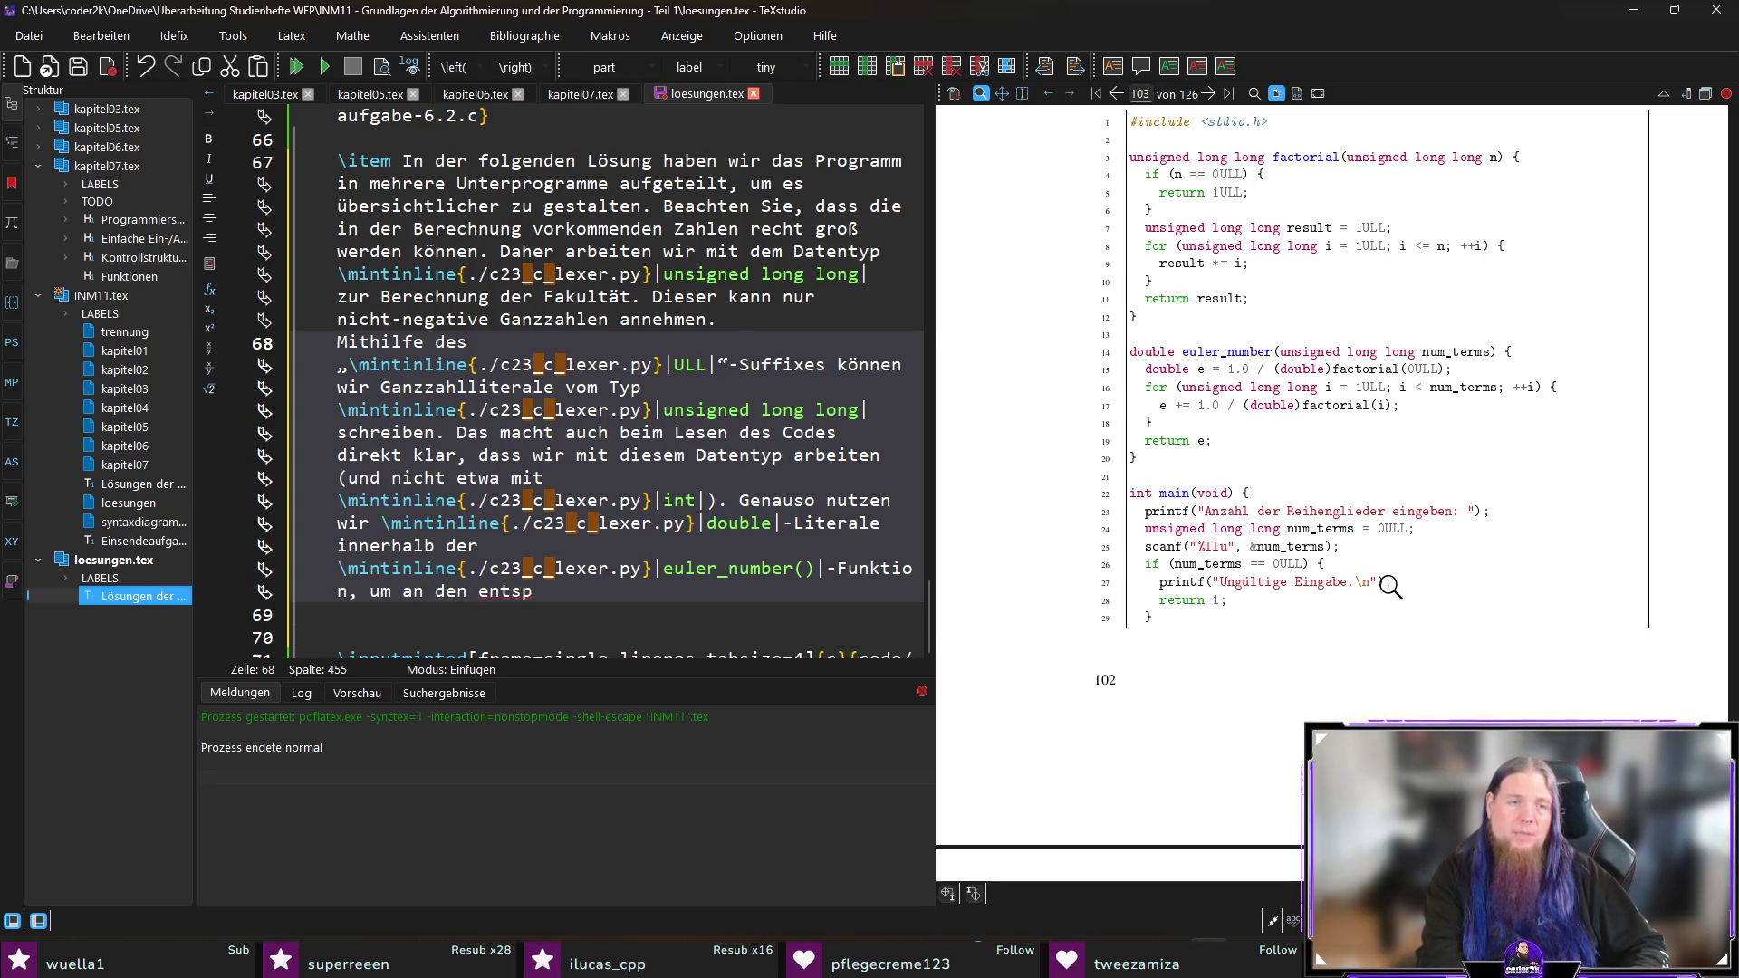
key("BackSpace")
key("BackSpace")
key("BackSpace")
type("chende")
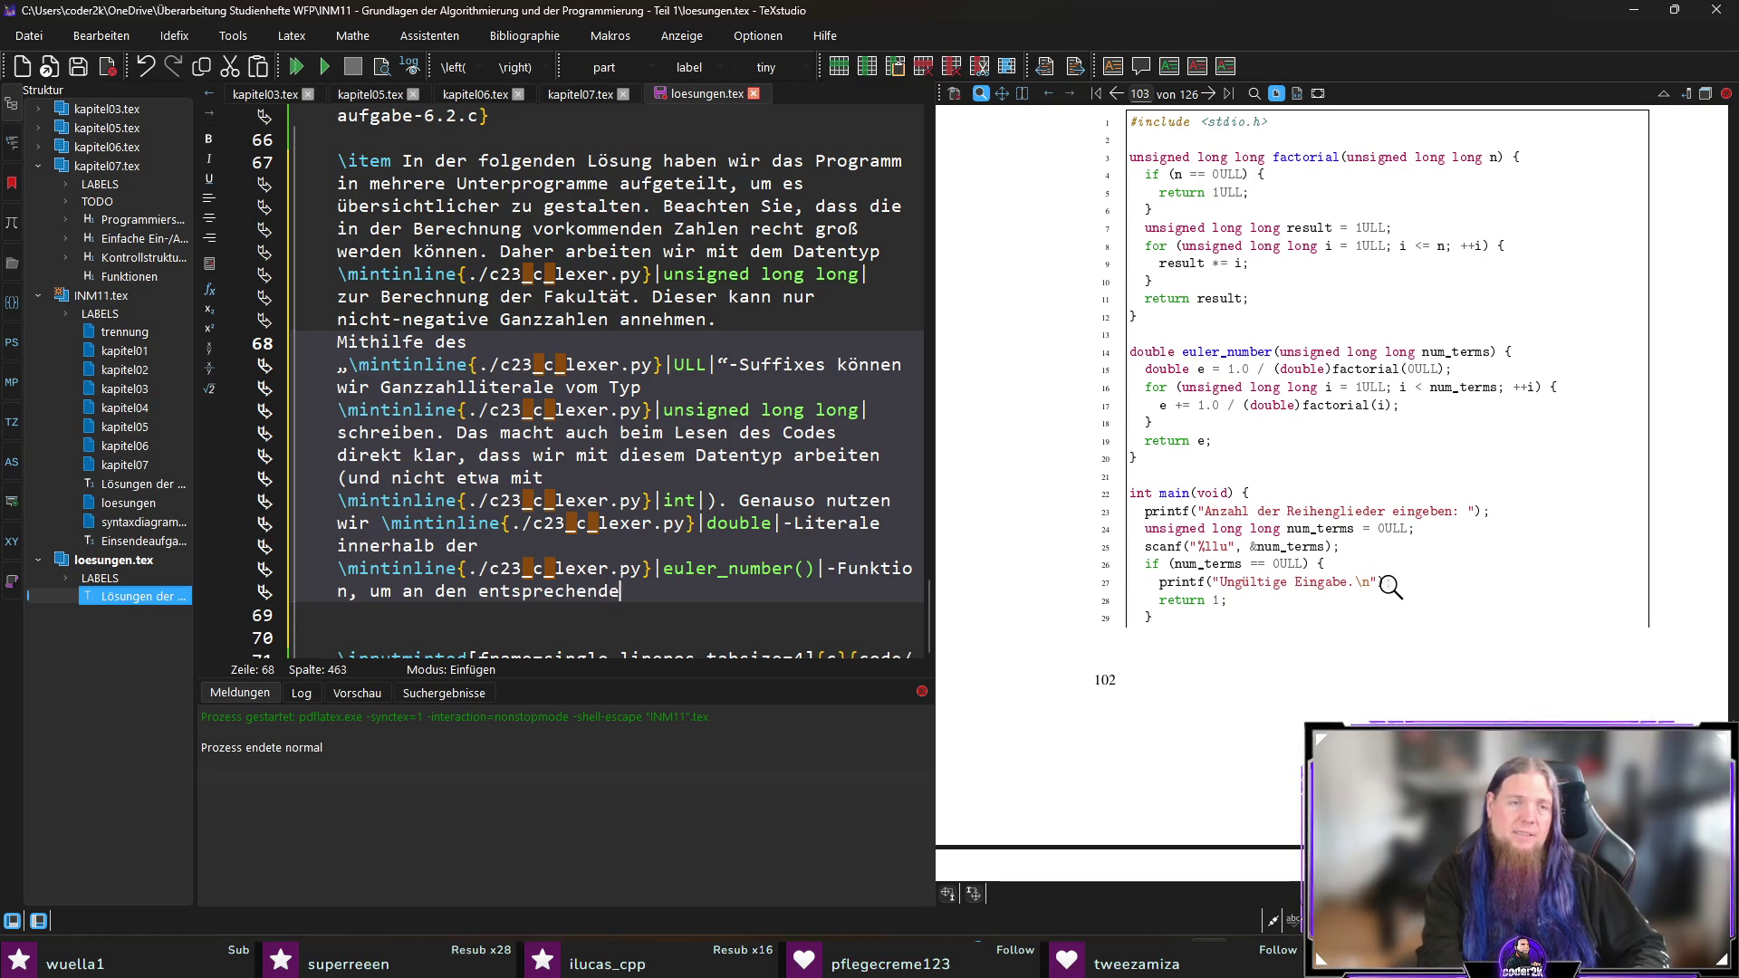
type("n Stellen ersichtlich ")
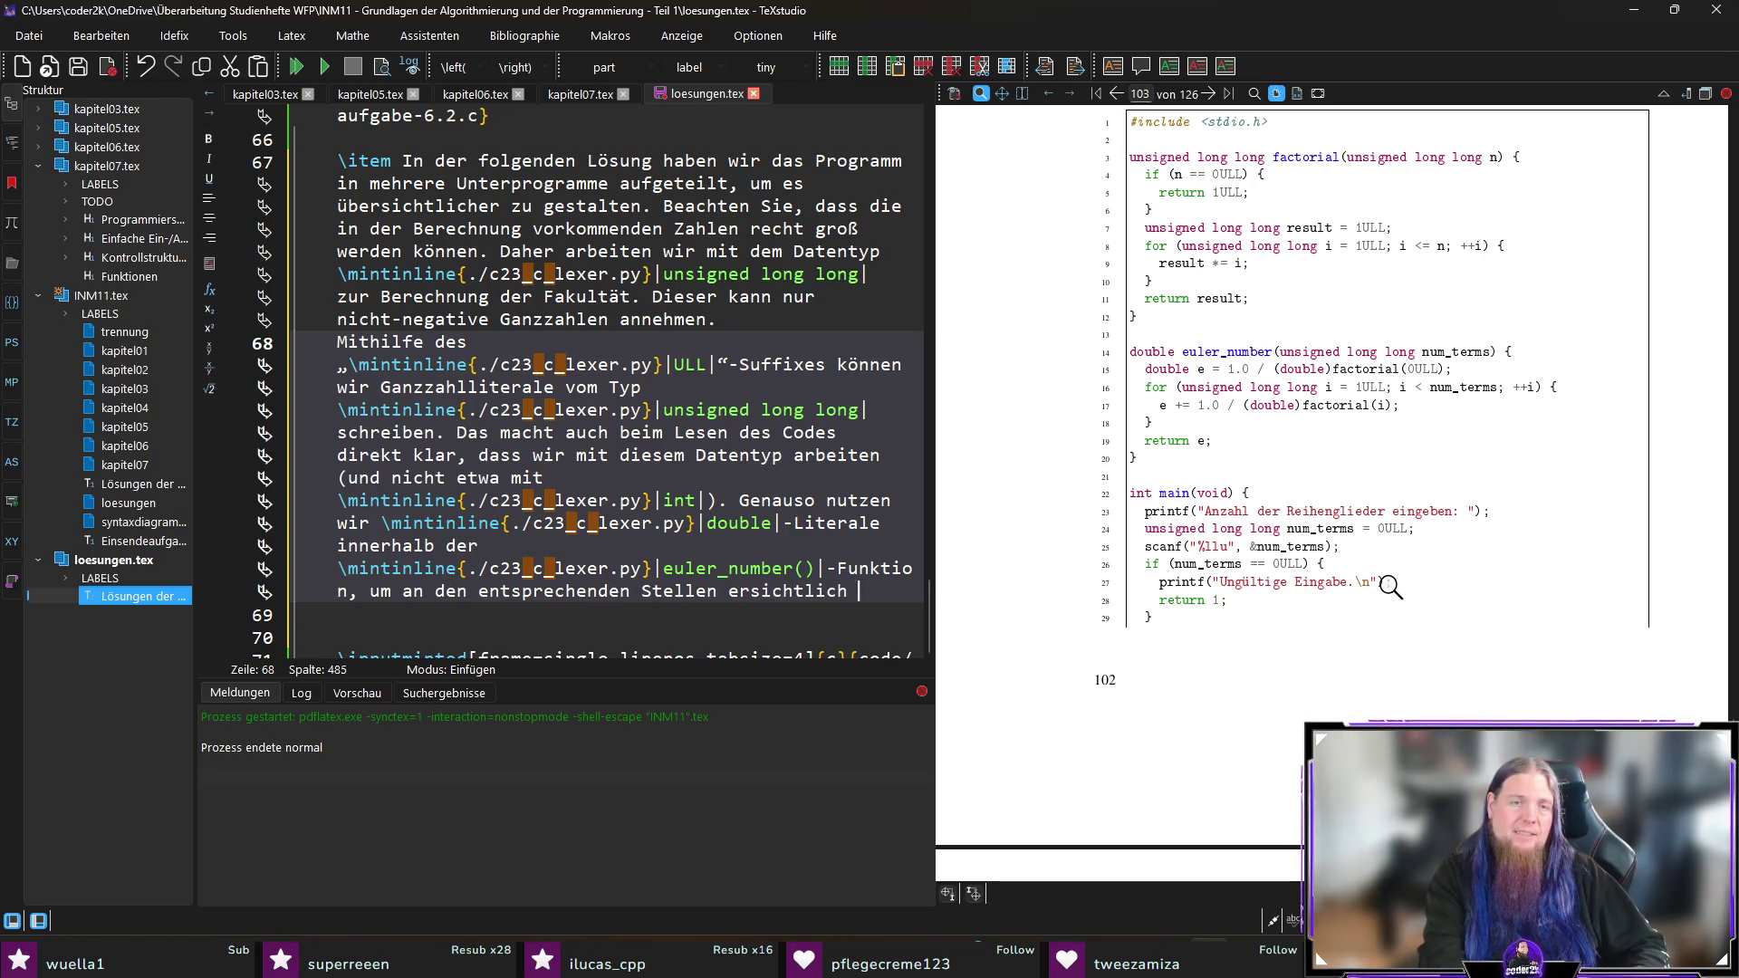
type("zu machen, dass dort mit")
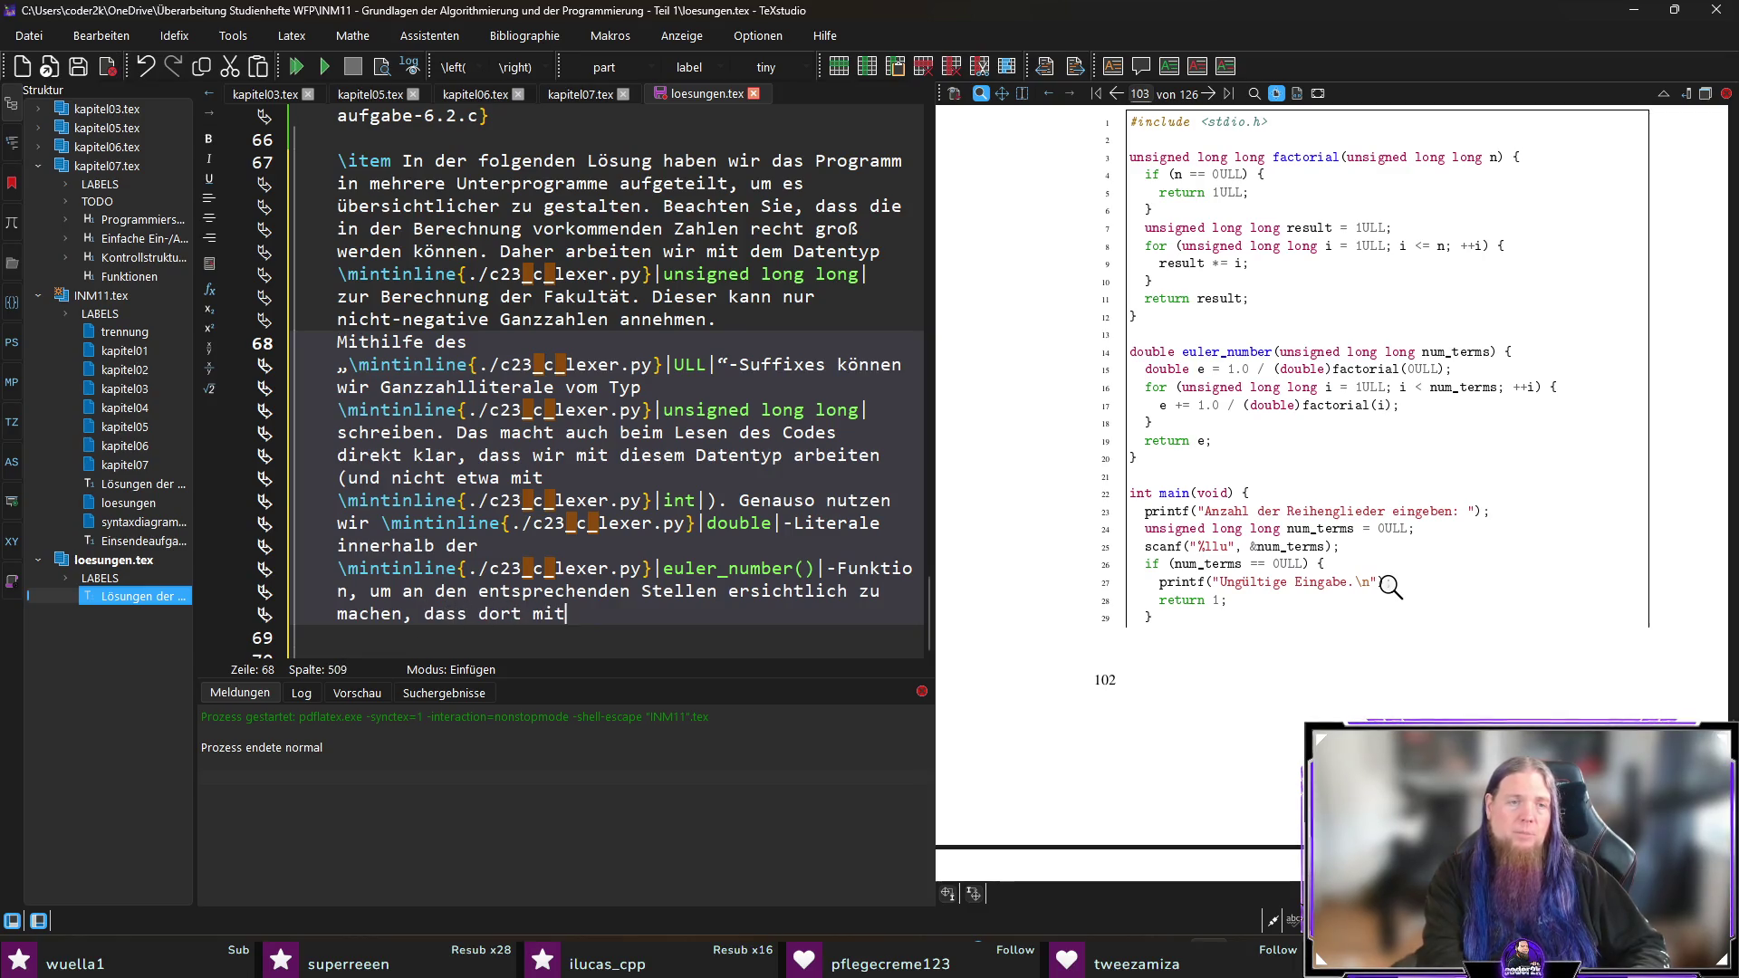
type(" Gleitkommazahlen ge")
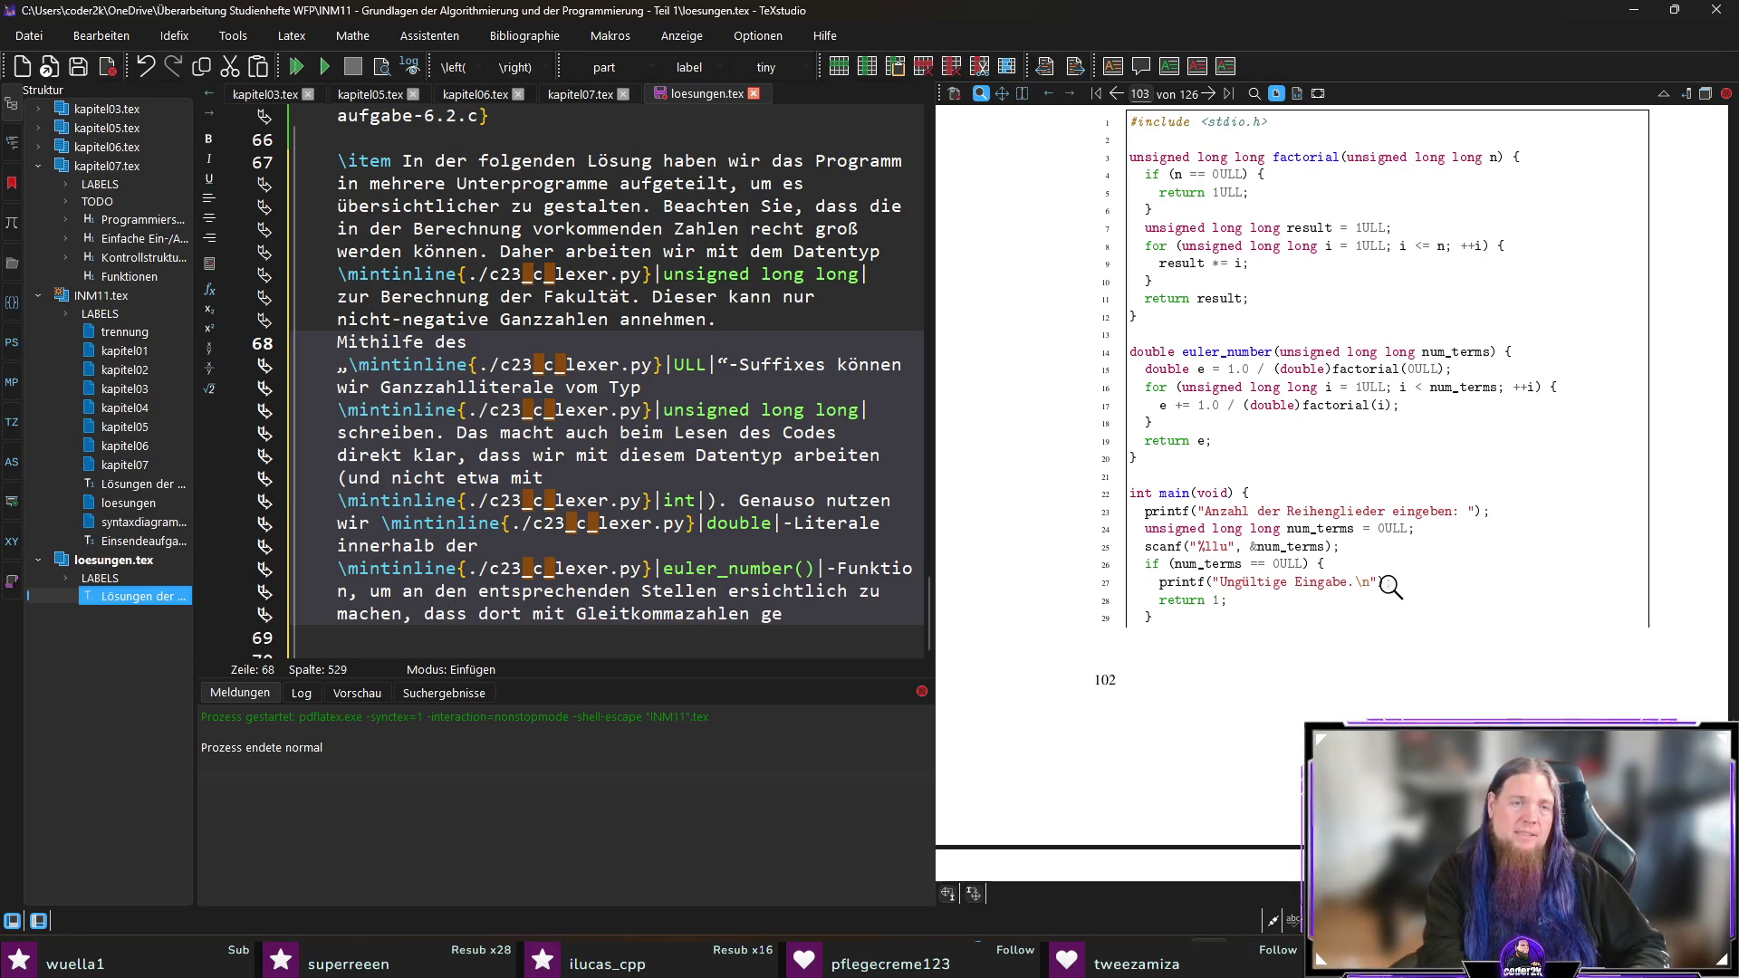
type("arbeitet wird.")
key("F5")
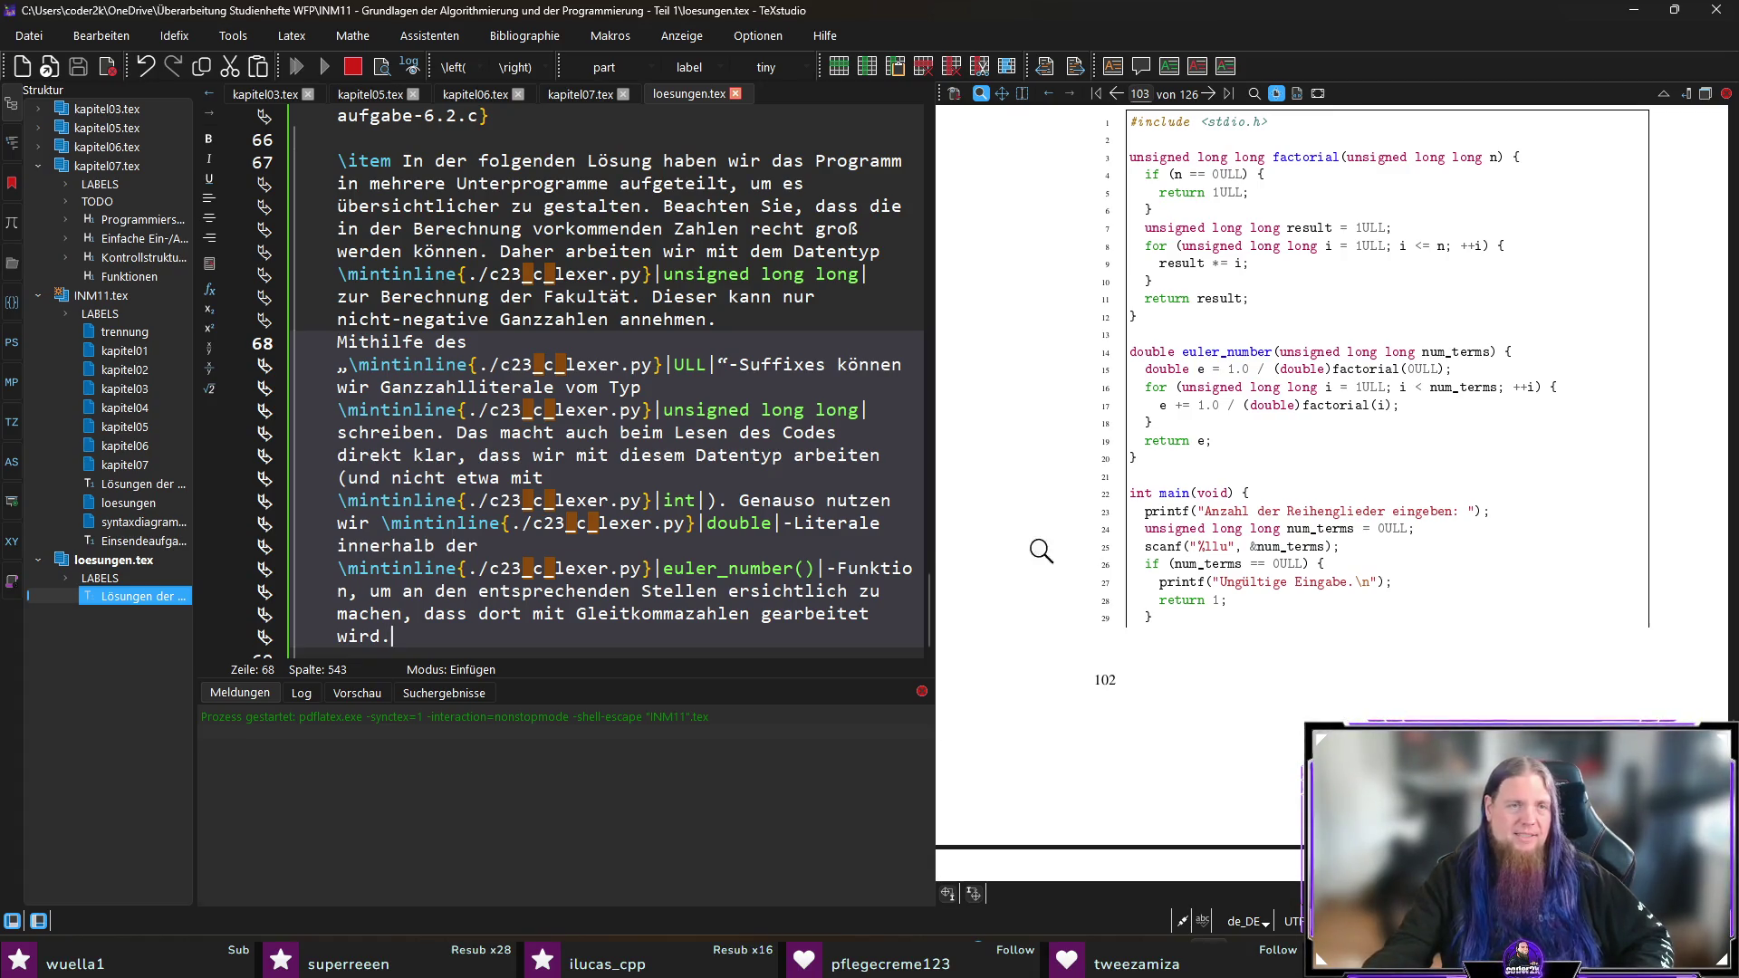
scroll(755, 554, "down", 2)
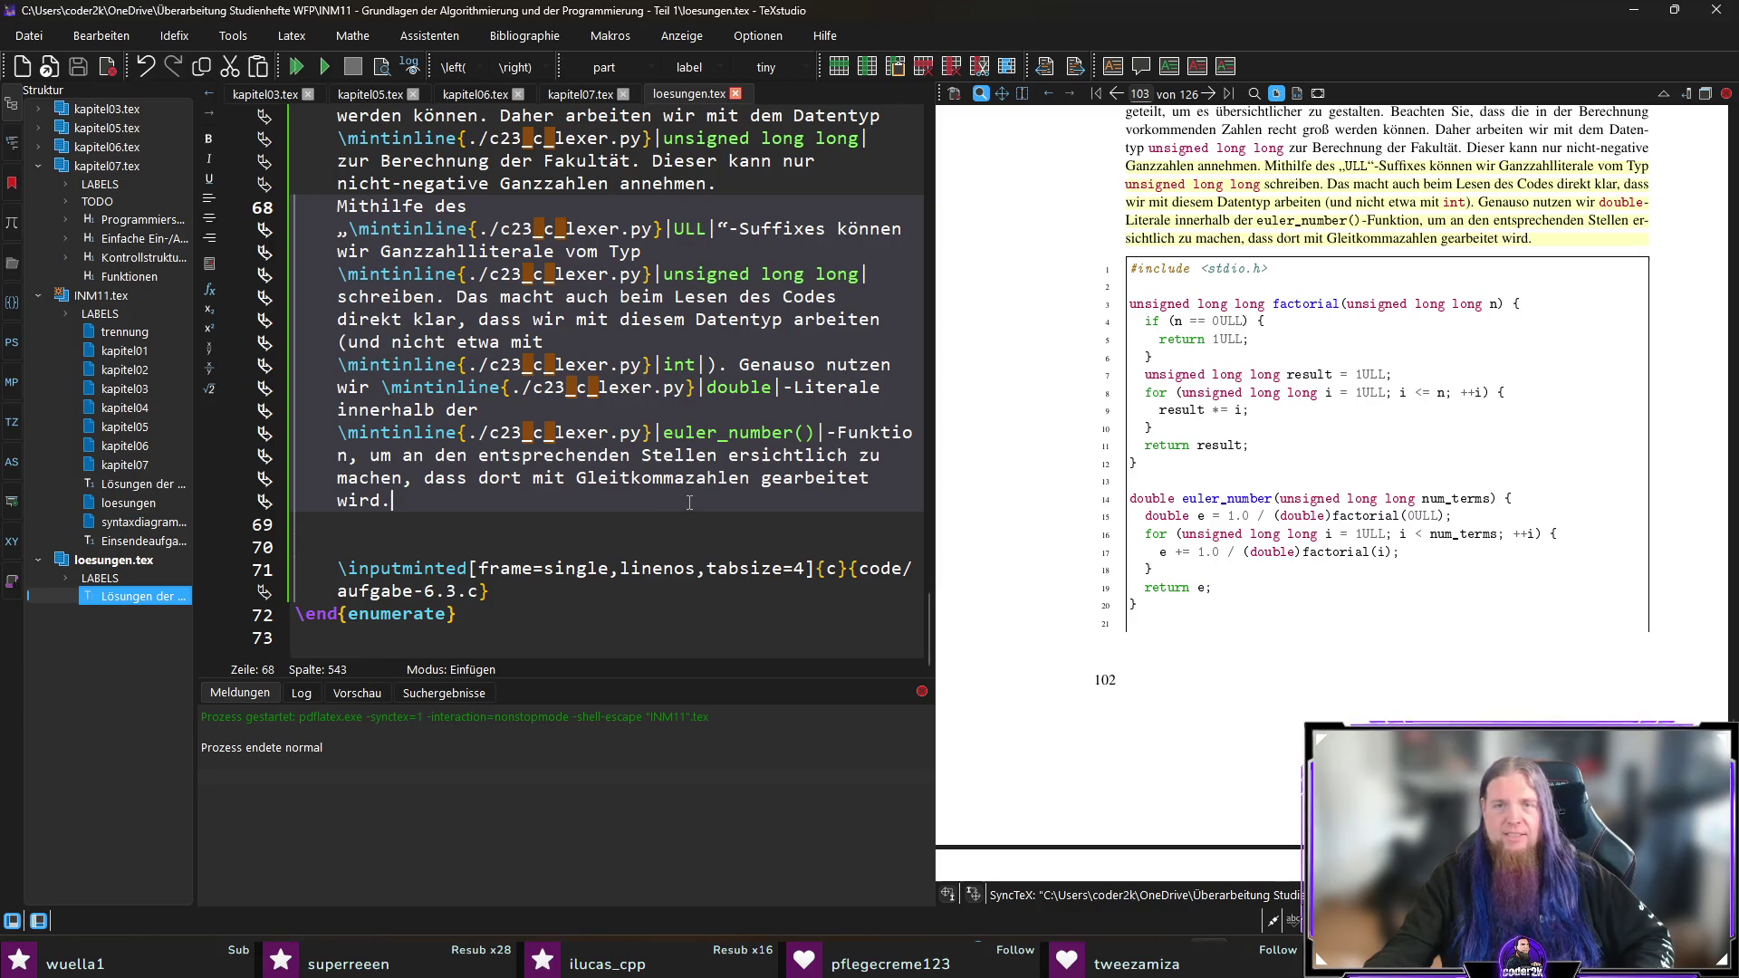
Step: Remove the empty line after the 6.3 explanation paragraph and recompile the PDF
key("Delete")
key("F5")
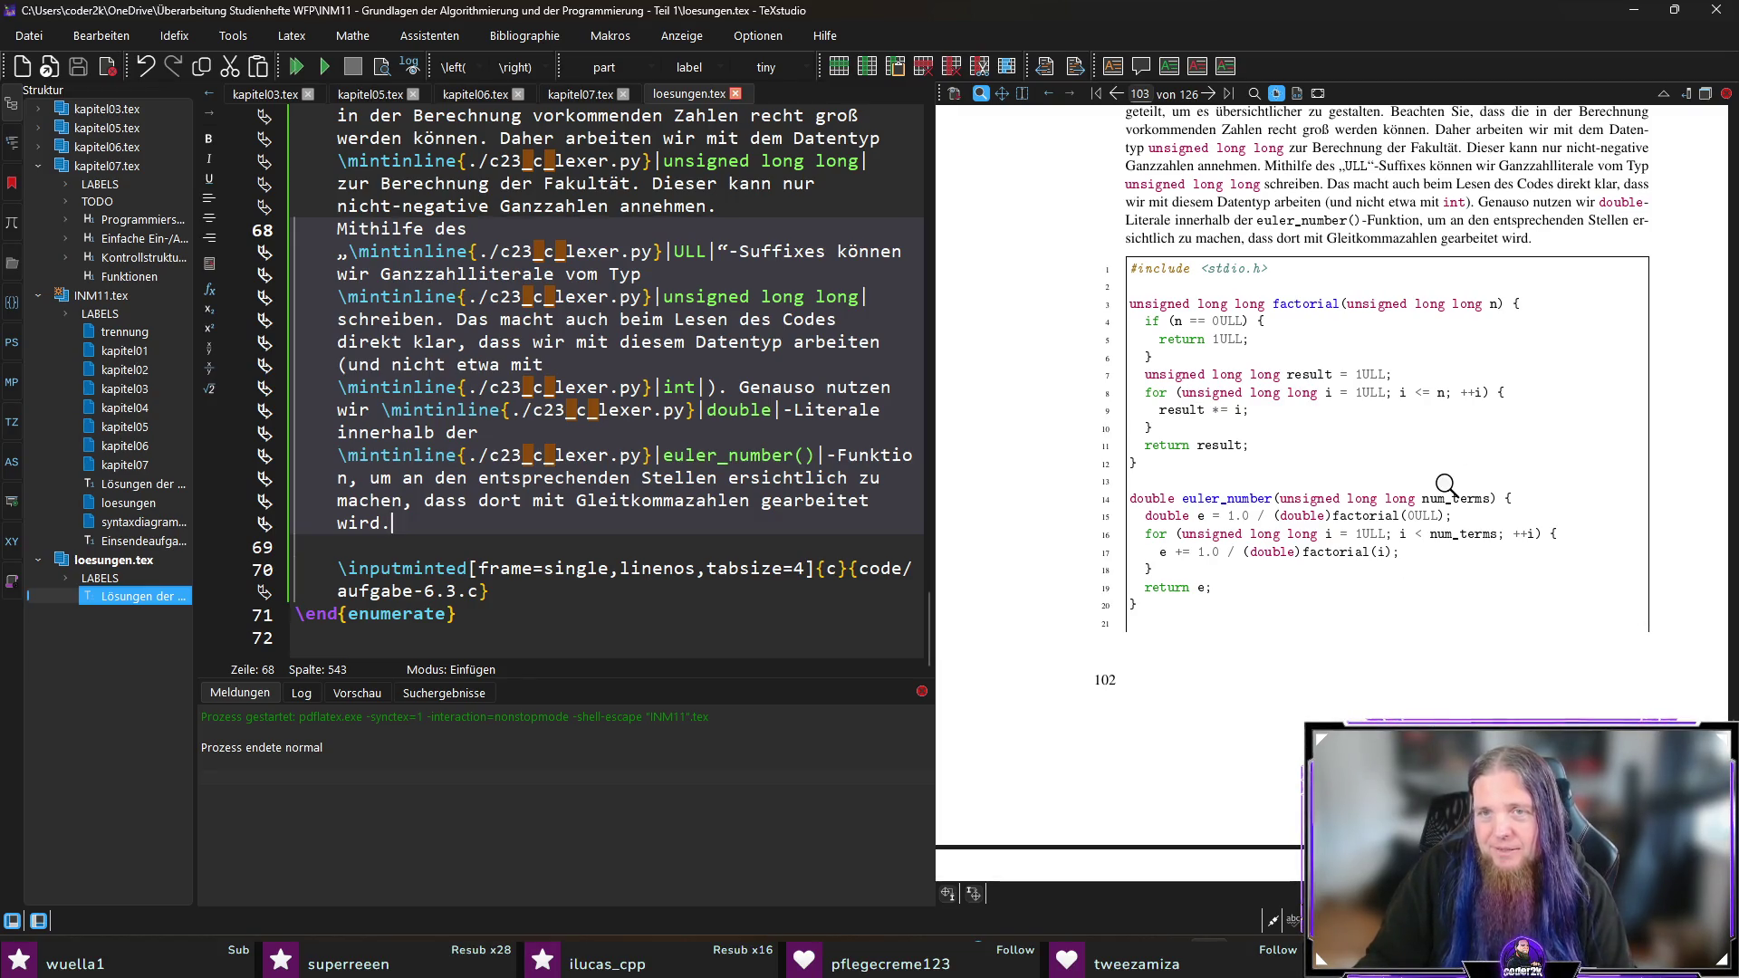
scroll(1313, 507, "up", 1)
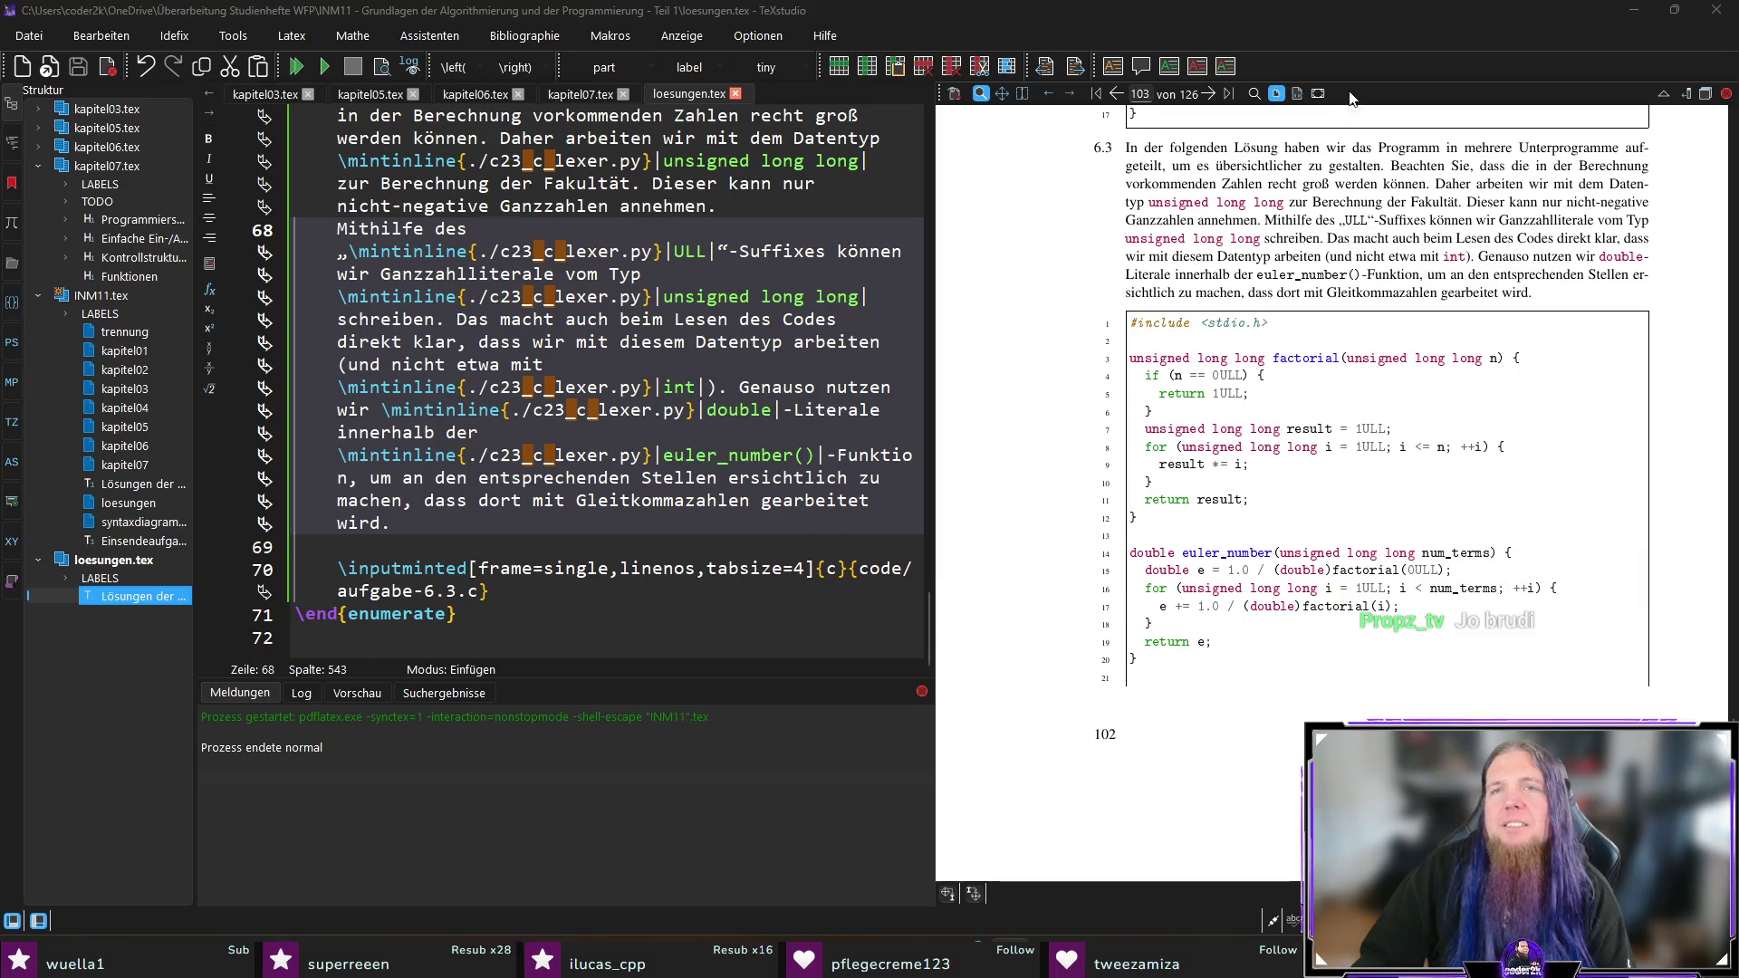
scroll(1471, 563, "down", 3)
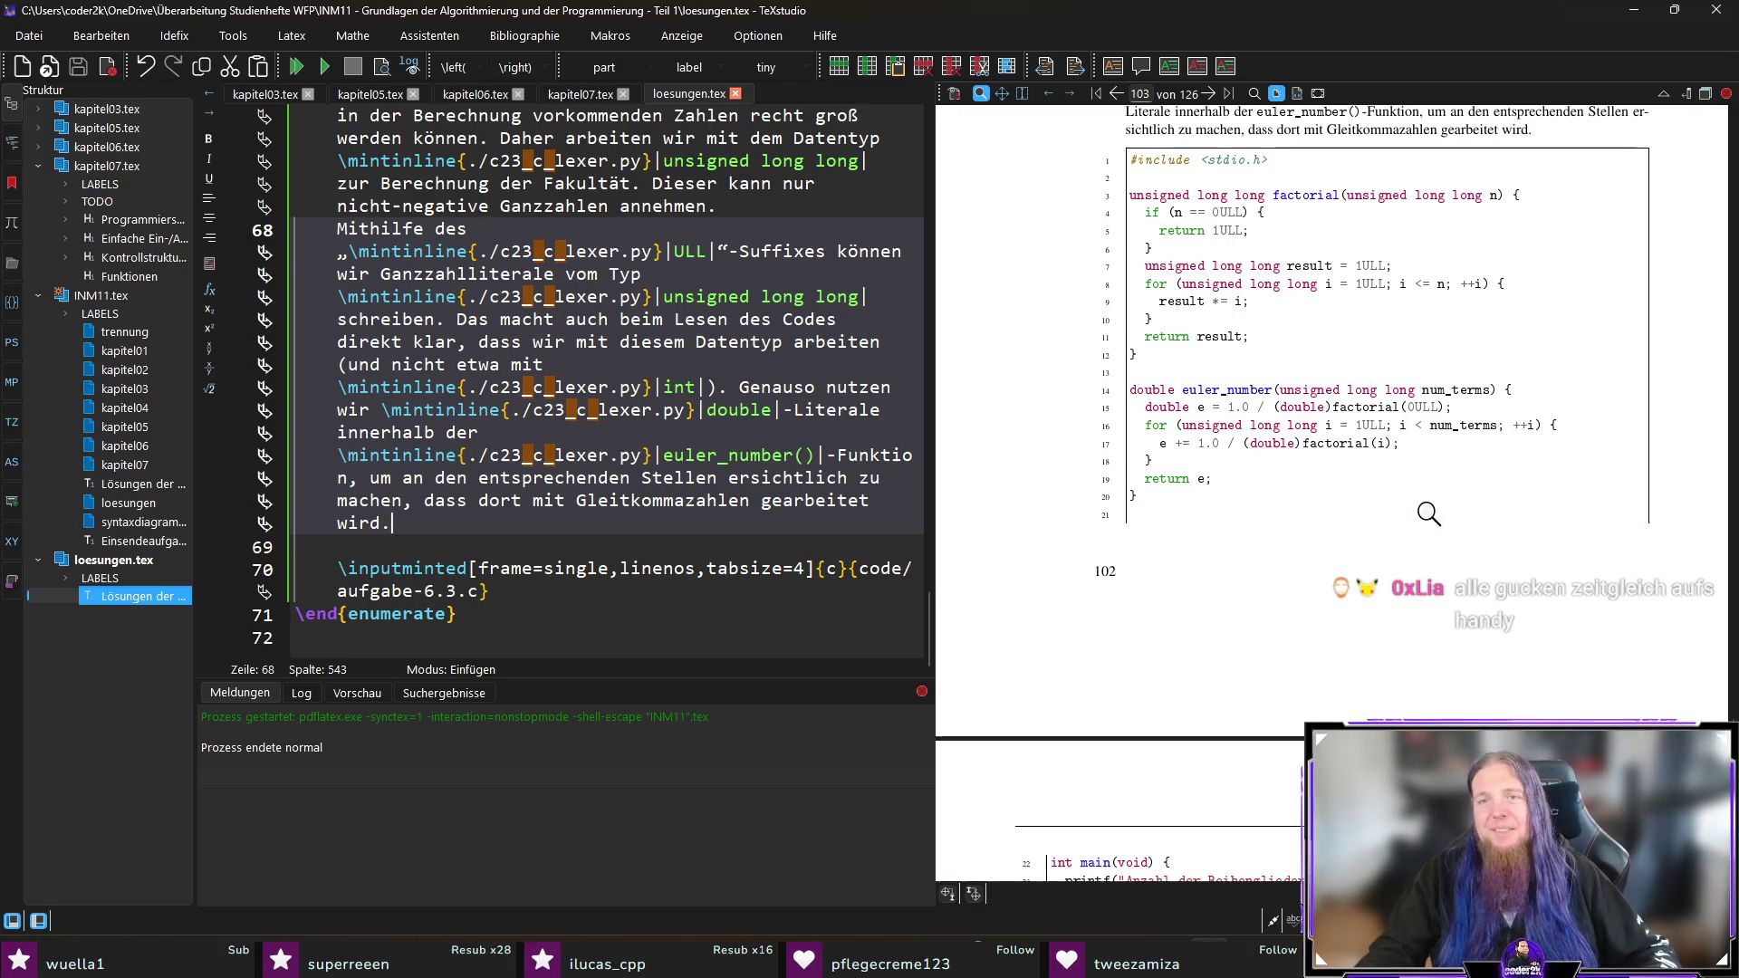
scroll(1429, 511, "down", 5)
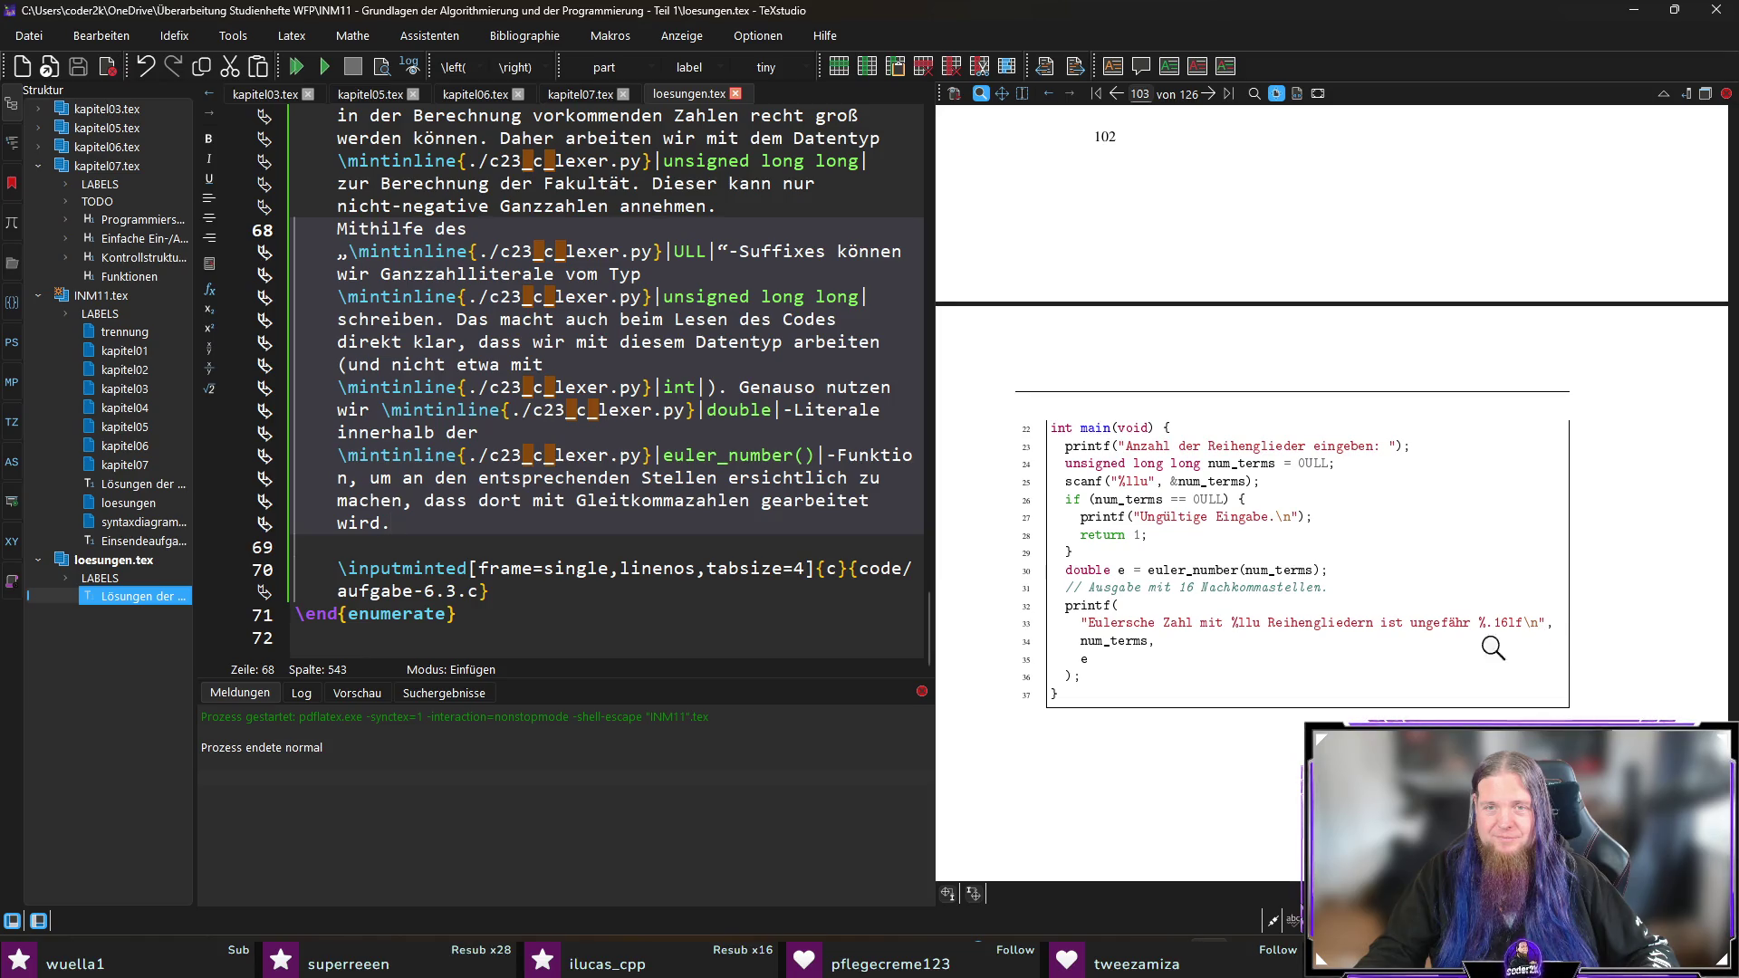
scroll(1381, 636, "up", 5)
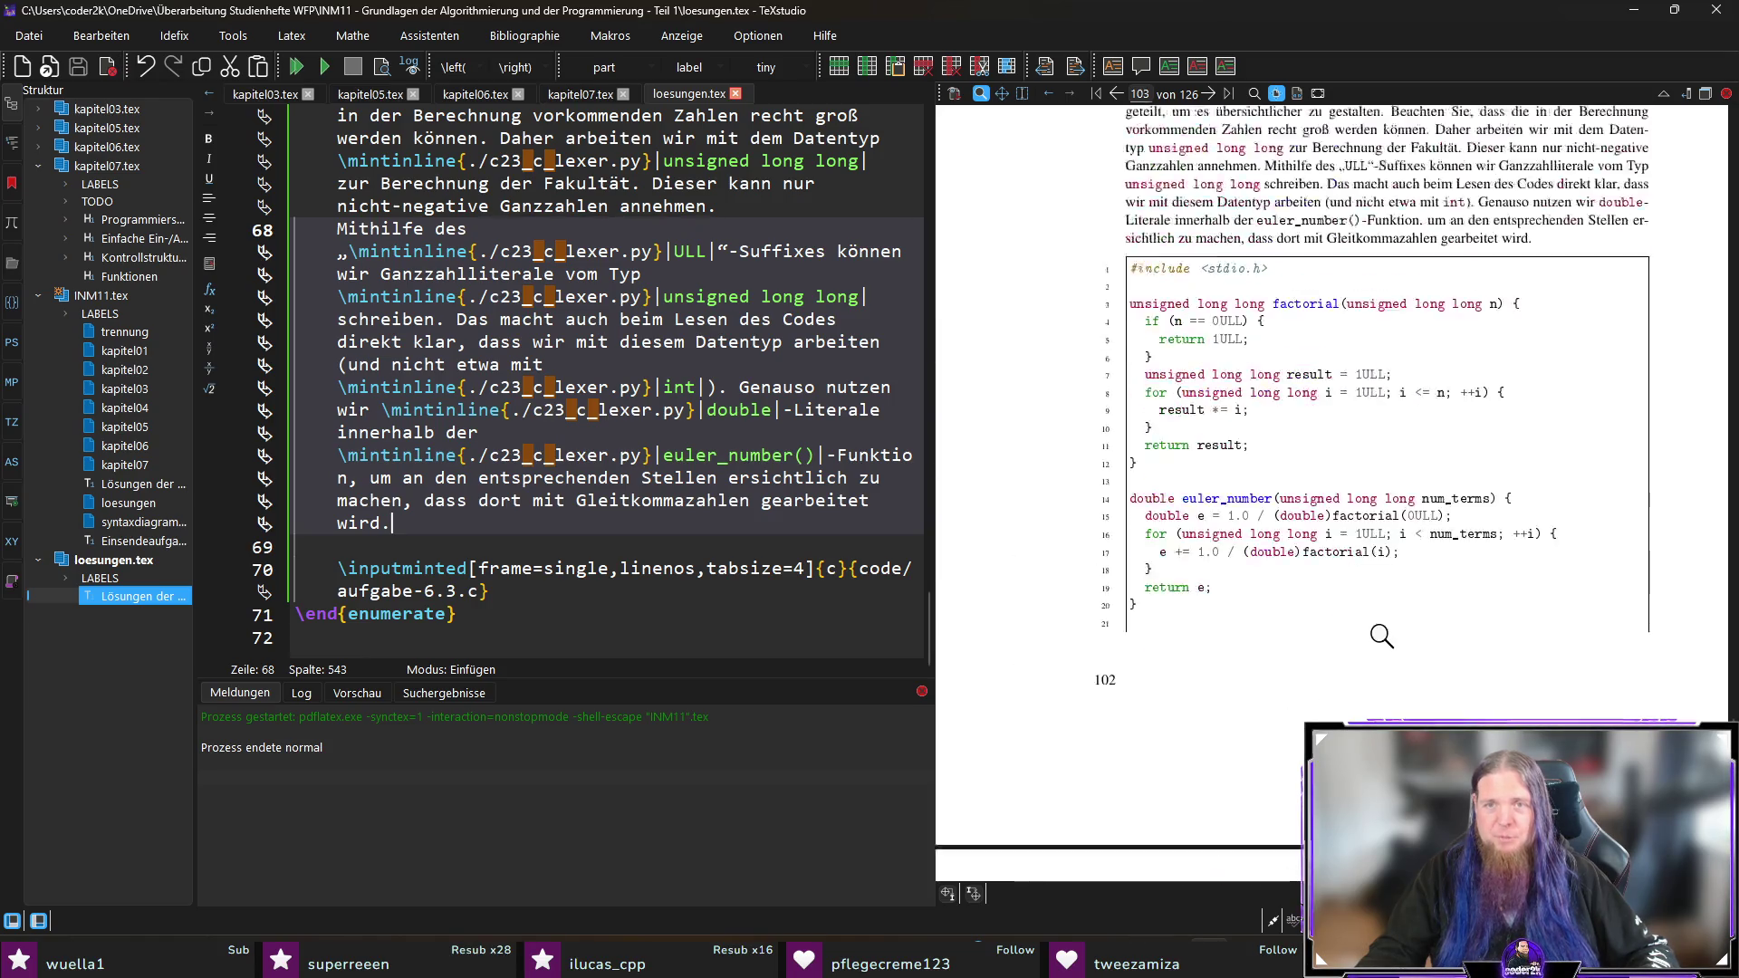
scroll(1381, 636, "up", 1)
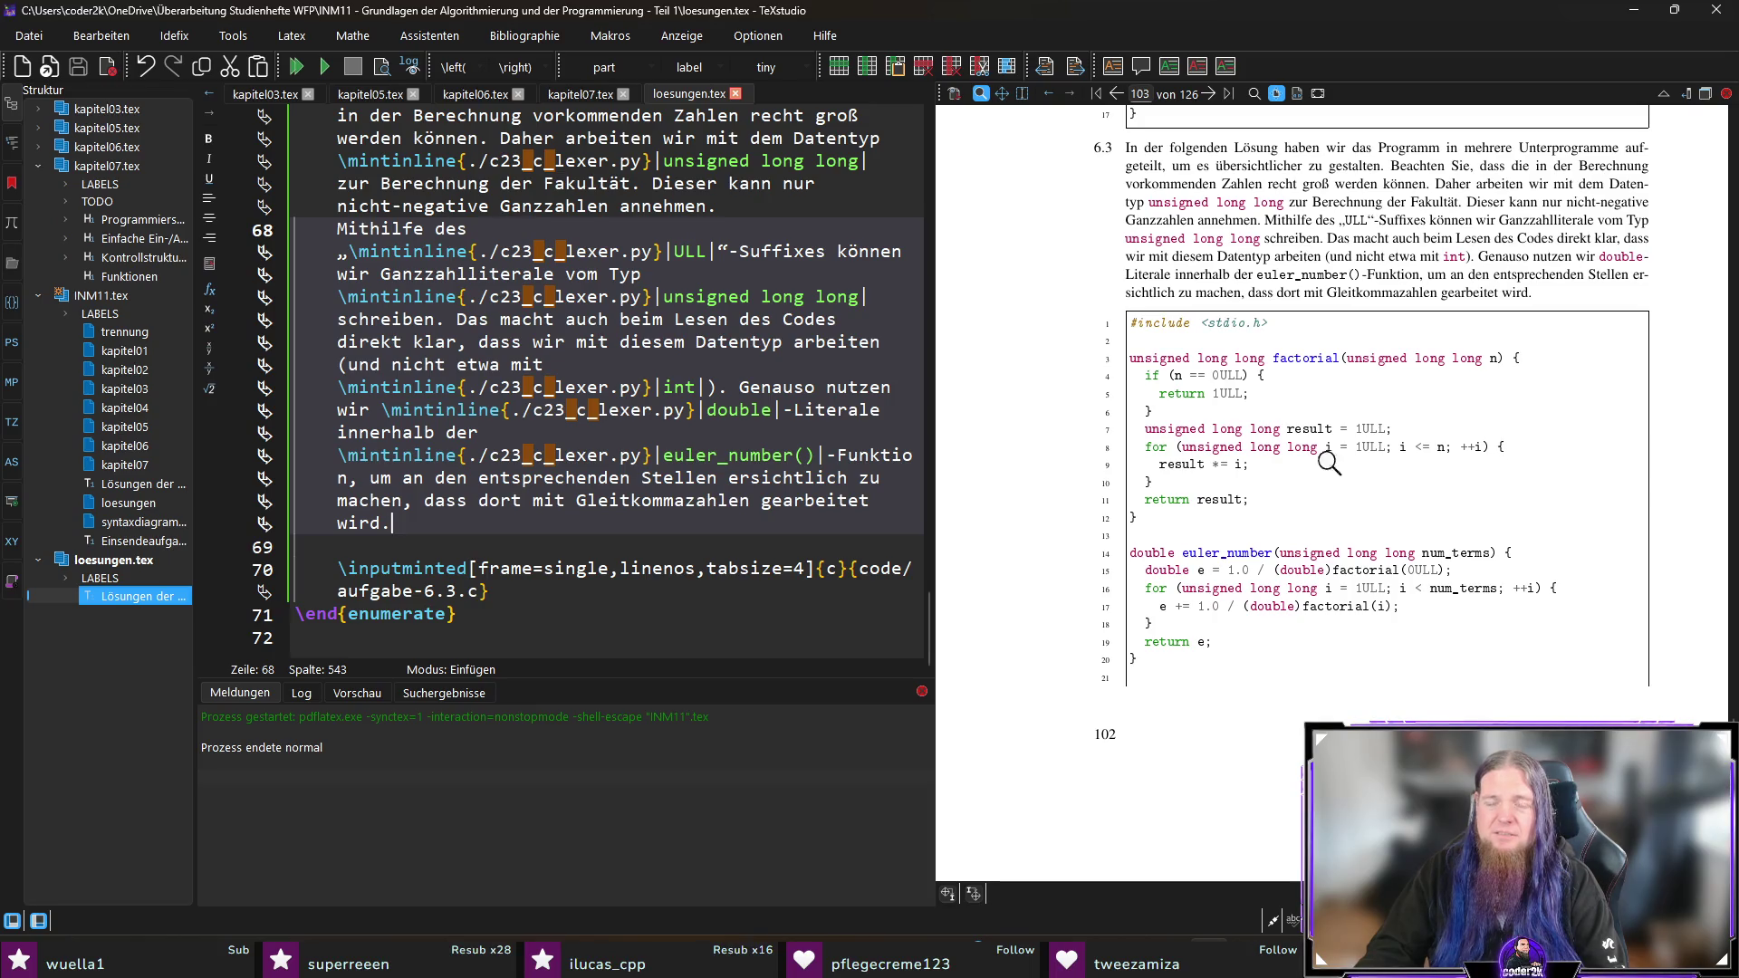
left_click(1220, 464)
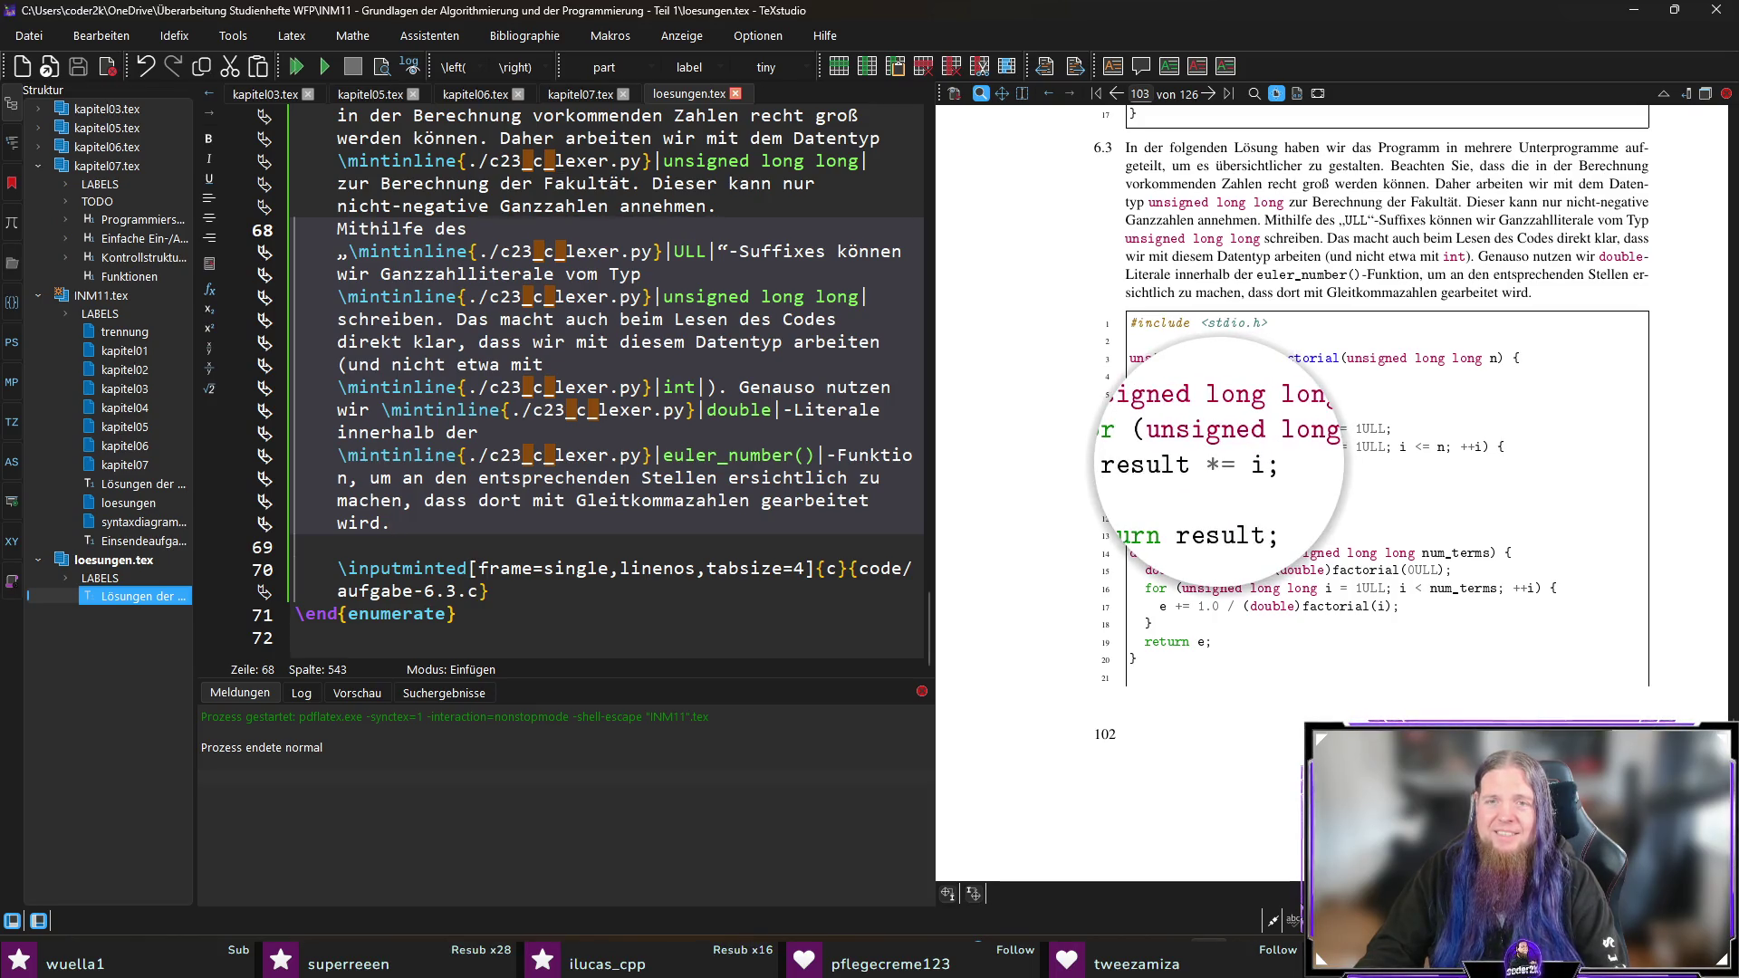
key("alt+Tab")
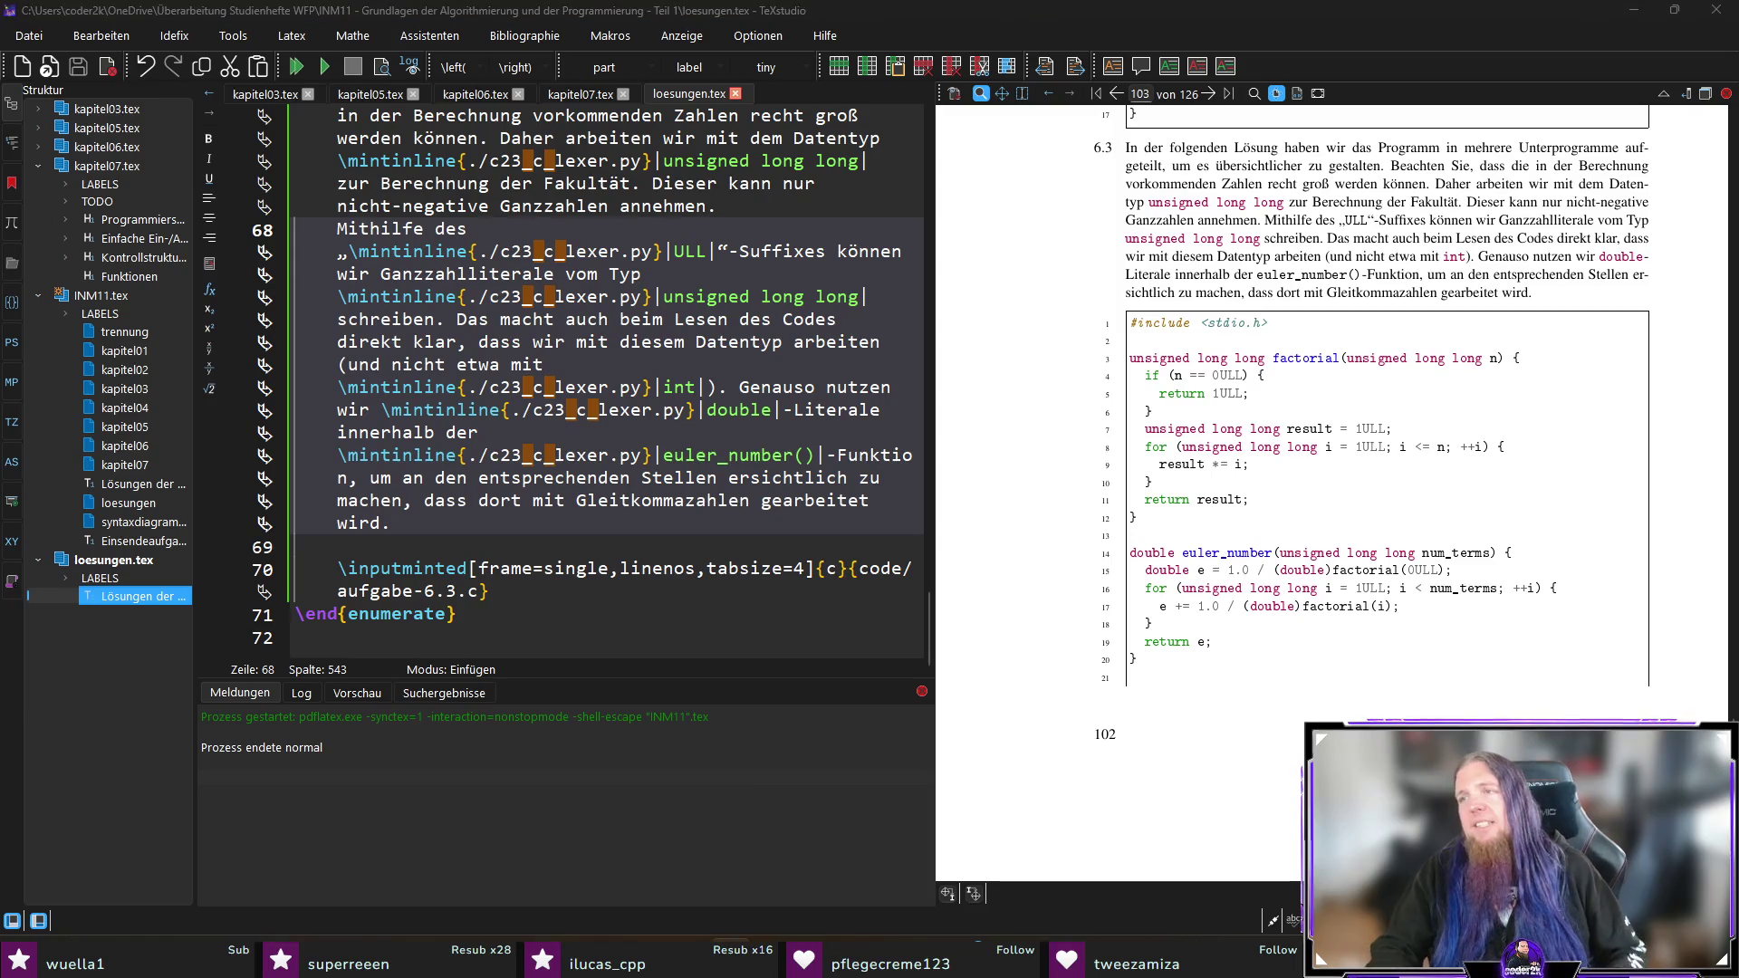
Step: In aufgabe-6.3.c, rewrite the compound operators as result = result * i and e = e + …, then save
left_click(541, 283)
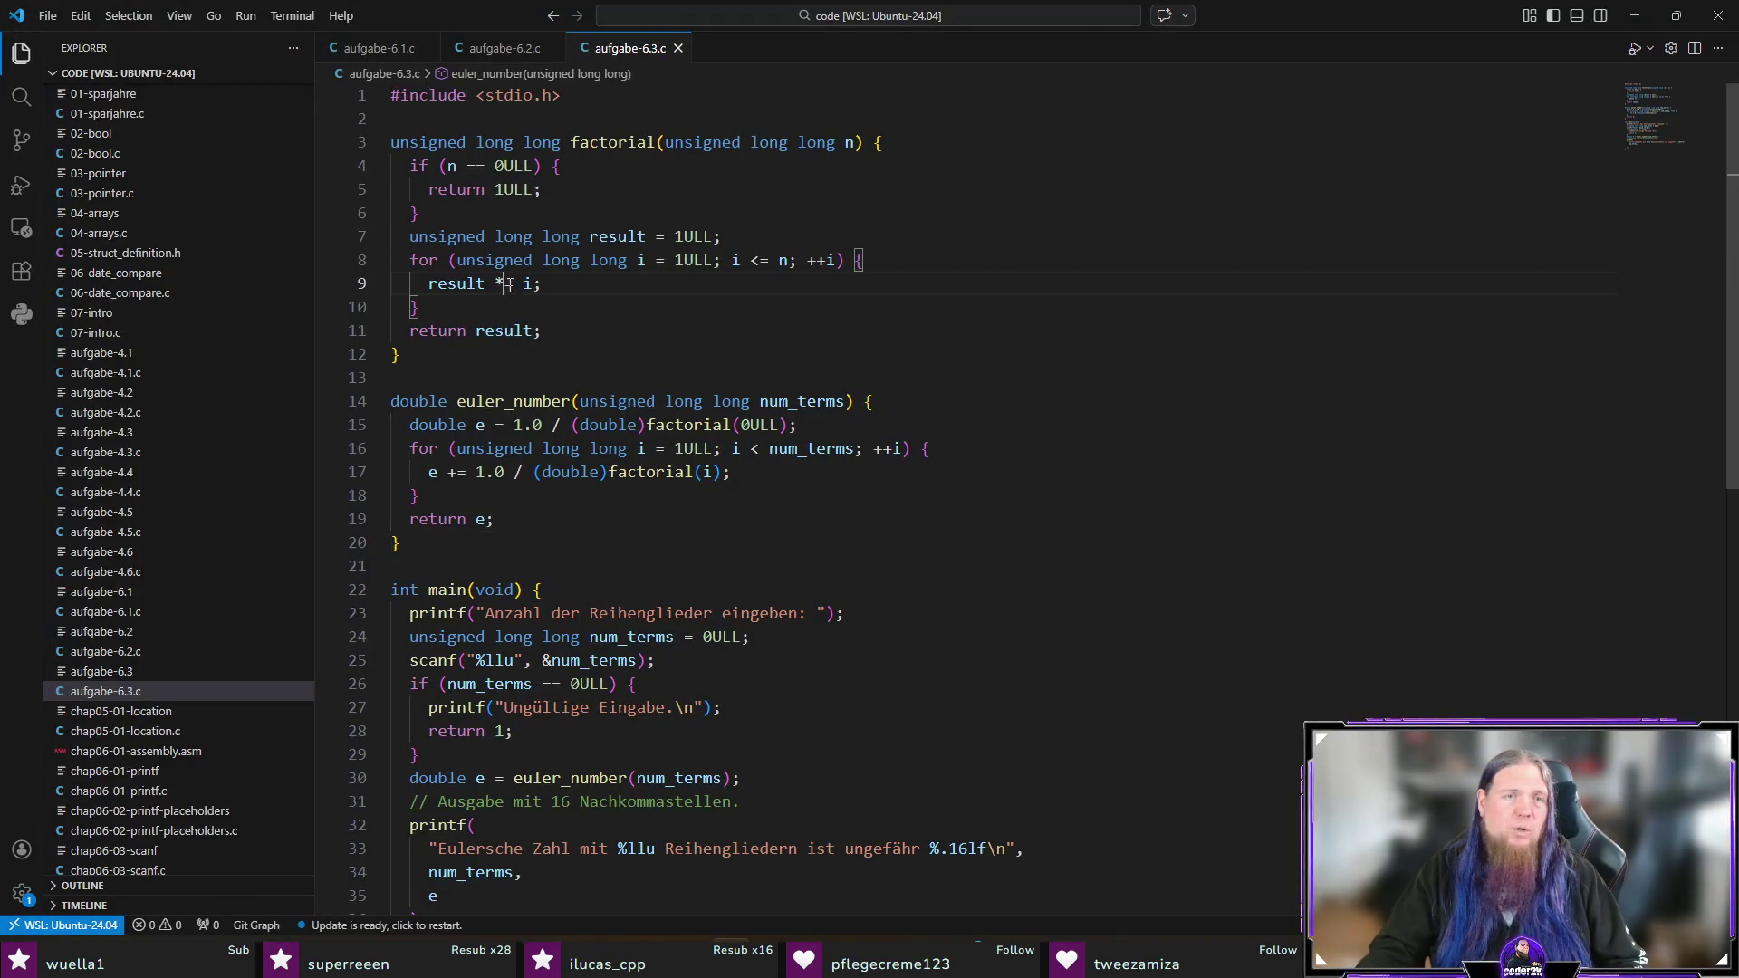
key("BackSpace")
key("BackSpace")
type("= result *")
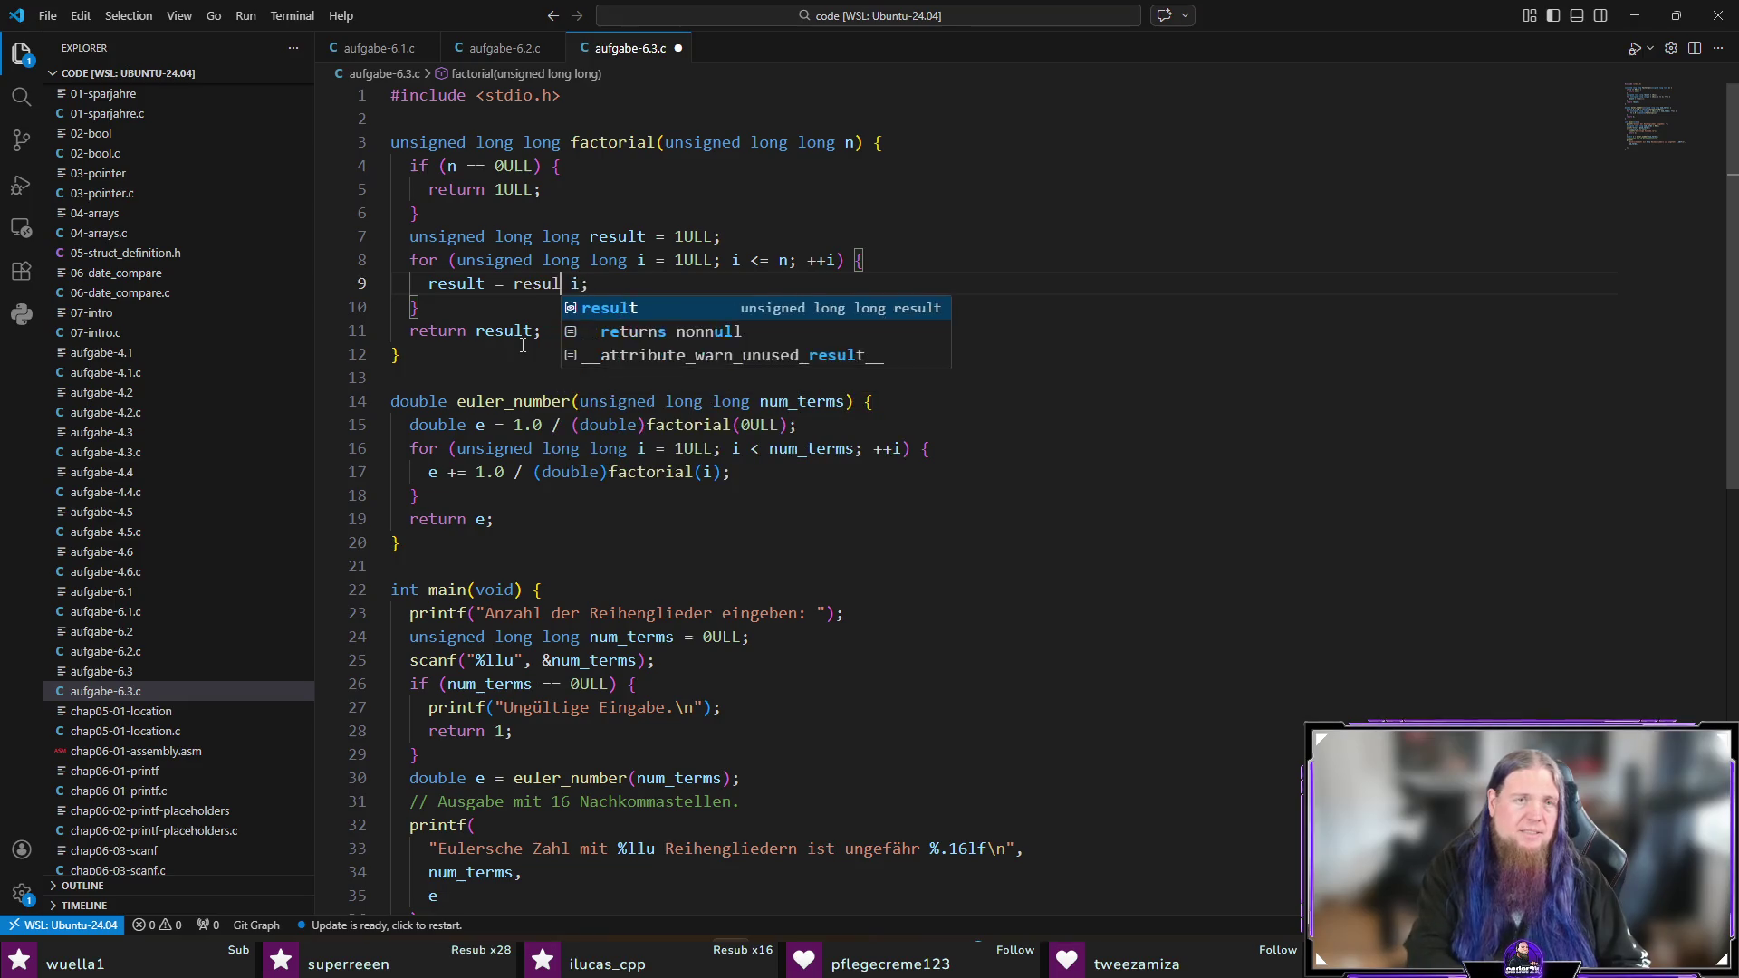
key("Down")
key("Down")
key("Down")
key("Home")
key("Right")
key("Right")
key("Delete")
key("Delete")
key("Delete")
type("= e +")
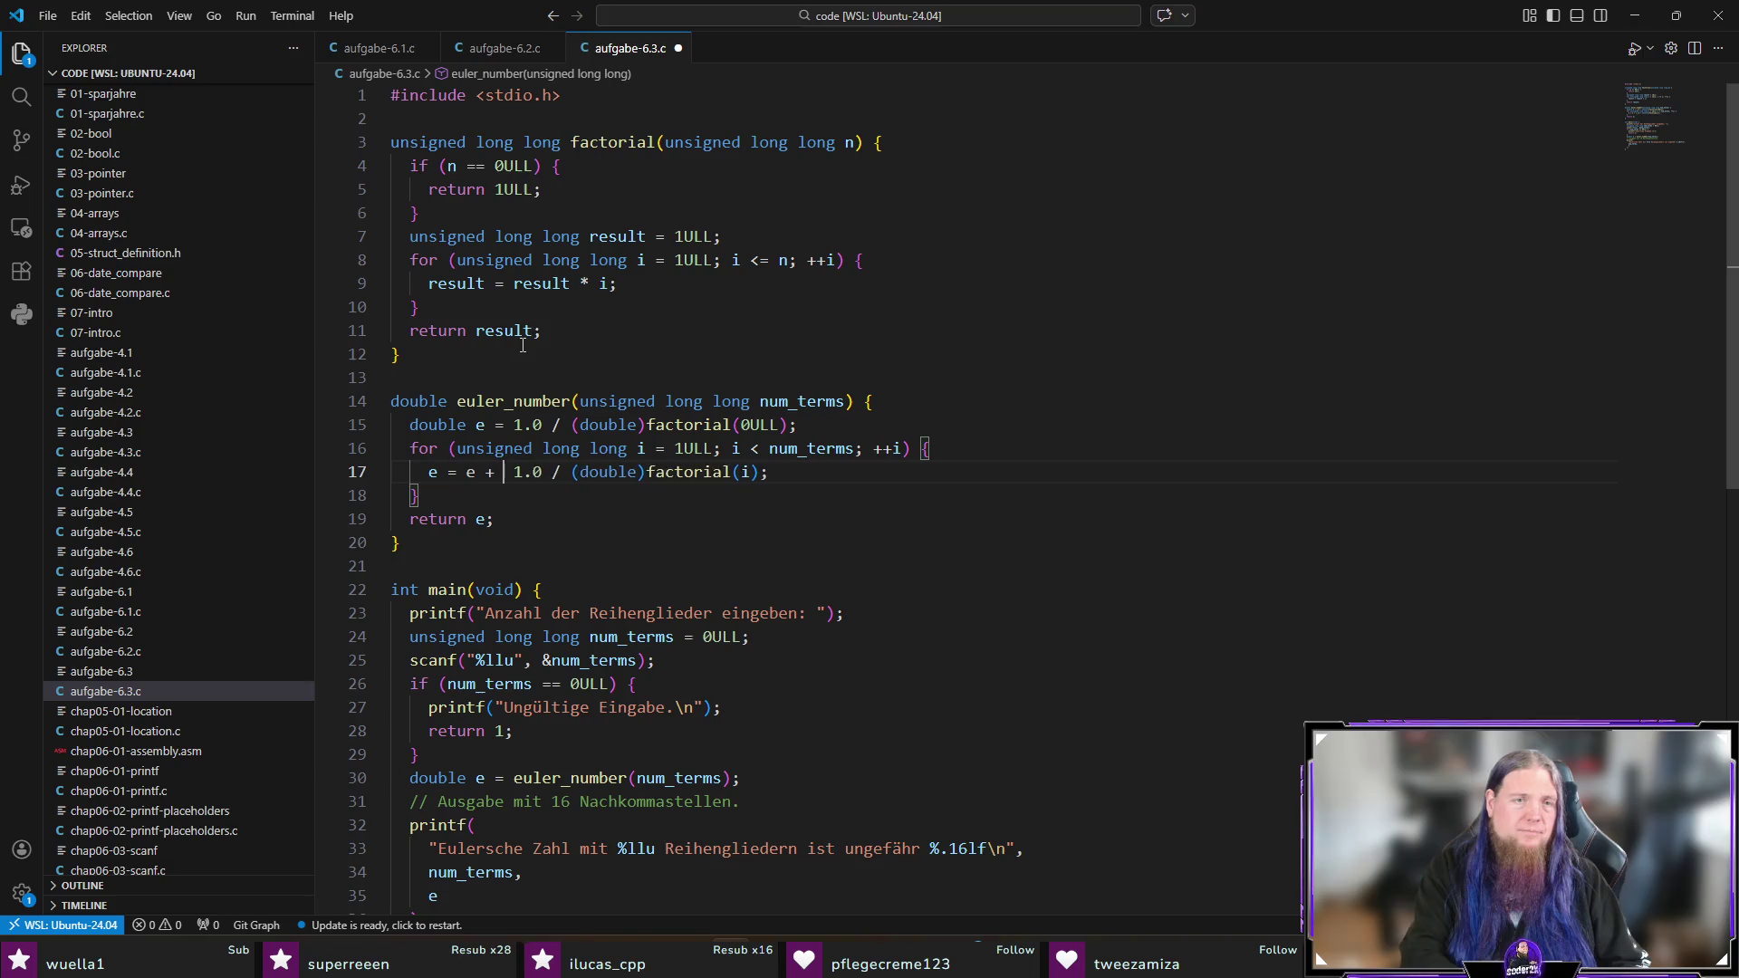
key("ctrl+s")
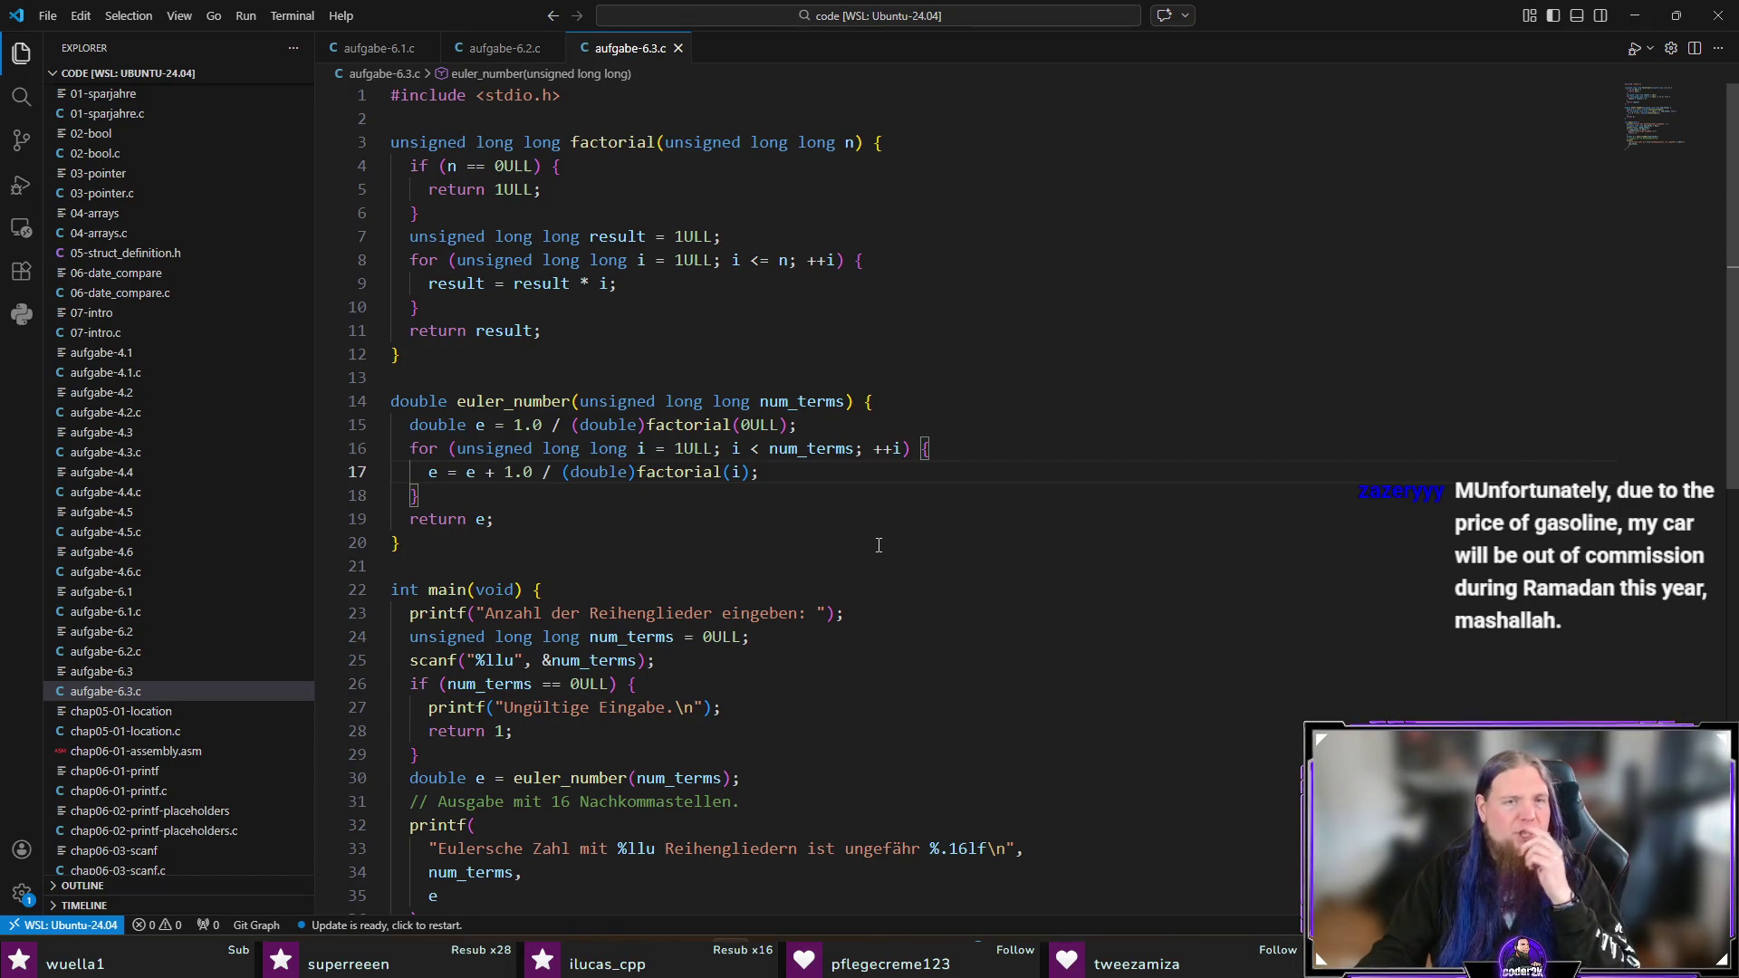
Step: Review the code and the terminal's earlier aufgabe-6.3 runs, then return to TeXstudio
left_click(831, 500)
left_click(843, 513)
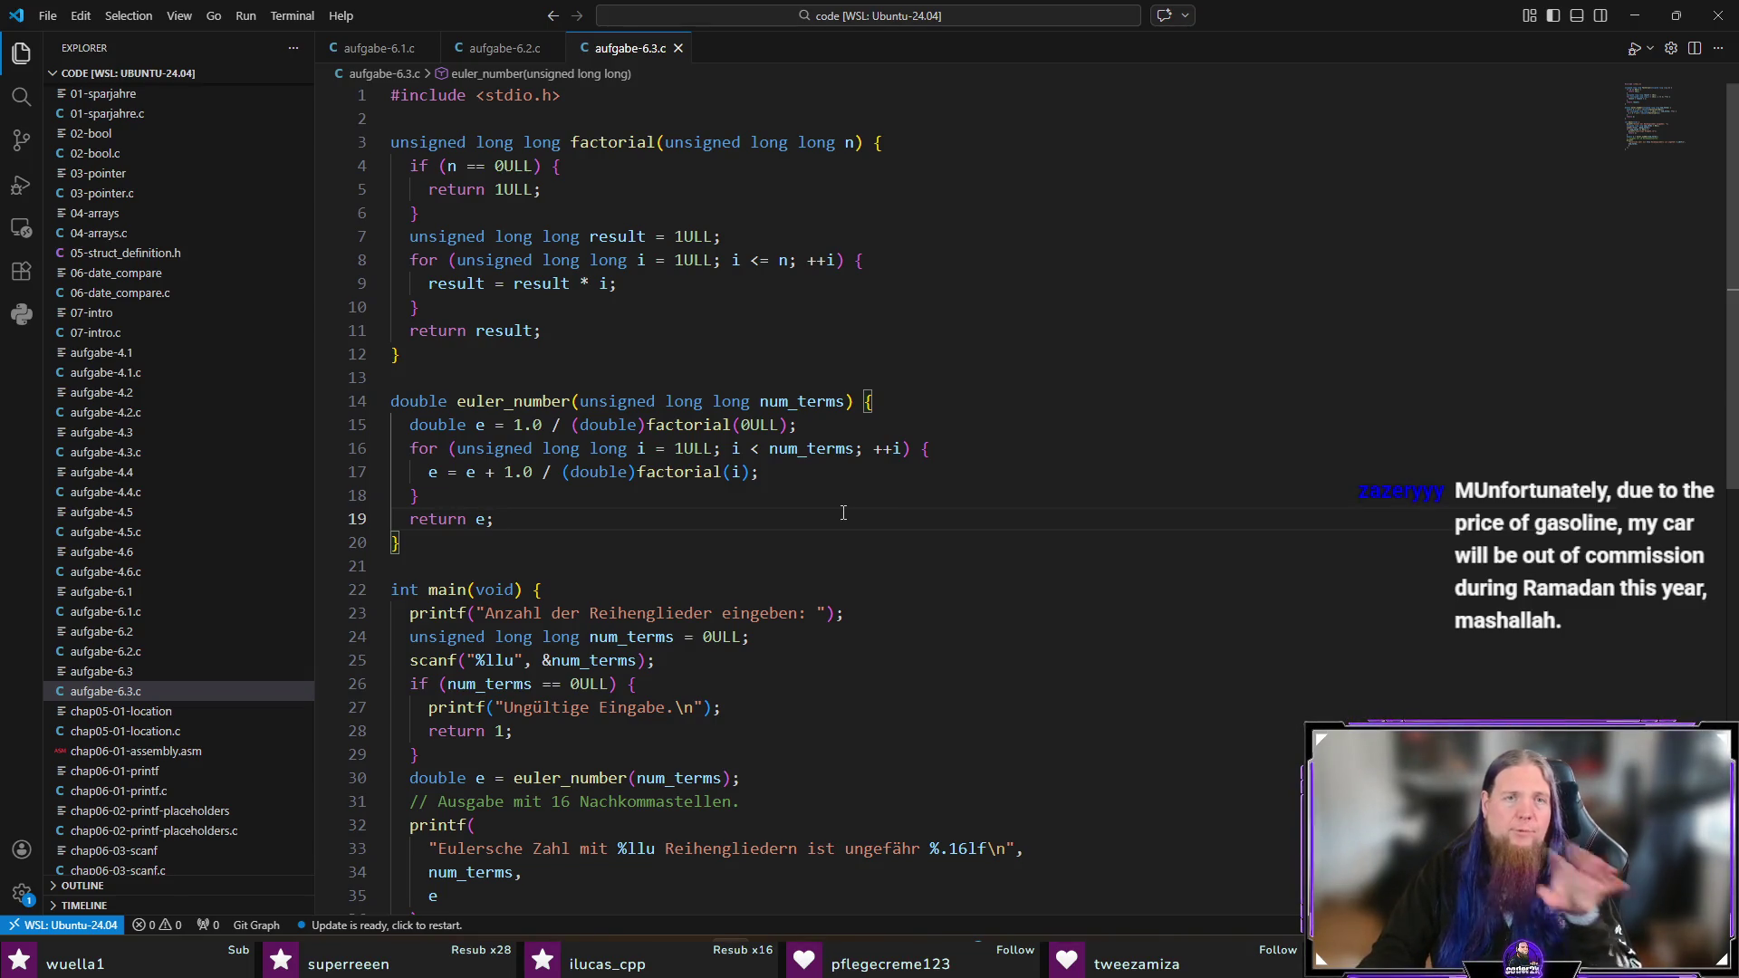
scroll(1103, 553, "down", 2)
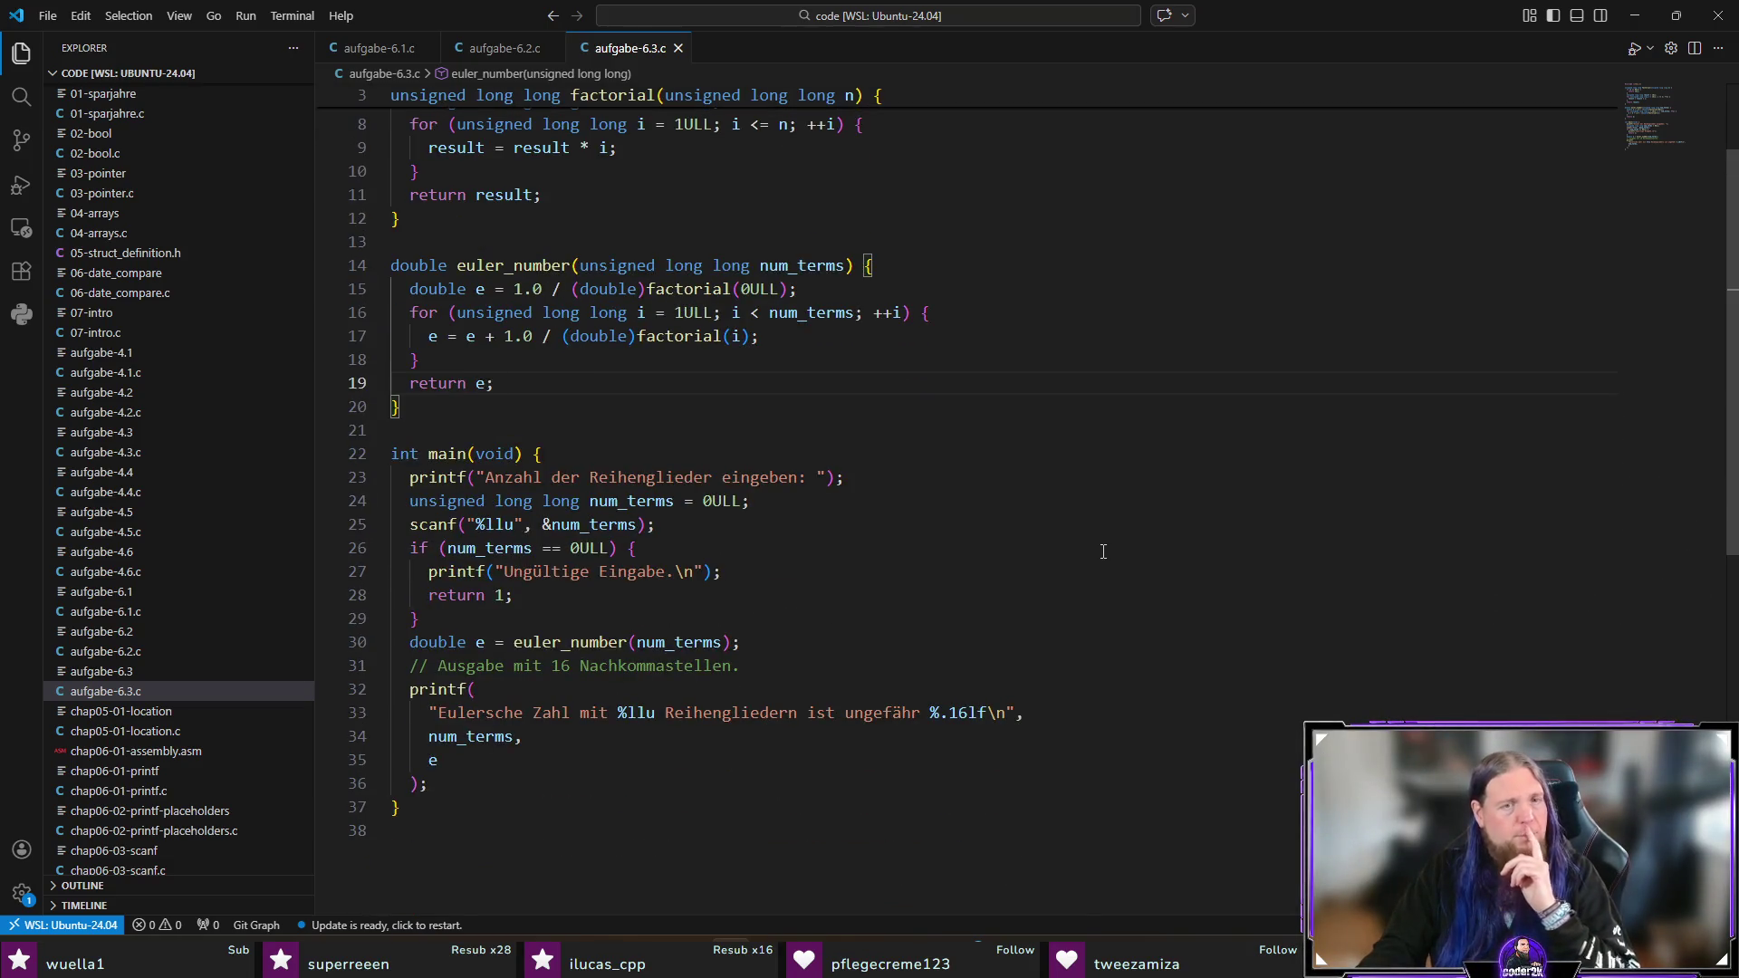
scroll(1103, 552, "up", 2)
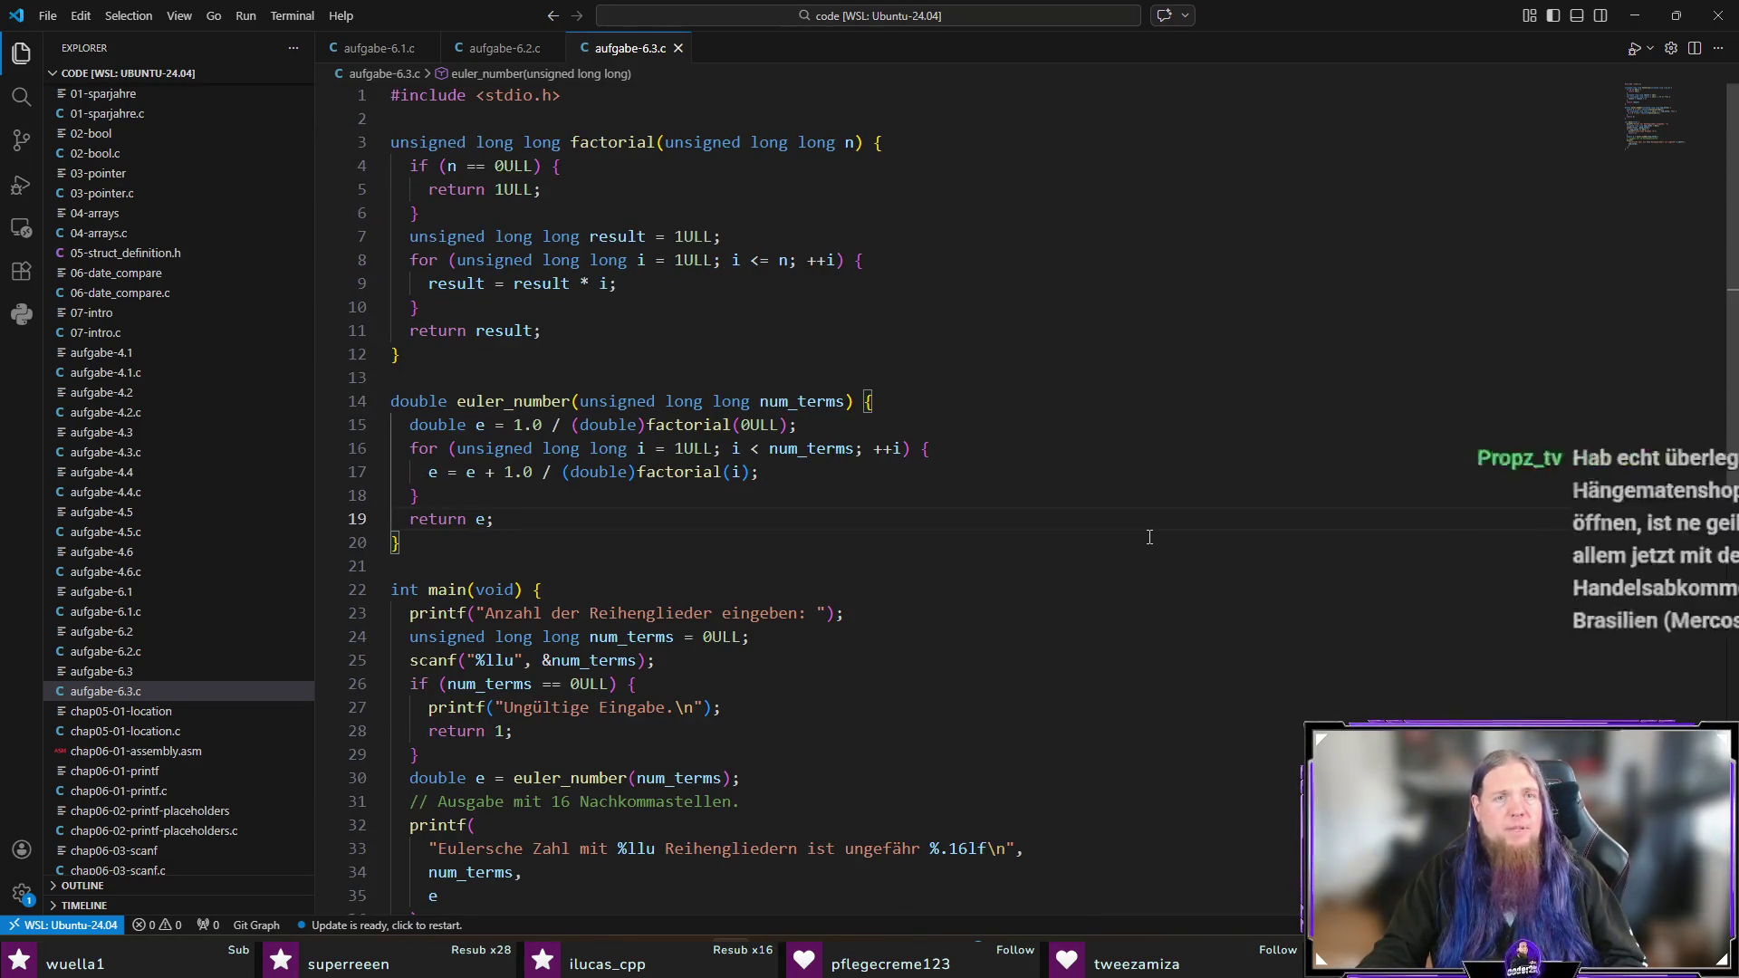
key("ctrl+grave")
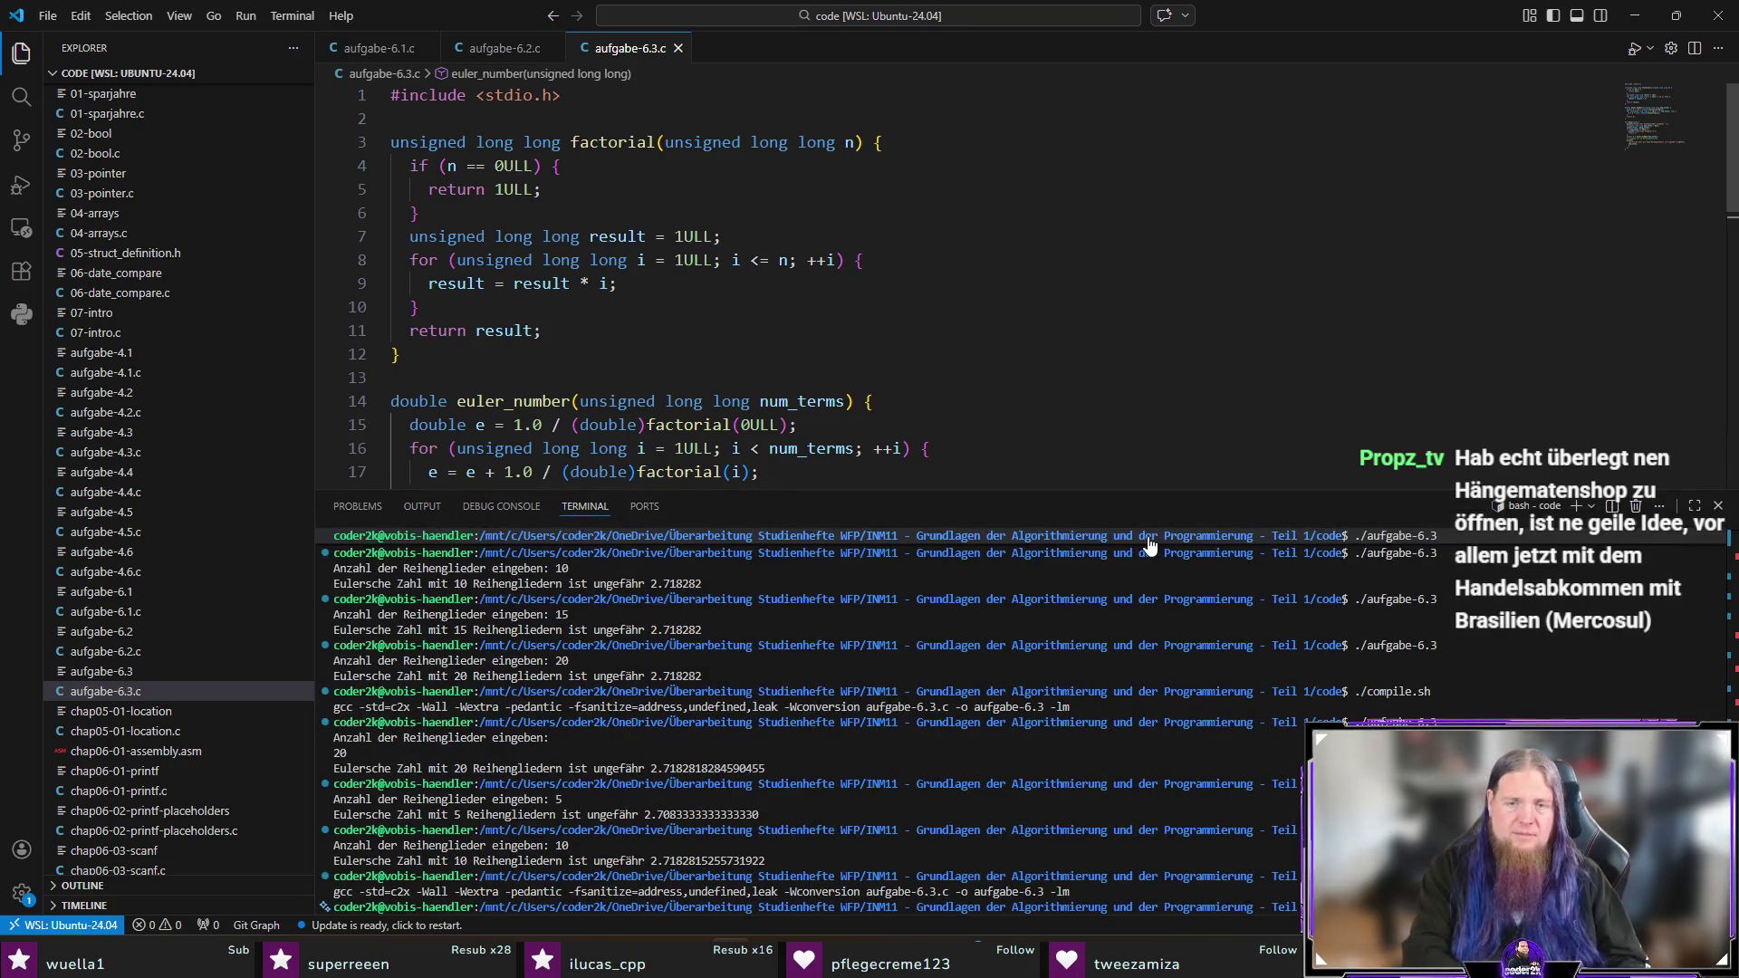
scroll(1149, 544, "down", 1)
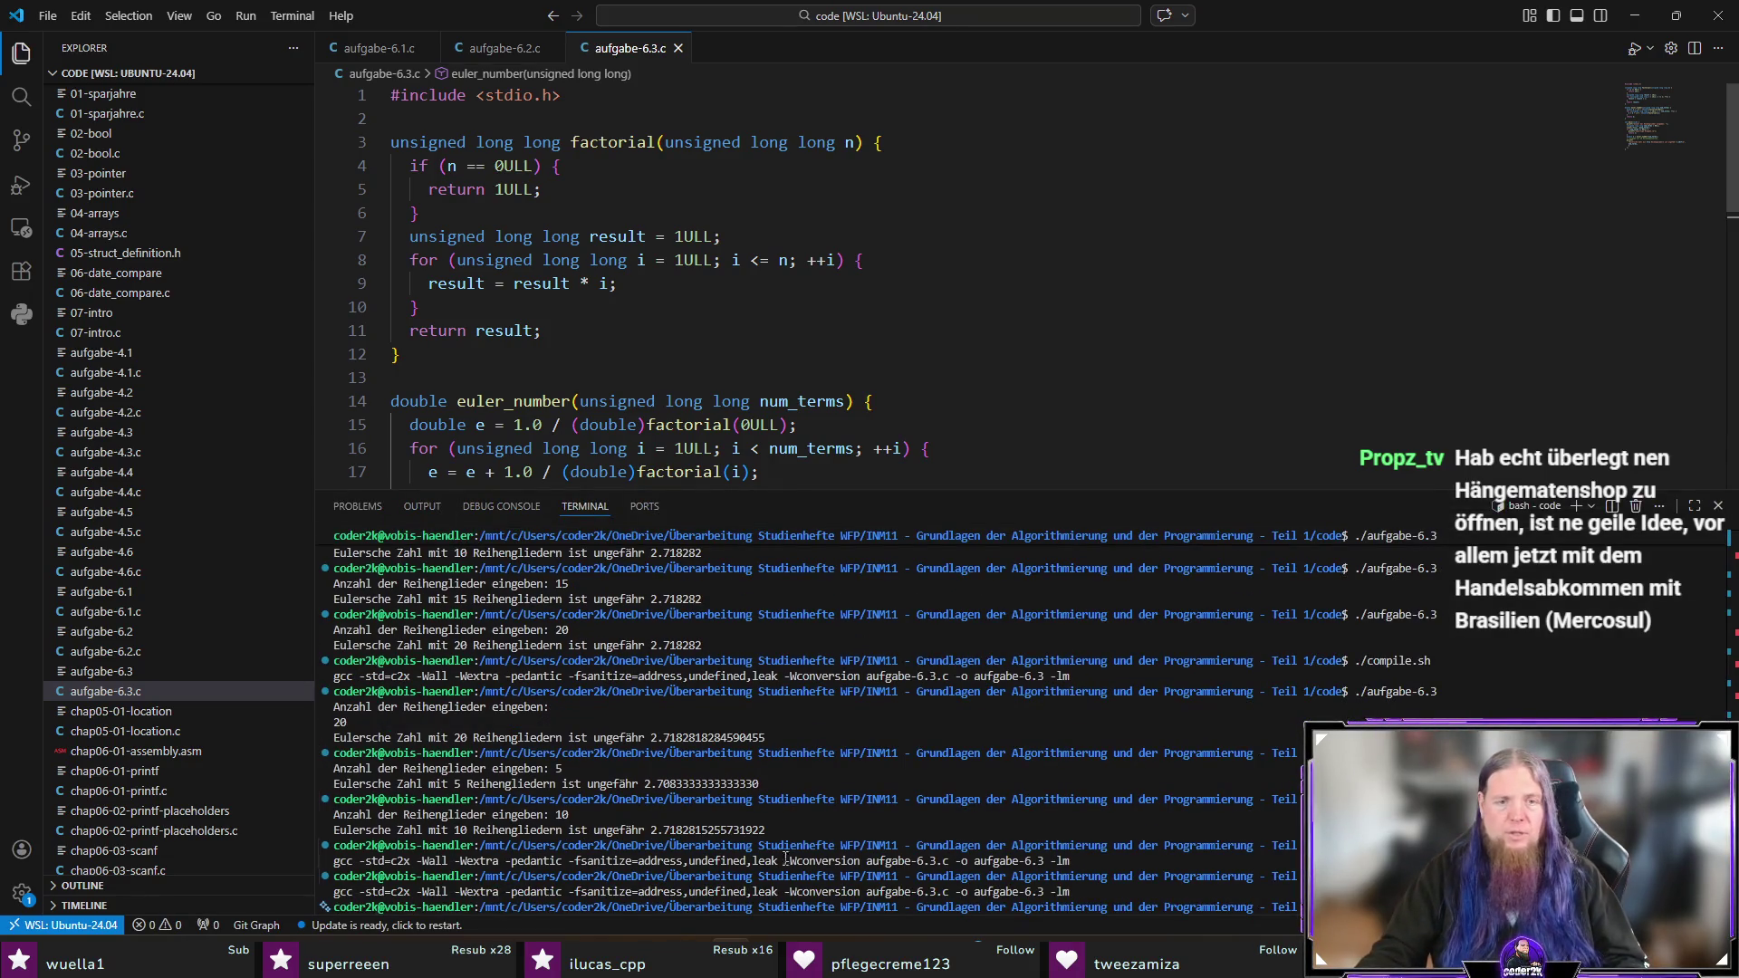
key("alt+Tab")
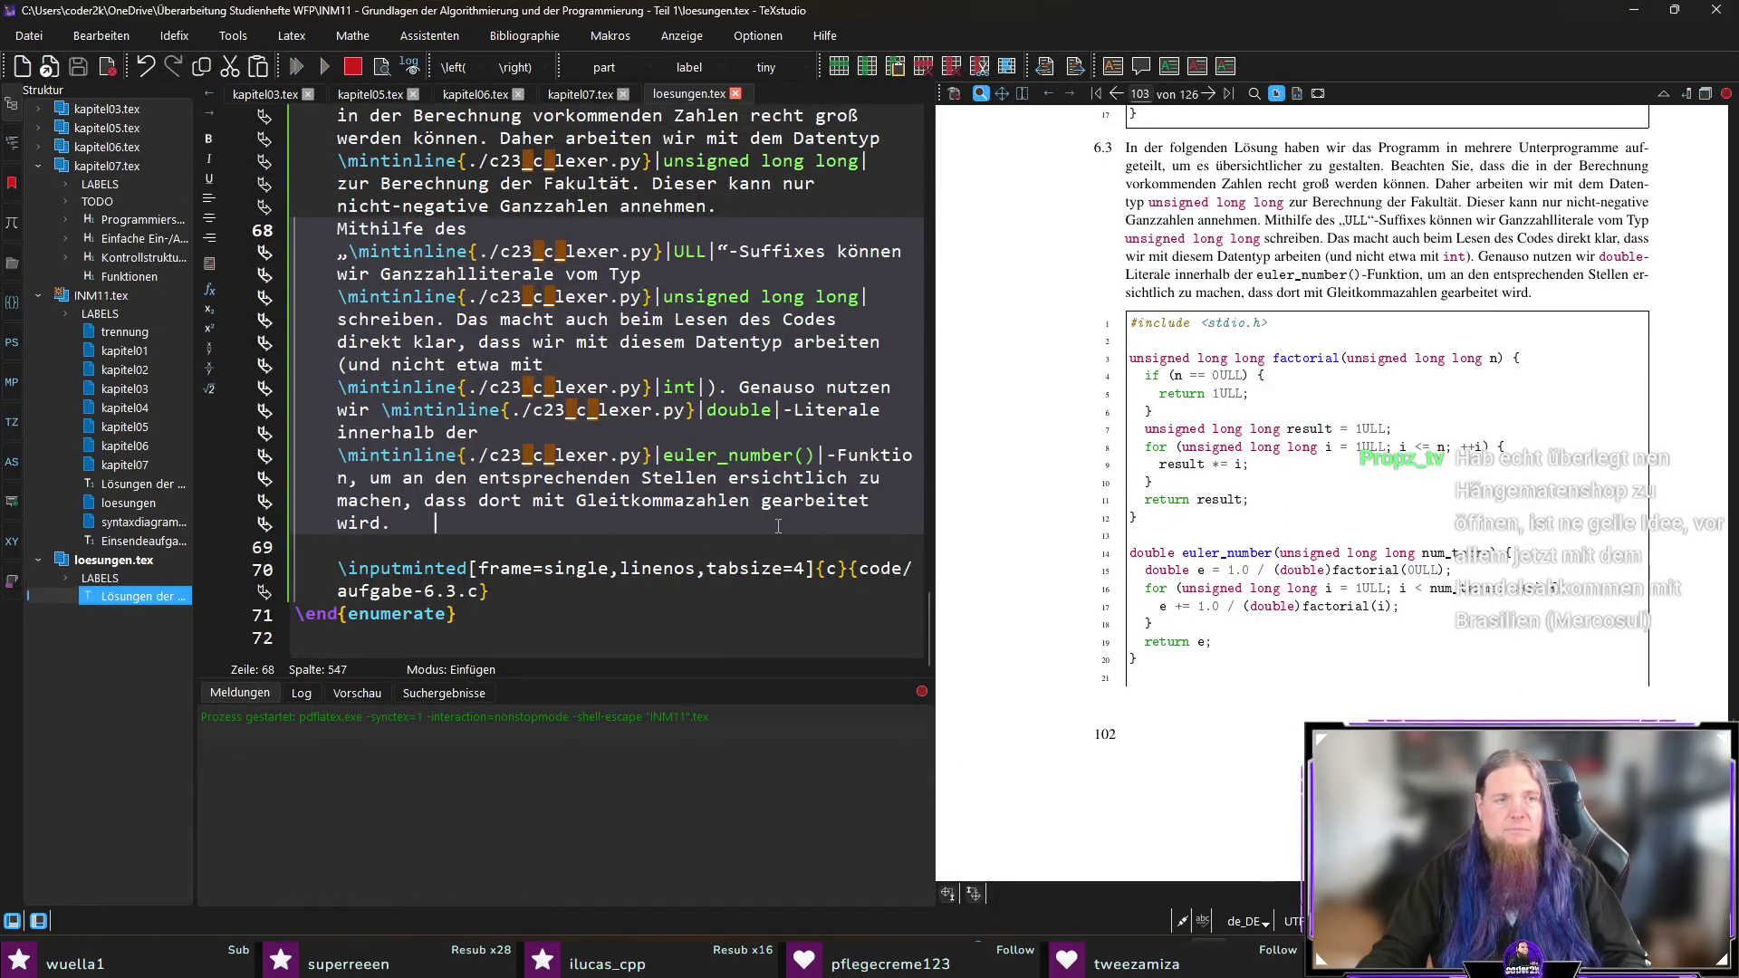
Step: Check the PDF's 6.3 listing now shows result = result * i and e = e + 1.0 / (double)factorial(i)
key("Left")
key("Left")
key("Left")
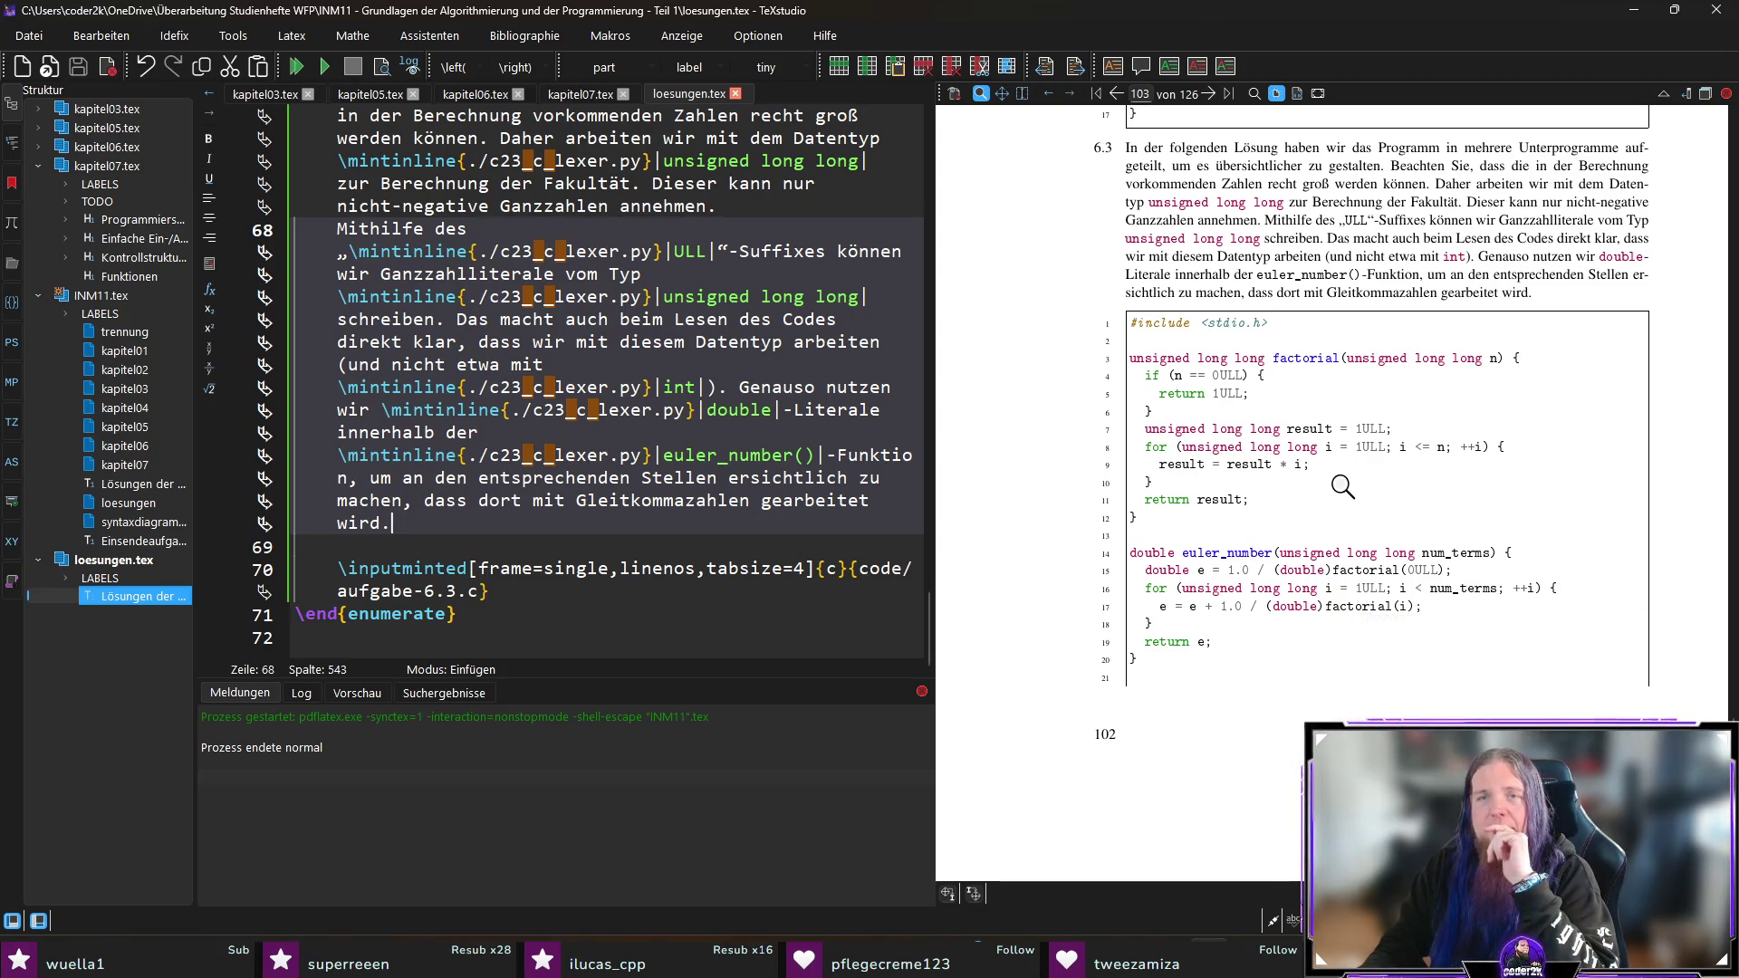
scroll(1312, 403, "down", 3)
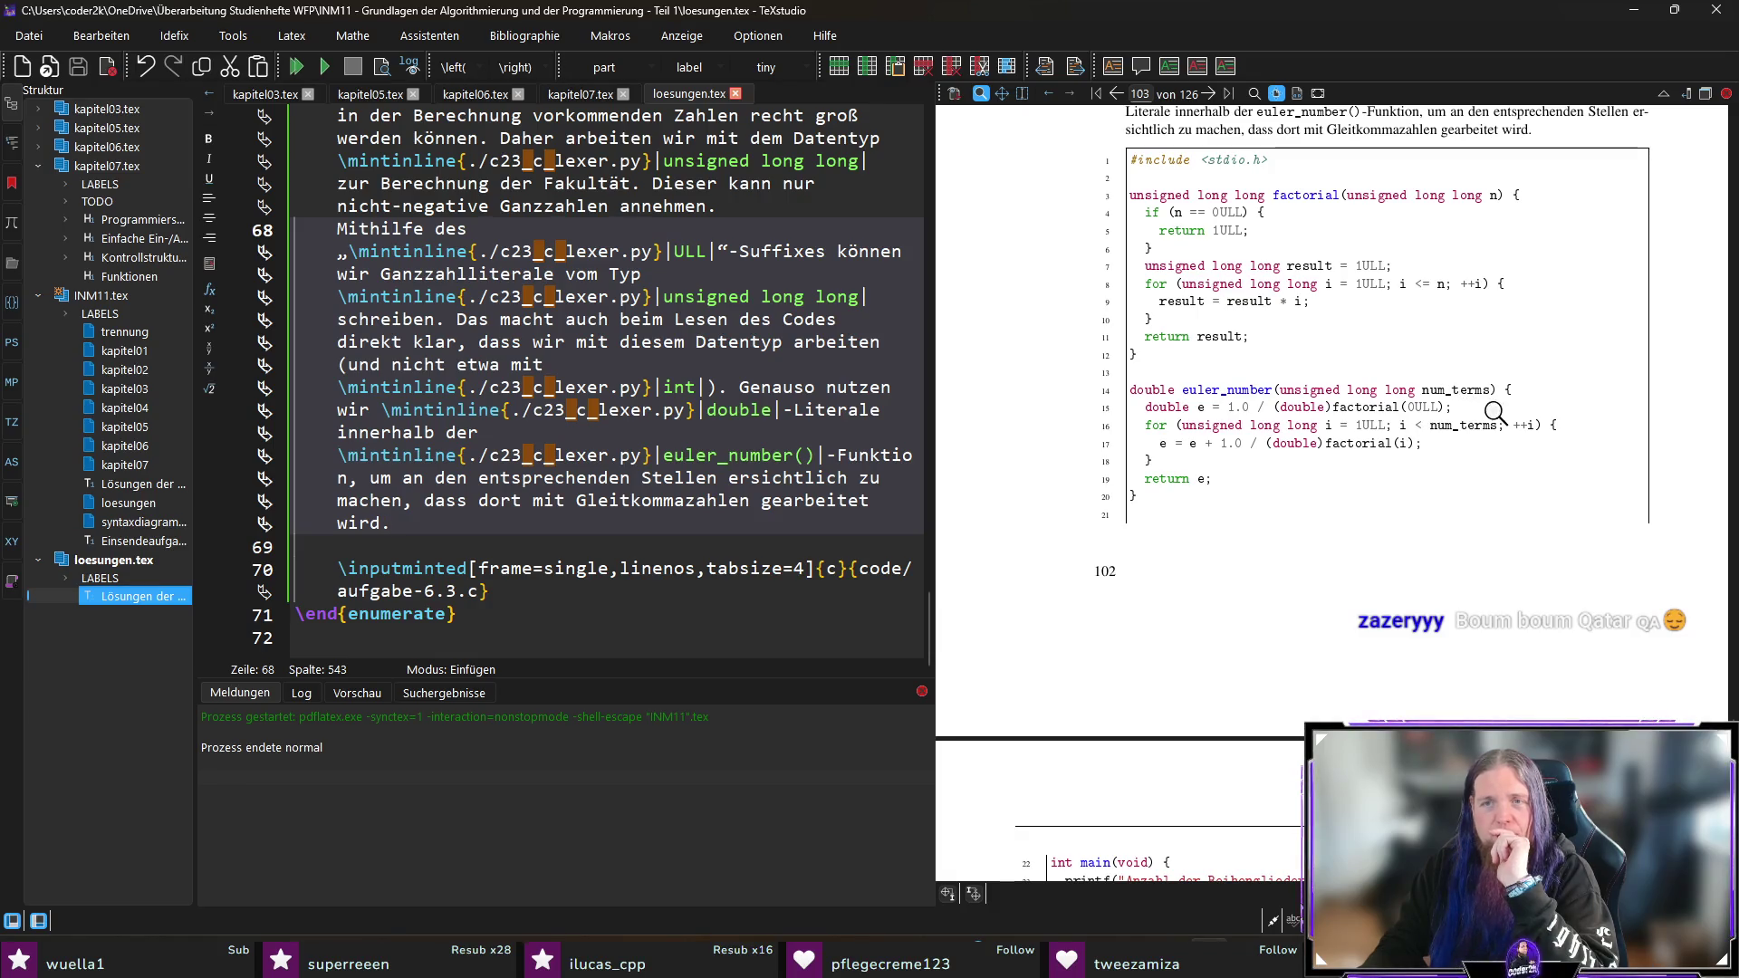
Step: Scroll the preview to the main() listing, click after the inputminted line, and return to kapitel07.tex
scroll(1285, 451, "down", 1)
scroll(1285, 451, "down", 2)
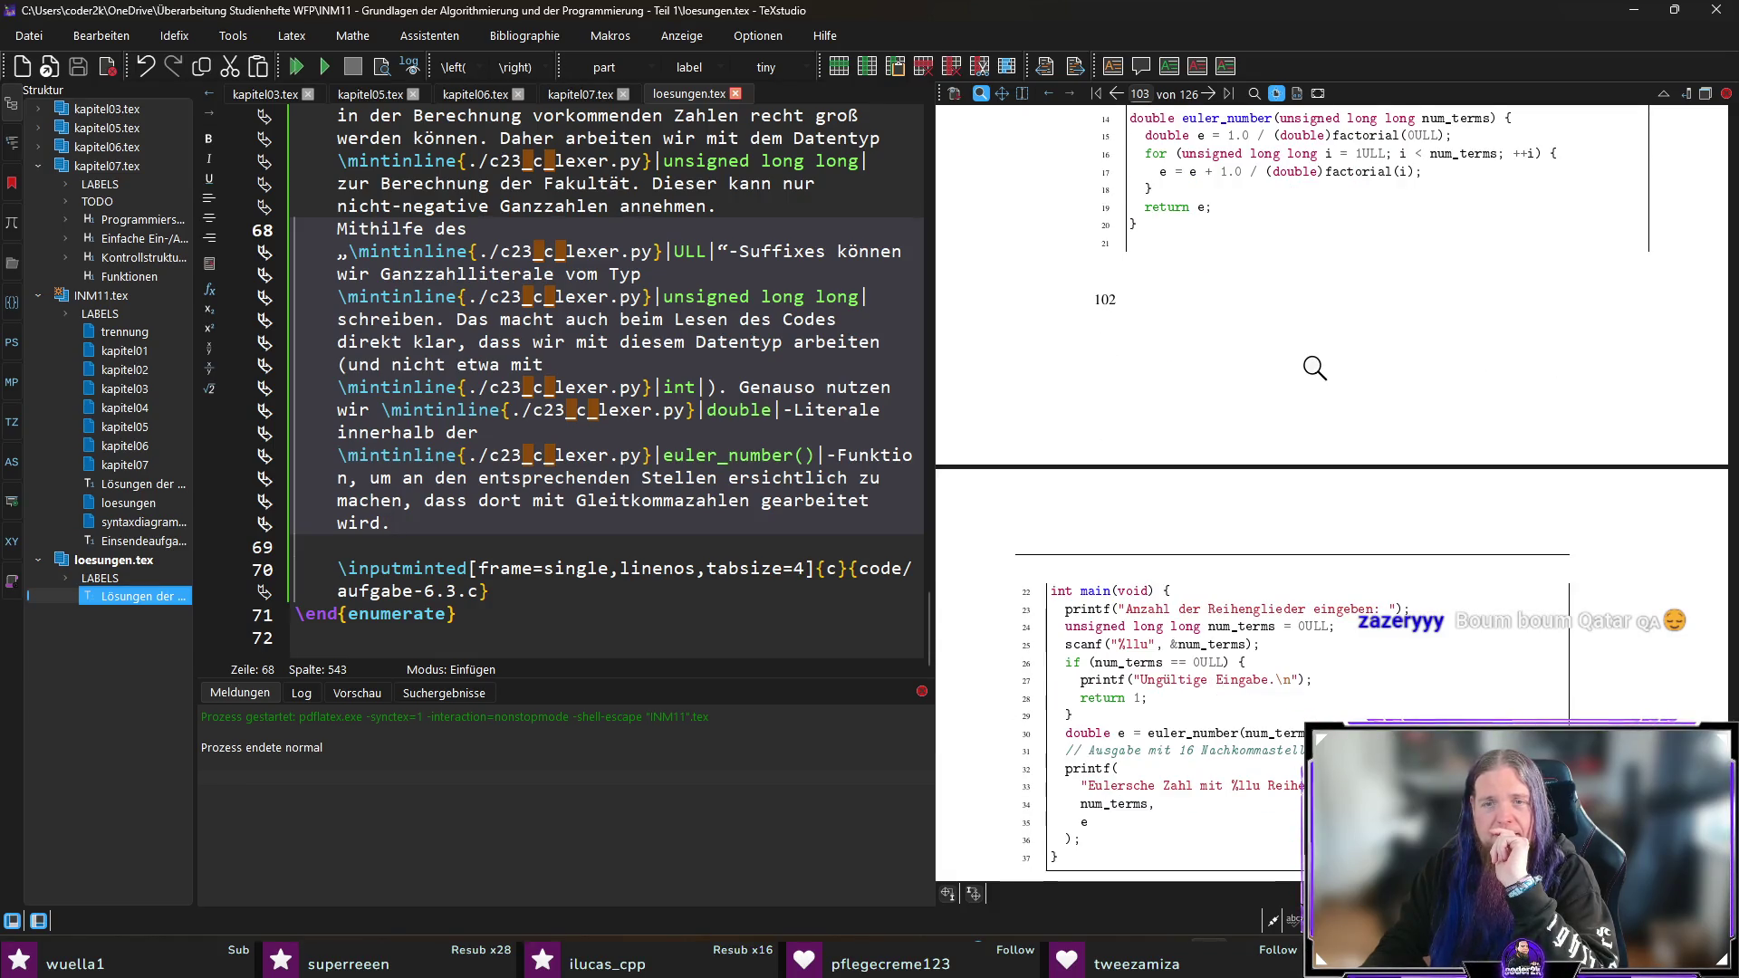
scroll(1315, 367, "down", 2)
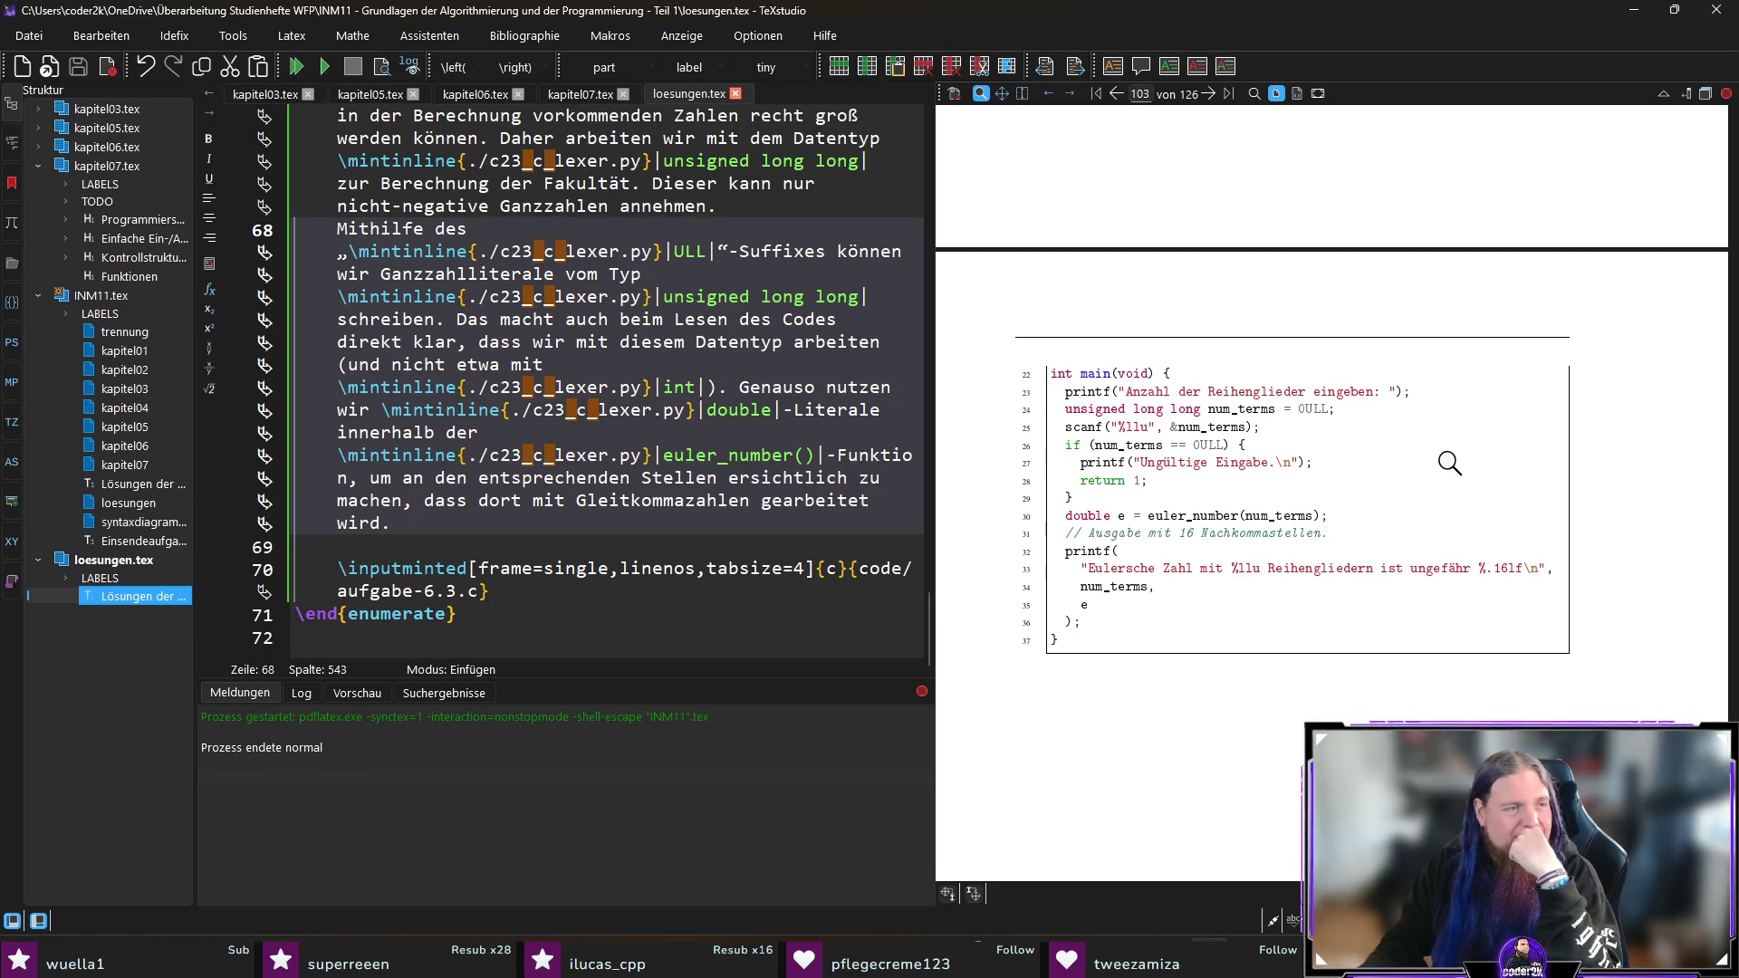
scroll(1449, 463, "down", 1)
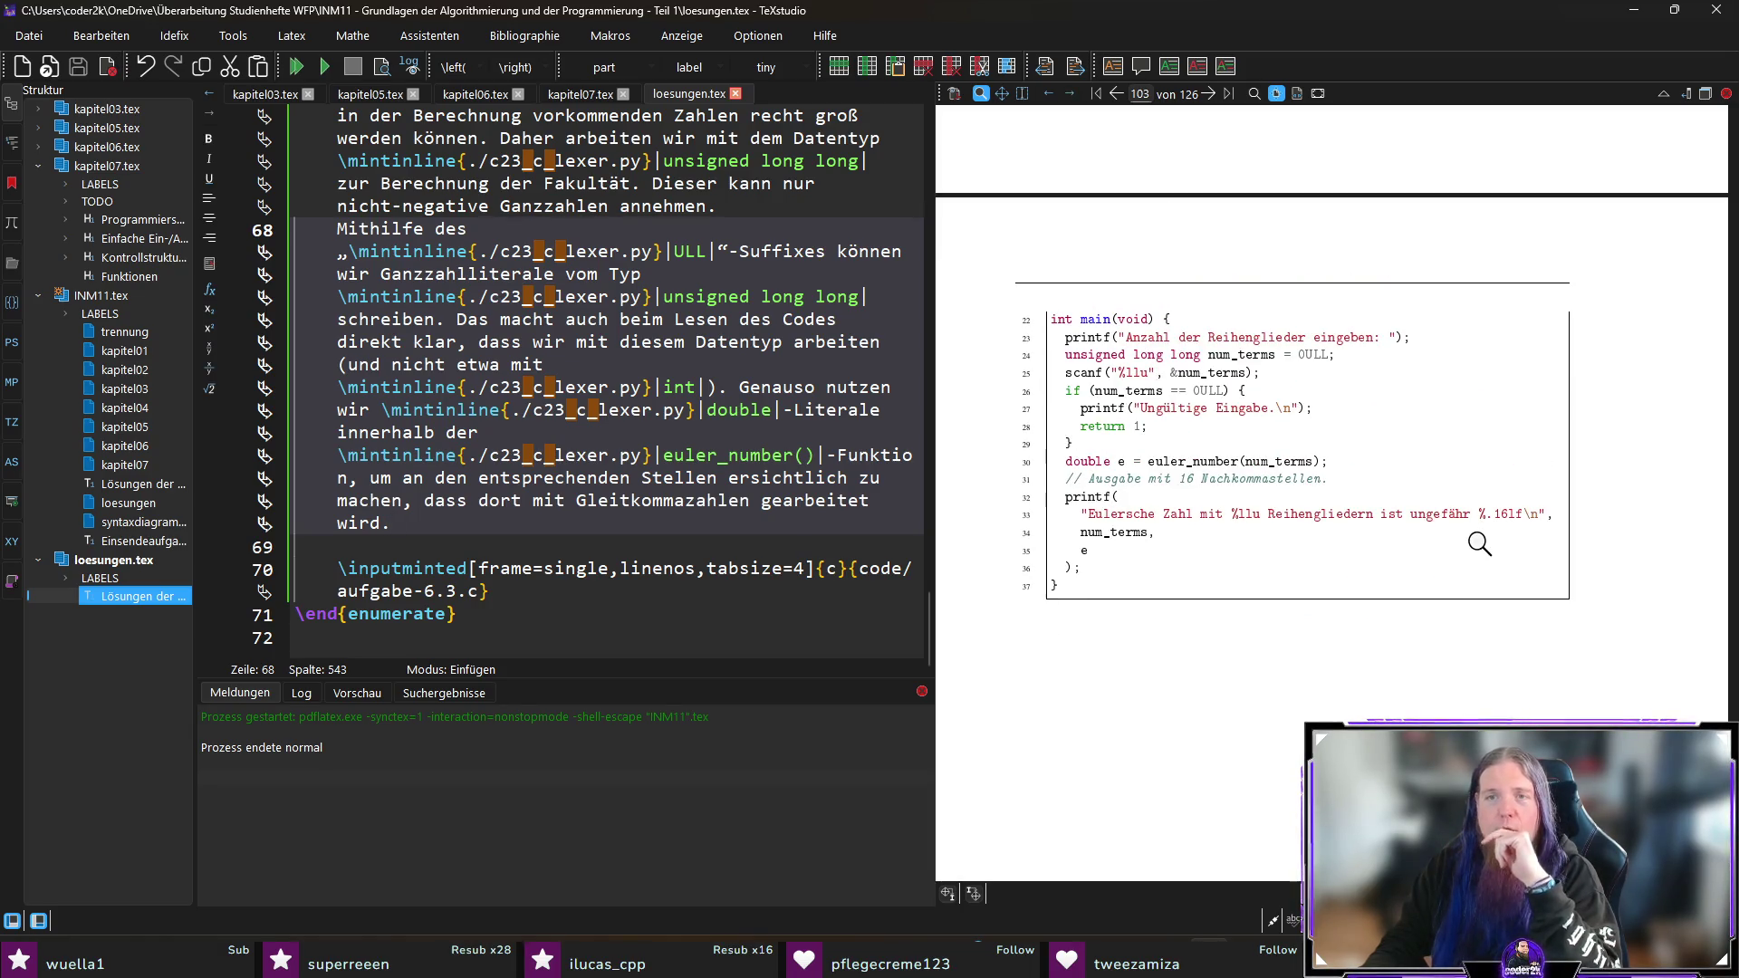
left_click(555, 591)
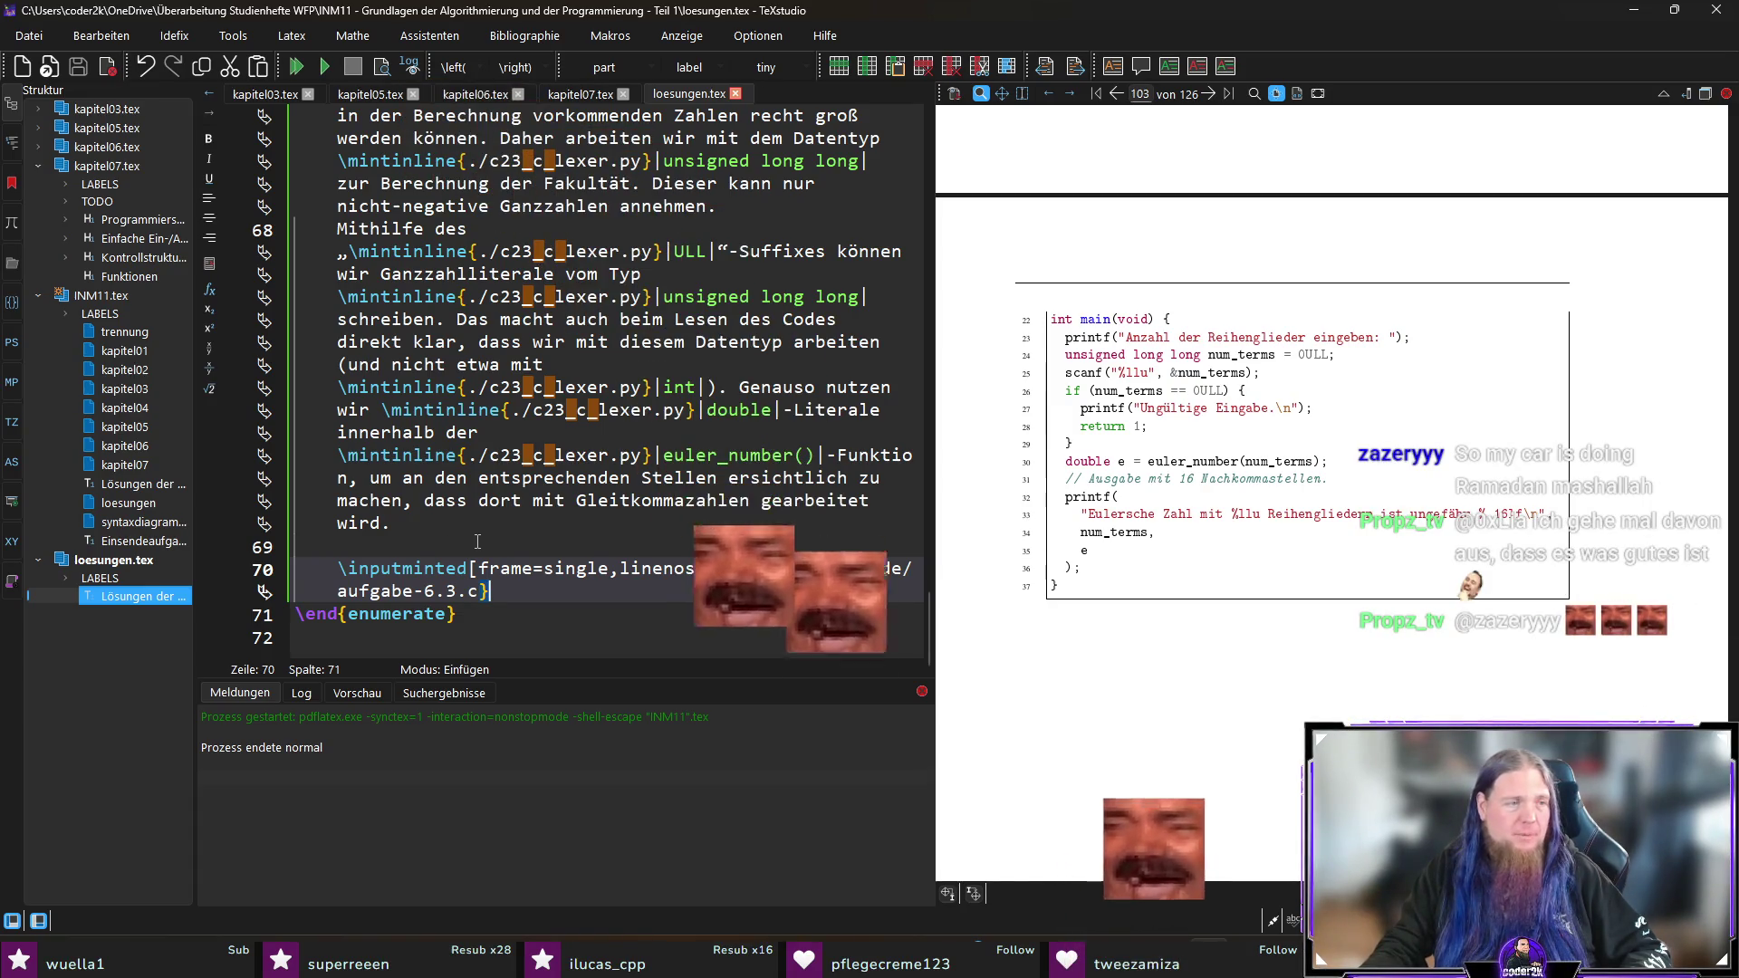
key("ctrl+Tab")
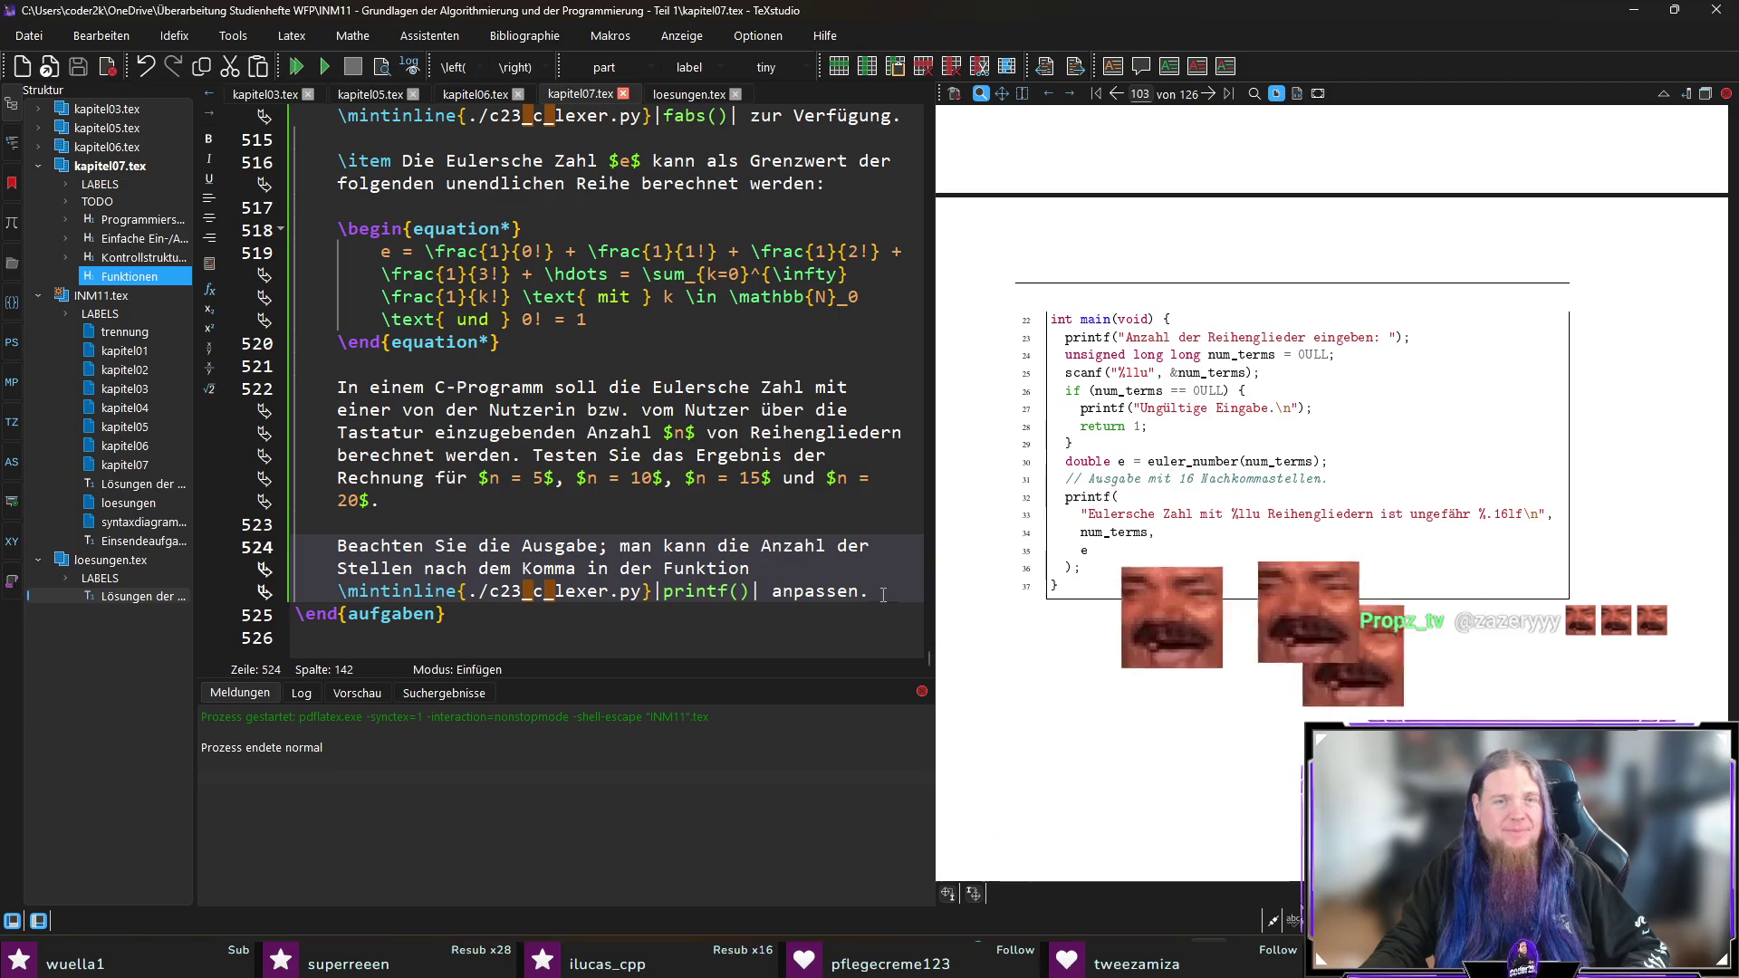
Step: Start a new \item asking for a C program tabulating $d = \frac{x^n}{n!}$ for x = 5,0 to 6,0
key("Return")
key("Return")
type("\\item Schreiben Sie ein C")
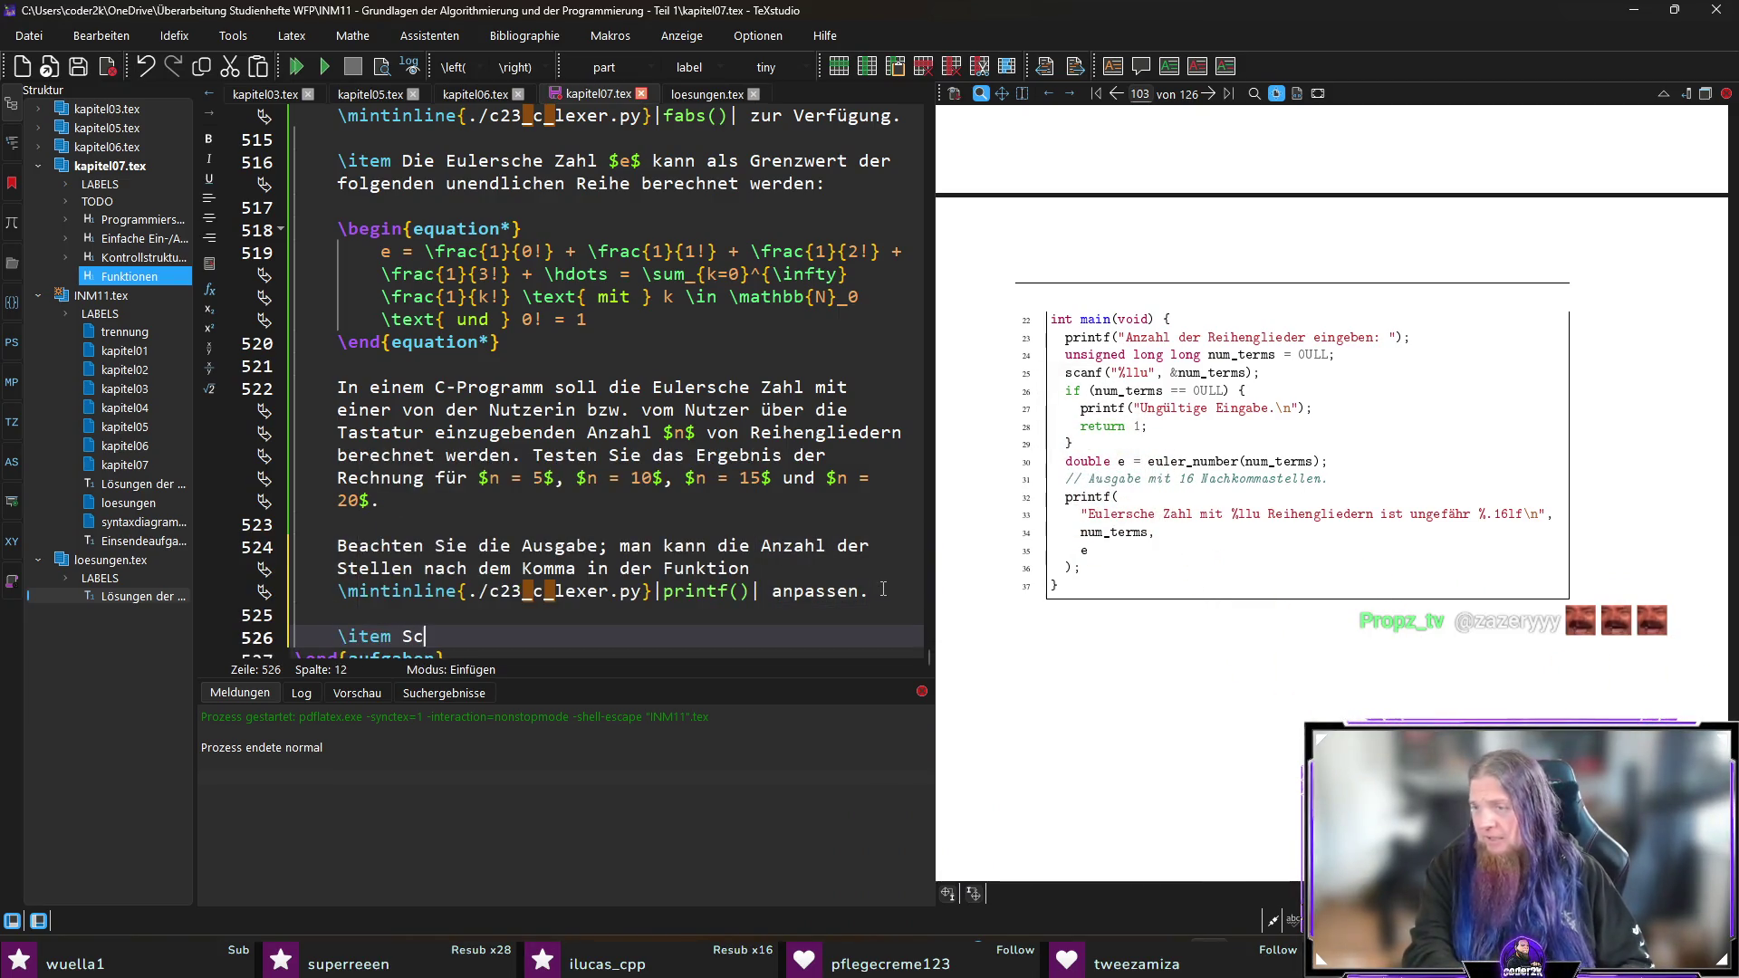
type("-Programm, ")
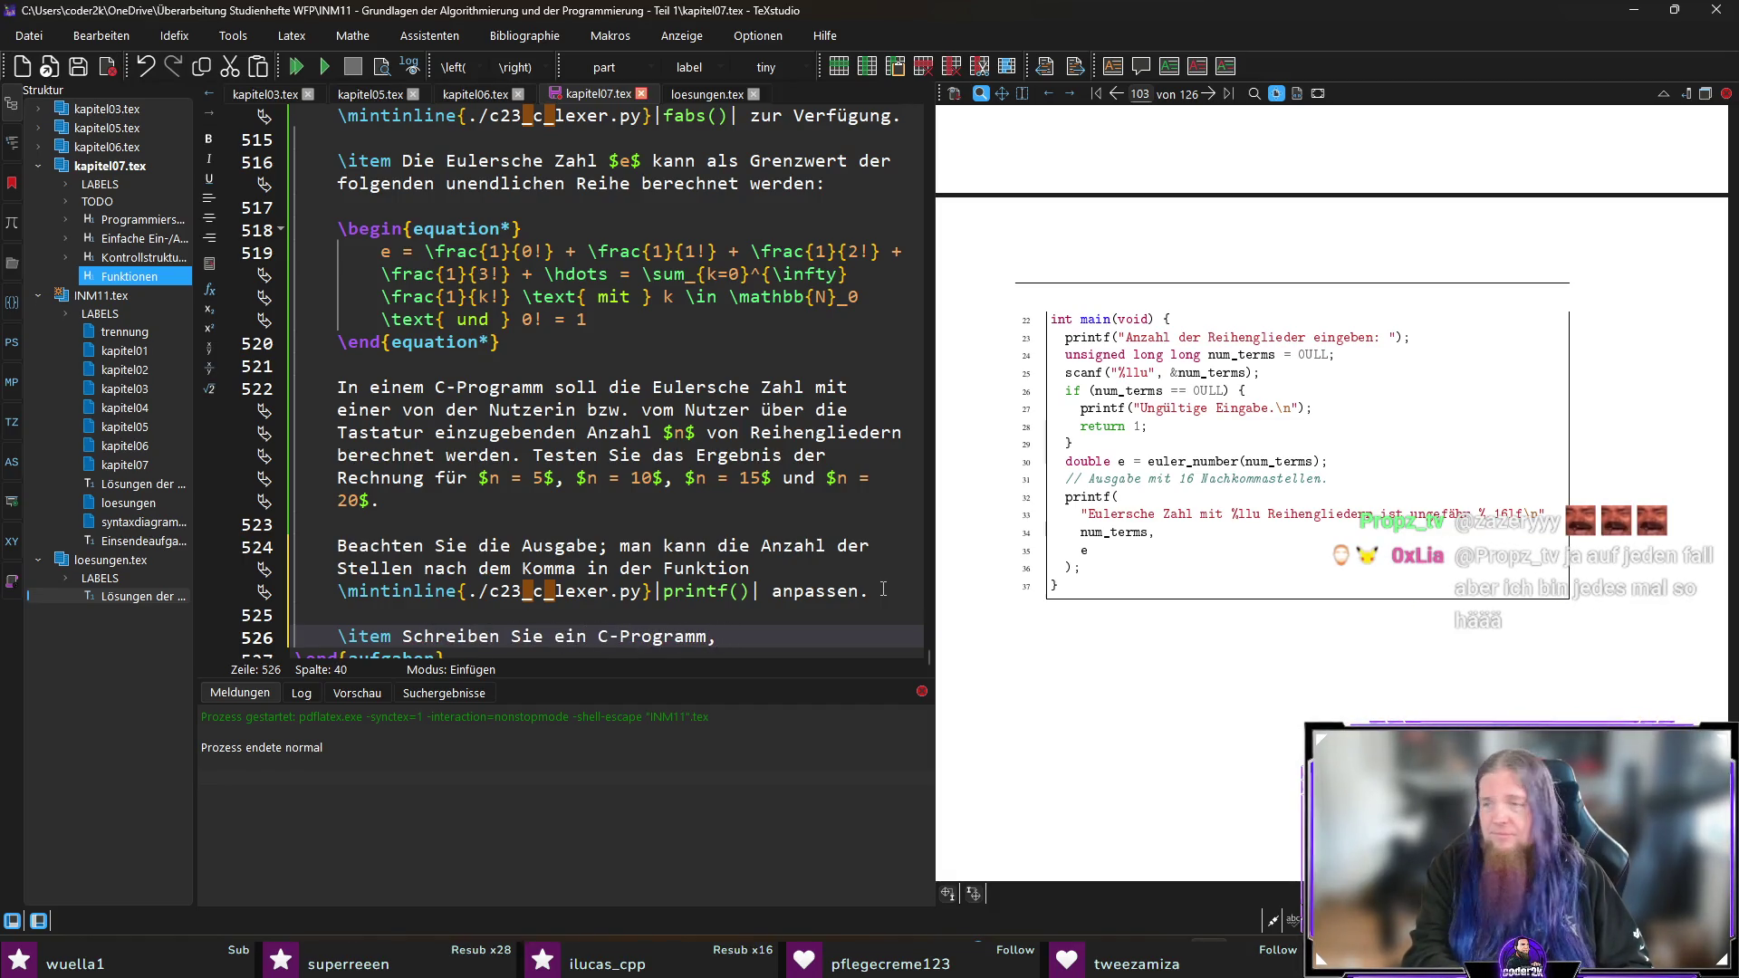
type("das den Aus")
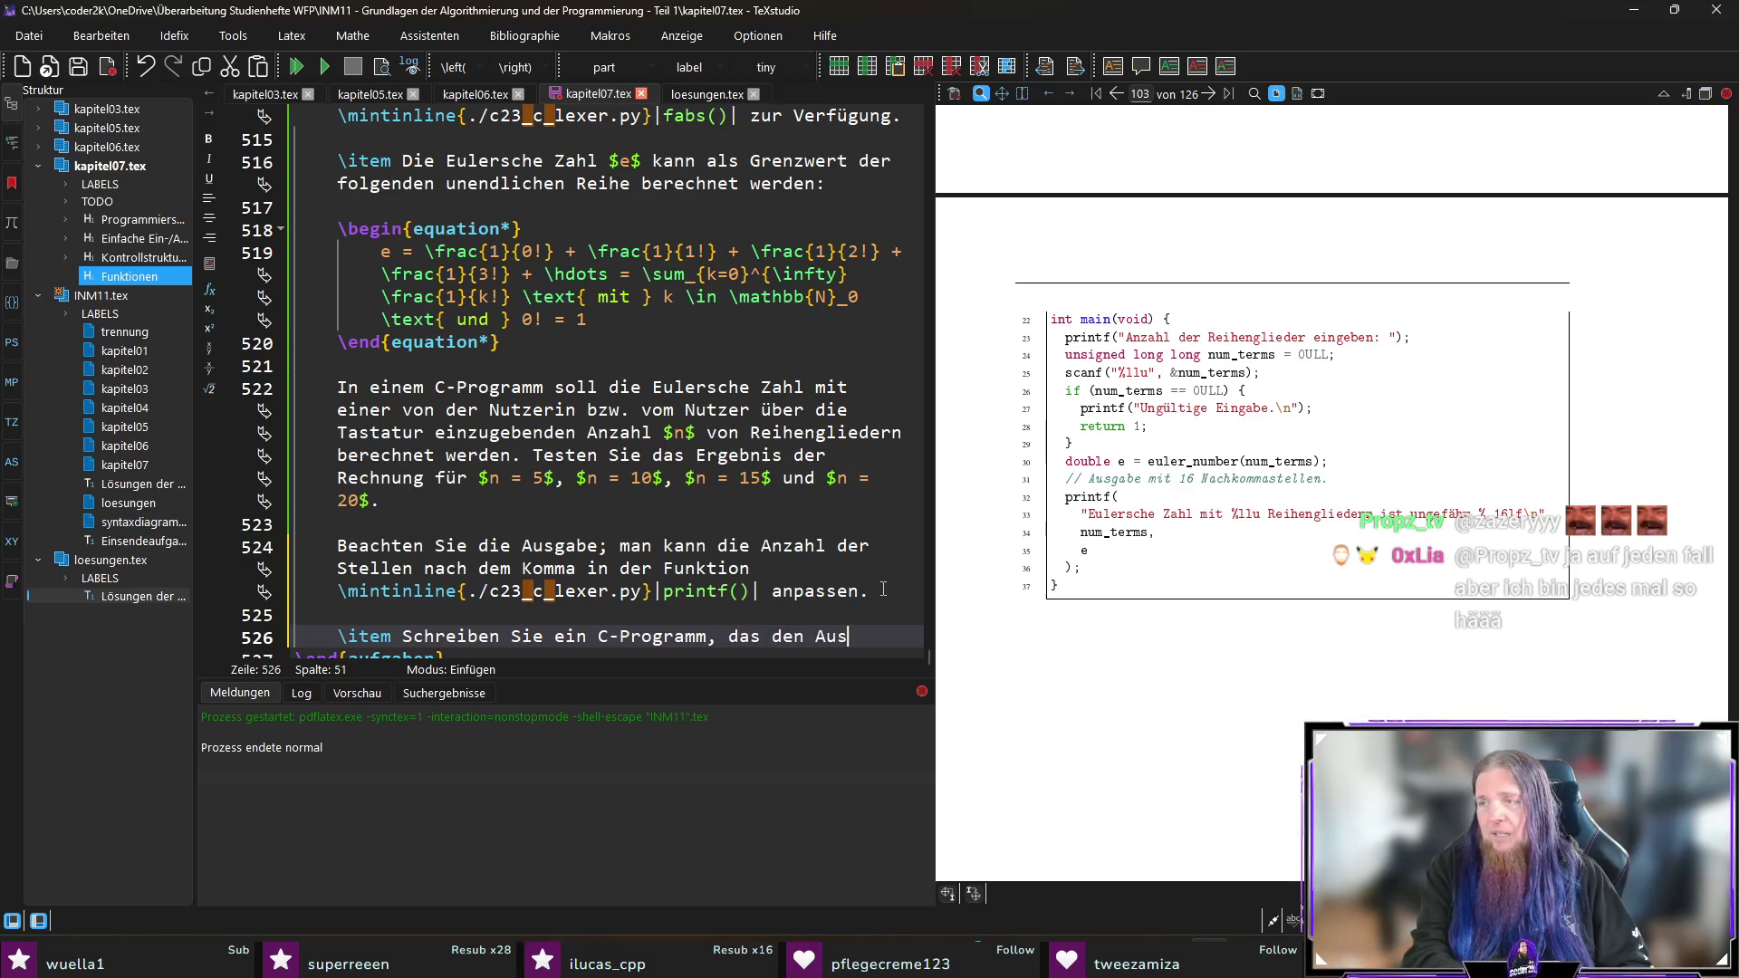
type("druck $")
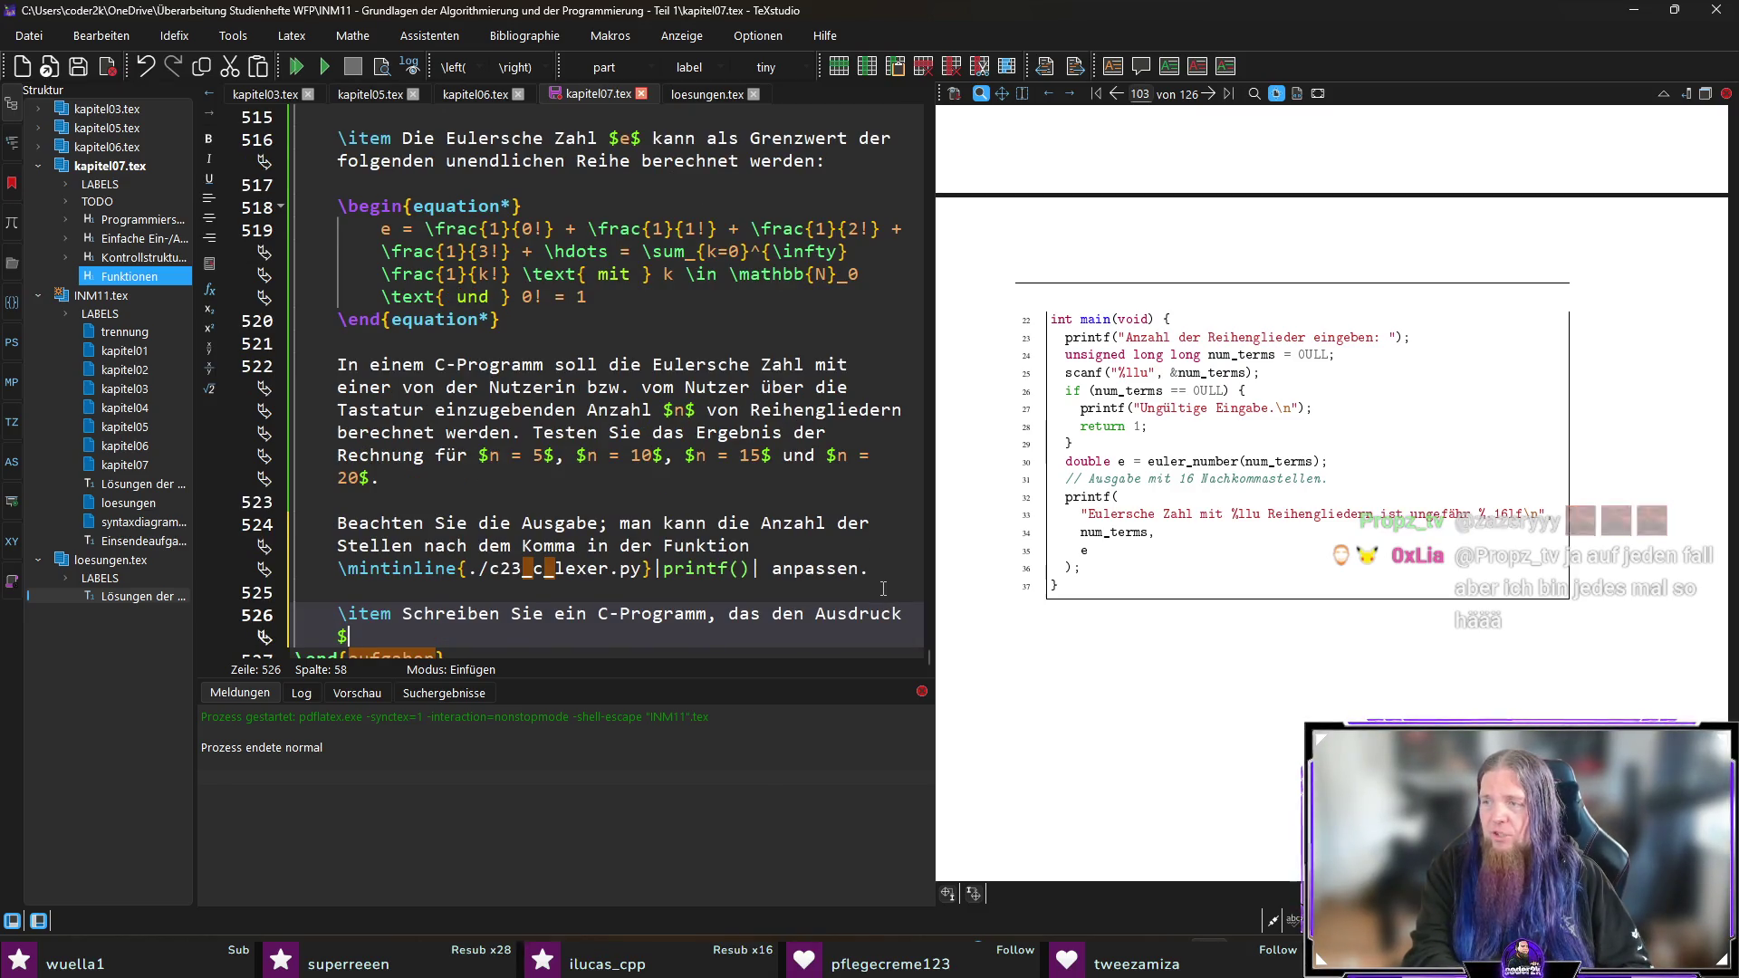
type("d = \\f\frac")
key("Return")
type("x^n}{")
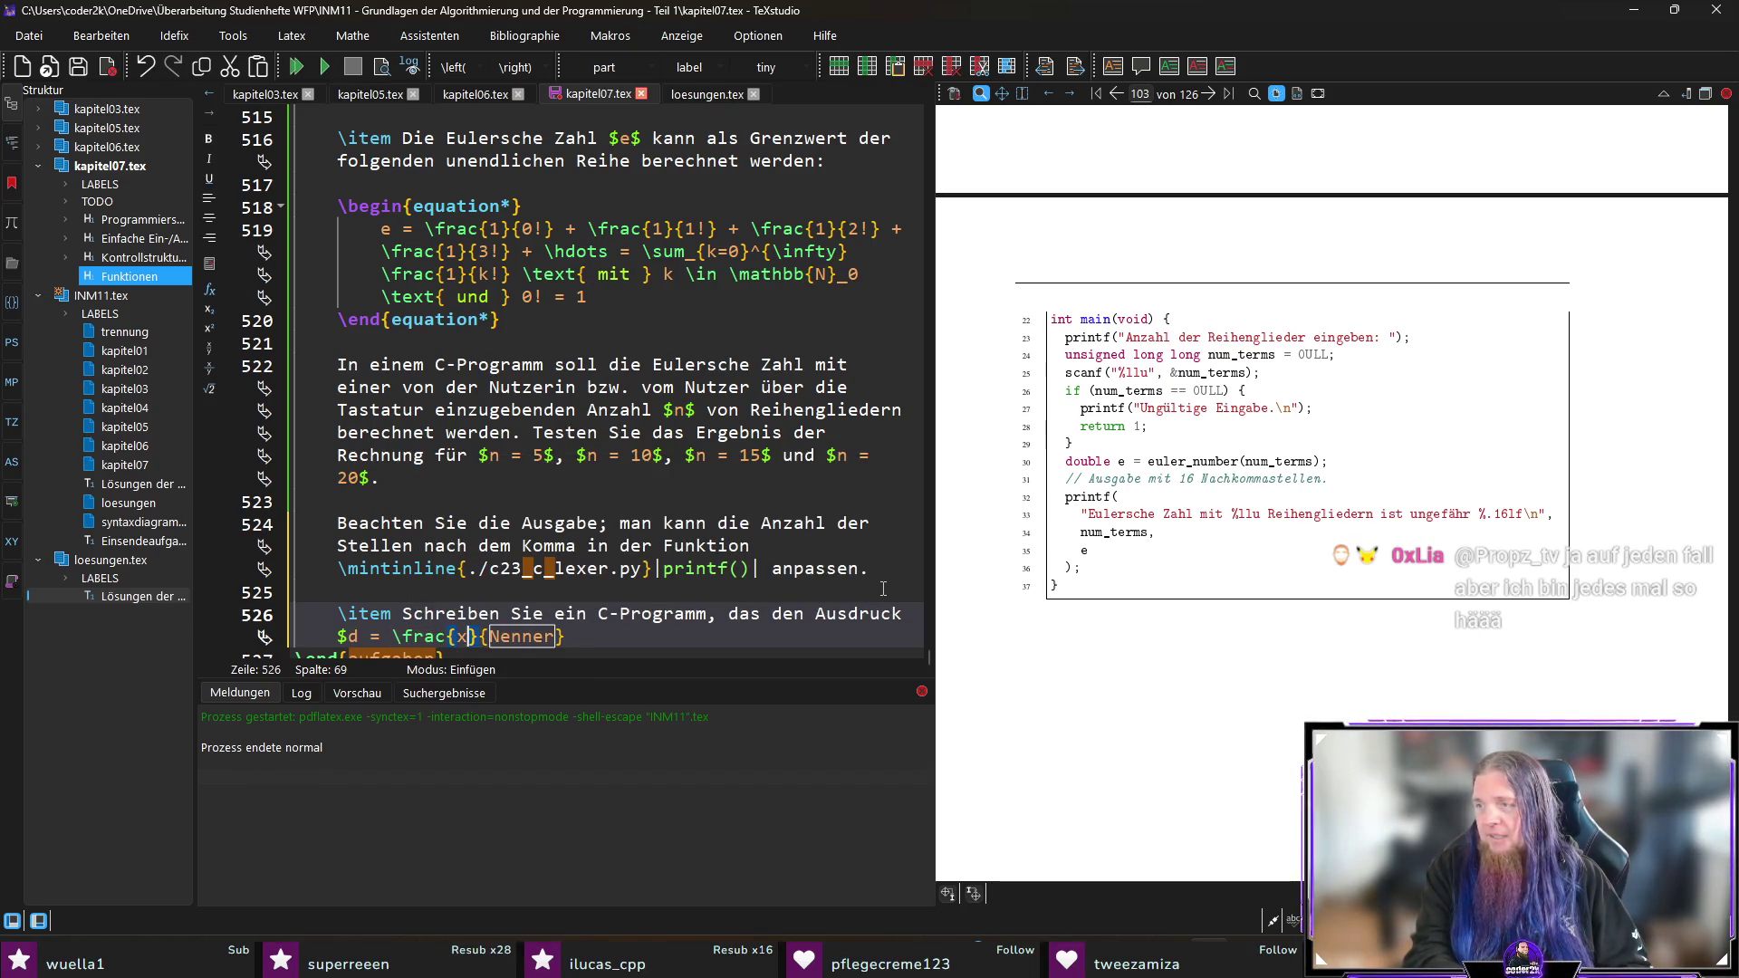
type("n!}")
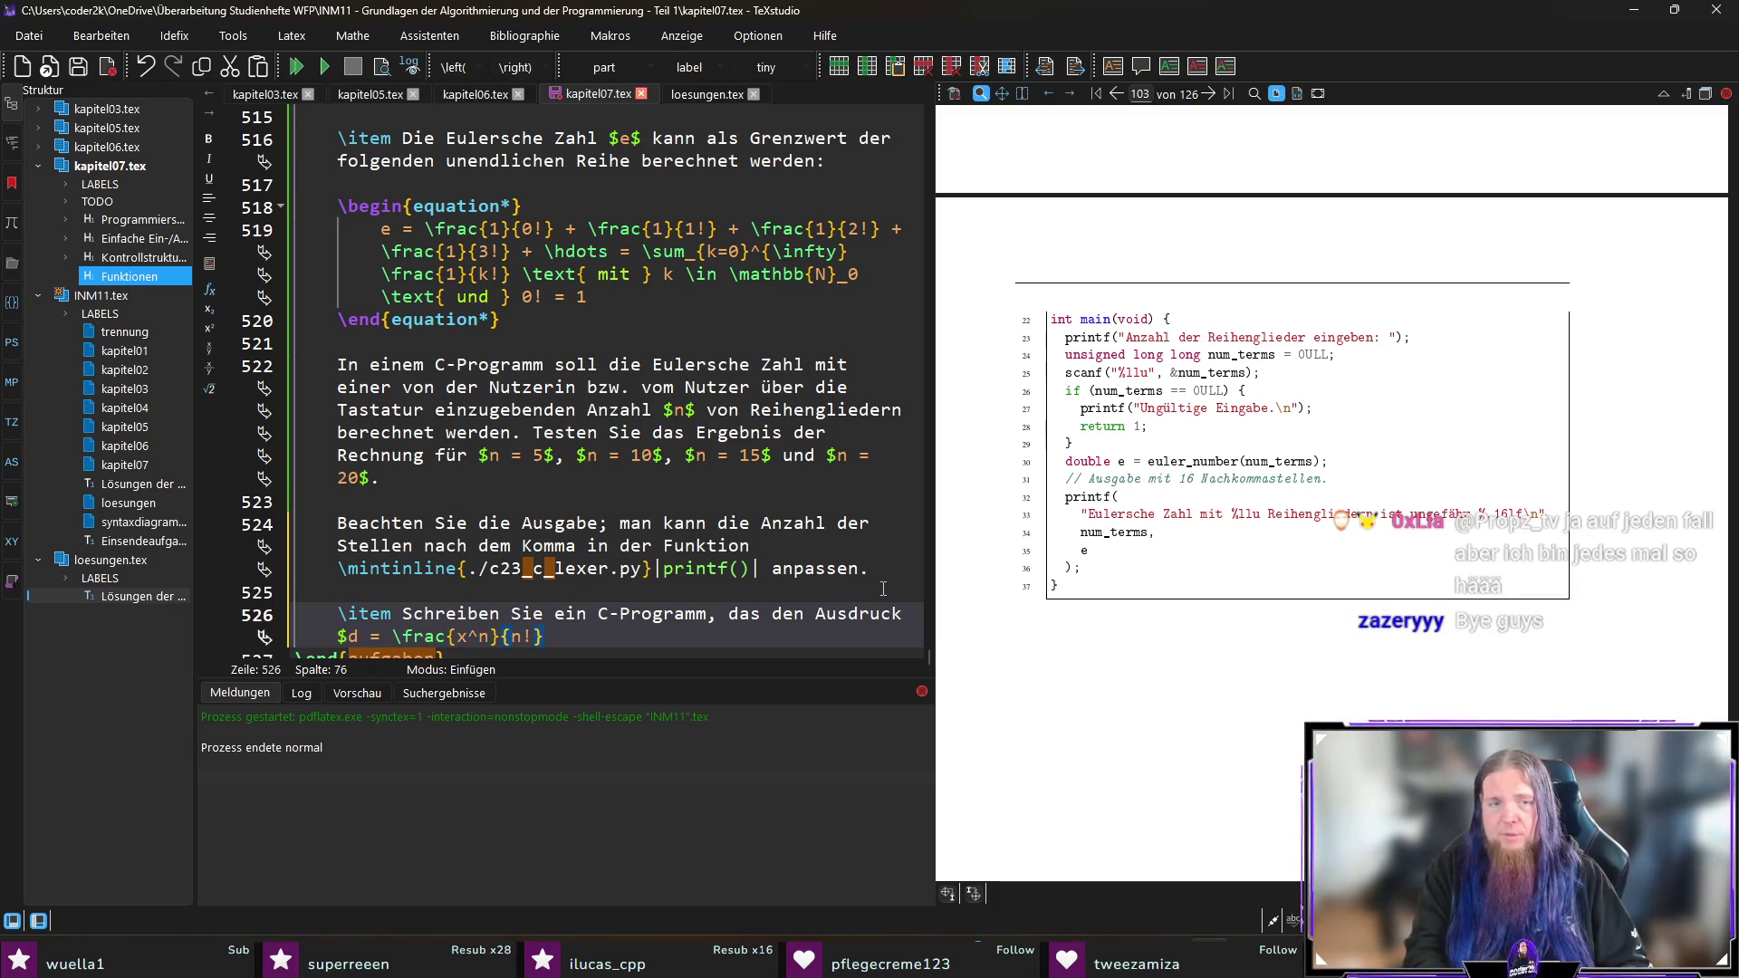
type("$ für ")
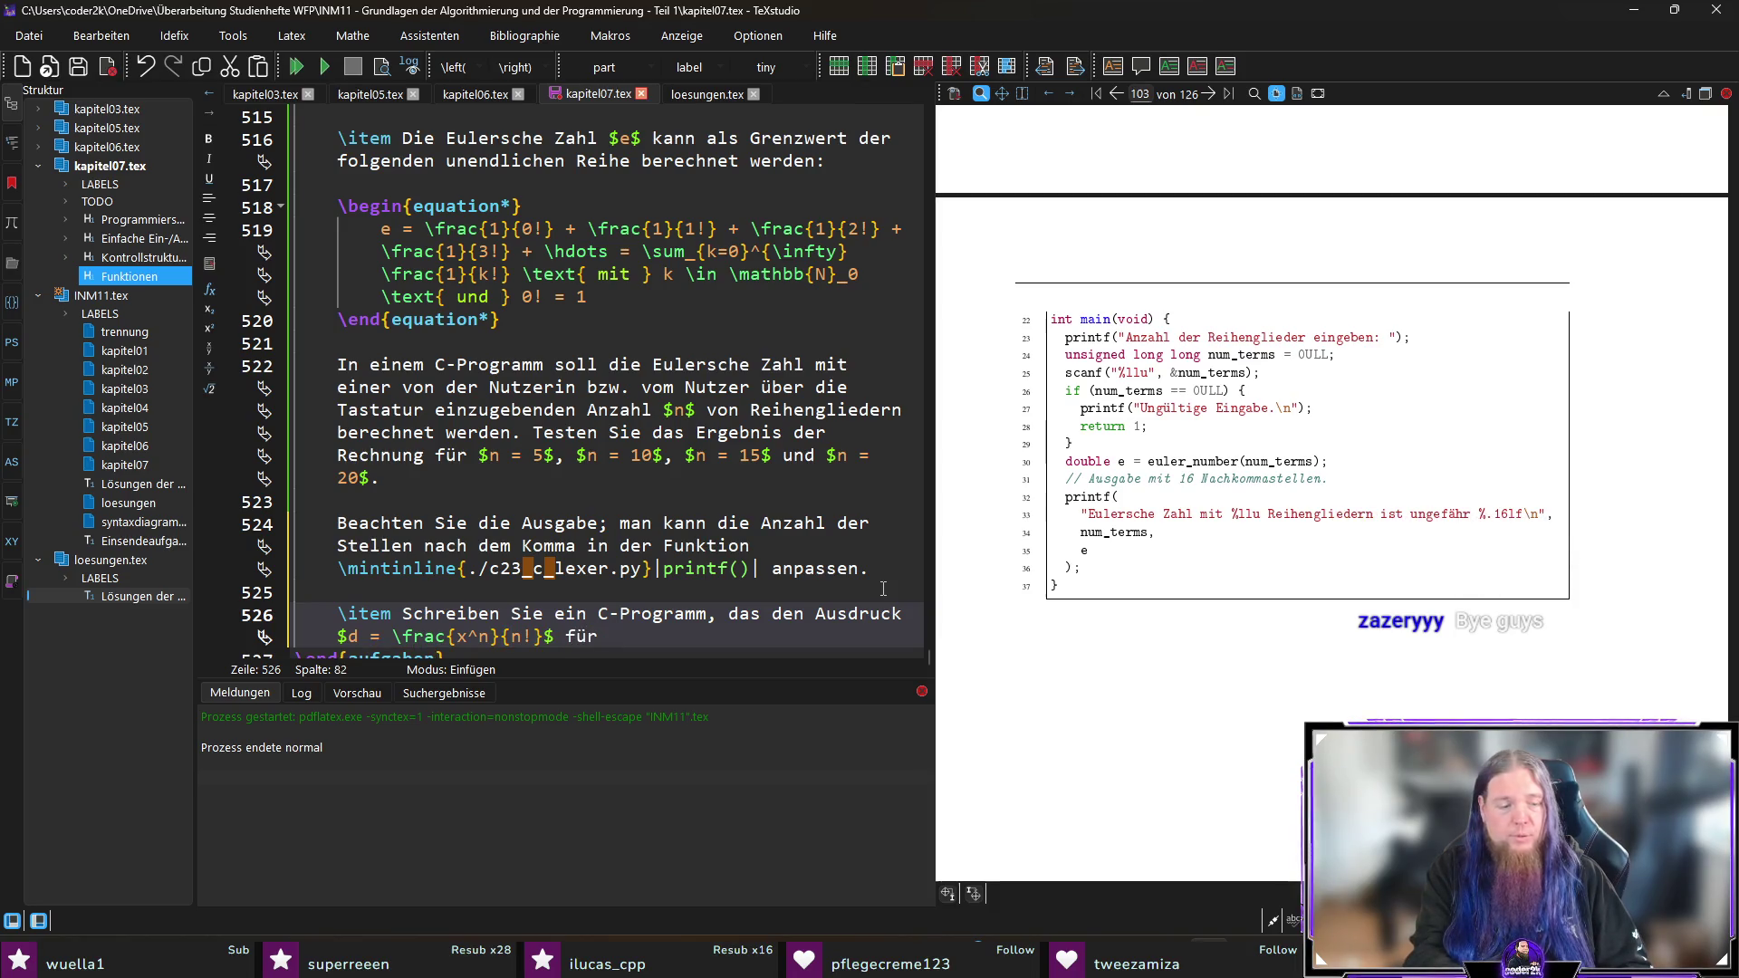
type("$x = ")
type("5,0$ bis $x")
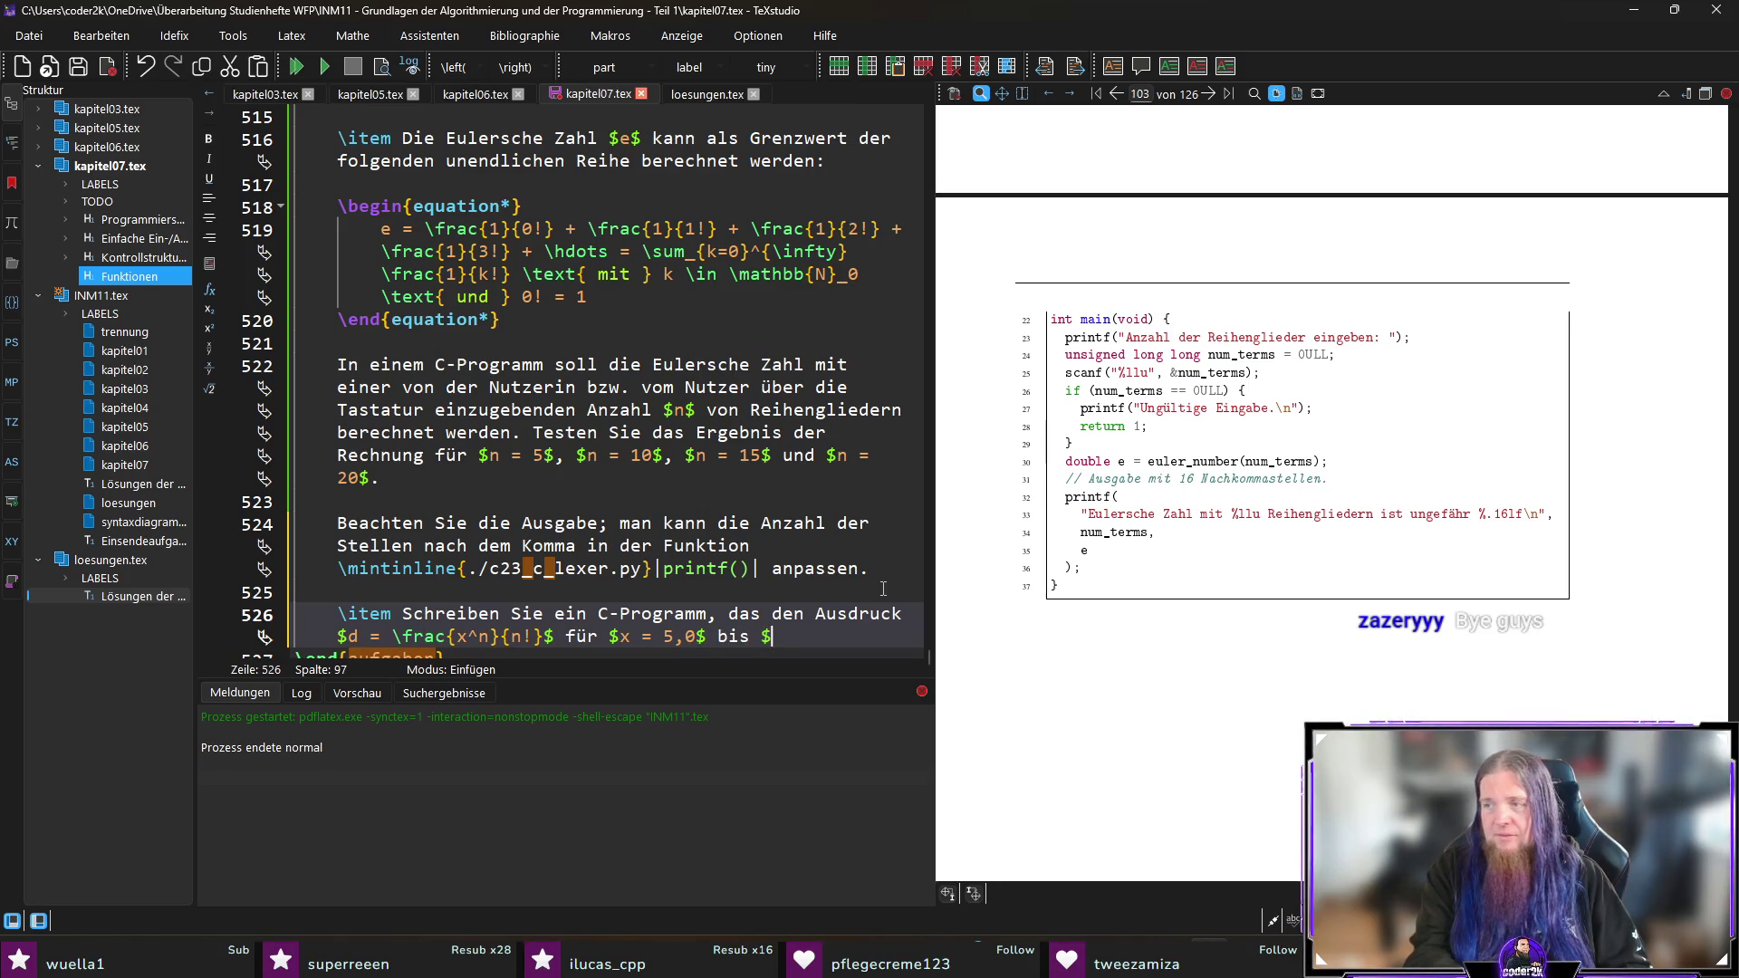
type(" = ")
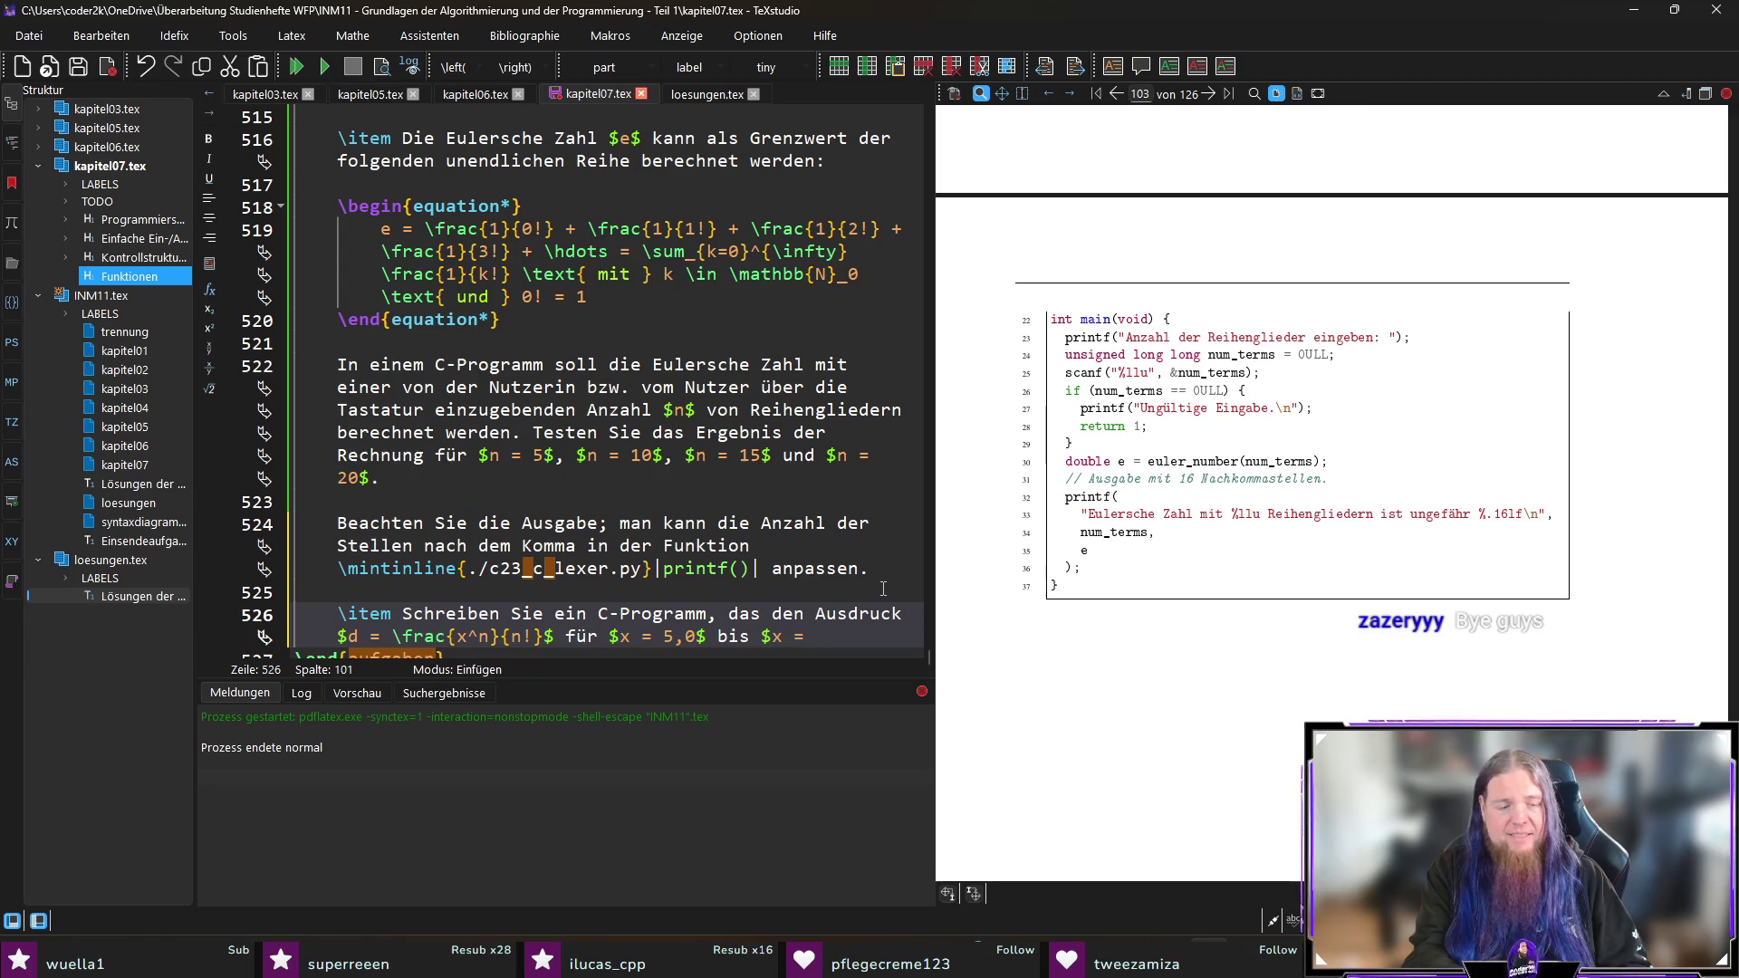
type("6,0")
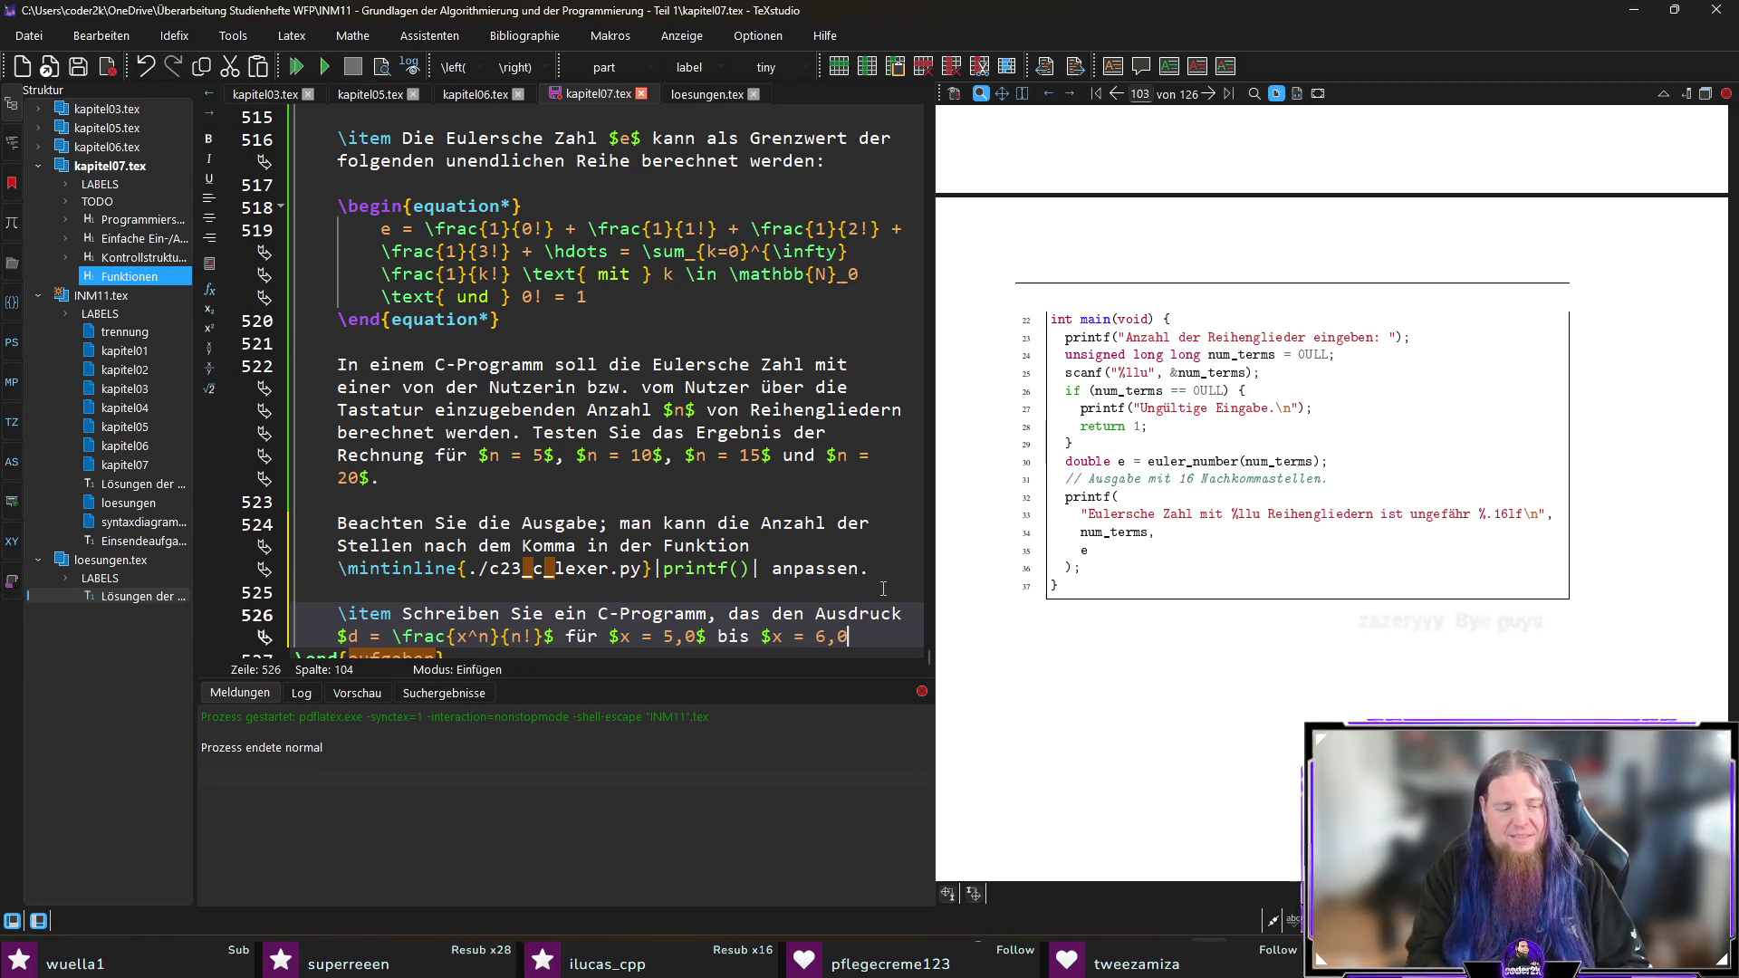
type("$")
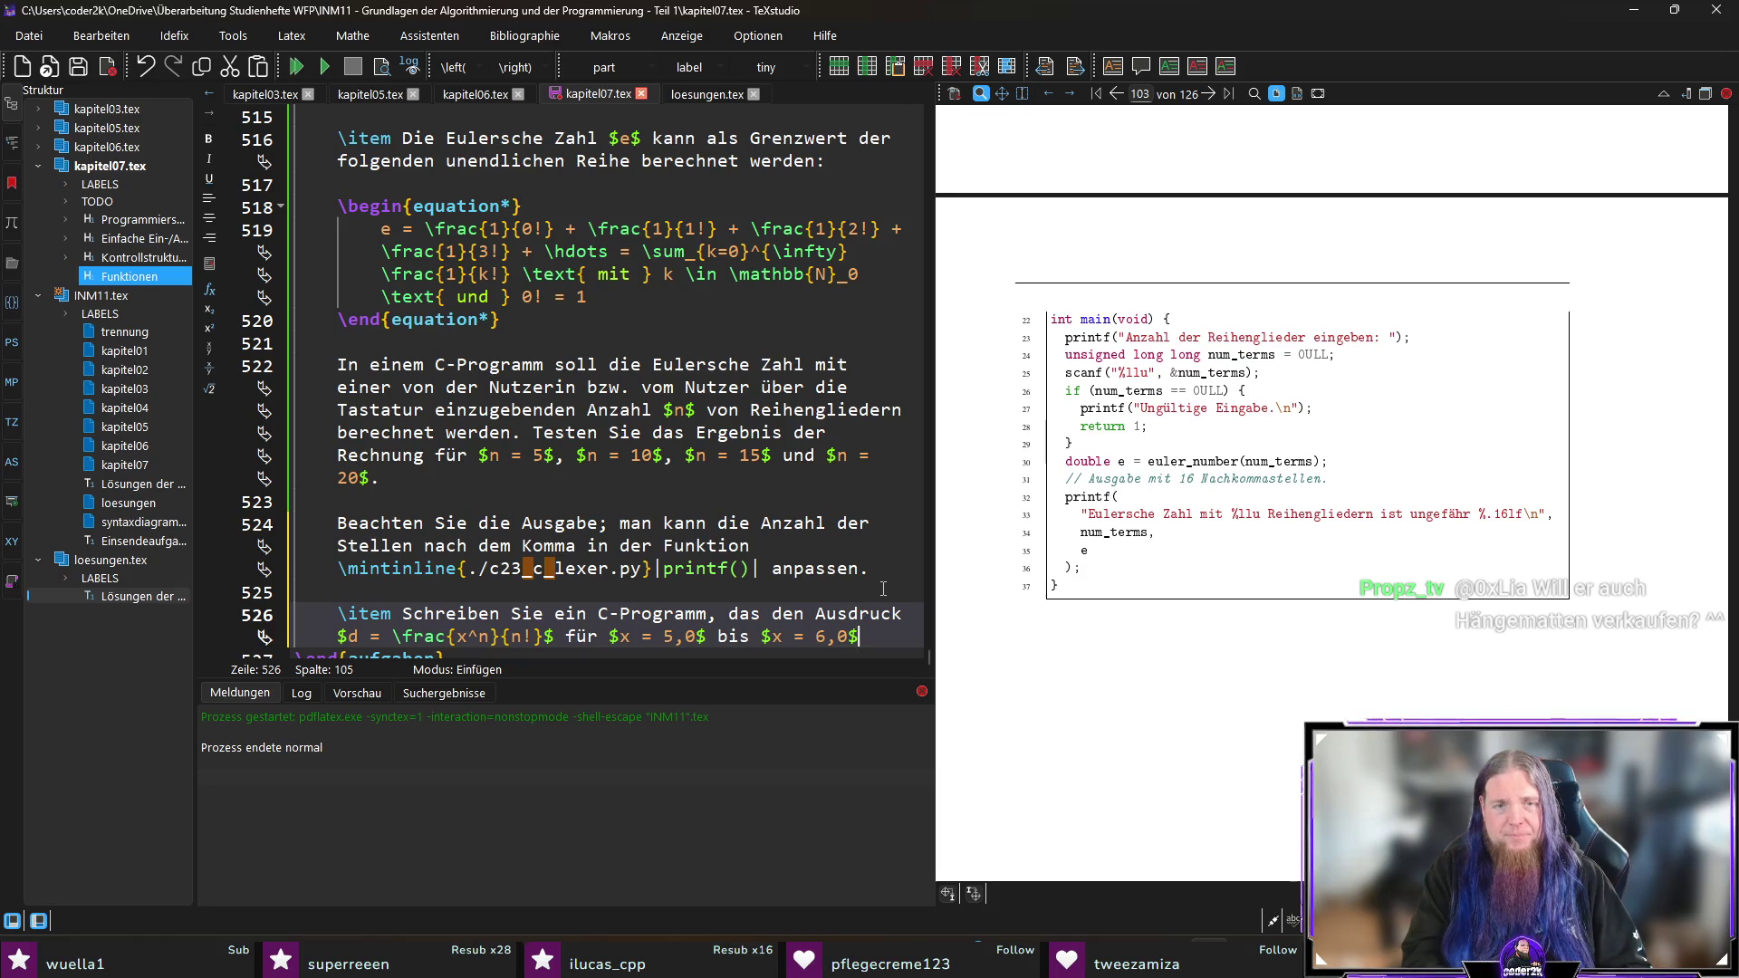
Step: Finish the item with 'mit der Schrittweite $\Delta x = 0,1$ tabelliert.' and add an empty line below
key("Left")
key("Left")
key("Left")
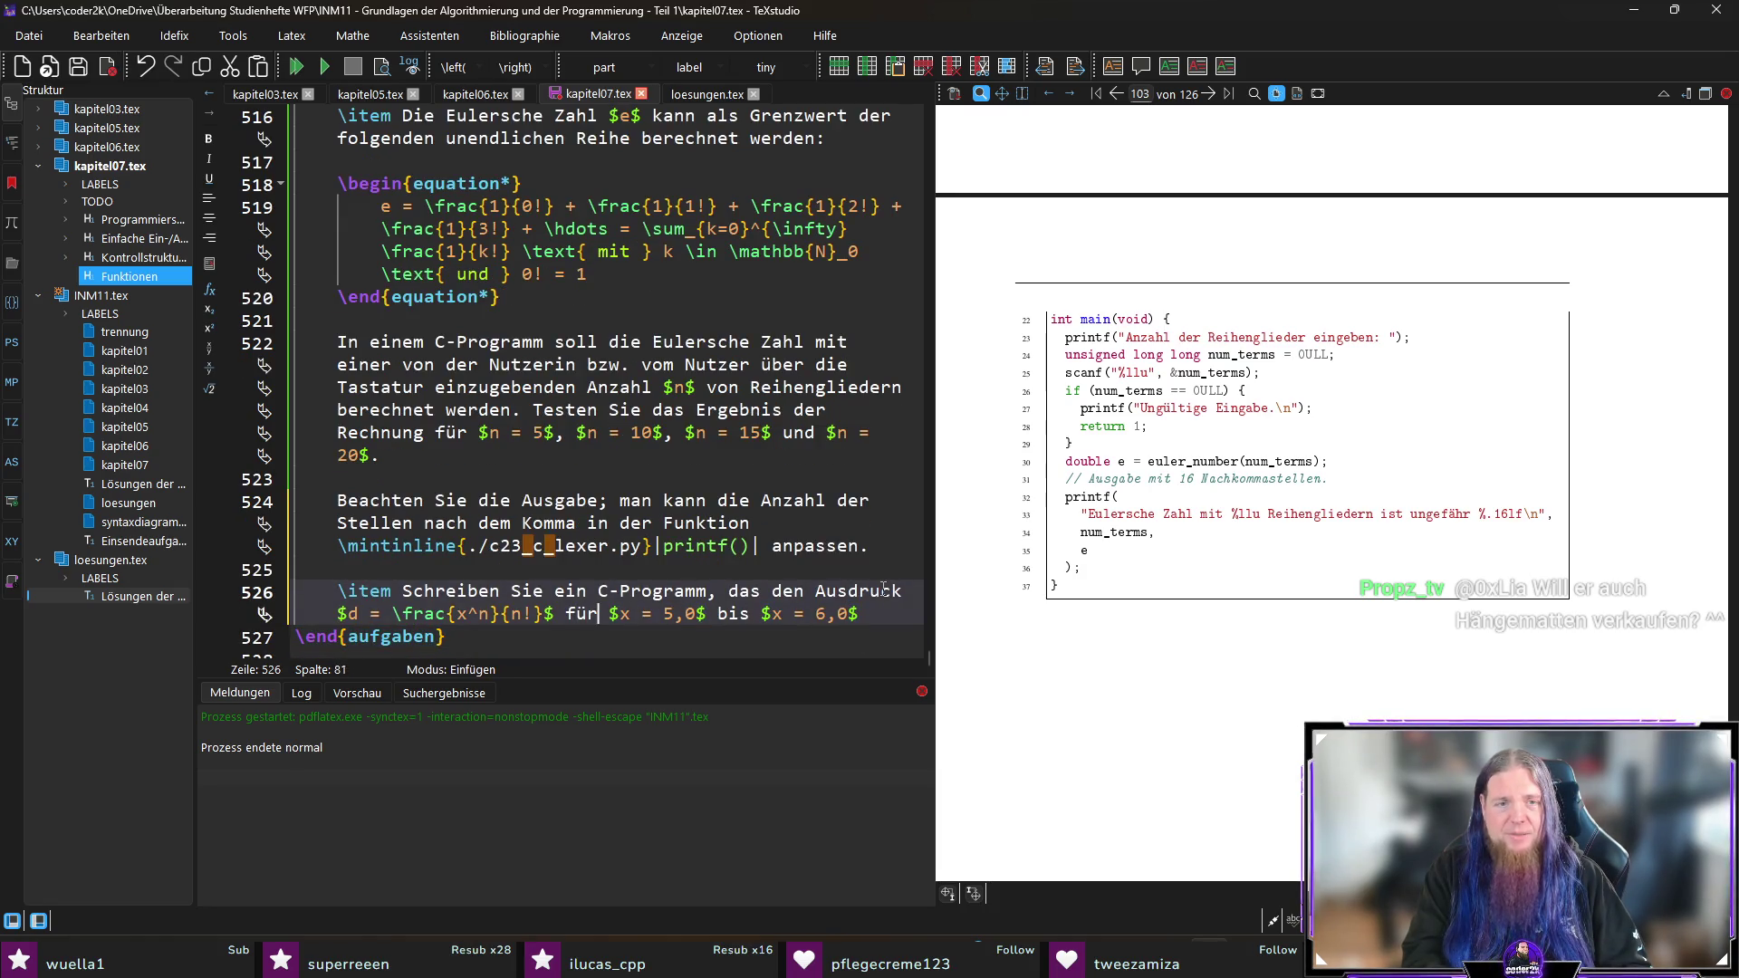
key("Left")
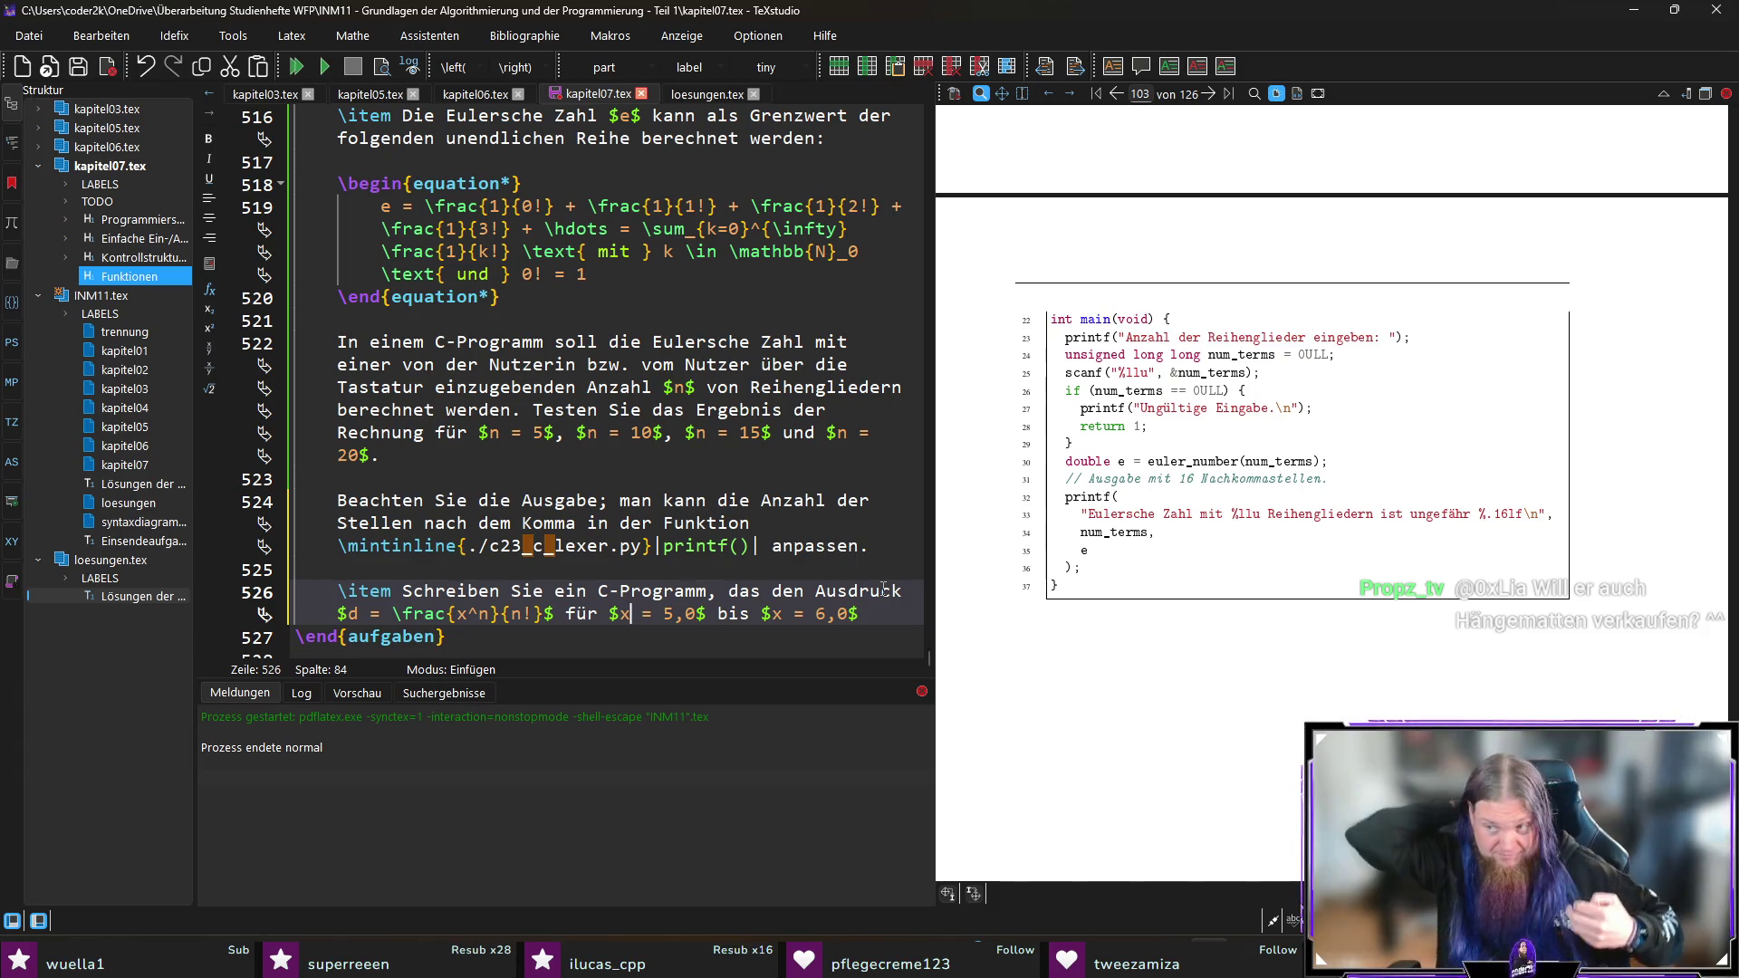
key("End")
type("mit der Schritt")
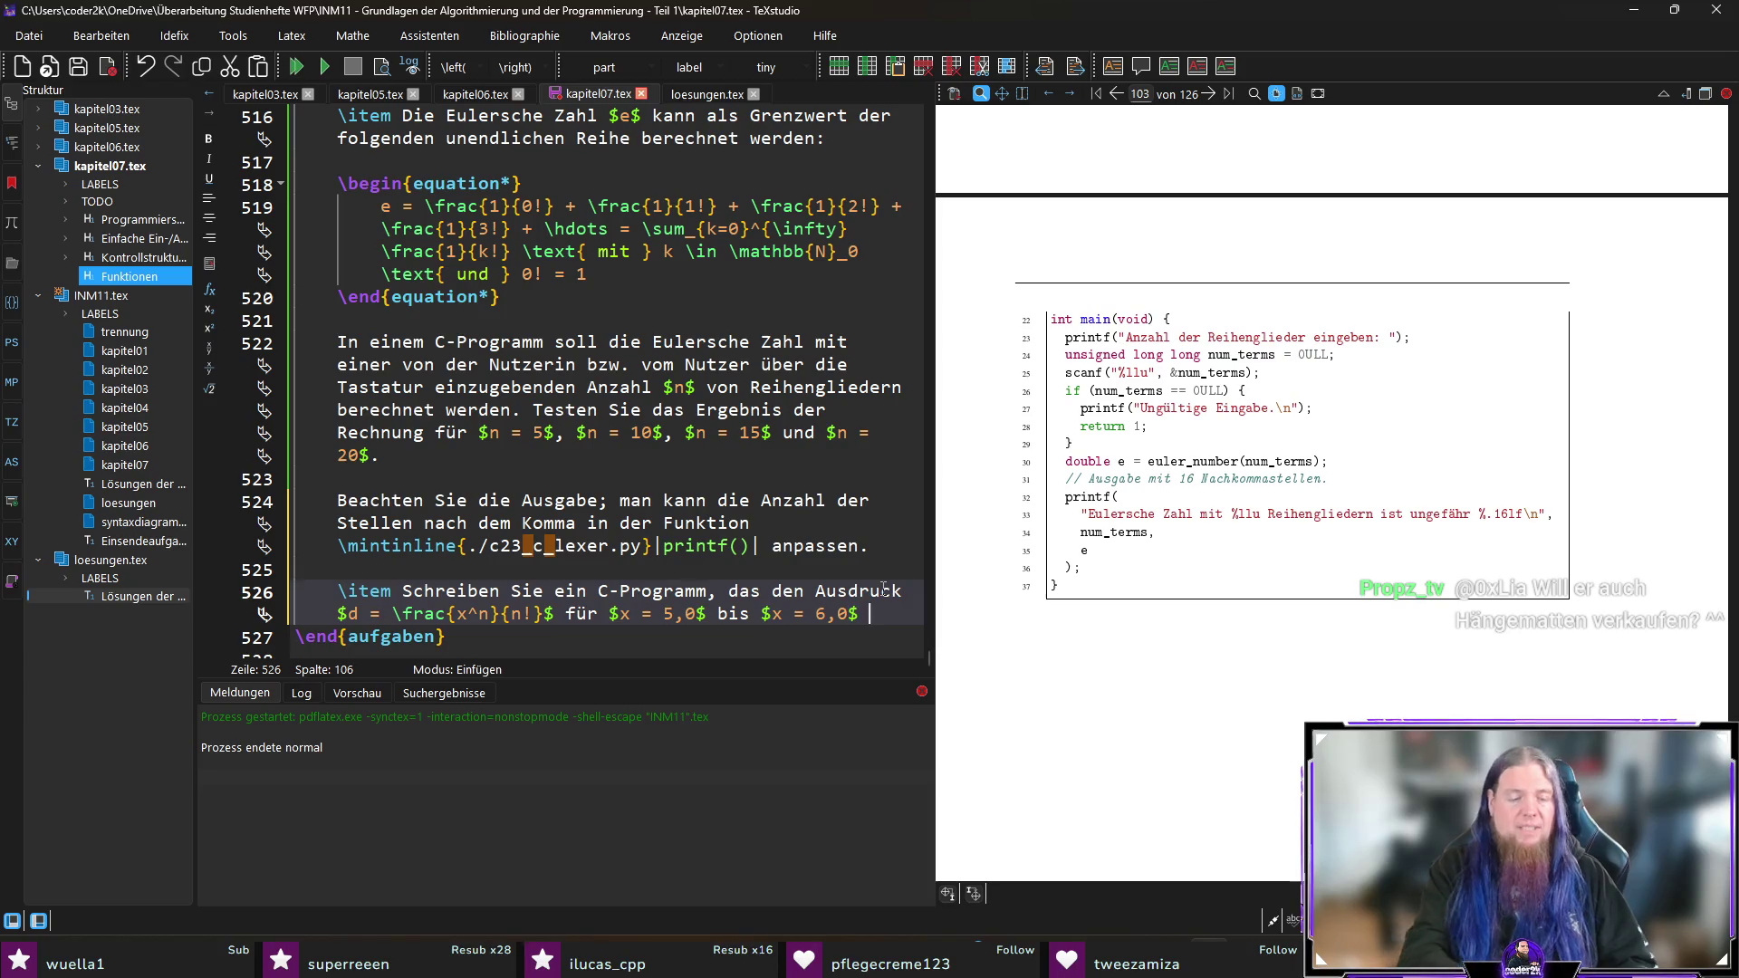
type("weite ")
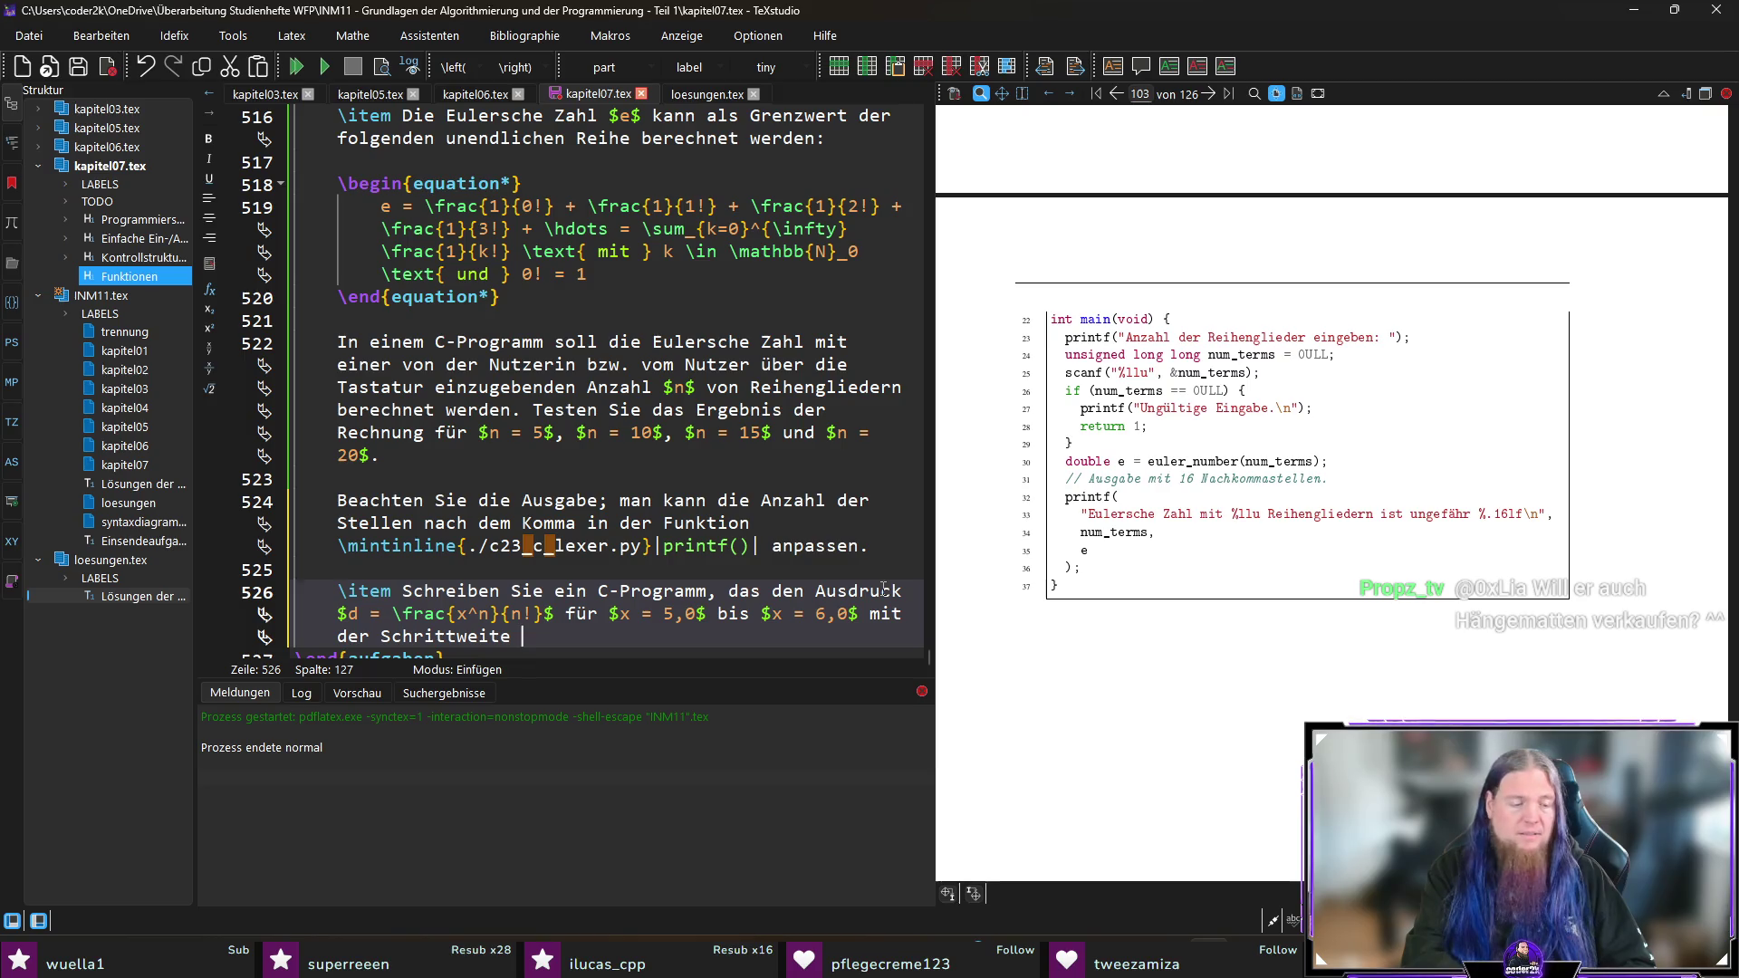
type("$\\Delta ")
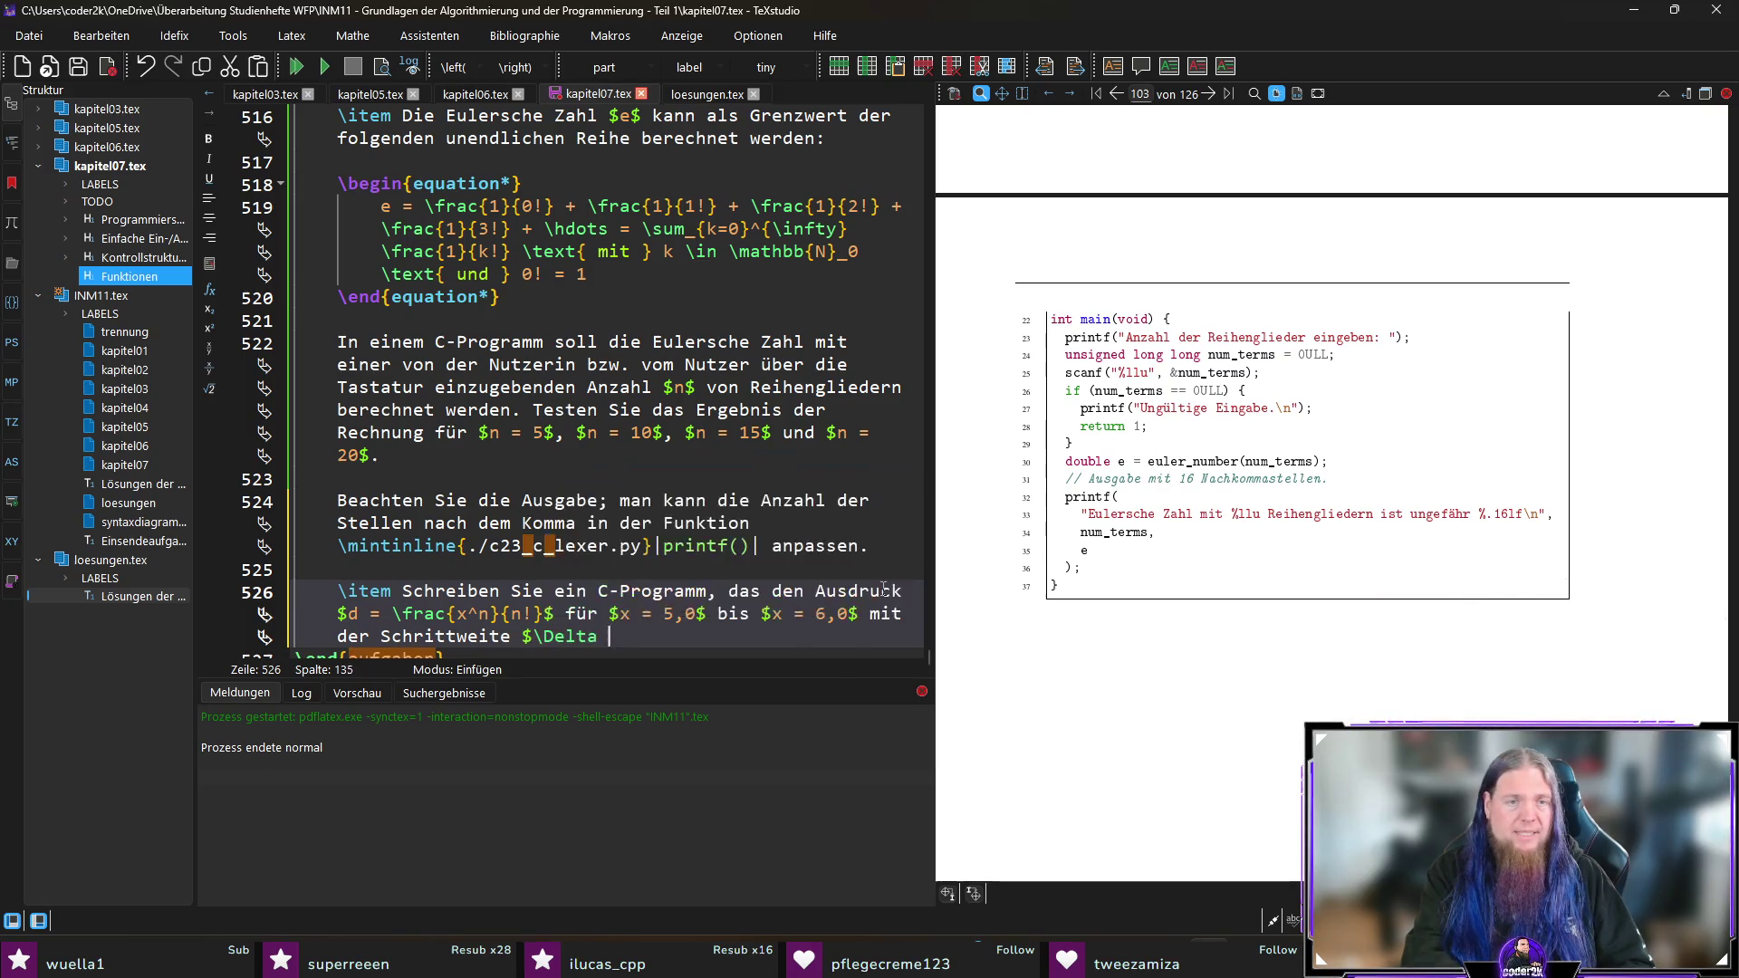
type("x = 0,1$")
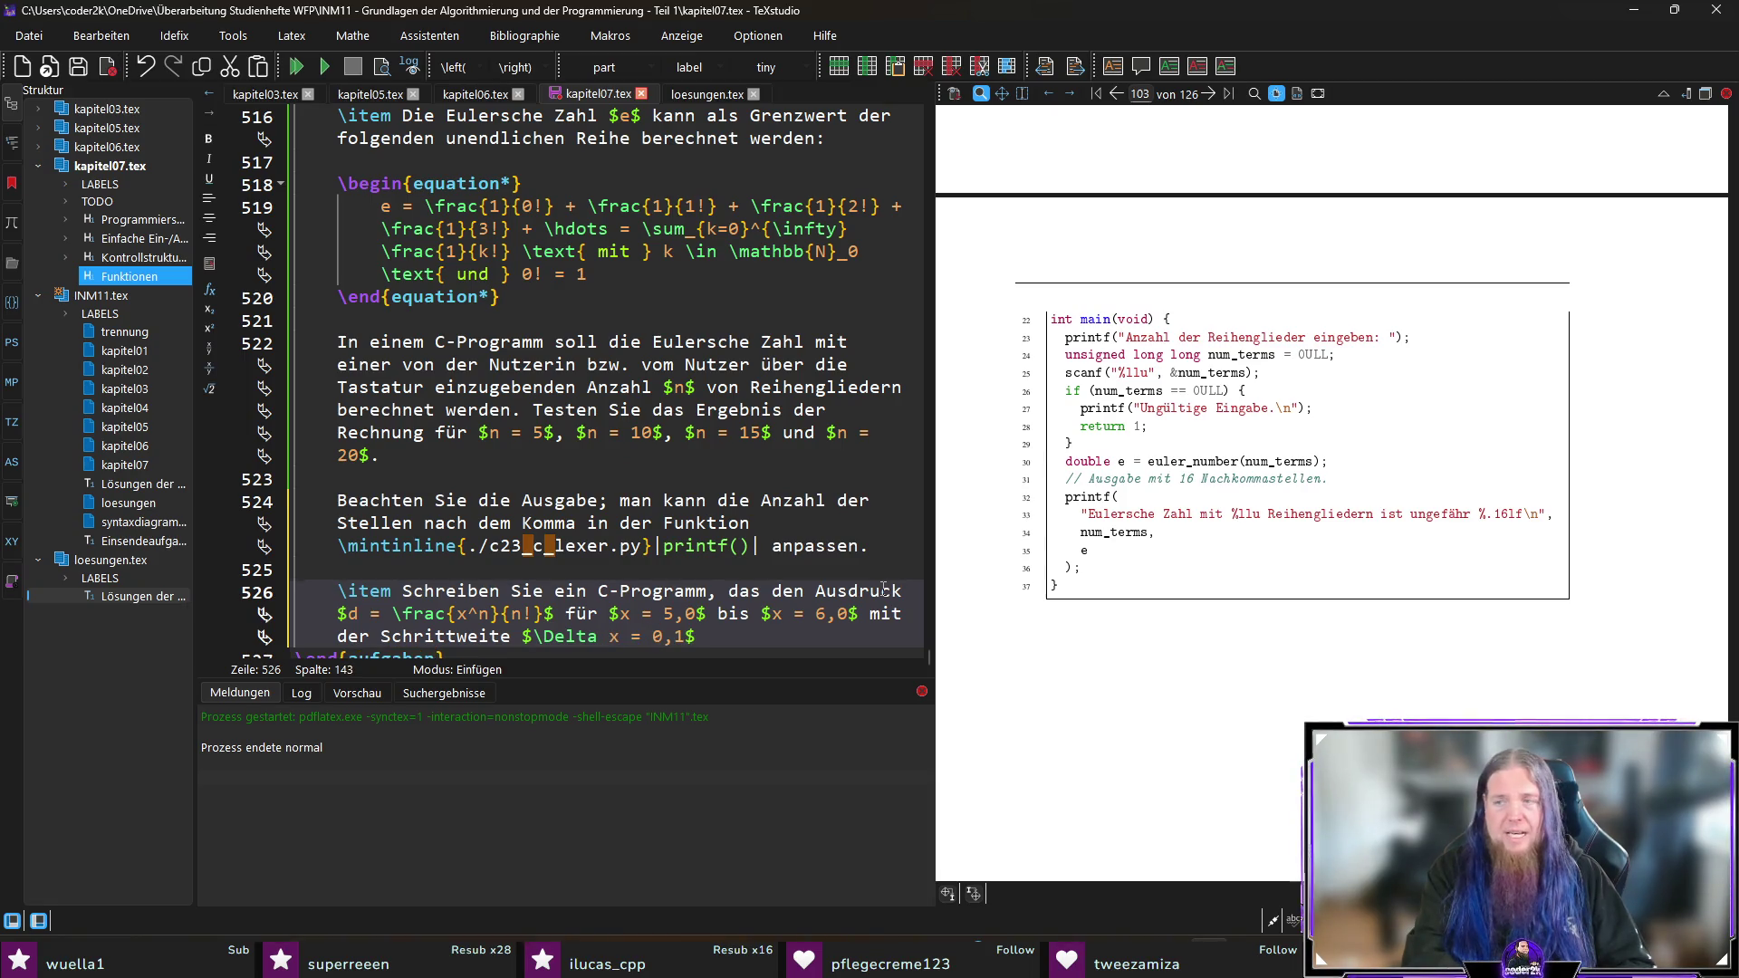
type(" tabel")
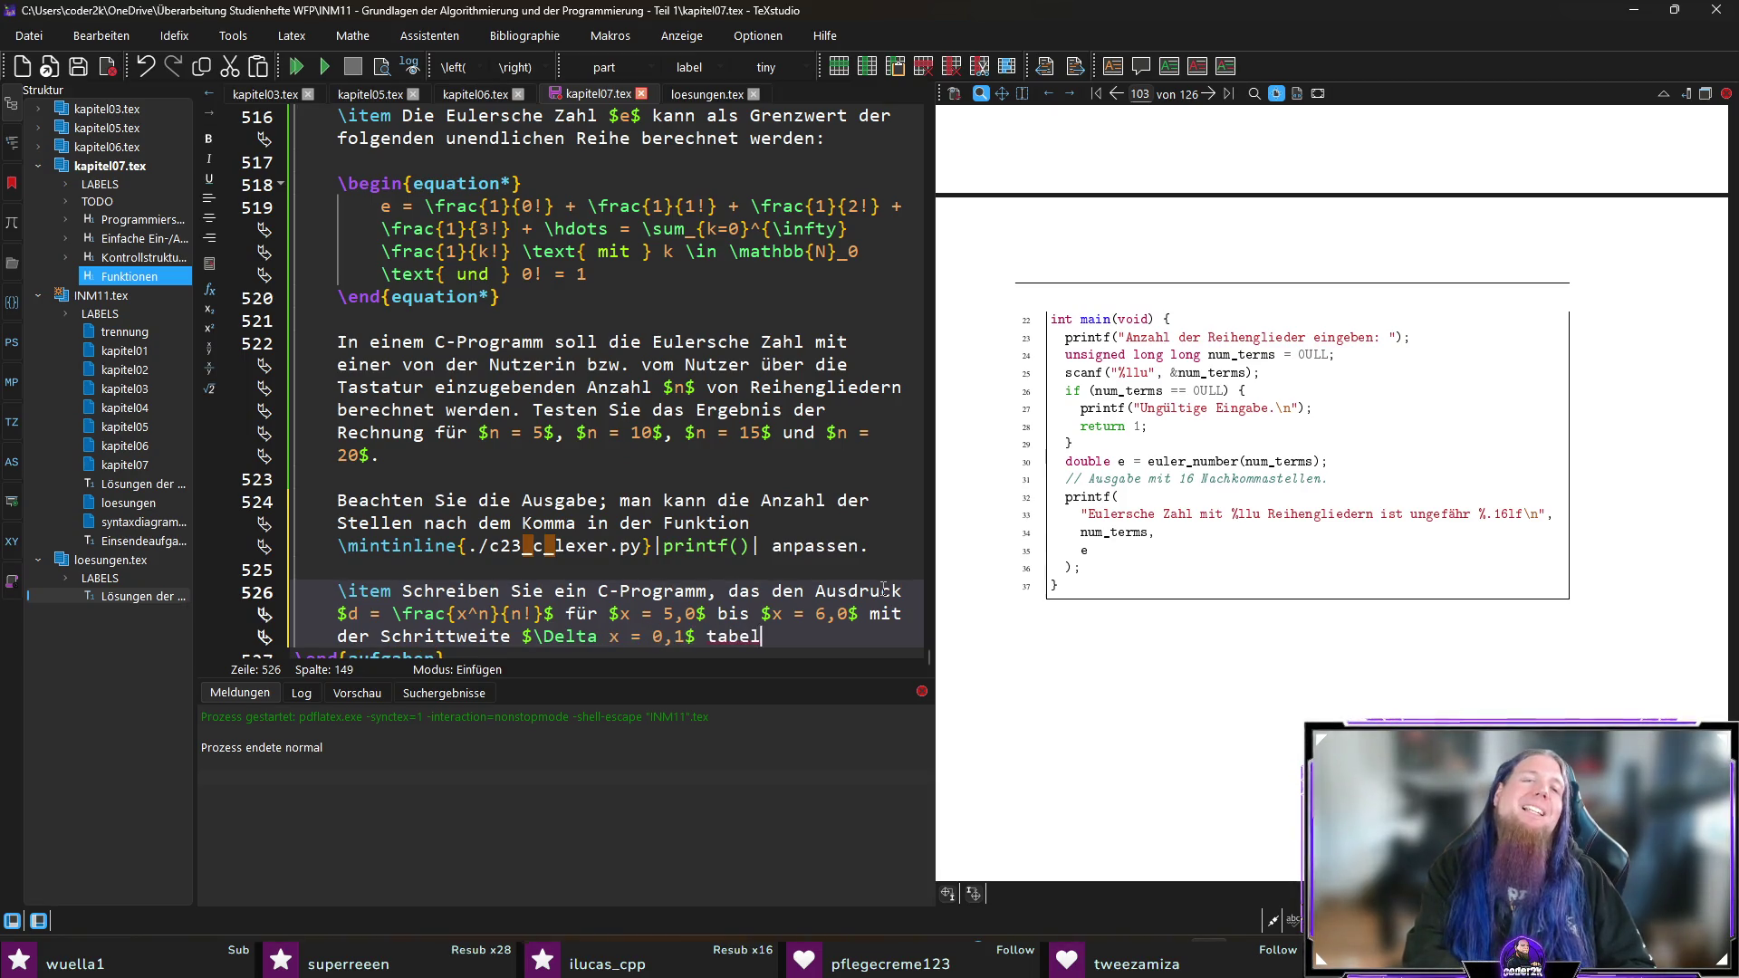
type("liert.")
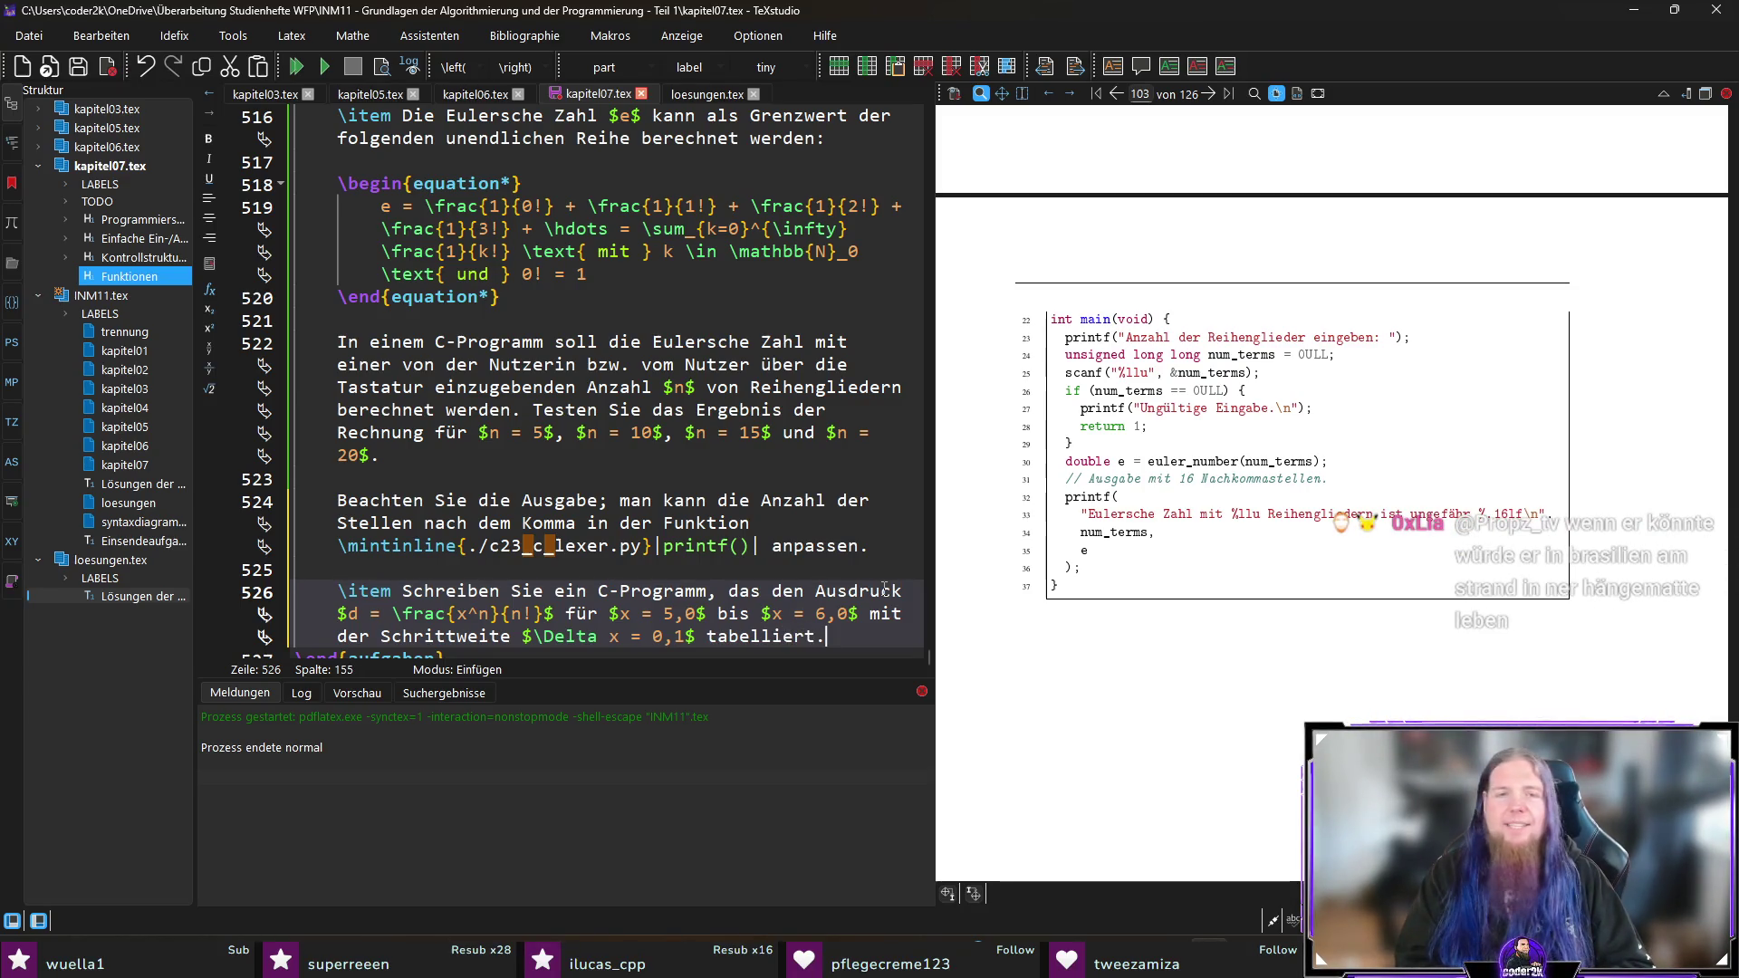
scroll(884, 587, "down", 1)
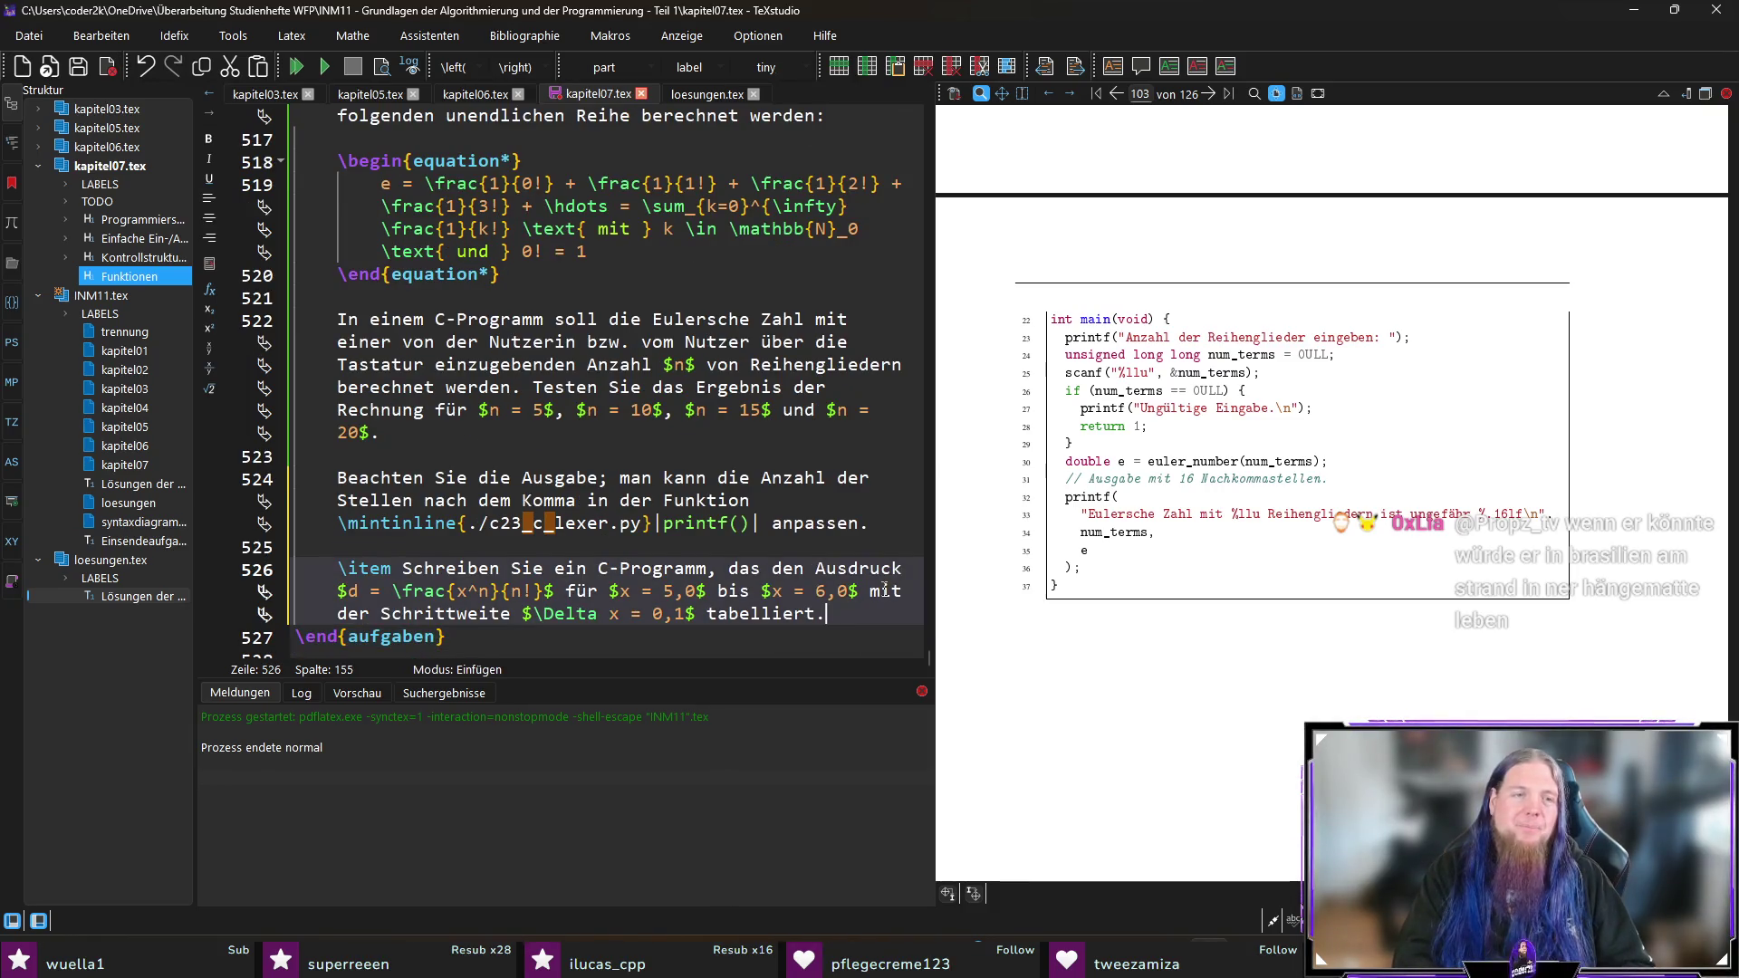
key("Return")
key("Return")
scroll(567, 483, "down", 1)
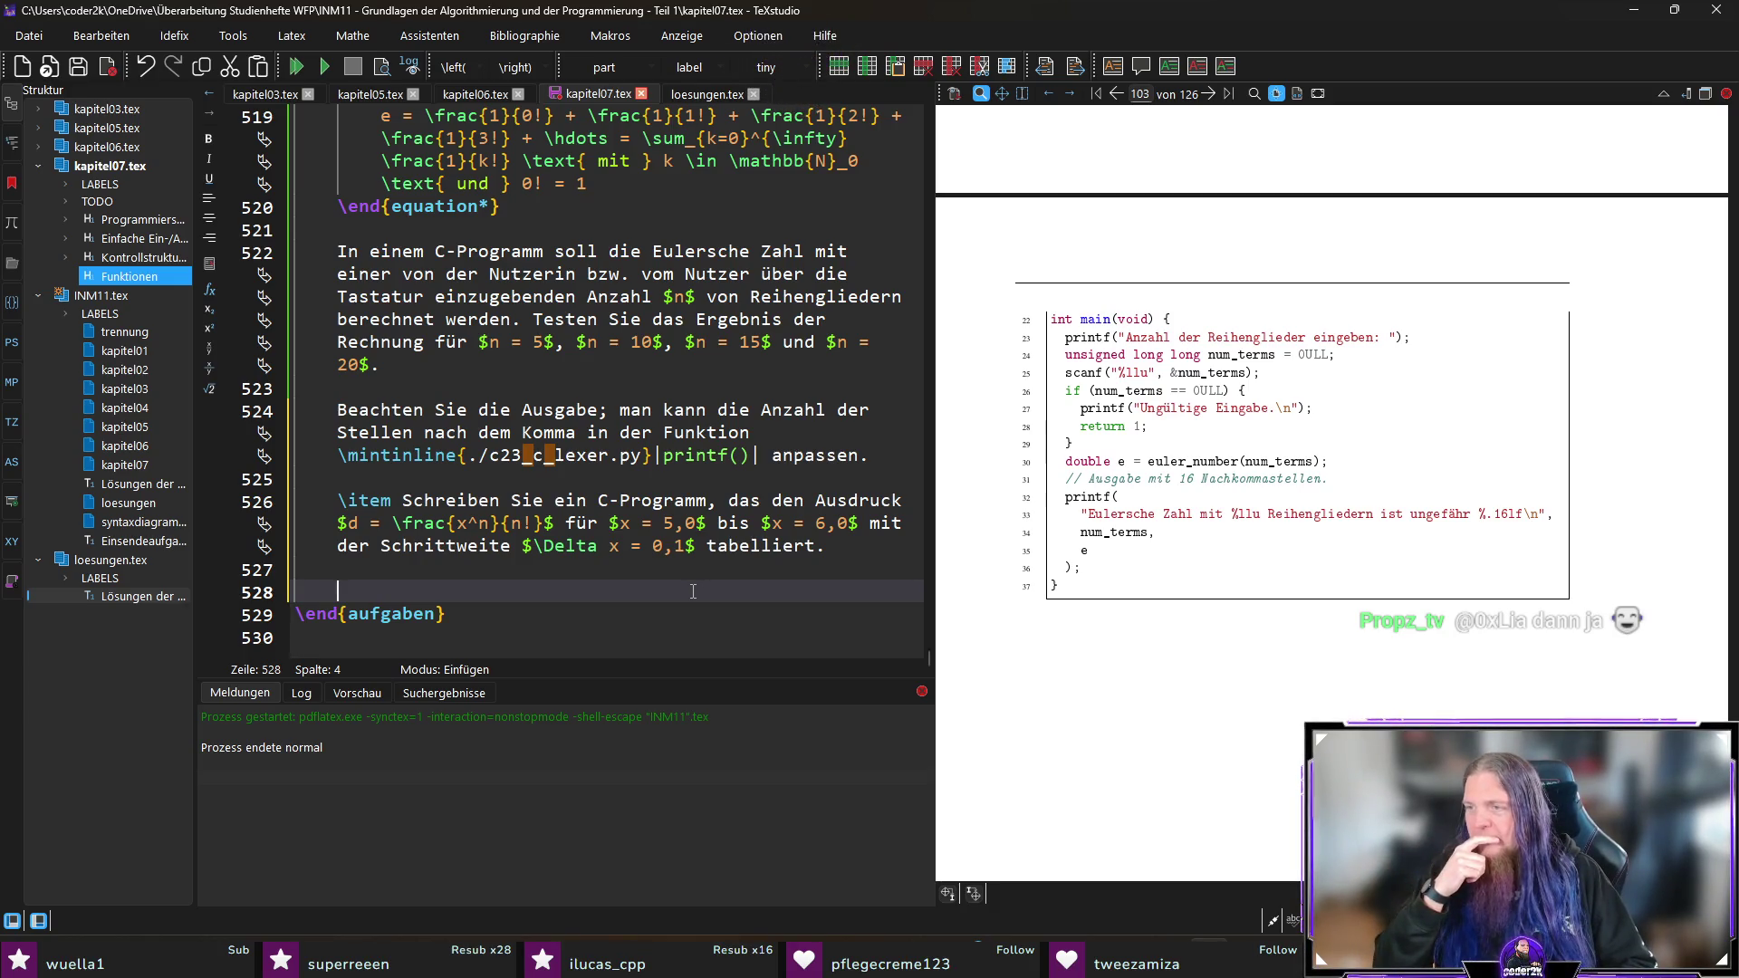
Step: Add the note that integer n is entered via keyboard and existing functions reused, then compile
type("Die ganz")
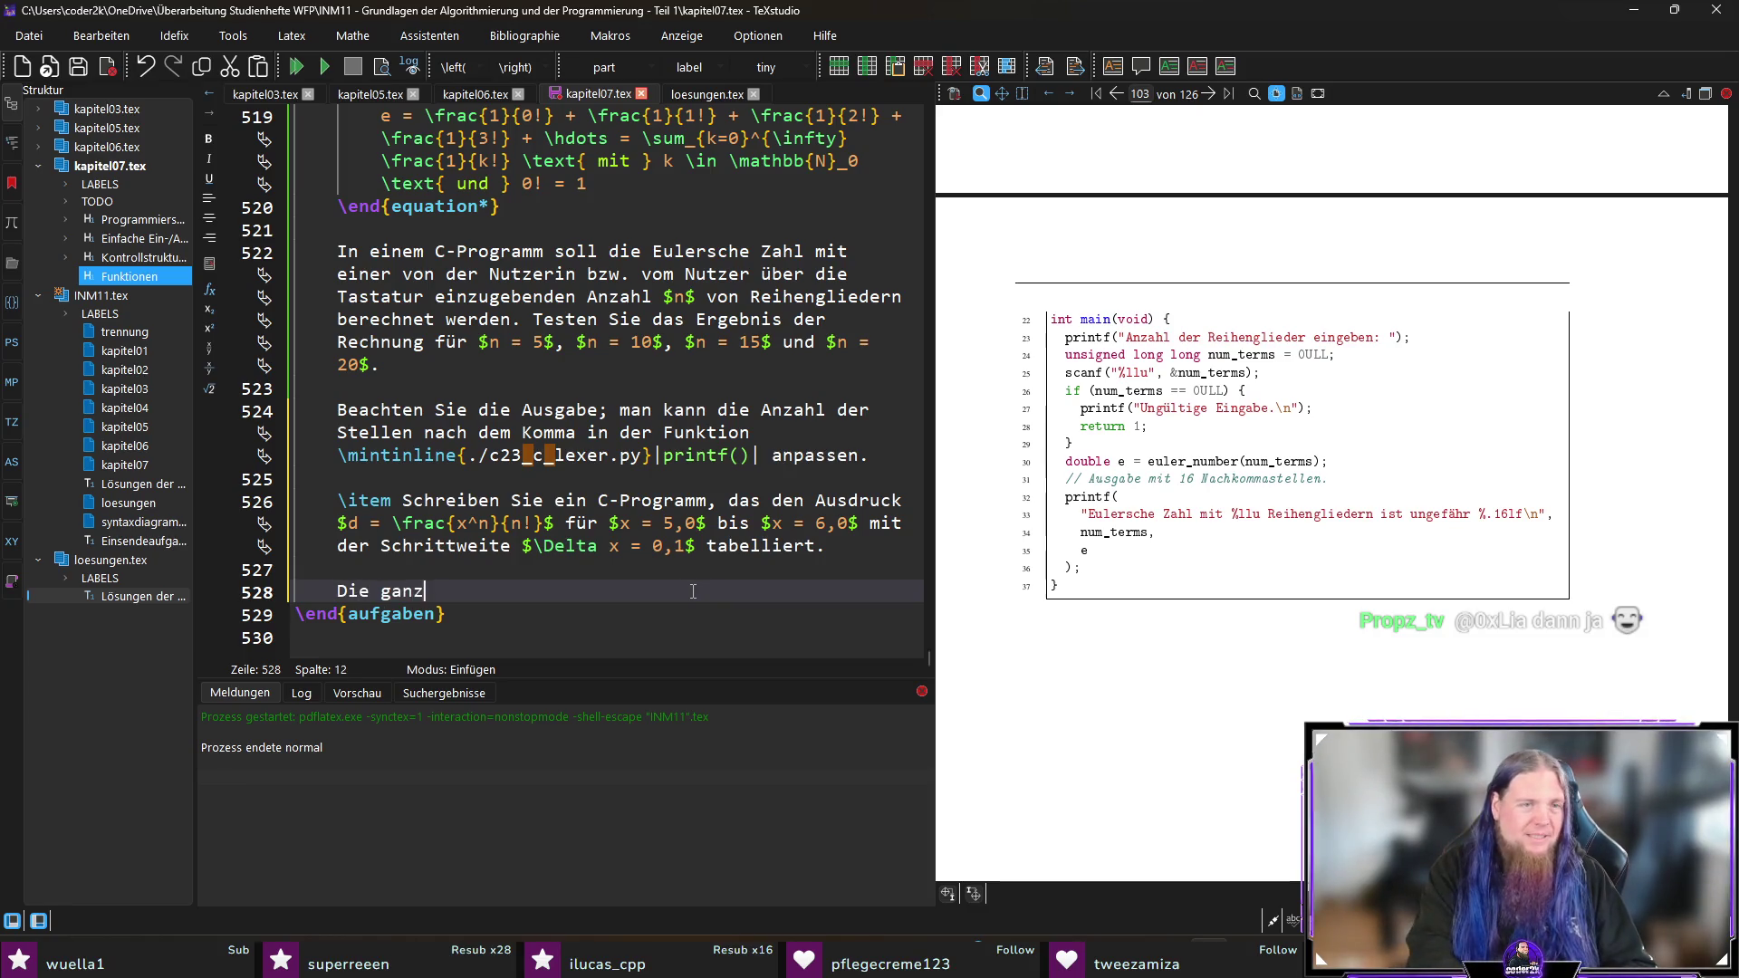
type("e Zahl ")
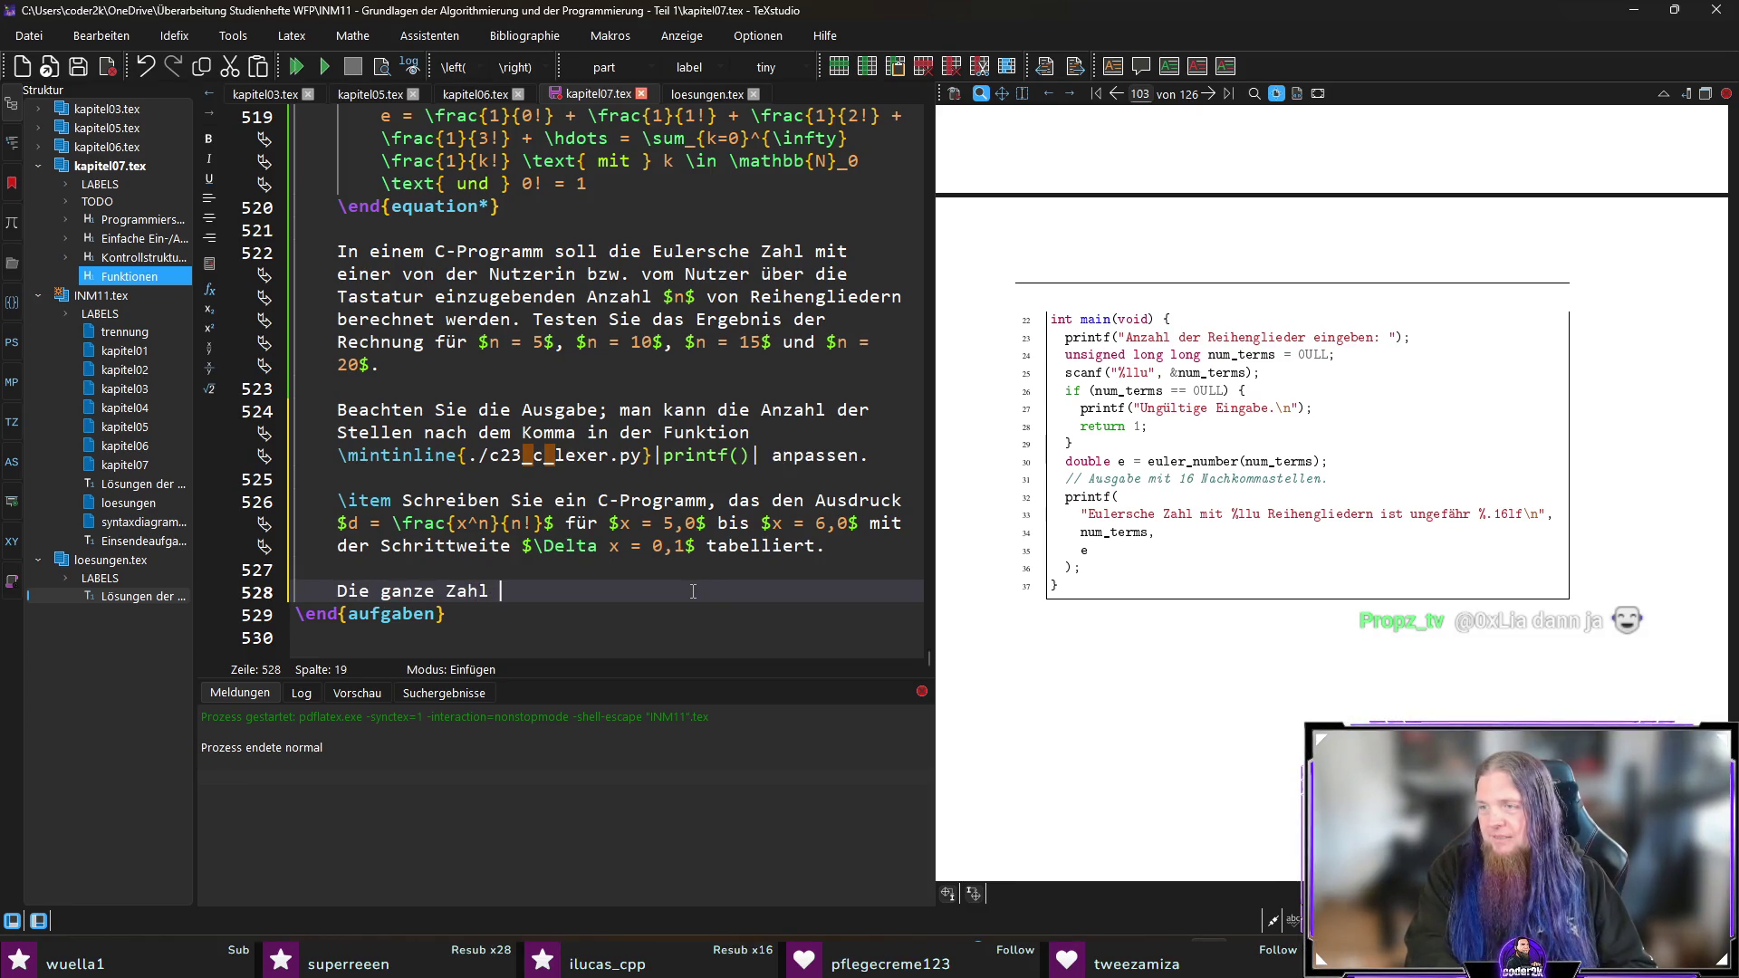
type("$n$")
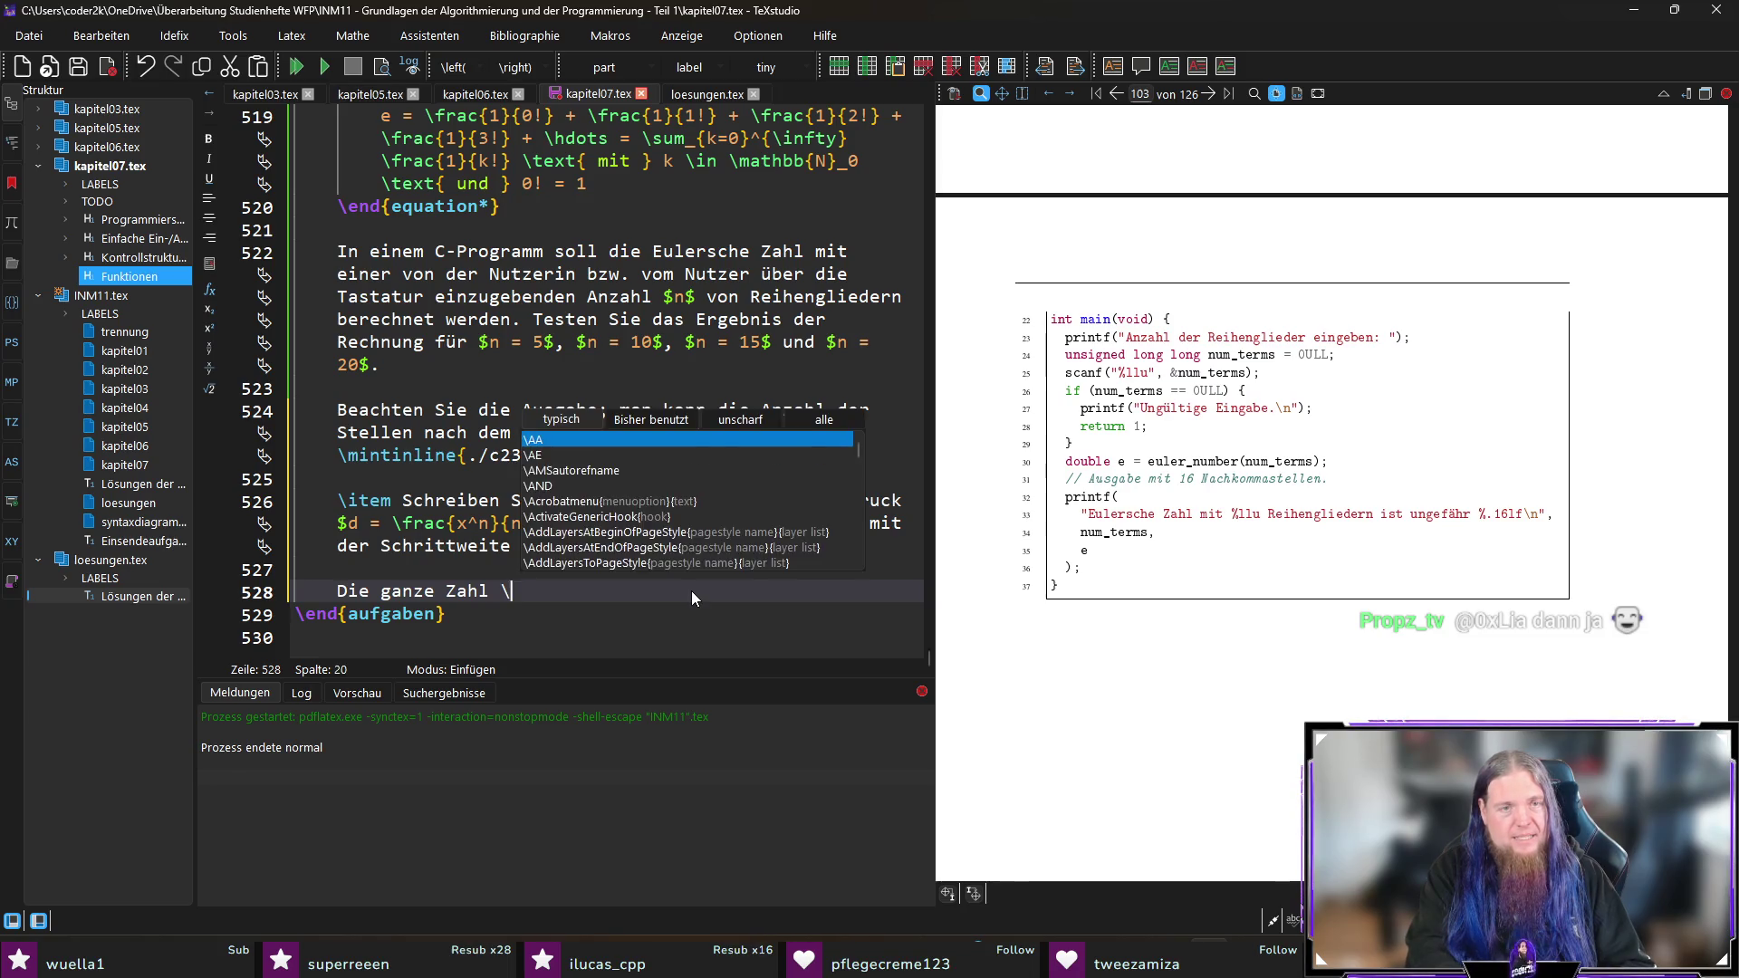
type(" ist beliebi")
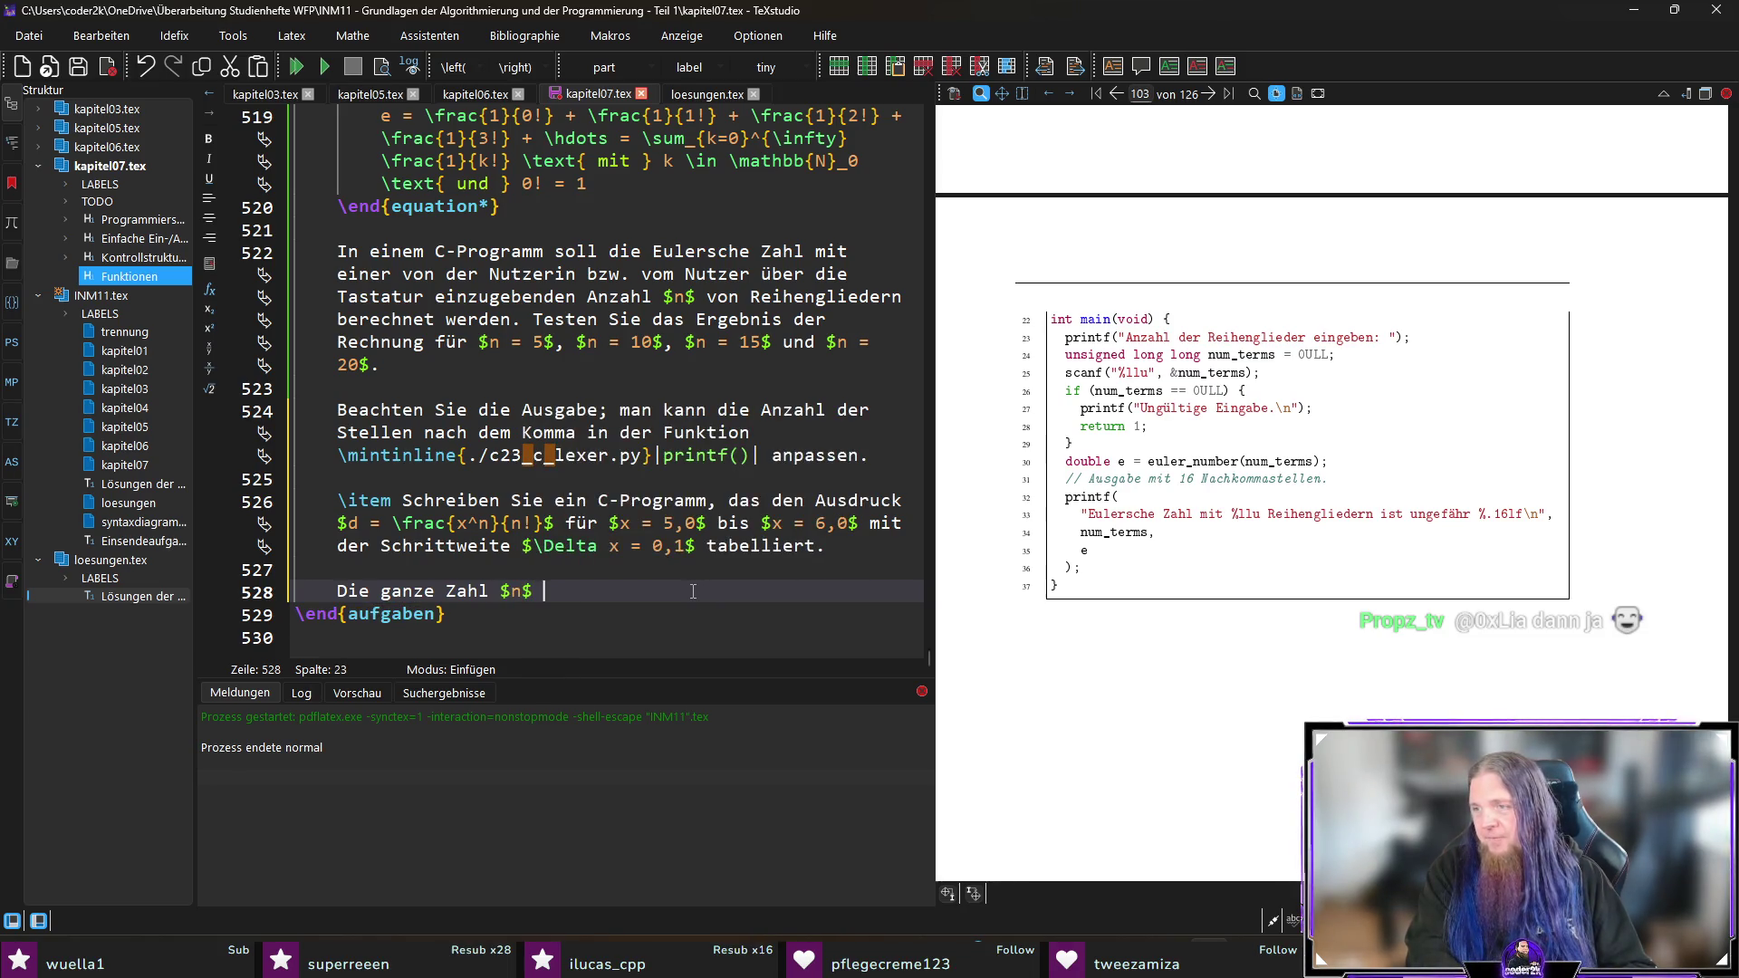
type("g wird ")
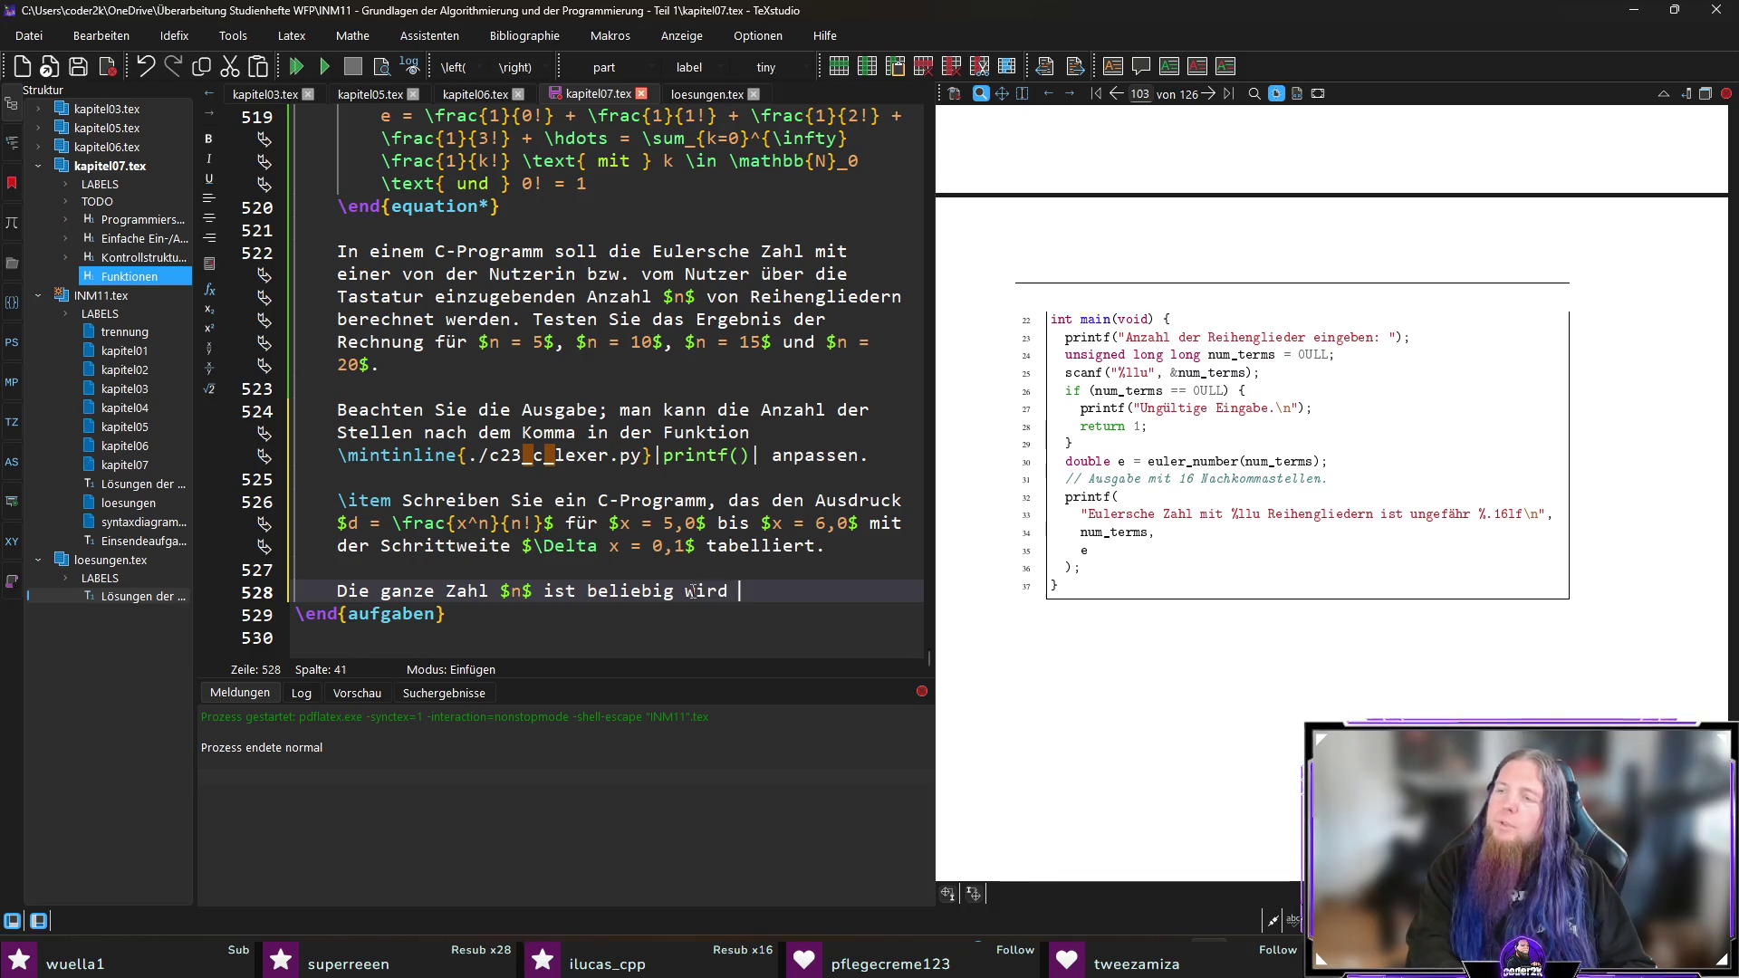
type("über die sta")
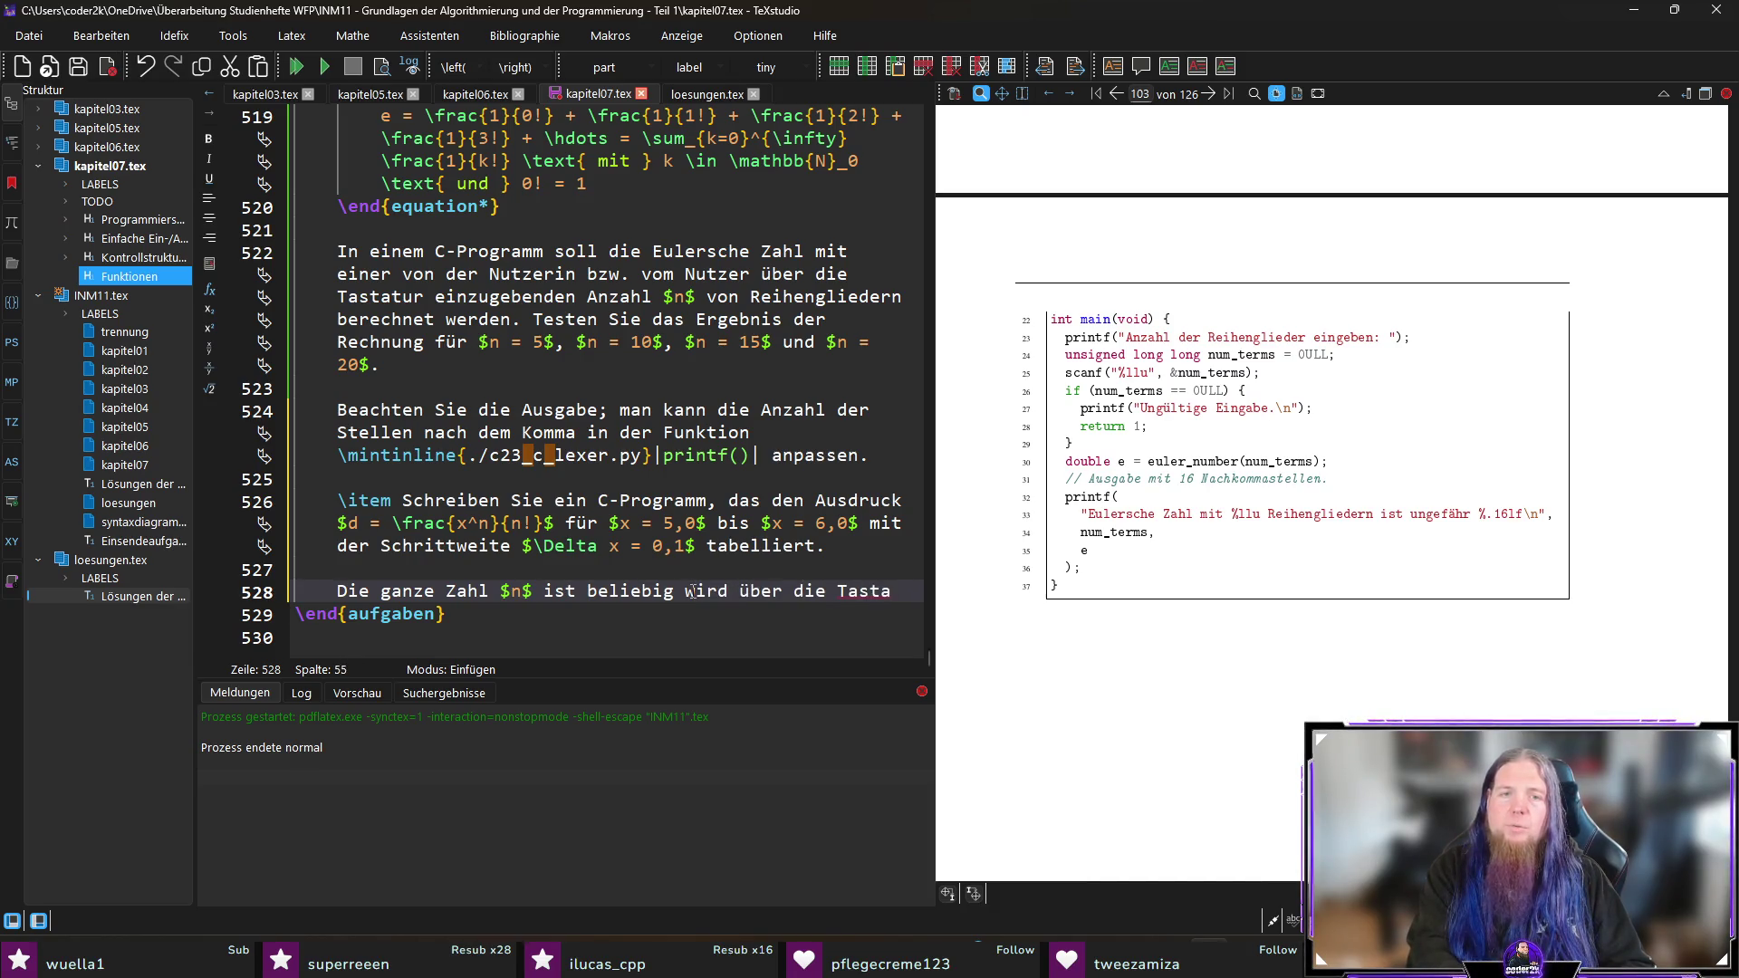
type("tur eingegeb")
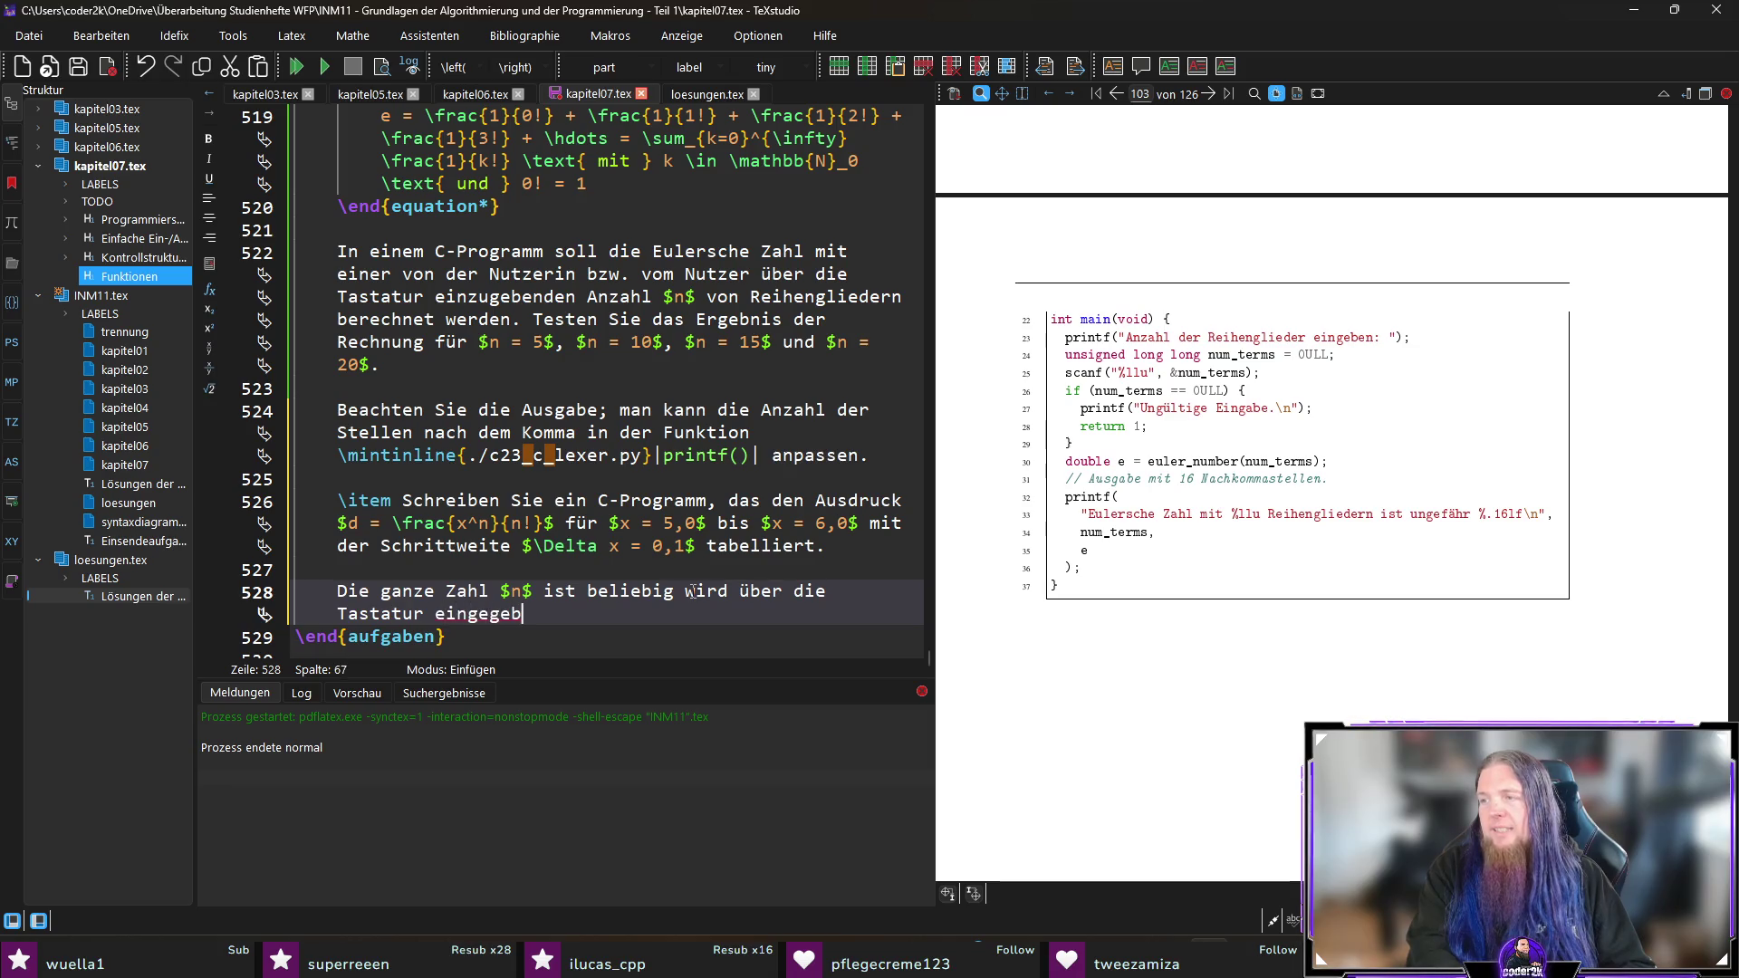
type("en.,Nu")
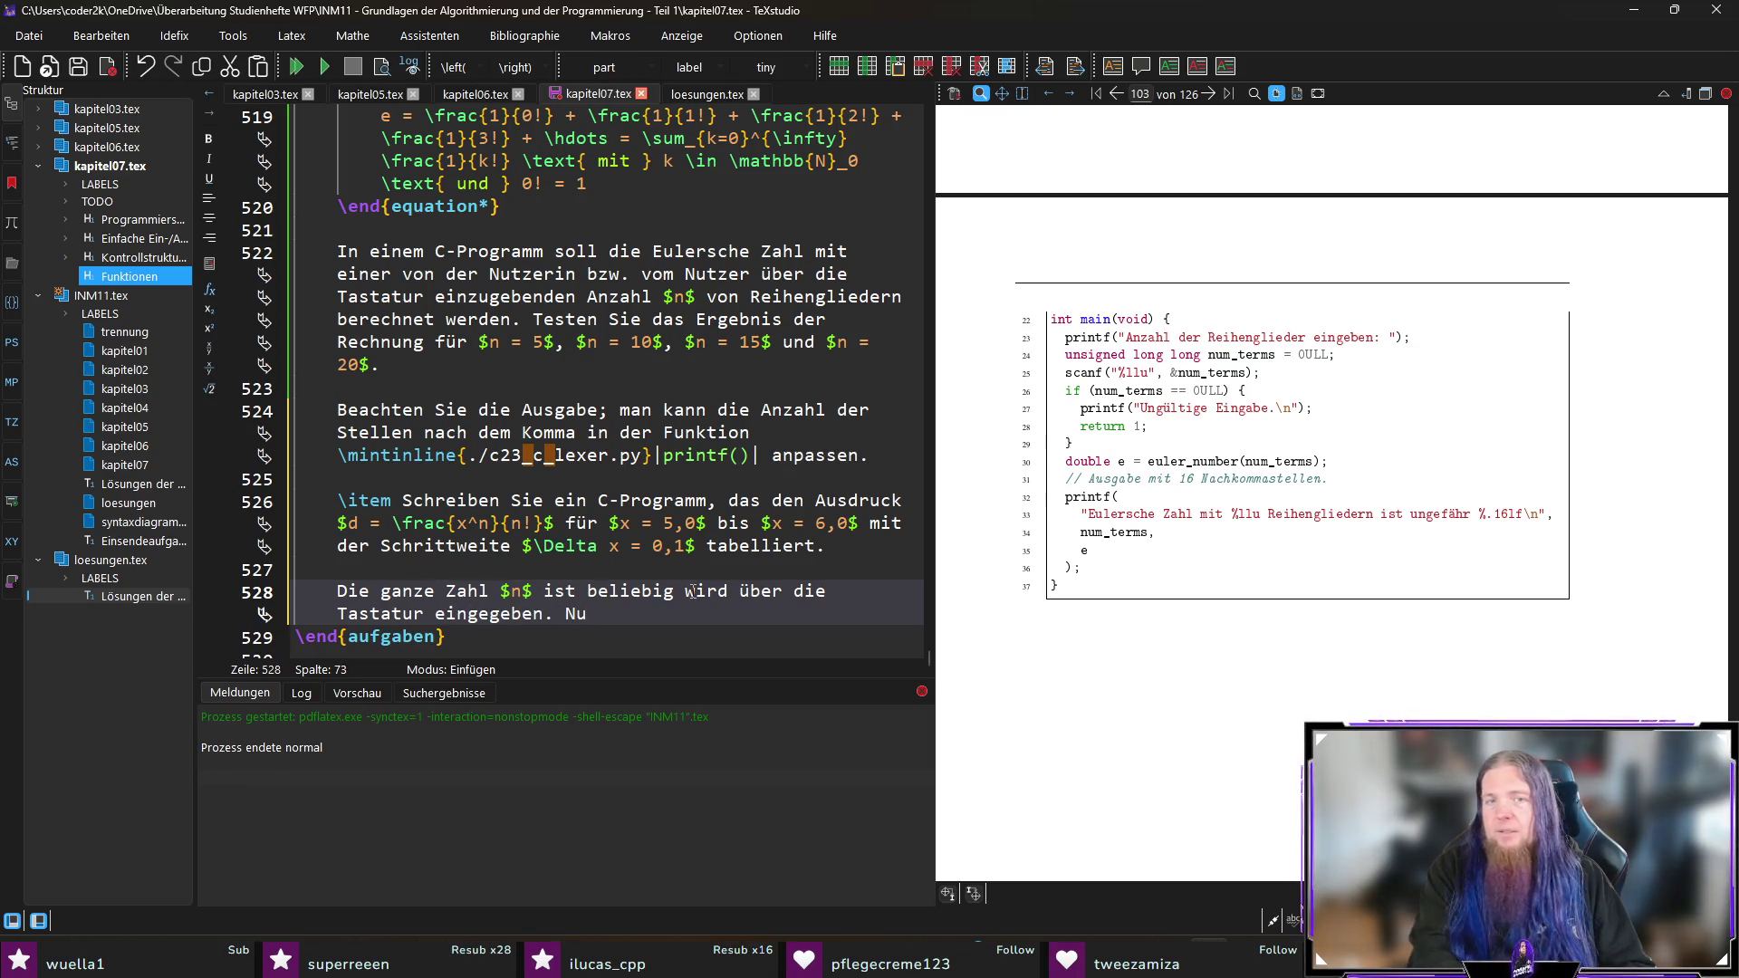
type("en Sie die")
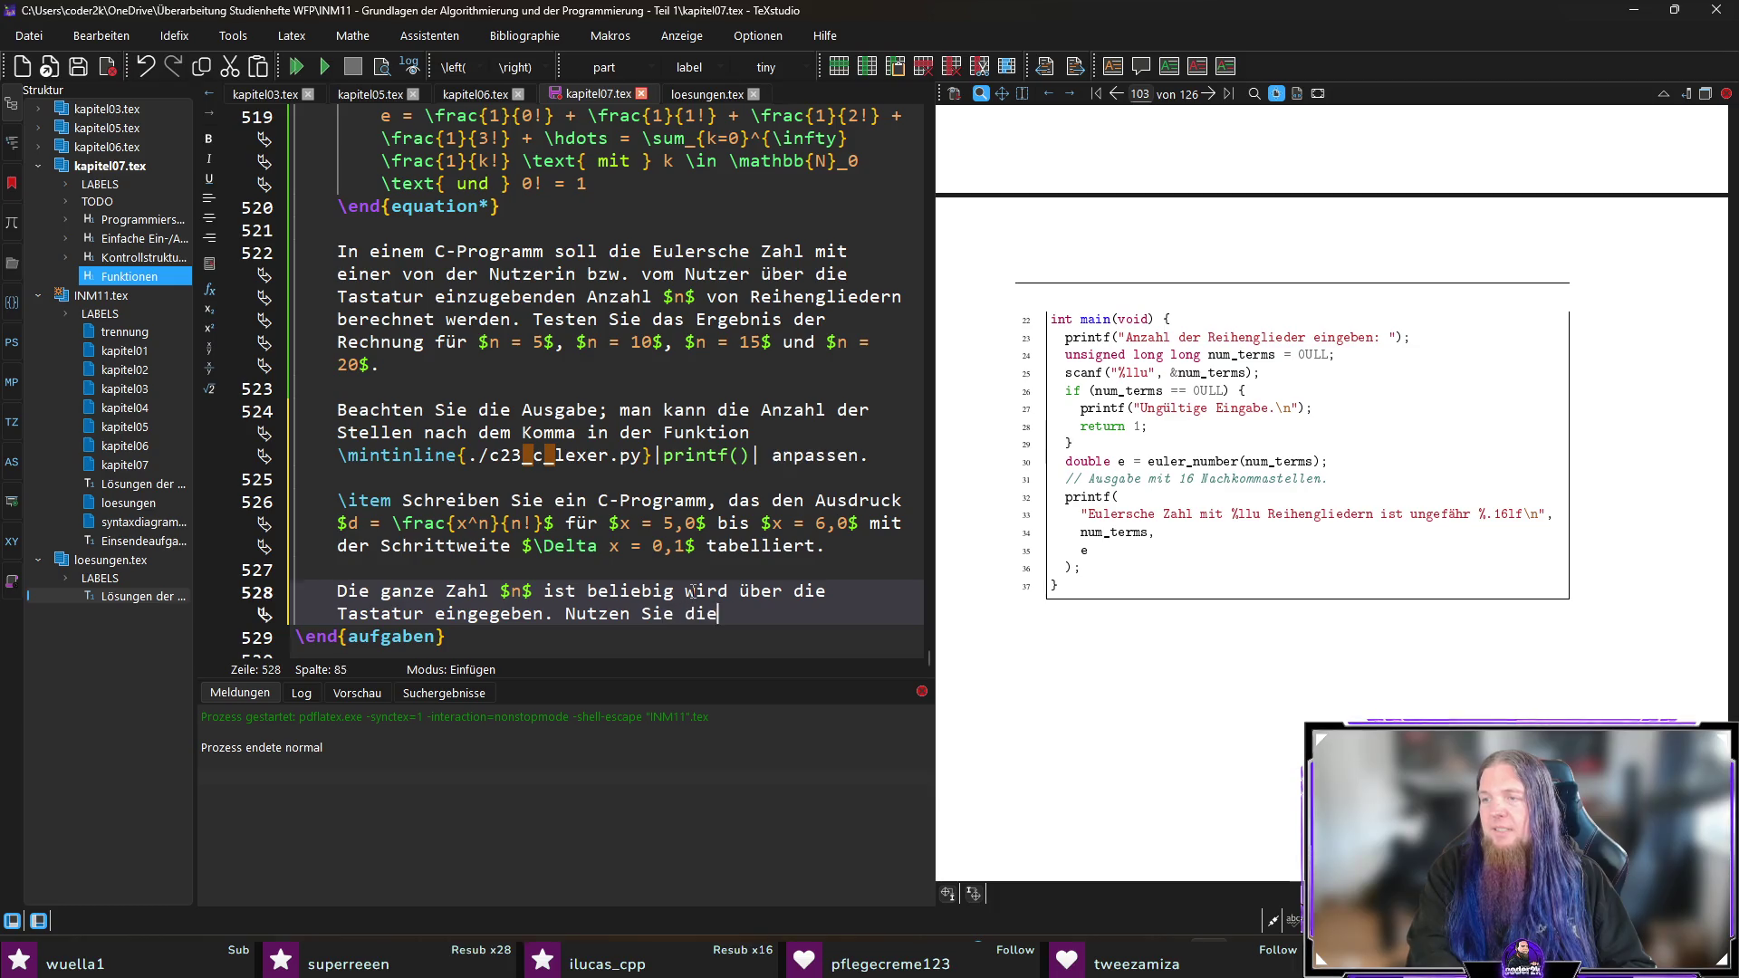
type(" bereits rarbe")
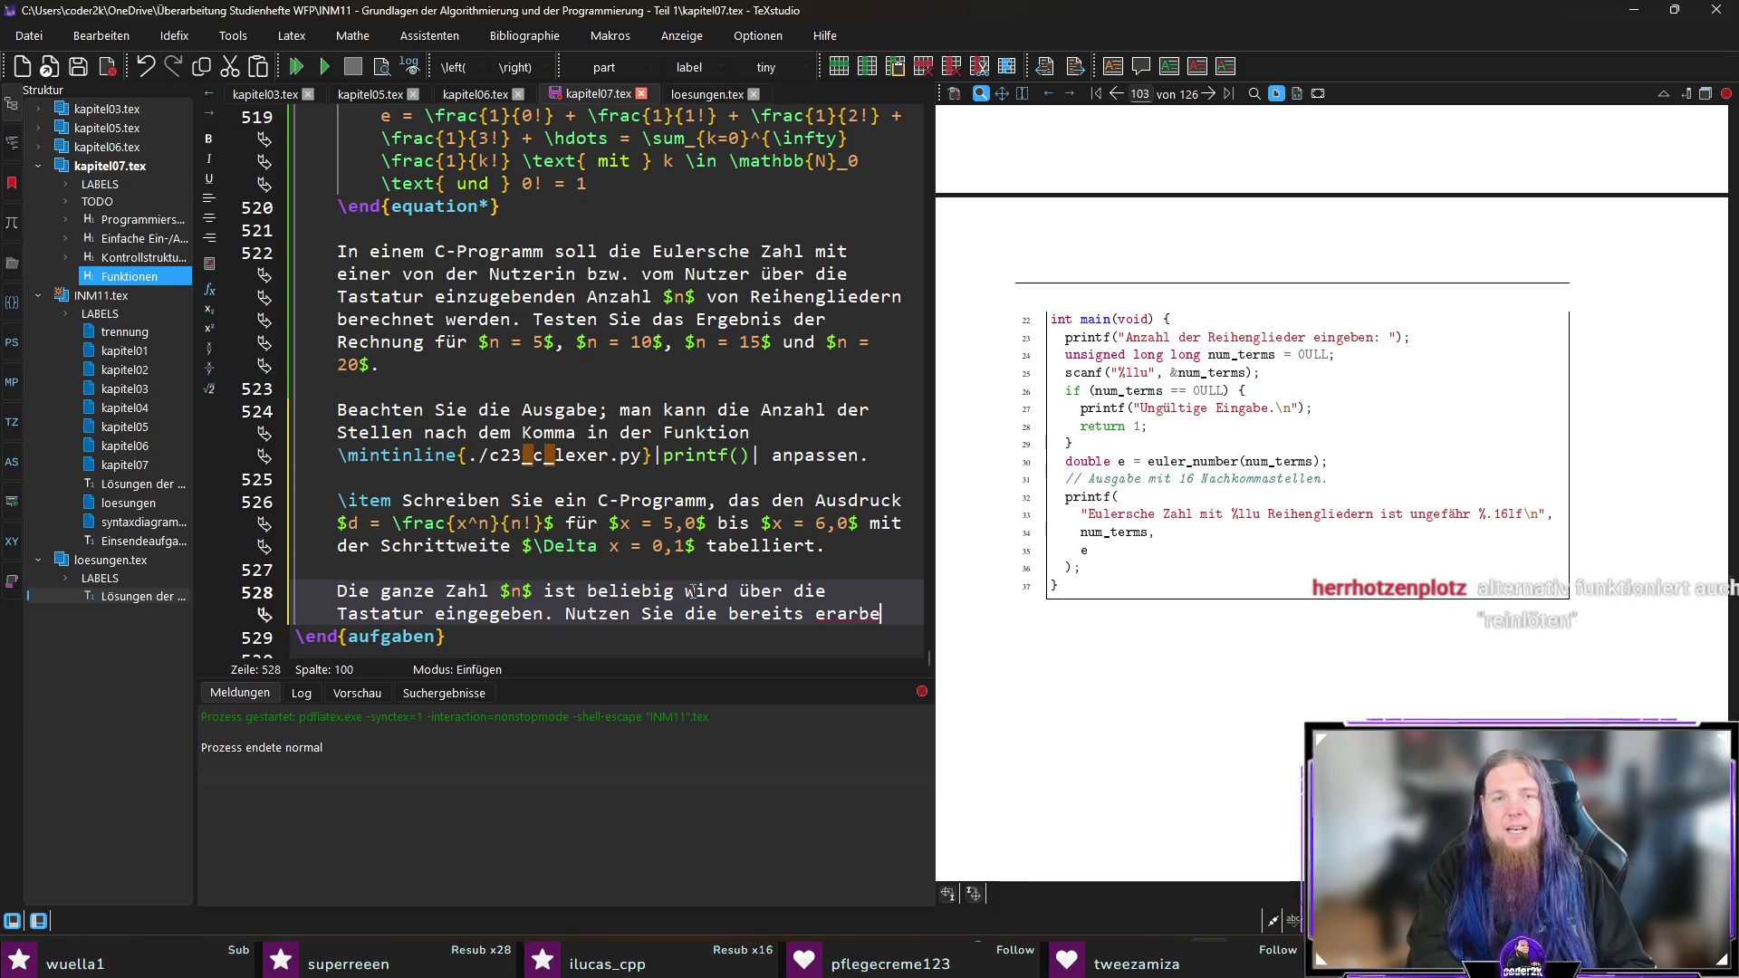
type("iteten Funktionen.")
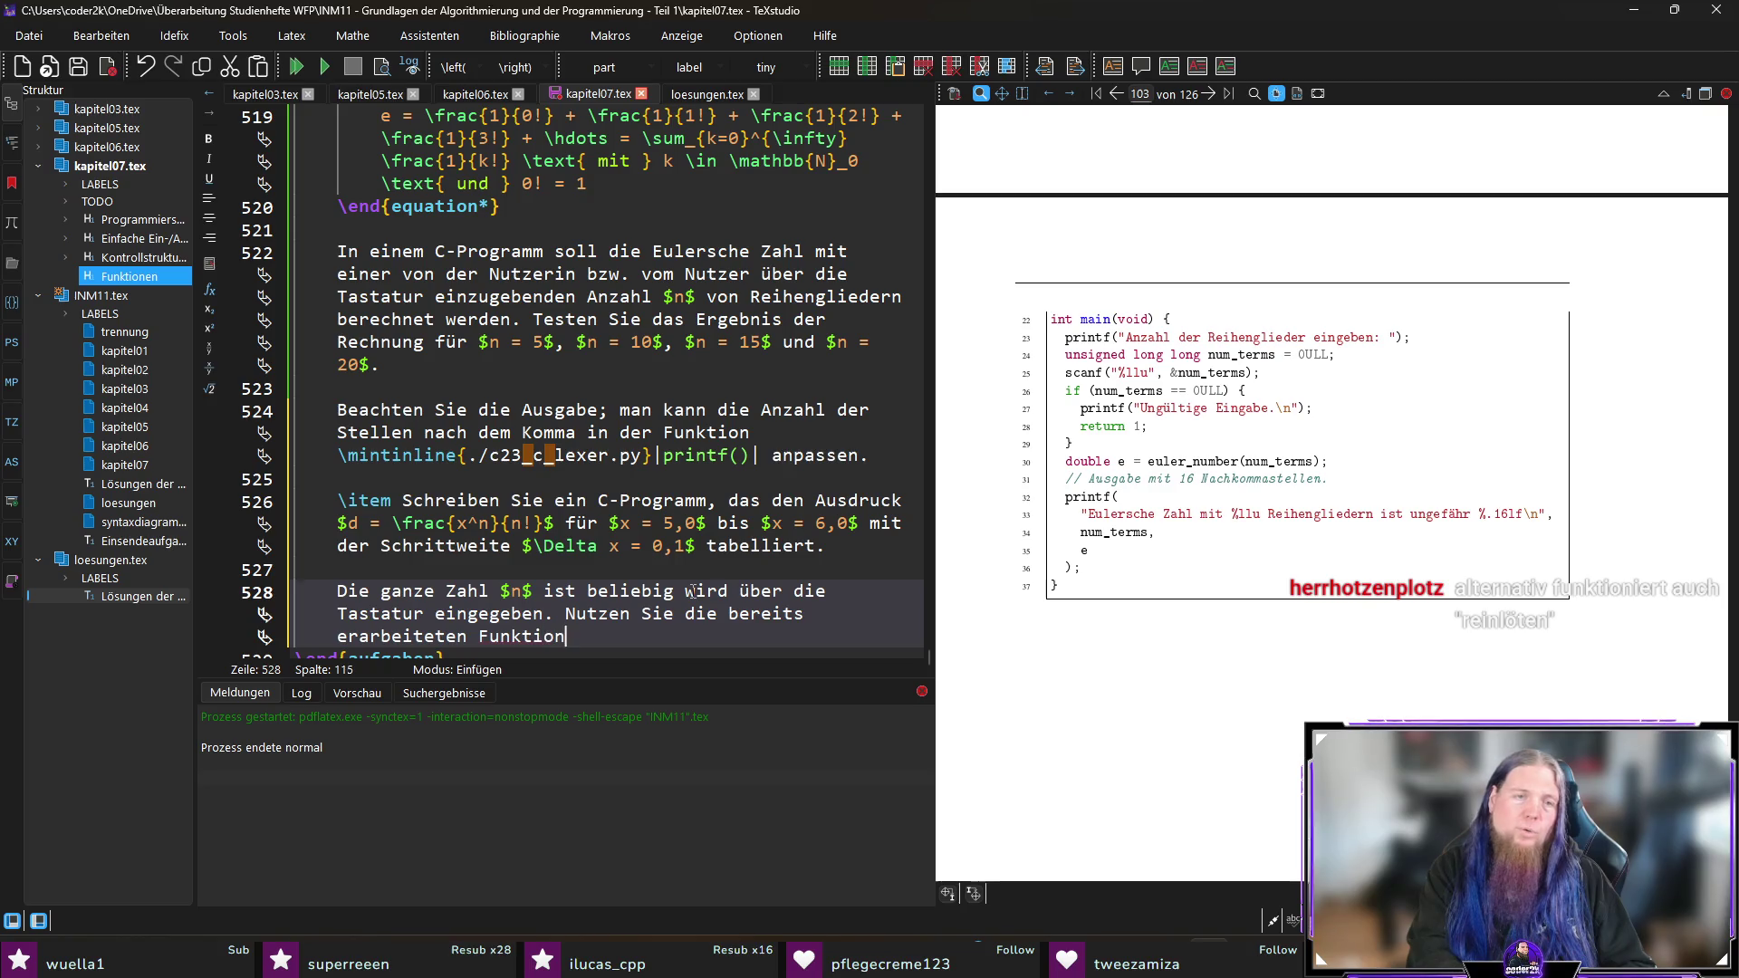
key("ctrl+End")
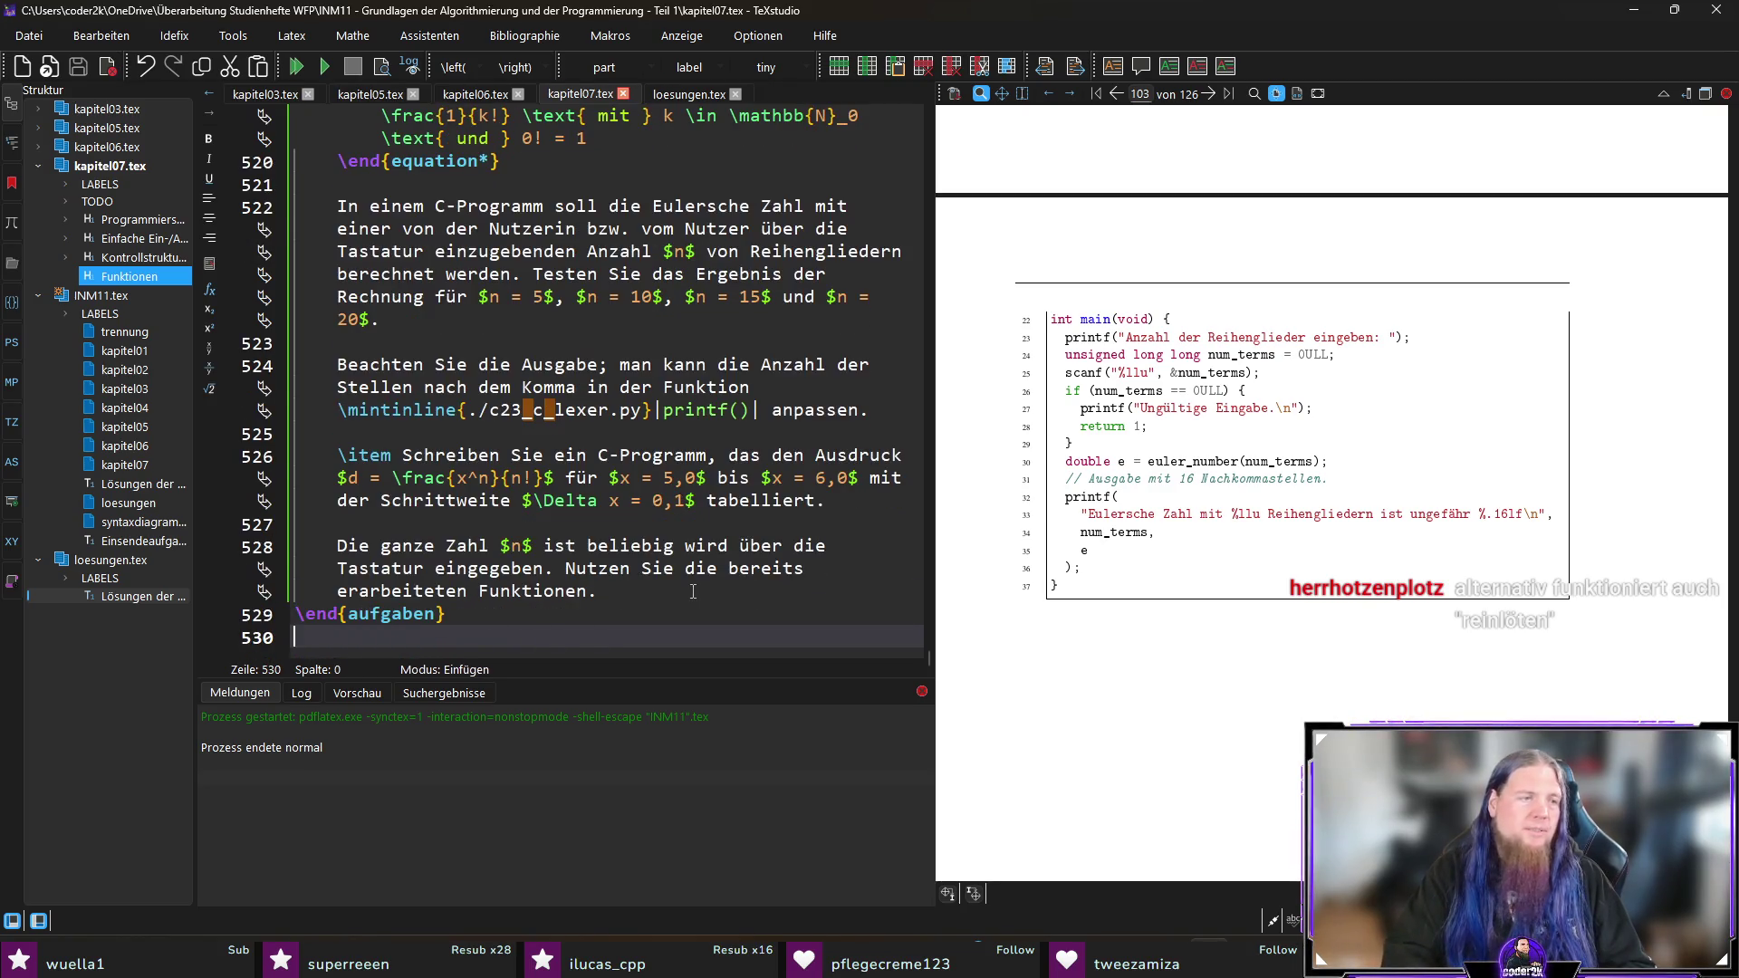
key("Left")
key("F5")
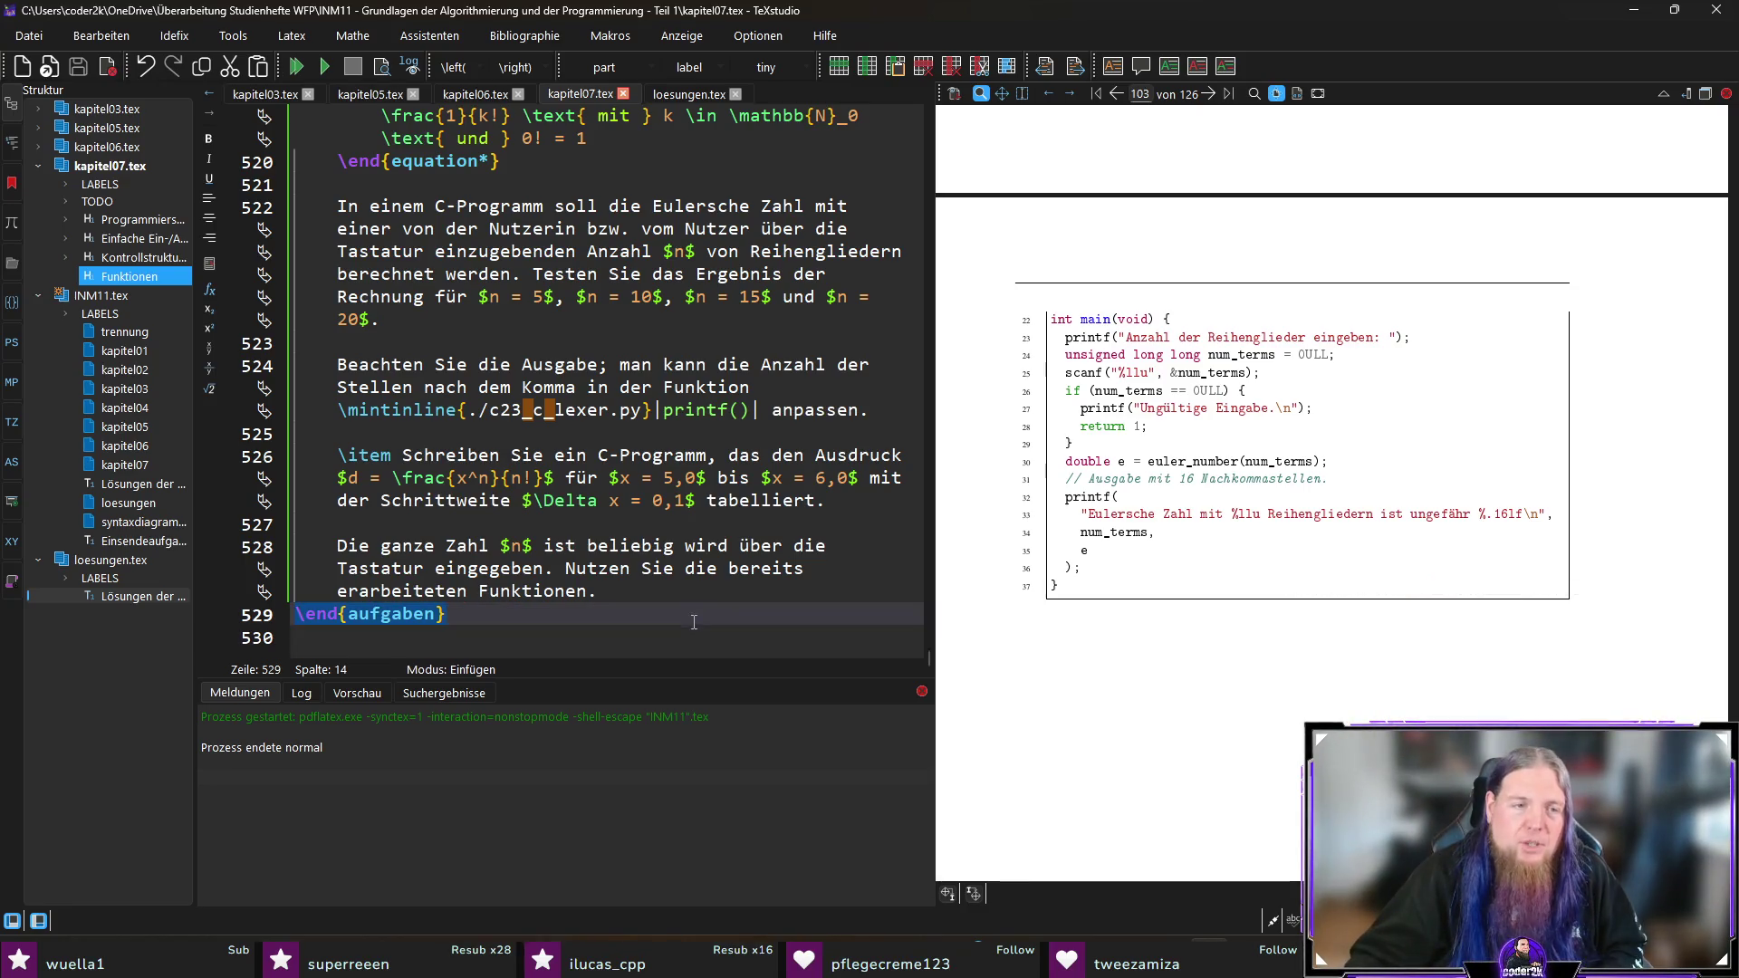
Step: Recompile kapitel07.tex and add an empty line after \end{aufgaben}
left_click(692, 647)
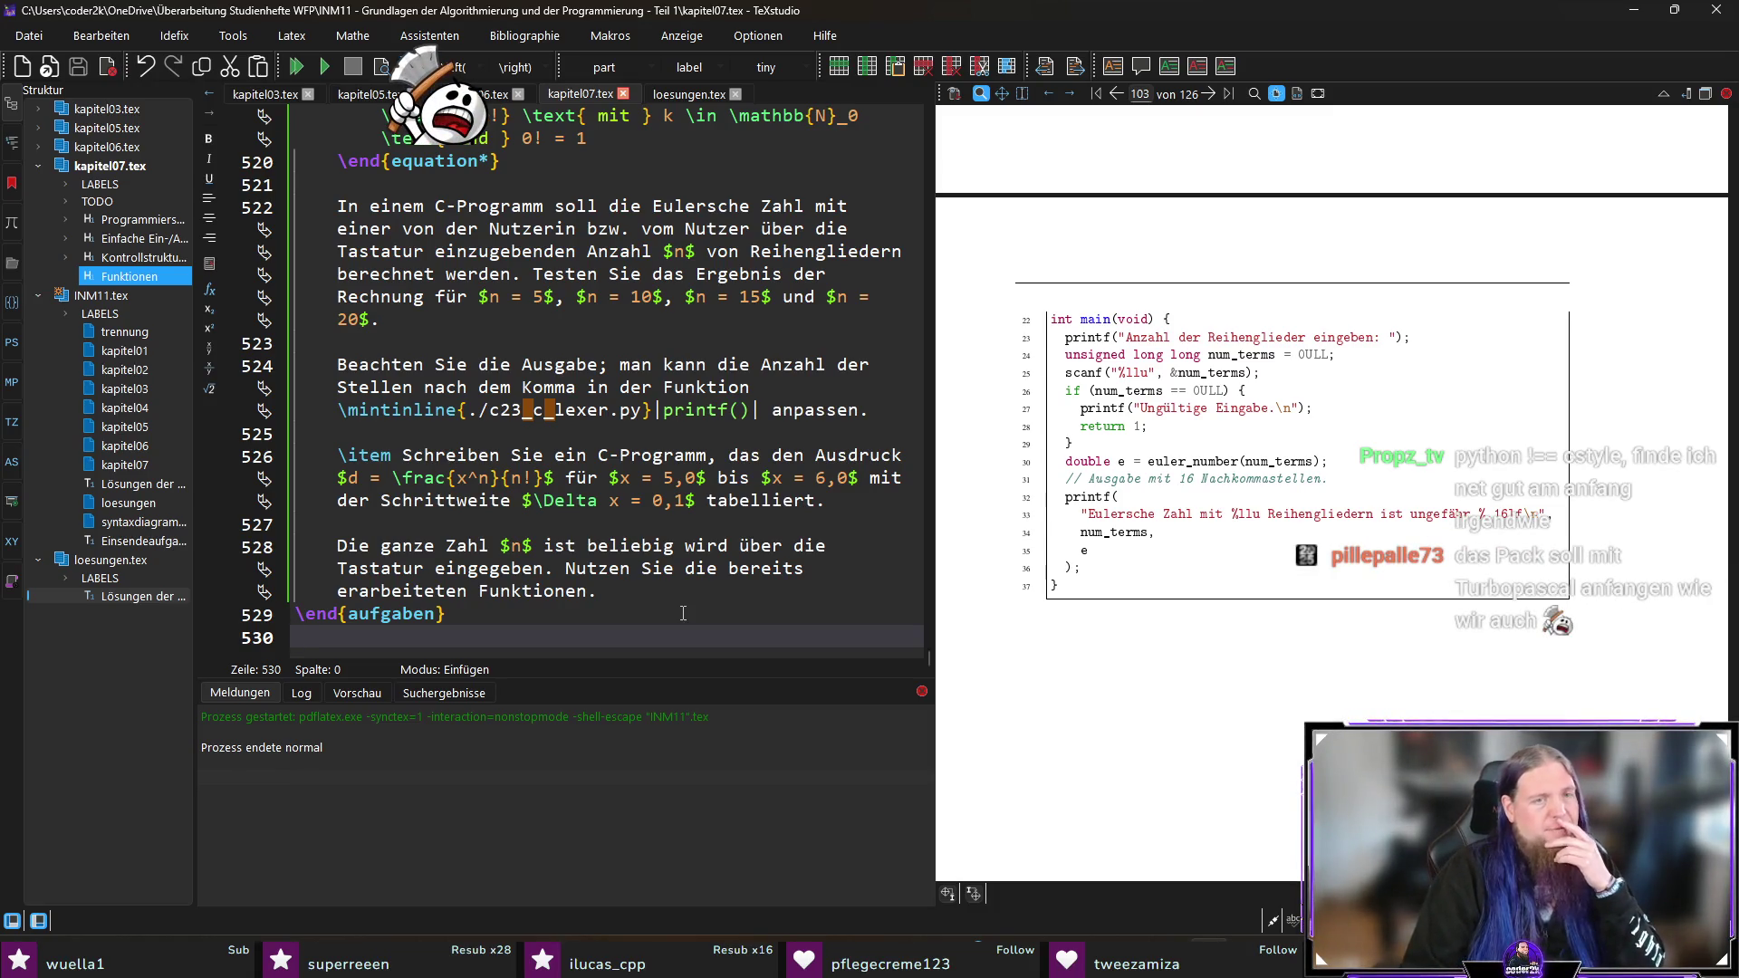
key("F5")
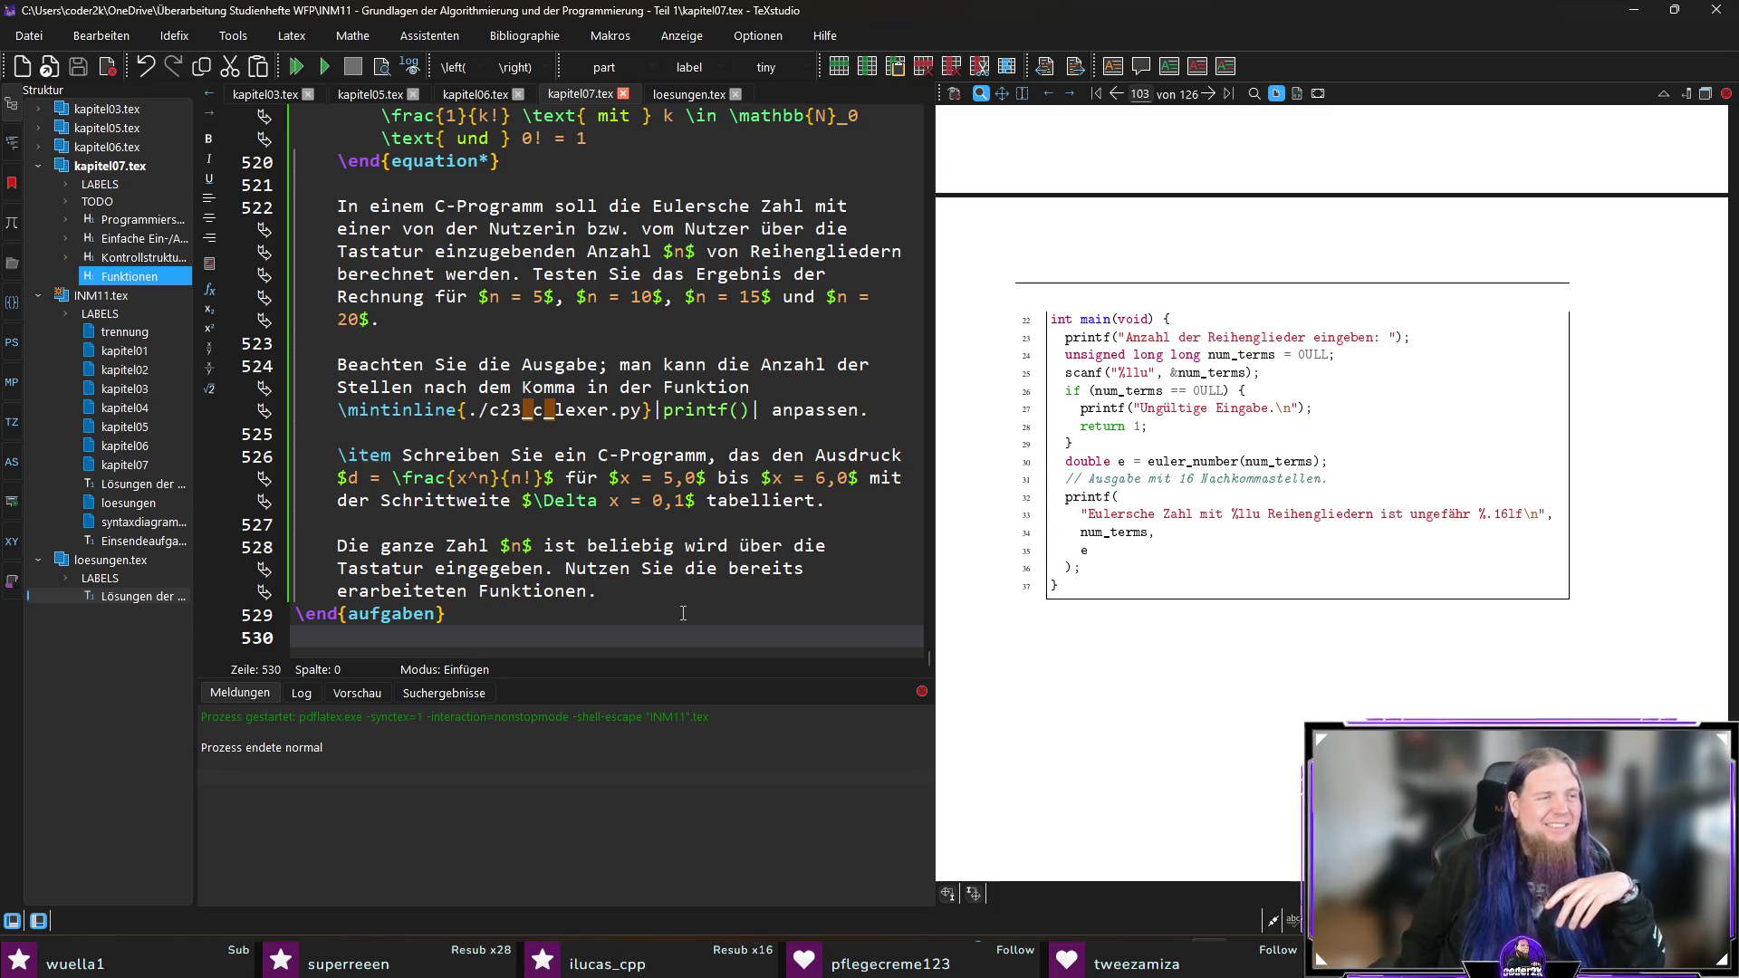
key("Return")
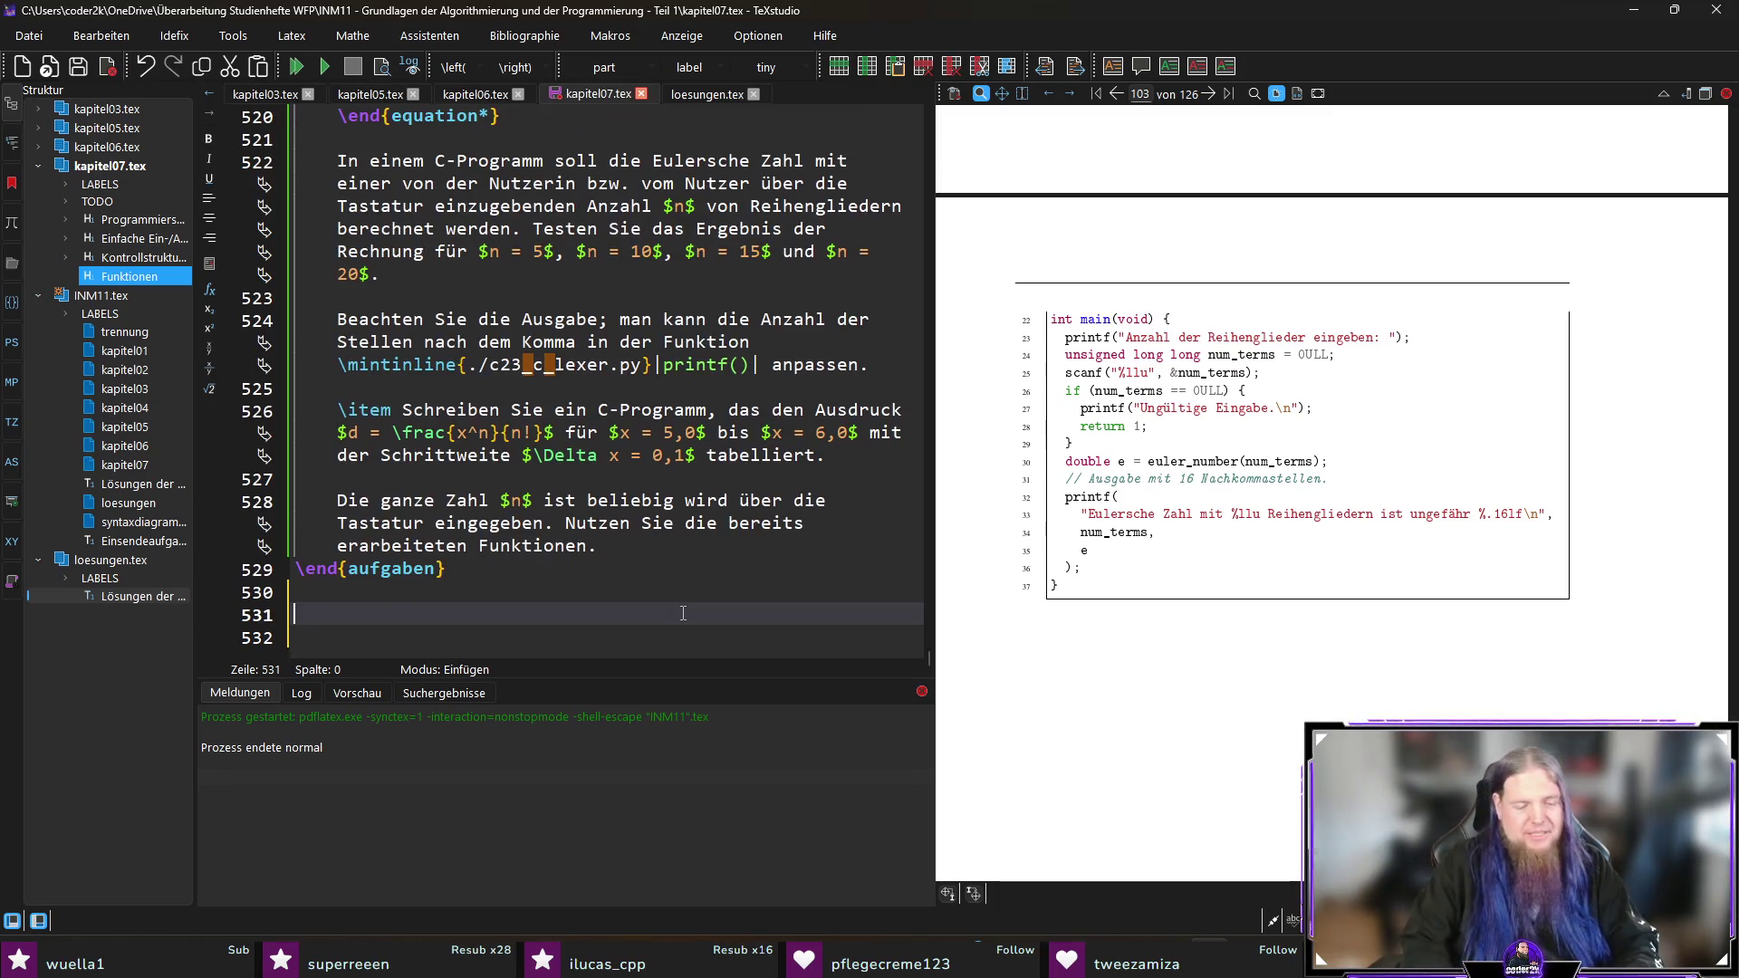
Step: Type a test line console.log("Hello, world!") below the exercise list
type("console.log(\"Helo")
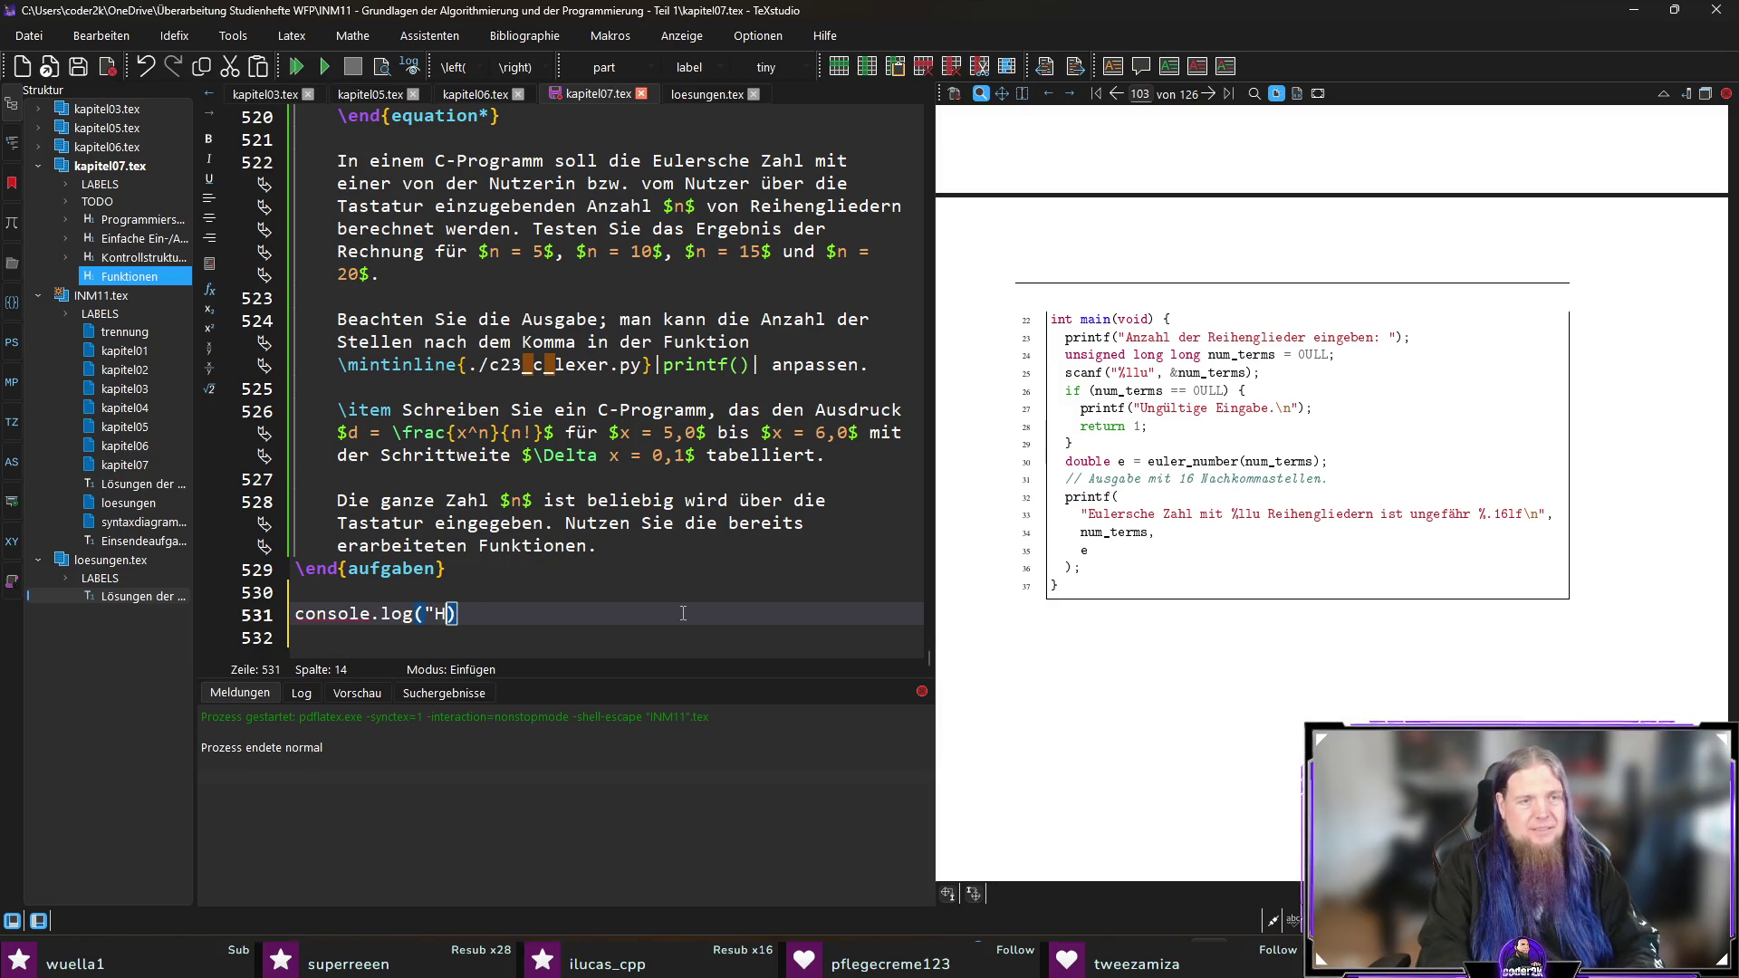
key("BackSpace")
type("lo, world!\")")
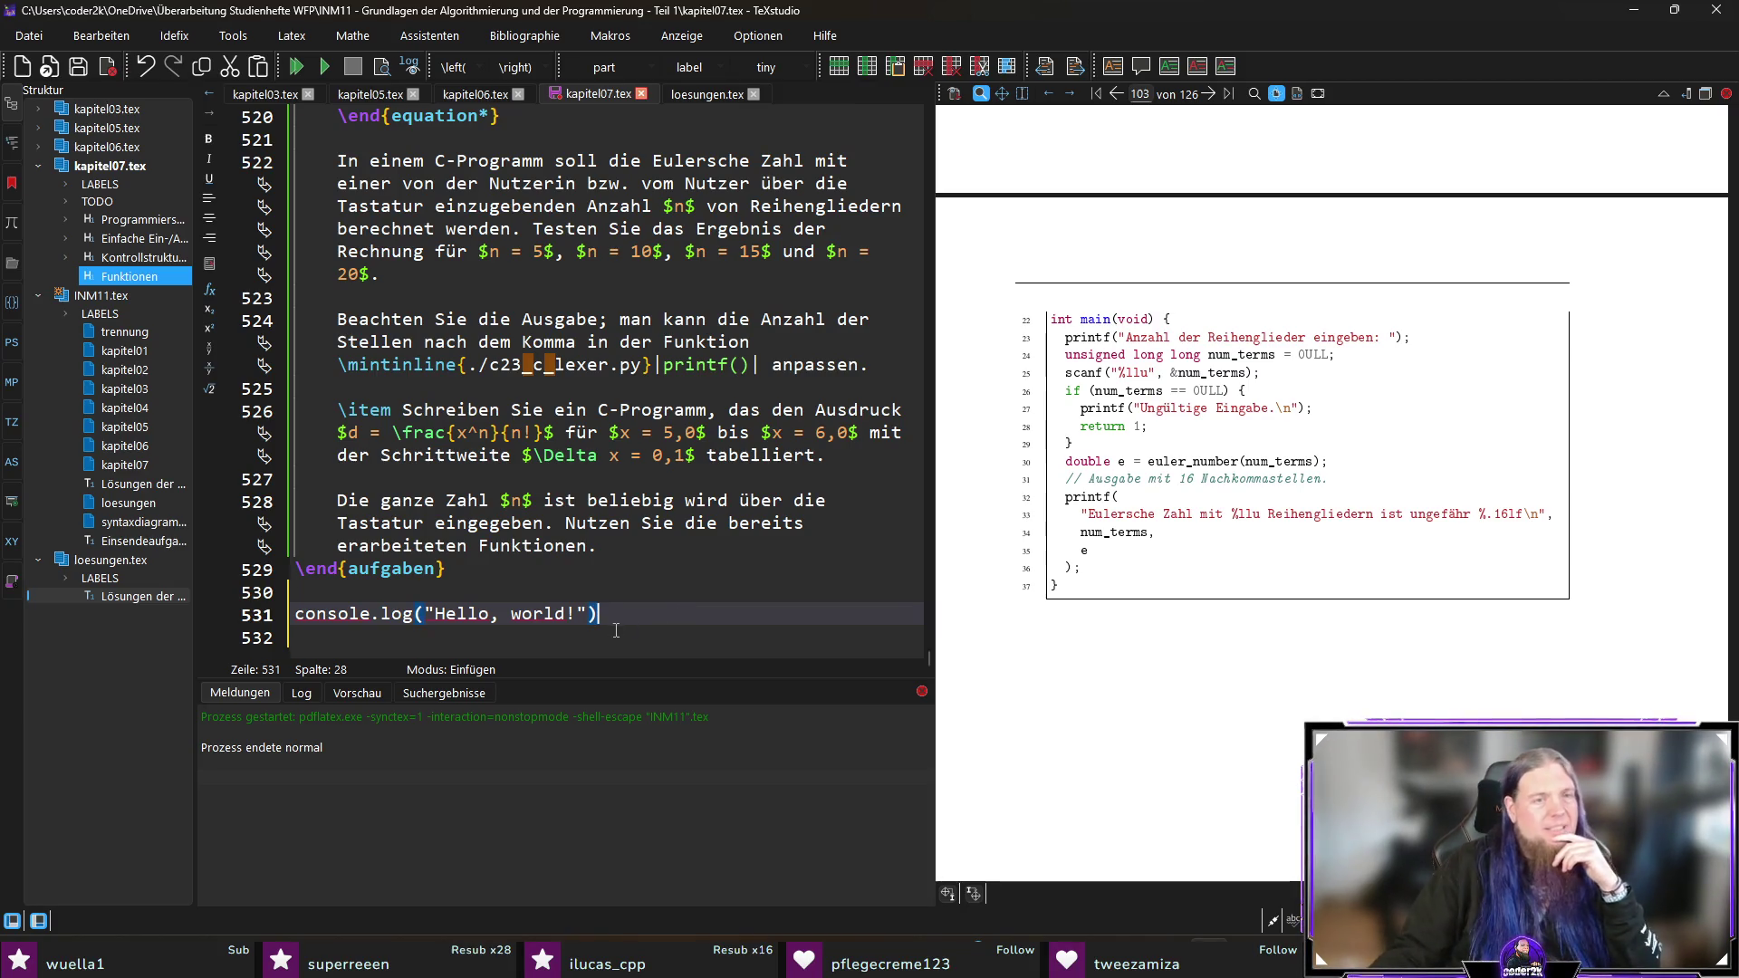
Step: Delete the Hello, world! test line again and save kapitel07.tex
left_click_drag(682, 613, 132, 615)
left_click(404, 616)
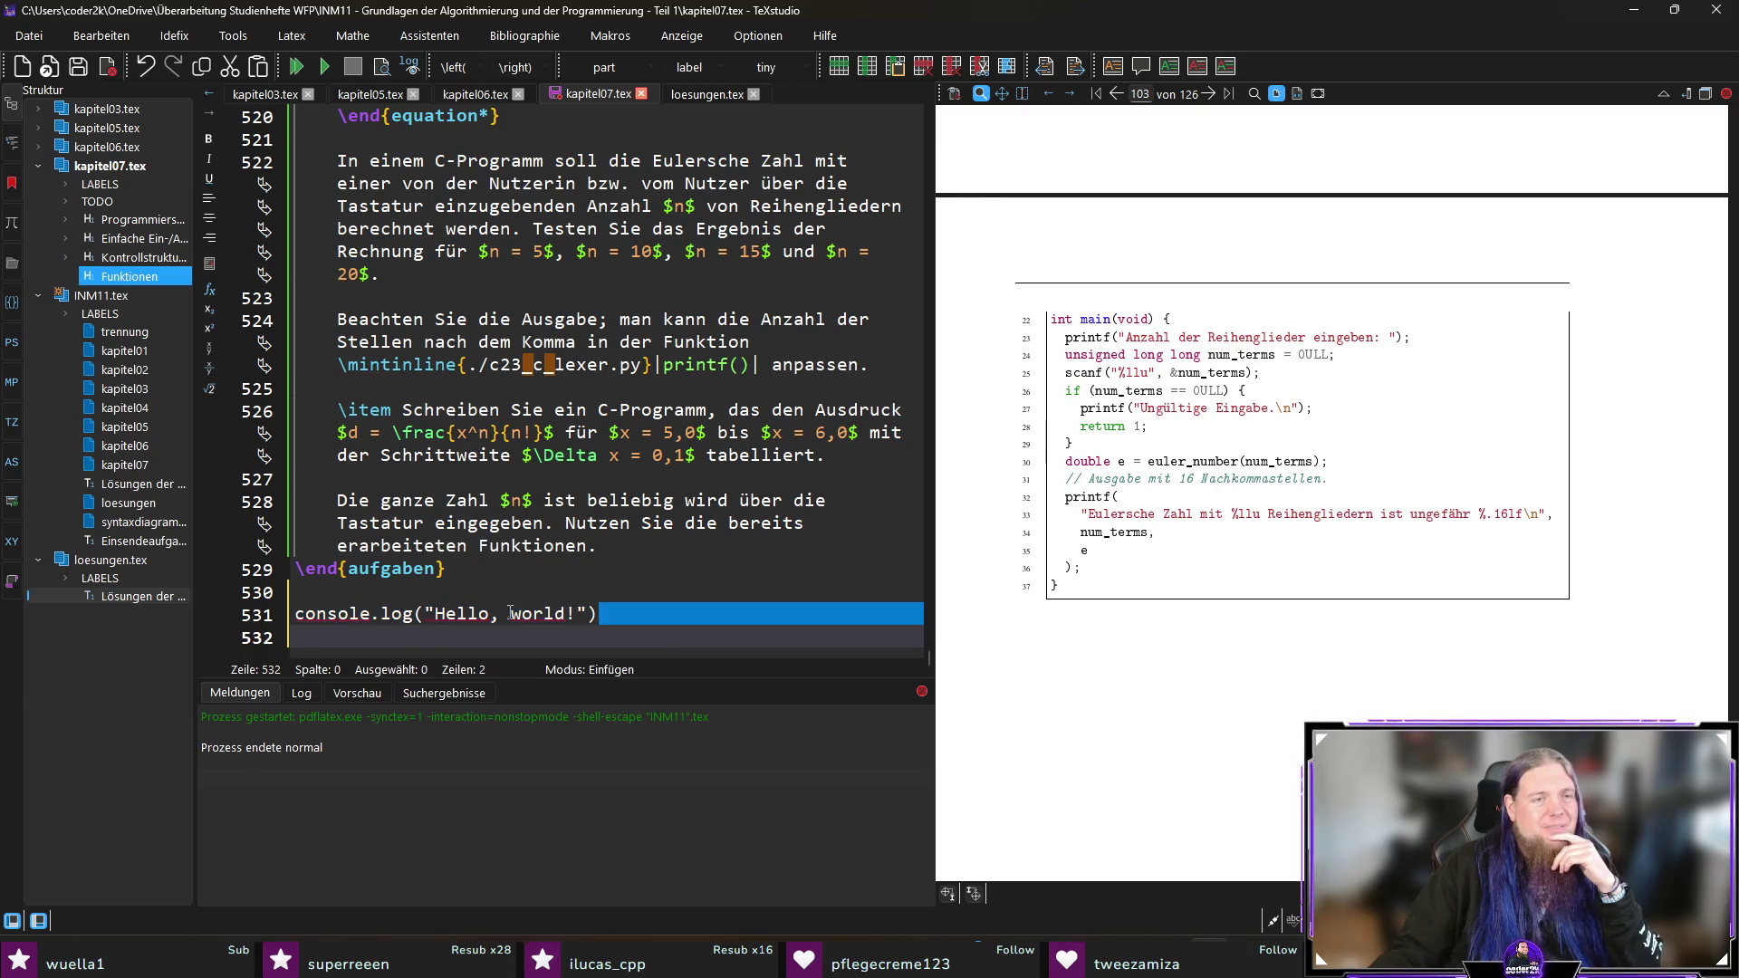
left_click(404, 640)
key("shift+Up")
key("shift+Down")
key("shift+Up")
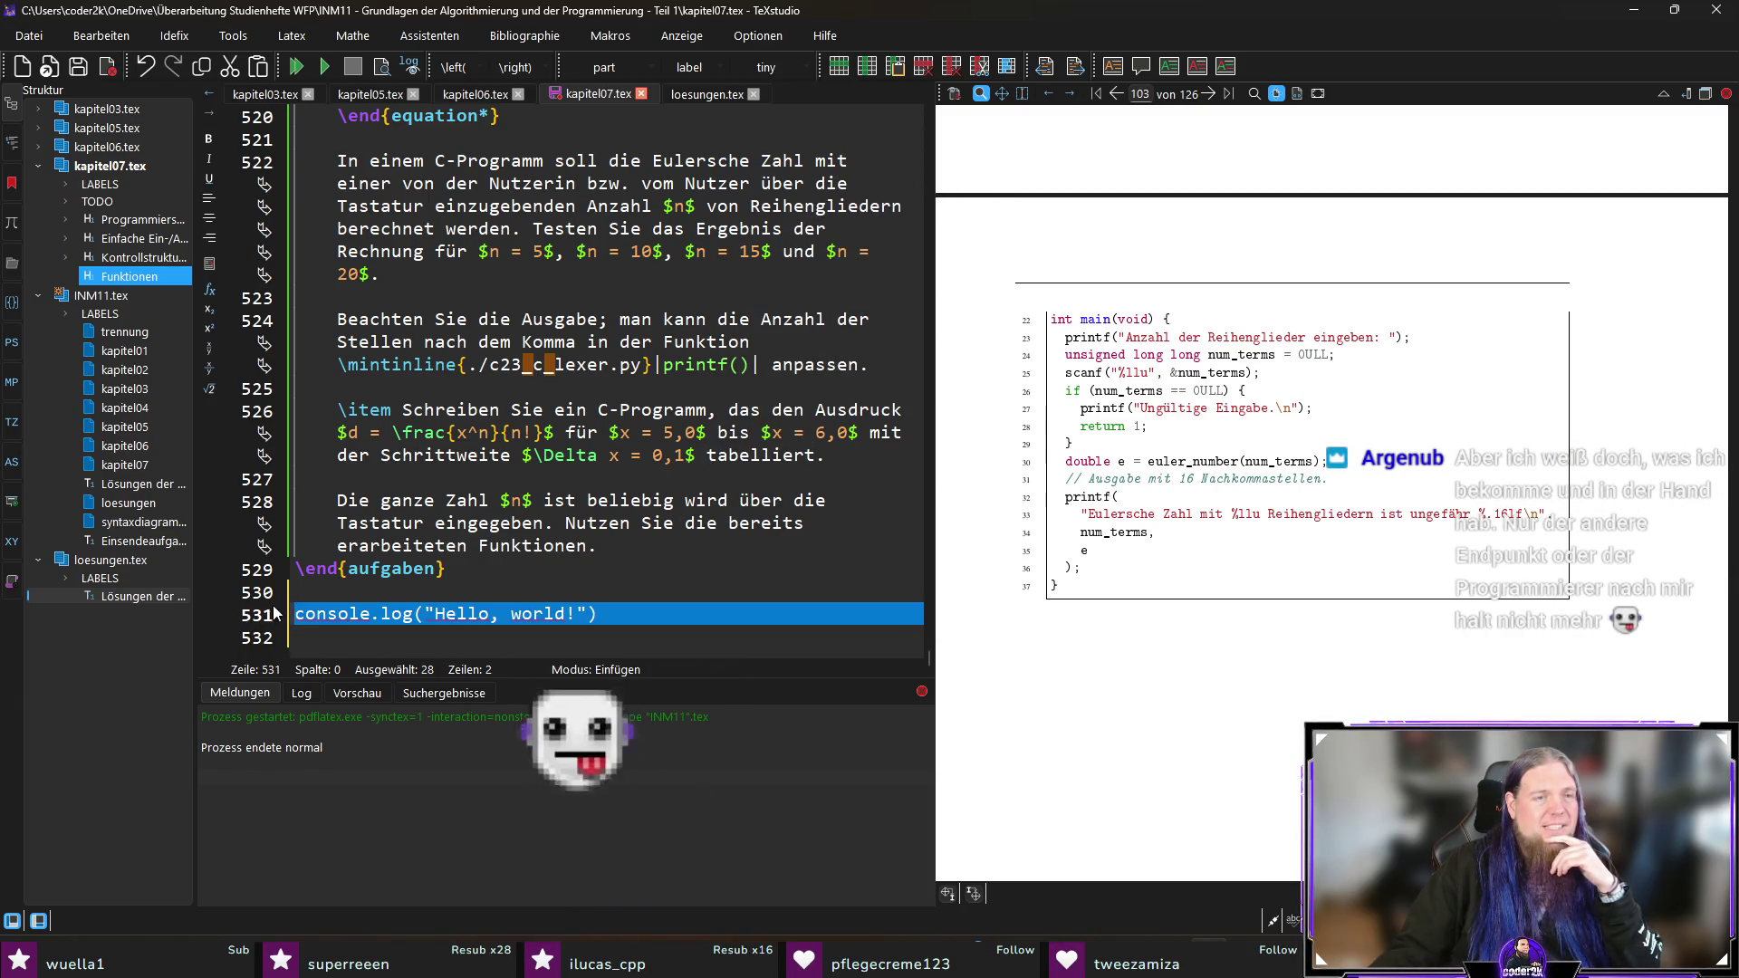
key("BackSpace")
key("BackSpace")
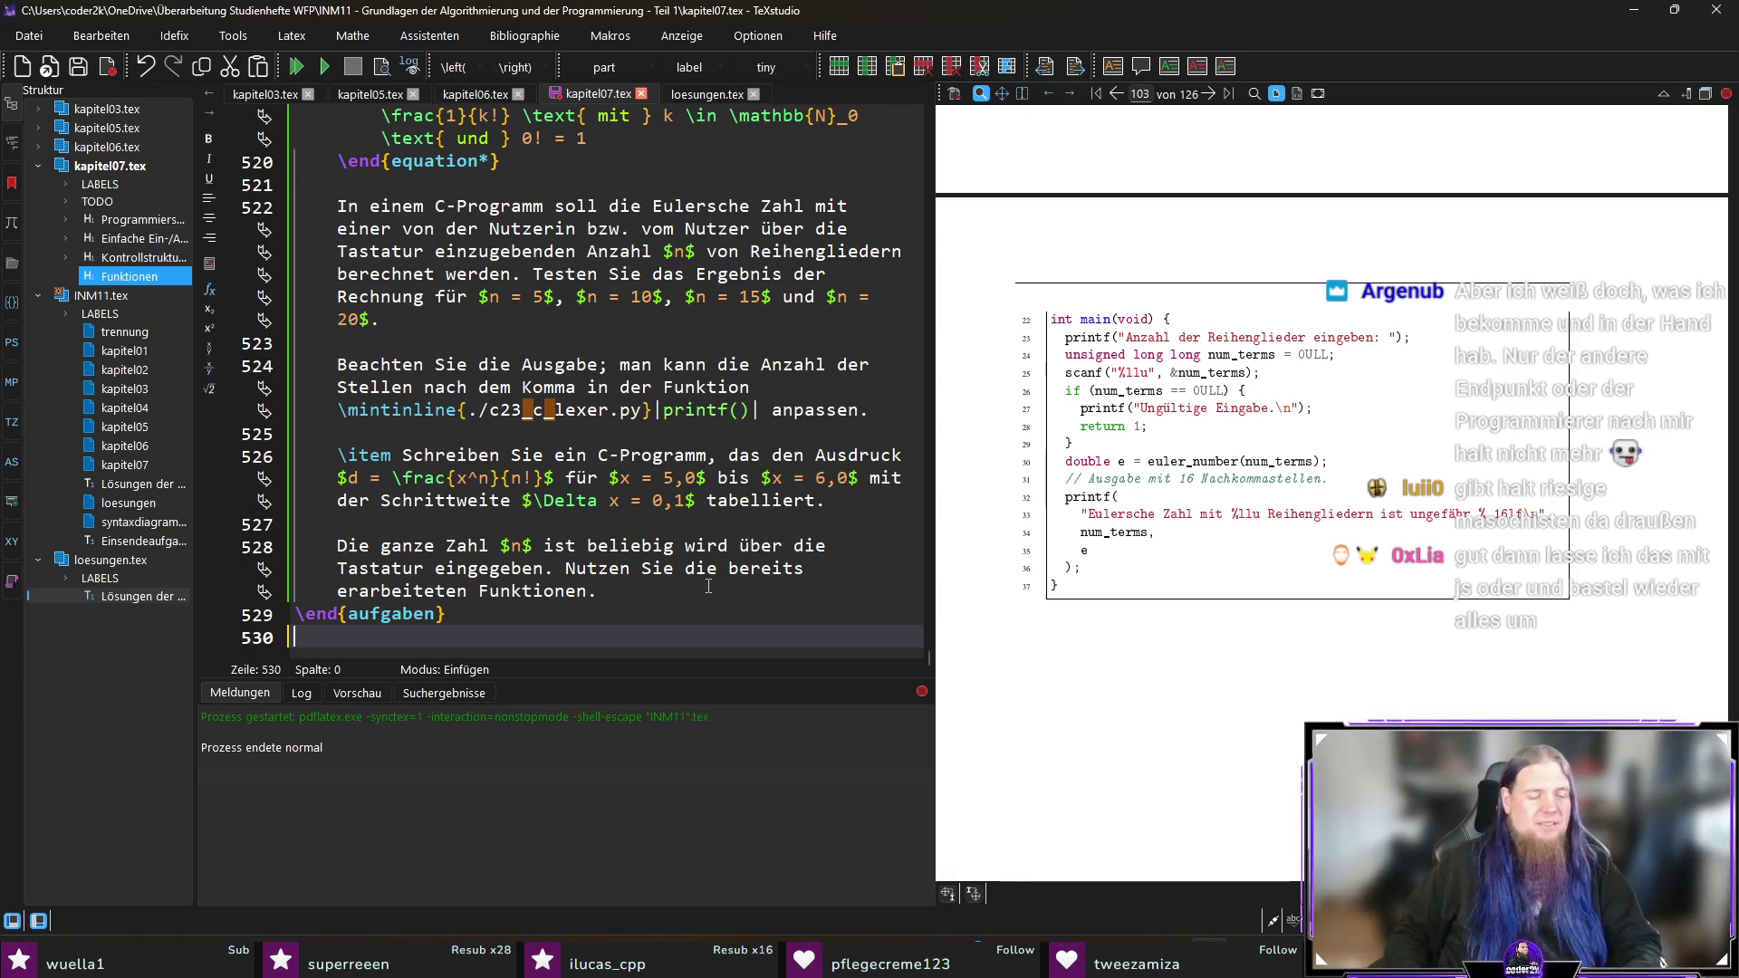
key("ctrl+s")
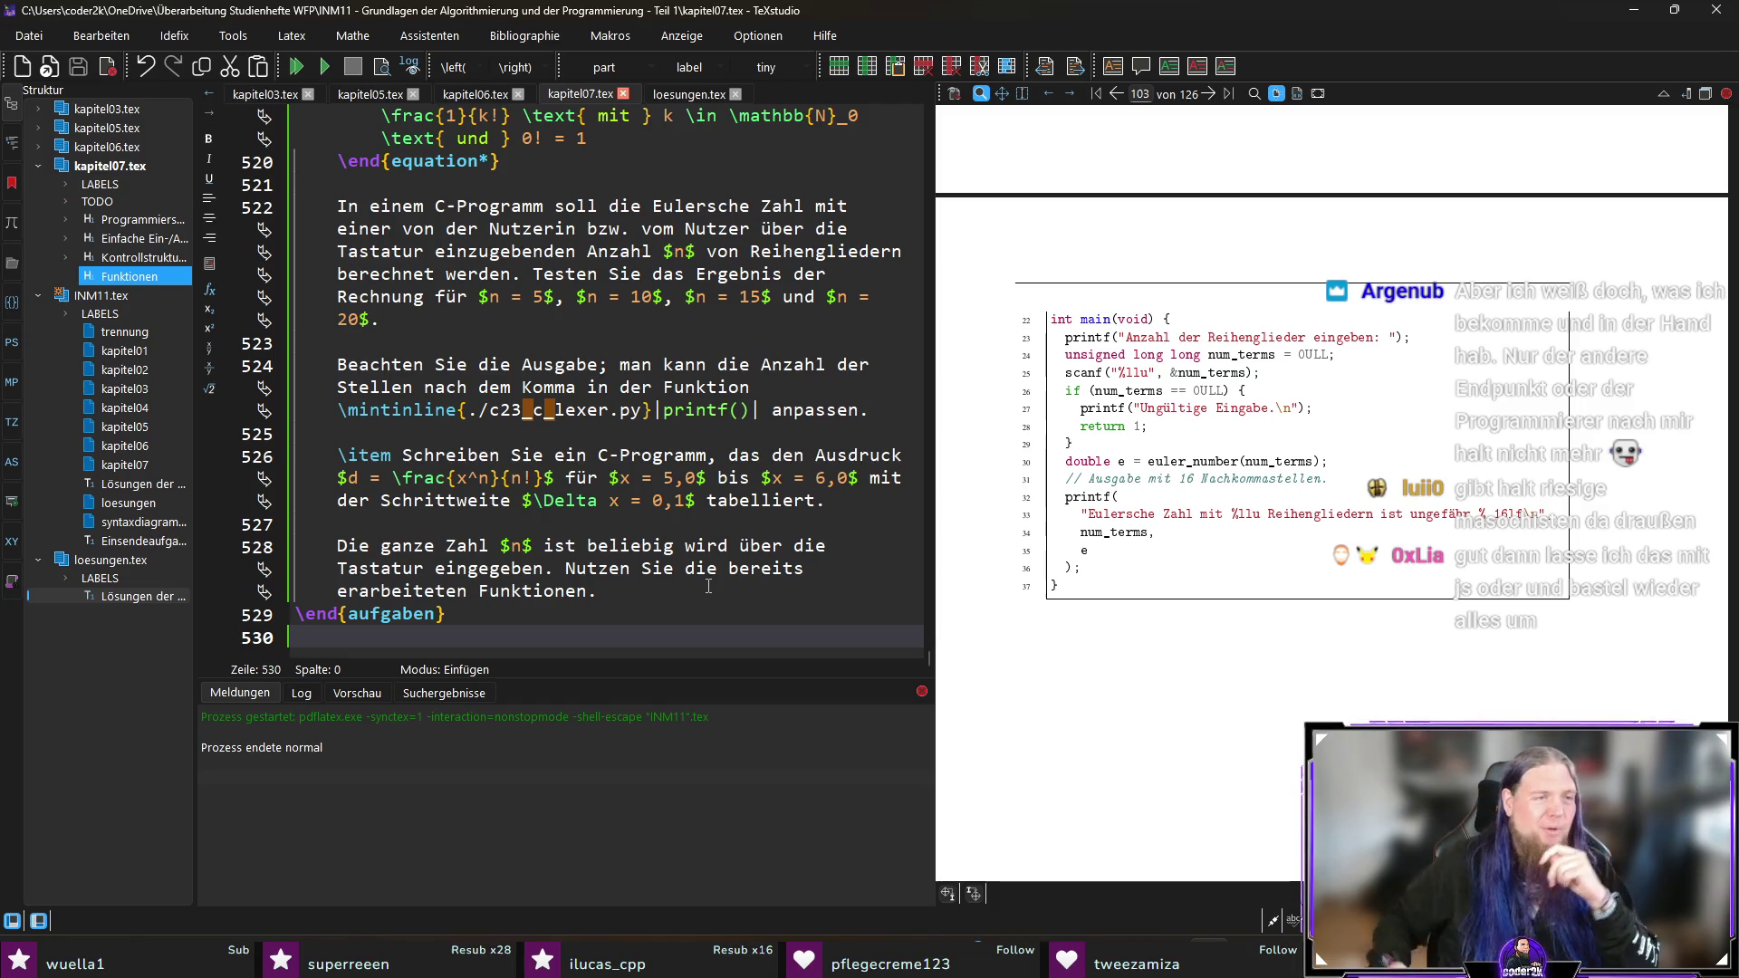